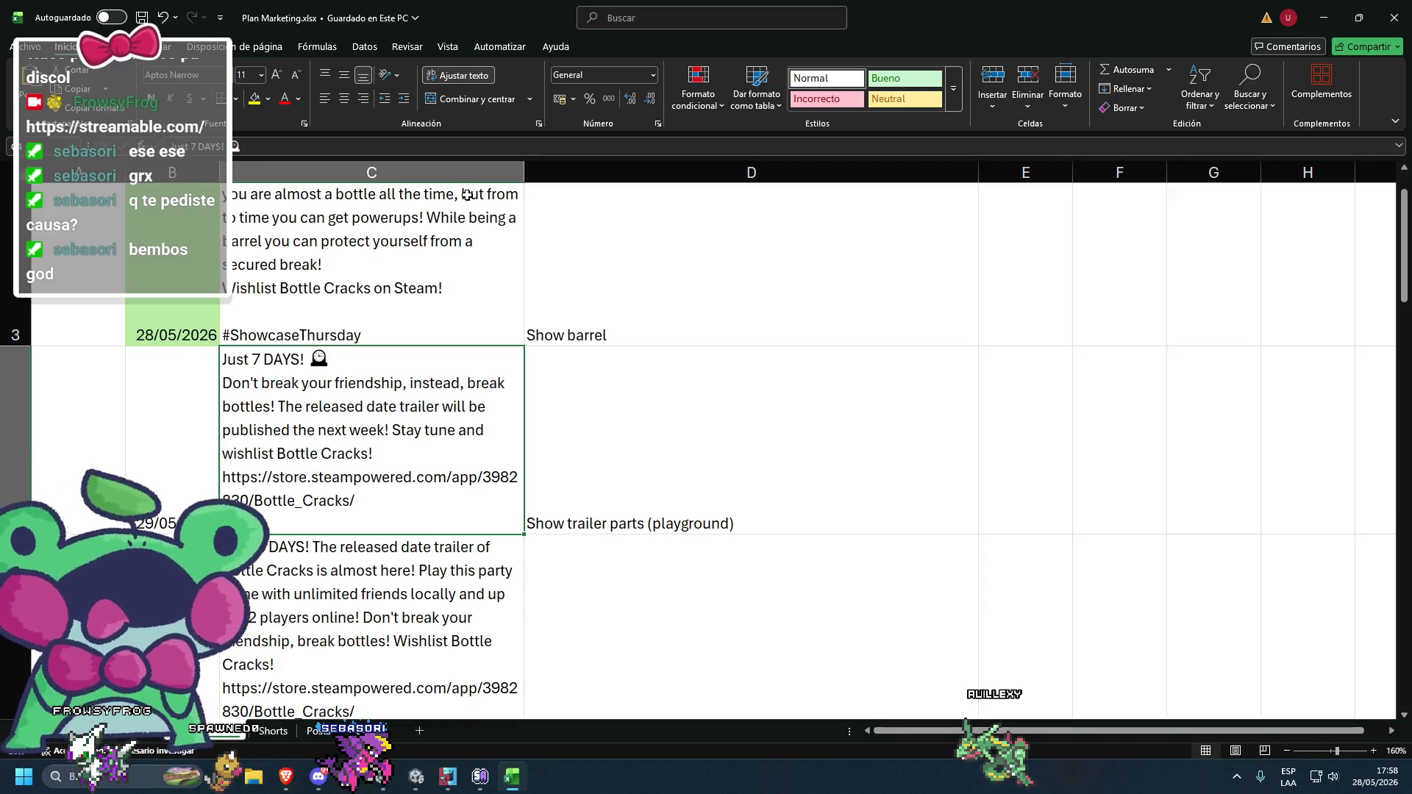
- Switch virtual desktops and bring the Unity Editor showing SC_BaseMap to the front
key("ctrl+super+Right")
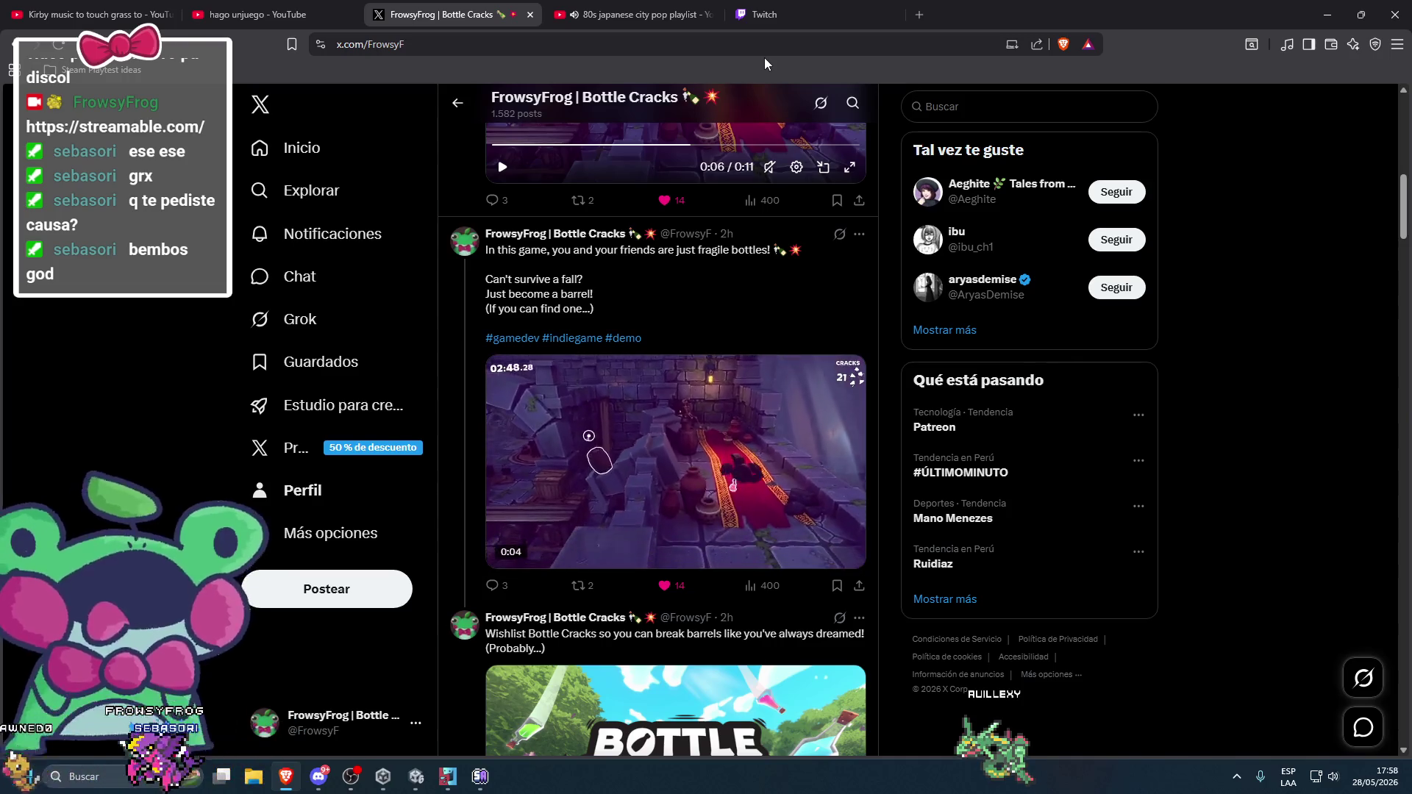
left_click(416, 776)
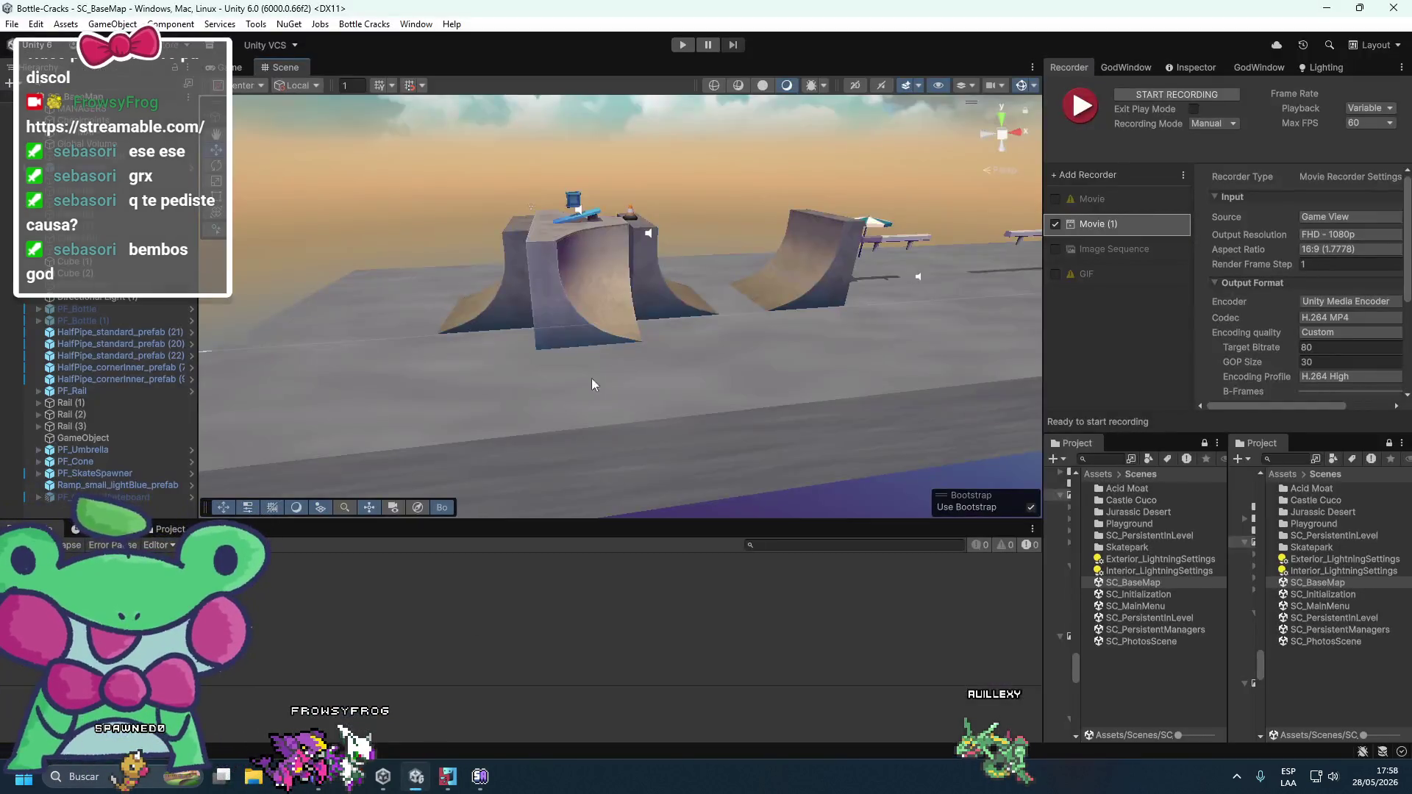
- Show the Inspector in place of the Recorder settings and select the floor Cube (2)
mouse_move(537, 403)
left_mouse_down()
mouse_move(673, 357)
mouse_move(575, 351)
mouse_move(685, 340)
left_mouse_up()
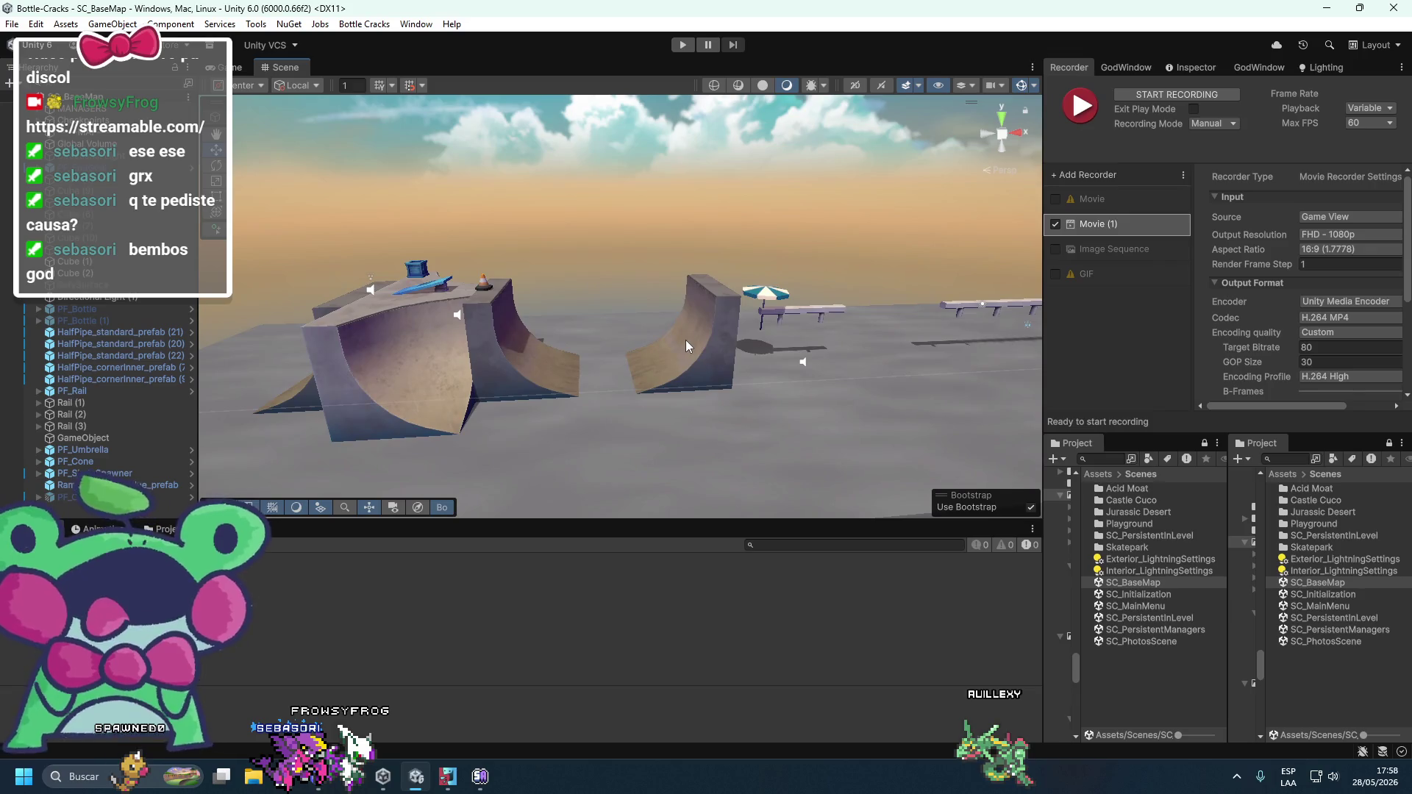
left_click(1188, 68)
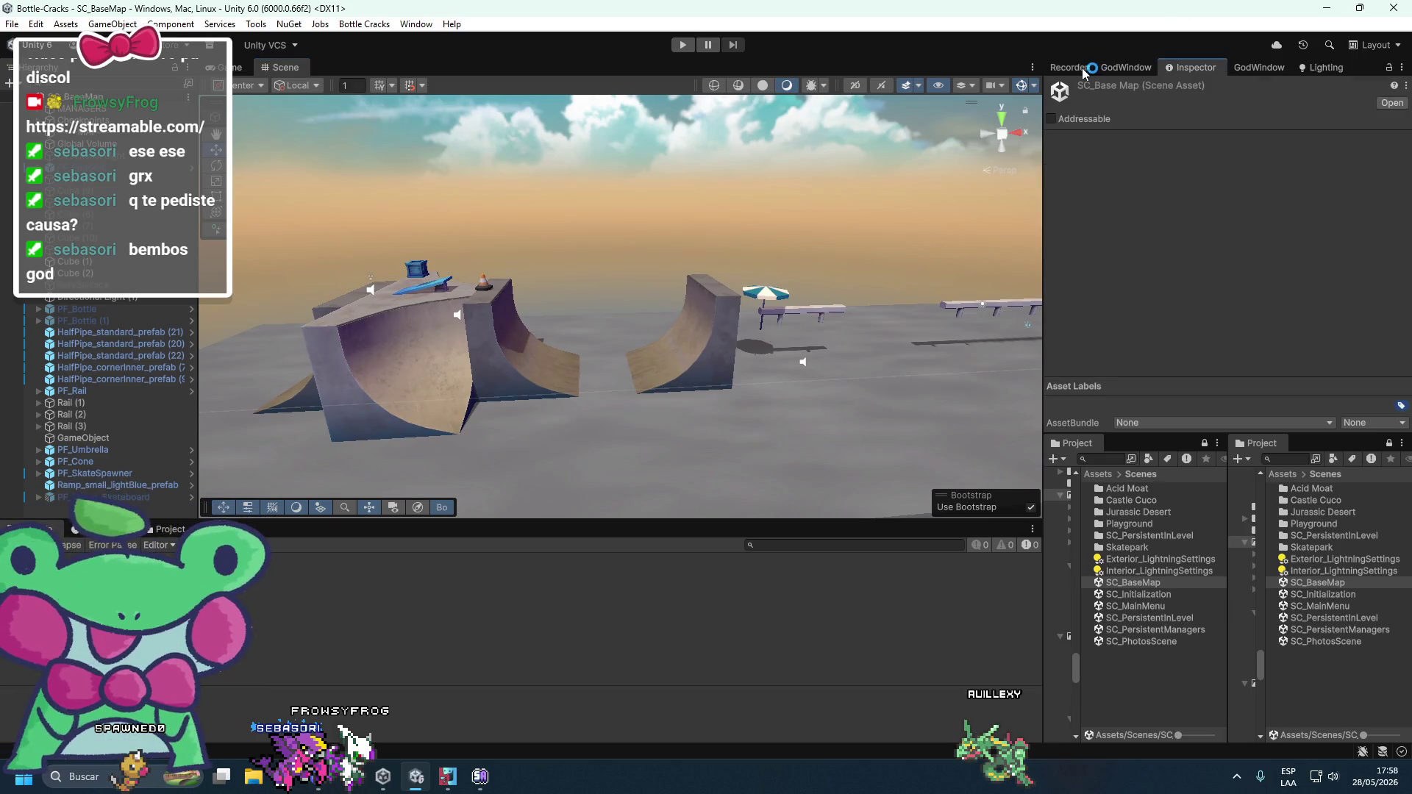
left_click_drag(1186, 71, 1074, 67)
mouse_move(647, 345)
left_mouse_down()
mouse_move(721, 316)
mouse_move(444, 408)
left_mouse_up()
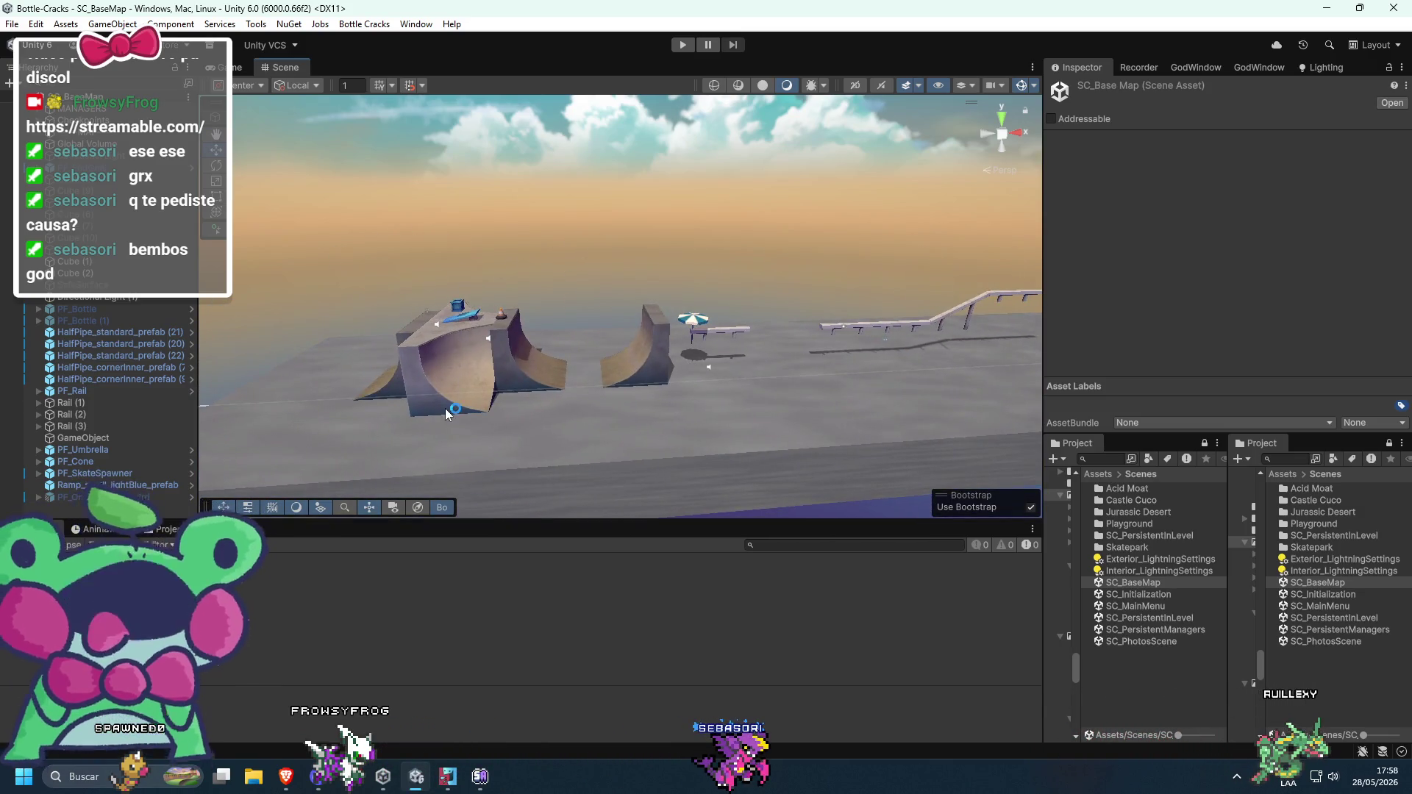
left_click(500, 406)
left_click(509, 411)
left_click(88, 273)
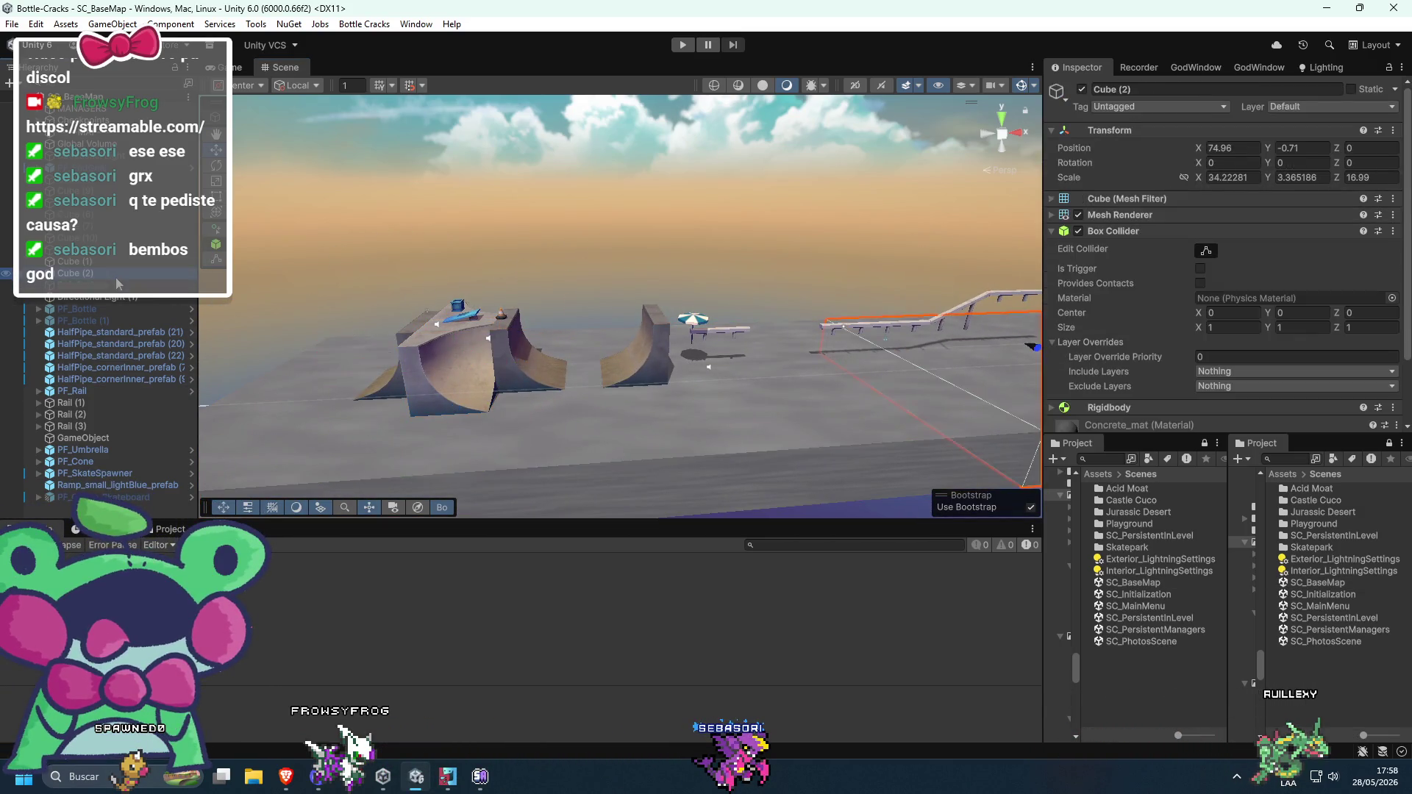
- Delete the skatepark props, from GameObject and PF_SkateSpawner up through PF_Bottle
left_click(100, 473)
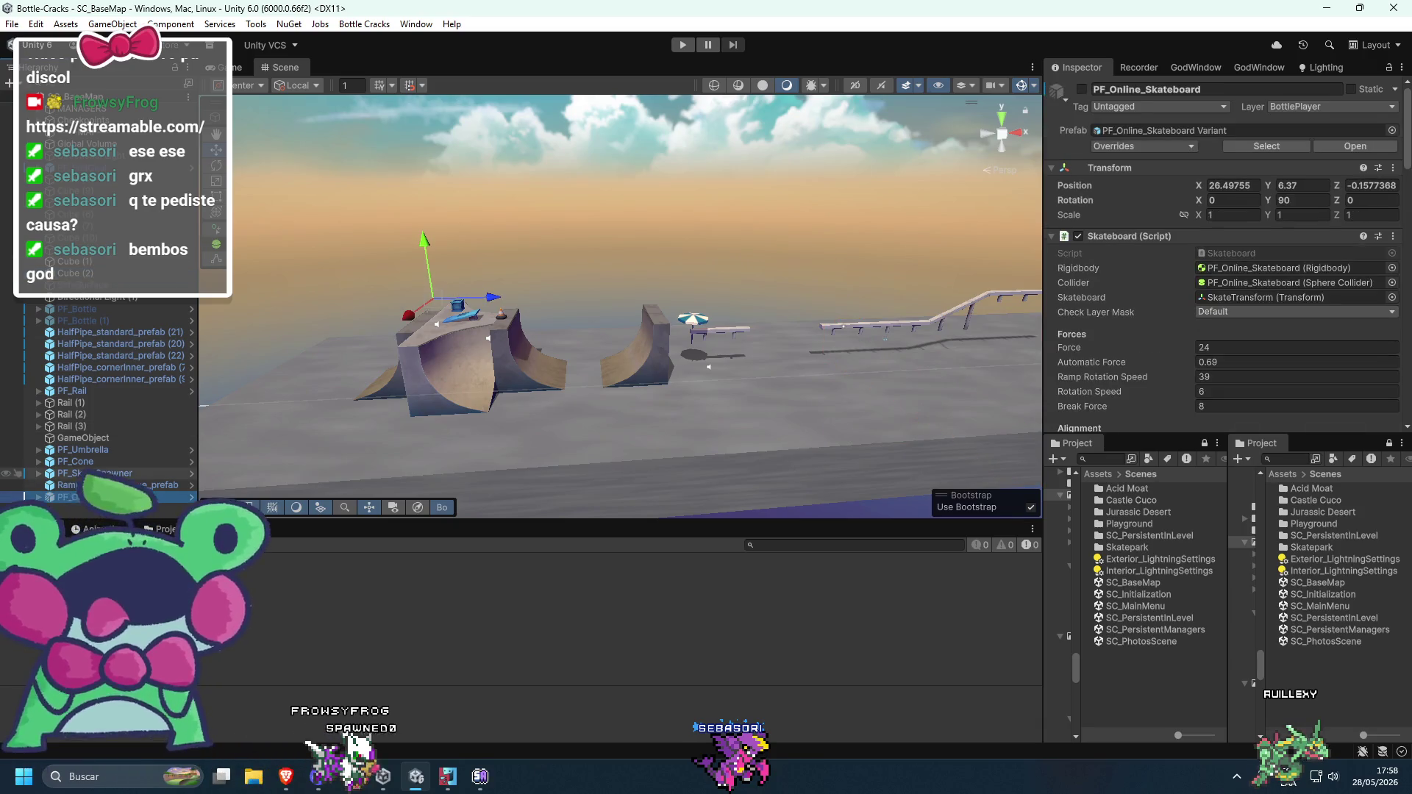
left_click(94, 438, "shift")
left_click(90, 401, "shift")
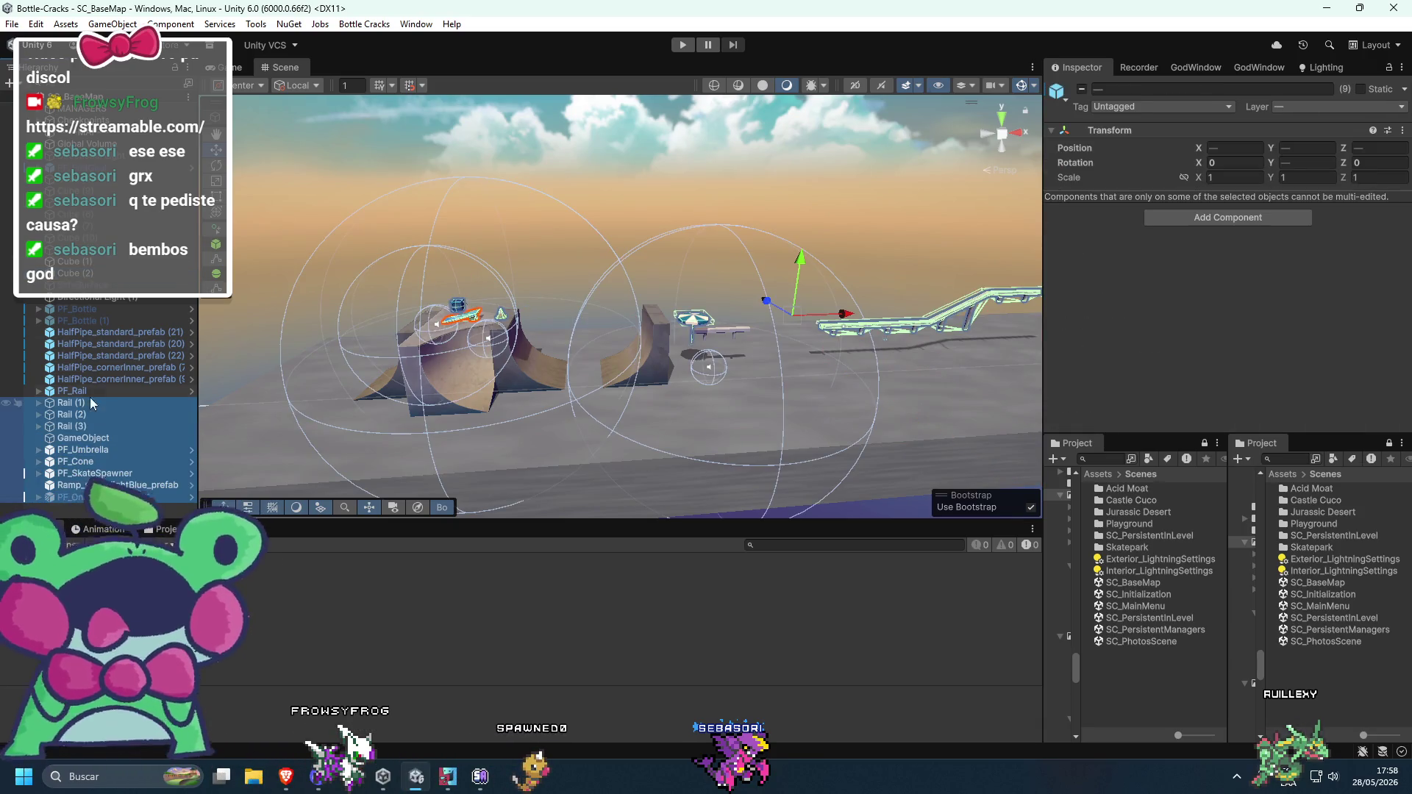
left_click(143, 328, "shift")
left_click(115, 311, "shift")
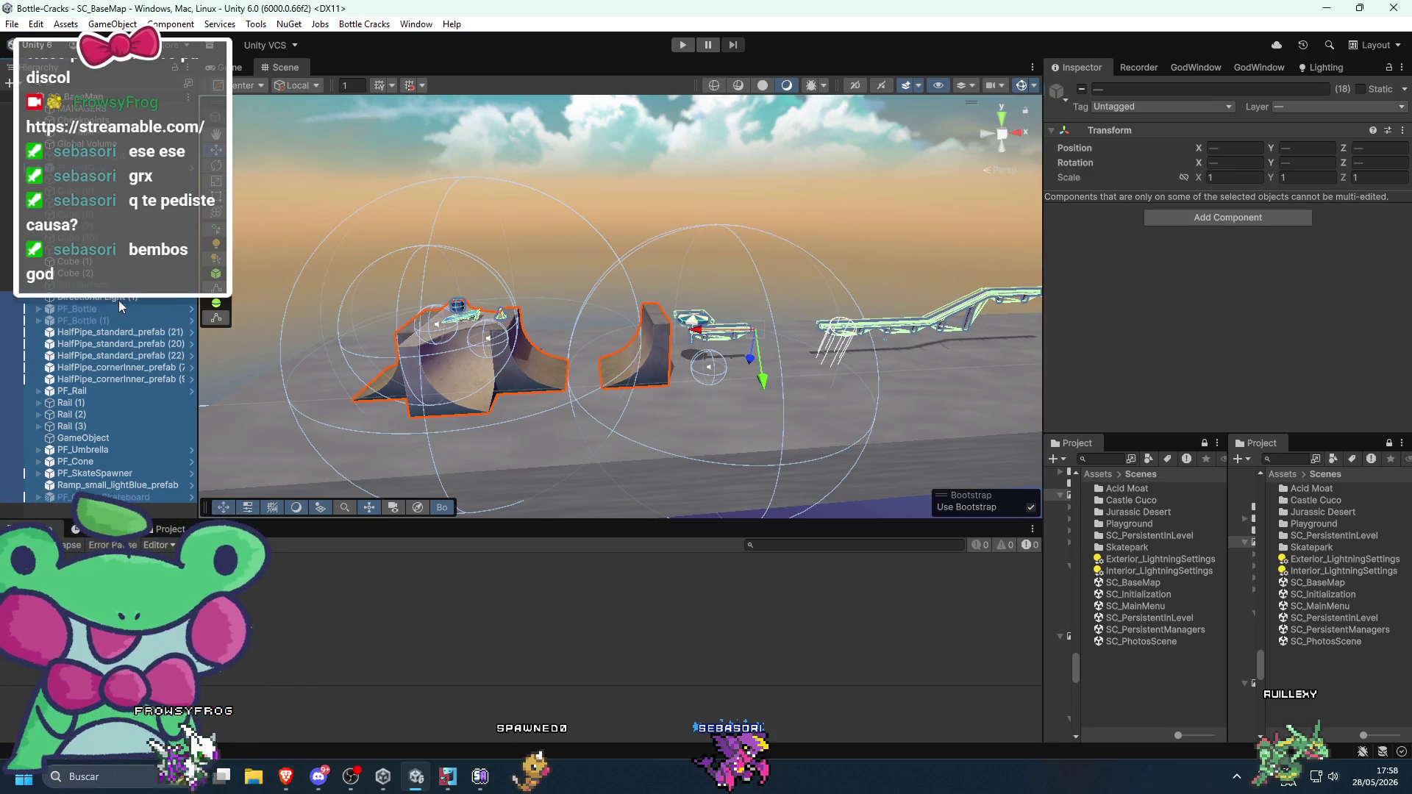
key("Delete")
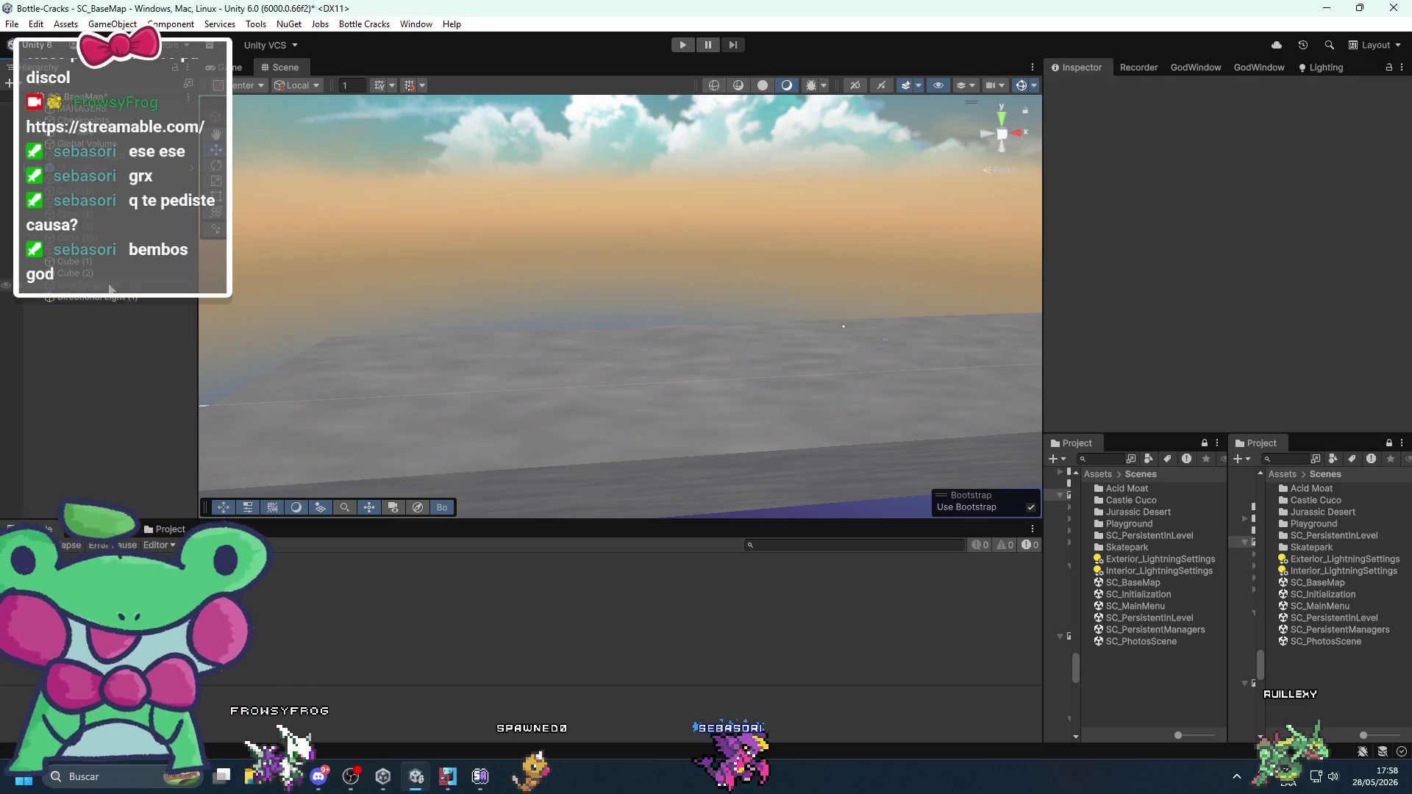
- Delete the two ground cubes and Cube (5), Cube (6) and Cube (7)
key("Delete")
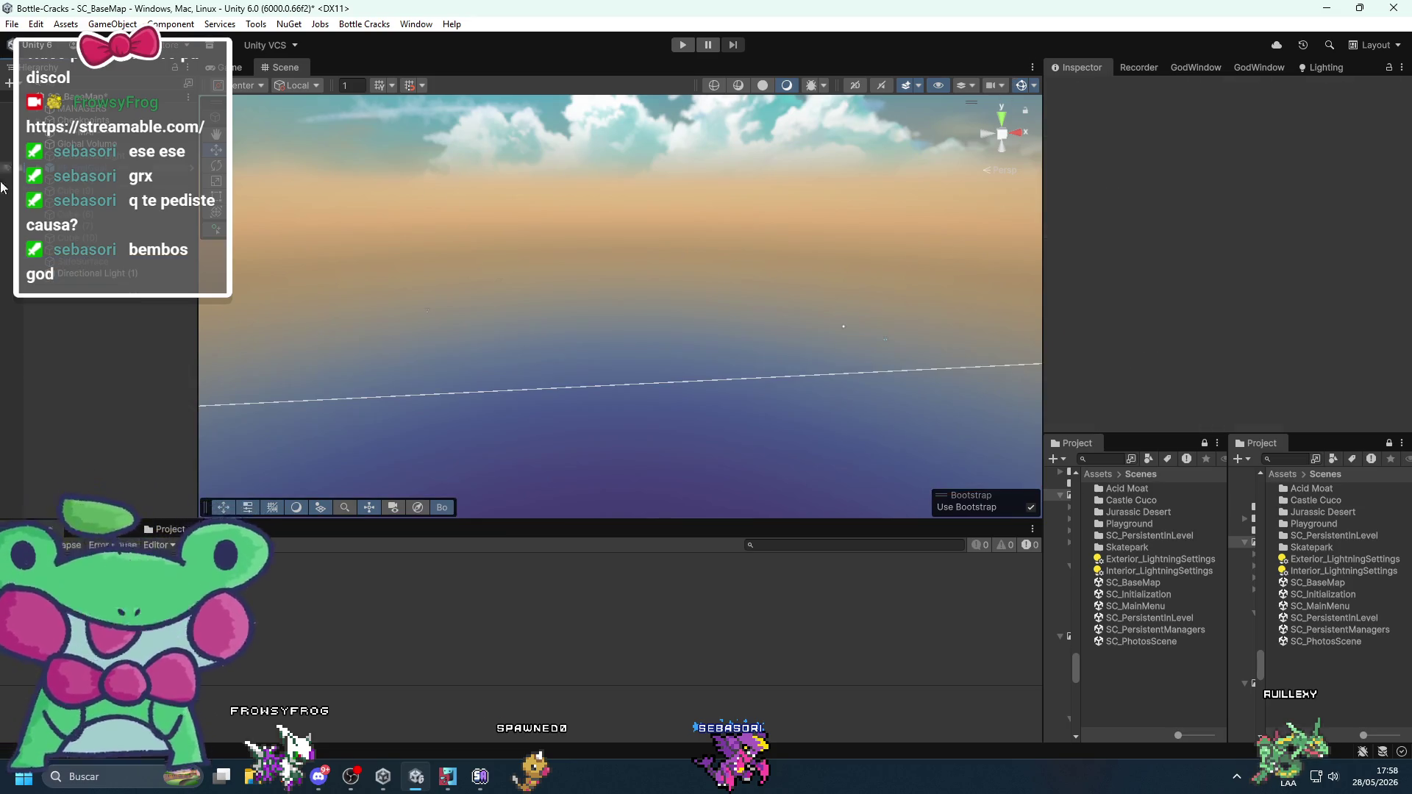
left_click(134, 216)
left_click(111, 249, "shift")
key("f")
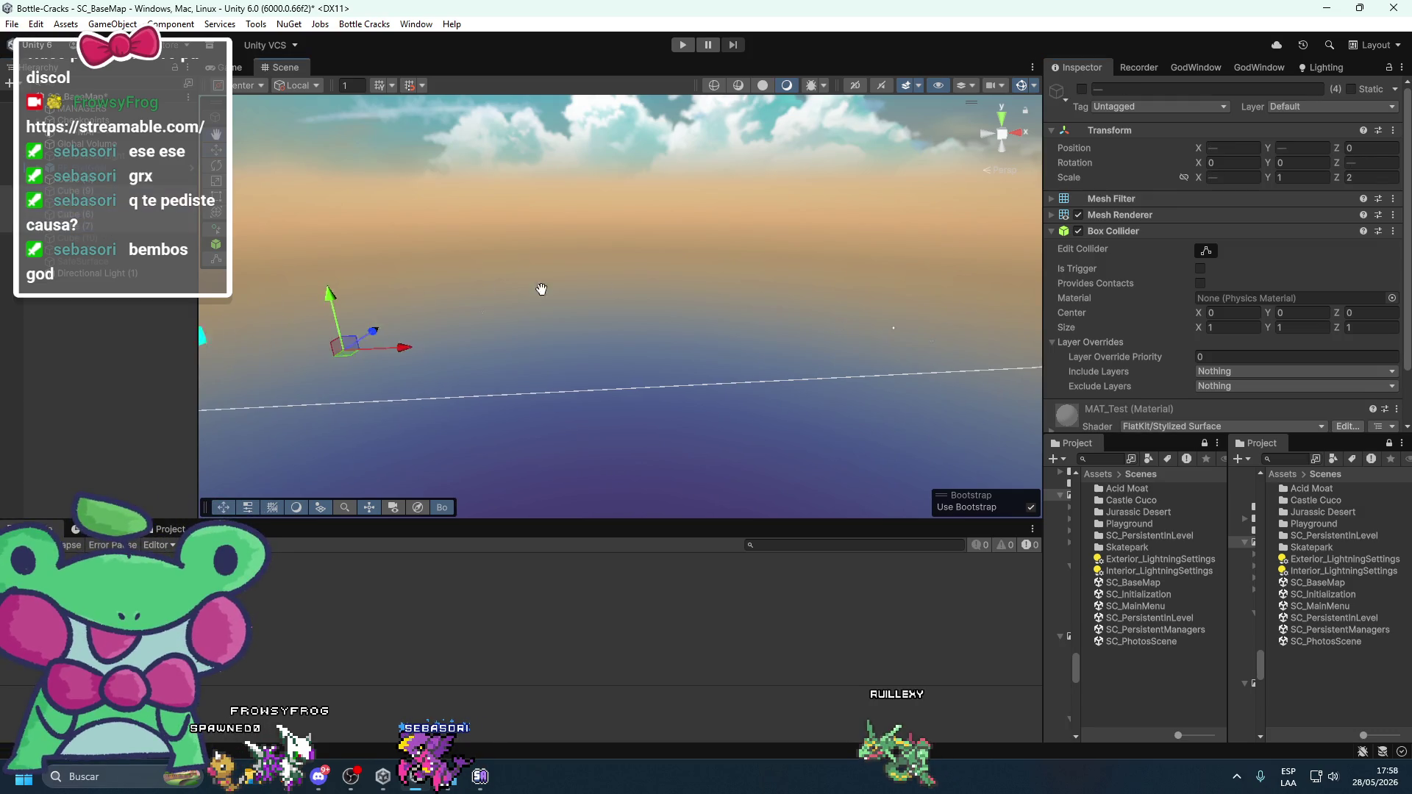
left_click(1082, 89)
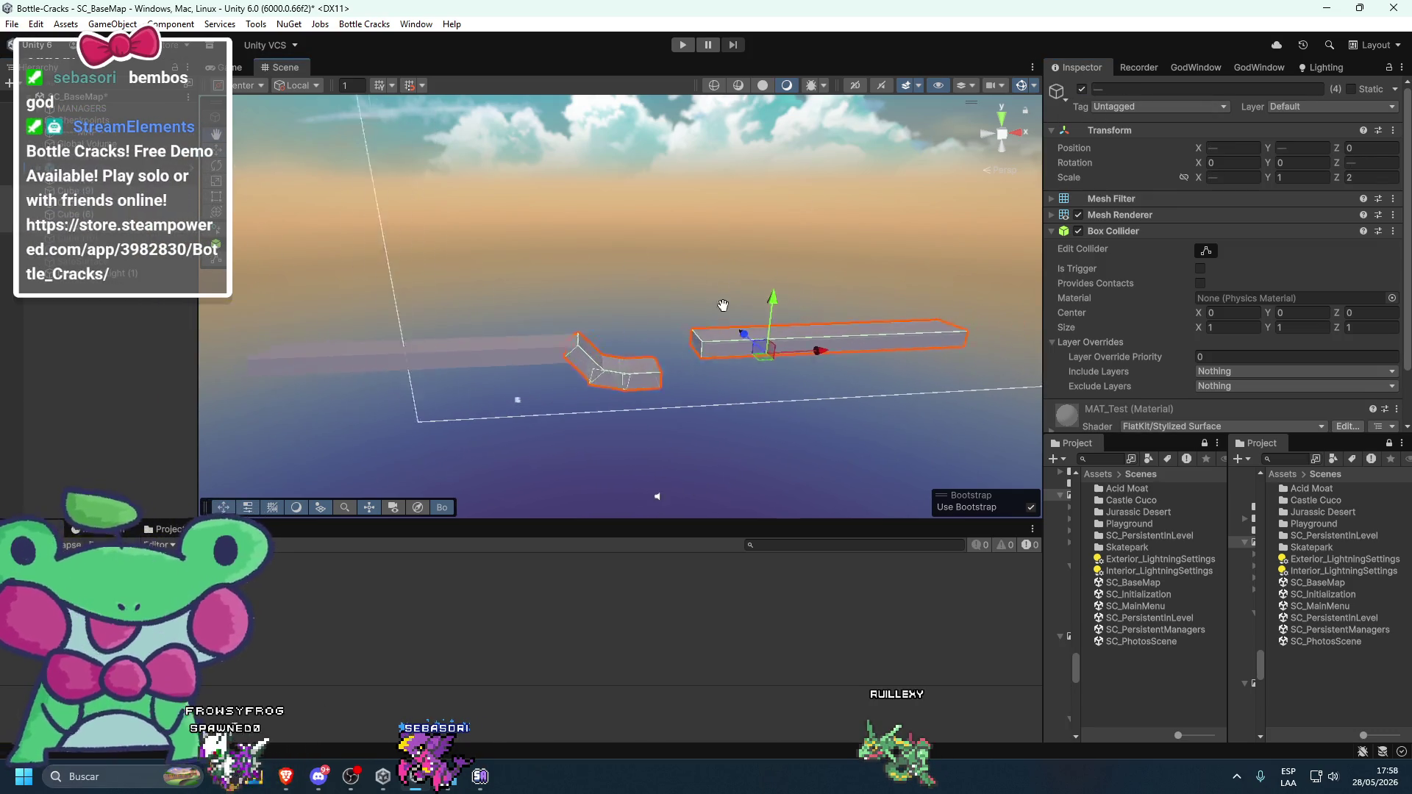
left_click(574, 319)
left_click(487, 400)
key("Delete")
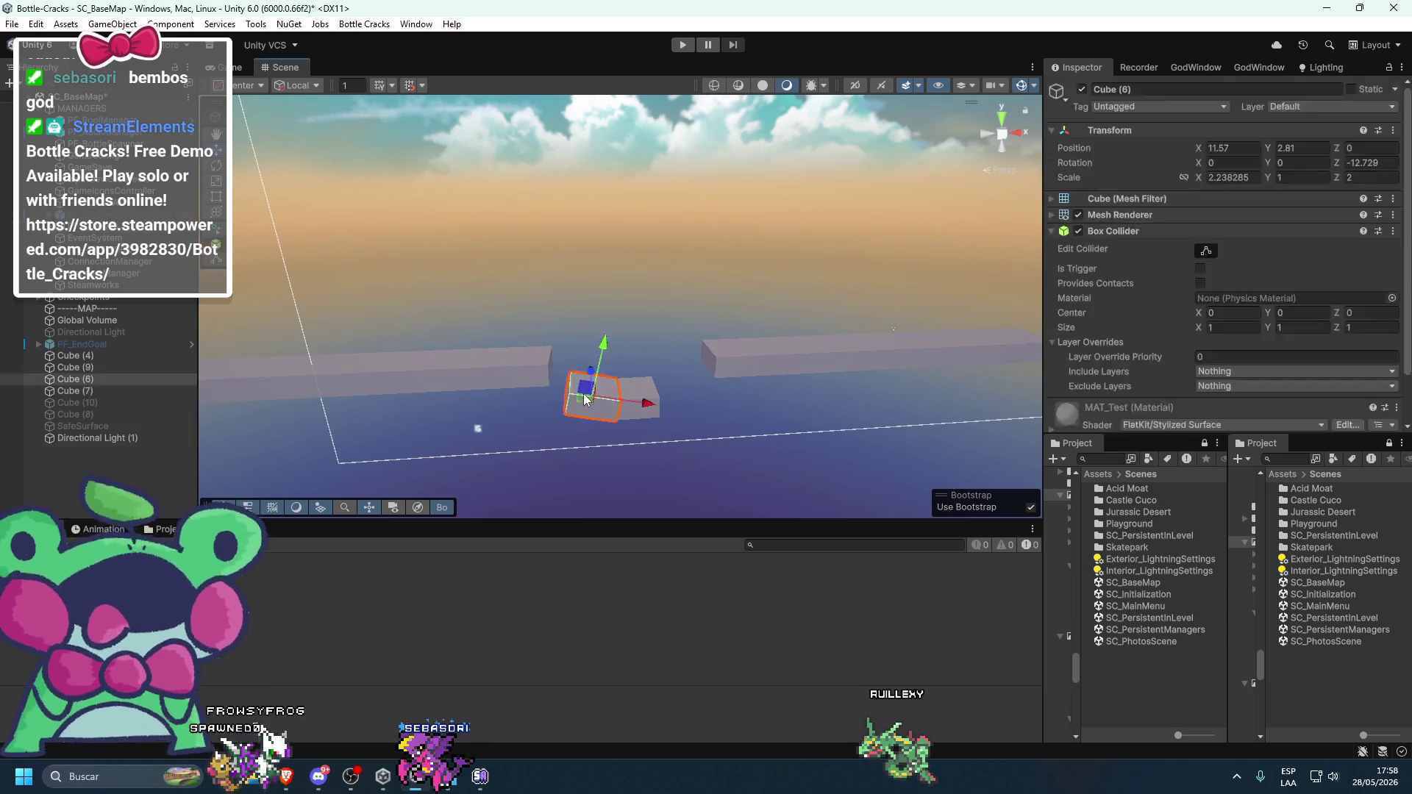
- Delete Cube (10) and Cube (8), and remove SafeSurface from the Hierarchy
left_click(177, 381)
left_click(108, 365, "shift")
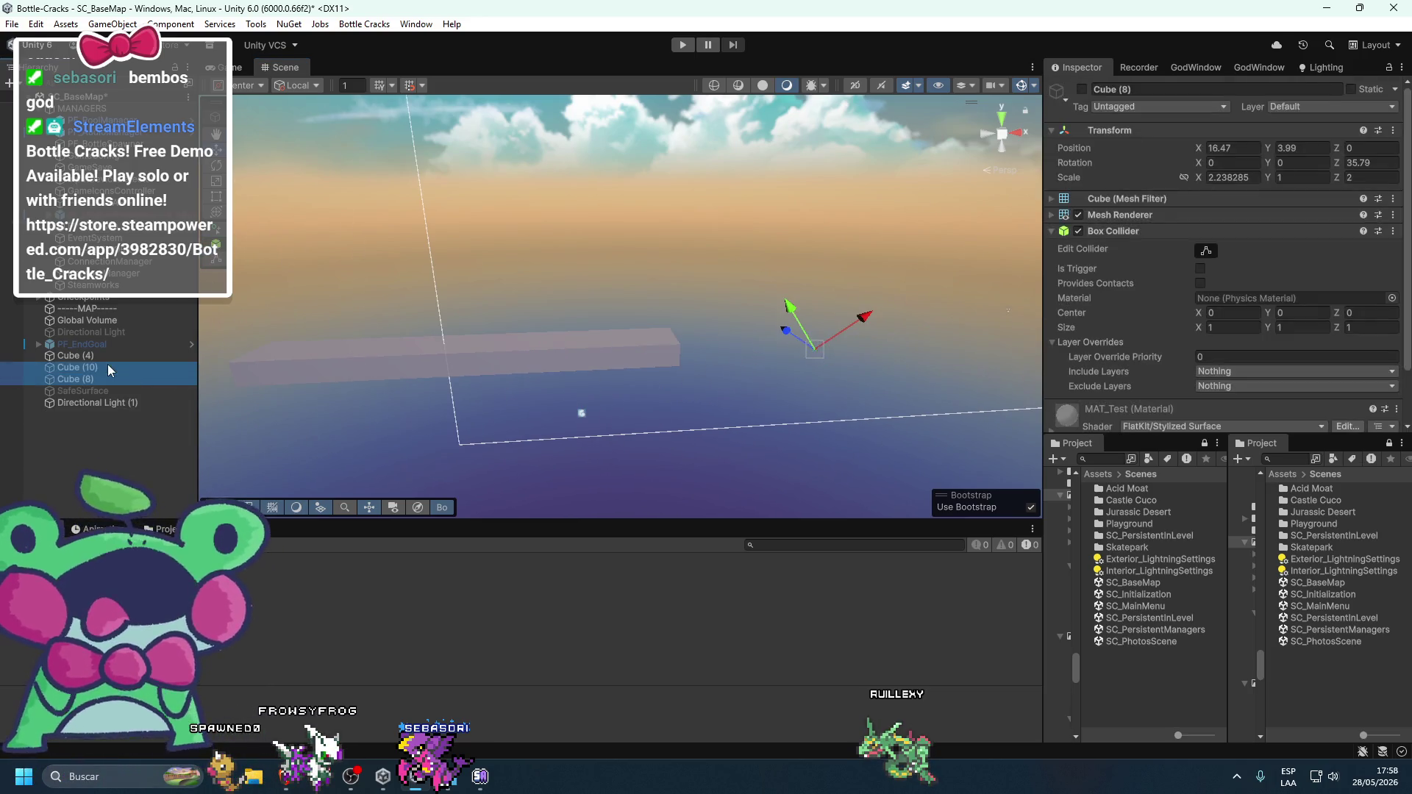
key("Delete")
left_click(118, 364)
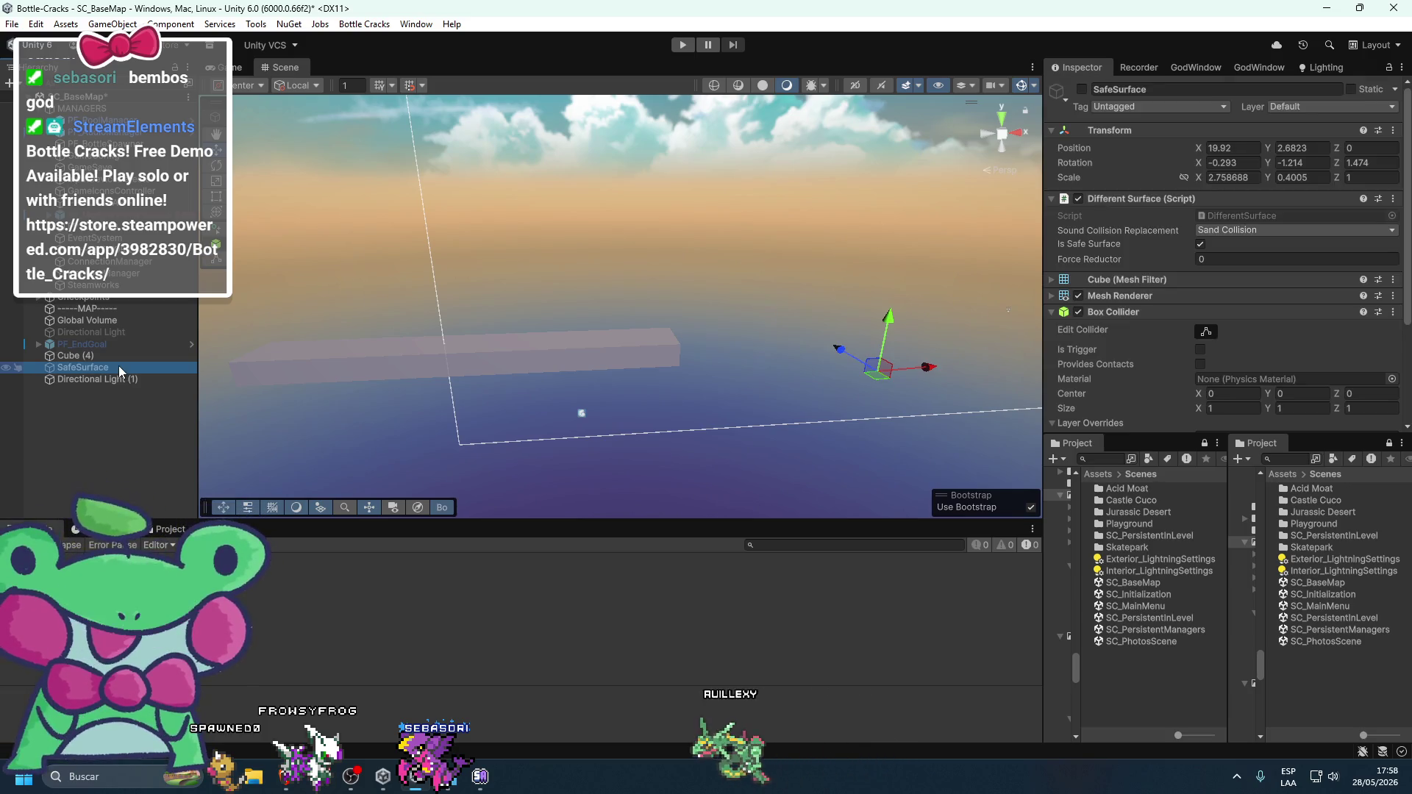
left_click_drag(118, 365, 122, 342)
scroll(899, 292, "down", 5)
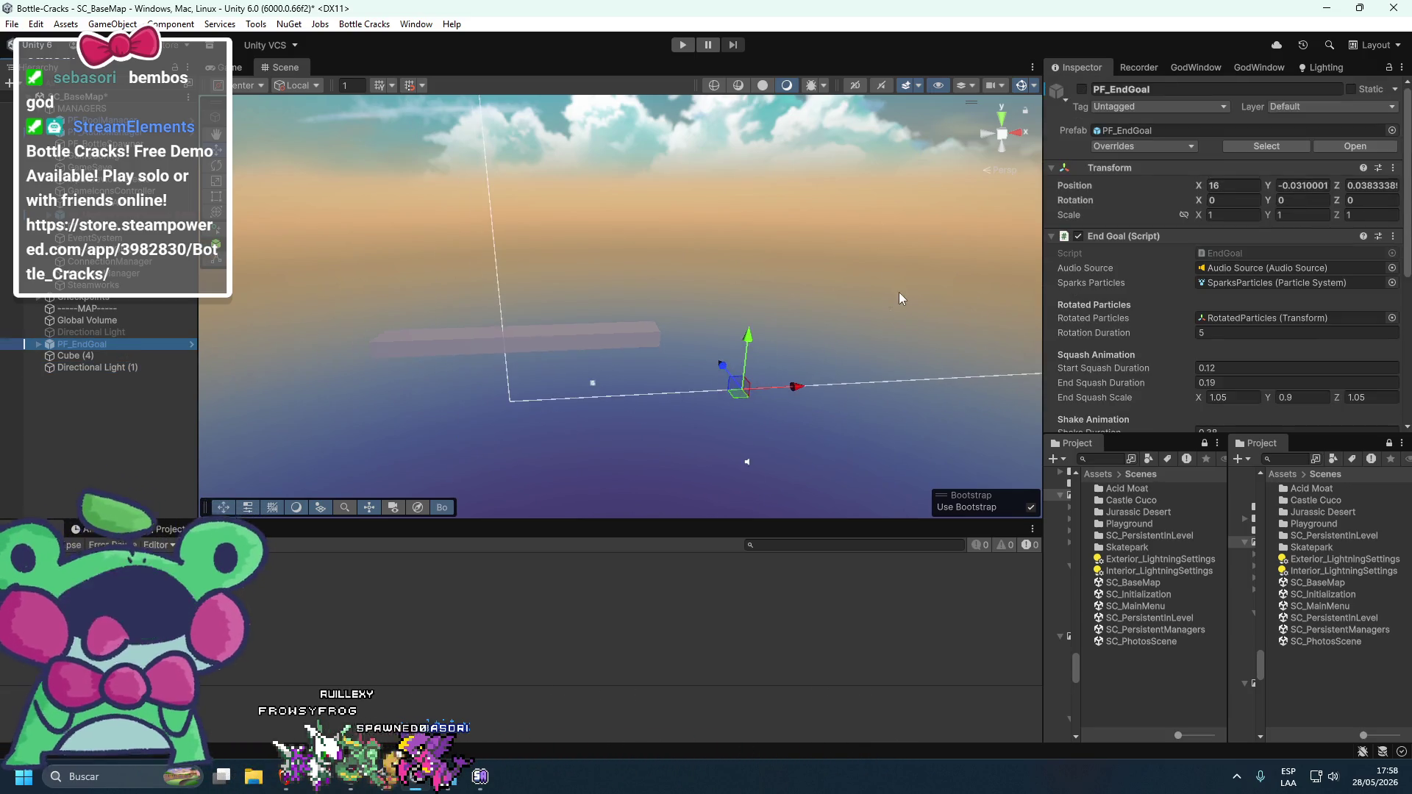
- Slide the long Cube (4) platform along X to 6.47, then select PF_ModalWindowCanvas
left_click(628, 337)
left_click(628, 339)
left_click_drag(603, 342, 776, 346)
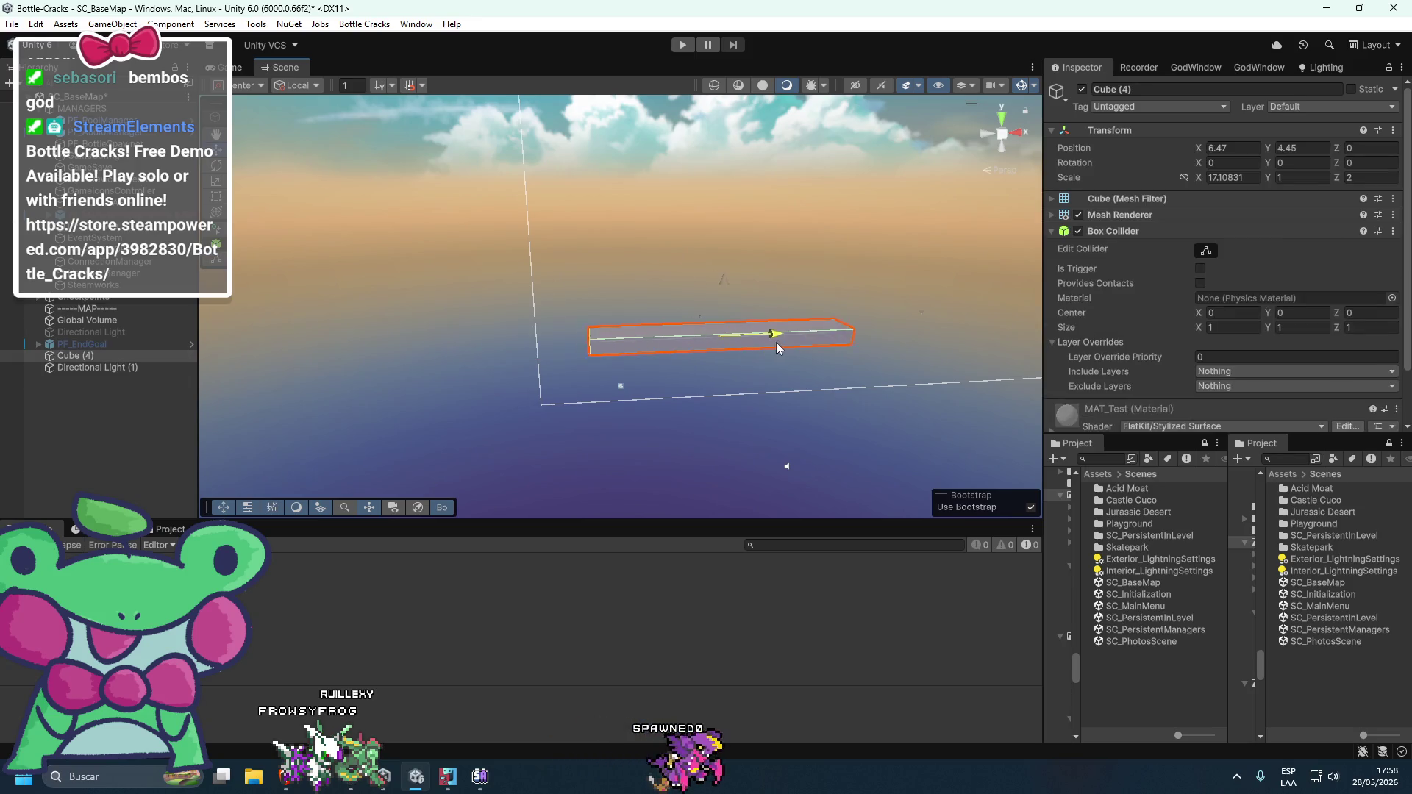
left_click(110, 214)
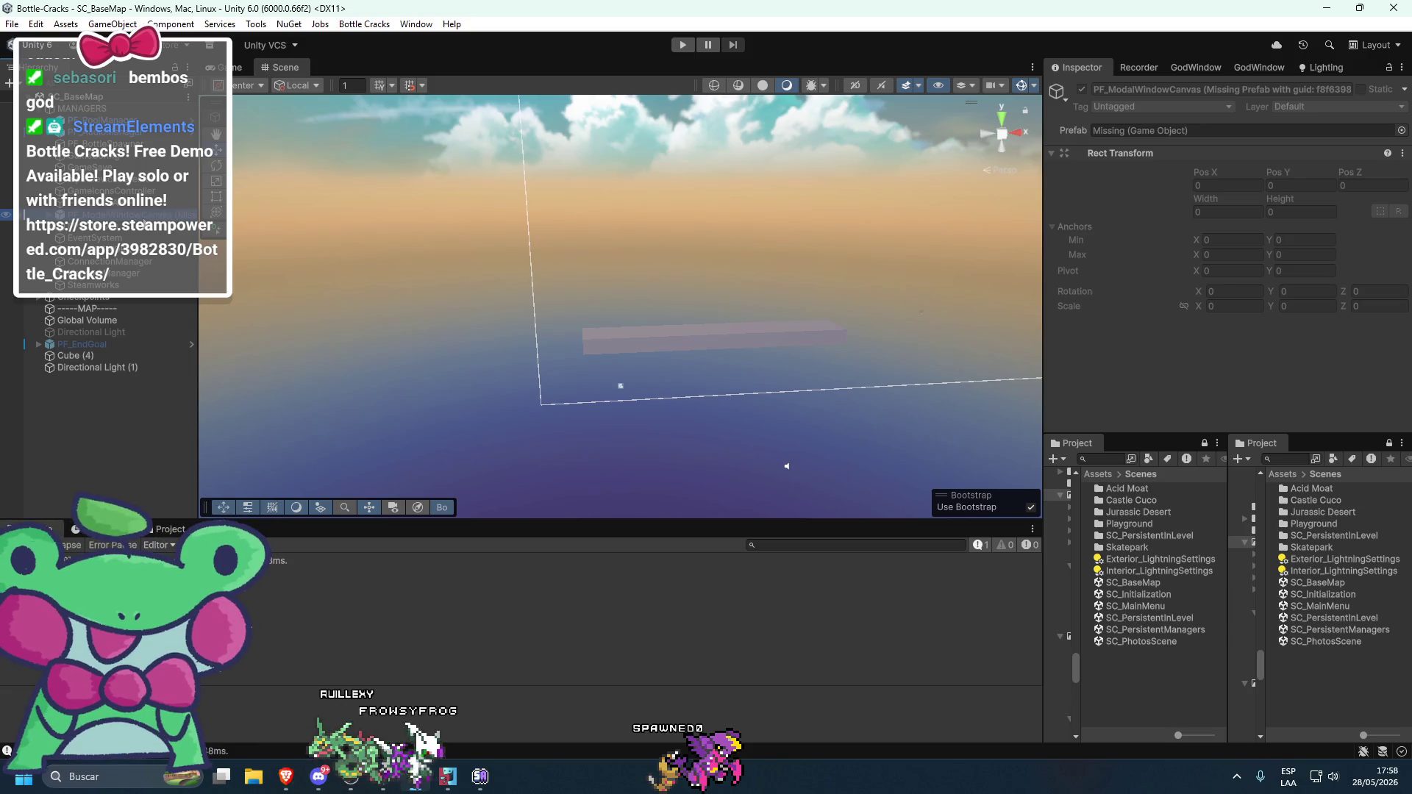
- Delete PF_ModalWindowCanvas and switch the Directional Light on
key("Delete")
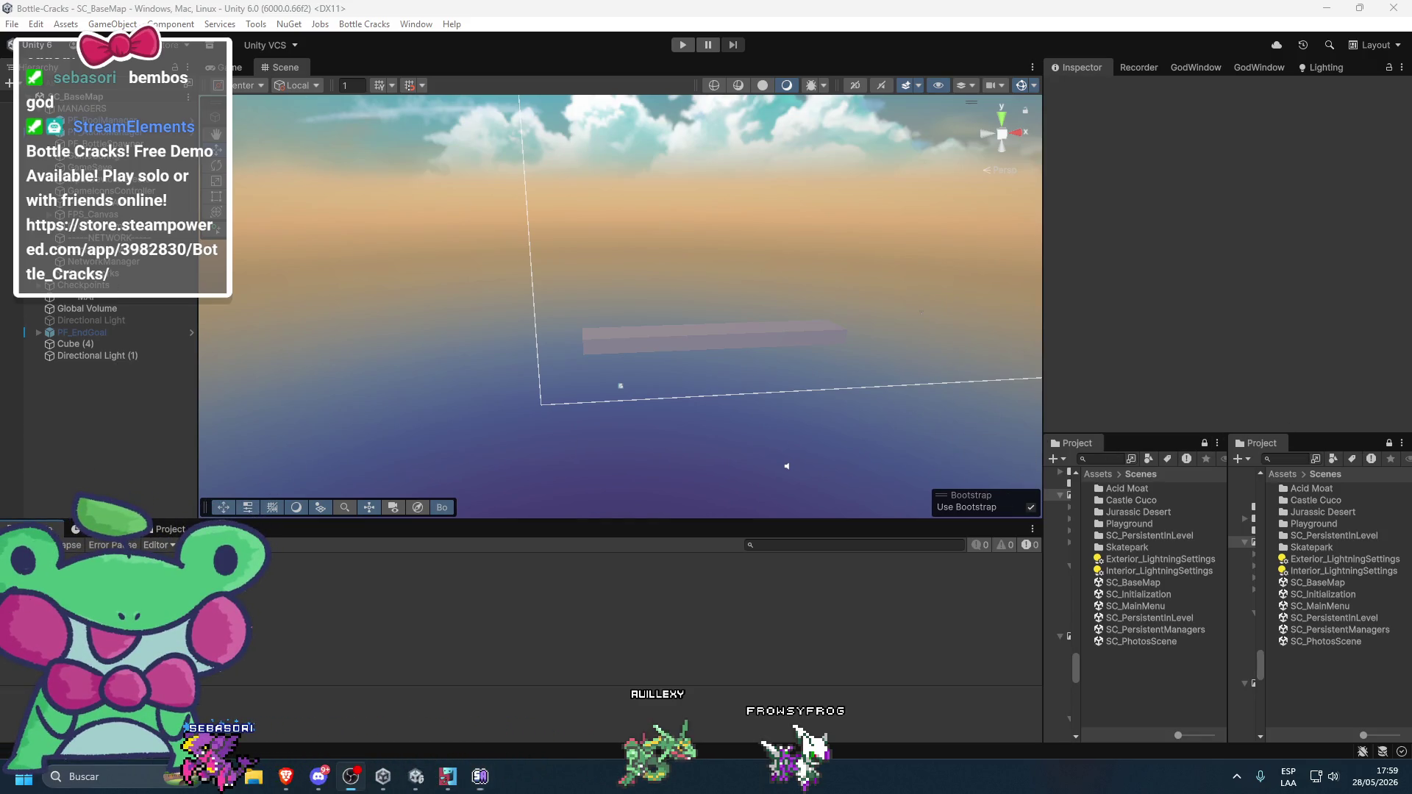
left_click(124, 334)
left_click(122, 321)
left_click(1083, 89)
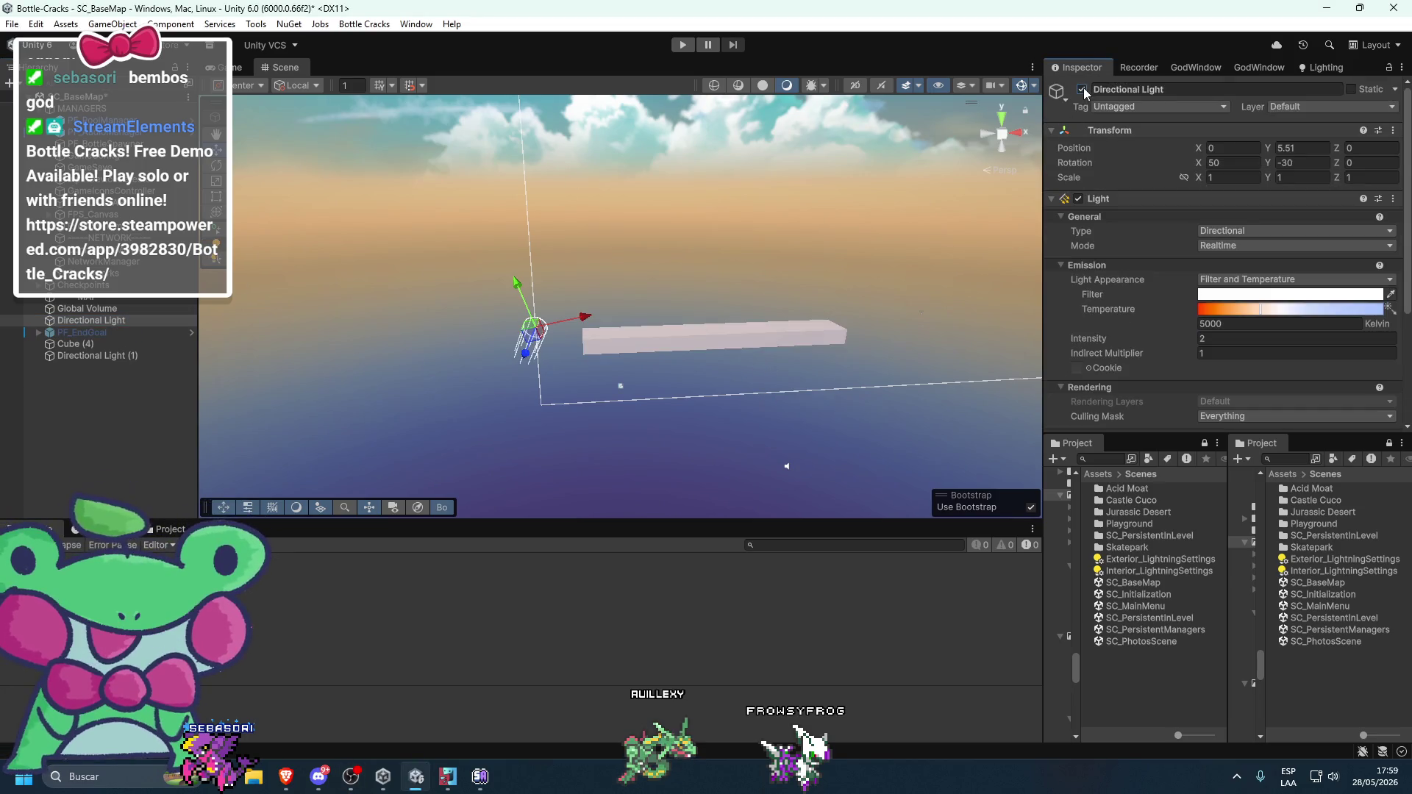
scroll(856, 267, "up", 10)
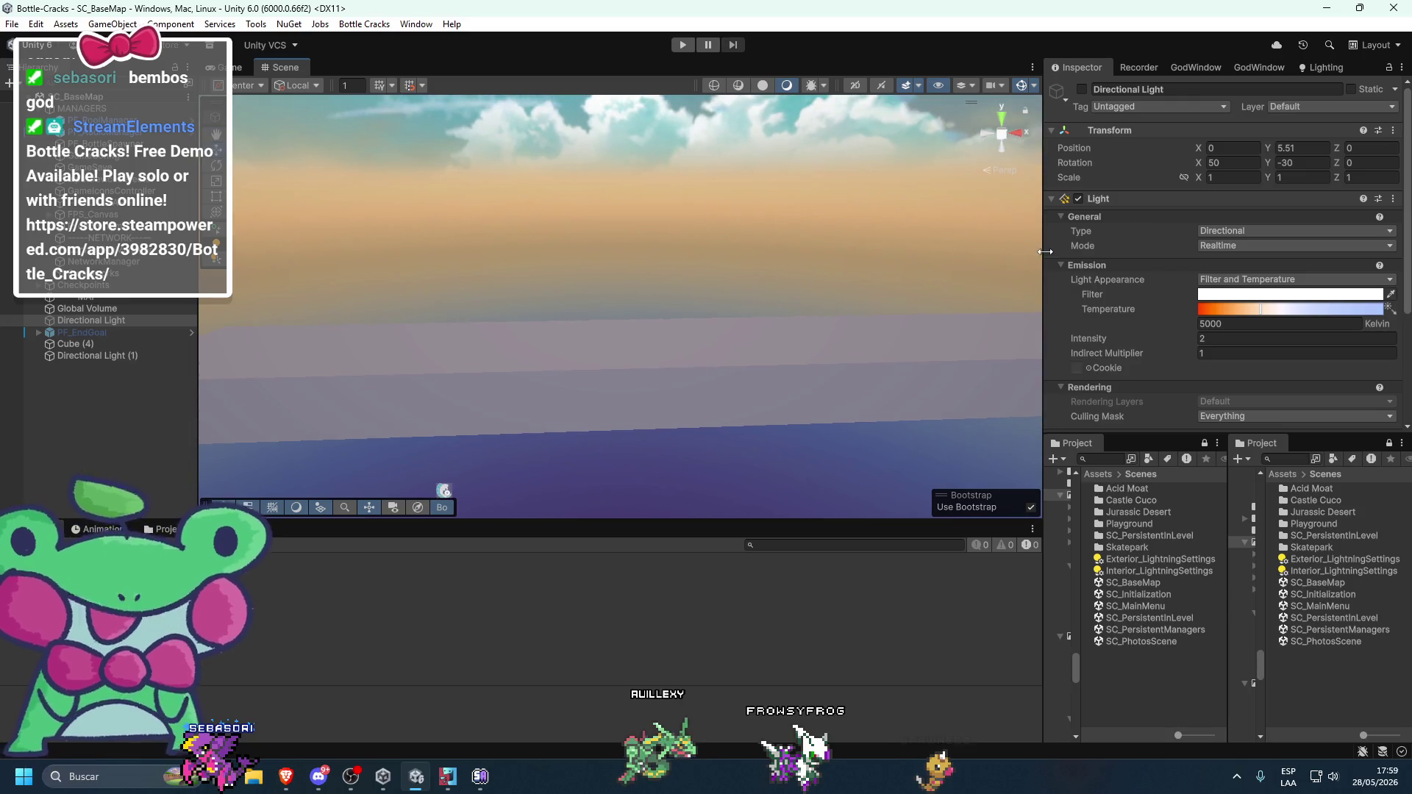
- Resize the Inspector and Project panels and select a scene asset in Project
left_click_drag(1045, 252, 1163, 251)
scroll(974, 325, "down", 5)
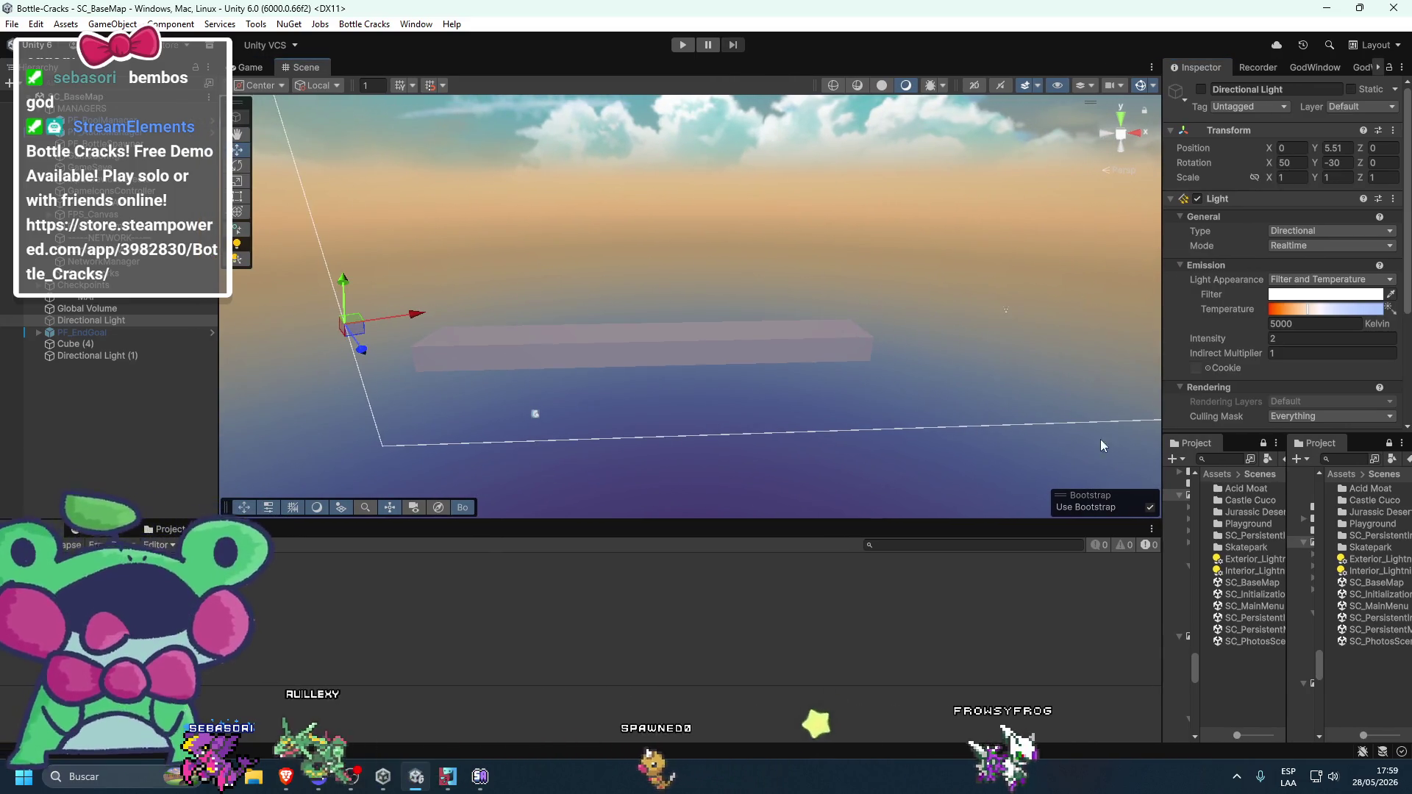
left_click_drag(1163, 404, 1016, 404)
left_click_drag(1117, 434, 1116, 397)
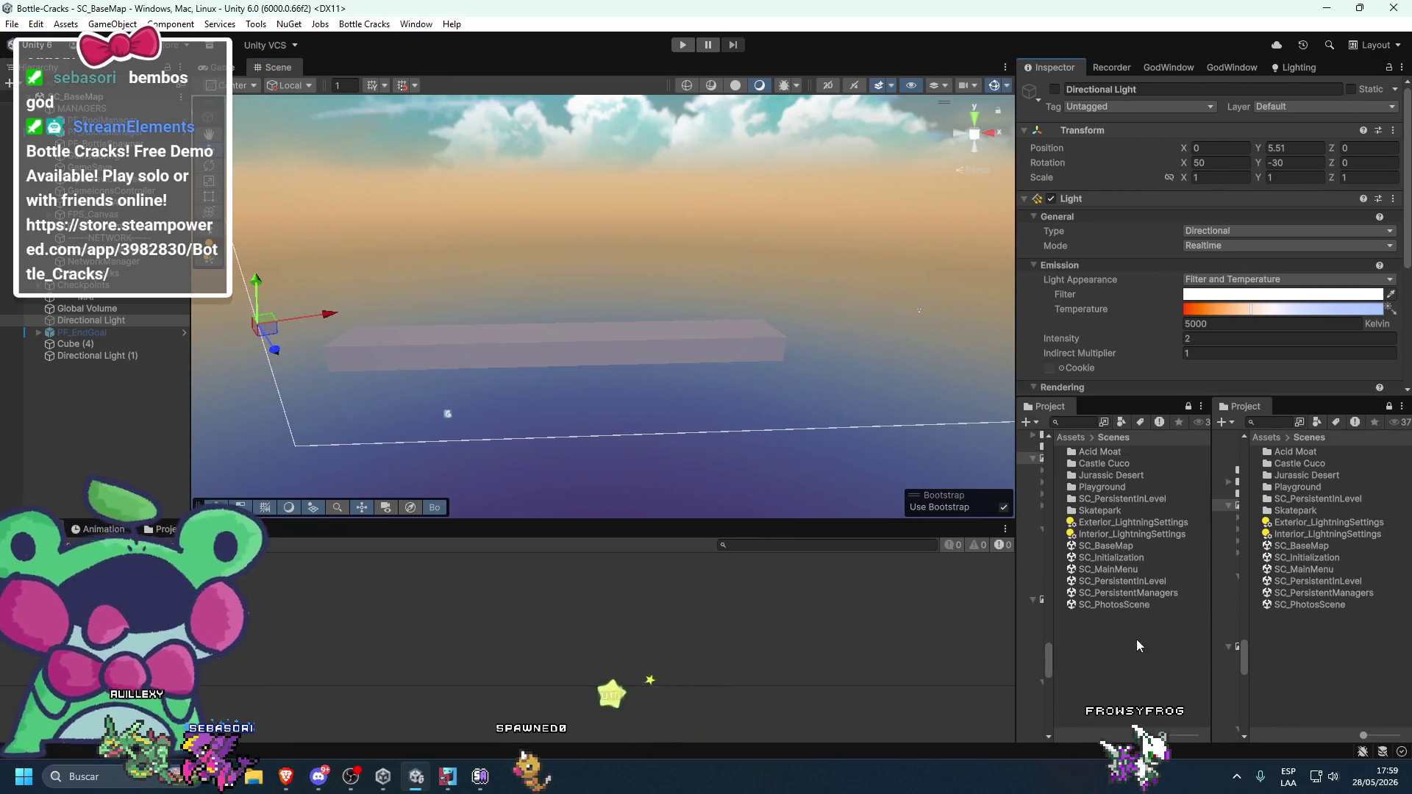
left_click(1111, 604)
right_click(1110, 604)
- Launch GitHub Desktop from a Windows Start search for "git"
key("Escape")
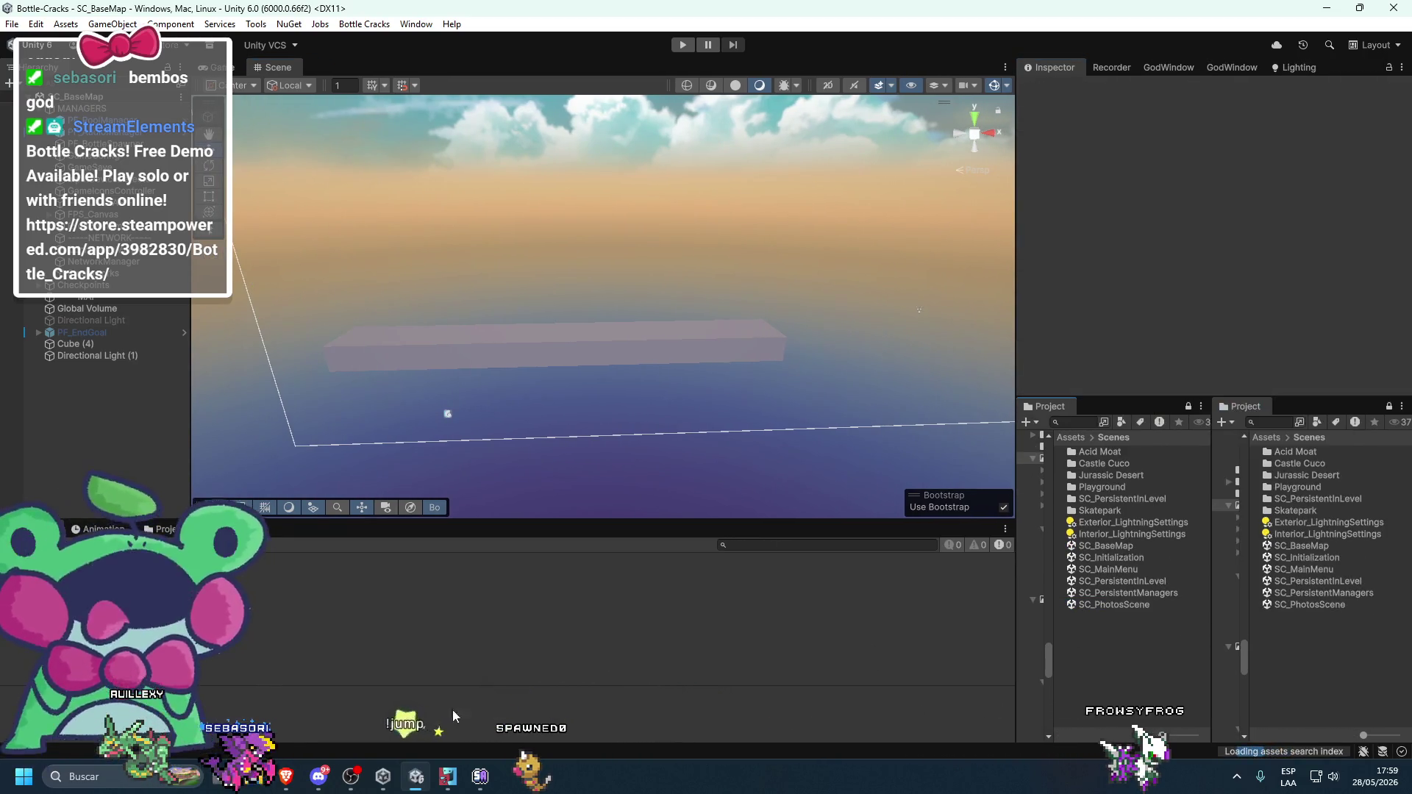
left_click(23, 778)
type("git")
key("Escape")
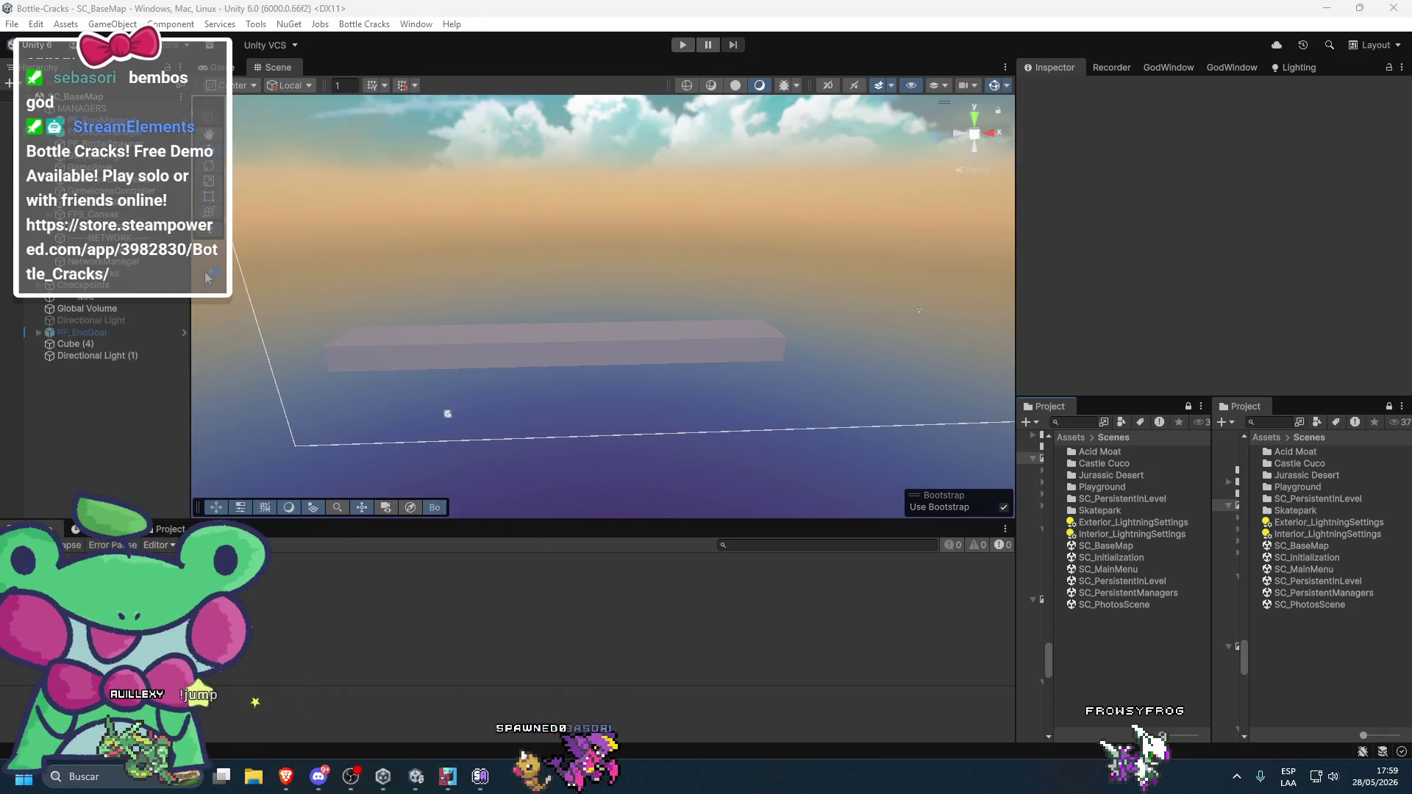
scroll(470, 412, "down", 5)
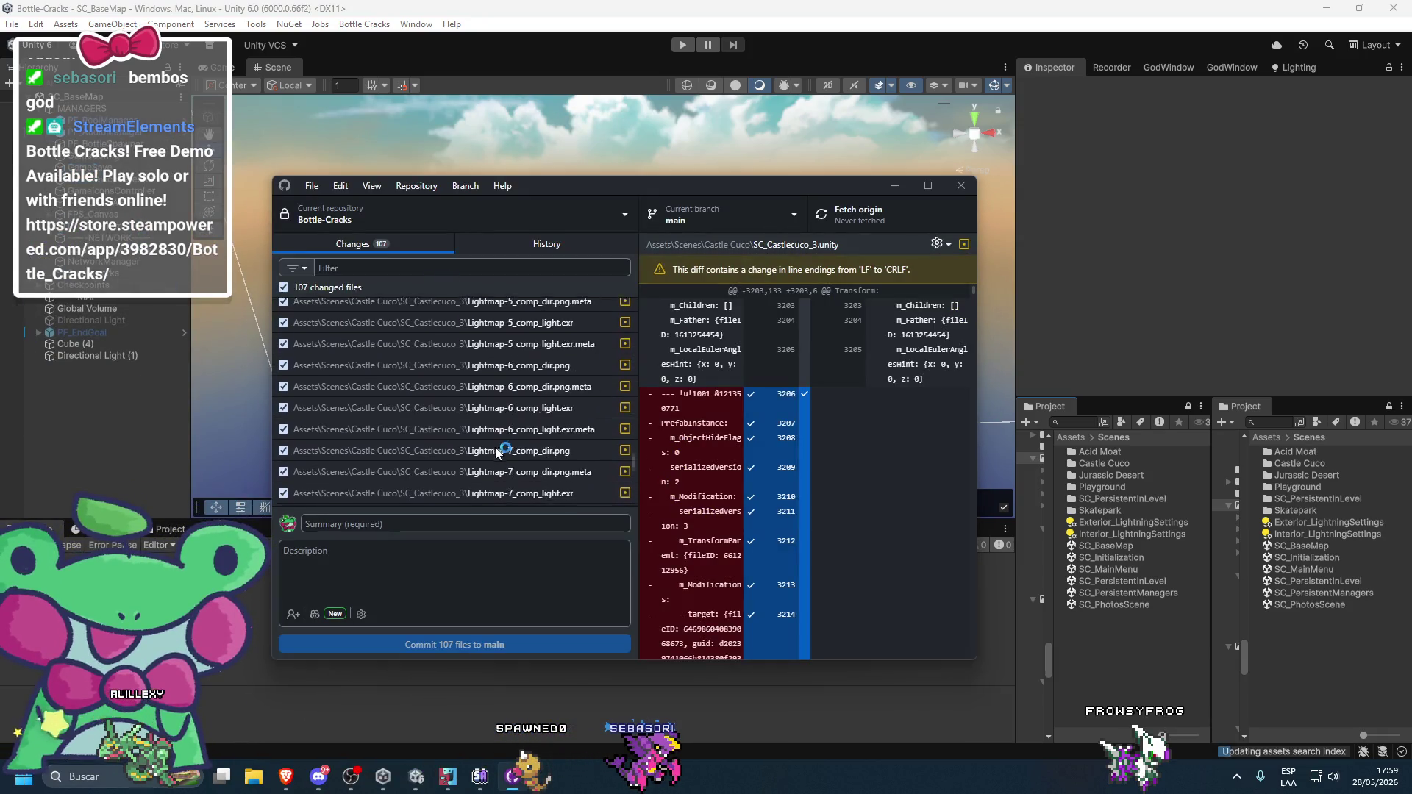
- Maximize GitHub Desktop, fetch the remote, and review the SC_BaseMap.unity changes
scroll(488, 451, "up", 3)
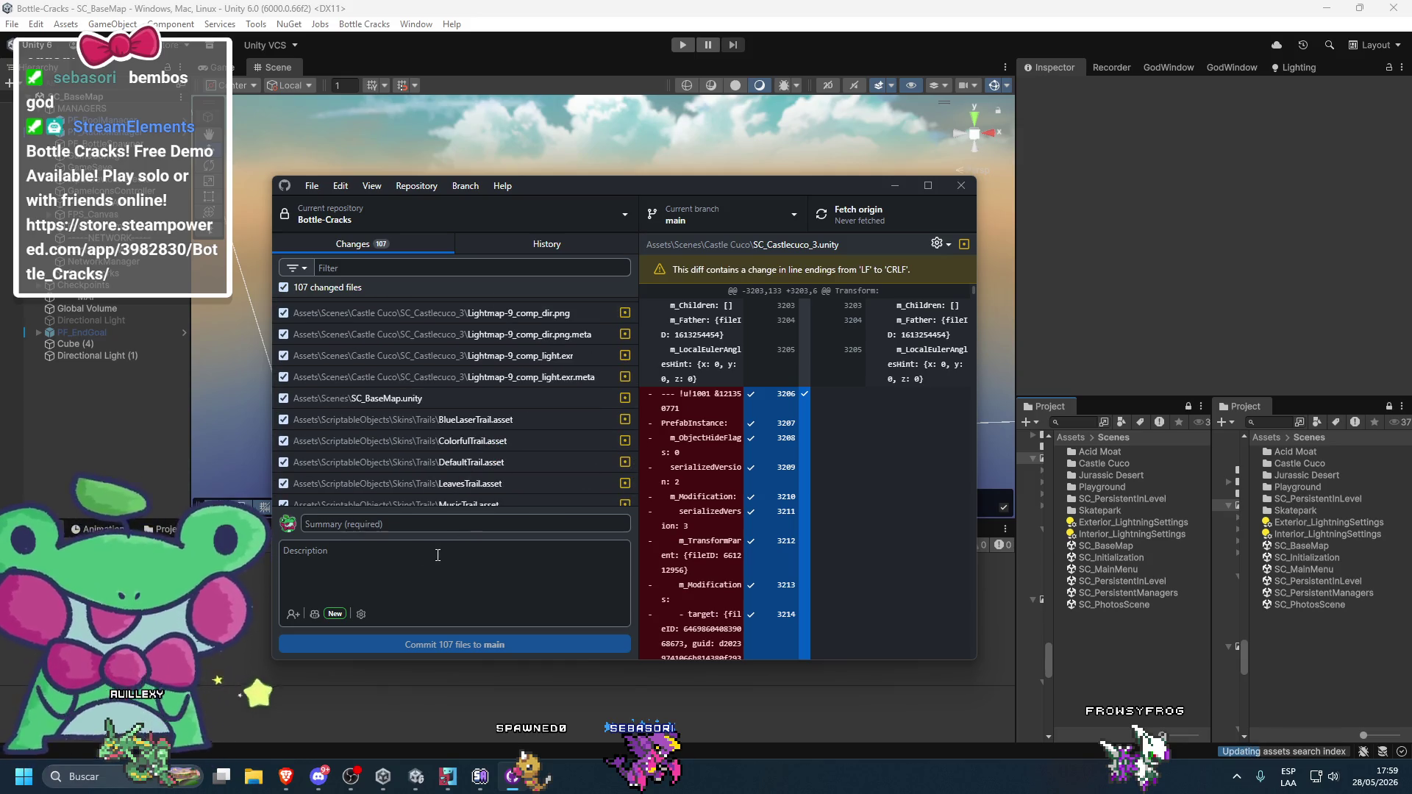
type("awedwadsa")
left_click(853, 214)
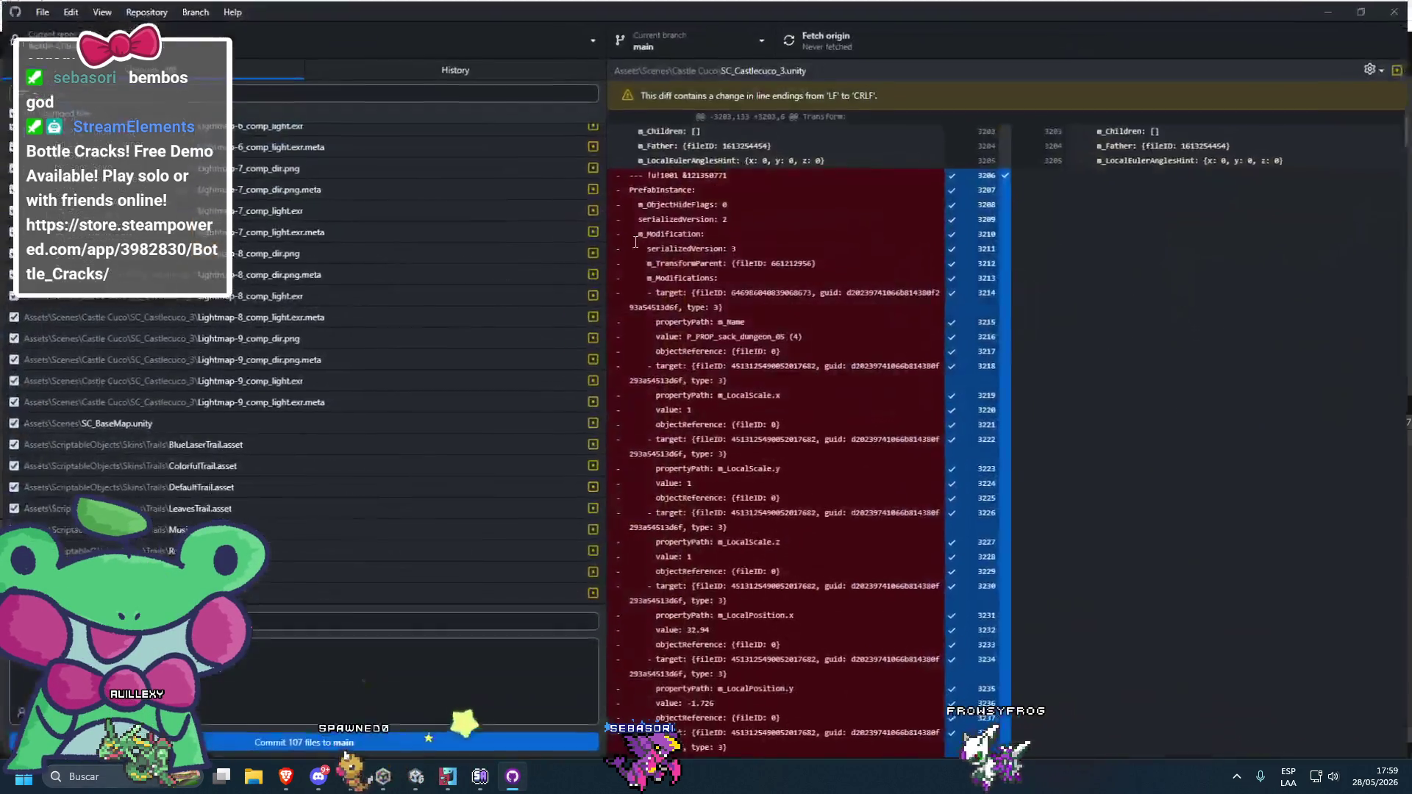
key("super+Up")
left_click(256, 423)
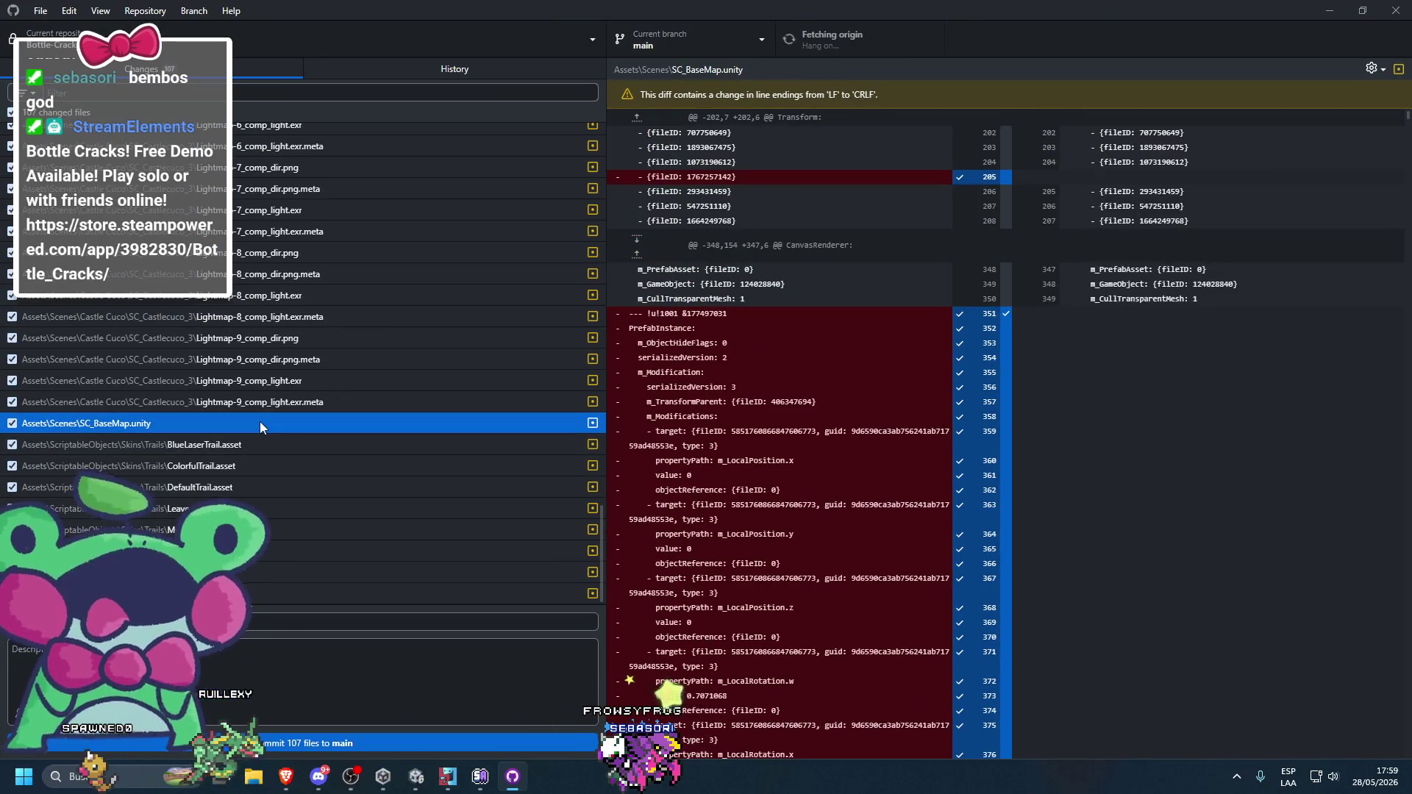
- Discard the changes to the eight trail .asset files, starting at BlueLaserTrail.asset
left_click(254, 444)
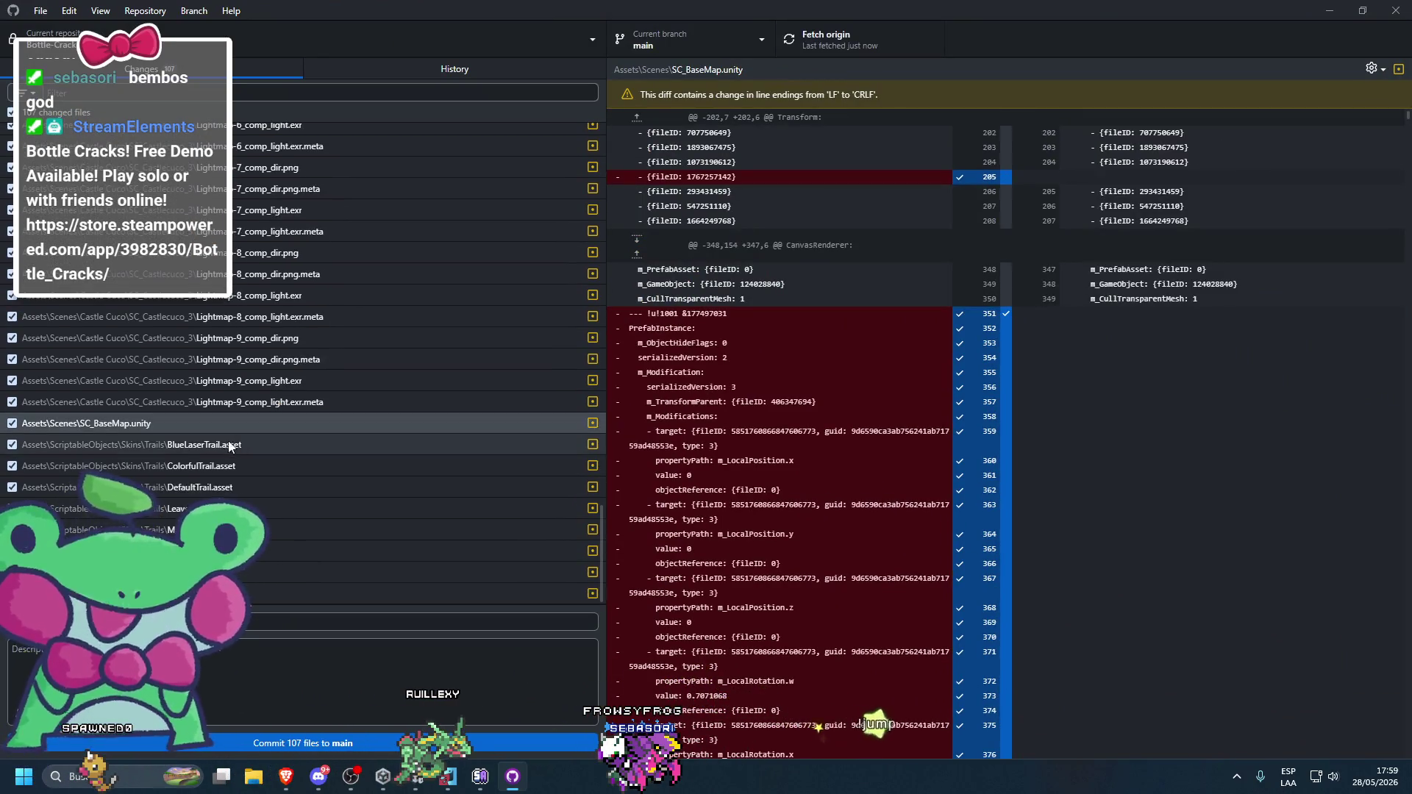
left_click(323, 593, "shift")
right_click(316, 446)
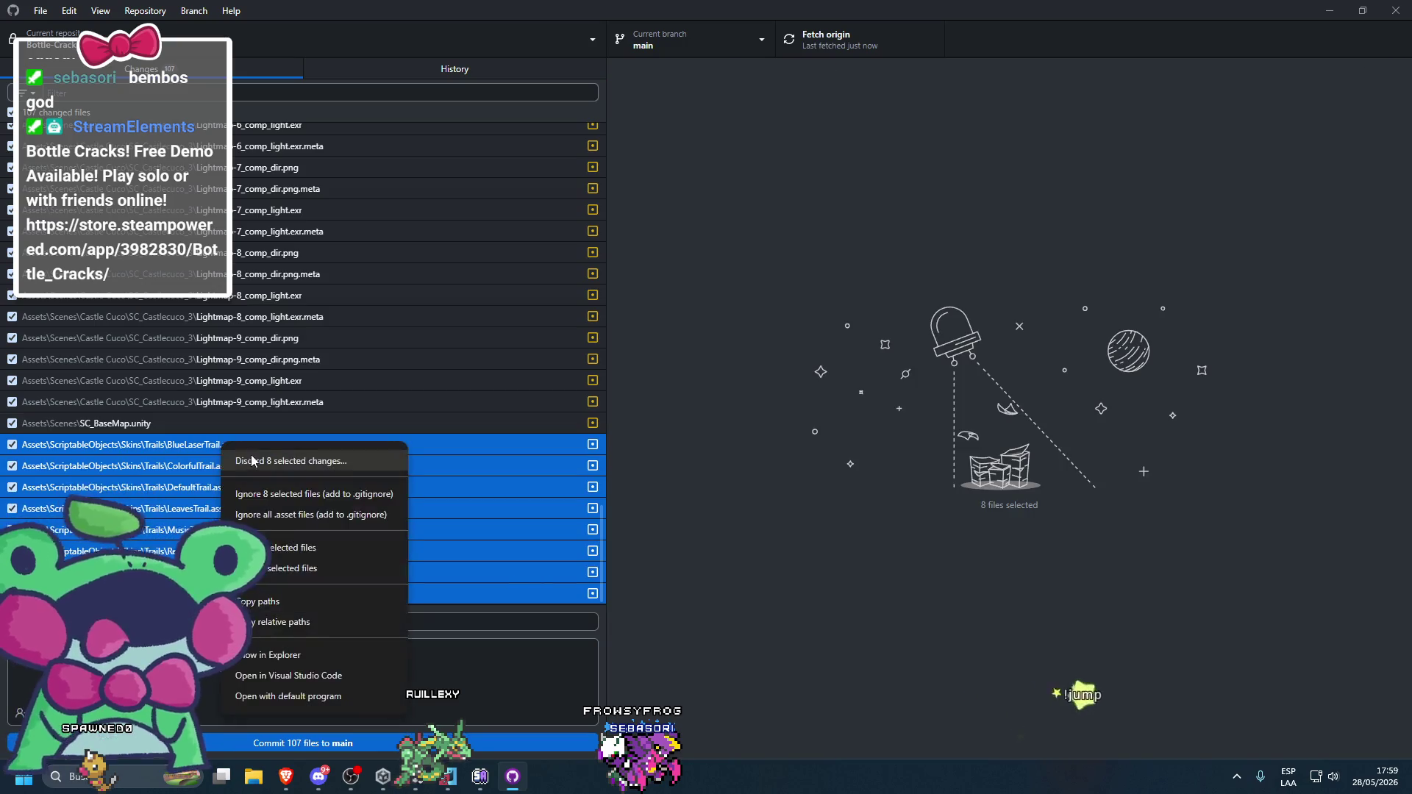
left_click(368, 457)
left_click(731, 493)
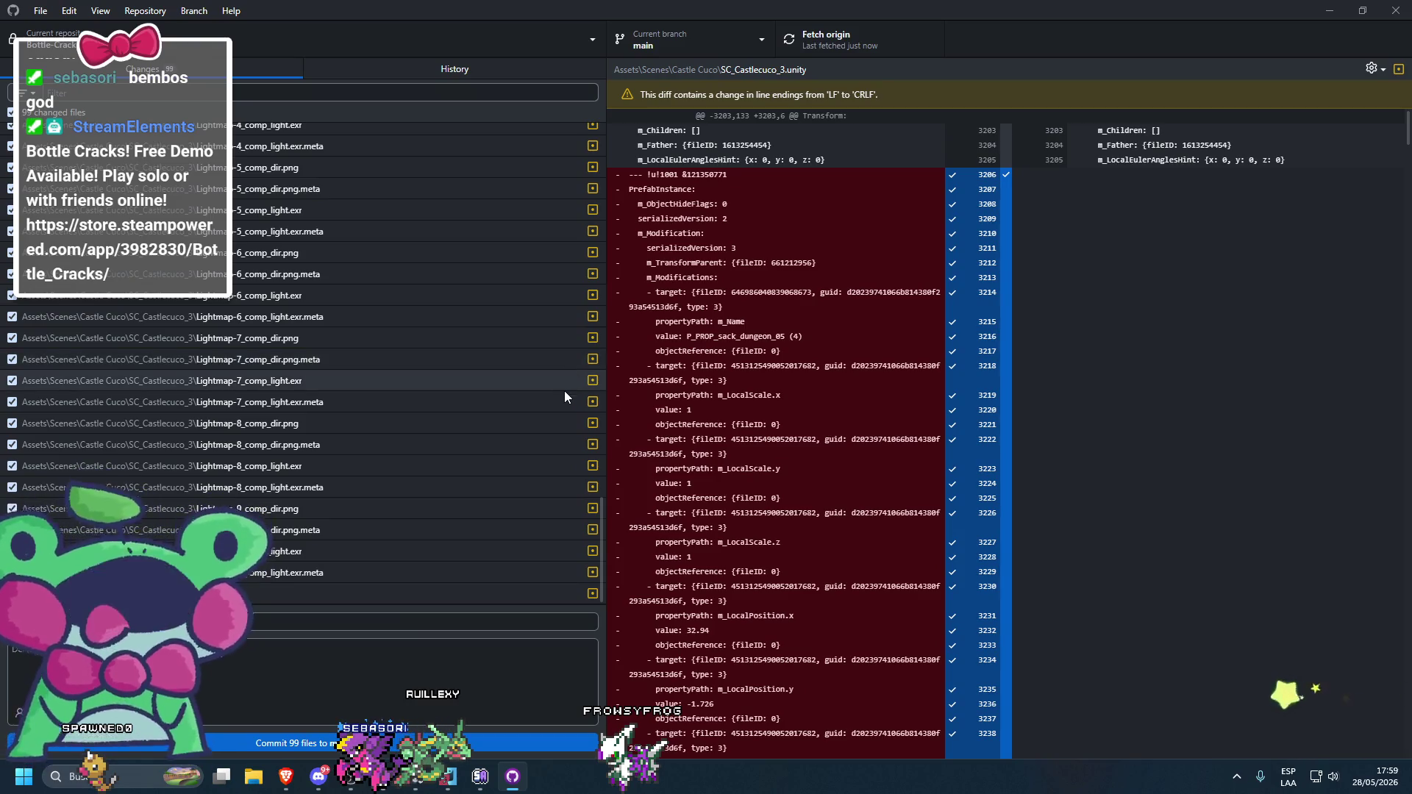
- Commit the remaining 99 files to main and return to Unity
key("alt+Tab")
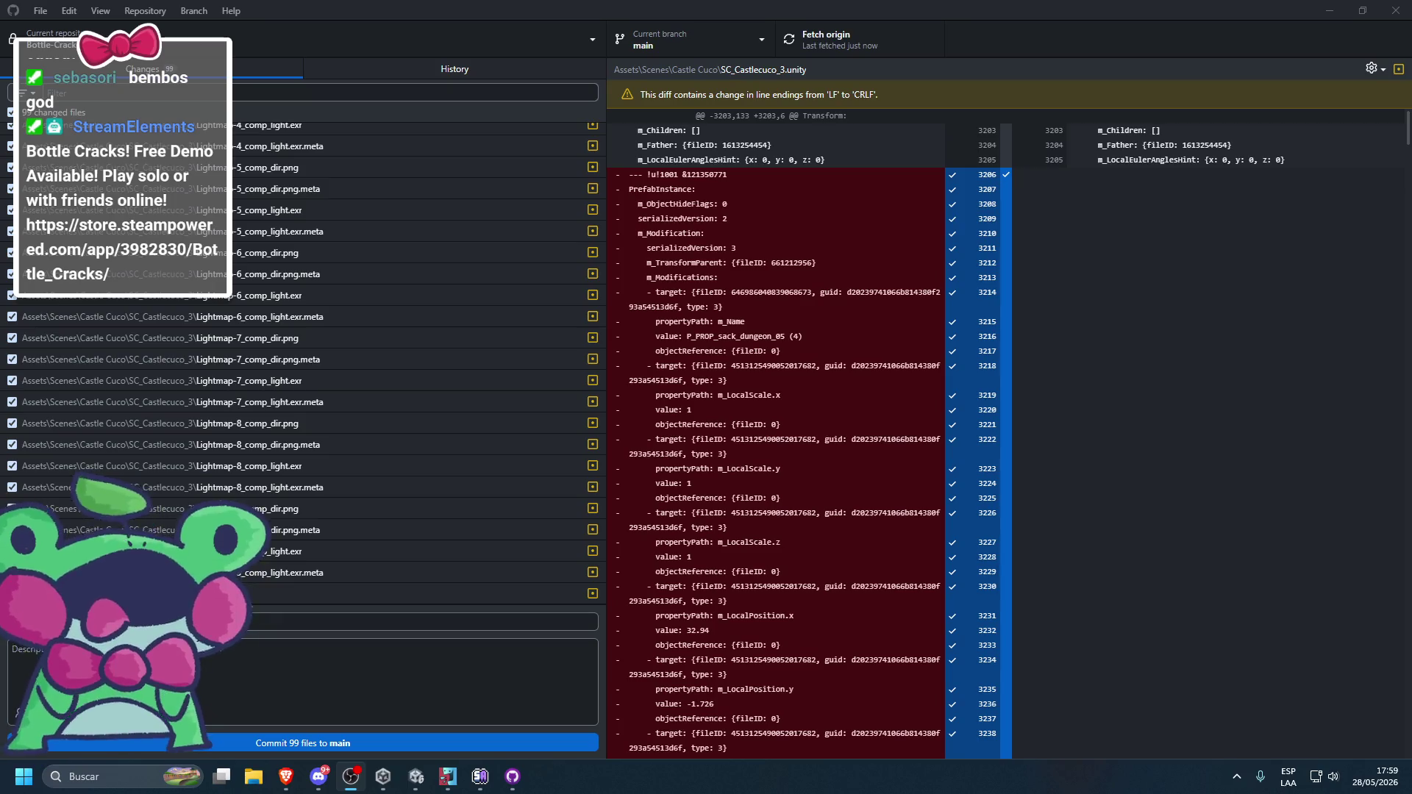
scroll(283, 504, "up", 20)
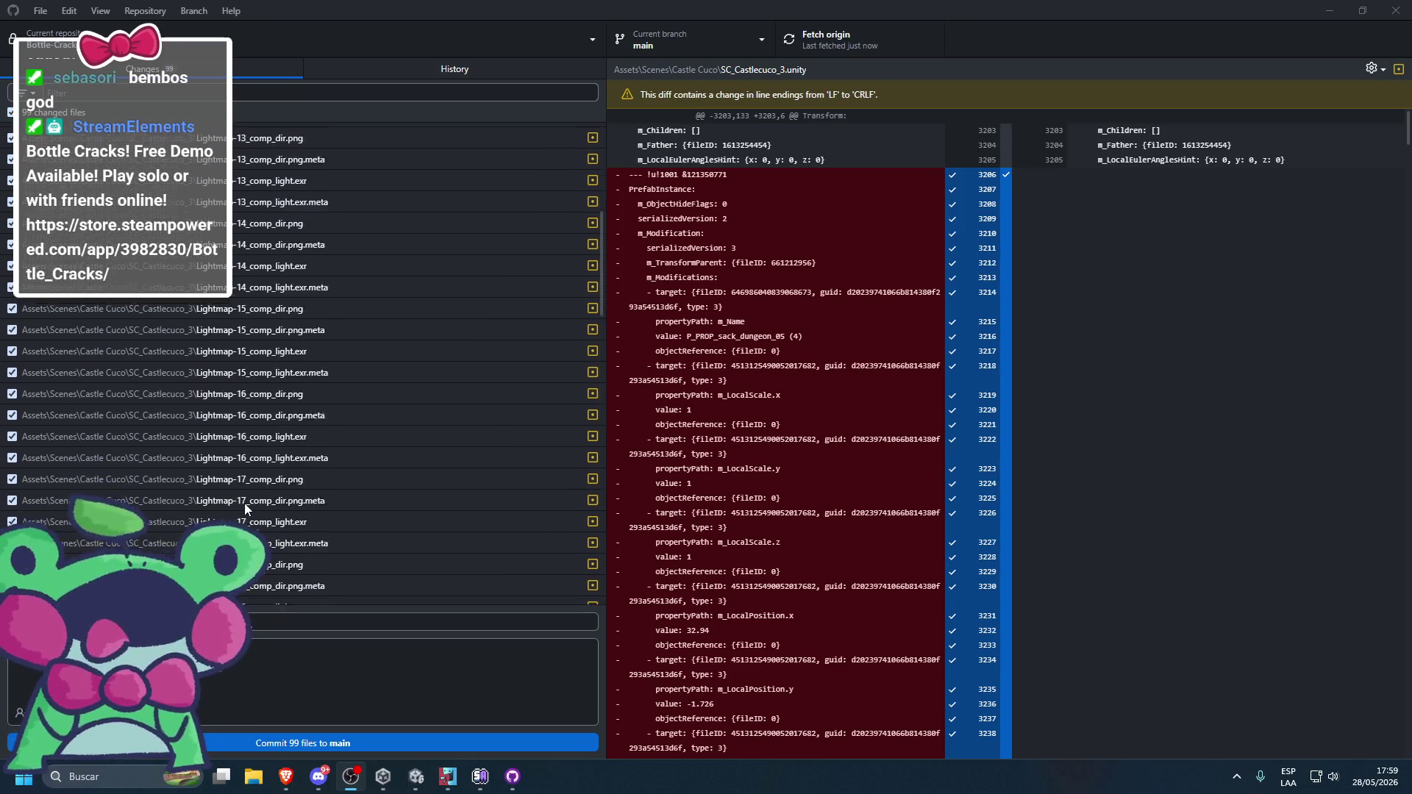
scroll(338, 331, "down", 20)
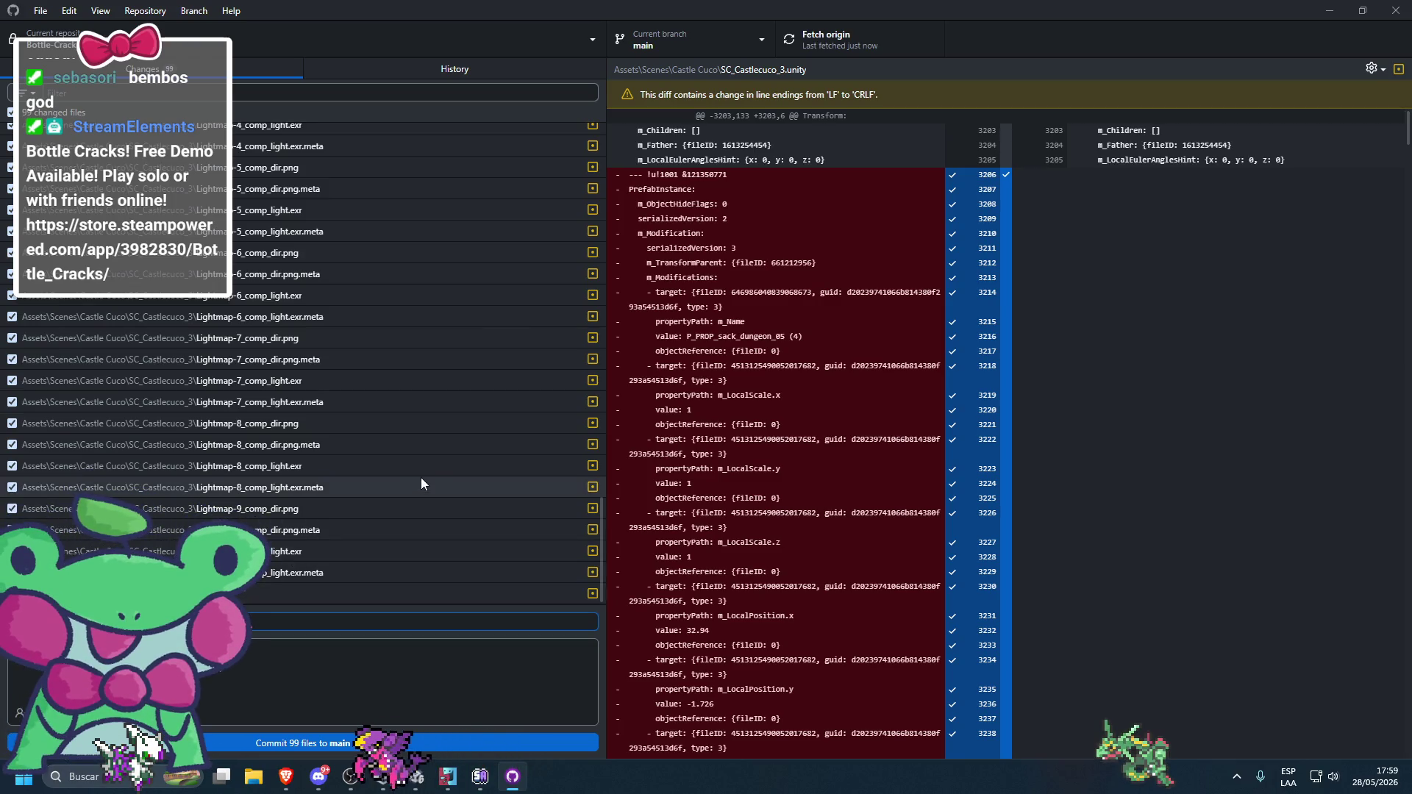
left_click(323, 743)
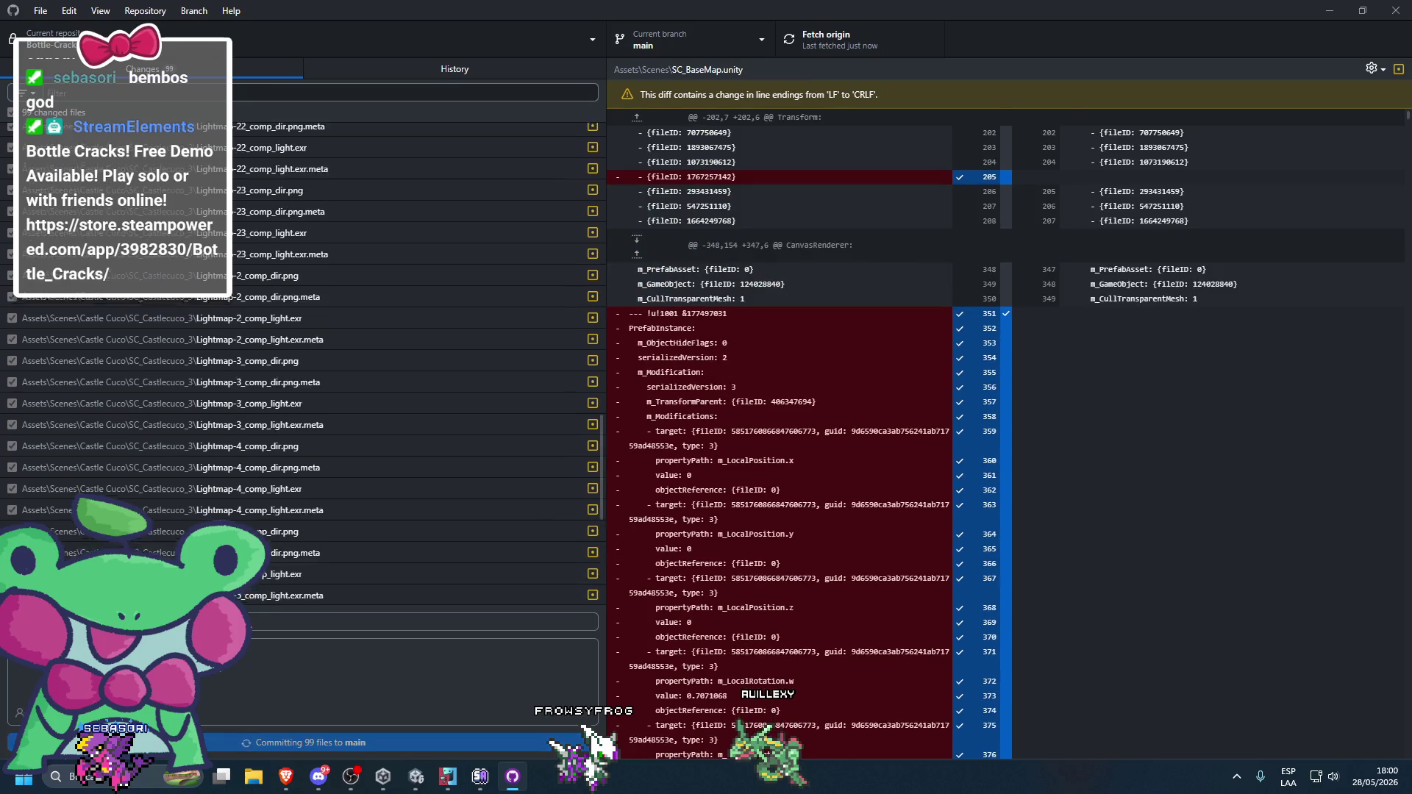
left_click_drag(886, 9, 703, 79)
key("alt+Tab")
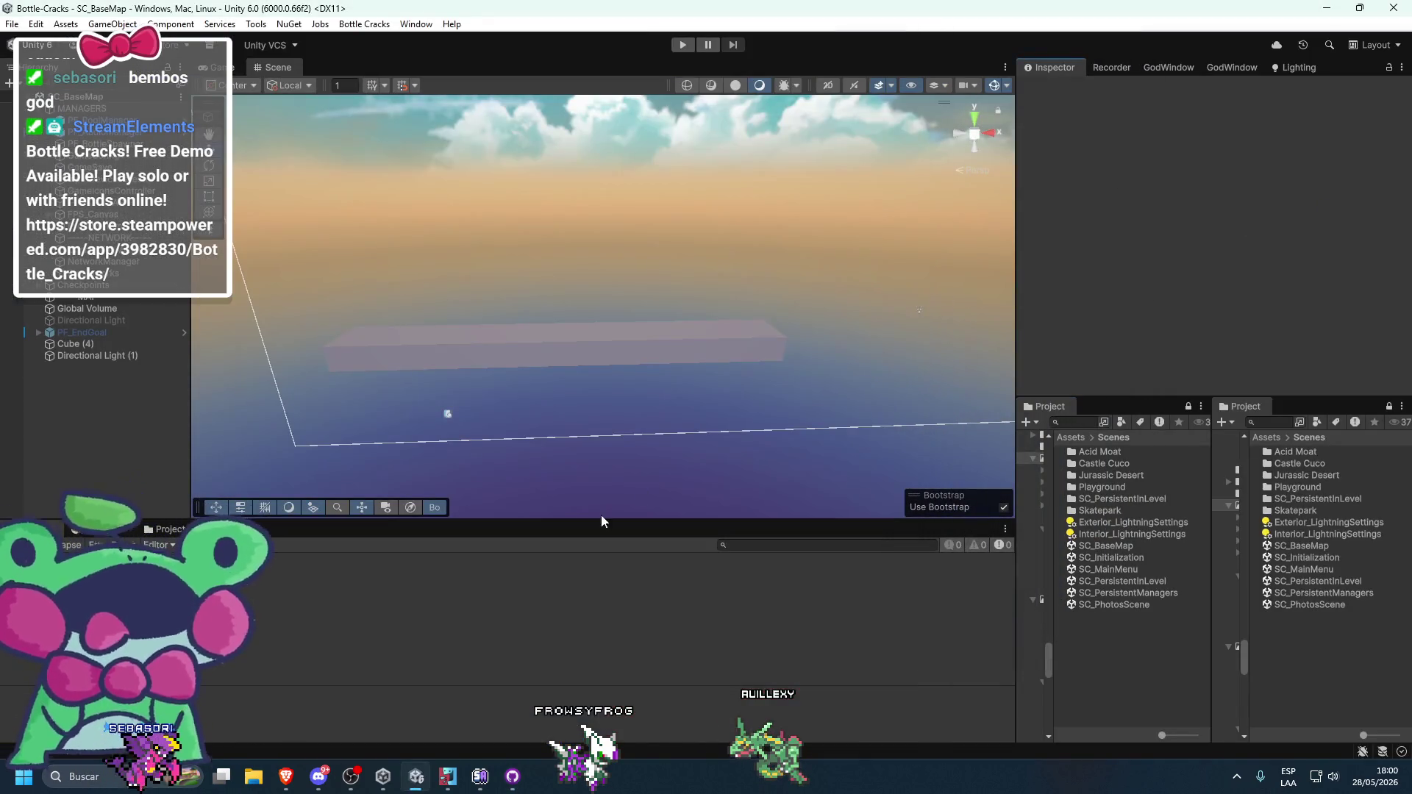
- Create a new folder in Scenes, then move to Brave with a new tab
right_click(1105, 663)
mouse_move(1133, 214)
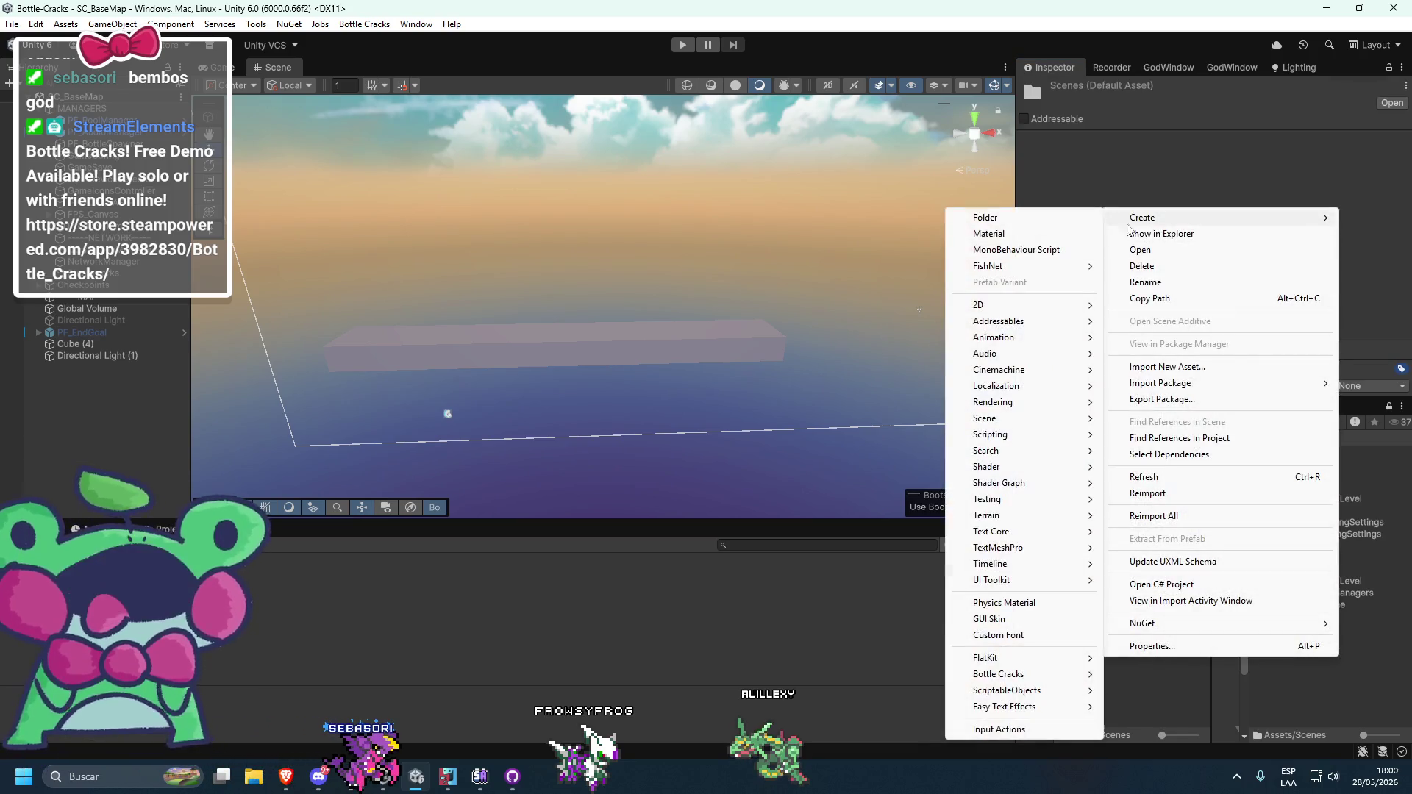
left_click(1040, 218)
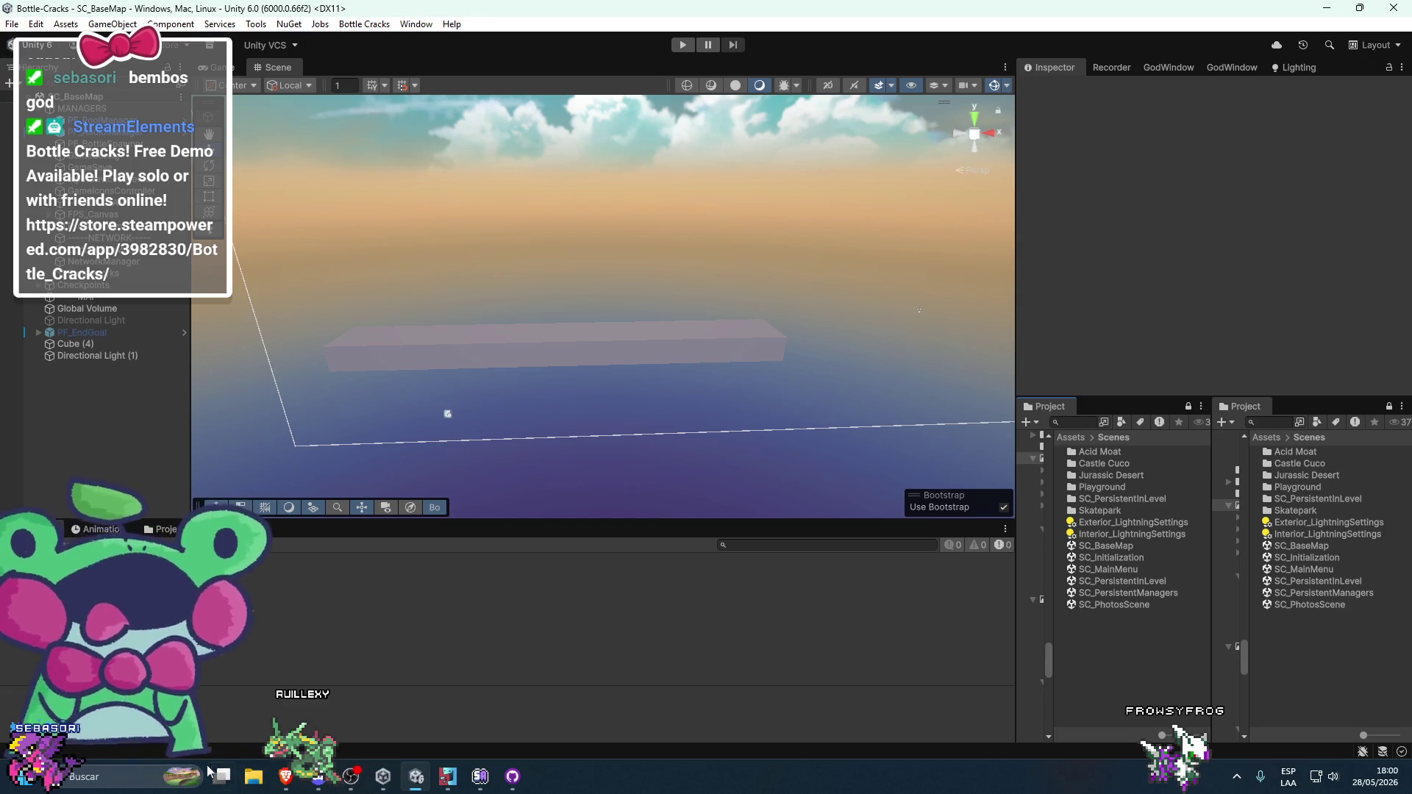
key("alt+Tab")
left_click(919, 14)
- Search "crazy sybnonyms" and expand the more similar and opposite words list
type("crazy sybnonyms")
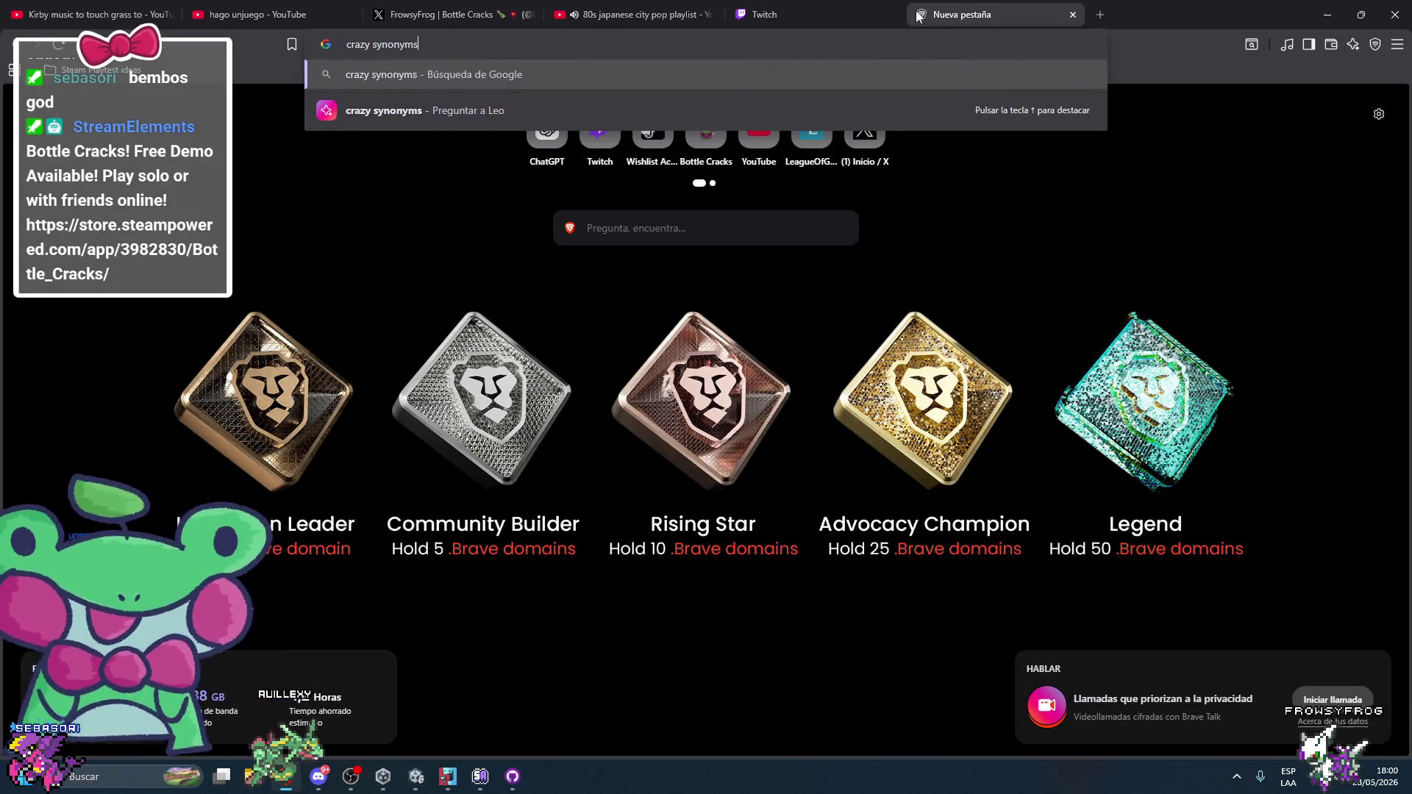
key("Return")
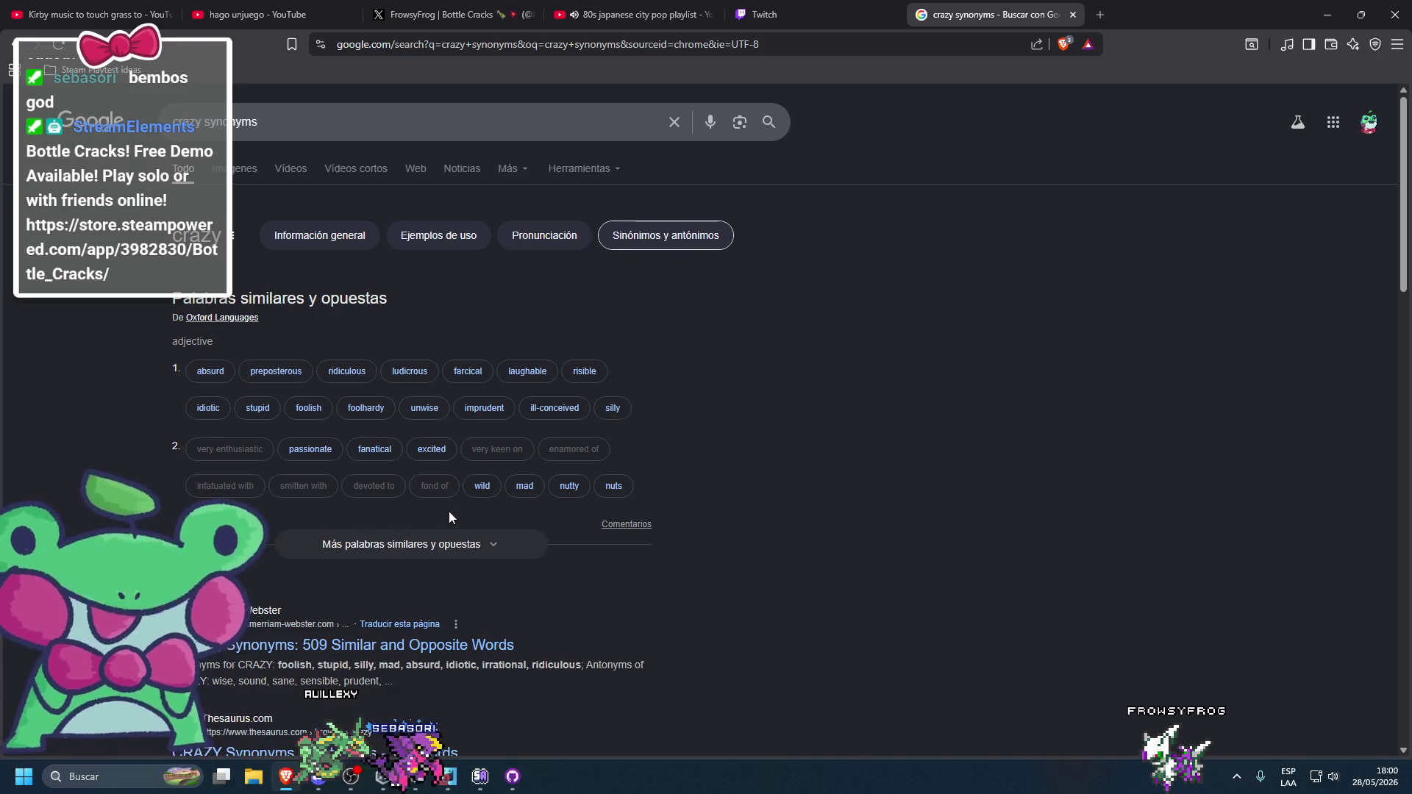
left_click(401, 543)
scroll(513, 528, "down", 1)
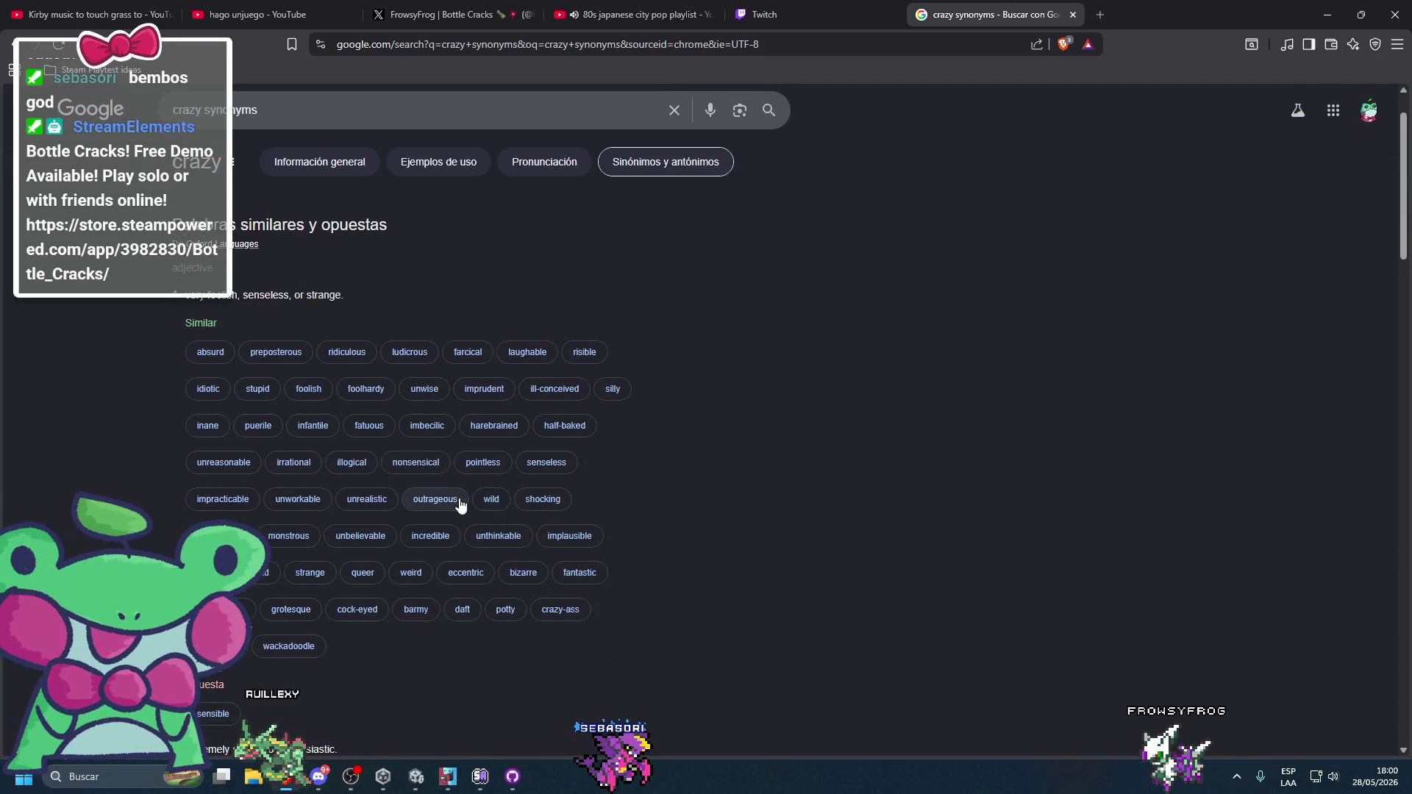
scroll(472, 540, "down", 1)
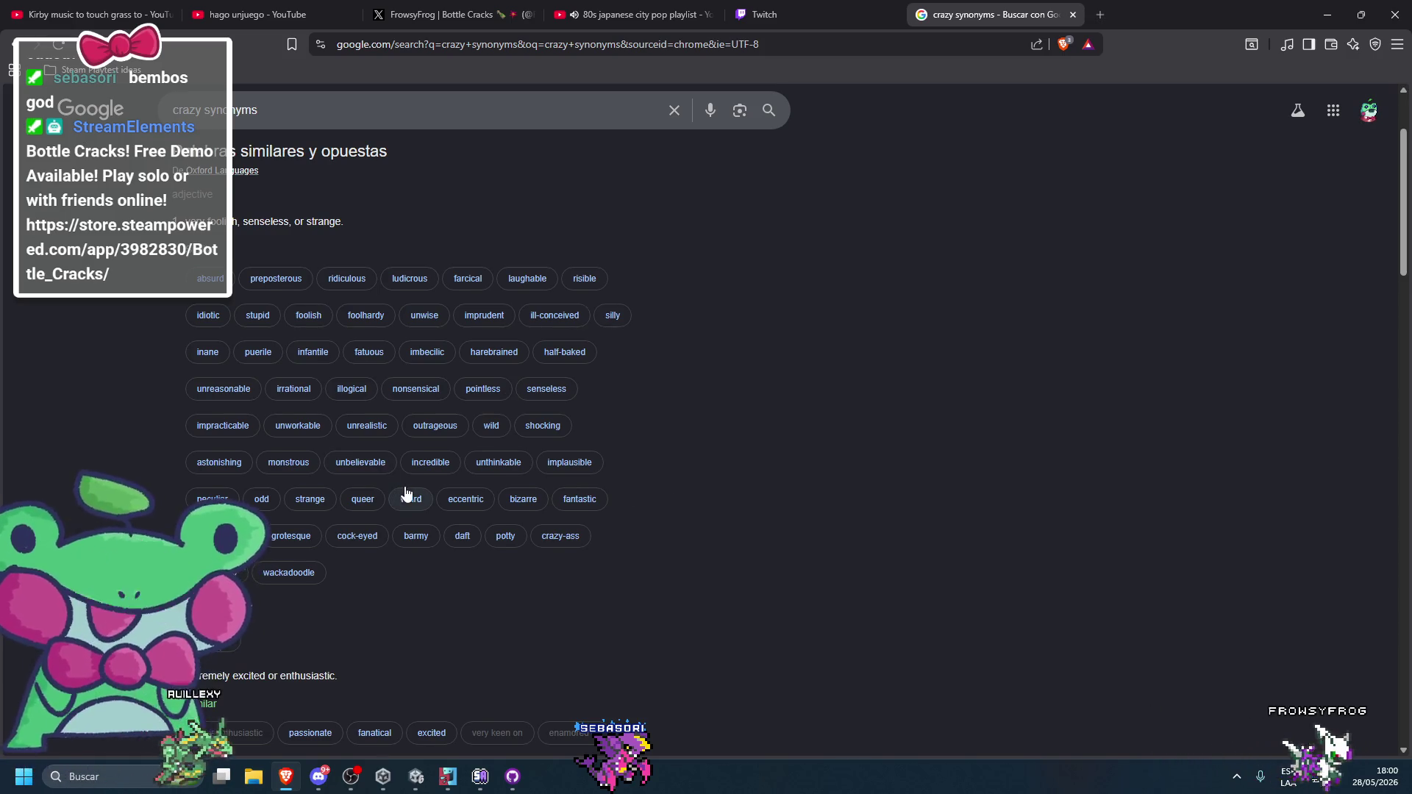
scroll(269, 473, "down", 1)
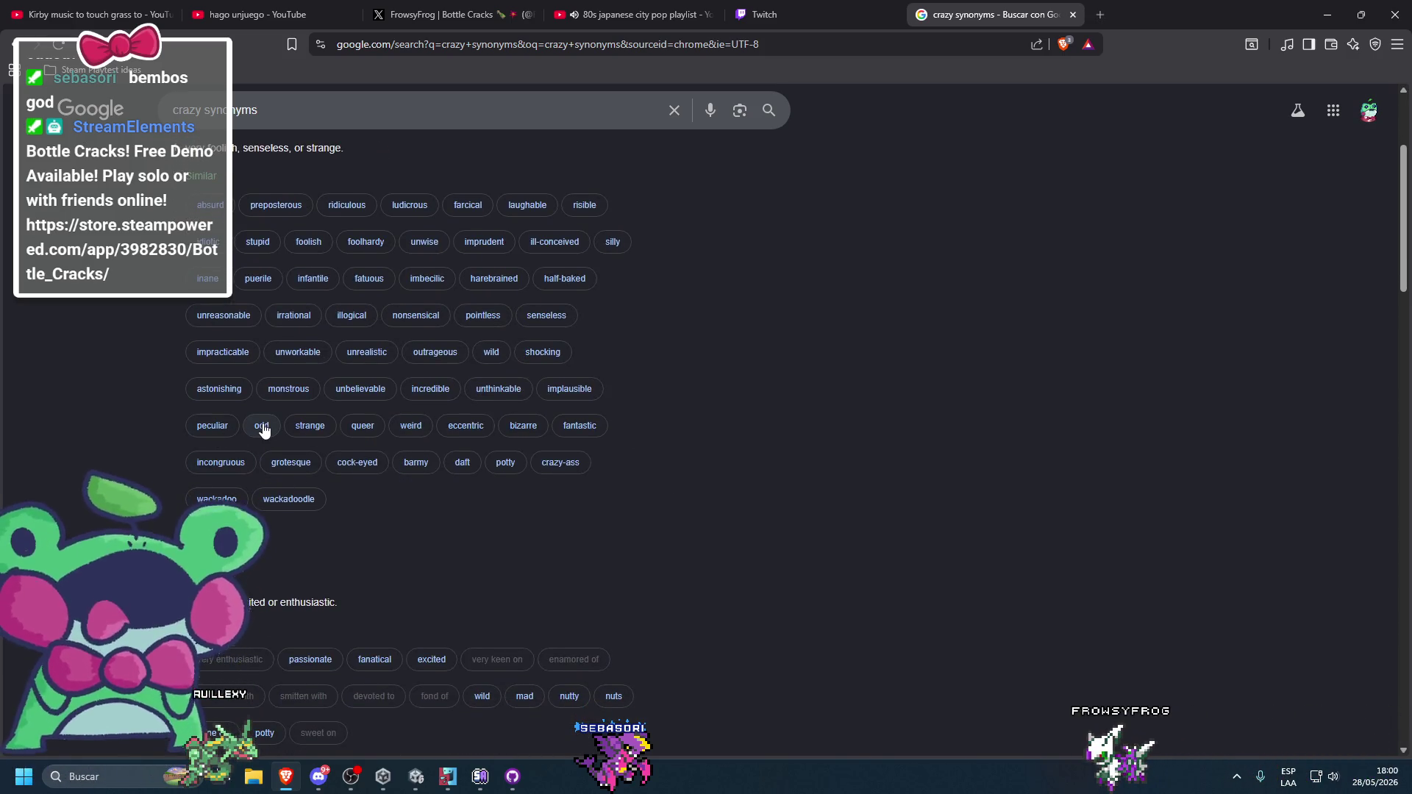
scroll(494, 500, "up", 1)
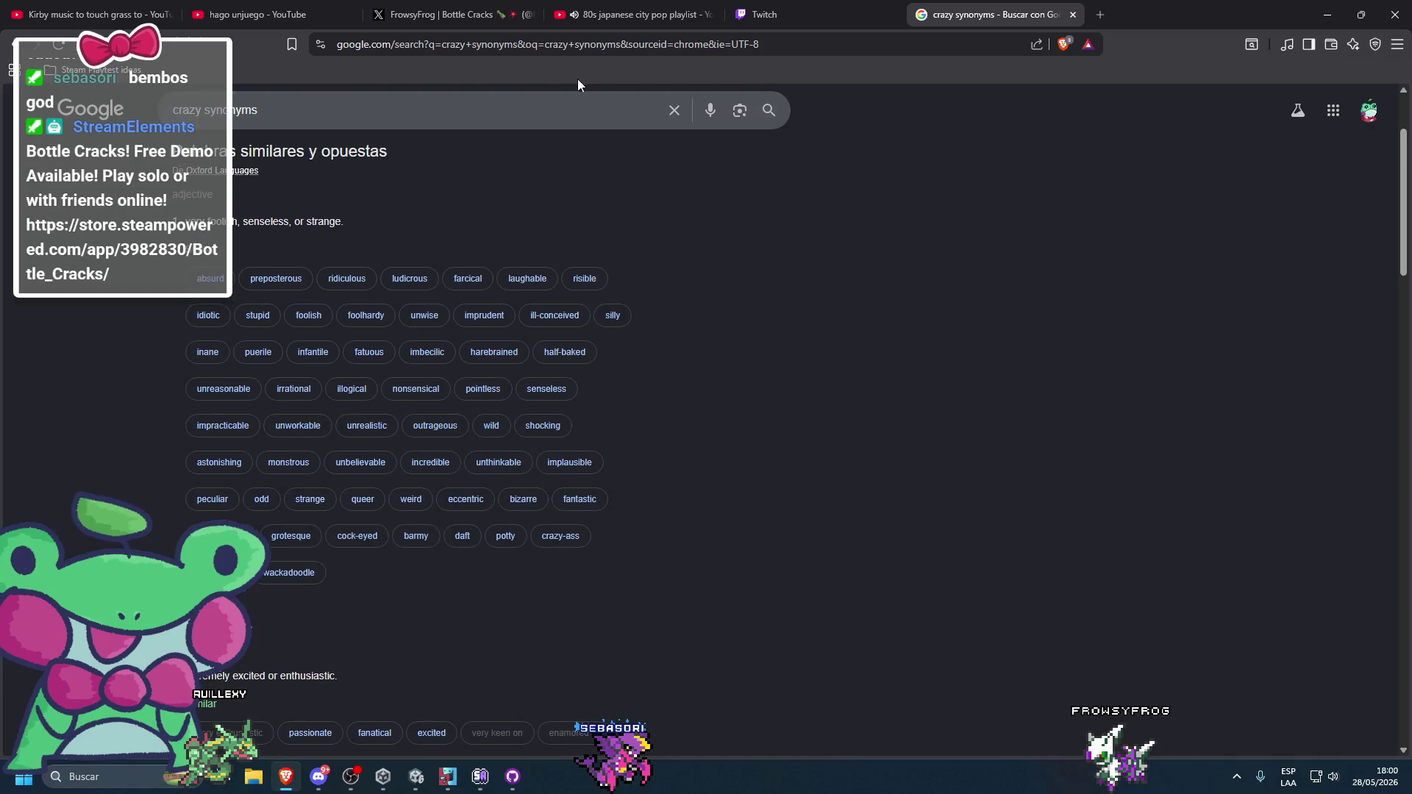
- Try a search for "odd house", then return to the crazy synonyms results
left_click(557, 110)
type("odd house")
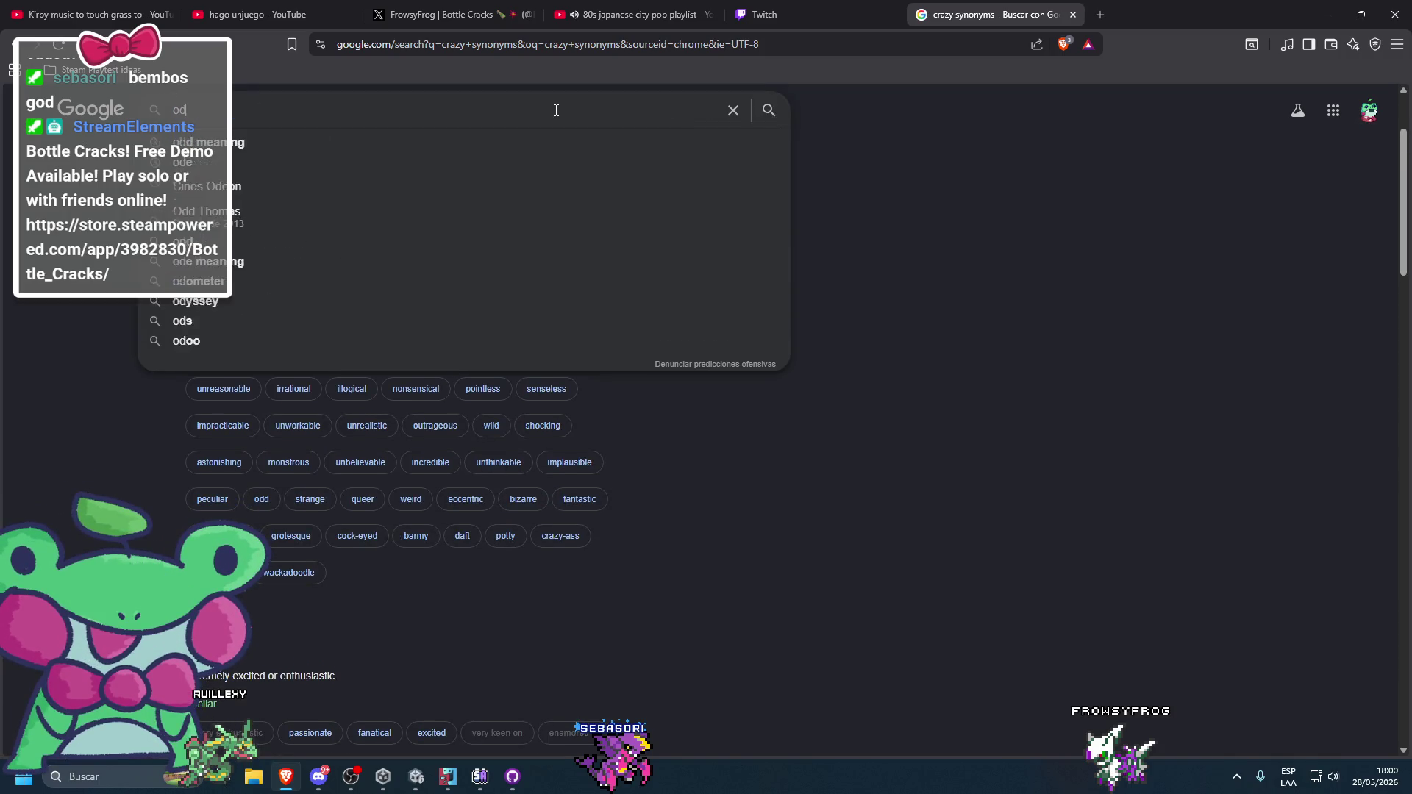
key("Return")
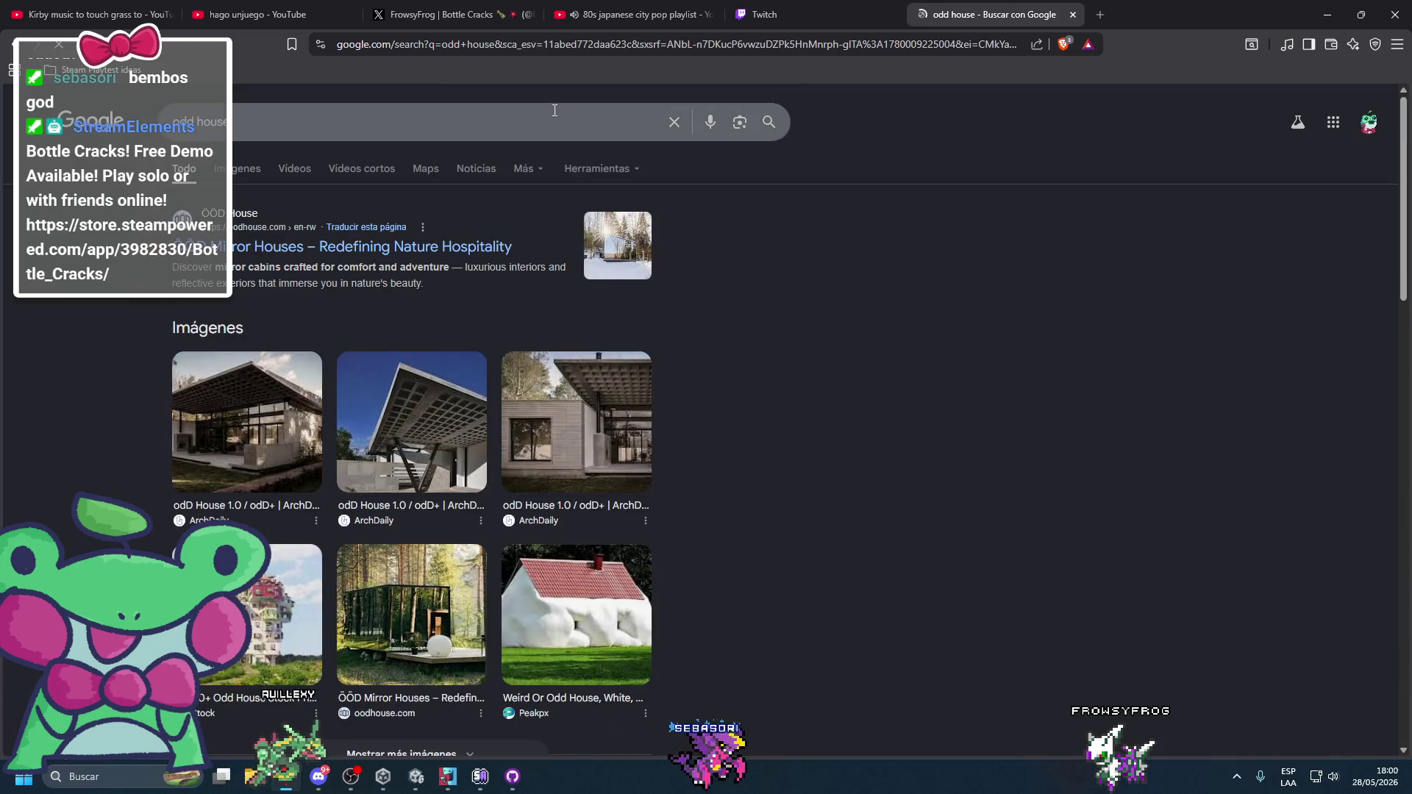
scroll(89, 142, "down", 5)
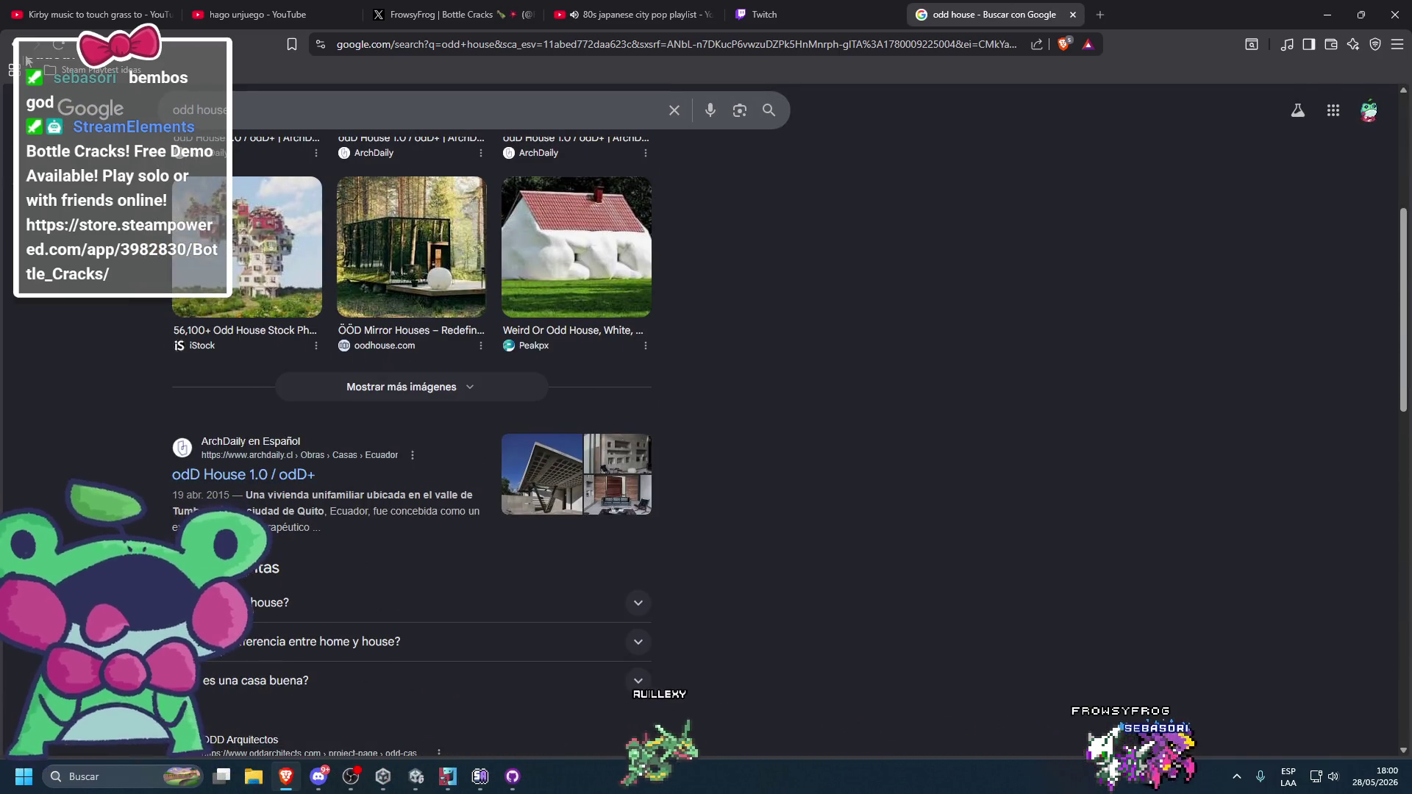
key("alt+Left")
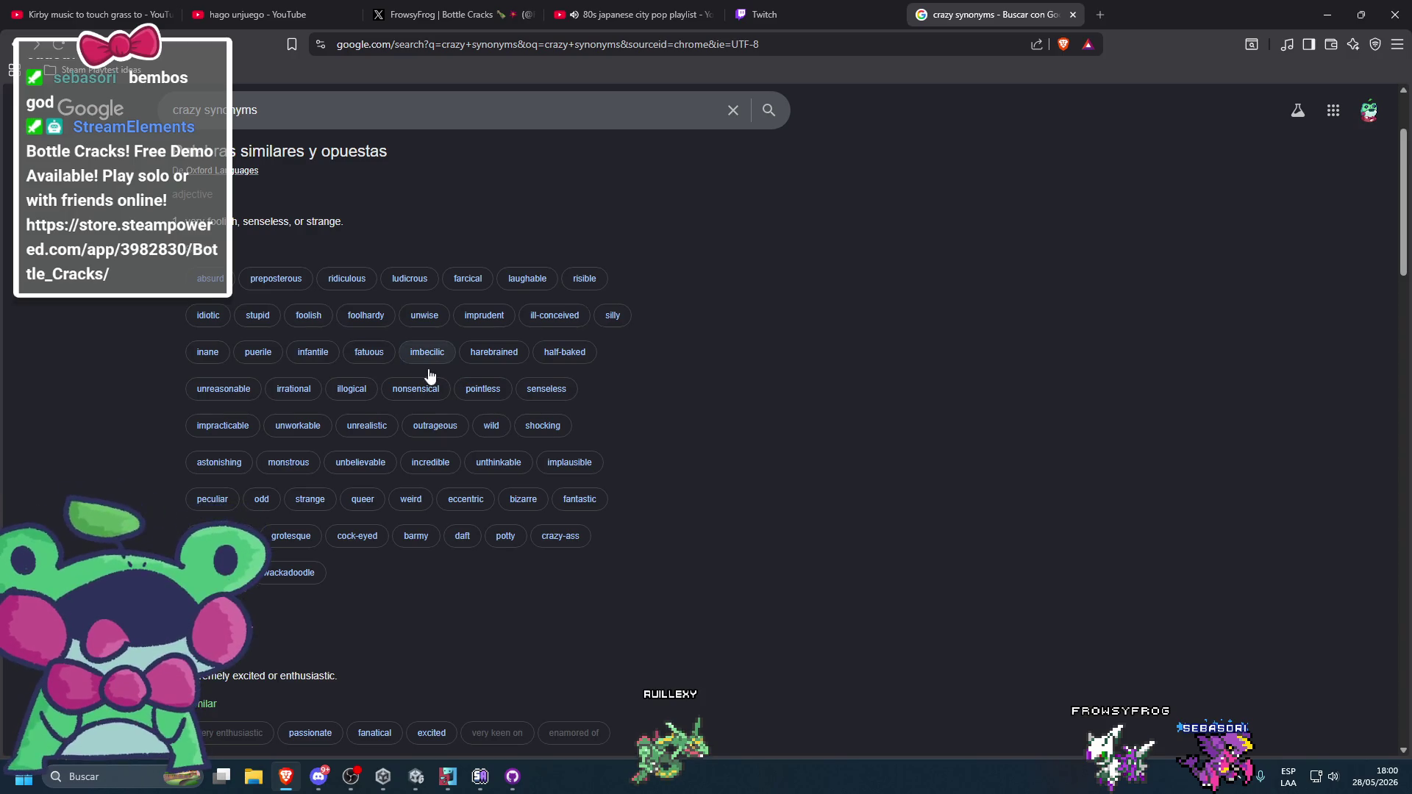
scroll(427, 371, "down", 4)
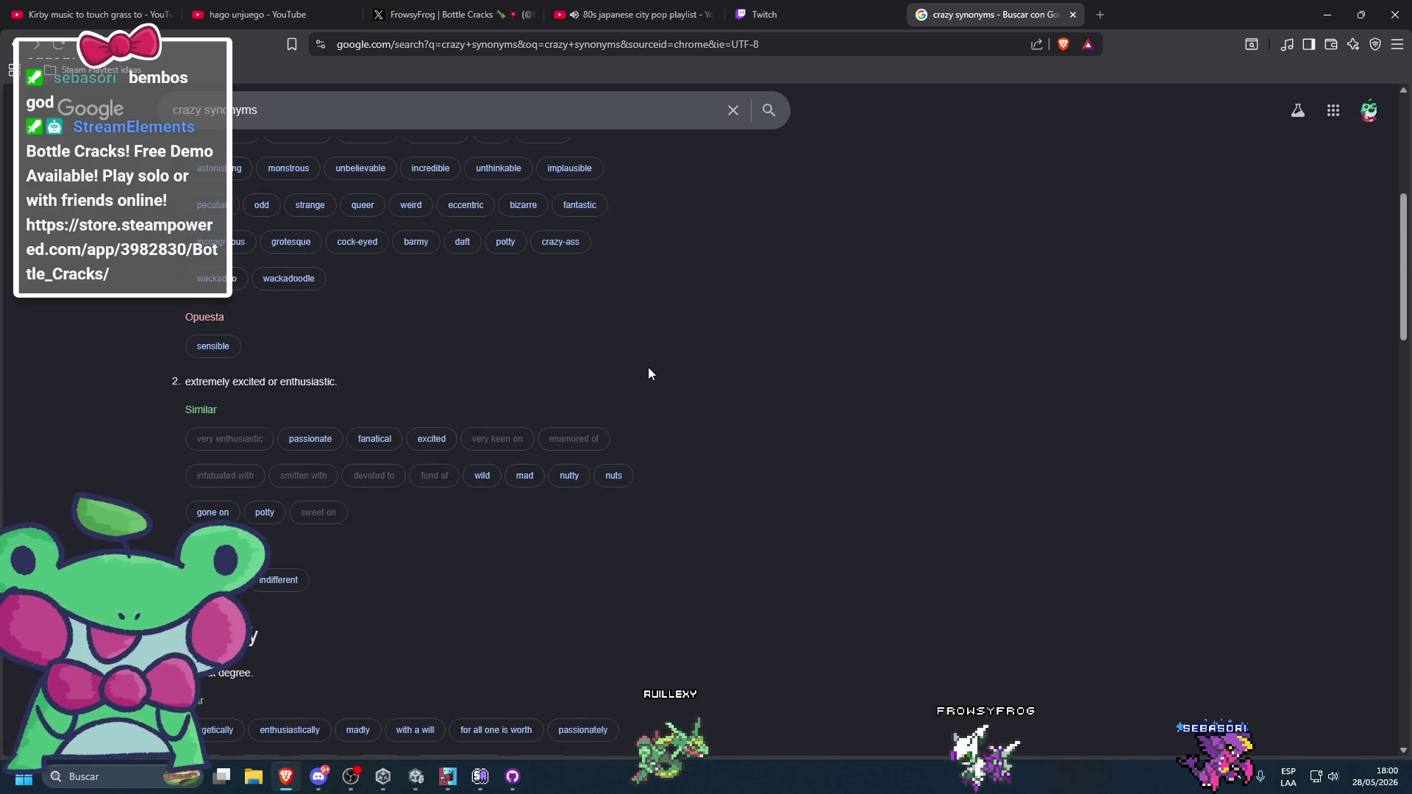
scroll(648, 371, "down", 2)
scroll(615, 458, "up", 8)
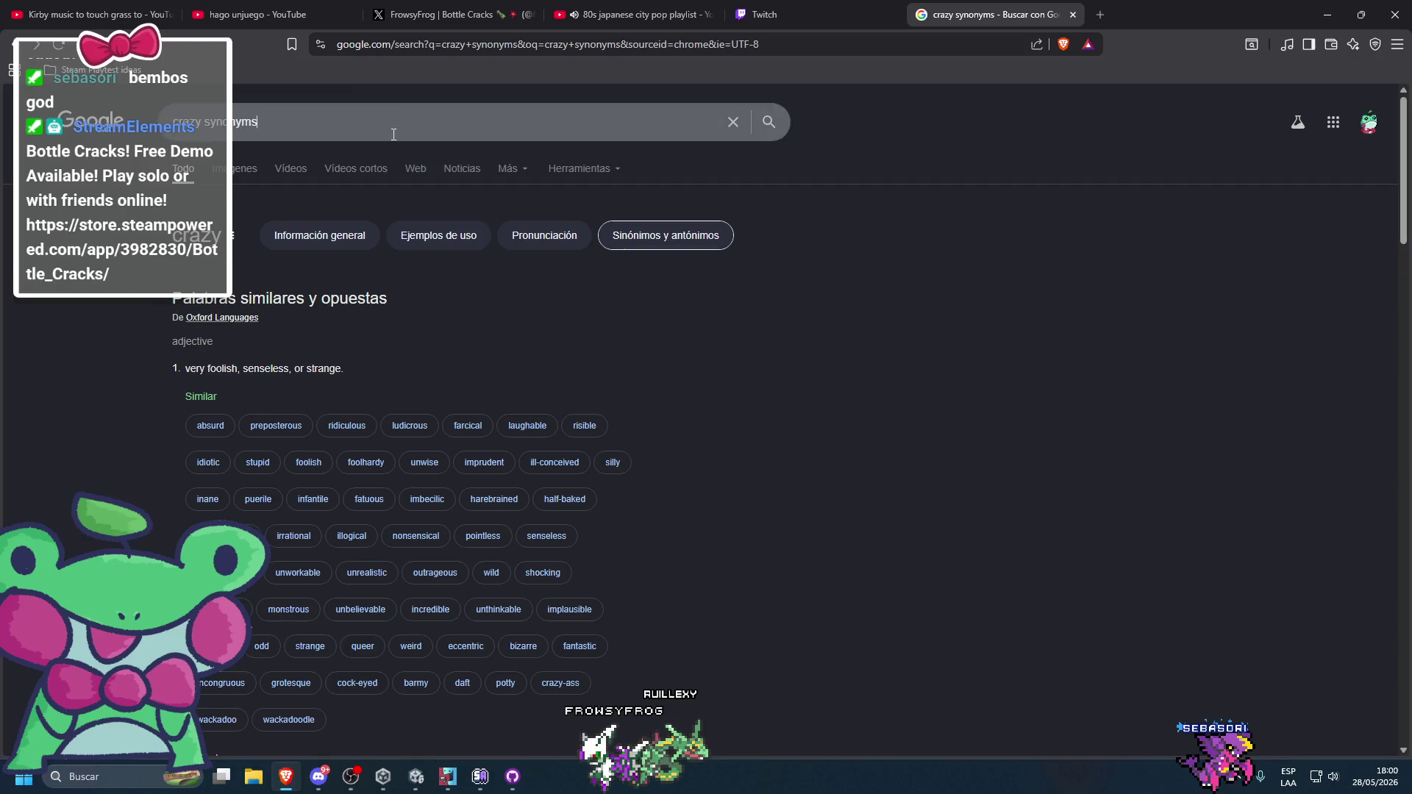
- Search "crazy house" and browse its image results
left_click(365, 125)
key("BackSpace")
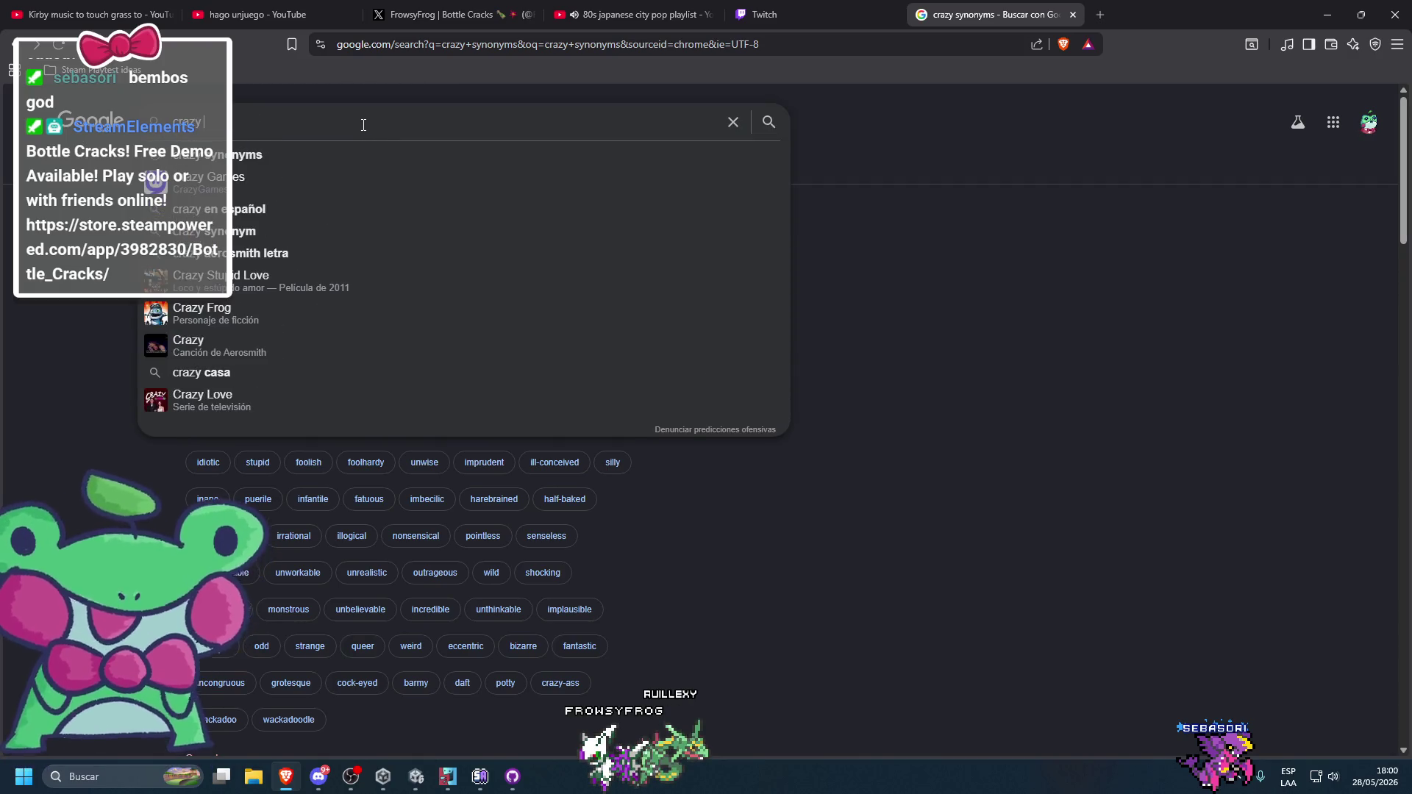
type("house")
key("Return")
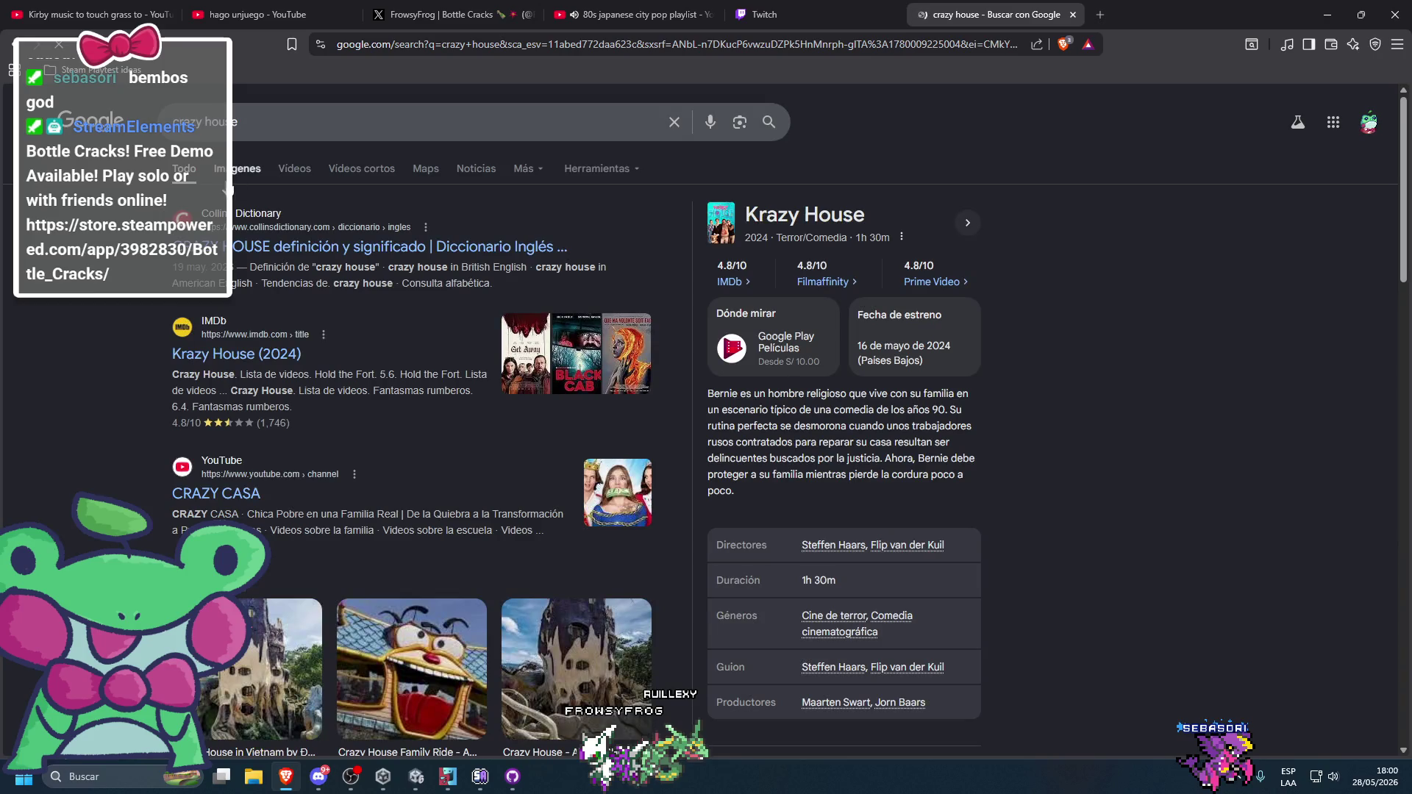
left_click(240, 182)
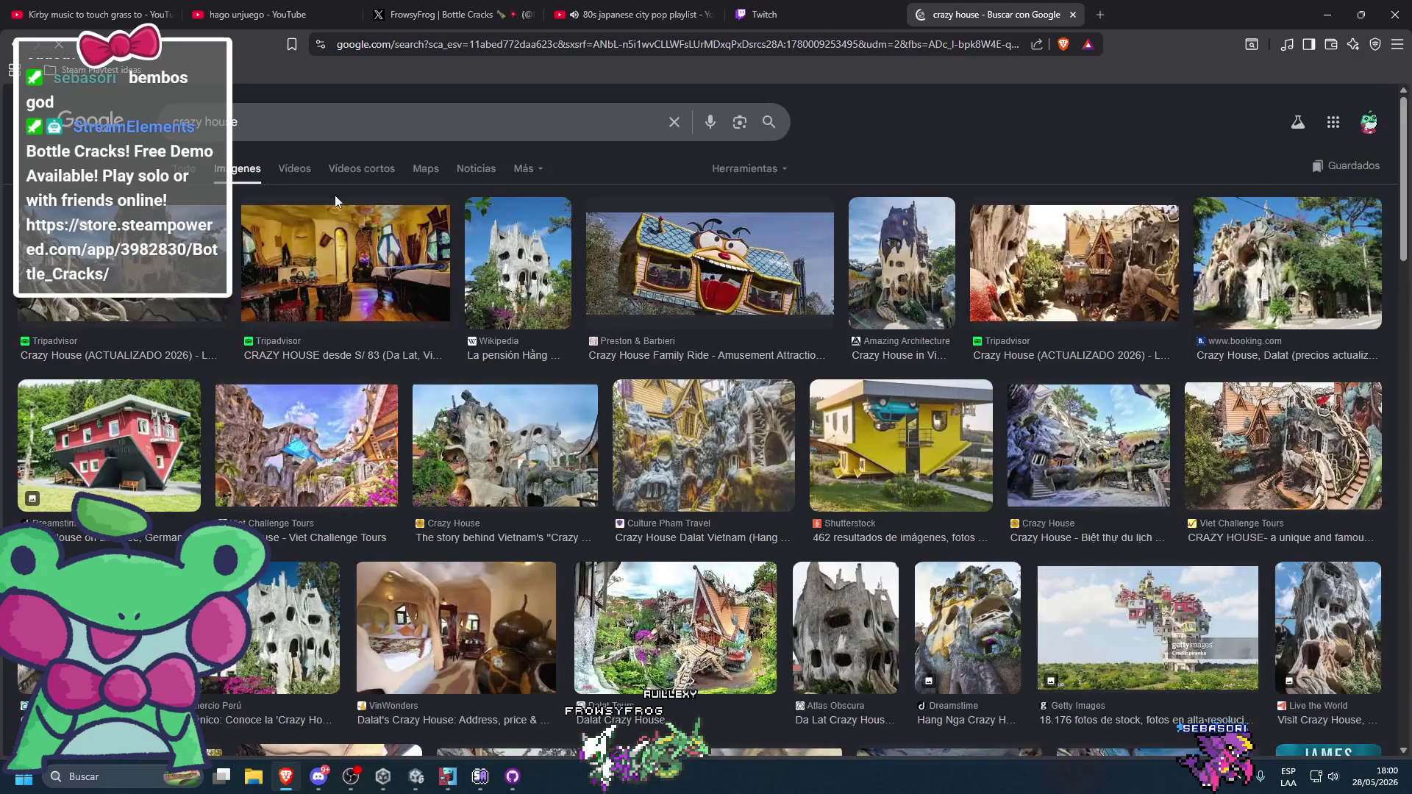
left_click(184, 169)
- Translate "embrujado en ingles", then search "haunted synonym" and expand its synonym list
left_click(245, 133)
type("embrujado en ingl")
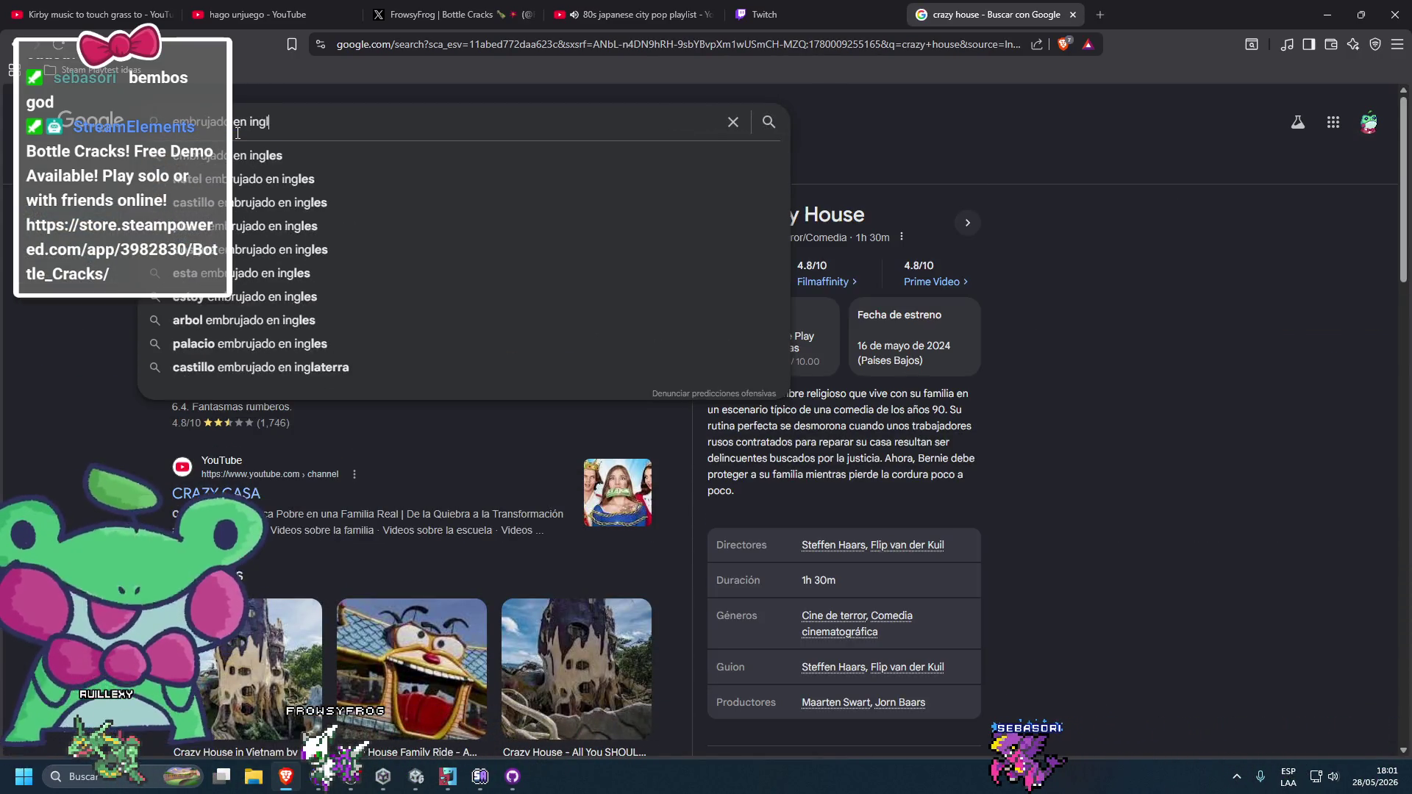
type("es")
key("Return")
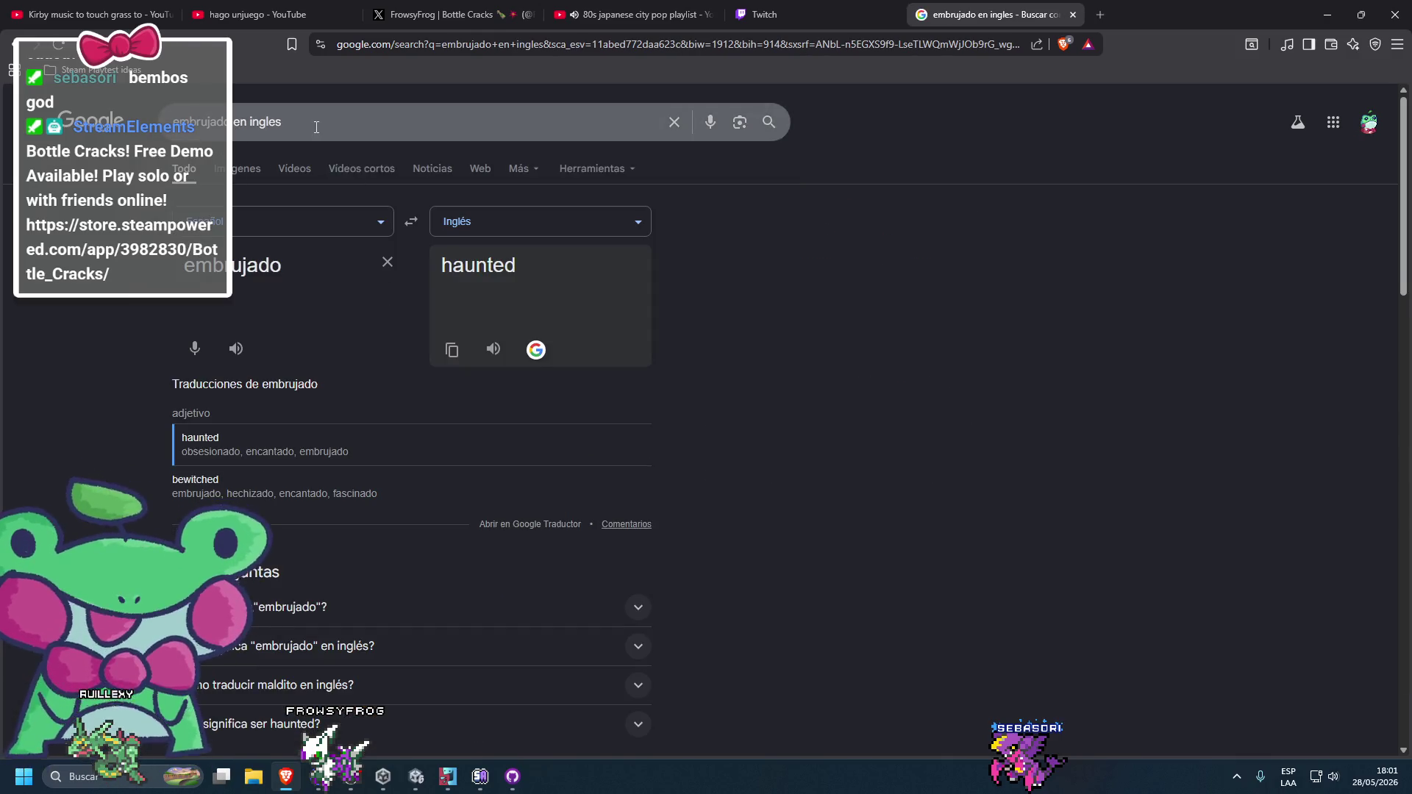
triple_click(317, 127)
type("haunte")
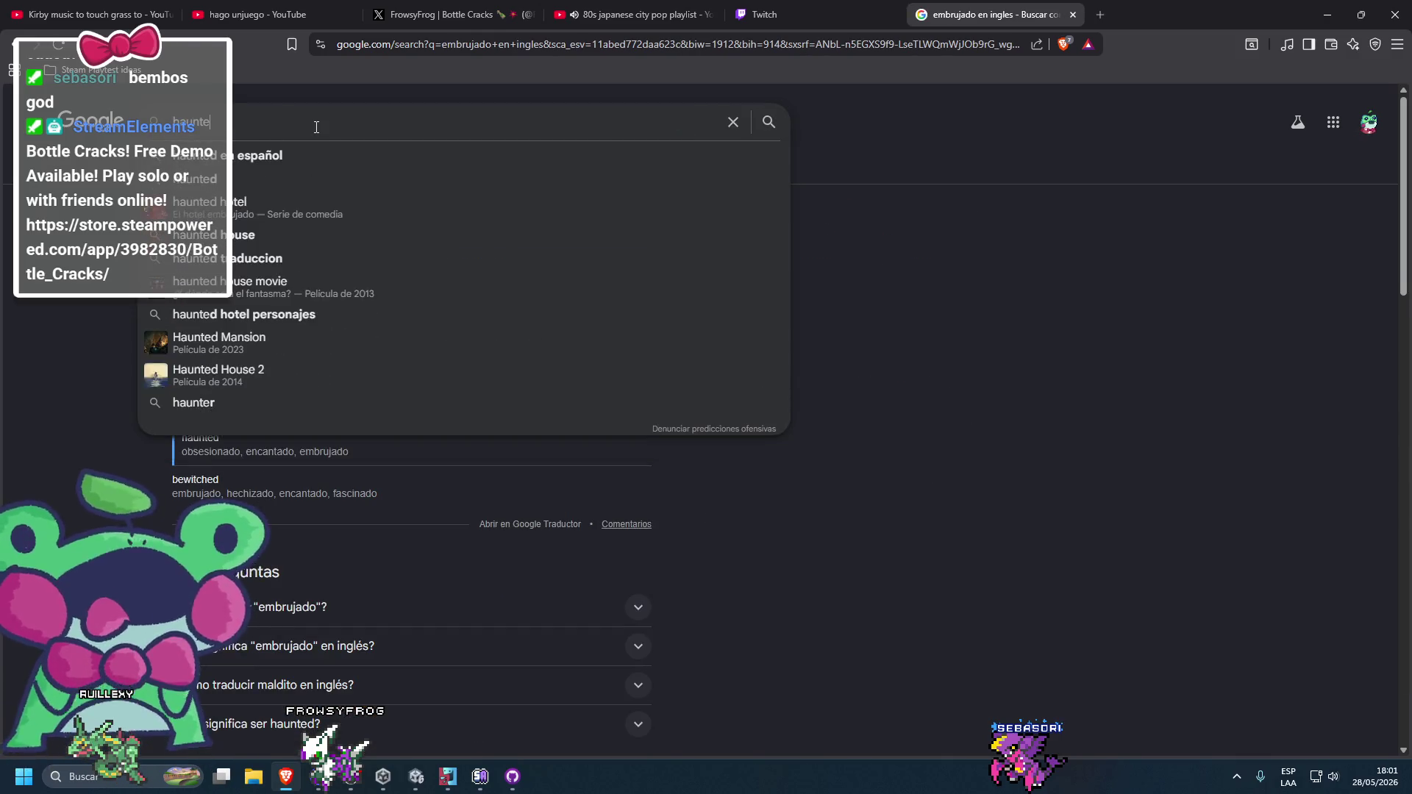
type("d synonym")
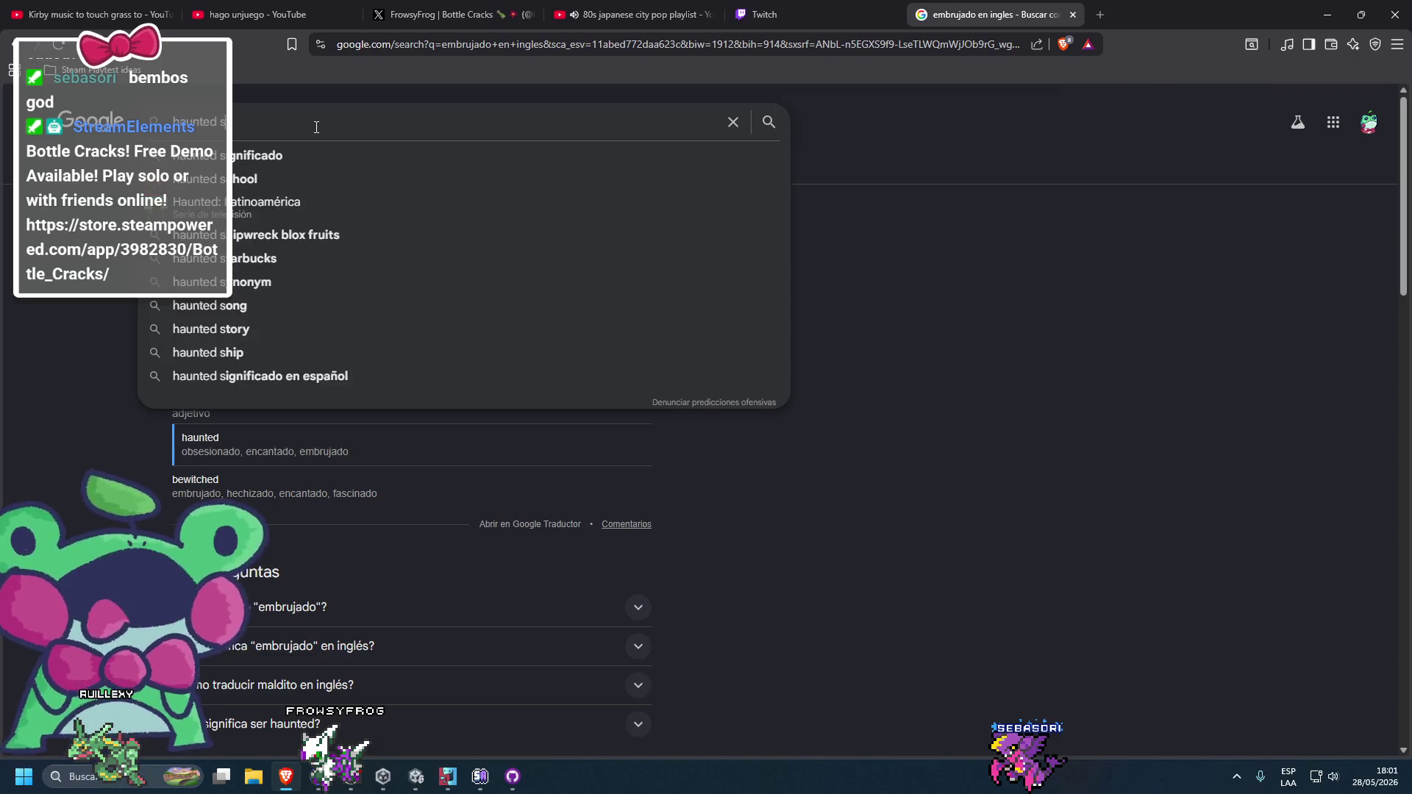
key("Return")
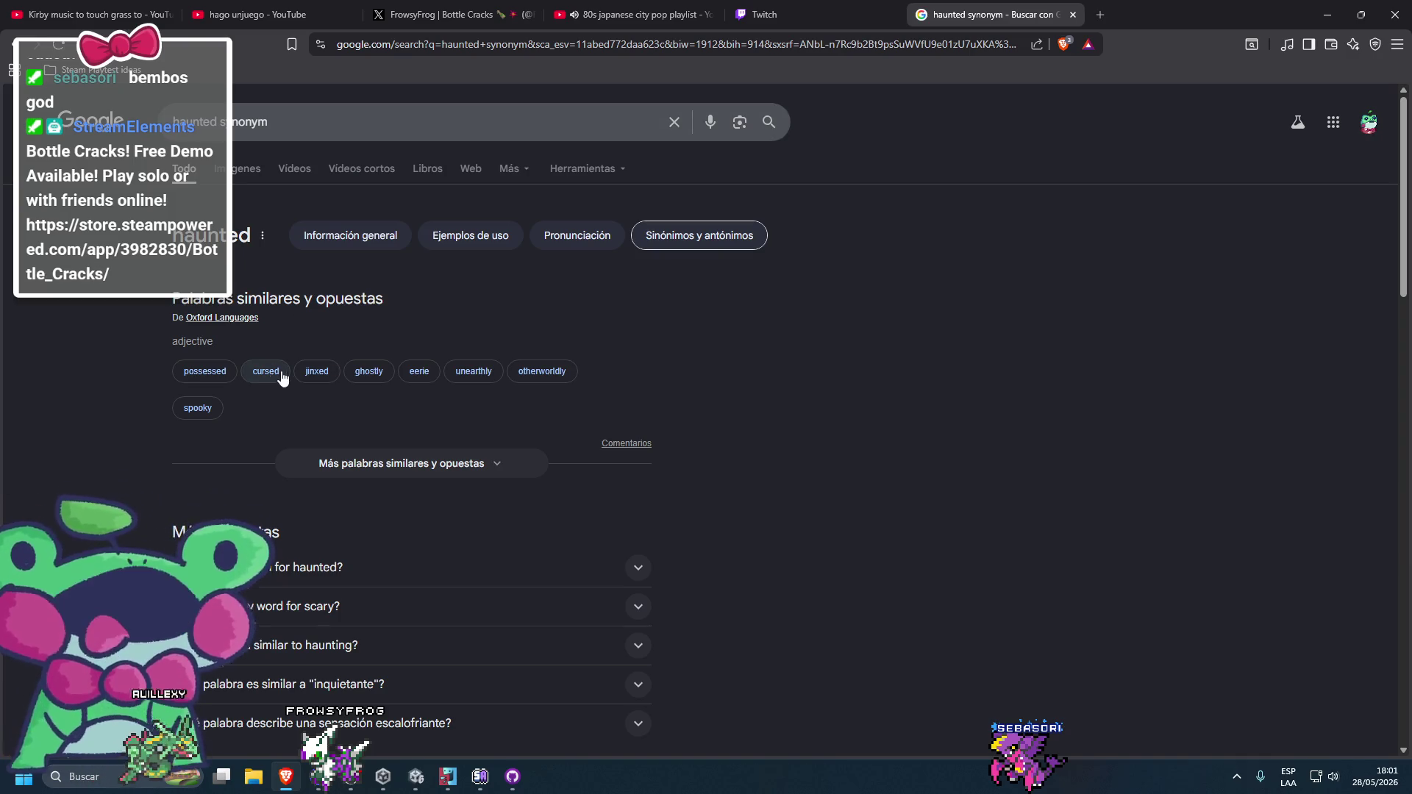
left_click(331, 455)
scroll(435, 426, "down", 1)
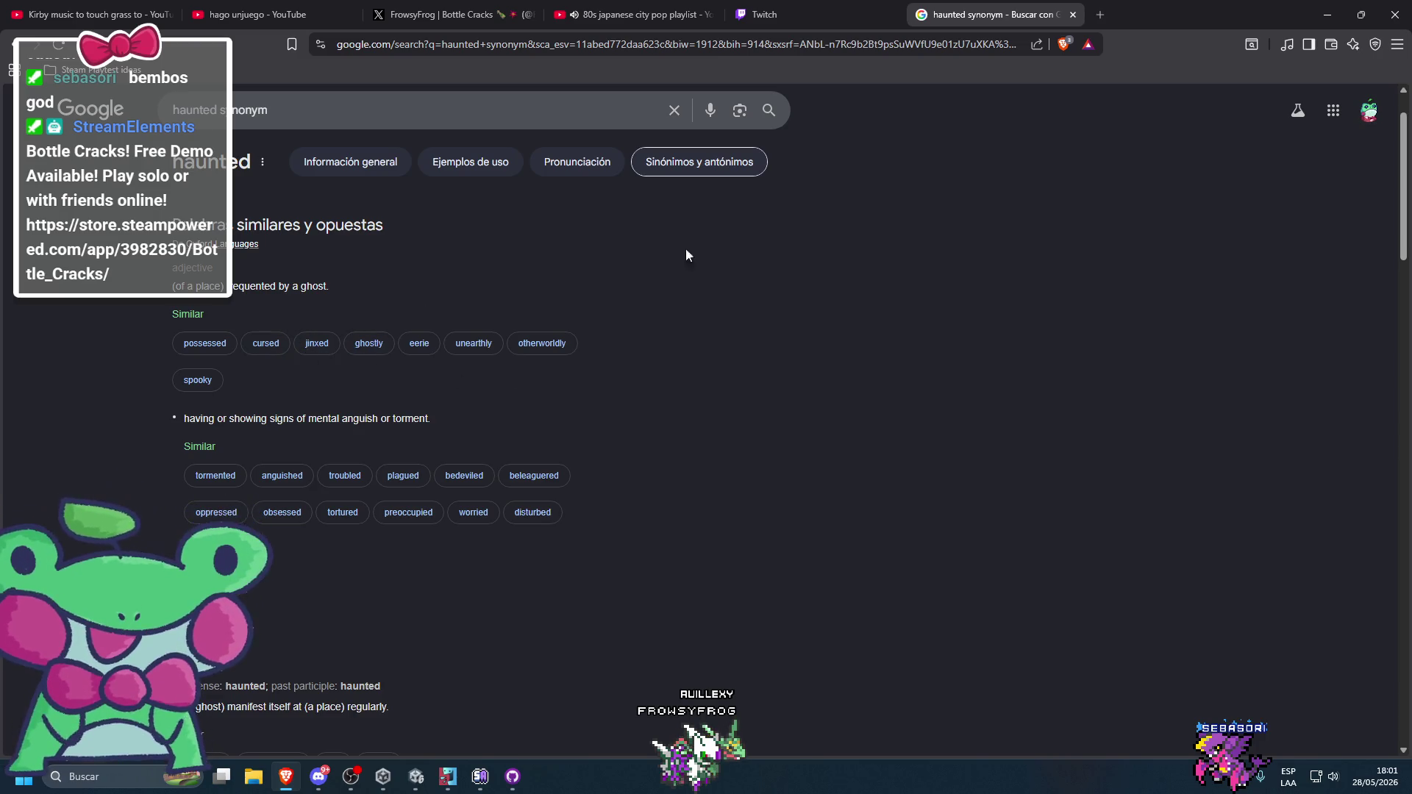
left_click(1324, 8)
- Create a folder named Cursed House inside Scenes
right_click(1122, 623)
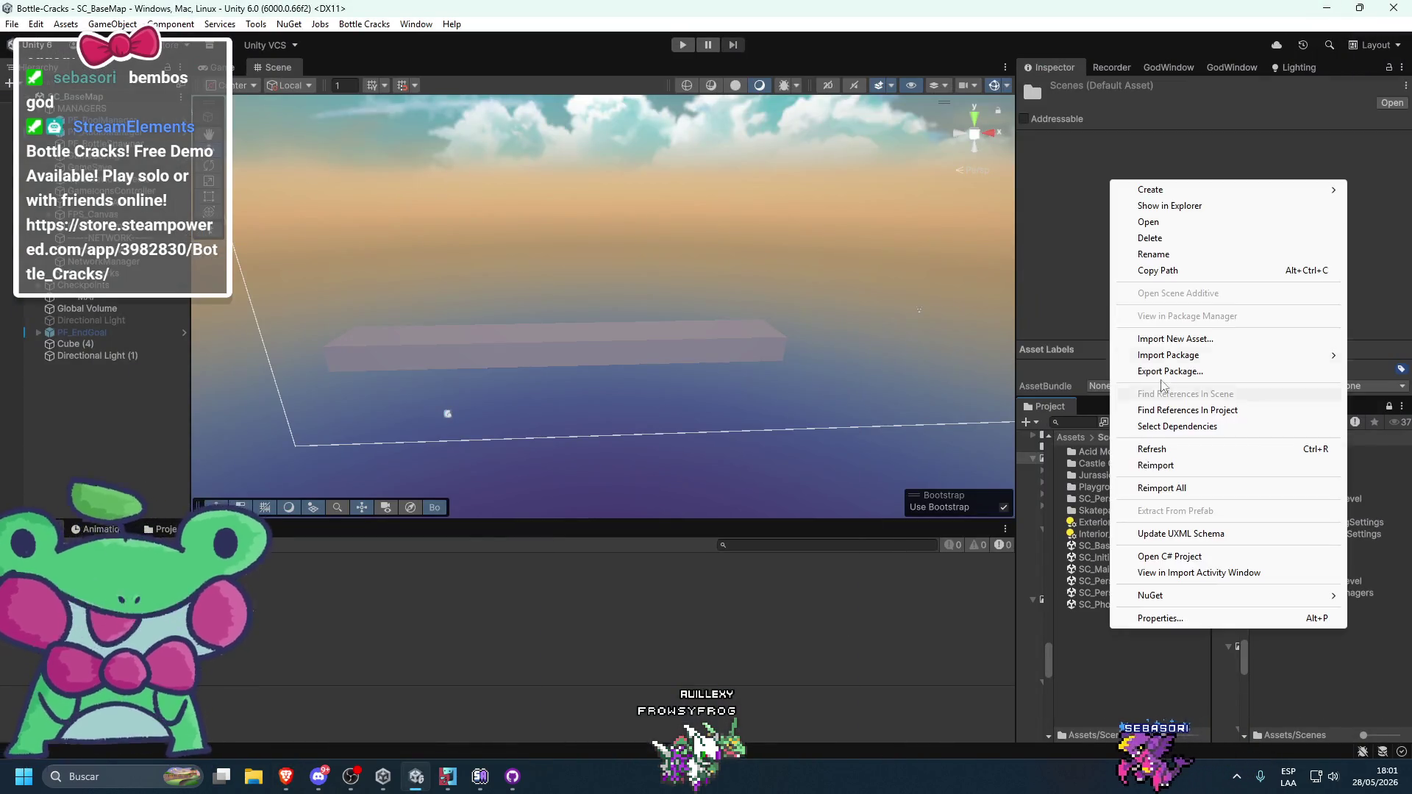
mouse_move(1142, 188)
left_click(1079, 193)
type("Cursed H")
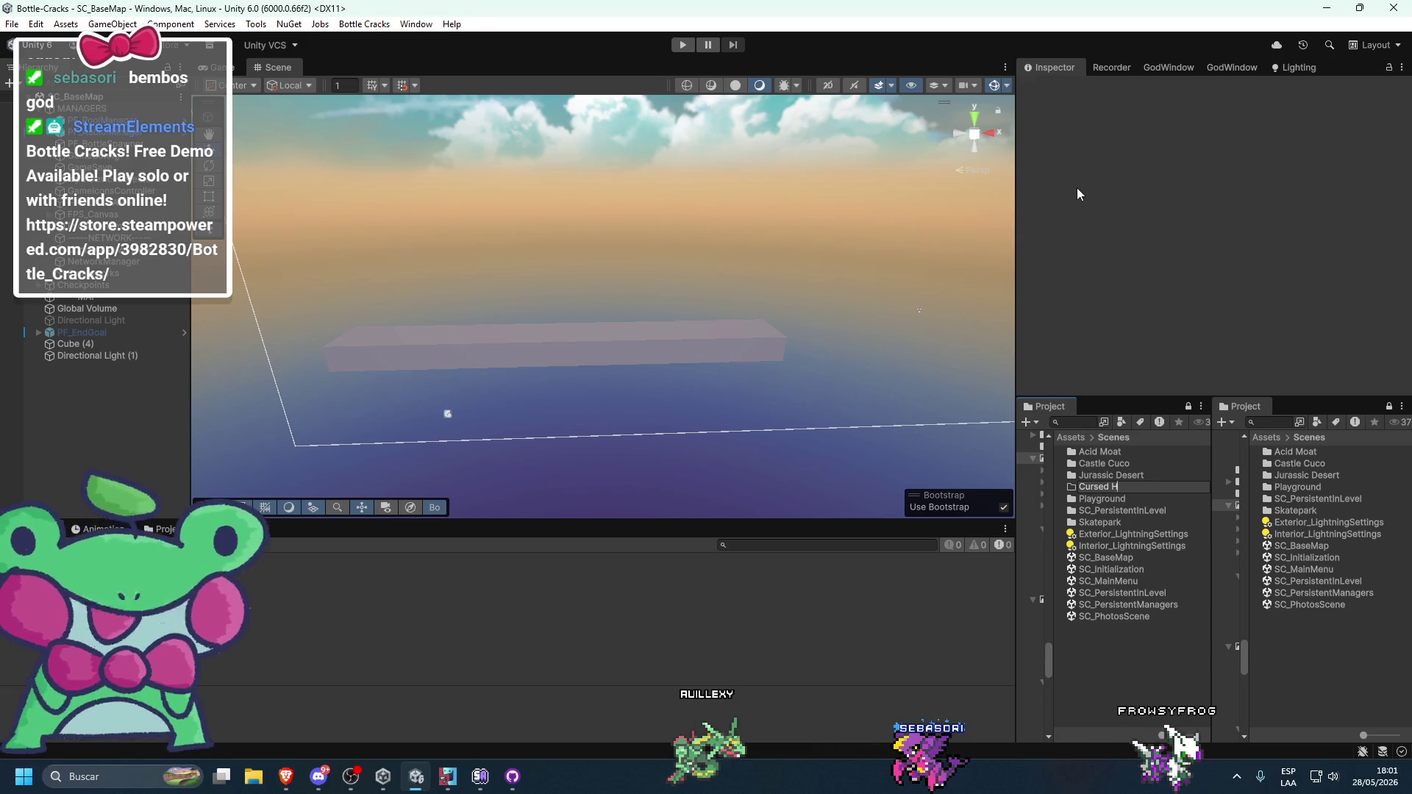
type("ouse")
key("Return")
key("Return")
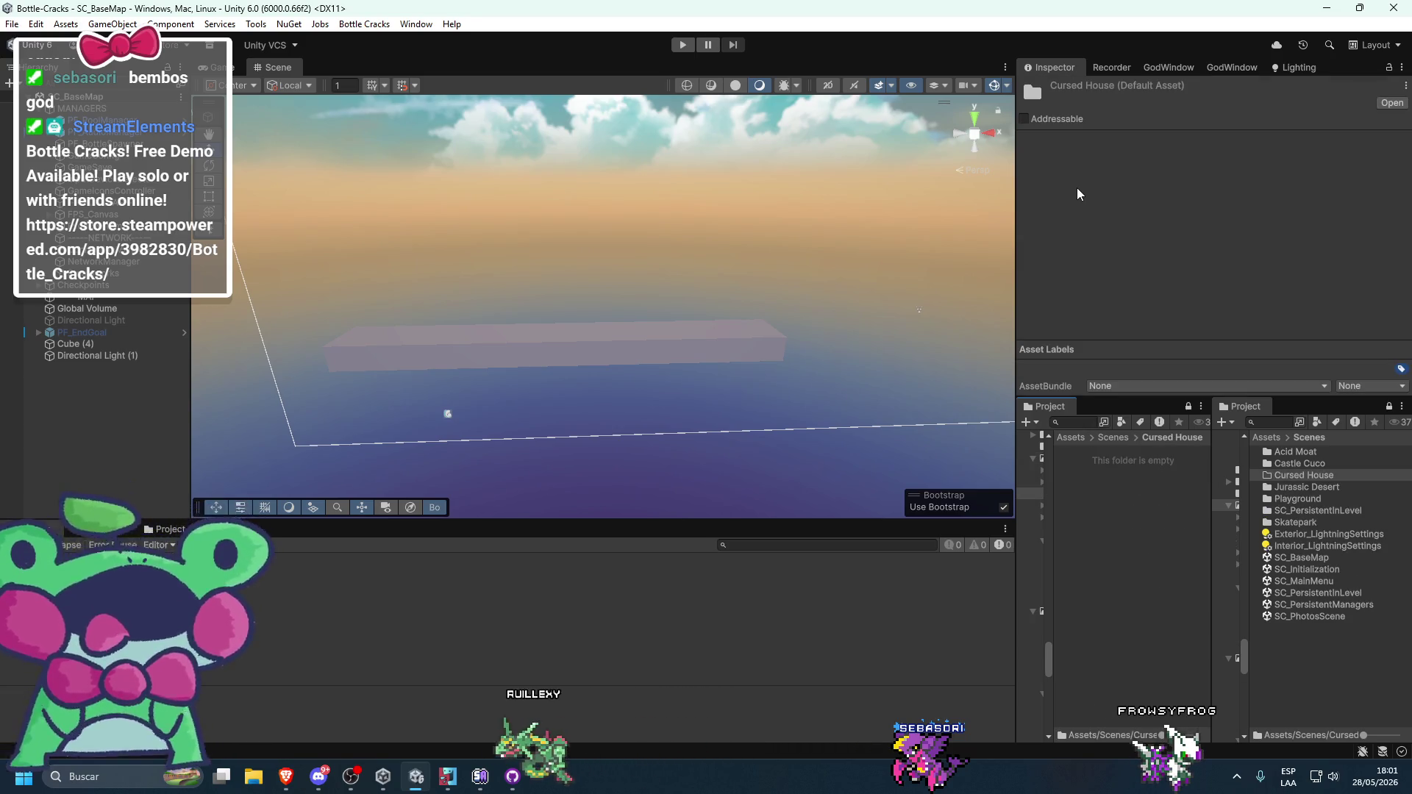
- Create a new scene asset named SC_CursedHouse inside Cursed House
right_click(1112, 549)
mouse_move(1162, 109)
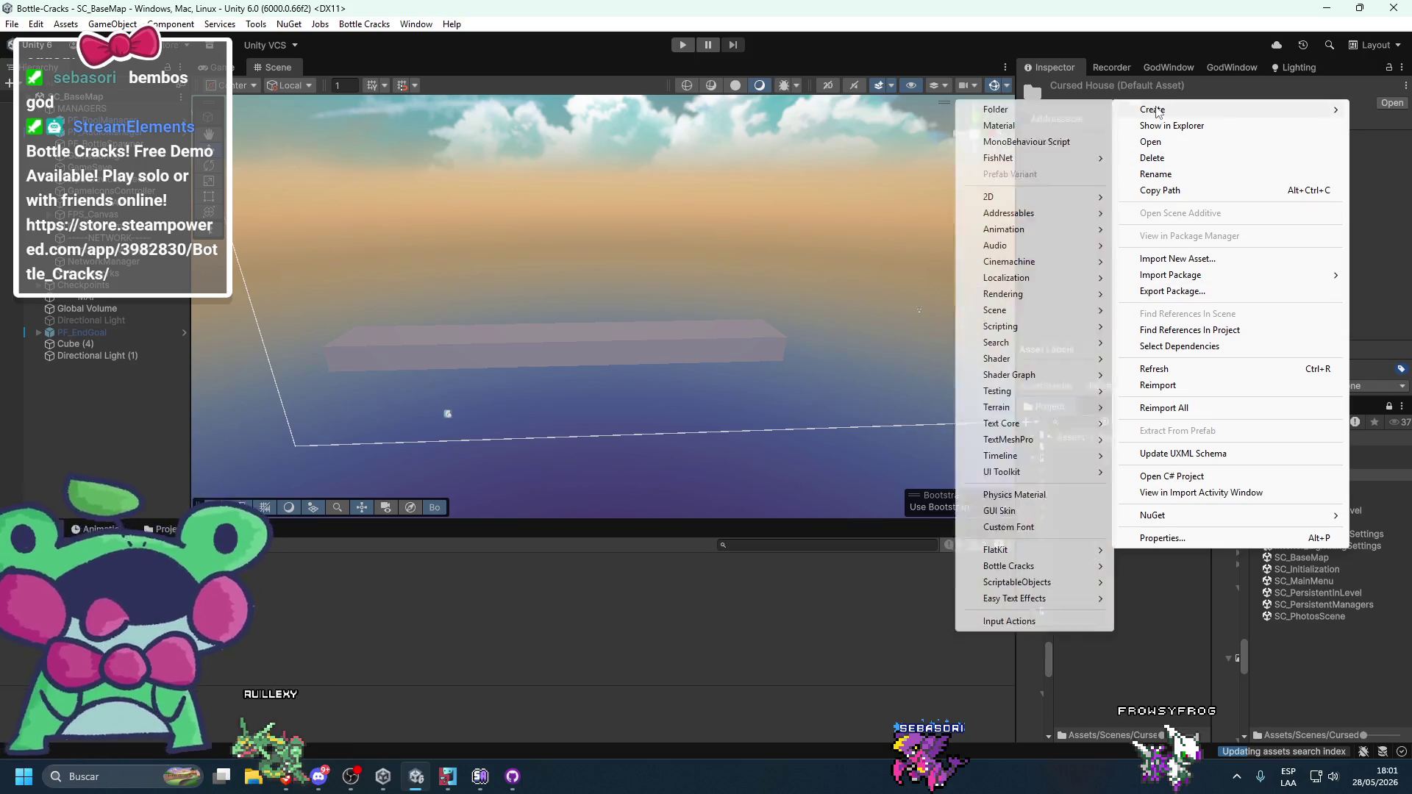
key("Escape")
right_click(1119, 193)
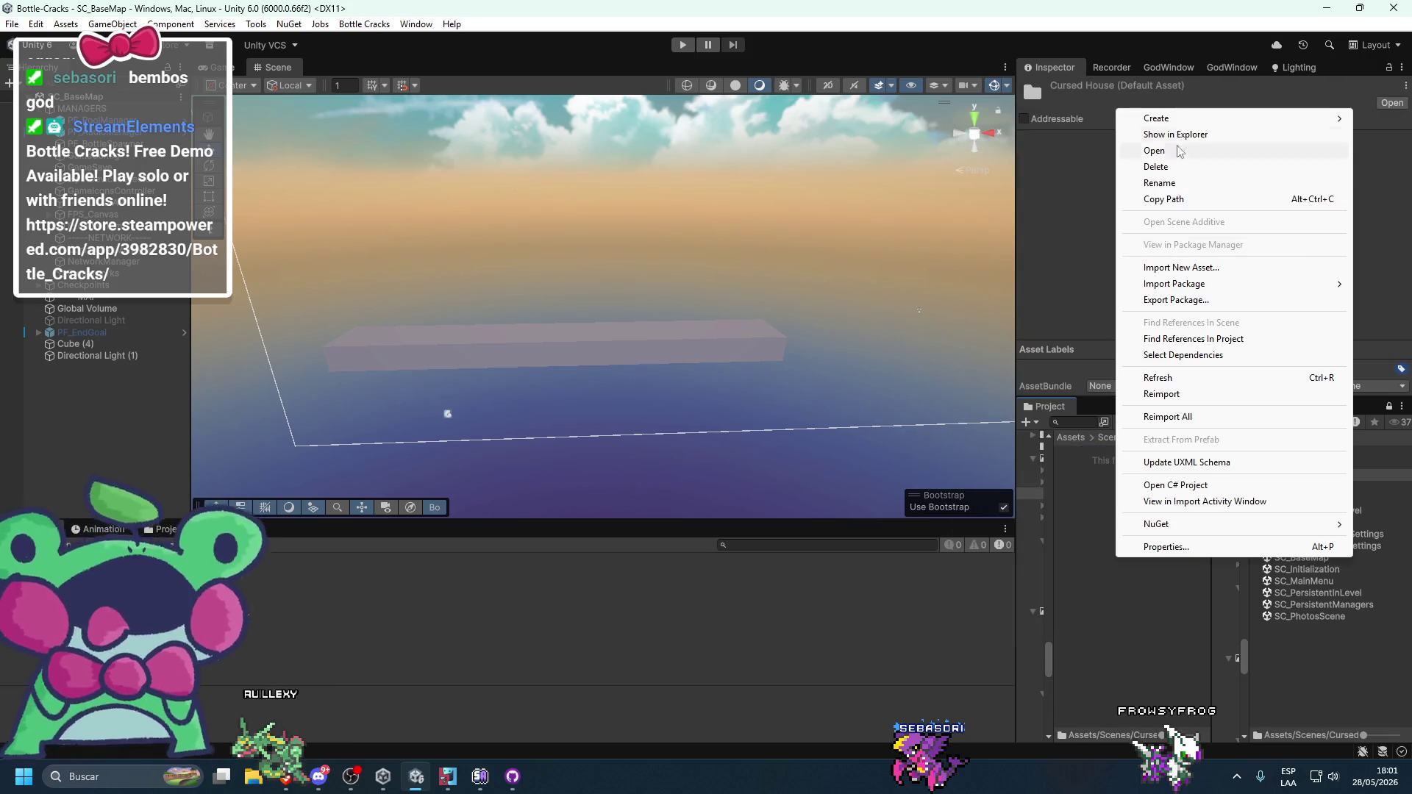
left_click(501, 787)
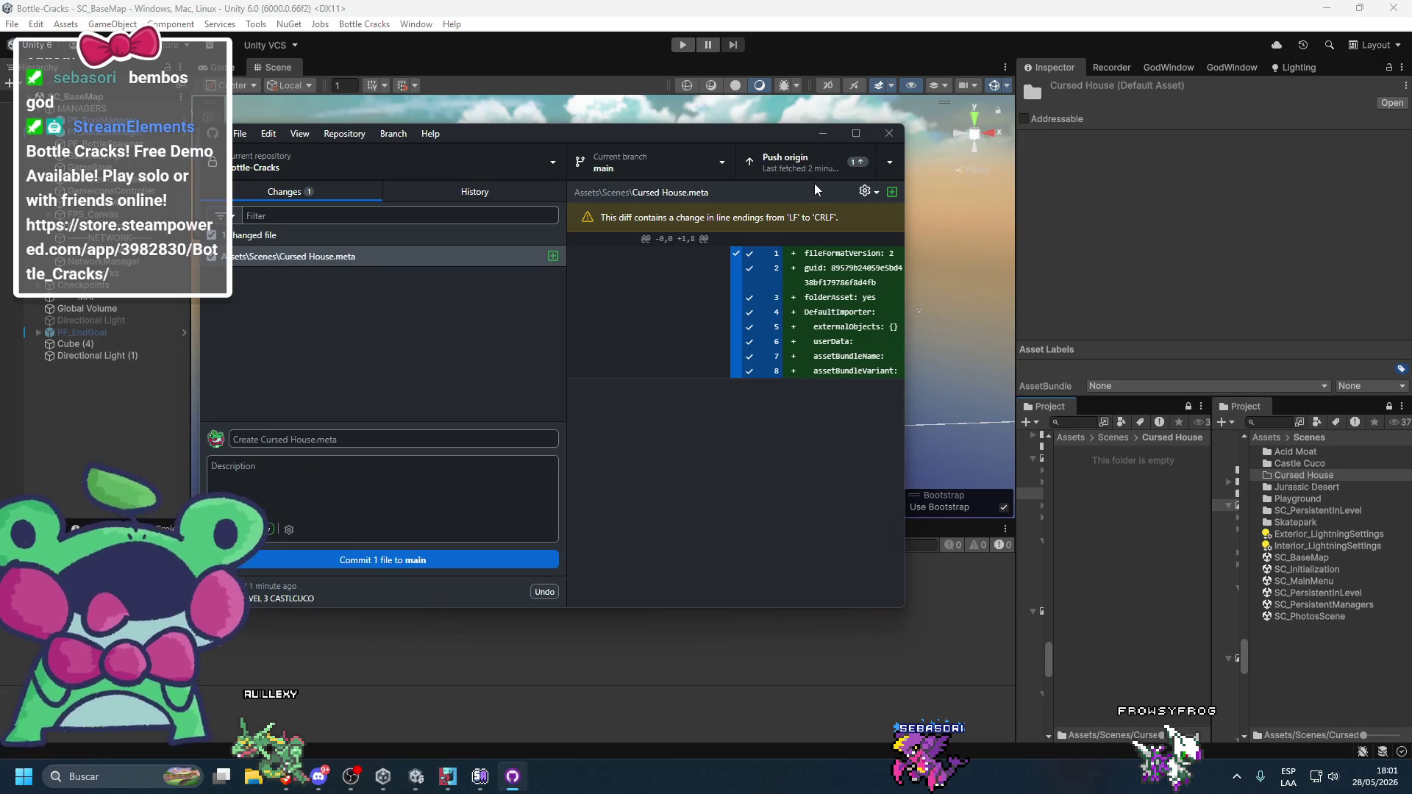
right_click(1175, 664)
mouse_move(1176, 127)
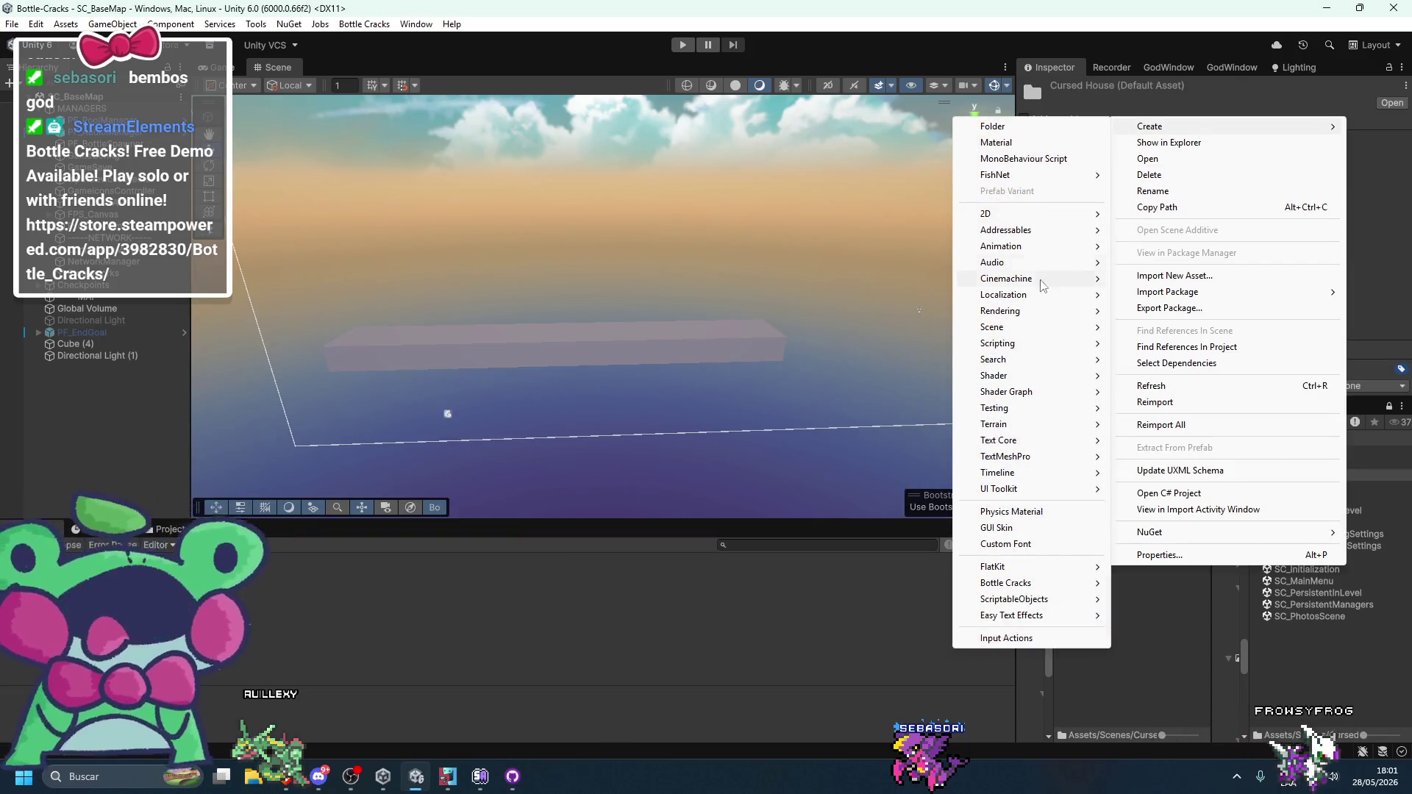
mouse_move(990, 337)
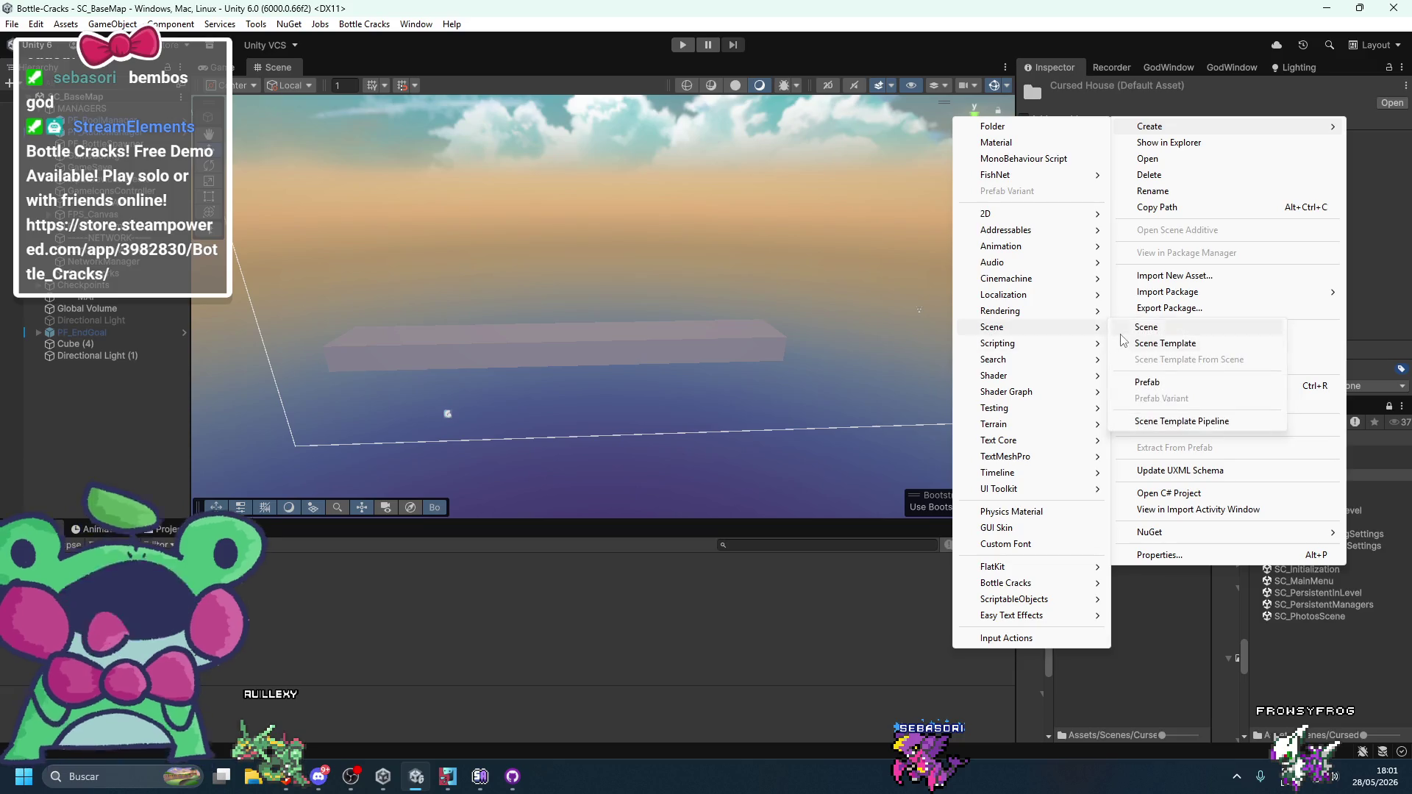
left_click(1121, 332)
type("SC_CursedHouse")
key("Return")
left_click(1112, 437)
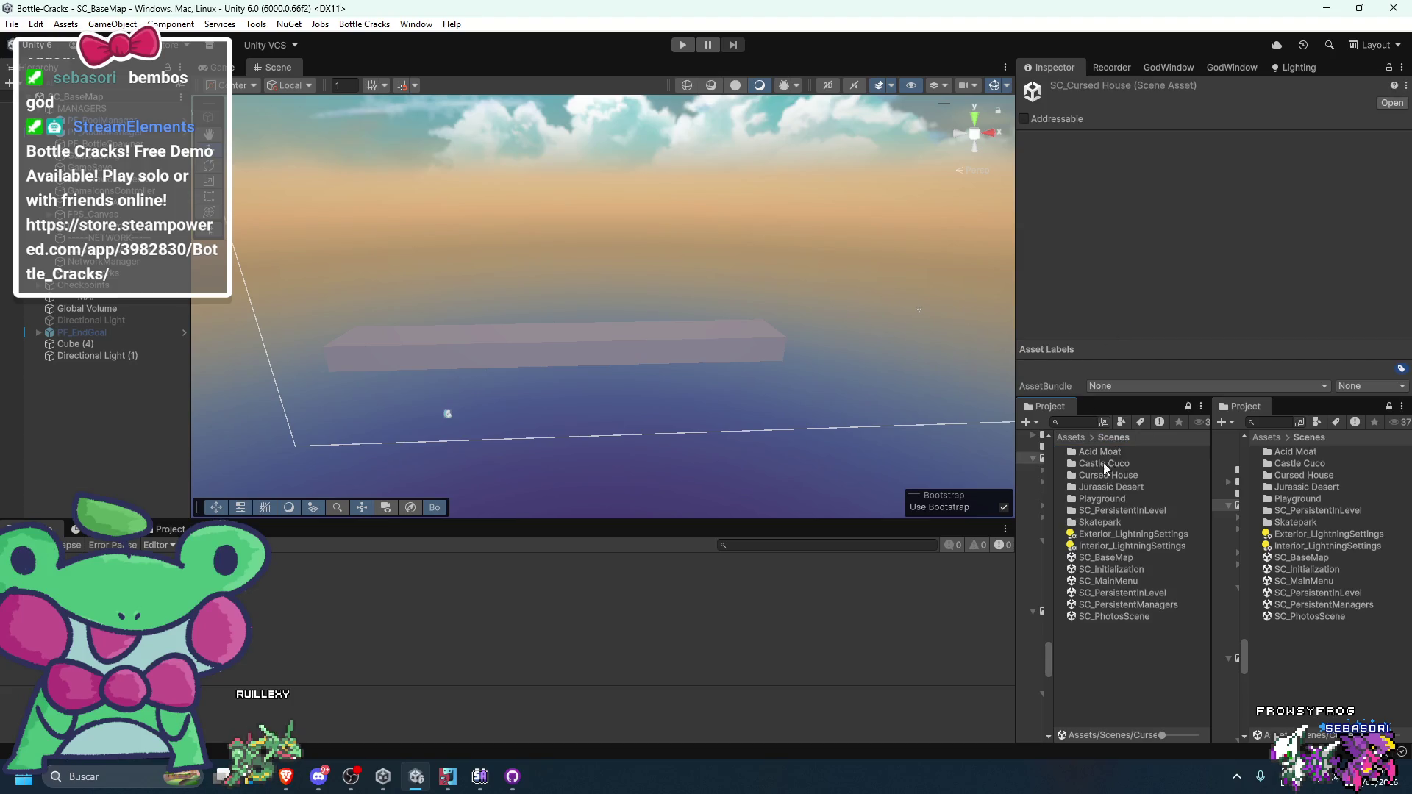
- Open the Cursed House folder and place the Scenes listing on the left
double_click(1094, 463)
left_click(1113, 439)
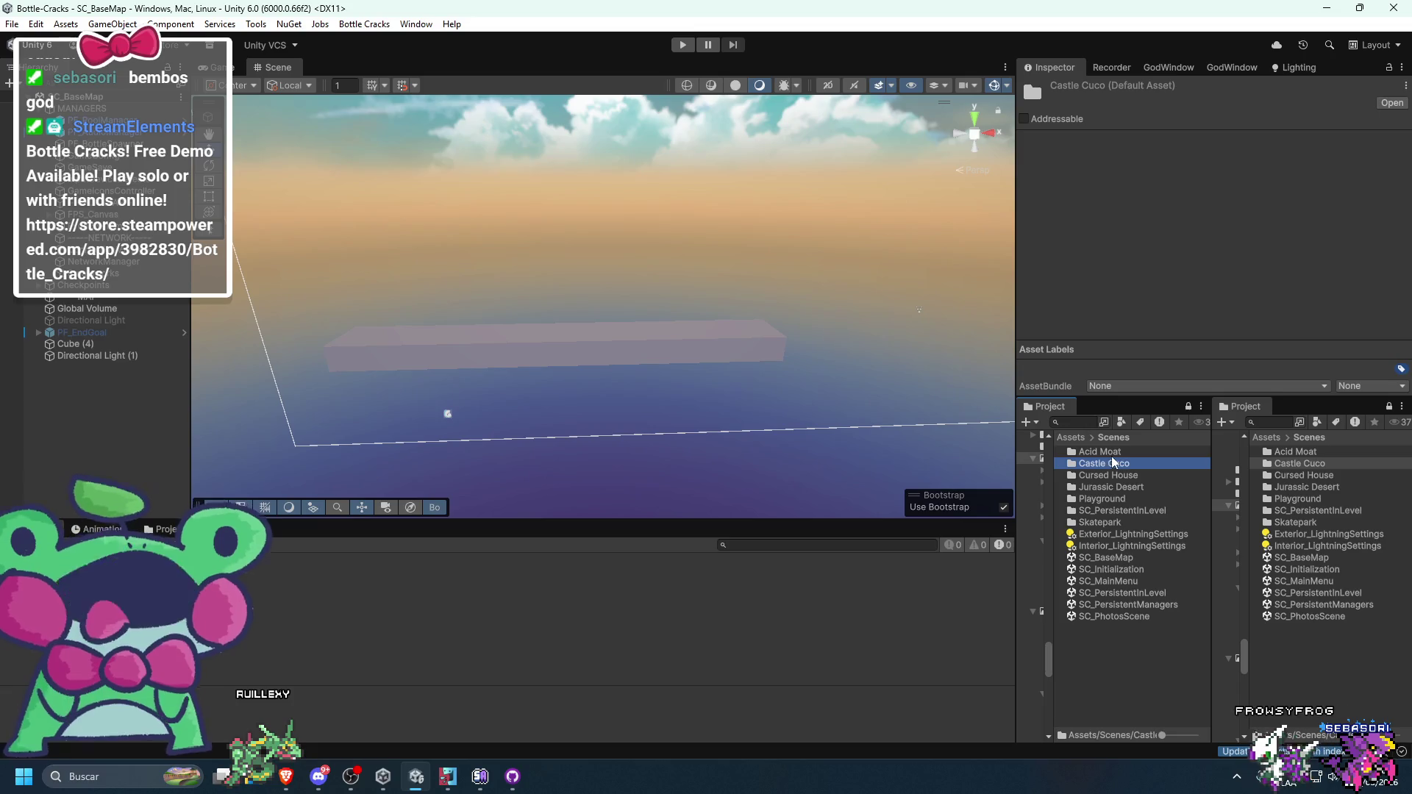
double_click(1100, 474)
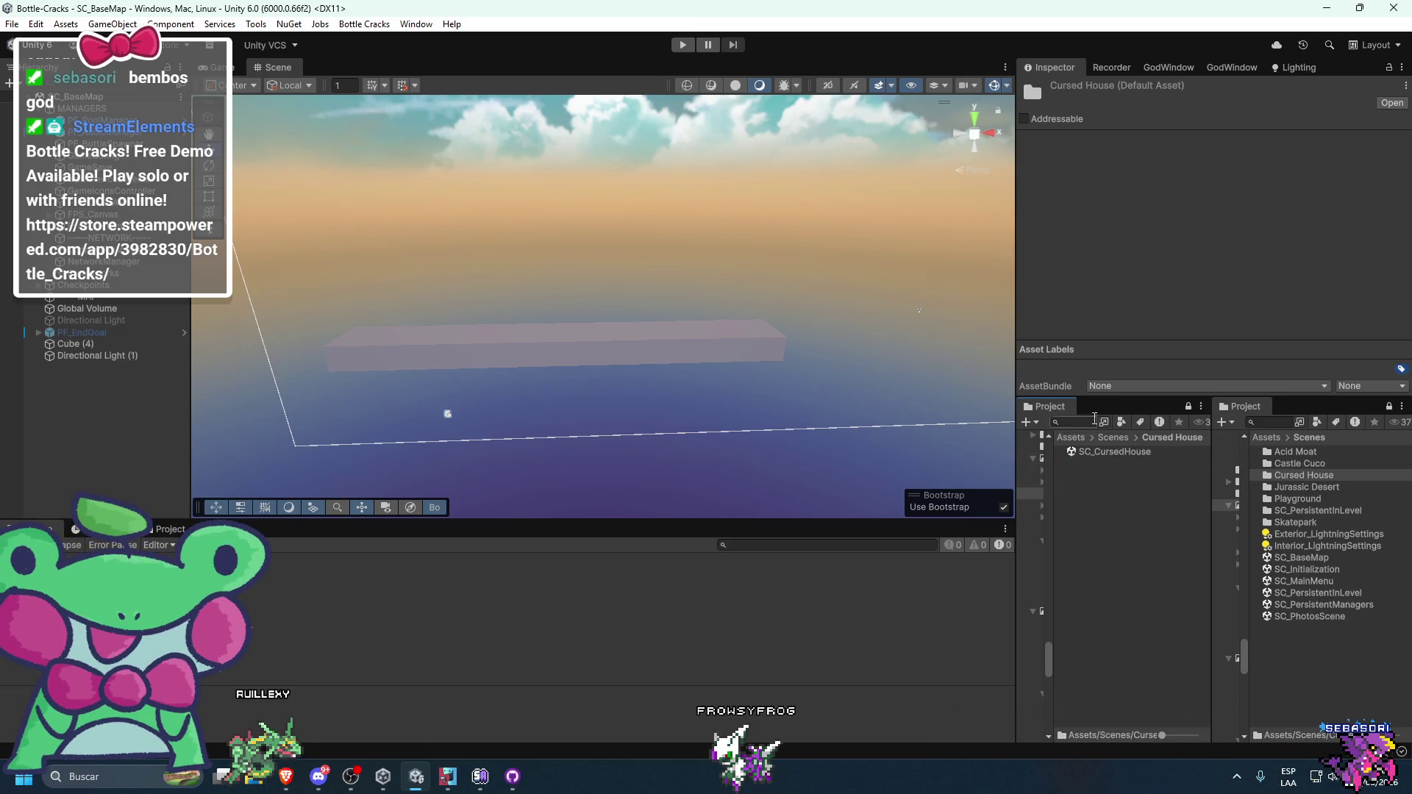
mouse_move(1295, 417)
left_mouse_down()
mouse_move(1087, 398)
mouse_move(1048, 490)
left_mouse_up()
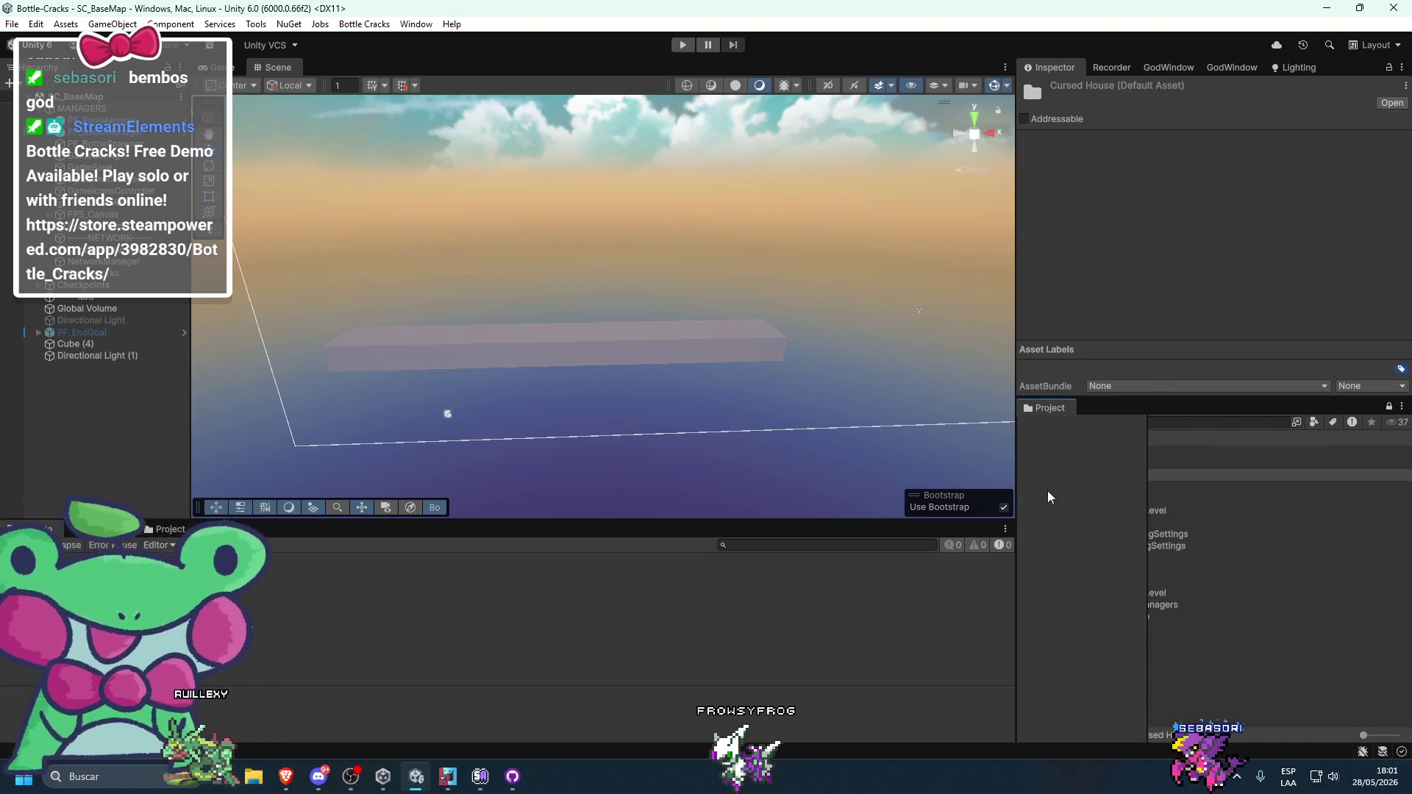
left_click_drag(1209, 476, 1223, 476)
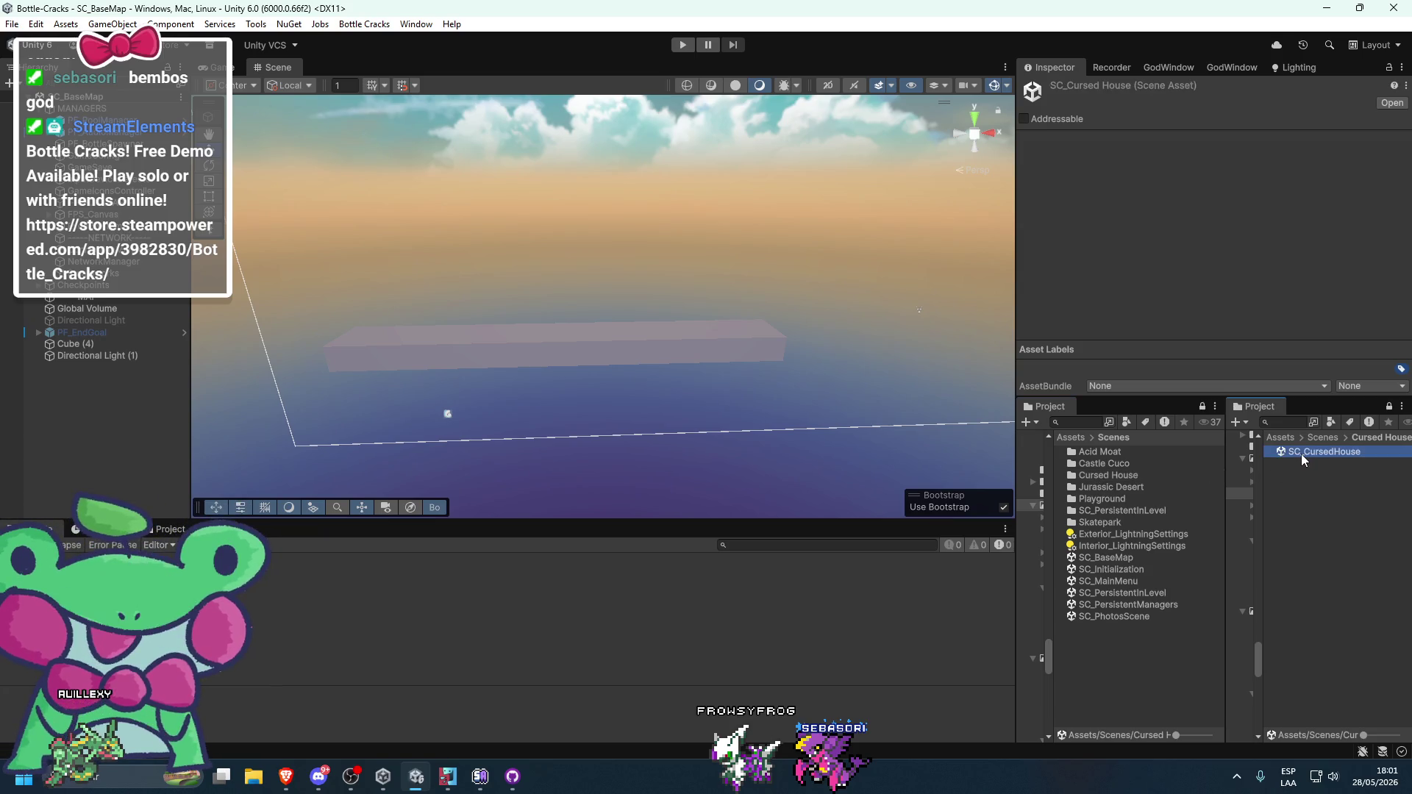
- Rename the scene to SC_CursedHouse_1 and open it
key("F2")
type("3")
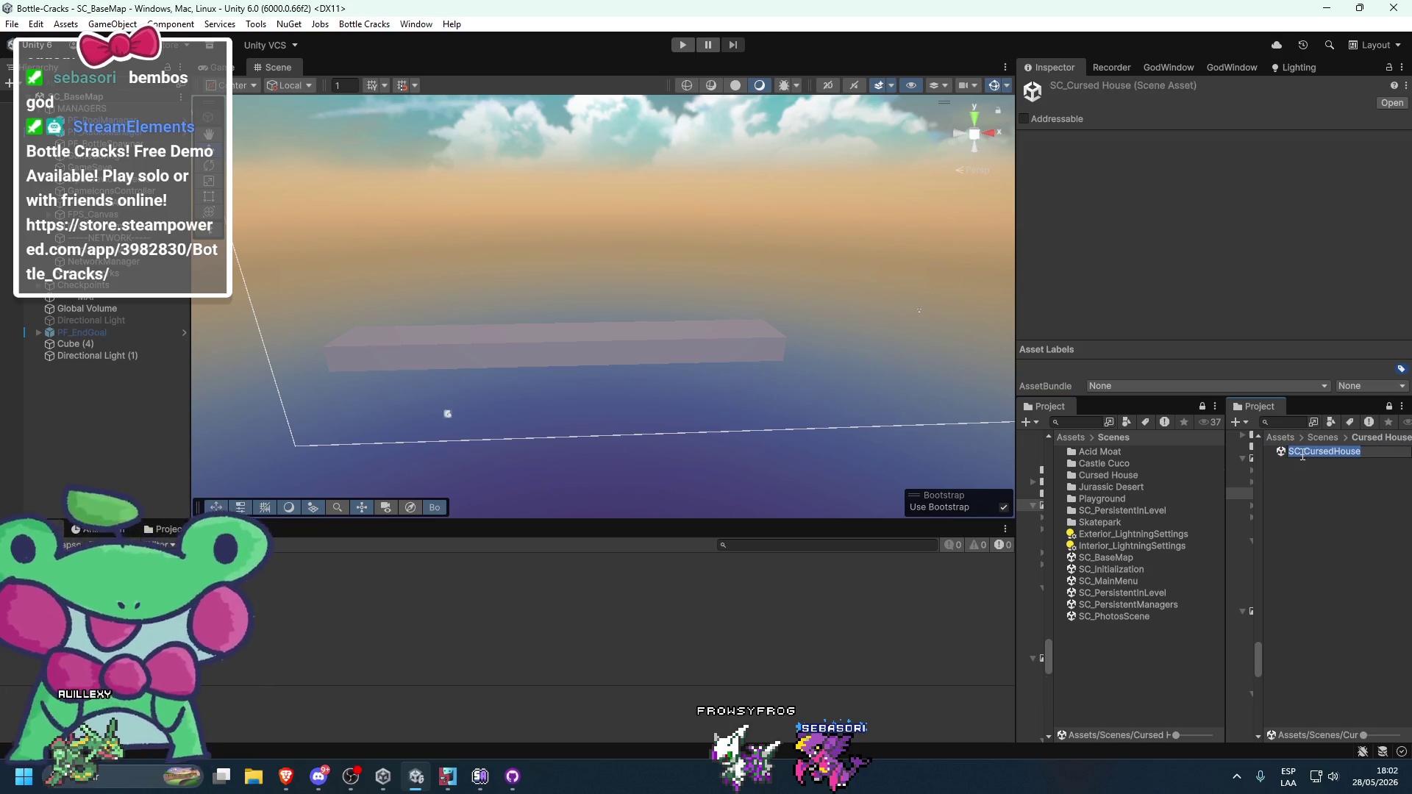
key("Return")
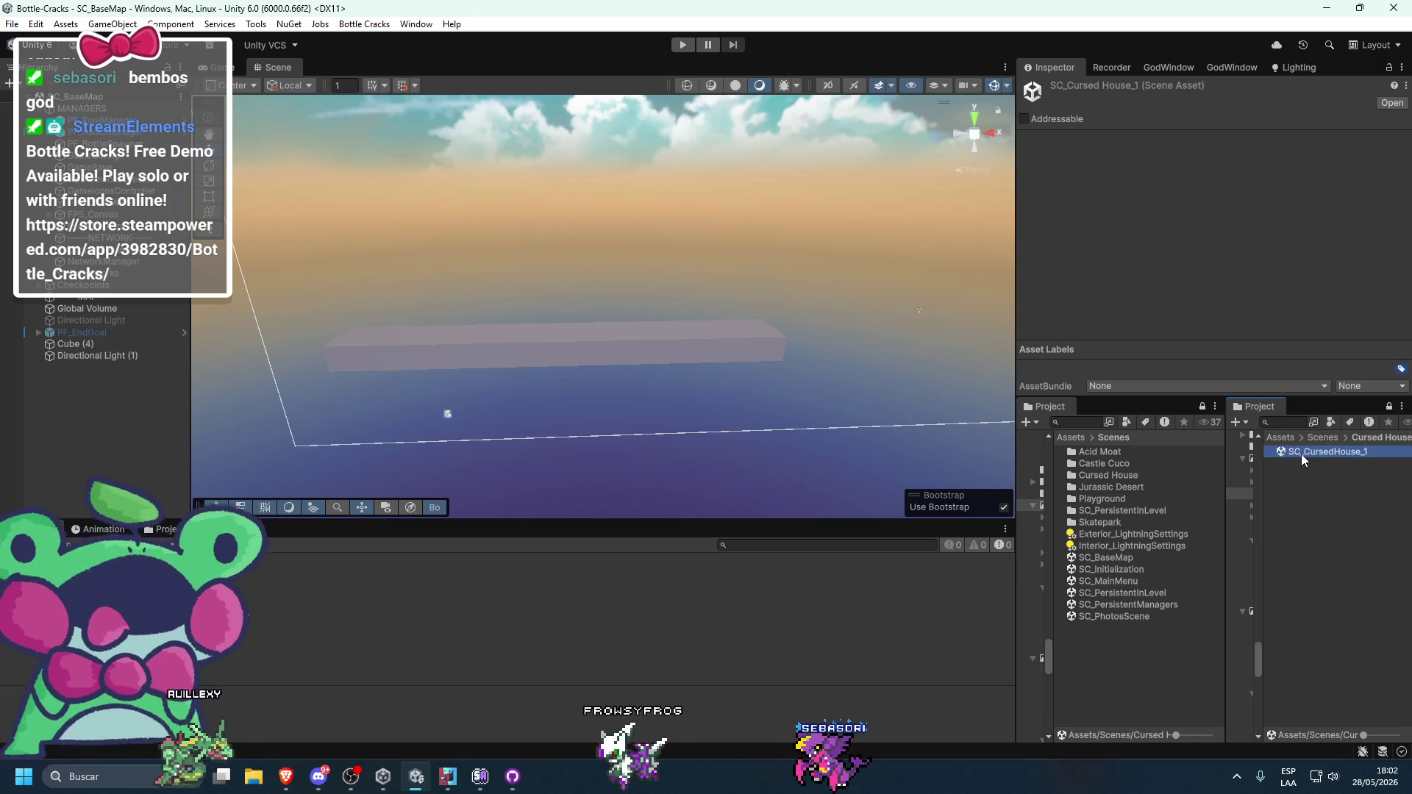
double_click(1300, 453)
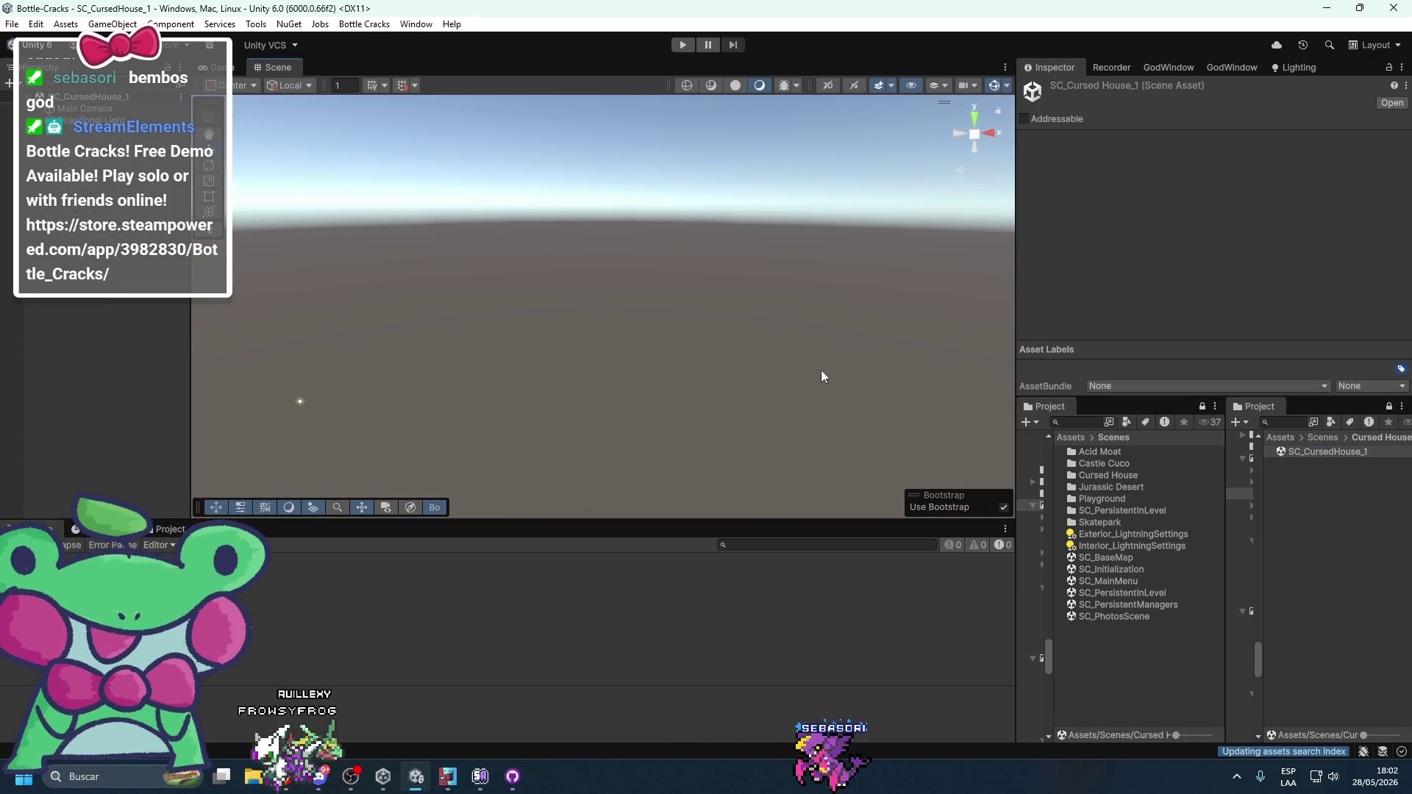
- Browse the Assets root and Scenes folder in the bottom Project panel
left_click(169, 528)
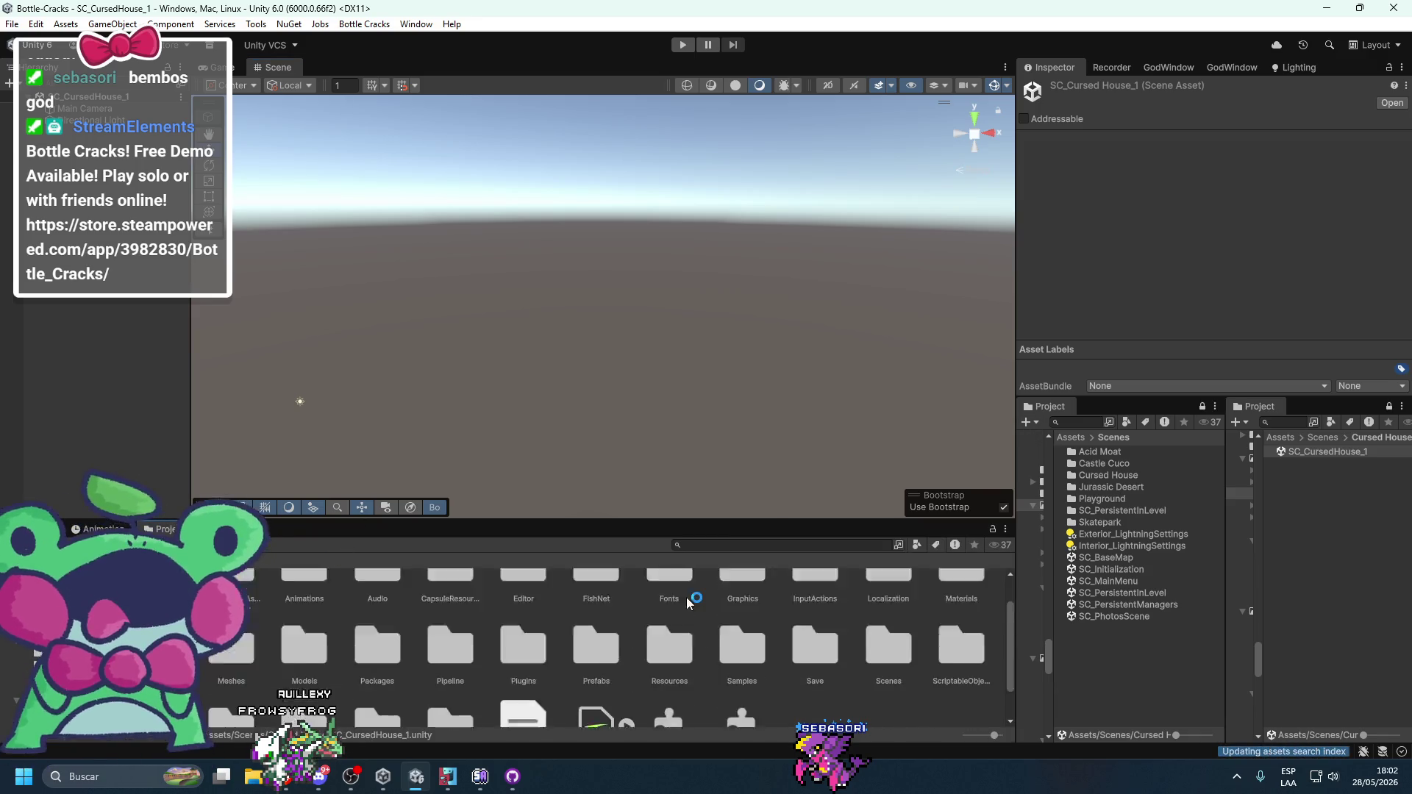
scroll(837, 573, "up", 2)
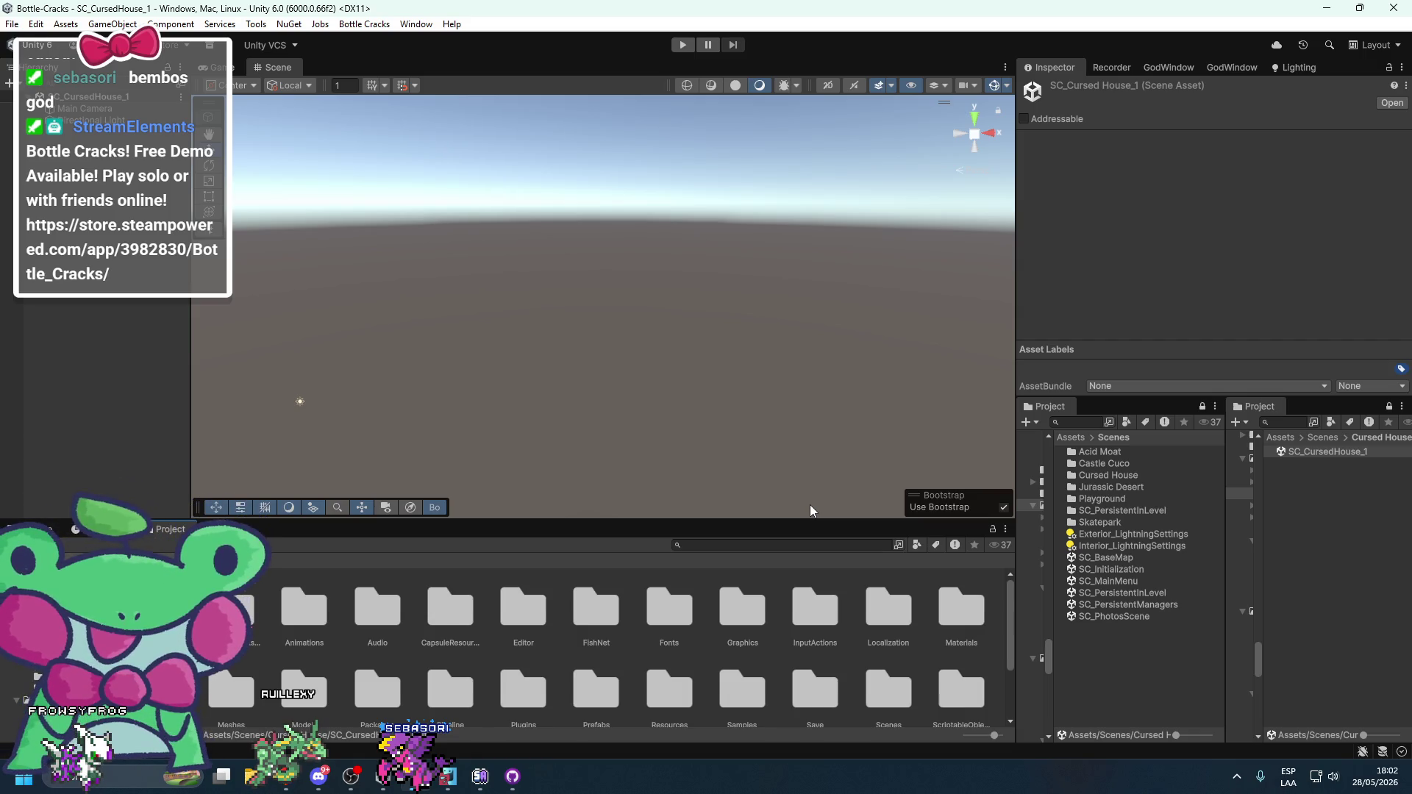
scroll(728, 638, "down", 2)
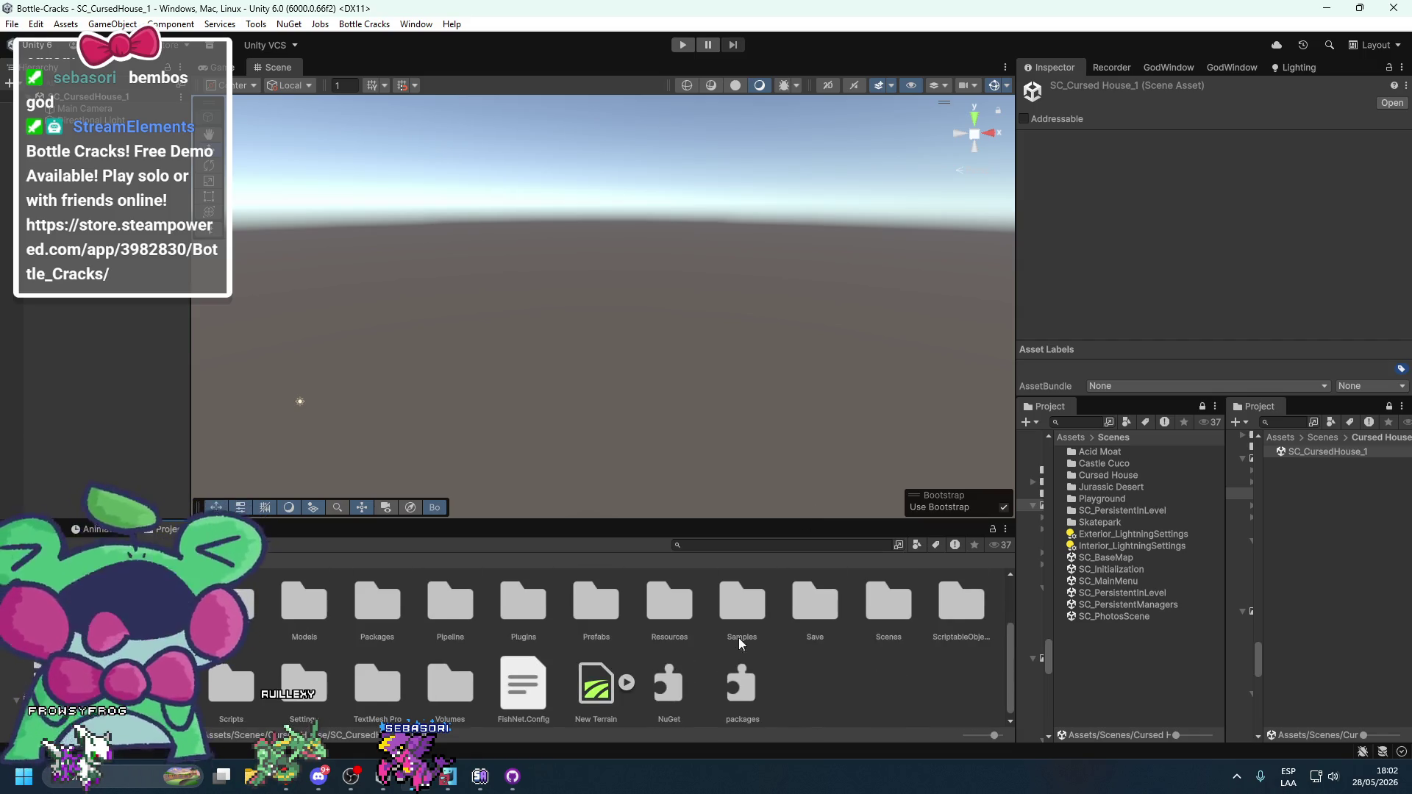
double_click(873, 615)
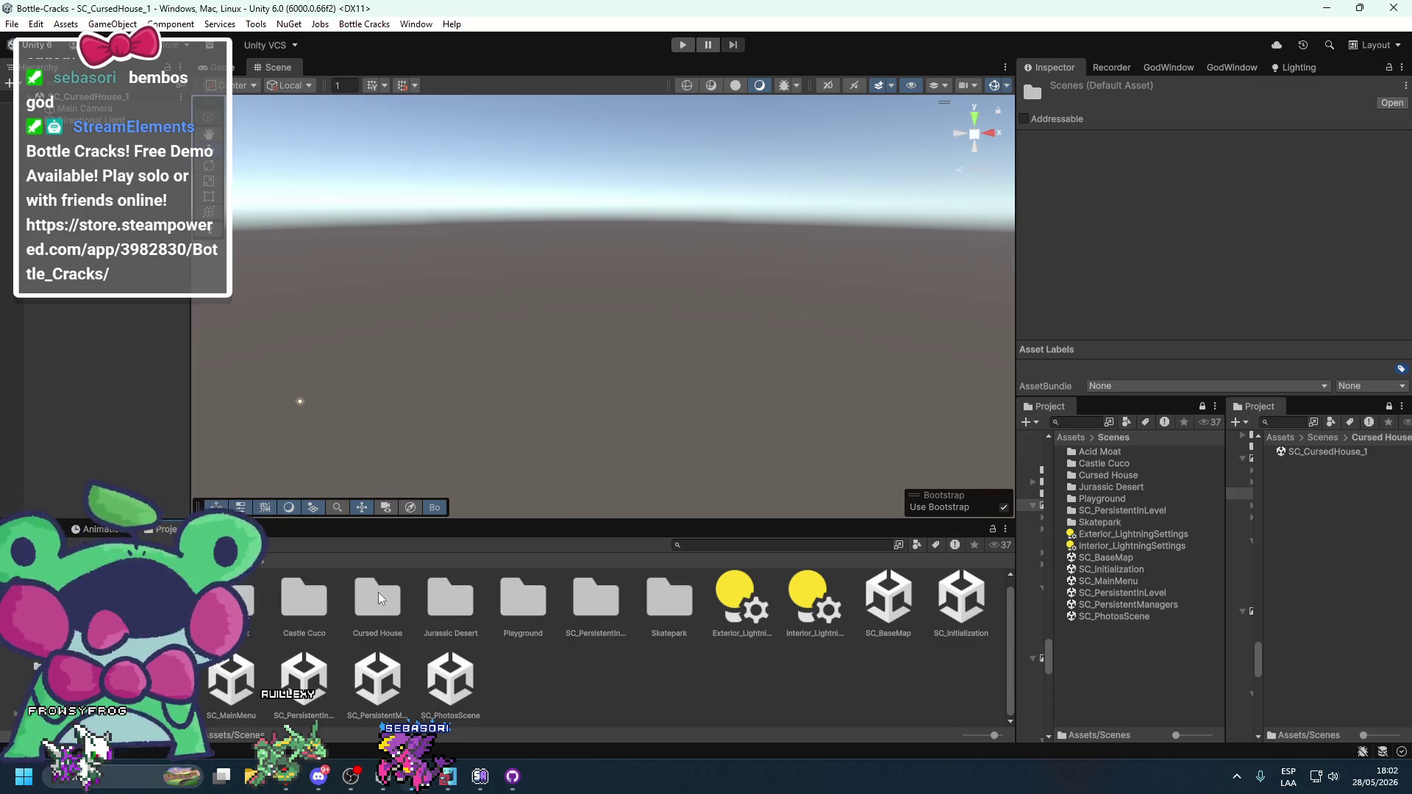
left_click(217, 559)
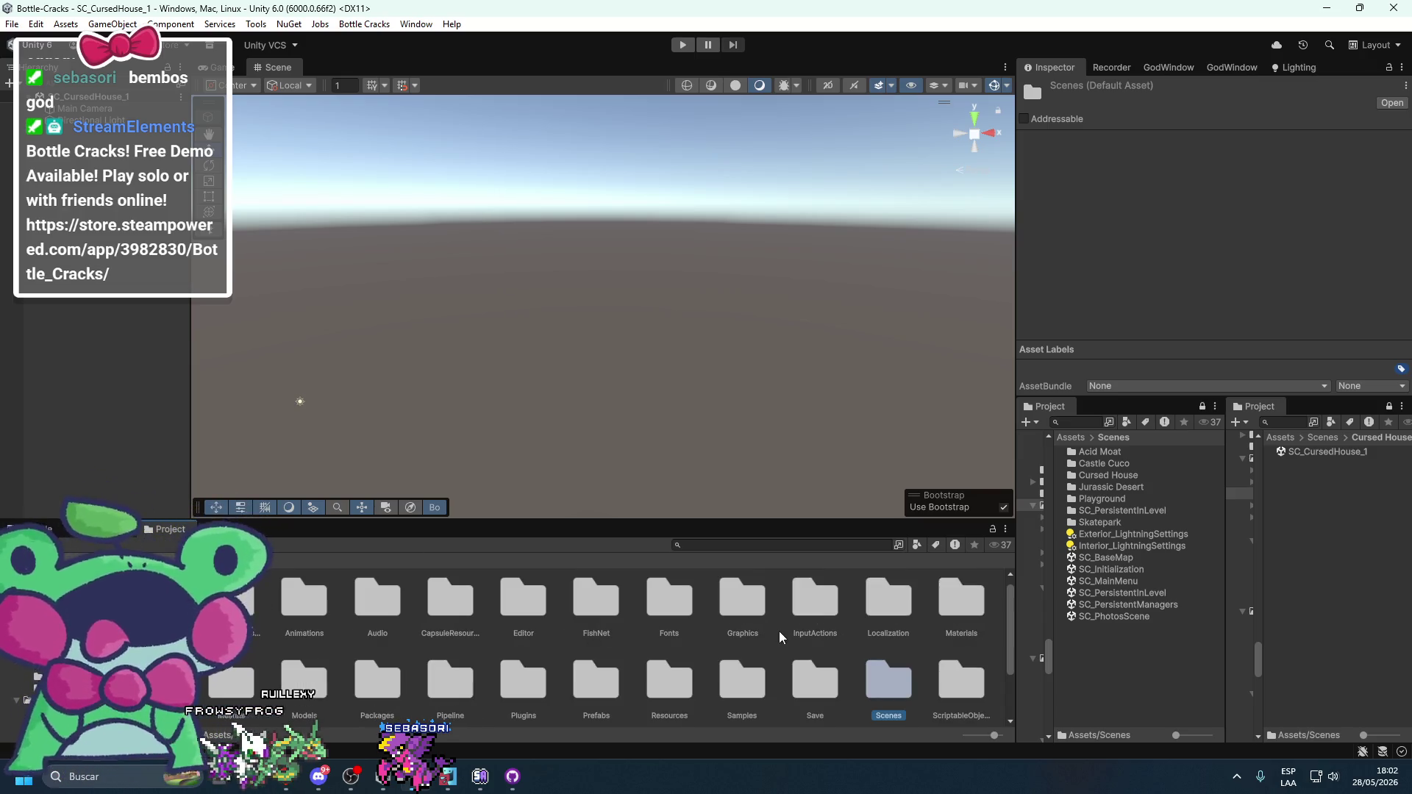
- Browse to the Fantastic Interior Pack scenes folder and preview the level 1 studyroom demo
double_click(377, 681)
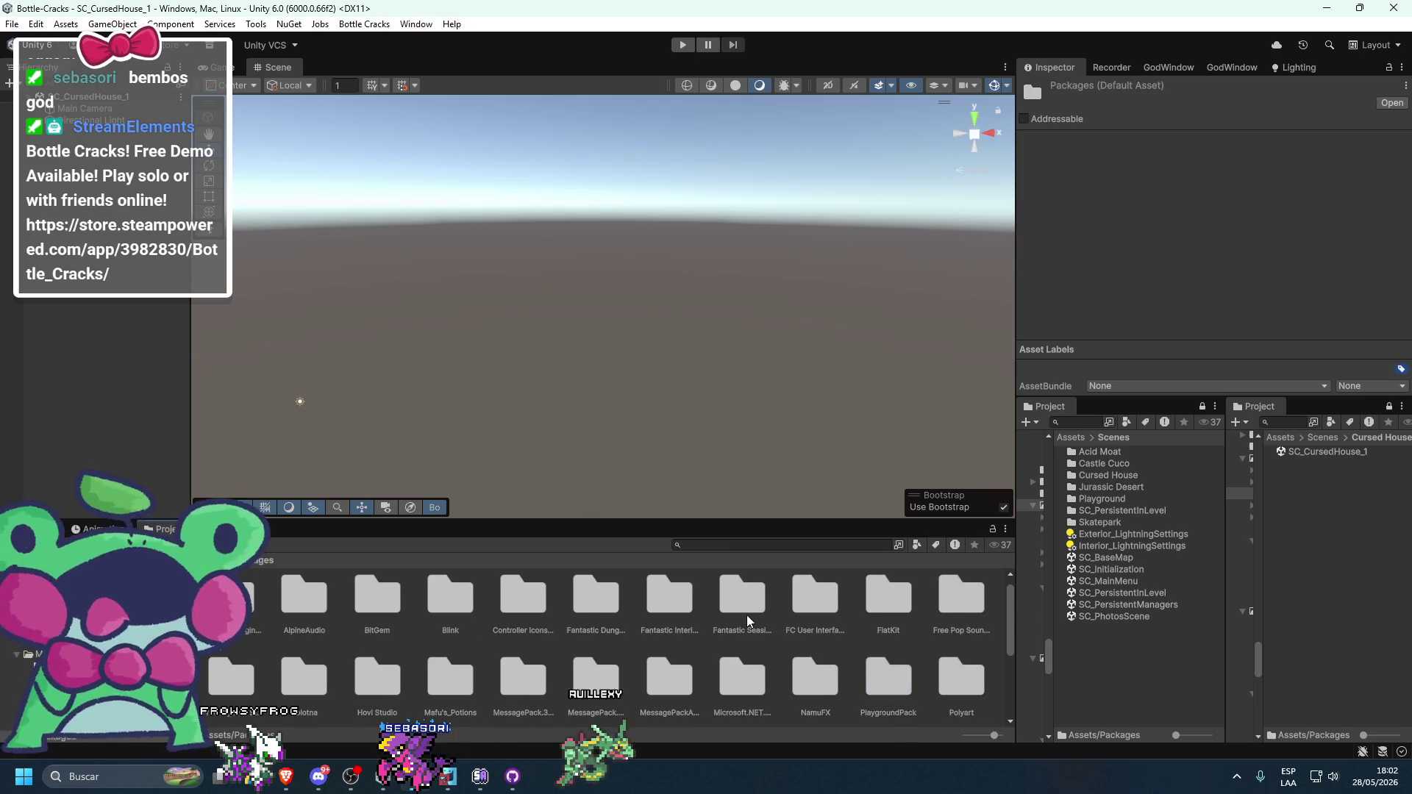
double_click(669, 599)
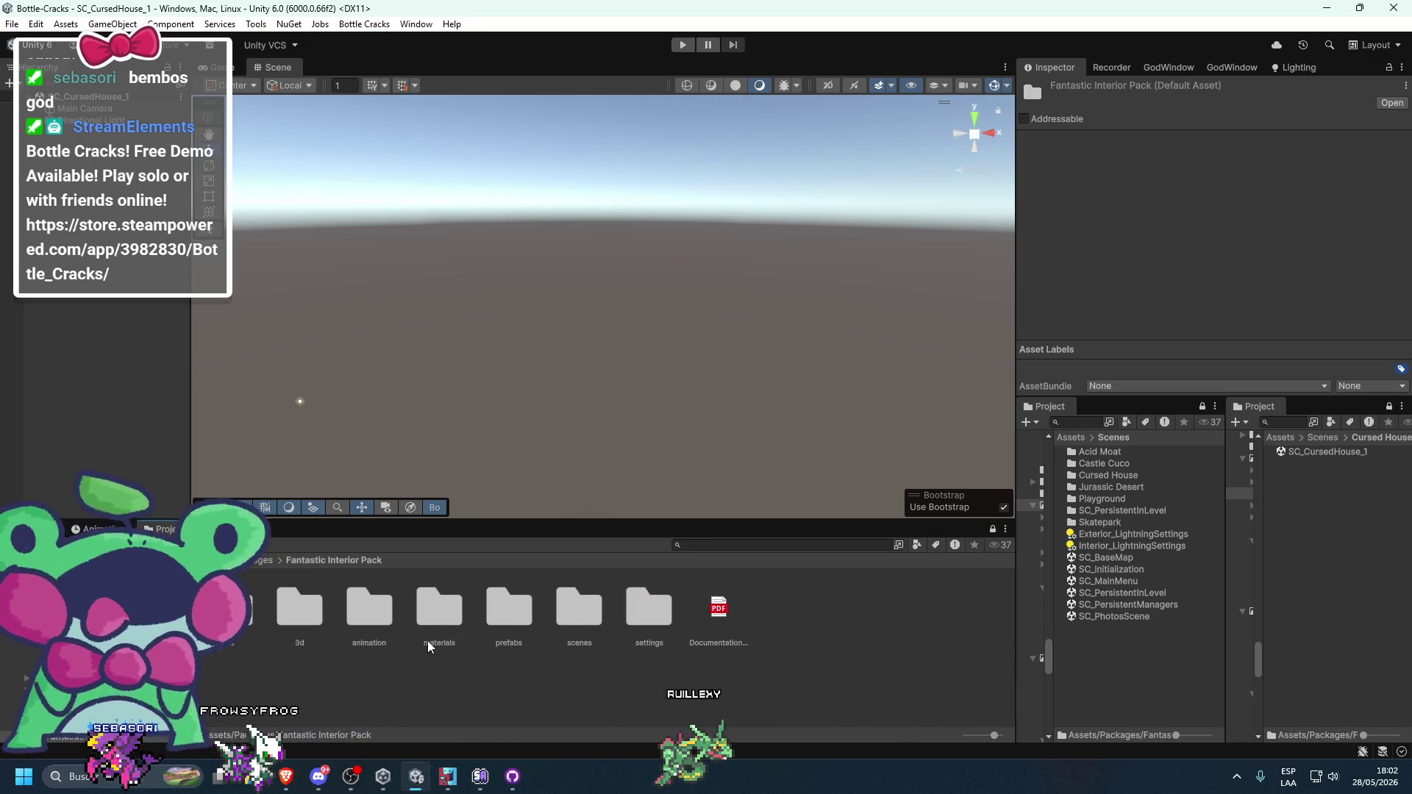
double_click(569, 623)
left_click(370, 609)
left_click(425, 612)
left_click(354, 616)
mouse_move(487, 439)
left_mouse_down()
mouse_move(603, 281)
mouse_move(609, 332)
mouse_move(510, 497)
left_mouse_up()
- Open demoscene_interior_level_2_bedroom and select two of its floor tiles
double_click(440, 609)
mouse_move(557, 391)
left_mouse_down()
mouse_move(500, 396)
mouse_move(685, 381)
mouse_move(713, 364)
mouse_move(691, 403)
left_mouse_up()
left_click(665, 379)
left_click(656, 338)
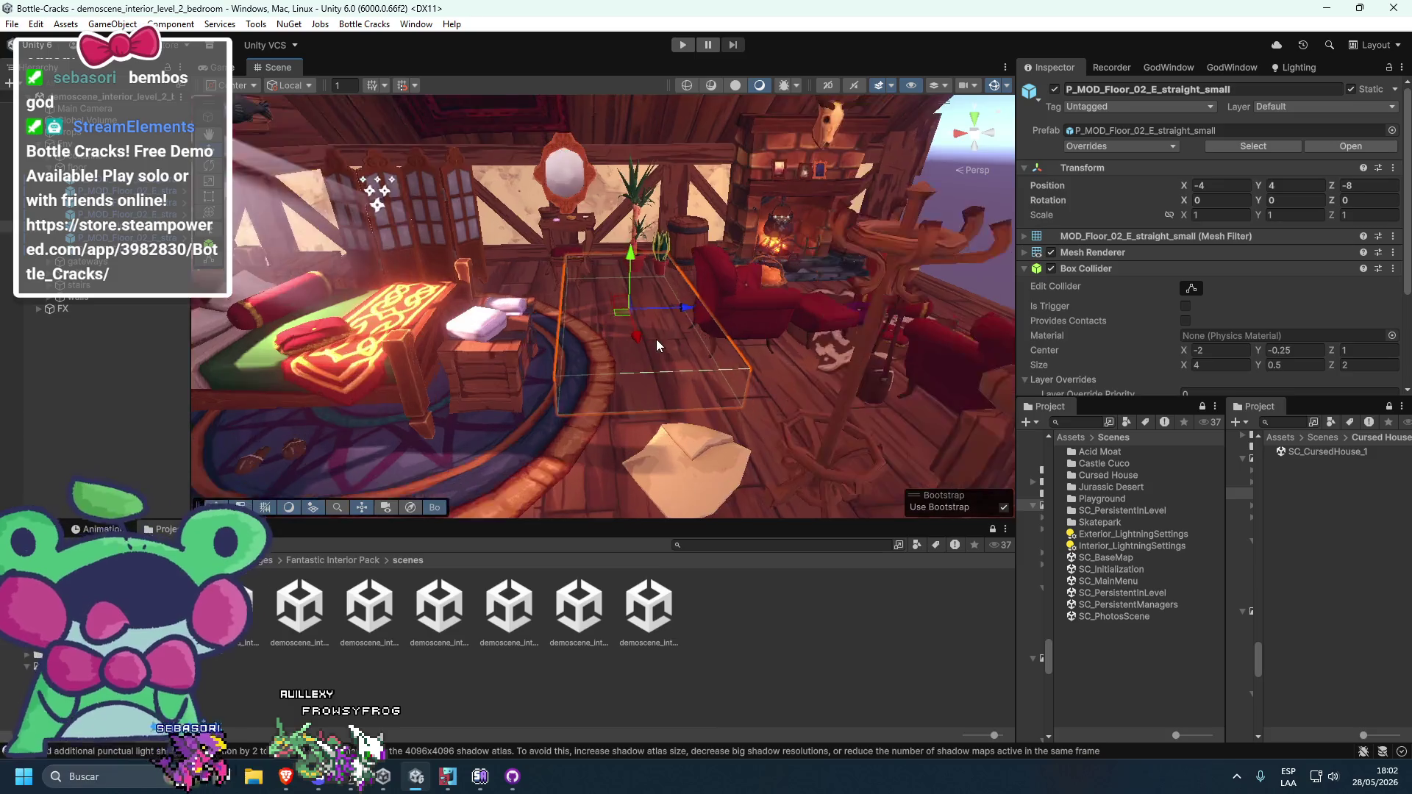
key("f")
mouse_move(627, 277)
left_mouse_down()
mouse_move(617, 325)
mouse_move(517, 347)
mouse_move(718, 355)
mouse_move(666, 346)
left_mouse_up()
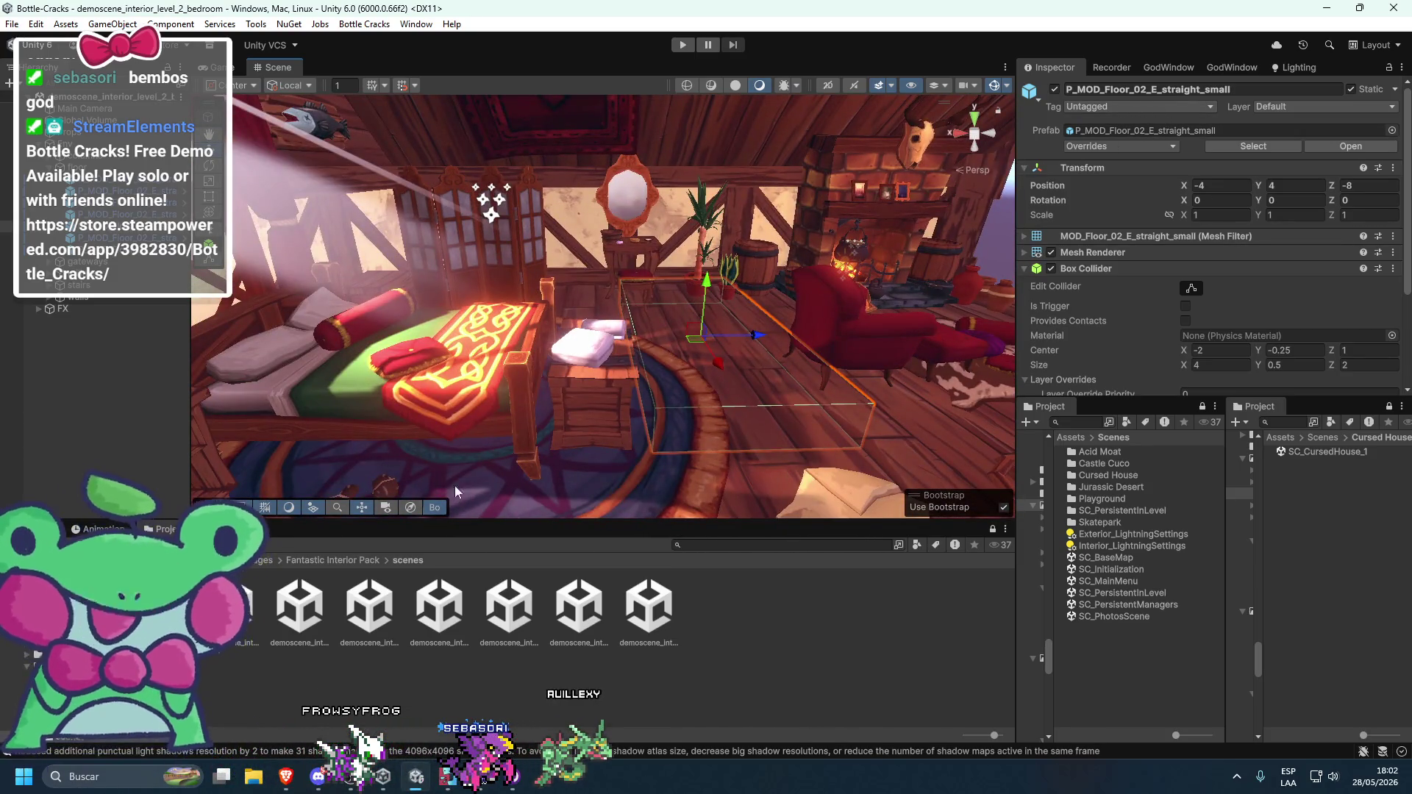
mouse_move(169, 529)
left_mouse_down()
mouse_move(809, 625)
mouse_move(696, 633)
left_mouse_up()
left_click_drag(993, 735, 952, 739)
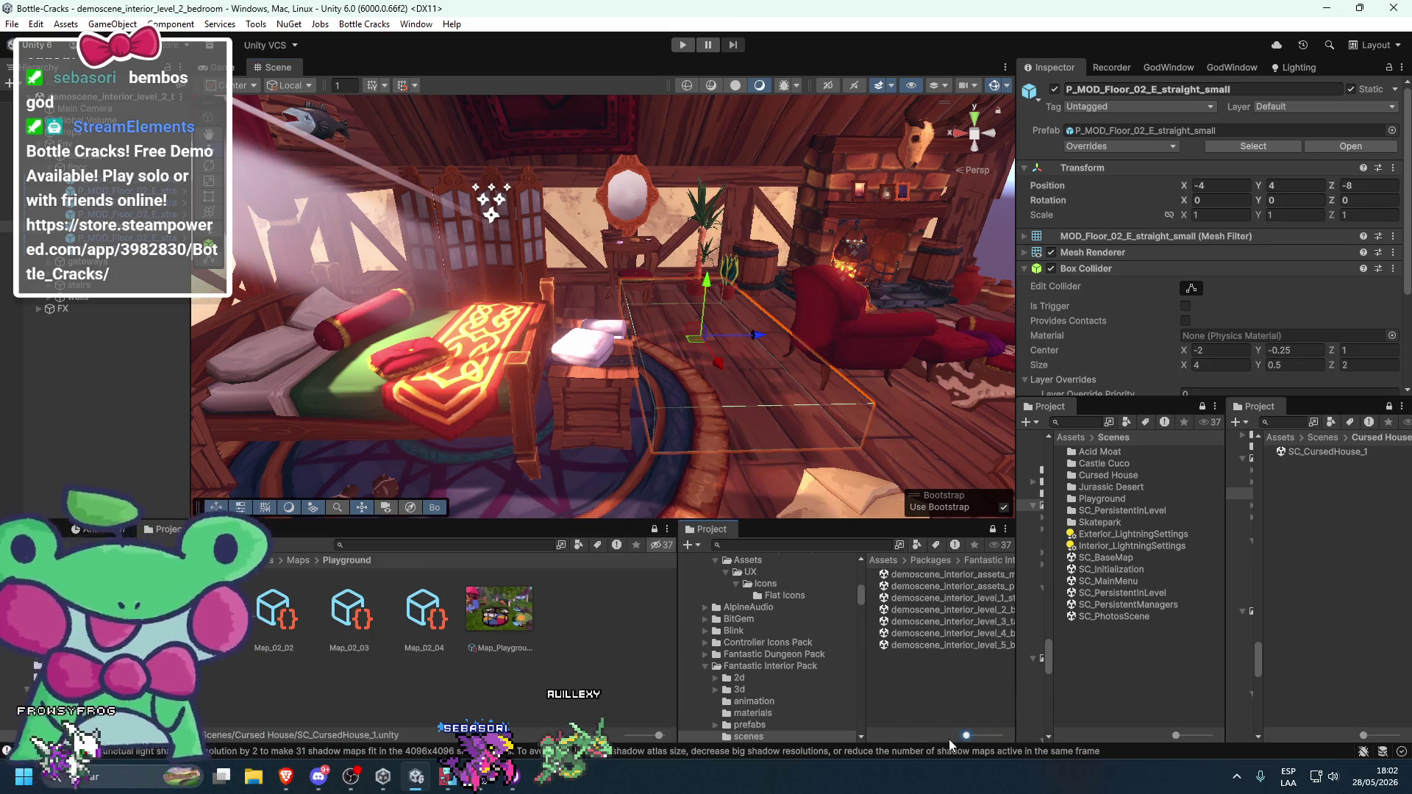
mouse_move(859, 637)
left_mouse_down()
mouse_move(690, 650)
mouse_move(780, 643)
mouse_move(758, 646)
left_mouse_up()
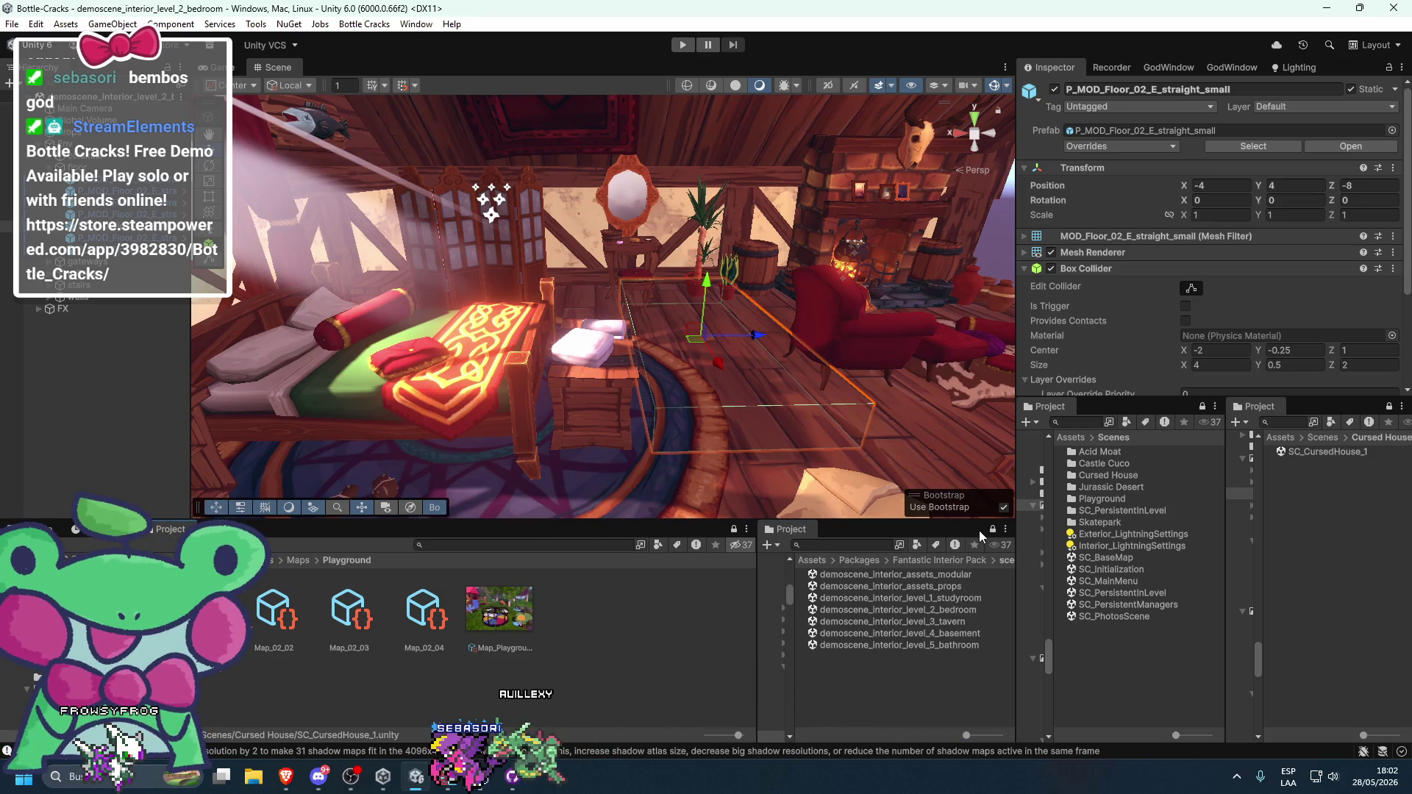
left_click(897, 609)
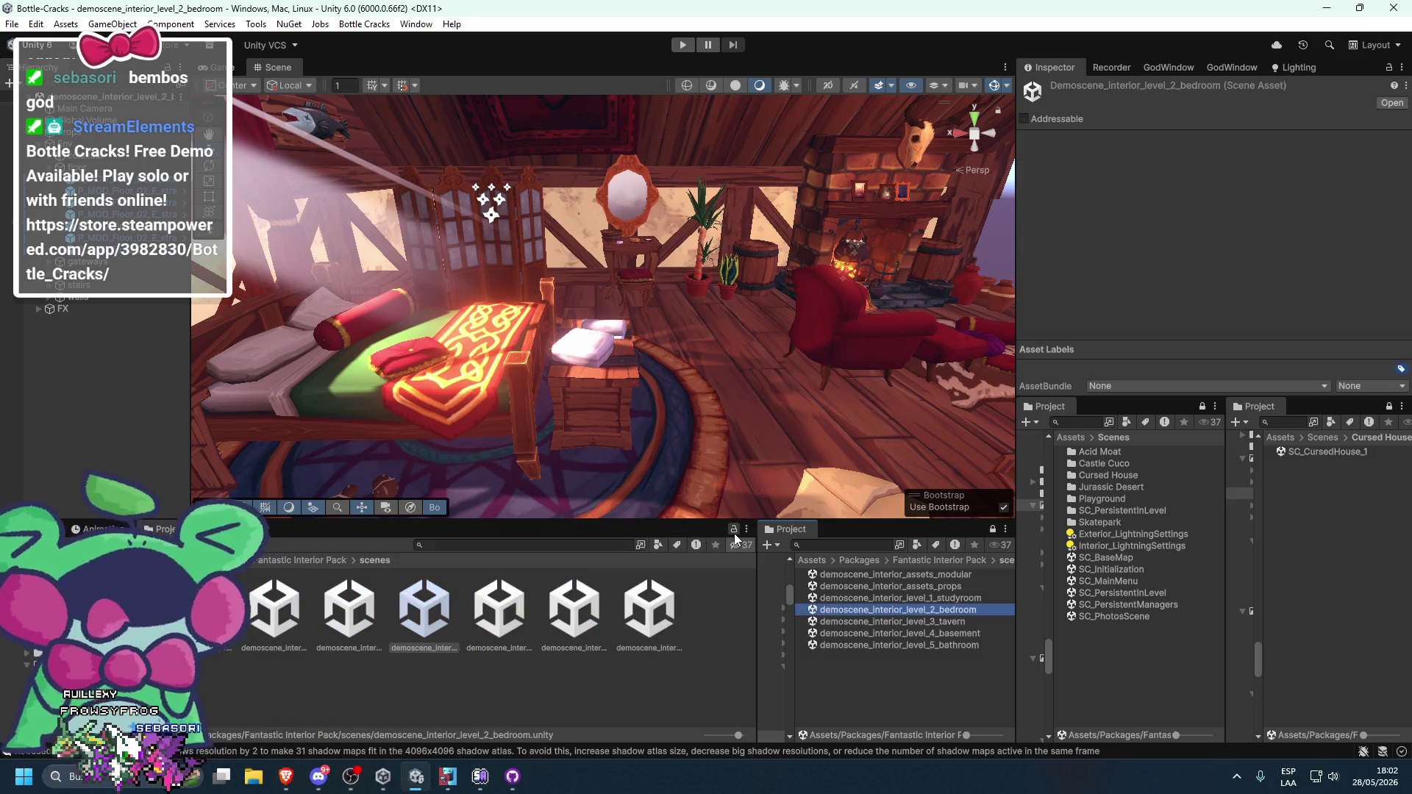
left_click(329, 561)
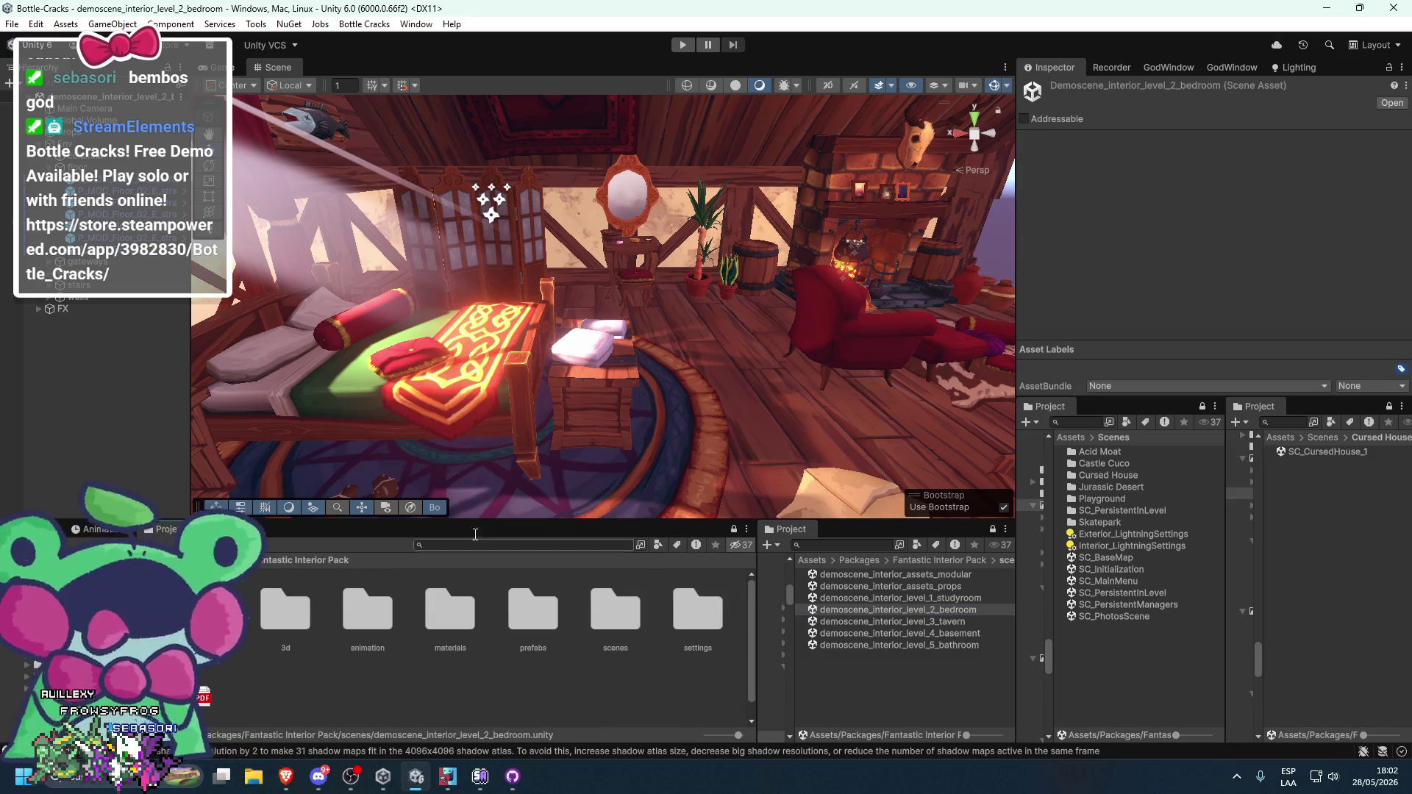
left_click(846, 331)
left_click(728, 412)
left_click(1253, 146)
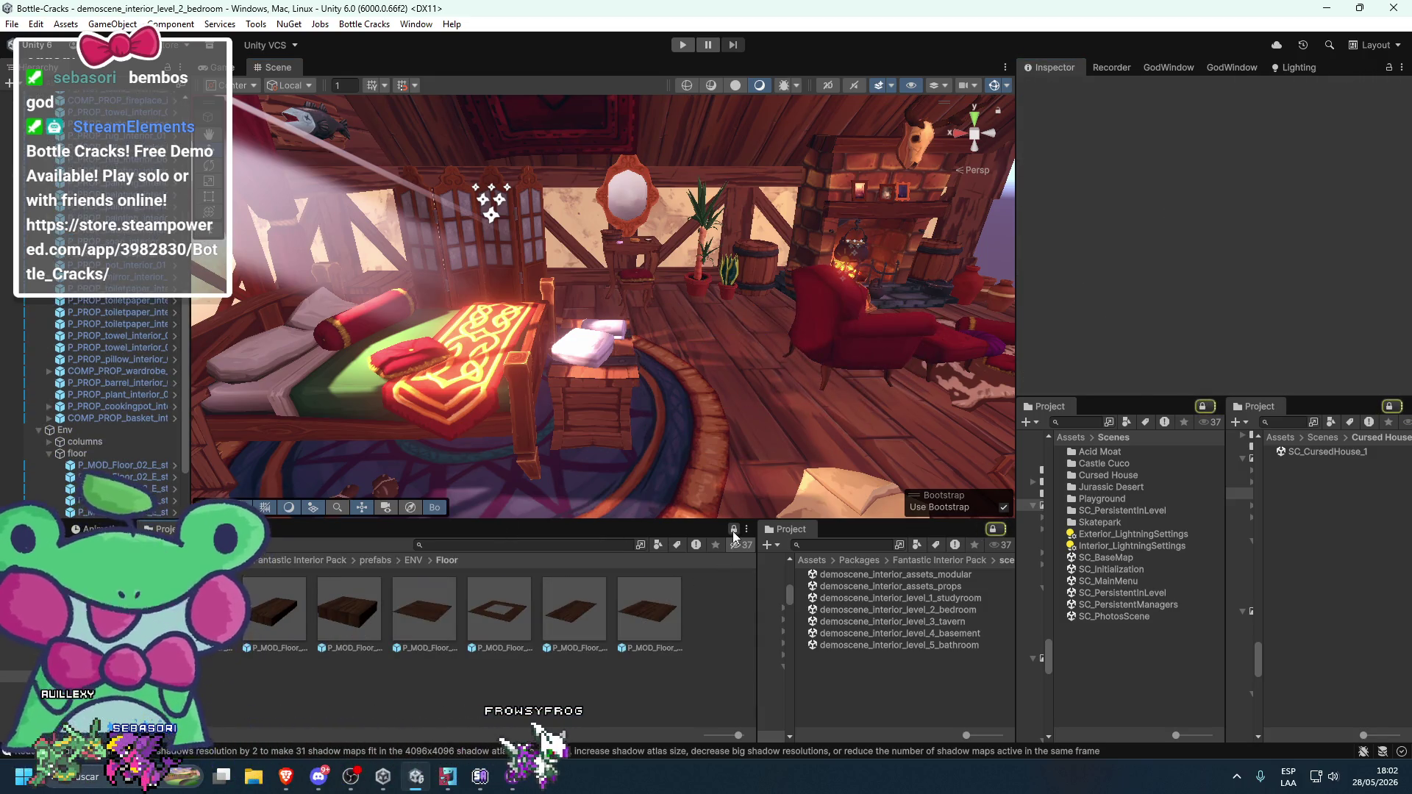
left_click(740, 456)
key("f")
left_click_drag(662, 368, 656, 524)
scroll(648, 355, "down", 5)
left_click(641, 262)
left_click_drag(641, 262, 542, 395)
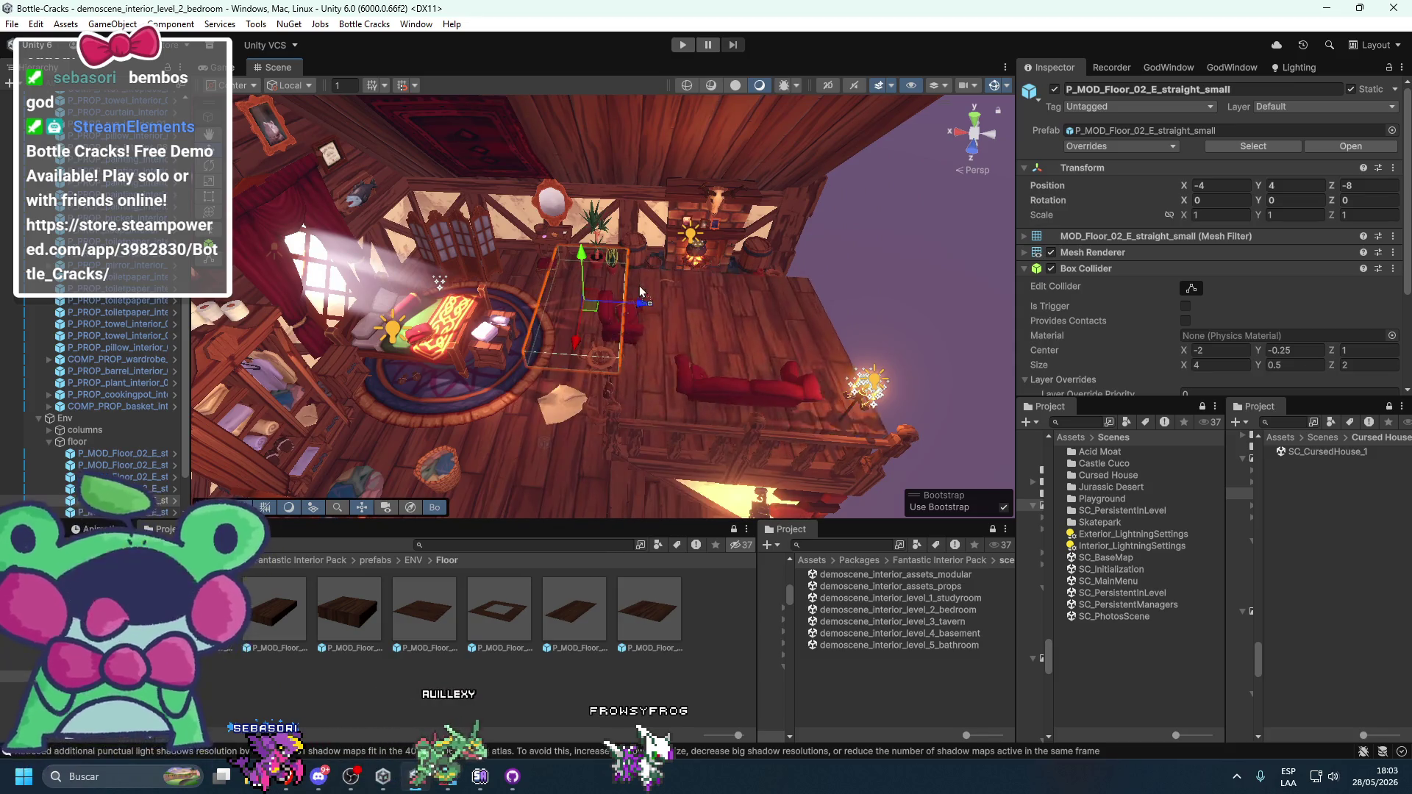
mouse_move(548, 386)
left_mouse_down()
mouse_move(622, 379)
mouse_move(656, 339)
mouse_move(656, 353)
mouse_move(633, 322)
mouse_move(603, 347)
left_mouse_up()
left_click_drag(184, 363, 198, 134)
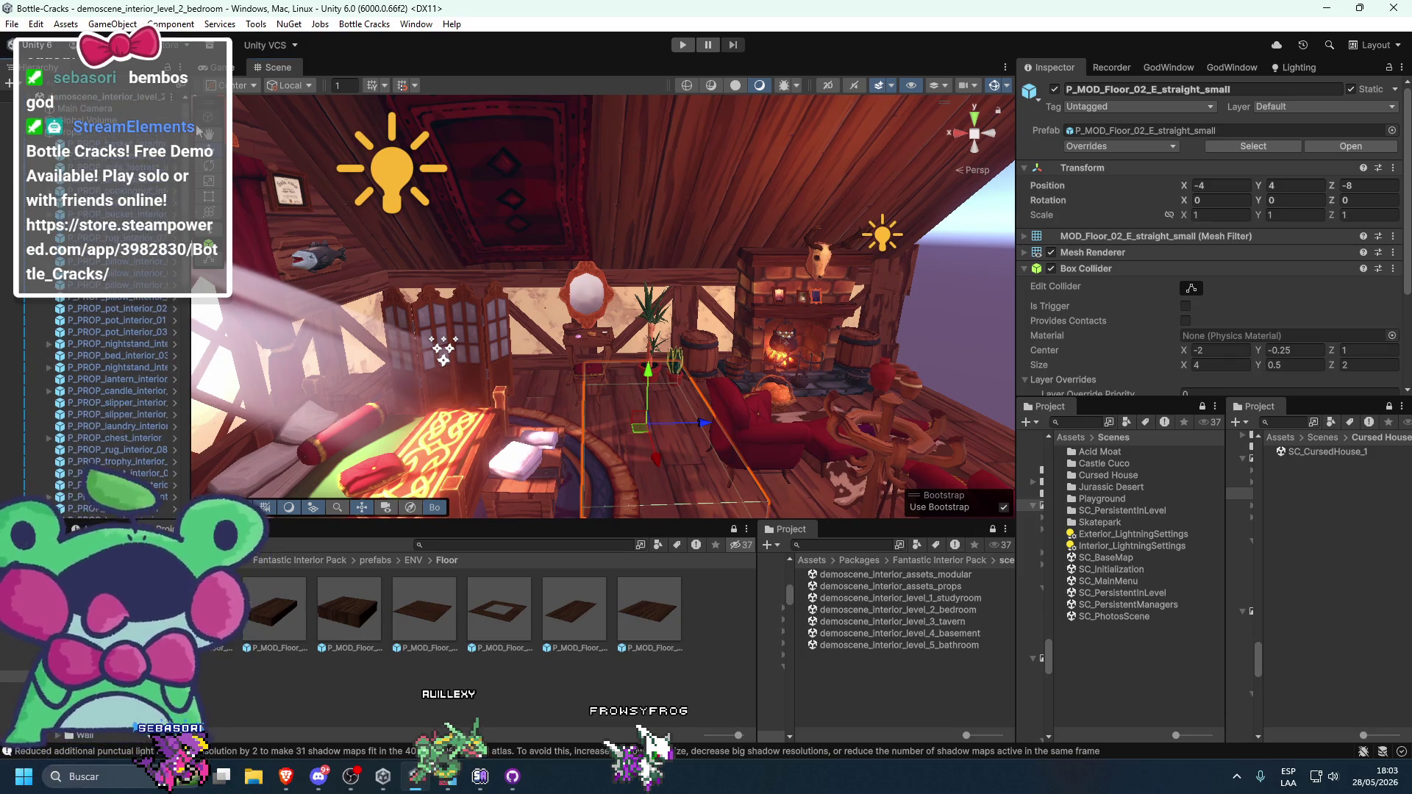
left_click(48, 134)
left_click(38, 134)
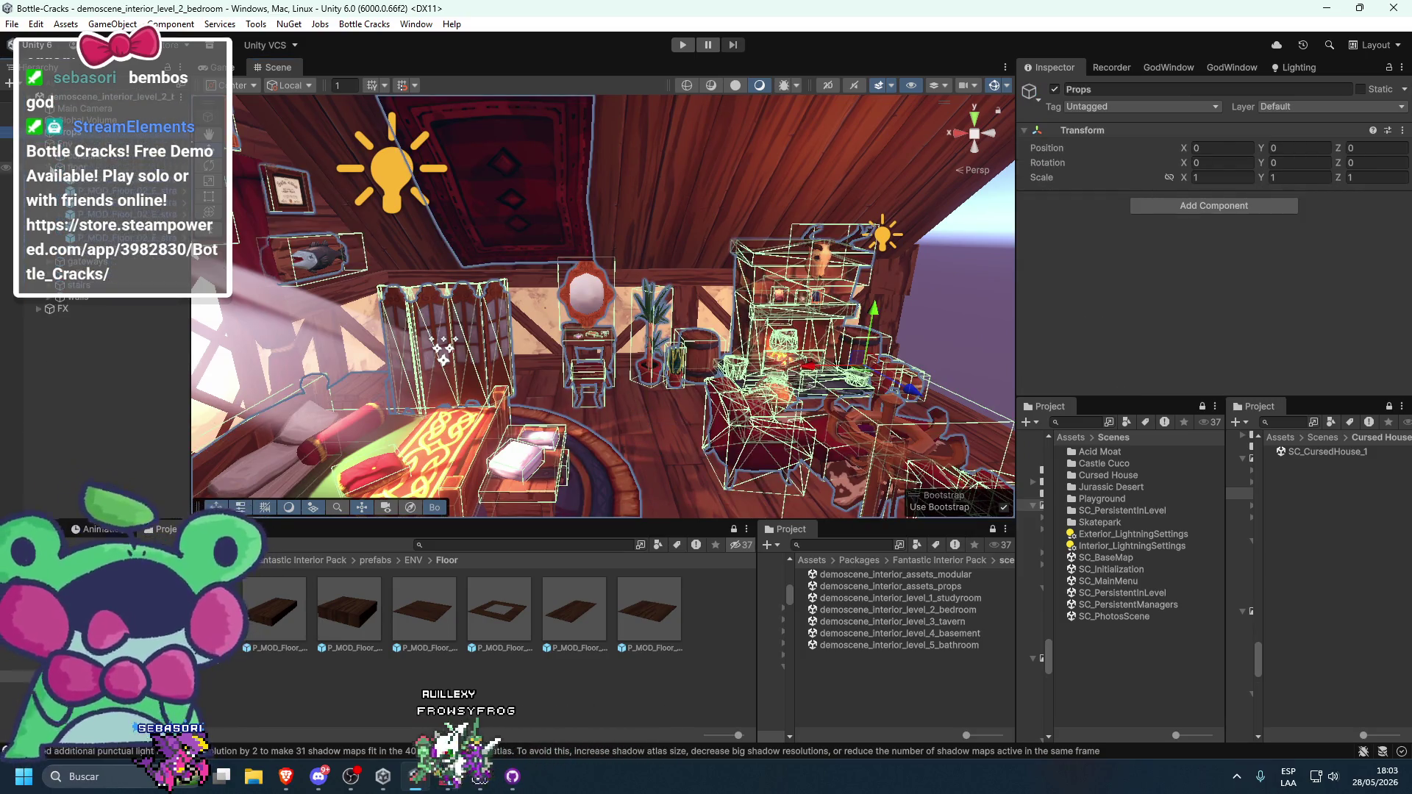
- Copy the bedroom demo's Directional Light from the Hierarchy
key("ctrl+6")
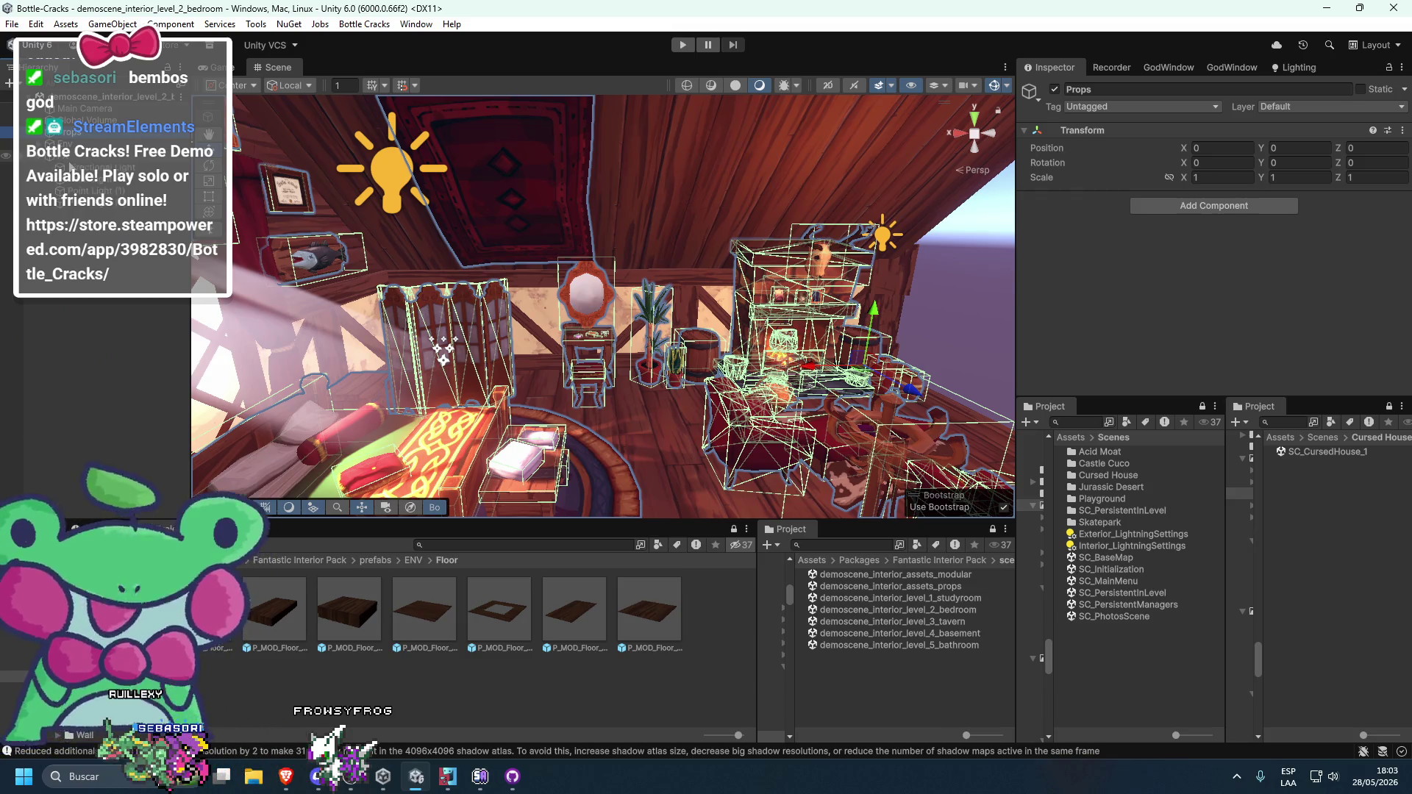
left_click(88, 168)
right_click(88, 103)
left_click(124, 127)
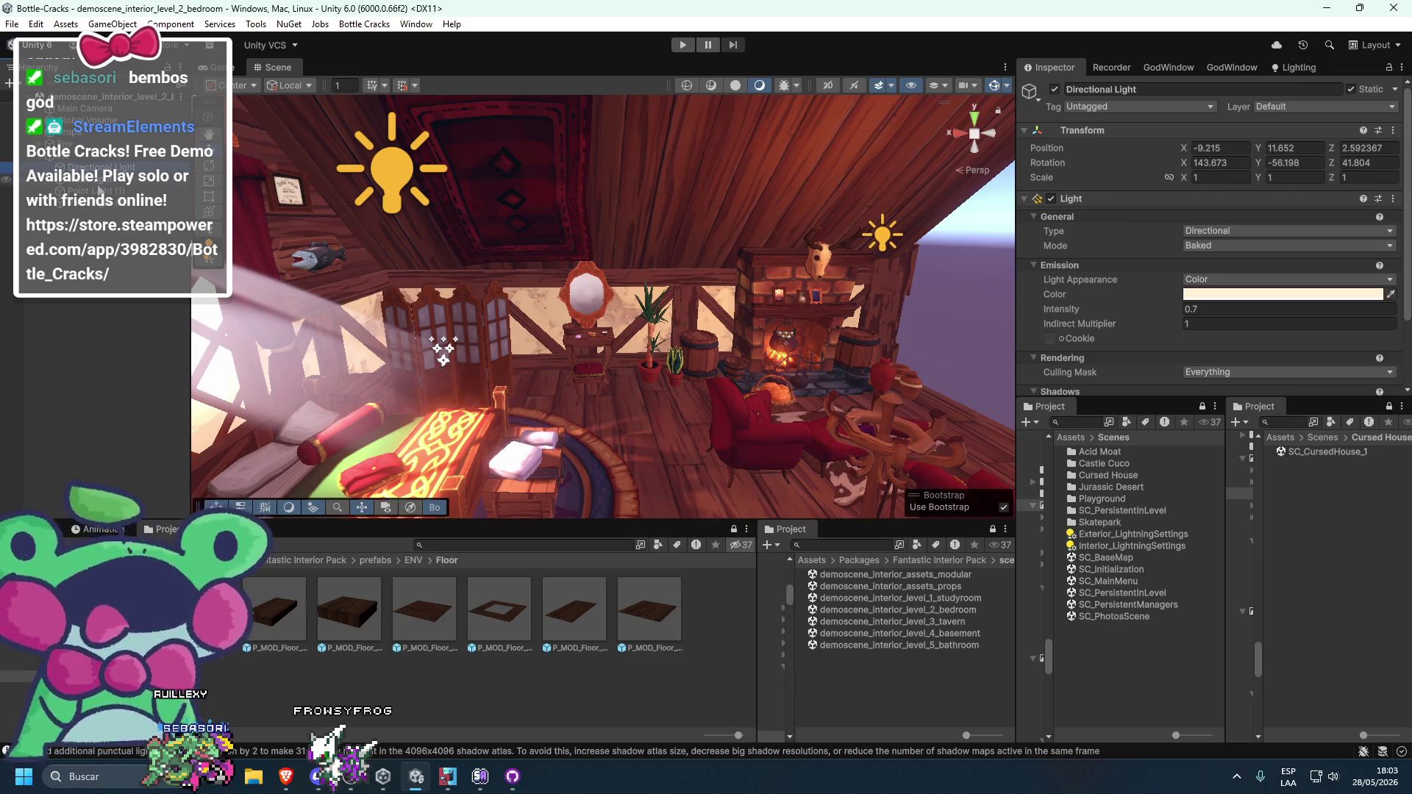
- Frame and inspect the three Point Lights, then reselect the Directional Light
left_click(98, 191)
key("f")
scroll(609, 357, "up", 5)
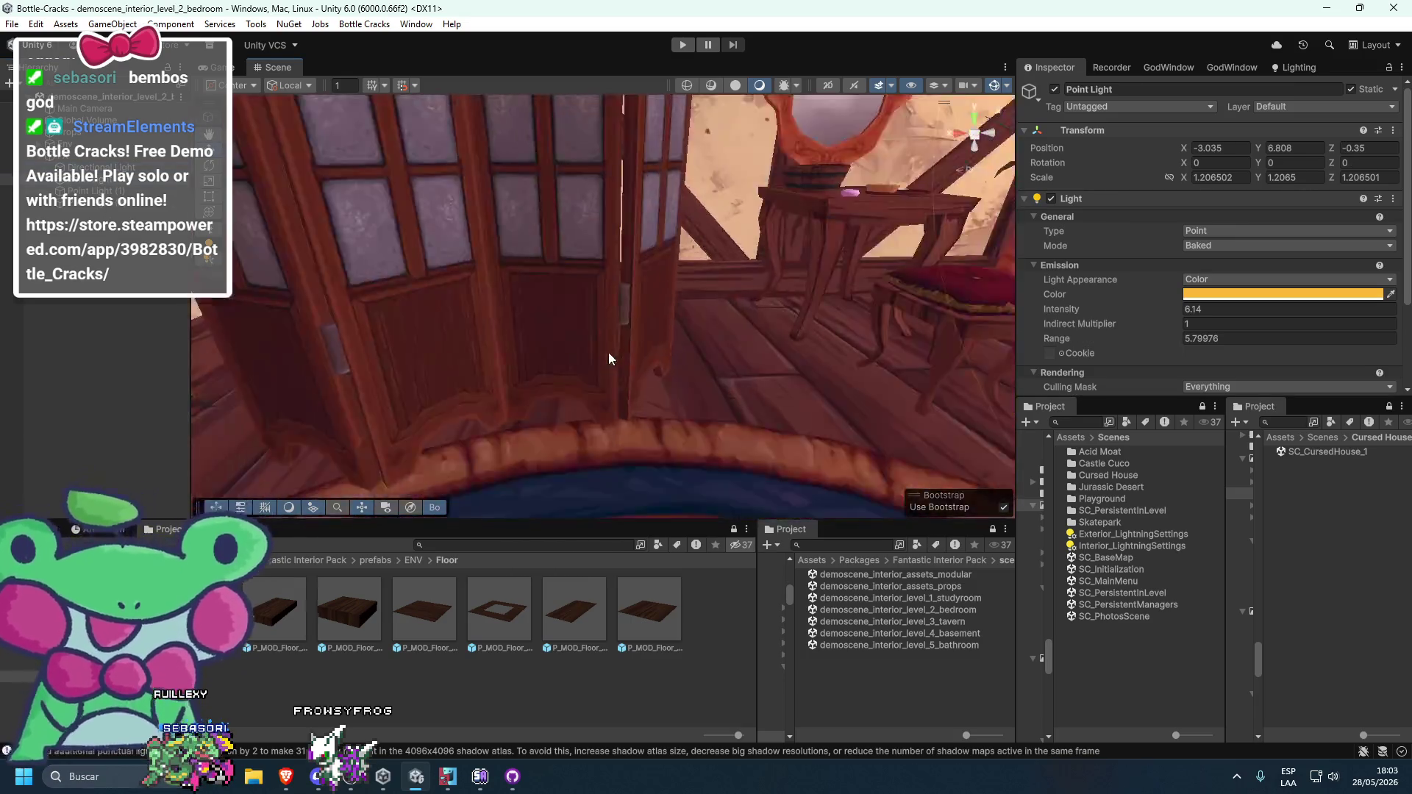
scroll(609, 356, "down", 5)
scroll(463, 288, "down", 2)
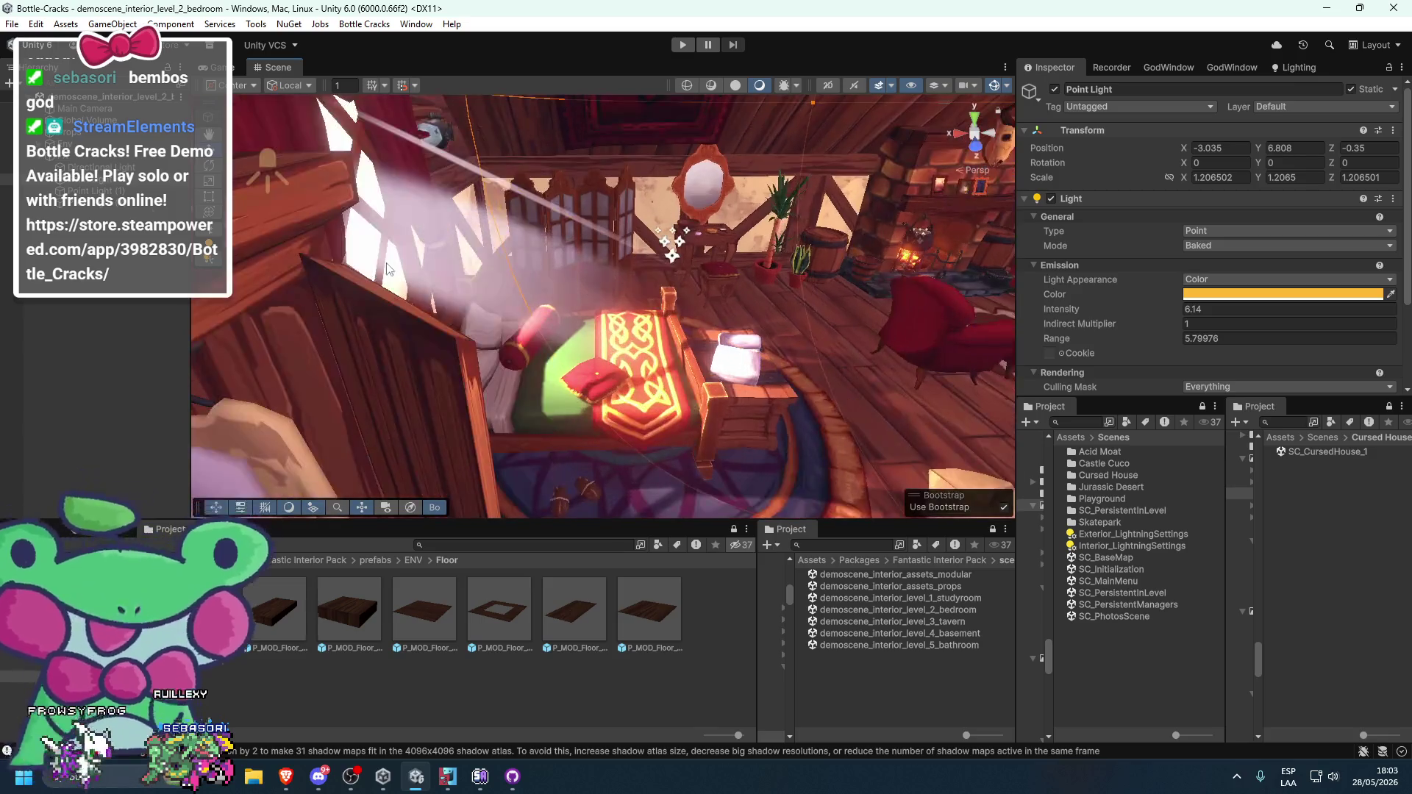
left_click(139, 186, "shift")
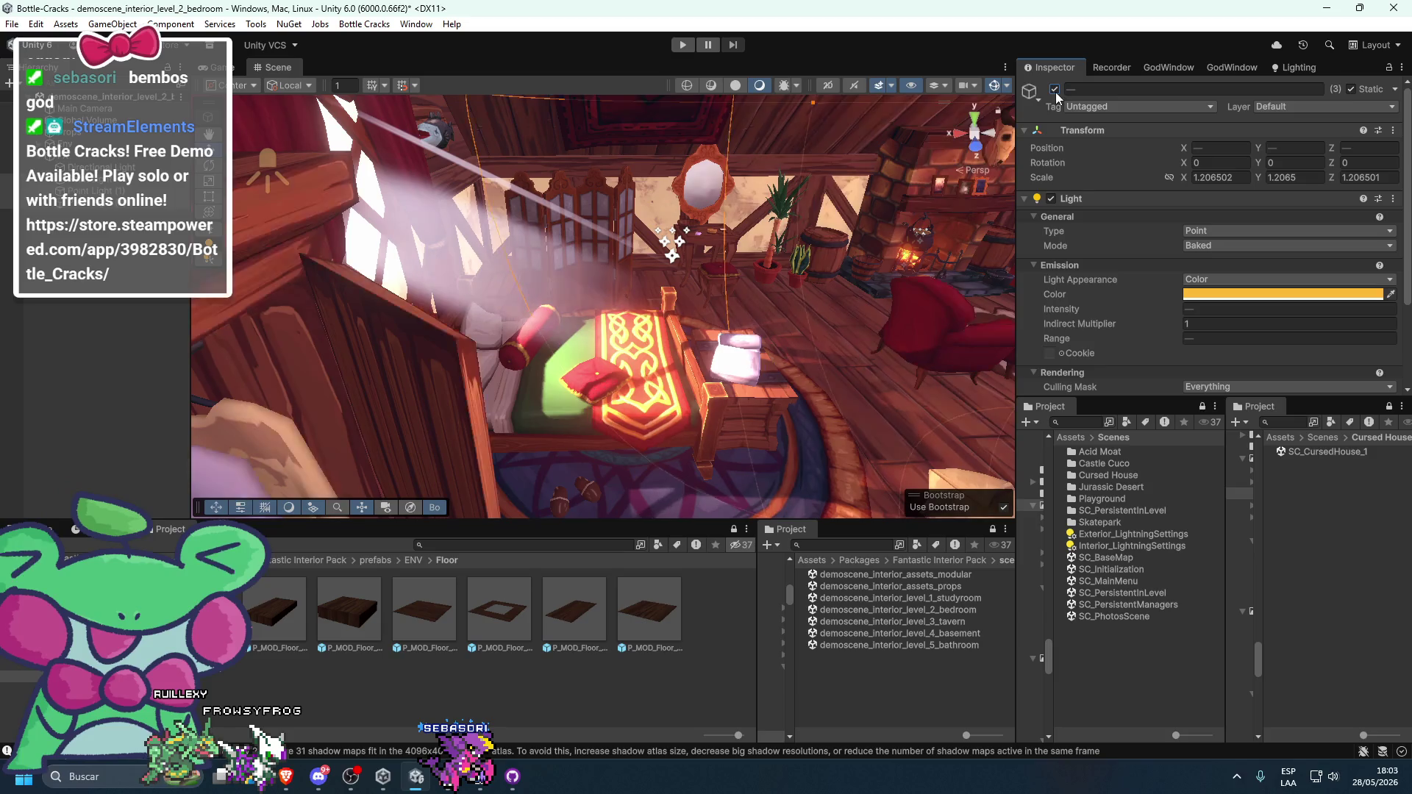
left_click(109, 169)
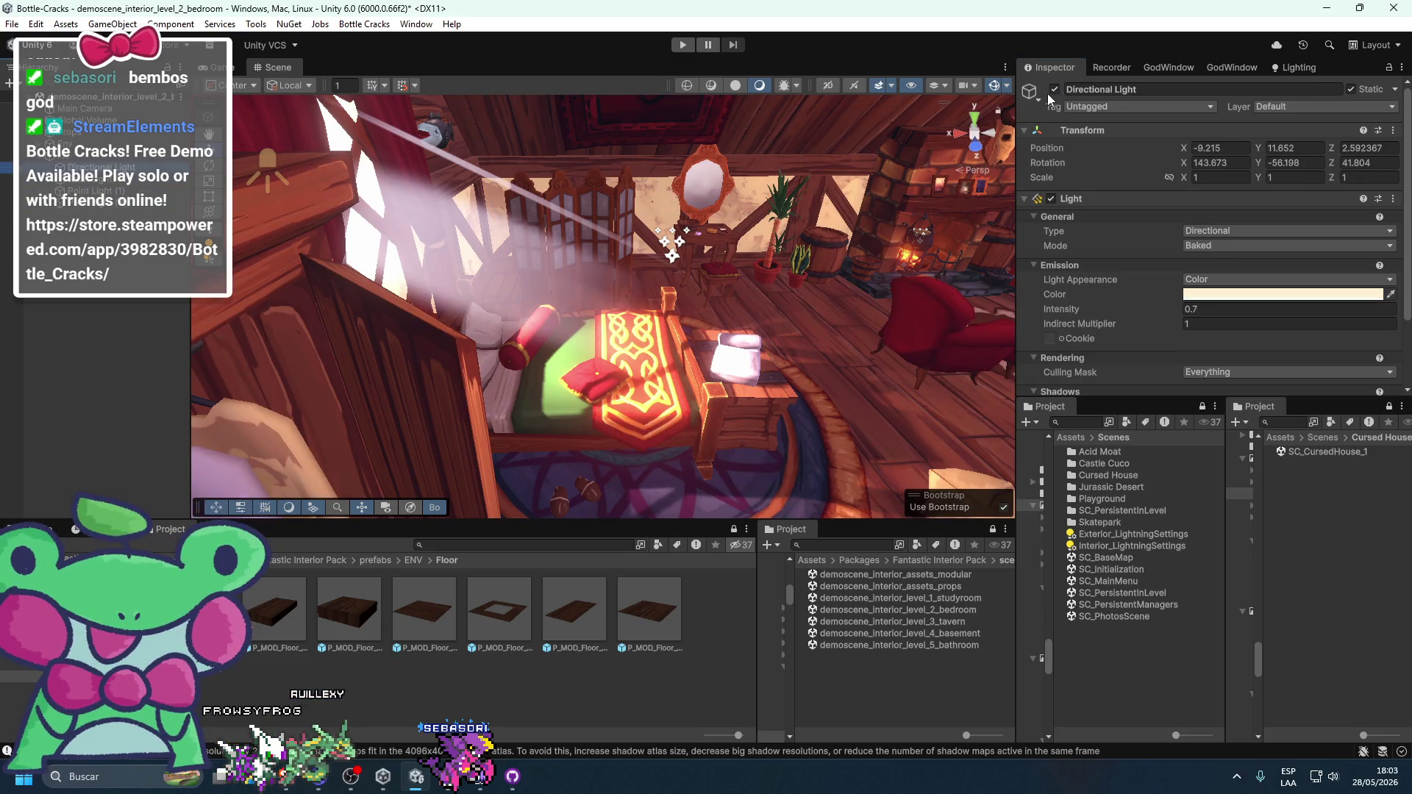
- Frame the P_FX_particle_glow effect by the window and switch it off
left_click(765, 261)
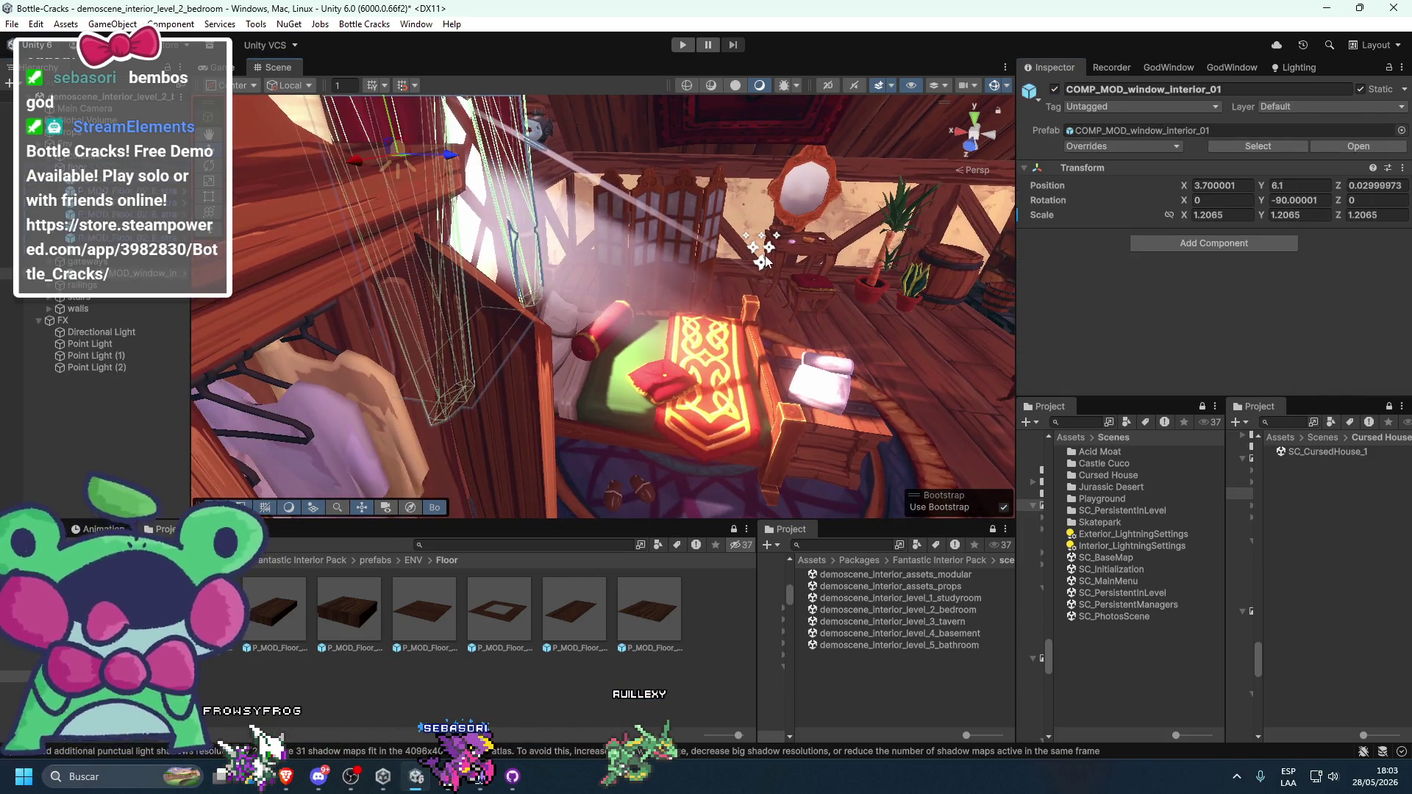
left_click(765, 261)
key("f")
left_click(1055, 89)
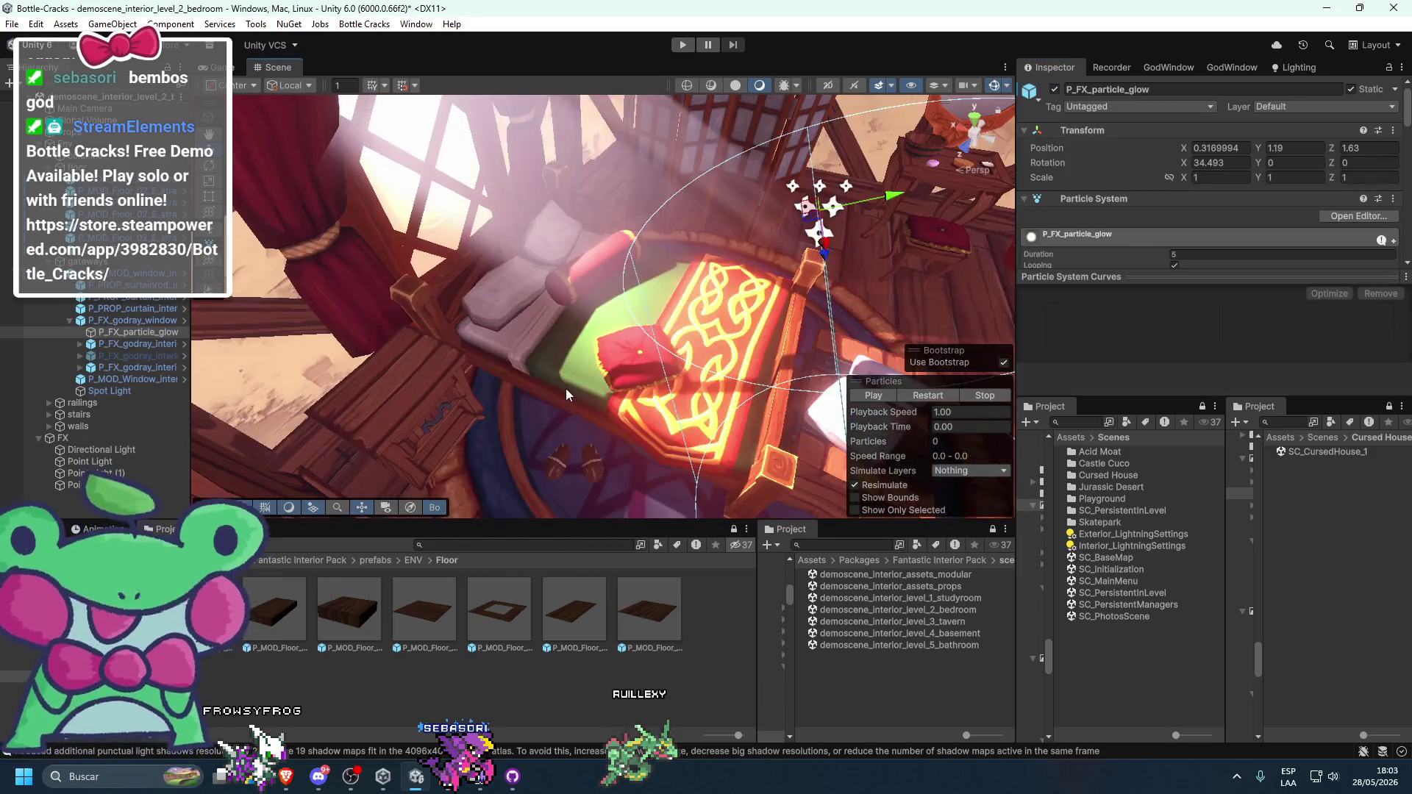
- Frame the bed and test the rug's visibility and position, undoing the rug move
left_click(567, 388)
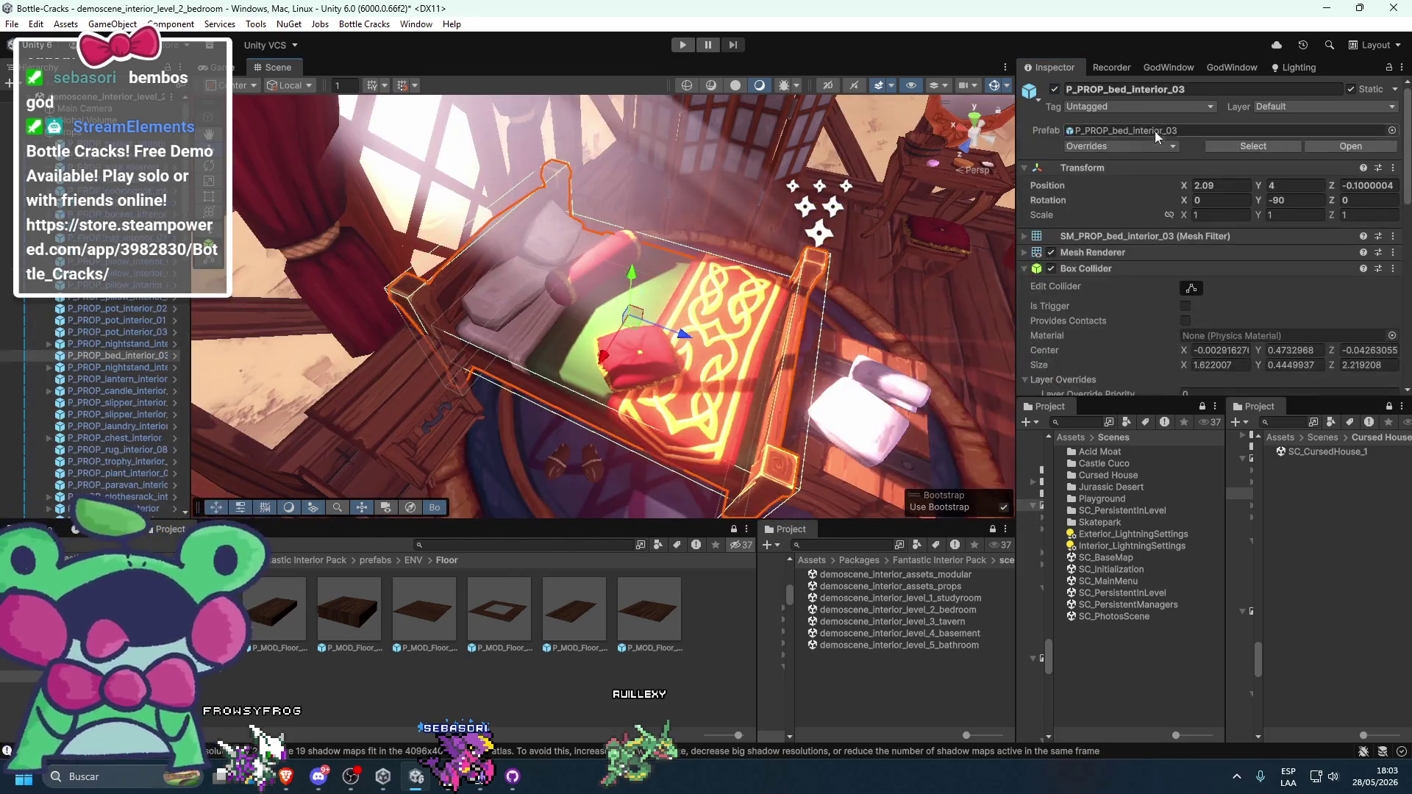
key("f")
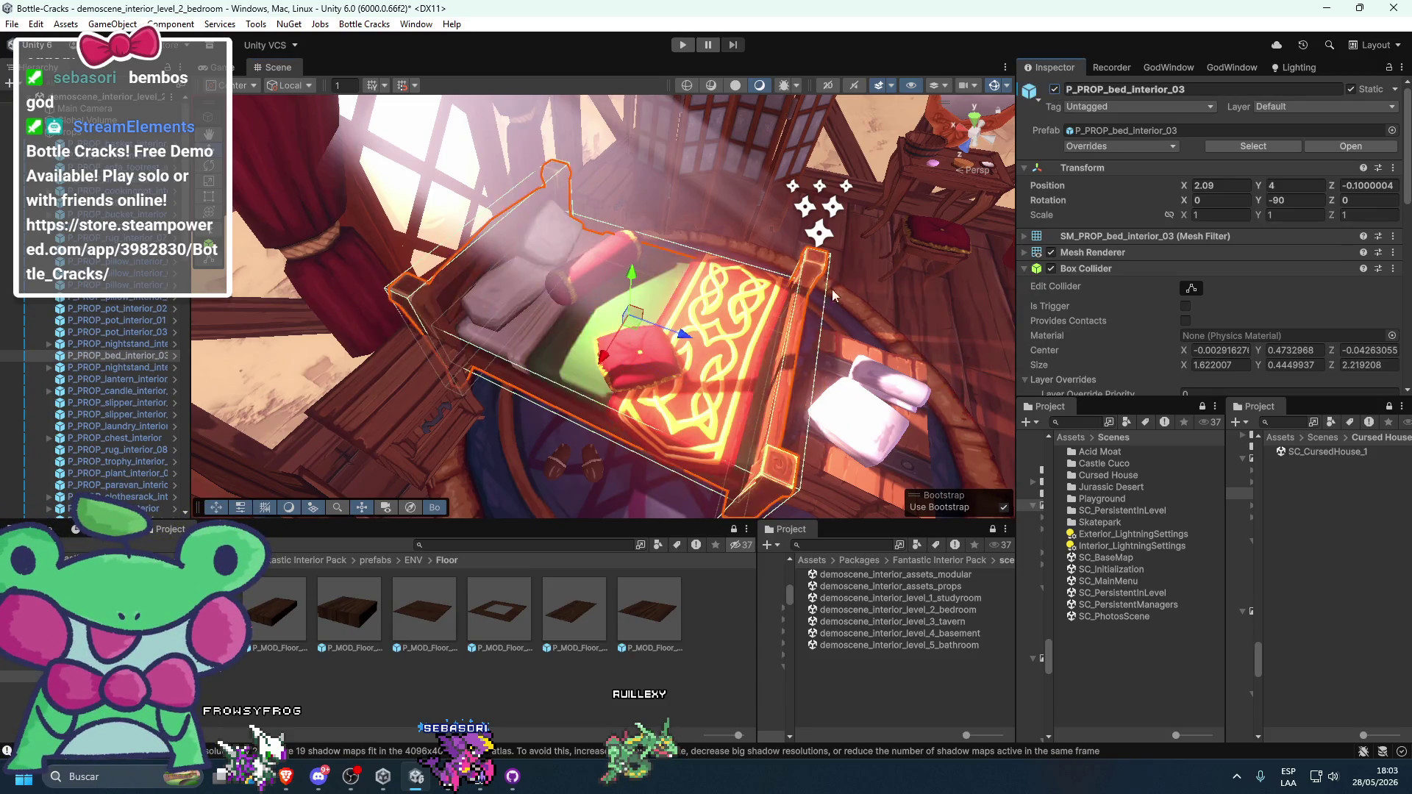
left_click(756, 319)
left_click(1056, 90)
left_click(1056, 90)
left_click(1056, 89)
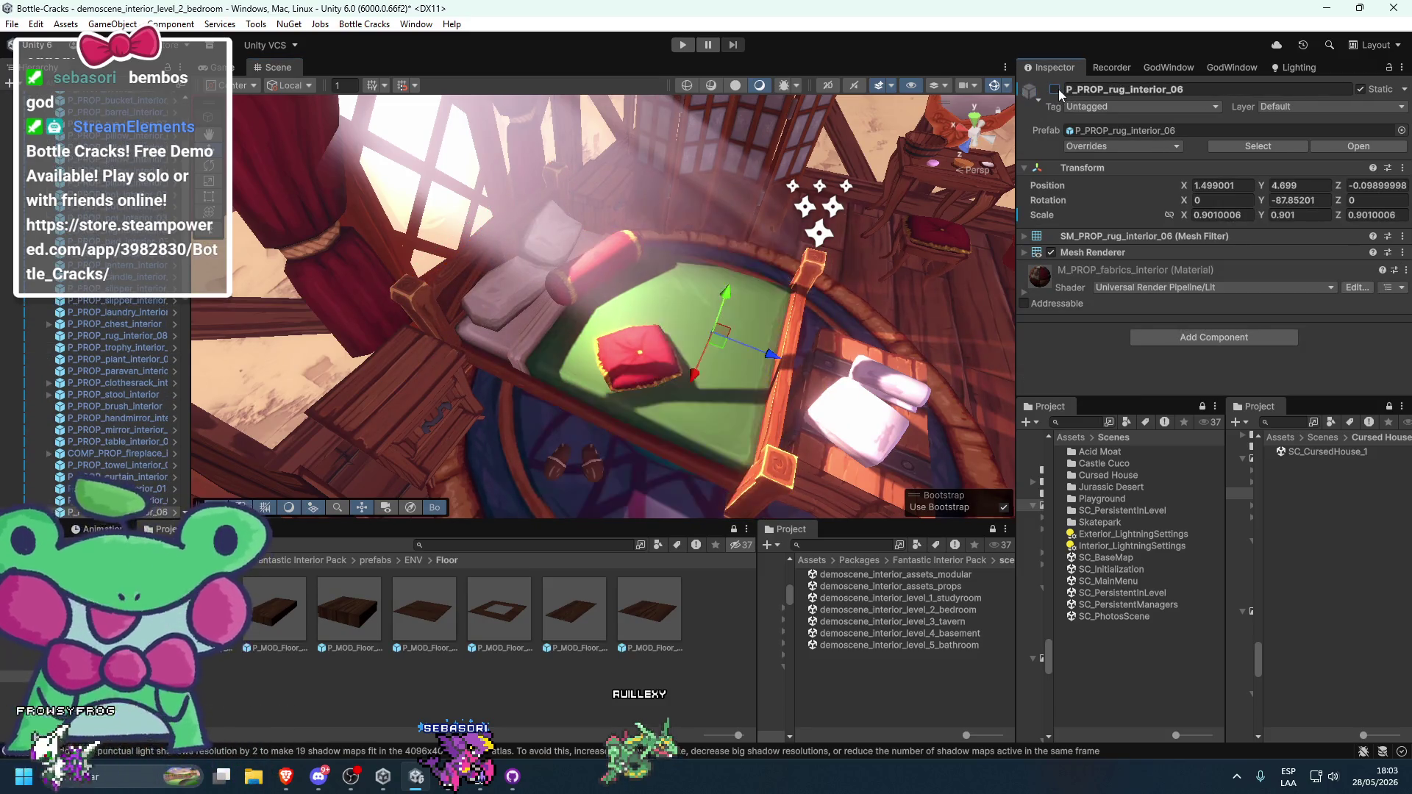
left_click(1056, 89)
mouse_move(791, 344)
left_mouse_down()
mouse_move(956, 421)
mouse_move(1231, 479)
left_mouse_up()
scroll(894, 406, "down", 5)
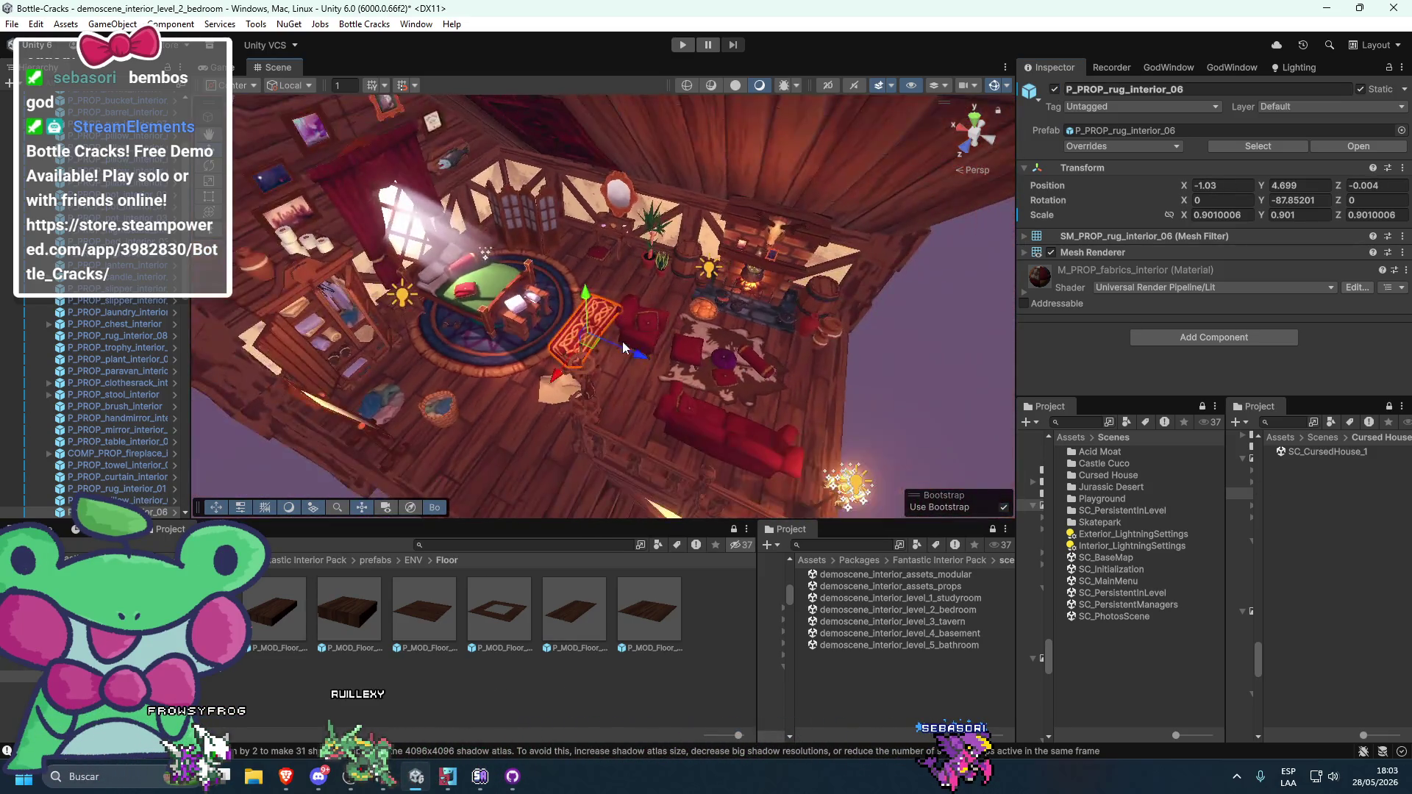
scroll(823, 396, "up", 5)
mouse_move(789, 381)
left_mouse_down()
mouse_move(563, 365)
mouse_move(787, 403)
mouse_move(723, 346)
mouse_move(667, 334)
left_mouse_up()
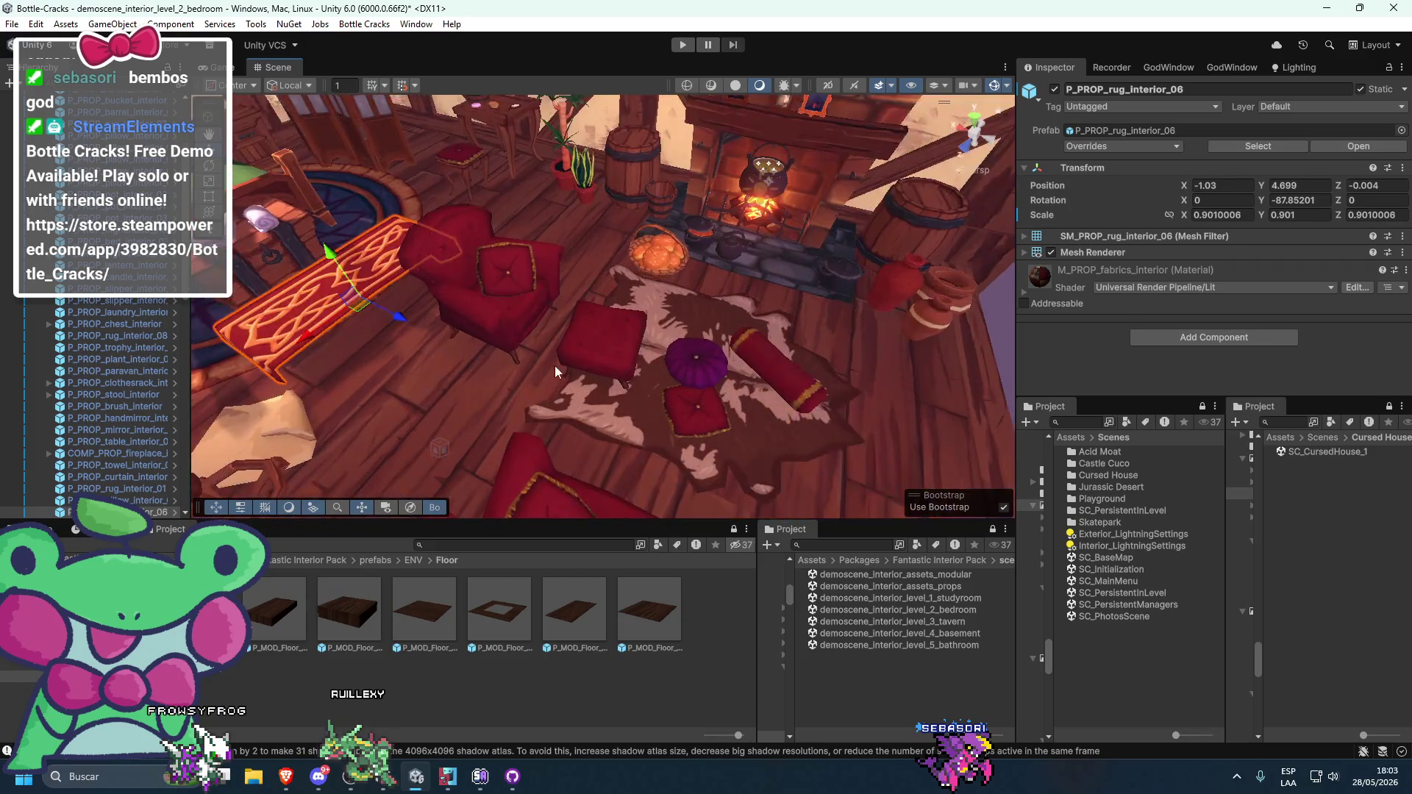
key("ctrl+z")
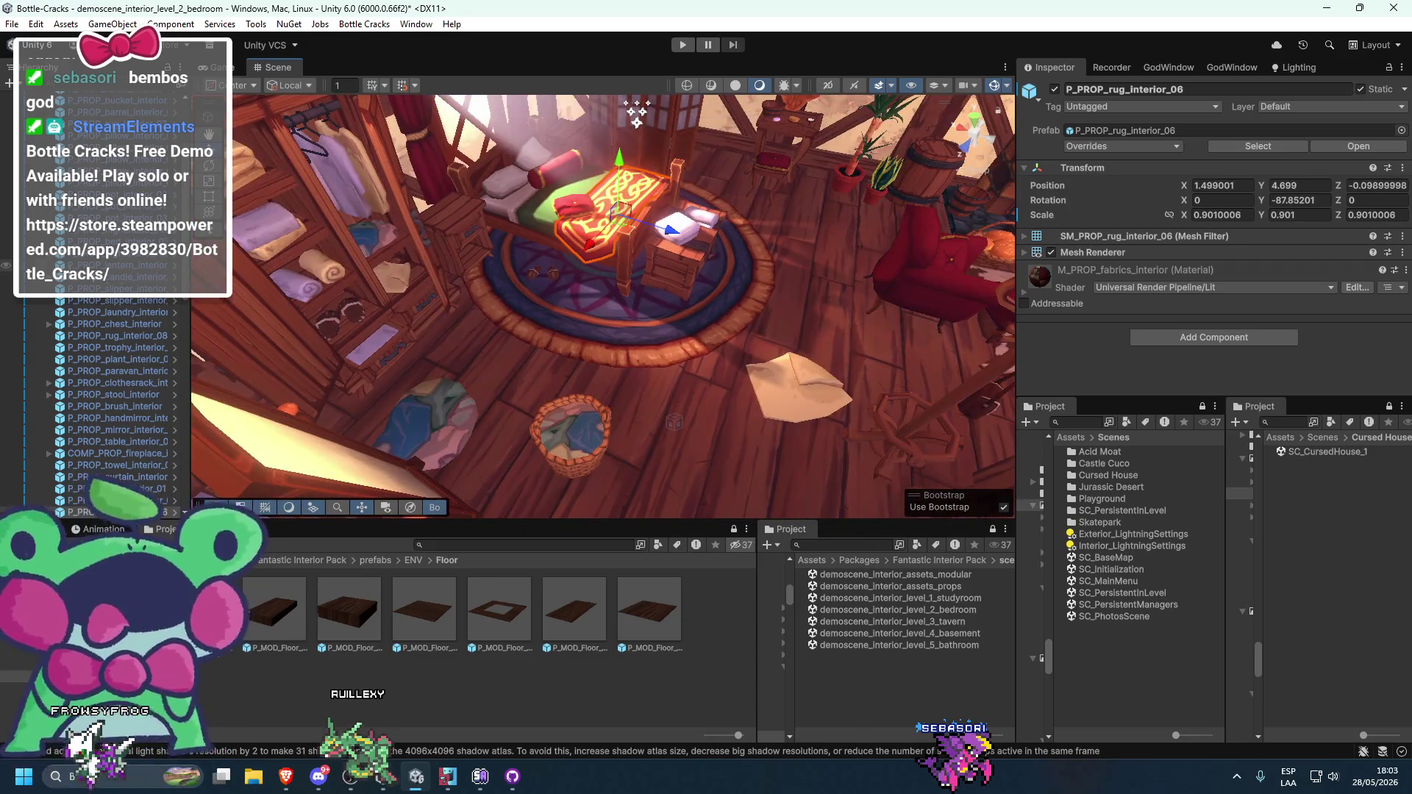
- Collapse the object list and select the Global Volume to see its post-processing
left_click(68, 160)
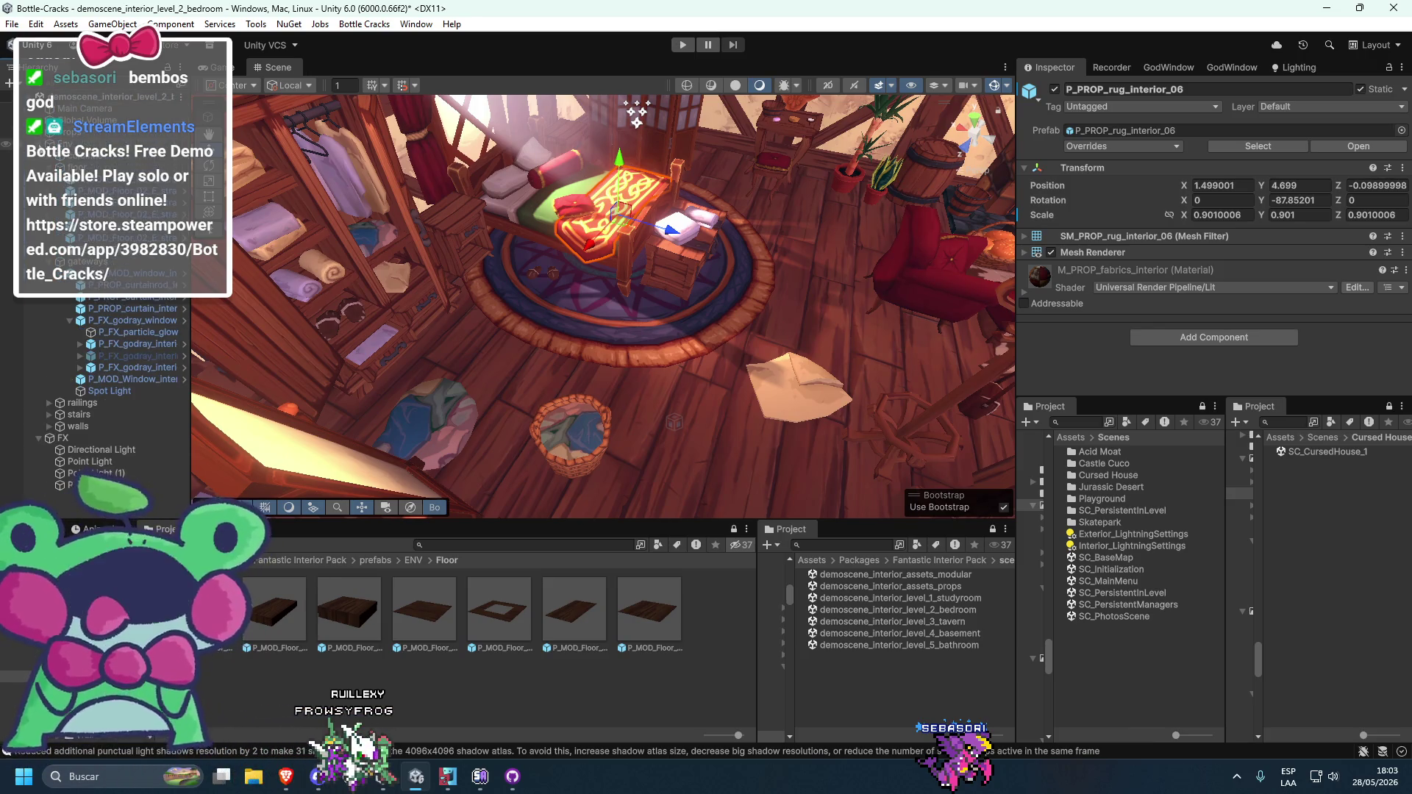
left_click(68, 160)
left_click_drag(765, 308, 823, 279)
scroll(778, 276, "up", 3)
left_click(81, 120)
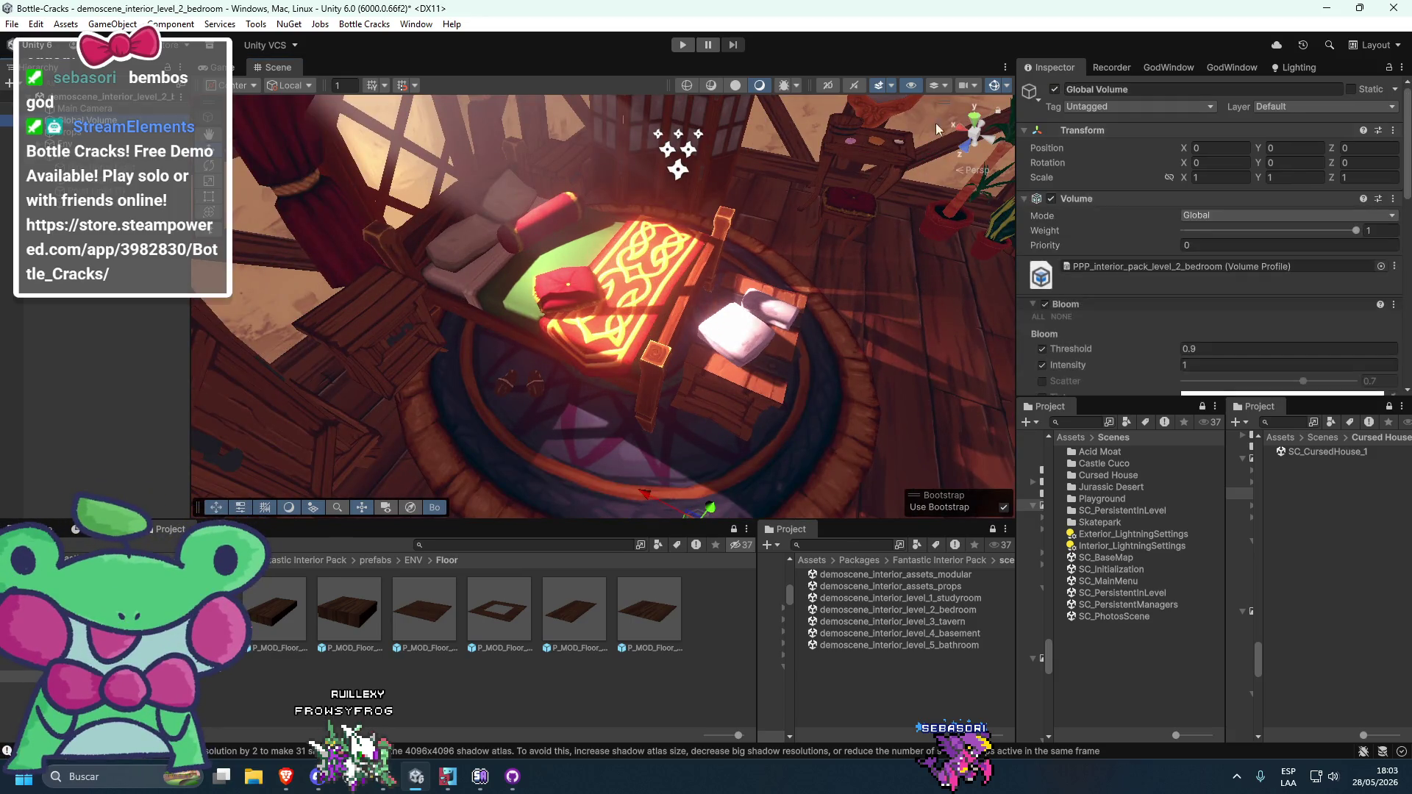
left_click(1054, 89)
left_click(1054, 89)
left_click(68, 131)
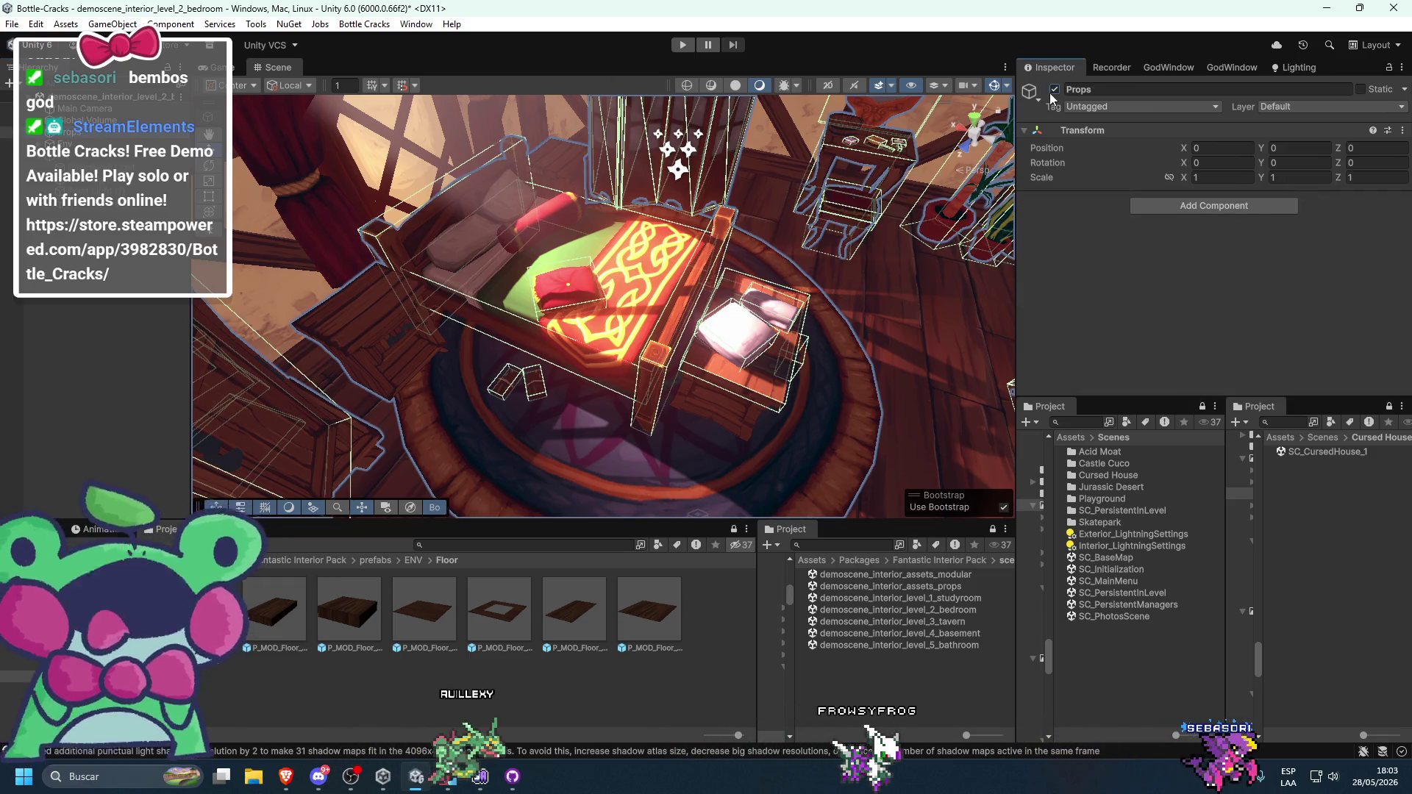
left_click(1052, 90)
left_click(1051, 90)
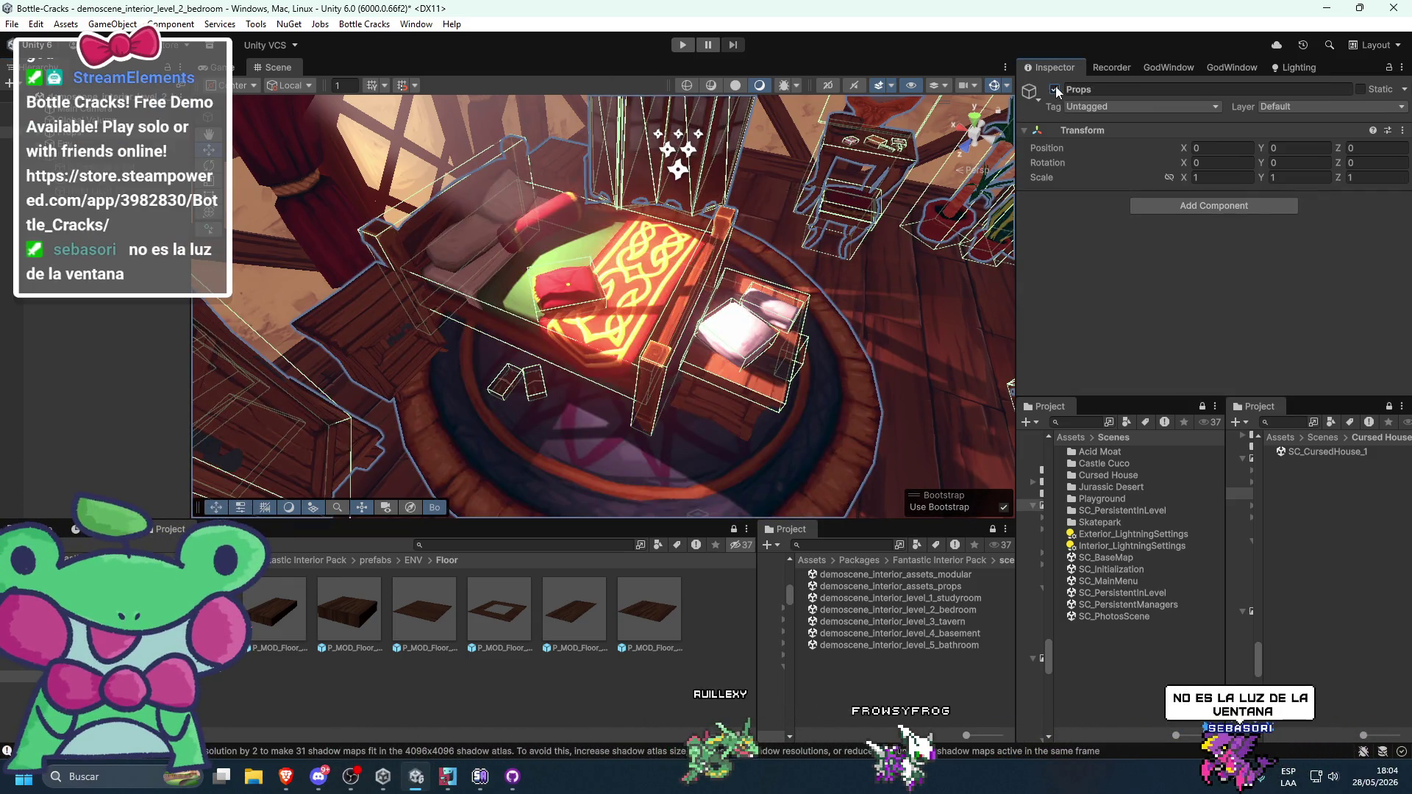
left_click(1054, 89)
left_click(1054, 89)
mouse_move(662, 250)
left_mouse_down()
mouse_move(576, 251)
mouse_move(603, 269)
left_mouse_up()
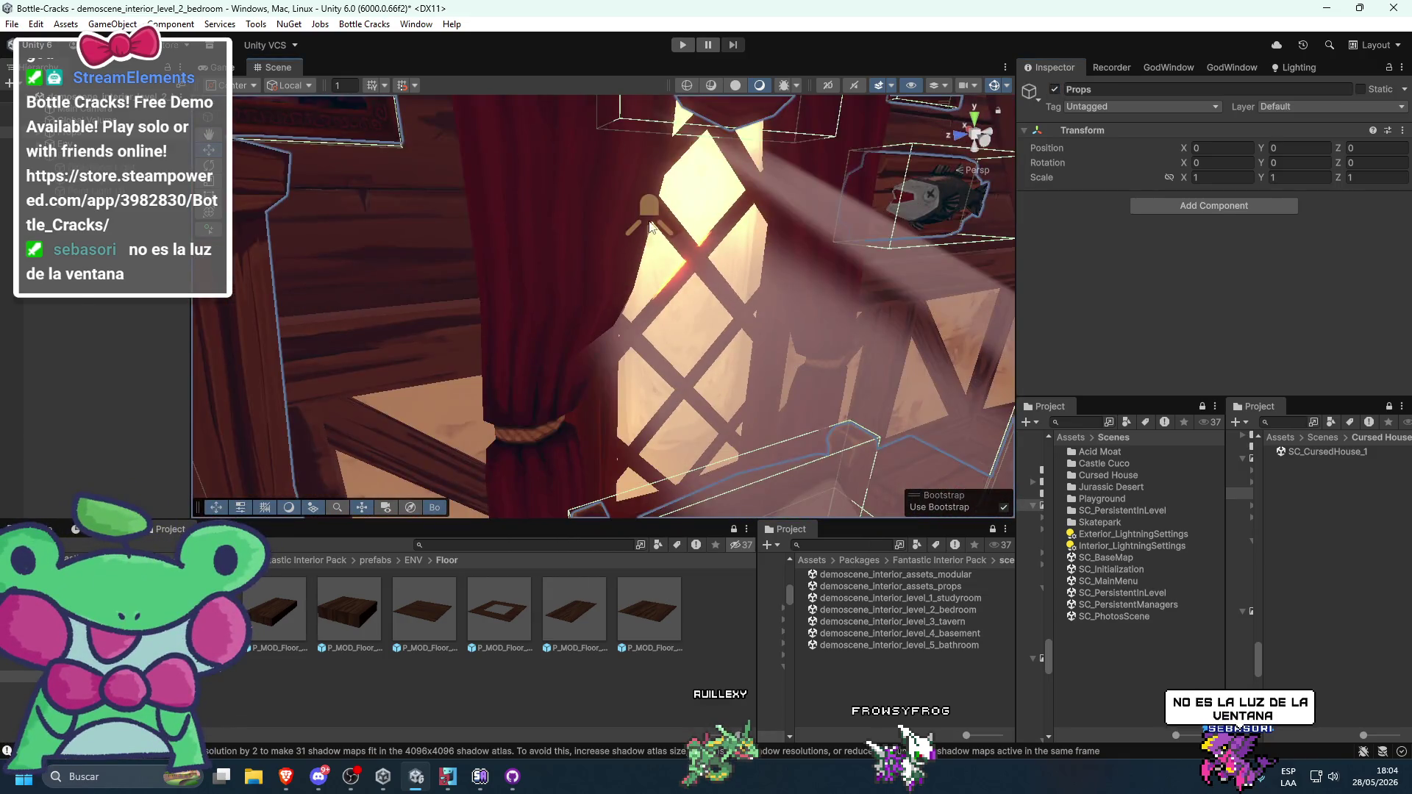
left_click(708, 273)
scroll(709, 273, "up", 5)
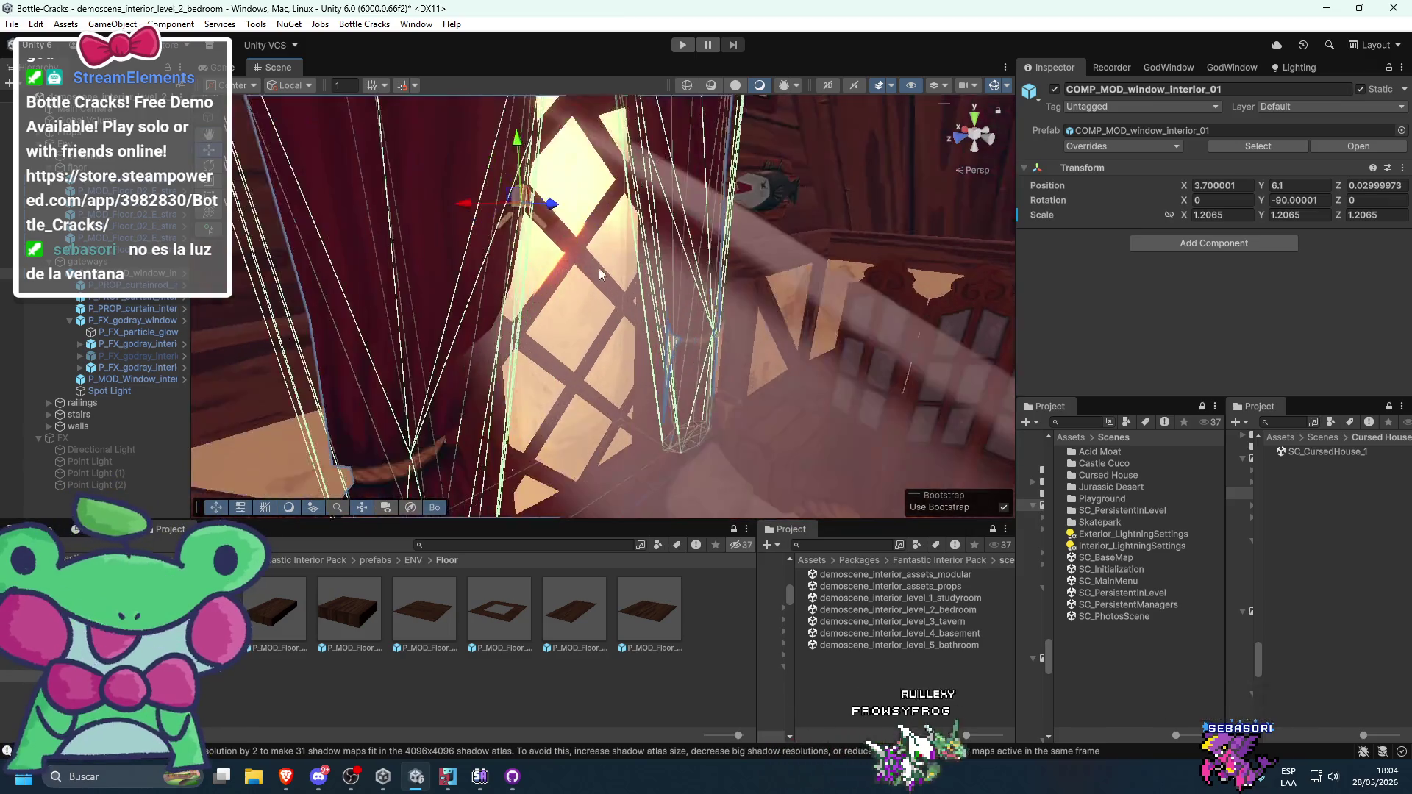
left_click(676, 254)
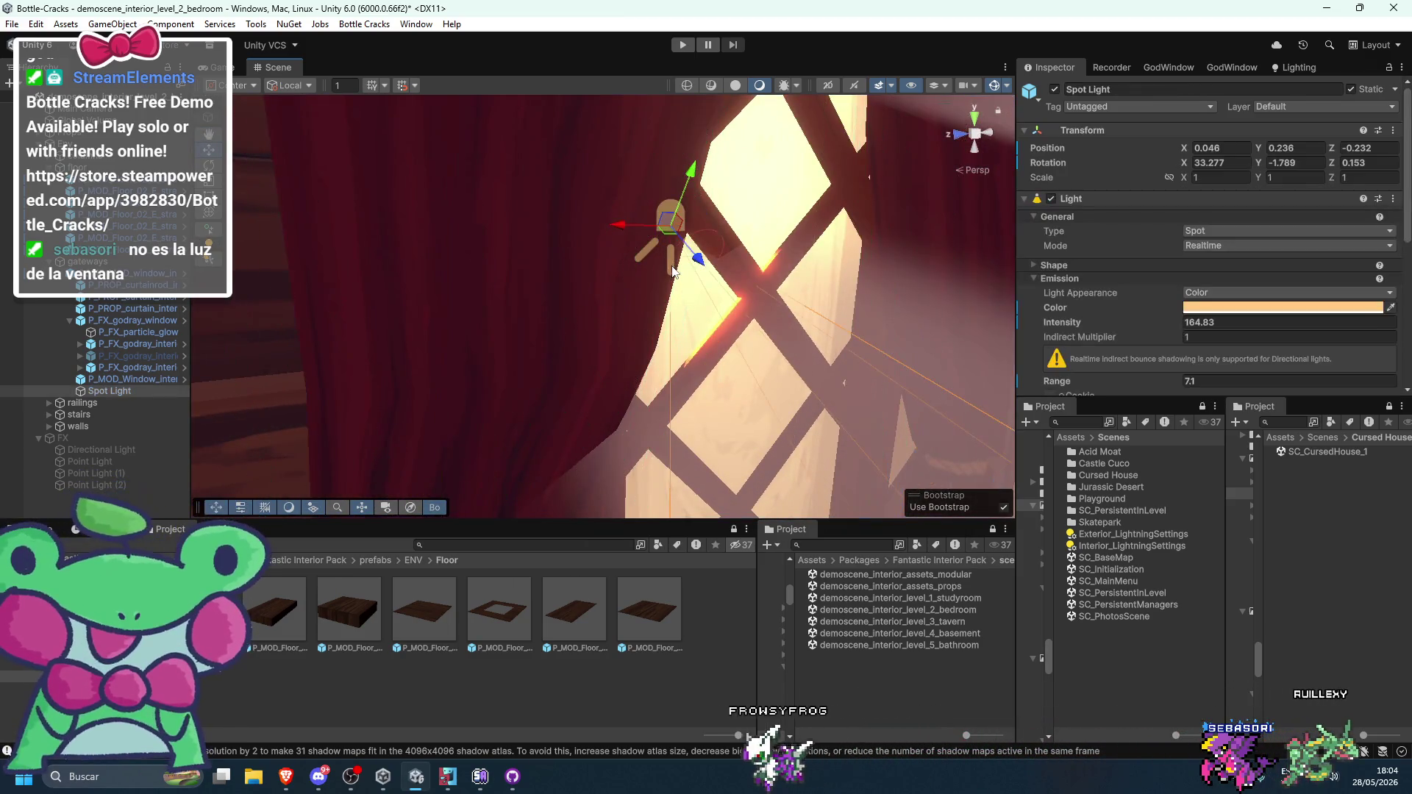
scroll(877, 393, "down", 8)
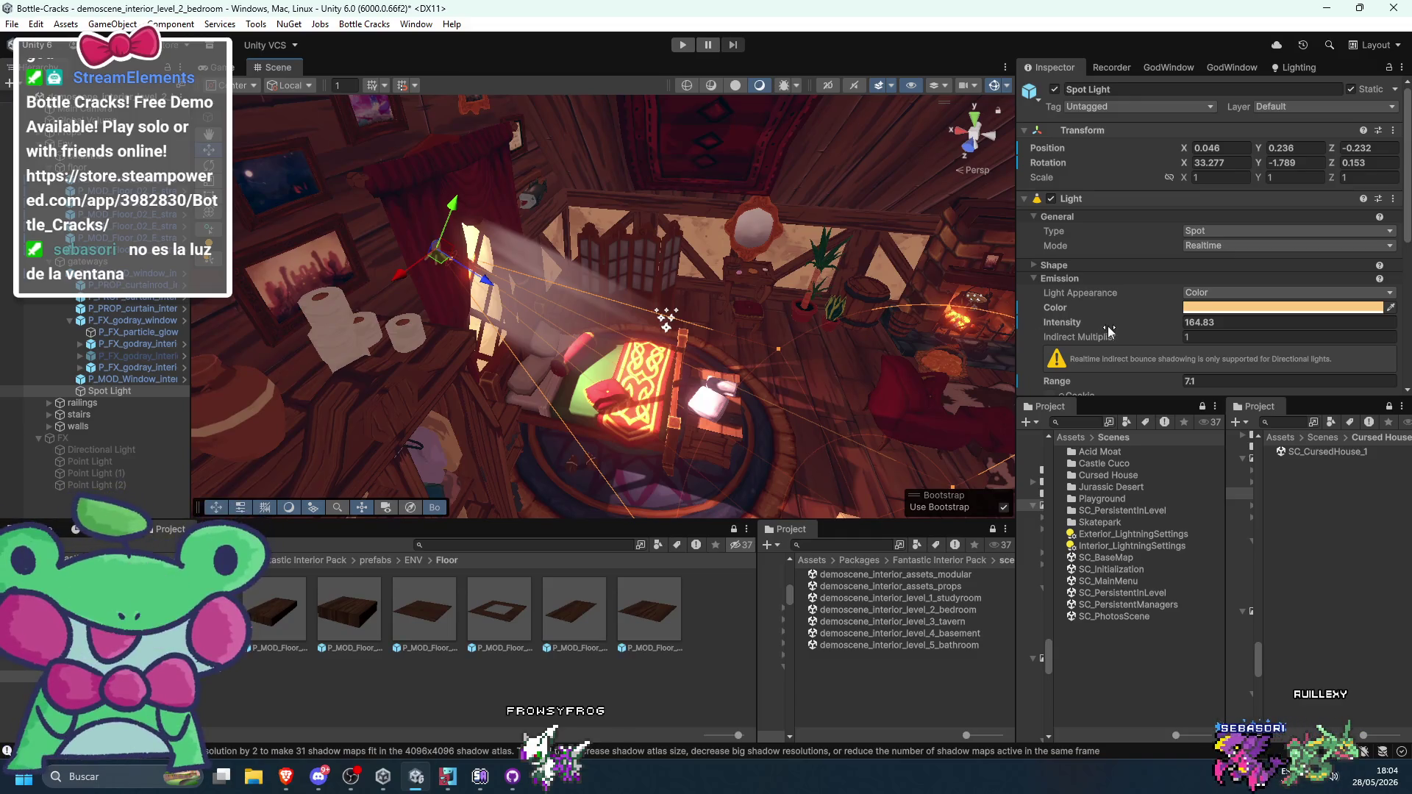
left_click_drag(928, 350, 771, 355)
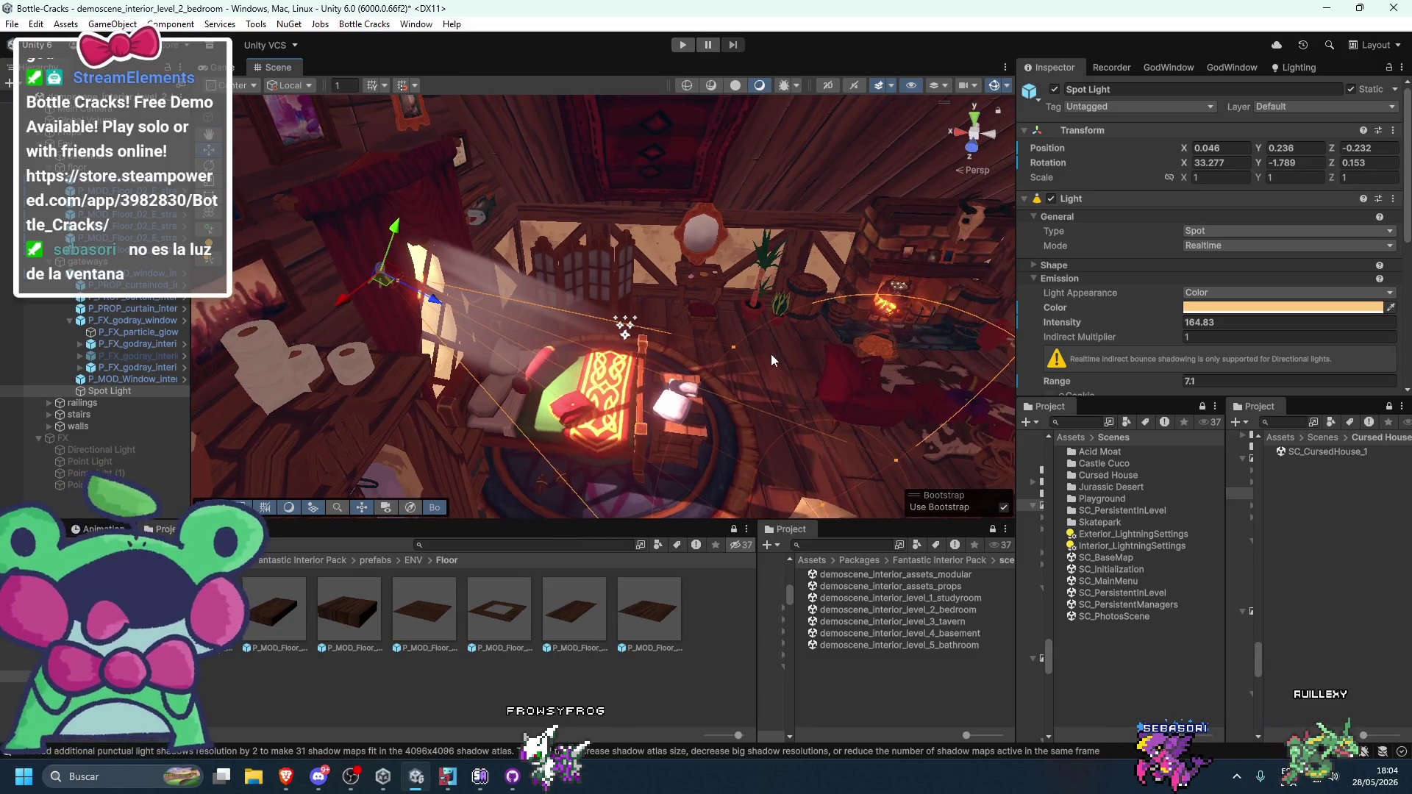
scroll(1063, 255, "down", 3)
scroll(1056, 99, "up", 3)
left_click(1053, 89)
left_click(1054, 89)
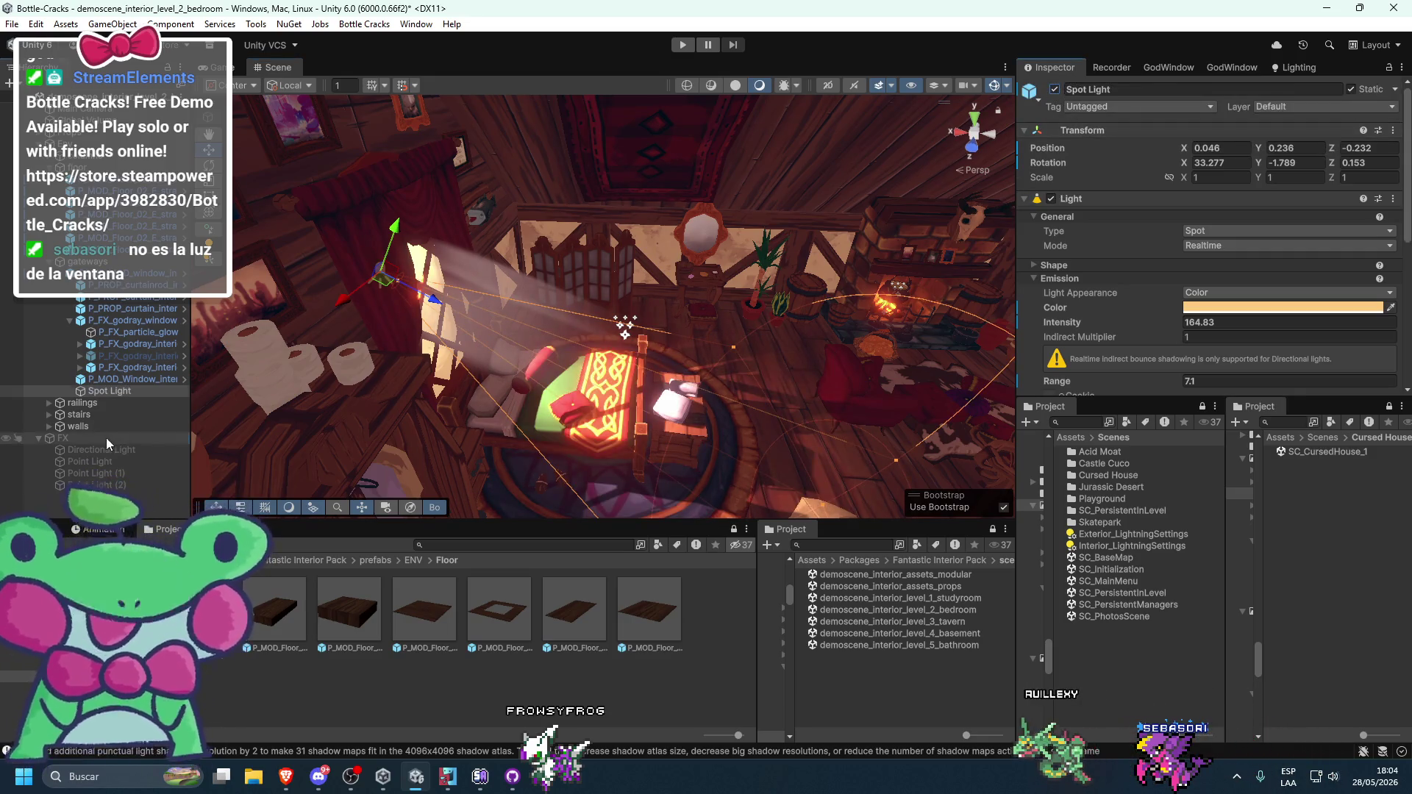
left_click(107, 440)
left_click(1054, 89)
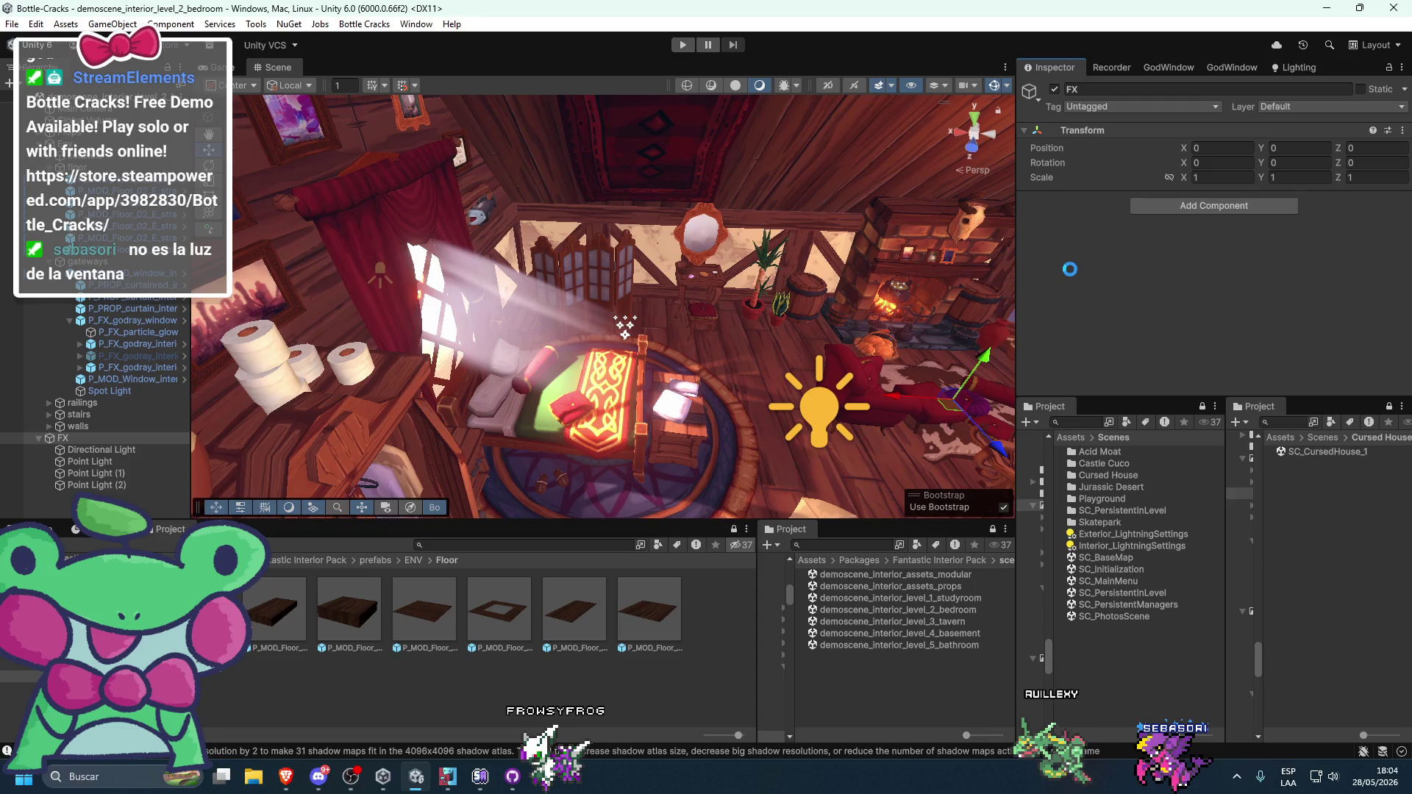
- Copy the Directional Light's Light component and re-dock the Project panel beside Scenes
mouse_move(810, 244)
left_mouse_down()
mouse_move(888, 240)
mouse_move(584, 269)
left_mouse_up()
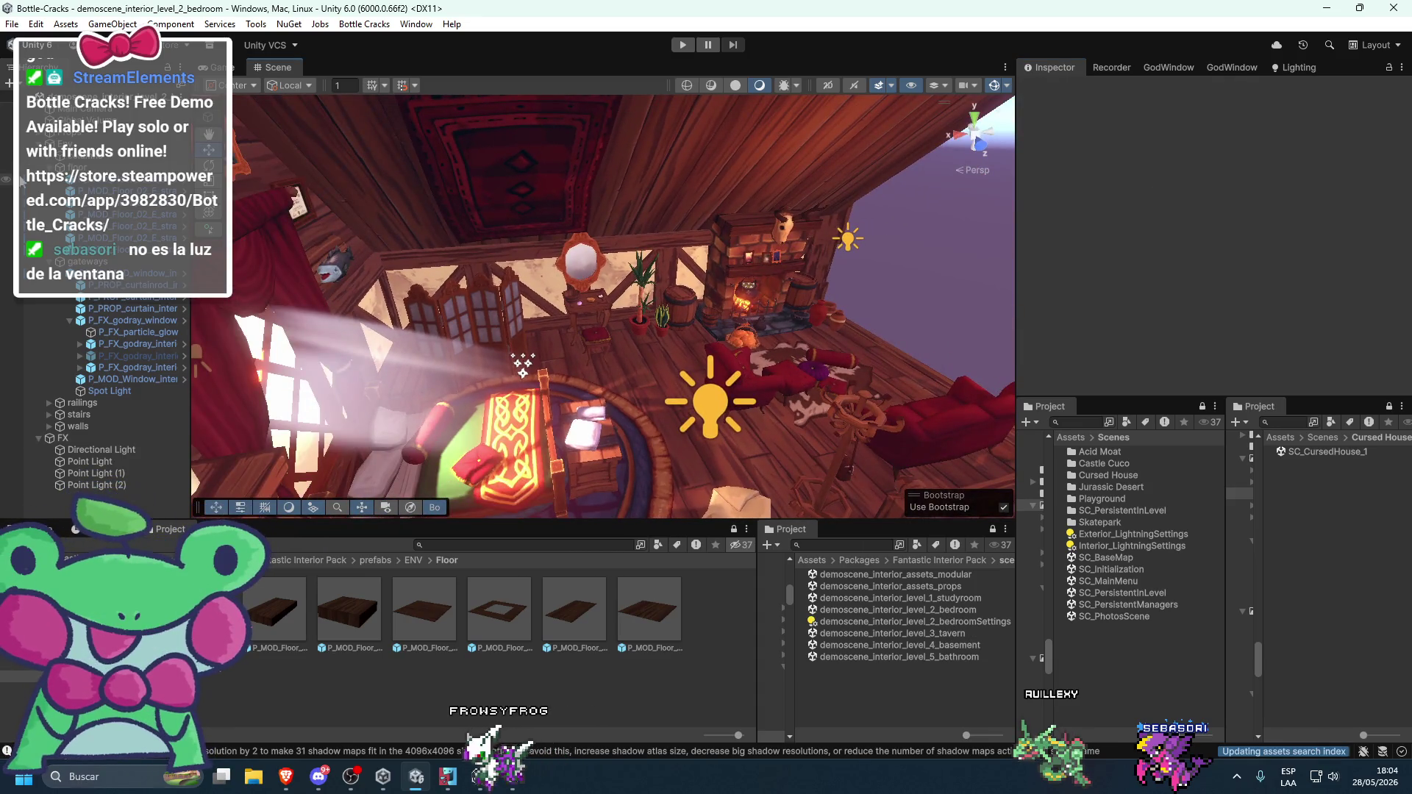
left_click(88, 449)
right_click(88, 449)
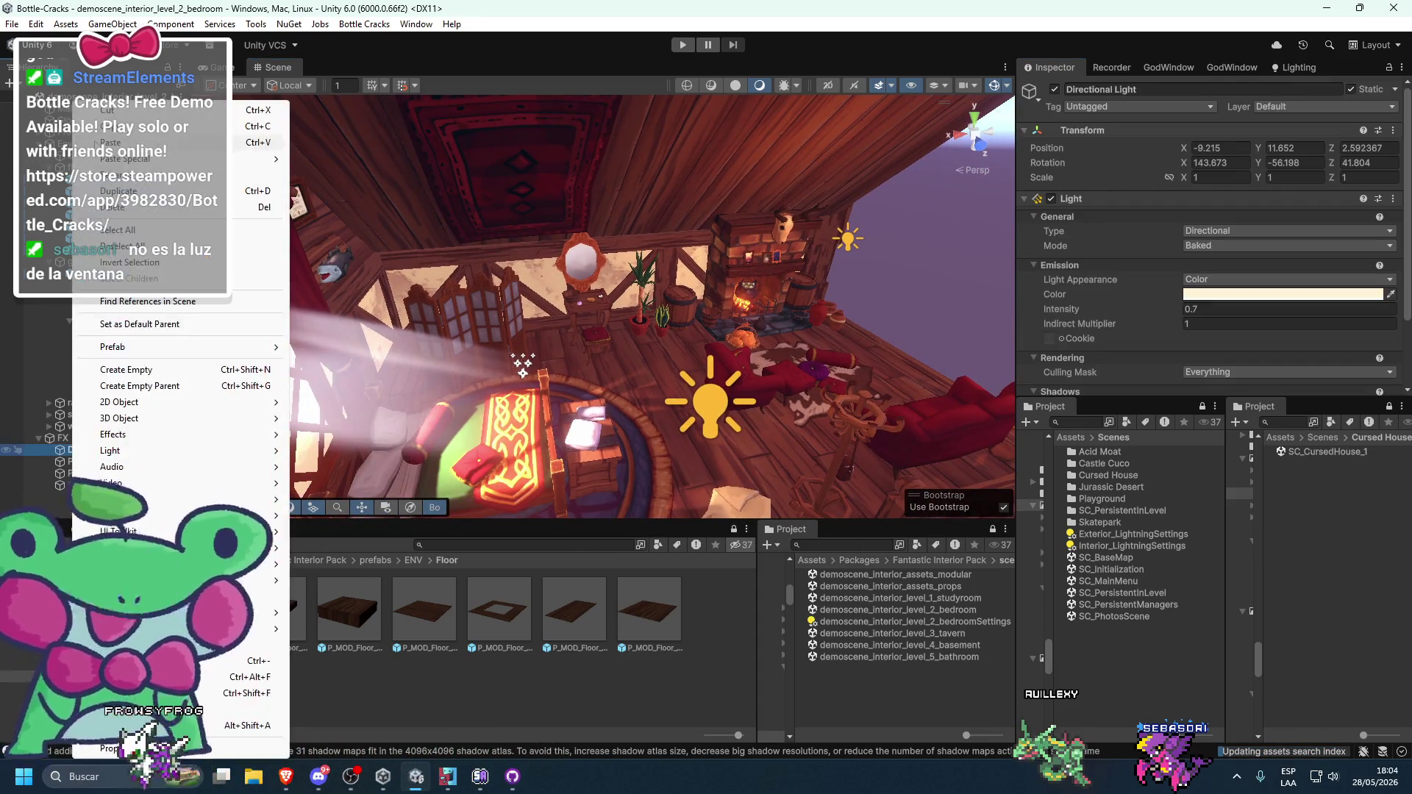
right_click(1075, 200)
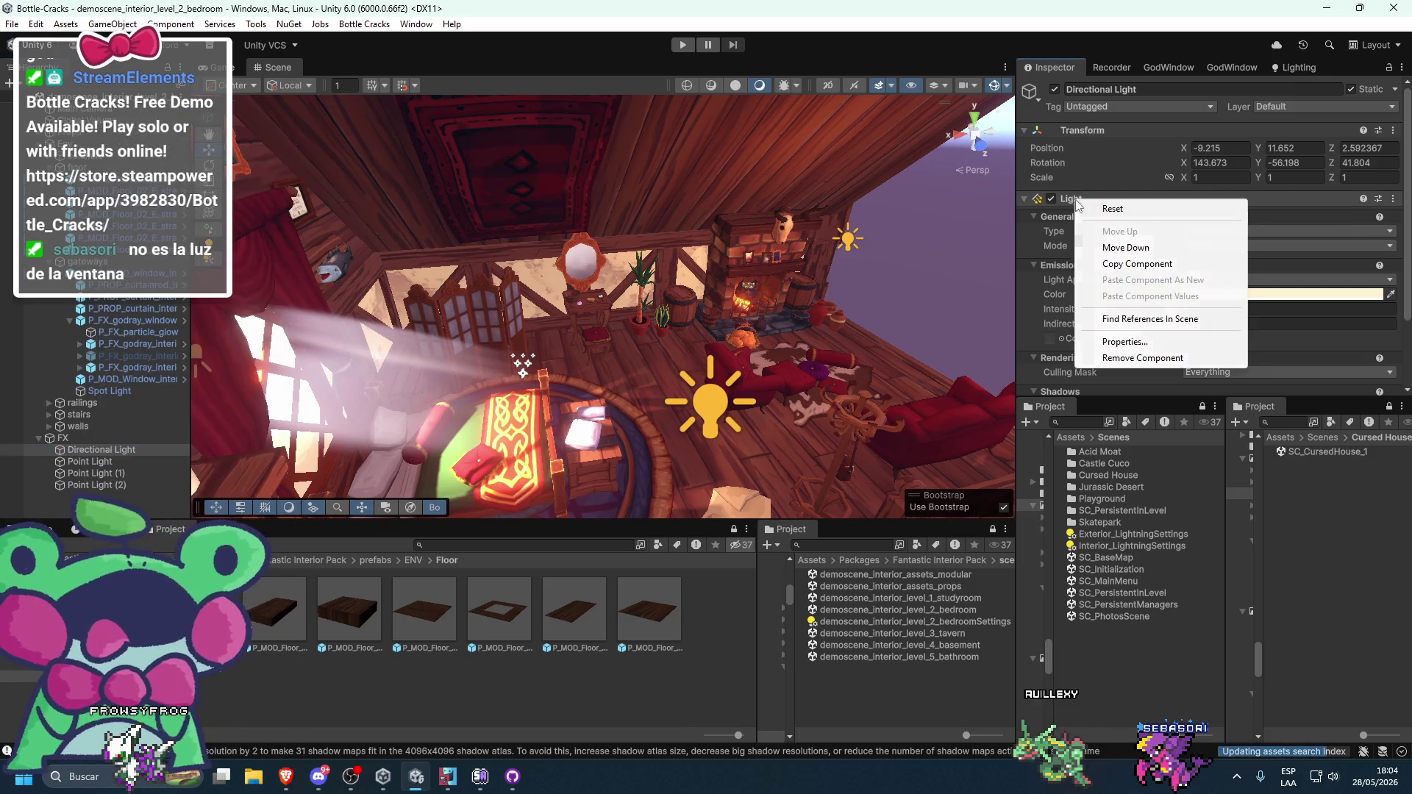
left_click(1122, 265)
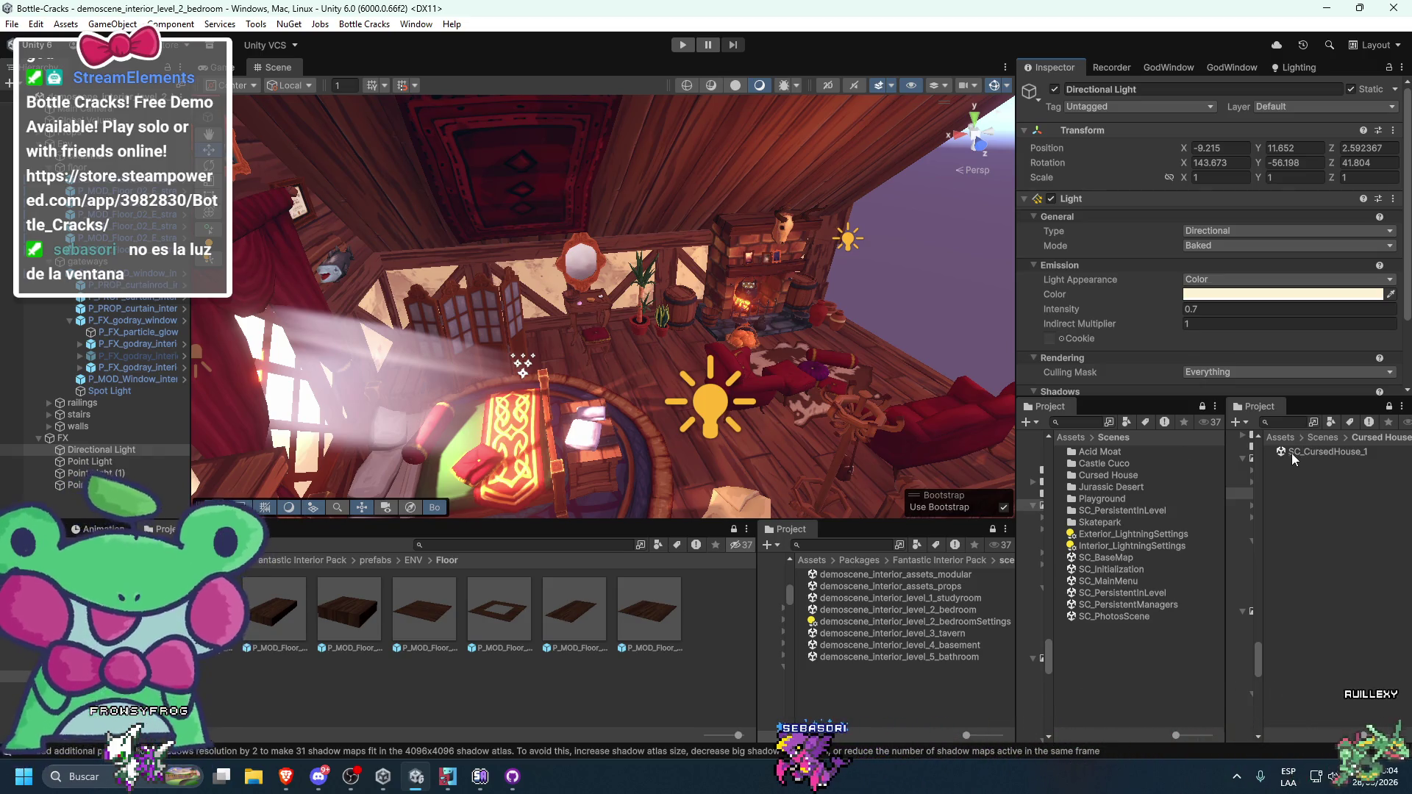
left_click_drag(1264, 409, 1065, 553)
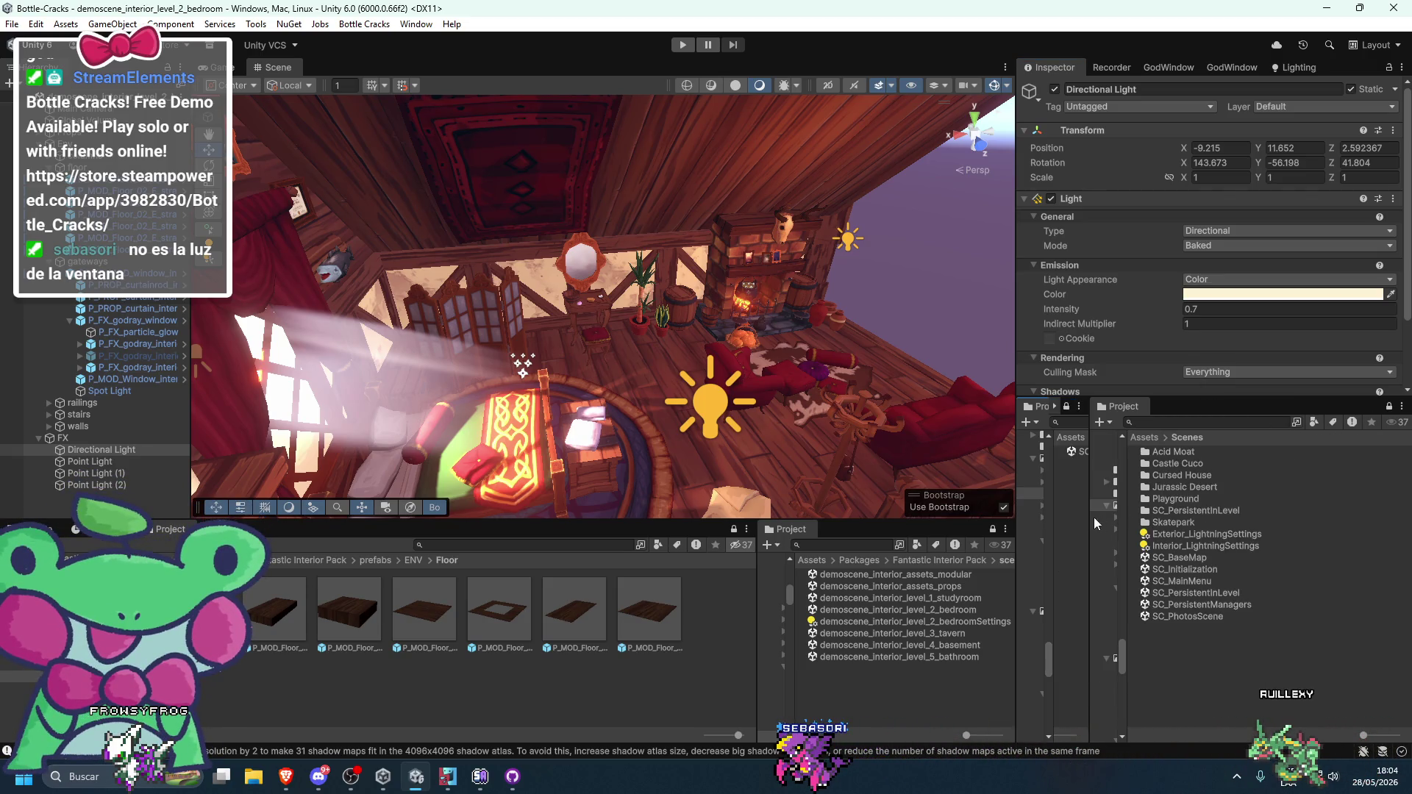
- In SC_CursedHouse_1, add a Directional Light with the pasted bedroom light settings and save
double_click(1118, 451)
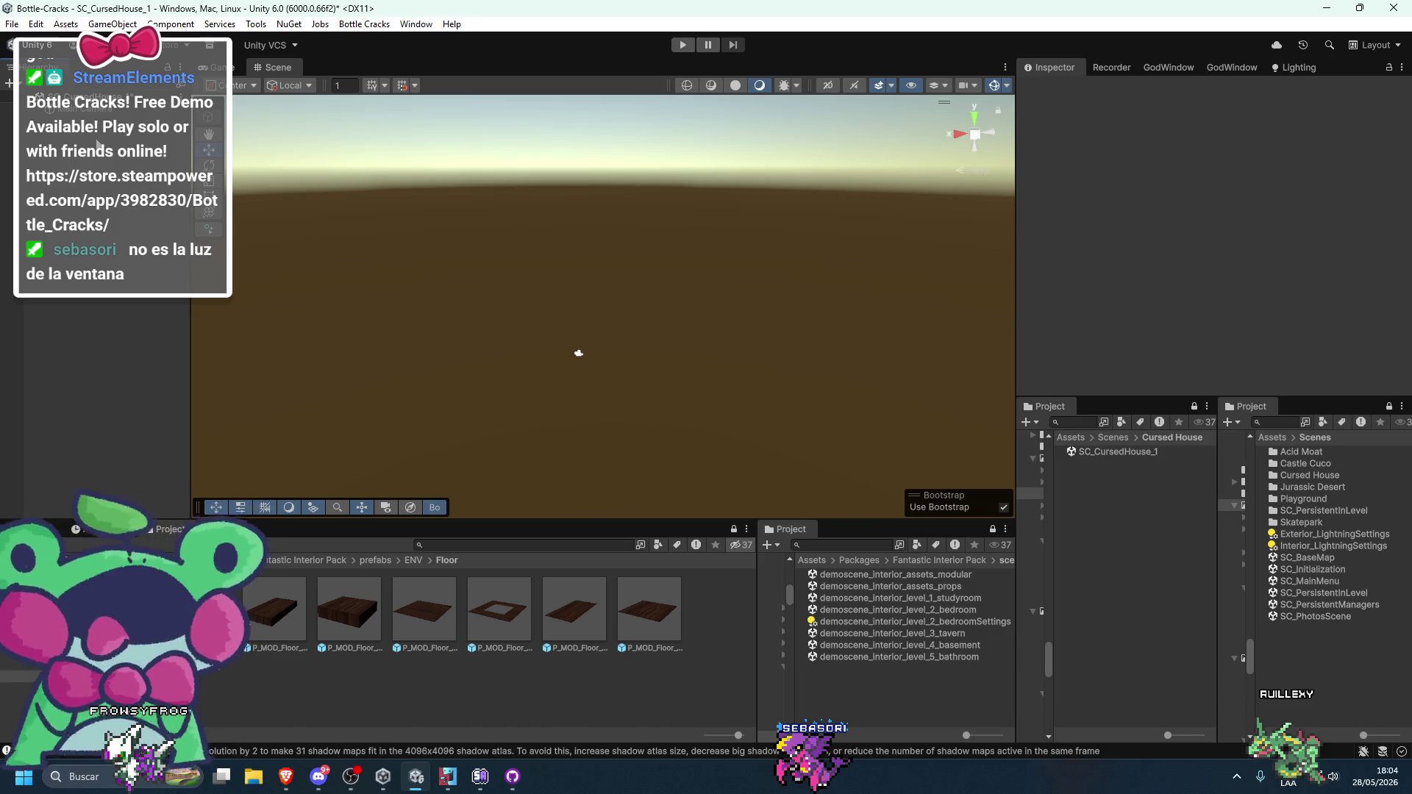
right_click(98, 145)
left_click(345, 444)
right_click(1070, 201)
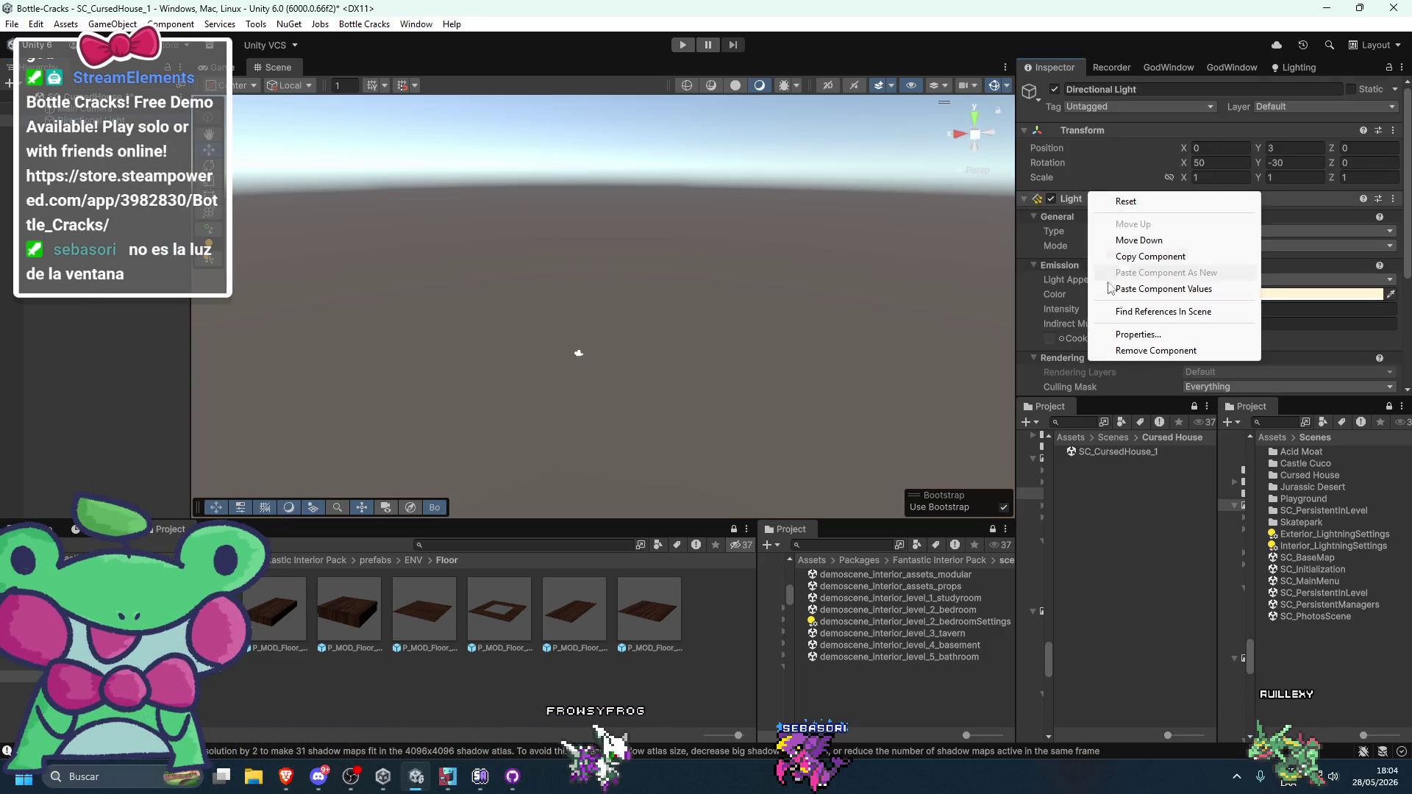
left_click(1139, 292)
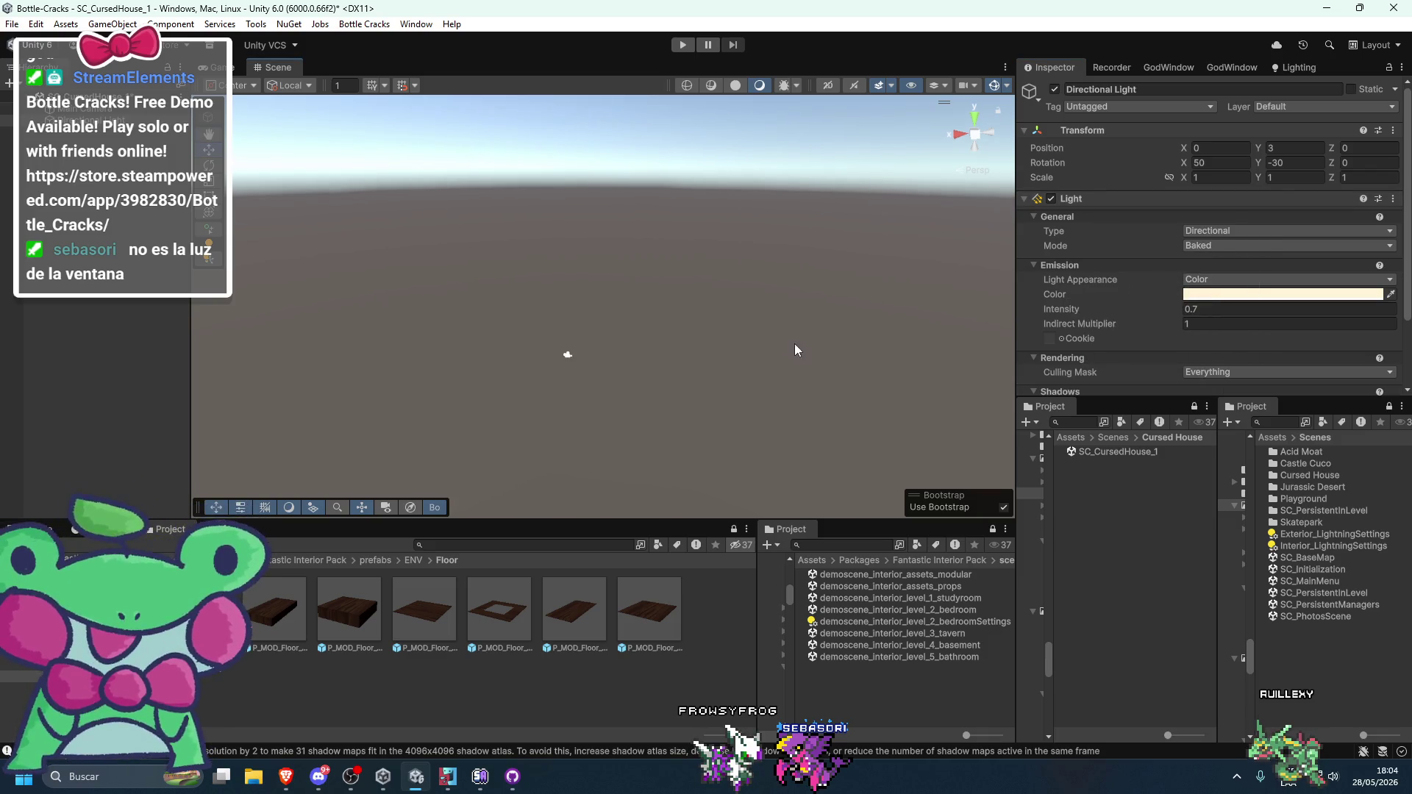
key("ctrl+z")
key("ctrl+y")
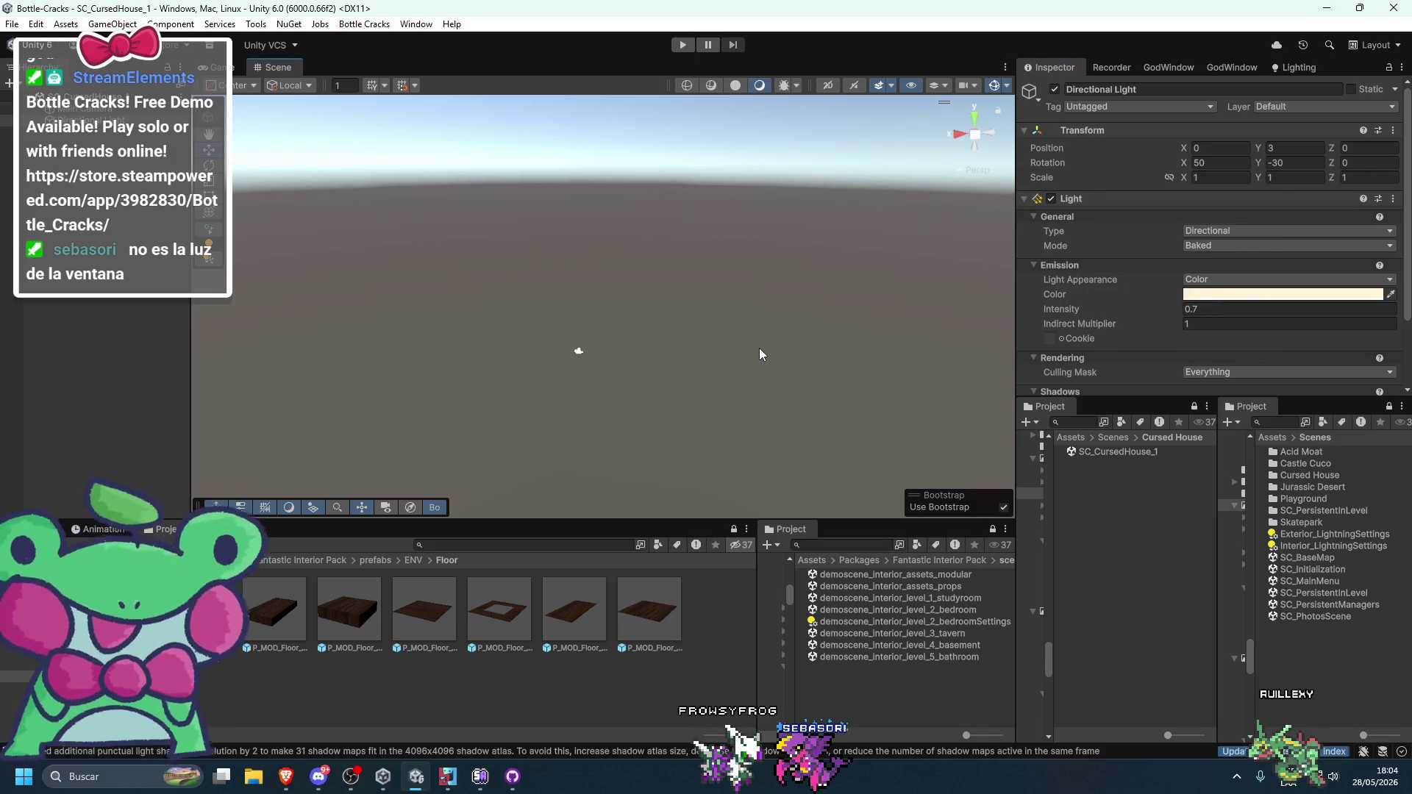
key("ctrl+s")
key("f")
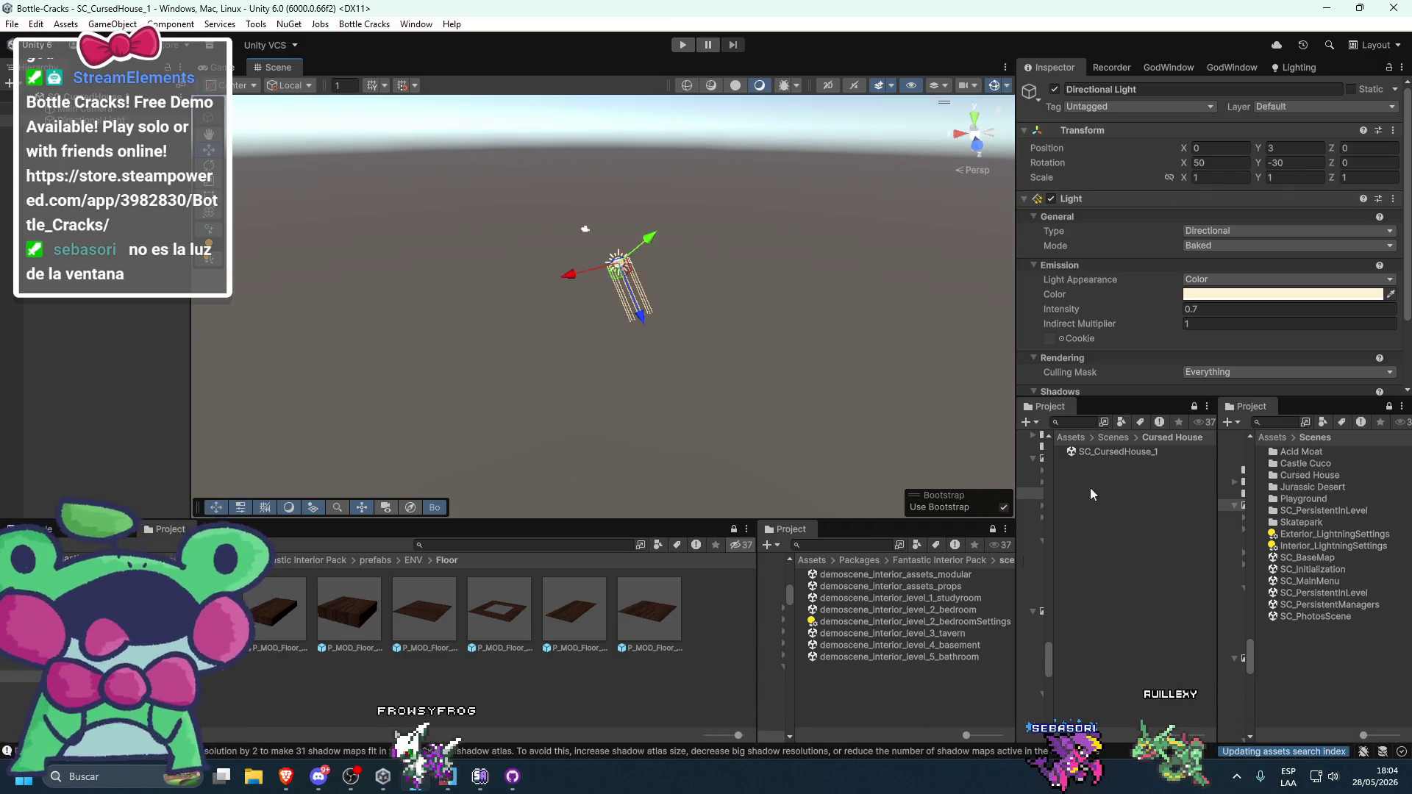
- Reopen the bedroom demo and copy its Directional Light's Transform values
left_click(904, 622)
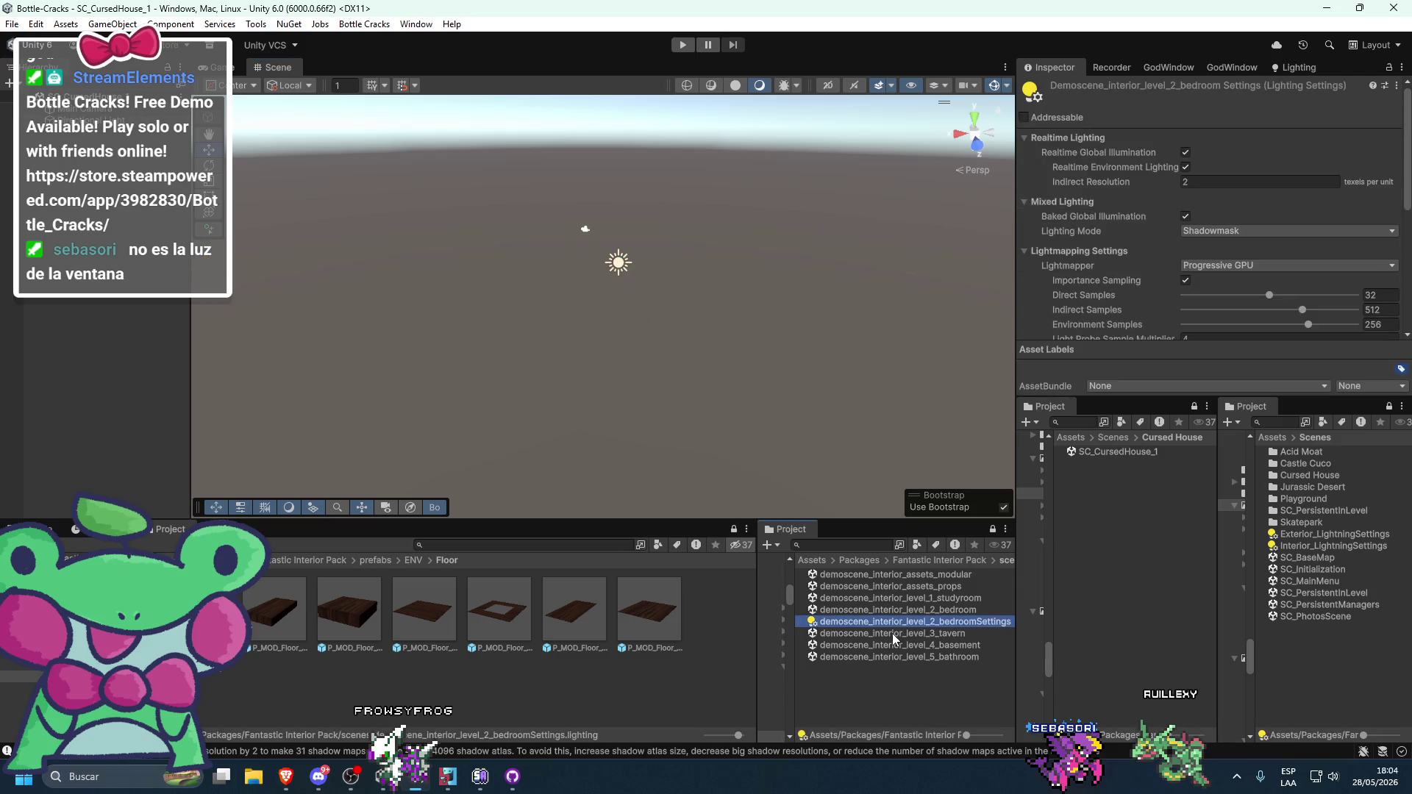
double_click(924, 608)
scroll(714, 397, "down", 5)
scroll(717, 416, "up", 3)
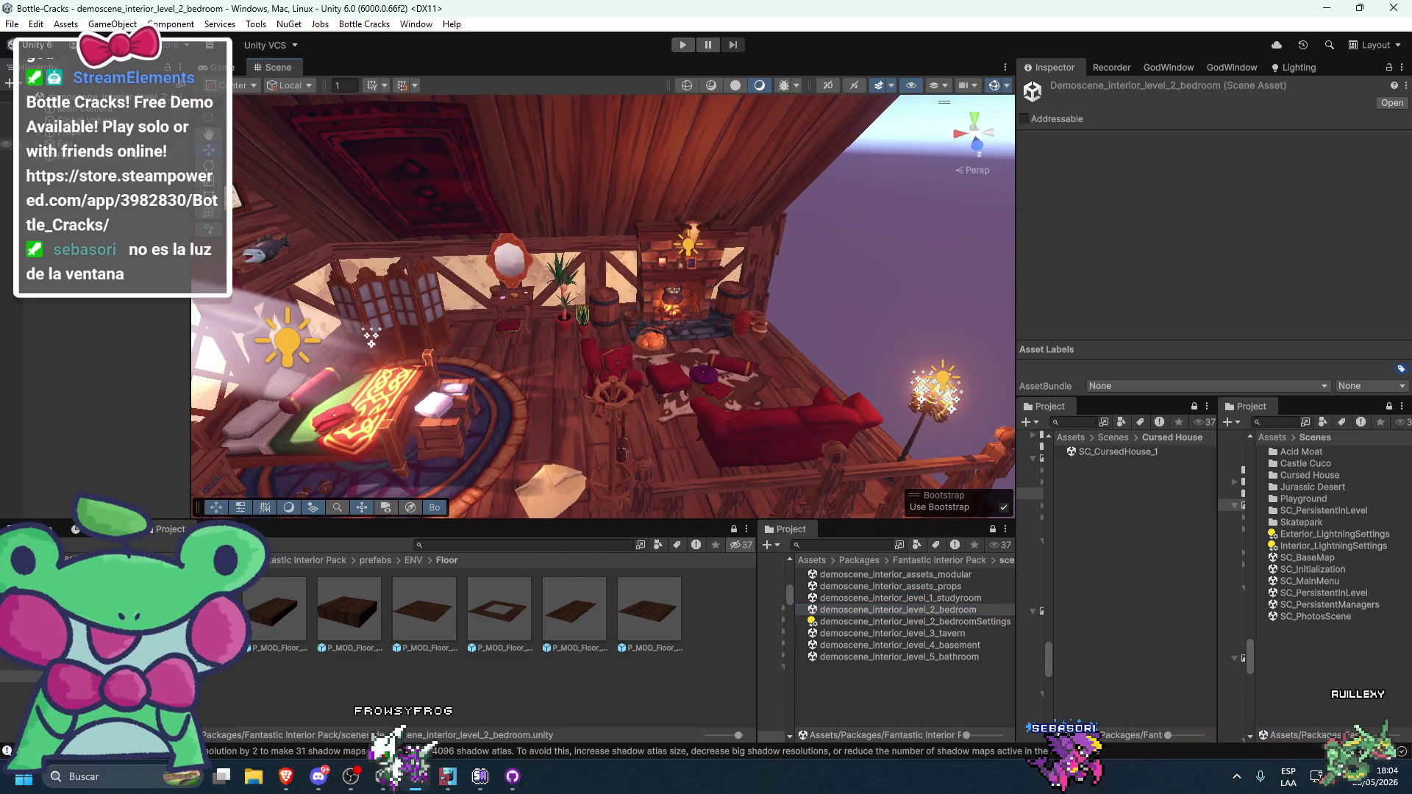
double_click(140, 157)
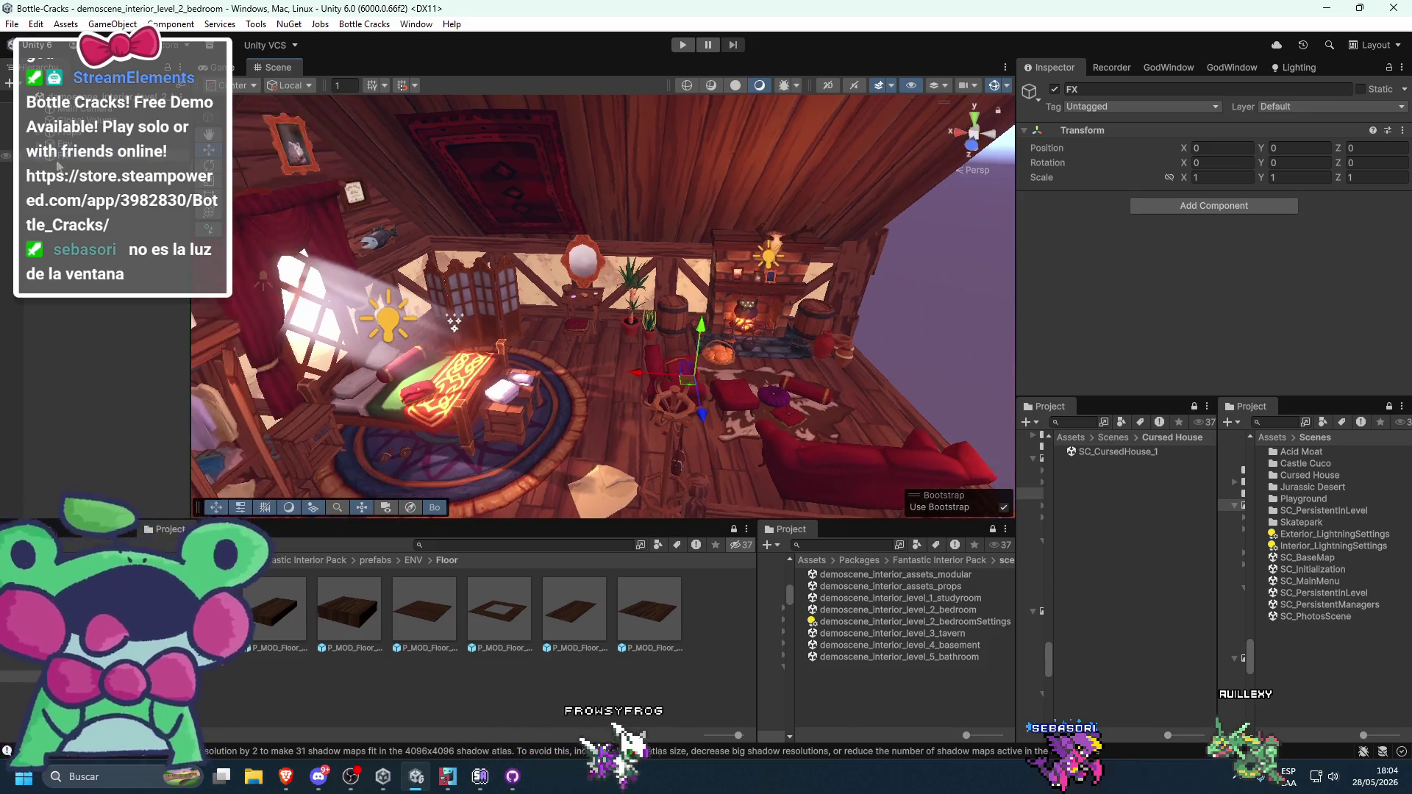
left_click(103, 167)
right_click(1083, 125)
mouse_move(1120, 240)
left_click(1286, 319)
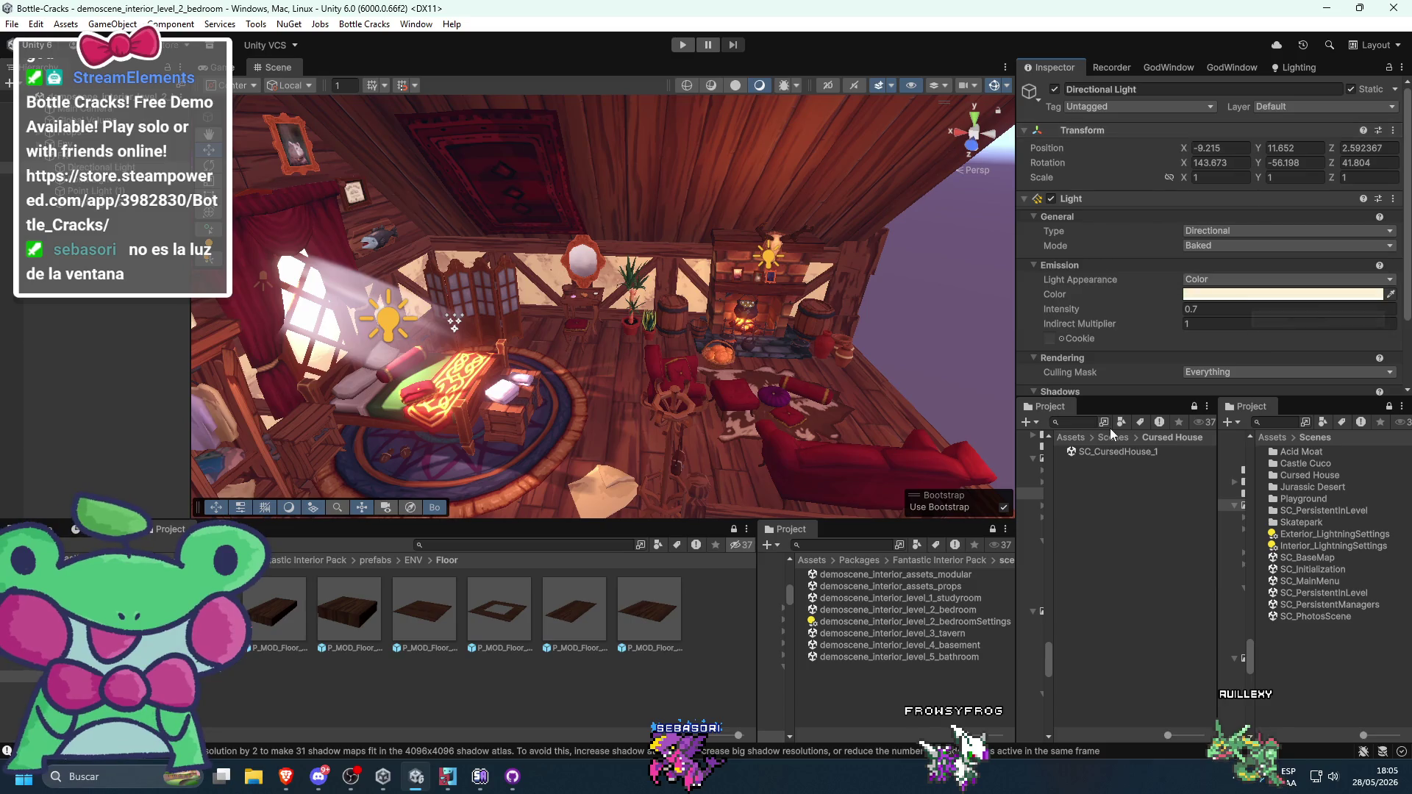
- Paste position -9.215, 11.852, 2.592367 and rotation 143.673, -56.198, 41.804 onto the new light and save
double_click(1102, 453)
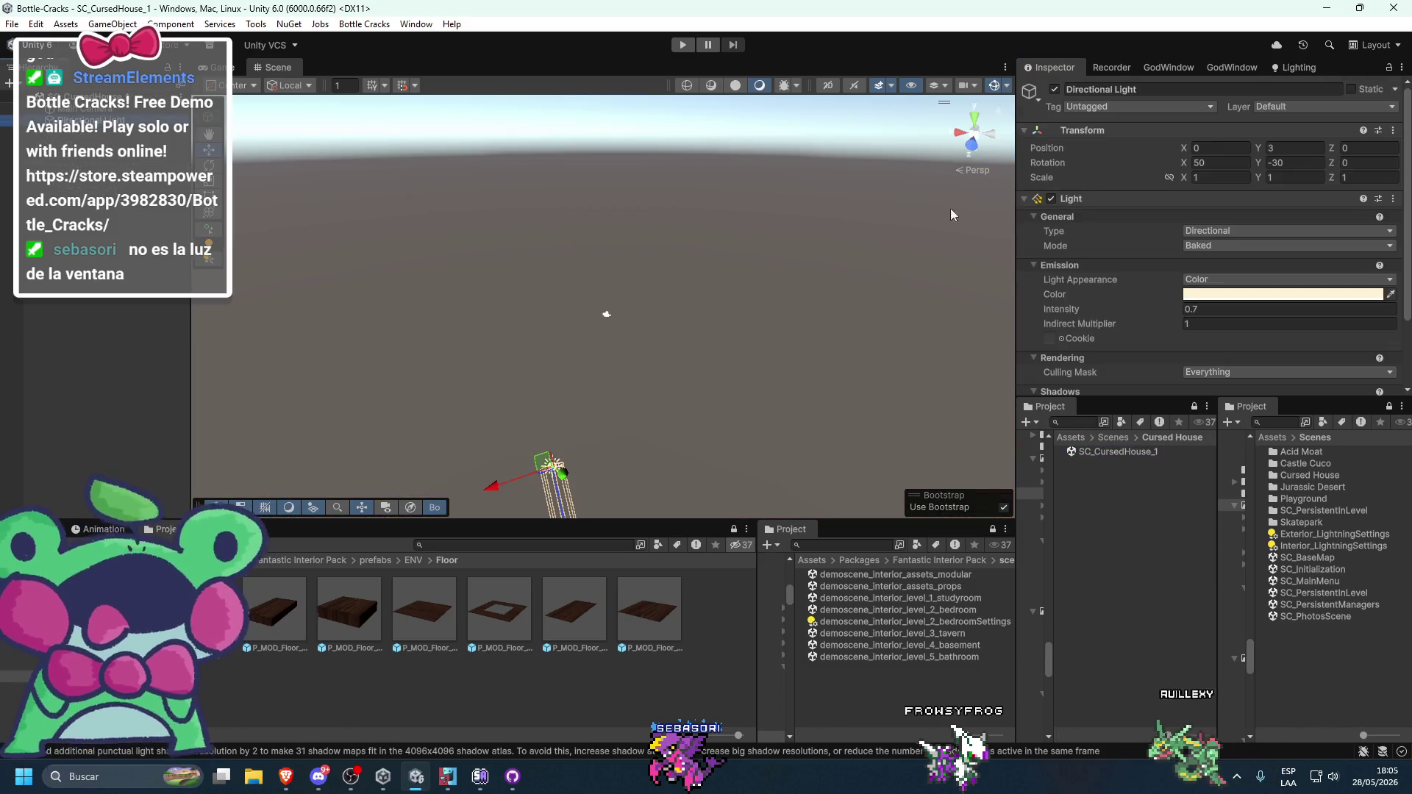
right_click(1121, 134)
mouse_move(1158, 269)
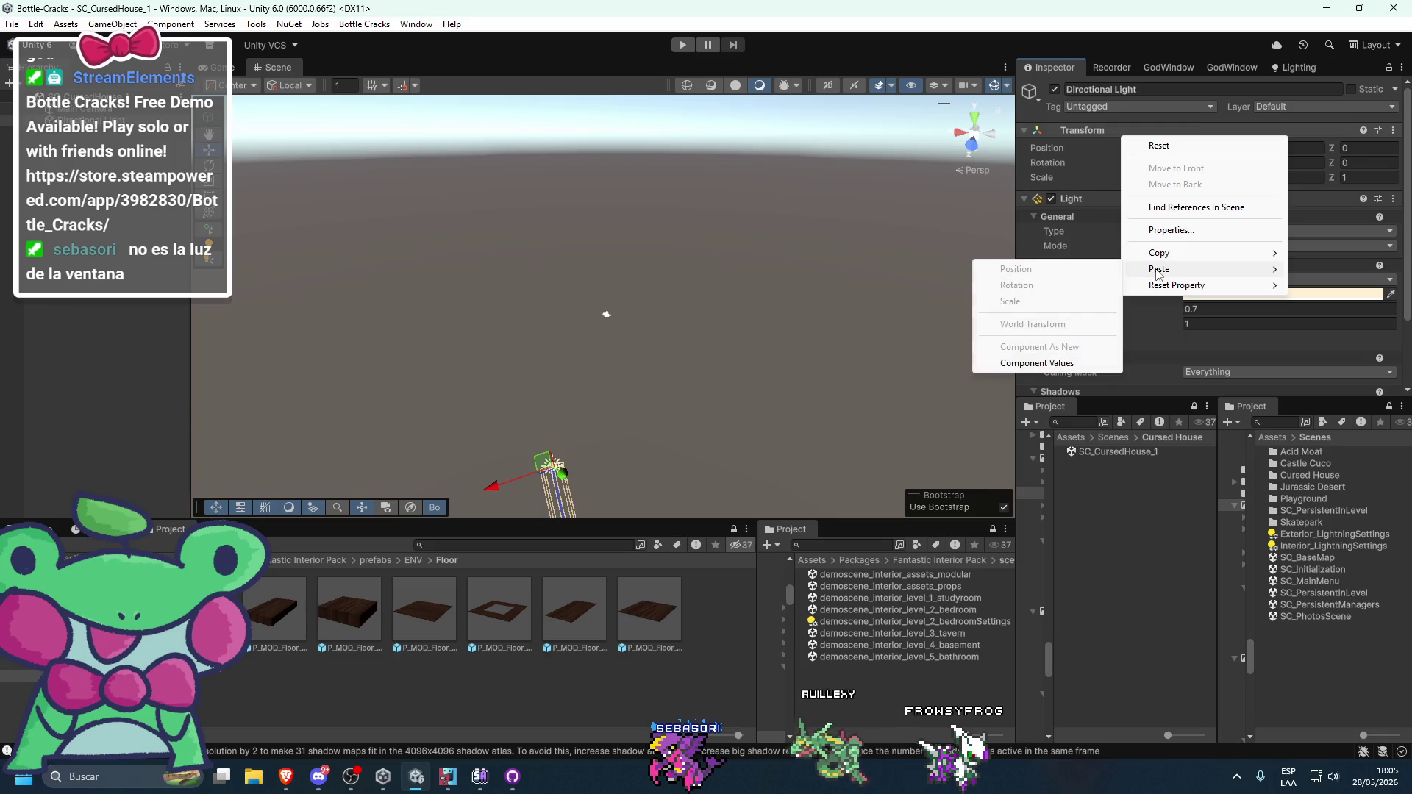
left_click(1066, 363)
key("ctrl+s")
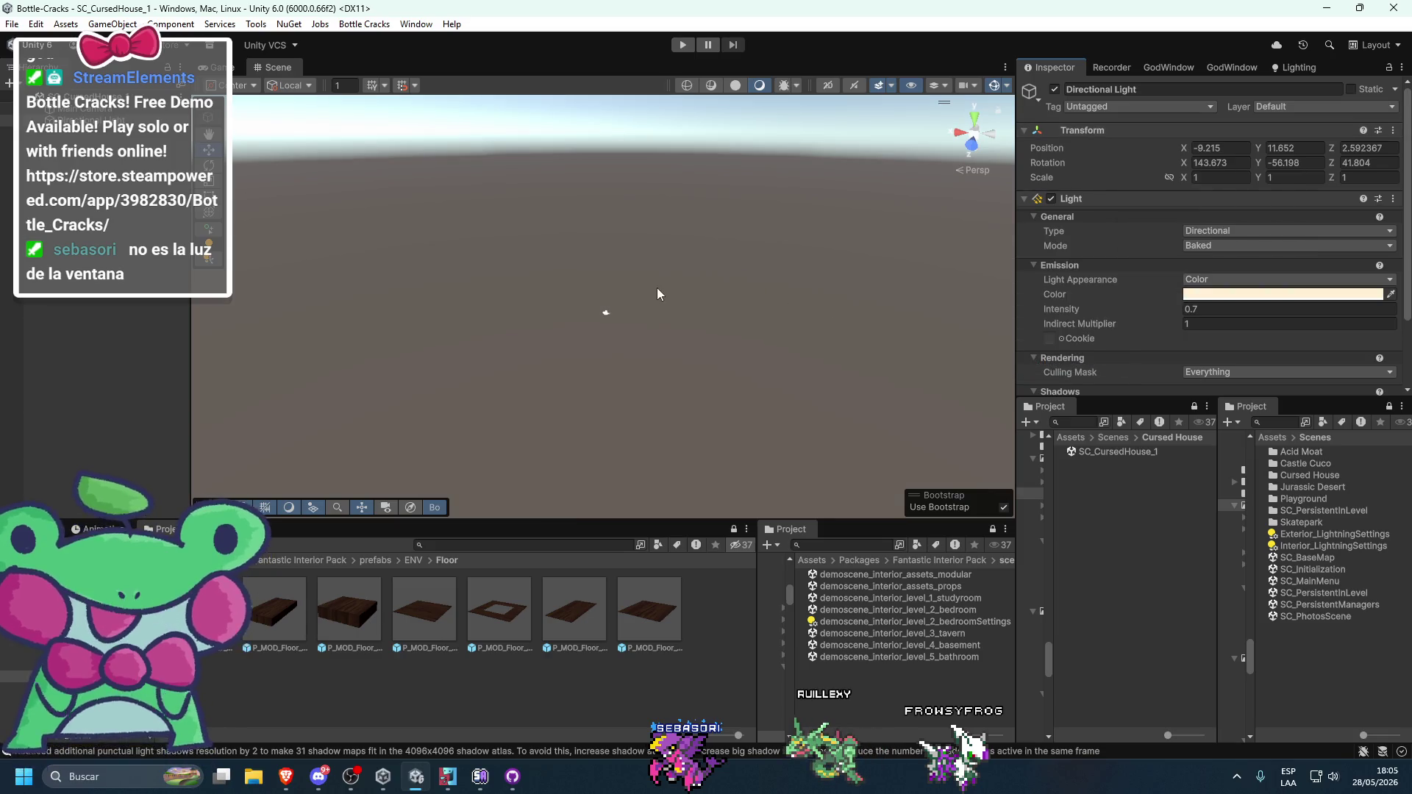
left_click_drag(535, 287, 603, 342)
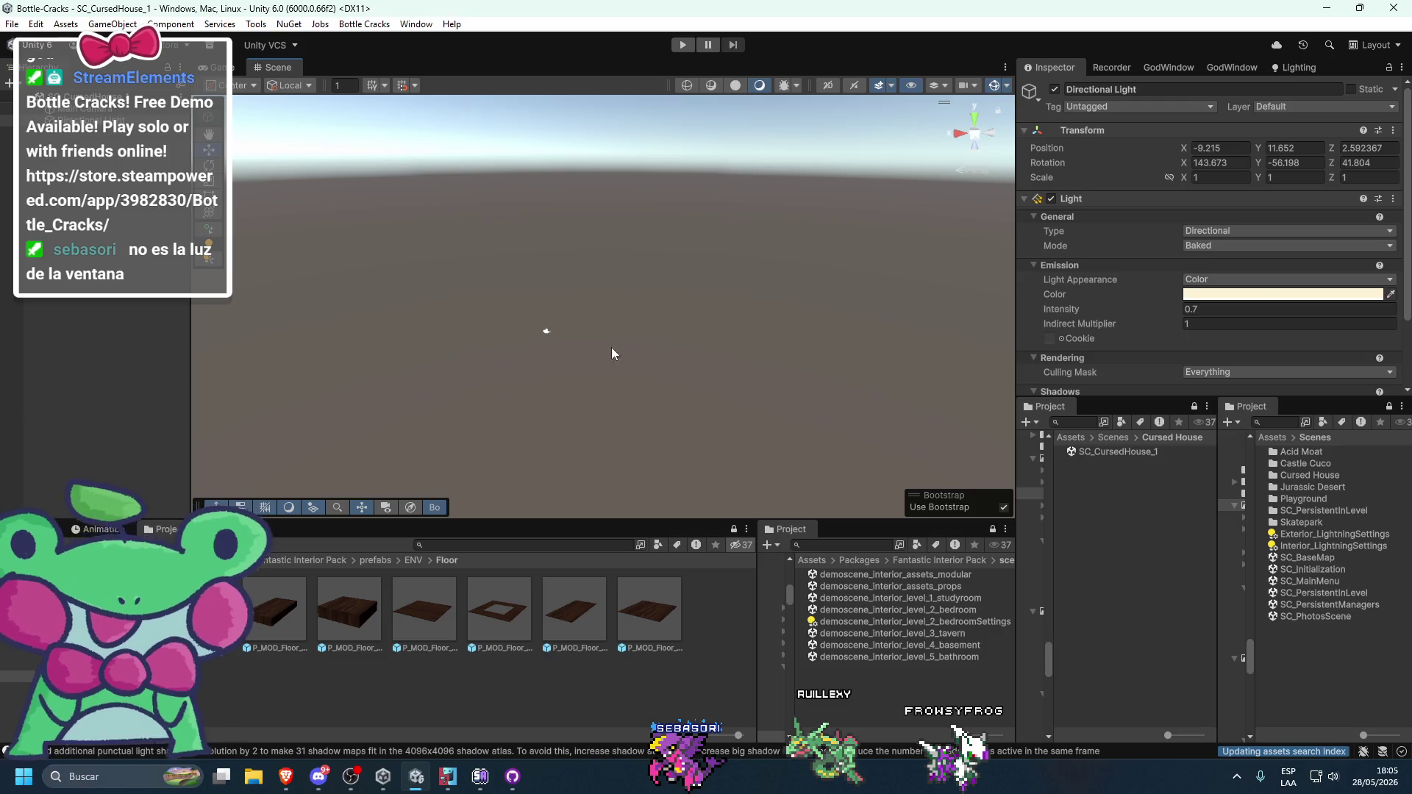
- Open SC_Castlecuco_1 from the Castle Cuco scenes folder and look around the fireplace room
double_click(1304, 464)
double_click(1314, 511)
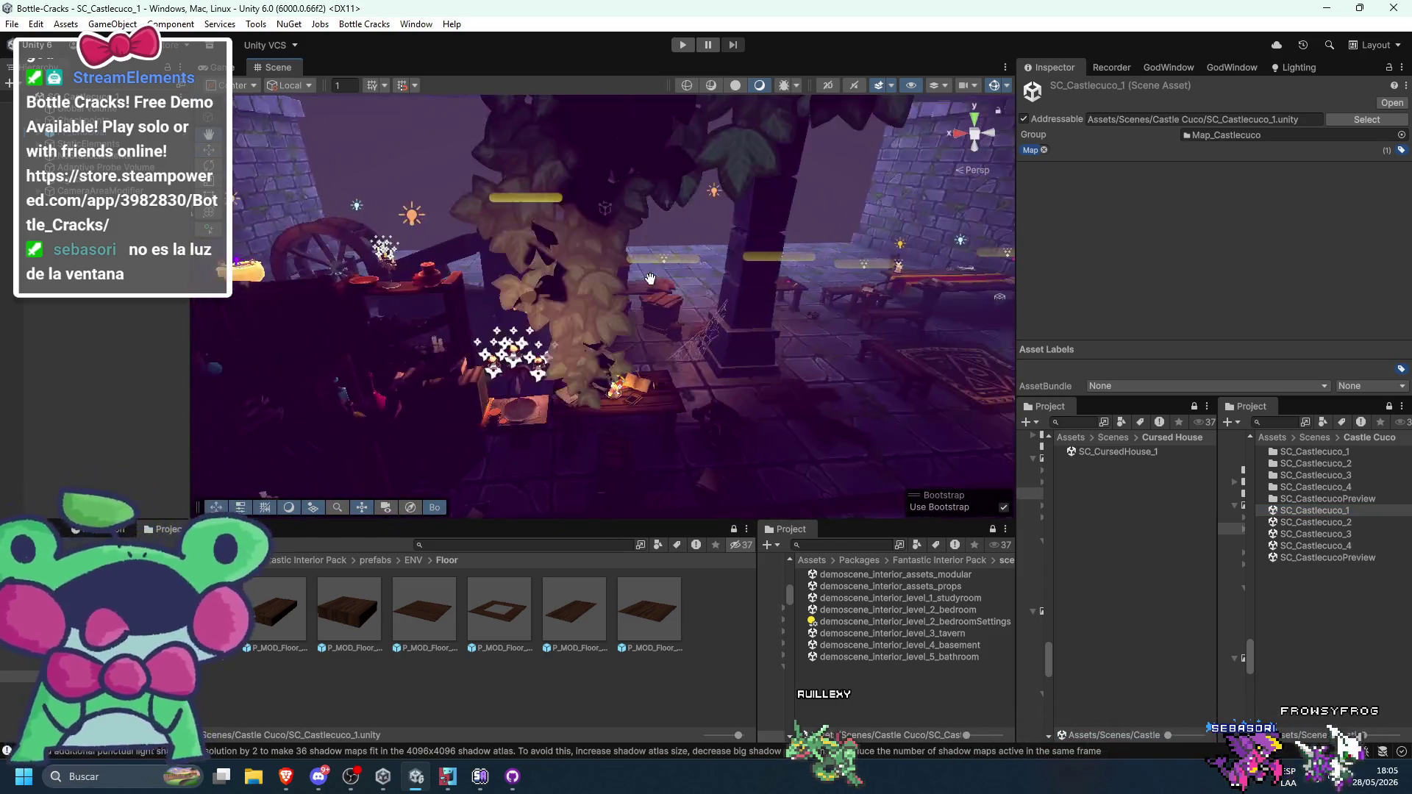
mouse_move(558, 289)
left_mouse_down()
mouse_move(699, 376)
mouse_move(623, 297)
mouse_move(1021, 192)
left_mouse_up()
mouse_move(822, 276)
left_mouse_down()
mouse_move(580, 319)
mouse_move(233, 293)
mouse_move(851, 361)
mouse_move(694, 355)
mouse_move(729, 359)
left_mouse_up()
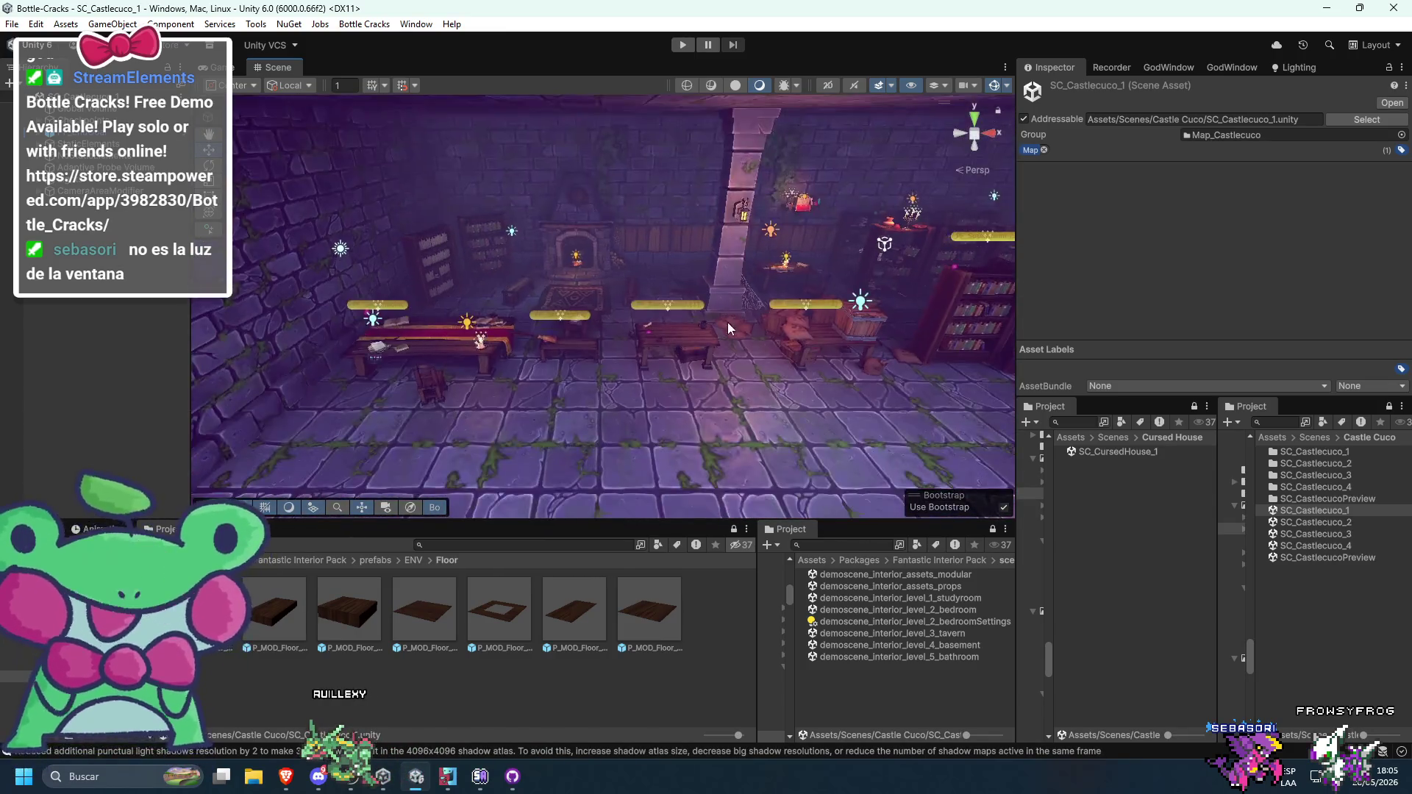
scroll(728, 328, "up", 3)
- Select the Checkpoints object in the Hierarchy and copy it
left_click(120, 168)
left_click(120, 118)
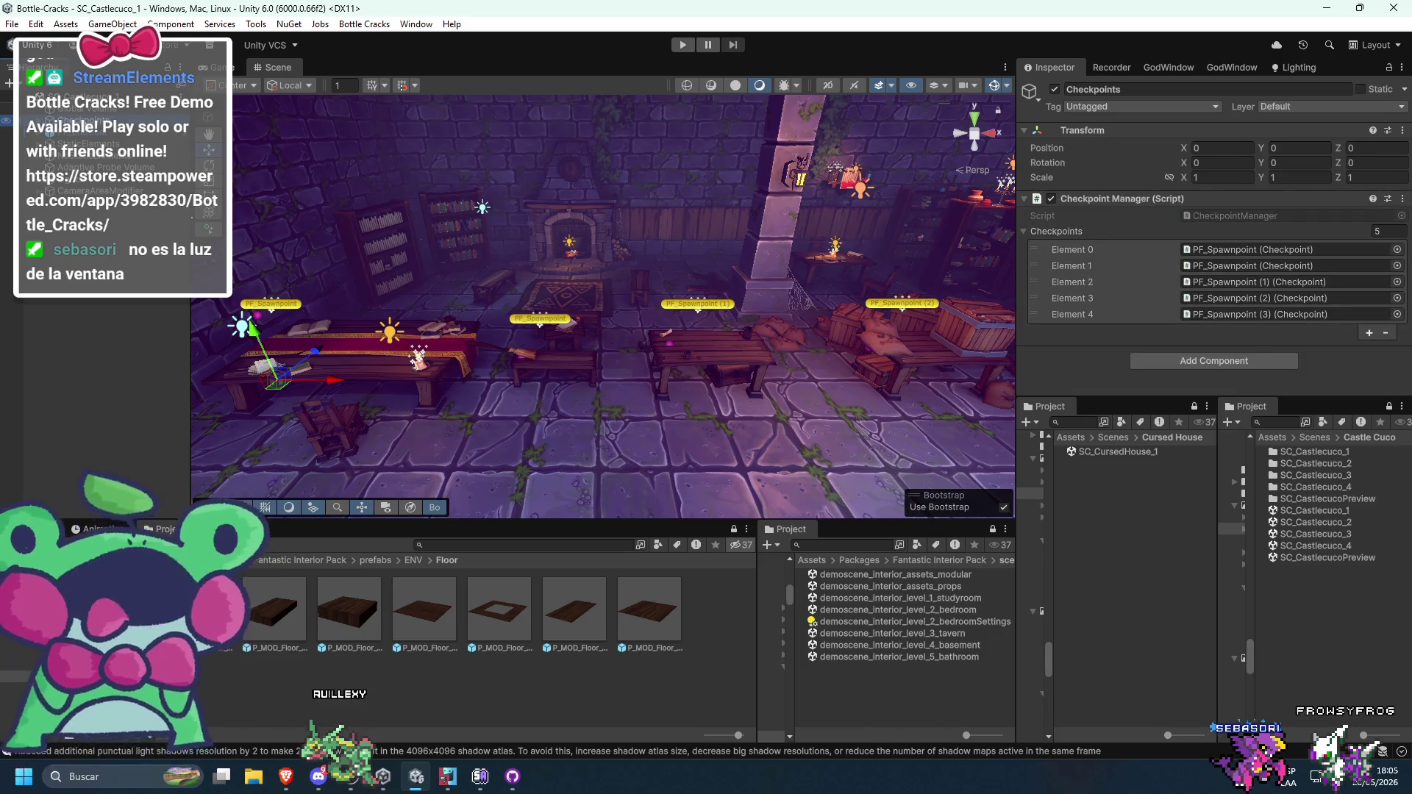
right_click(83, 119)
key("Escape")
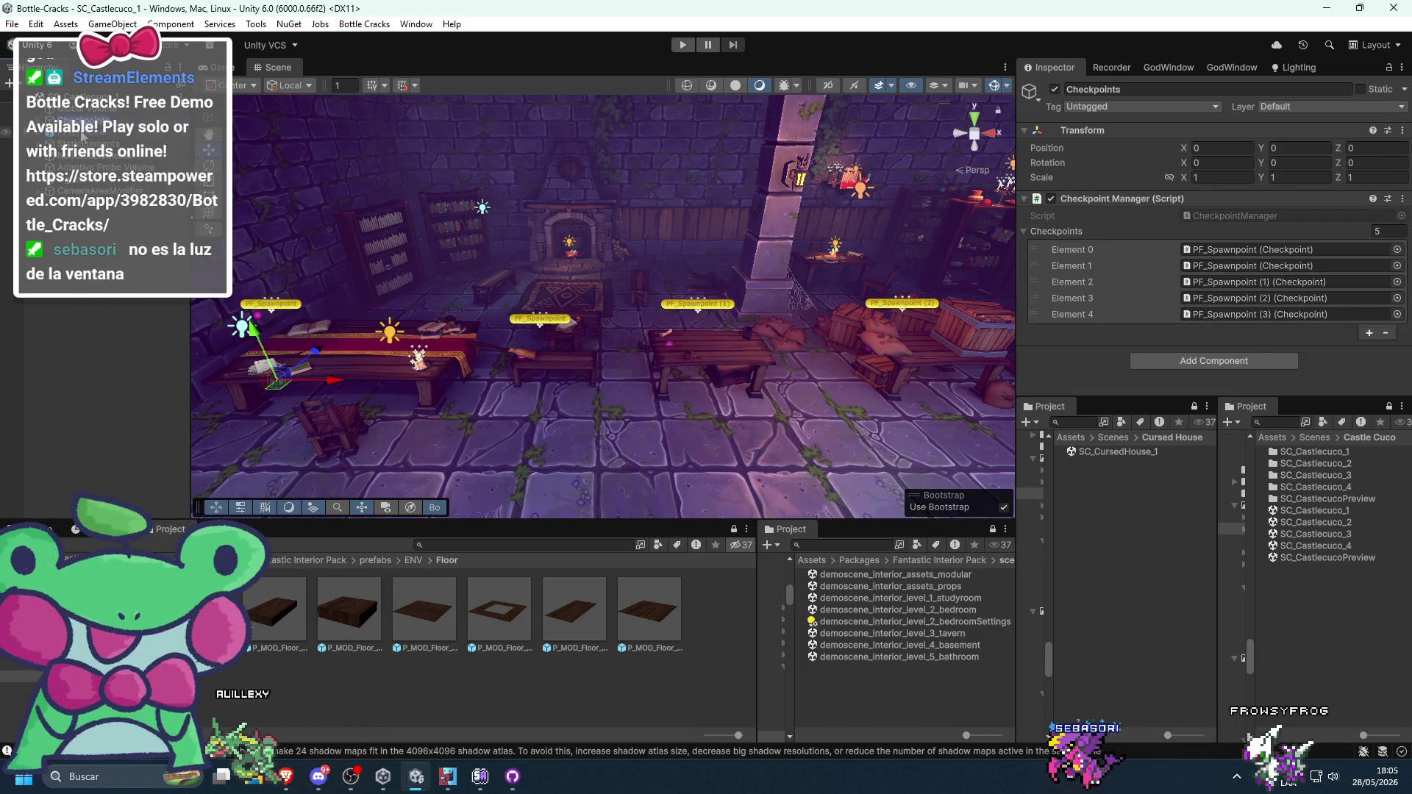
left_click(83, 144)
left_click(83, 168)
left_click(83, 120)
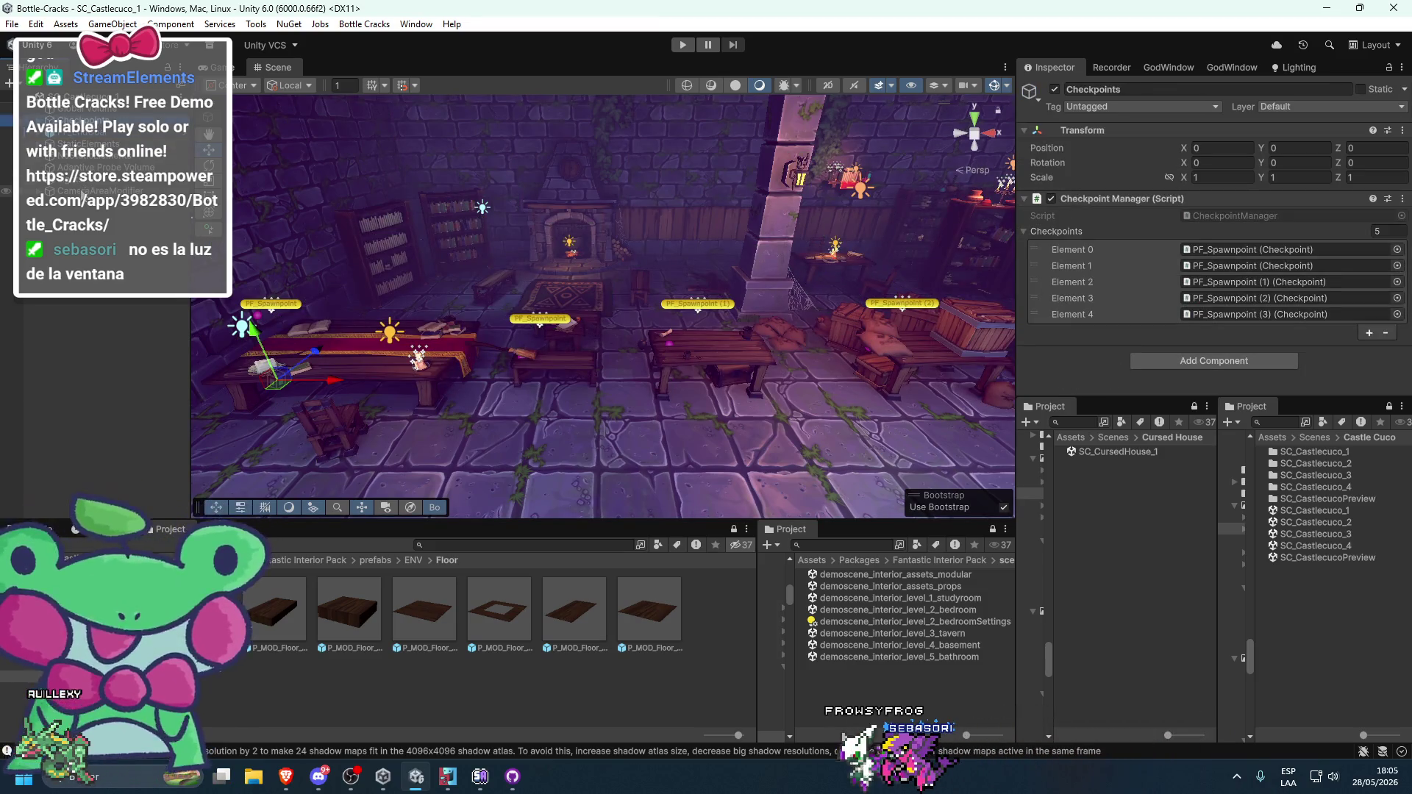
right_click(99, 120)
key("Escape")
- Paste the Checkpoints object into the SC_CursedHouse_1 Hierarchy
double_click(1070, 453)
right_click(44, 219)
left_click(100, 259)
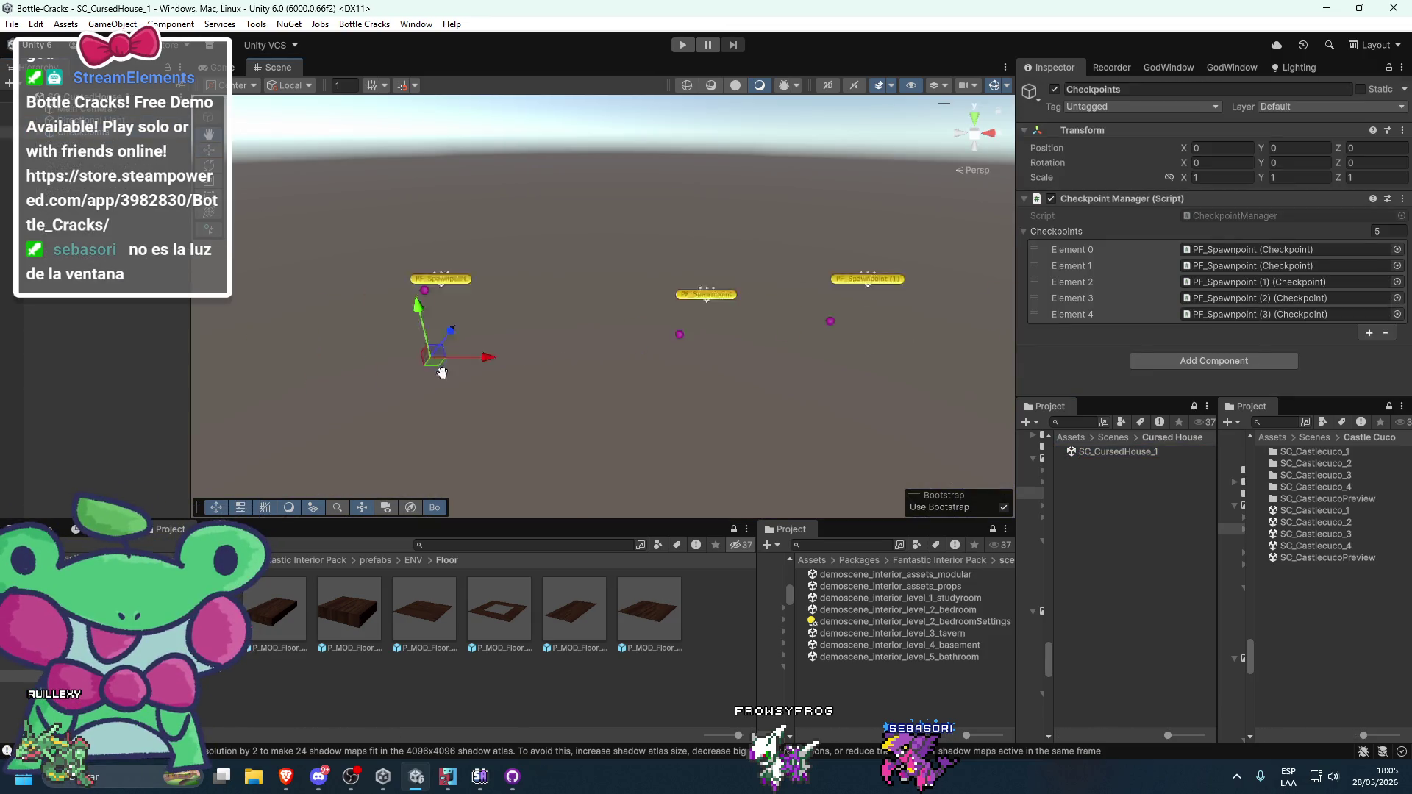
- Switch move handles to world axes and drag the directional light down to Y 5.99
left_click(81, 119)
scroll(531, 319, "down", 3)
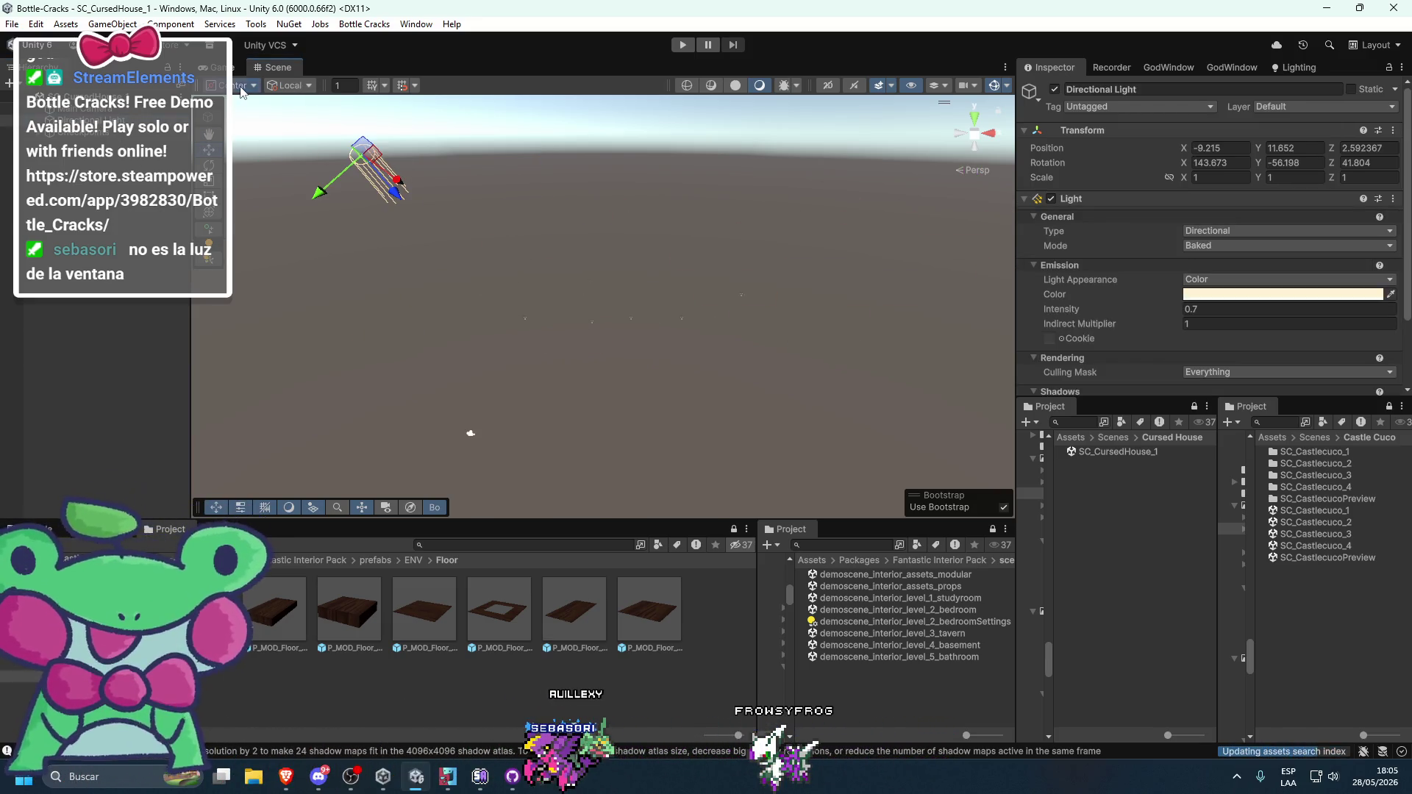
left_click(266, 105)
left_click(291, 85)
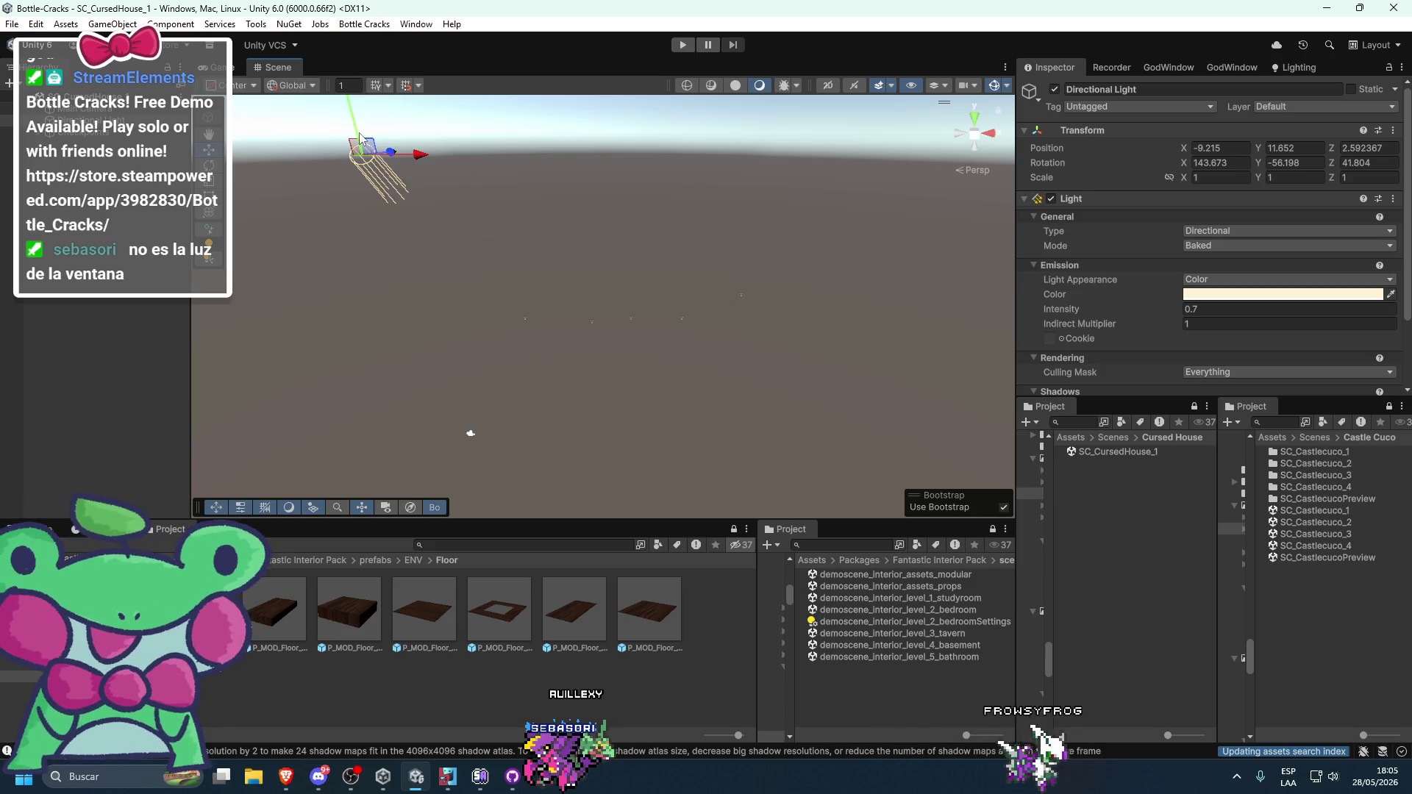
left_click_drag(360, 138, 381, 235)
mouse_move(522, 375)
left_mouse_down()
mouse_move(706, 351)
mouse_move(569, 393)
mouse_move(638, 389)
left_mouse_up()
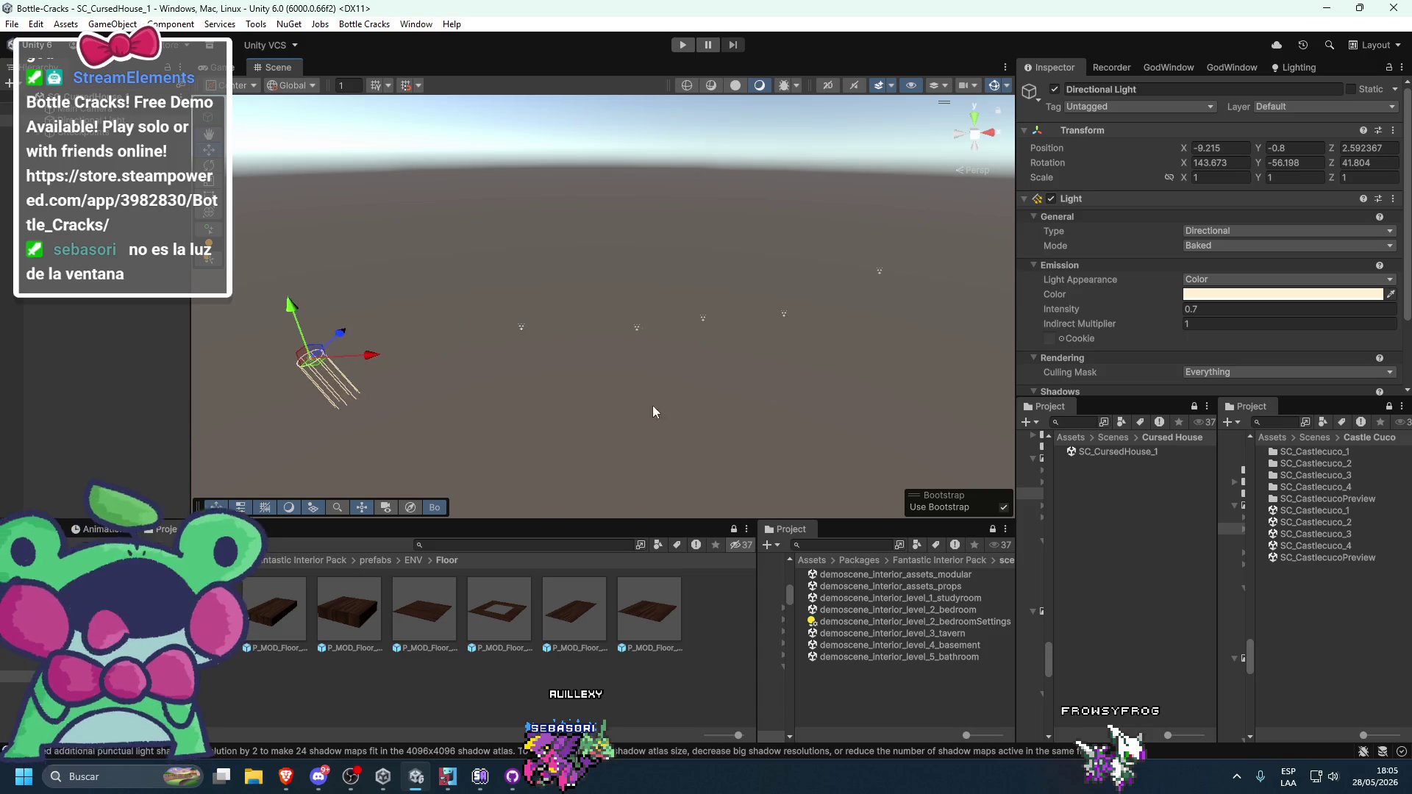
key("f")
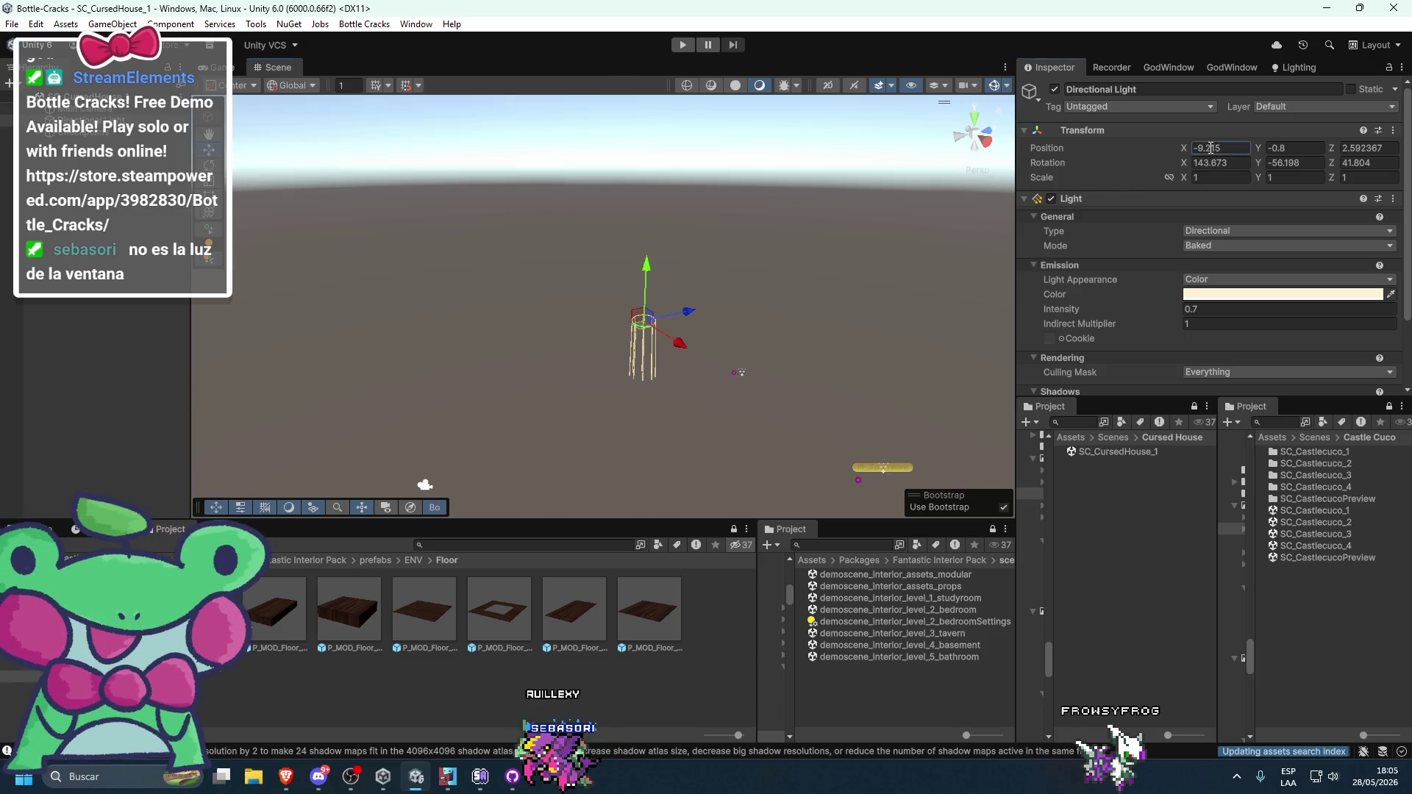
- Set the directional light's position to 0, 0, 0 and view all the spawnpoints
type("0")
key("Tab")
type("0")
left_click(1378, 148)
type("0")
left_click_drag(801, 353, 821, 140)
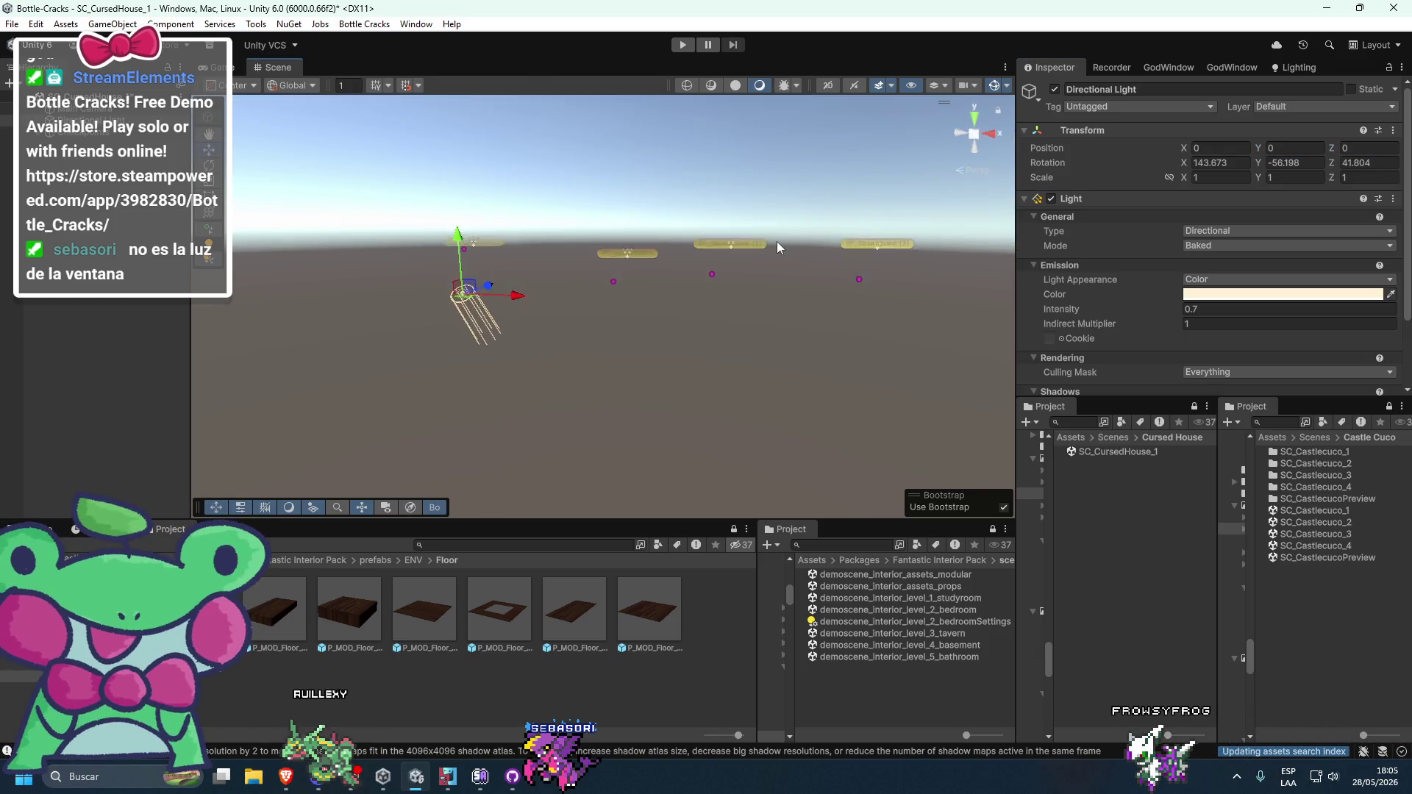
scroll(735, 263, "up", 5)
mouse_move(638, 336)
left_mouse_down()
mouse_move(659, 351)
mouse_move(628, 356)
left_mouse_up()
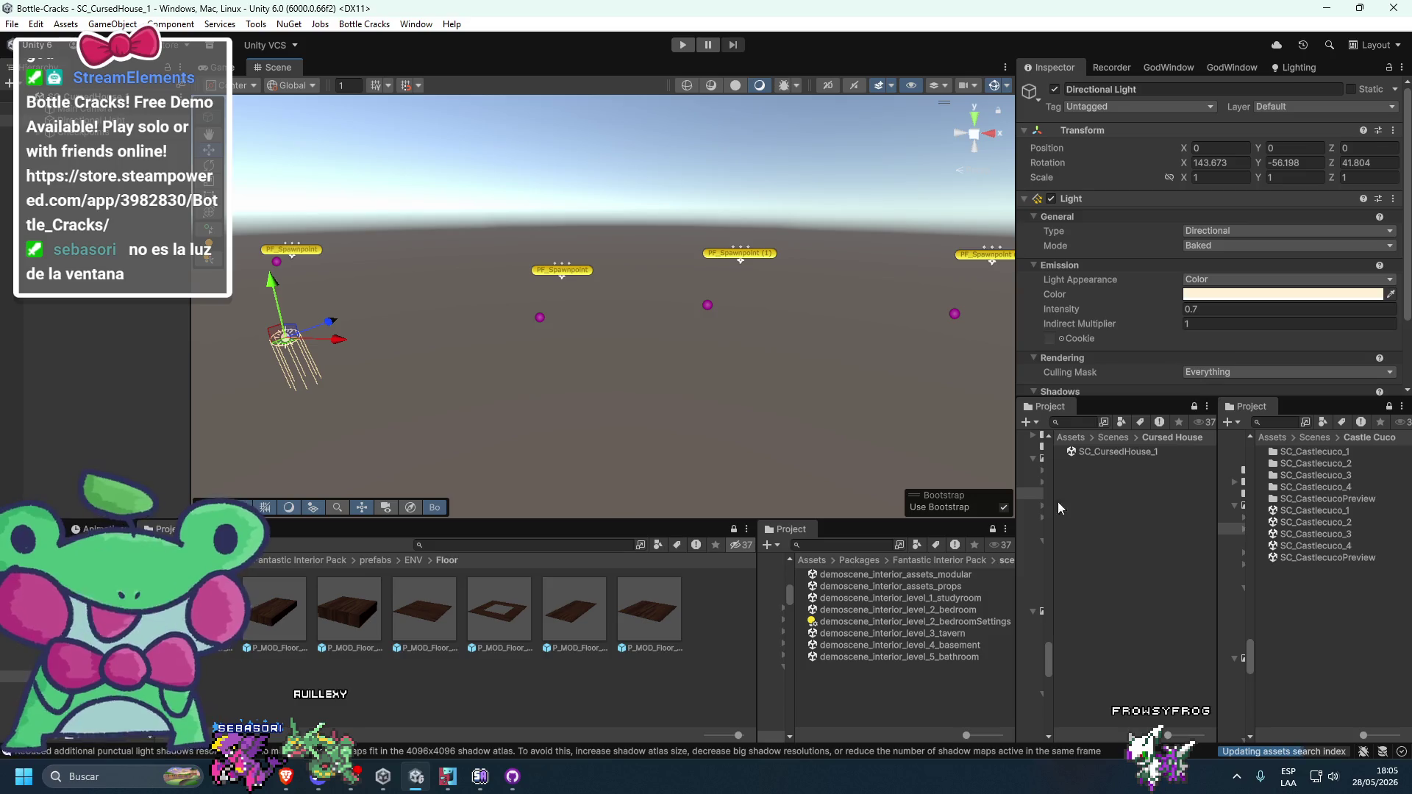
- Reopen demoscene_interior_level_2_bedroom and select the rug beside the bed
double_click(931, 608)
mouse_move(483, 354)
left_mouse_down()
mouse_move(633, 386)
mouse_move(624, 454)
mouse_move(492, 451)
mouse_move(622, 451)
mouse_move(501, 428)
mouse_move(579, 405)
mouse_move(510, 457)
mouse_move(562, 385)
left_mouse_up()
left_click(554, 428)
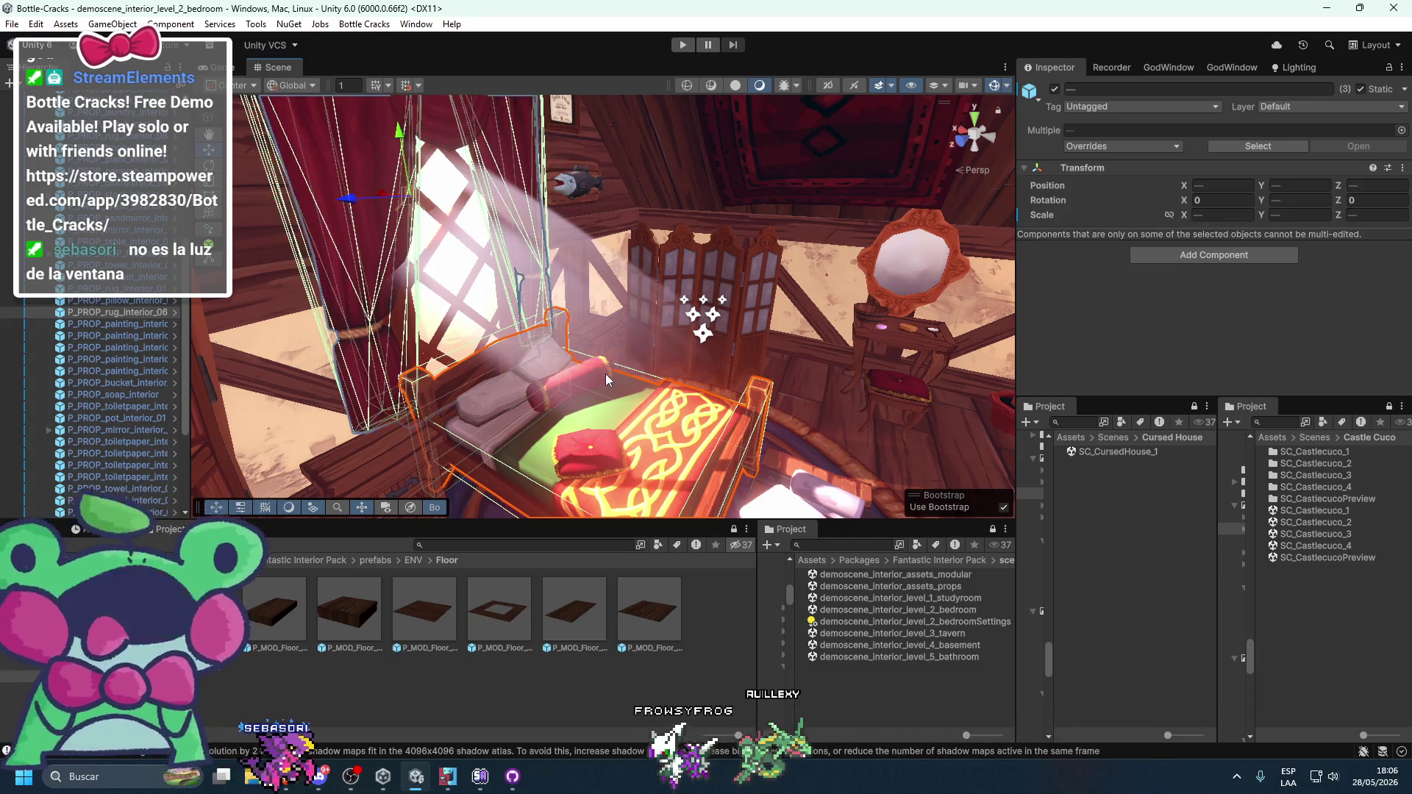
- Frame the rug and pick the pillow from the overlapping objects at the bed
key("f")
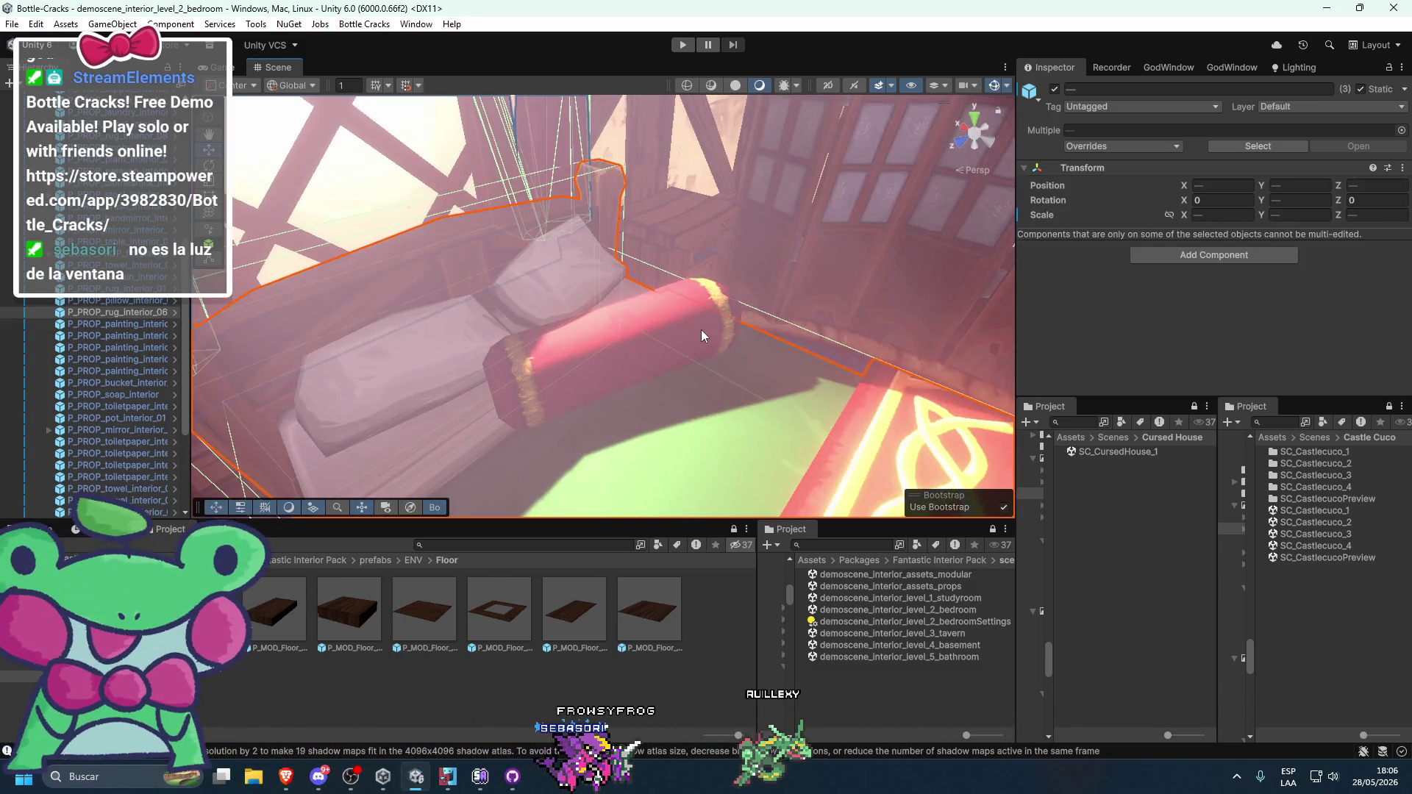
scroll(700, 330, "down", 3)
right_click(662, 324, "ctrl")
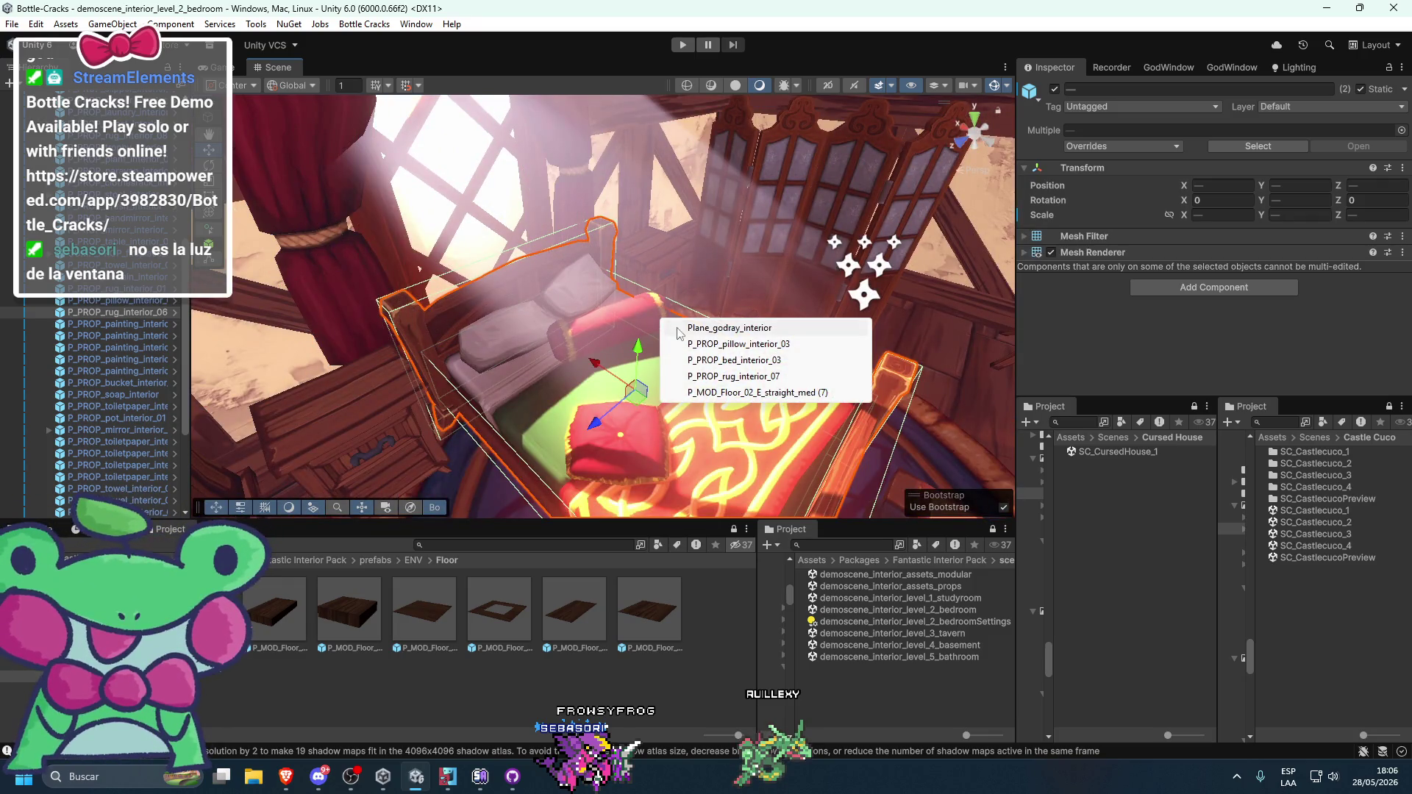
left_click(763, 344)
key("f")
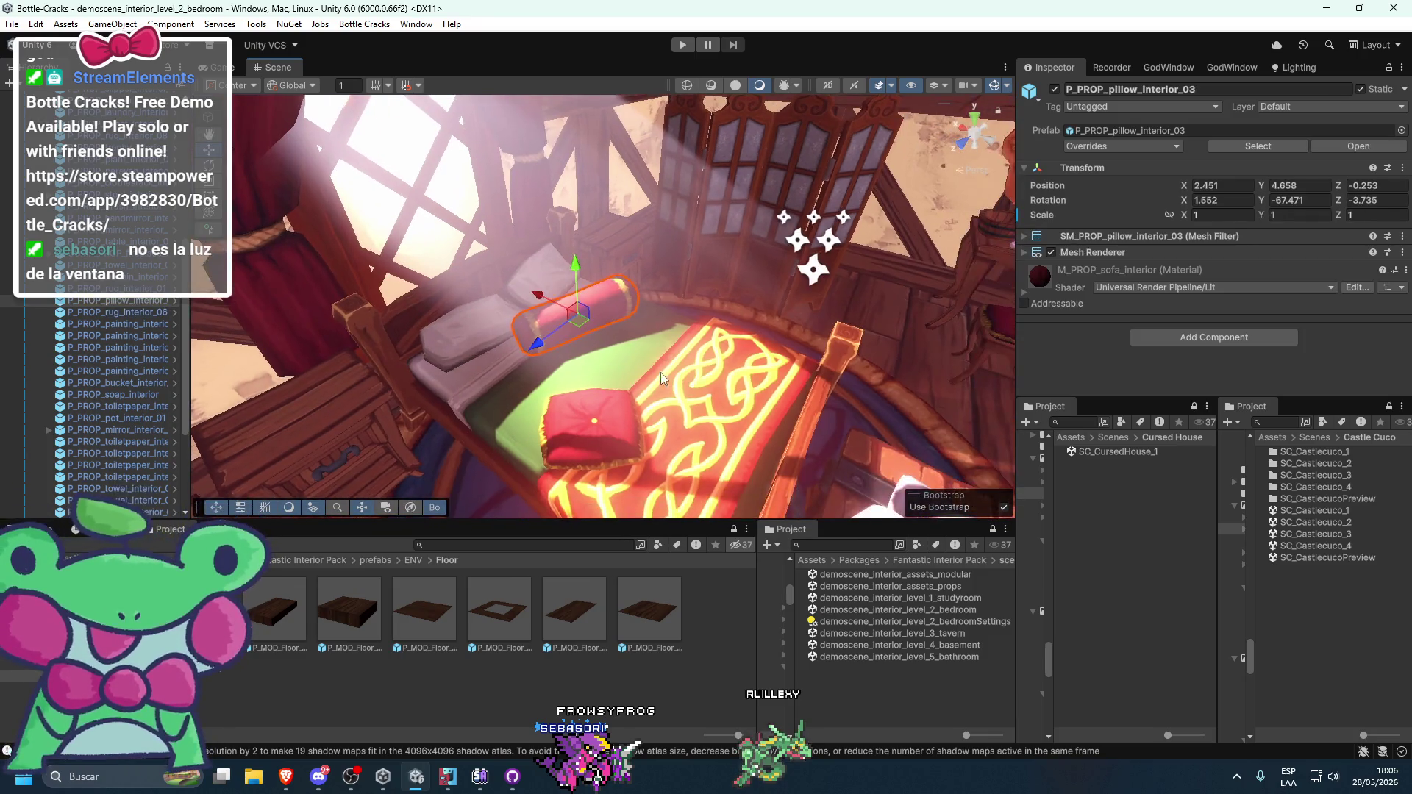
key("ctrl+z")
- Add the bed to the selection and paste bed, pillow and rug into SC_CursedHouse_1
right_click(619, 304)
left_click(709, 400)
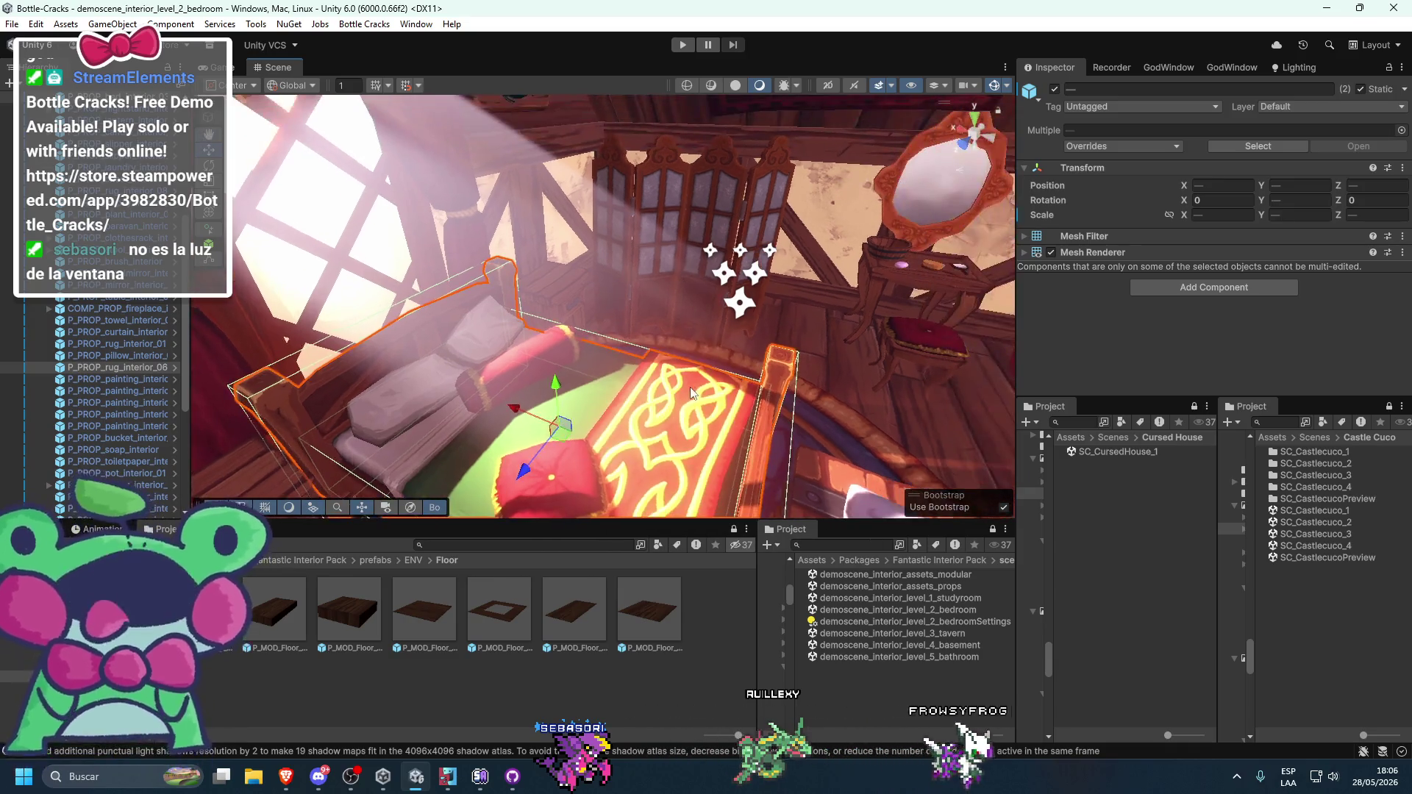
key("f")
mouse_move(628, 293)
left_mouse_down("alt")
mouse_move(620, 305)
mouse_move(1030, 578)
left_mouse_up("alt")
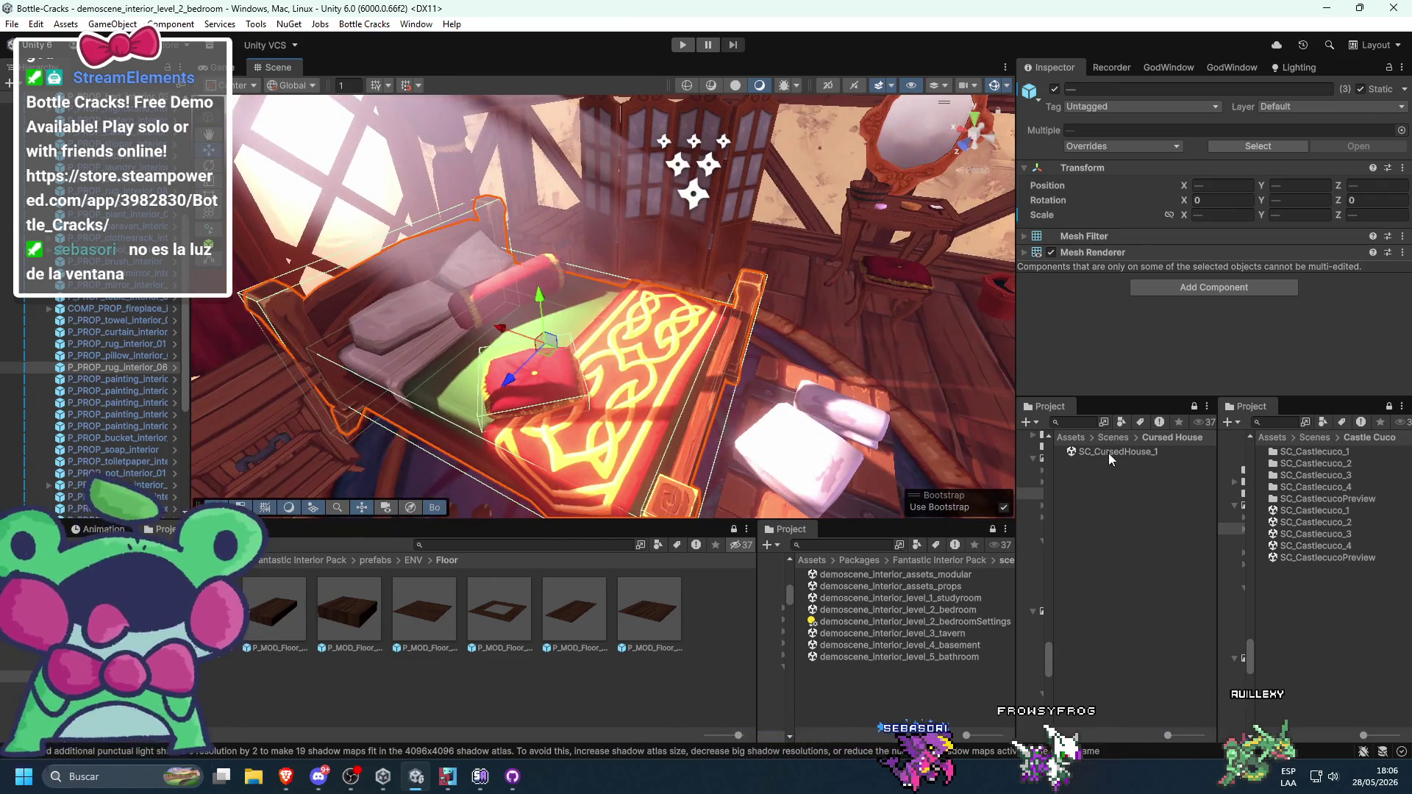
double_click(1109, 453)
key("ctrl+v")
- Select only the pasted bed and set its Position Z to 0
key("f")
scroll(691, 303, "down", 5)
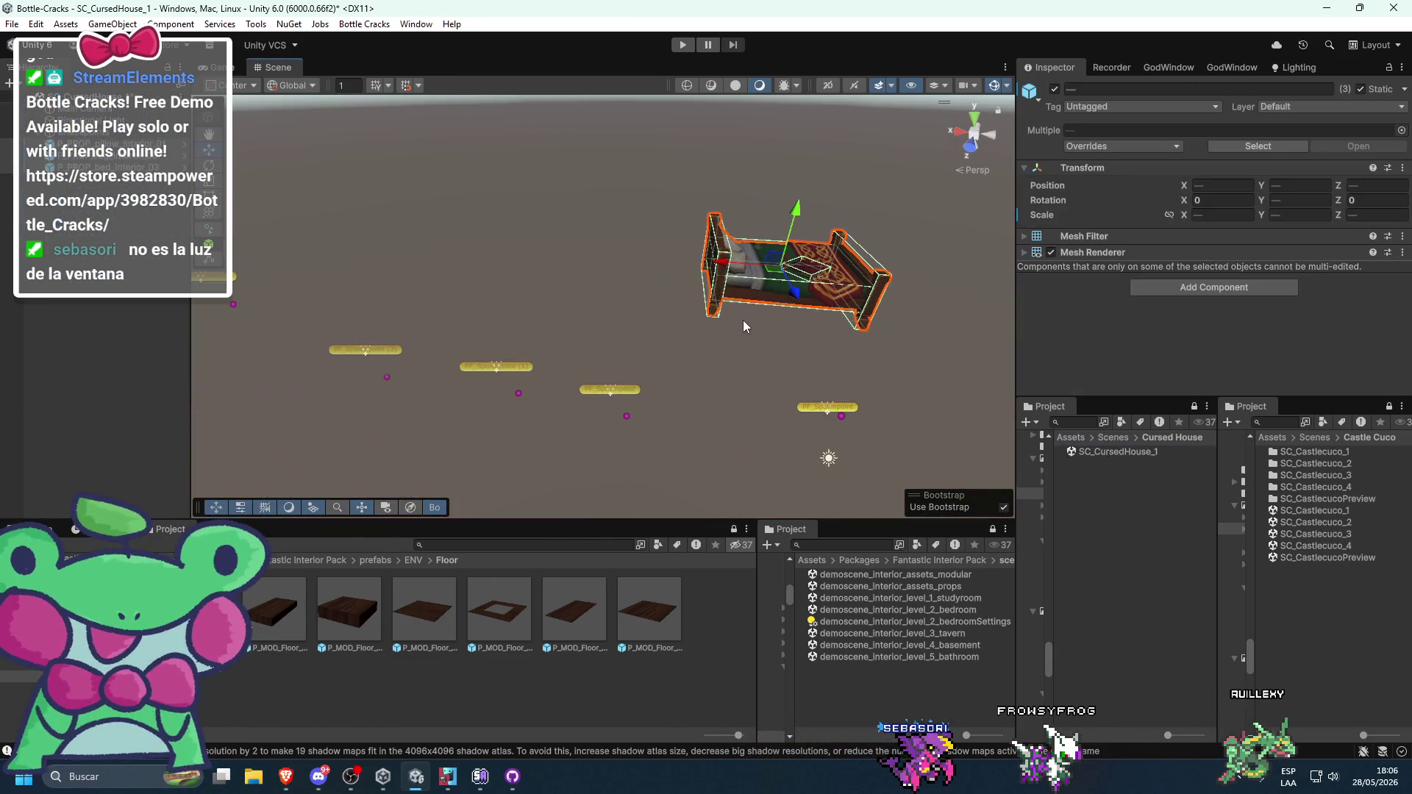
mouse_move(742, 327)
left_mouse_down("alt")
mouse_move(662, 324)
mouse_move(809, 294)
left_mouse_up("alt")
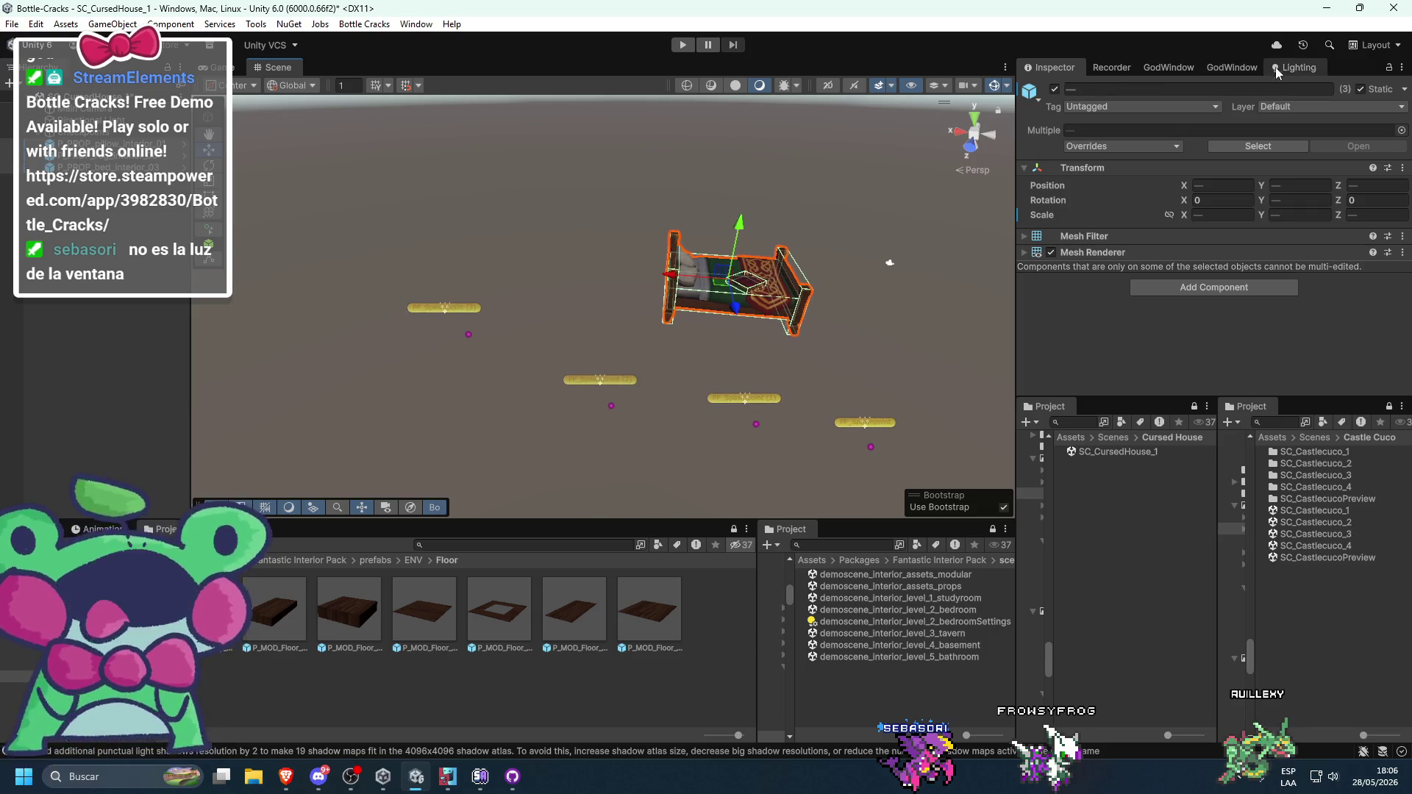
left_click(1270, 68)
left_click(1045, 68)
left_click_drag(721, 295, 762, 291, "alt")
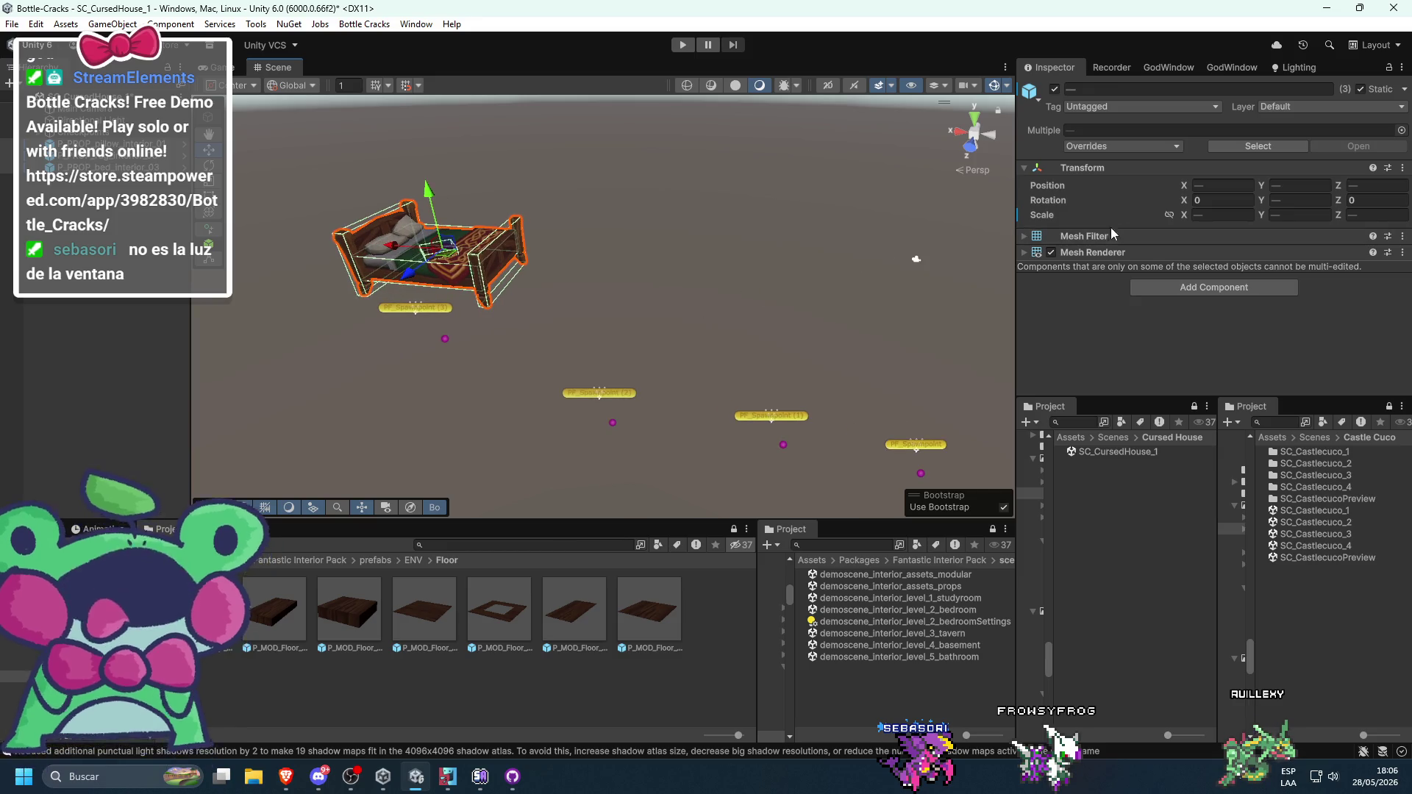
left_click(431, 250)
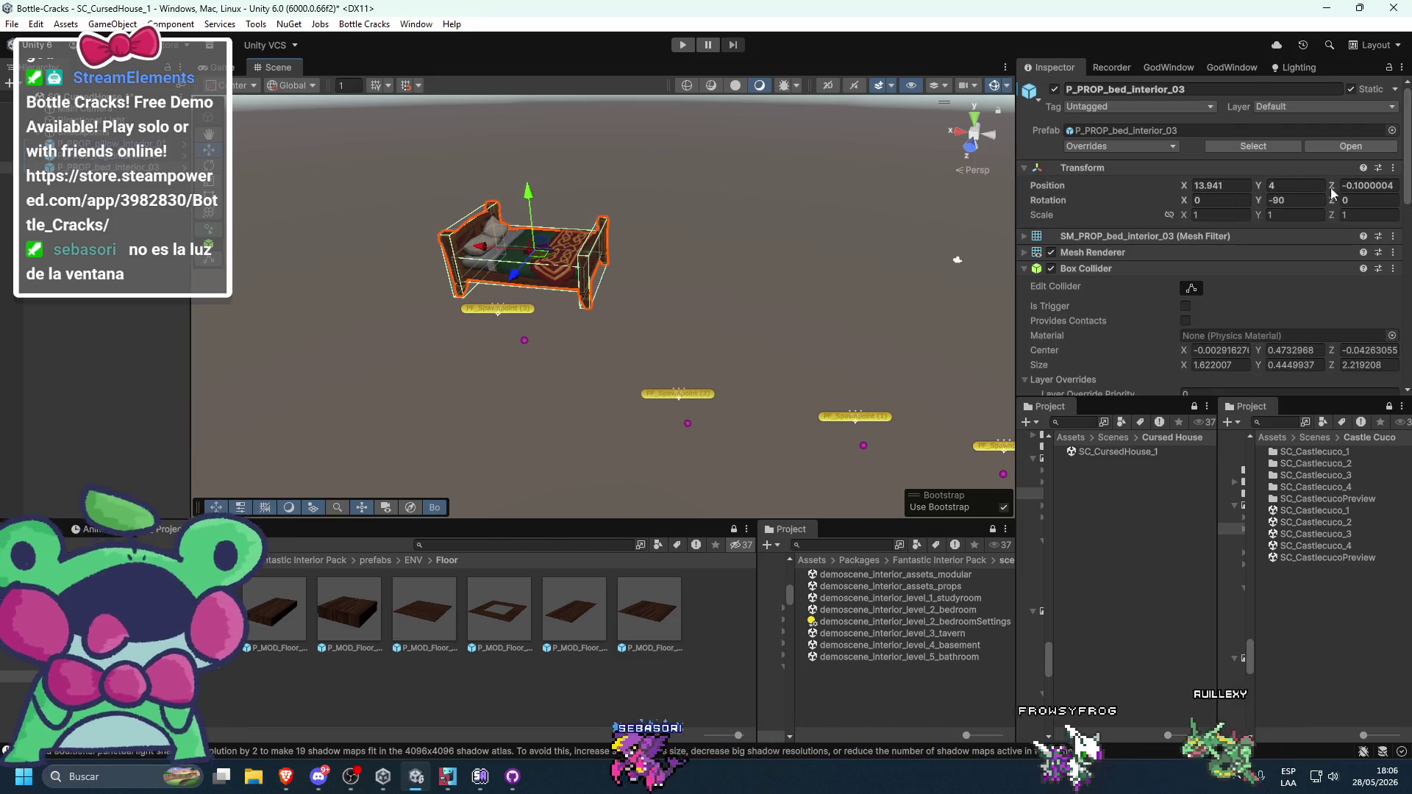
key("Tab")
type("0")
key("Return")
mouse_move(441, 342)
left_mouse_down()
mouse_move(533, 343)
mouse_move(1179, 248)
left_mouse_up()
key("f")
- Undo a trial position edit on the bed and delete the rug lying on it
left_click(403, 89)
type("12")
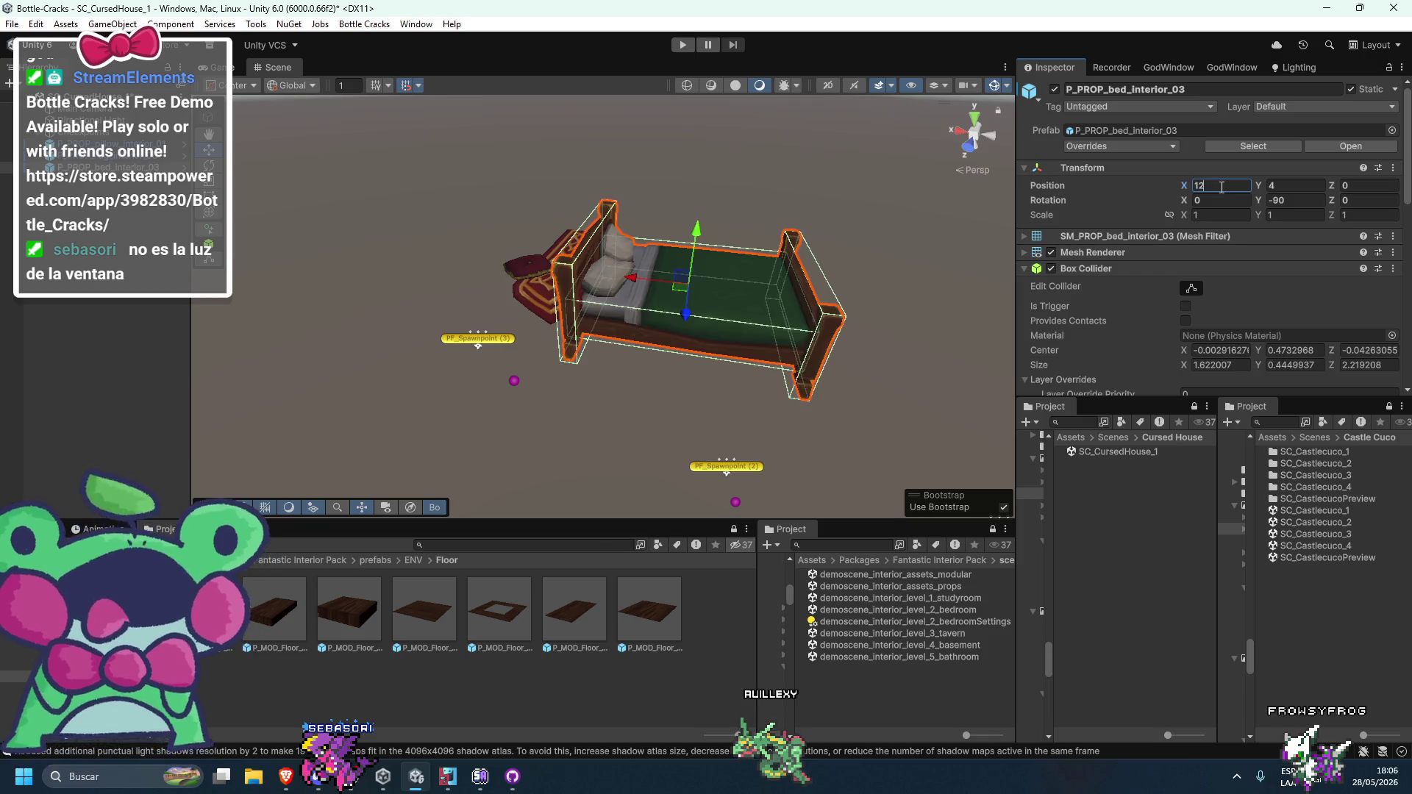
key("ctrl+z")
left_click_drag(846, 220, 747, 338)
scroll(708, 320, "up", 3)
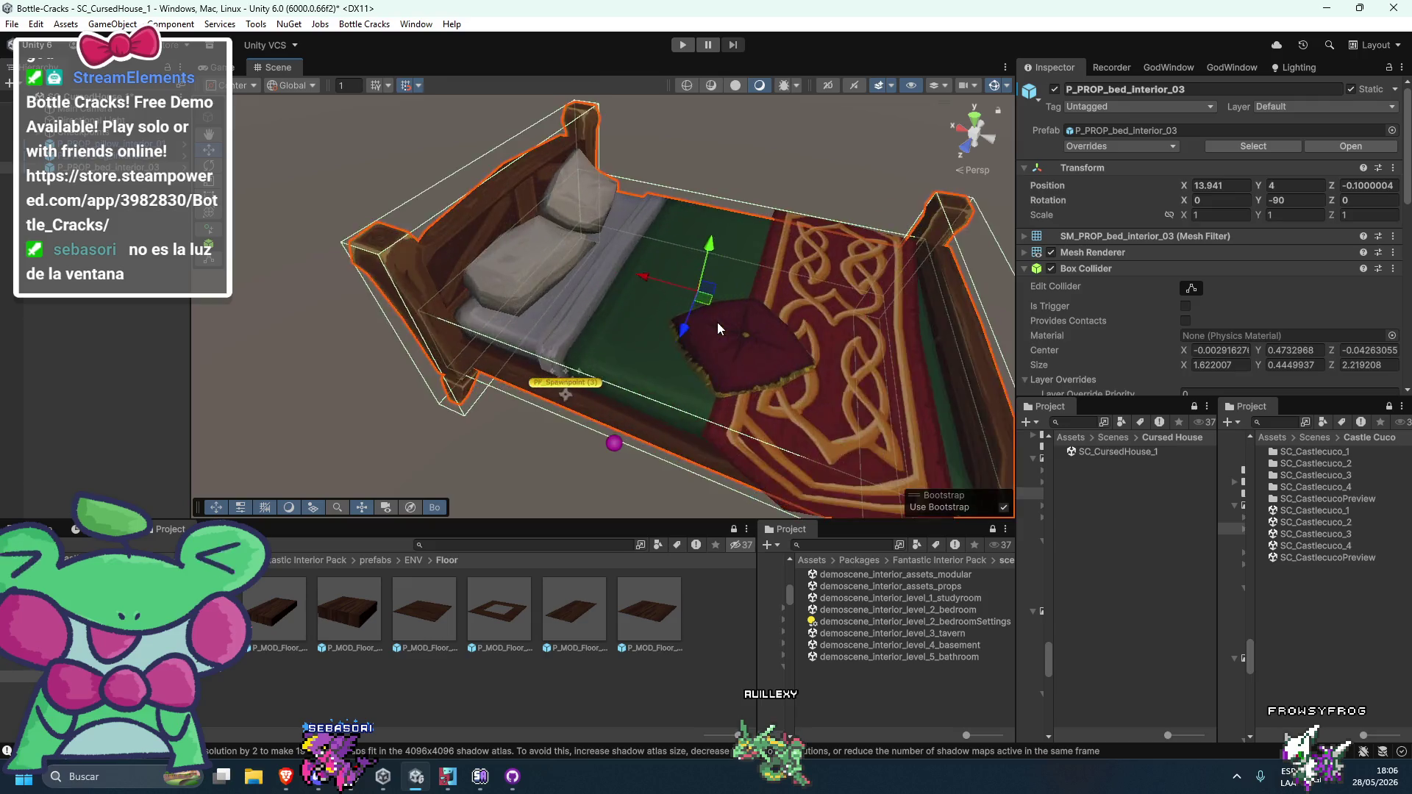
left_click(727, 333)
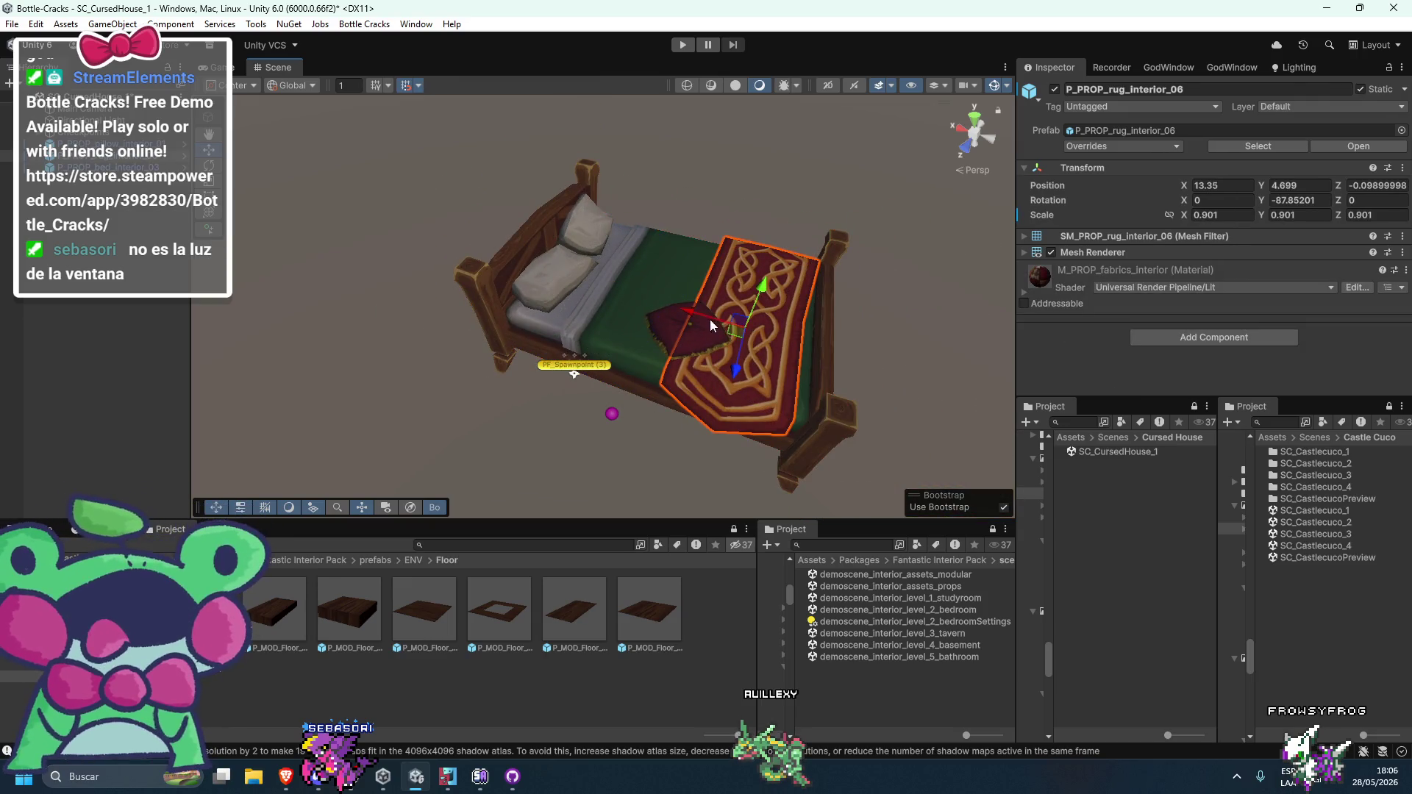
key("Delete")
- Reselect the bed, keep its Z at 0, and apply Grid Snapping to all axes
left_click(672, 331)
mouse_move(672, 331)
left_mouse_down()
mouse_move(775, 297)
mouse_move(815, 183)
left_mouse_up()
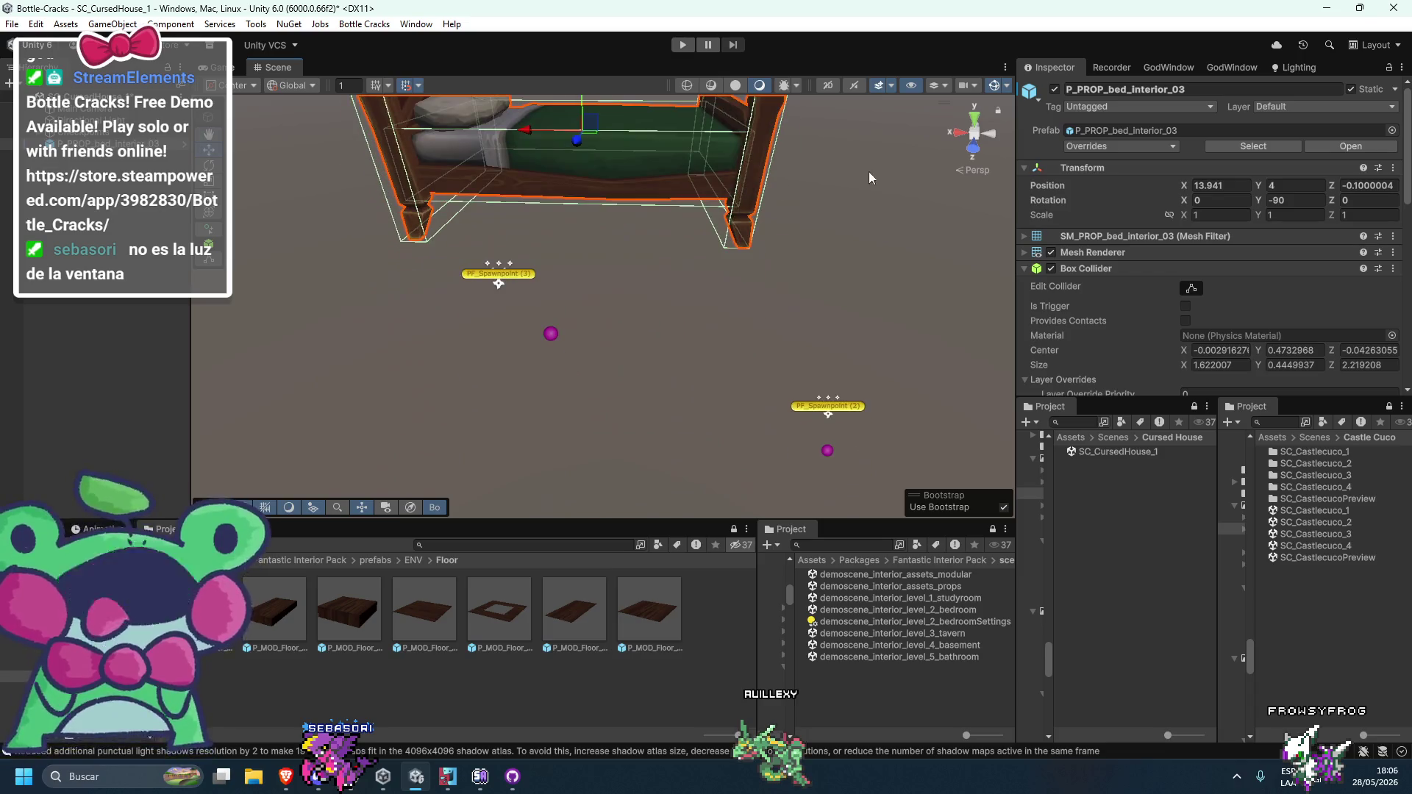
type("0")
key("Return")
mouse_move(662, 331)
left_mouse_down()
mouse_move(574, 161)
mouse_move(565, 383)
mouse_move(584, 298)
mouse_move(701, 196)
left_mouse_up()
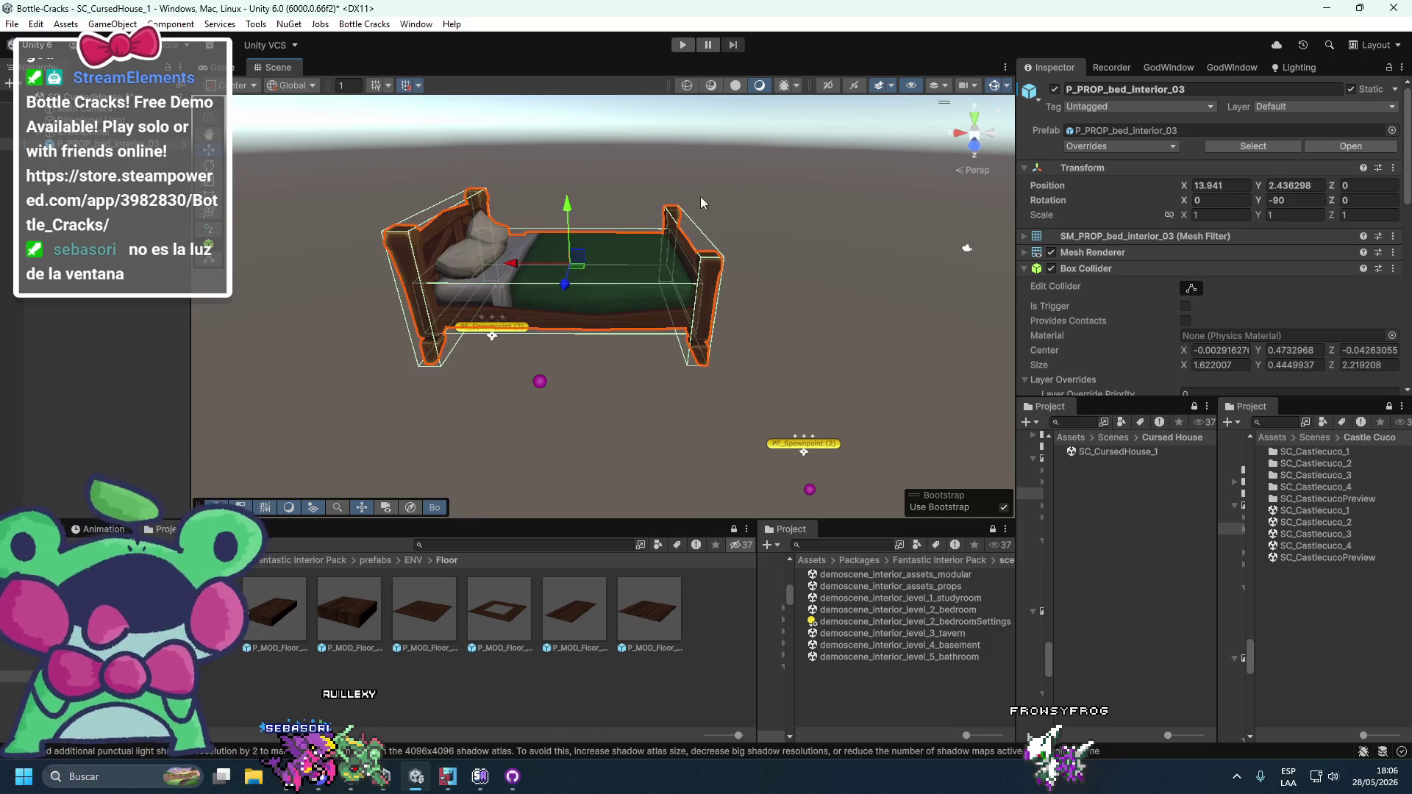
left_click(415, 87)
left_click(512, 173)
- Drag the bed with pivot handles down to Y 2 and over to X 13
left_click_drag(722, 258, 733, 233)
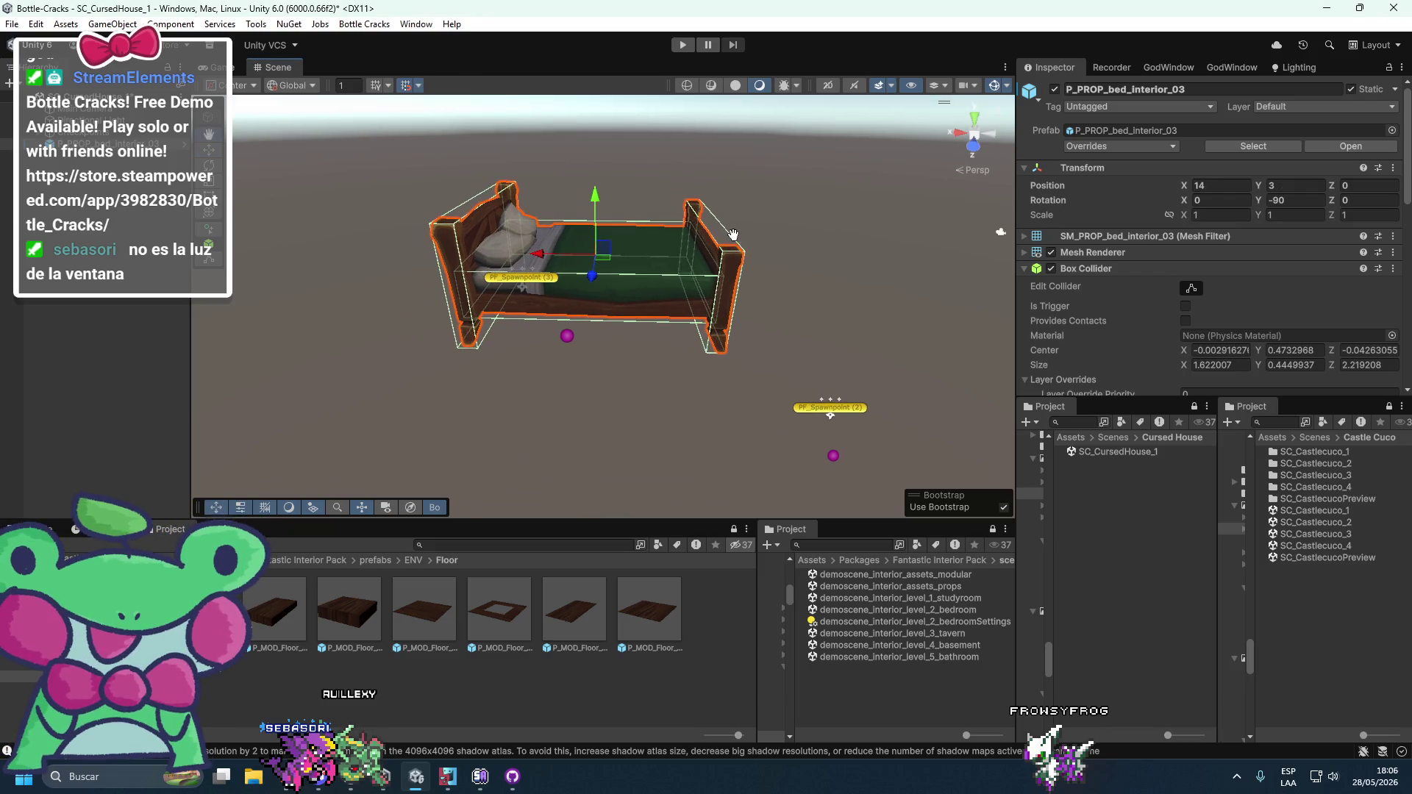
mouse_move(596, 199)
left_mouse_down()
mouse_move(595, 295)
mouse_move(596, 160)
mouse_move(596, 246)
left_mouse_up()
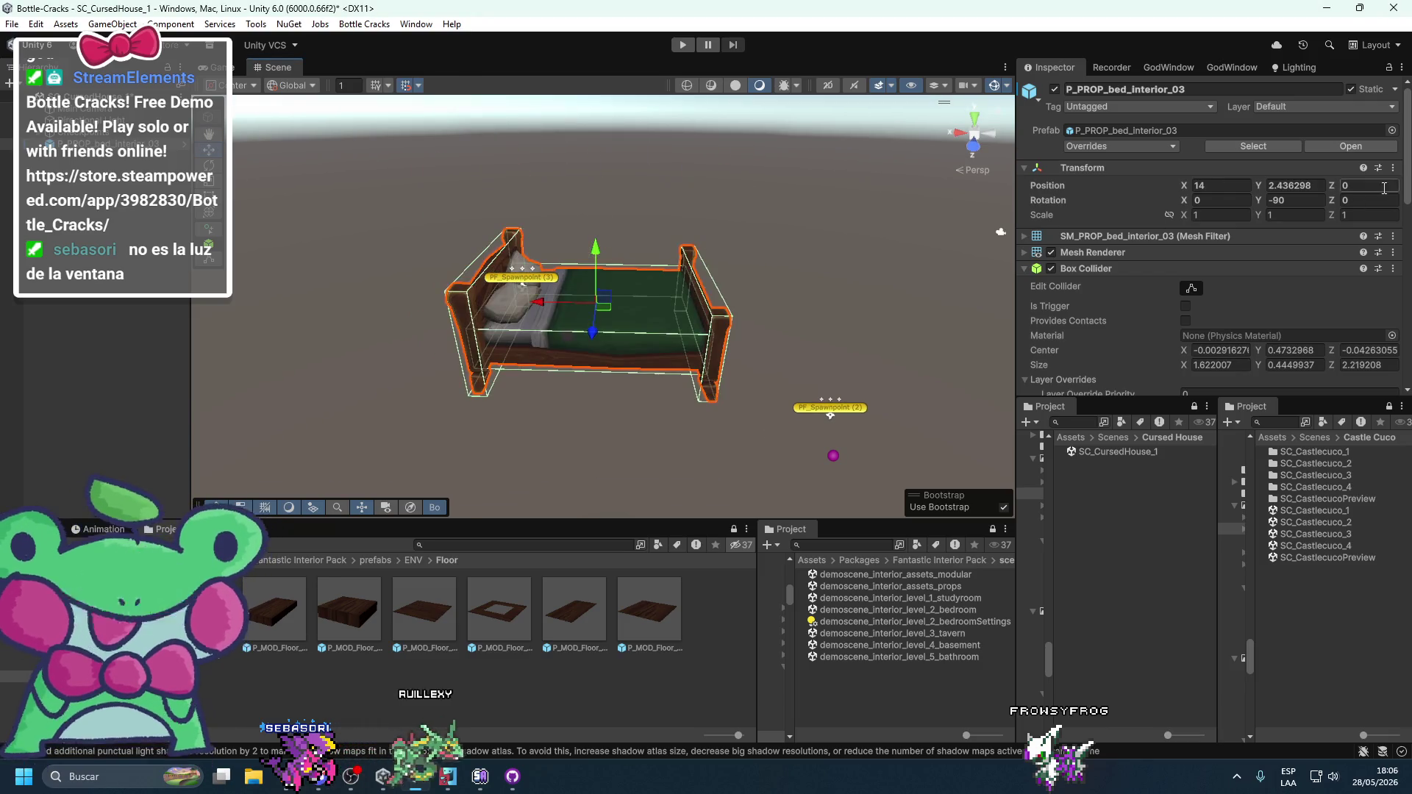
key("ctrl+z")
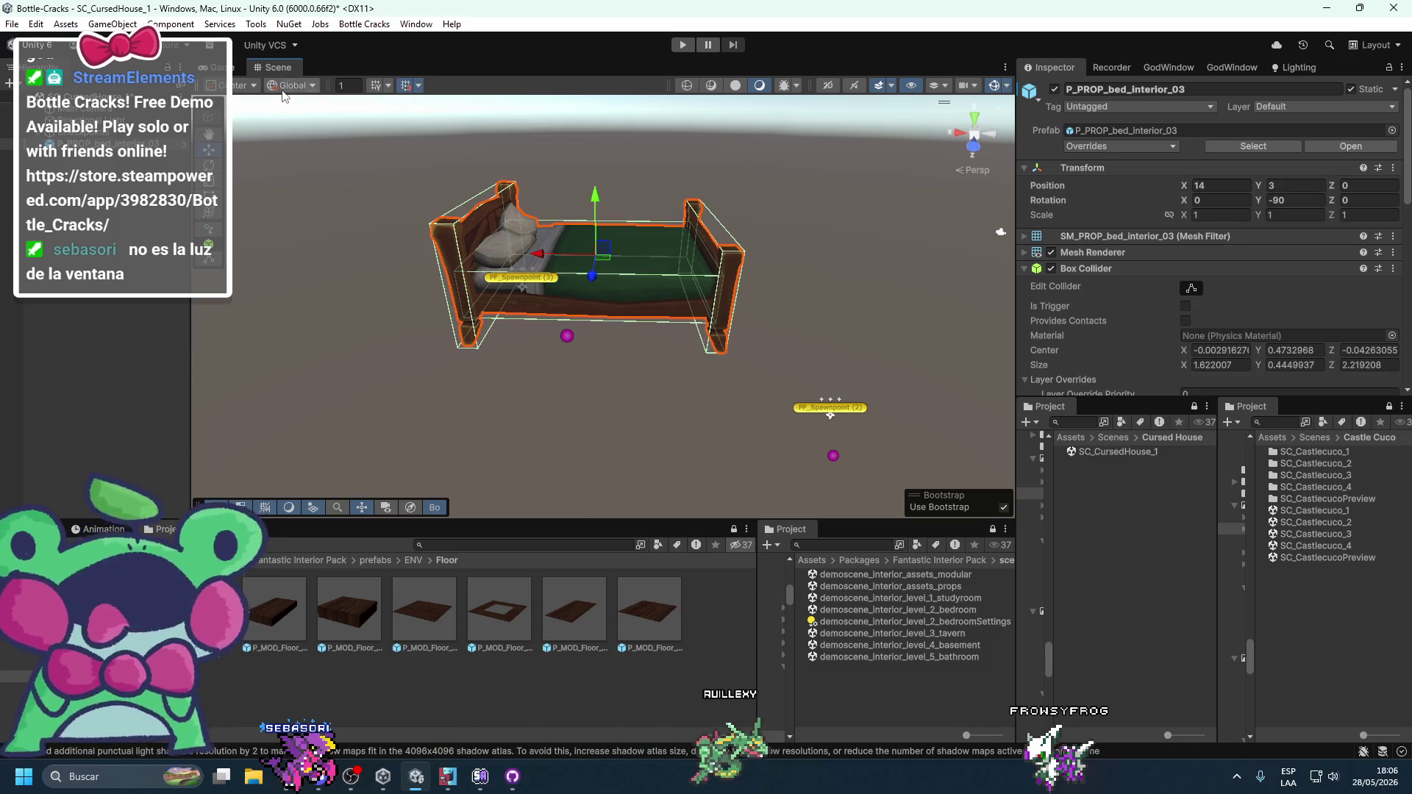
left_click(301, 102)
key("z")
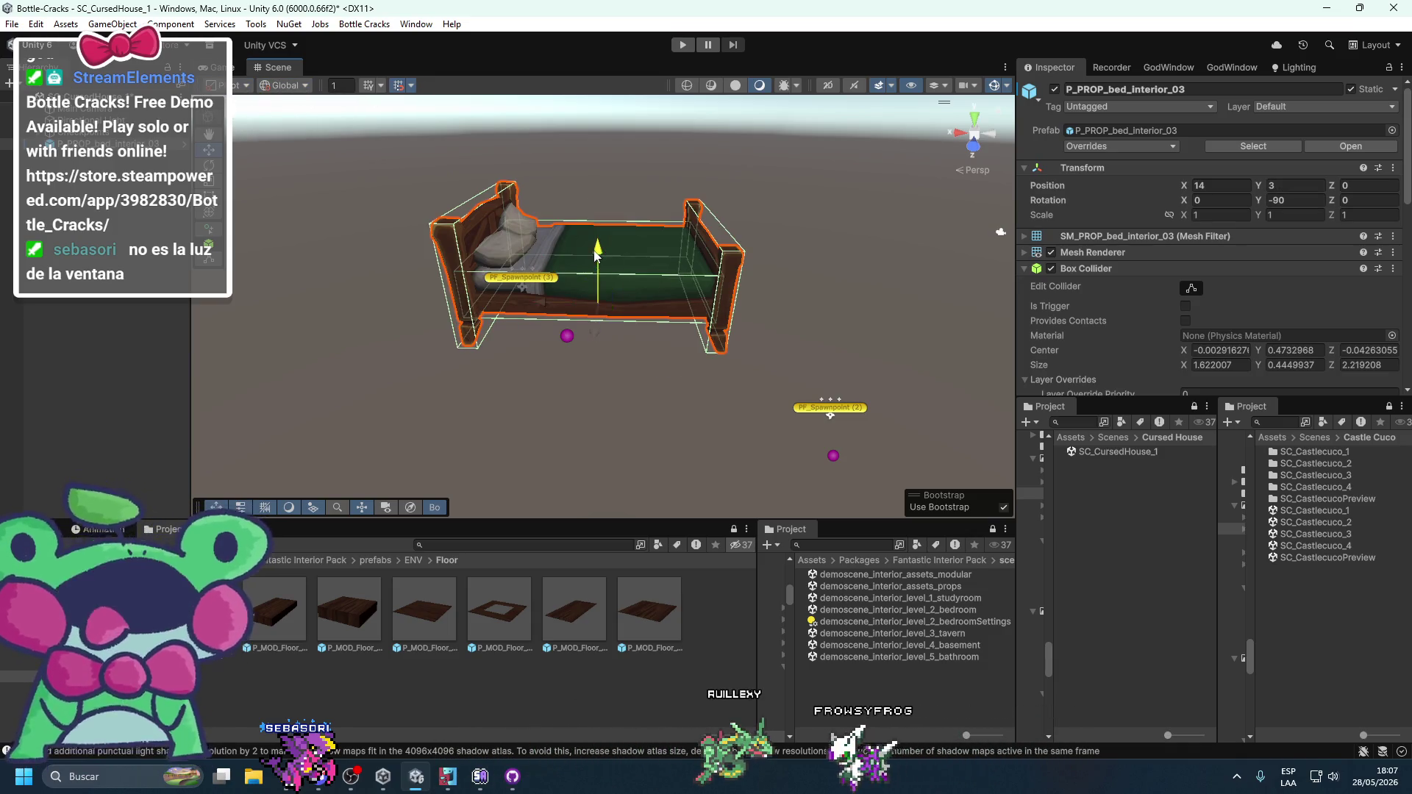
left_click_drag(580, 264, 595, 317)
scroll(659, 244, "up", 3)
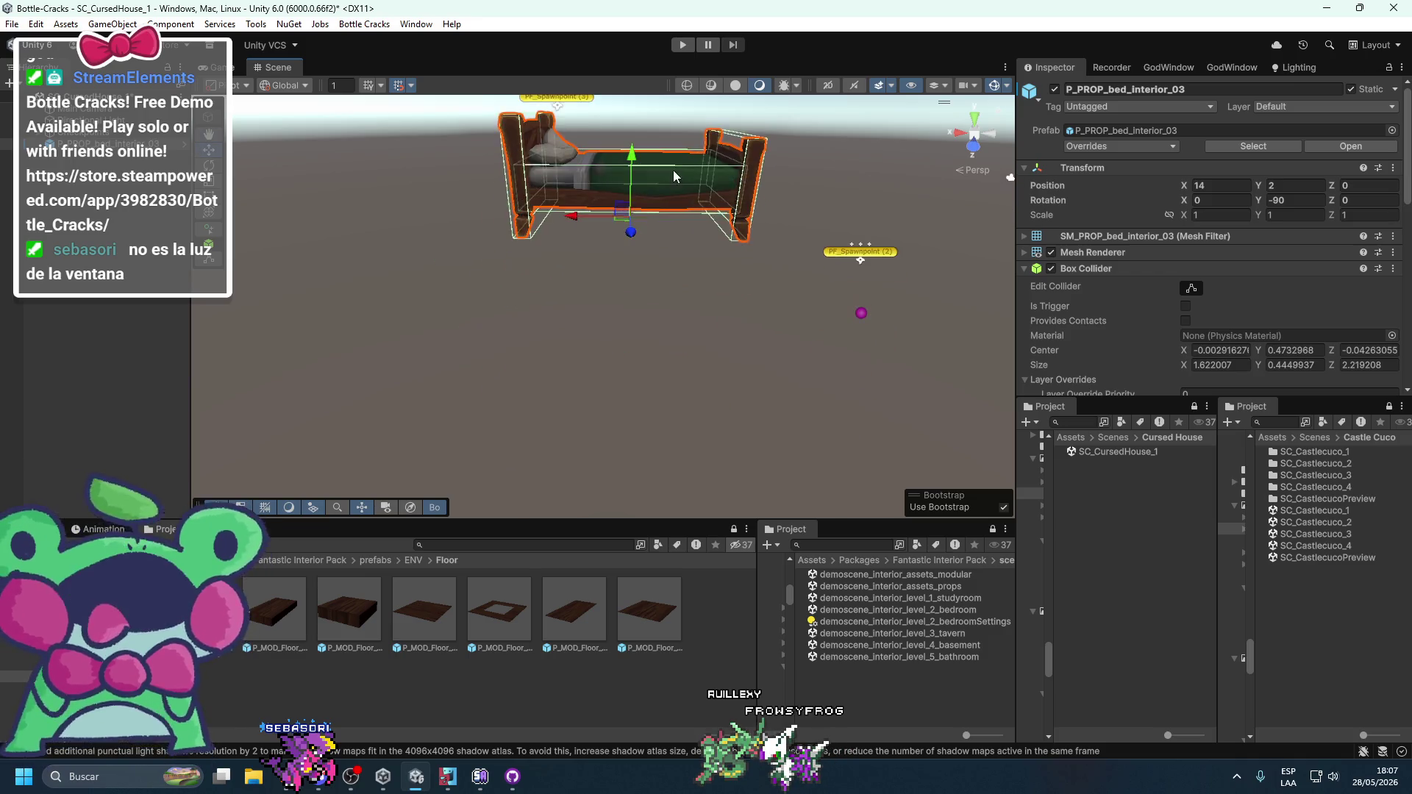
scroll(659, 244, "down", 5)
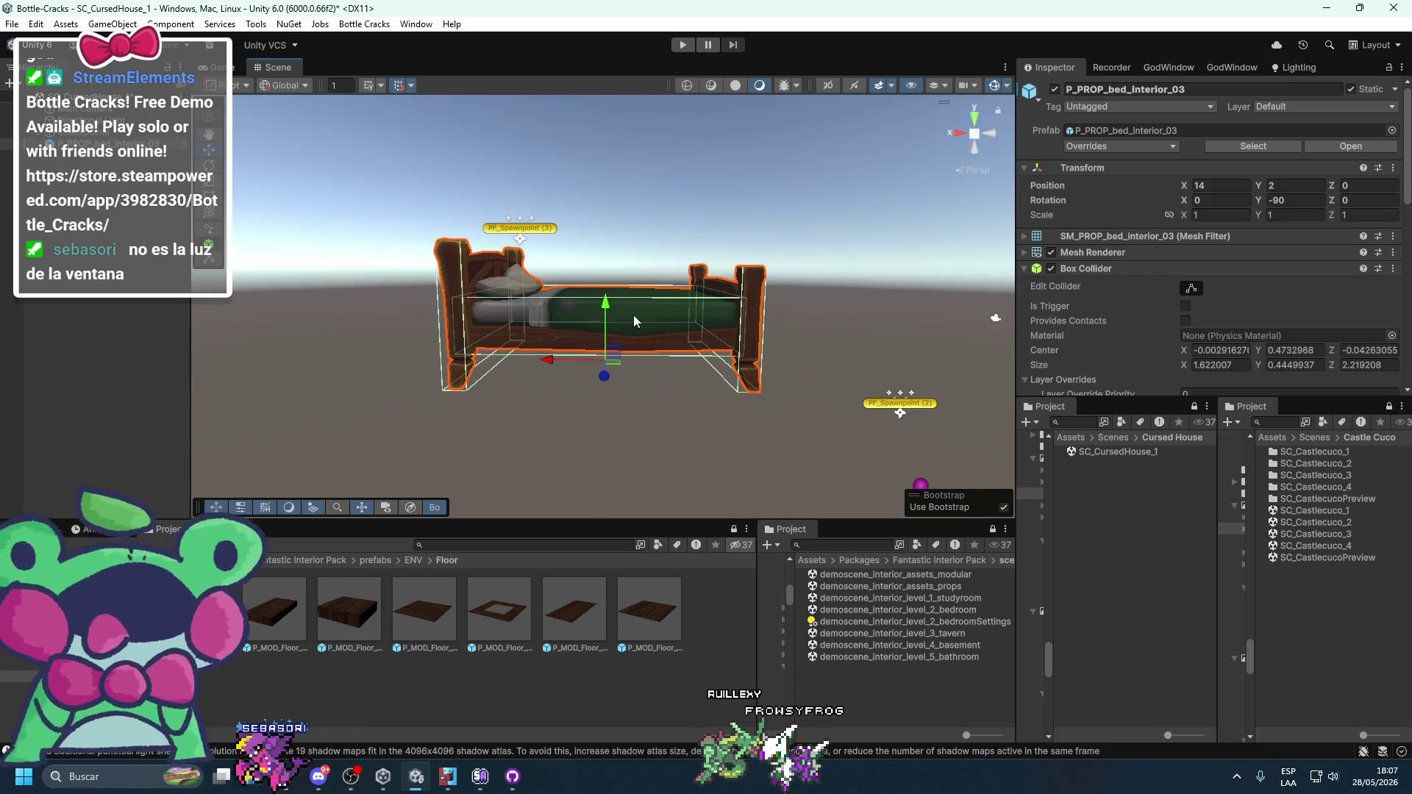
mouse_move(607, 309)
left_mouse_down()
mouse_move(641, 209)
mouse_move(622, 305)
left_mouse_up()
scroll(623, 304, "up", 2)
mouse_move(548, 365)
left_mouse_down()
mouse_move(626, 379)
mouse_move(625, 412)
mouse_move(633, 368)
left_mouse_up()
- Add a P_MOD_Floor_02_E_straight_small tile to the scene and reset its Transform
mouse_move(349, 610)
left_mouse_down()
mouse_move(647, 470)
mouse_move(639, 437)
left_mouse_up()
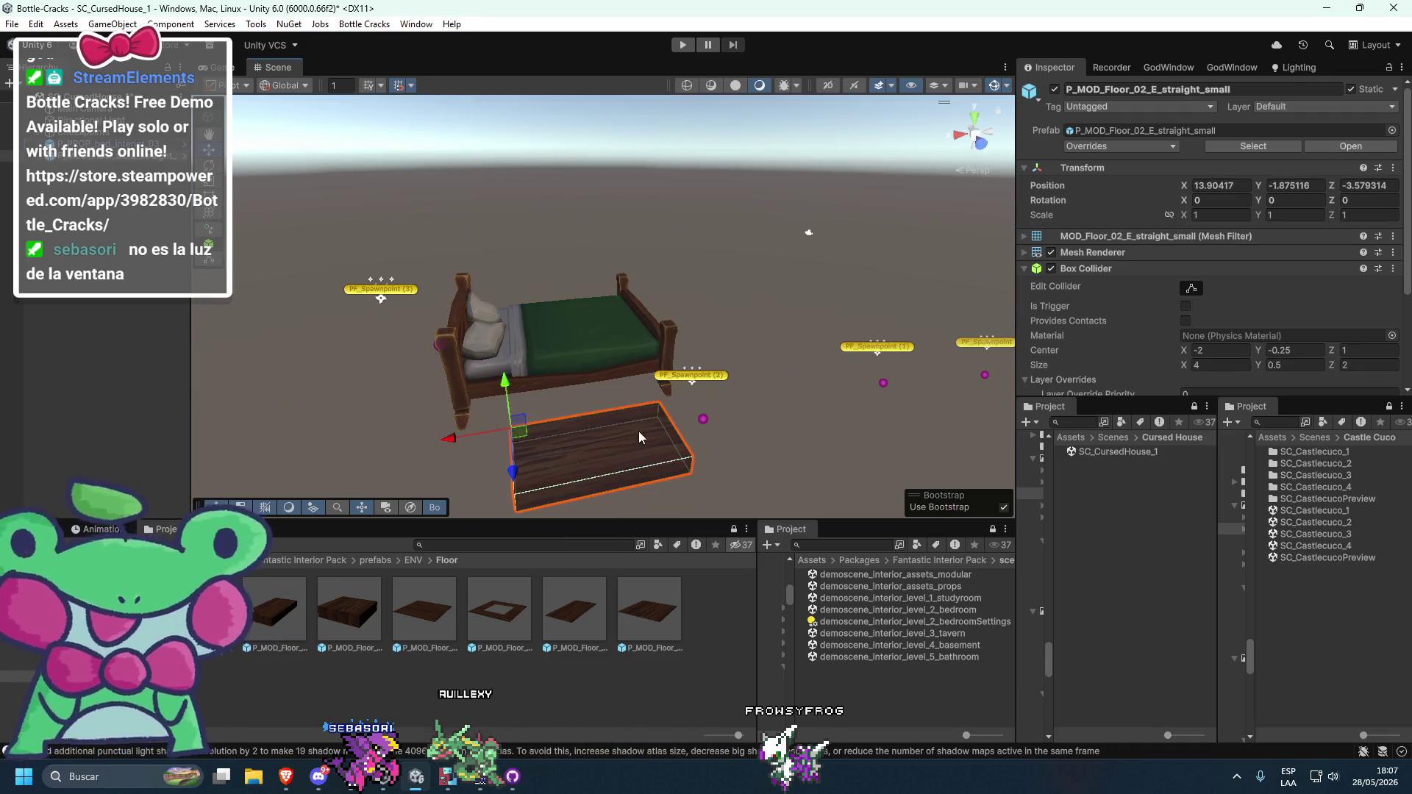
mouse_move(521, 481)
left_mouse_down()
mouse_move(515, 445)
mouse_move(647, 302)
mouse_move(651, 413)
mouse_move(581, 391)
mouse_move(752, 318)
mouse_move(572, 397)
mouse_move(717, 294)
mouse_move(530, 397)
mouse_move(325, 338)
mouse_move(732, 333)
mouse_move(738, 355)
mouse_move(523, 262)
mouse_move(582, 346)
mouse_move(749, 363)
mouse_move(846, 338)
left_mouse_up()
right_click(1133, 167)
left_click(1165, 171)
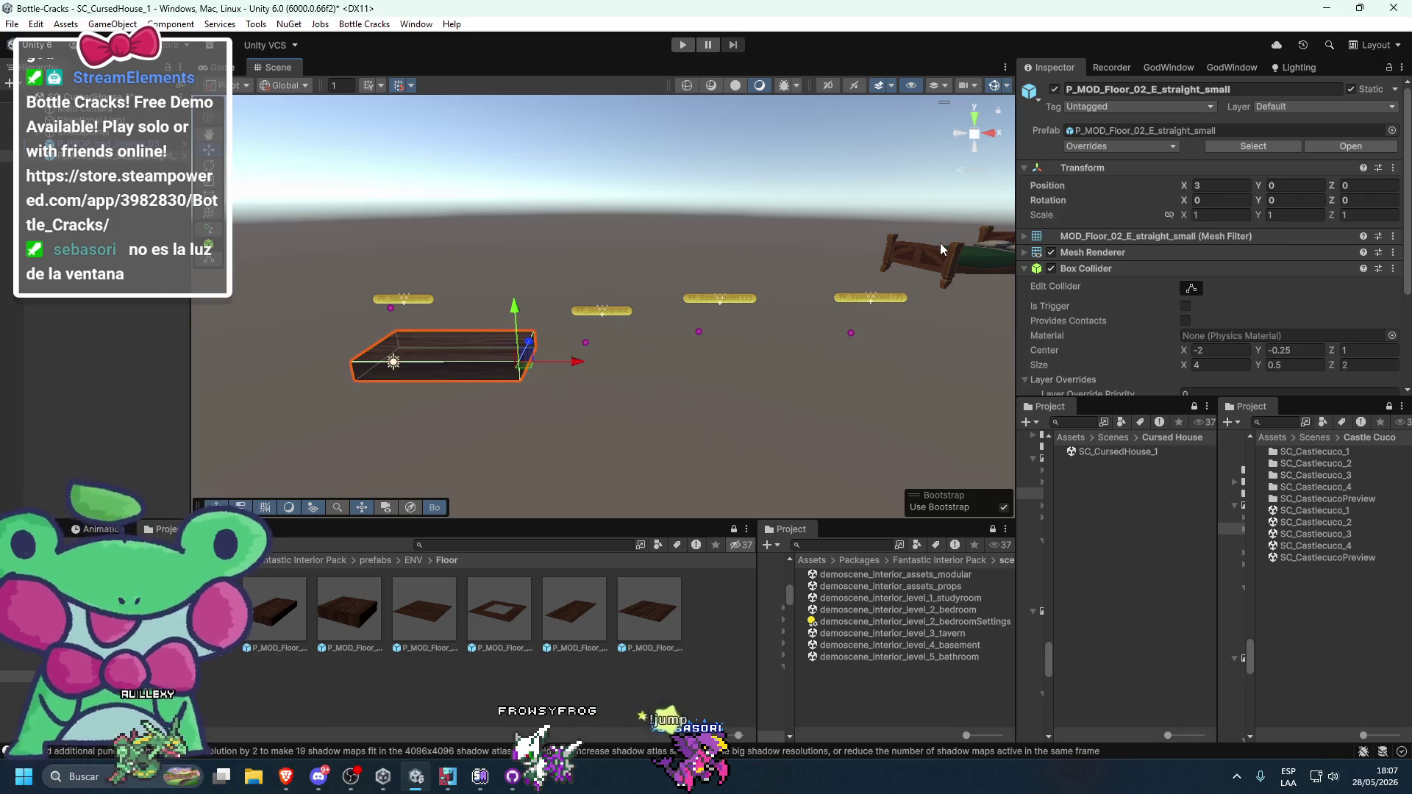
- Move the bed over to the floor tile and rotate it 90 degrees
left_click(951, 269)
mouse_move(951, 268)
left_mouse_down()
mouse_move(456, 272)
mouse_move(581, 266)
mouse_move(582, 346)
left_mouse_up()
key("f")
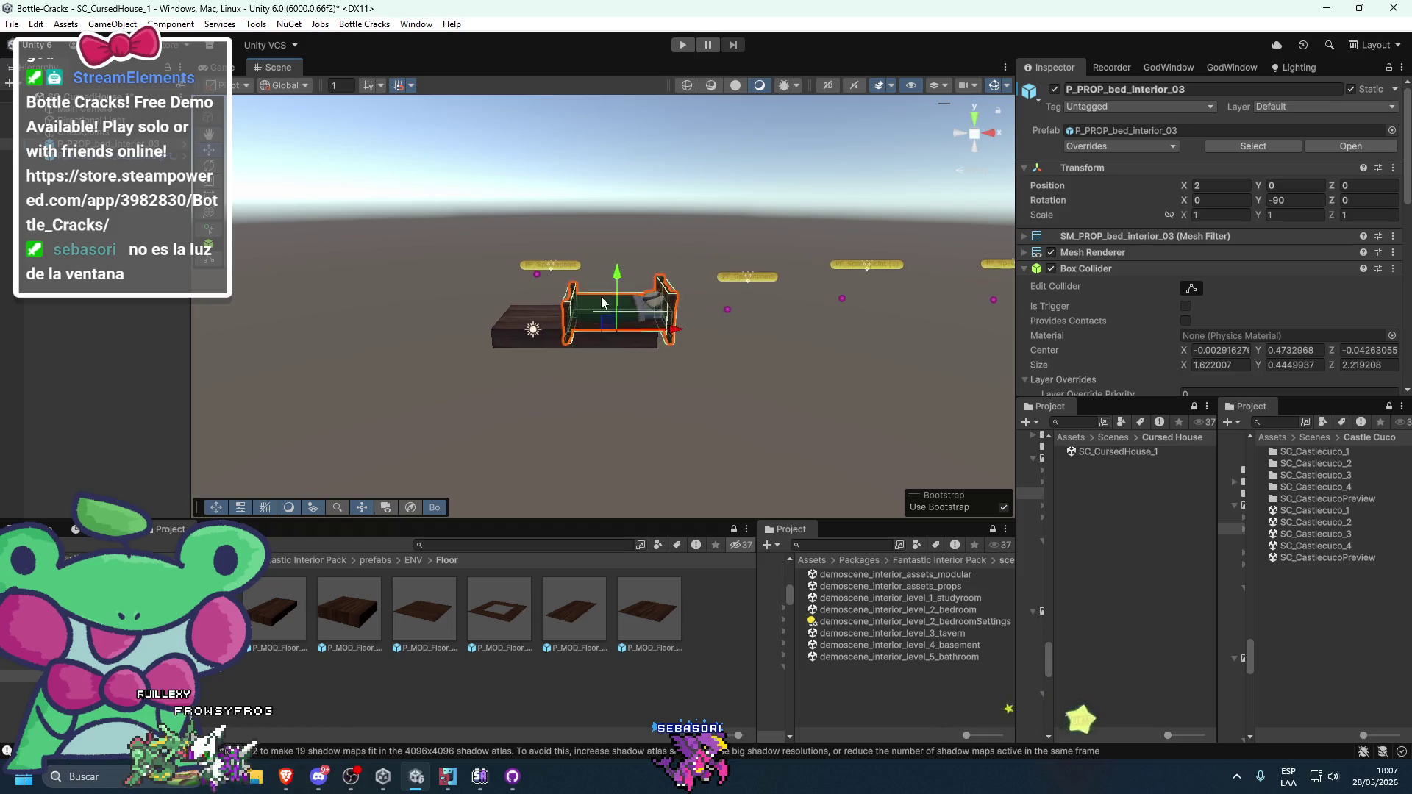
mouse_move(653, 376)
left_mouse_down()
mouse_move(267, 421)
mouse_move(307, 423)
left_mouse_up()
- Position the small floor tile at X 4, Z 2 under the bed
left_click(431, 356)
key("w")
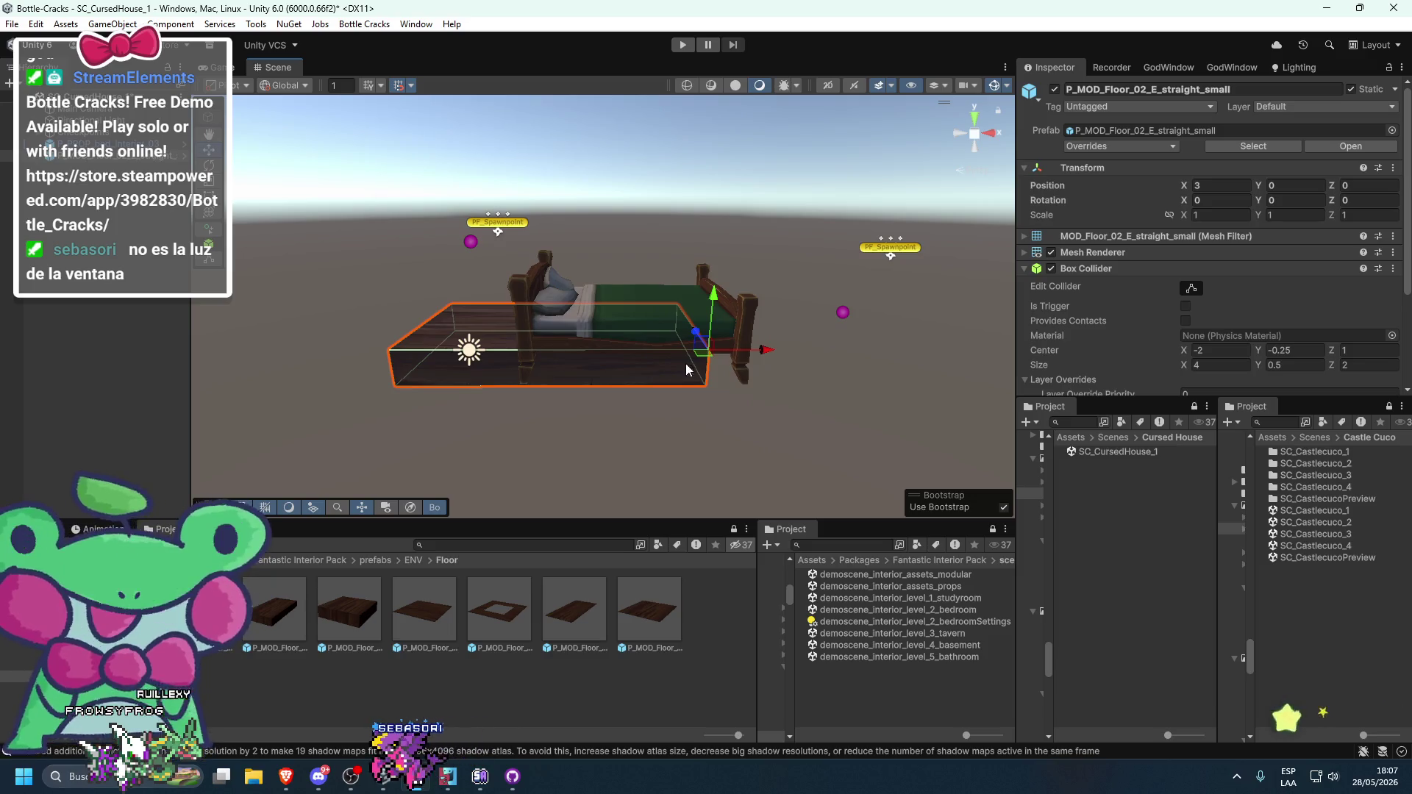
left_click_drag(695, 332, 694, 356)
mouse_move(826, 397)
left_mouse_down()
mouse_move(1018, 450)
mouse_move(766, 501)
mouse_move(785, 400)
left_mouse_up()
mouse_move(697, 313)
left_mouse_down()
mouse_move(835, 235)
mouse_move(824, 243)
left_mouse_up()
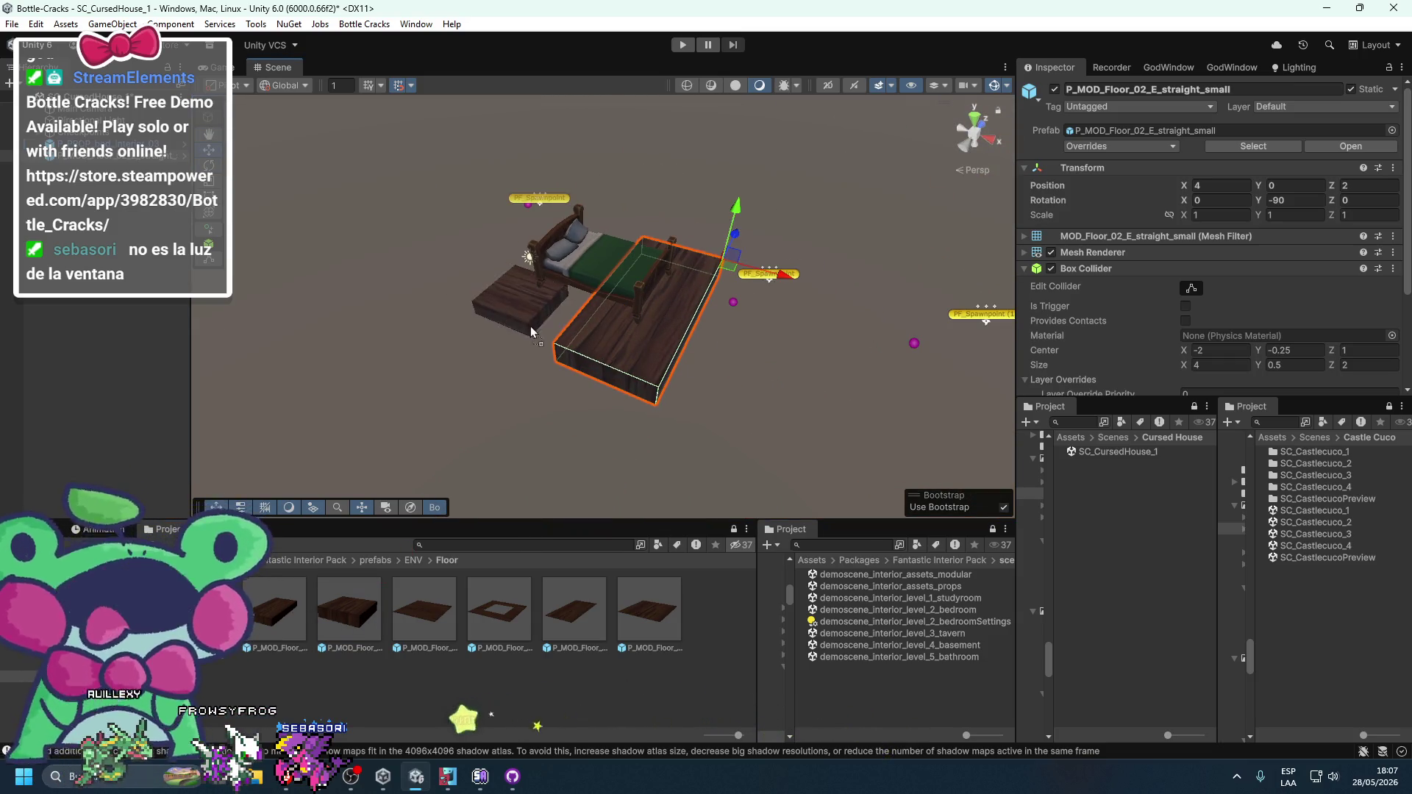
- Try a medium floor tile beside the bed, then delete it
left_click_drag(348, 610, 608, 312)
scroll(625, 323, "up", 6)
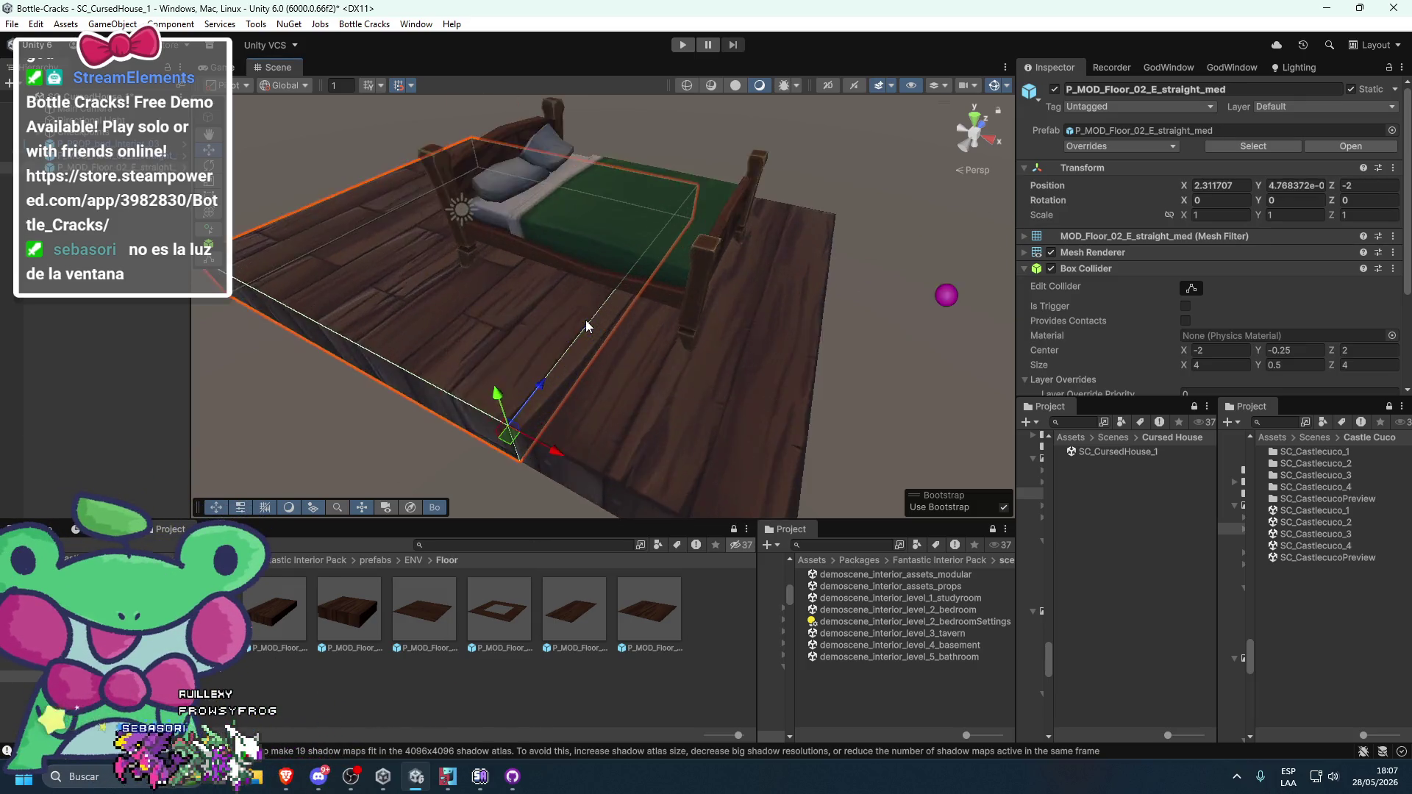
left_click_drag(731, 483, 733, 487)
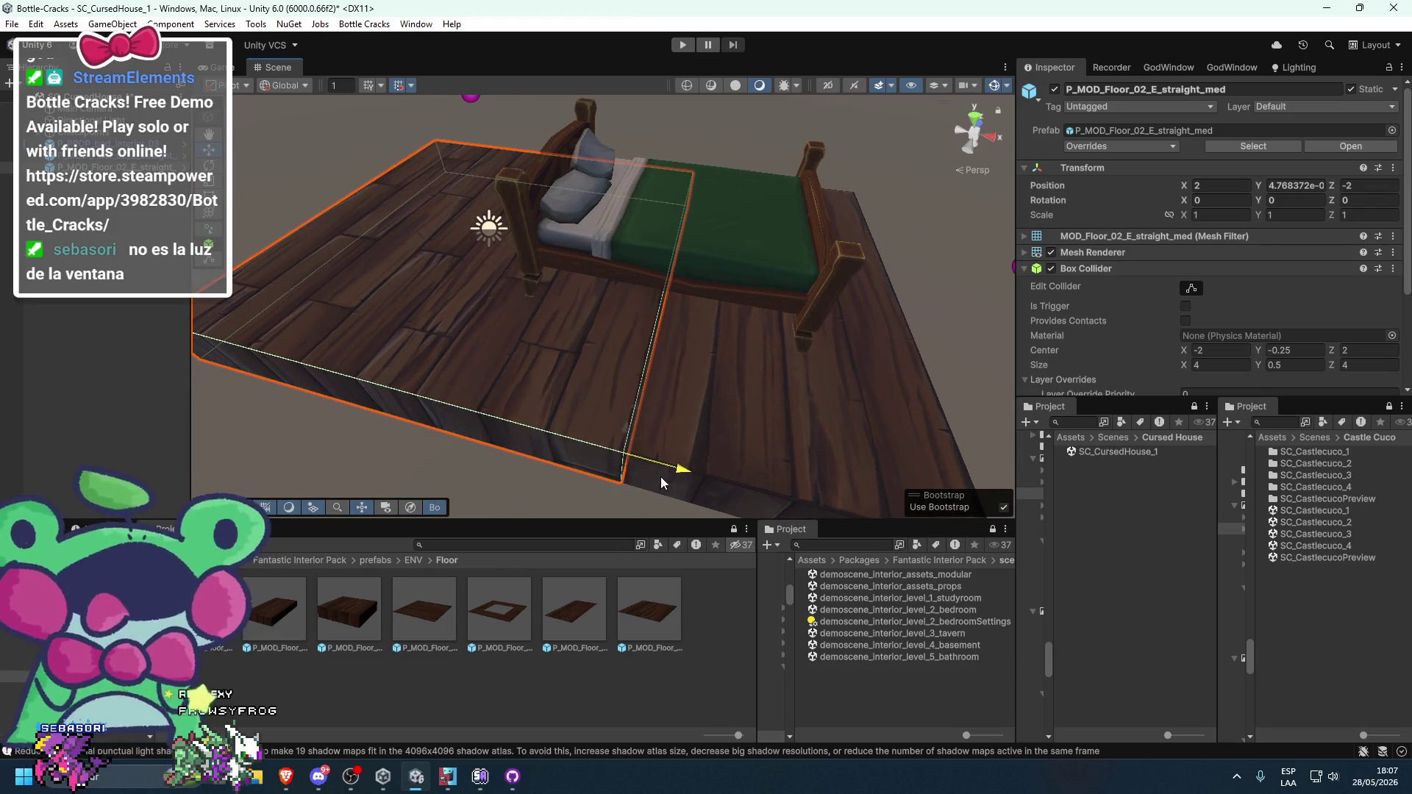
left_click(703, 433)
key("f")
mouse_move(879, 218)
left_mouse_down()
mouse_move(994, 244)
mouse_move(902, 258)
left_mouse_up()
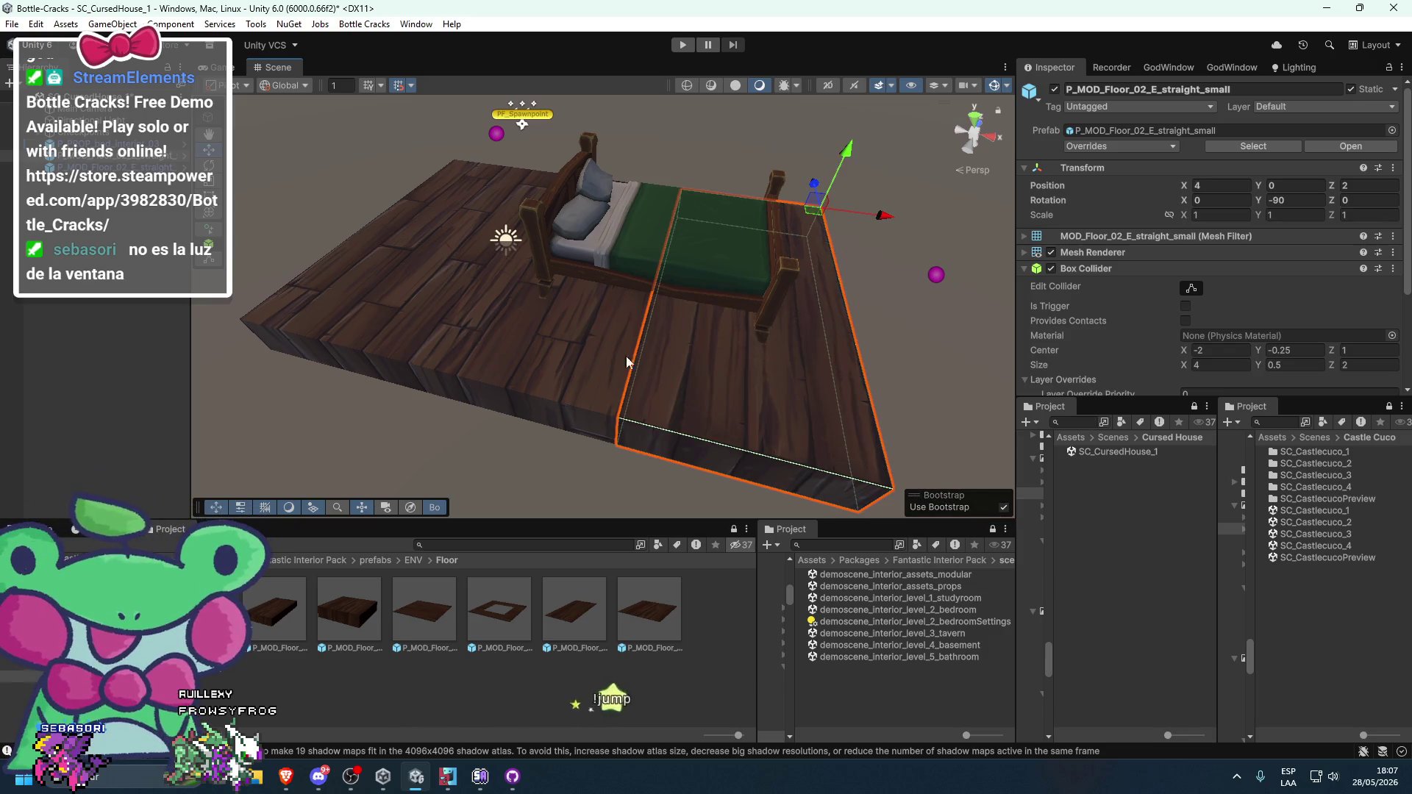
left_click(558, 356)
key("Delete")
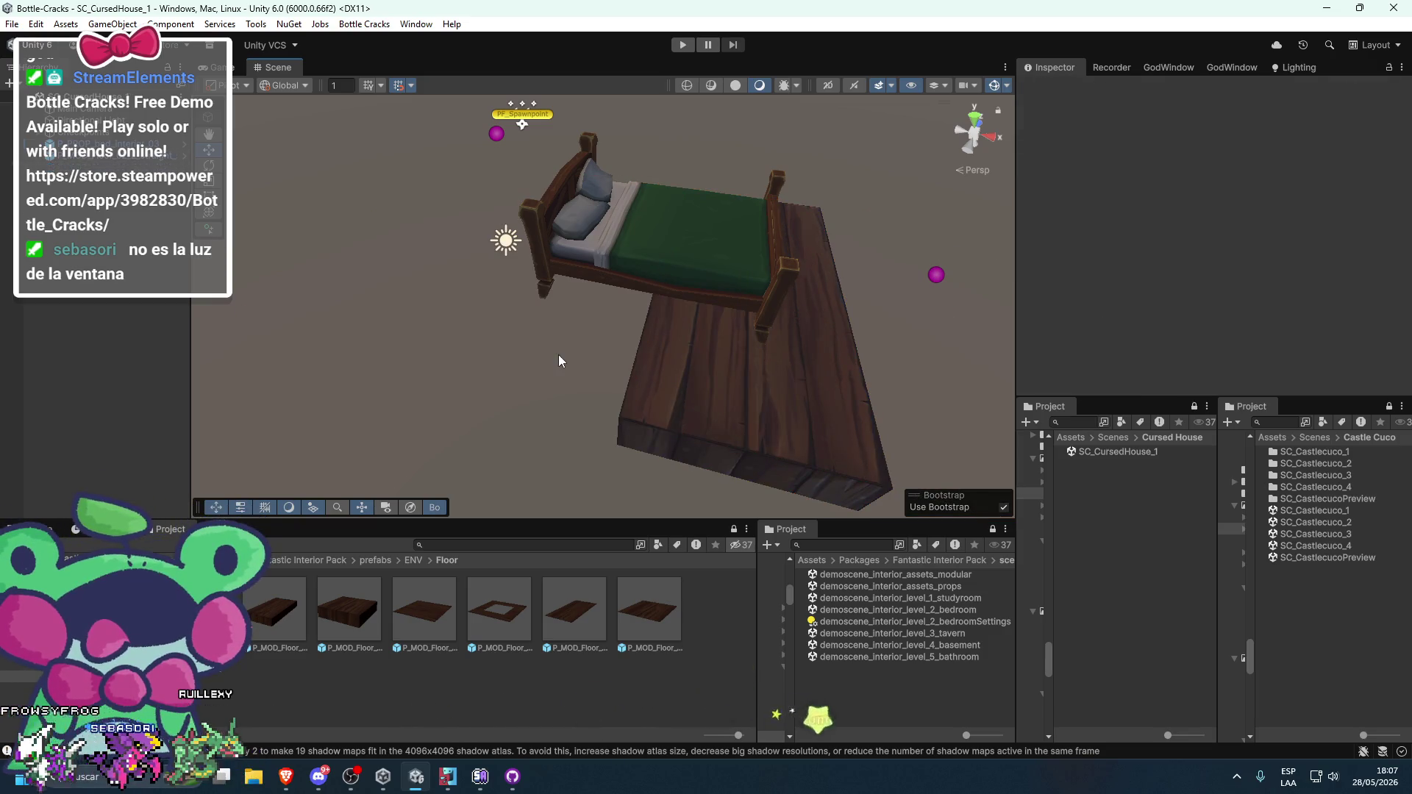
- Select the Directional Light and undo a trial rotation of it
left_click(638, 367)
key("f")
mouse_move(643, 380)
left_mouse_down()
mouse_move(638, 153)
mouse_move(691, 214)
mouse_move(670, 215)
left_mouse_up()
left_click(691, 214)
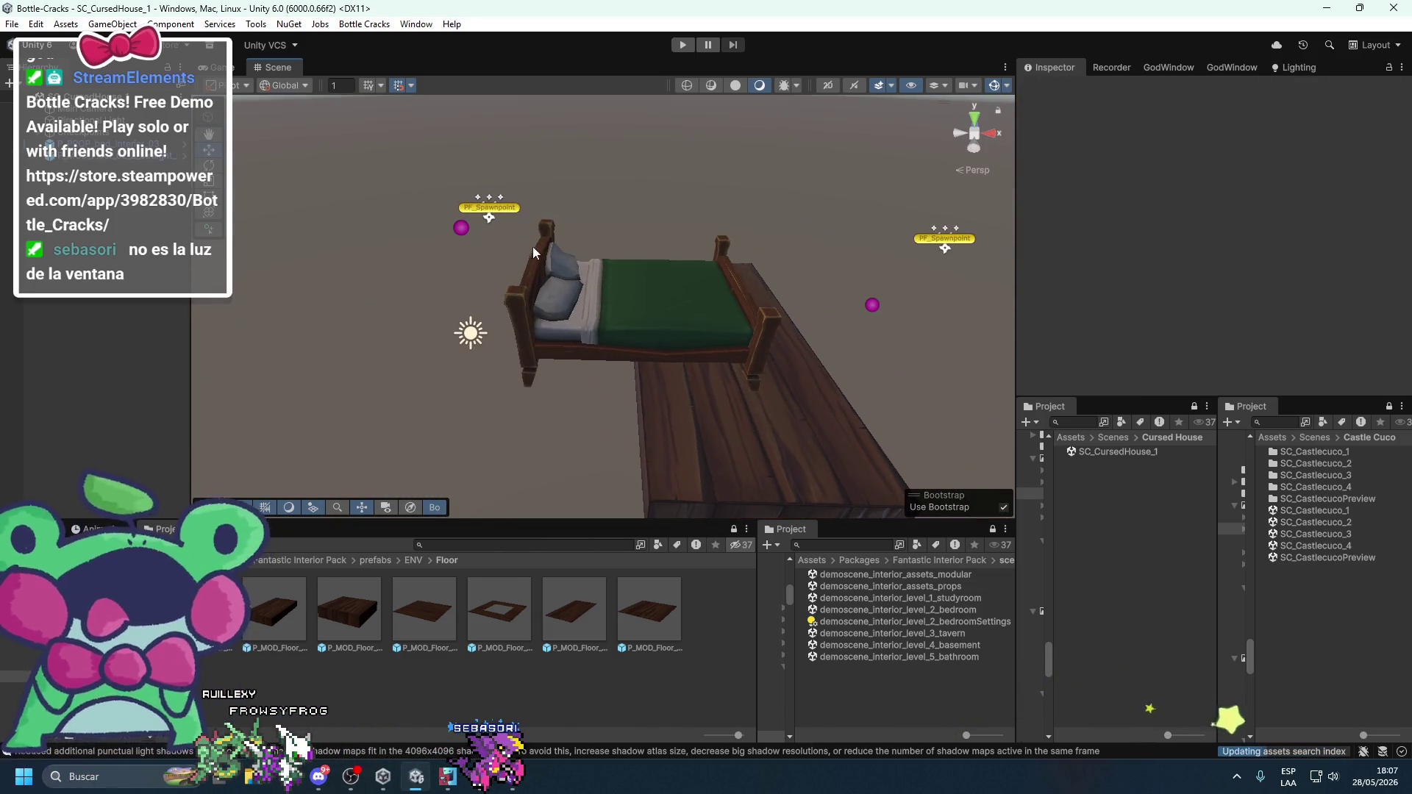
left_click(80, 120)
left_click_drag(877, 174, 625, 282)
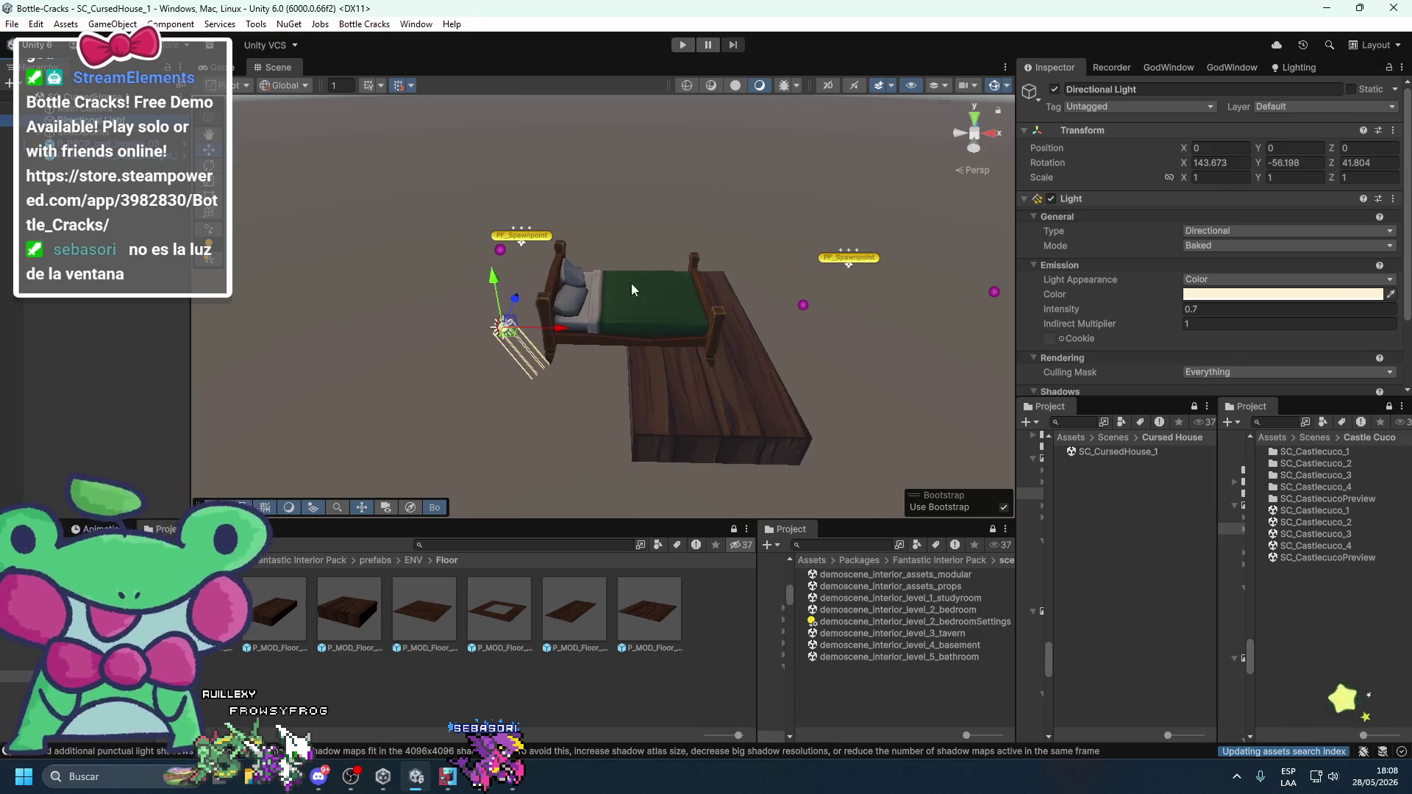
mouse_move(630, 346)
left_mouse_down()
mouse_move(1016, 320)
mouse_move(729, 440)
left_mouse_up()
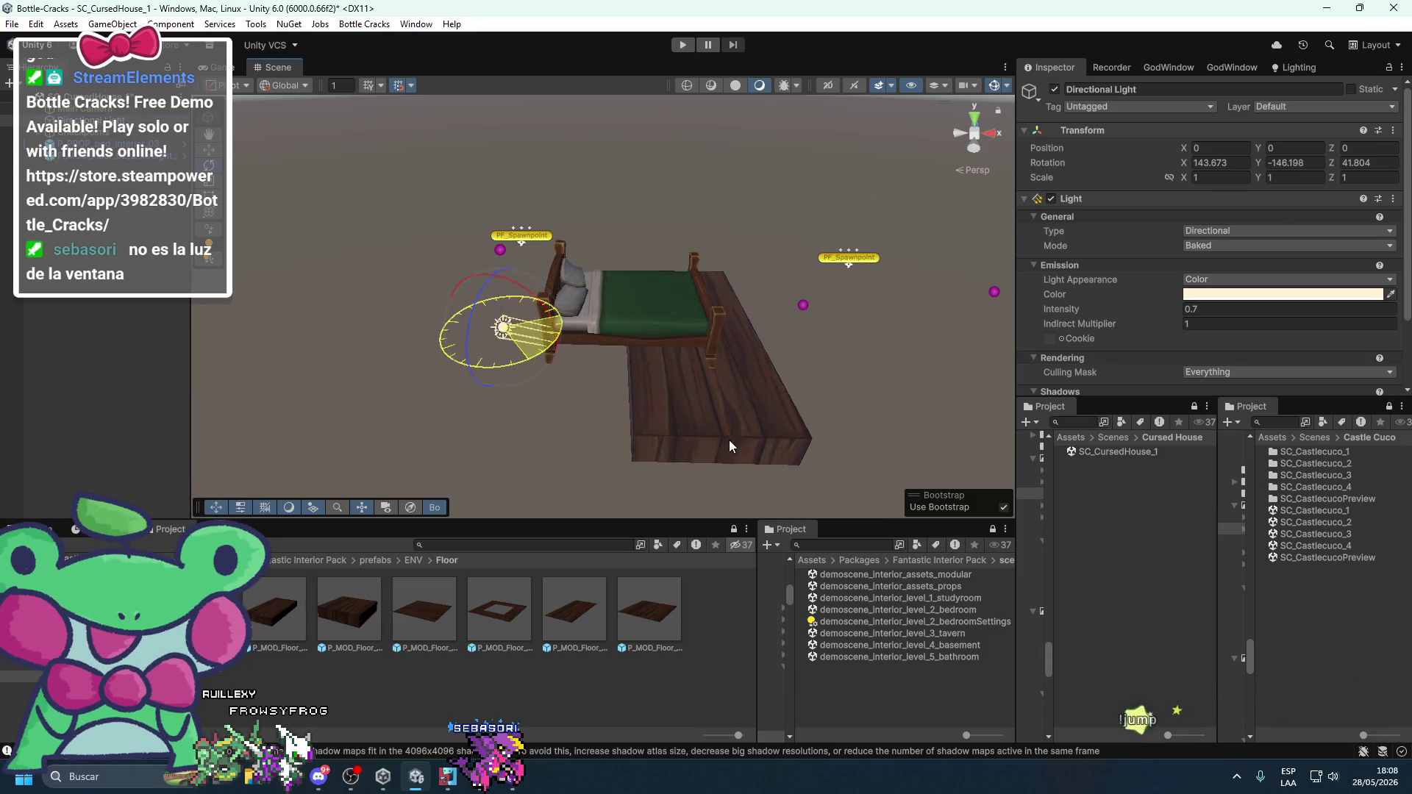
key("ctrl+z")
- Raise the Directional Light to Position Y 2 and save SC_CursedHouse_1
key("w")
left_click_drag(507, 294, 478, 169)
key("f")
key("ctrl+s")
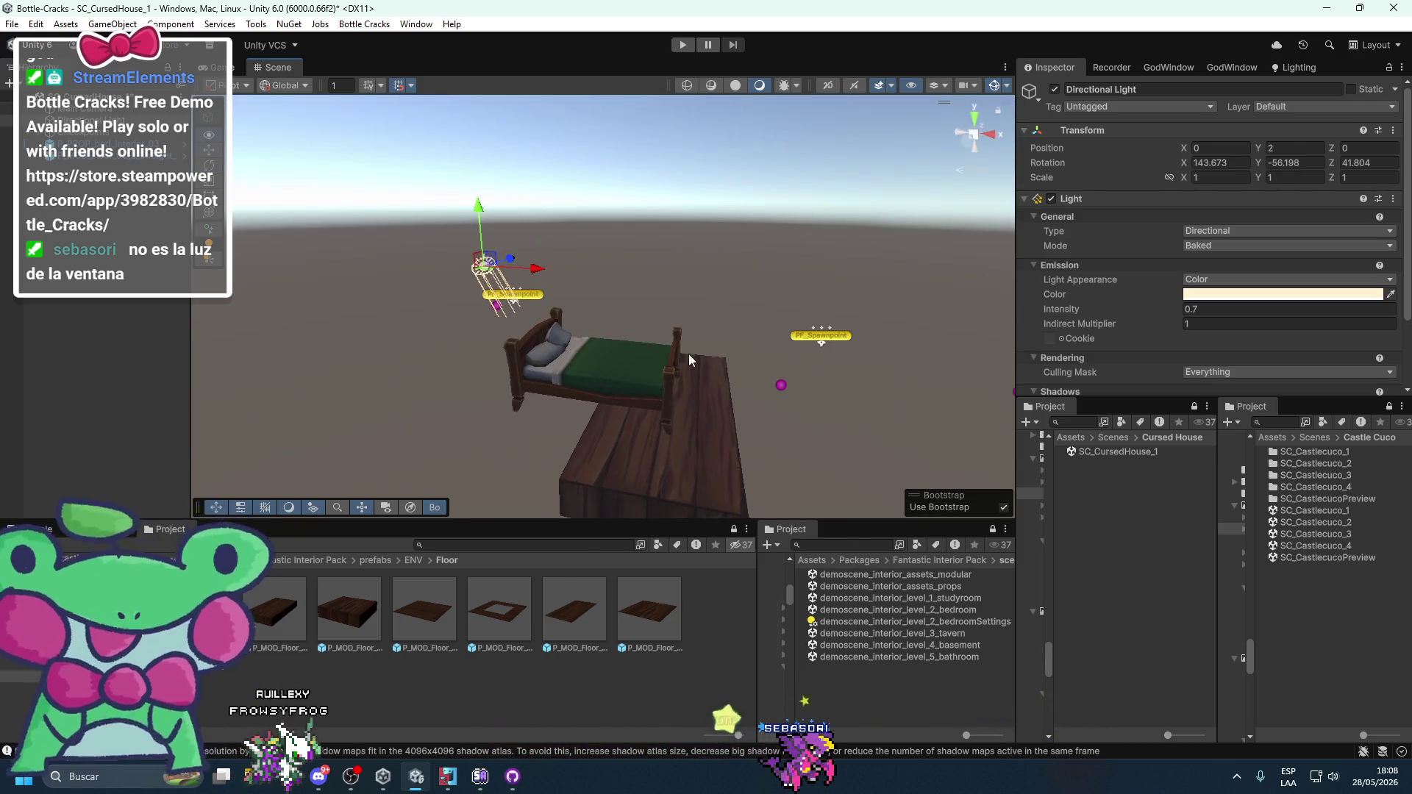
mouse_move(574, 361)
left_mouse_down()
mouse_move(837, 392)
mouse_move(810, 376)
left_mouse_up()
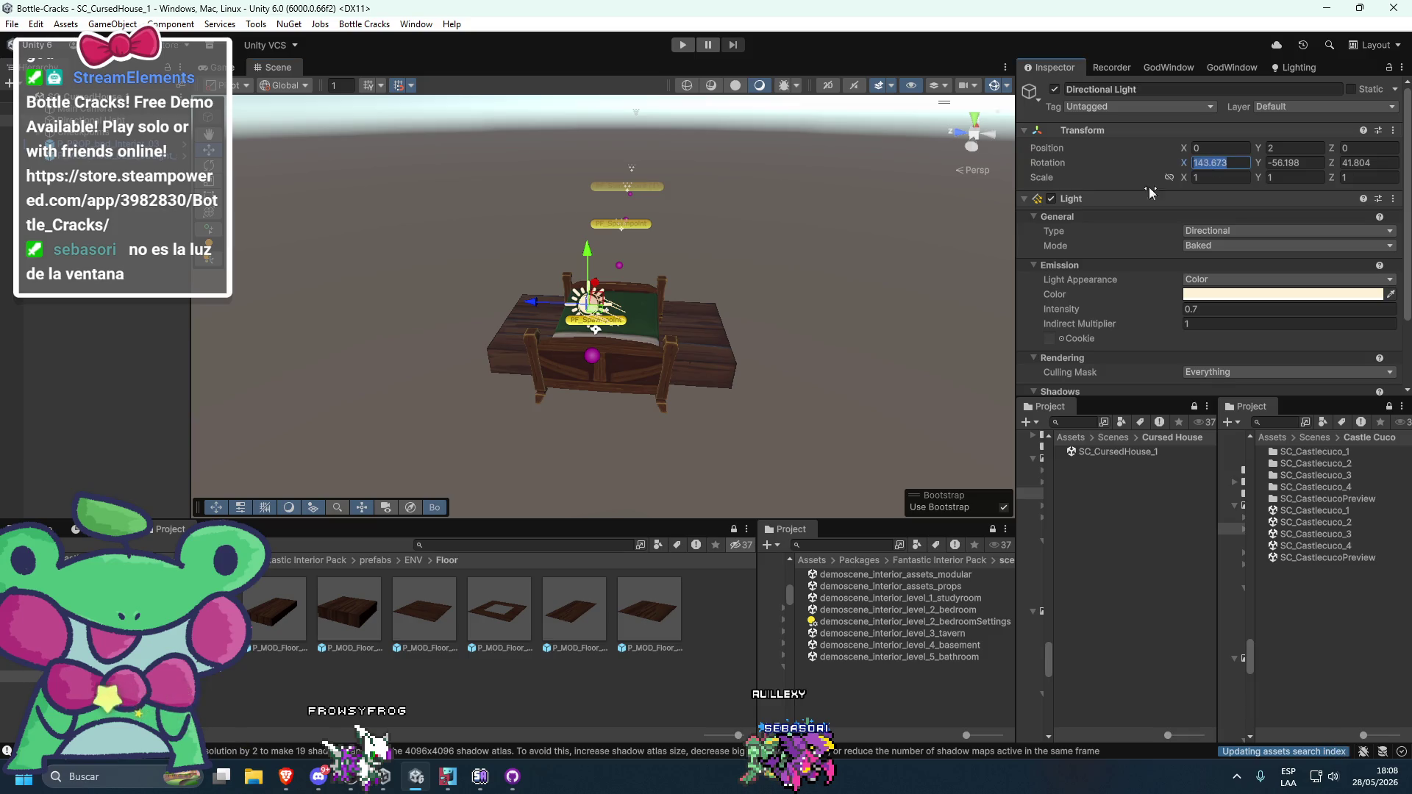
key("e")
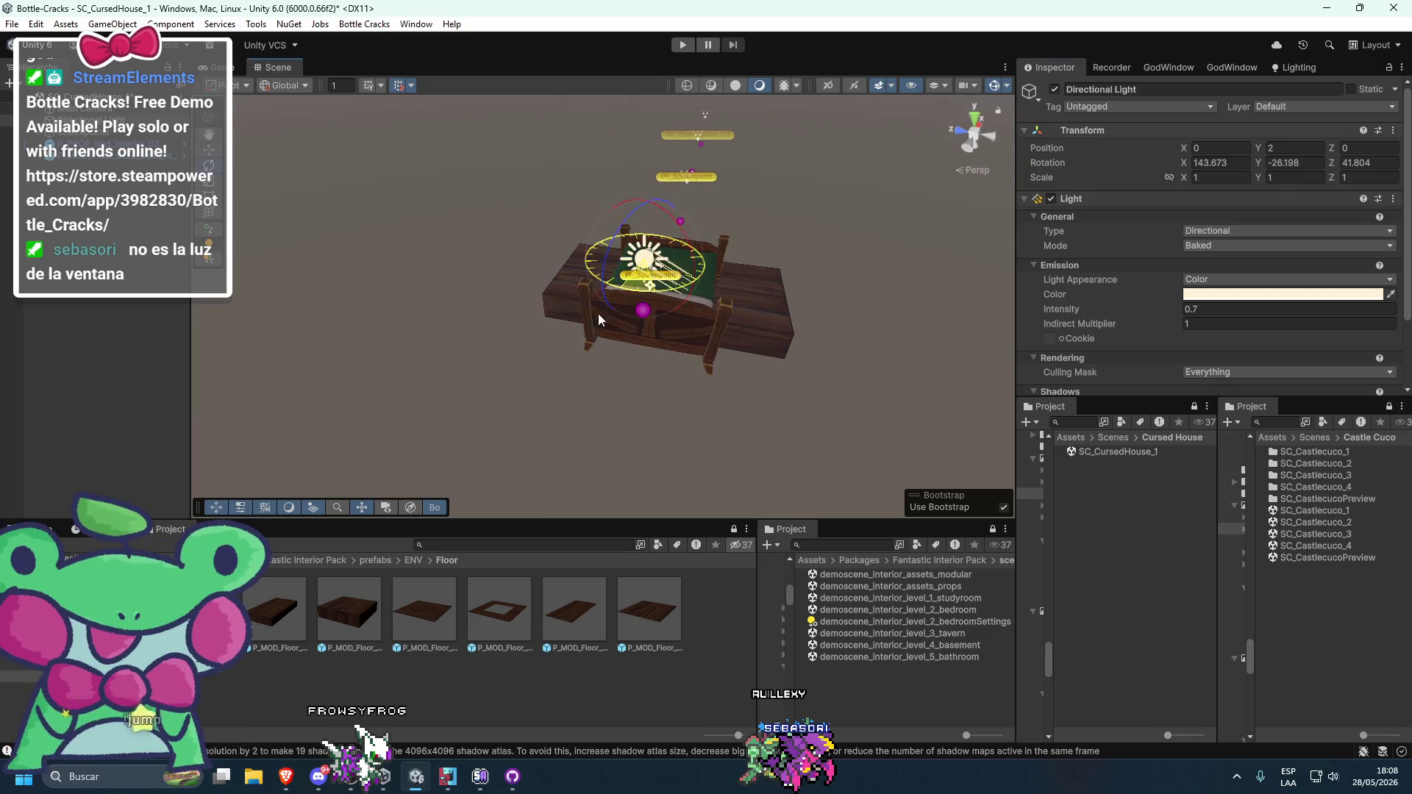
mouse_move(765, 330)
left_mouse_down()
mouse_move(648, 399)
mouse_move(691, 368)
mouse_move(743, 404)
left_mouse_up()
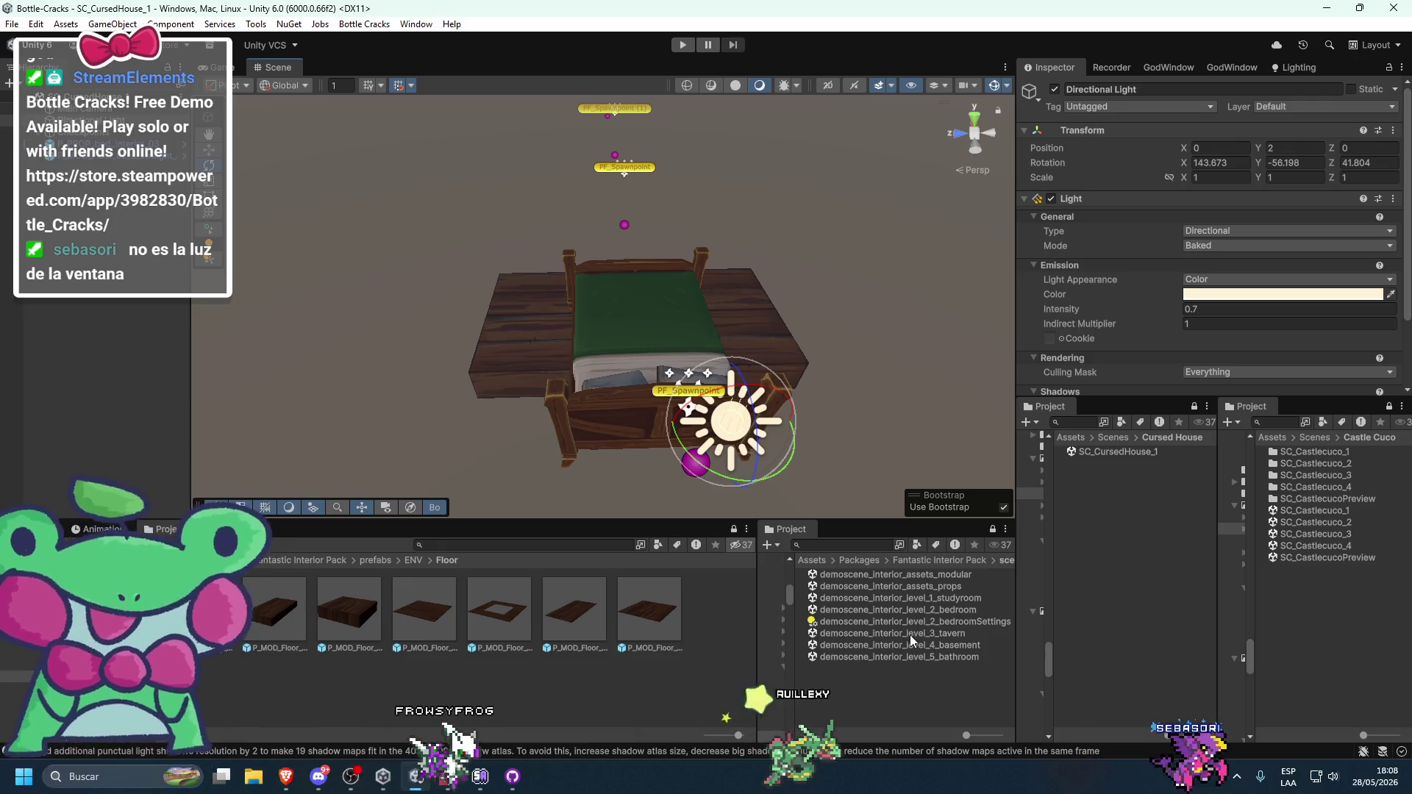
- Open demoscene_interior_level_2_bedroom and inspect its directional light's Y rotation
double_click(940, 600)
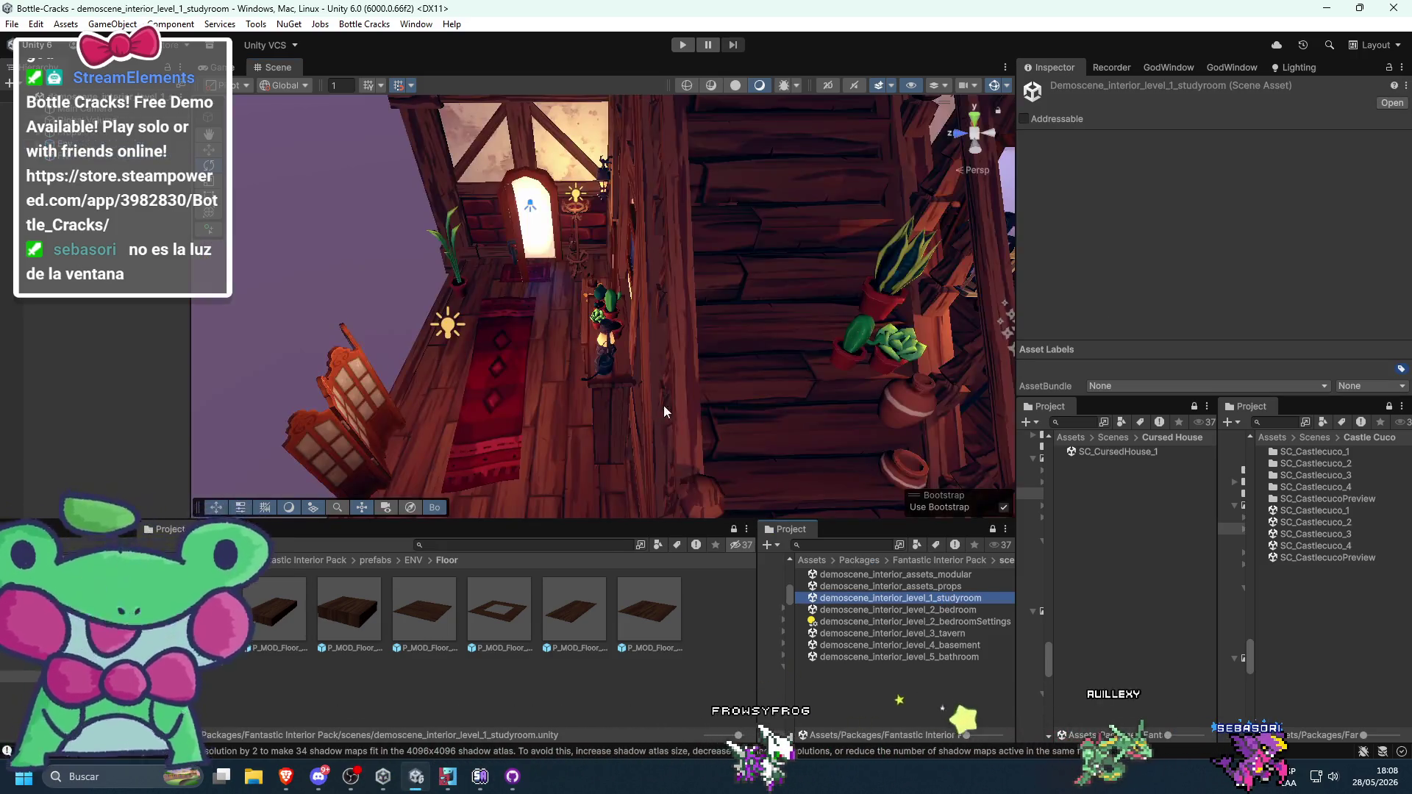
double_click(938, 609)
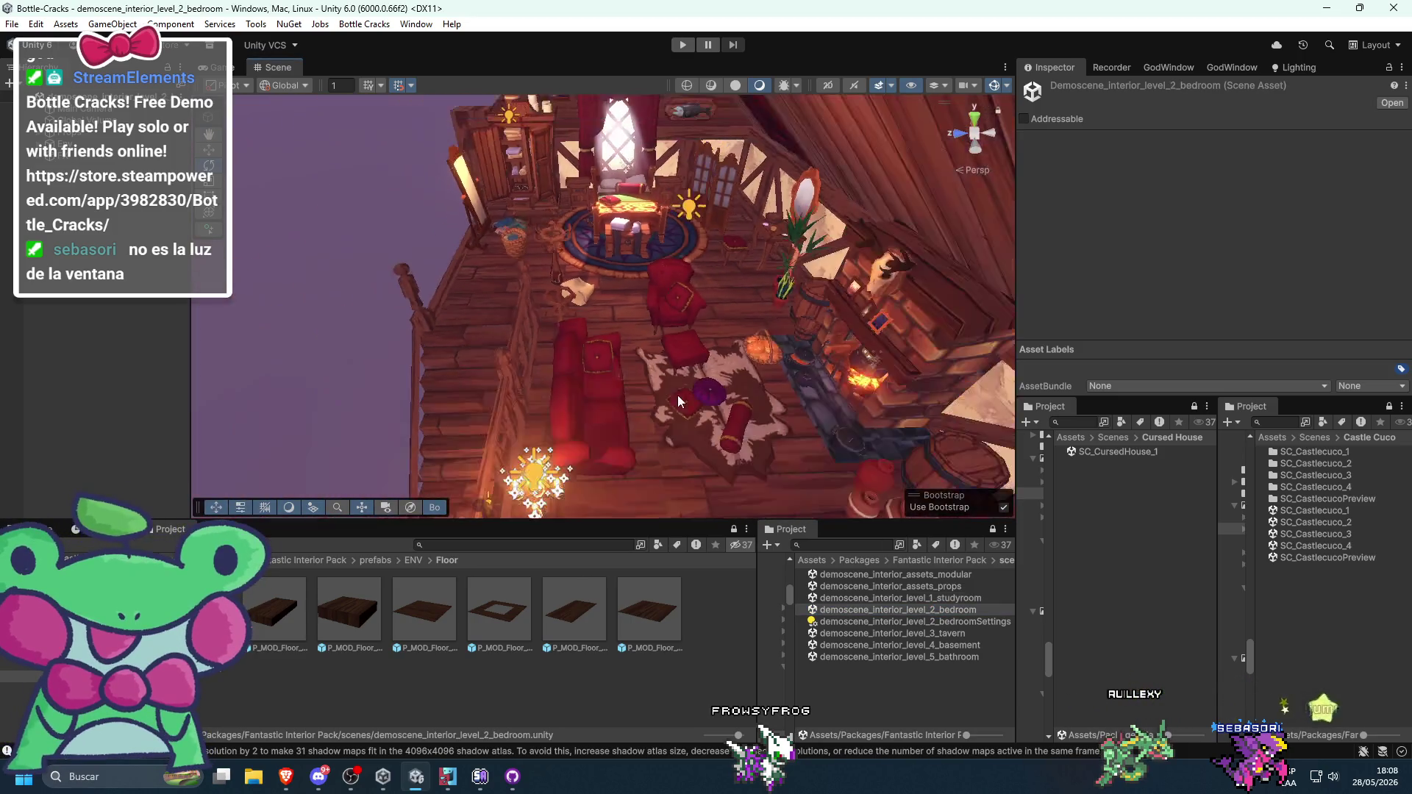
left_click_drag(677, 395, 453, 339)
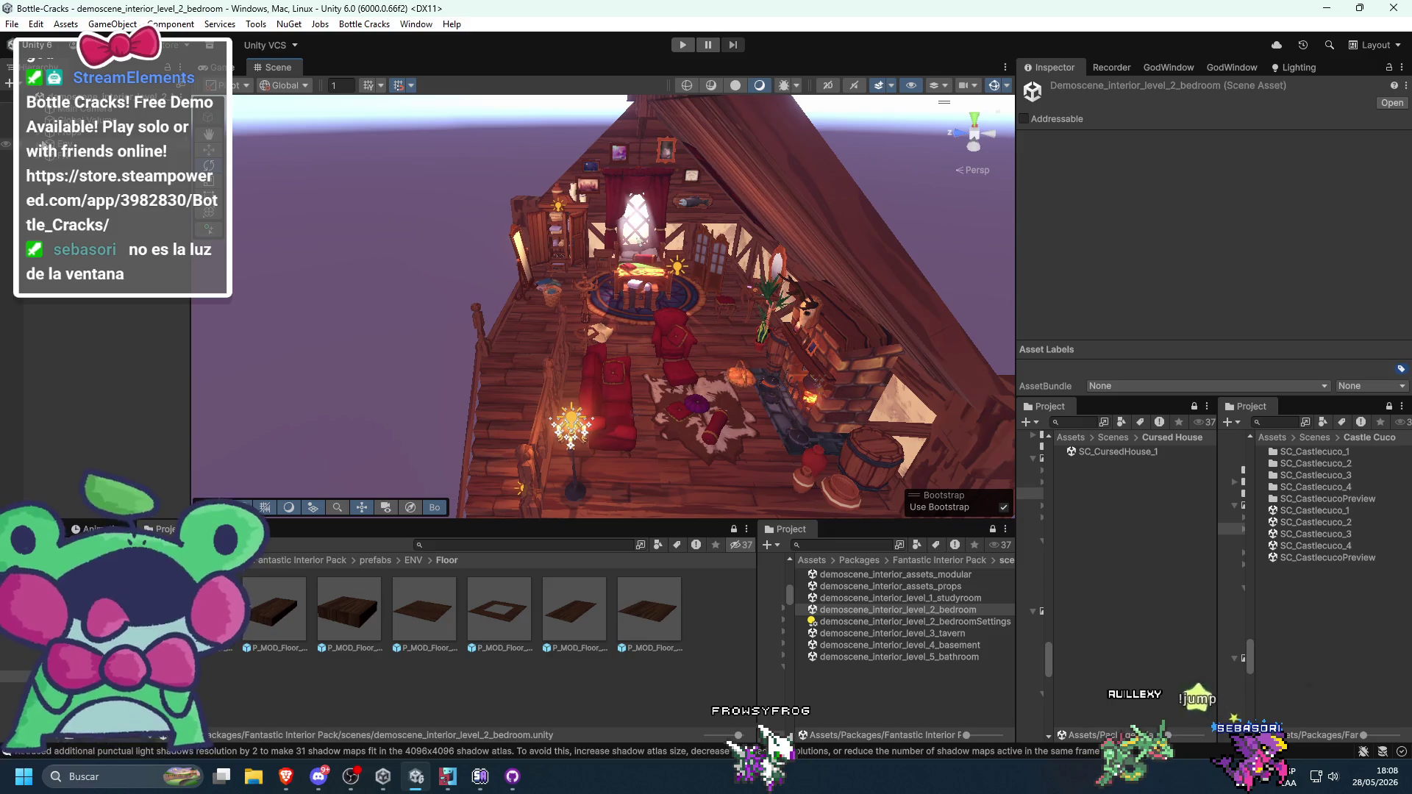
left_click(66, 168)
key("f")
mouse_move(576, 321)
left_mouse_down()
mouse_move(892, 435)
mouse_move(1032, 328)
mouse_move(671, 368)
mouse_move(730, 407)
mouse_move(731, 290)
mouse_move(659, 268)
mouse_move(731, 282)
mouse_move(673, 308)
mouse_move(757, 263)
mouse_move(696, 315)
mouse_move(730, 324)
mouse_move(663, 285)
mouse_move(650, 299)
left_mouse_up()
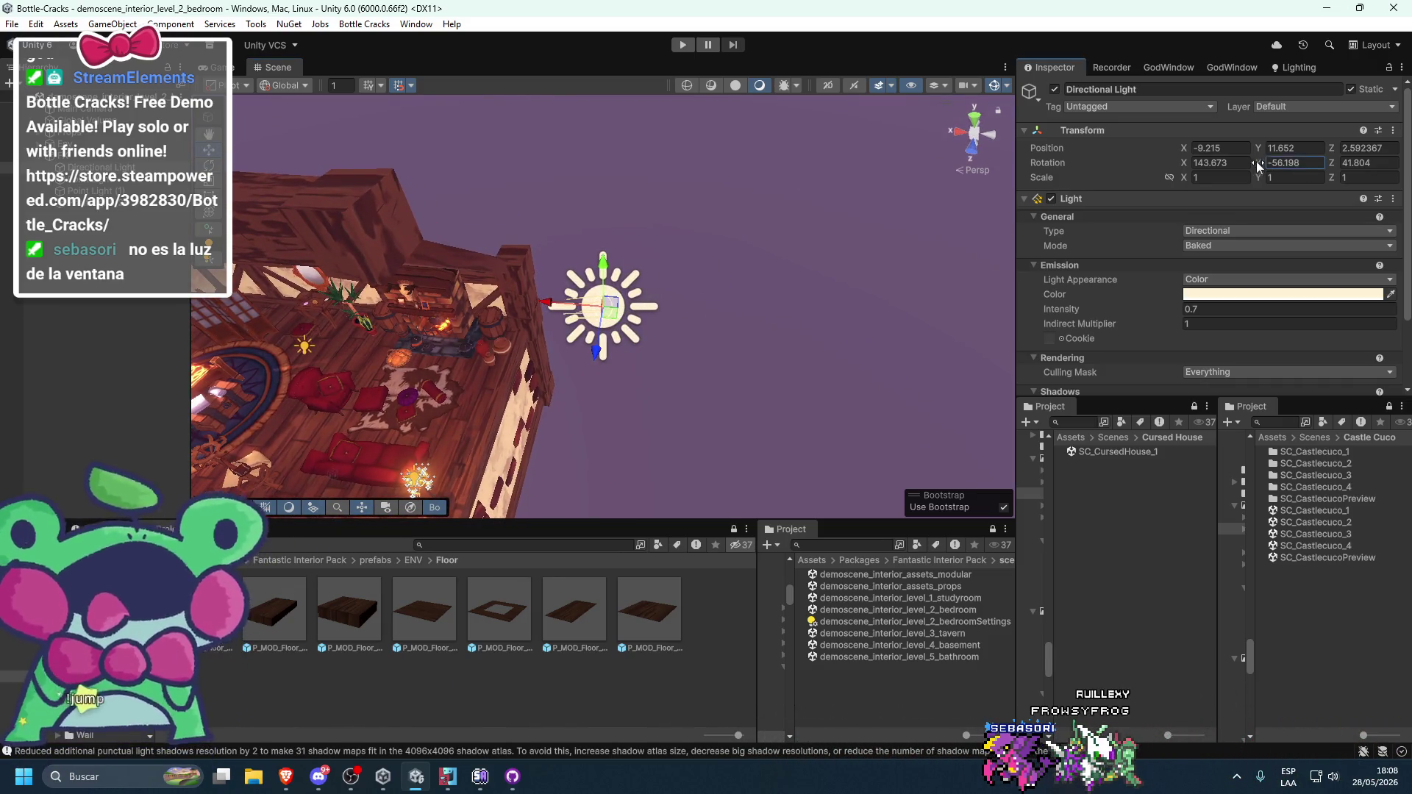
left_click_drag(801, 225, 105, 340)
mouse_move(650, 368)
left_mouse_down()
mouse_move(865, 340)
mouse_move(689, 487)
left_mouse_up()
left_click_drag(622, 365, 796, 358)
mouse_move(713, 321)
left_mouse_down()
mouse_move(625, 346)
mouse_move(585, 378)
mouse_move(789, 252)
mouse_move(869, 300)
mouse_move(690, 335)
left_mouse_up()
- Toggle the FX lights off and on to compare, then view the Environment lighting settings
left_click(79, 157)
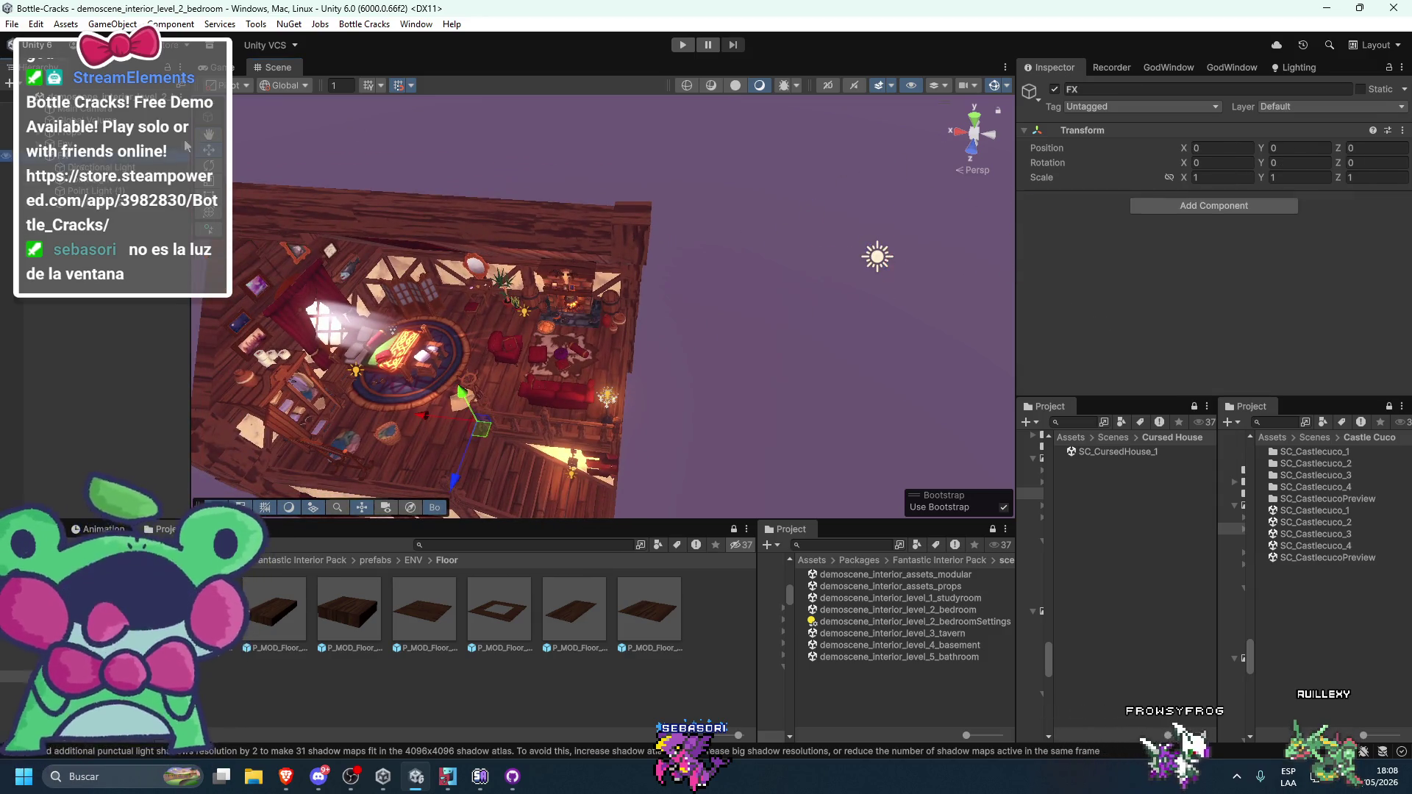
left_click(1056, 90)
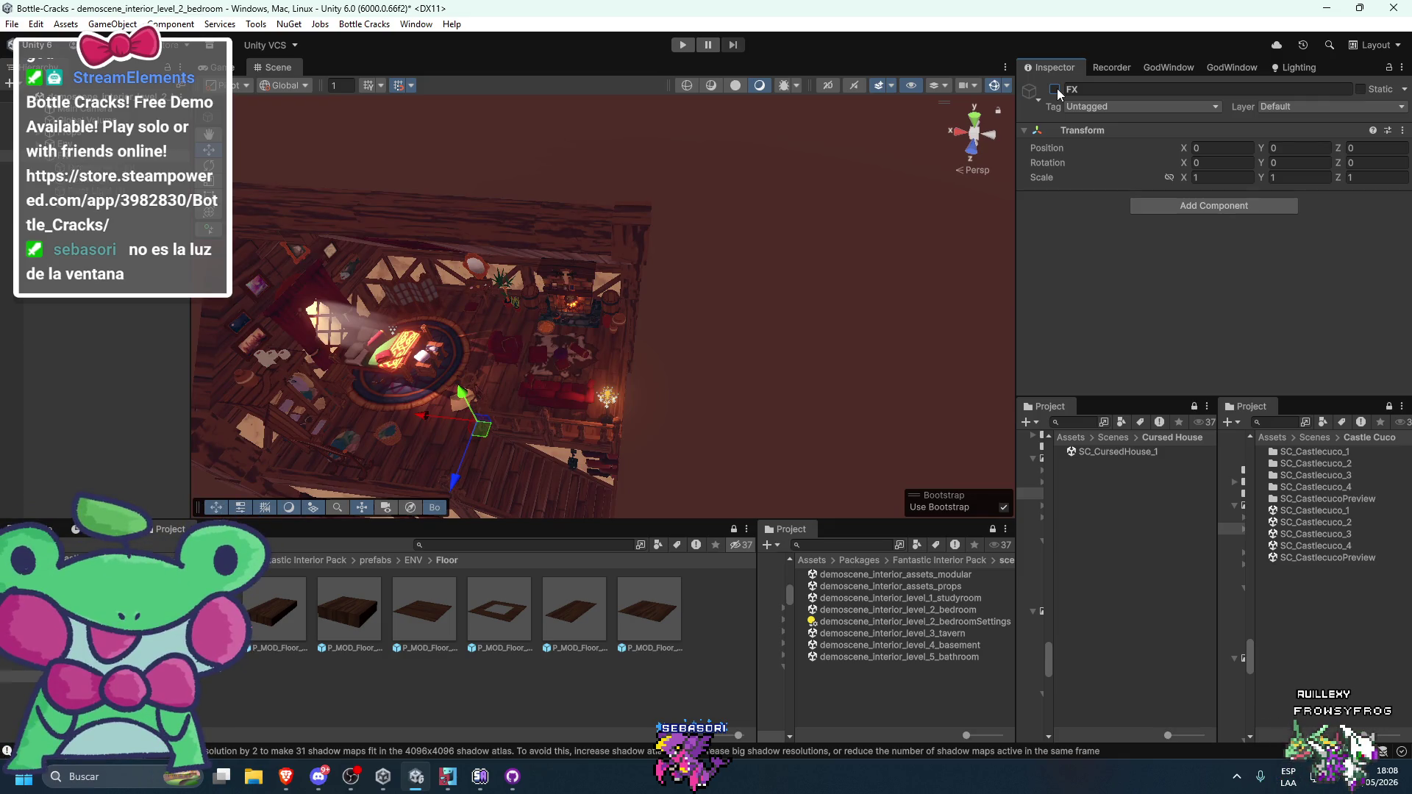
left_click(1056, 89)
left_click(1056, 90)
left_click(1056, 90)
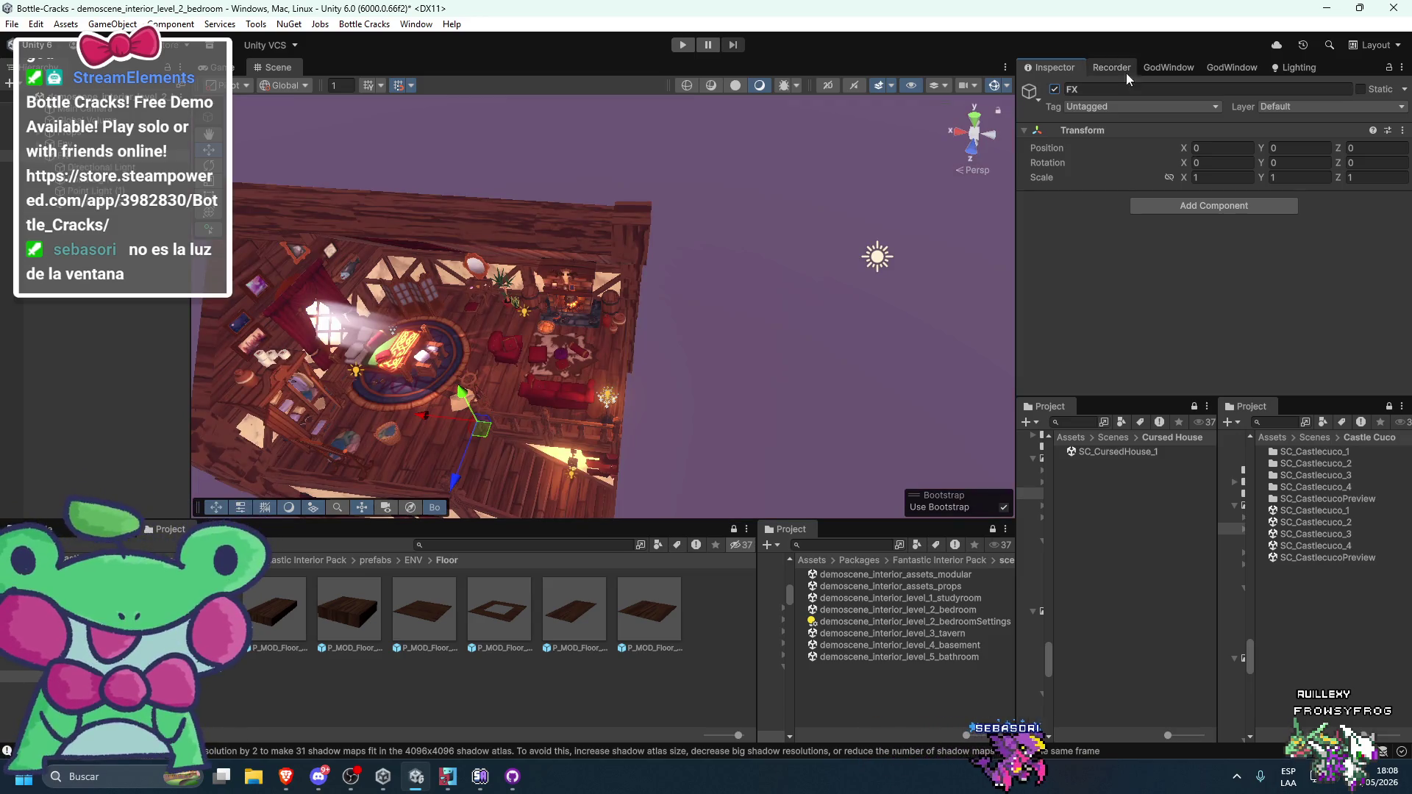
left_click(1294, 67)
left_click(1259, 90)
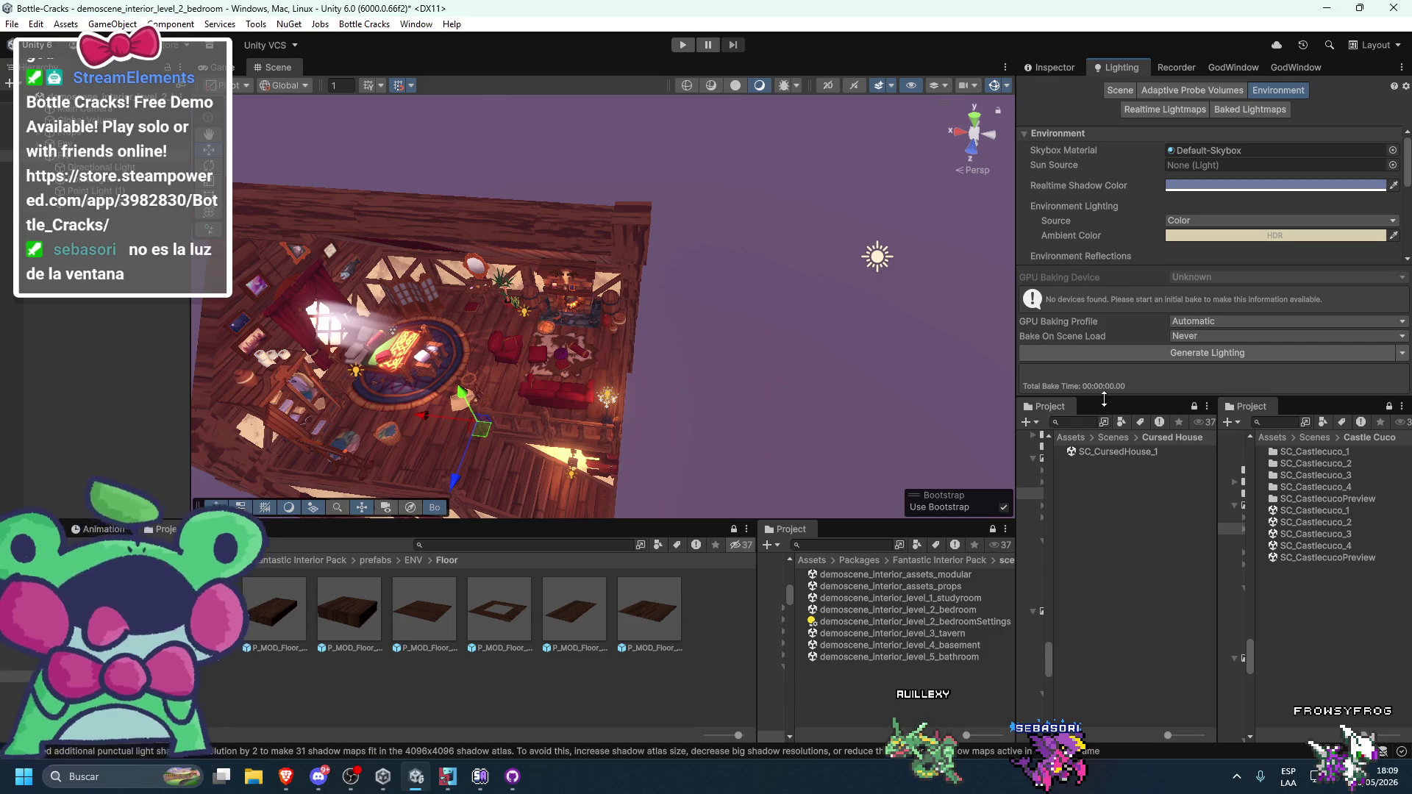
- Return to SC_CursedHouse_1 without saving the bedroom demo changes
left_click_drag(1104, 400, 1104, 461)
mouse_move(736, 353)
left_mouse_down()
mouse_move(744, 227)
mouse_move(752, 370)
mouse_move(756, 303)
mouse_move(726, 337)
left_mouse_up()
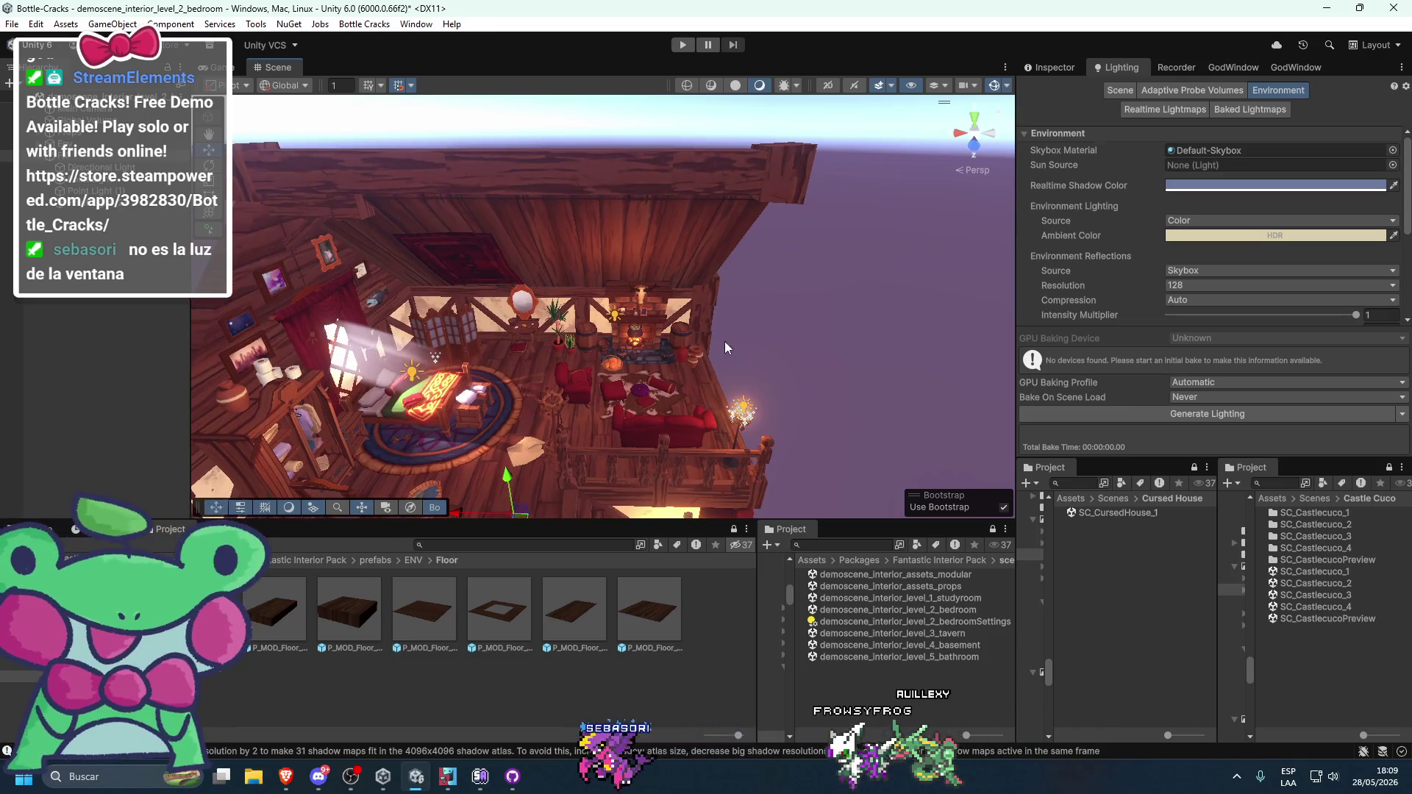
double_click(1111, 512)
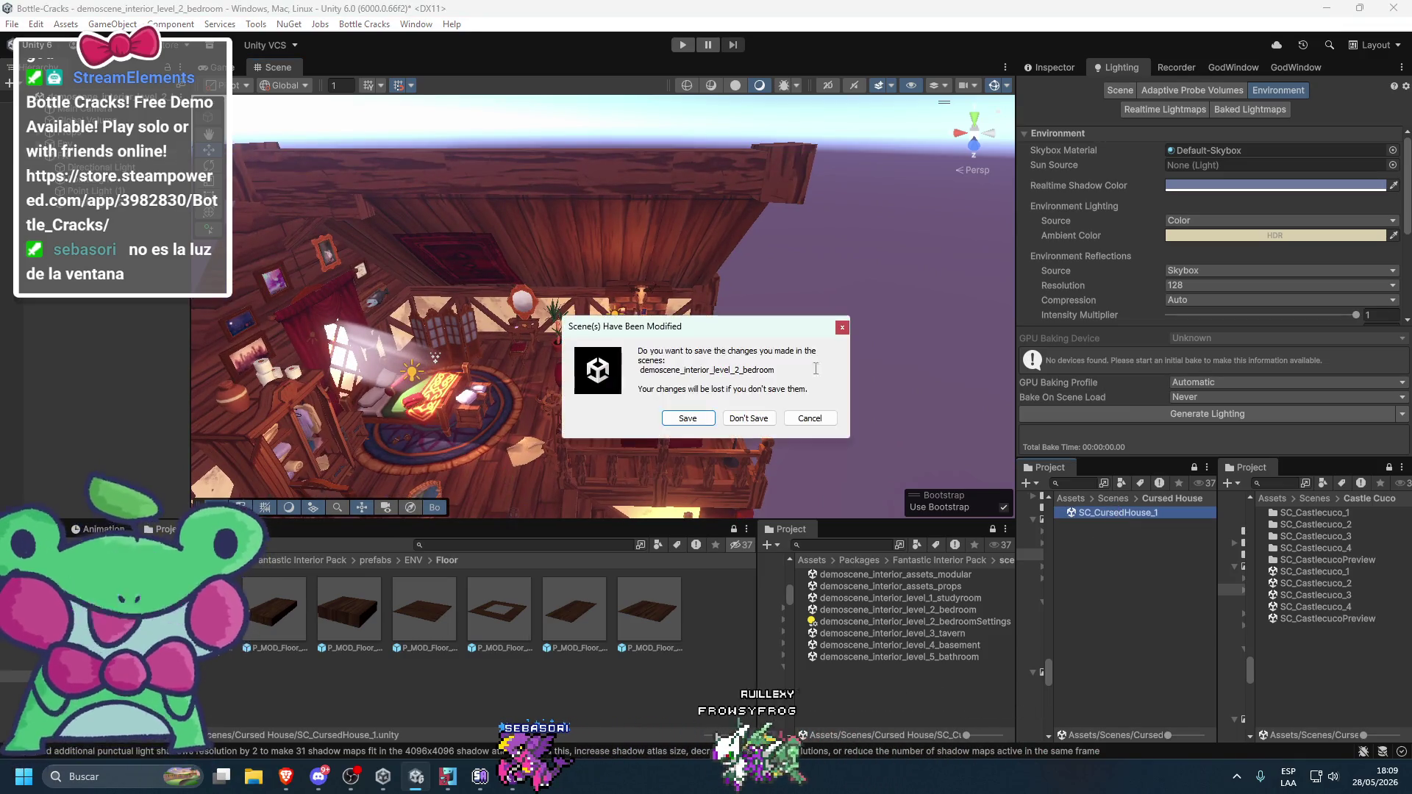
left_click(682, 418)
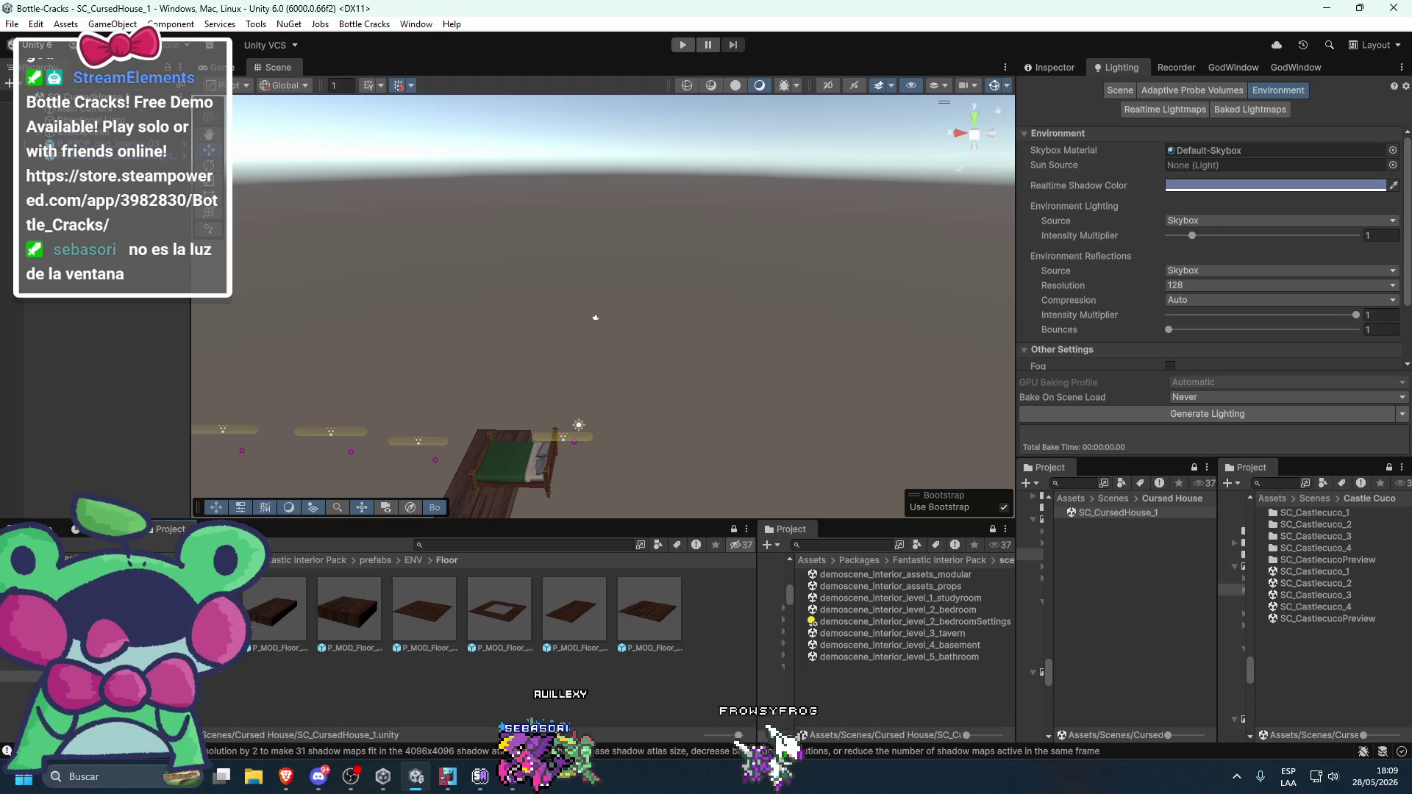
right_click(284, 531)
left_click(412, 698)
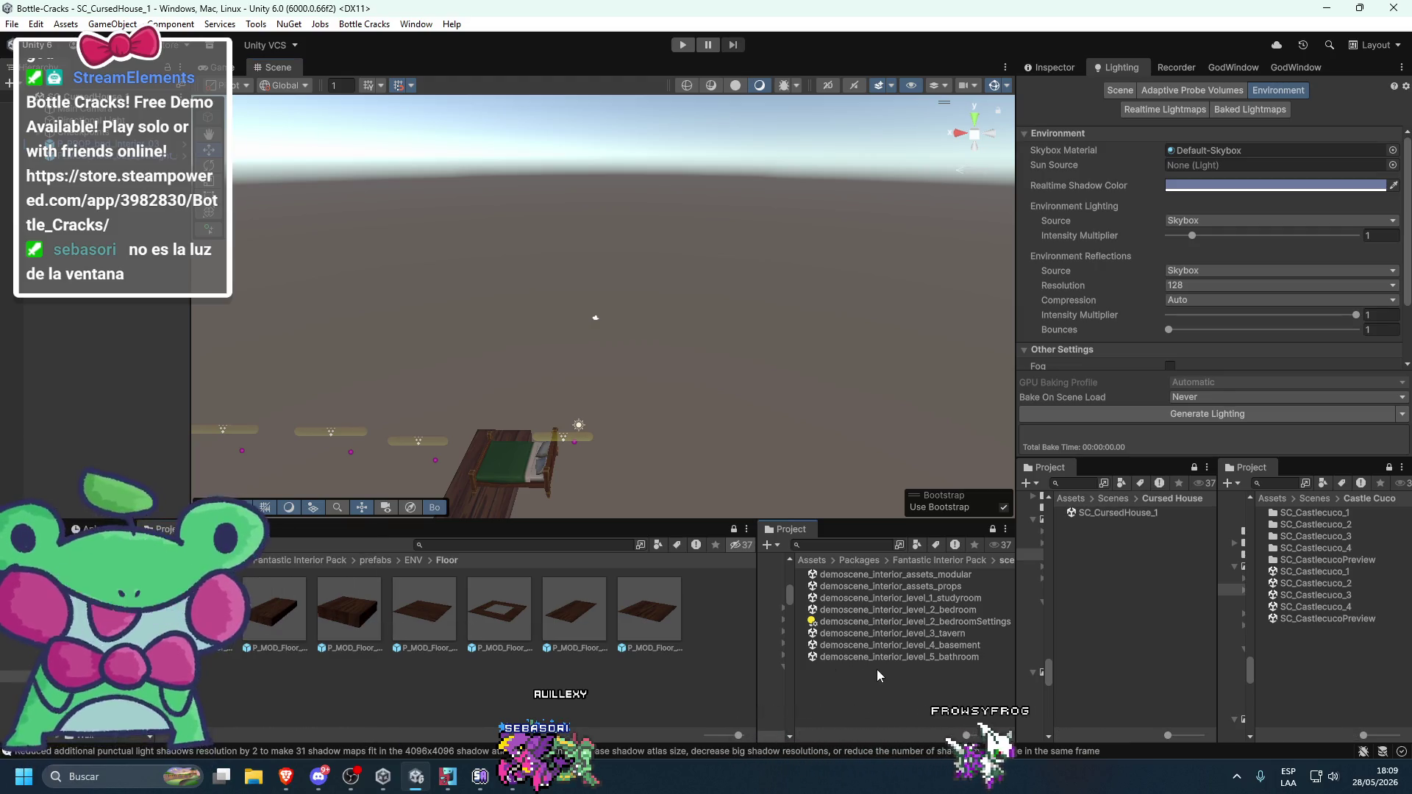
double_click(947, 603)
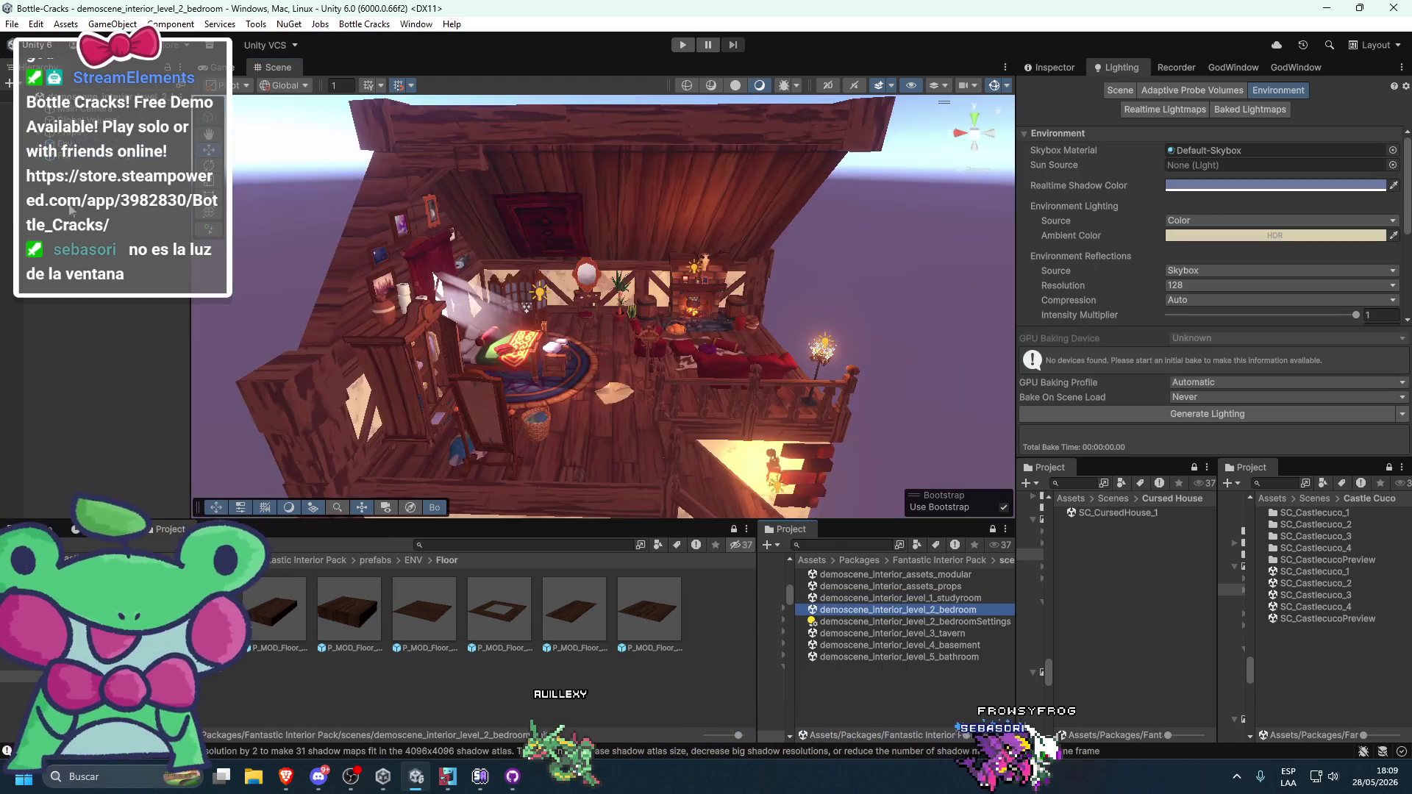
right_click(272, 299)
left_click(952, 481)
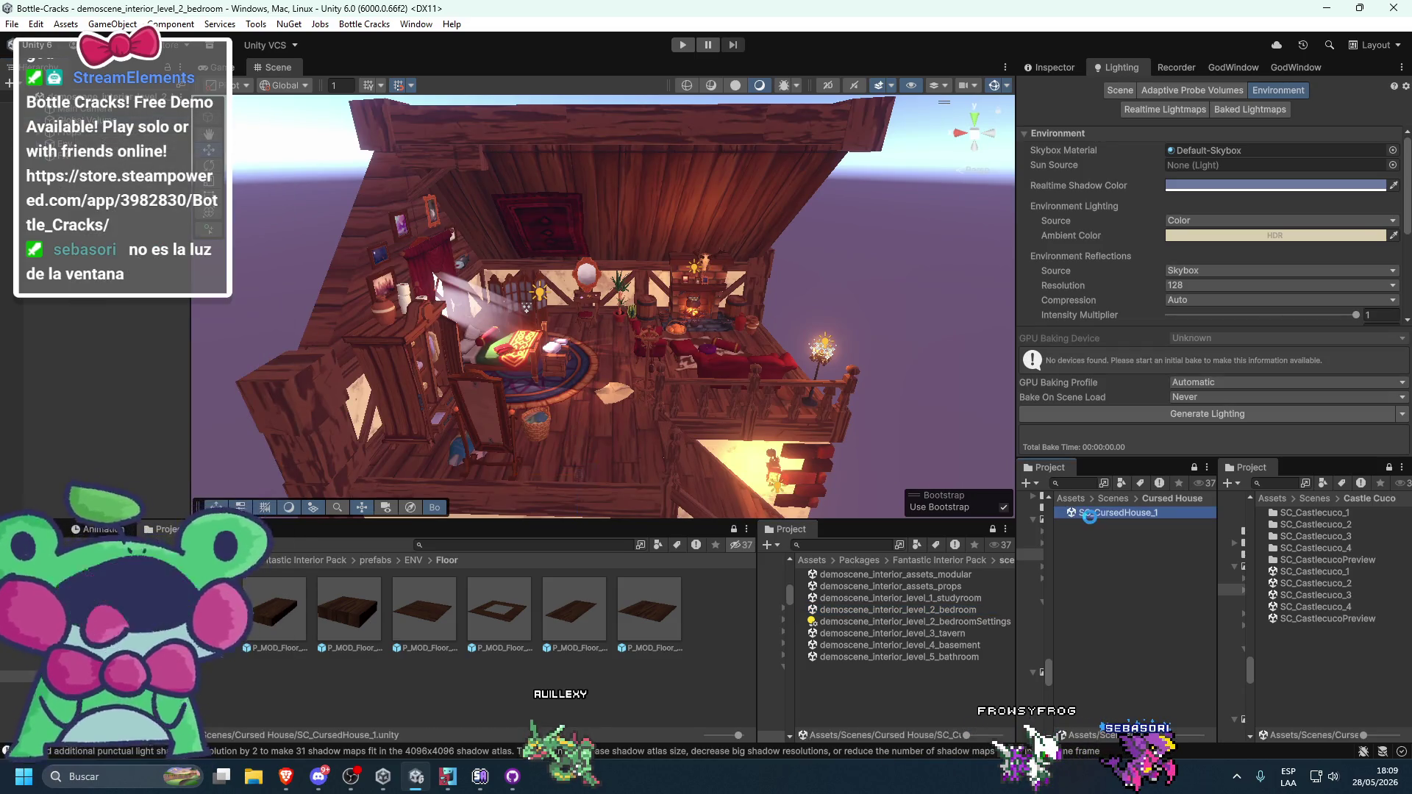
right_click(66, 264)
left_click(446, 315)
- Rotate the Directional Light to a Y rotation of -238.198 to match the demo
mouse_move(446, 314)
left_mouse_down()
mouse_move(633, 243)
mouse_move(681, 408)
mouse_move(698, 414)
mouse_move(818, 392)
mouse_move(653, 376)
mouse_move(714, 363)
mouse_move(759, 322)
left_mouse_up()
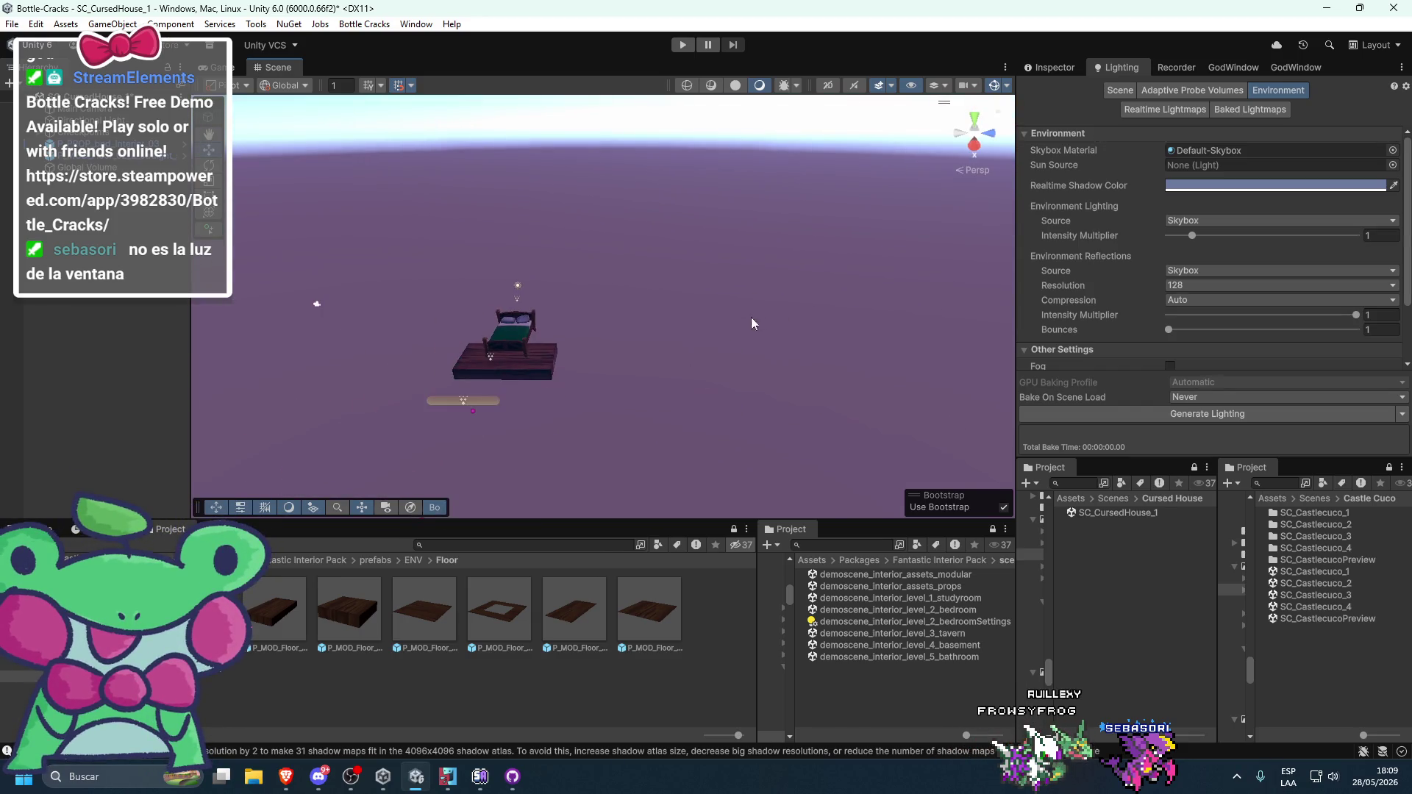
mouse_move(664, 362)
left_mouse_down()
mouse_move(705, 399)
mouse_move(790, 360)
mouse_move(607, 294)
mouse_move(735, 316)
mouse_move(894, 315)
mouse_move(911, 365)
mouse_move(868, 377)
mouse_move(678, 329)
mouse_move(721, 349)
left_mouse_up()
key("e")
key("ctrl+3")
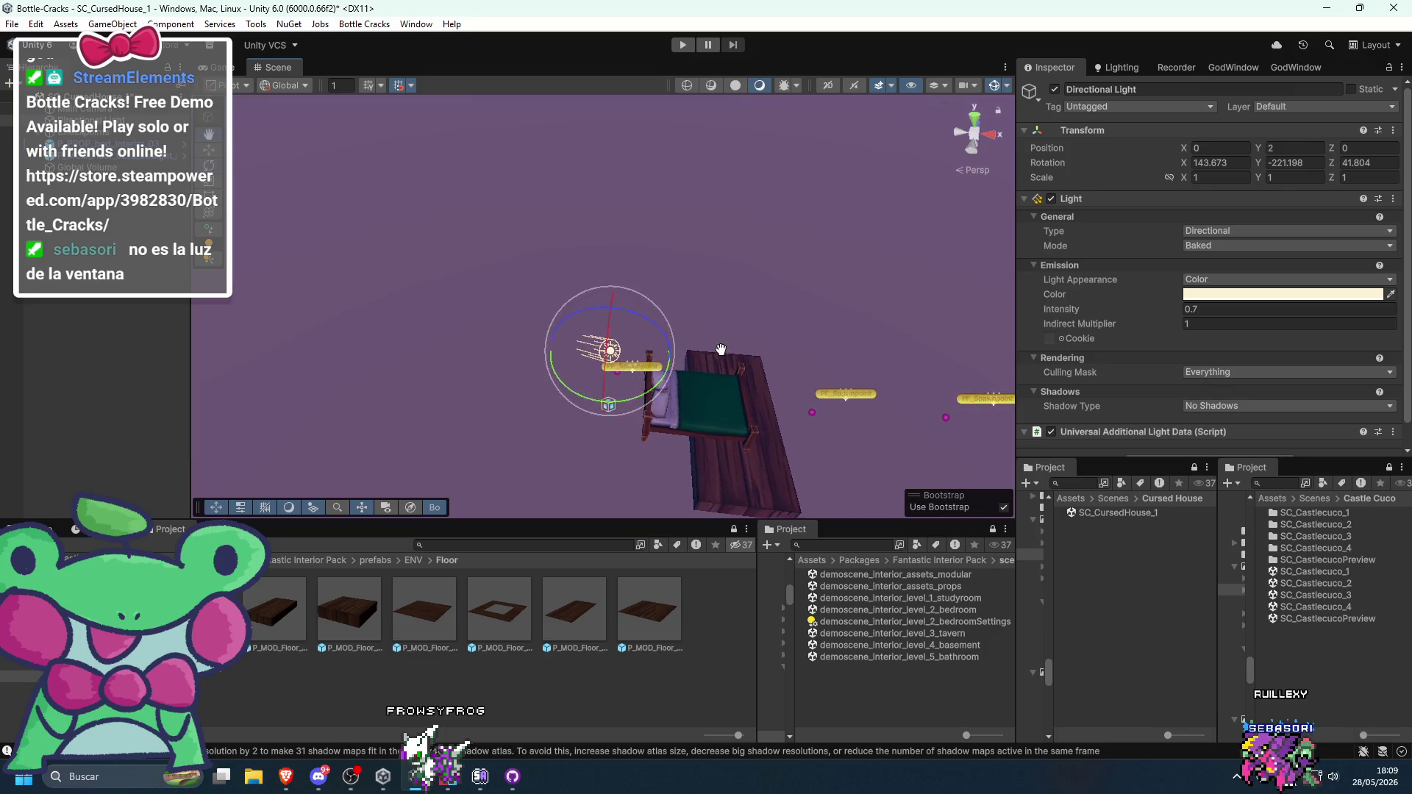
left_click_drag(690, 396, 638, 409)
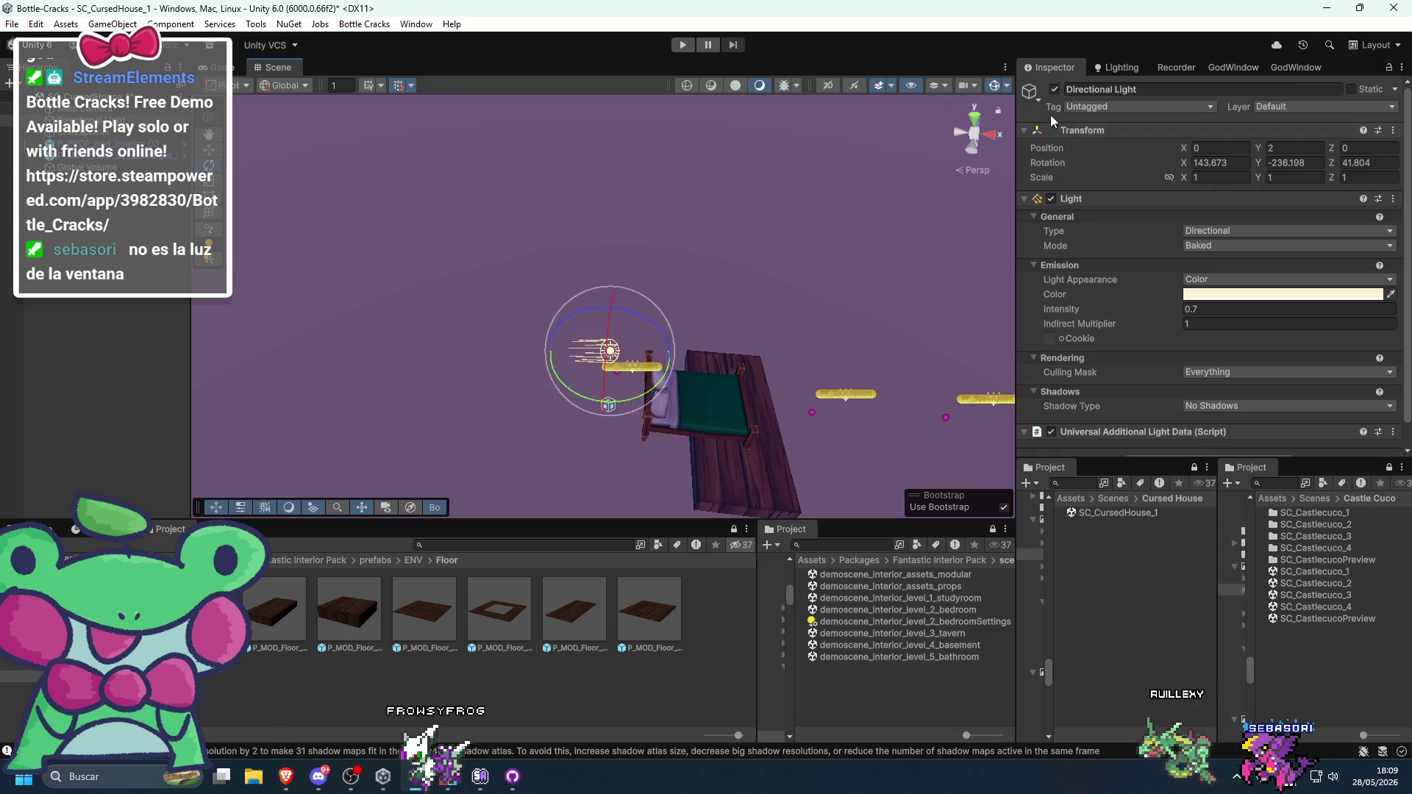
- Toggle SC_CursedHouse_1's Directional Light off and on to compare the lighting
double_click(1053, 94)
left_click(1053, 93)
left_click(1053, 94)
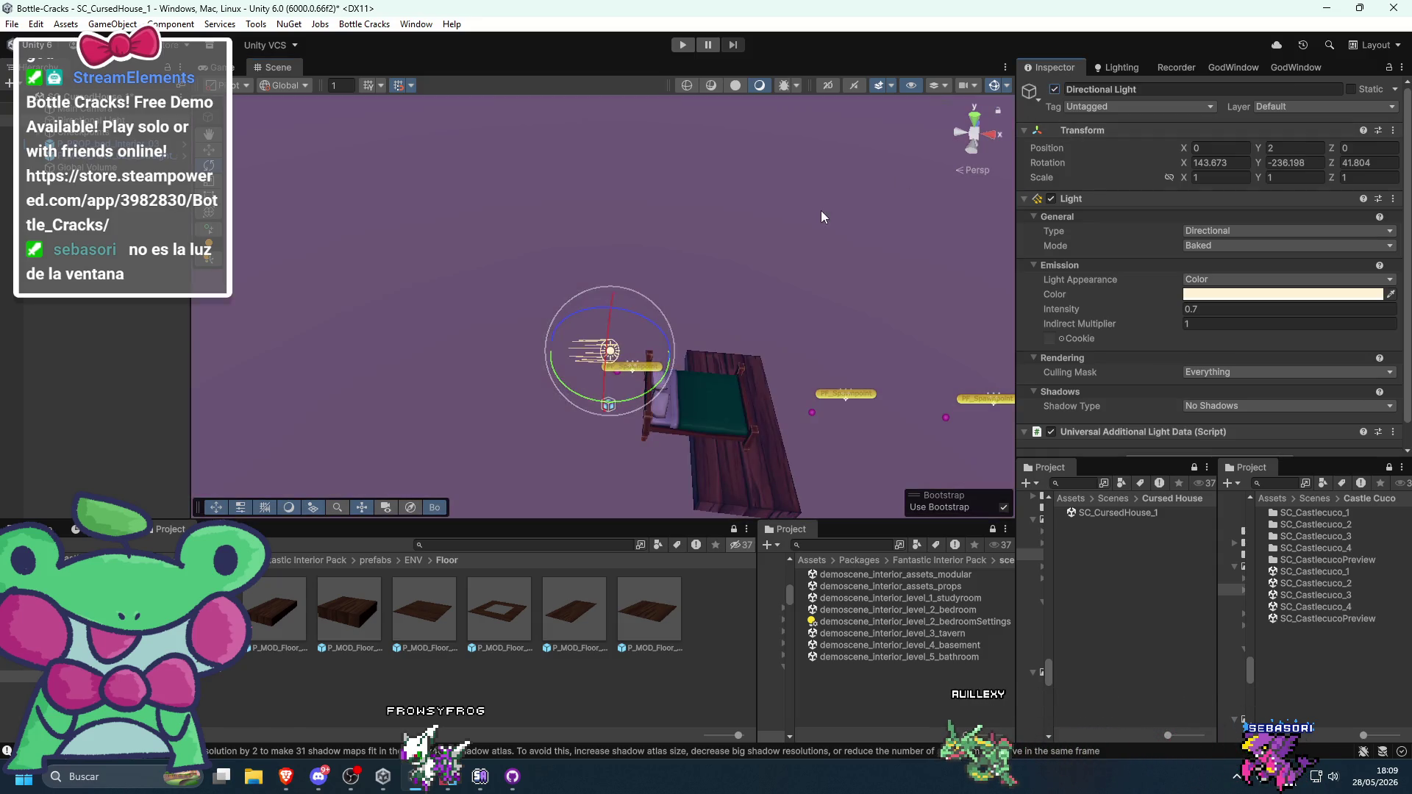
left_click(825, 209)
scroll(797, 172, "down", 2)
mouse_move(706, 306)
left_mouse_down()
mouse_move(770, 307)
mouse_move(734, 254)
mouse_move(811, 250)
left_mouse_up()
- Check the scene's Skybox-based Environment settings, then open the level 2 bedroom demo
left_click(1153, 70)
left_click(1118, 67)
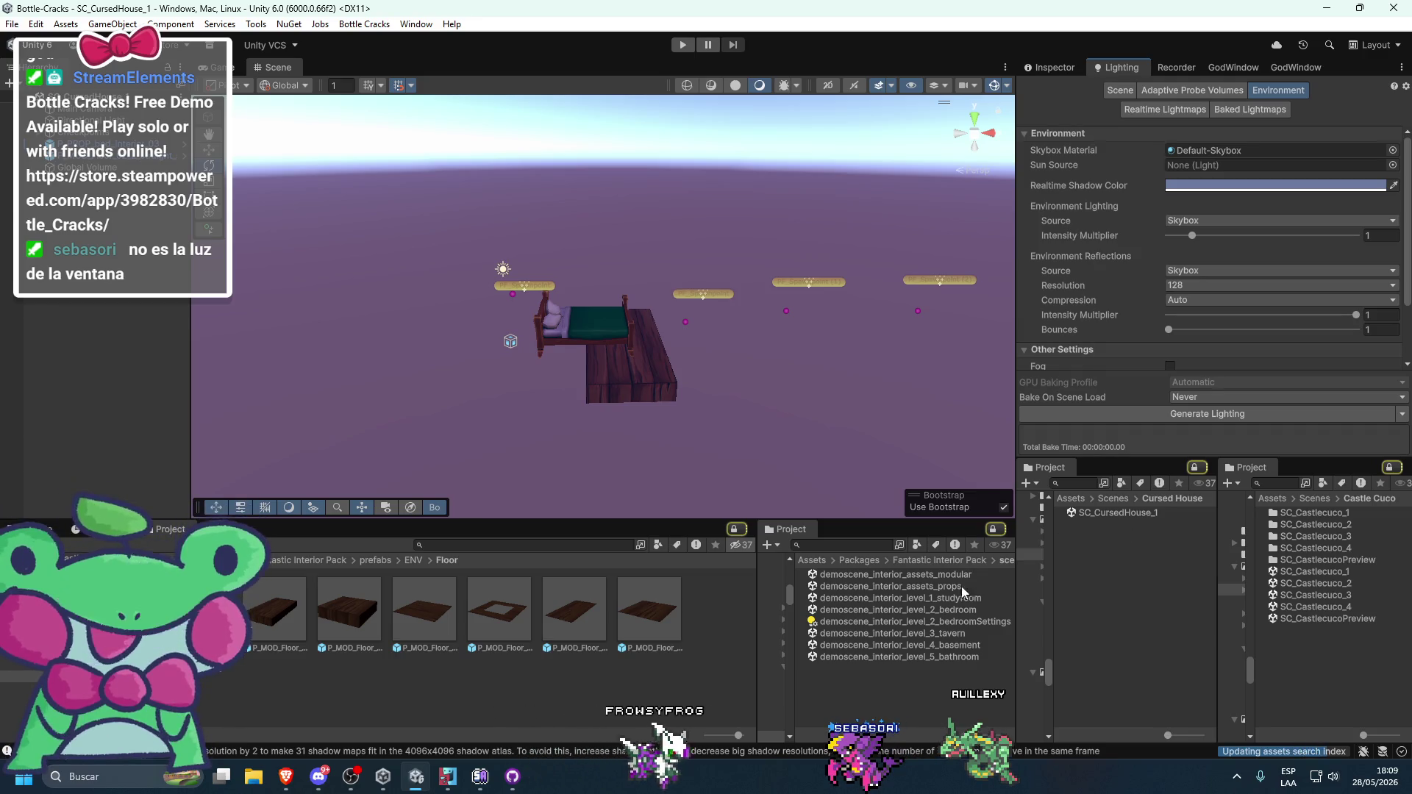
double_click(928, 609)
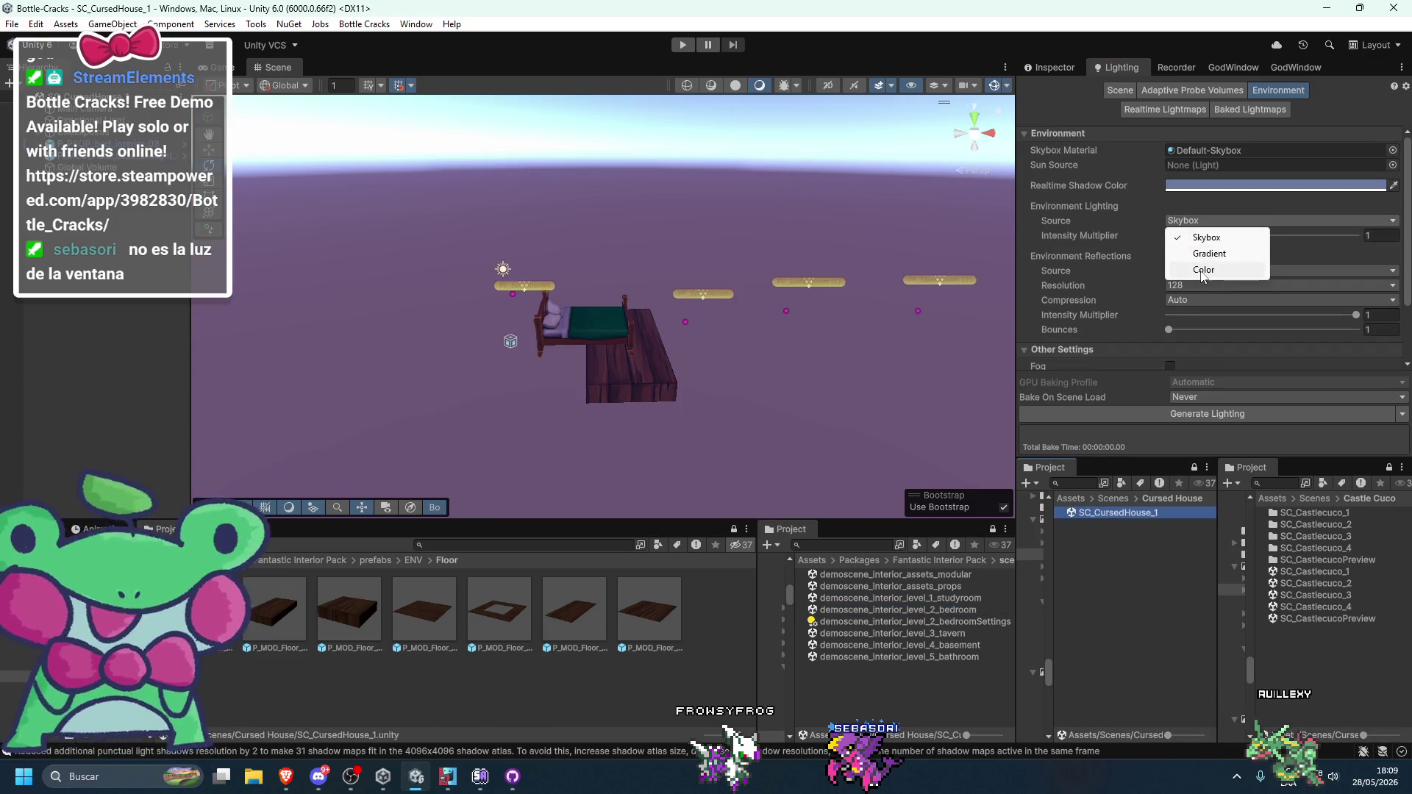
- Set the Environment Lighting Source to Color, then reopen the bedroom demo scene
left_click(1203, 270)
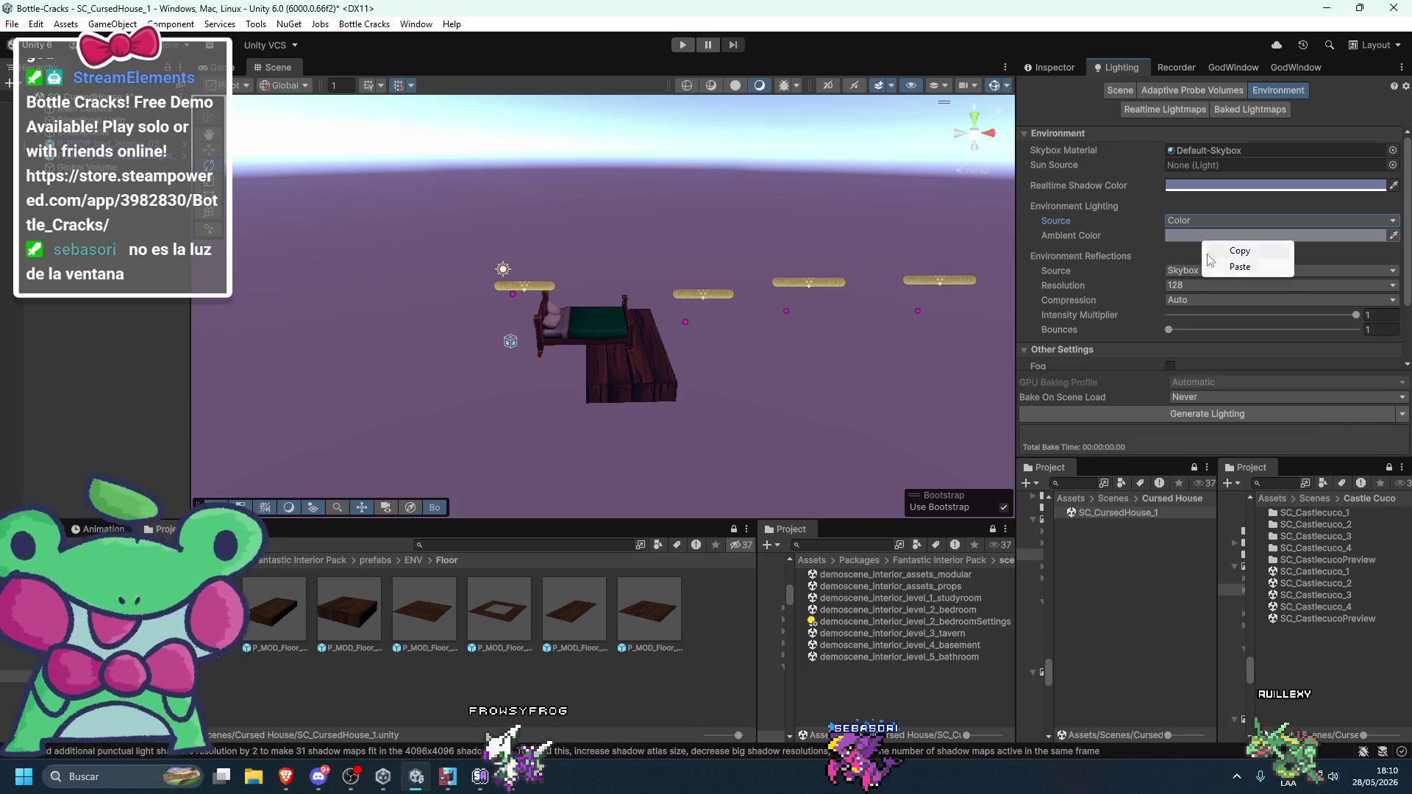
scroll(689, 345, "up", 3)
mouse_move(690, 351)
left_mouse_down()
mouse_move(647, 355)
mouse_move(746, 366)
mouse_move(722, 367)
left_mouse_up()
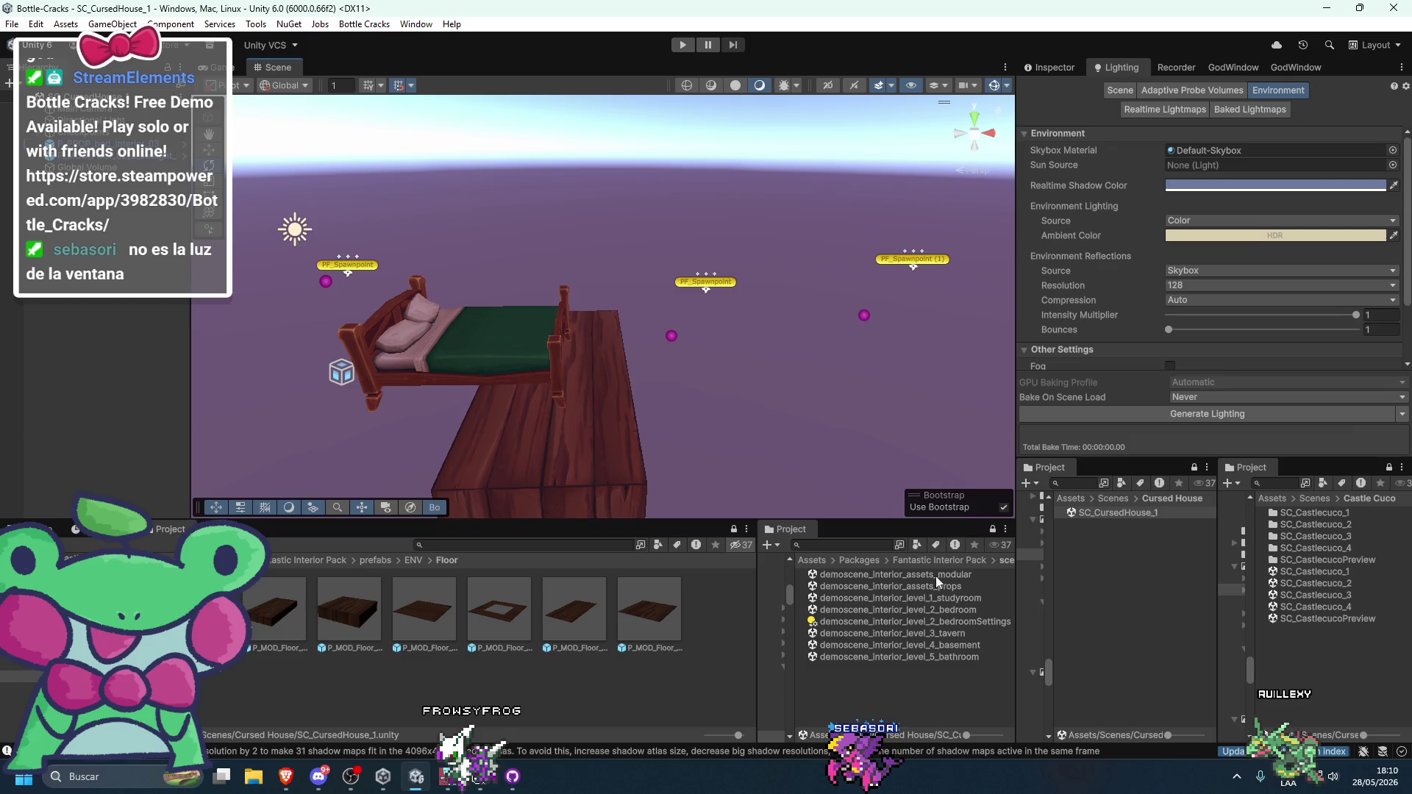
double_click(893, 609)
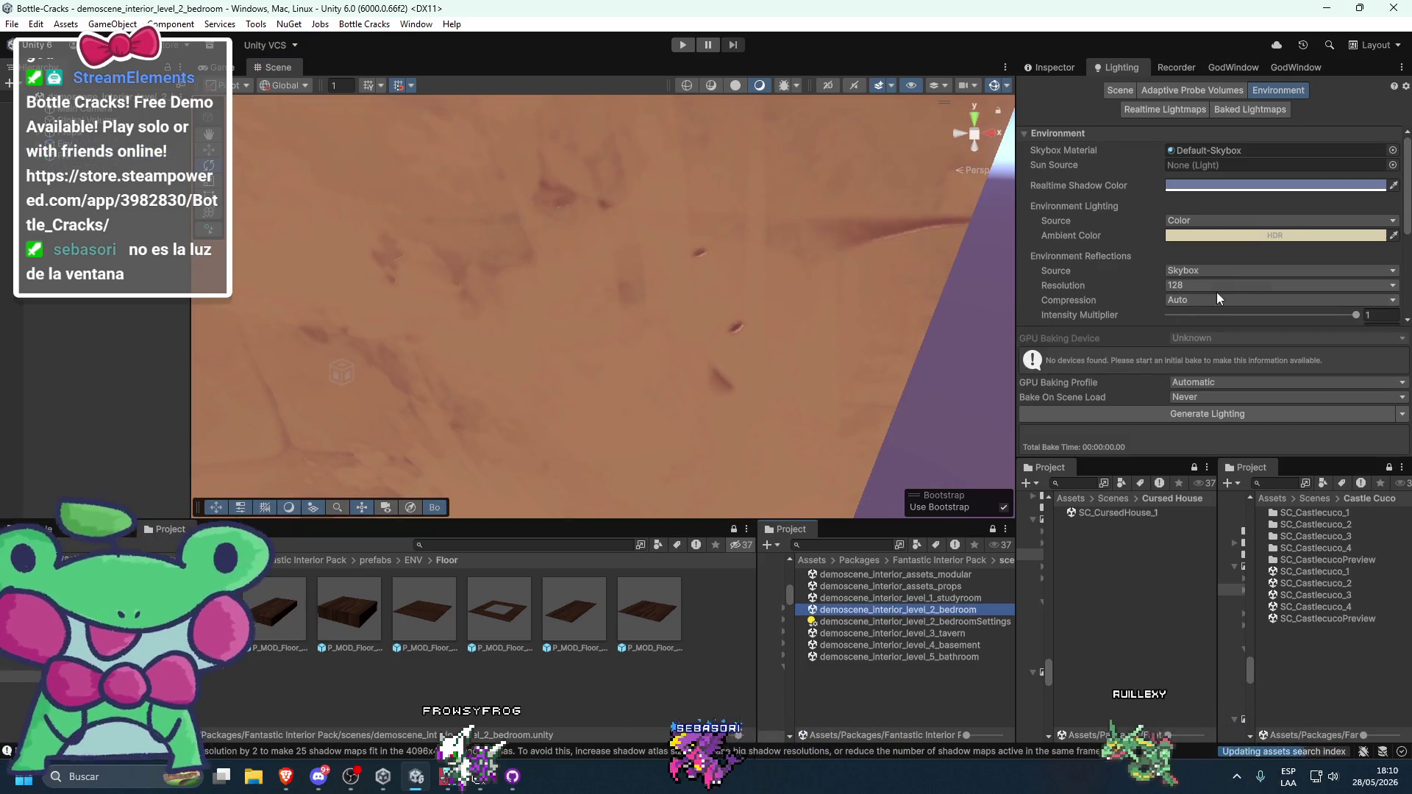
- Copy the bedroom demo's linear fog colour (fog 24.6 to 46.98) and reopen SC_CursedHouse_1
scroll(1101, 322, "down", 5)
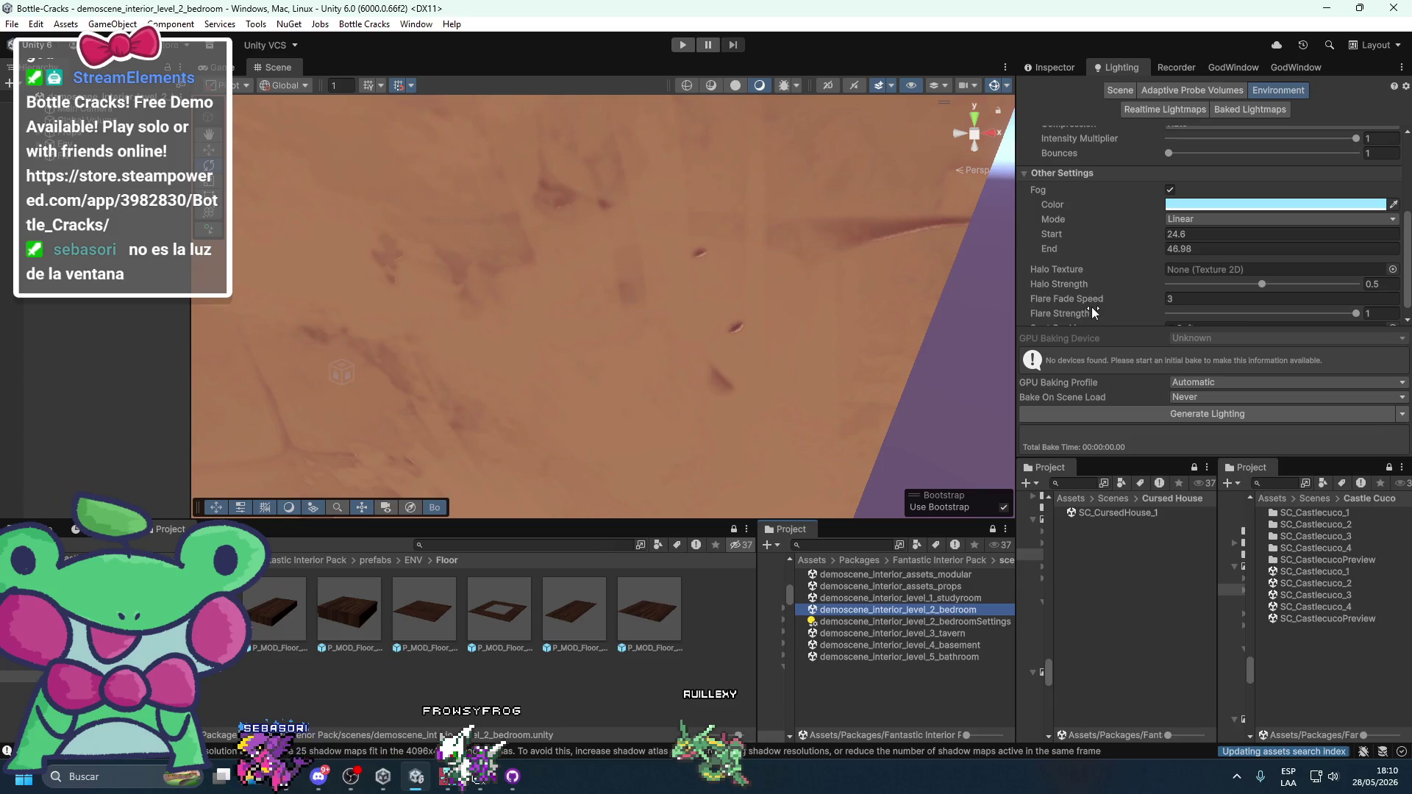
scroll(610, 403, "down", 5)
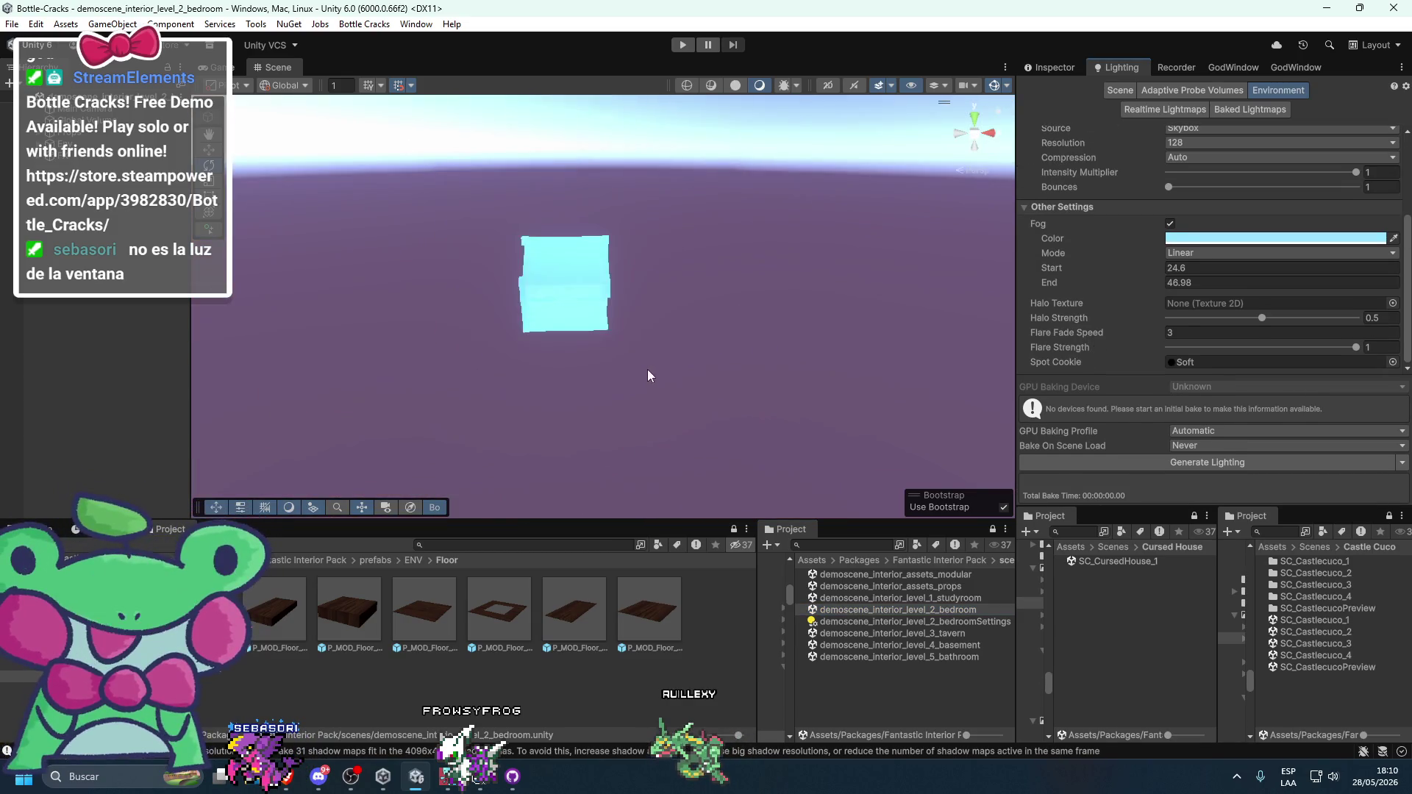
mouse_move(605, 297)
left_mouse_down()
mouse_move(679, 389)
mouse_move(690, 350)
mouse_move(668, 409)
mouse_move(675, 384)
mouse_move(728, 368)
left_mouse_up()
left_click(1256, 252)
double_click(1114, 561)
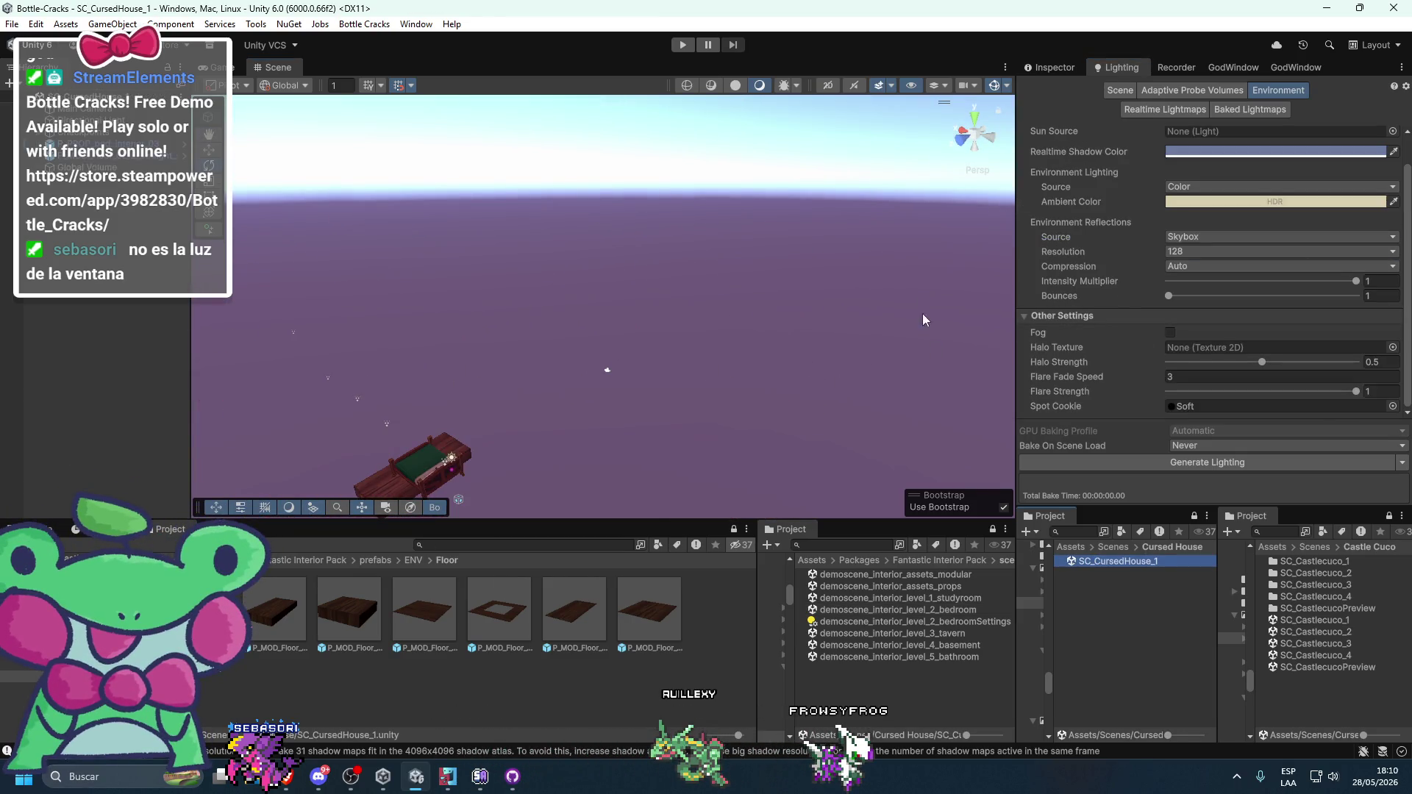
- Enable fog in SC_CursedHouse_1 and set its mode to Linear
left_click(1170, 333)
mouse_move(721, 329)
left_mouse_down()
mouse_move(774, 372)
mouse_move(872, 394)
left_mouse_up()
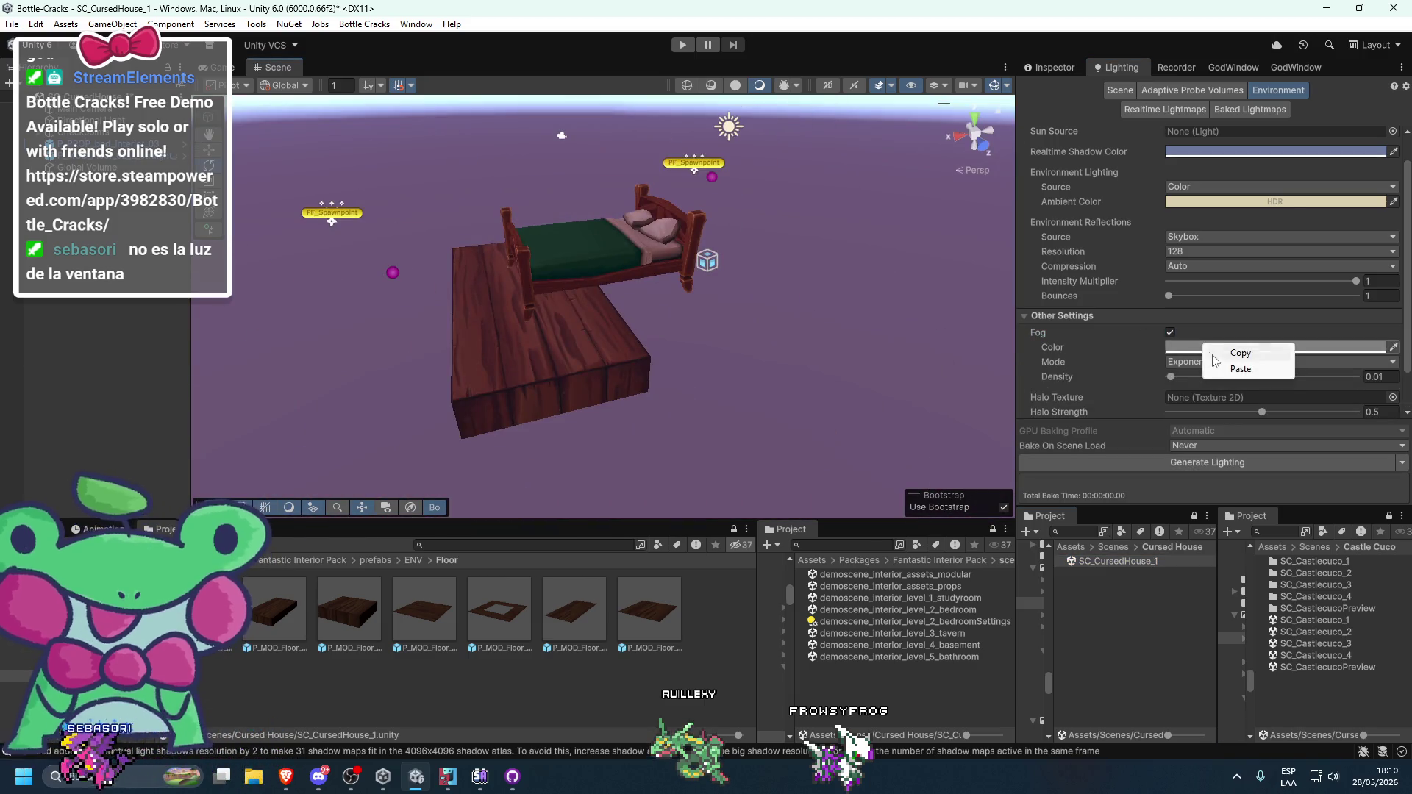
left_click(1205, 361)
left_click(1191, 371)
mouse_move(736, 353)
left_mouse_down()
mouse_move(766, 381)
mouse_move(790, 351)
mouse_move(795, 262)
left_mouse_up()
left_click_drag(852, 442, 843, 400)
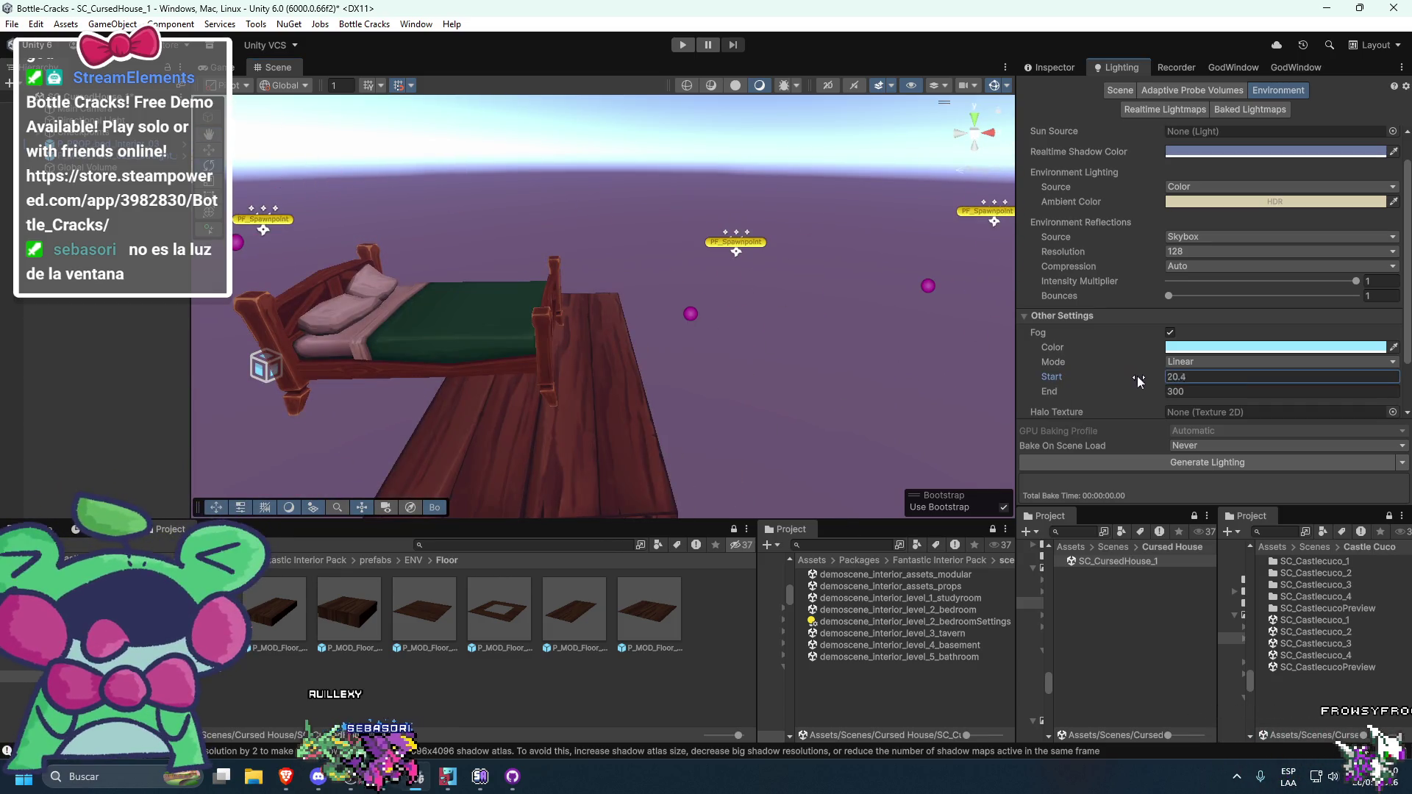
- Set the fog start distance to 12 and the end distance to 19
left_click_drag(1098, 385, 1085, 383)
left_click(1188, 391)
type("20")
scroll(730, 326, "down", 2)
scroll(721, 329, "down", 2)
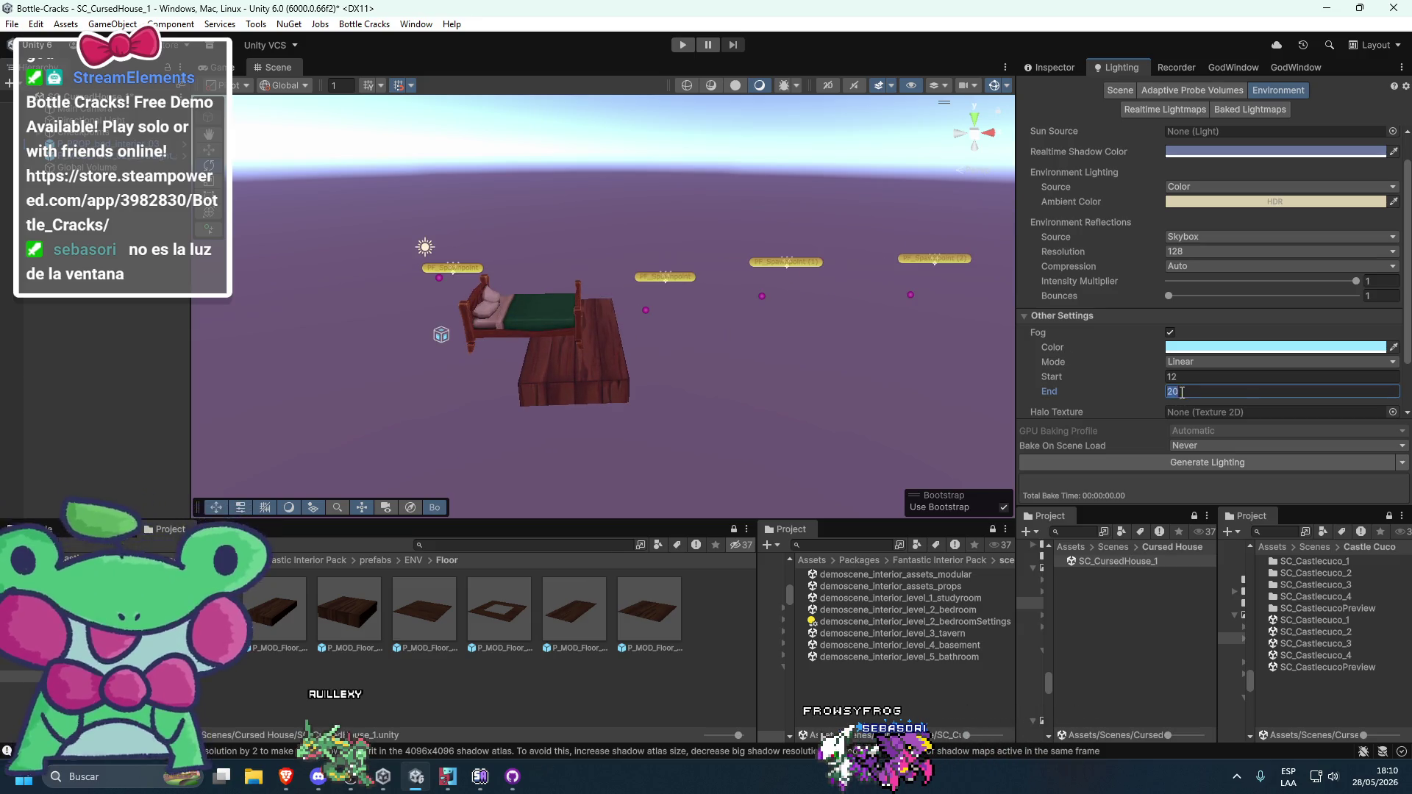
key("Return")
scroll(766, 354, "up", 2)
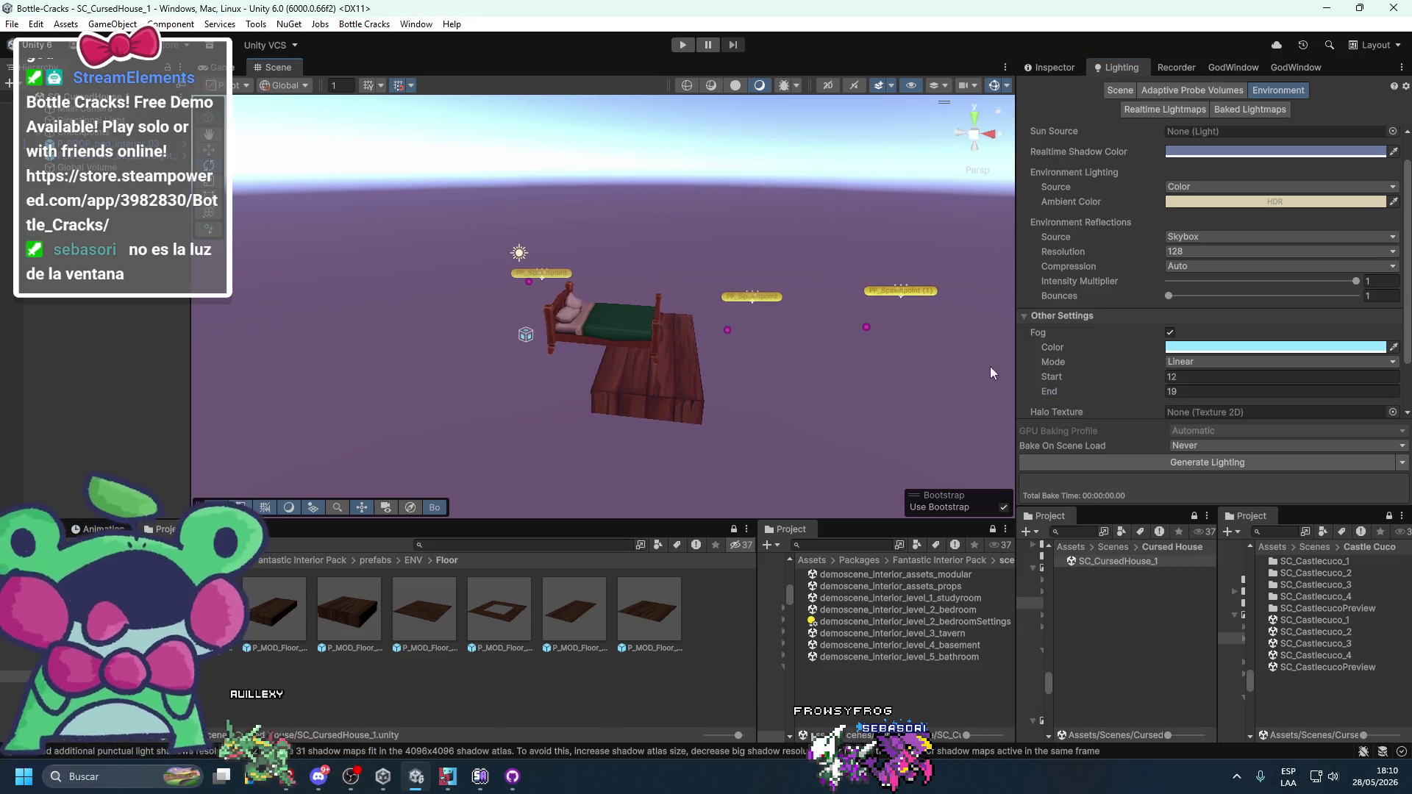
- Check the level 2 bedroom demo scene, then return to SC_CursedHouse_1 facing the bed
double_click(898, 609)
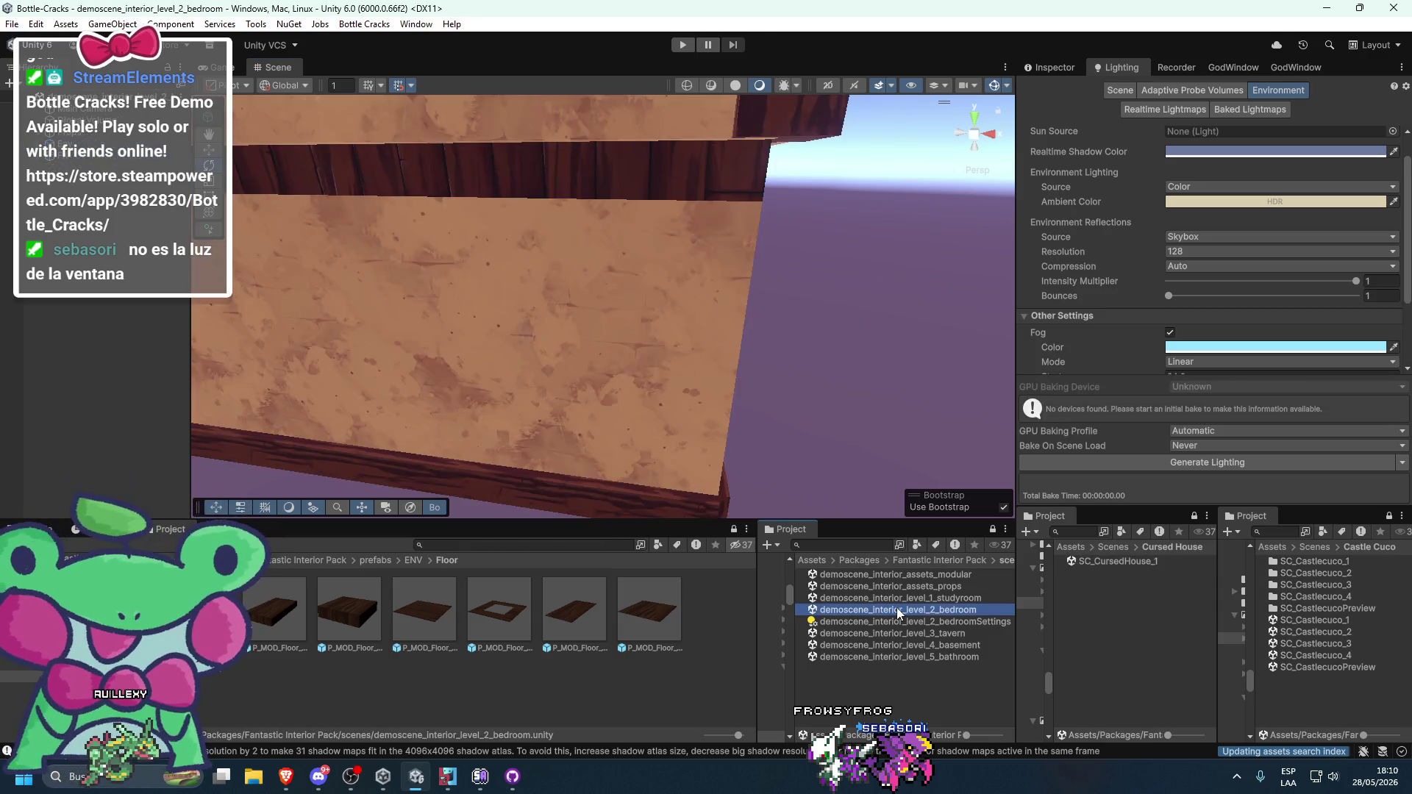
double_click(1096, 564)
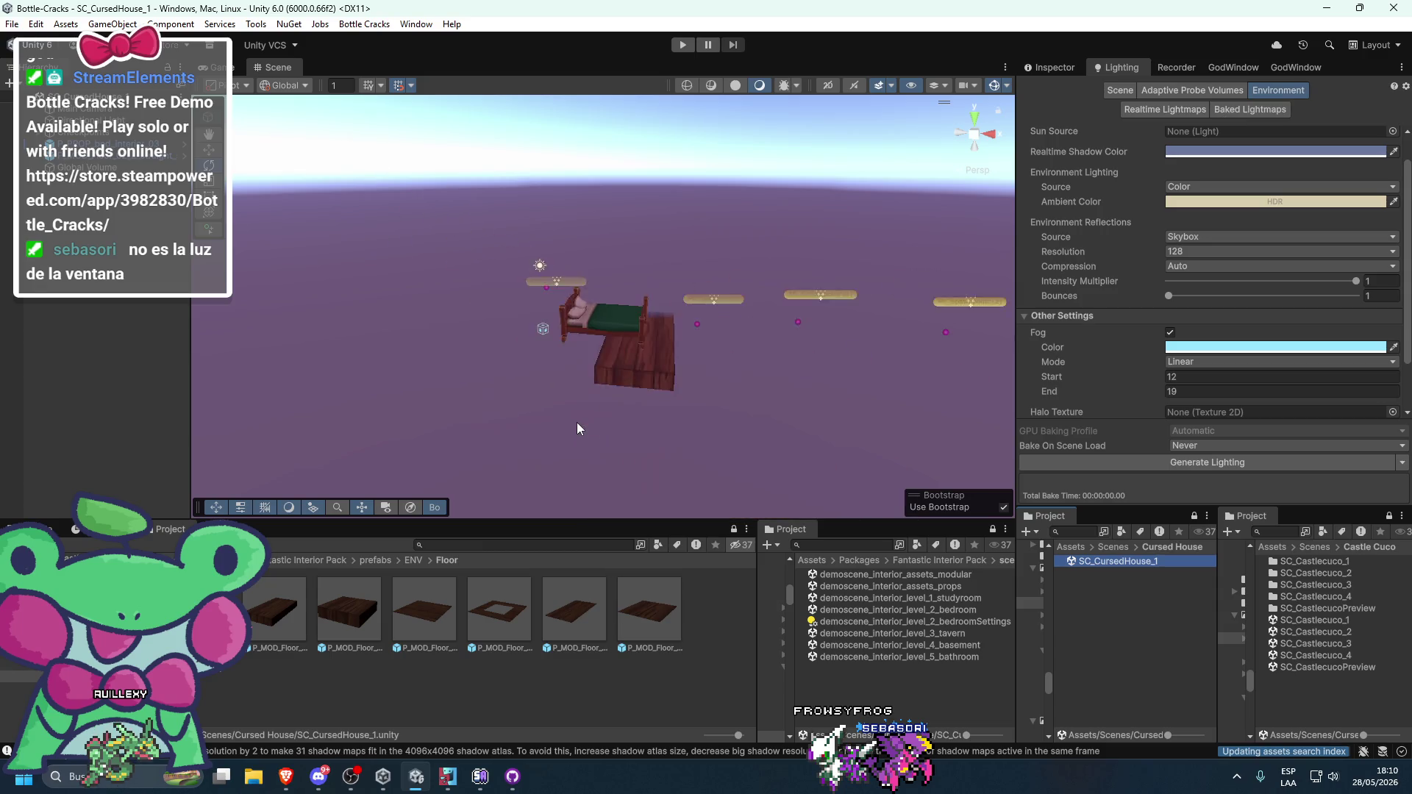
scroll(589, 409, "up", 2)
left_click_drag(593, 406, 655, 350)
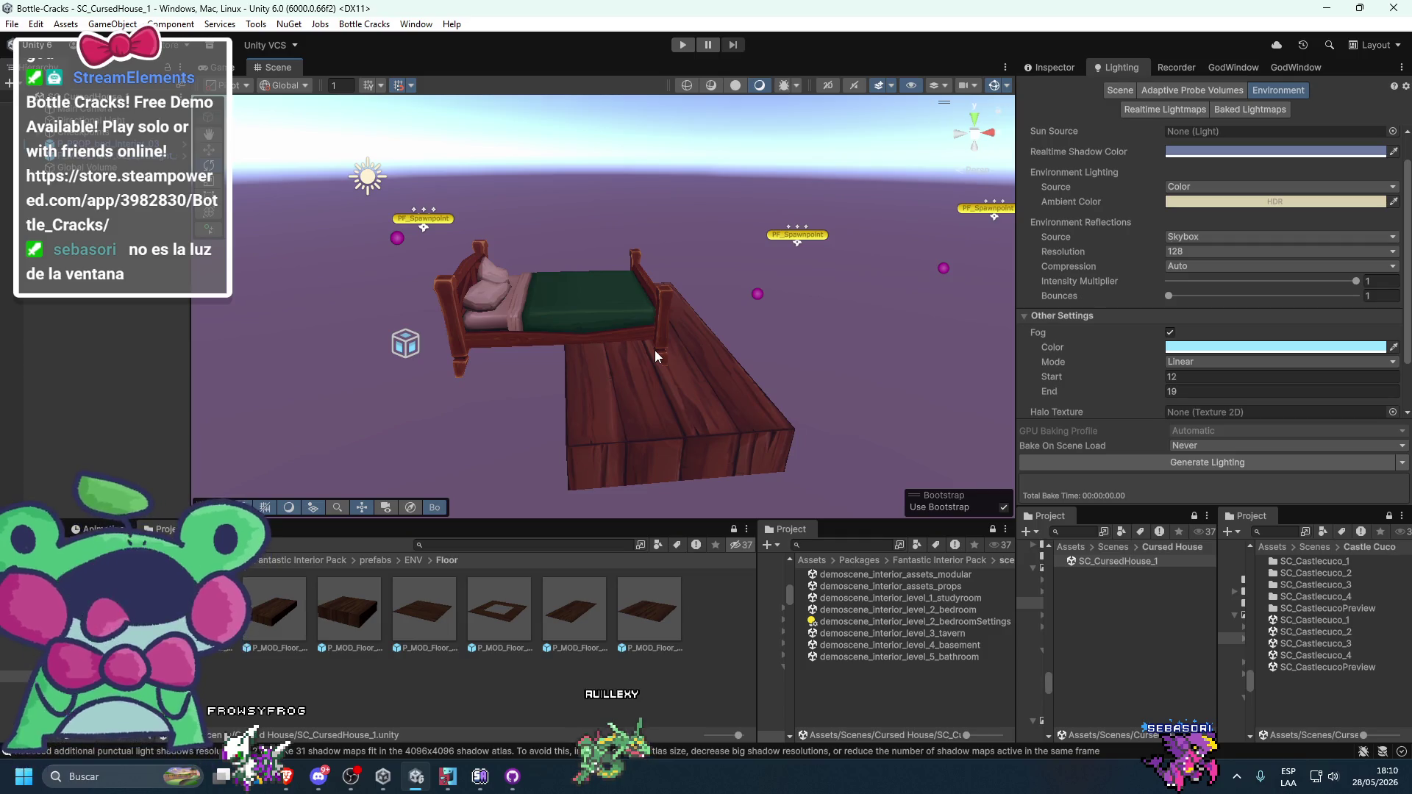
- Move the bed and its wooden floor tile together to the right
left_click(654, 350)
left_click(662, 401)
key("w")
left_click_drag(715, 286, 814, 282)
left_click(555, 412)
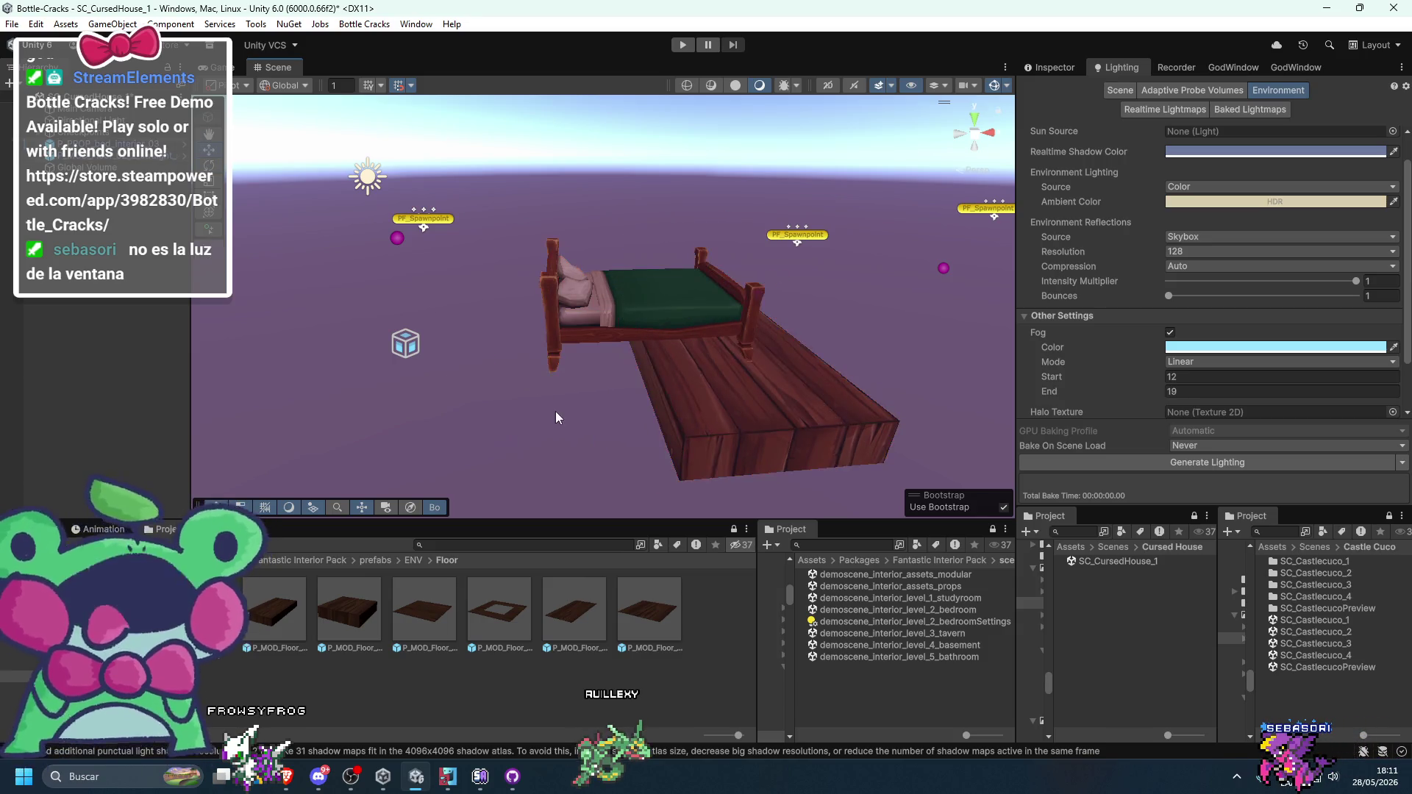
left_click(607, 328)
left_click_drag(578, 363, 620, 364)
scroll(621, 303, "up", 5)
scroll(621, 303, "down", 5)
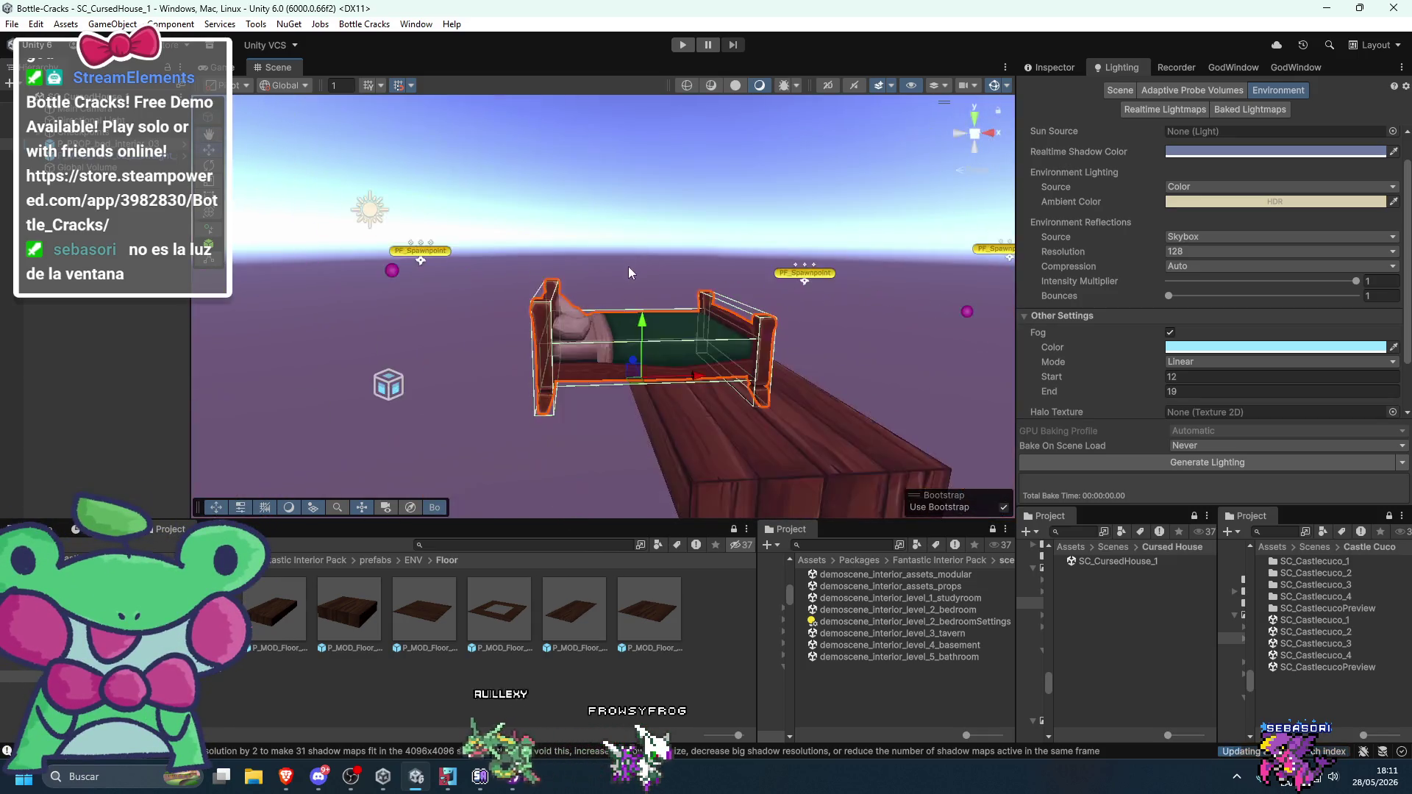
mouse_move(622, 267)
left_mouse_down()
mouse_move(662, 327)
mouse_move(991, 546)
left_mouse_up()
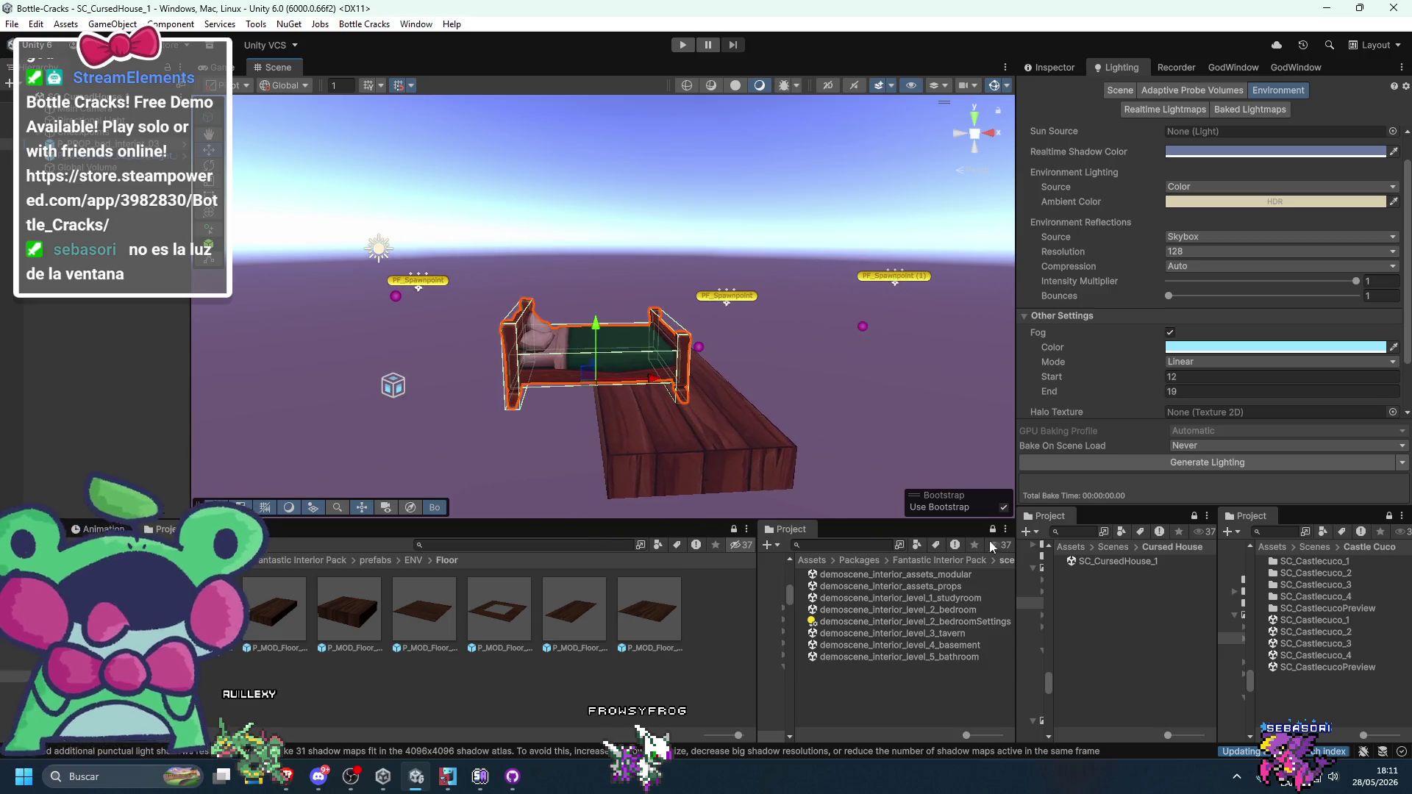
- Open the Documentation PDF from the Fantastic Interior Pack folder
left_click(376, 561)
left_click(333, 560)
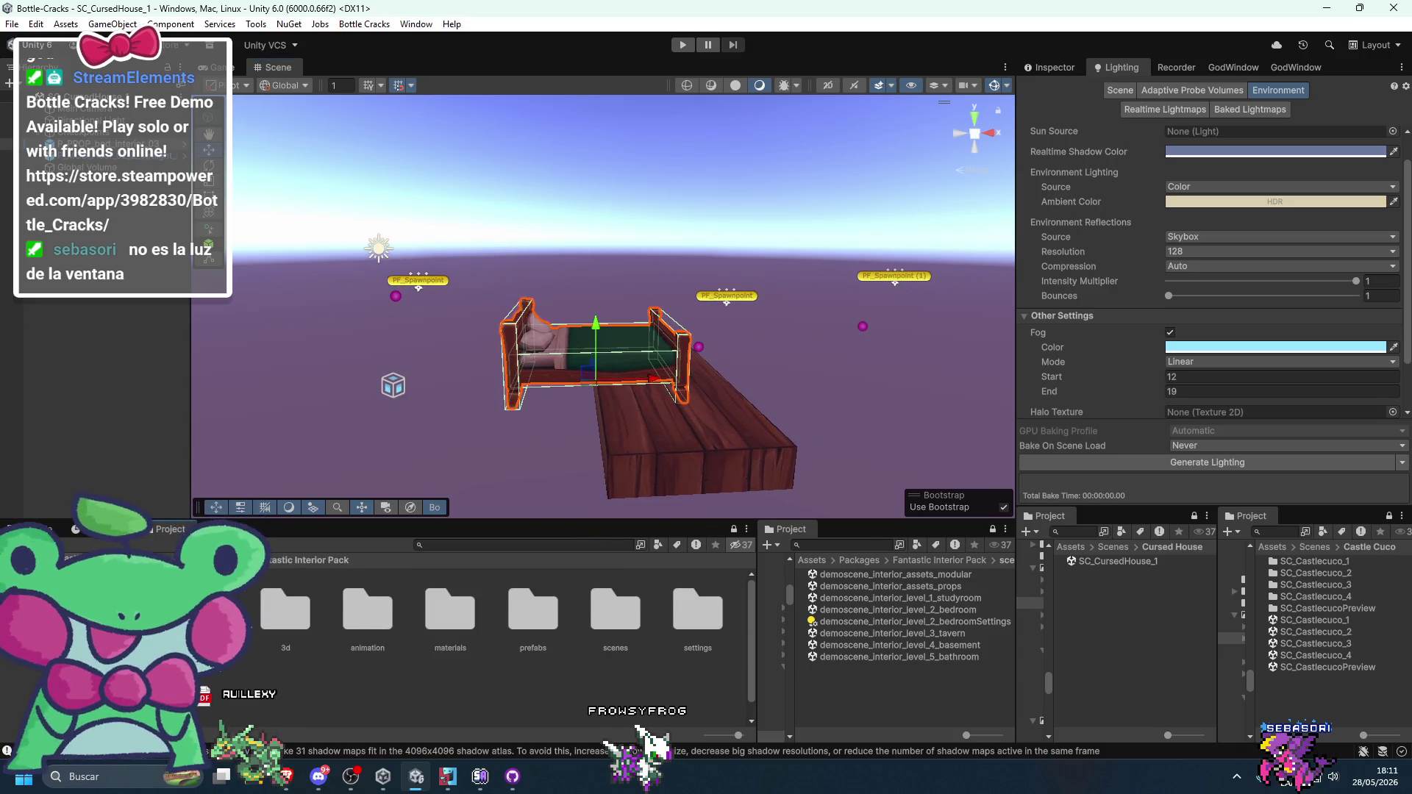
double_click(418, 566)
scroll(561, 336, "up", 20)
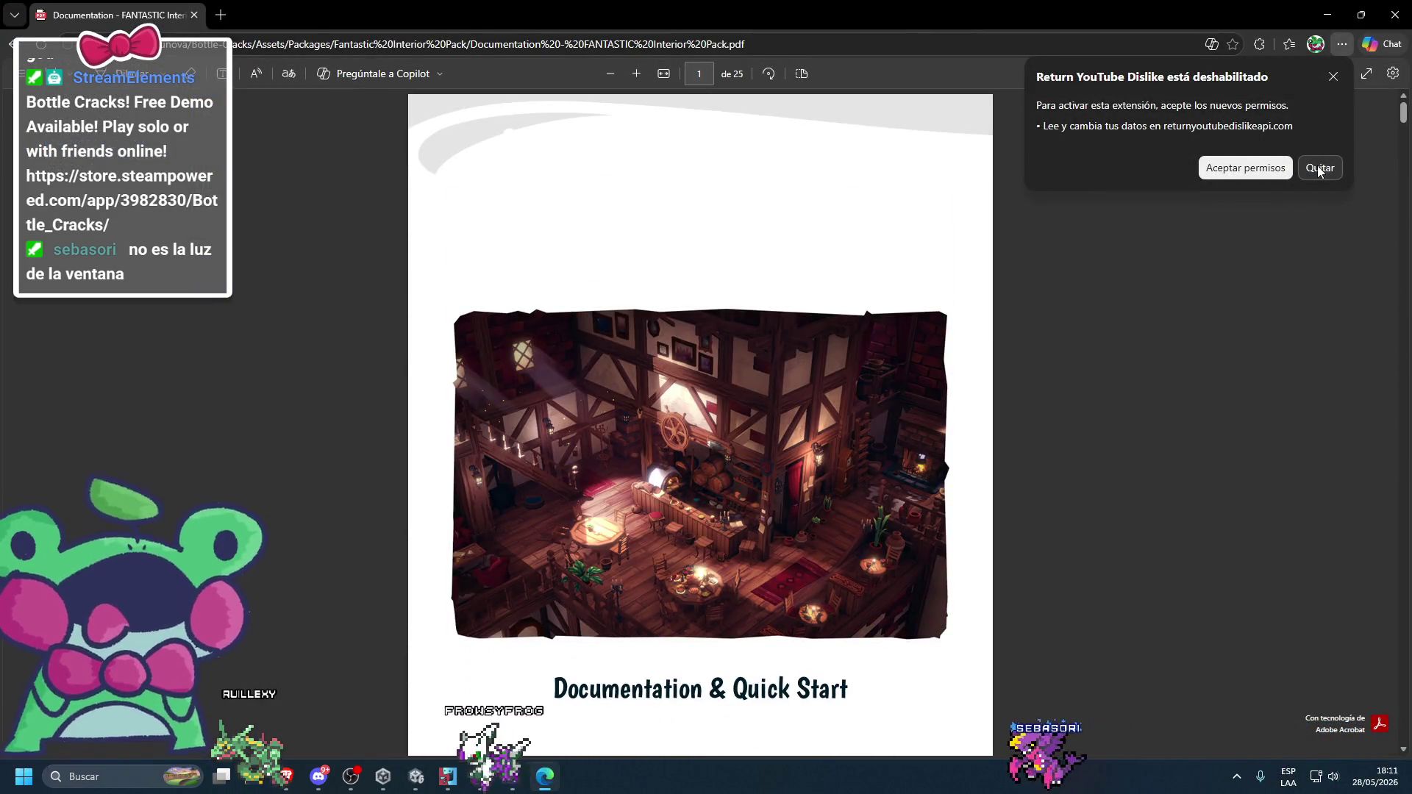
- Dismiss the disabled-extension notice and read the first pages of the documentation
left_click(1332, 75)
scroll(713, 434, "down", 20)
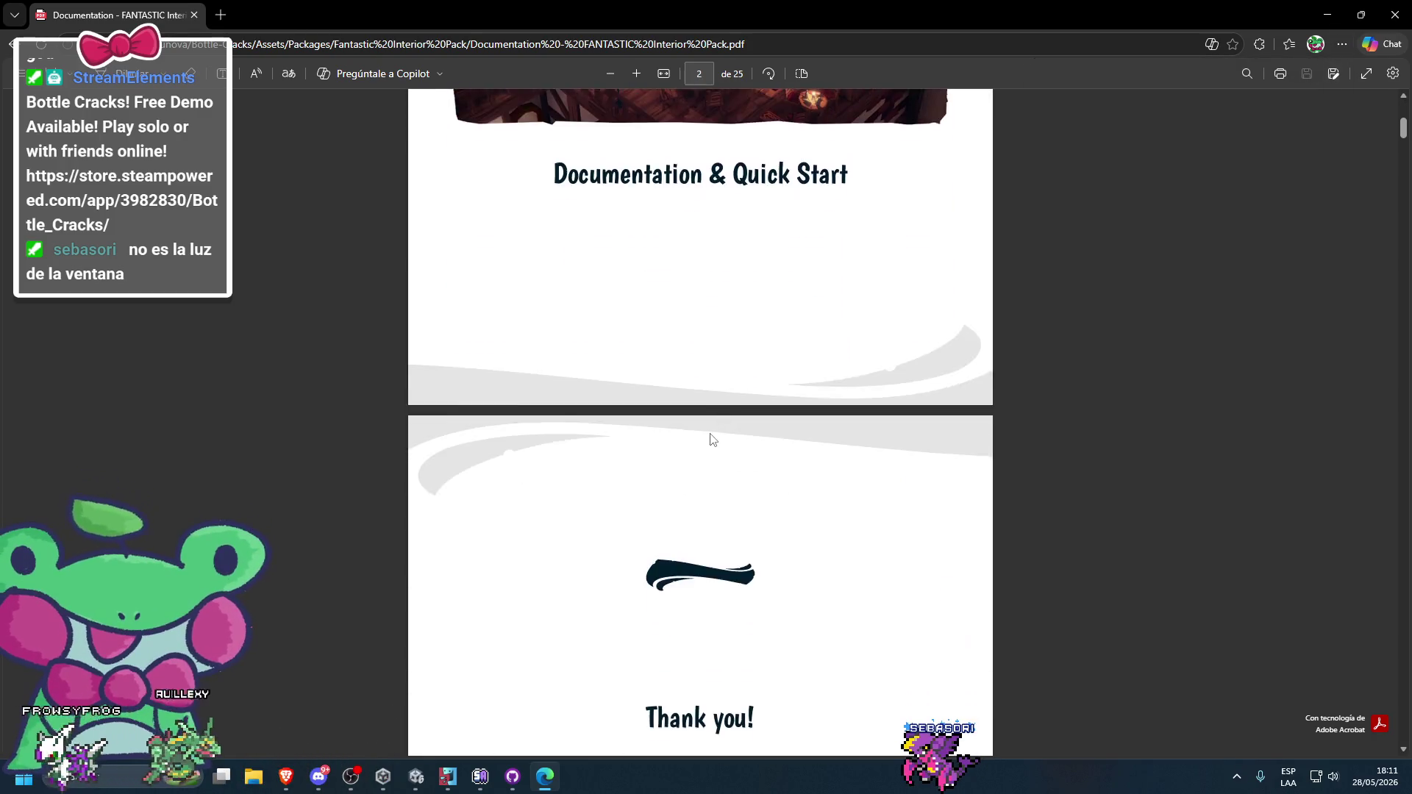
scroll(716, 429, "down", 20)
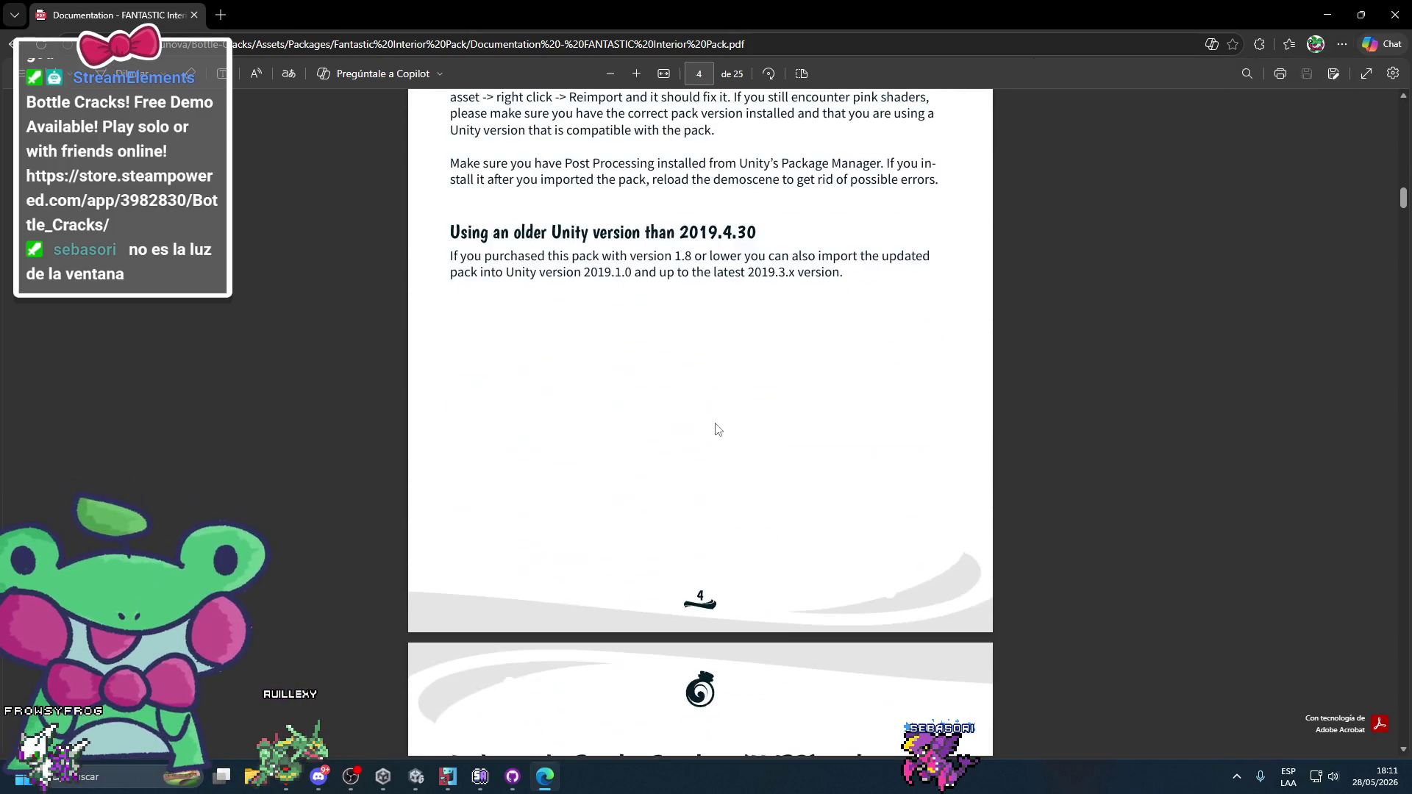
scroll(718, 428, "down", 20)
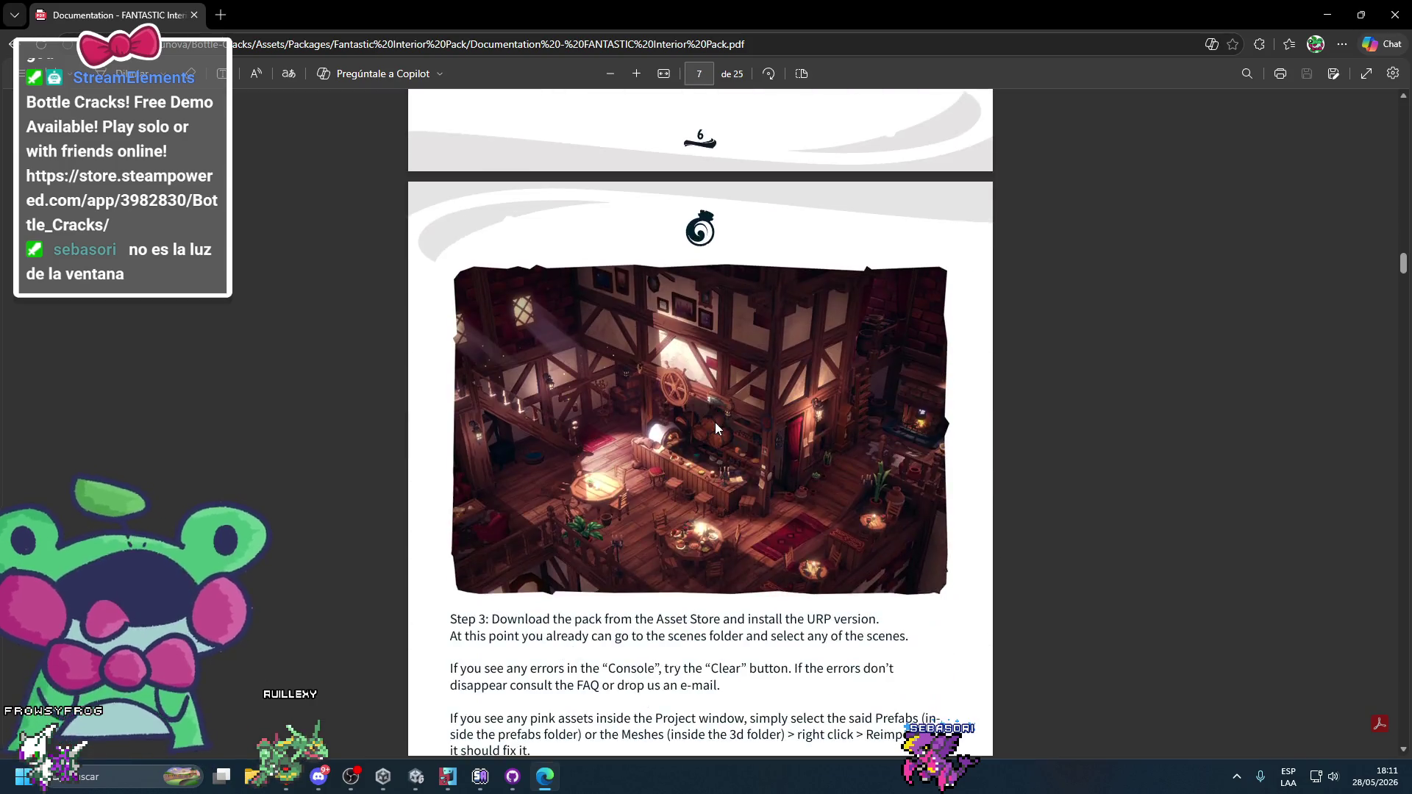
scroll(717, 428, "down", 12)
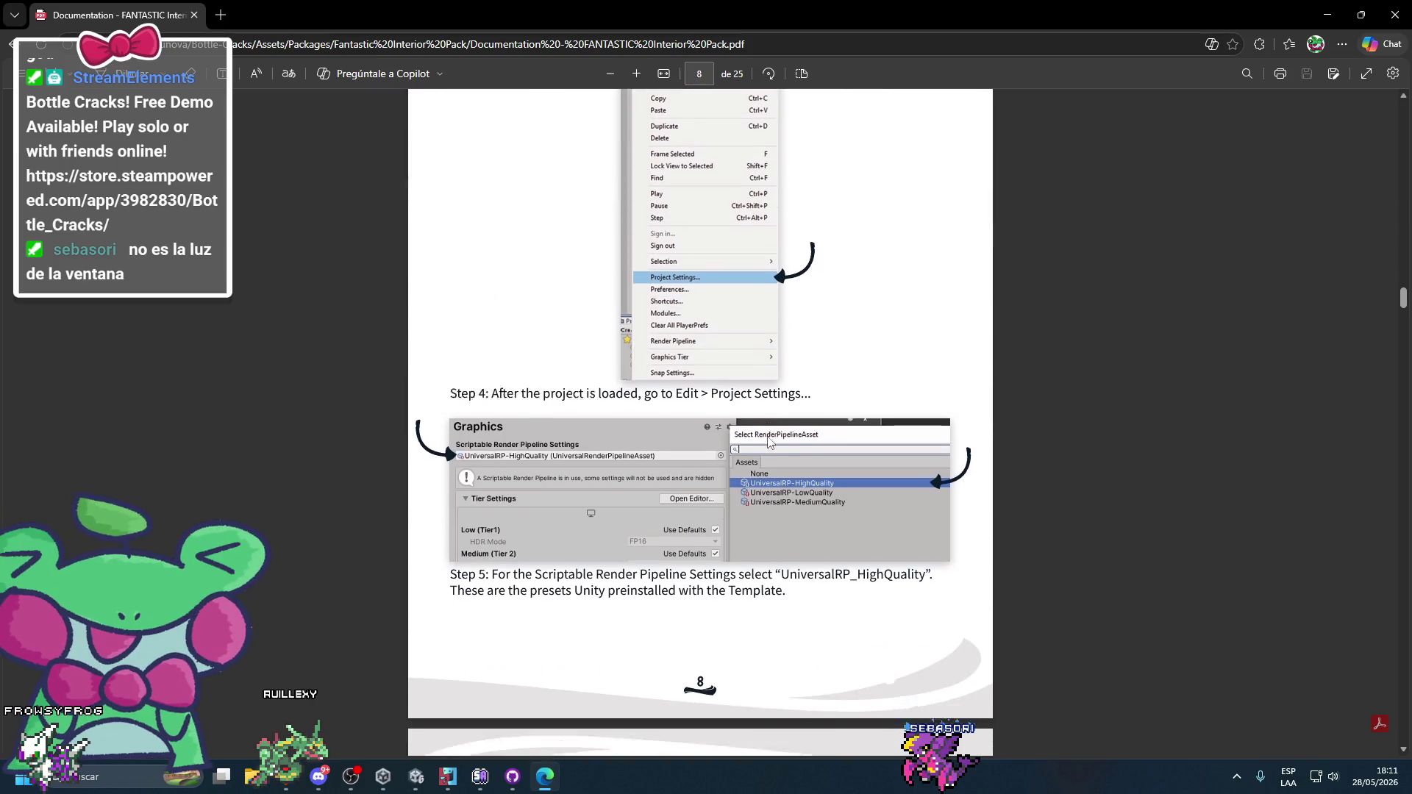
scroll(767, 440, "down", 20)
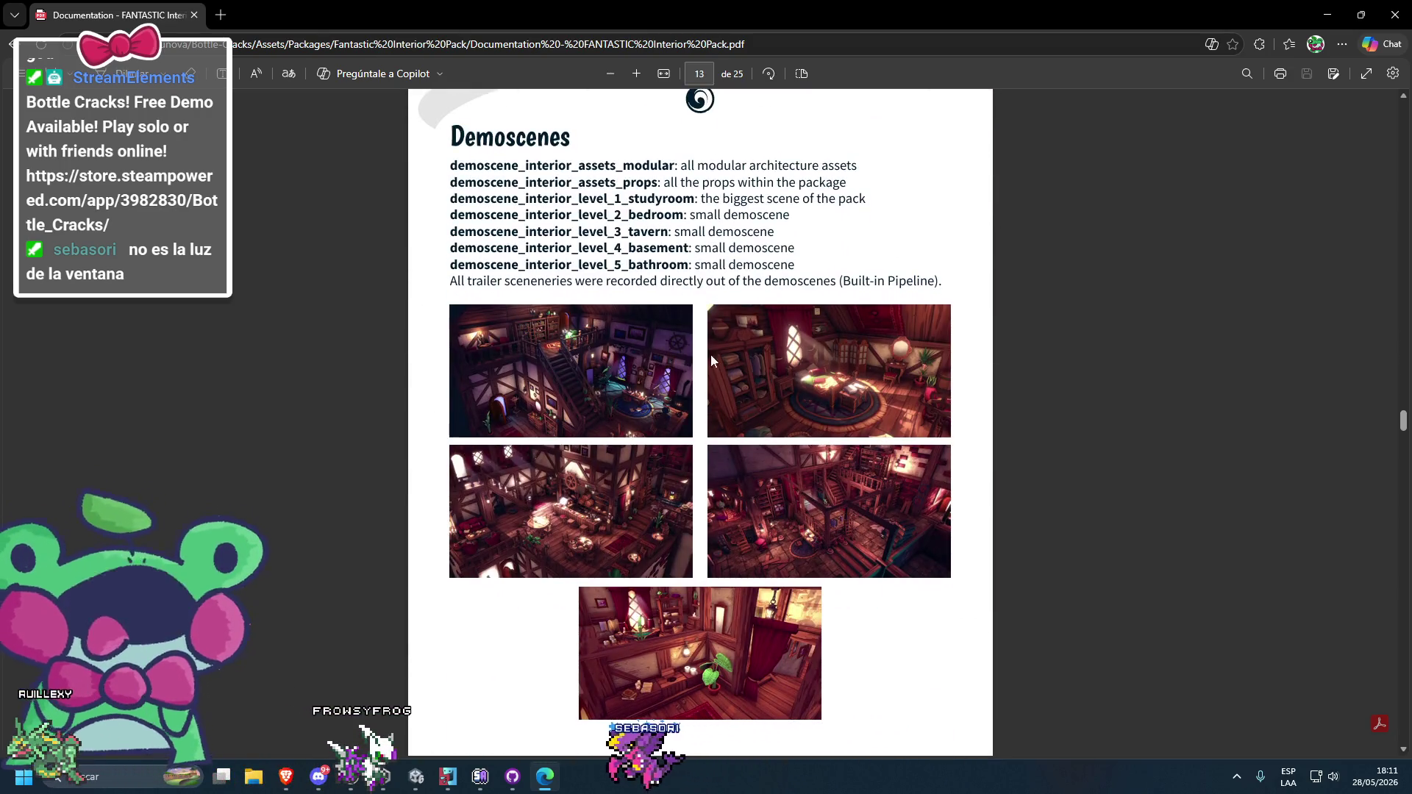
scroll(710, 360, "down", 5)
scroll(664, 362, "up", 5)
scroll(781, 432, "down", 3)
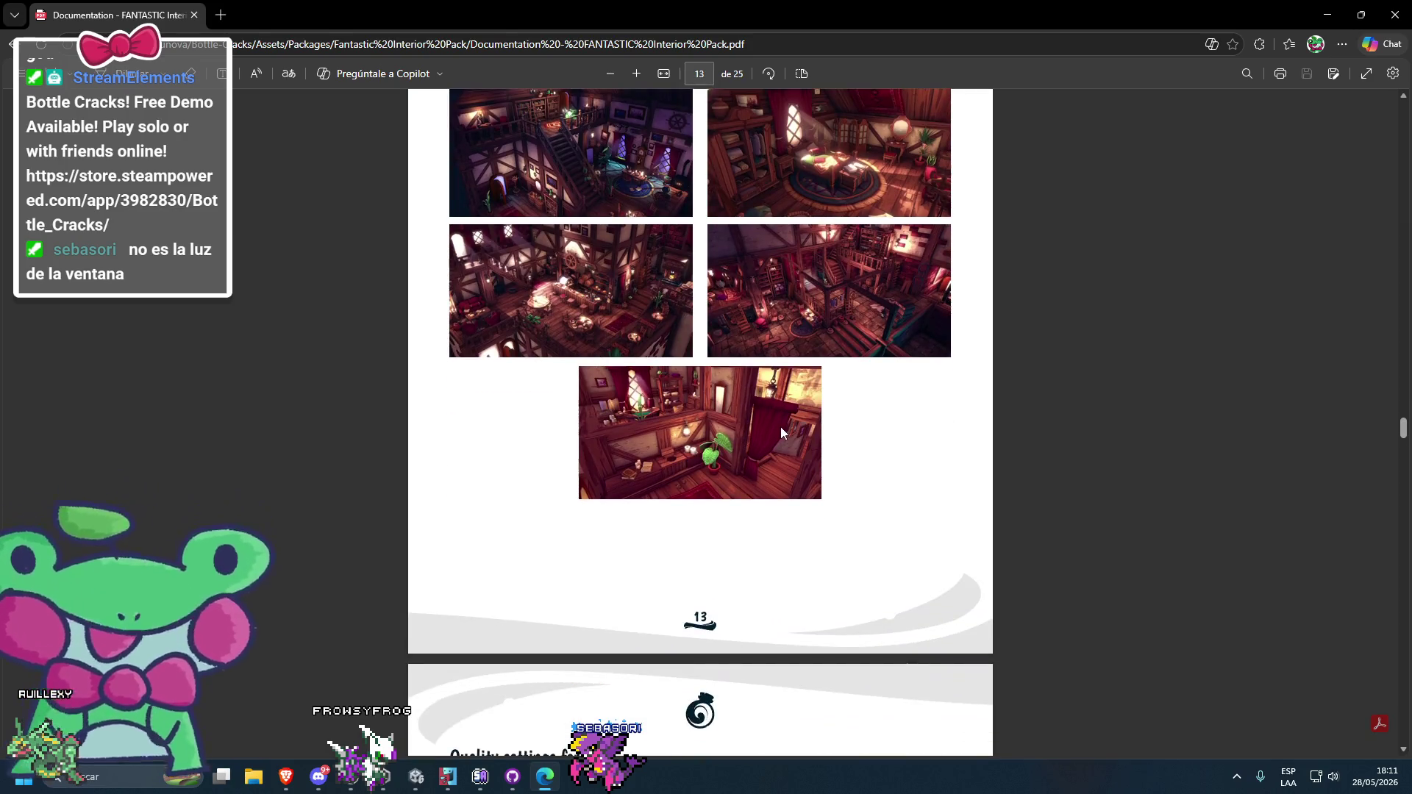
scroll(781, 433, "down", 9)
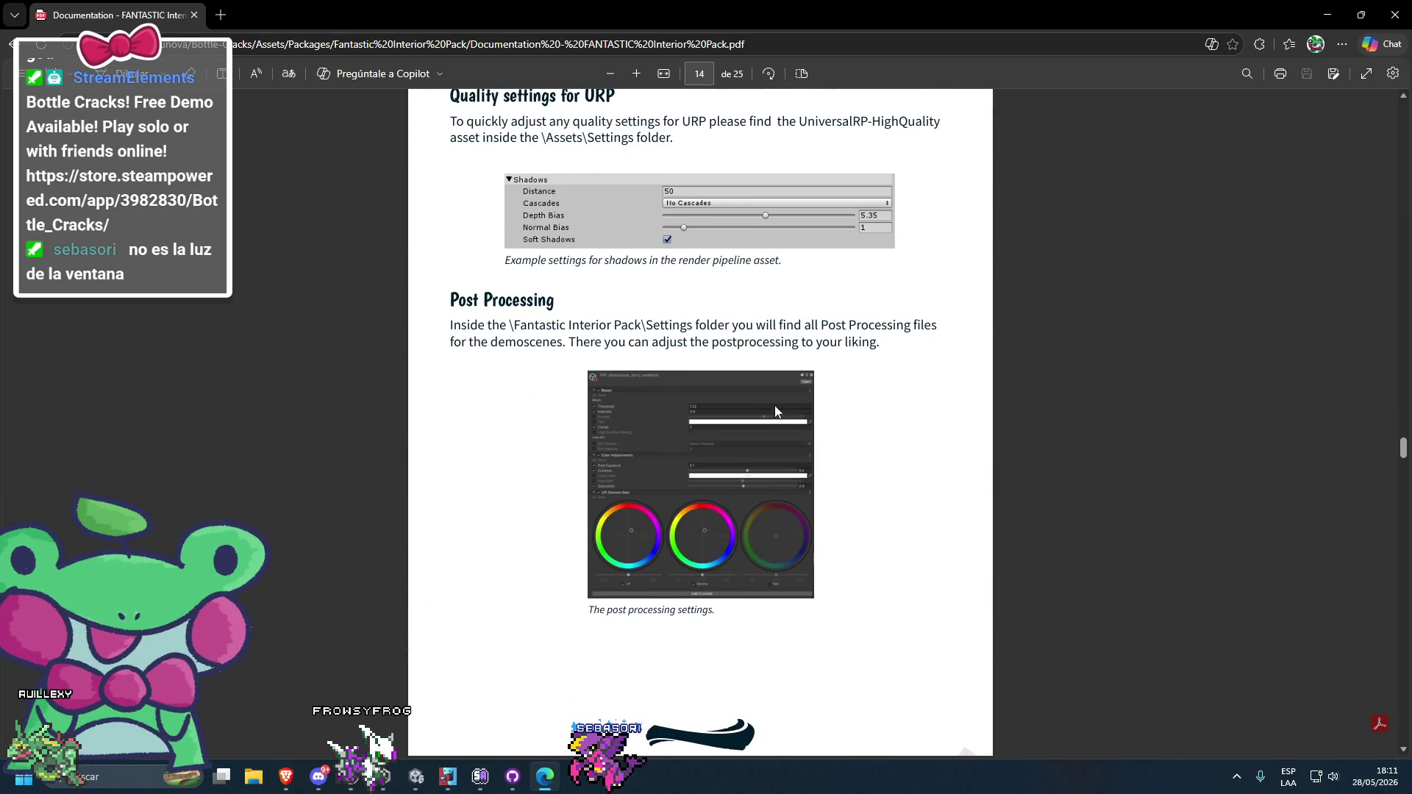
scroll(776, 414, "up", 2)
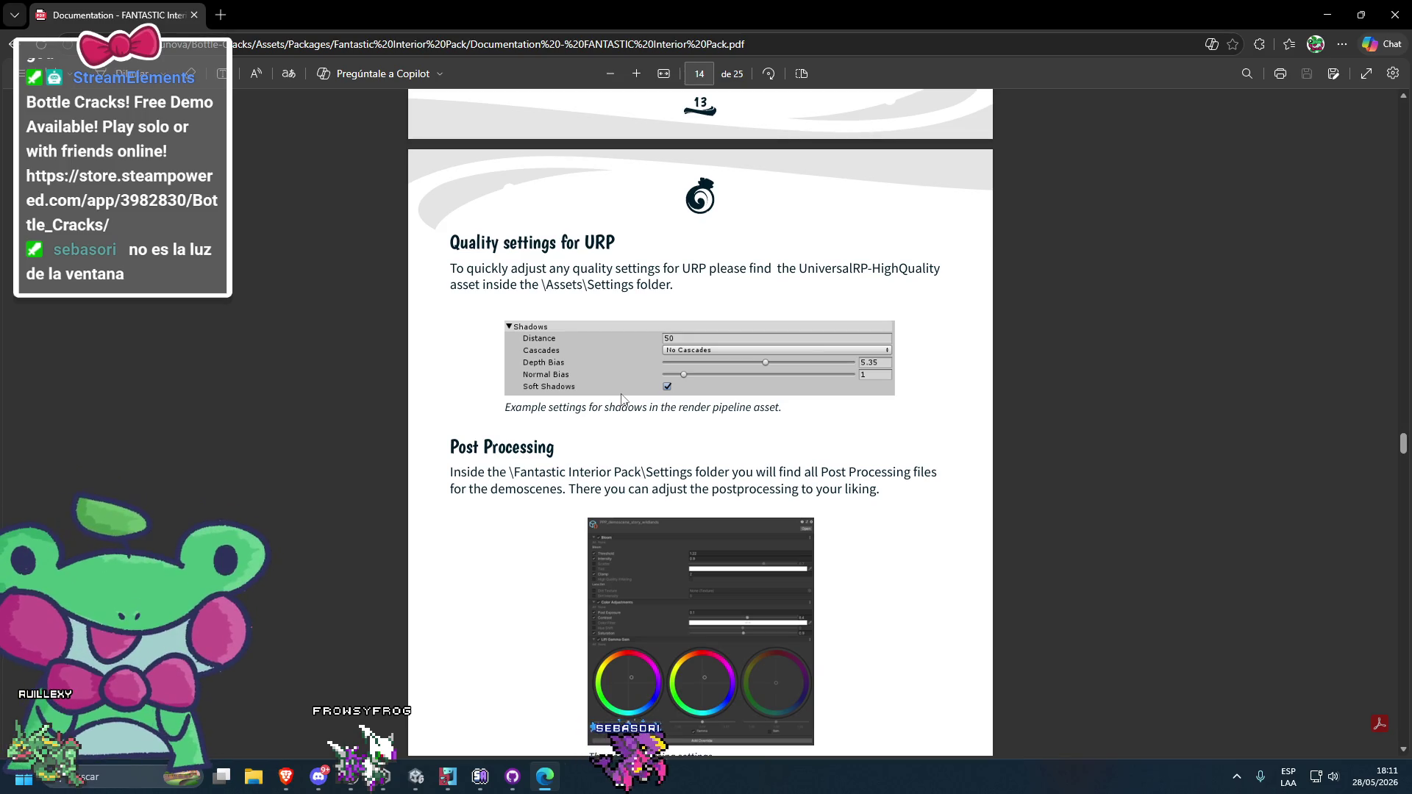
scroll(621, 399, "down", 10)
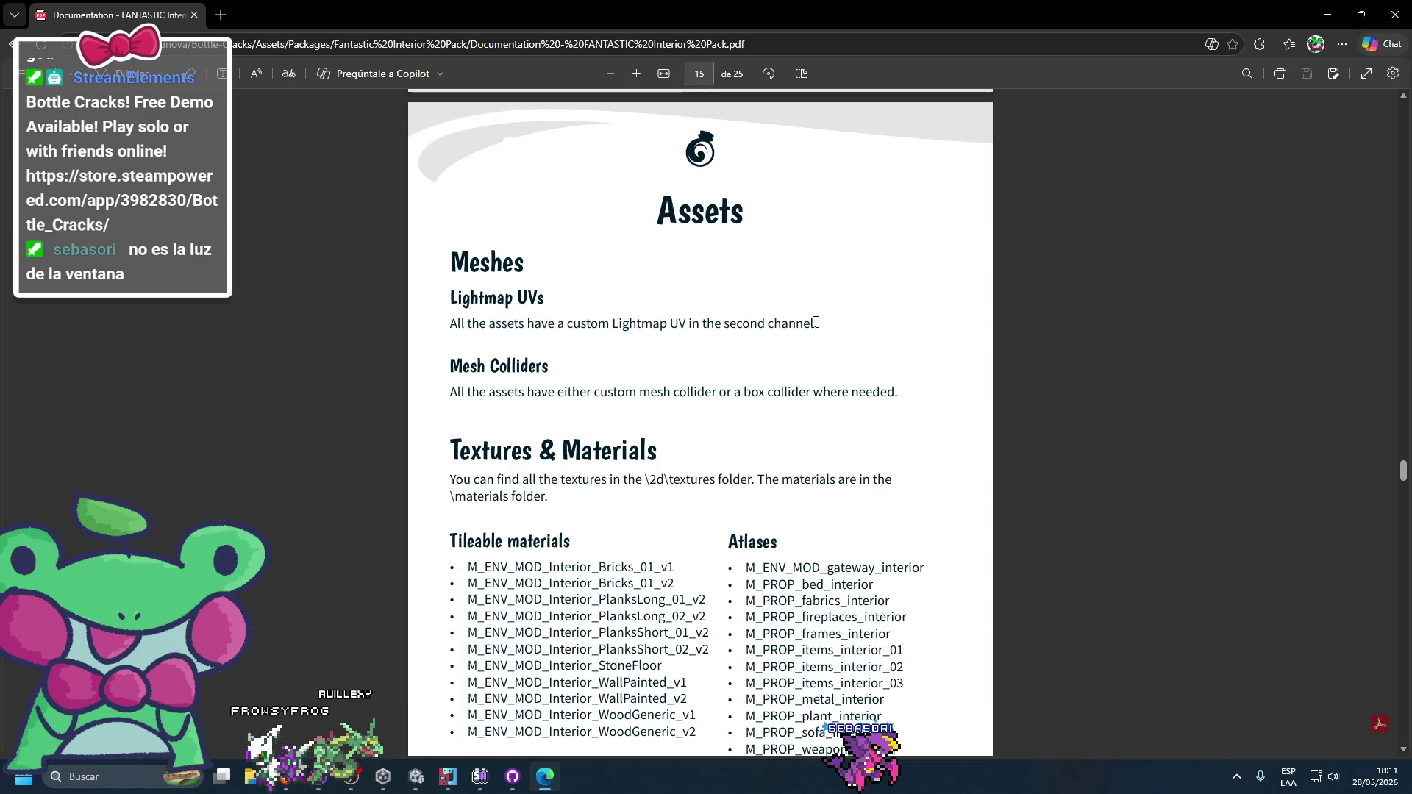
scroll(744, 327, "down", 2)
scroll(746, 334, "up", 1)
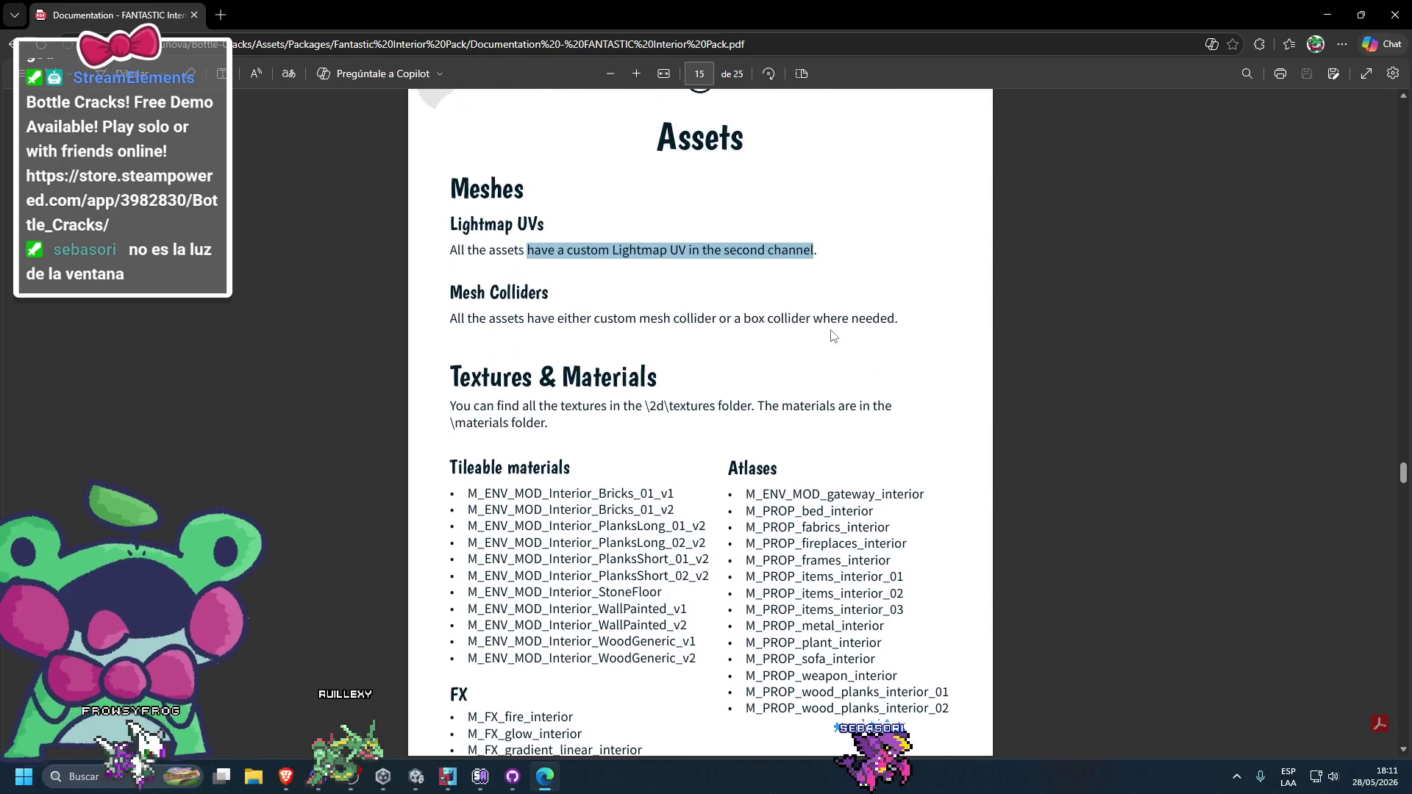
left_click_drag(489, 318, 807, 319)
left_click(756, 325)
- Continue through the PDF to page 22, 'Blocking out a level'
scroll(743, 325, "down", 8)
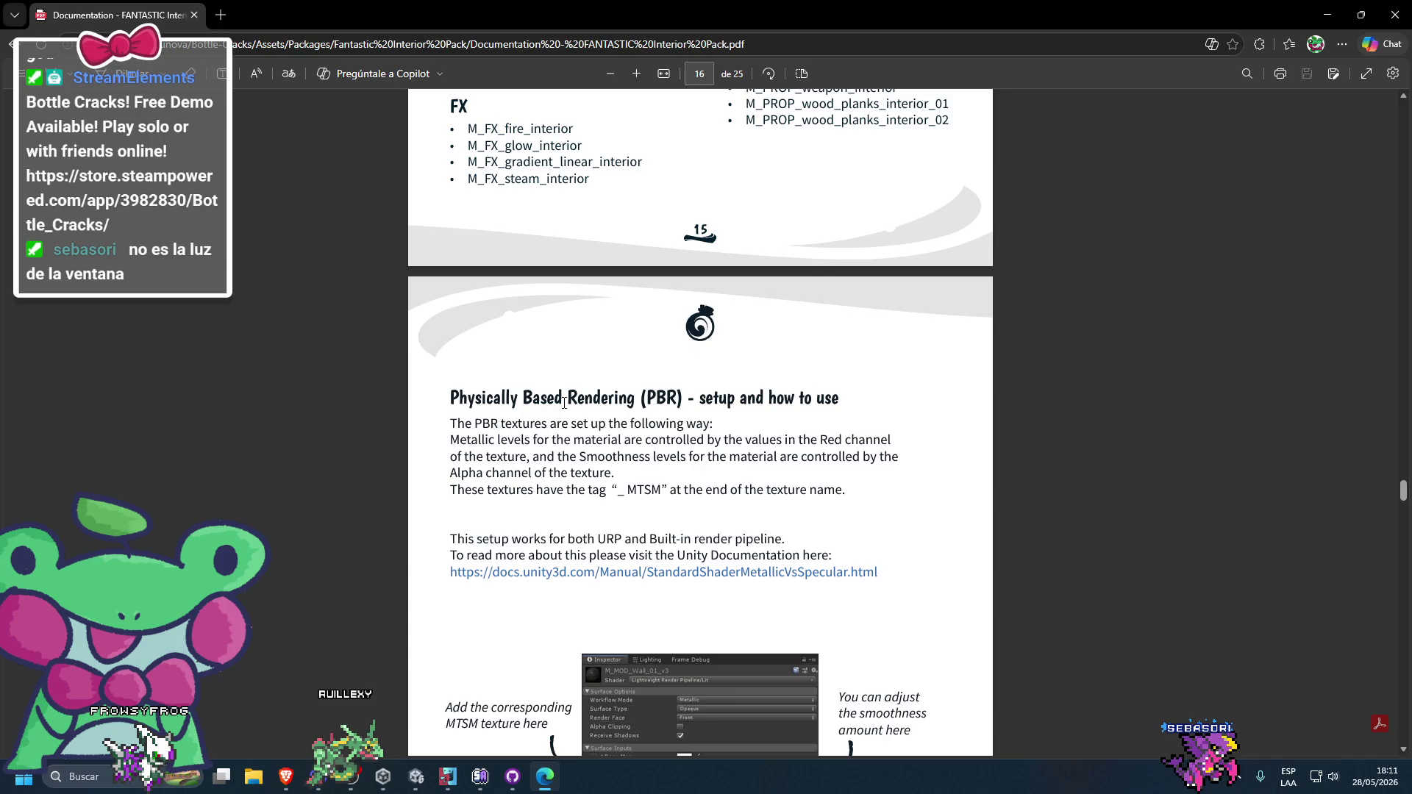
scroll(566, 400, "down", 1)
scroll(567, 401, "down", 1)
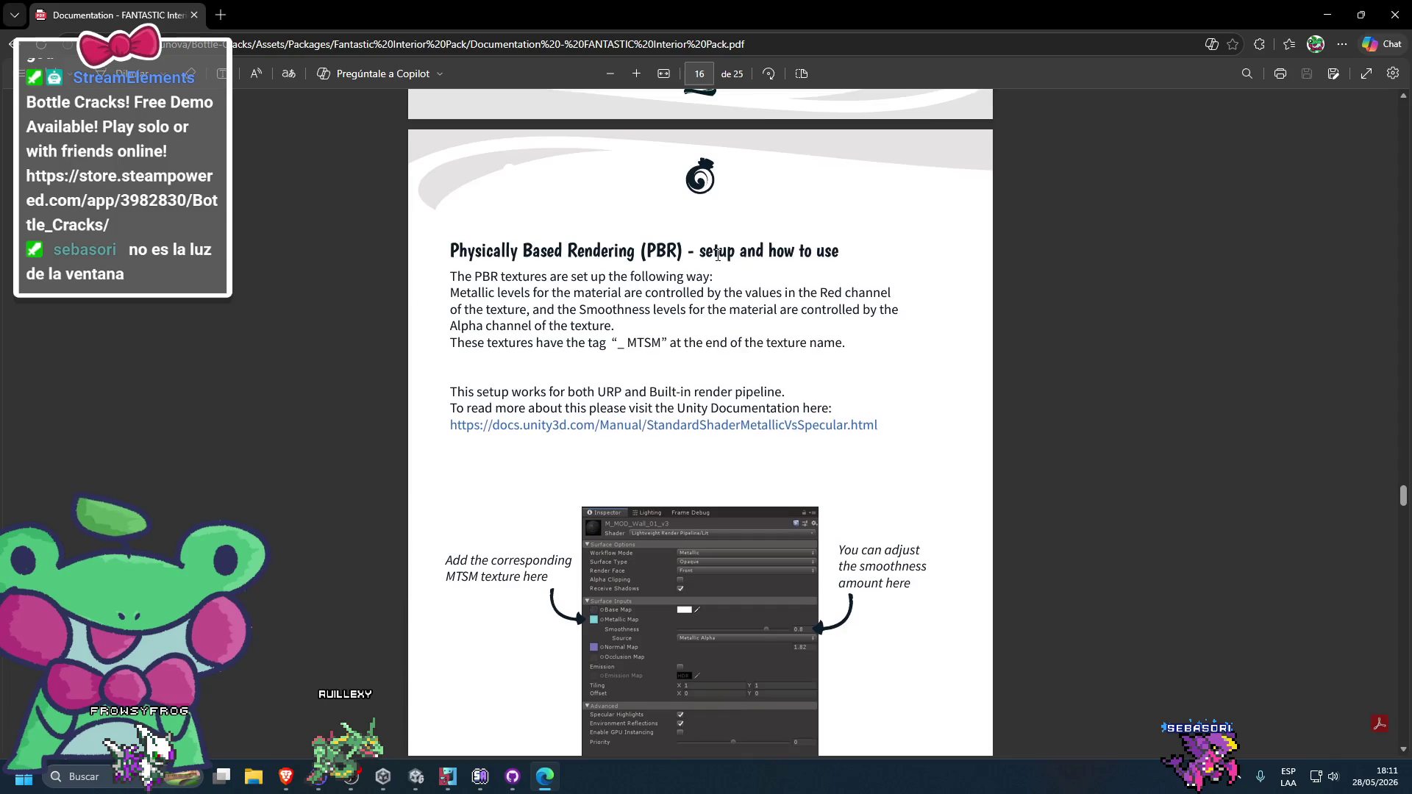
scroll(809, 456, "down", 10)
scroll(809, 456, "down", 15)
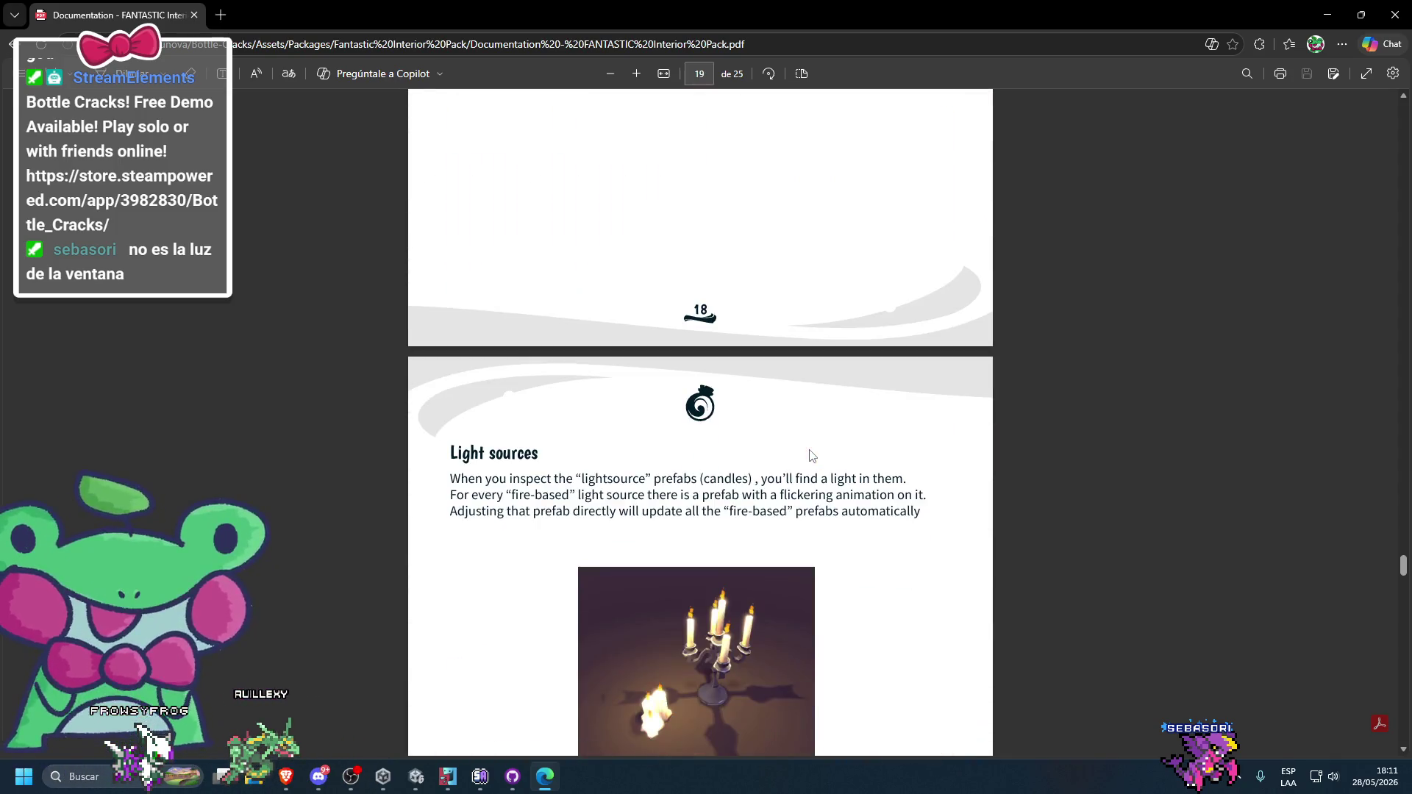
scroll(811, 454, "up", 7)
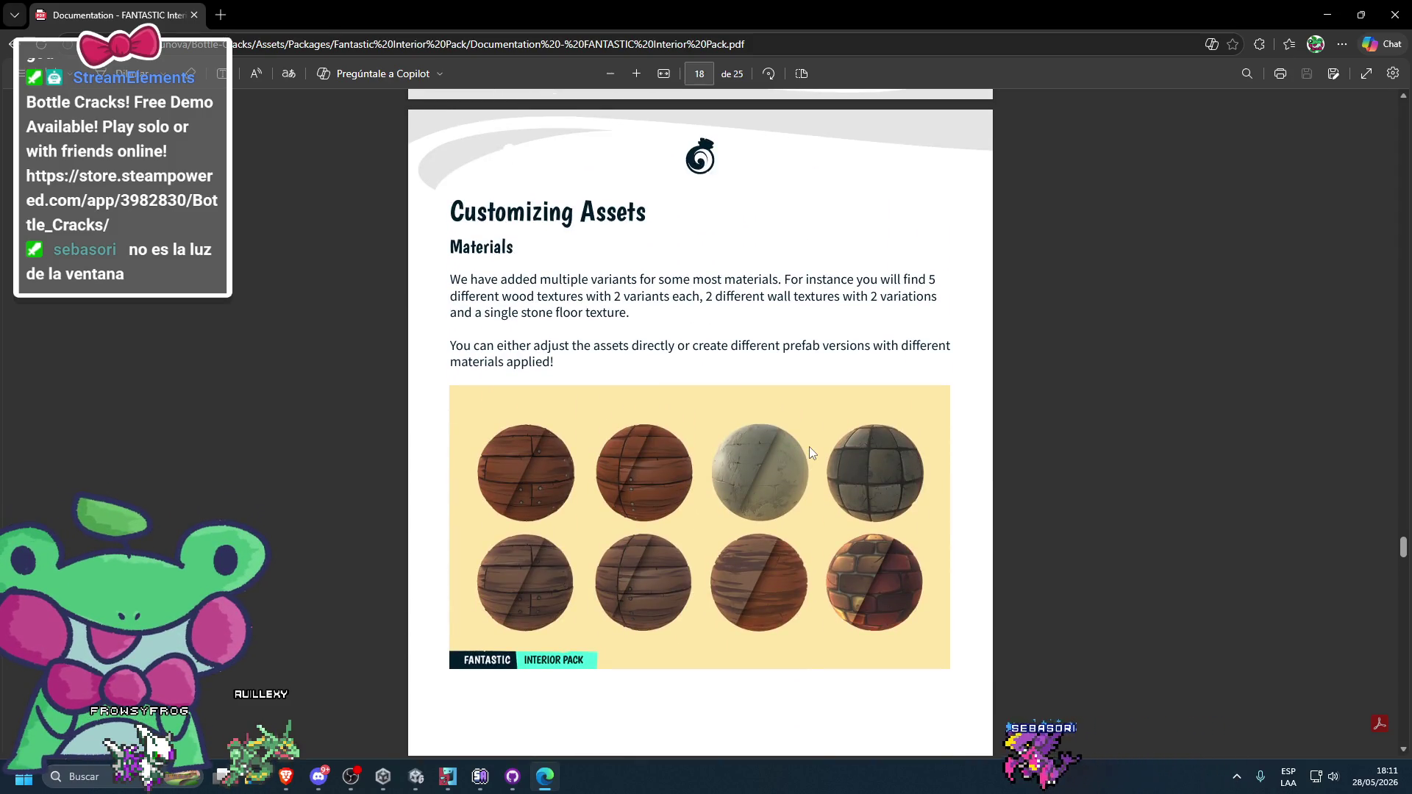
scroll(810, 452, "down", 10)
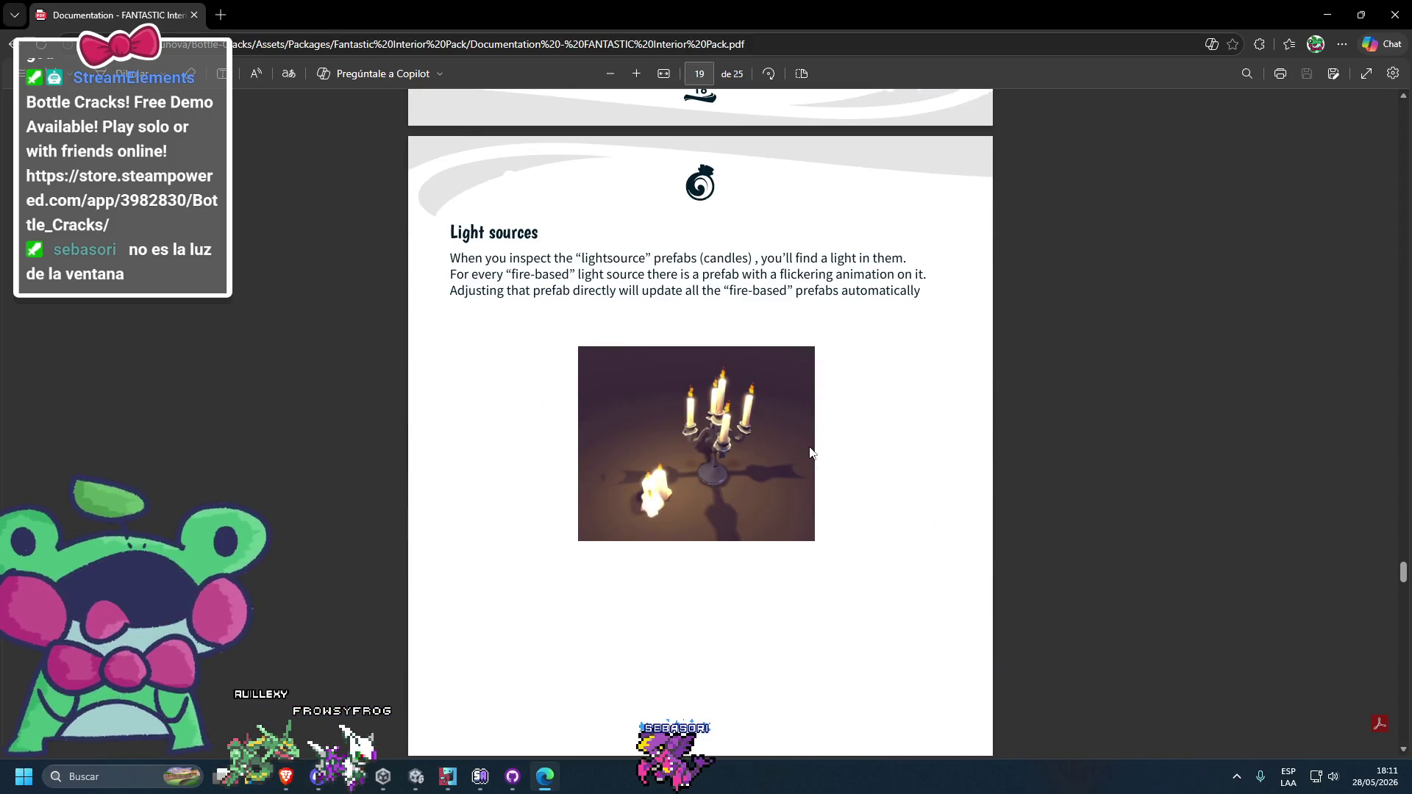
scroll(809, 453, "down", 15)
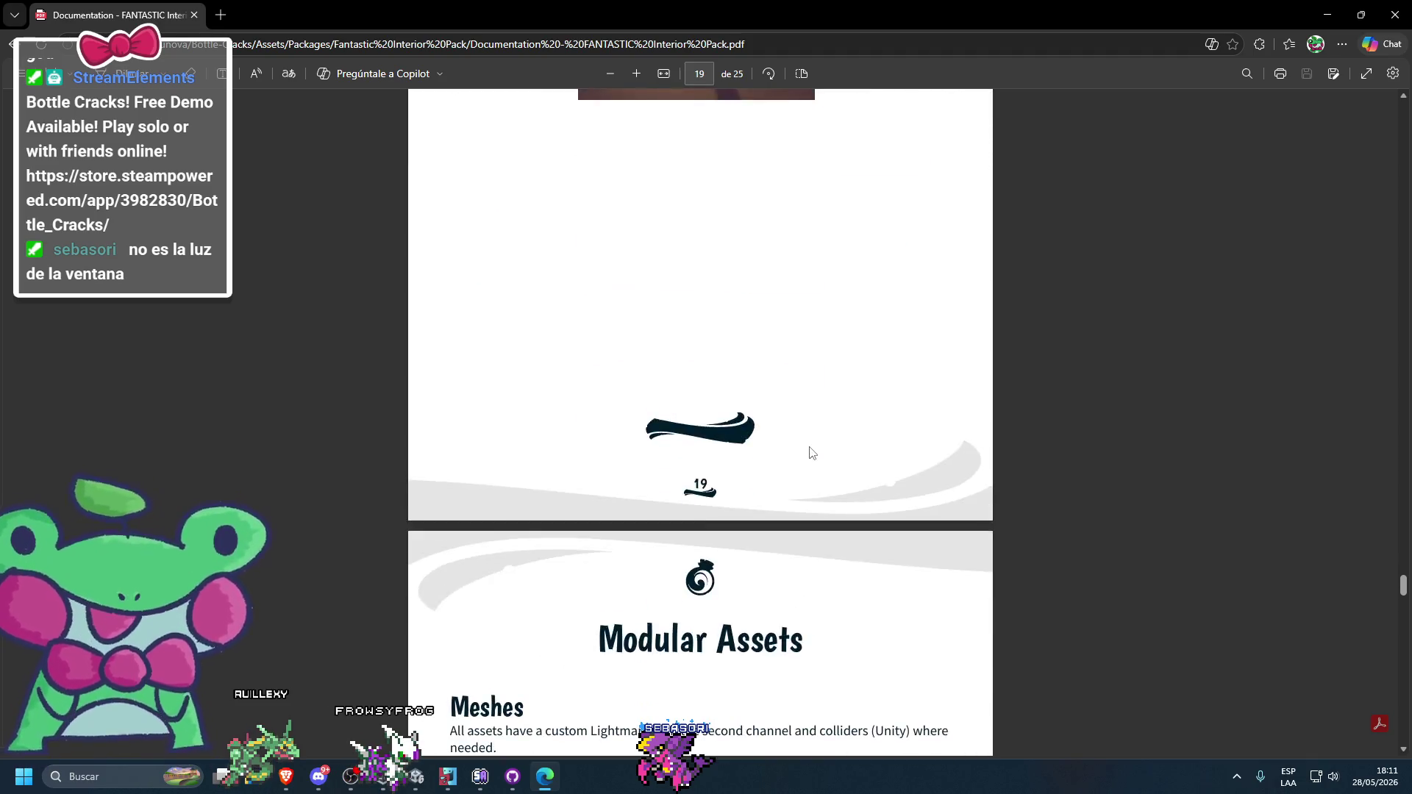
scroll(809, 442, "up", 1)
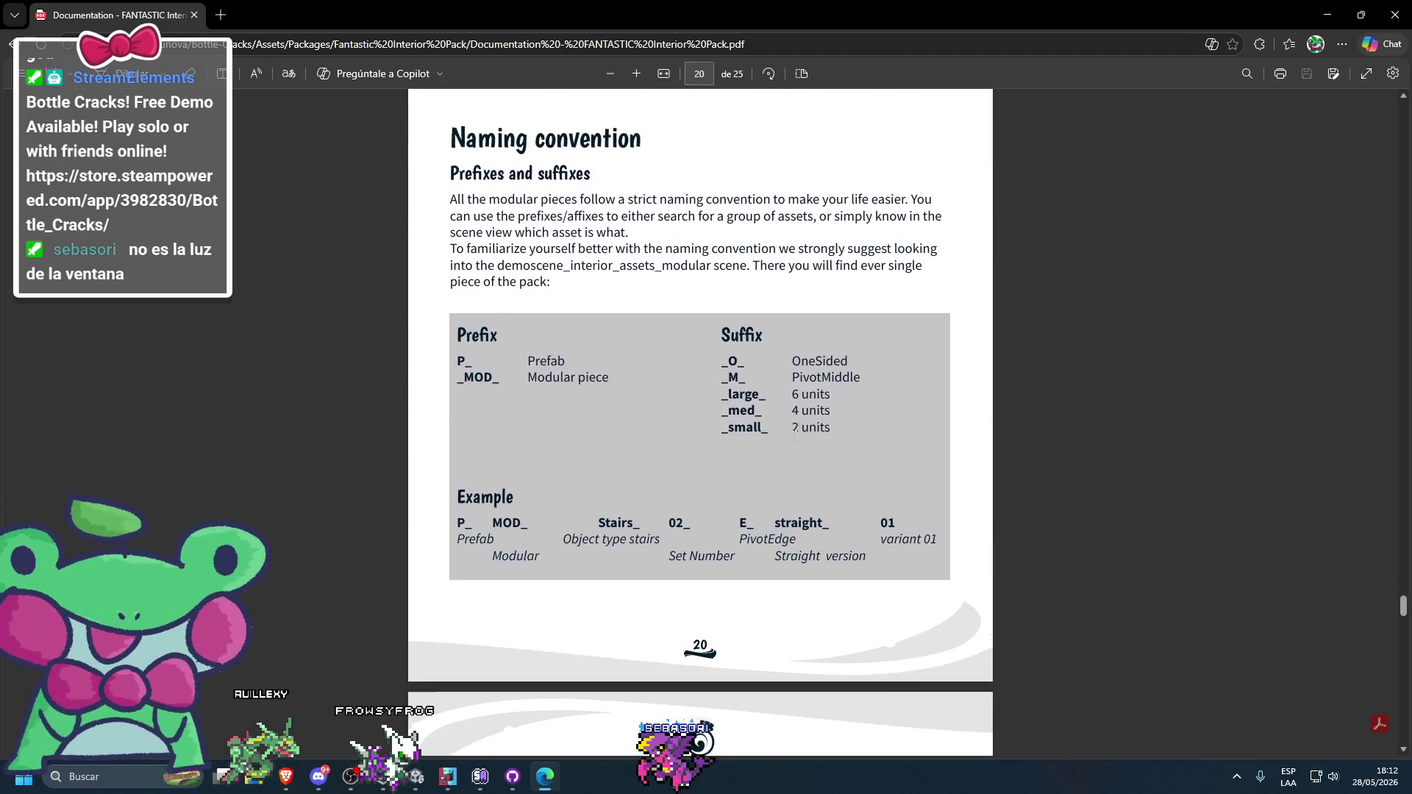
scroll(809, 442, "down", 13)
scroll(792, 444, "down", 5)
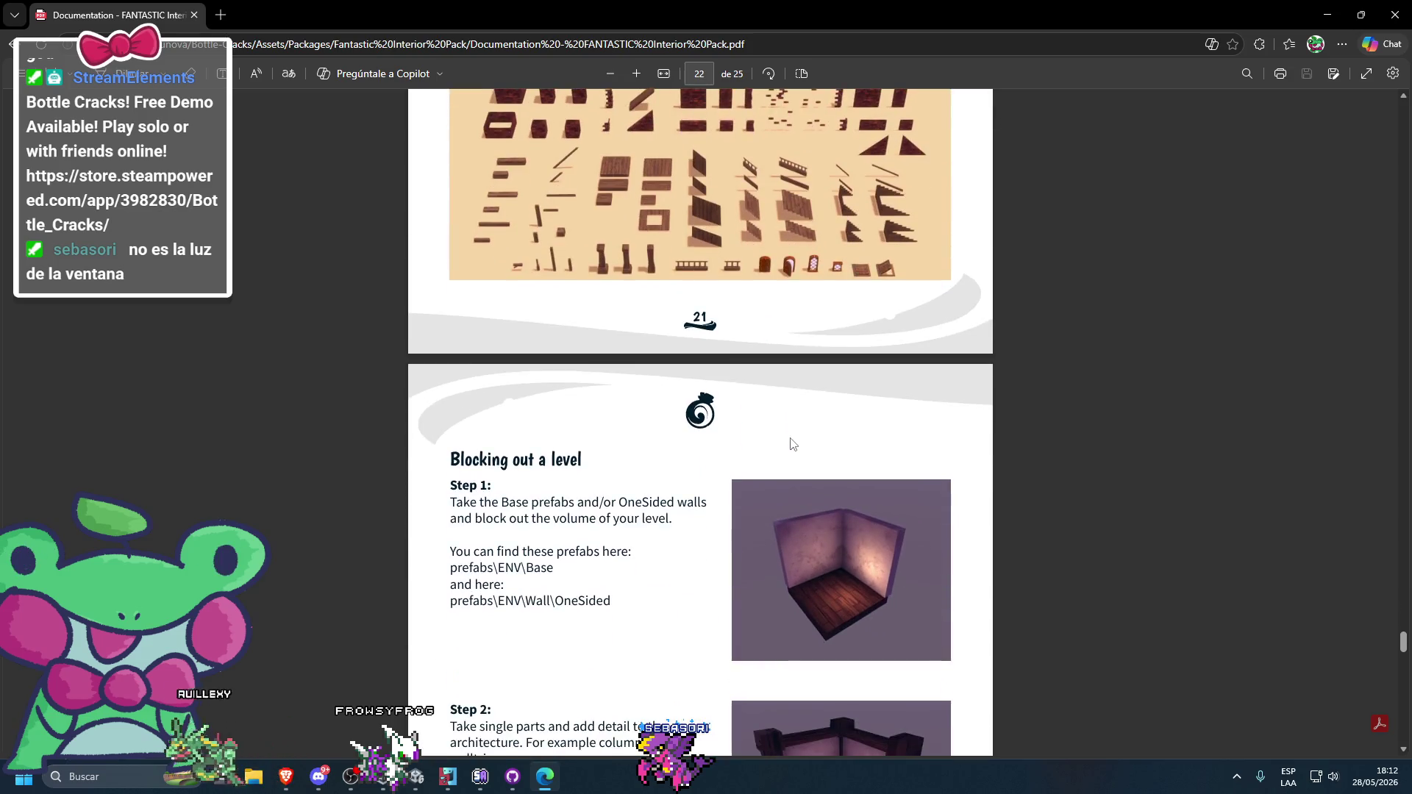
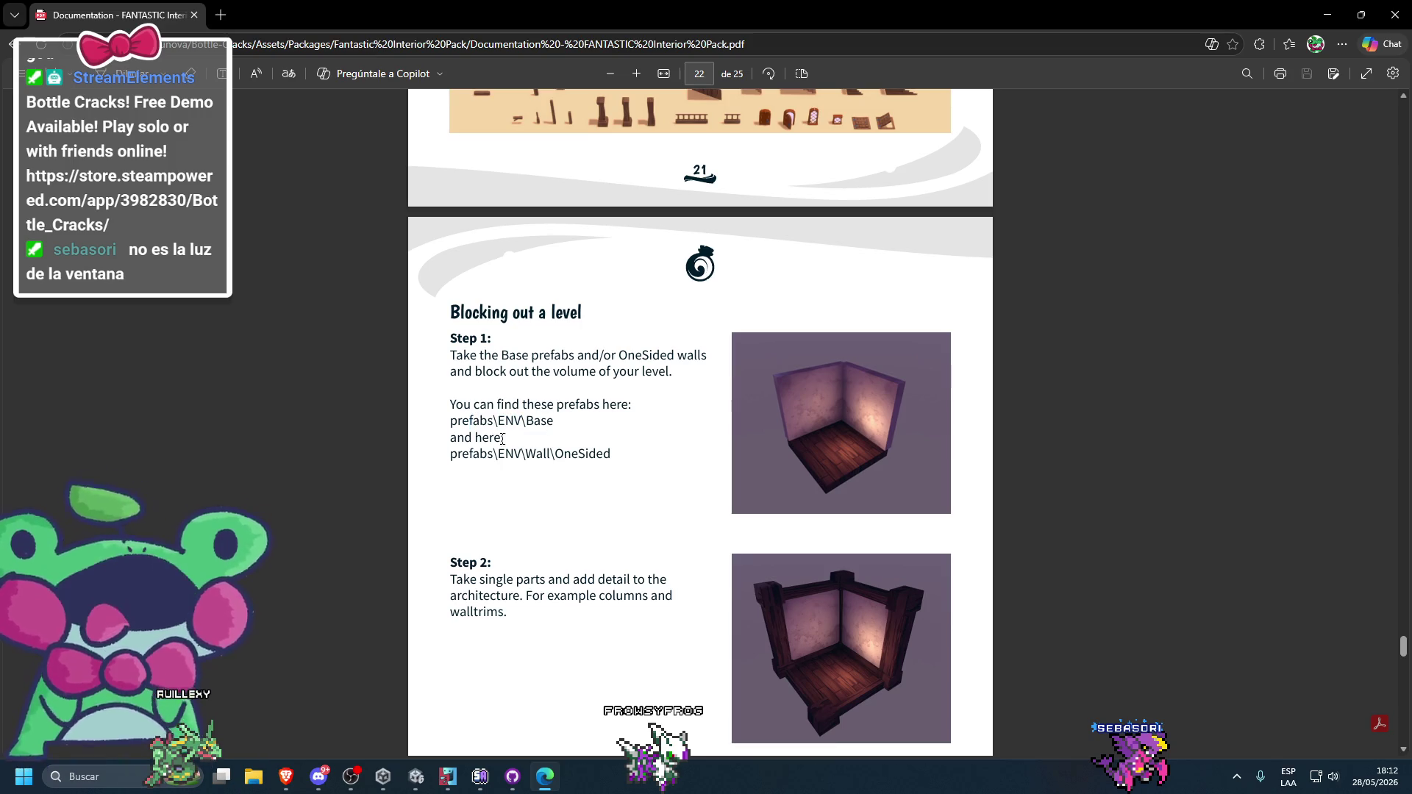
- Highlight 'Base' in the guide's prefab path, scroll through page 22's blocking-out steps, then return to Unity
double_click(540, 420)
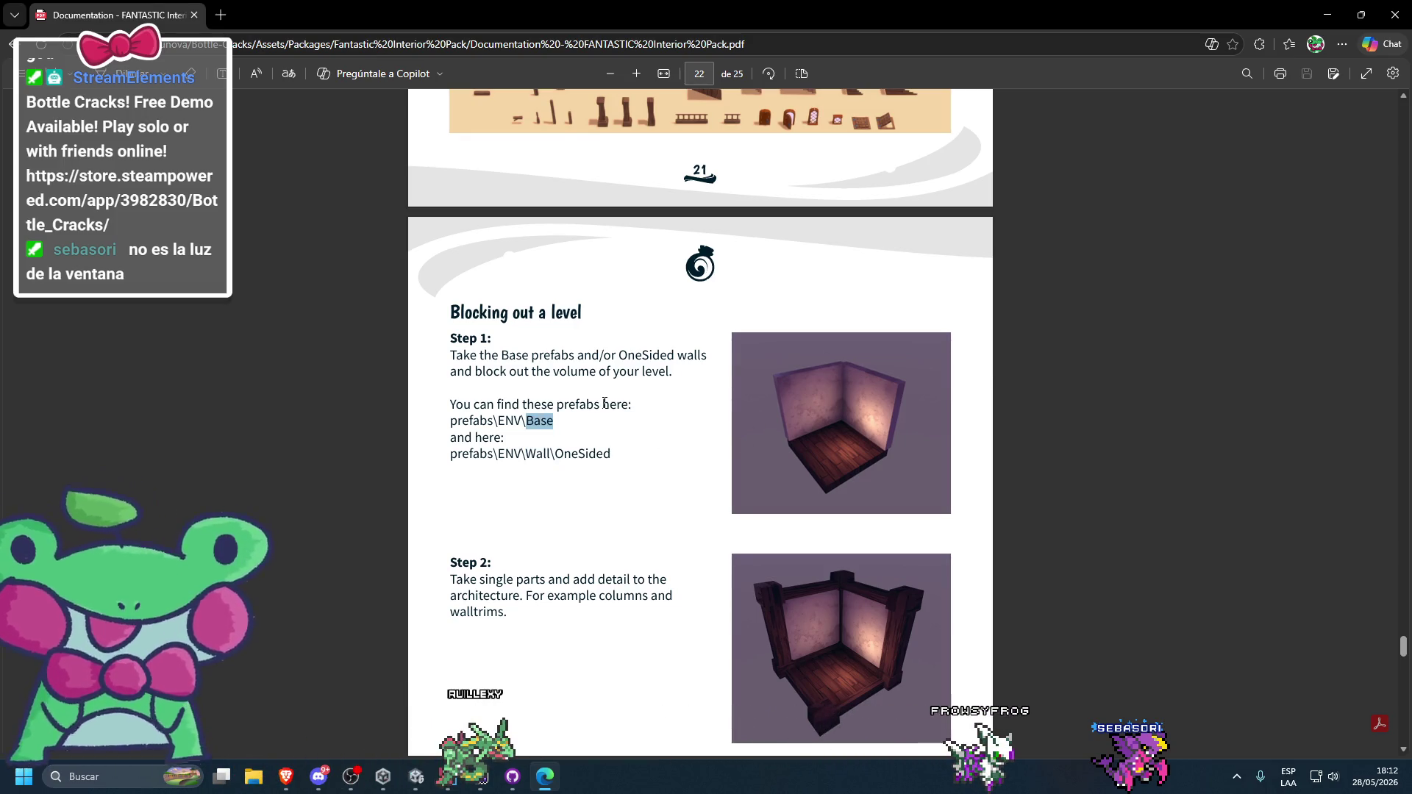
scroll(605, 401, "down", 1)
scroll(555, 514, "down", 3)
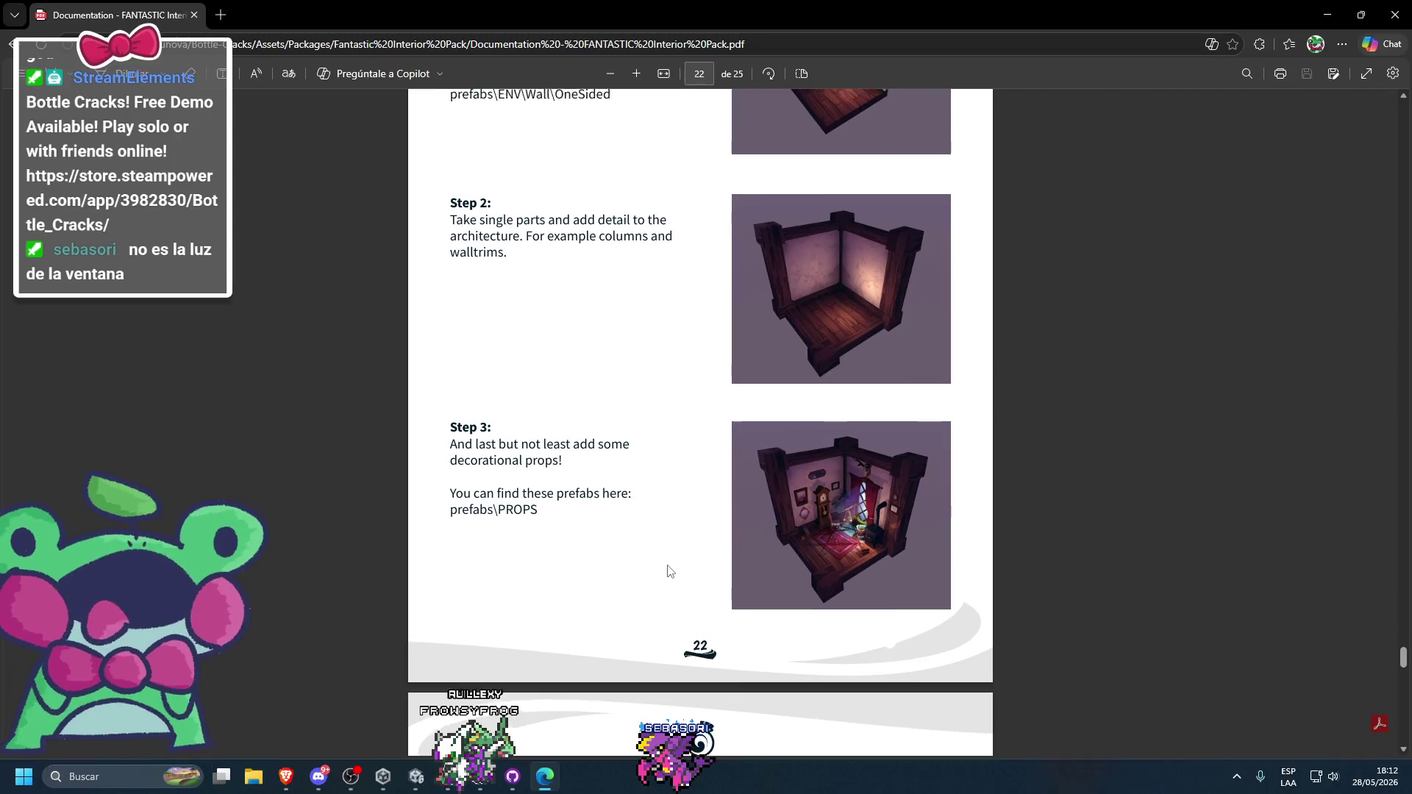
scroll(658, 587, "down", 2)
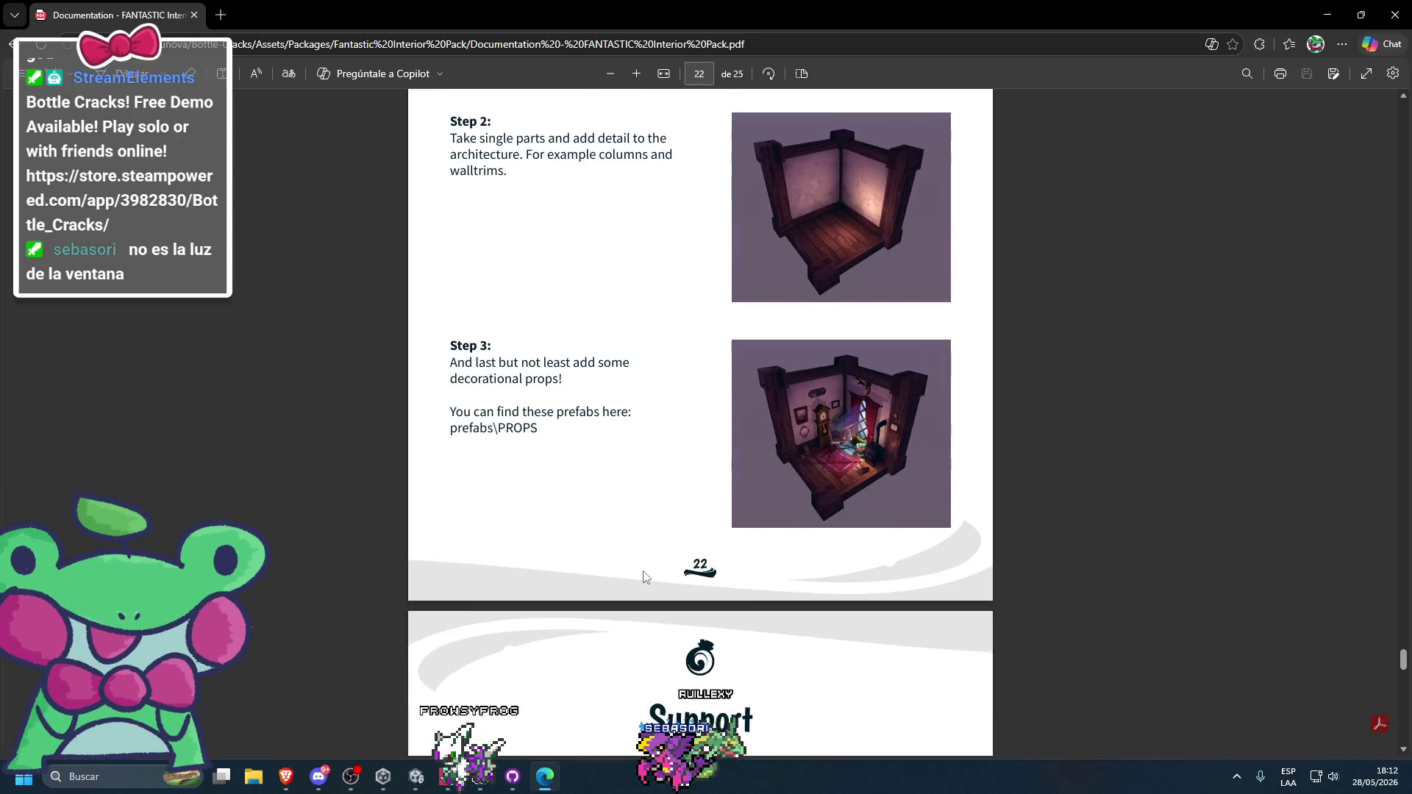
scroll(640, 564, "up", 5)
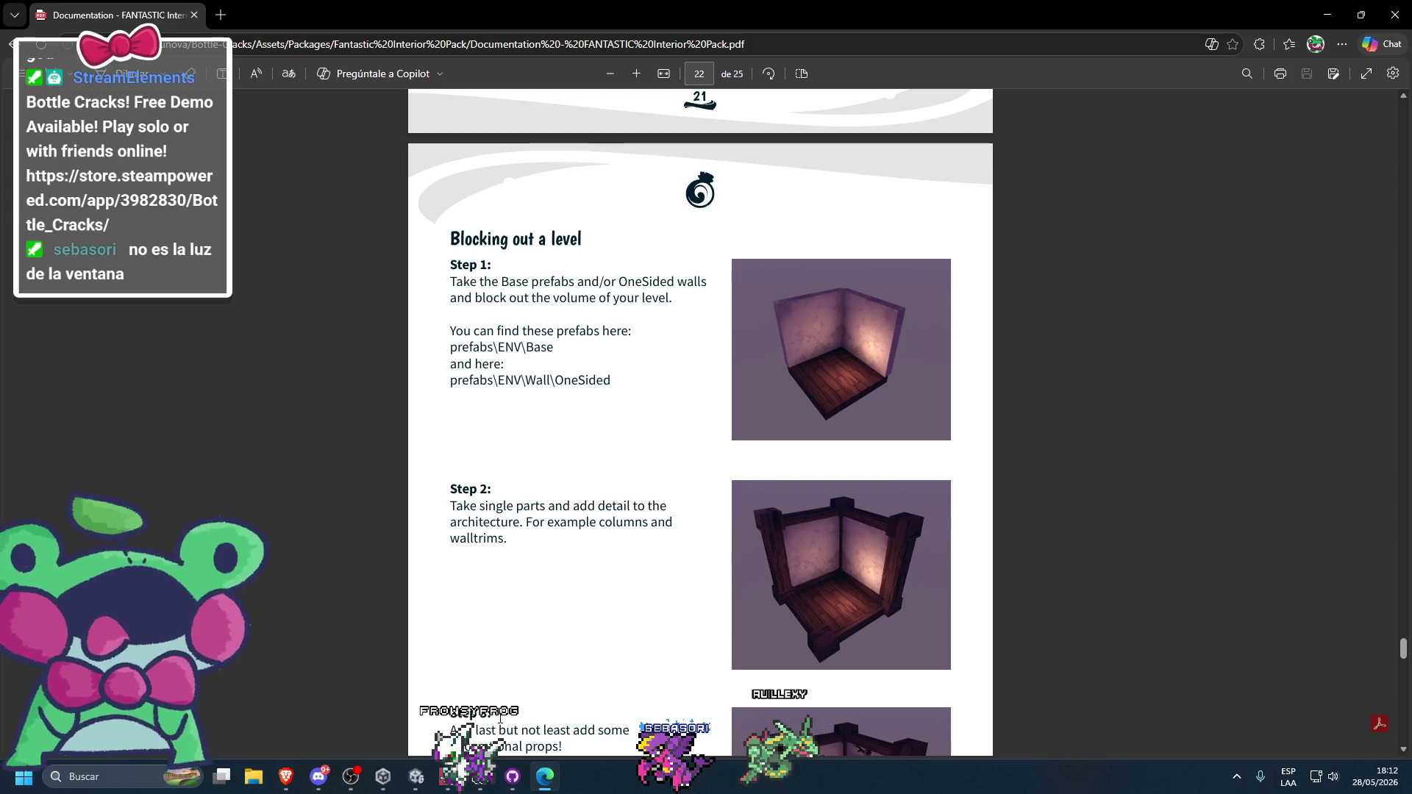
left_click(427, 774)
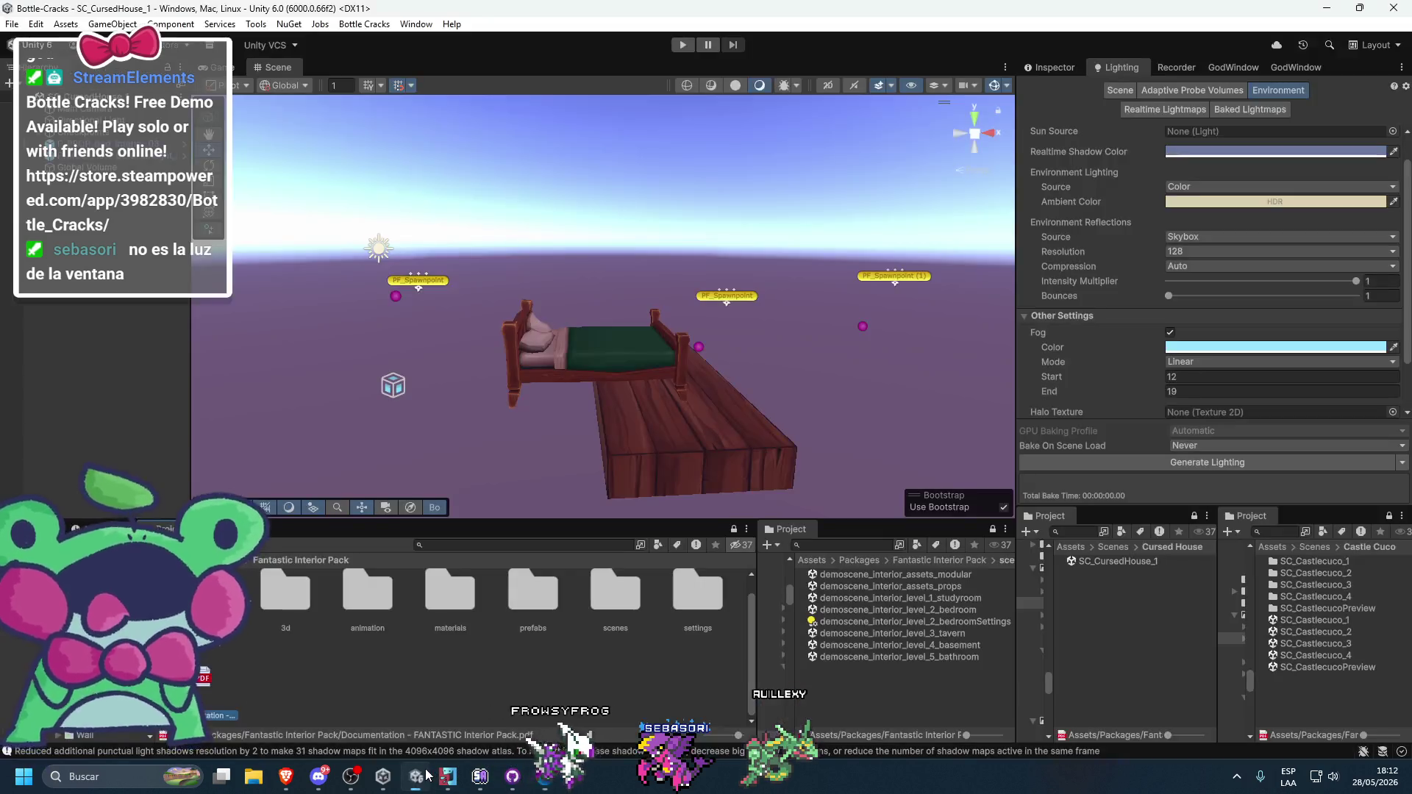
- Locate the wooden floor's prefab and open the ENV/Base prefab folder
left_click(605, 483)
left_click(1053, 69)
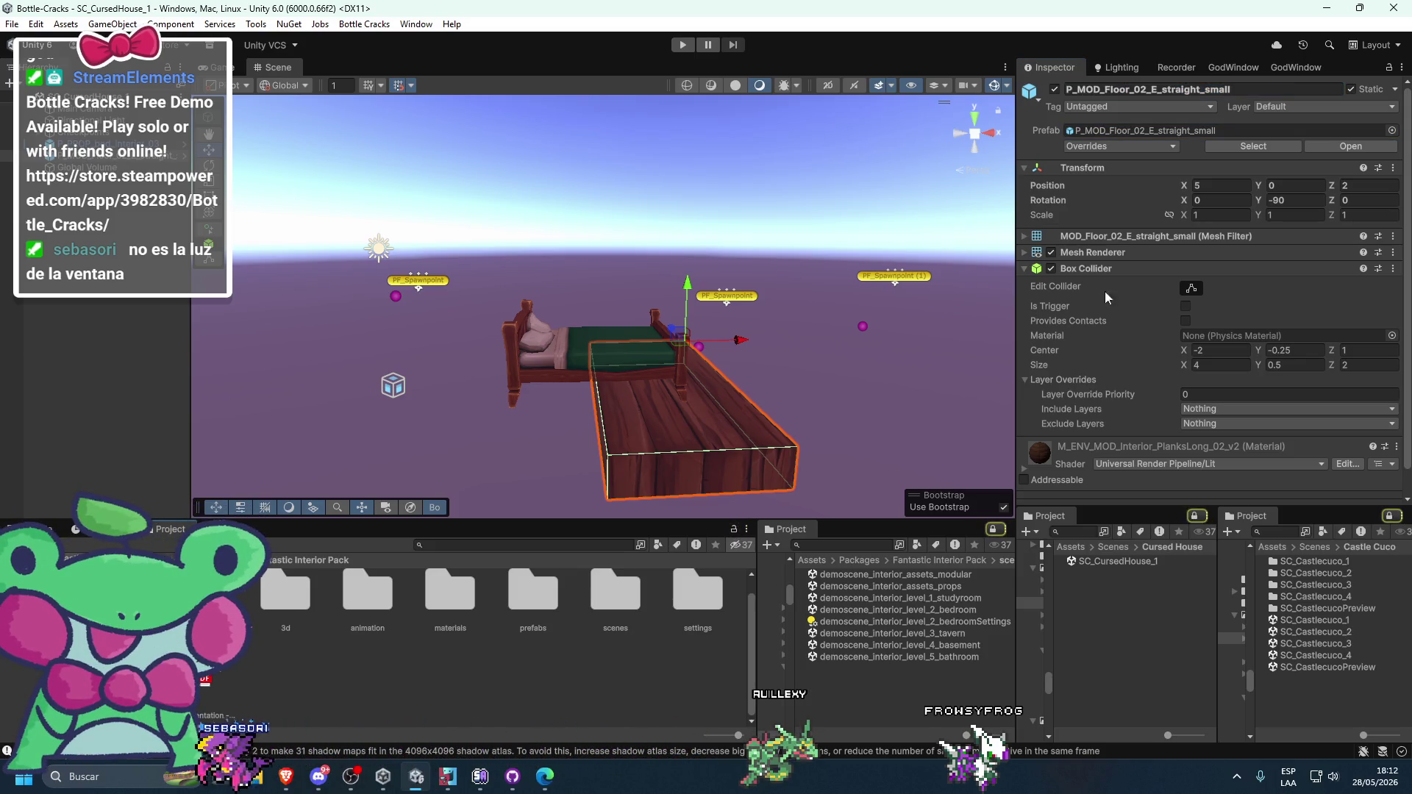
left_click(1127, 136)
scroll(584, 396, "down", 3)
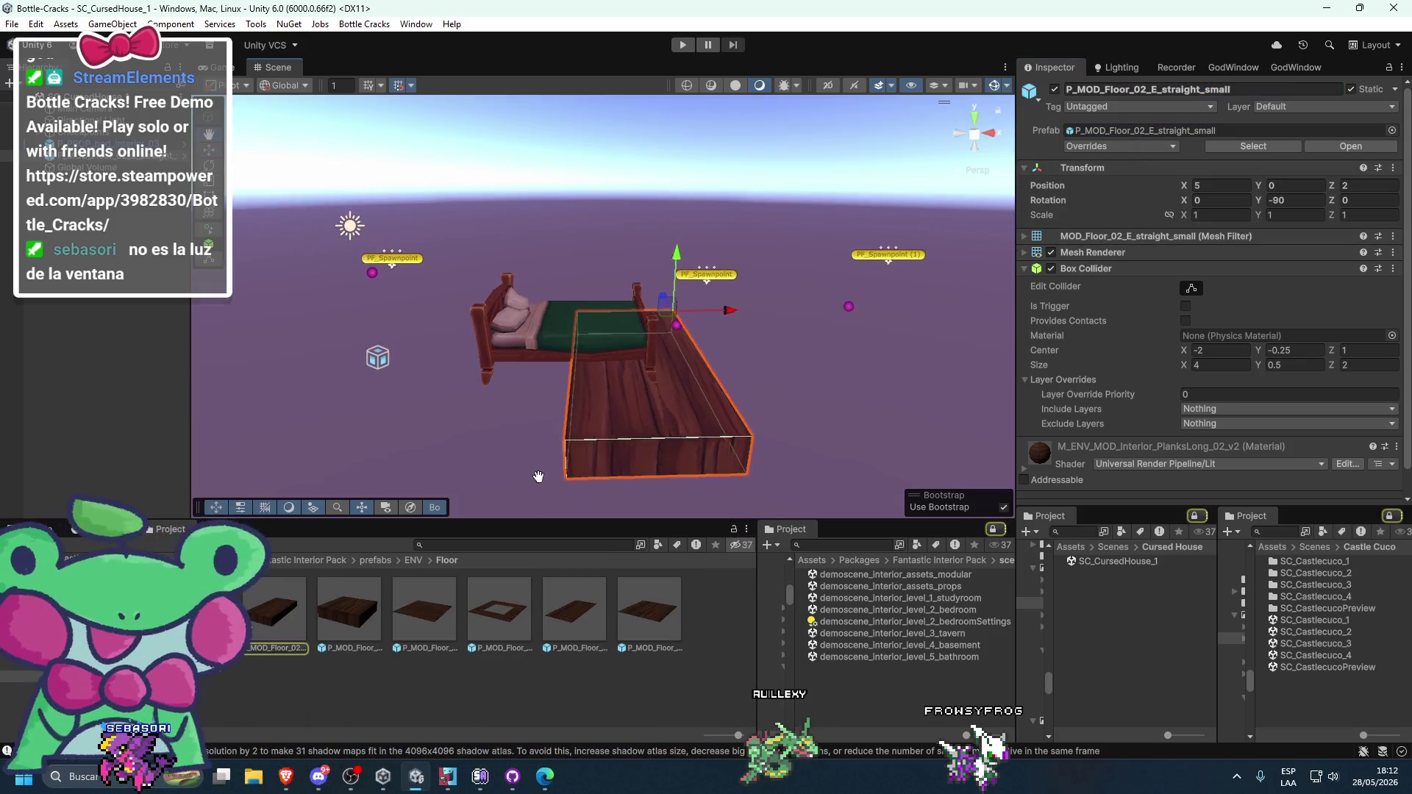
left_click(414, 561)
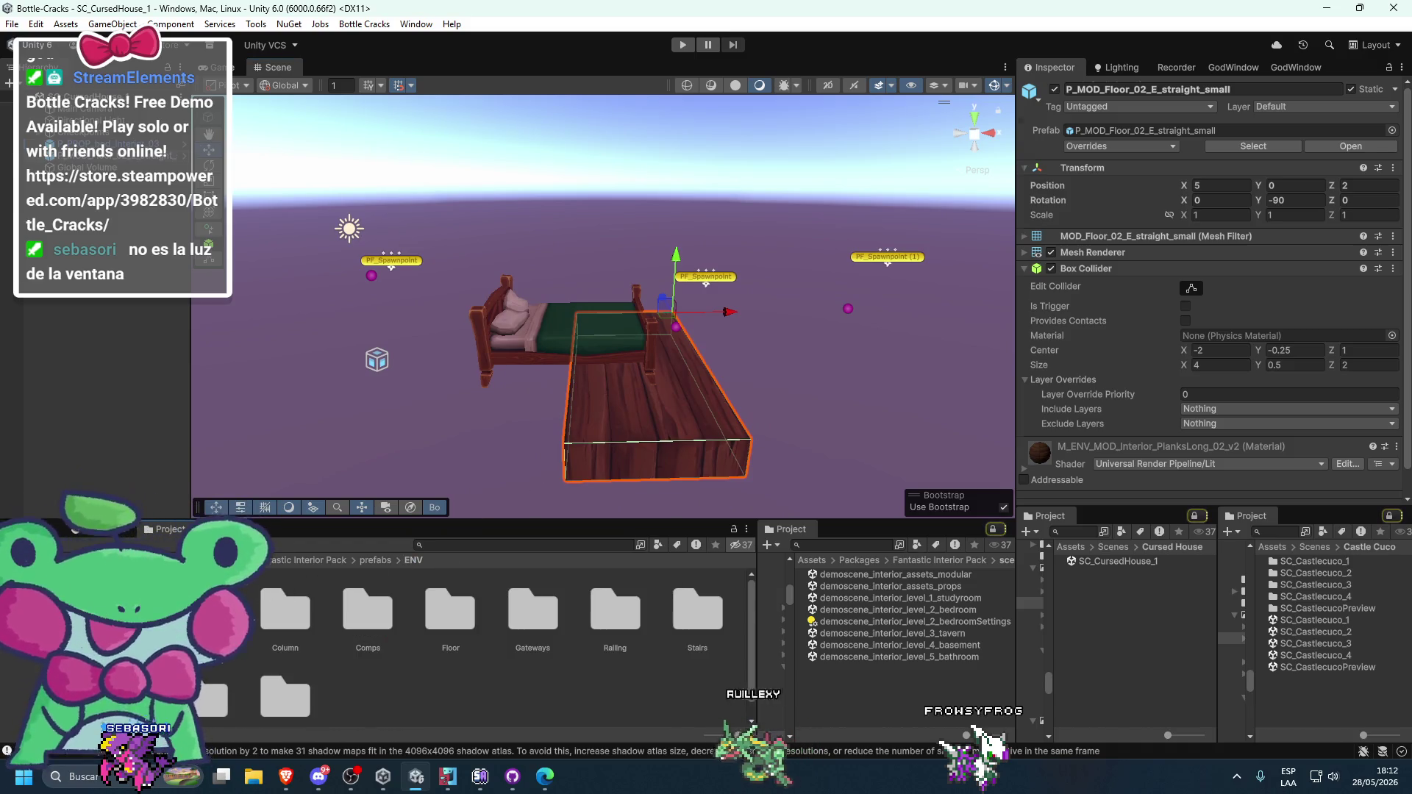
double_click(228, 625)
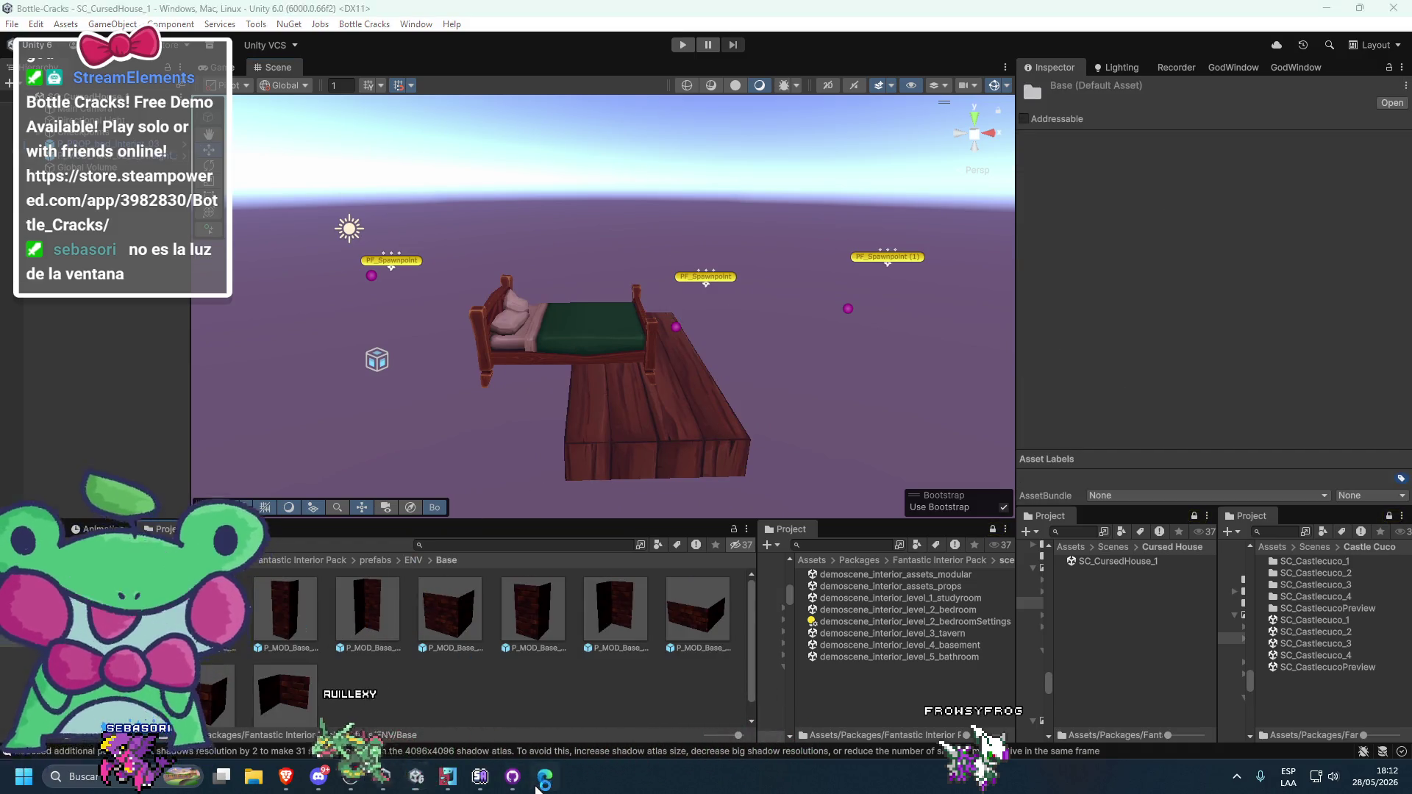
left_click(537, 784)
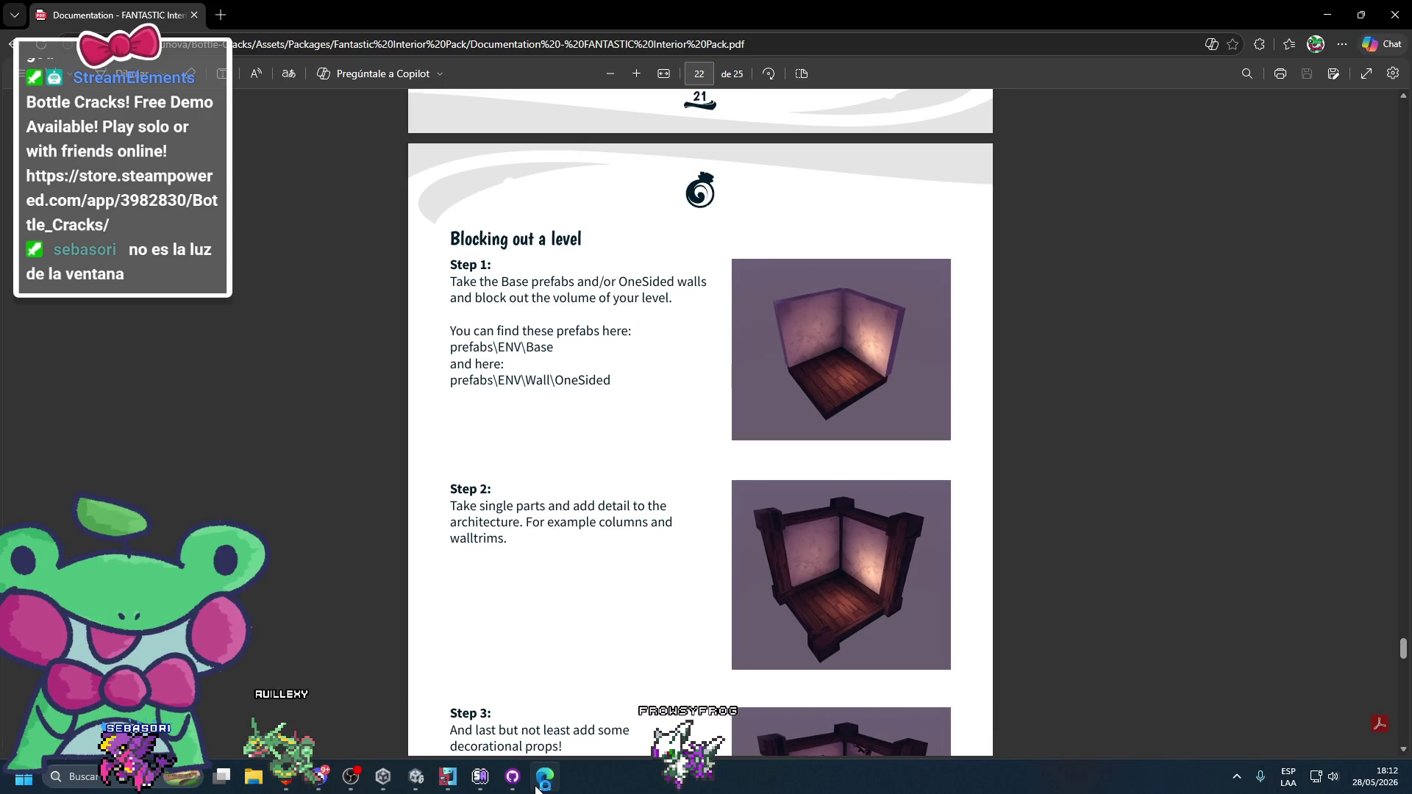
left_click(537, 784)
- Place a brick wall beside the bed, raise it to 6, move it to X 5, Z -1, then delete it
mouse_move(368, 610)
left_mouse_down()
mouse_move(652, 314)
mouse_move(699, 409)
left_mouse_up()
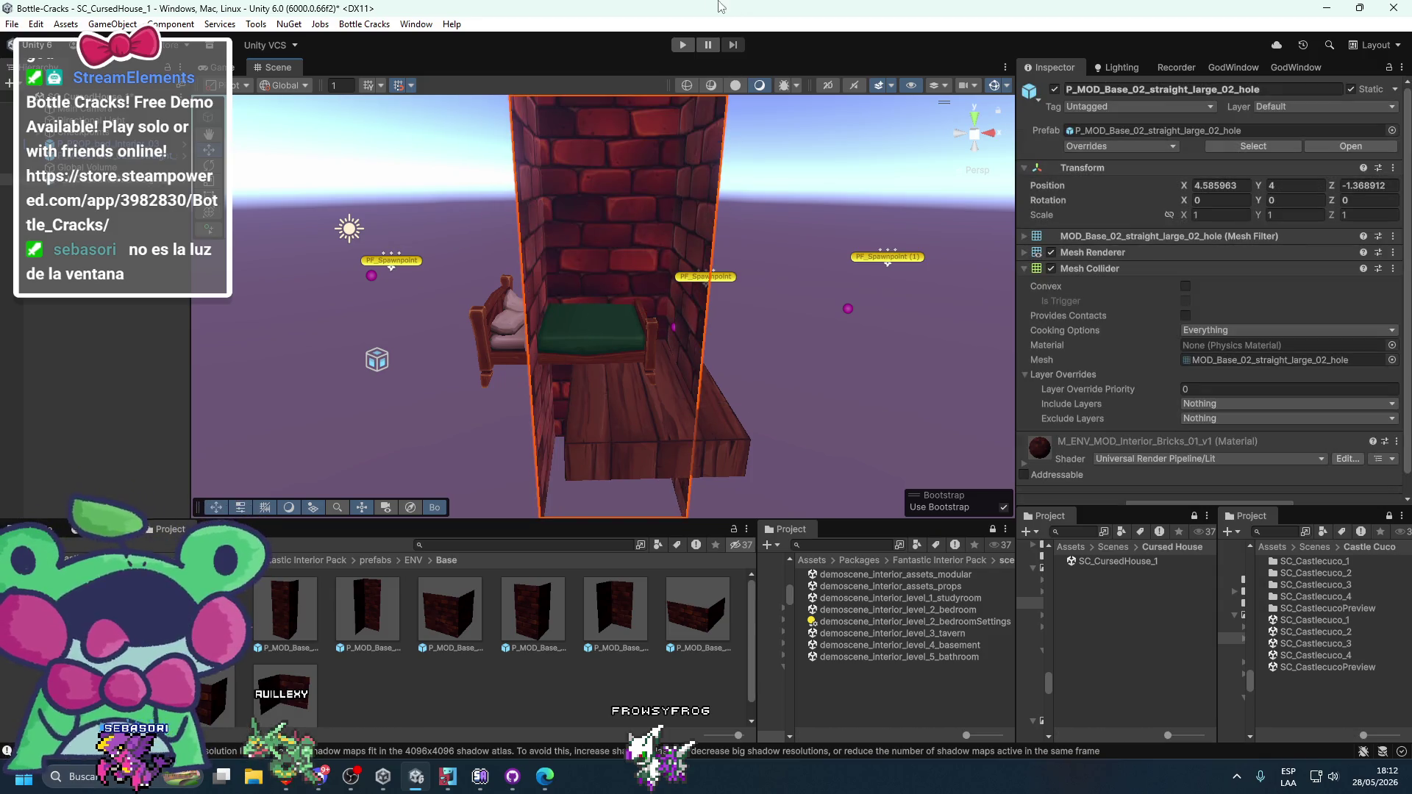
key("f")
left_click_drag(669, 147, 669, 70)
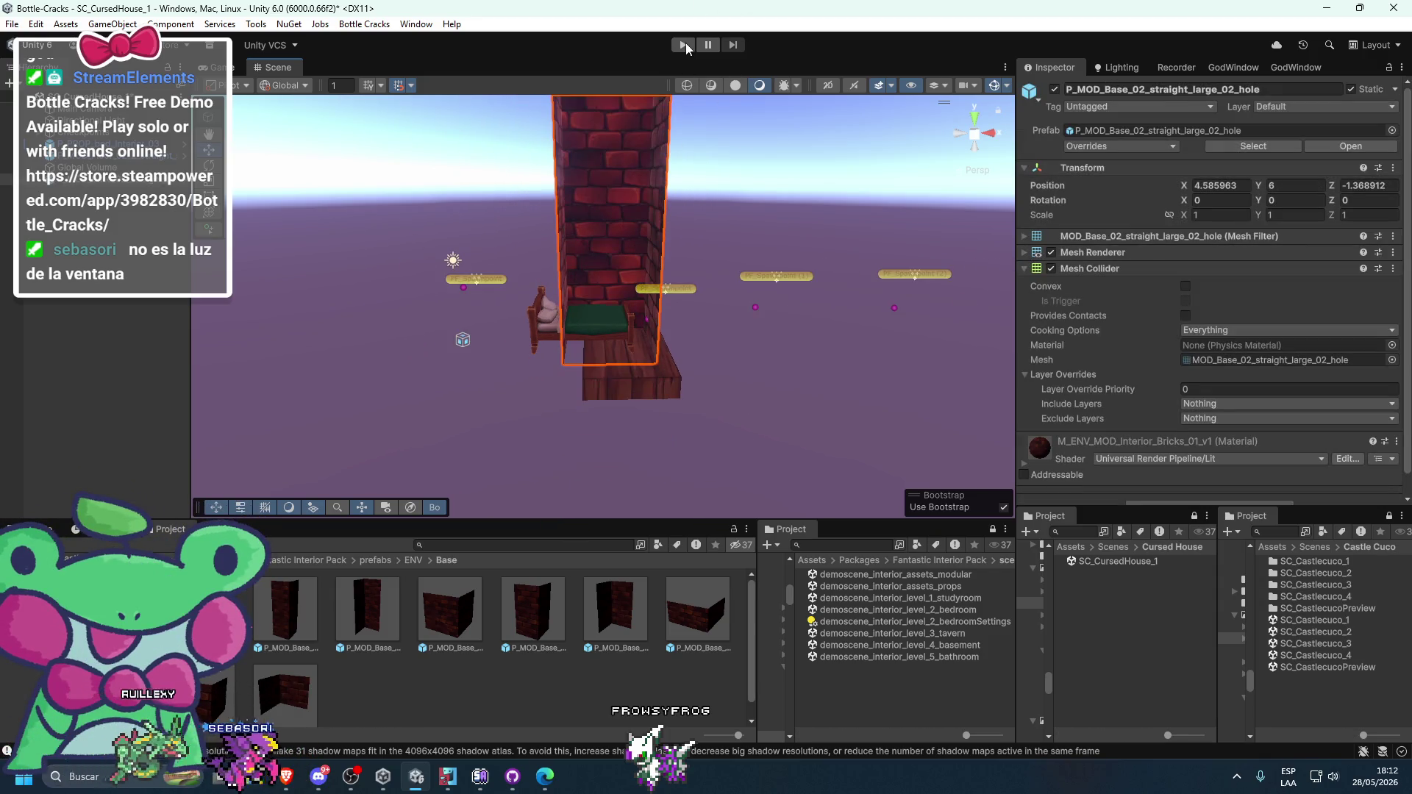
key("f")
left_click_drag(616, 216, 646, 245)
key("f")
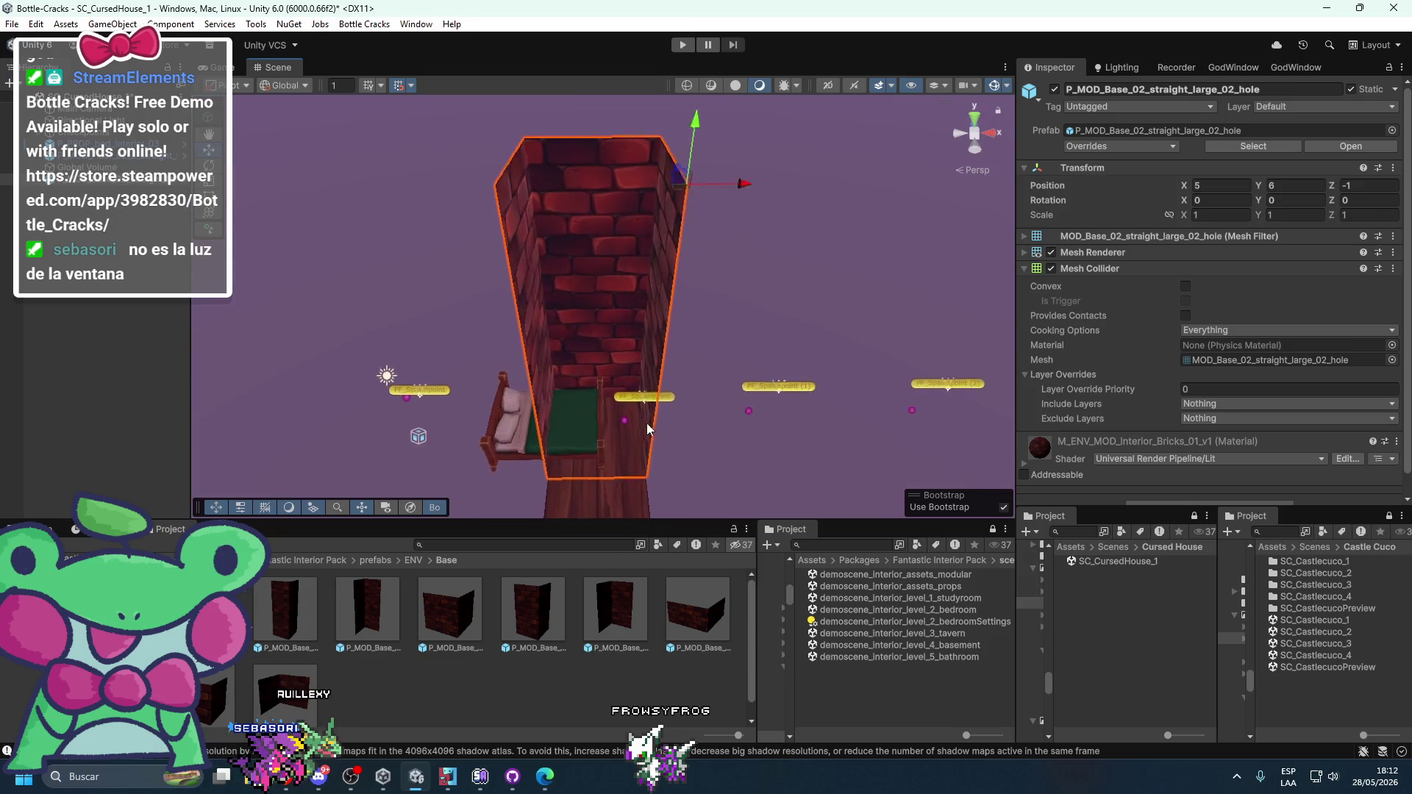
key("Delete")
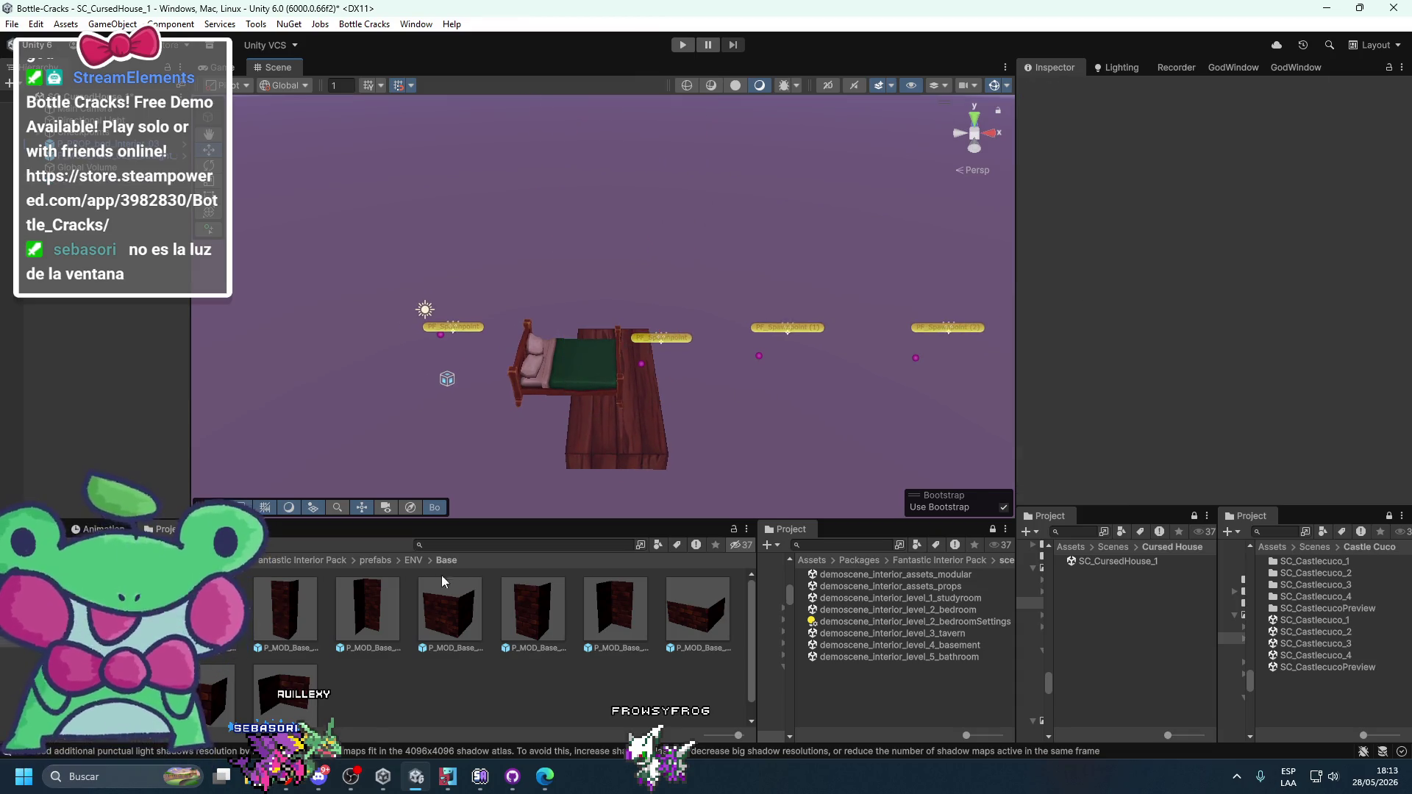
- Try a column piece from the ENV/Column folder in the scene, then undo it
left_click(407, 563)
double_click(272, 615)
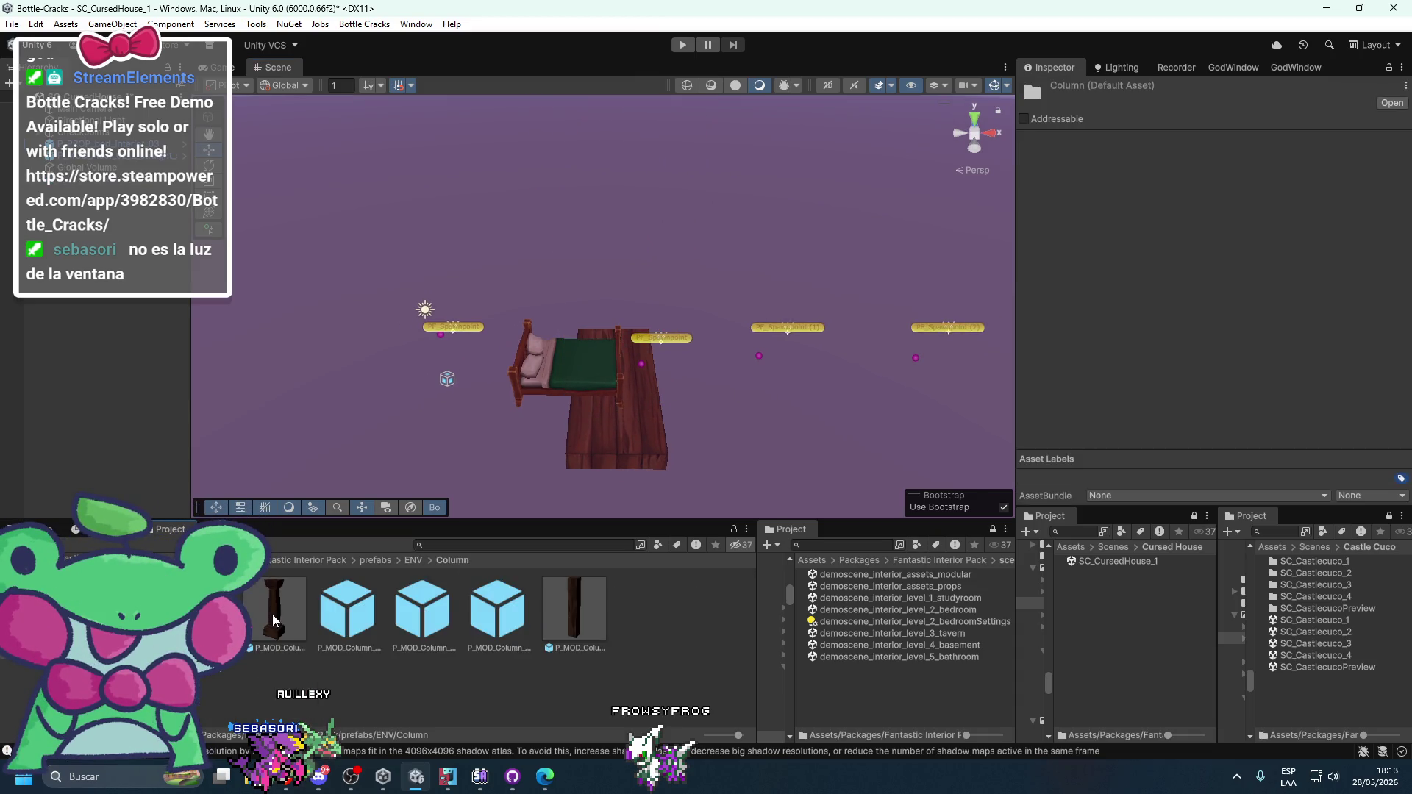
left_click_drag(365, 625, 650, 332)
left_click(555, 786)
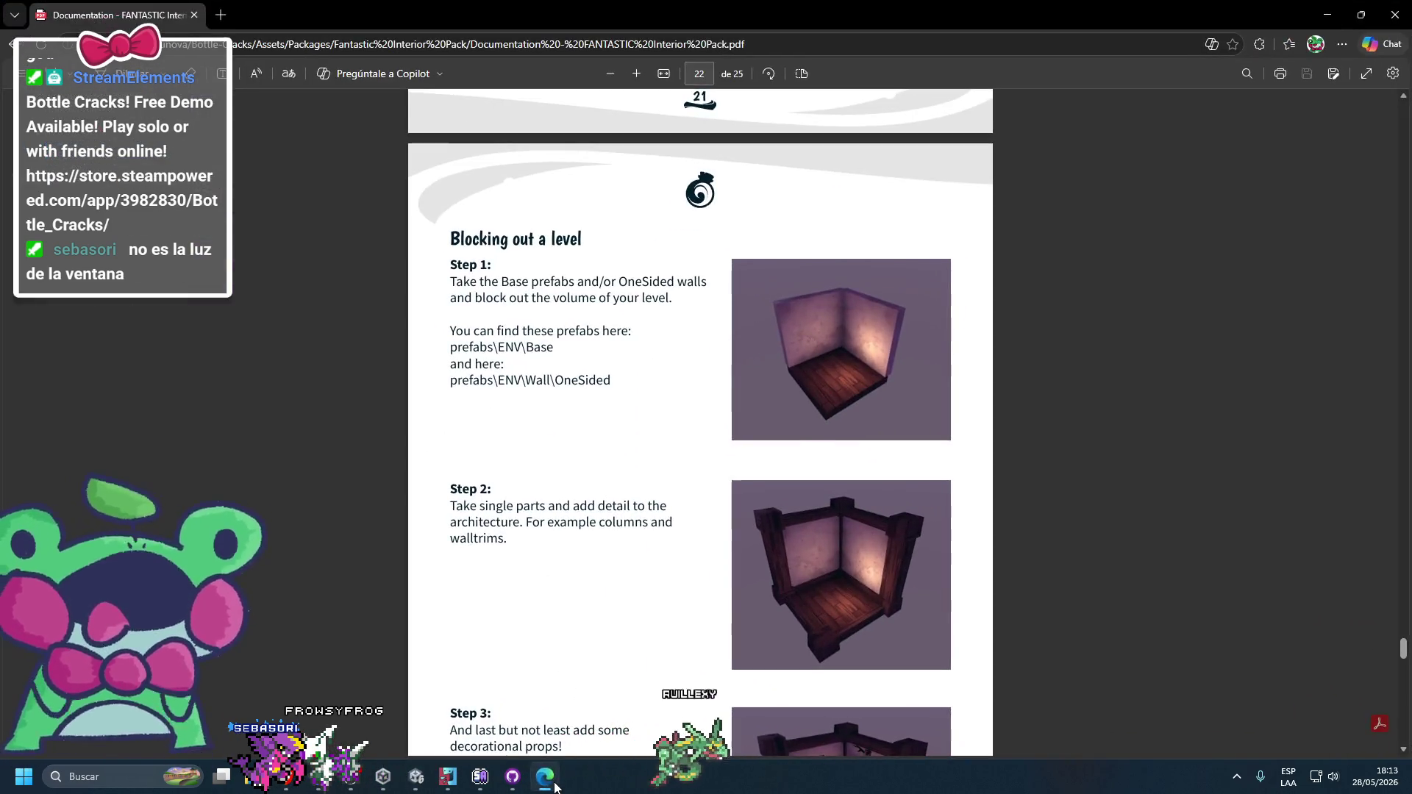
left_click(555, 786)
key("ctrl+z")
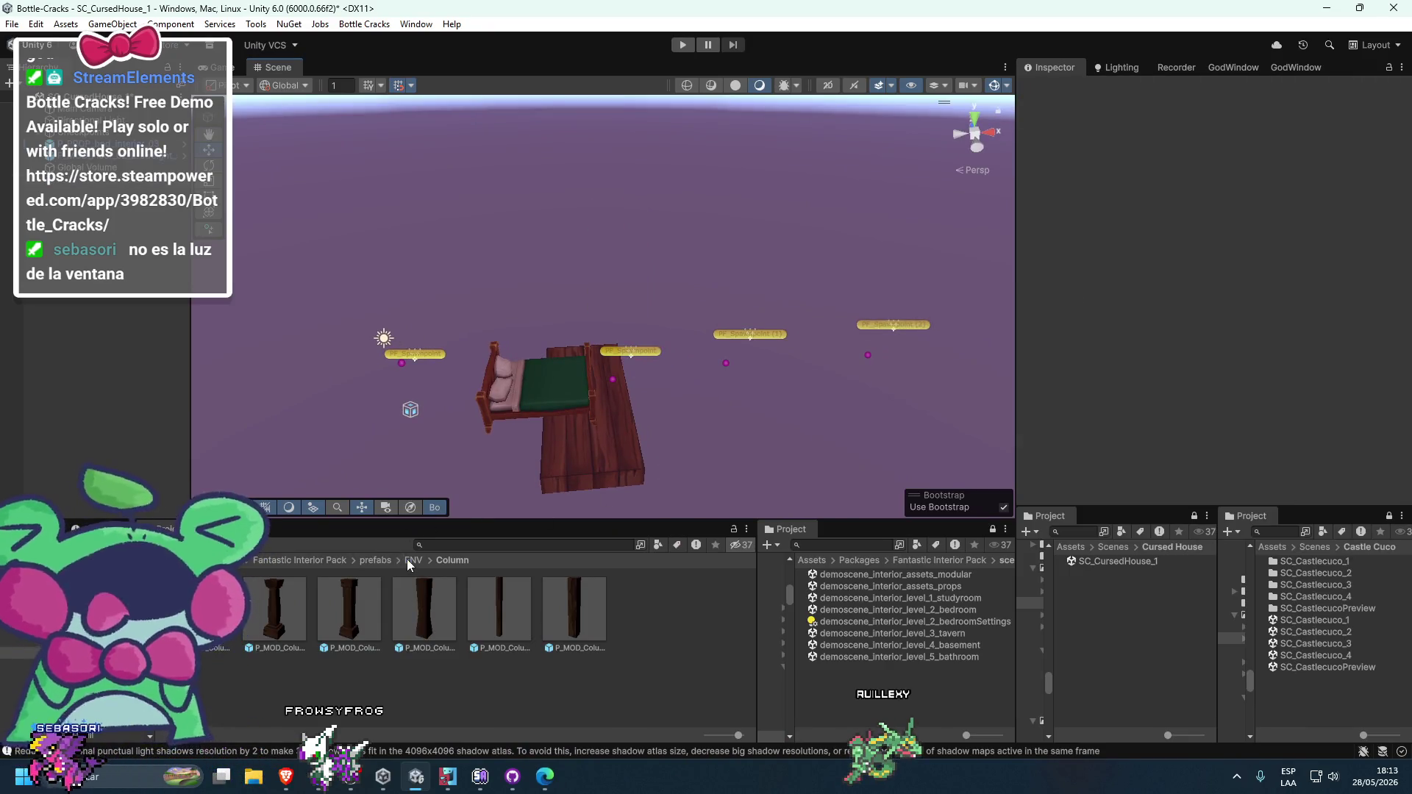
- Try a composite piece from ENV/Comps, cancel it, and return to the ENV folder
left_click(407, 559)
double_click(396, 584)
mouse_move(282, 594)
left_mouse_down()
mouse_move(441, 378)
mouse_move(577, 331)
mouse_move(475, 665)
left_mouse_up()
left_click(409, 561)
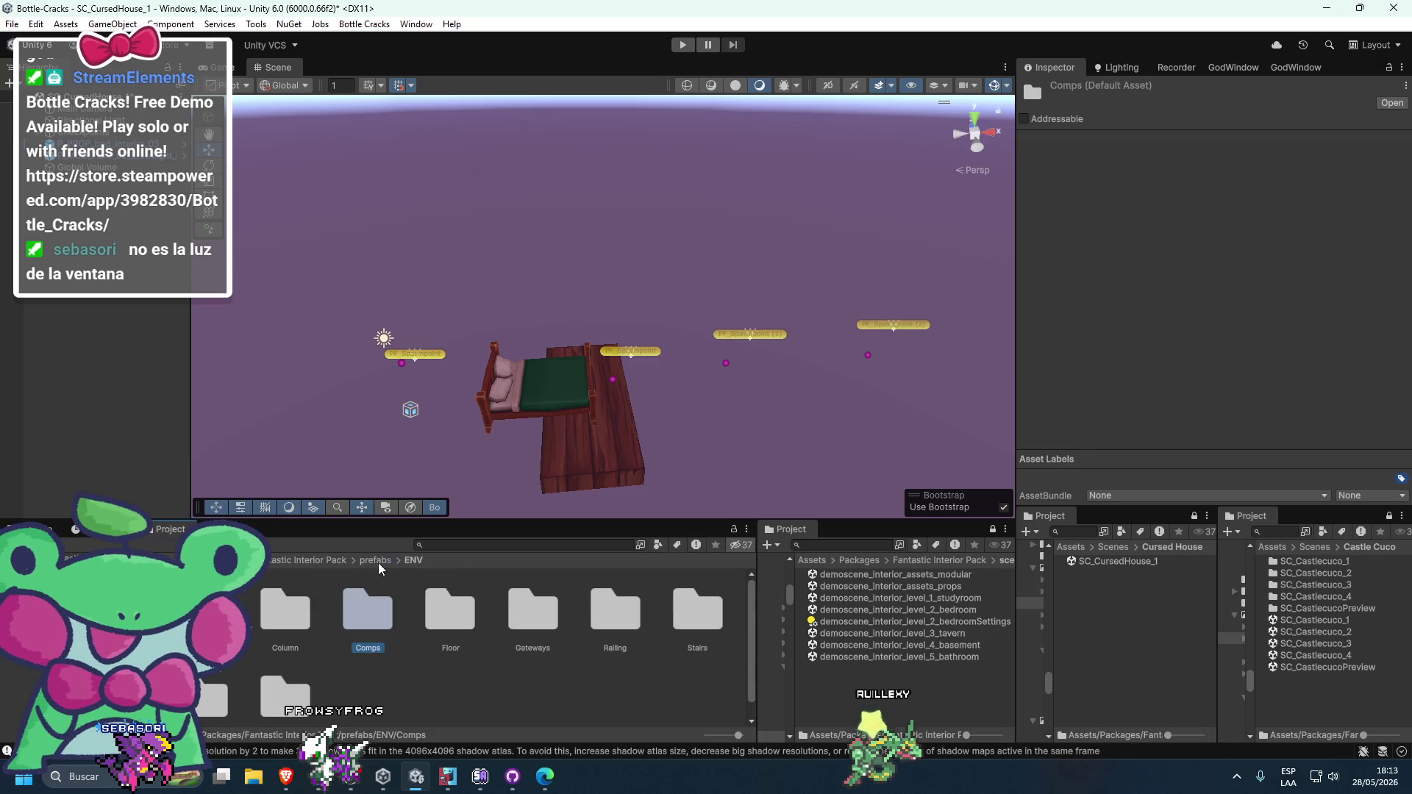
left_click(304, 622)
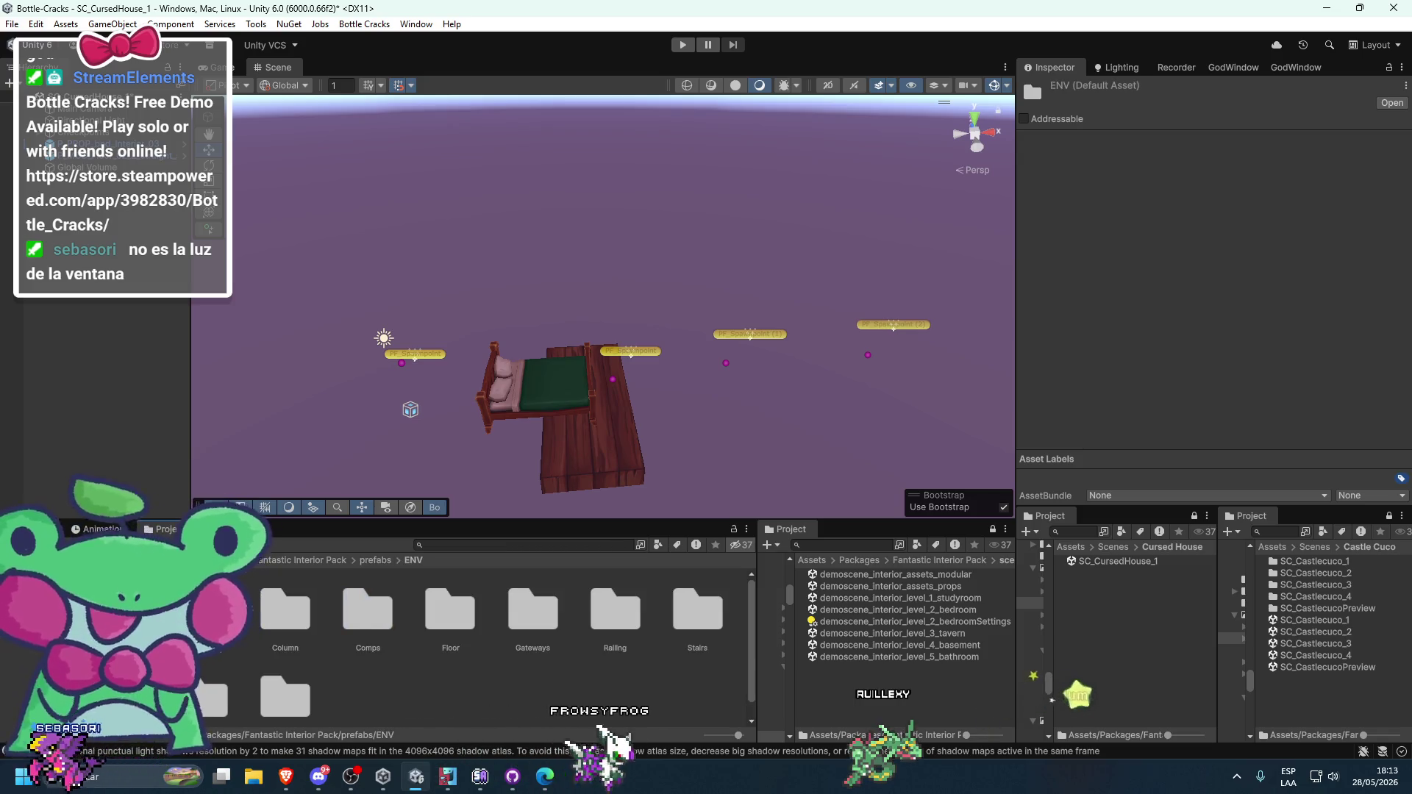
scroll(450, 623, "down", 1)
left_click(557, 784)
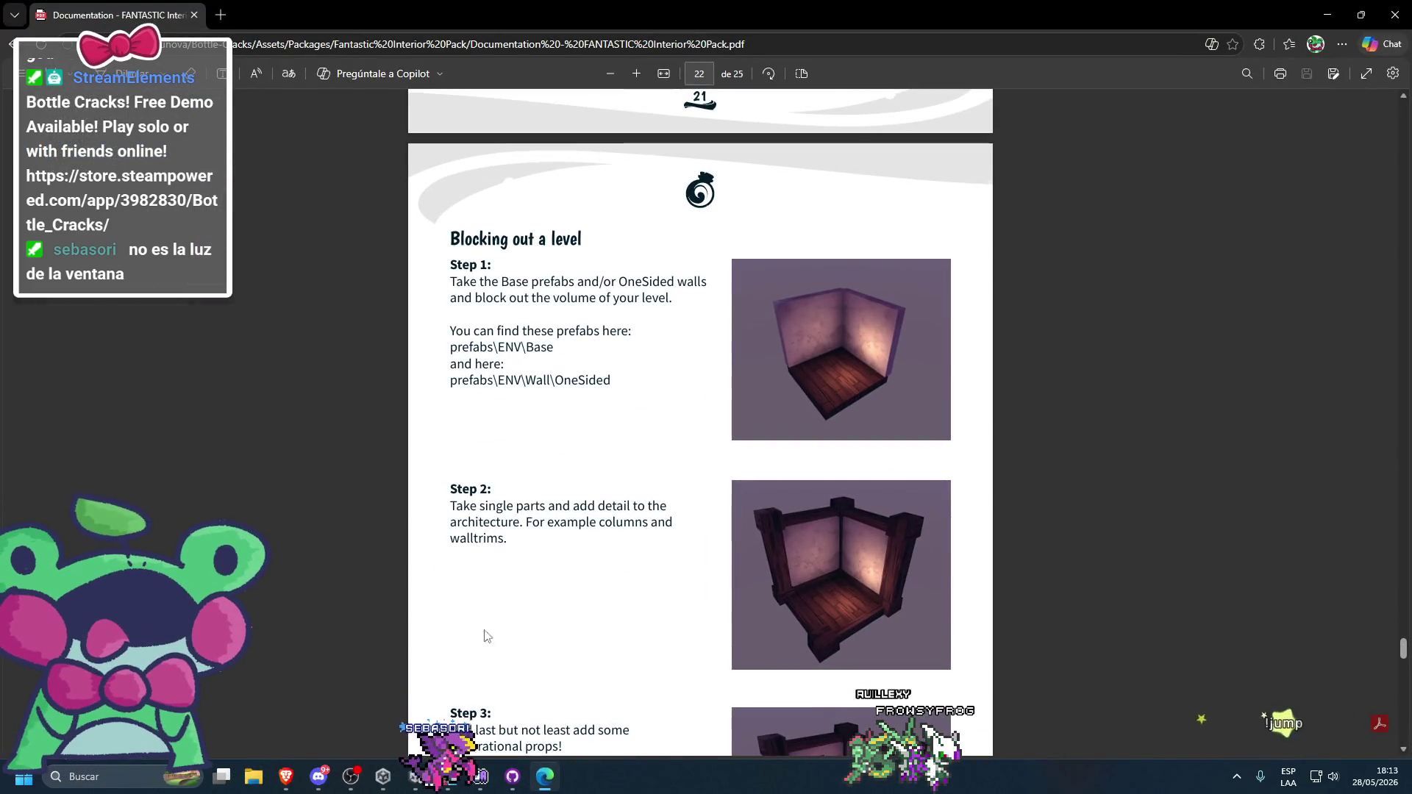
- Search the PDF for 'ENV', step through the matches back to page 22, then return to Unity
key("ctrl+f")
type("ENV")
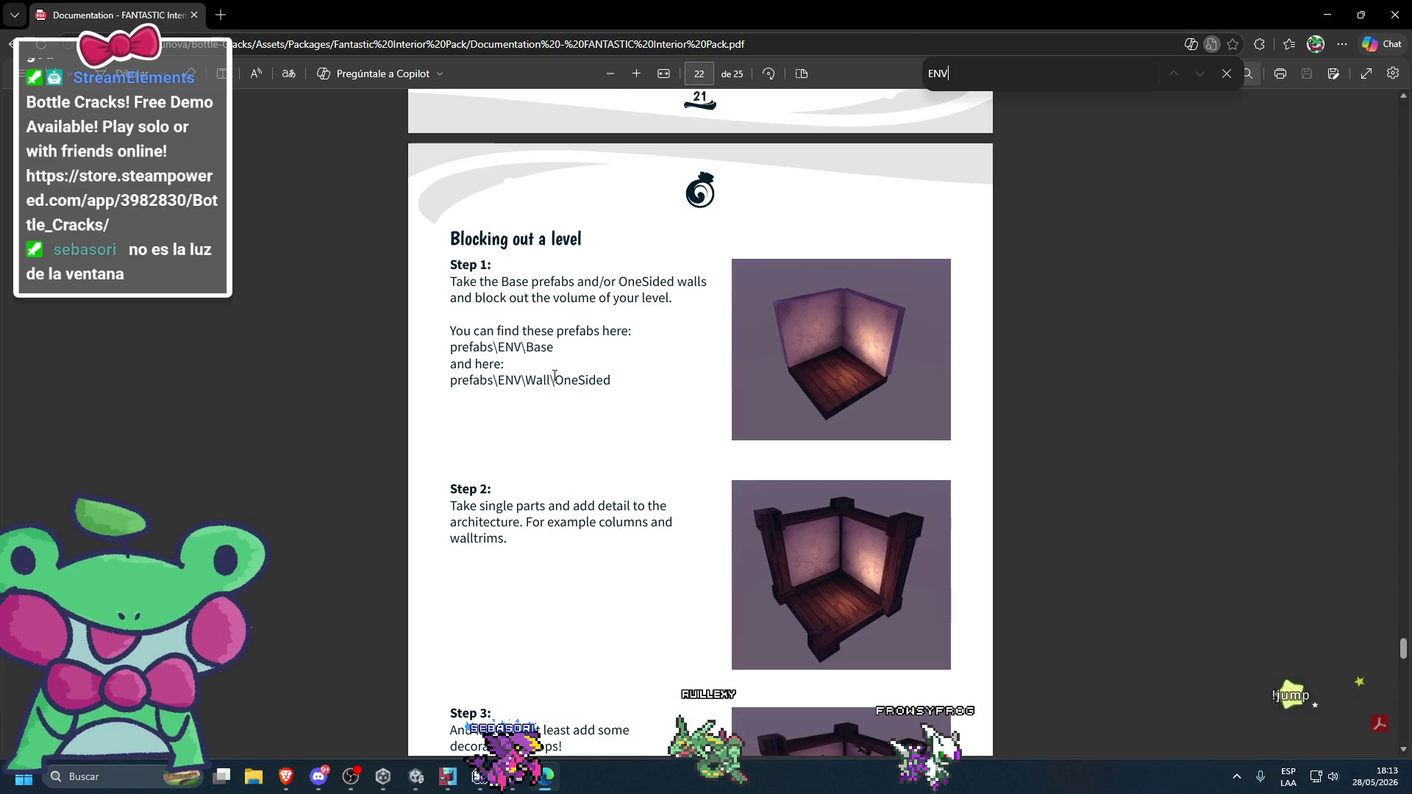
left_click(1174, 73)
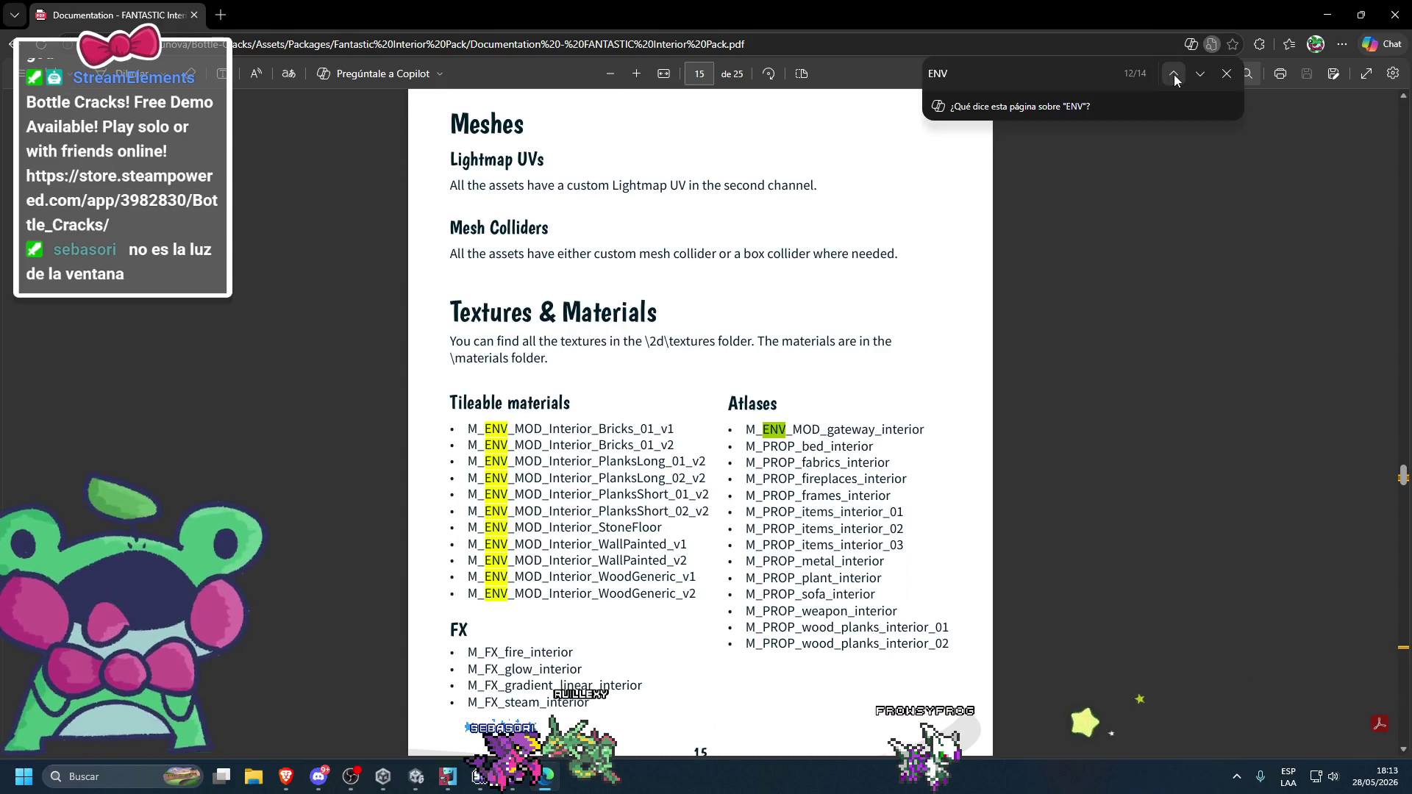
left_click(1174, 73)
left_click(1174, 74)
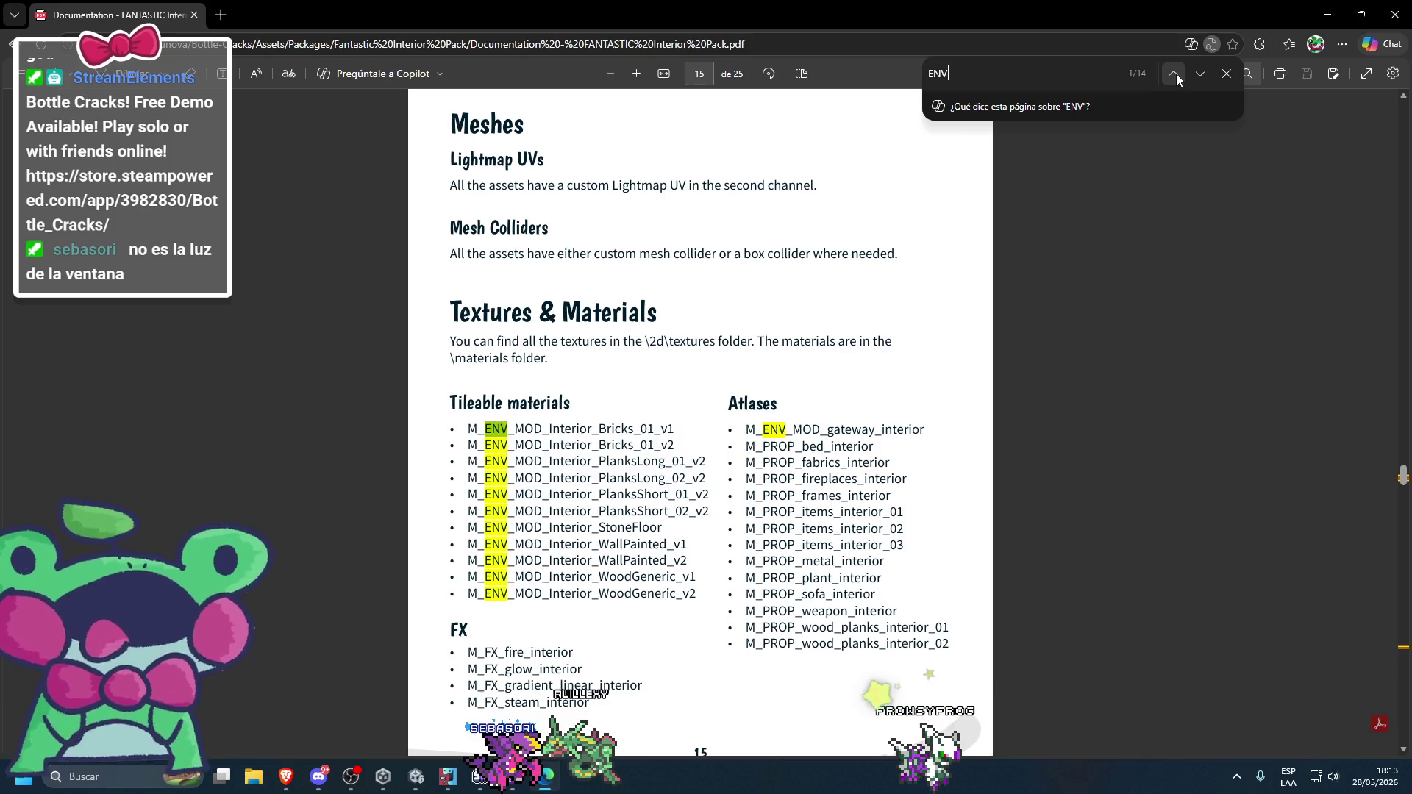
left_click(1176, 73)
left_click(1175, 73)
left_click(1175, 73)
left_click(1176, 73)
key("Escape")
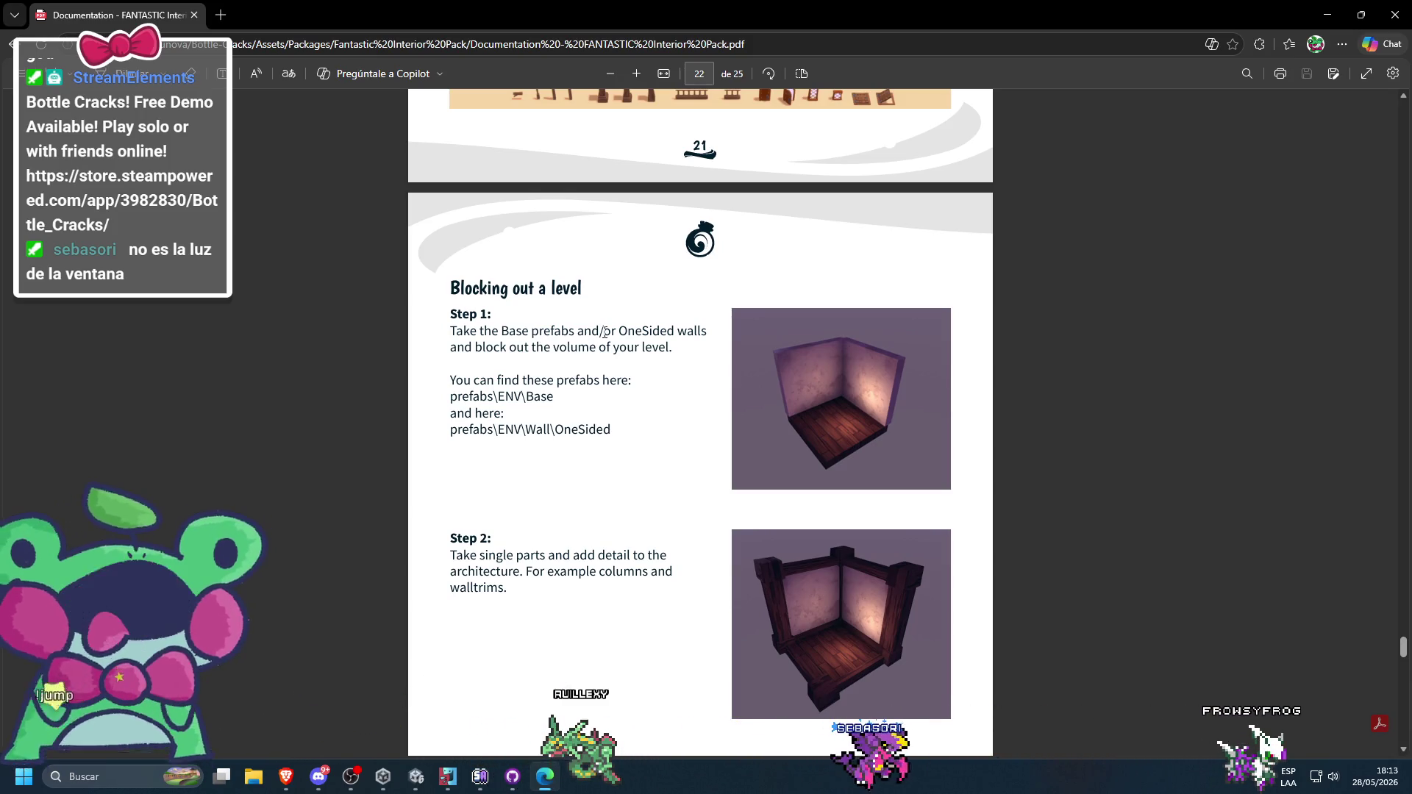
left_click(545, 776)
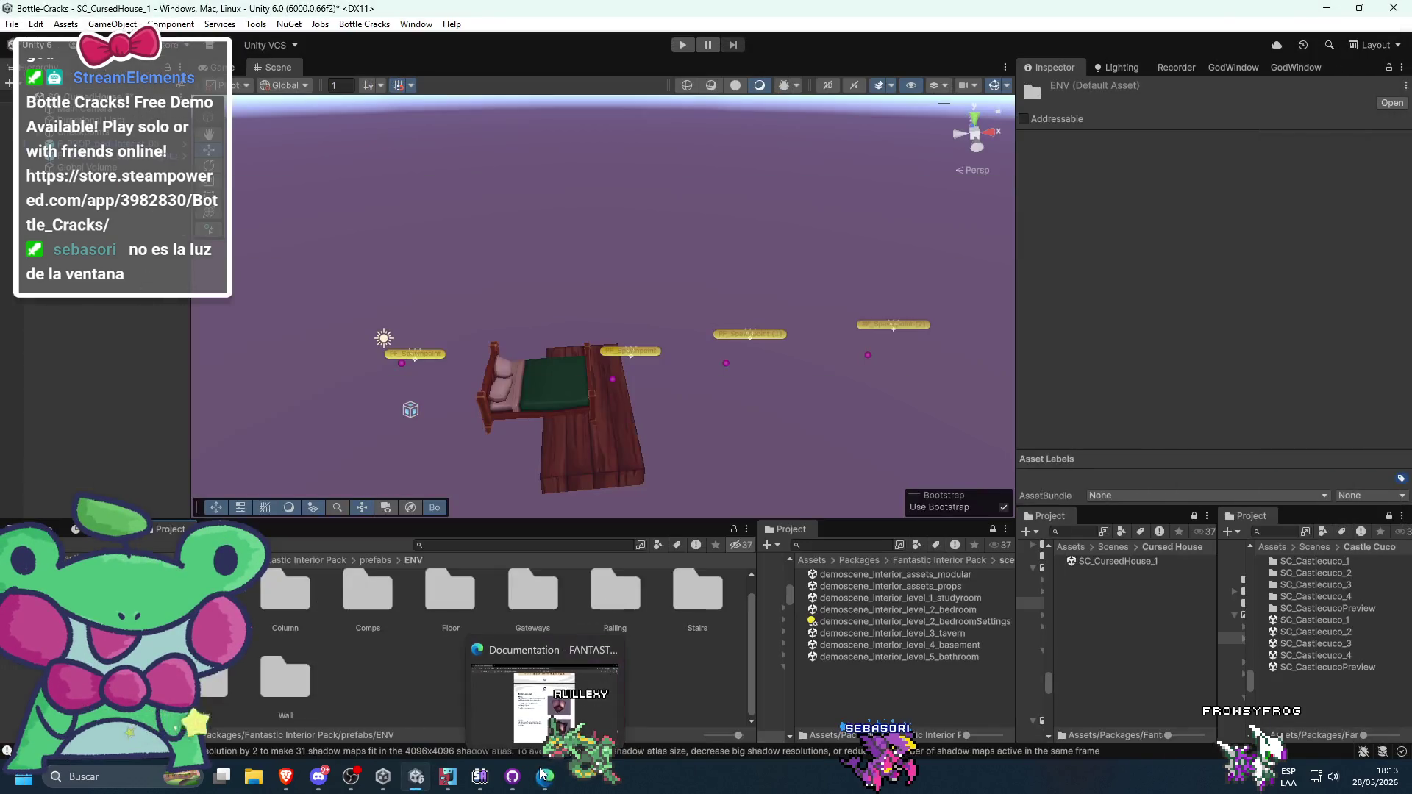
- Browse the ENV Column, Floor and Gateways folders and try dragging in the trapdoor prefab
left_click(414, 559)
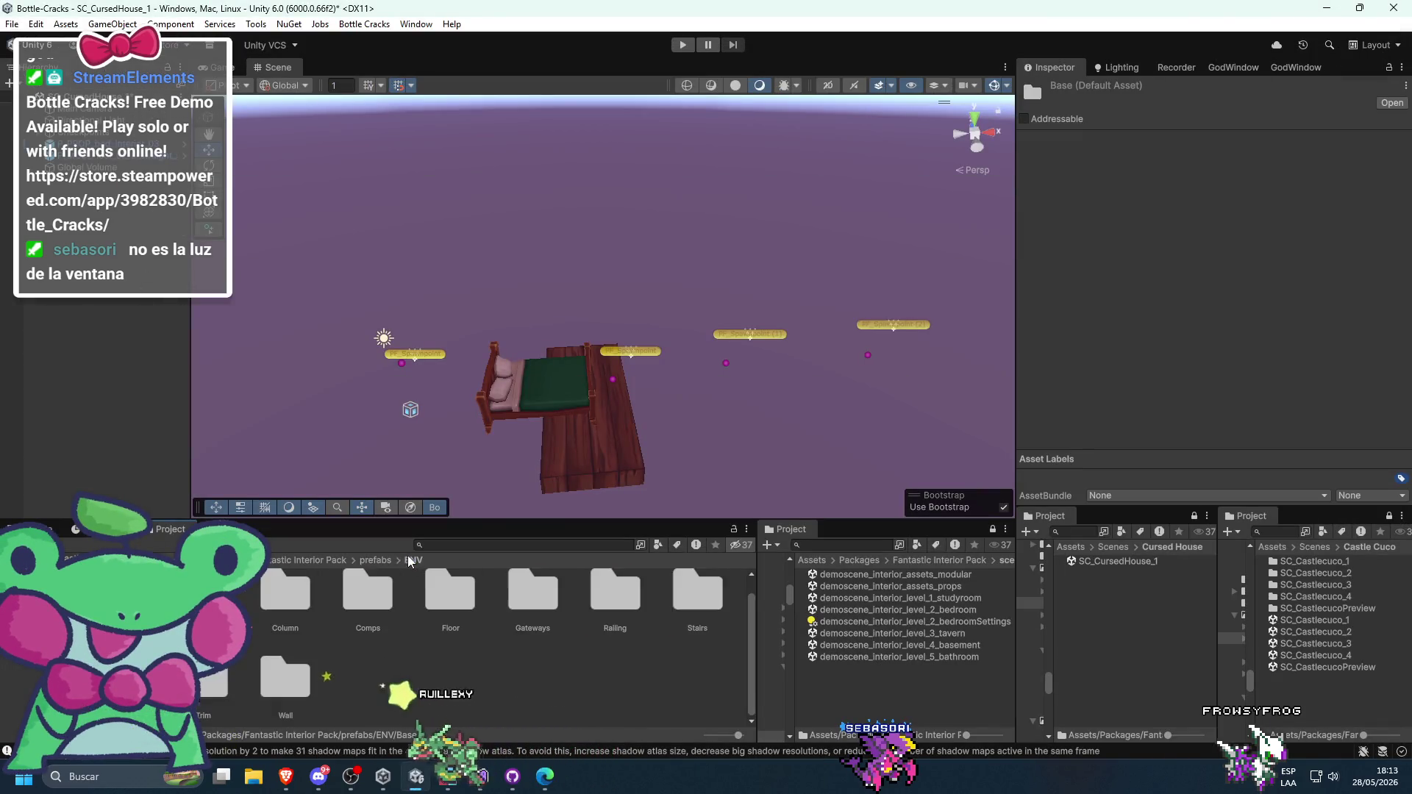
double_click(295, 598)
left_click(413, 561)
double_click(364, 598)
left_click(413, 560)
double_click(431, 618)
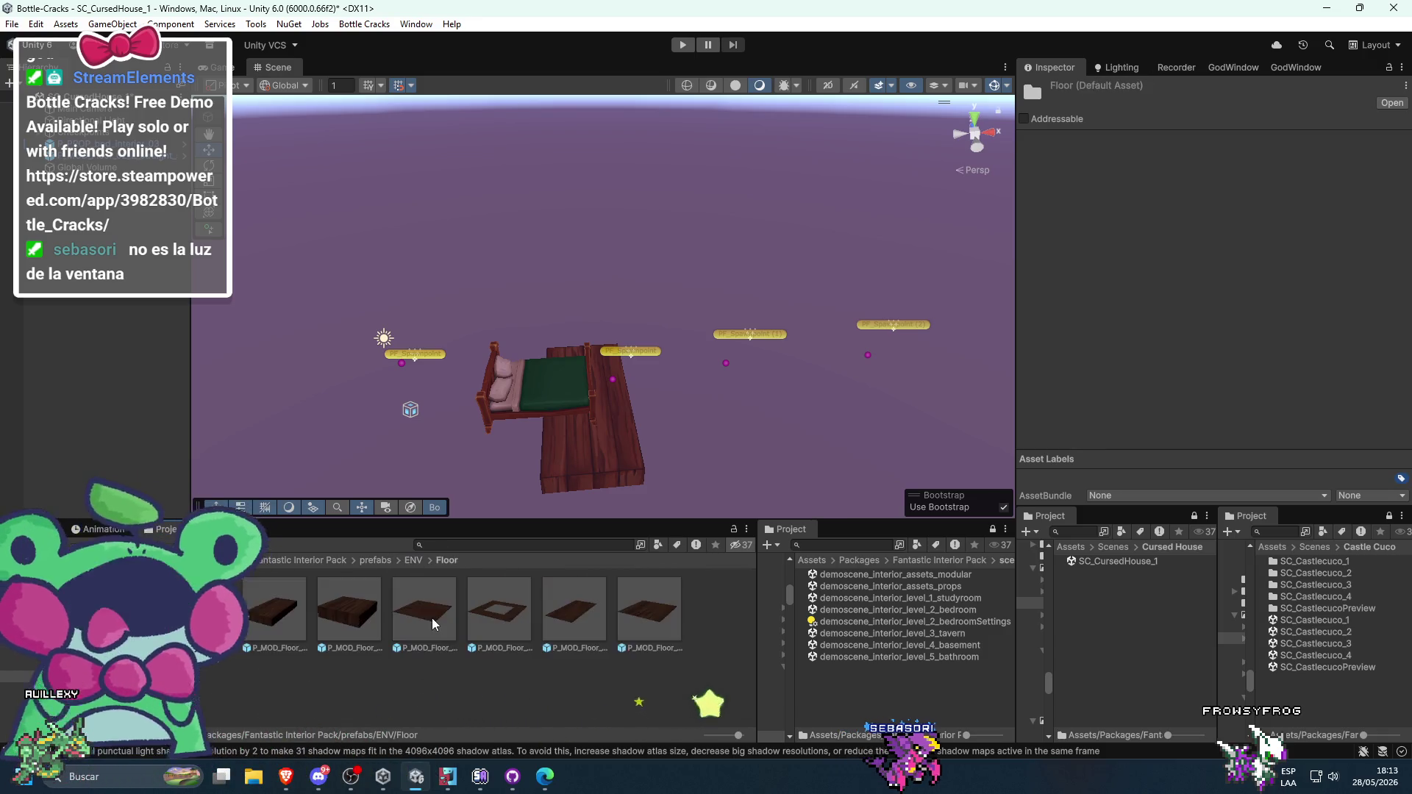
left_click(417, 559)
double_click(509, 618)
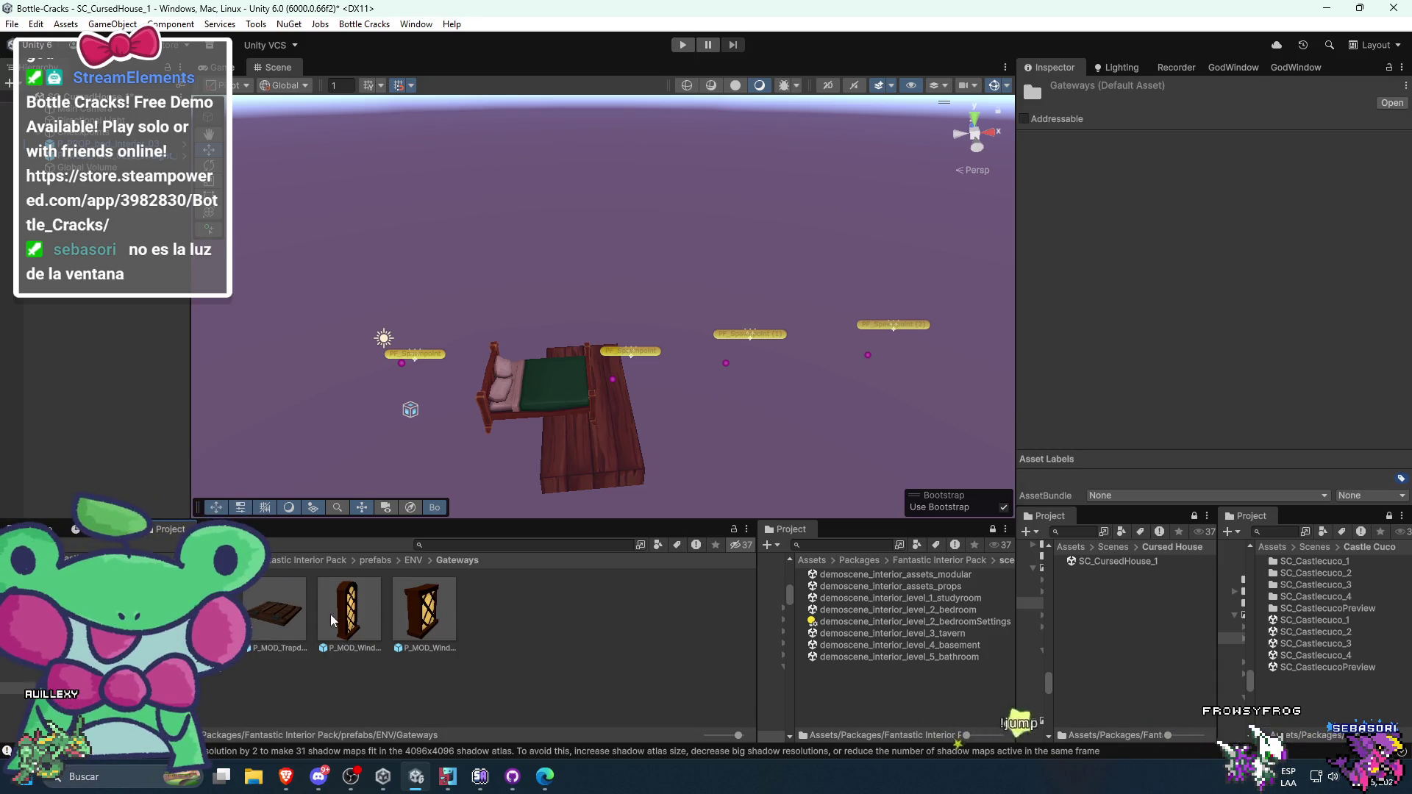
left_click(283, 615)
mouse_move(283, 615)
left_mouse_down()
mouse_move(591, 434)
mouse_move(469, 606)
mouse_move(632, 612)
left_mouse_up()
- Look through the ENV Railing and Stairs prefab folders
left_click(417, 560)
double_click(632, 612)
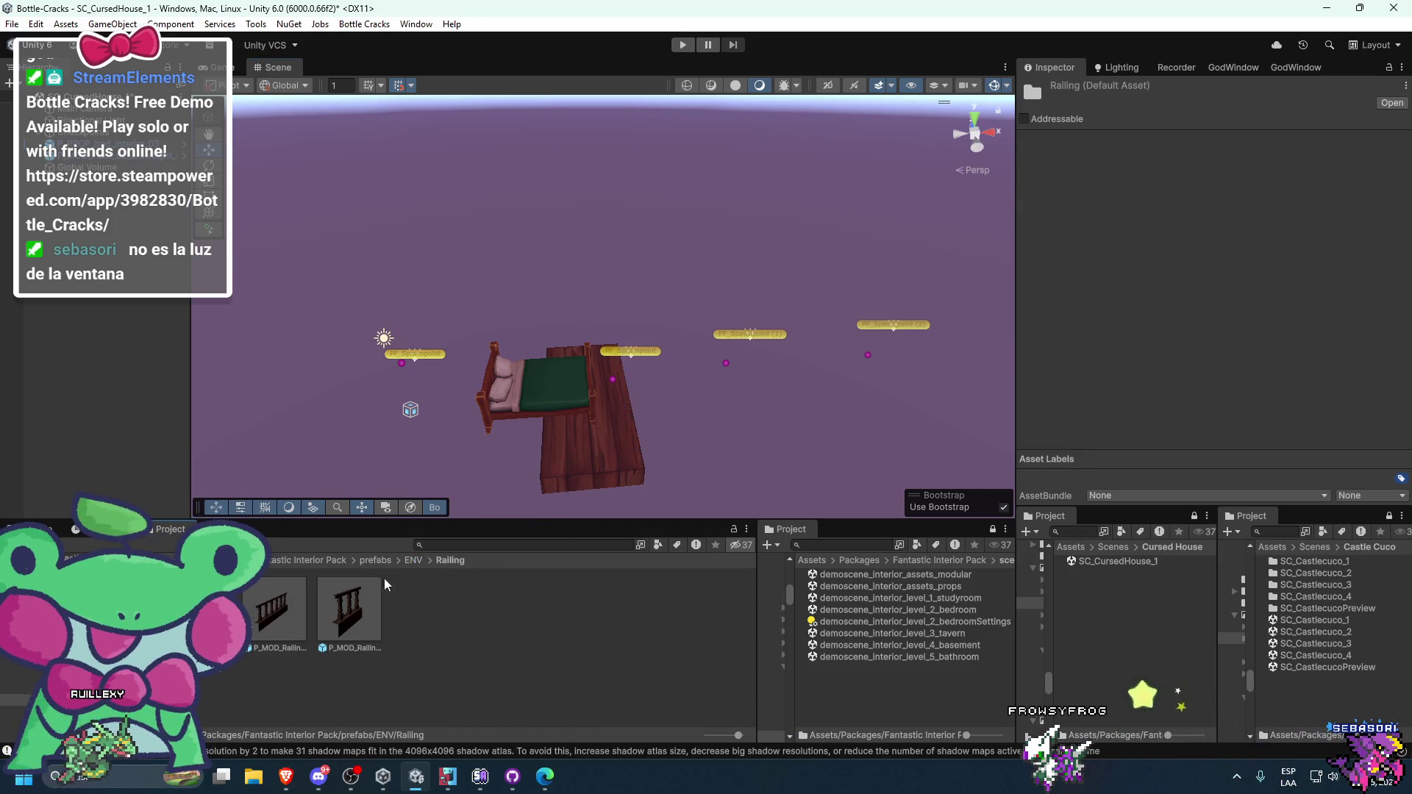
left_click(412, 561)
double_click(606, 607)
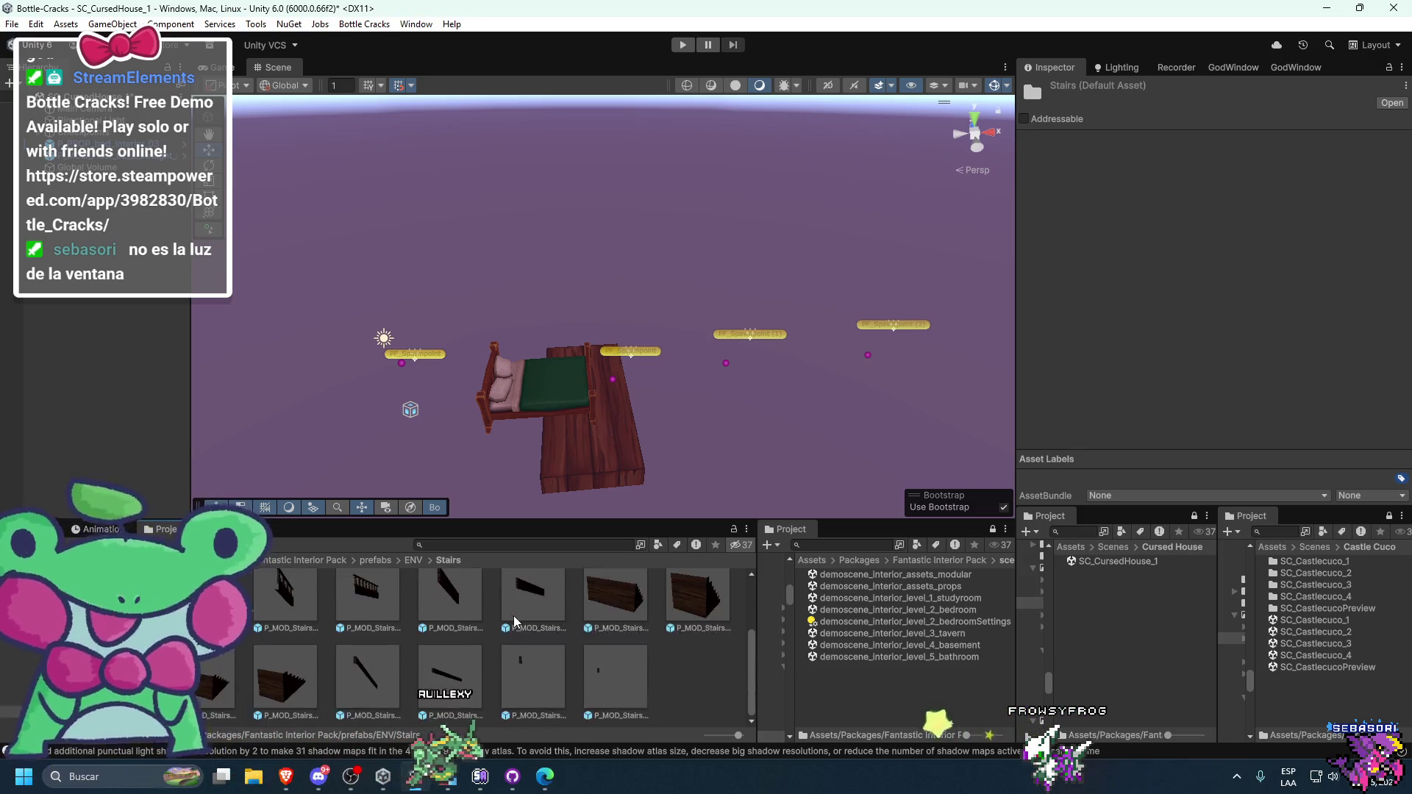
scroll(566, 609, "up", 2)
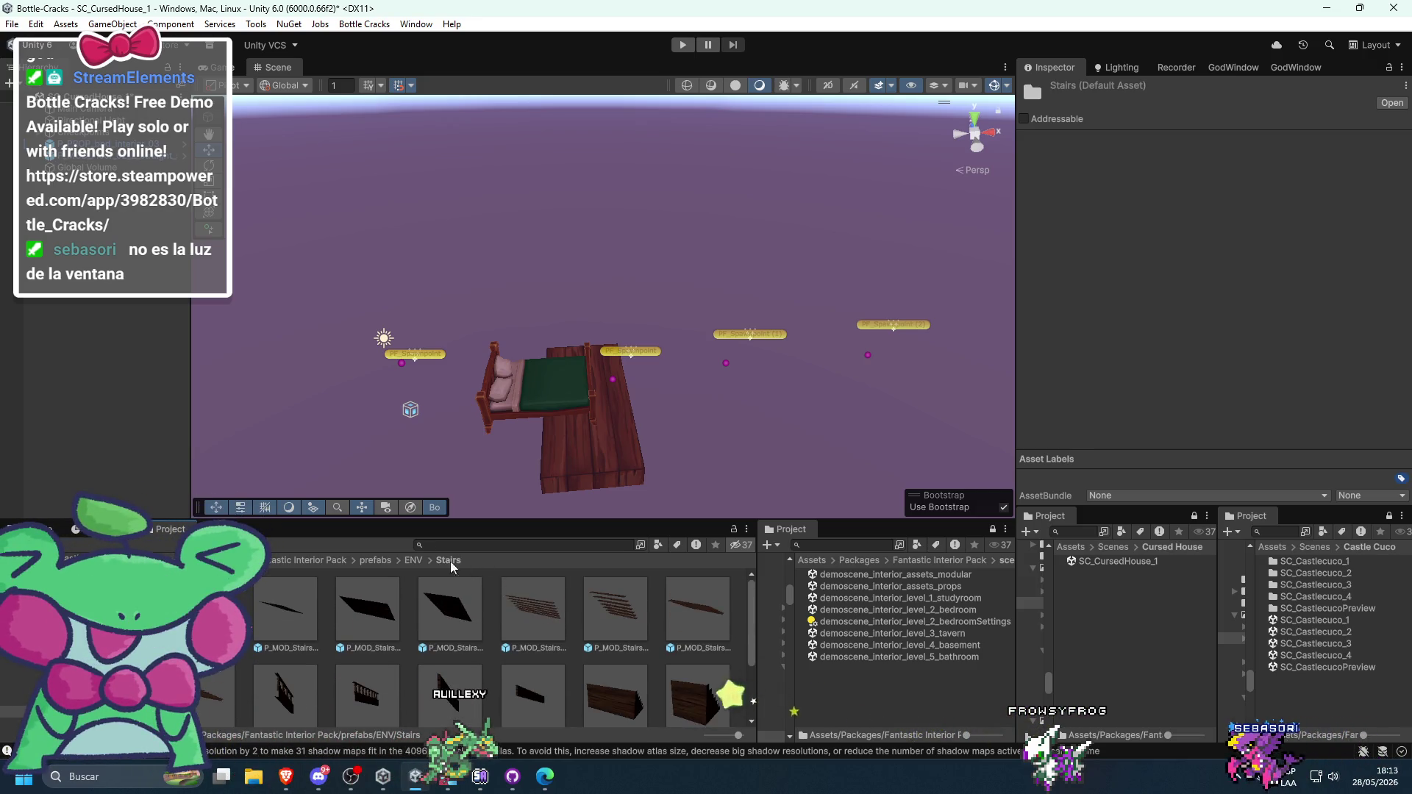
left_click(413, 560)
- Try the P_MOD_WallCover_02_M_straight_01 trim at the bed's foot, then cancel it
double_click(231, 680)
scroll(374, 635, "up", 1)
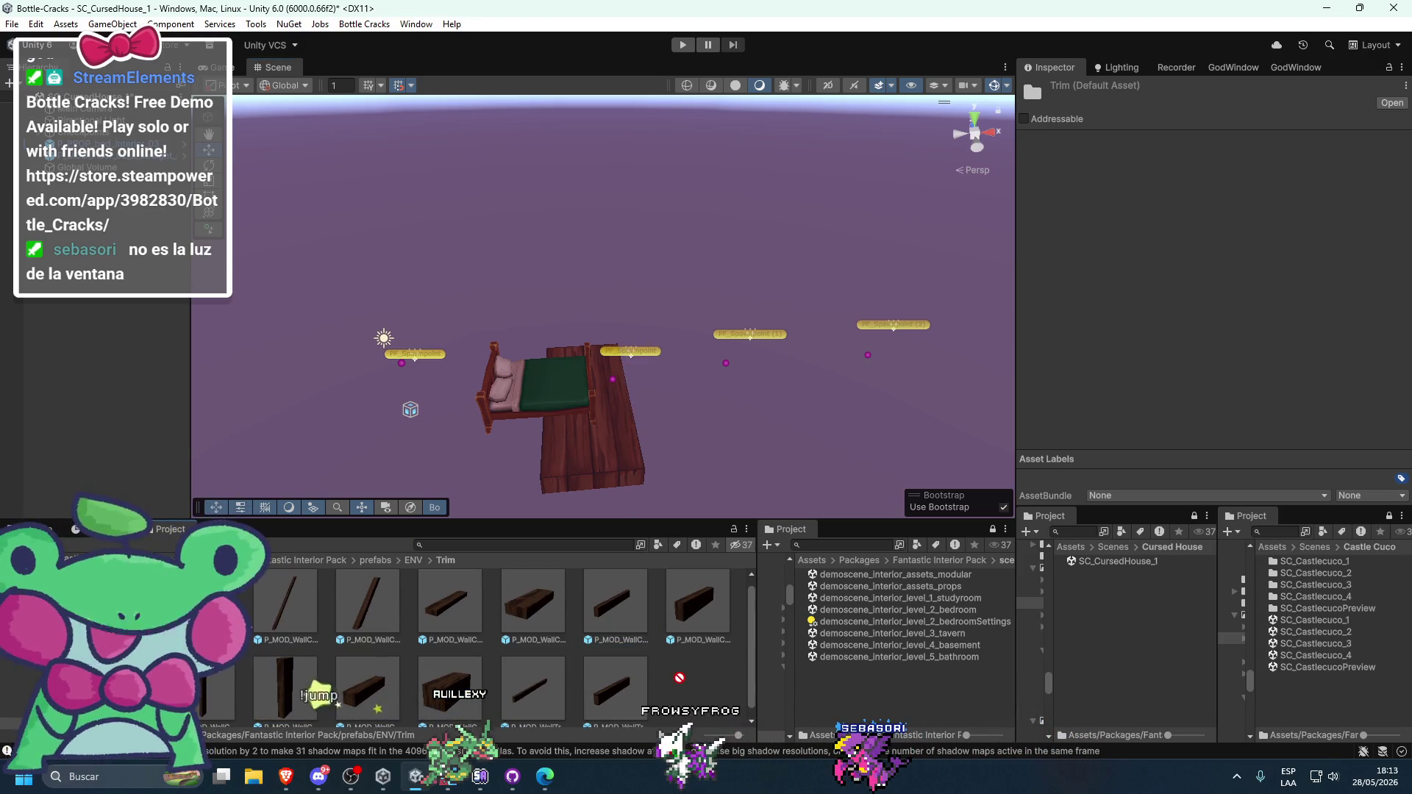
left_click(456, 625)
mouse_move(539, 618)
left_mouse_down()
mouse_move(548, 530)
mouse_move(602, 440)
mouse_move(653, 458)
mouse_move(449, 632)
left_mouse_up()
left_click(413, 560)
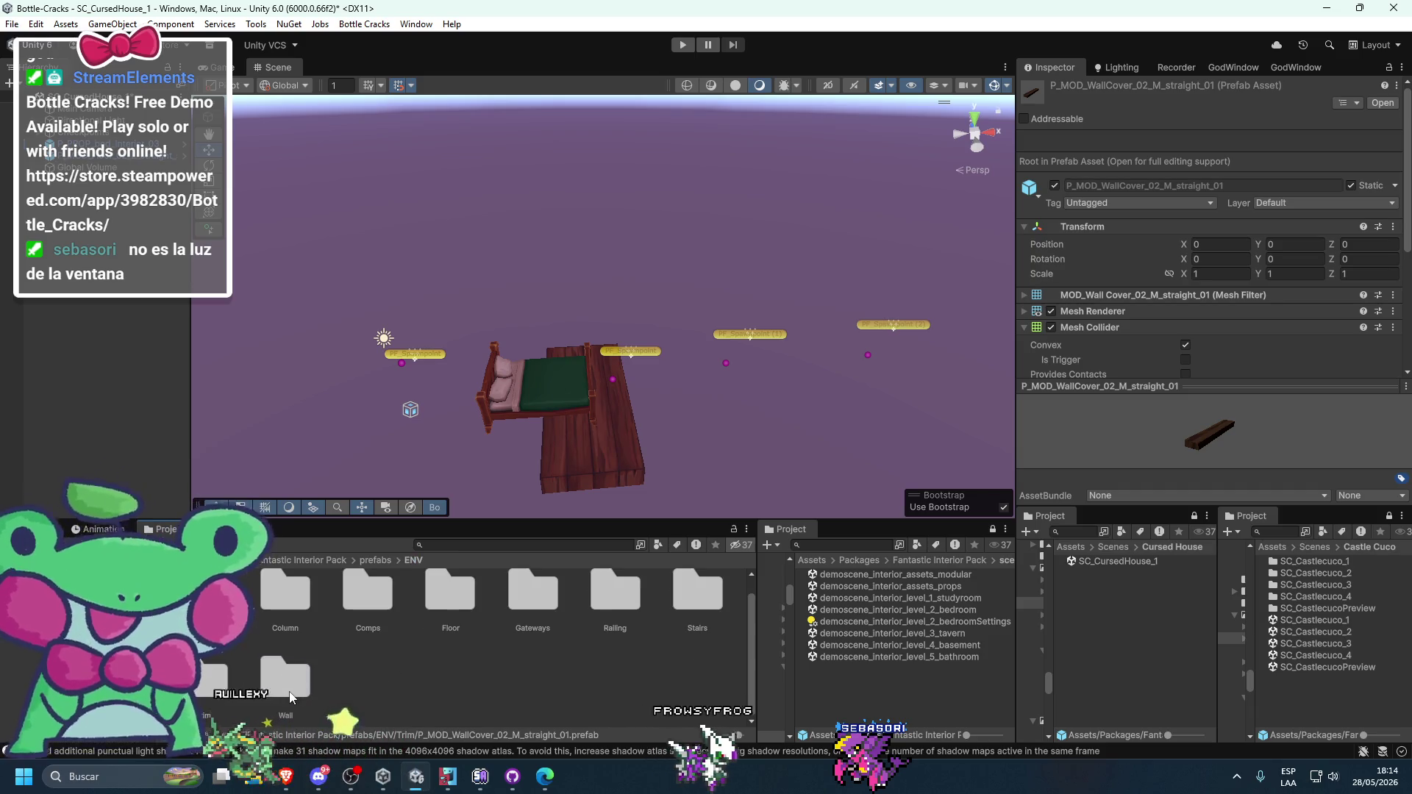
- Browse the Wall OneSided and PivotMiddle prefabs, then open demoscene_interior_level_2_bedroom
double_click(290, 693)
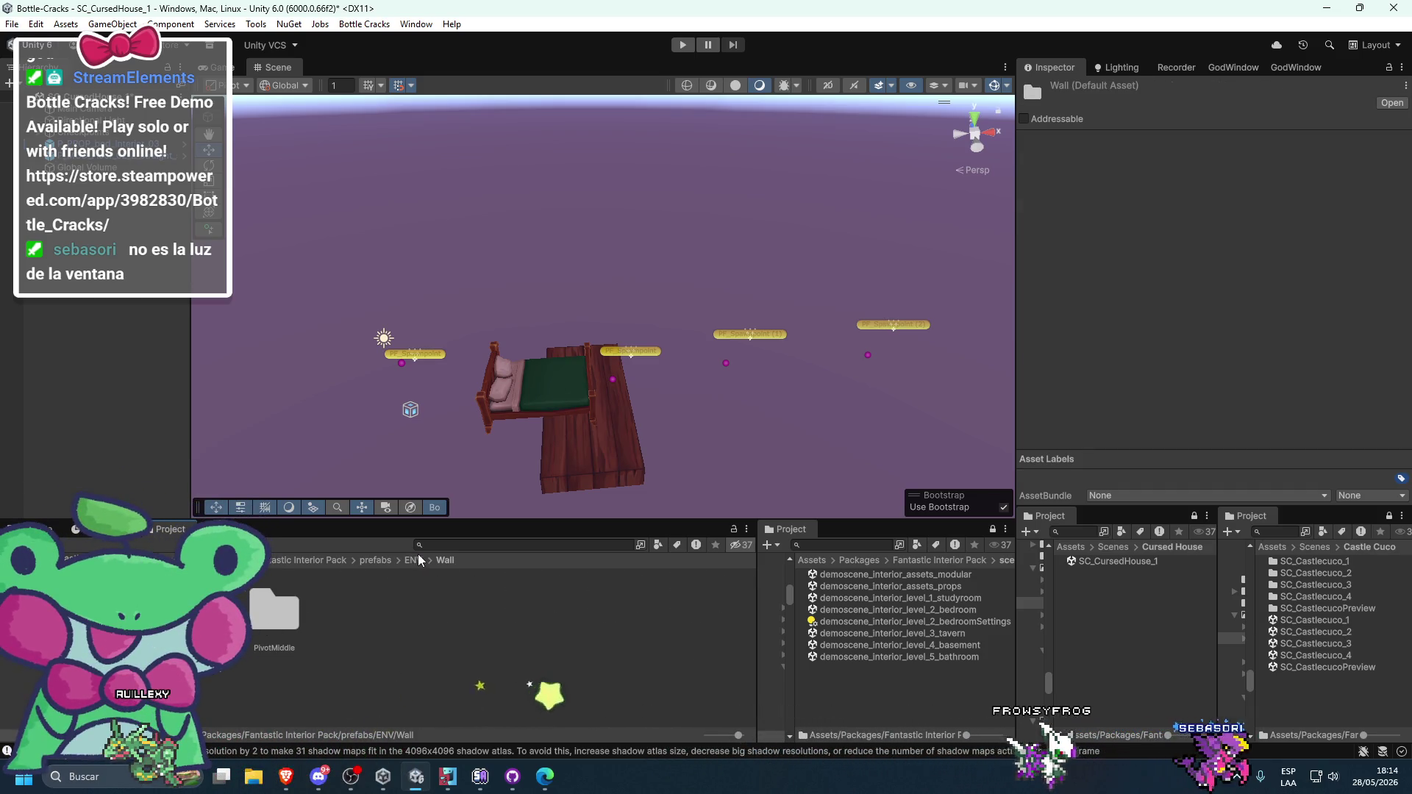
double_click(191, 610)
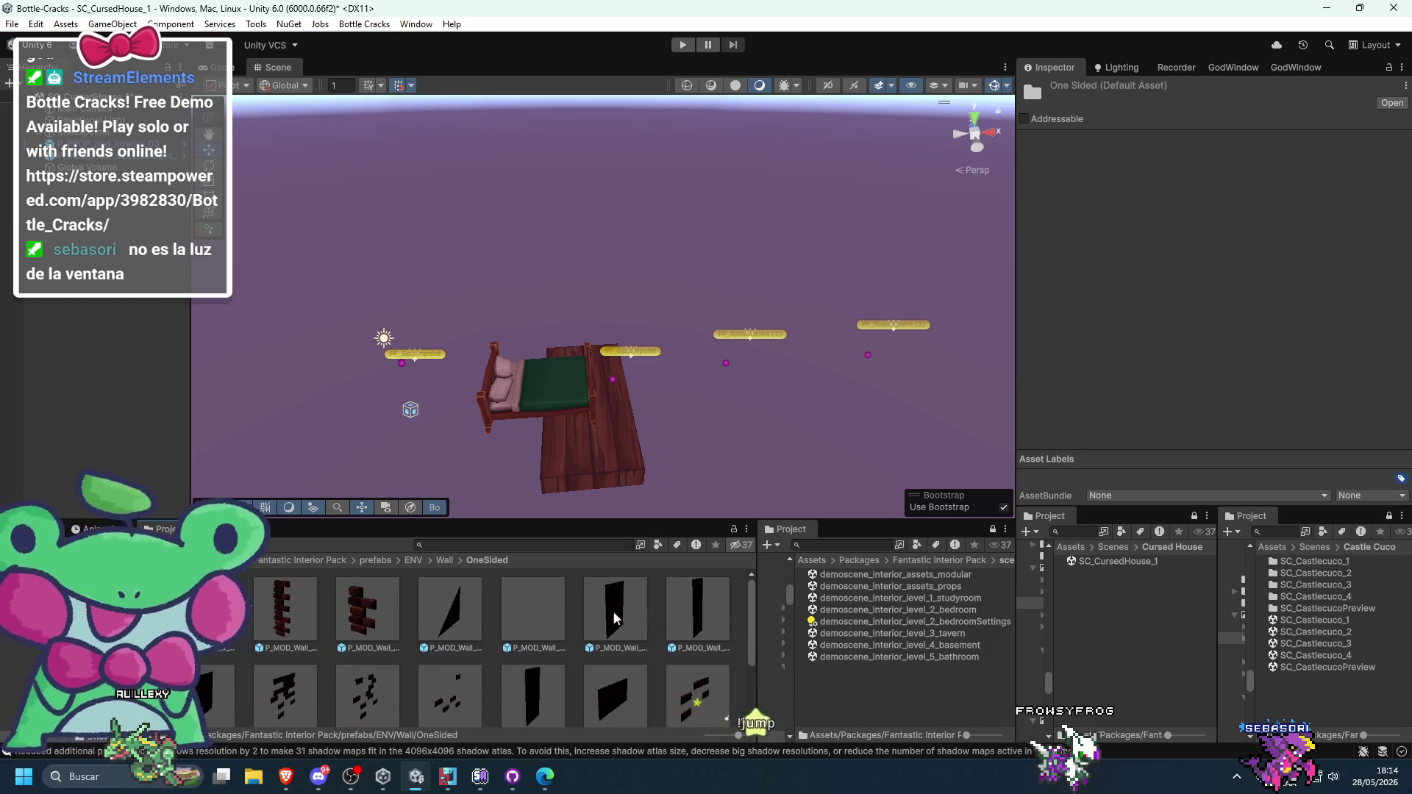
left_click(414, 560)
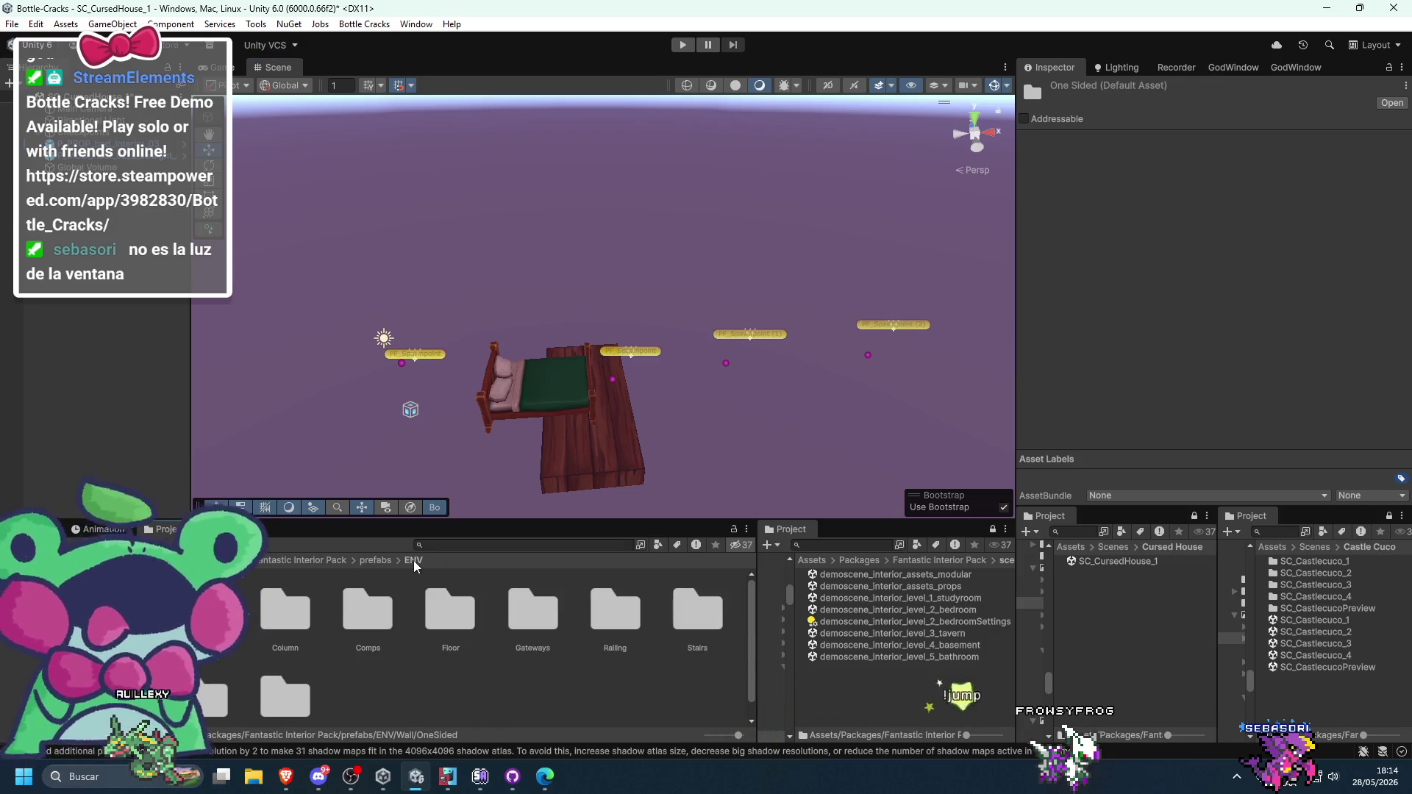
scroll(535, 628, "down", 1)
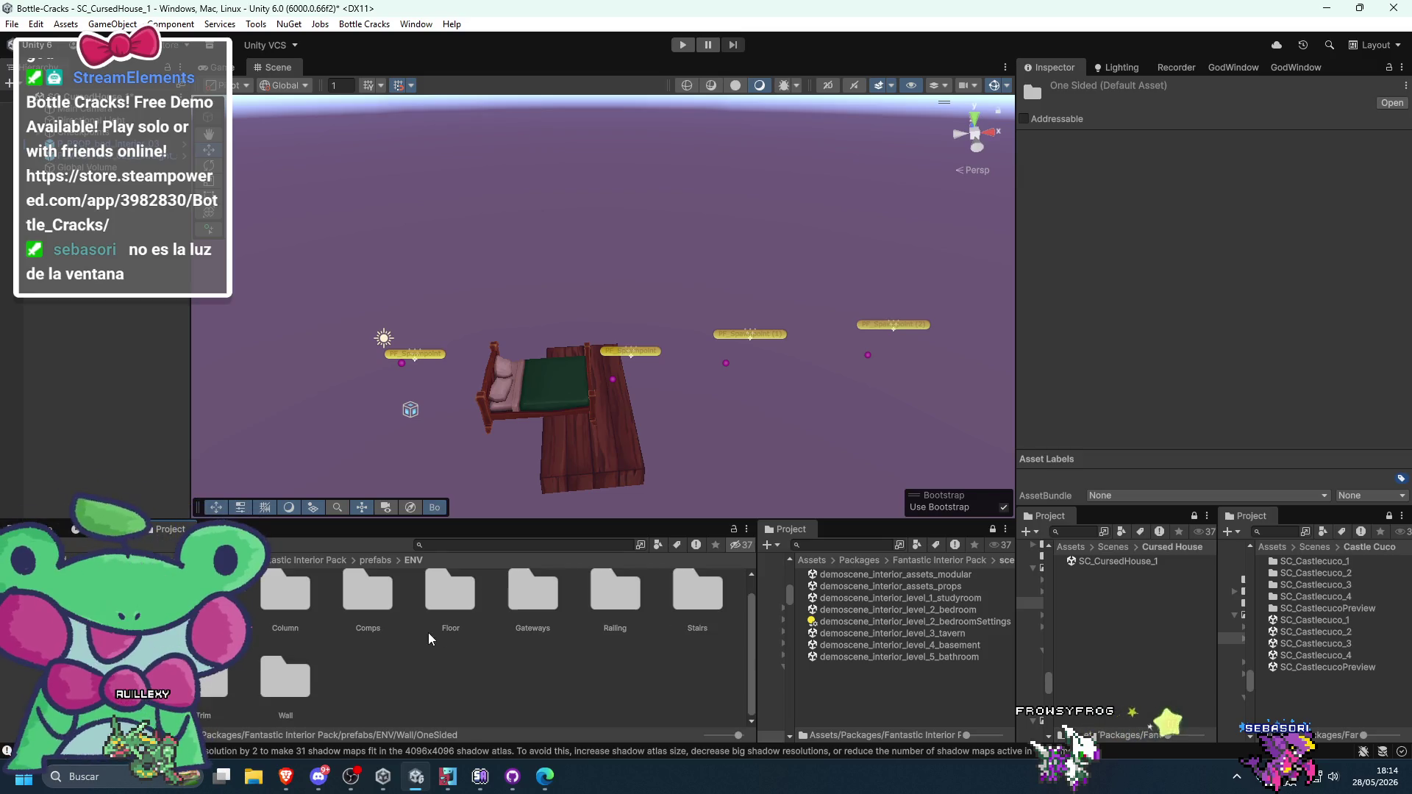
double_click(279, 663)
double_click(277, 628)
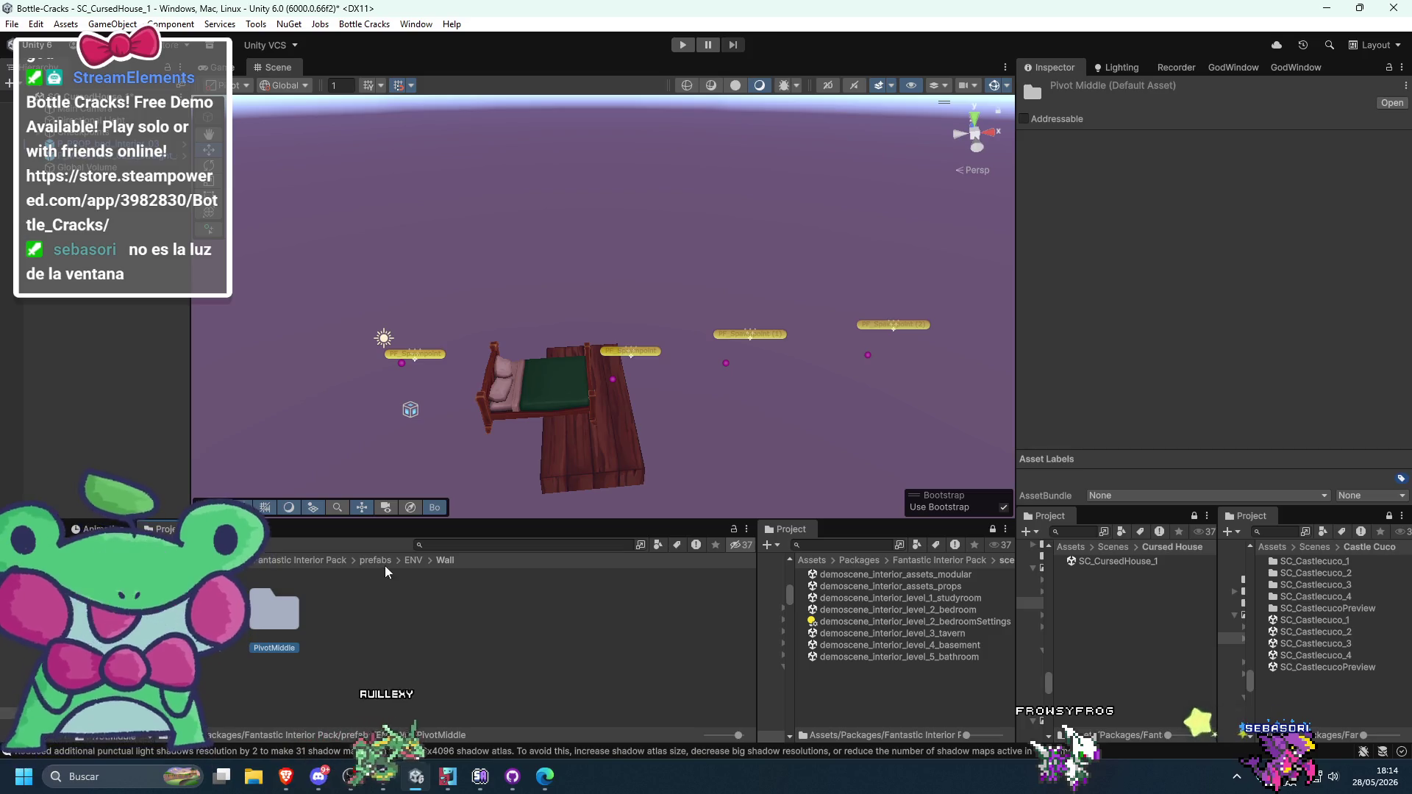
left_click(413, 560)
double_click(947, 610)
- Inspect the bedroom demo's walls up close, including the small painted wall piece and its collider
left_click(687, 416)
left_click(571, 398)
key("f")
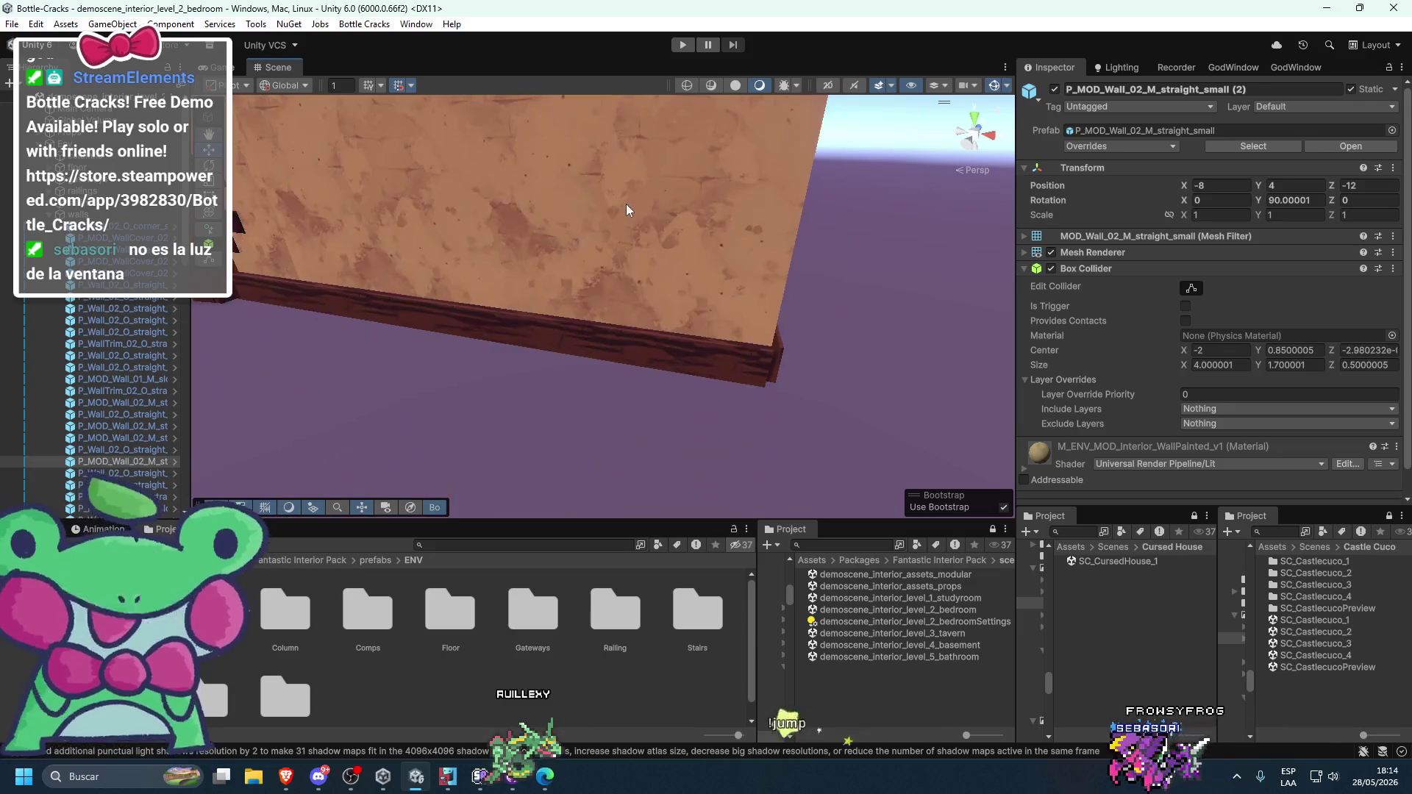
left_click(1084, 131)
mouse_move(488, 431)
left_mouse_down()
mouse_move(747, 368)
mouse_move(665, 412)
mouse_move(536, 373)
mouse_move(581, 315)
mouse_move(596, 459)
left_mouse_up()
left_click(655, 329)
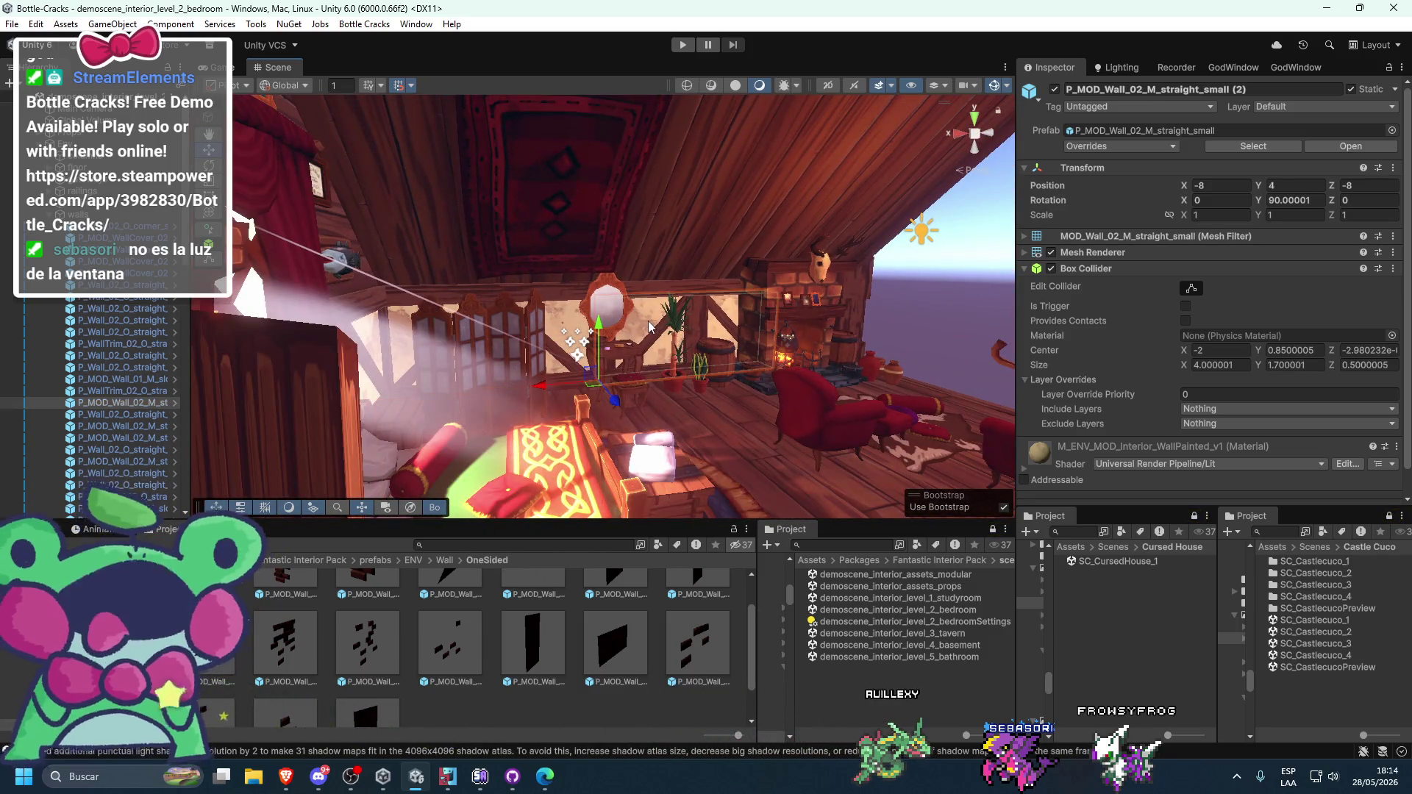
left_click(1117, 133)
mouse_move(710, 423)
left_mouse_down()
mouse_move(687, 395)
mouse_move(947, 454)
mouse_move(809, 412)
mouse_move(669, 337)
mouse_move(552, 316)
mouse_move(497, 365)
mouse_move(544, 405)
left_mouse_up()
mouse_move(337, 403)
left_mouse_down()
mouse_move(502, 417)
mouse_move(719, 403)
mouse_move(791, 264)
left_mouse_up()
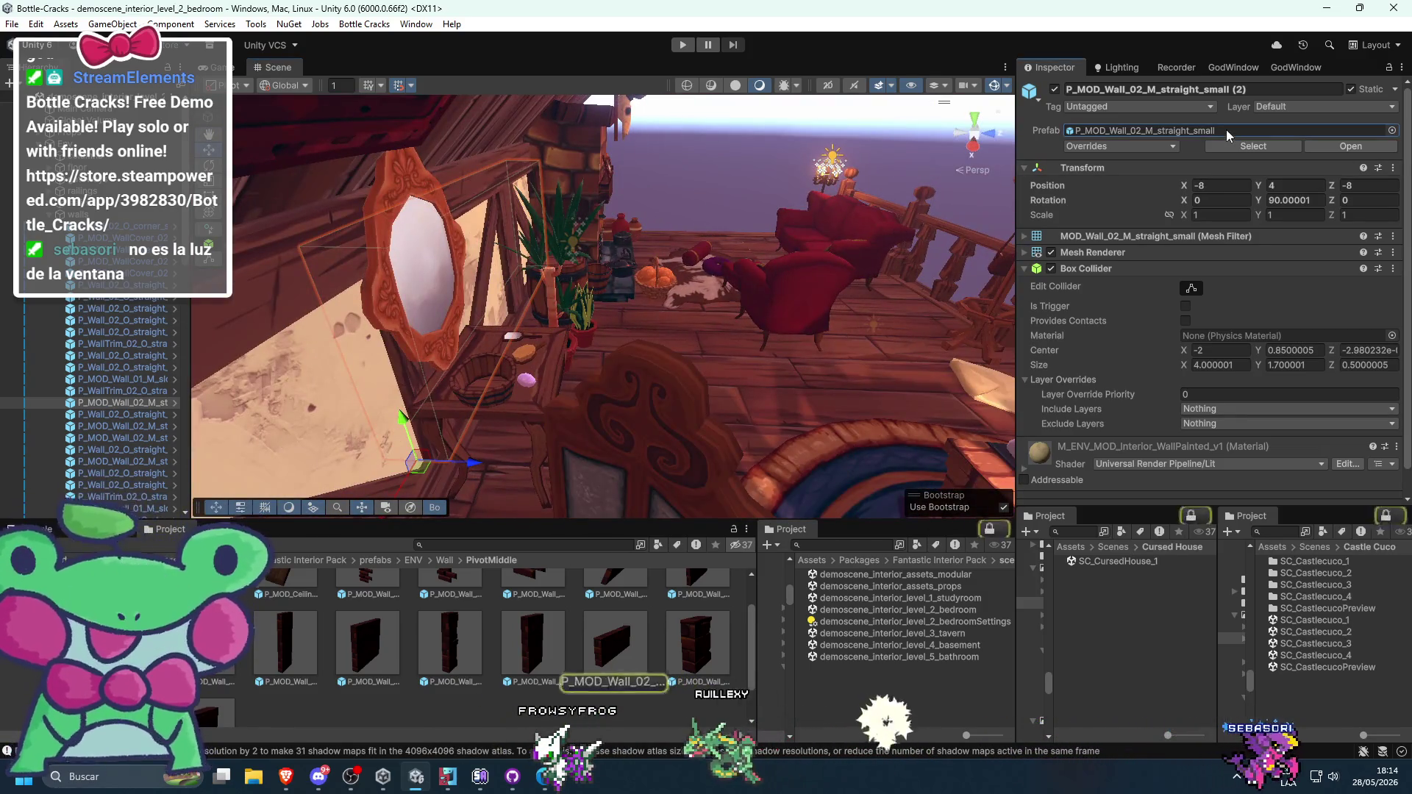
key("f")
- Test a wall block with the M_ENV_MOD_Interior_WallPainted_v1 plaster material, then delete it
left_click(1106, 250)
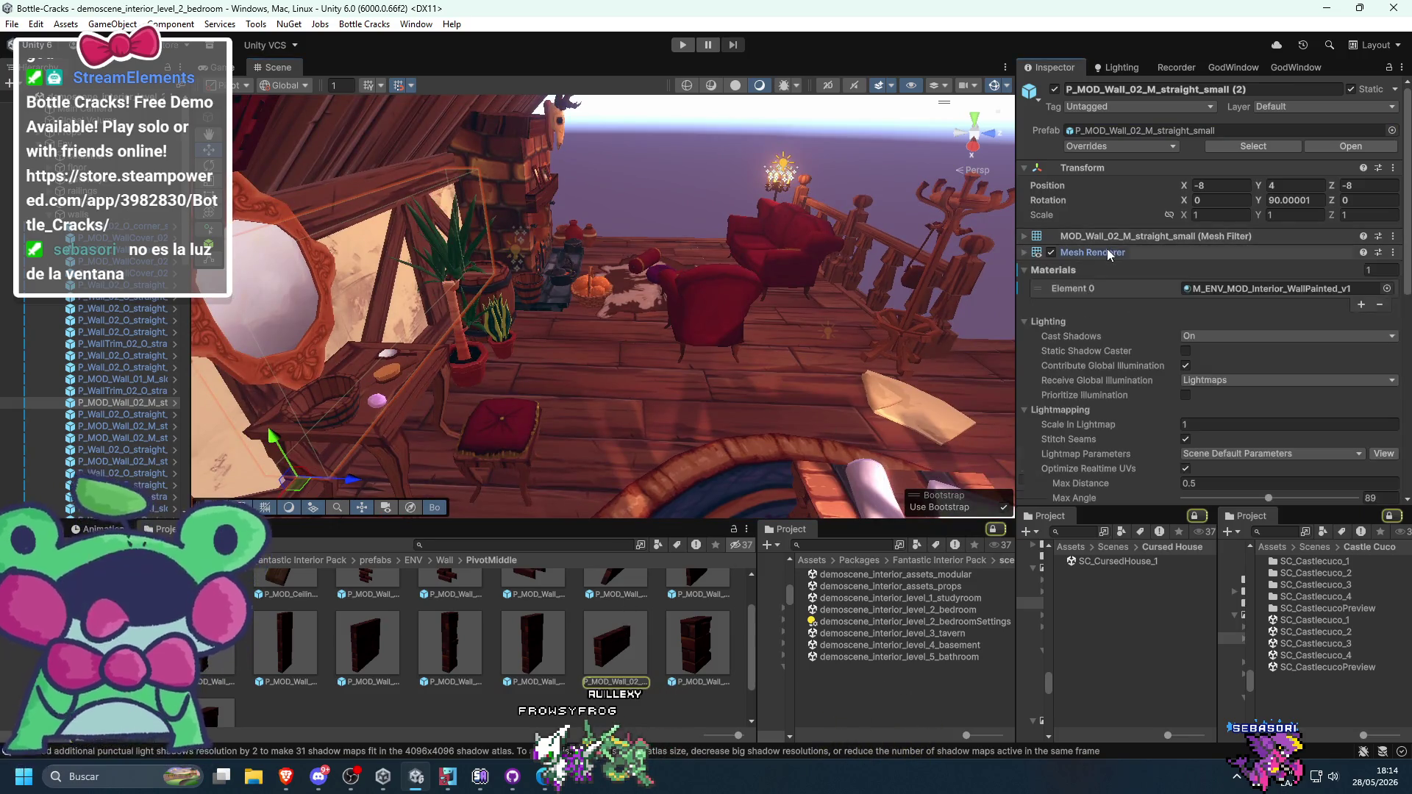
left_click(1251, 293)
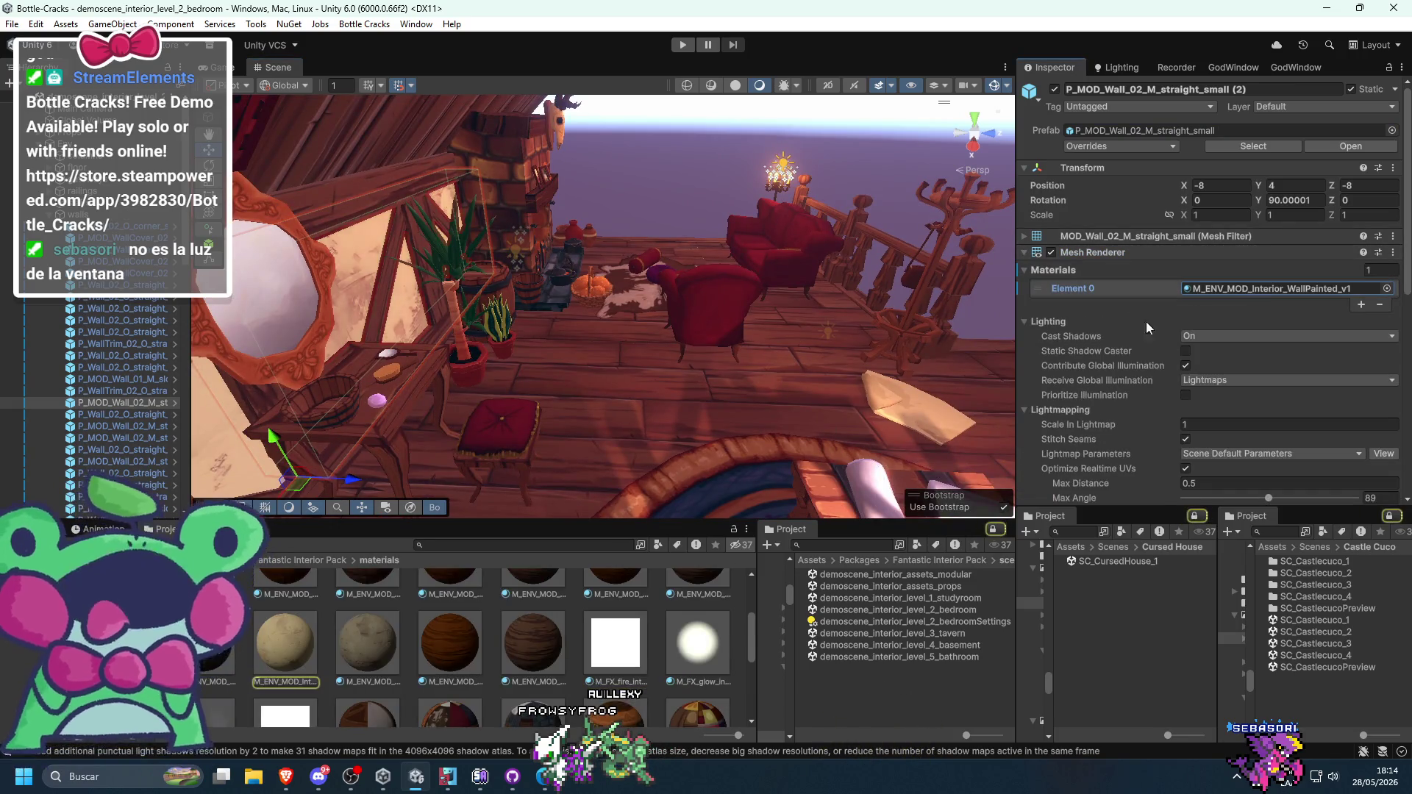
mouse_move(689, 417)
left_mouse_down()
mouse_move(589, 386)
mouse_move(504, 413)
mouse_move(709, 382)
mouse_move(660, 347)
mouse_move(658, 360)
mouse_move(605, 349)
left_mouse_up()
mouse_move(697, 640)
left_mouse_down()
mouse_move(666, 555)
mouse_move(689, 465)
mouse_move(721, 436)
left_mouse_up()
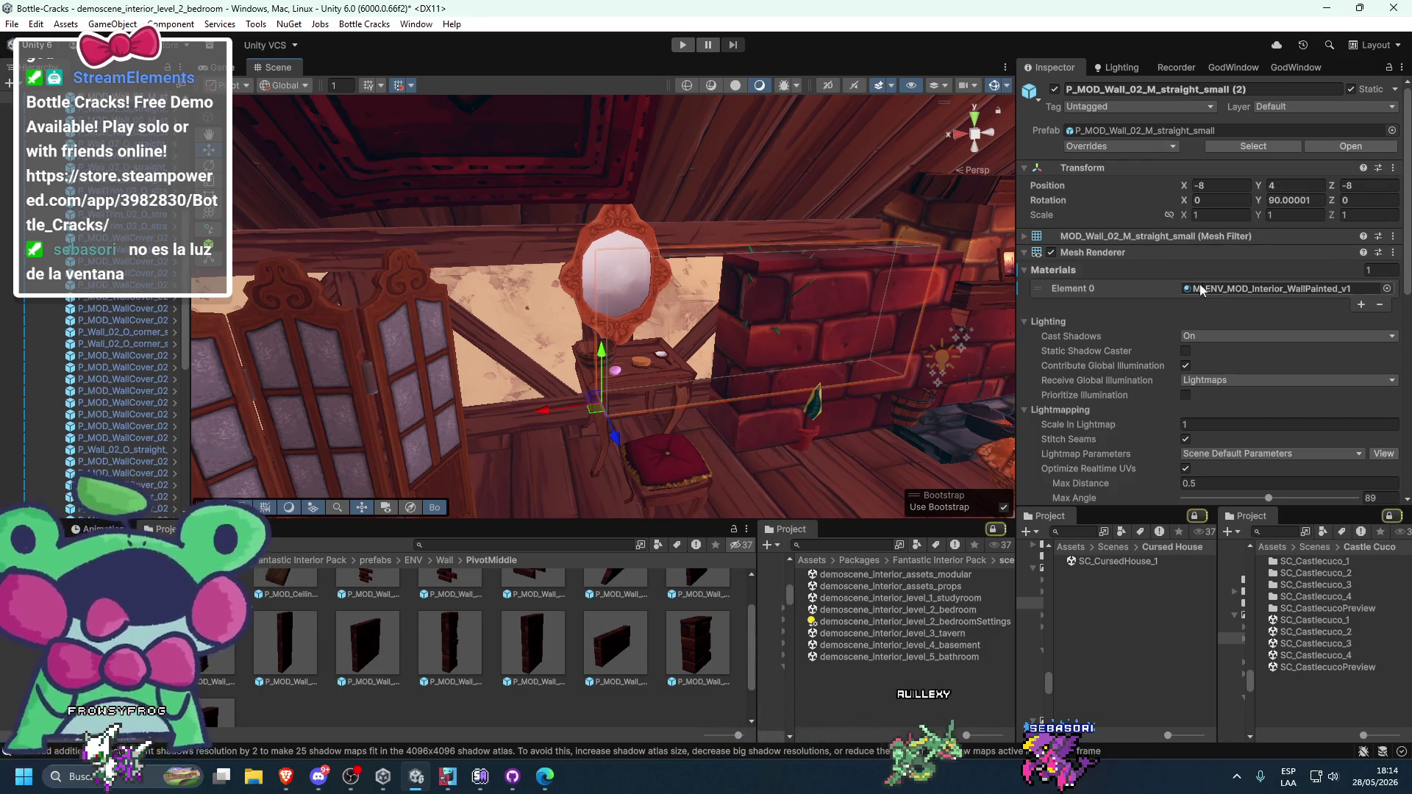
left_click(1265, 289)
left_click(272, 662)
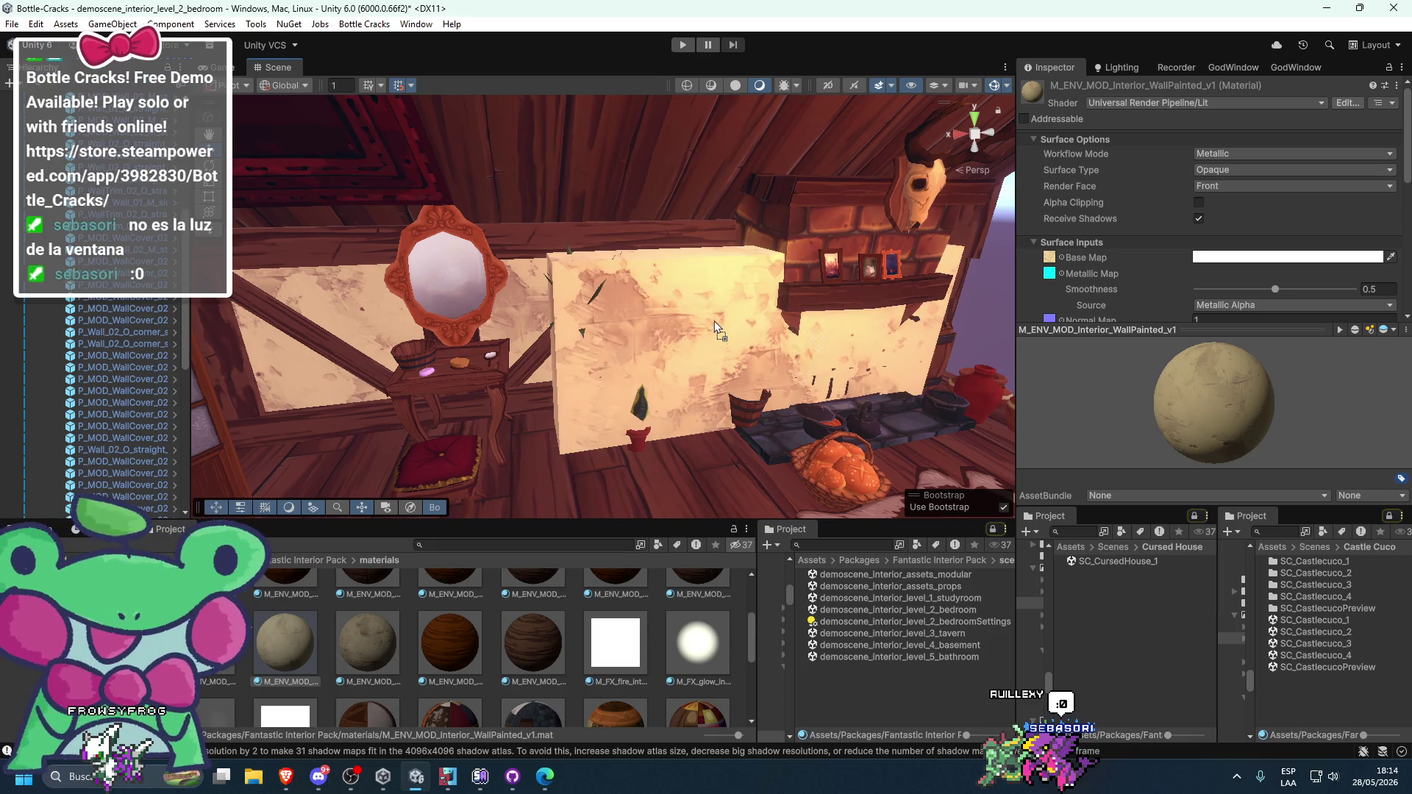
left_click_drag(713, 320, 682, 334)
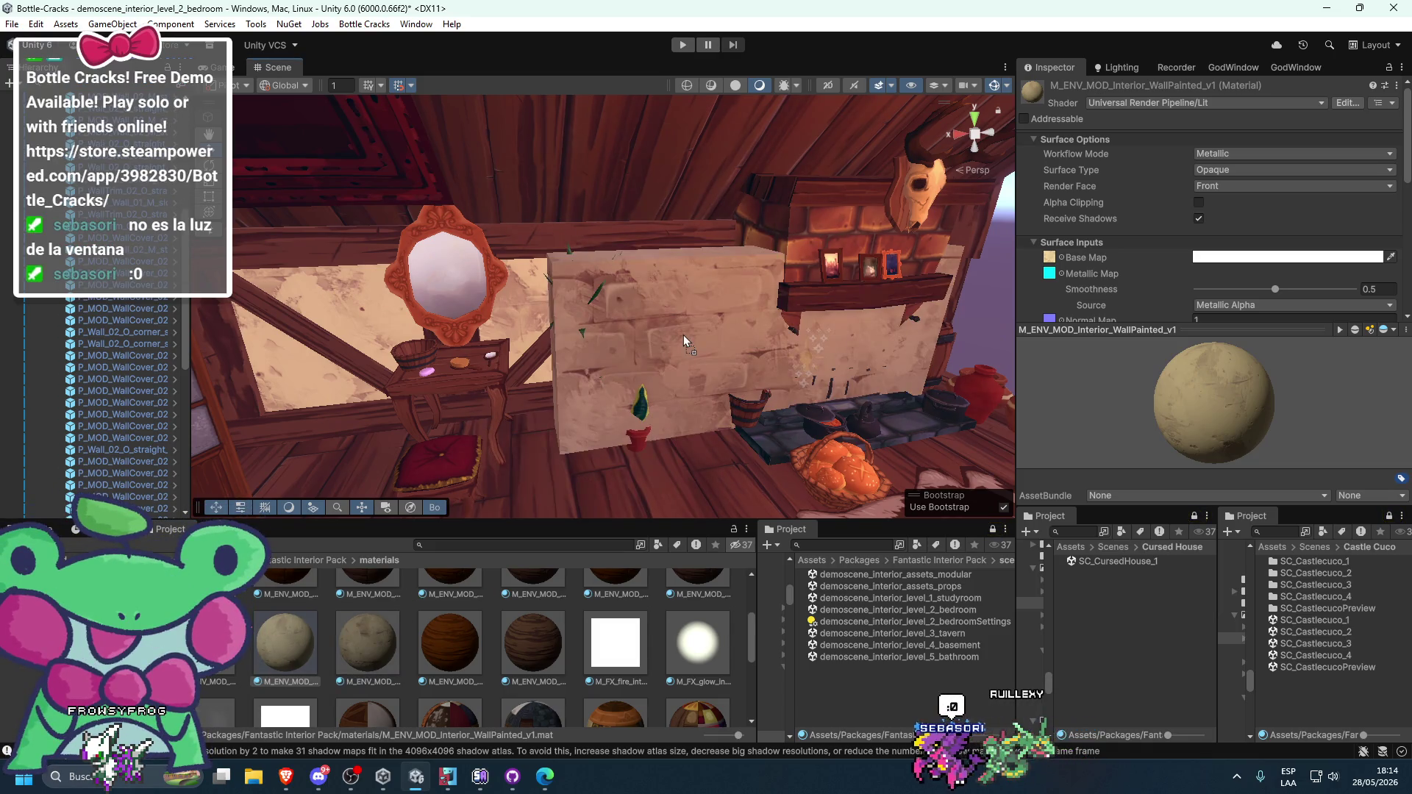
mouse_move(391, 631)
left_mouse_down()
mouse_move(756, 300)
mouse_move(691, 364)
left_mouse_up()
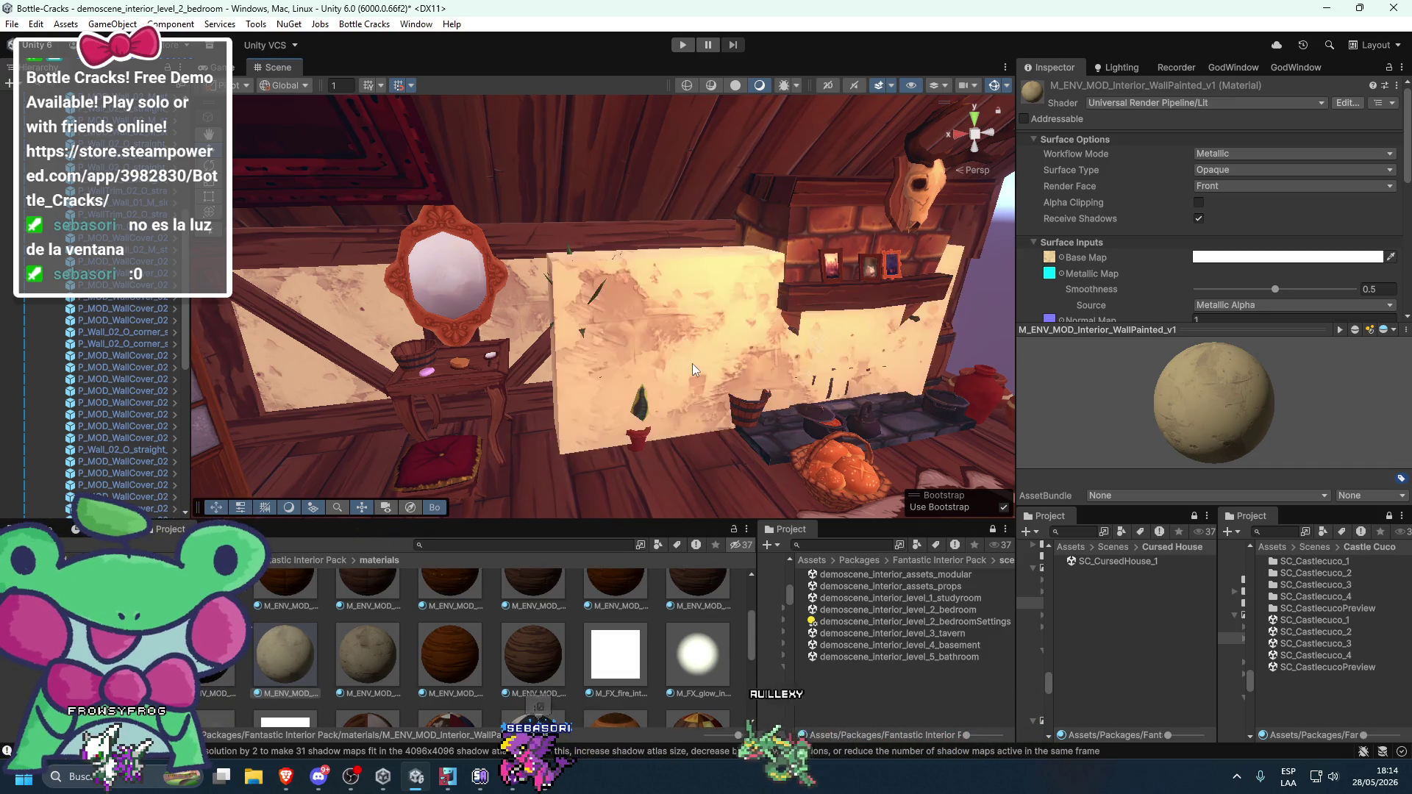
left_click(692, 359)
key("Delete")
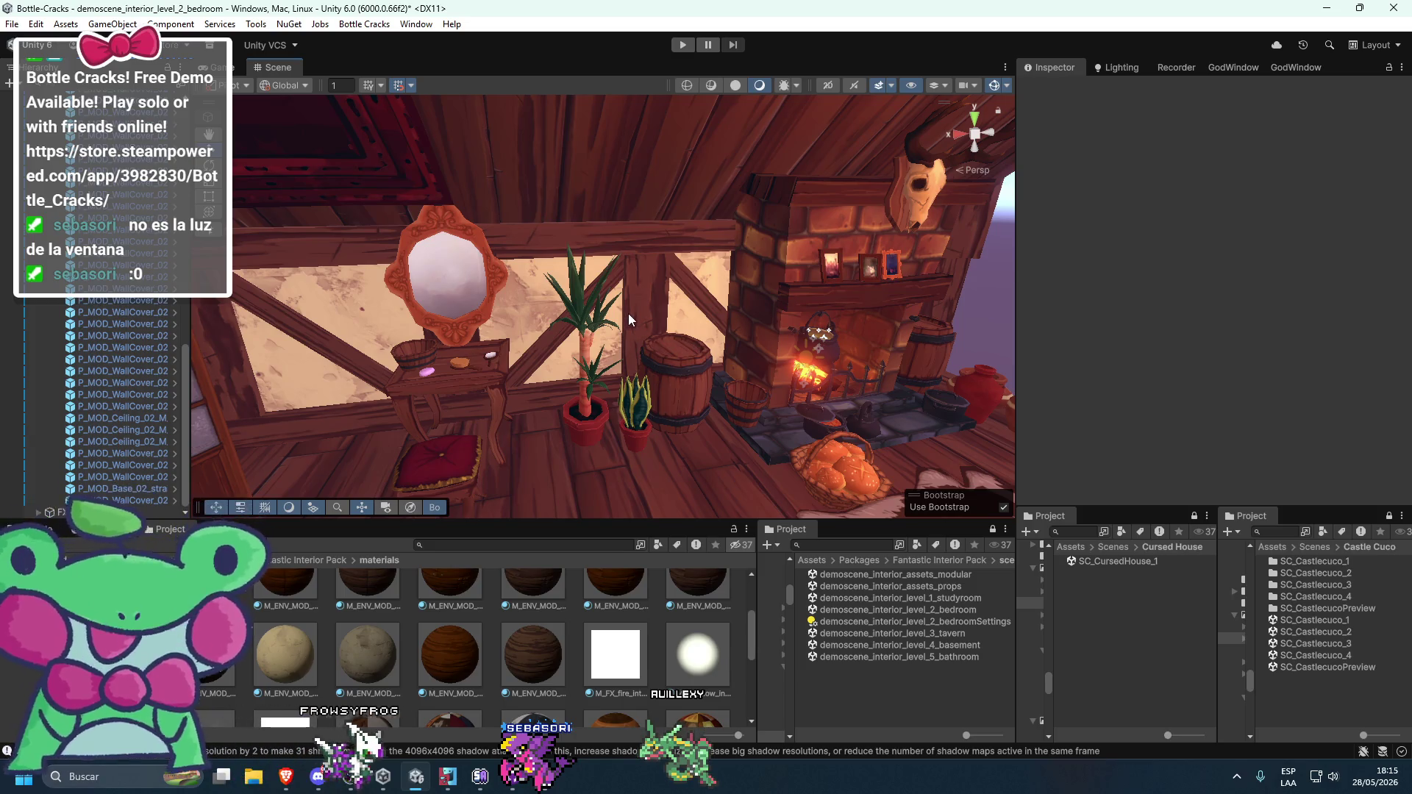
- Inspect a wooden post and the medium and small floor tiles in the bedroom demo
left_click(628, 313)
left_click(1095, 130)
key("f")
mouse_move(696, 319)
left_mouse_down()
mouse_move(918, 325)
mouse_move(787, 281)
mouse_move(604, 264)
mouse_move(736, 307)
mouse_move(687, 365)
mouse_move(700, 382)
mouse_move(670, 391)
mouse_move(694, 320)
mouse_move(731, 339)
mouse_move(690, 336)
left_mouse_up()
left_click(674, 403)
left_click(655, 416)
mouse_move(655, 417)
left_mouse_down()
mouse_move(645, 394)
mouse_move(692, 402)
mouse_move(721, 351)
mouse_move(816, 369)
left_mouse_up()
left_click(765, 360)
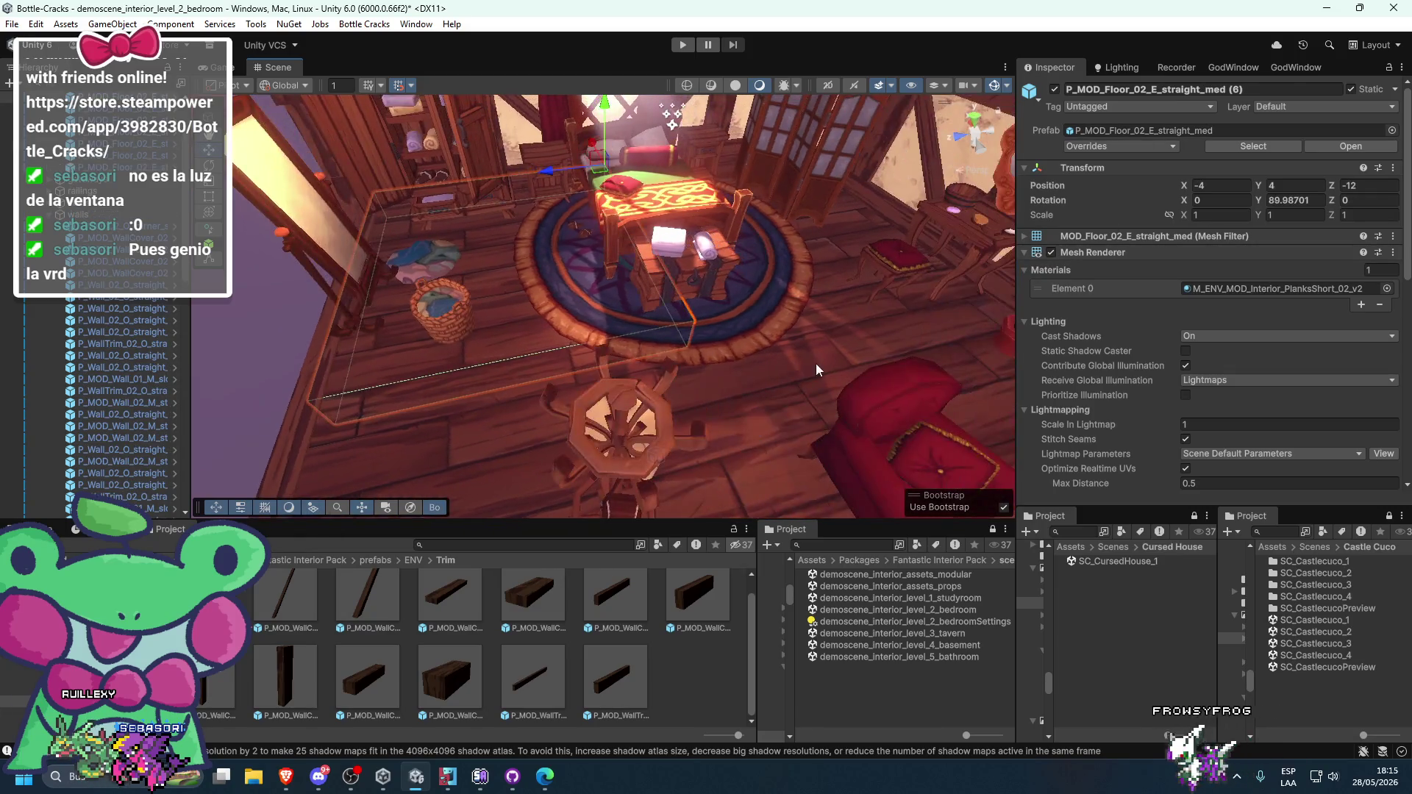
left_click(841, 345)
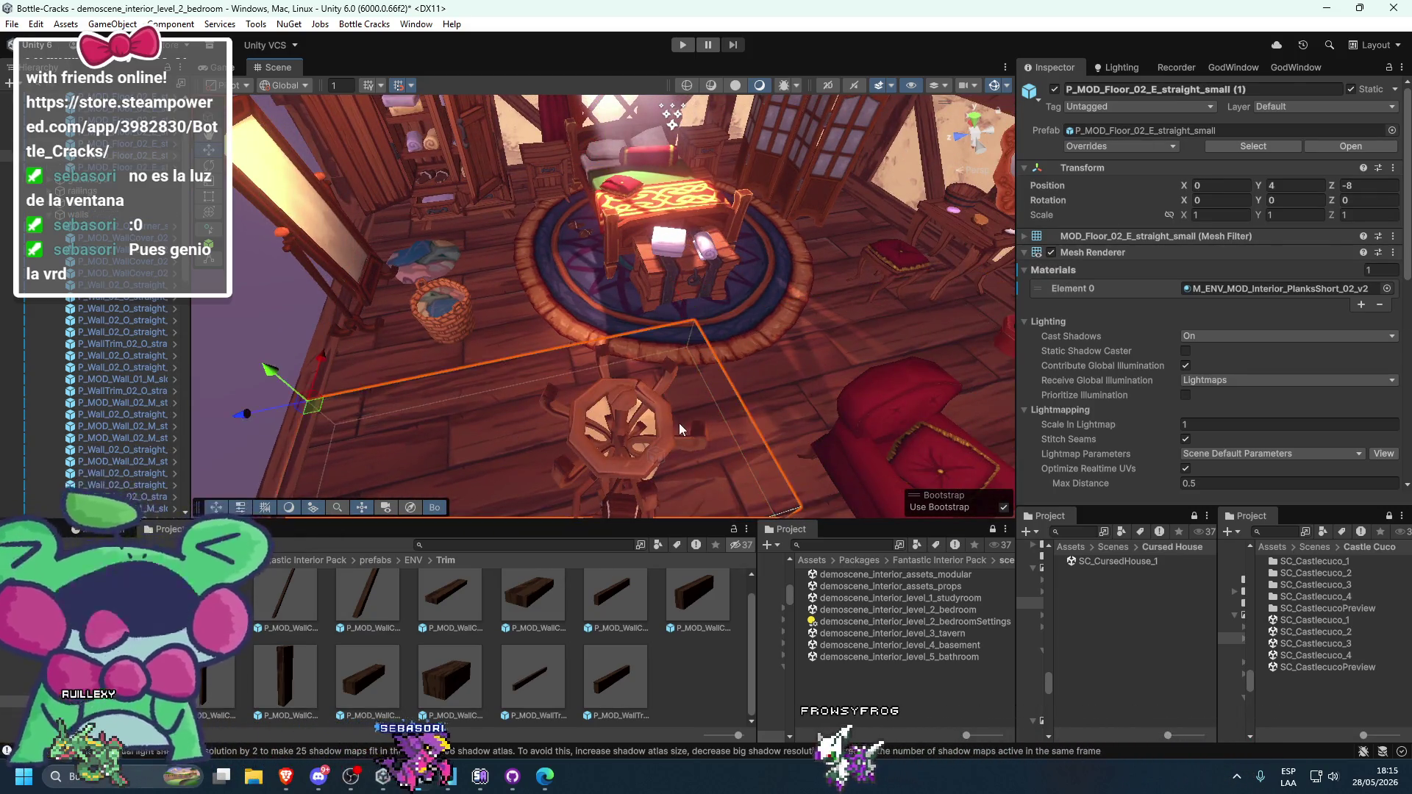
left_click(747, 395)
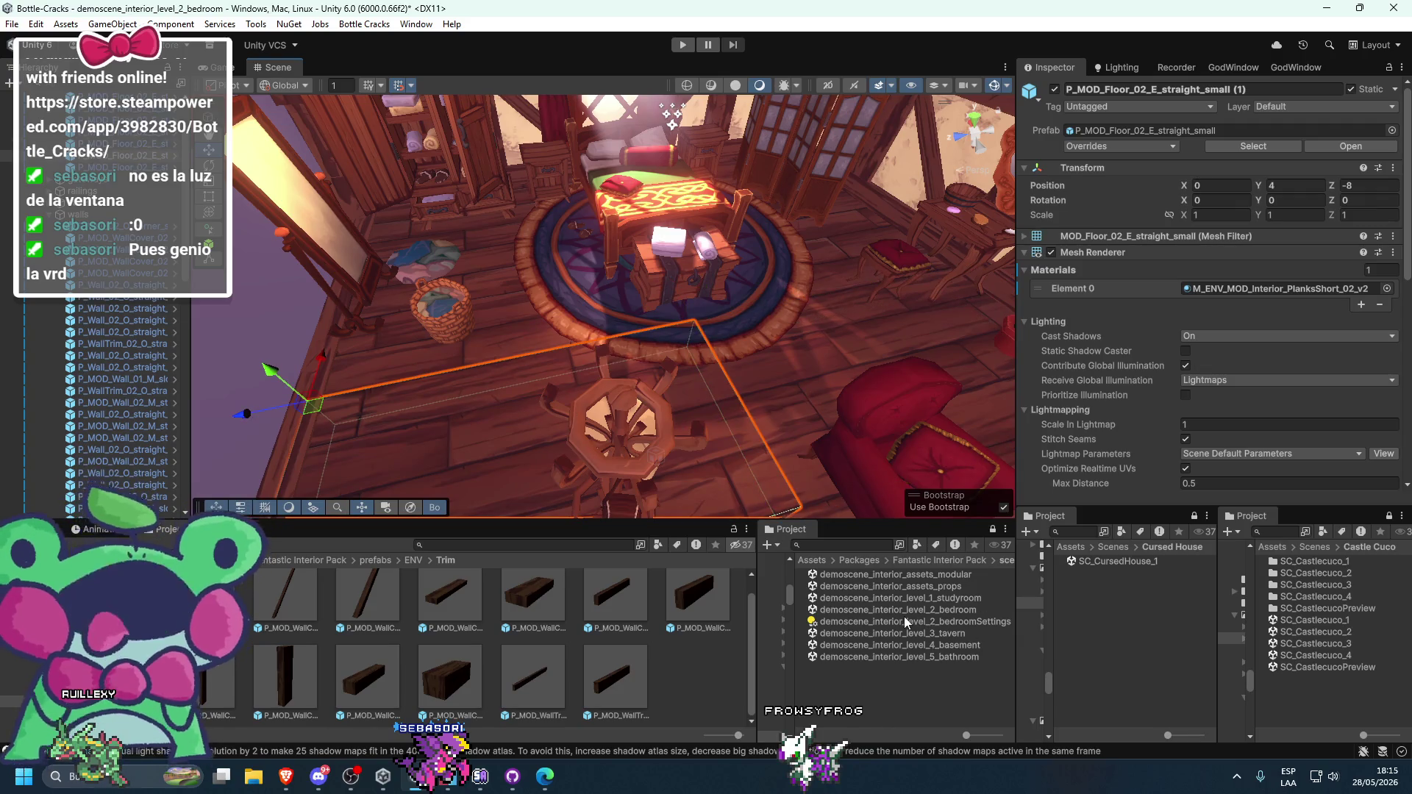
- Save the bedroom scene and reopen SC_CursedHouse_1, viewing the bed
double_click(1110, 562)
left_click(677, 417)
left_click_drag(544, 341, 586, 422)
- Add another floor tile next to the one under the bed
left_click(586, 422)
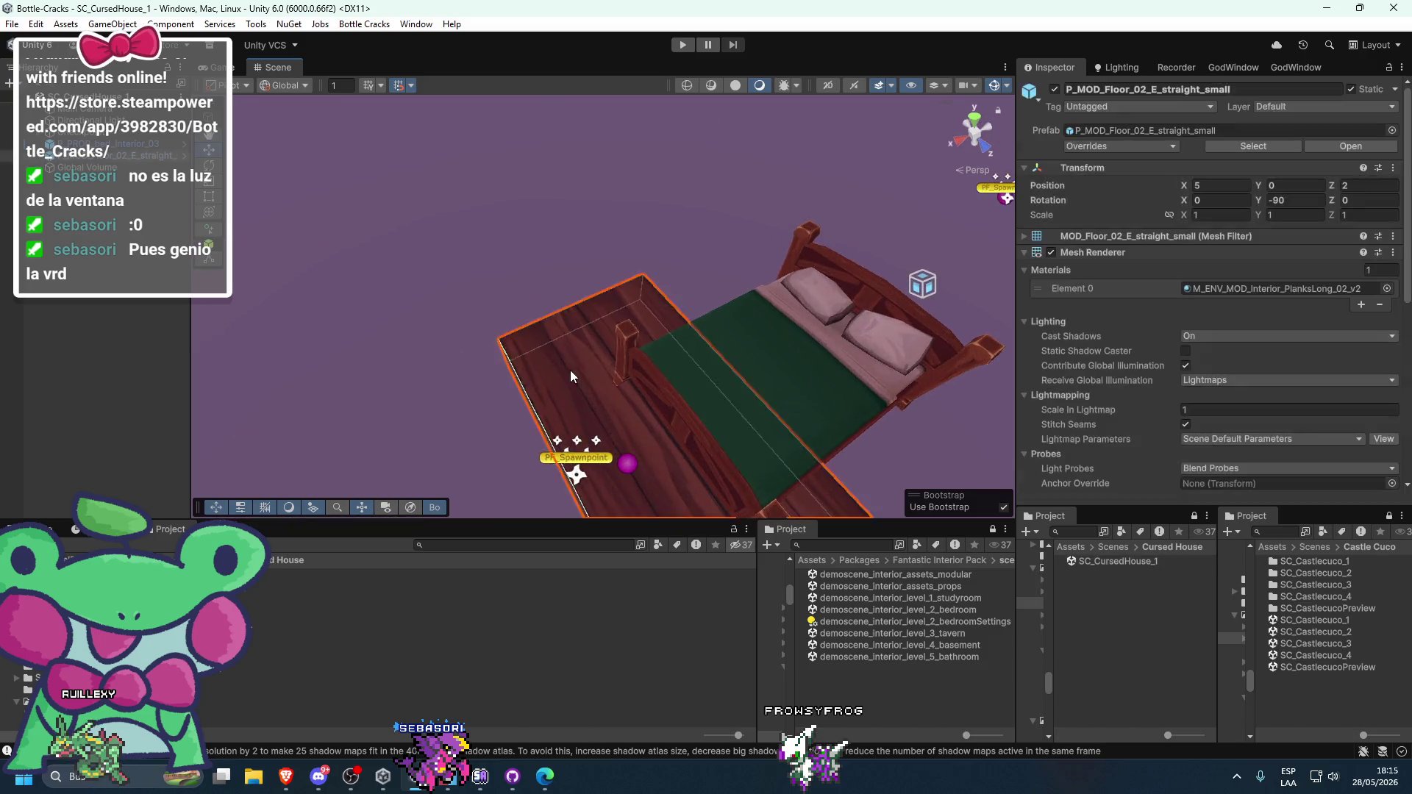
left_click(1128, 126)
key("f")
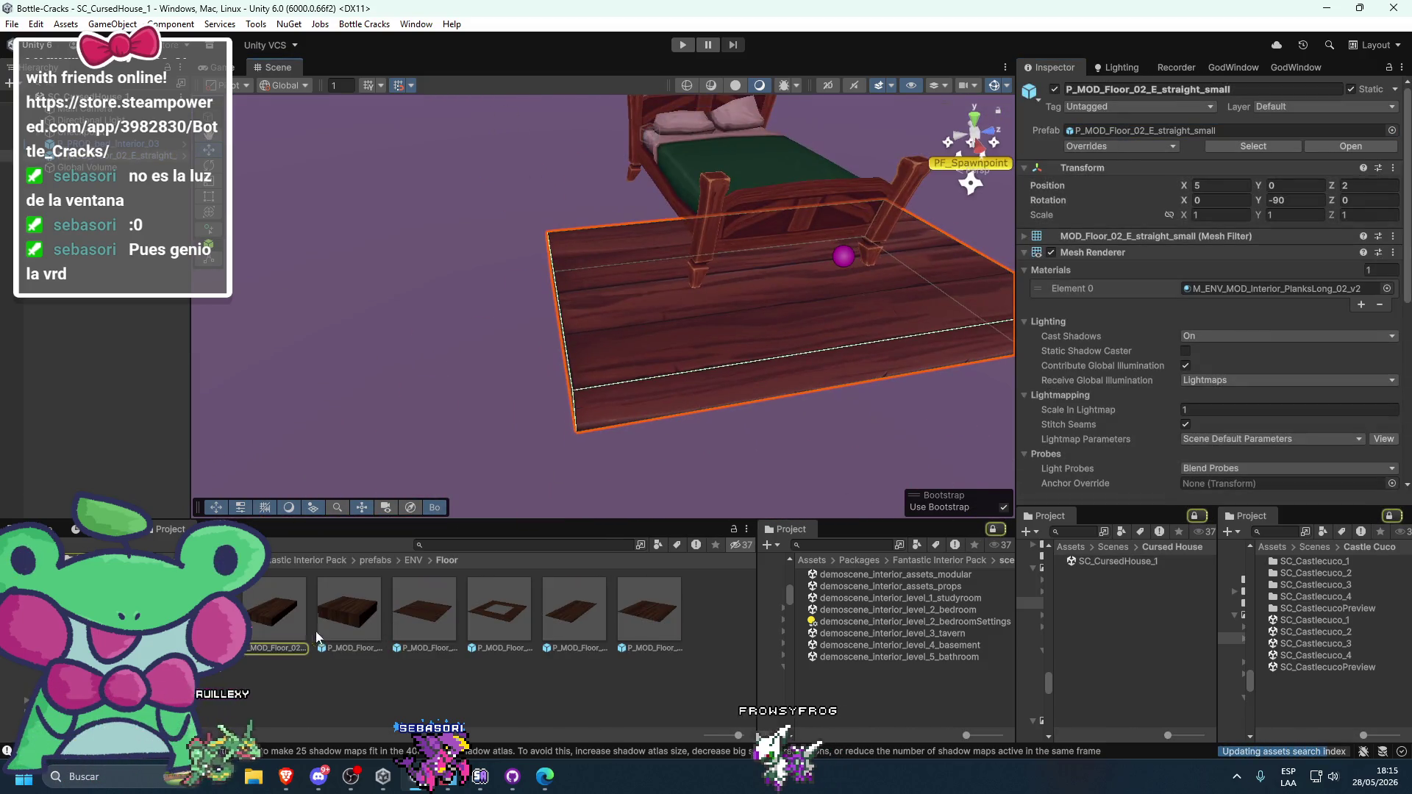
left_click_drag(636, 403, 704, 413)
mouse_move(264, 614)
left_mouse_down()
mouse_move(649, 264)
mouse_move(674, 187)
mouse_move(620, 192)
left_mouse_up()
- Inspect the small tile's PlanksShort_02_v2 material and drag a different plank material onto it
left_click(654, 367)
left_click(1228, 288)
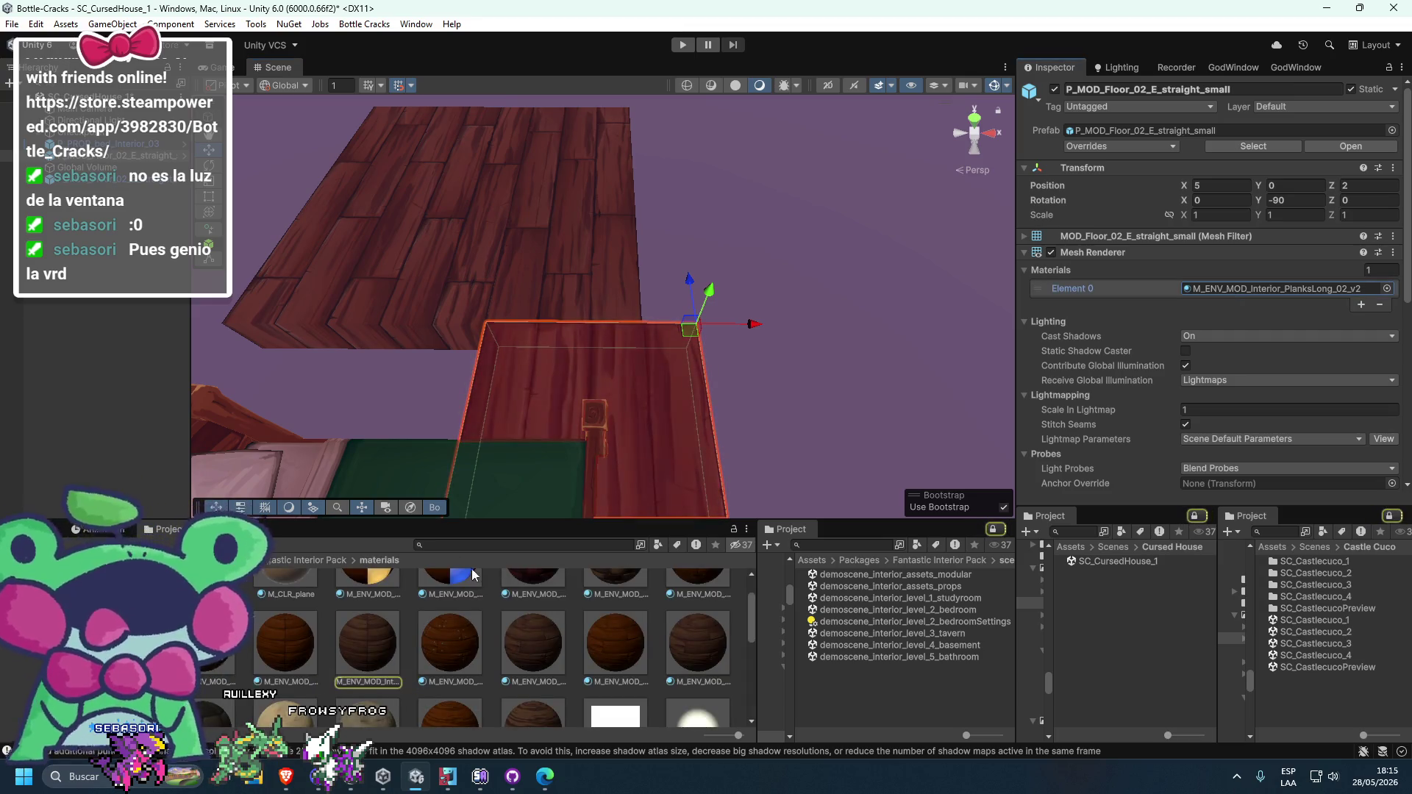
scroll(633, 434, "up", 2)
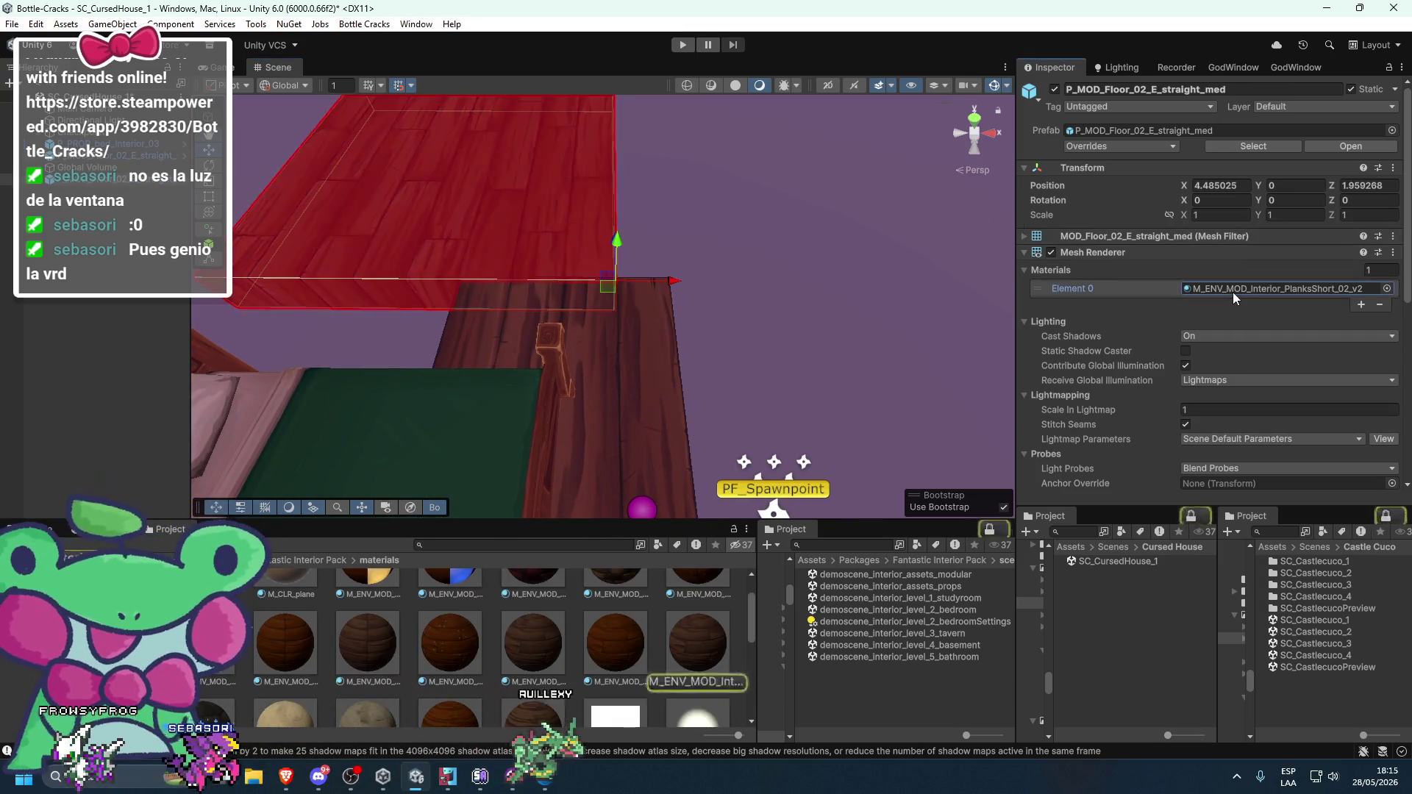
left_click(692, 644)
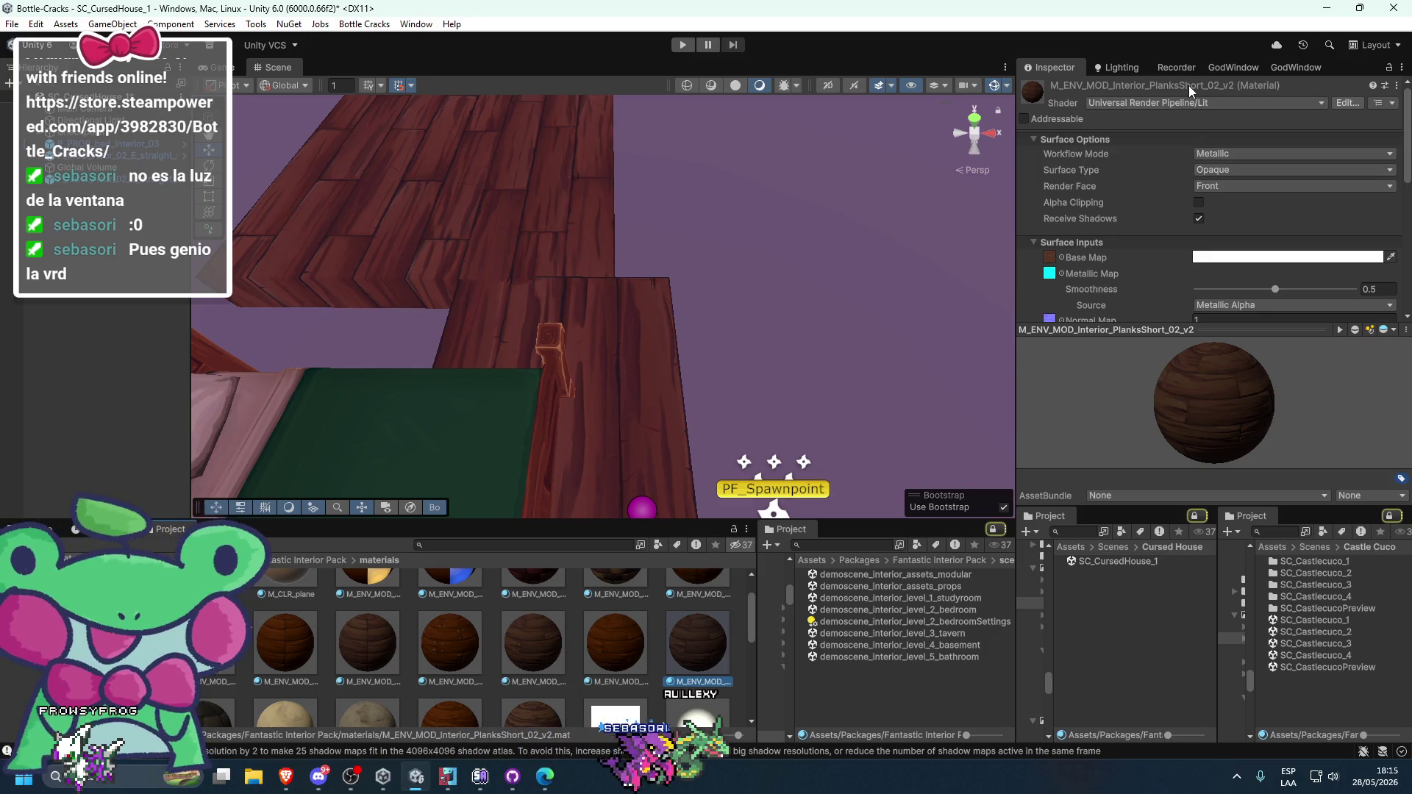
left_click(589, 442)
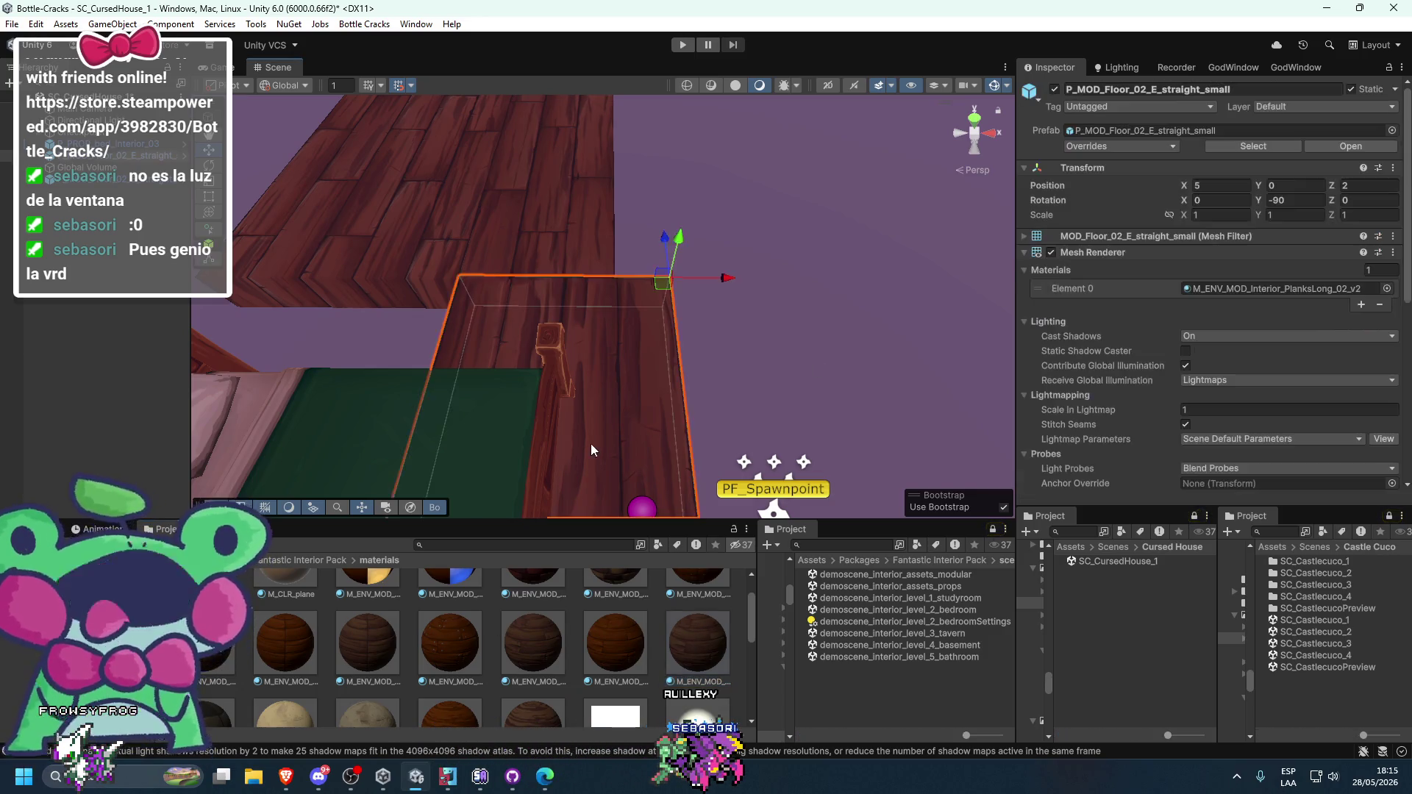
left_click(1227, 287)
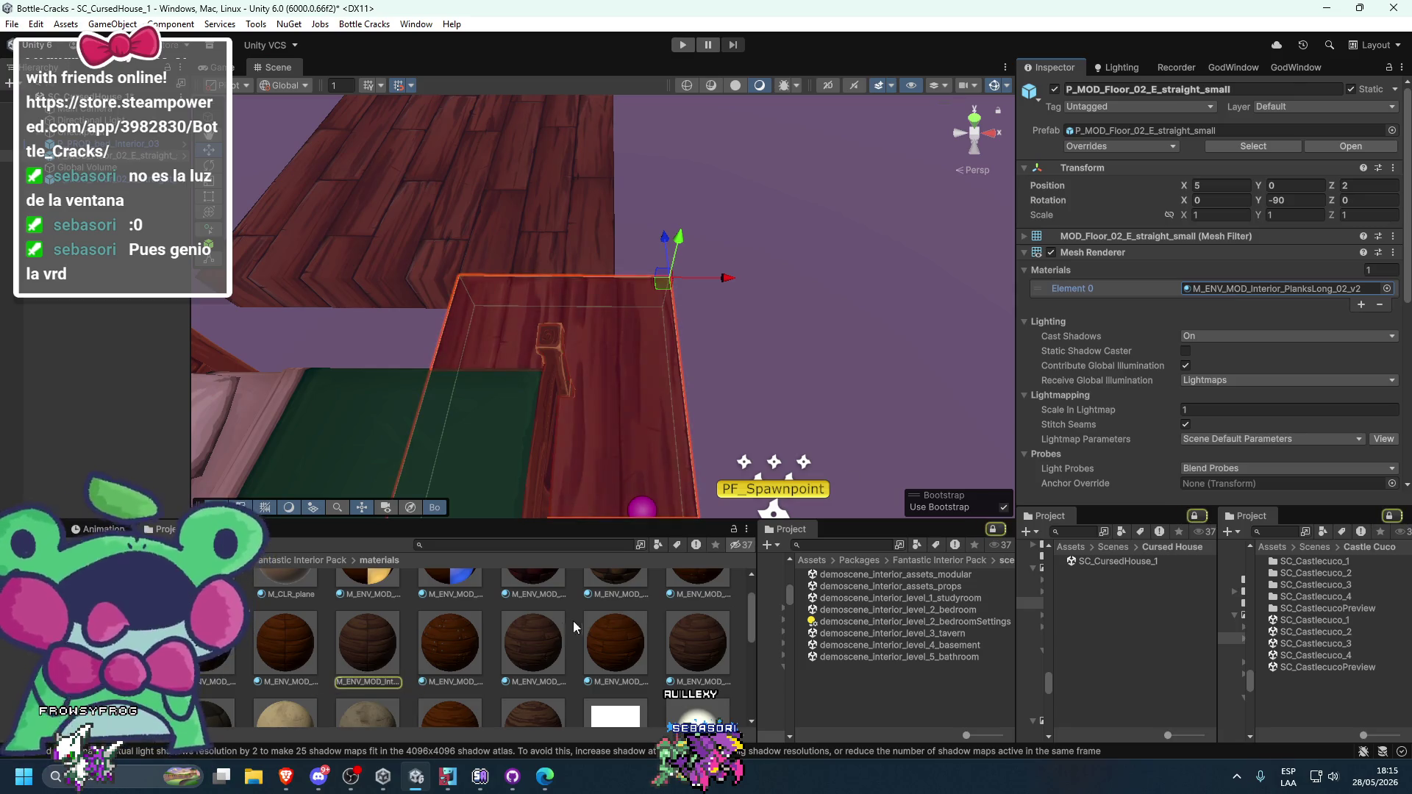
left_click_drag(535, 642, 589, 426)
- Slide the new medium tile to X 5, shift the small tile, and apply M_ENV_MOD_Interior_PlanksLong_01_v2
left_click(536, 211)
left_click_drag(536, 210, 642, 327)
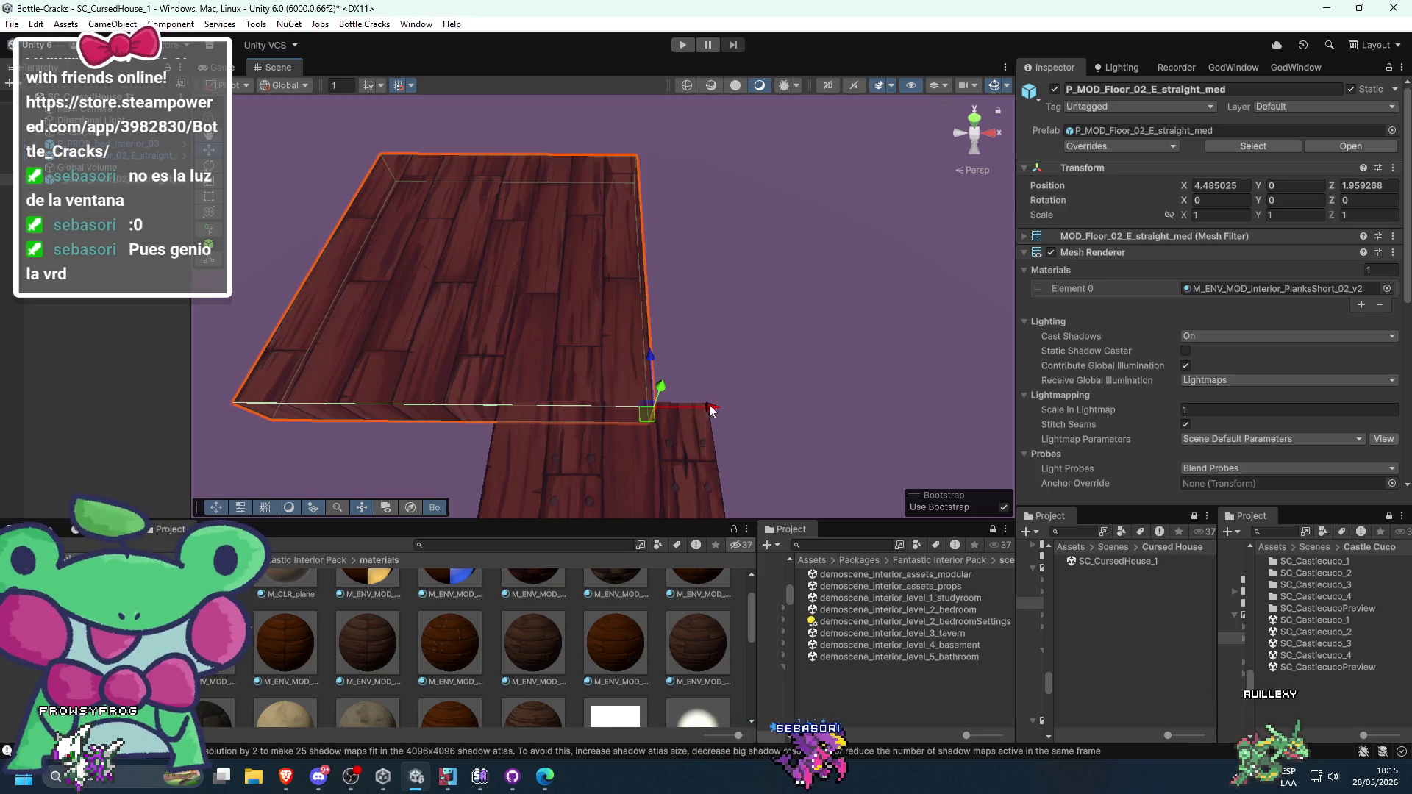
left_click_drag(710, 409, 740, 407)
scroll(801, 445, "up", 5)
left_click(674, 381)
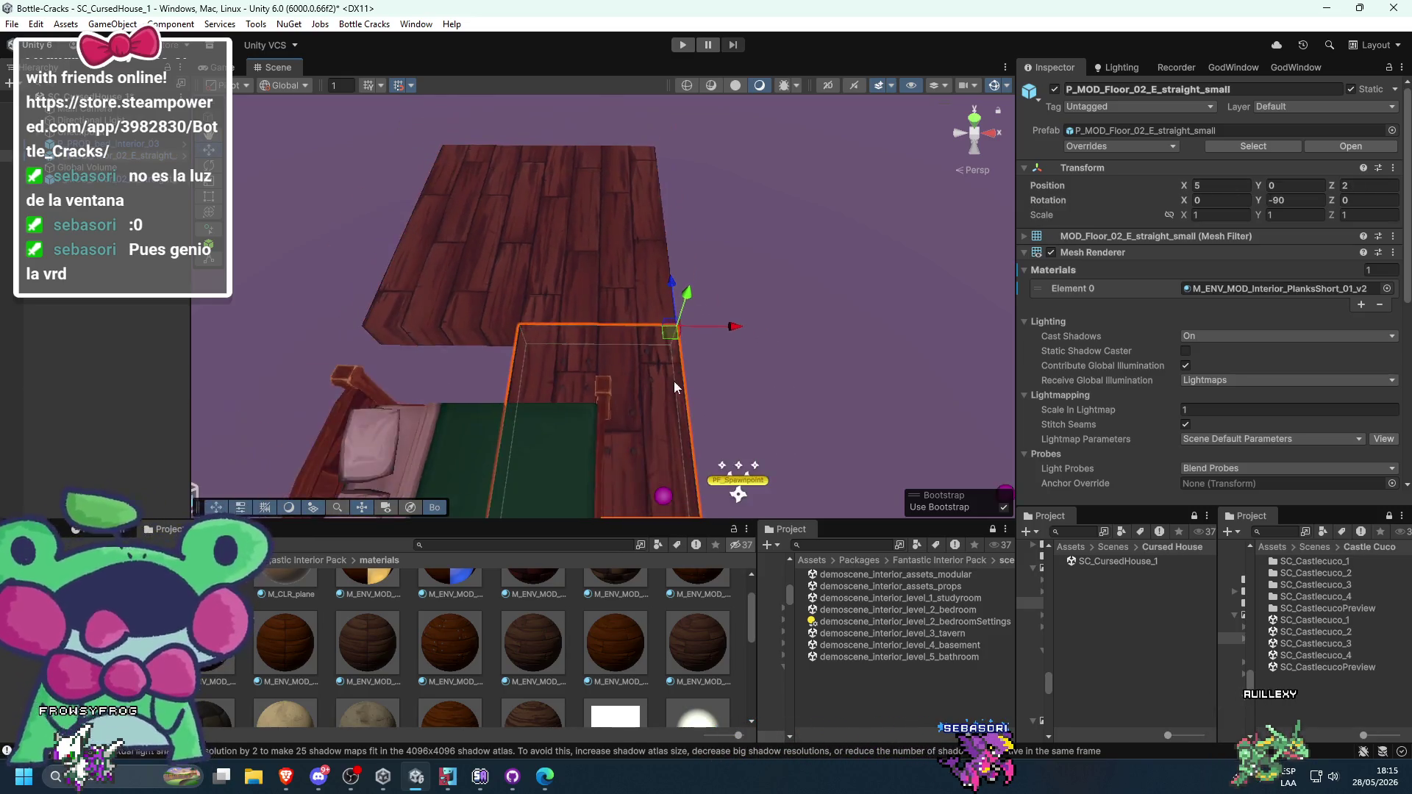
left_click_drag(664, 317, 488, 416, "alt")
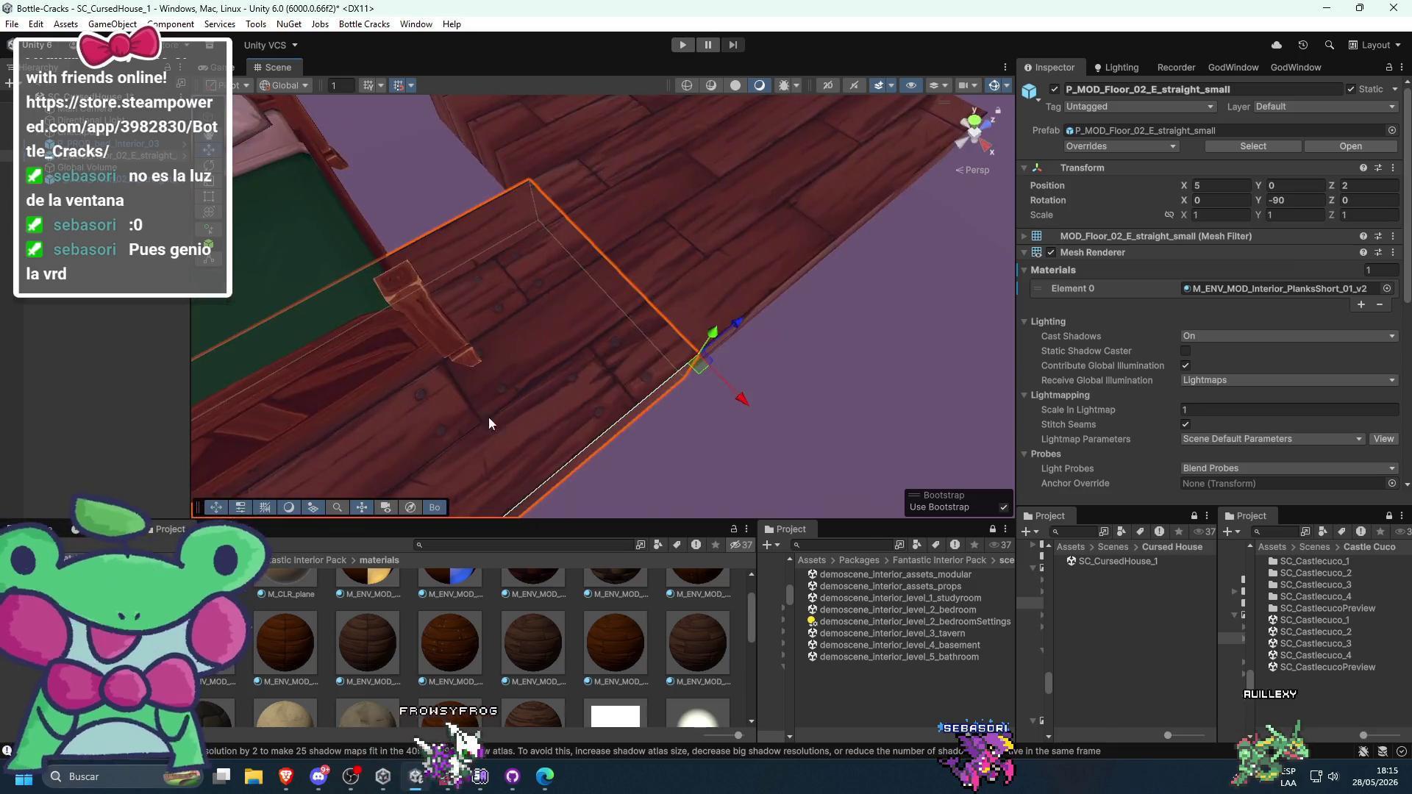
left_click_drag(735, 329, 703, 354)
mouse_move(357, 637)
left_mouse_down()
mouse_move(505, 325)
mouse_move(462, 400)
left_mouse_up()
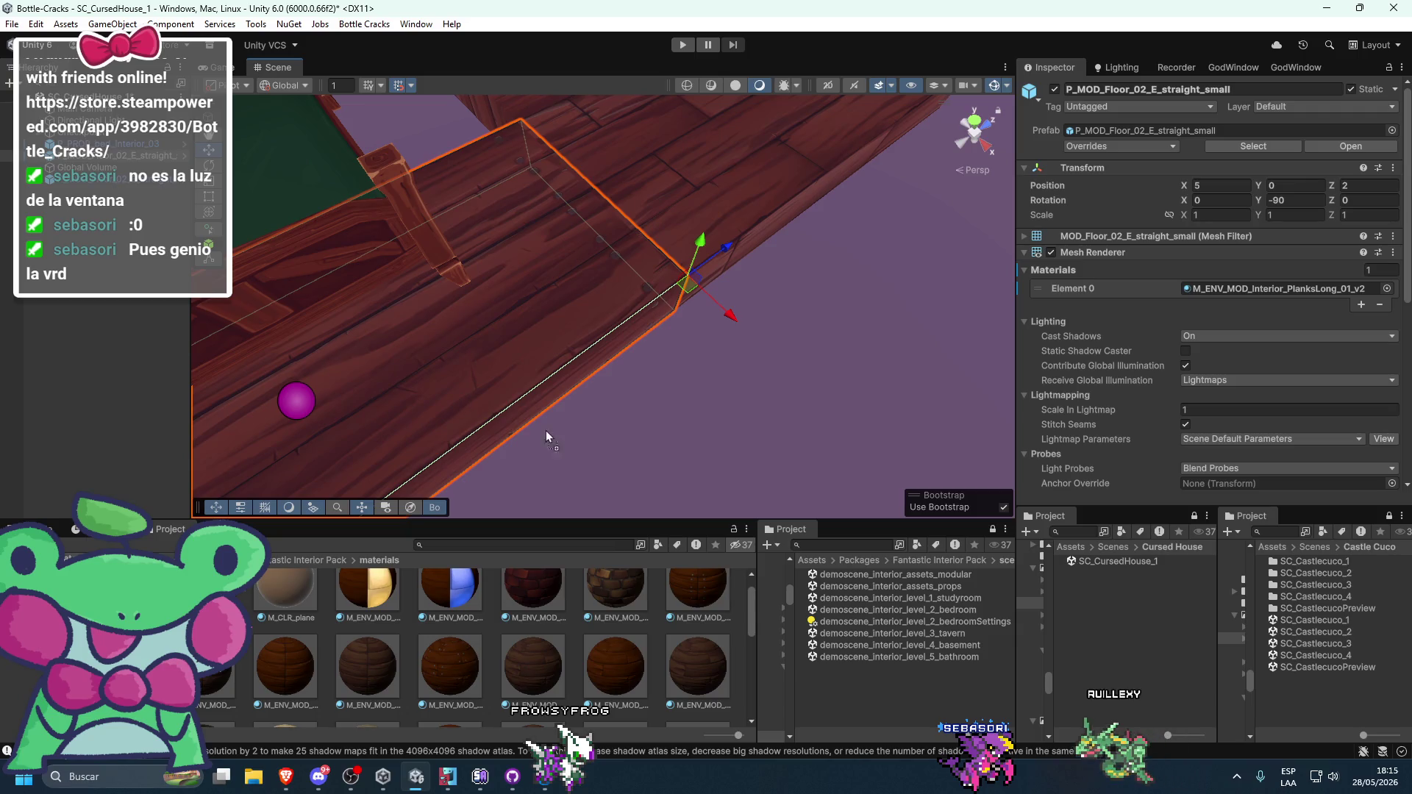
scroll(656, 337, "down", 5)
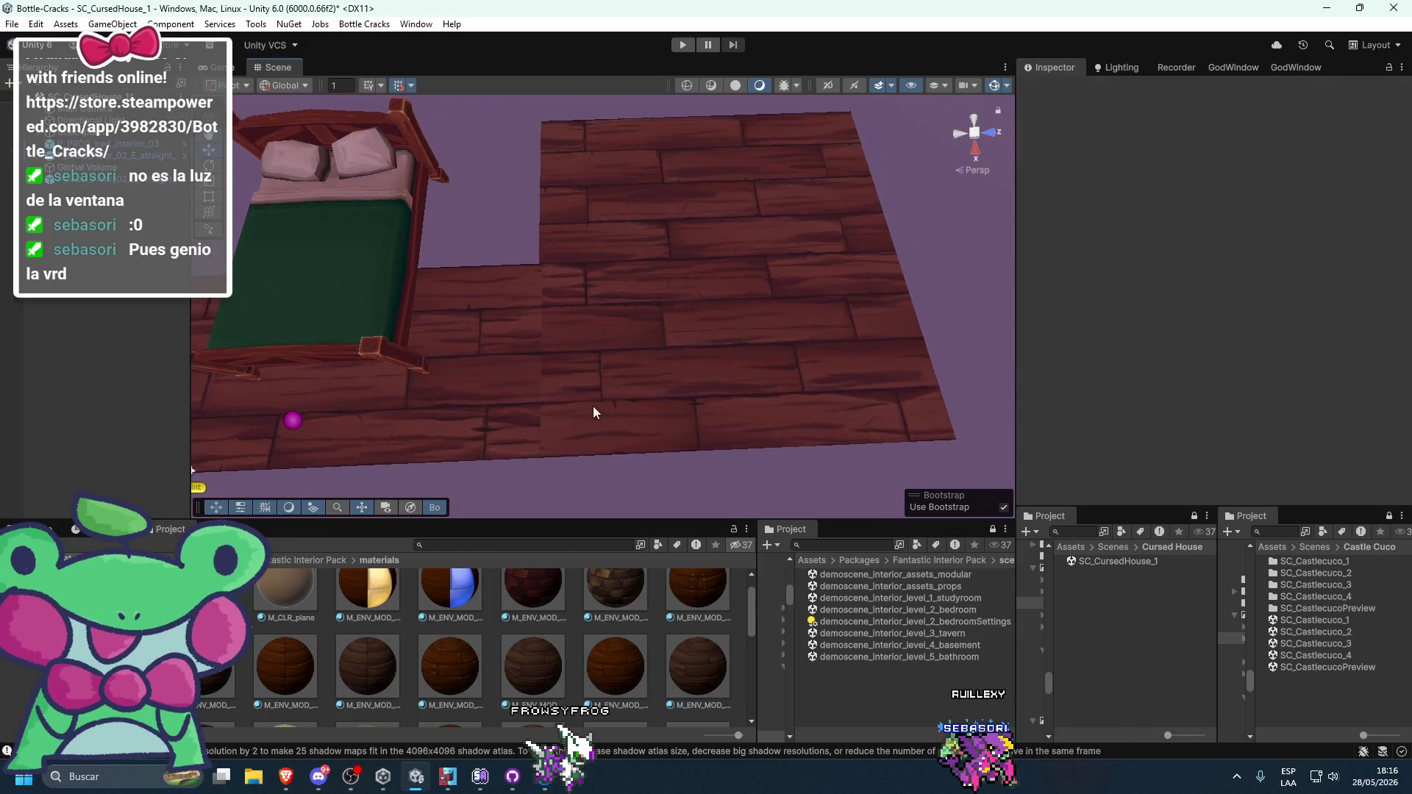
- Slide the larger floor tile lengthwise and test a rotation and move, then undo it
left_click(662, 382)
left_click_drag(623, 440, 669, 444)
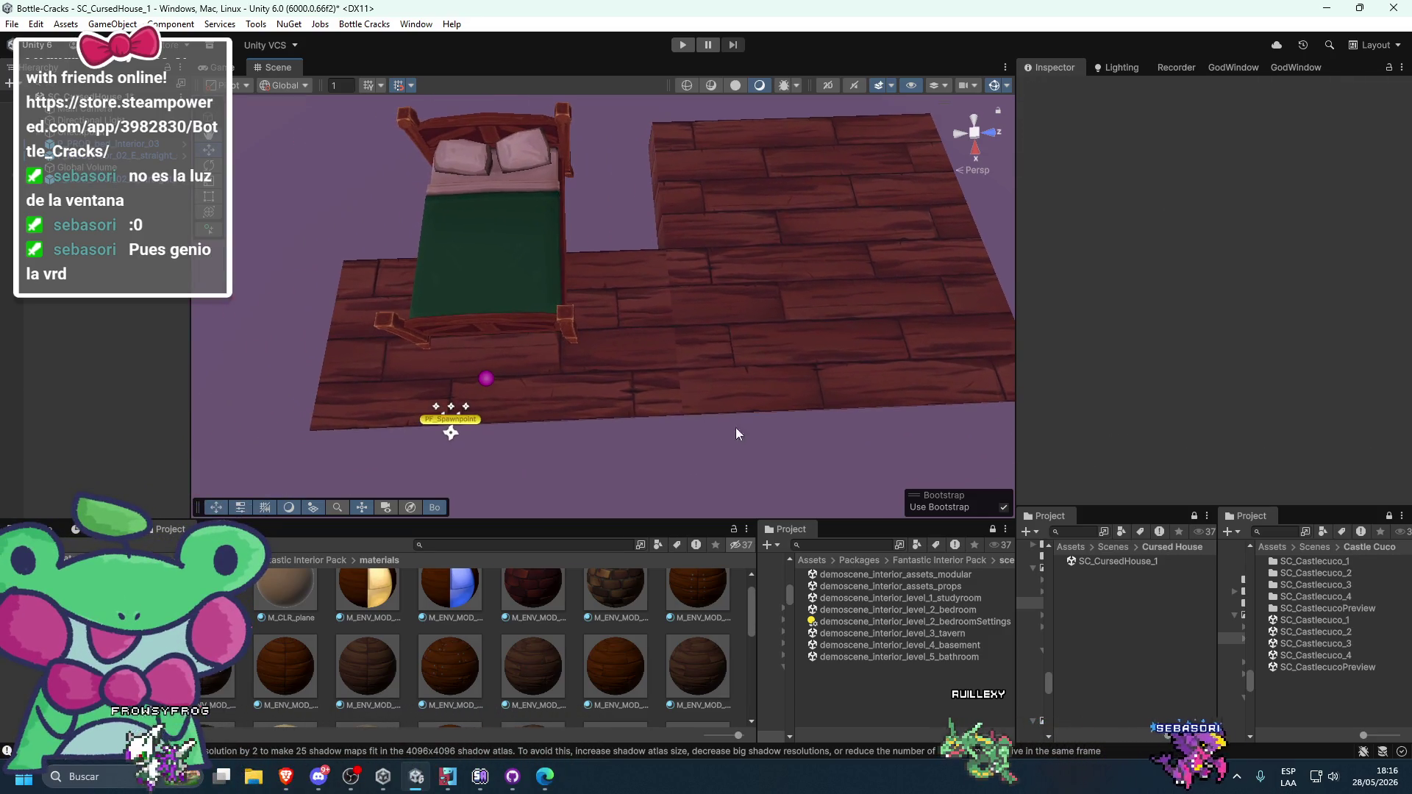
left_click(634, 418)
key("e")
left_click(767, 344)
key("f")
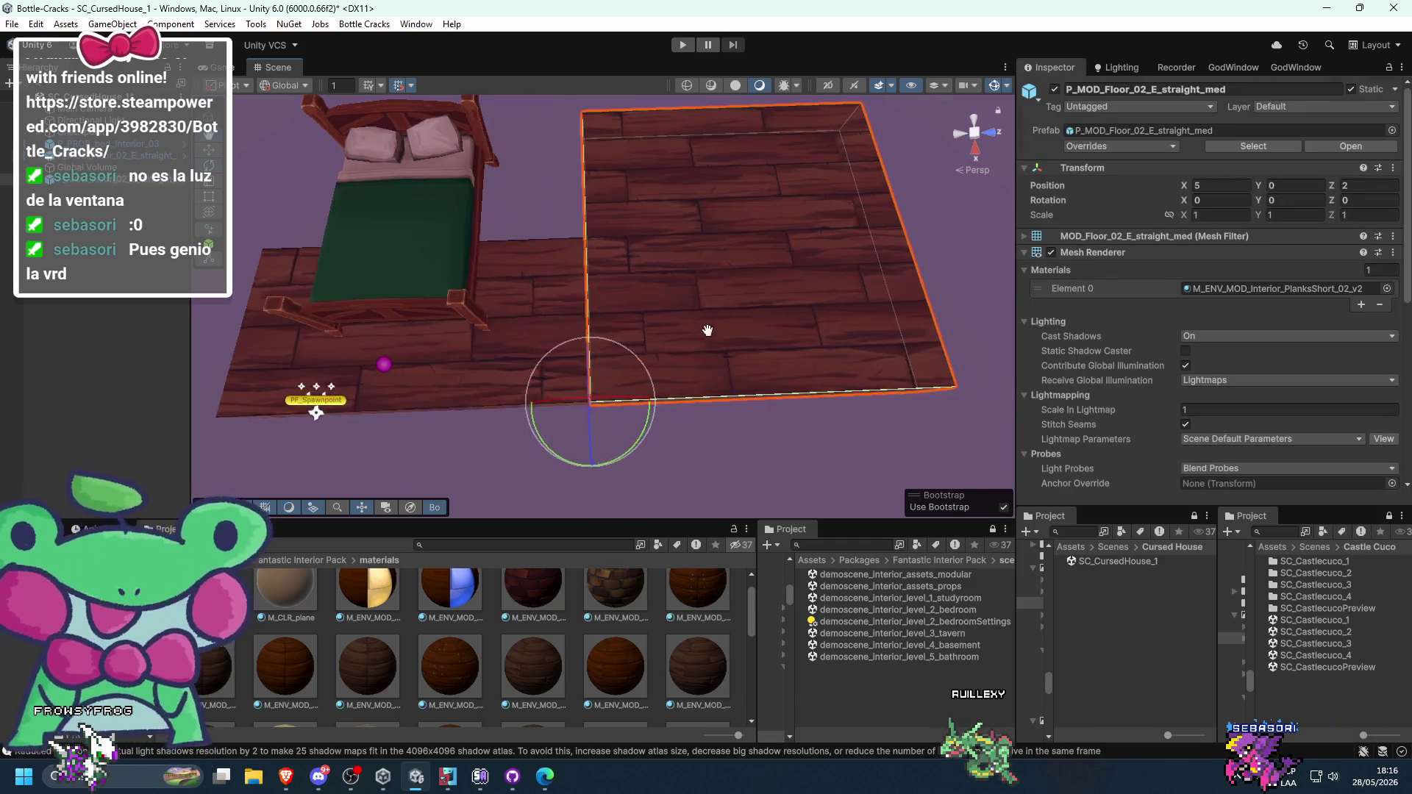
mouse_move(656, 404)
left_mouse_down()
mouse_move(447, 507)
mouse_move(316, 353)
mouse_move(333, 127)
mouse_move(586, 215)
mouse_move(606, 209)
left_mouse_up()
key("w")
left_click_drag(659, 376, 958, 353)
key("ctrl+z")
key("ctrl+z")
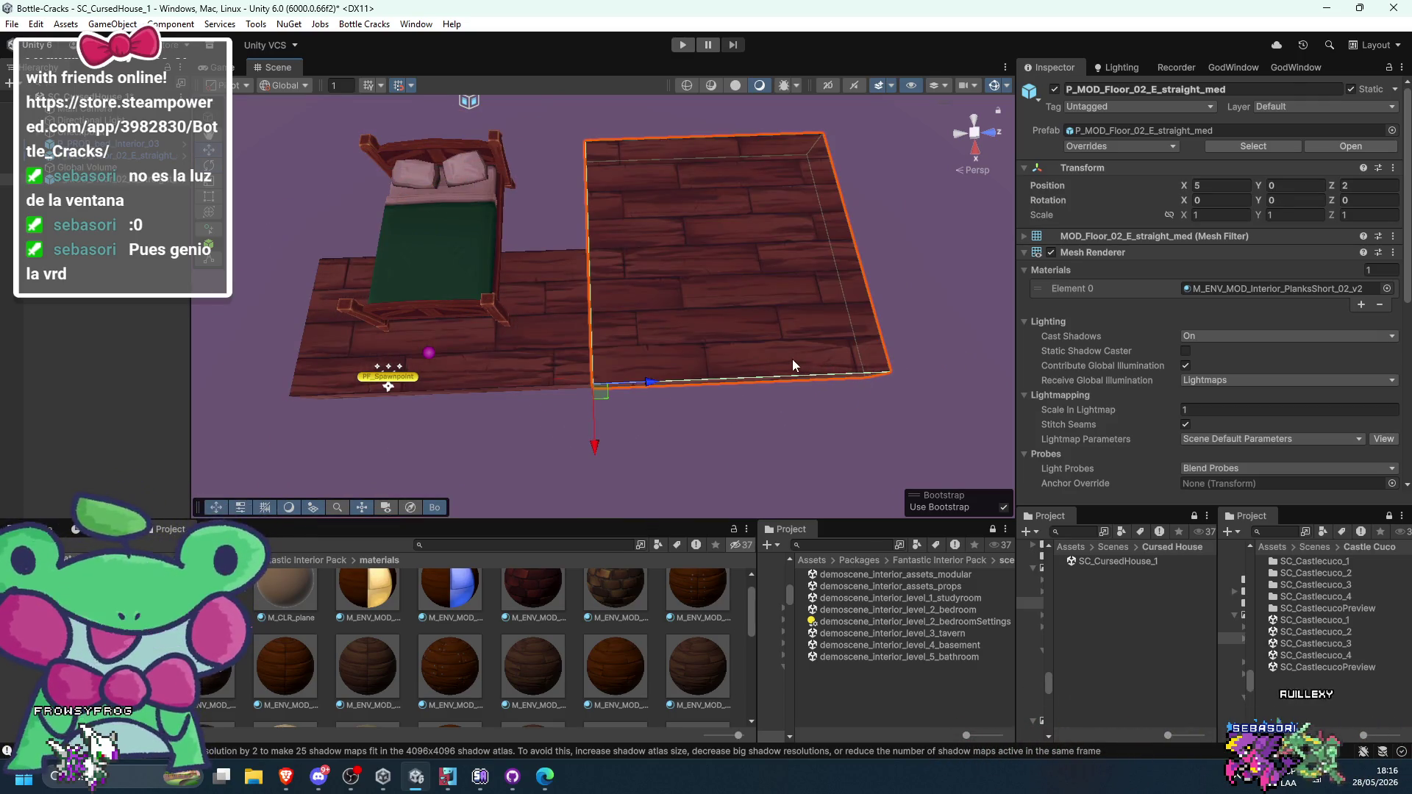
- Rotate the medium floor tile -90 on Y and slide it to the right of the bed
mouse_move(639, 426)
left_mouse_down()
mouse_move(514, 505)
mouse_move(264, 476)
mouse_move(209, 355)
mouse_move(341, 261)
mouse_move(628, 599)
mouse_move(846, 383)
mouse_move(730, 149)
mouse_move(684, 236)
left_mouse_up()
key("w")
left_click_drag(596, 384, 887, 372)
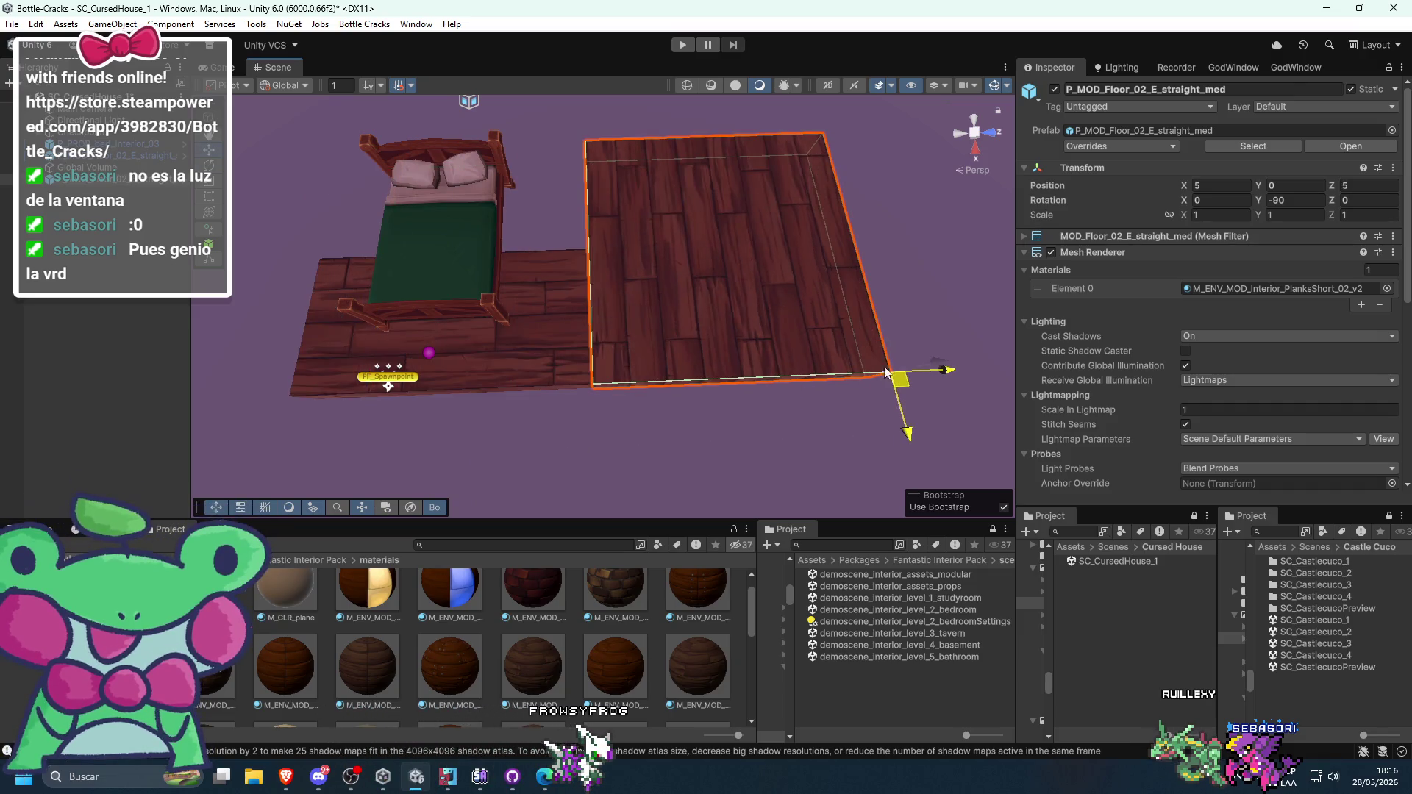
scroll(656, 384, "up", 2)
scroll(656, 384, "down", 2)
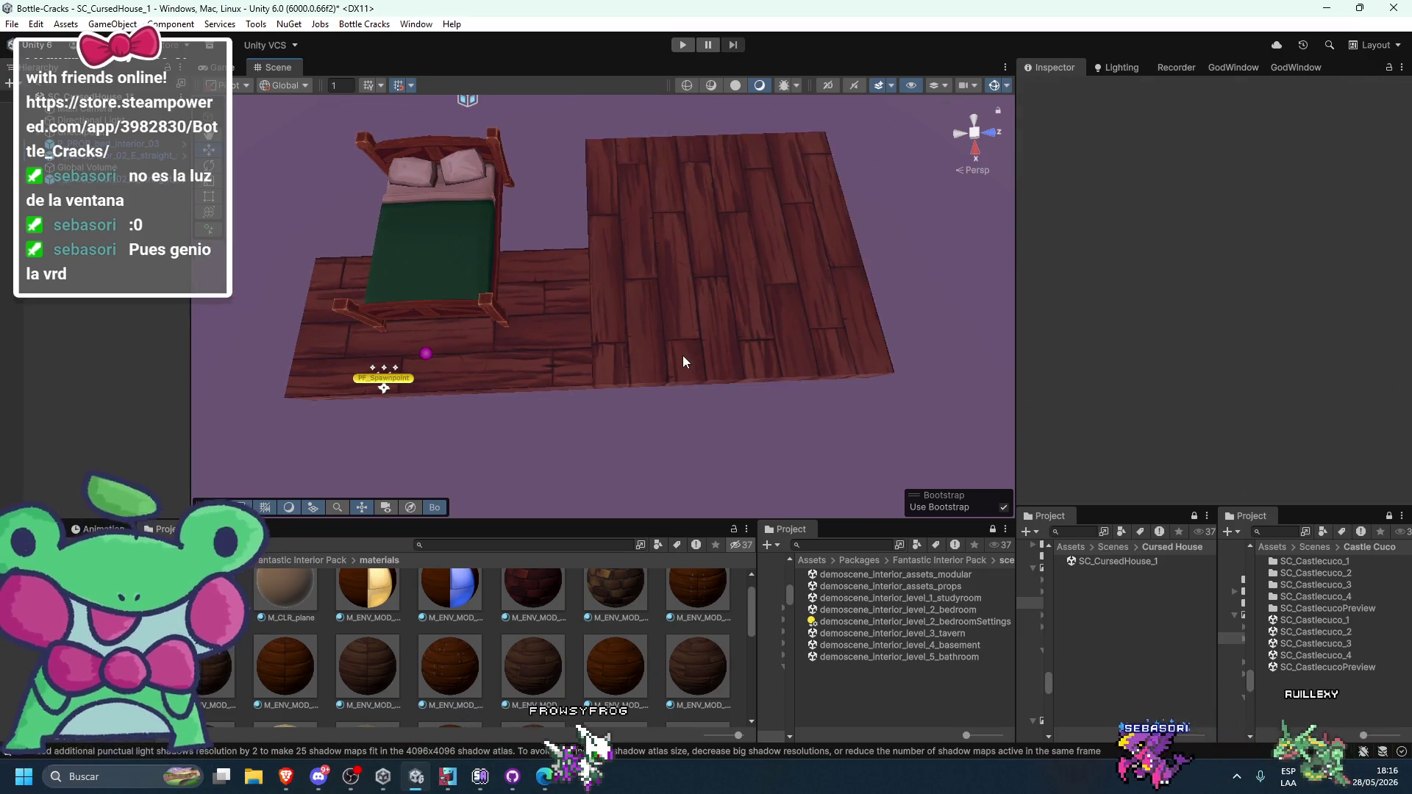
key("ctrl+z")
key("ctrl+y")
left_click(706, 425)
mouse_move(706, 425)
left_mouse_down()
mouse_move(941, 375)
mouse_move(743, 315)
left_mouse_up()
- Re-turn the tile on its vertical axis and move it beside the bed at X 5, Z 5
left_click(659, 319)
key("e")
mouse_move(632, 307)
left_mouse_down()
mouse_move(978, 172)
mouse_move(1074, 114)
left_mouse_up()
mouse_move(672, 278)
left_mouse_down()
mouse_move(481, 483)
mouse_move(505, 493)
left_mouse_up()
left_click(724, 263)
scroll(724, 263, "up", 3)
left_click_drag(681, 341, 772, 306)
left_click(706, 316)
left_click(814, 318)
scroll(571, 385, "up", 3)
scroll(571, 386, "down", 5)
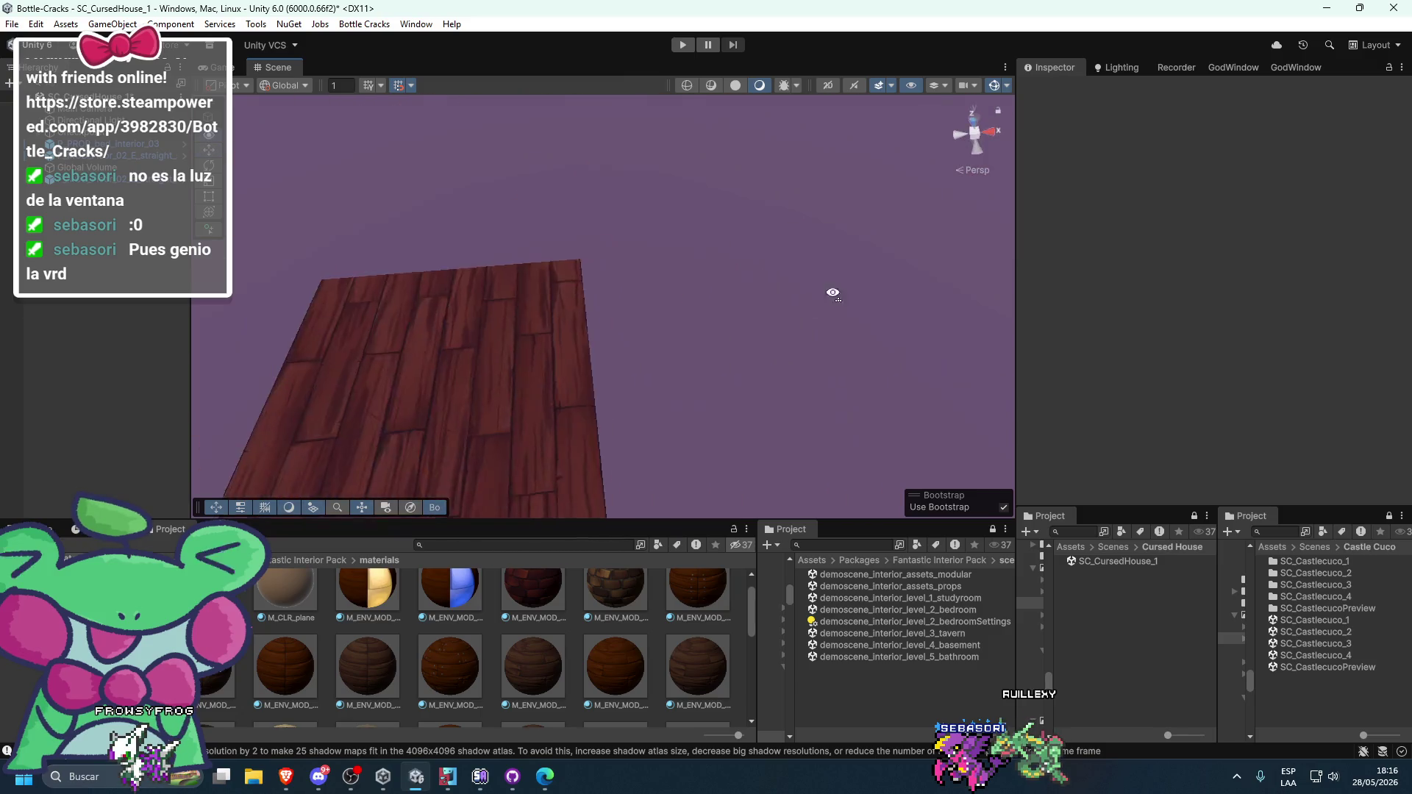
- Duplicate the small floor tile with Ctrl+D, slide copies along X, then undo them
left_click(589, 412)
left_click_drag(588, 412, 720, 211)
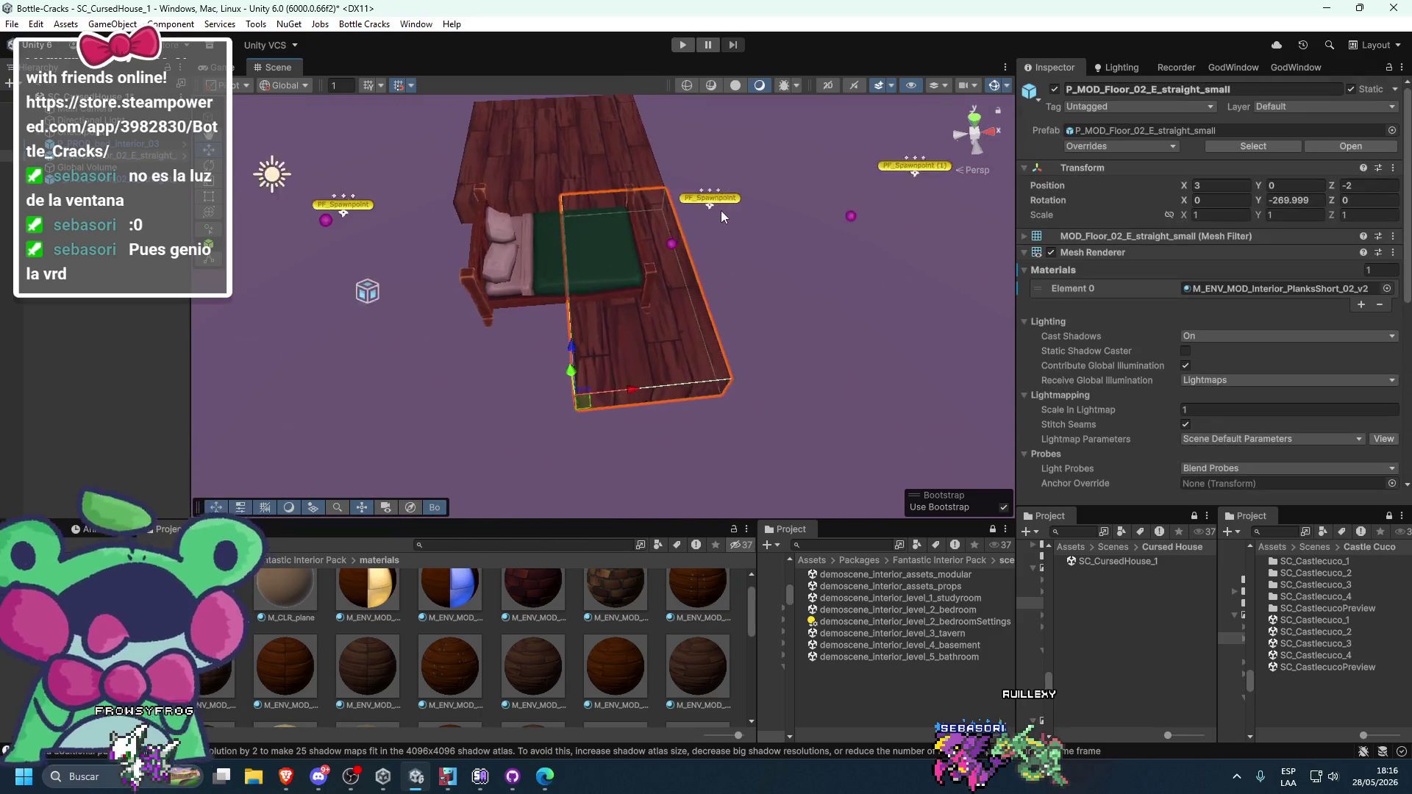
scroll(721, 210, "down", 1)
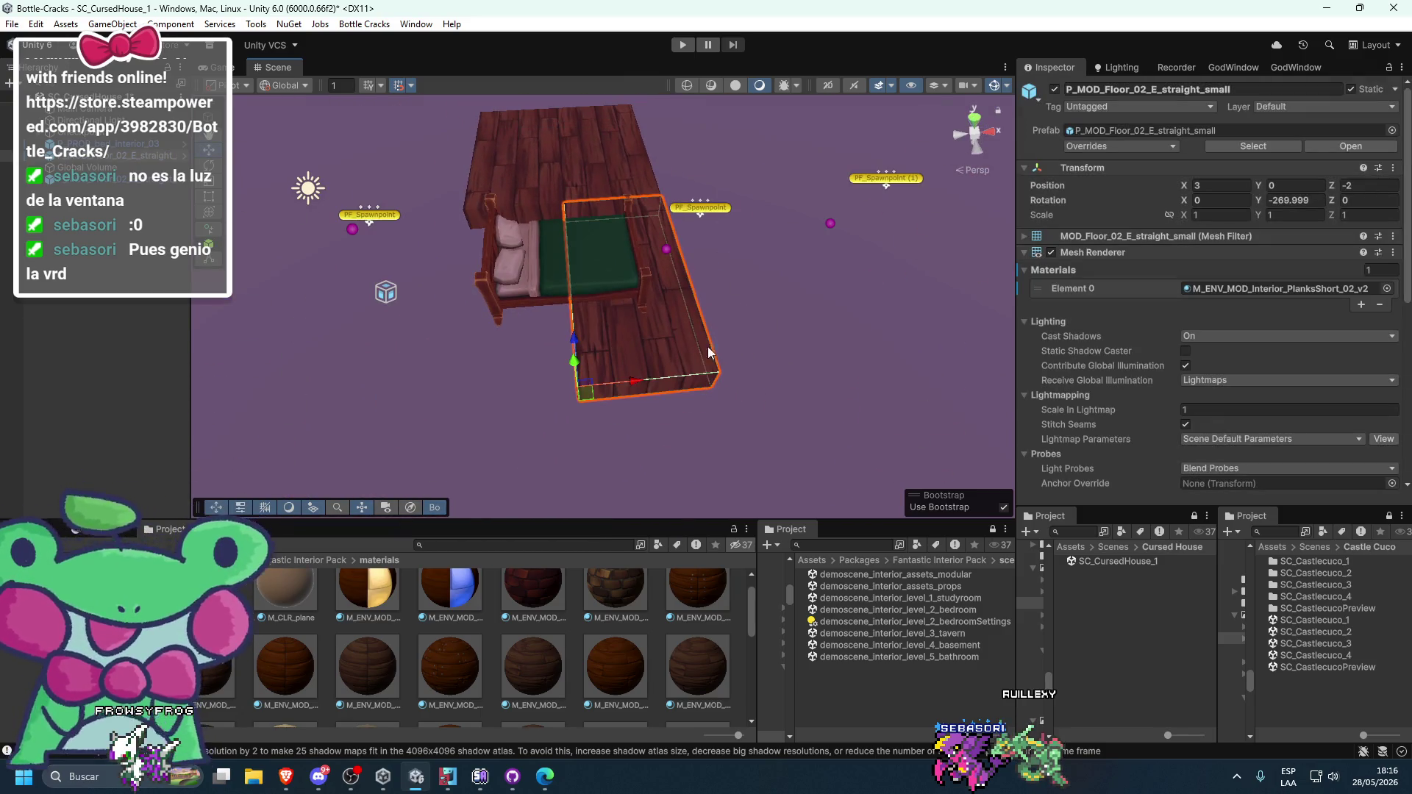
key("ctrl+d")
mouse_move(643, 378)
left_mouse_down()
mouse_move(425, 394)
mouse_move(493, 390)
left_mouse_up()
left_click_drag(825, 319, 694, 393)
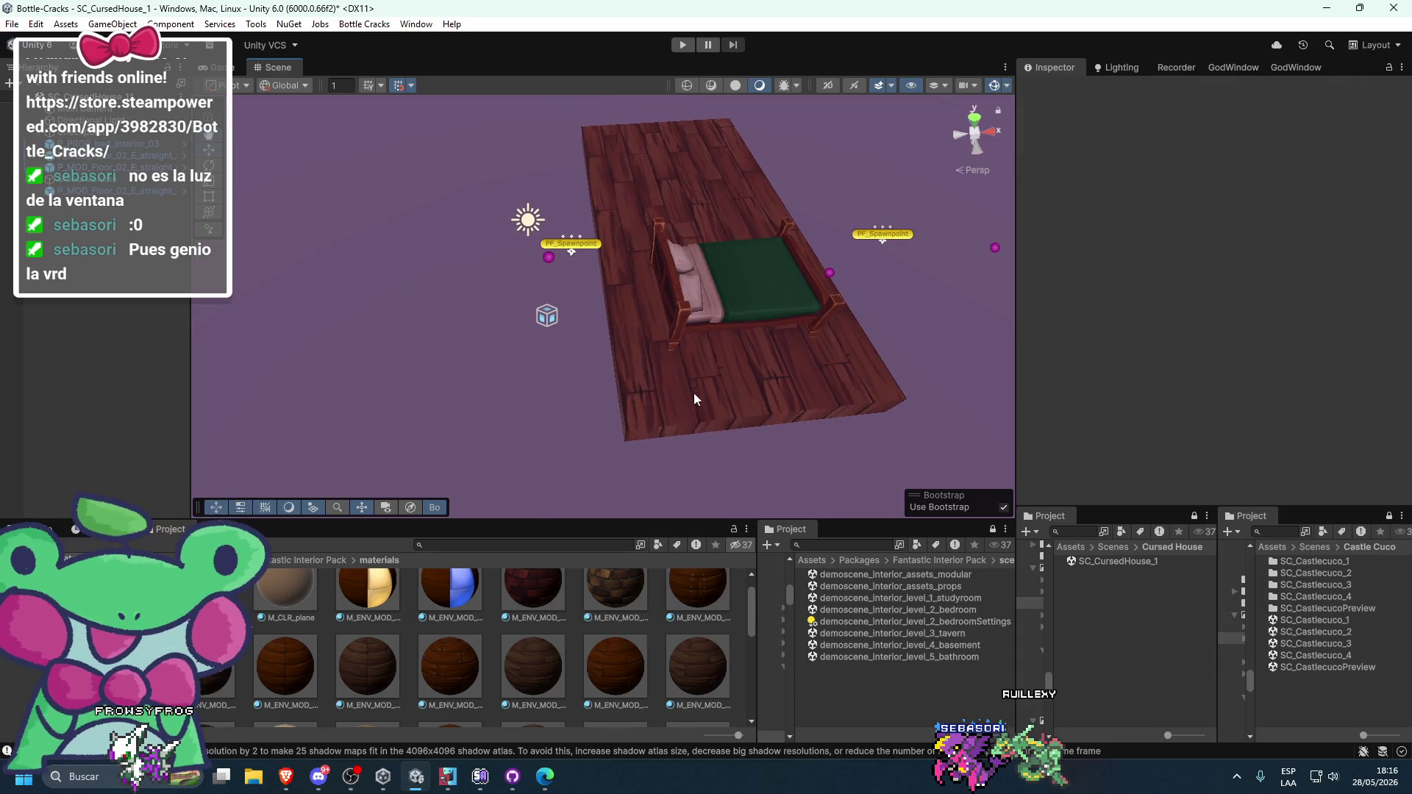
key("ctrl+z")
key("ctrl+z")
key("ctrl+z")
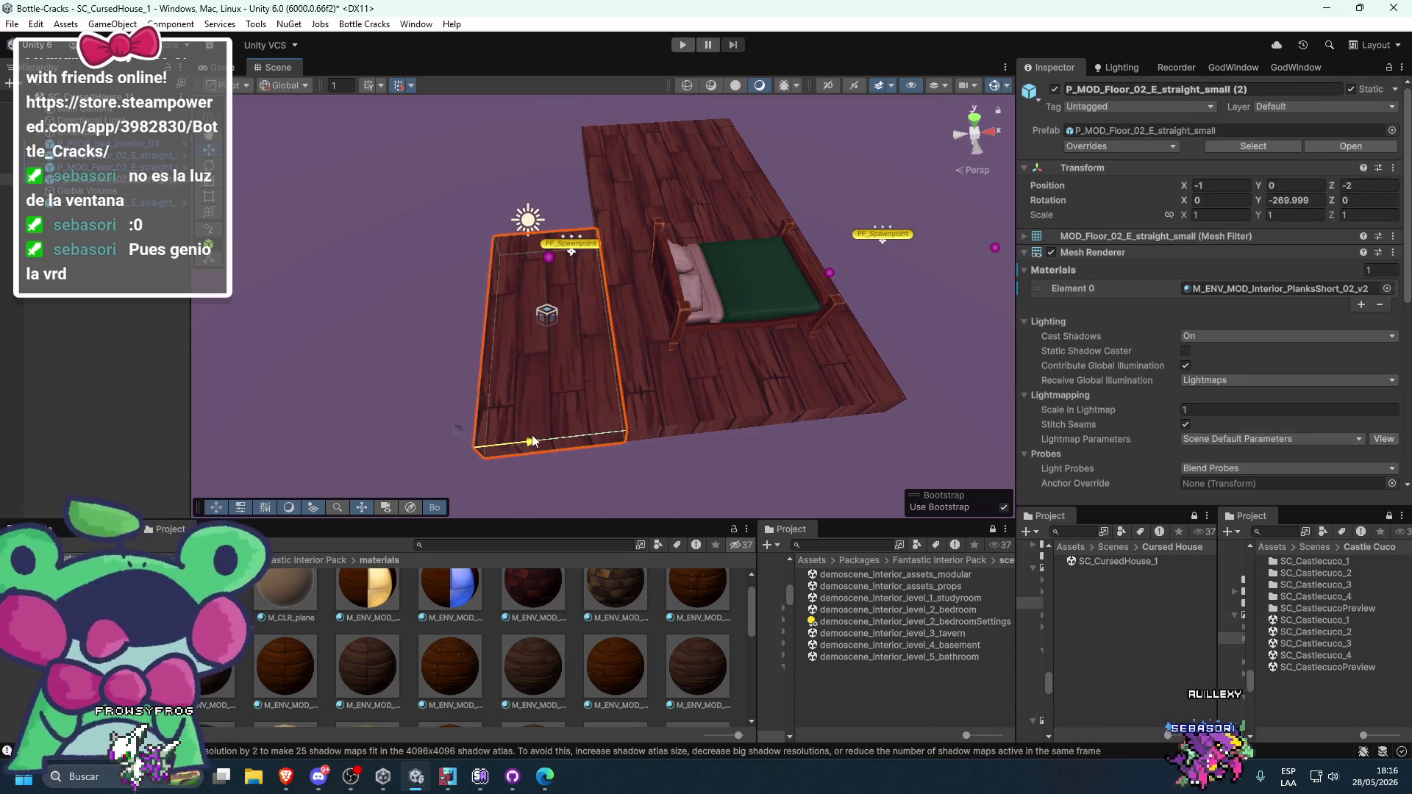
left_click_drag(598, 253, 624, 269)
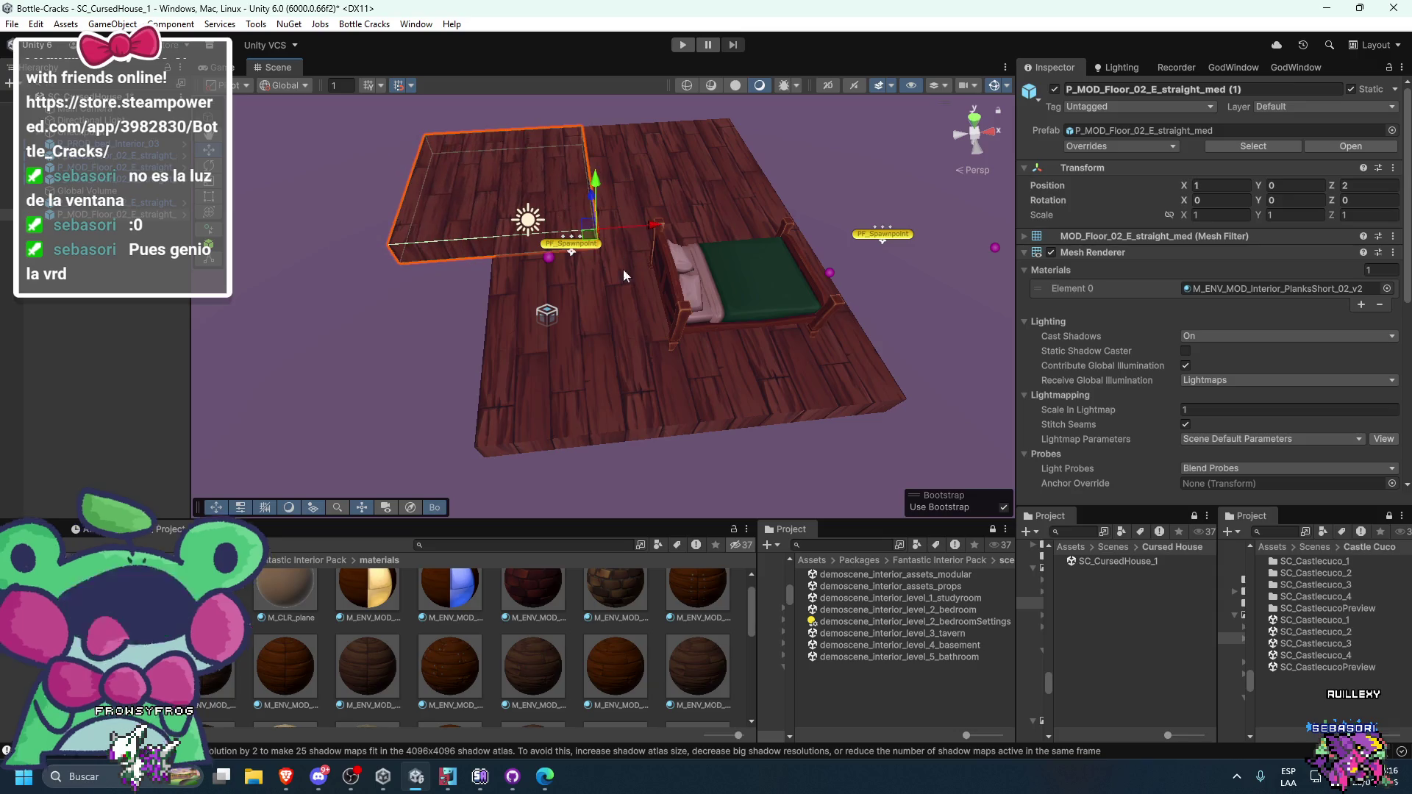
left_click_drag(552, 444, 384, 446)
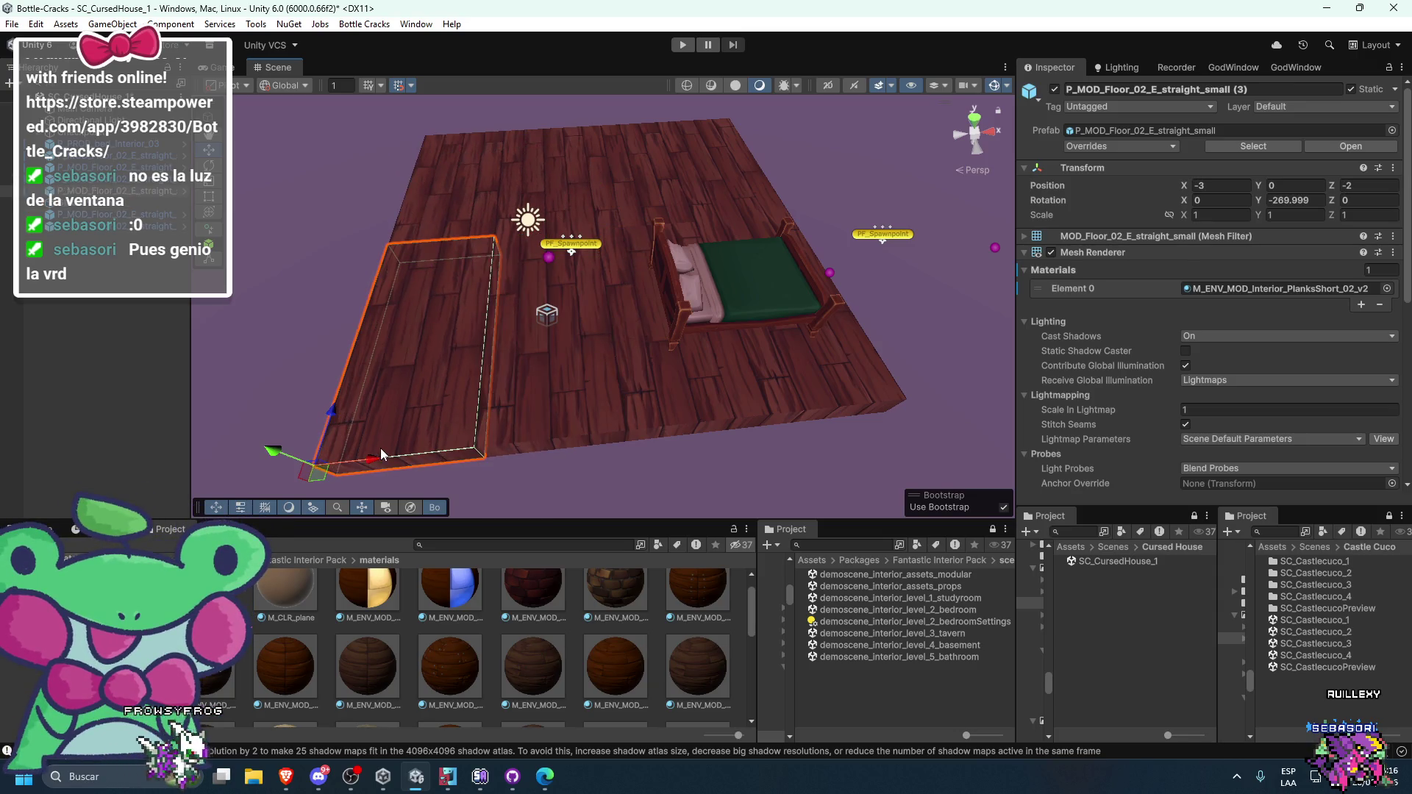
left_click(559, 403)
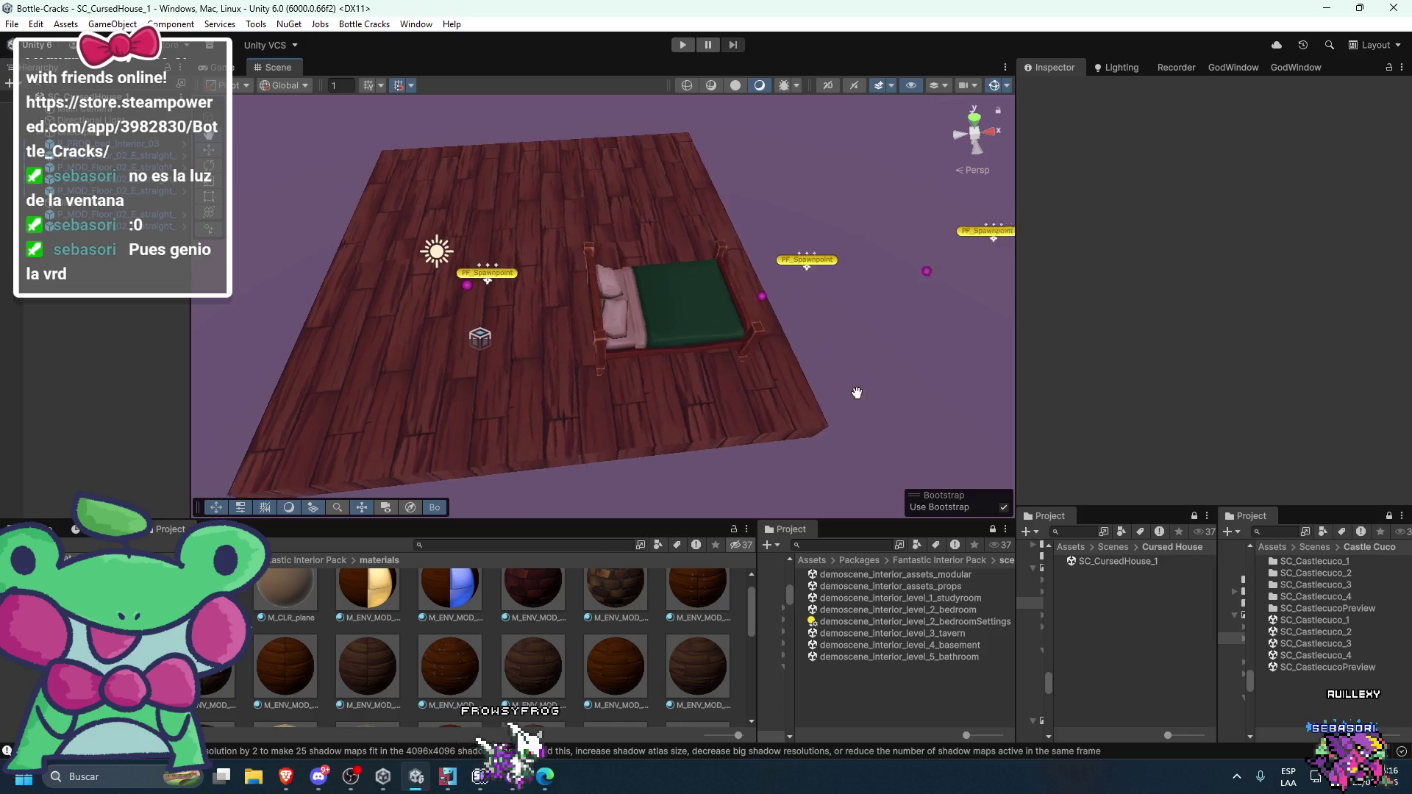
left_click_drag(373, 420, 622, 417)
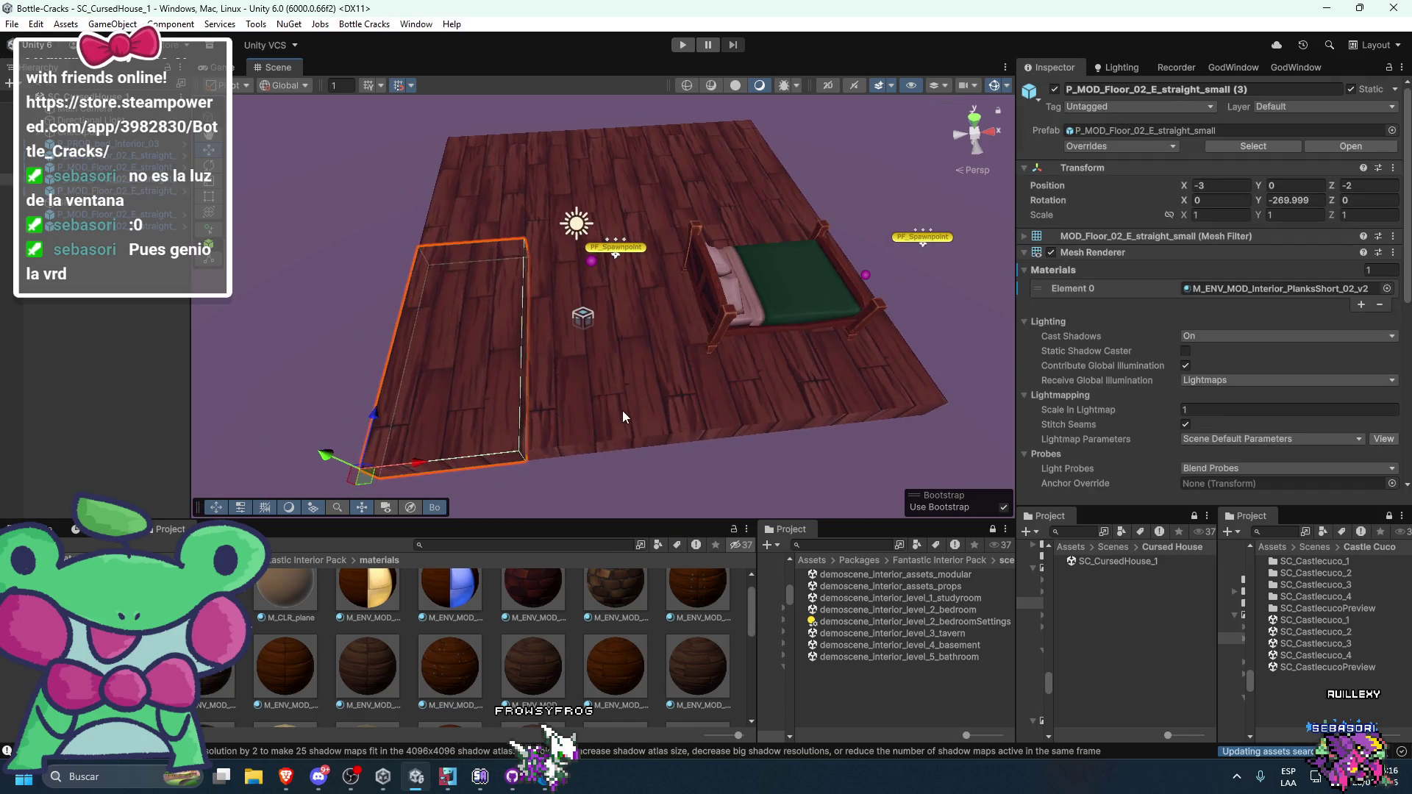
key("ctrl+z")
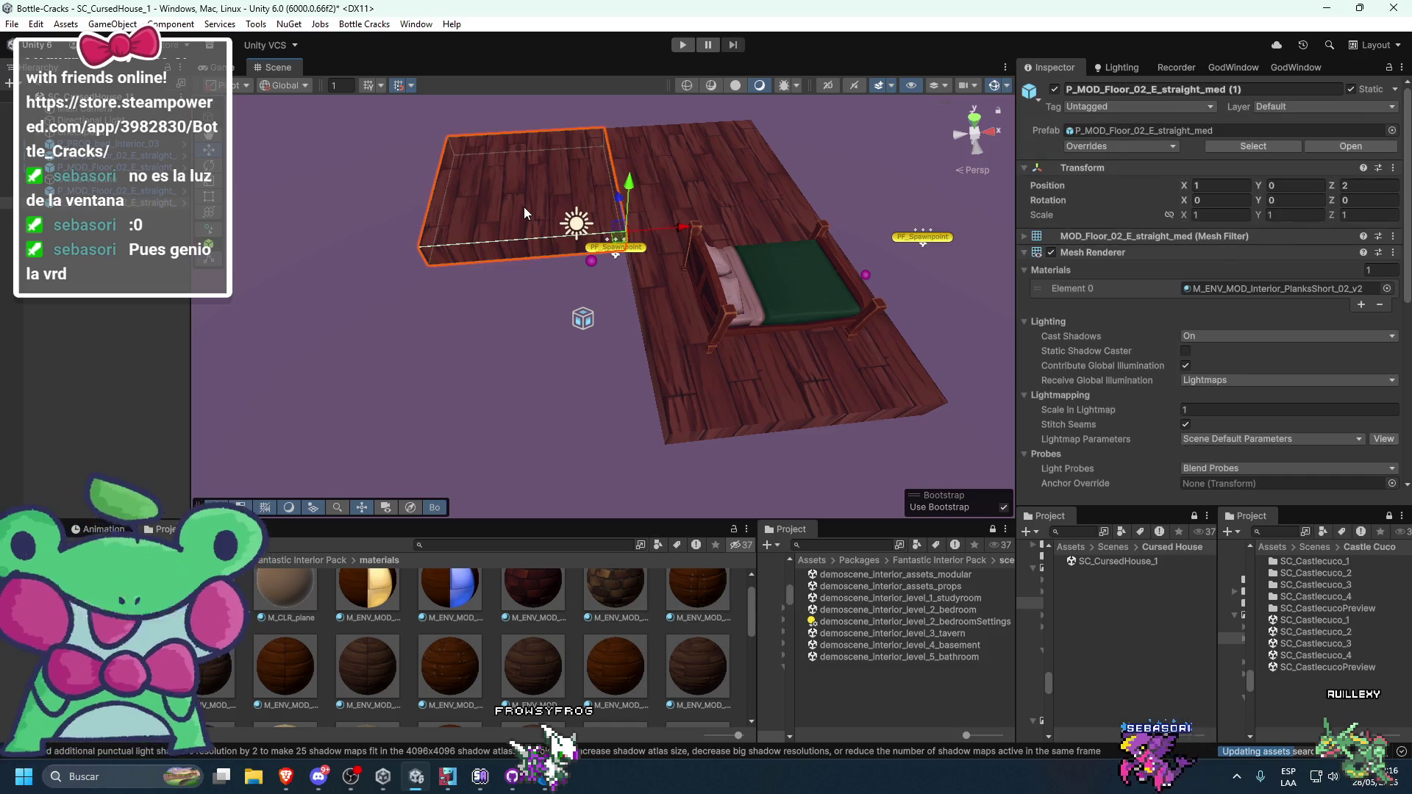
key("ctrl+z")
key("ctrl+z")
key("ctrl+z")
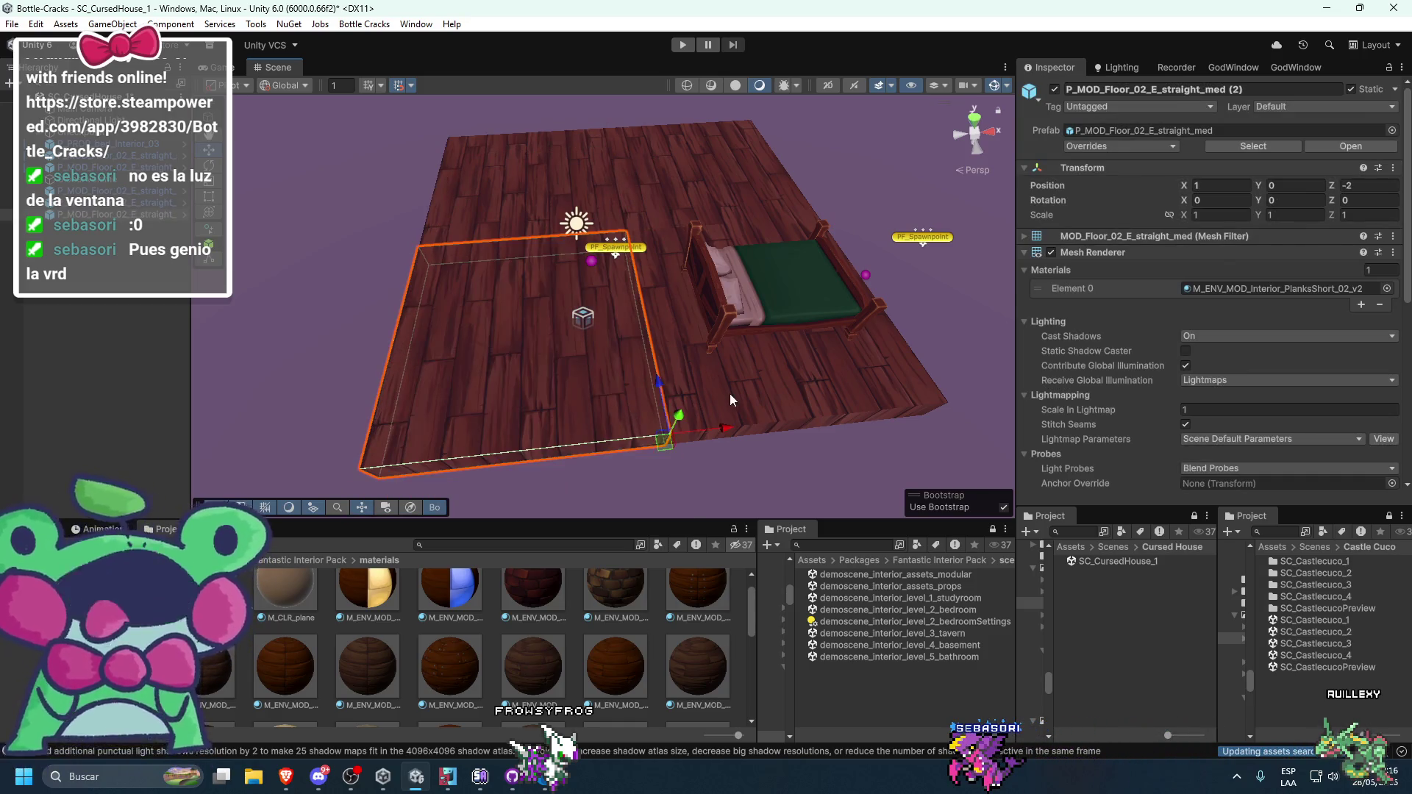
- Move a medium floor tile into place and shift the tiles together, undoing a misplaced move
left_click(633, 194)
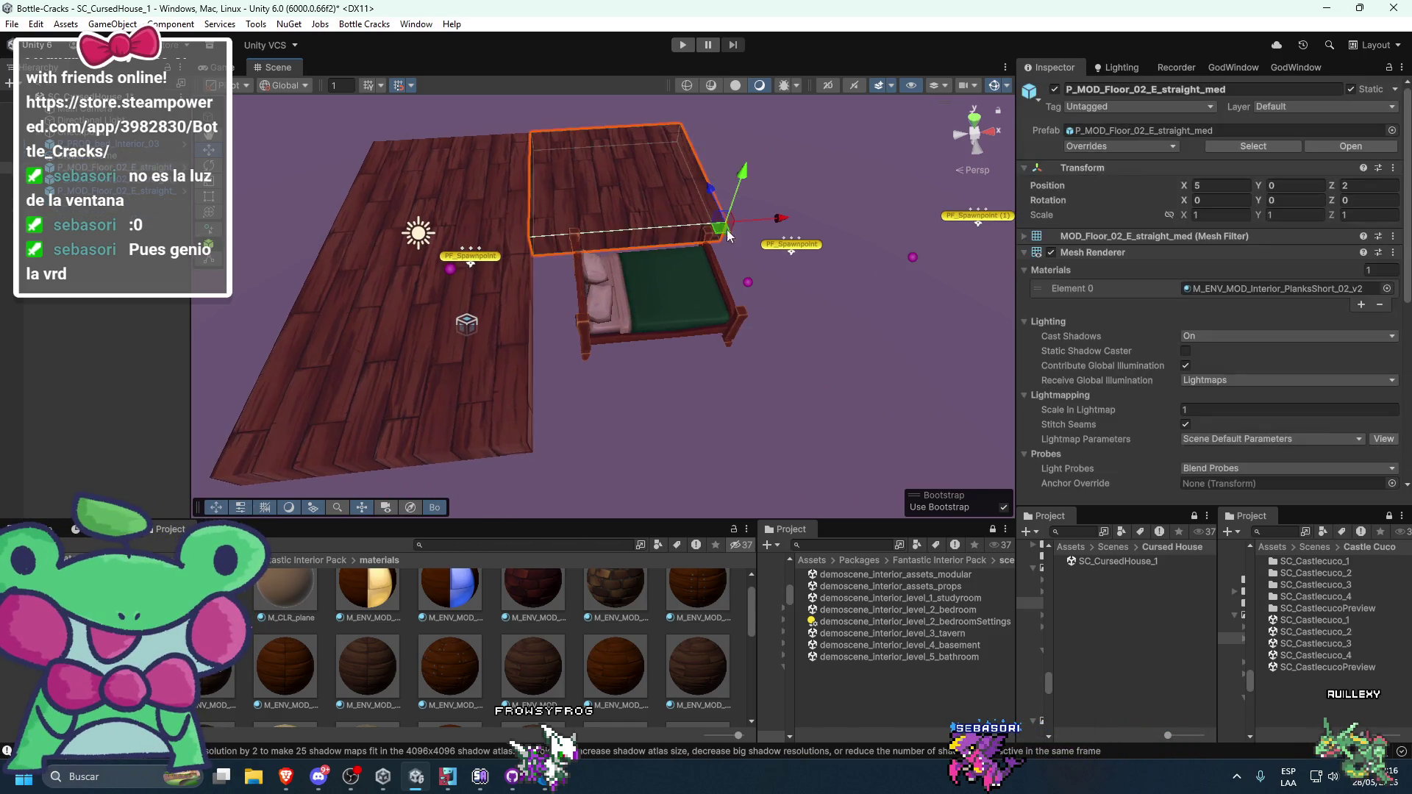
left_click_drag(669, 217, 709, 415)
left_click(810, 355)
mouse_move(810, 356)
left_mouse_down()
mouse_move(522, 378)
mouse_move(658, 309)
mouse_move(566, 329)
mouse_move(525, 189)
left_mouse_up()
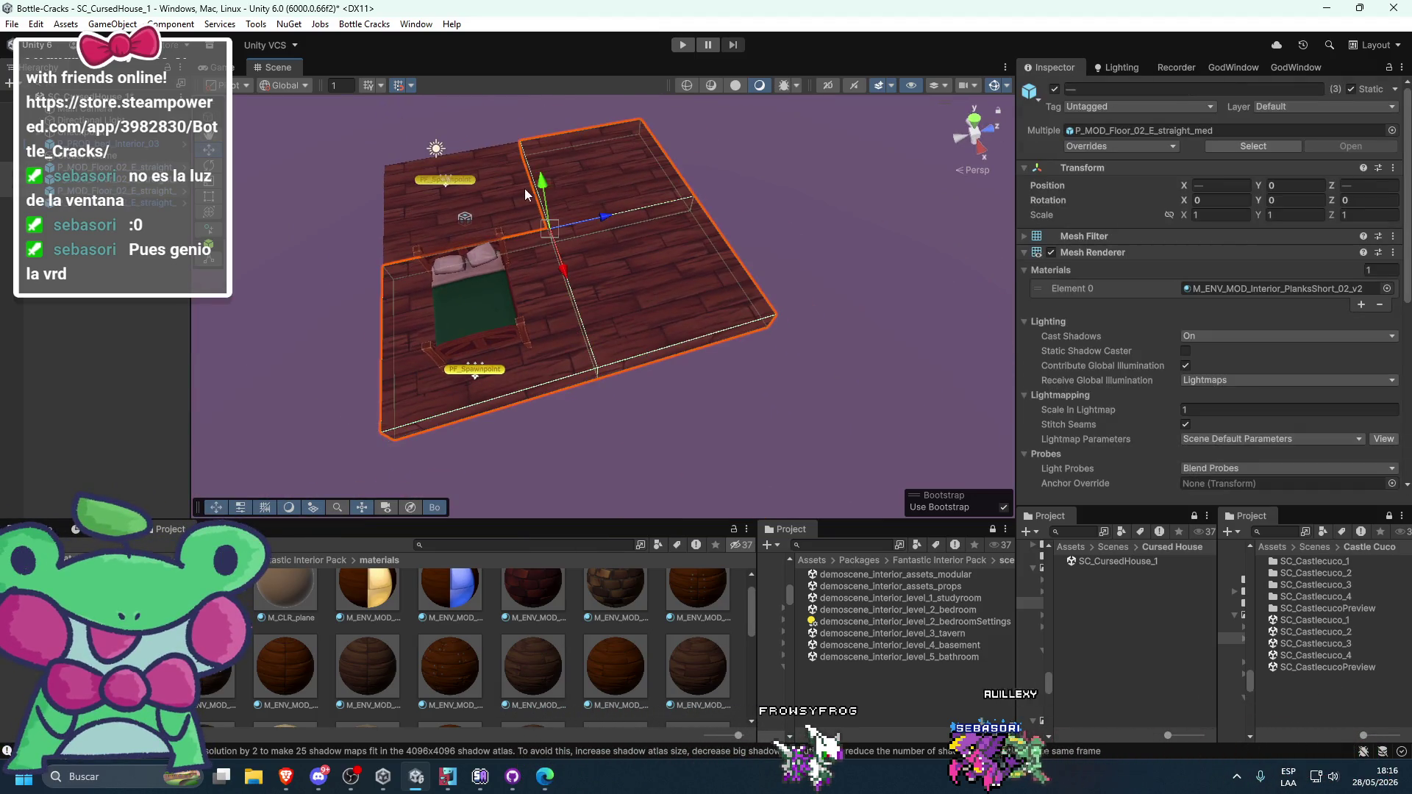
mouse_move(434, 266)
left_mouse_down()
mouse_move(360, 284)
mouse_move(468, 289)
mouse_move(518, 311)
left_mouse_up()
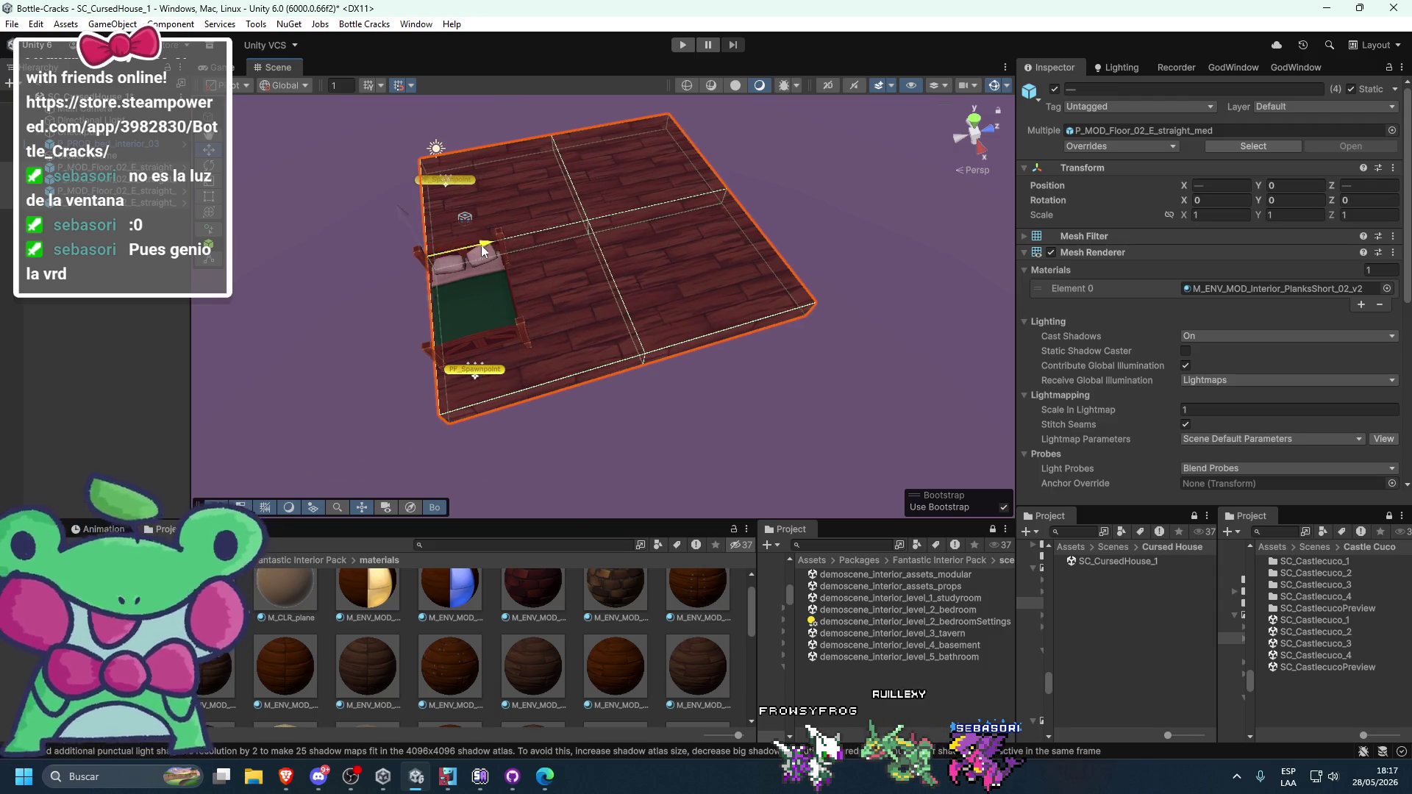
left_click(518, 259)
scroll(542, 312, "down", 2)
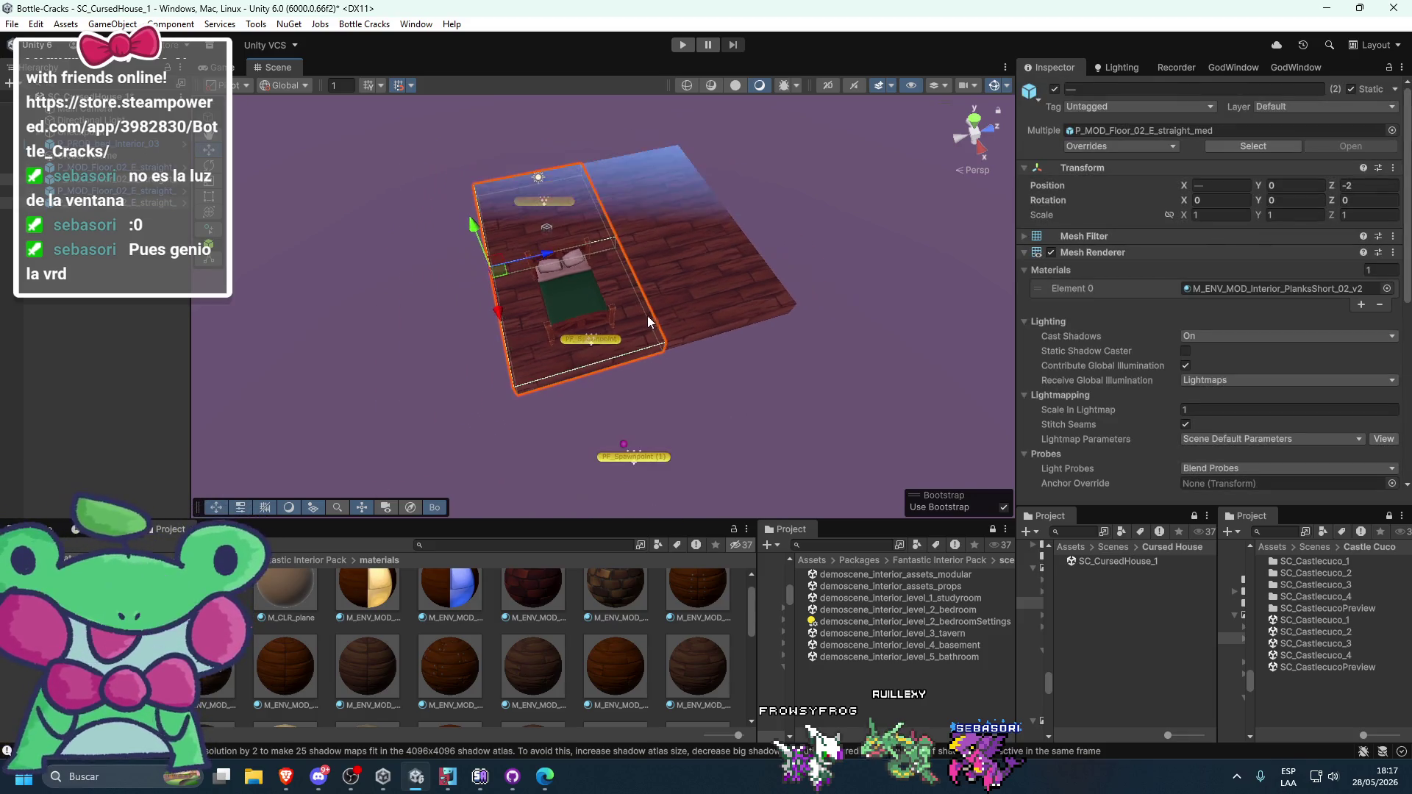
key("ctrl+z")
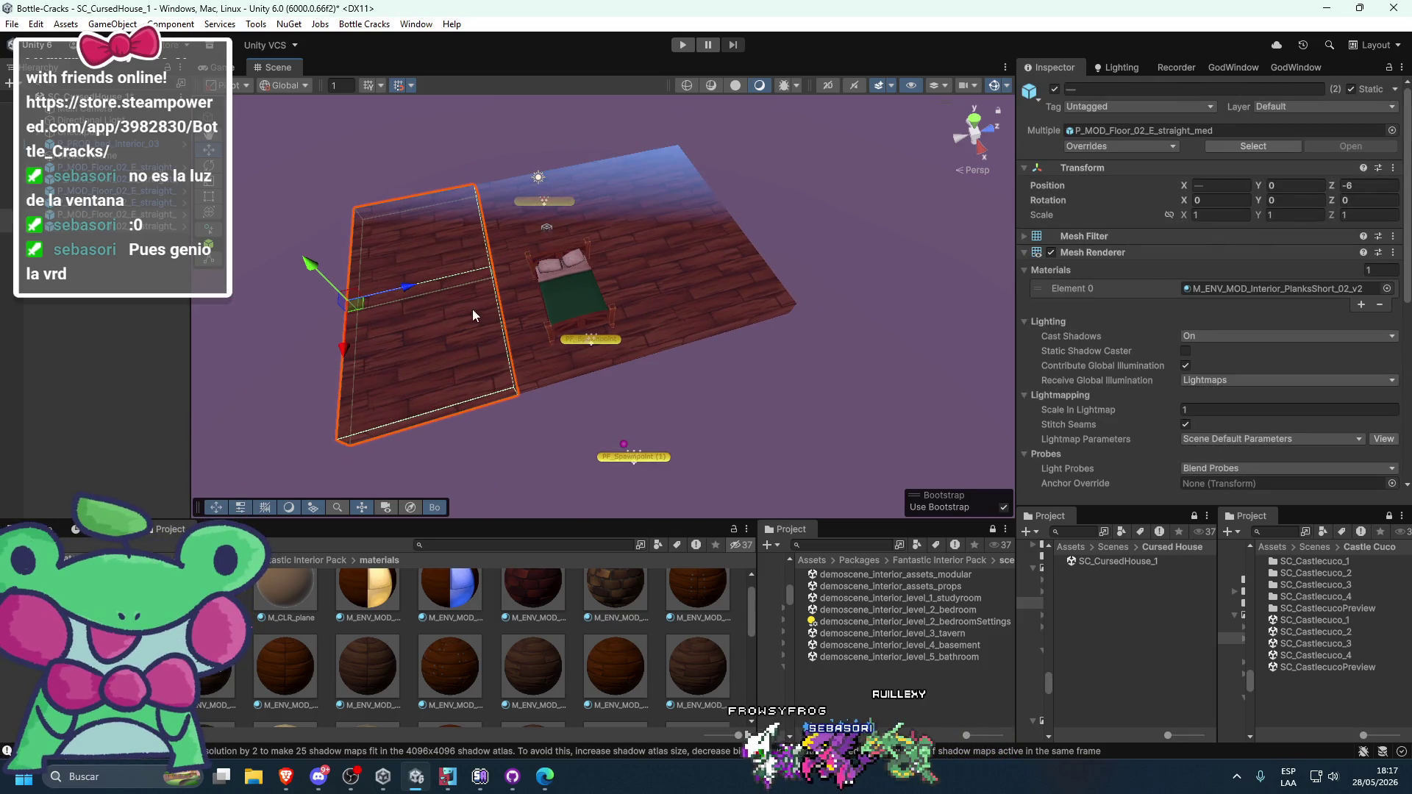
left_click(519, 232)
- Set the floor tile under the bed to Position Z 0, then open demoscene_interior_level_2_bedroom
left_click(531, 307)
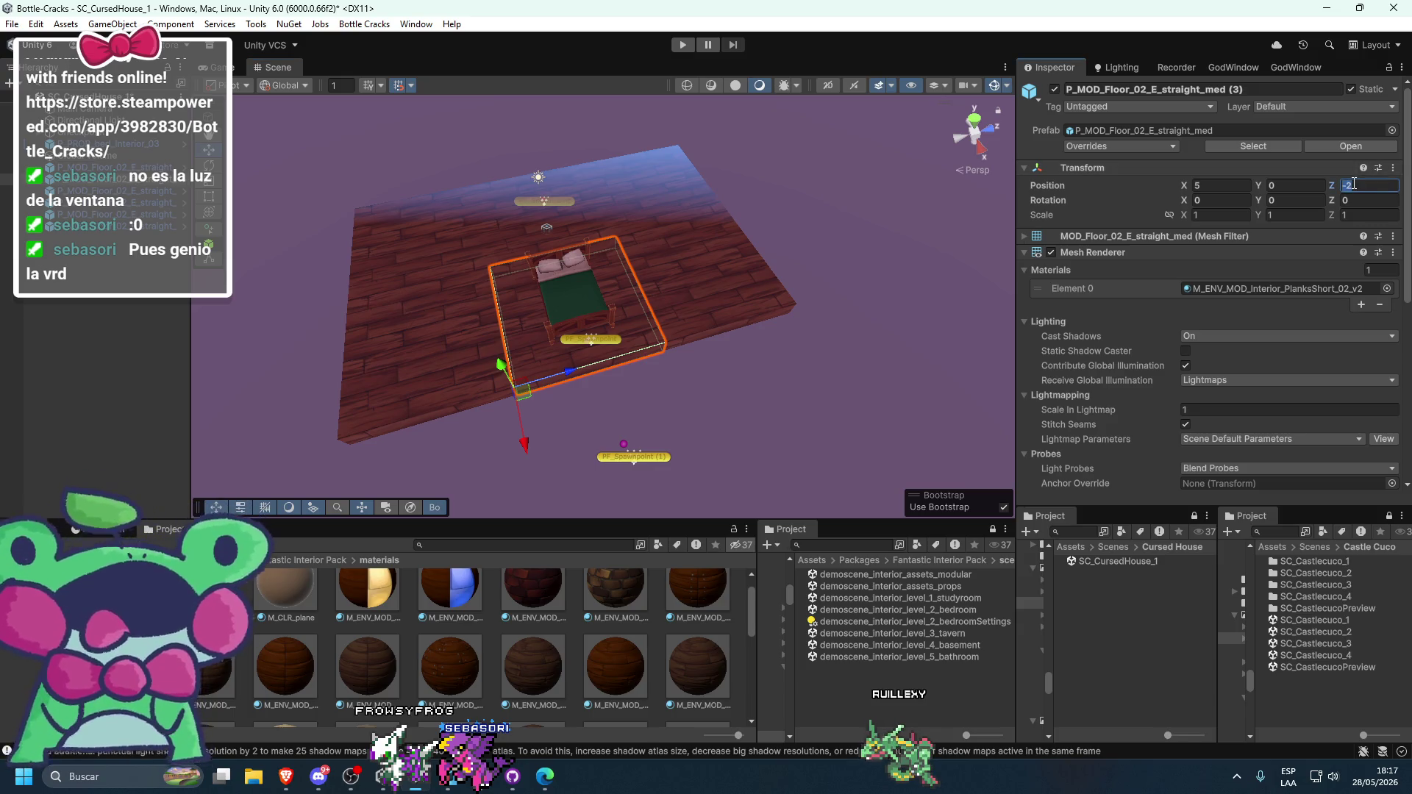
type("0")
left_click(743, 364)
mouse_move(743, 365)
left_mouse_down()
mouse_move(775, 419)
mouse_move(805, 297)
left_mouse_up()
scroll(780, 287, "up", 5)
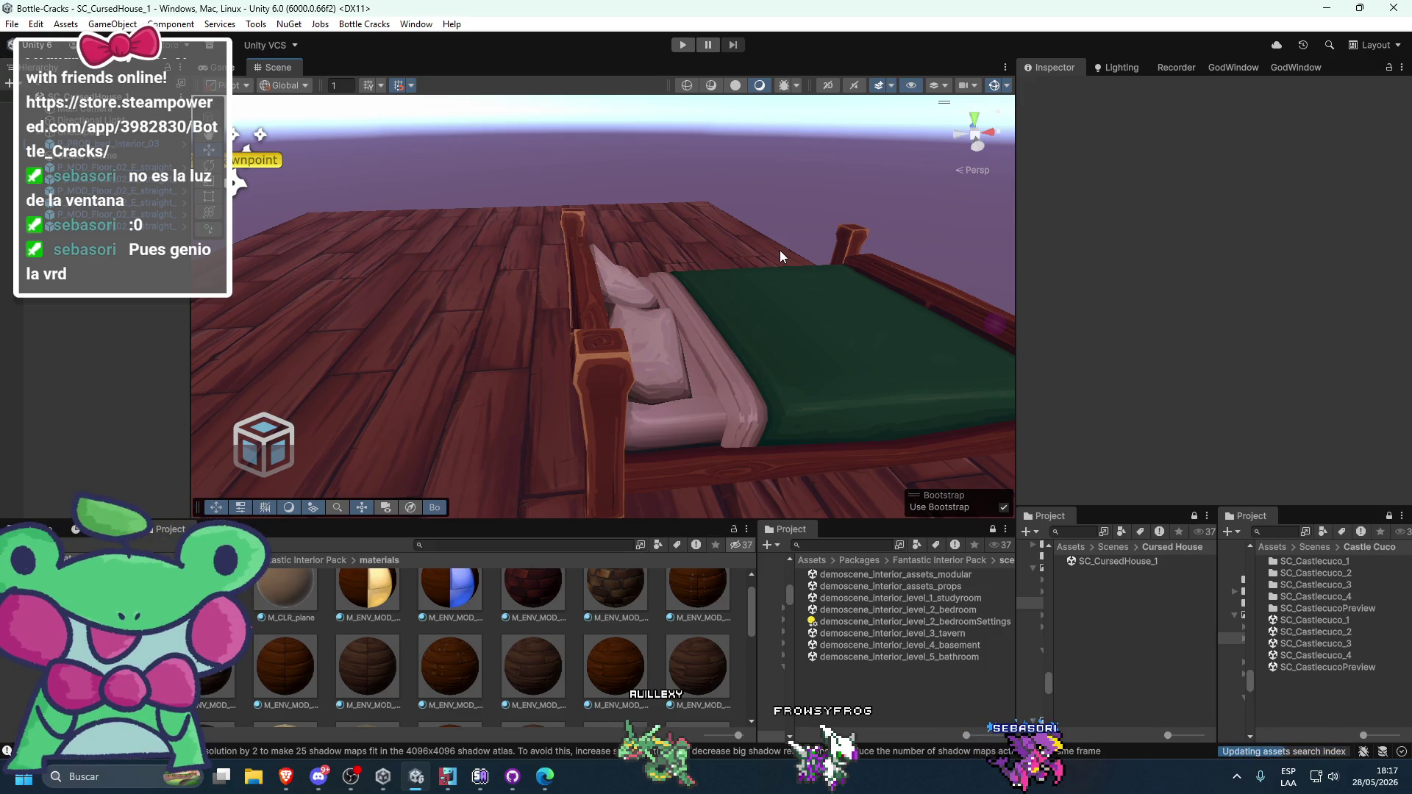
scroll(780, 250, "down", 6)
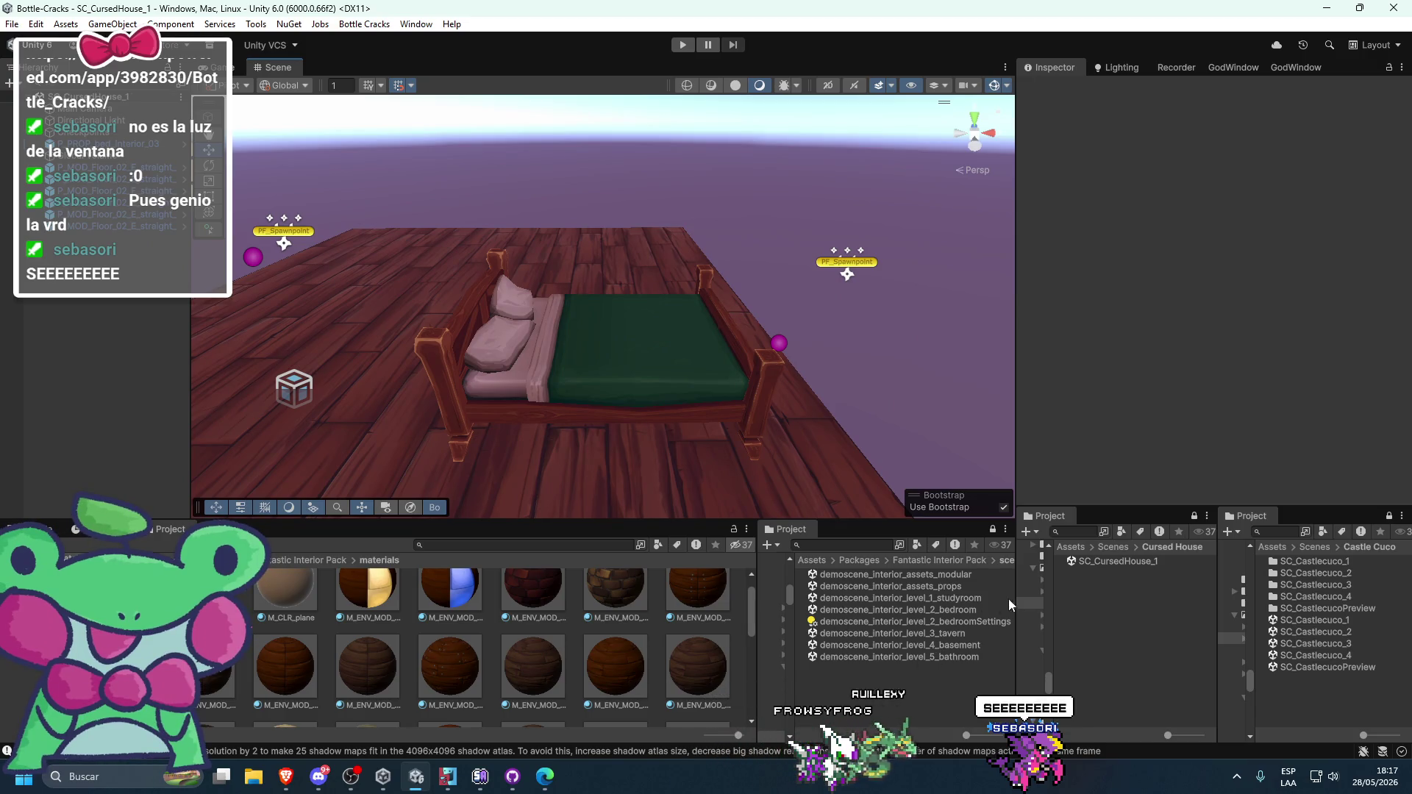
double_click(917, 611)
- Inspect the demo room's walls, dressing screen and mirror, then return to SC_CursedHouse_1
scroll(677, 378, "up", 10)
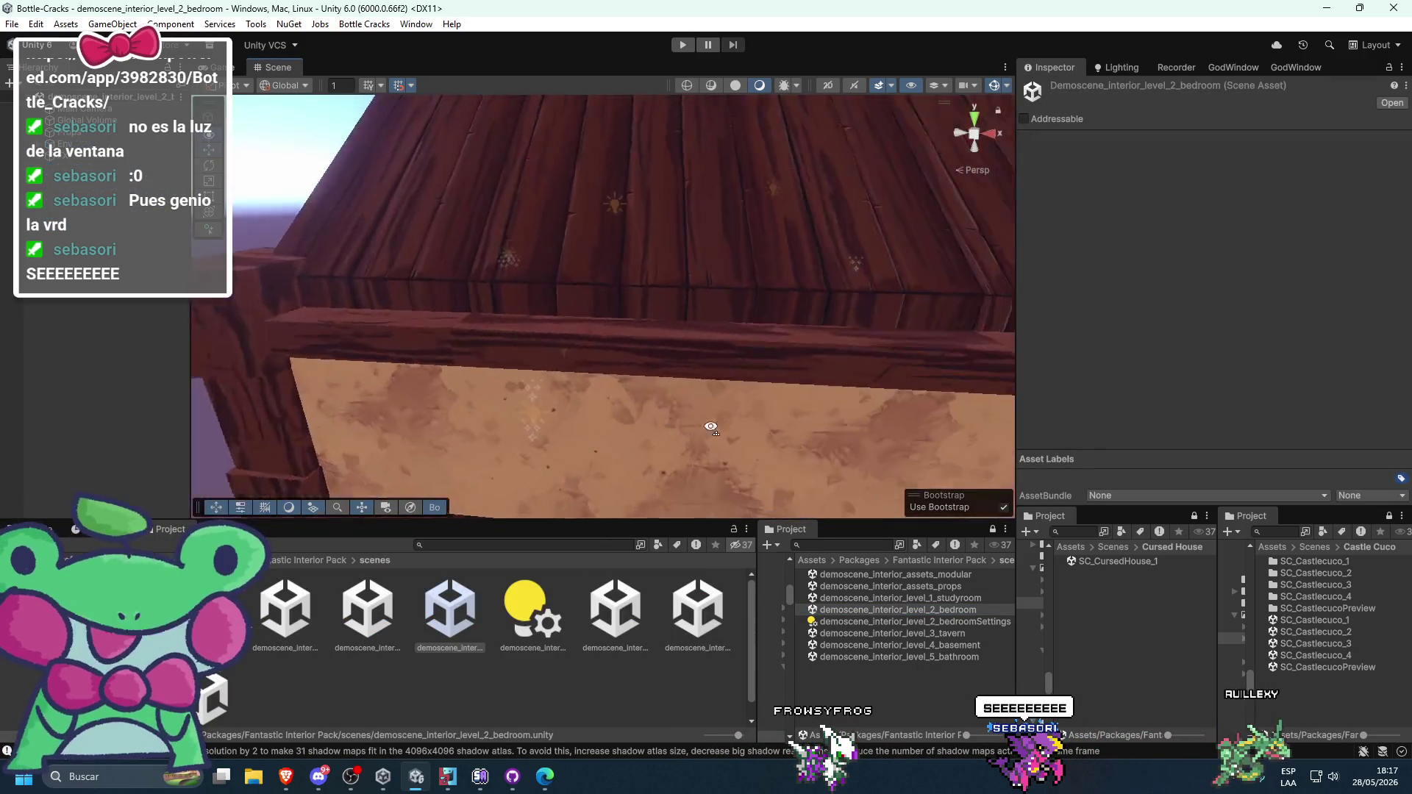
left_click(626, 404)
scroll(917, 410, "down", 5)
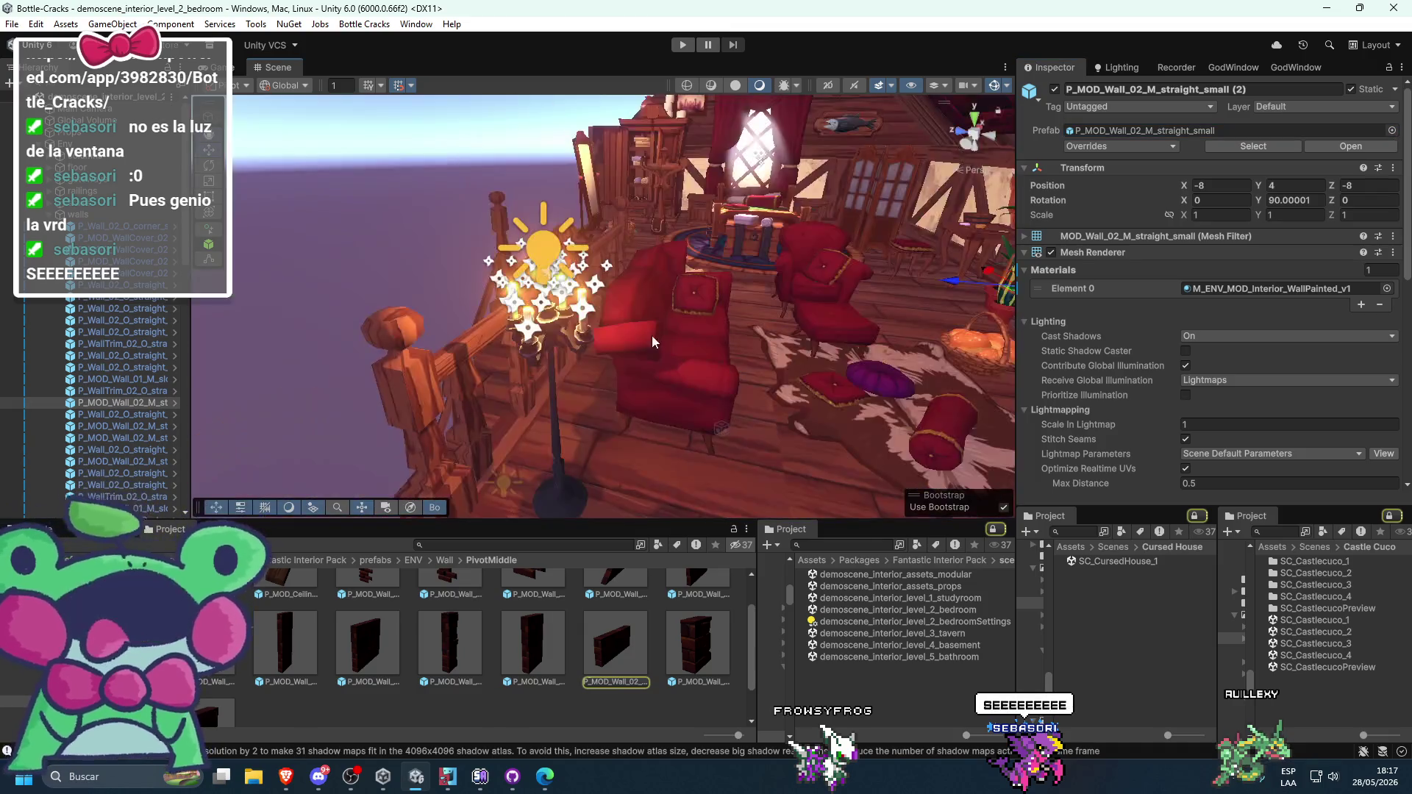
left_click_drag(728, 308, 799, 368)
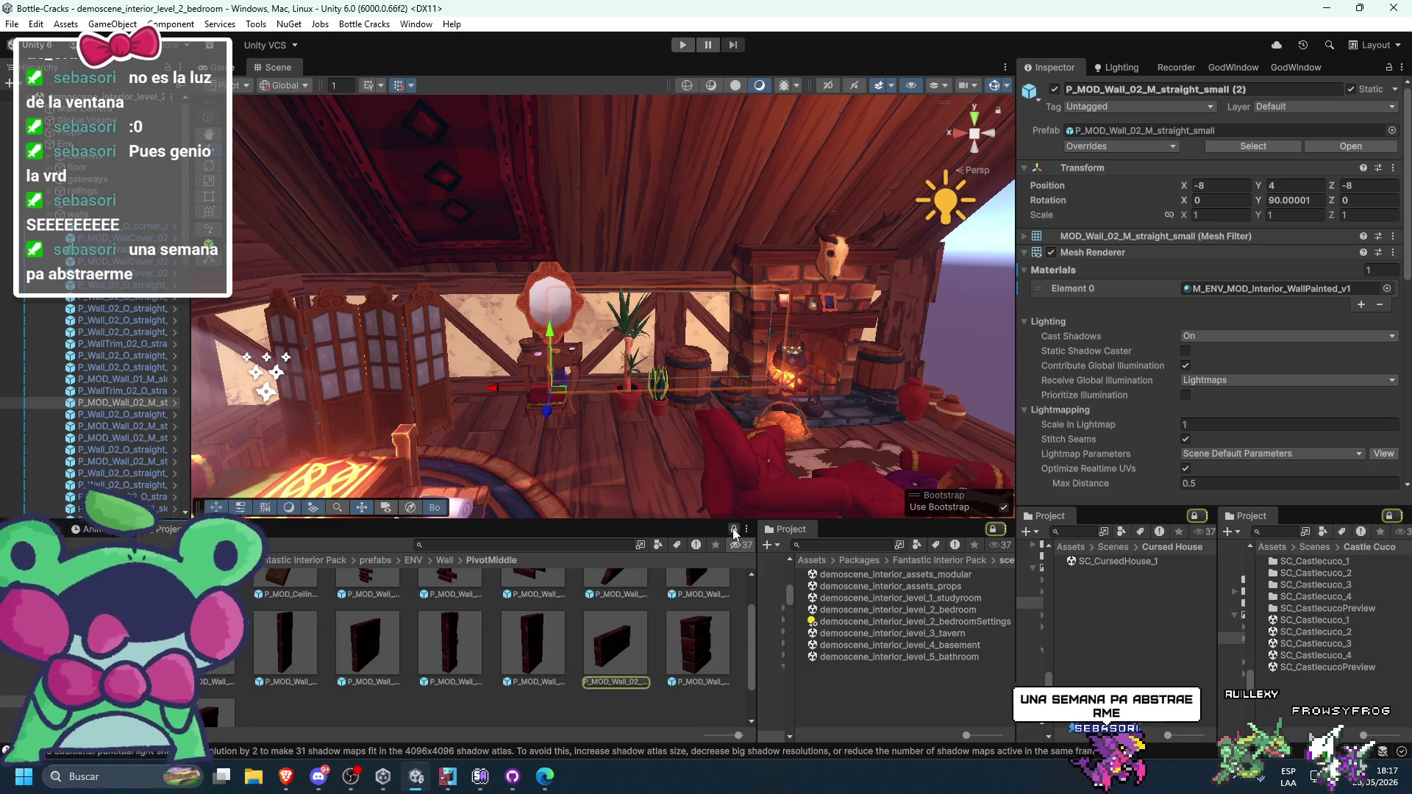
double_click(1117, 561)
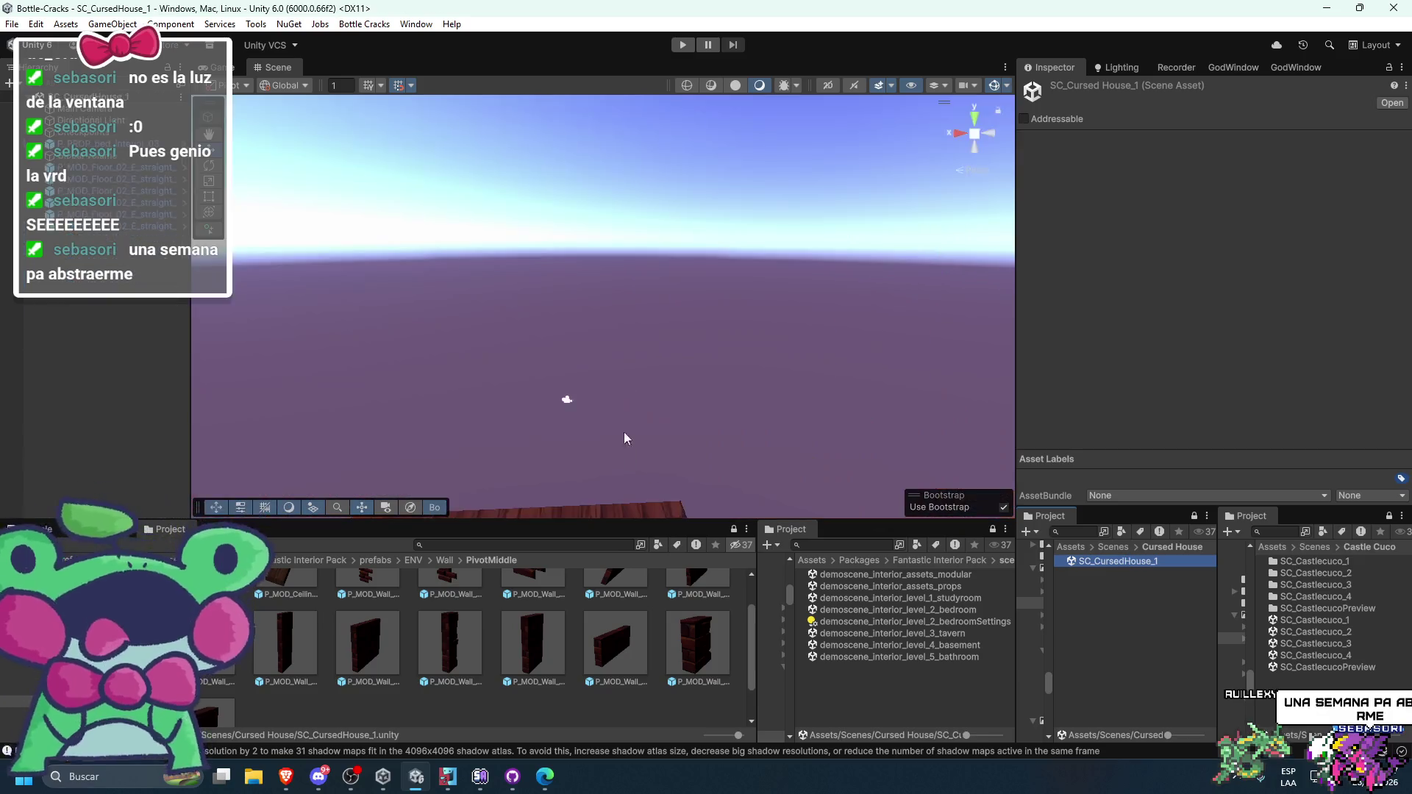
- Place a P_MOD_Wall_02_M_straight_small wall piece along the floor edge at Z 6
mouse_move(695, 319)
left_mouse_down()
mouse_move(647, 273)
mouse_move(607, 400)
mouse_move(743, 372)
mouse_move(684, 441)
left_mouse_up()
mouse_move(628, 607)
left_mouse_down()
mouse_move(485, 140)
mouse_move(530, 122)
mouse_move(629, 185)
left_mouse_up()
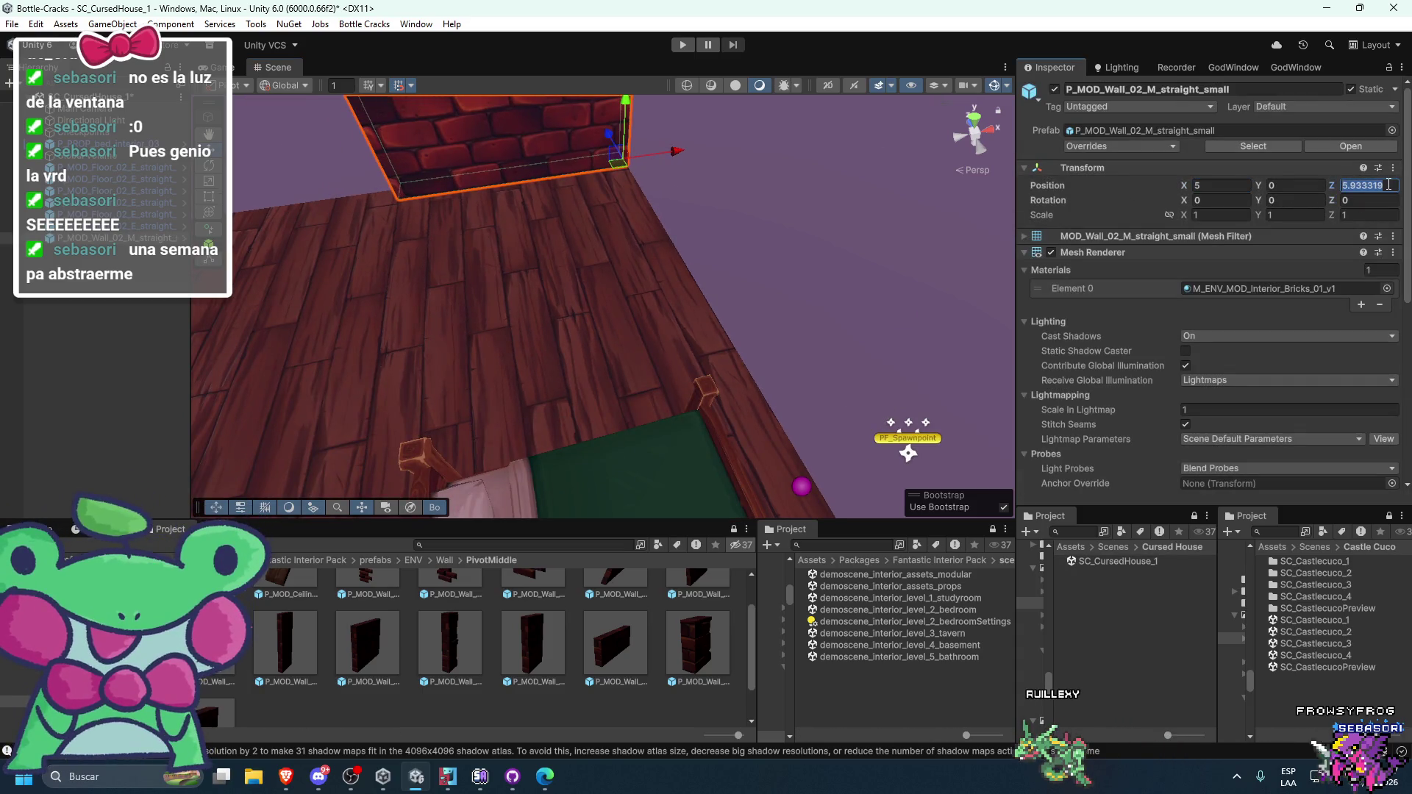
mouse_move(822, 239)
left_mouse_down()
mouse_move(895, 265)
mouse_move(803, 246)
mouse_move(624, 301)
mouse_move(749, 301)
mouse_move(577, 338)
mouse_move(606, 356)
left_mouse_up()
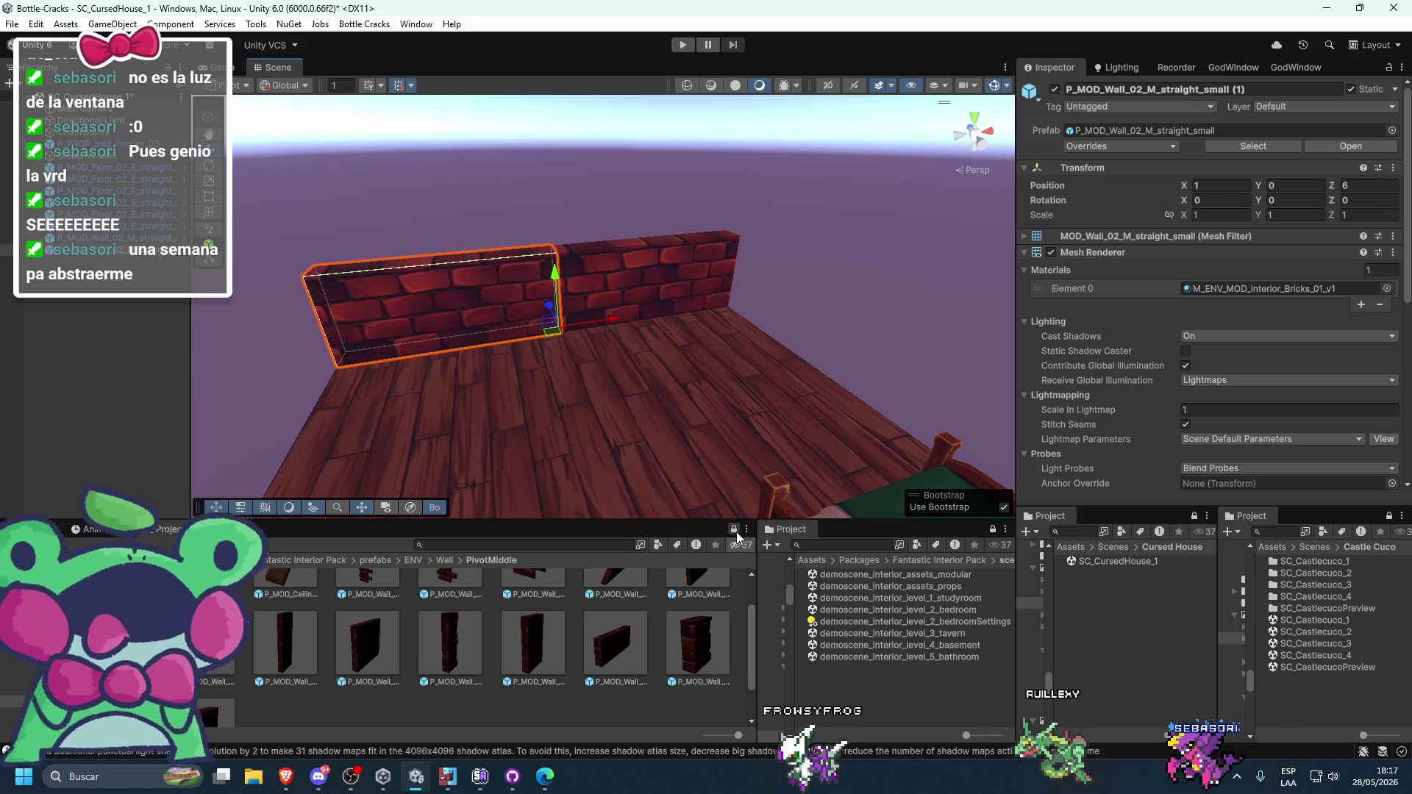
- Paint the wall with the M_ENV_MOD_Interior_WallPainted_v1 plaster material
left_click(1261, 288)
scroll(554, 597, "down", 2)
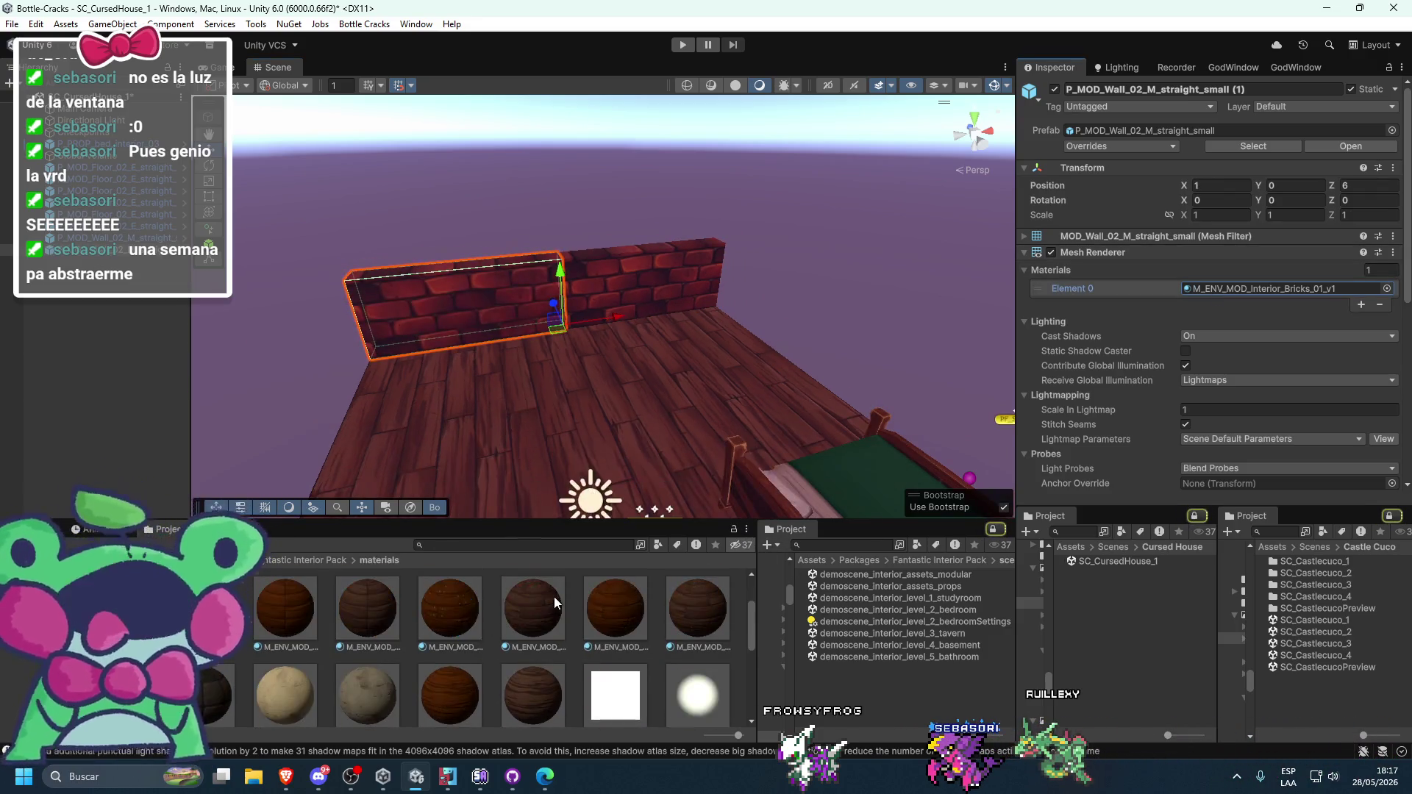
left_click_drag(298, 650, 469, 323)
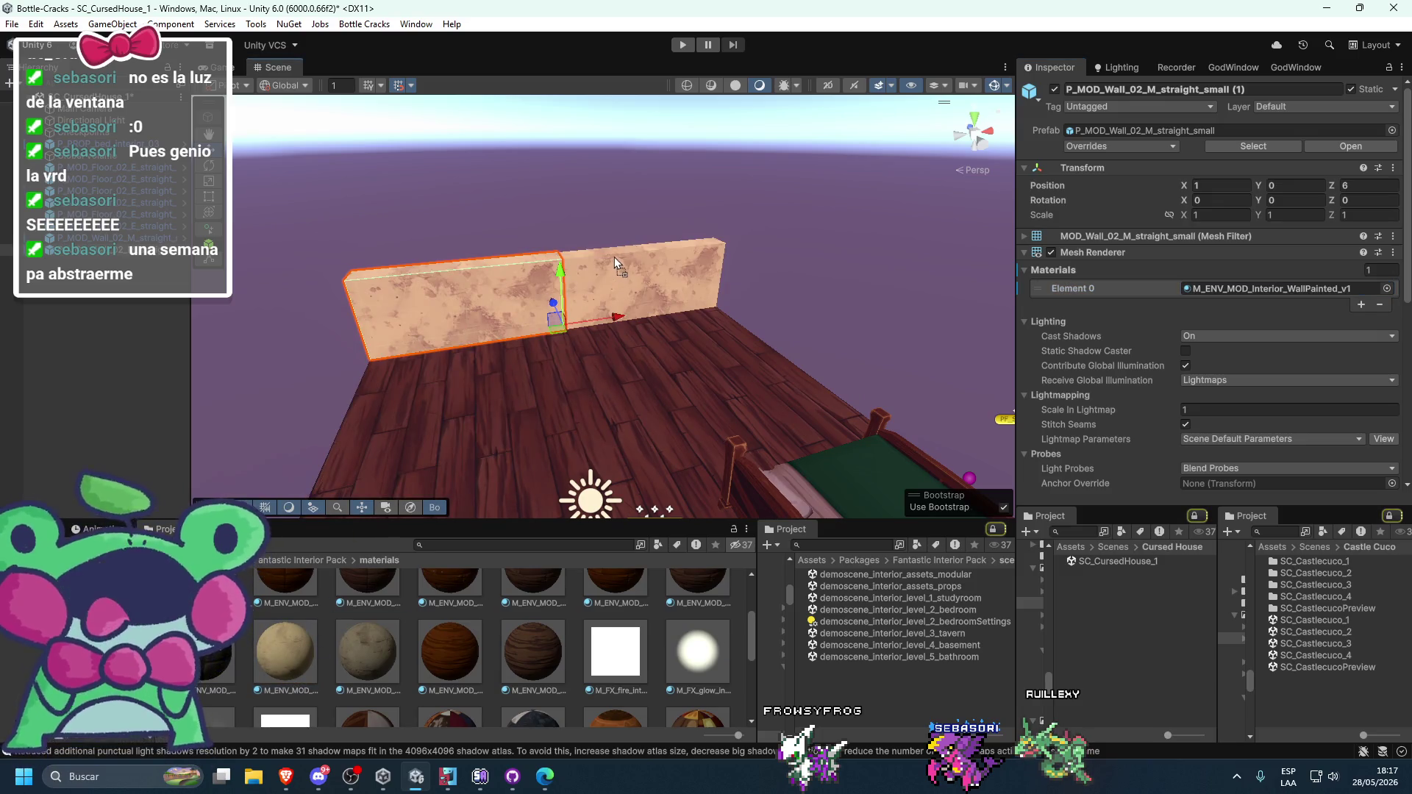
left_click(615, 258)
scroll(618, 261, "down", 5)
left_click_drag(633, 294, 594, 281)
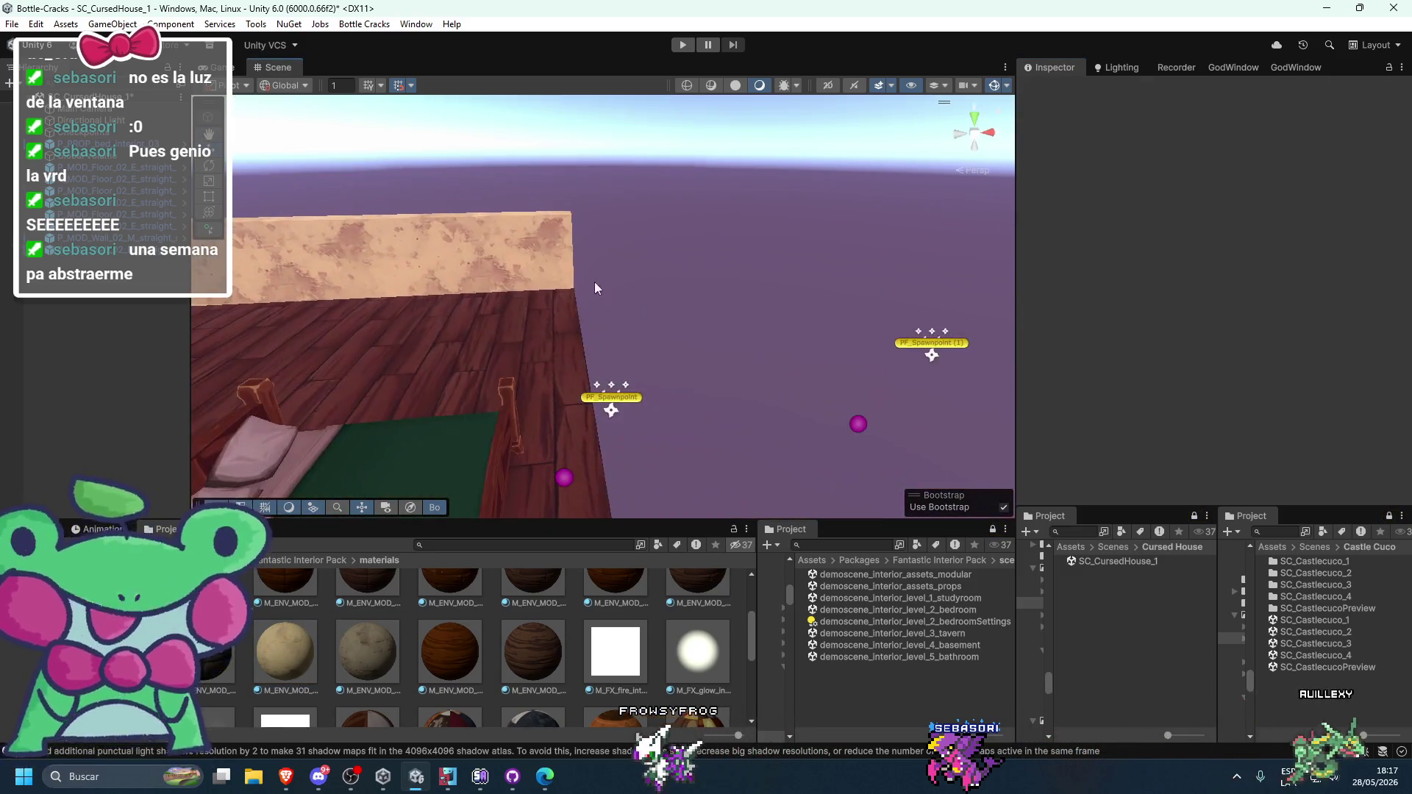
- Select three P_MOD_Floor pieces and slide them along X to X 9 to extend the floor
left_click(554, 257)
key("f")
left_click(589, 427)
scroll(594, 438, "down", 5)
scroll(628, 439, "up", 3)
left_click(628, 440, "shift")
scroll(588, 456, "up", 2)
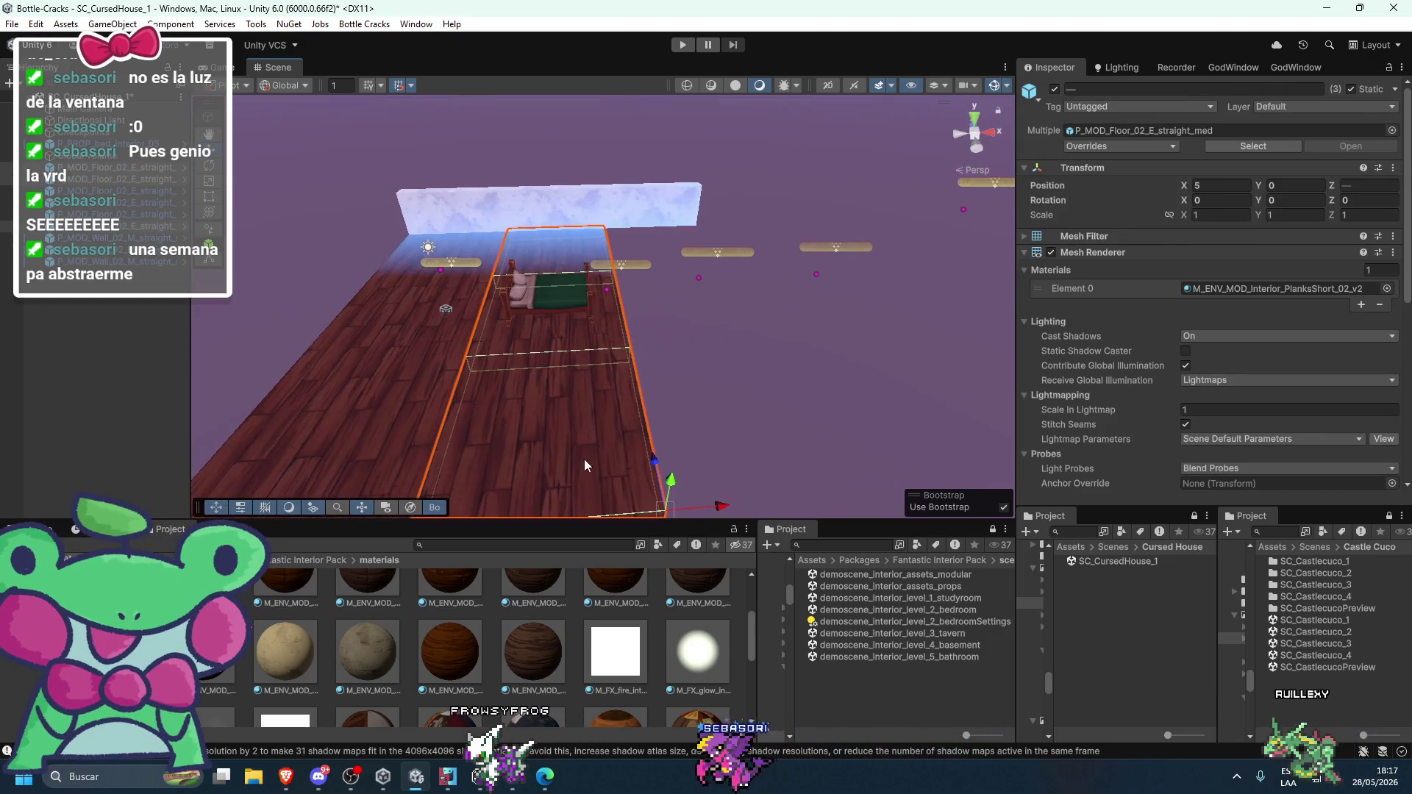
left_click(654, 416, "shift")
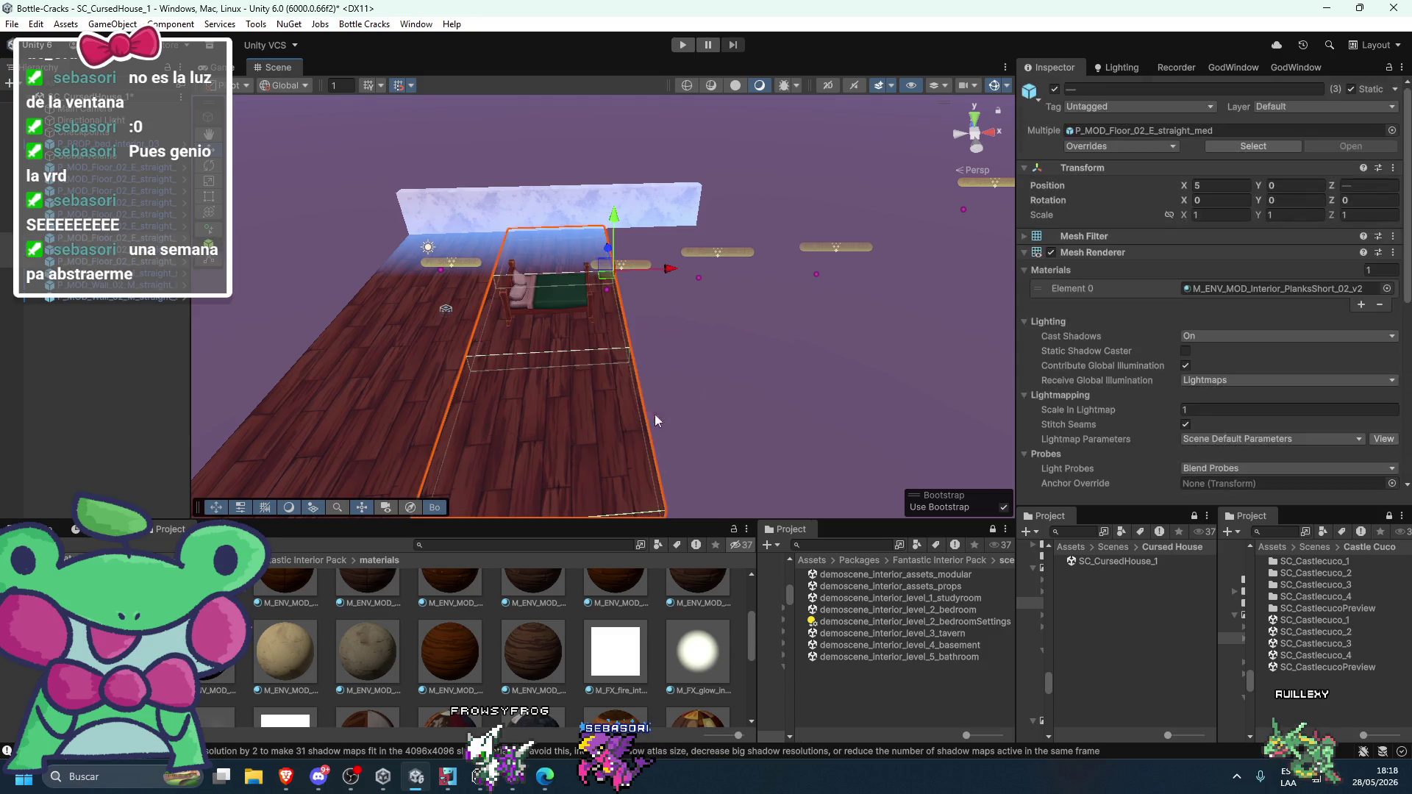
mouse_move(664, 265)
left_mouse_down()
mouse_move(867, 272)
mouse_move(801, 294)
mouse_move(815, 241)
left_mouse_up()
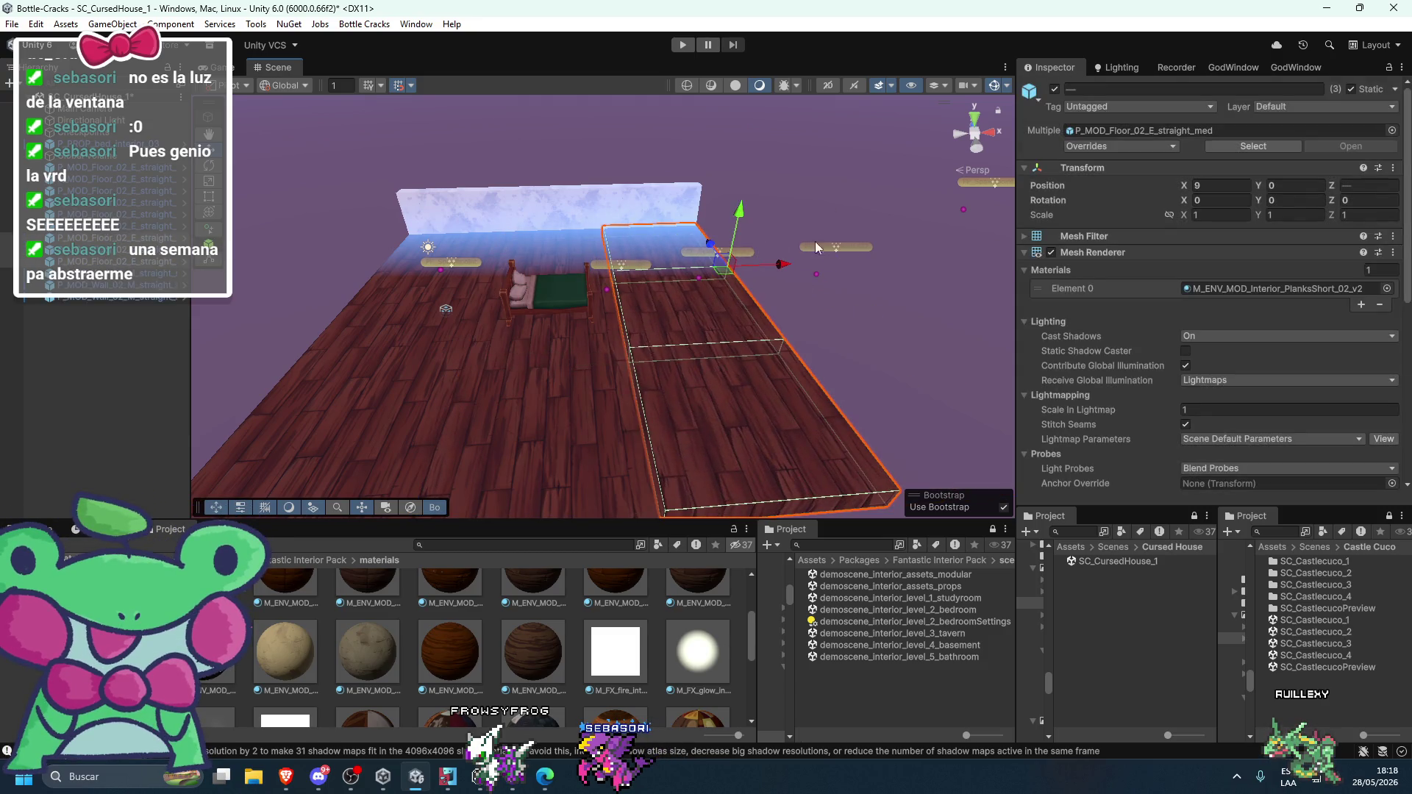
left_click(833, 179)
mouse_move(833, 179)
left_mouse_down()
mouse_move(761, 253)
mouse_move(741, 334)
mouse_move(725, 332)
left_mouse_up()
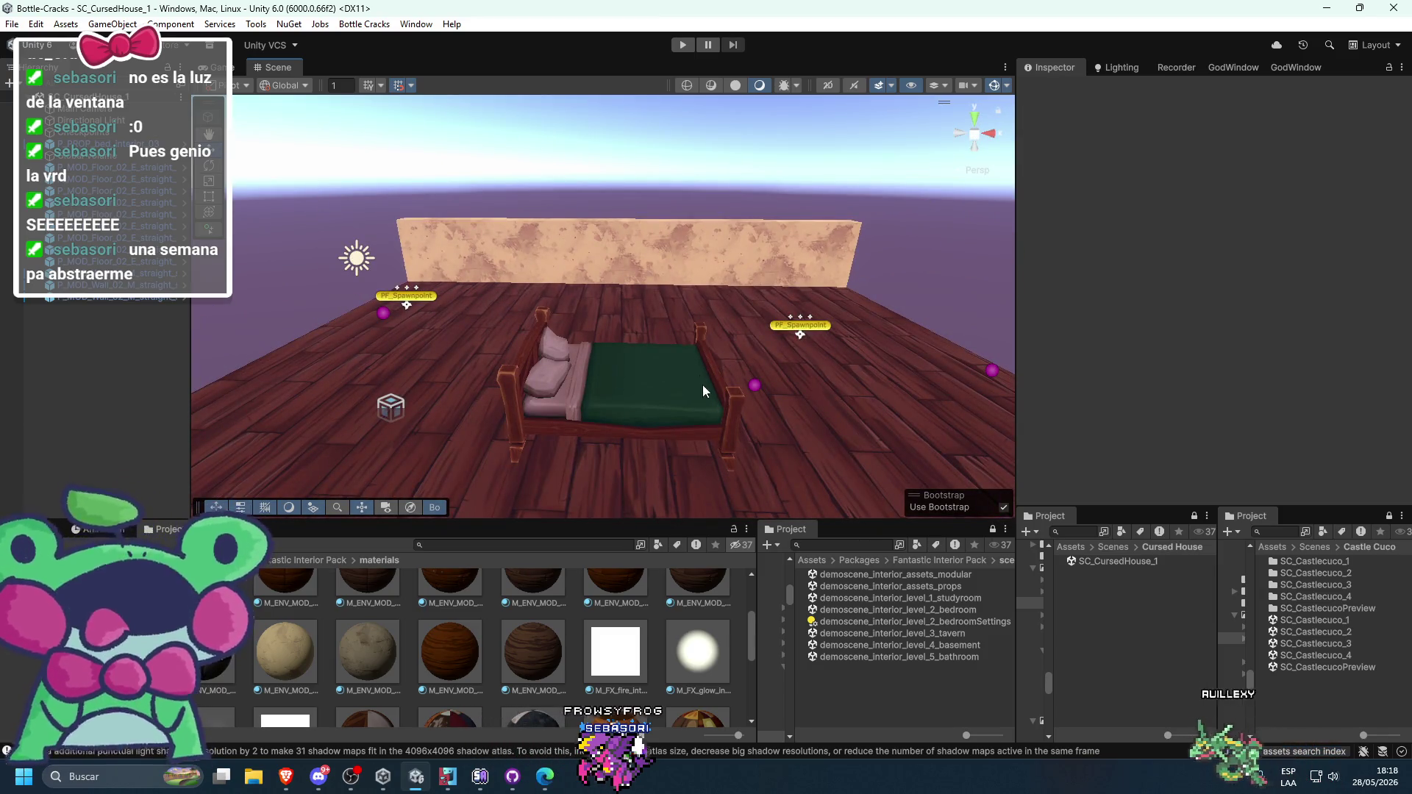
left_click_drag(421, 415, 383, 478)
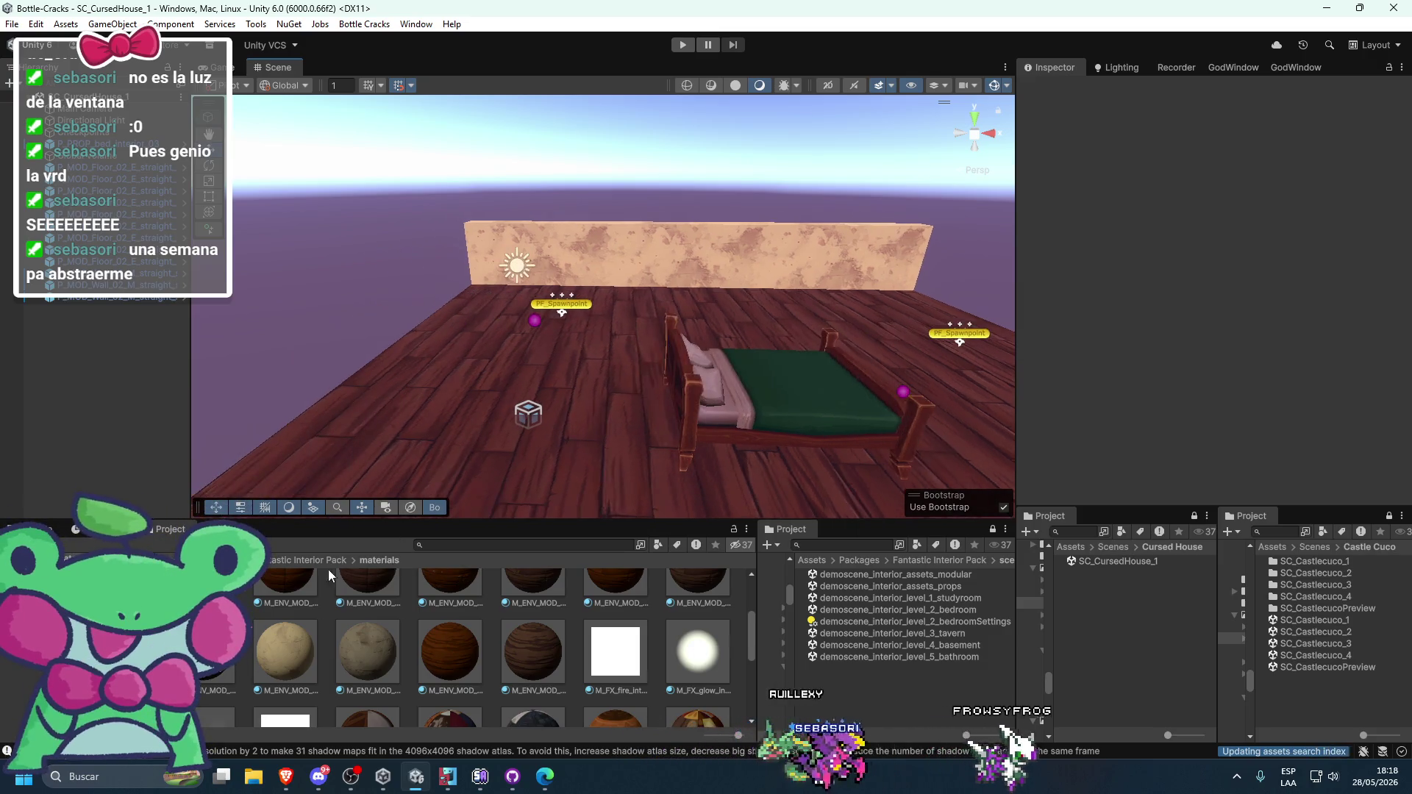
- Open the pack's prefabs > PROPS > Beds folder and try placing a bed prefab
left_click(323, 560)
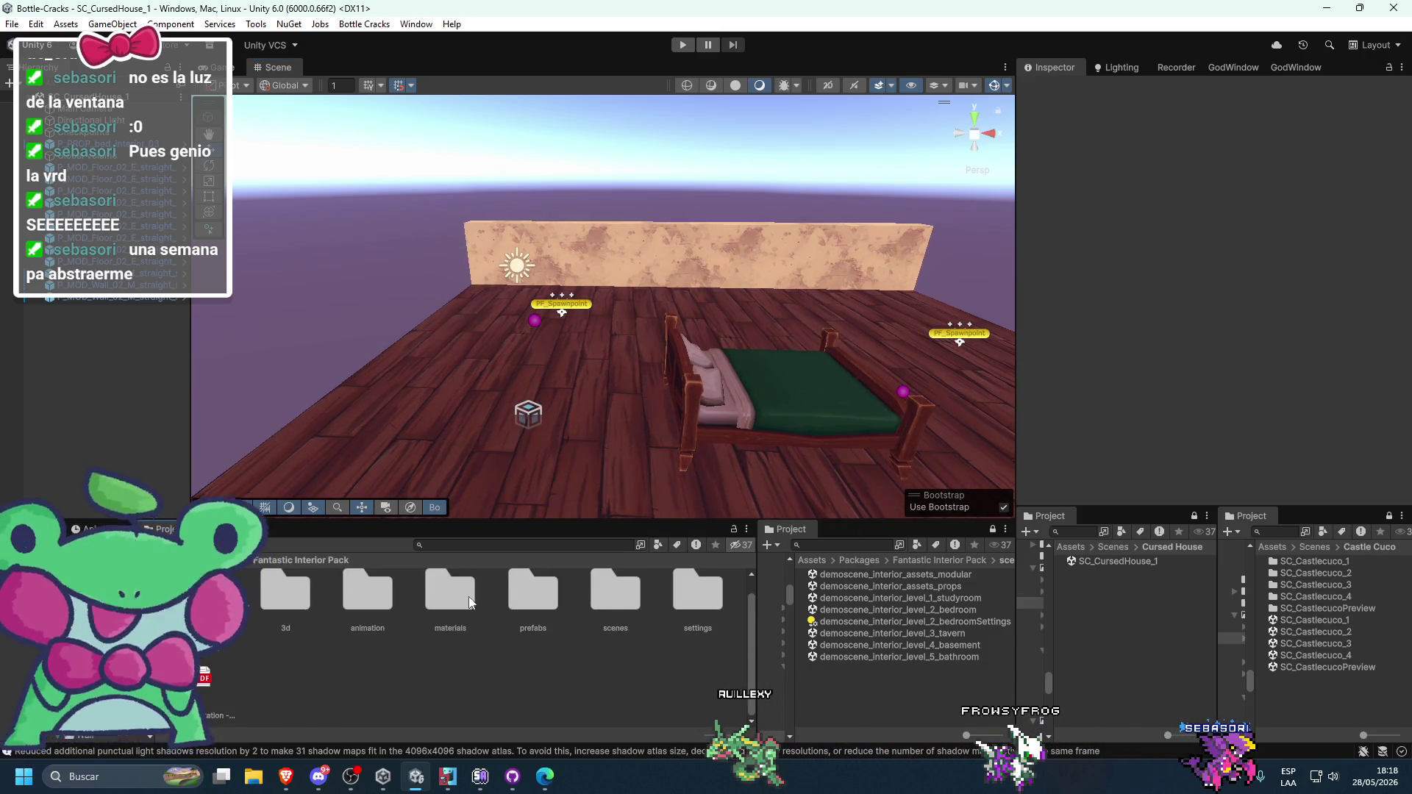
double_click(524, 603)
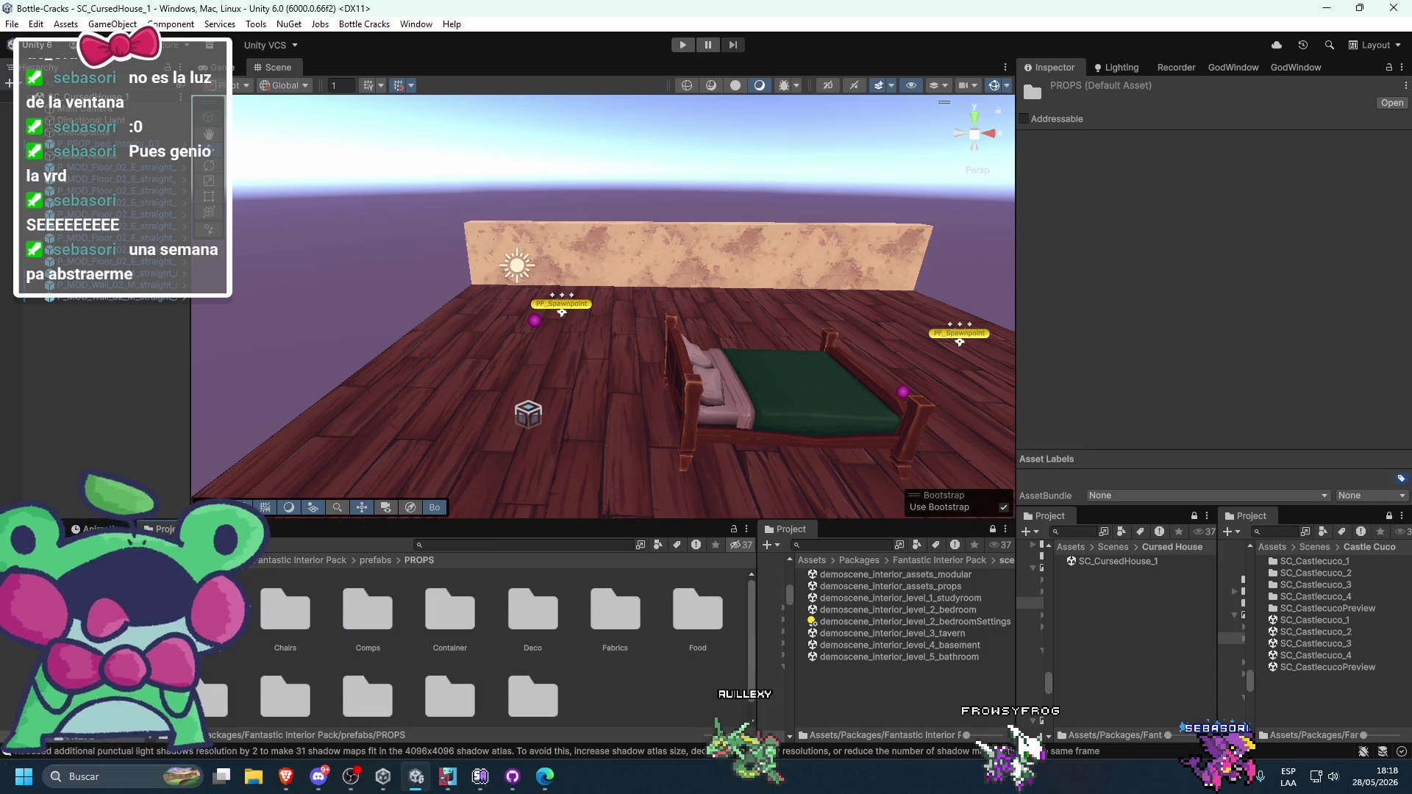
double_click(202, 611)
mouse_move(292, 631)
left_mouse_down()
mouse_move(625, 397)
mouse_move(412, 530)
mouse_move(524, 374)
mouse_move(573, 559)
mouse_move(614, 368)
mouse_move(612, 618)
mouse_move(588, 456)
mouse_move(610, 588)
mouse_move(613, 380)
left_mouse_up()
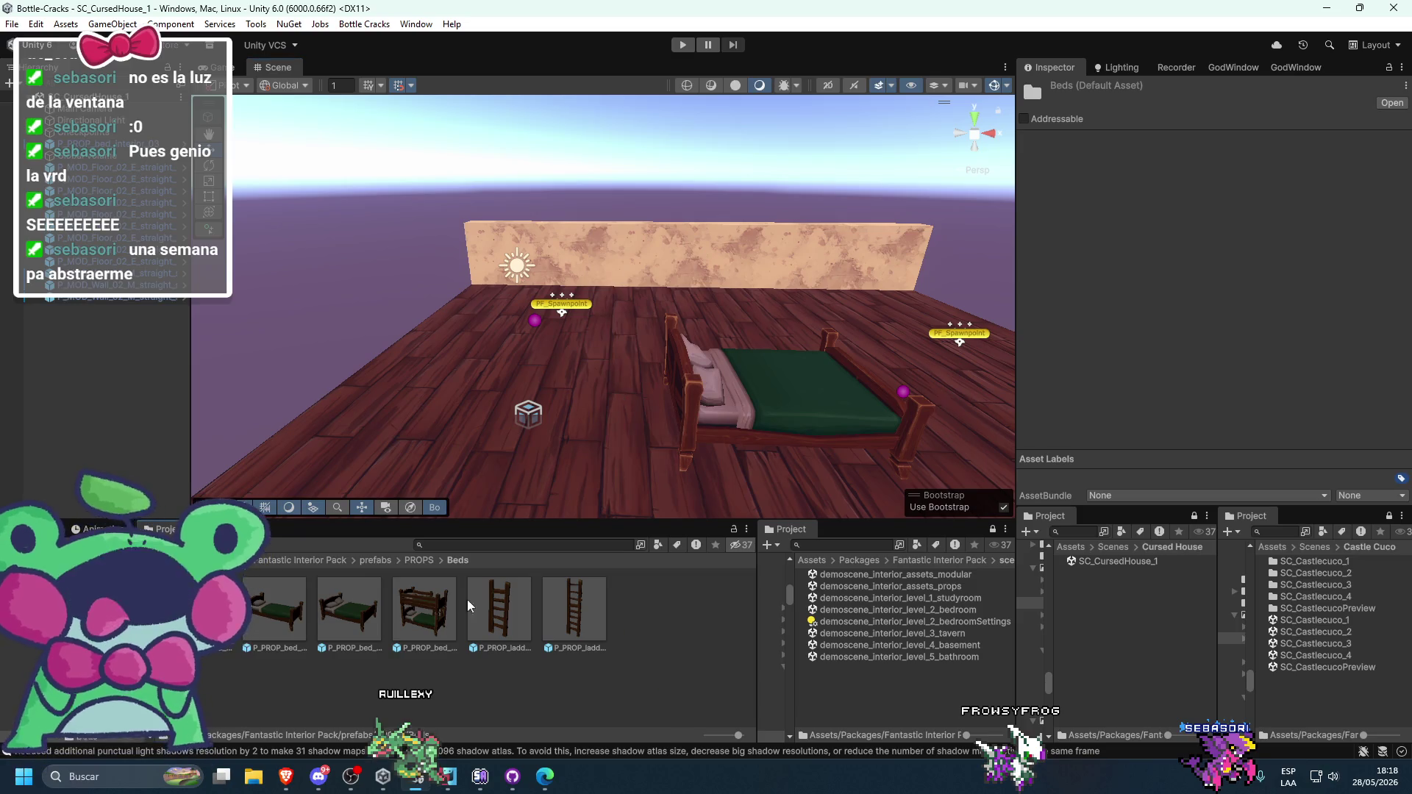
- Preview armchairs, a red sofa and a bench from the Chairs folder in the room
left_click(403, 563)
double_click(286, 609)
mouse_move(285, 609)
left_mouse_down()
mouse_move(562, 419)
mouse_move(615, 684)
mouse_move(622, 466)
left_mouse_up()
mouse_move(311, 605)
left_mouse_down()
mouse_move(488, 309)
mouse_move(474, 441)
mouse_move(508, 522)
mouse_move(573, 461)
mouse_move(586, 476)
left_mouse_up()
mouse_move(614, 599)
left_mouse_down()
mouse_move(622, 515)
mouse_move(677, 345)
mouse_move(286, 662)
mouse_move(731, 298)
mouse_move(534, 677)
left_mouse_up()
mouse_move(533, 592)
left_mouse_down()
mouse_move(721, 340)
mouse_move(584, 673)
left_mouse_up()
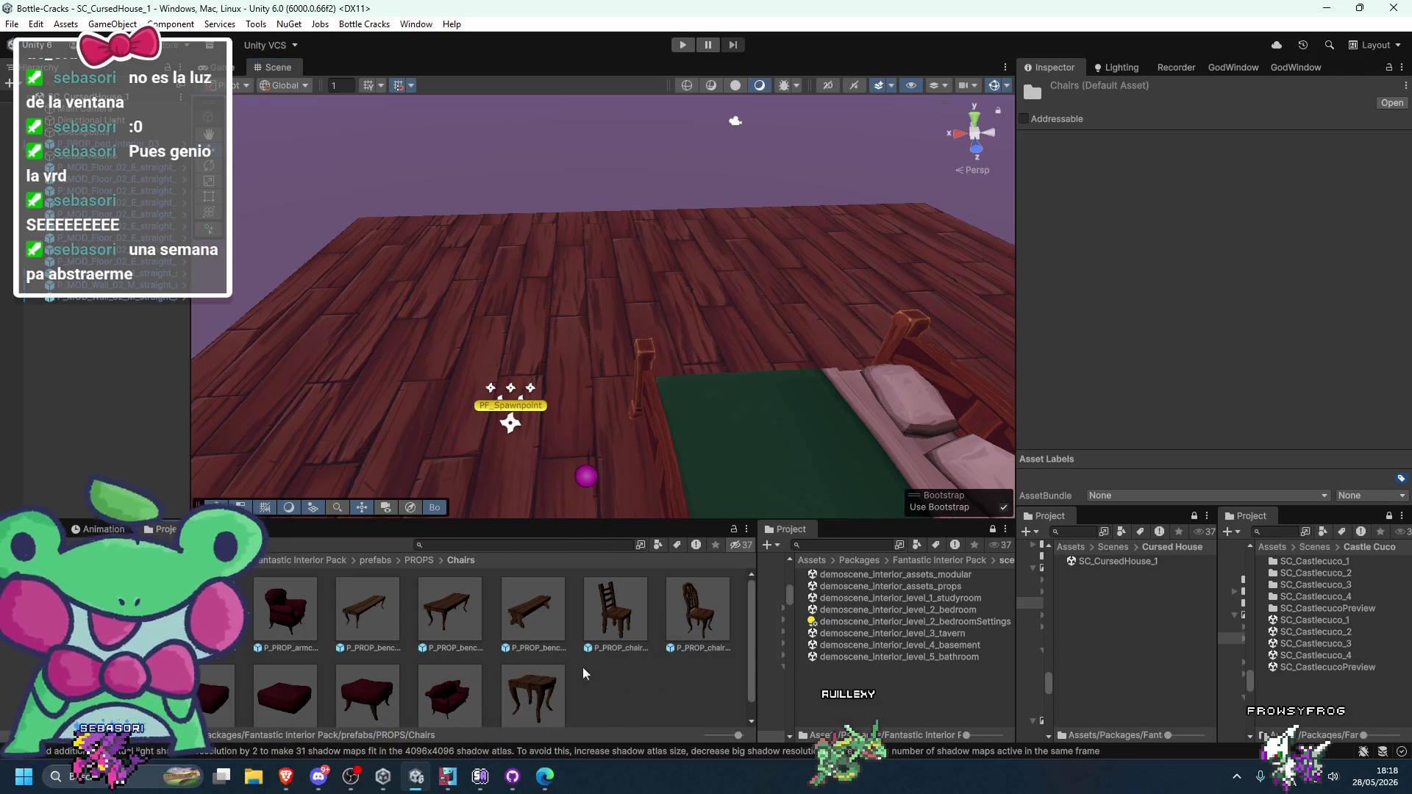
- Preview a barrel and a bookshelf from Comps, then open the Container folder
left_click(418, 561)
double_click(370, 617)
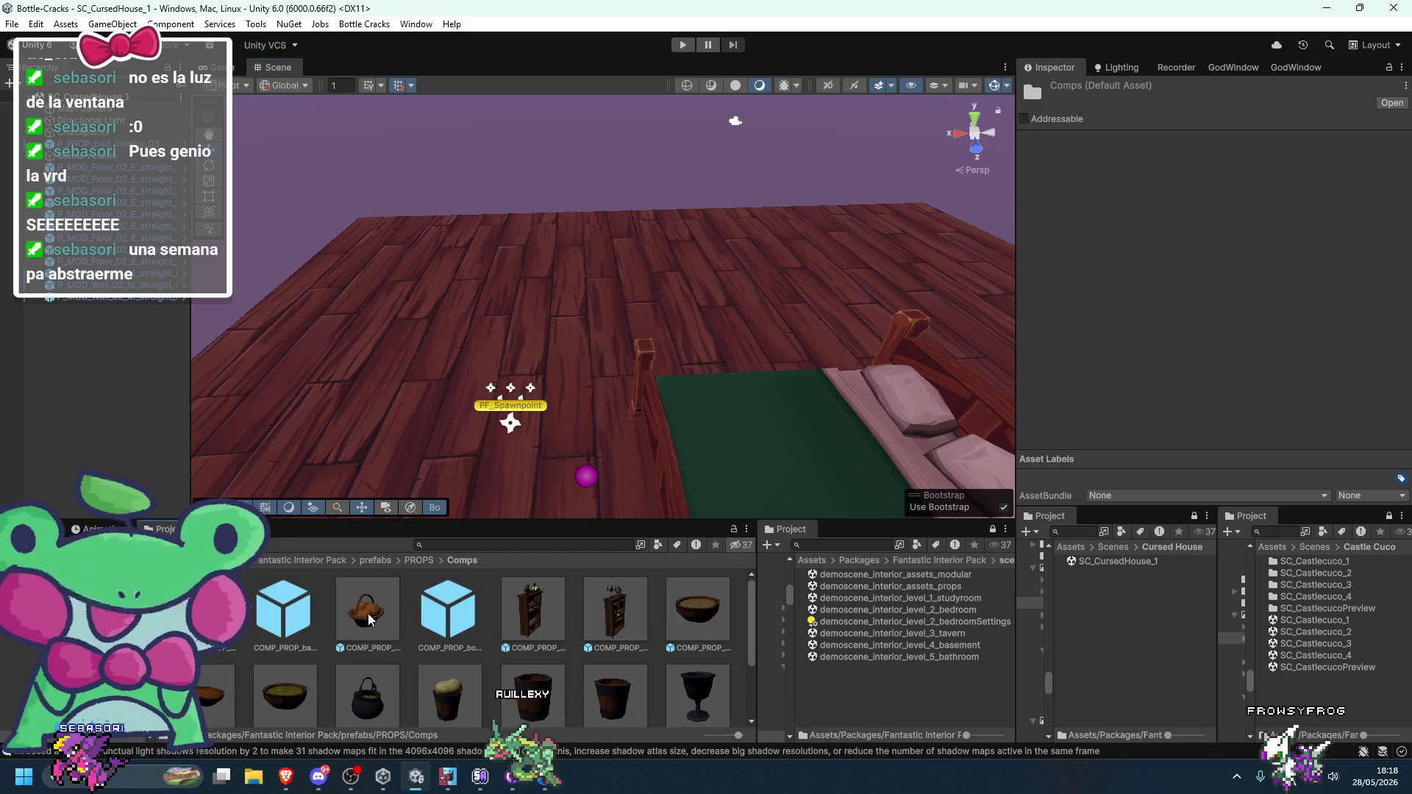
left_click_drag(734, 332, 616, 583)
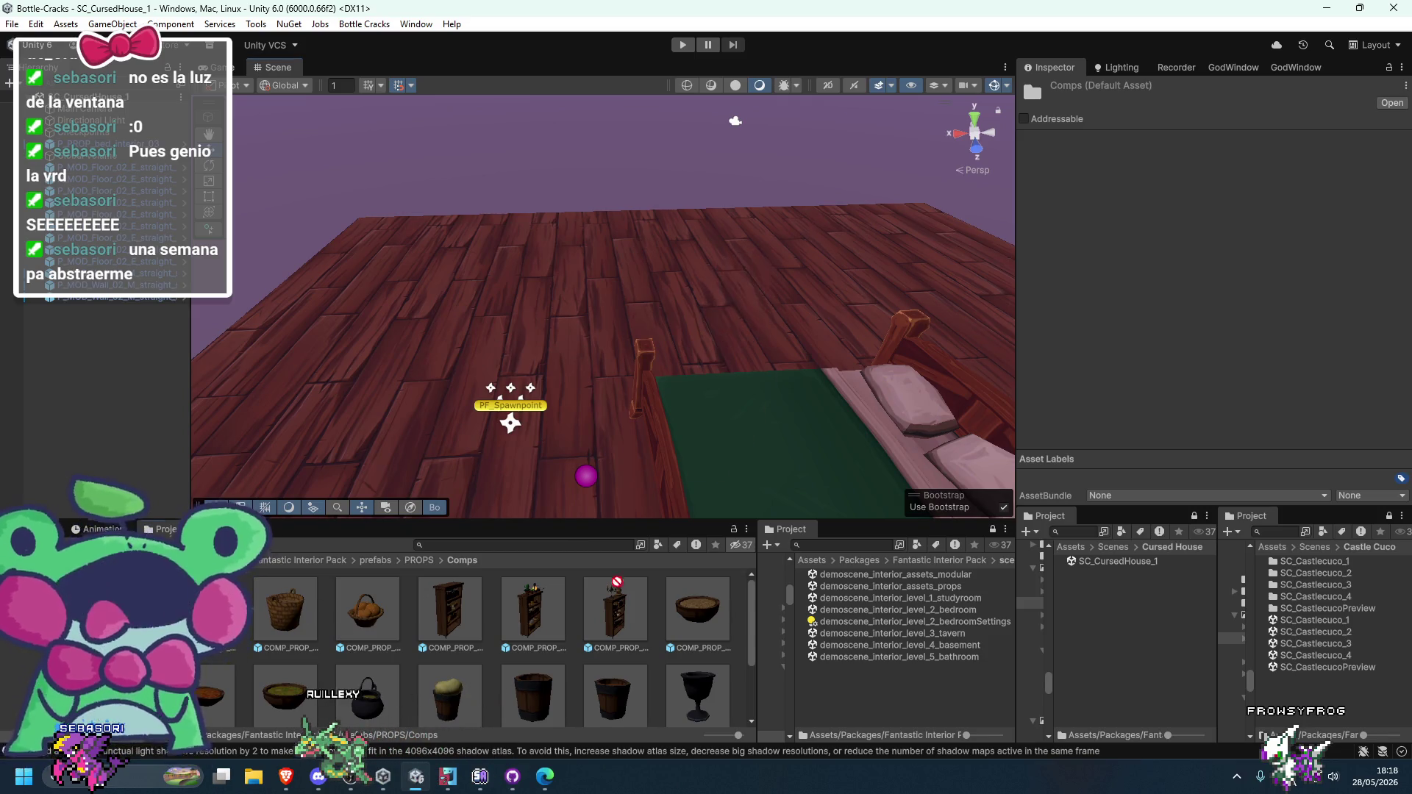
mouse_move(456, 587)
left_mouse_down()
mouse_move(678, 342)
mouse_move(507, 613)
left_mouse_up()
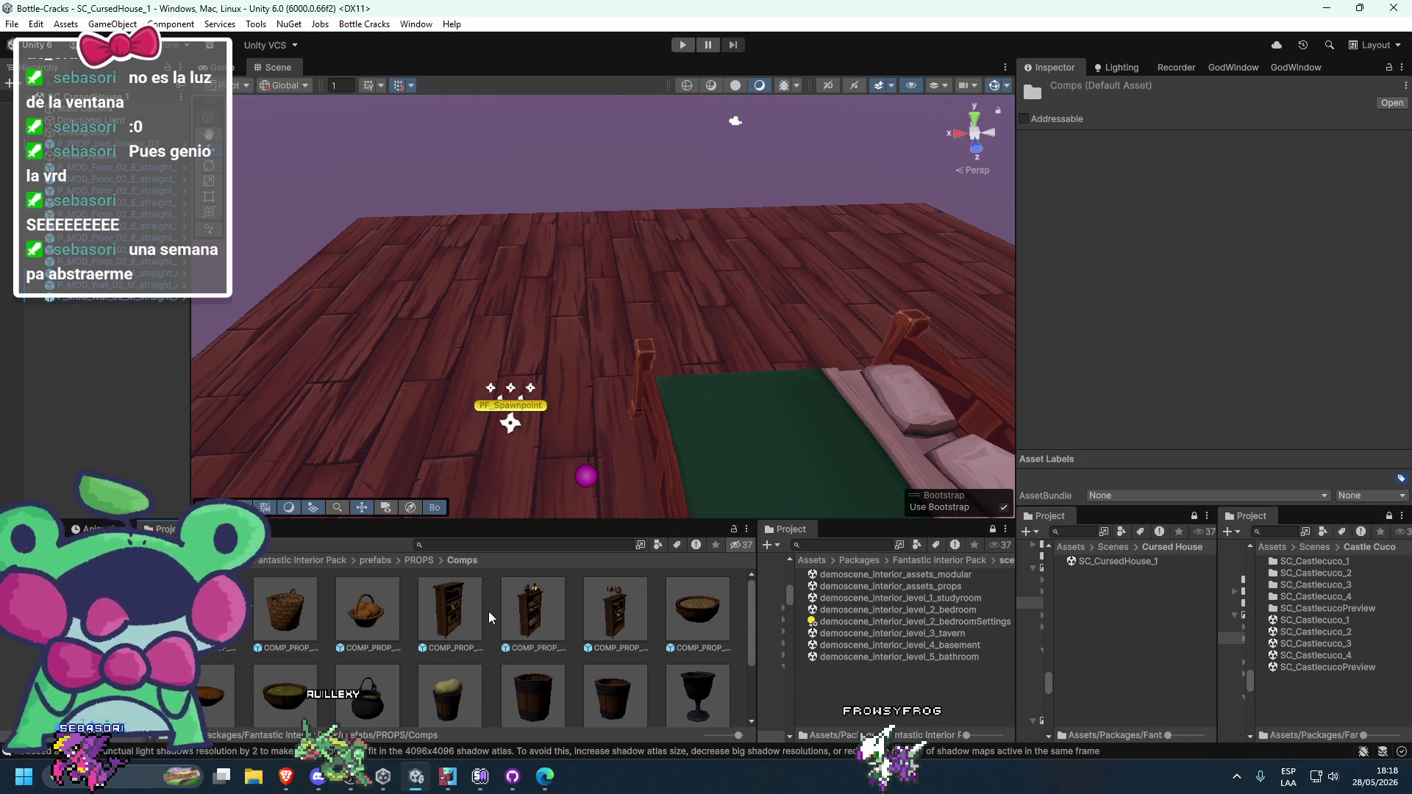
scroll(489, 611, "down", 2)
mouse_move(452, 654)
left_mouse_down()
mouse_move(594, 346)
mouse_move(695, 310)
mouse_move(471, 698)
mouse_move(482, 672)
left_mouse_up()
left_click(425, 562)
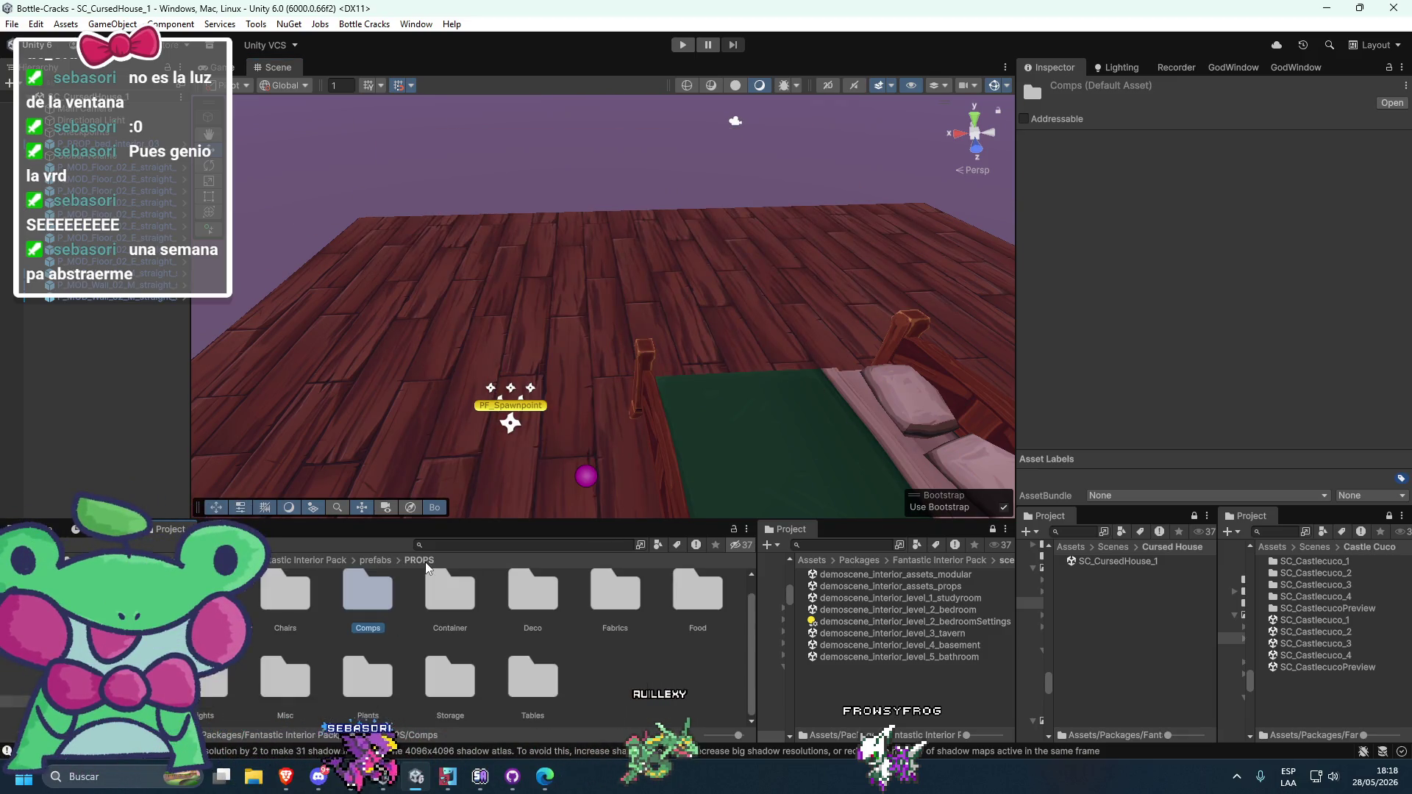
double_click(470, 585)
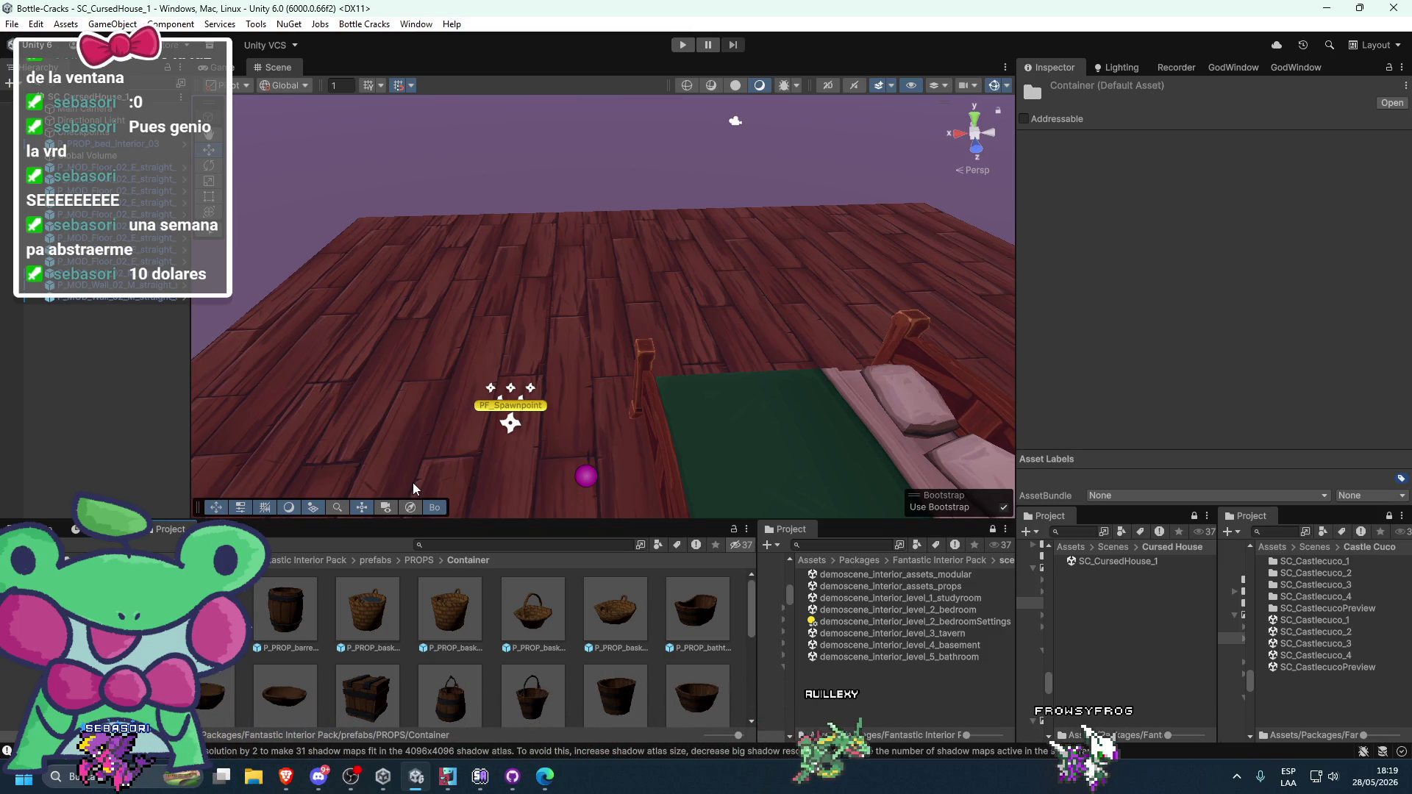
- Browse the PROPS Deco and Fabrics folders, enlarging the asset browser
mouse_move(512, 407)
left_mouse_down()
mouse_move(567, 355)
mouse_move(672, 346)
mouse_move(423, 545)
left_mouse_up()
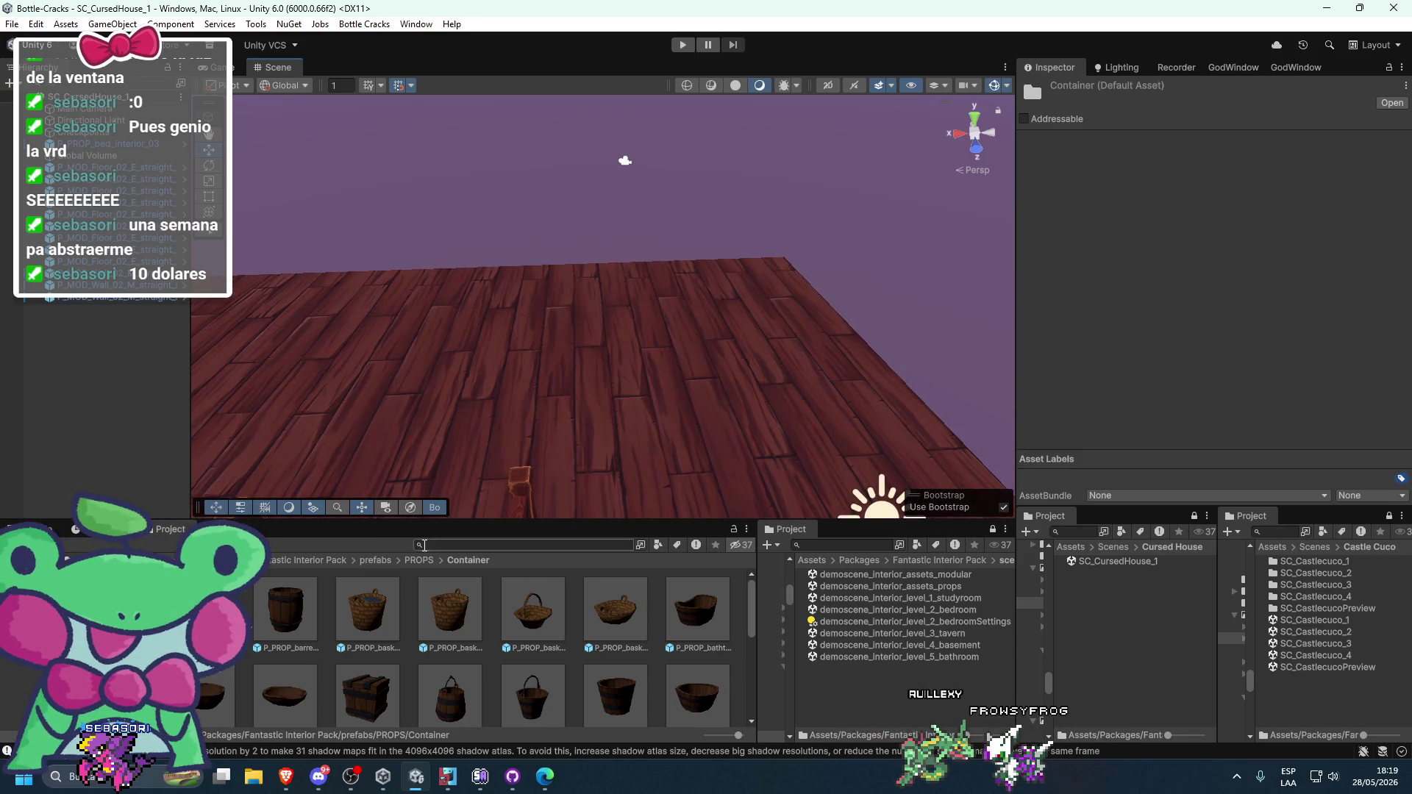
left_click(423, 560)
double_click(417, 599)
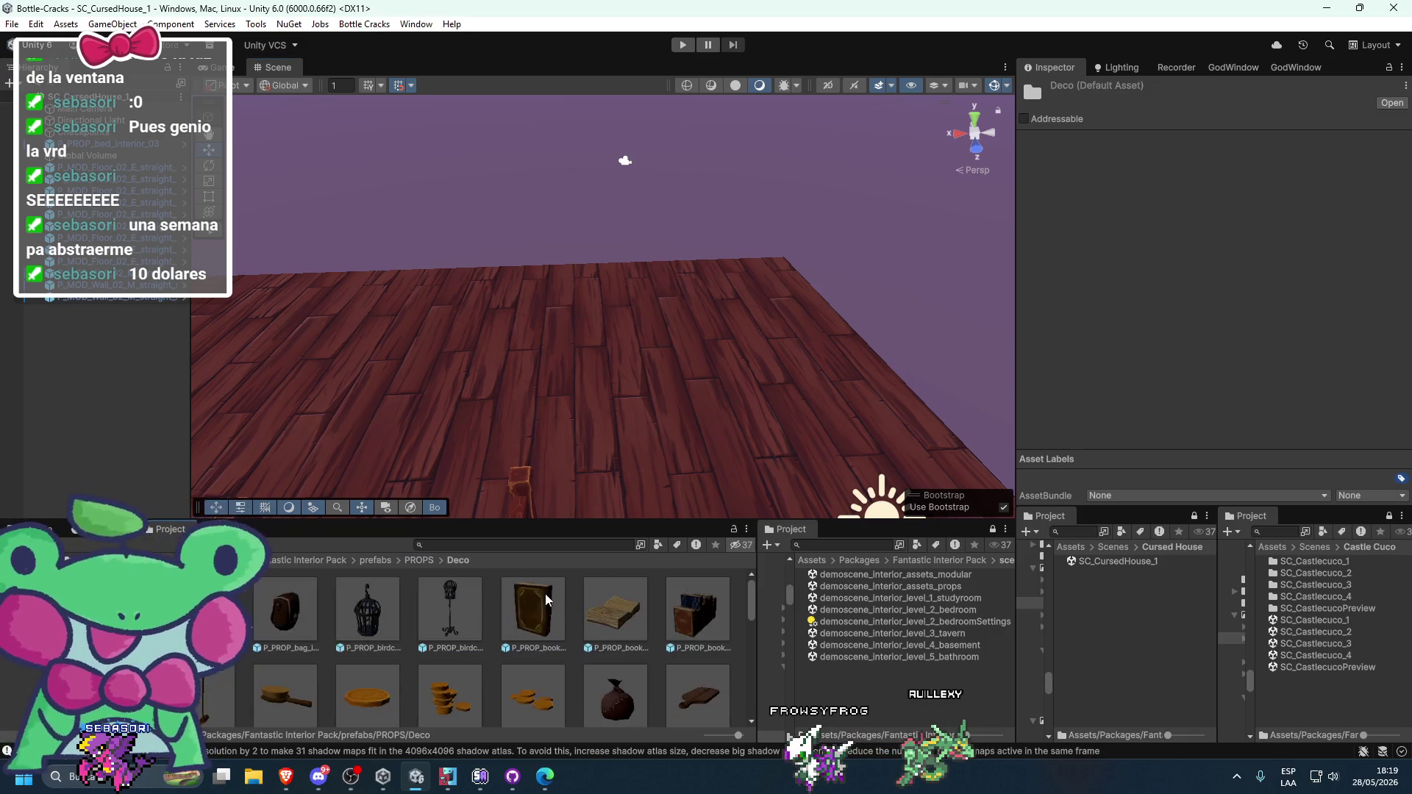
scroll(423, 594, "down", 5)
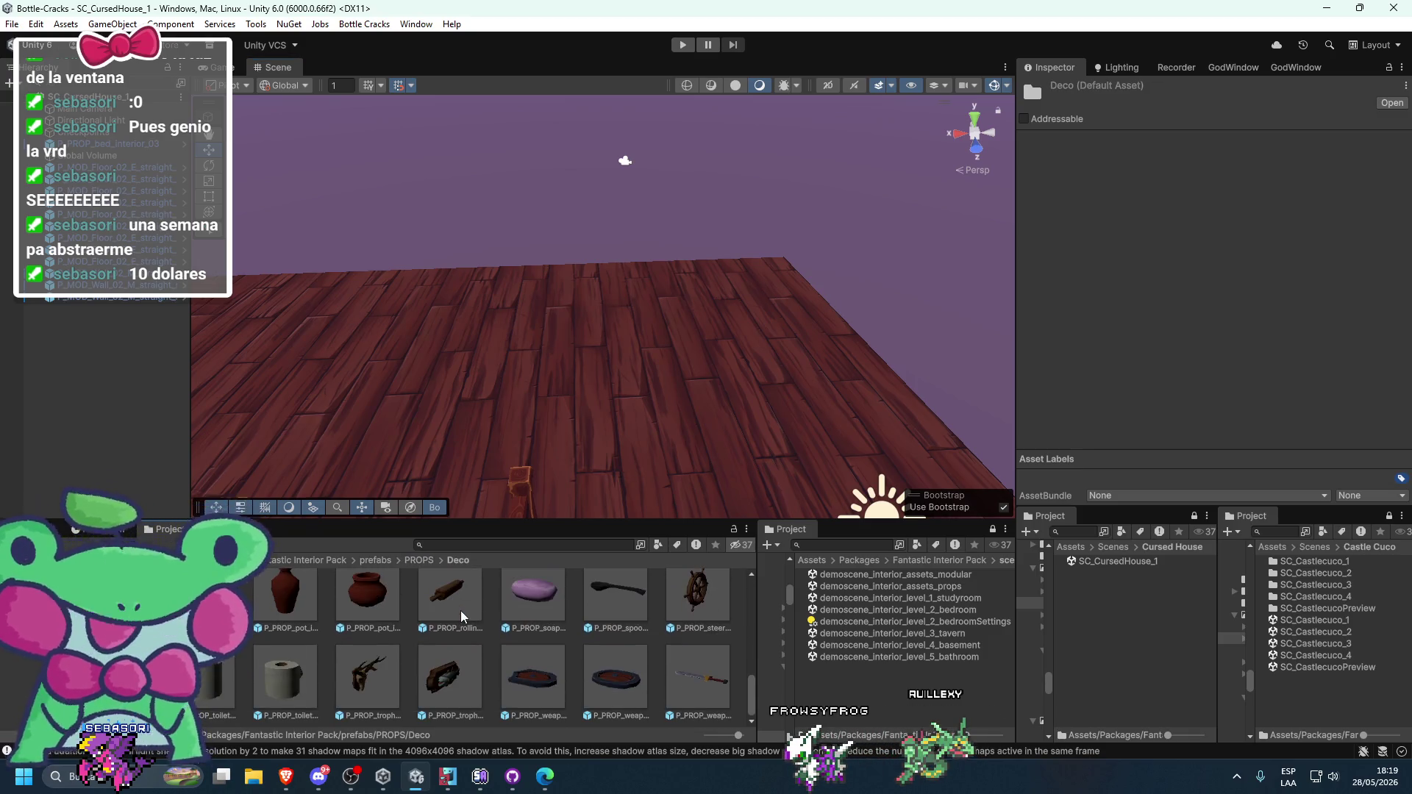
left_click_drag(471, 521, 456, 454)
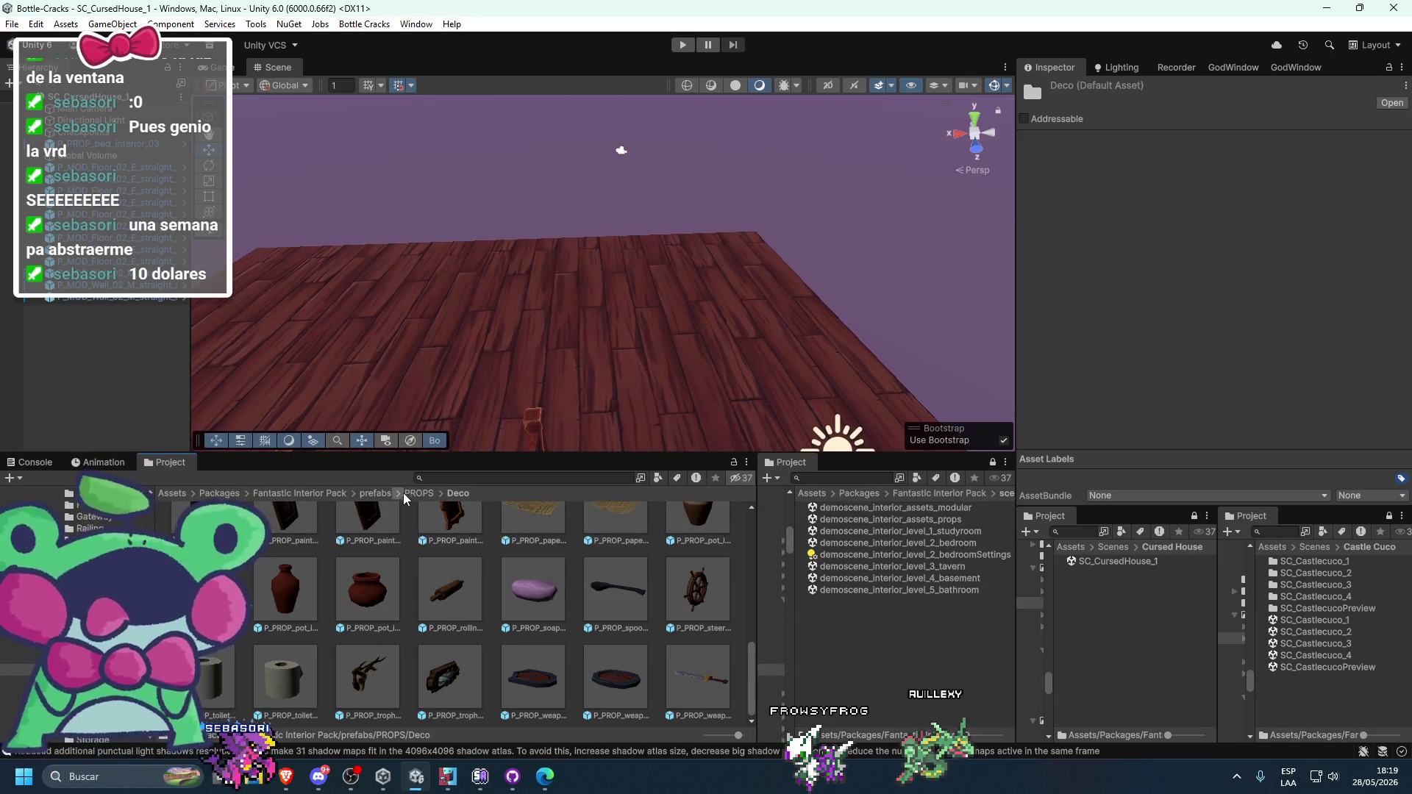
left_click(409, 493)
double_click(638, 562)
scroll(523, 547, "down", 2)
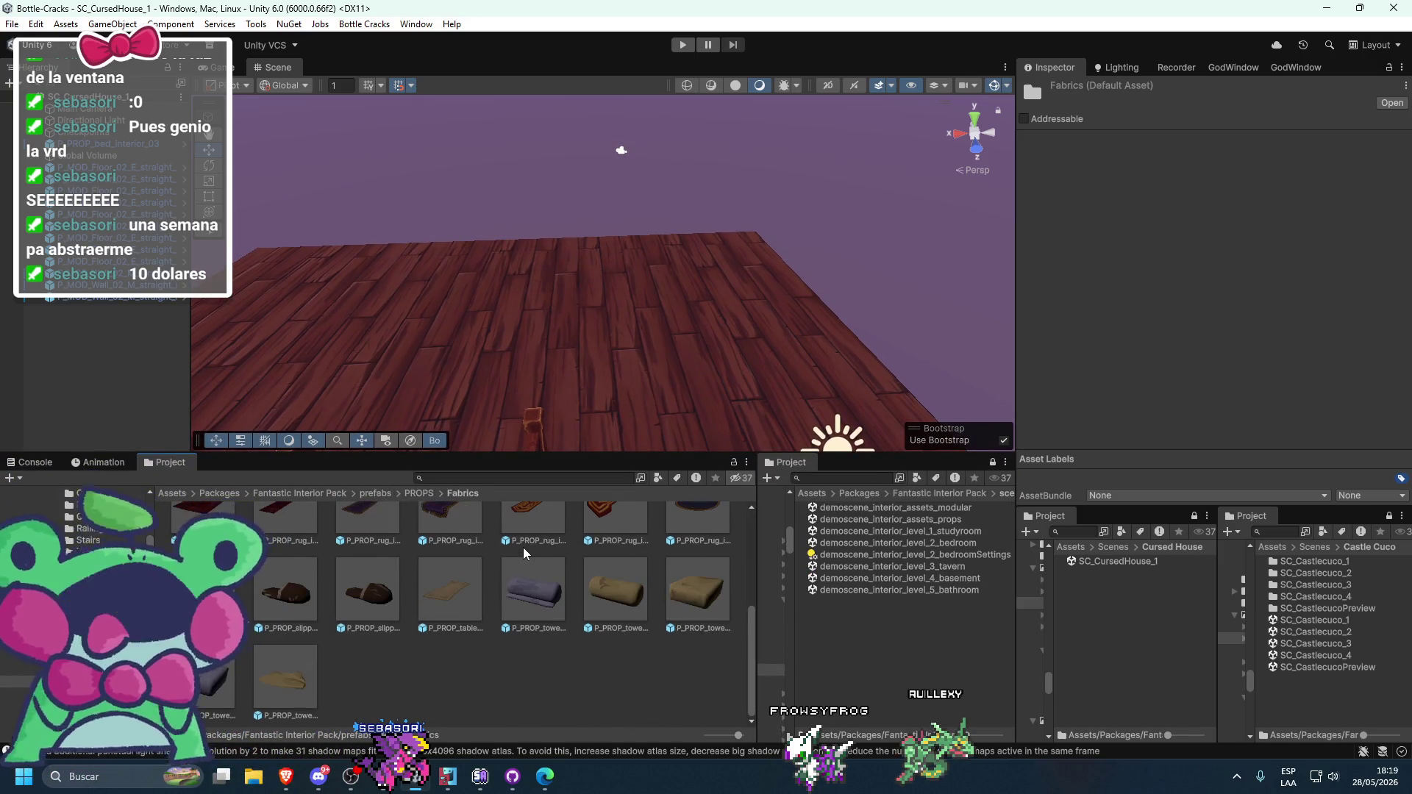
scroll(602, 377, "down", 2)
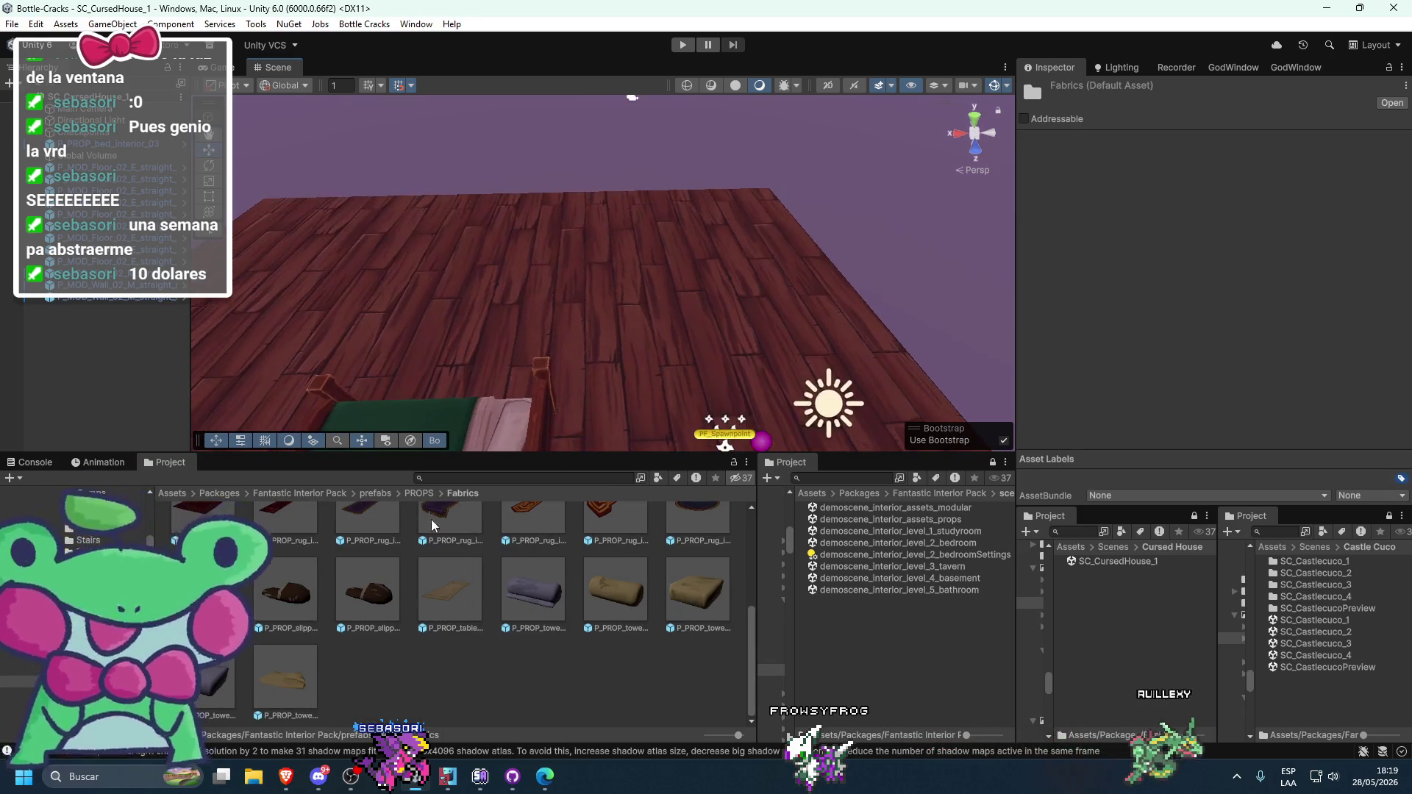
- Preview the wardrobe from Storage, then open demoscene_interior_level_2_bedroom
left_click(409, 492)
left_click(679, 562)
left_click(456, 649)
double_click(456, 649)
scroll(274, 599, "down", 2)
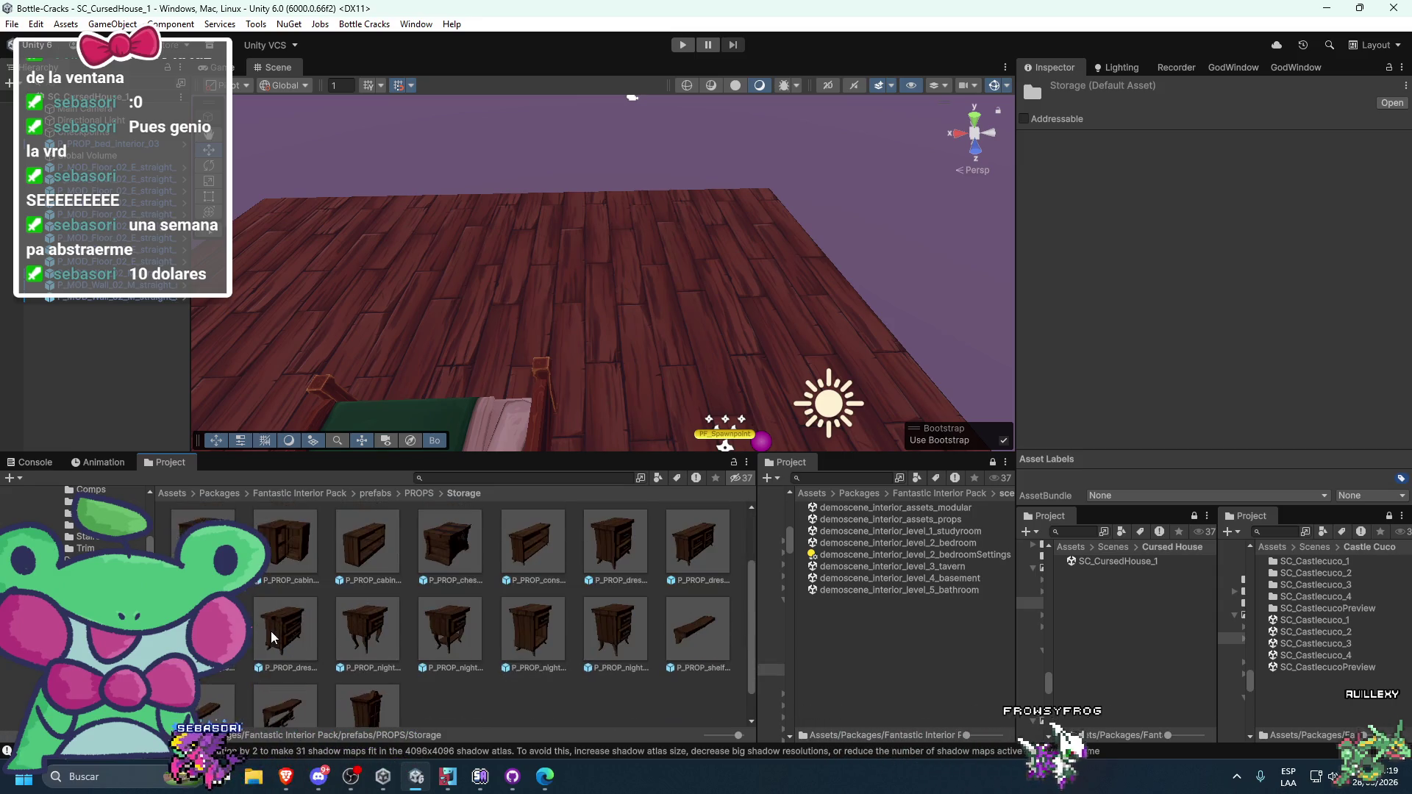
left_click_drag(662, 331, 765, 298)
mouse_move(381, 685)
left_mouse_down()
mouse_move(584, 348)
mouse_move(514, 699)
left_mouse_up()
scroll(583, 397, "down", 3)
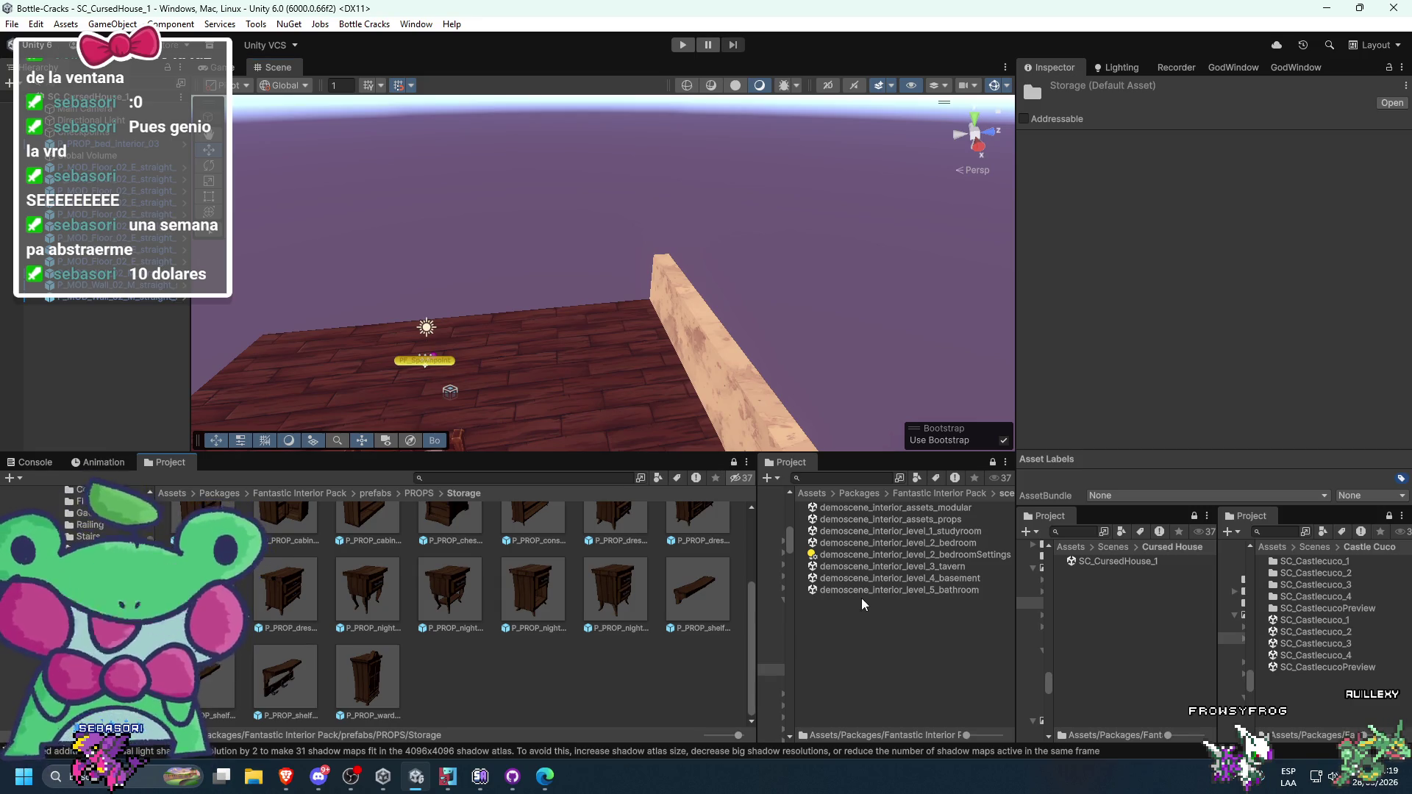
left_click(915, 543)
double_click(915, 543)
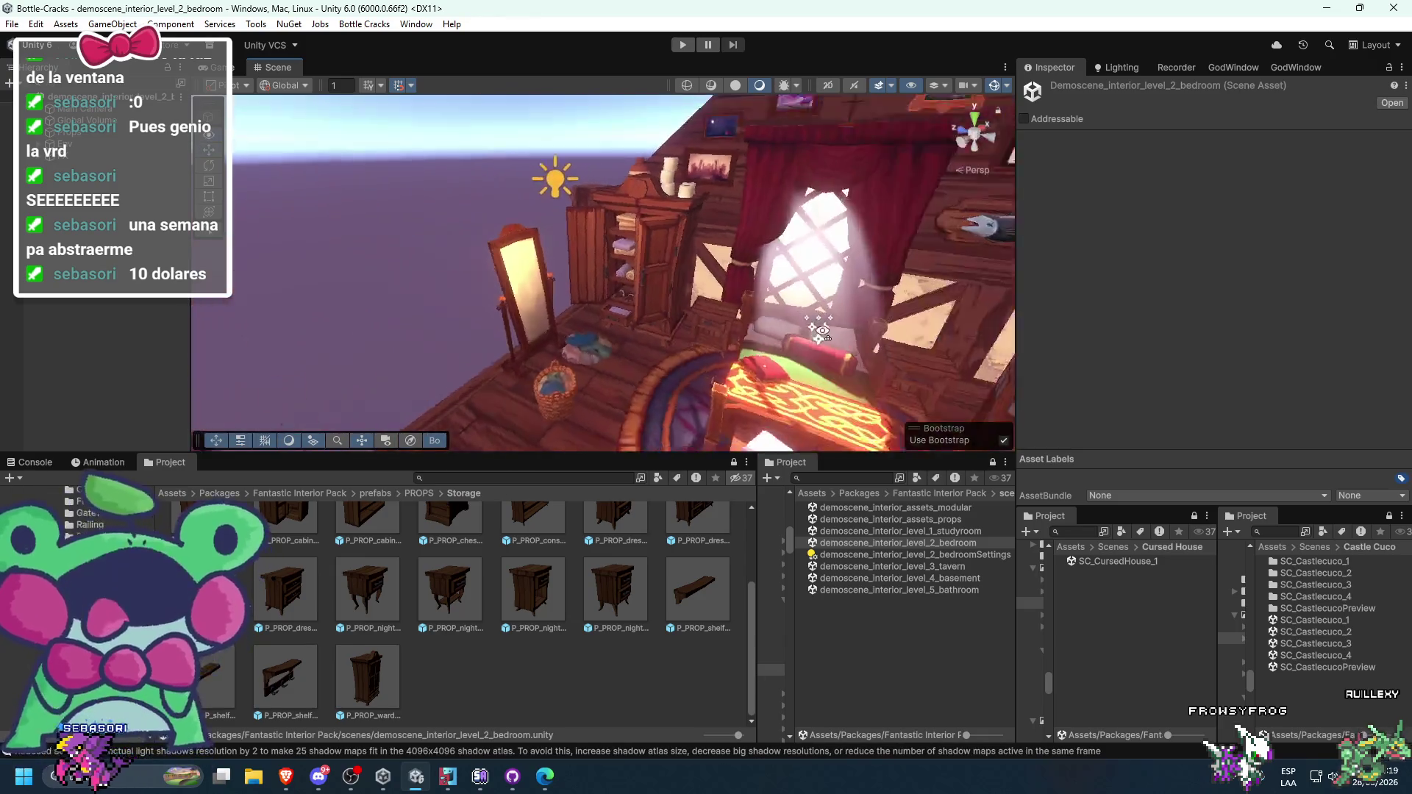
- Locate COMP_PROP_wardrobe_interior_01 in Comps, view it in Prefab Mode, then exit back to the bedroom
left_click(549, 277)
key("f")
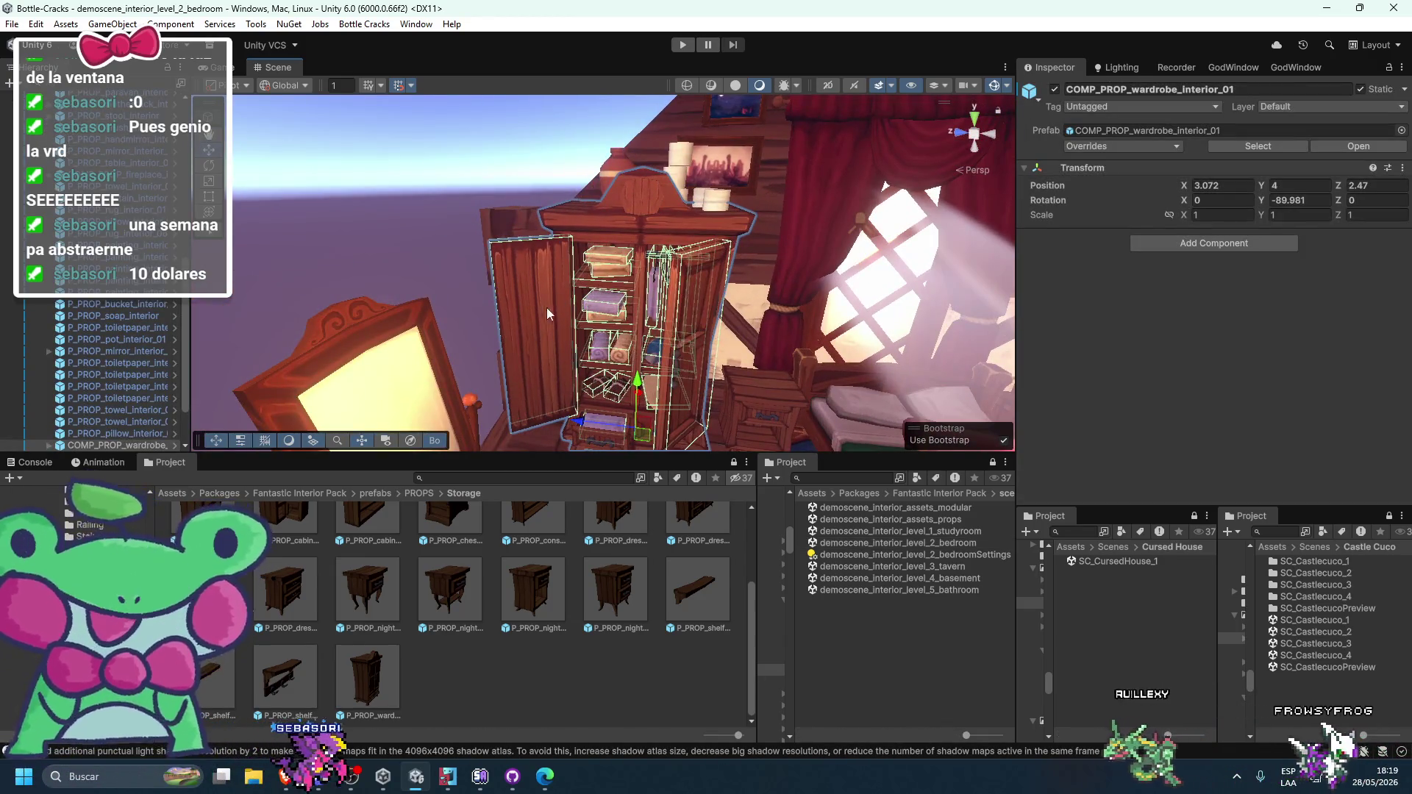
left_click(1104, 129)
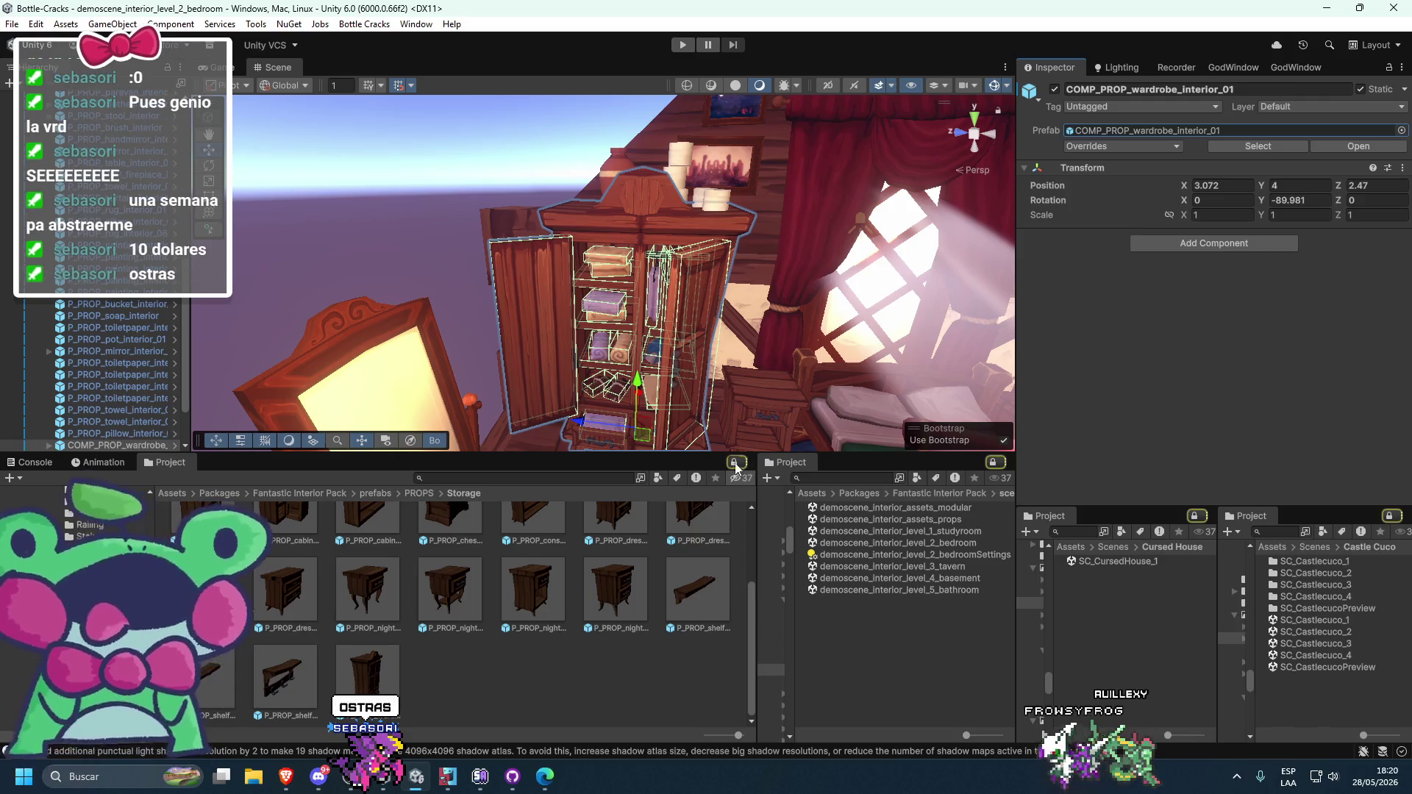
left_click(1124, 131)
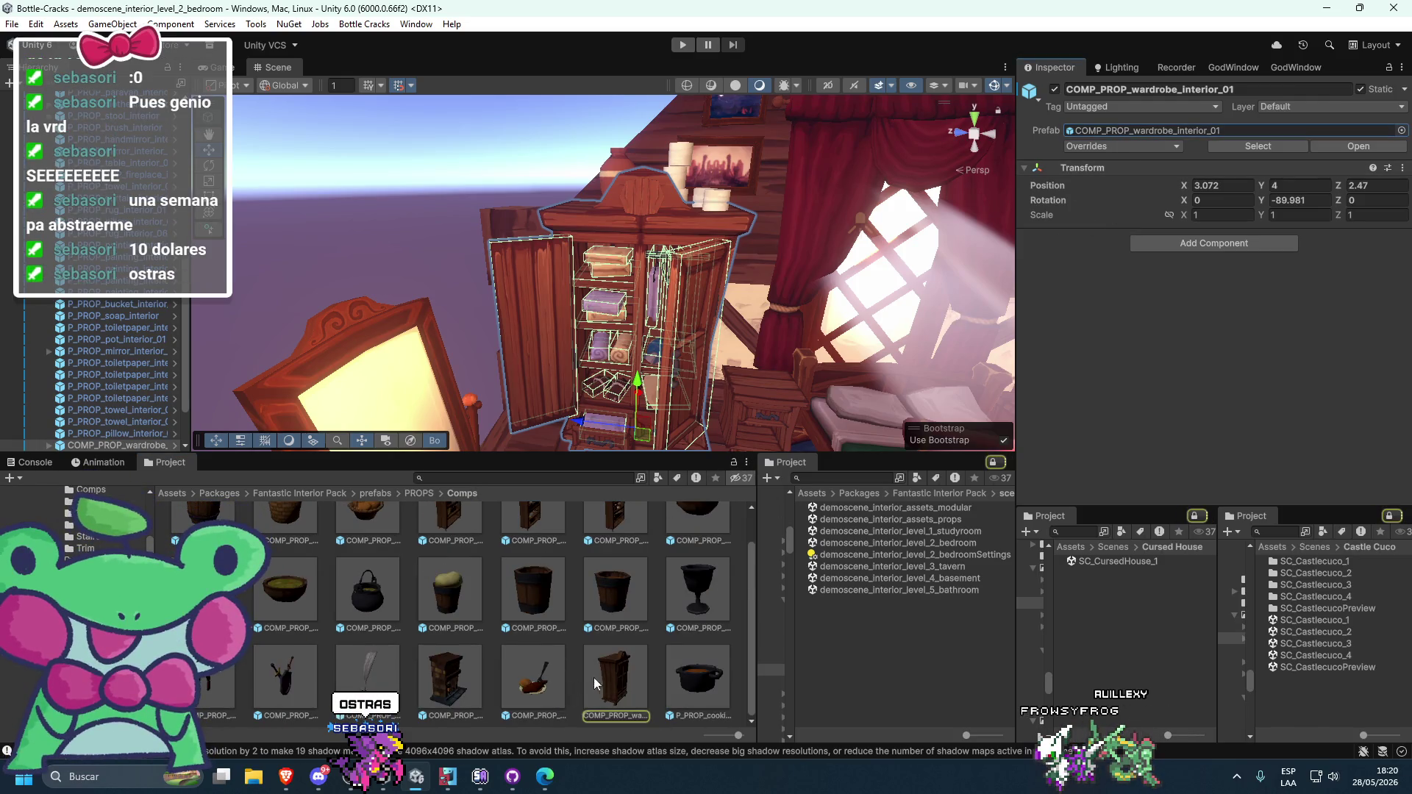
left_click(613, 681)
double_click(614, 681)
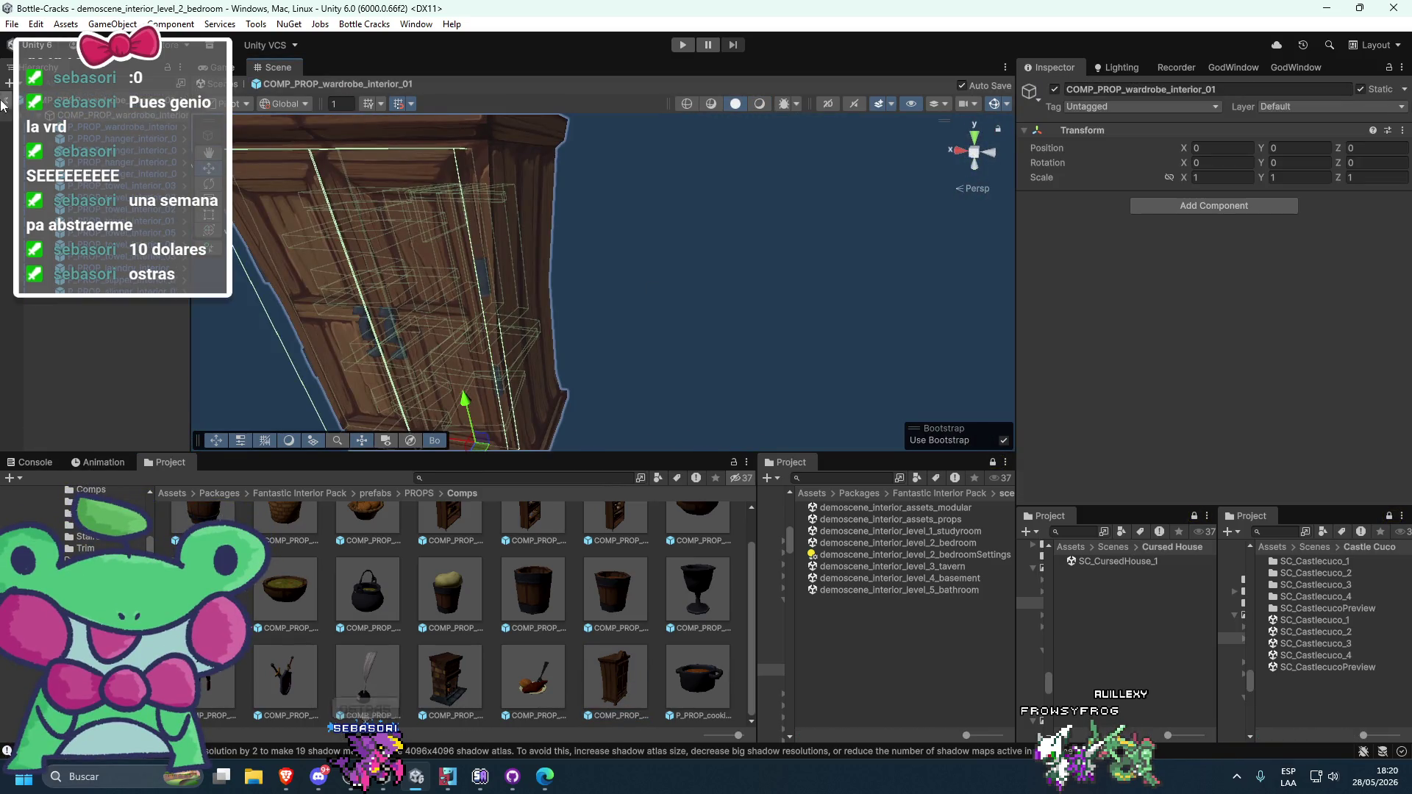
left_click(10, 99)
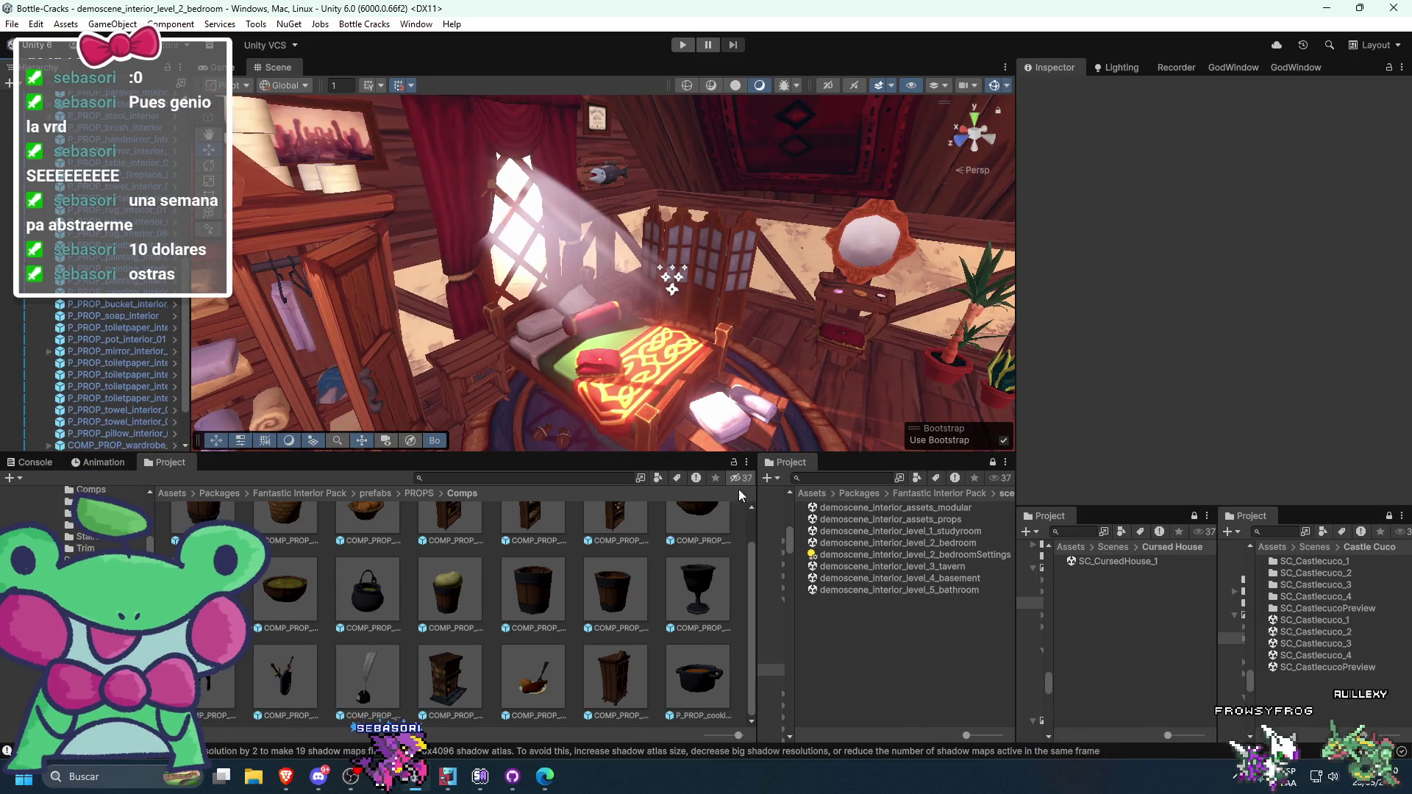
- Open SC_CursedHouse_1 and rotate the wardrobe to 180° on Y
double_click(1142, 563)
mouse_move(677, 346)
left_mouse_down()
mouse_move(709, 392)
mouse_move(655, 433)
left_mouse_up()
left_click_drag(564, 414, 312, 515)
left_click(565, 417)
key("e")
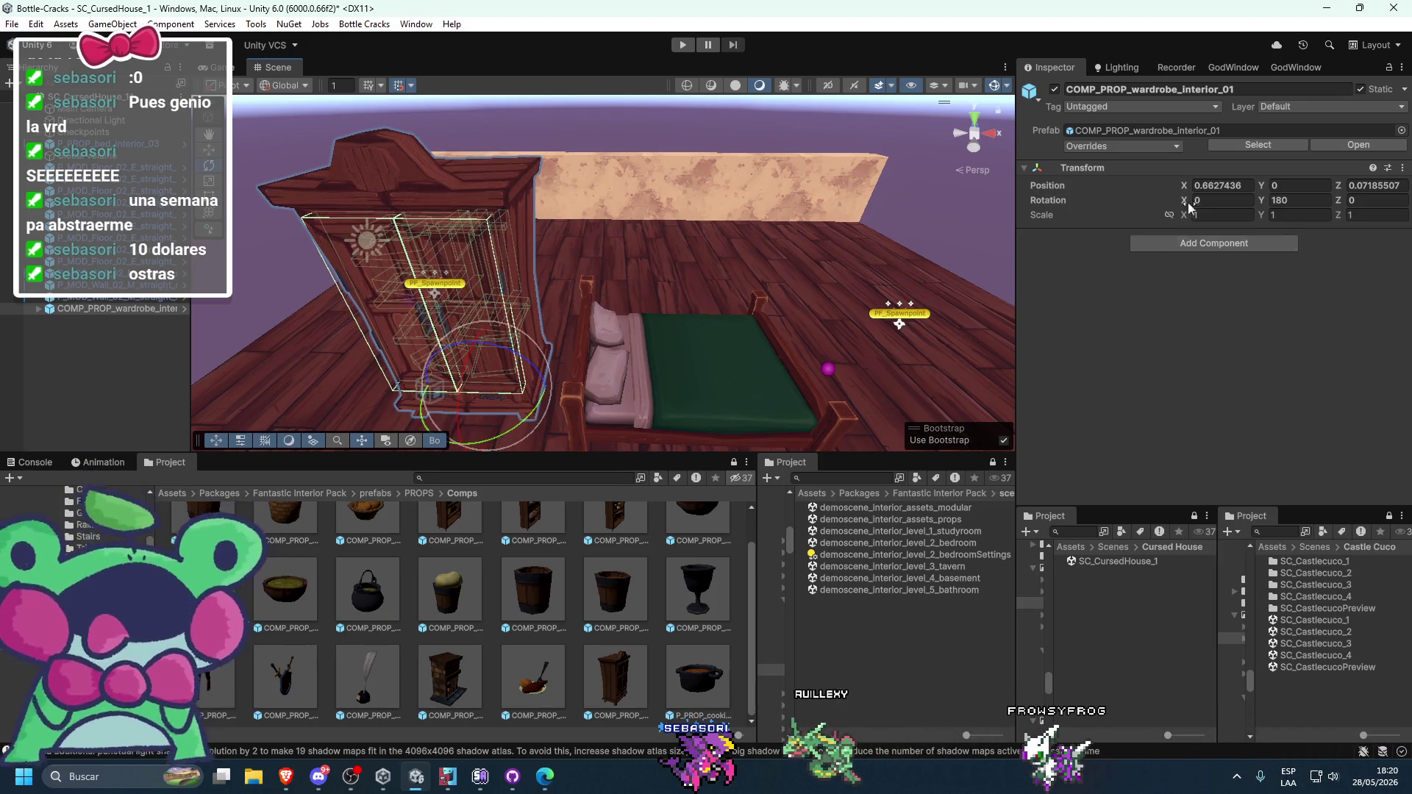
type("0")
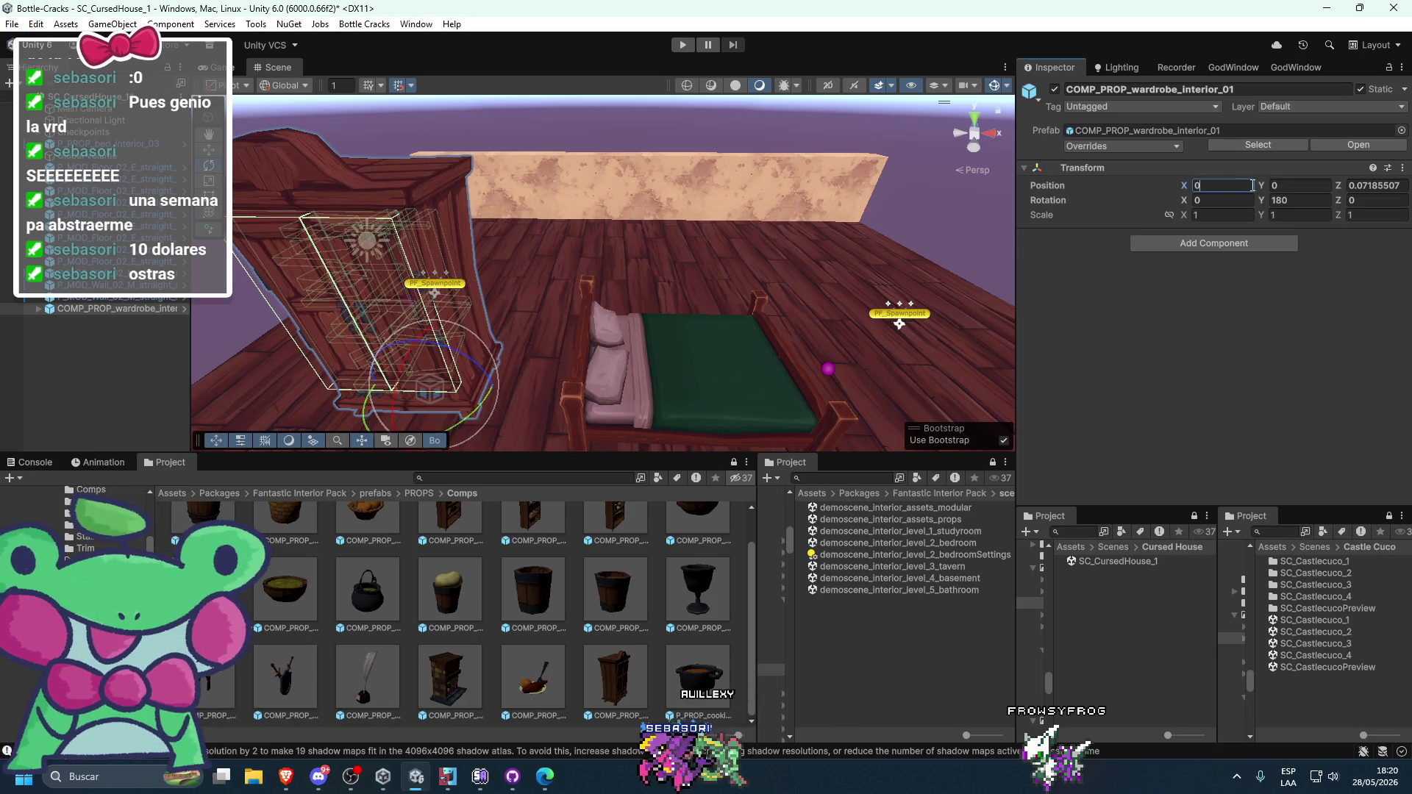
- Slide the wardrobe along X to sit beside the bed at X 0.5, Z 0
left_click_drag(722, 159, 606, 183)
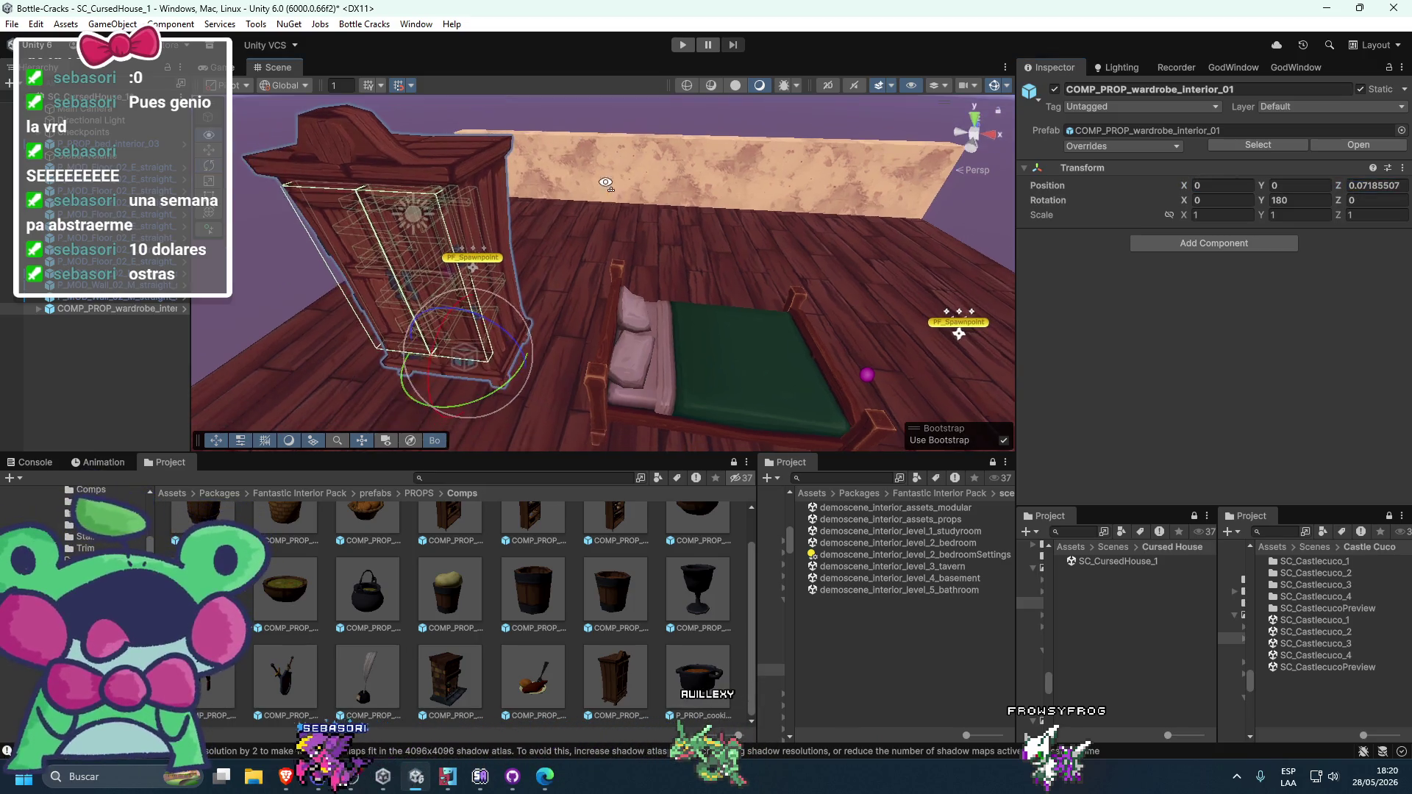
left_click_drag(555, 292, 593, 349)
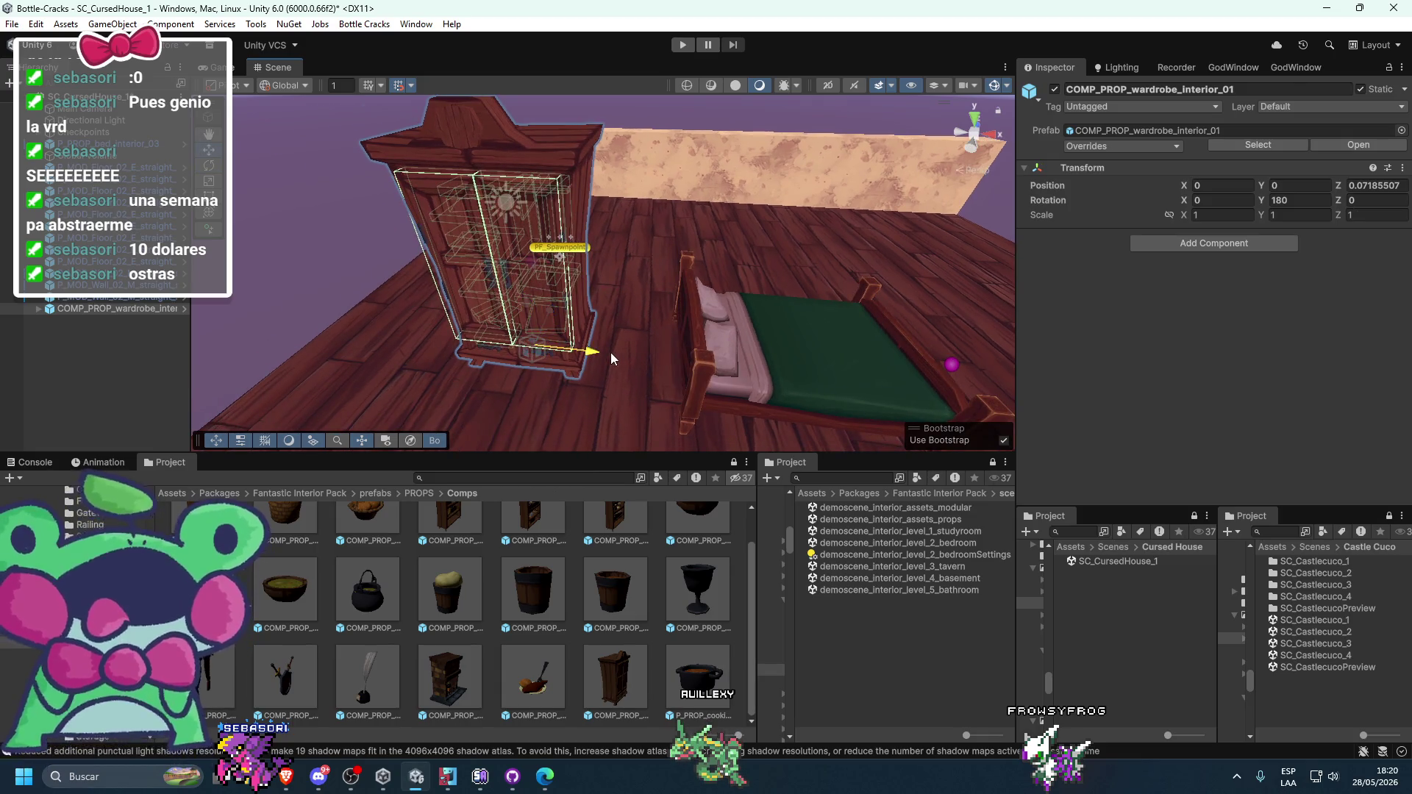
key("f")
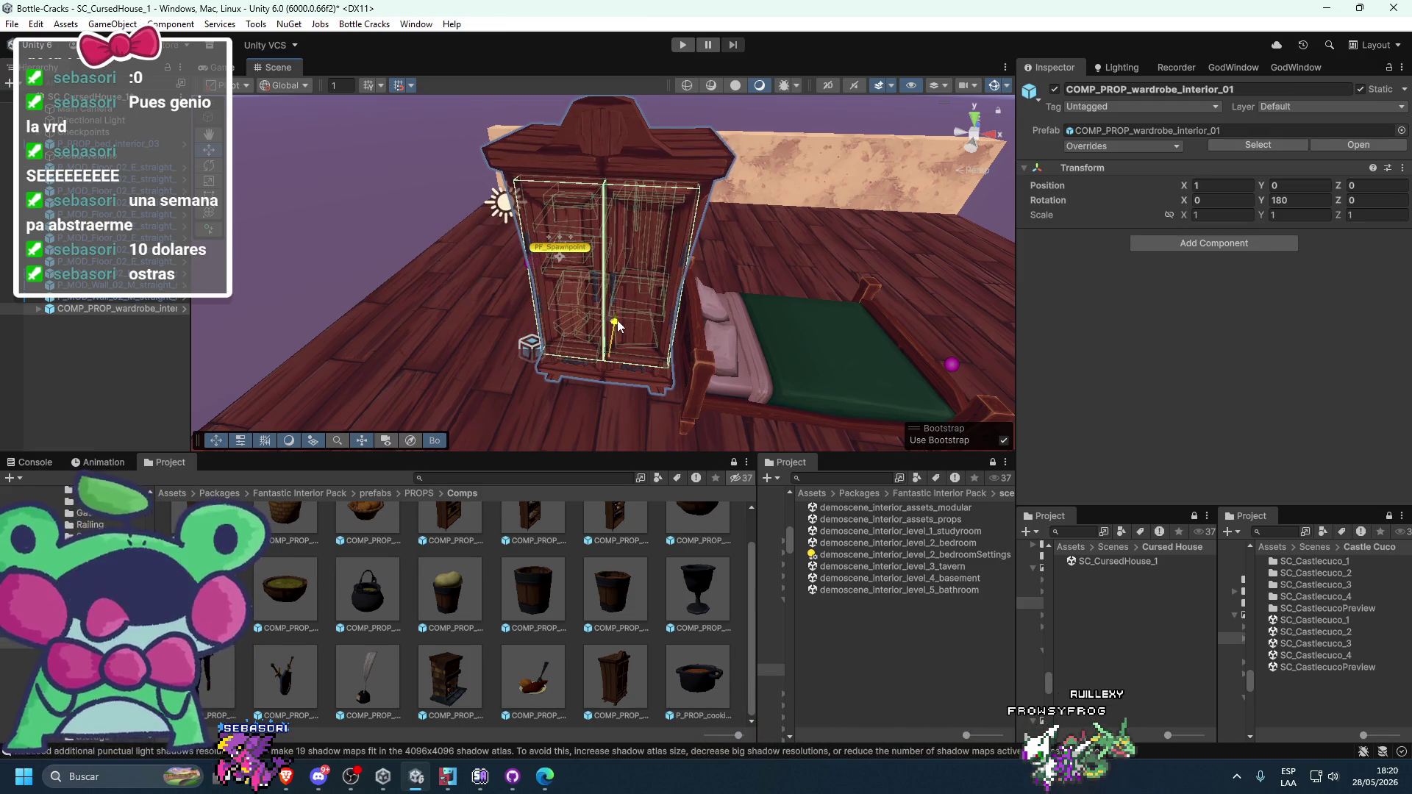
key("ctrl+z")
mouse_move(608, 364)
left_mouse_down()
mouse_move(596, 346)
mouse_move(566, 353)
mouse_move(580, 340)
mouse_move(707, 368)
mouse_move(650, 365)
left_mouse_up()
mouse_move(615, 444)
left_mouse_down()
mouse_move(613, 463)
mouse_move(695, 369)
left_mouse_up()
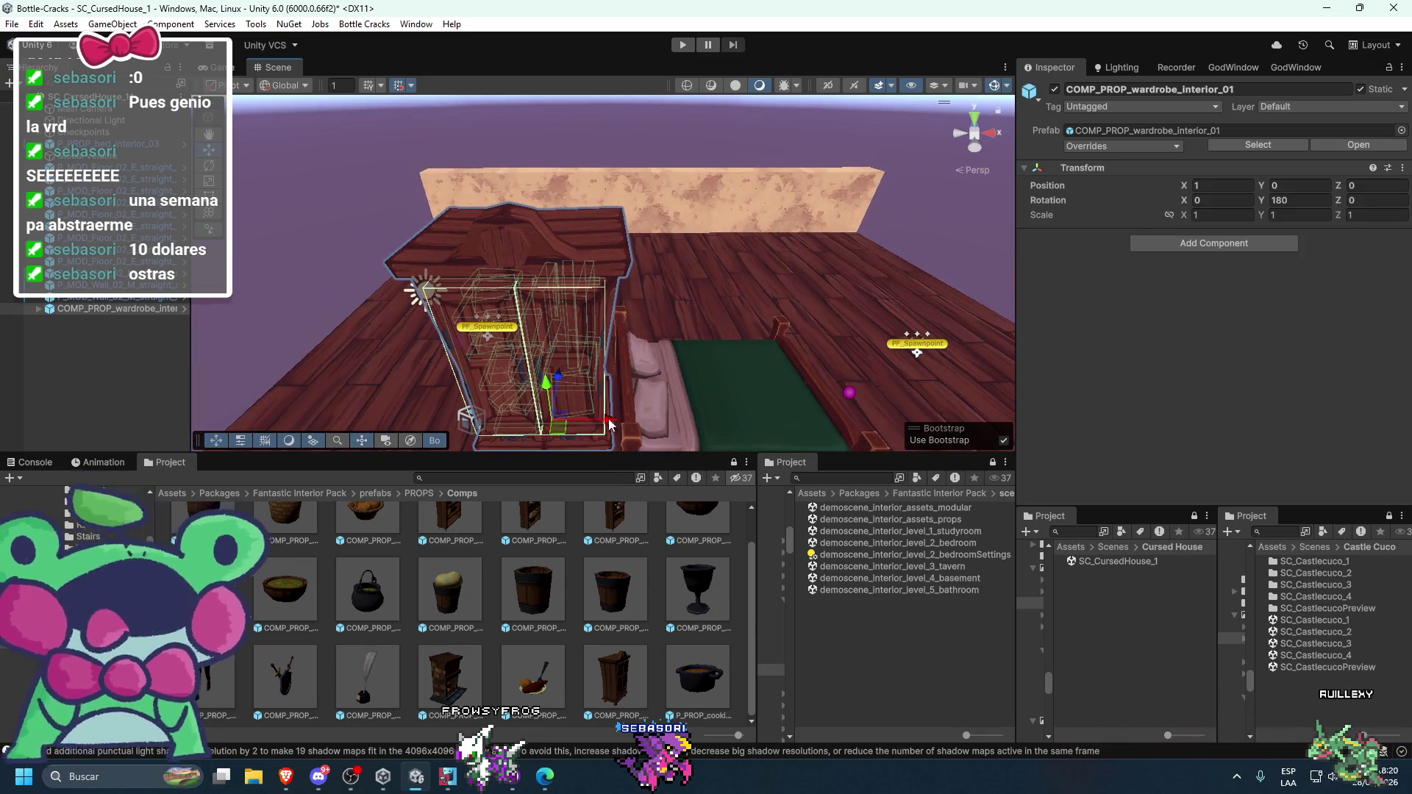
mouse_move(603, 425)
left_mouse_down()
mouse_move(557, 429)
mouse_move(707, 349)
left_mouse_up()
left_click(791, 342)
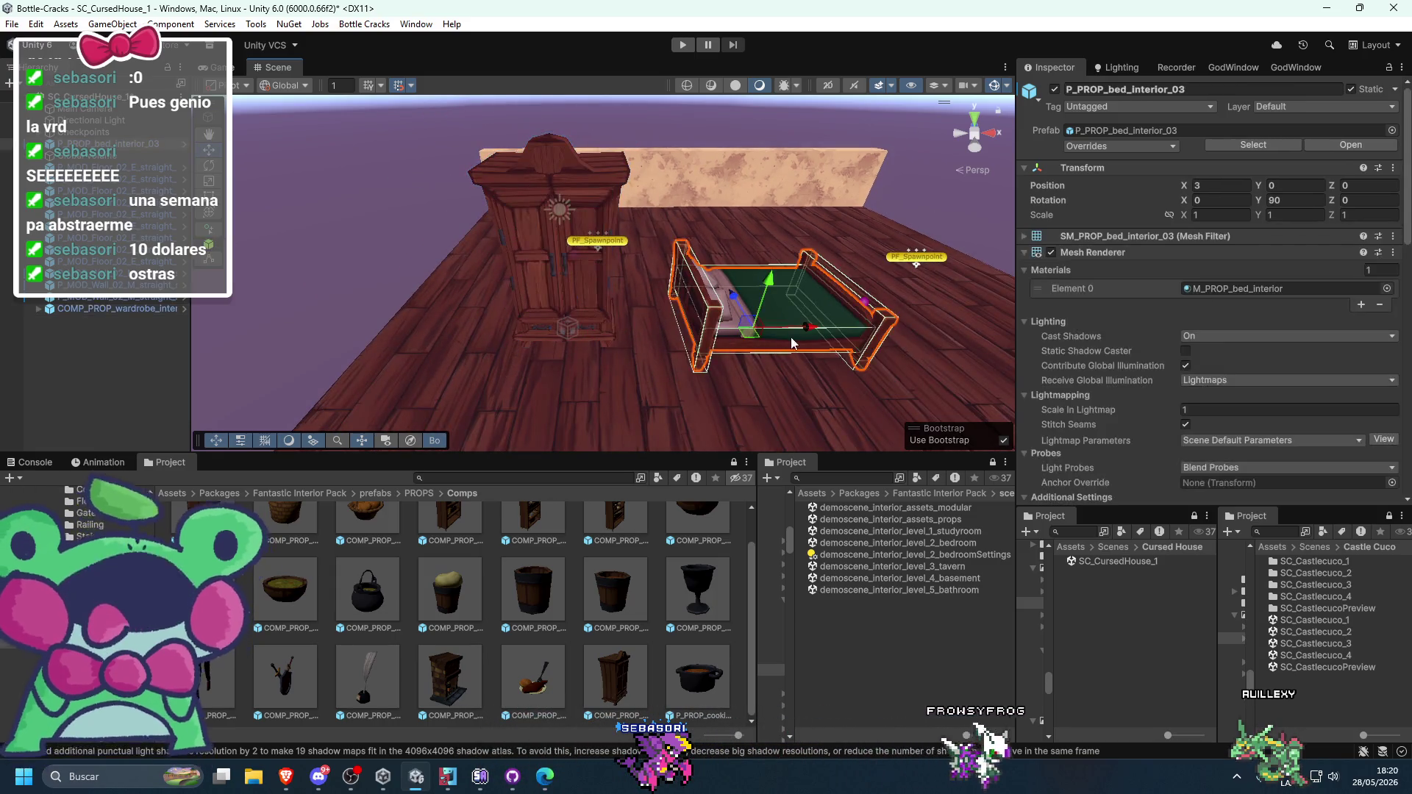
left_click(629, 306)
mouse_move(623, 325)
left_mouse_down()
mouse_move(656, 328)
mouse_move(392, 337)
left_mouse_up()
- Adjust the wardrobe doors, swinging one open and rotating the left door shut
key("e")
left_click(619, 289)
left_click(669, 222)
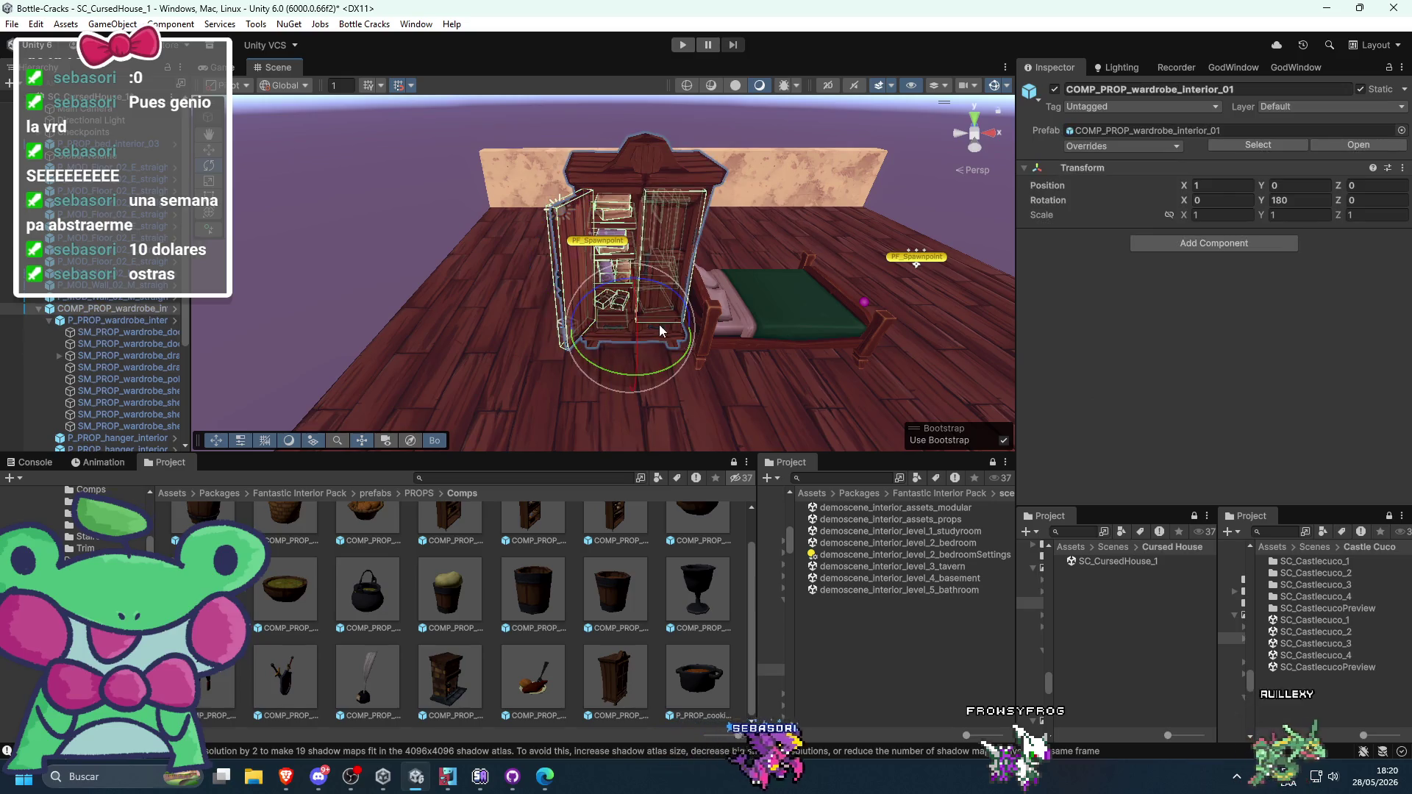
left_click(666, 241)
mouse_move(665, 324)
left_mouse_down()
mouse_move(747, 331)
mouse_move(778, 373)
mouse_move(802, 377)
left_mouse_up()
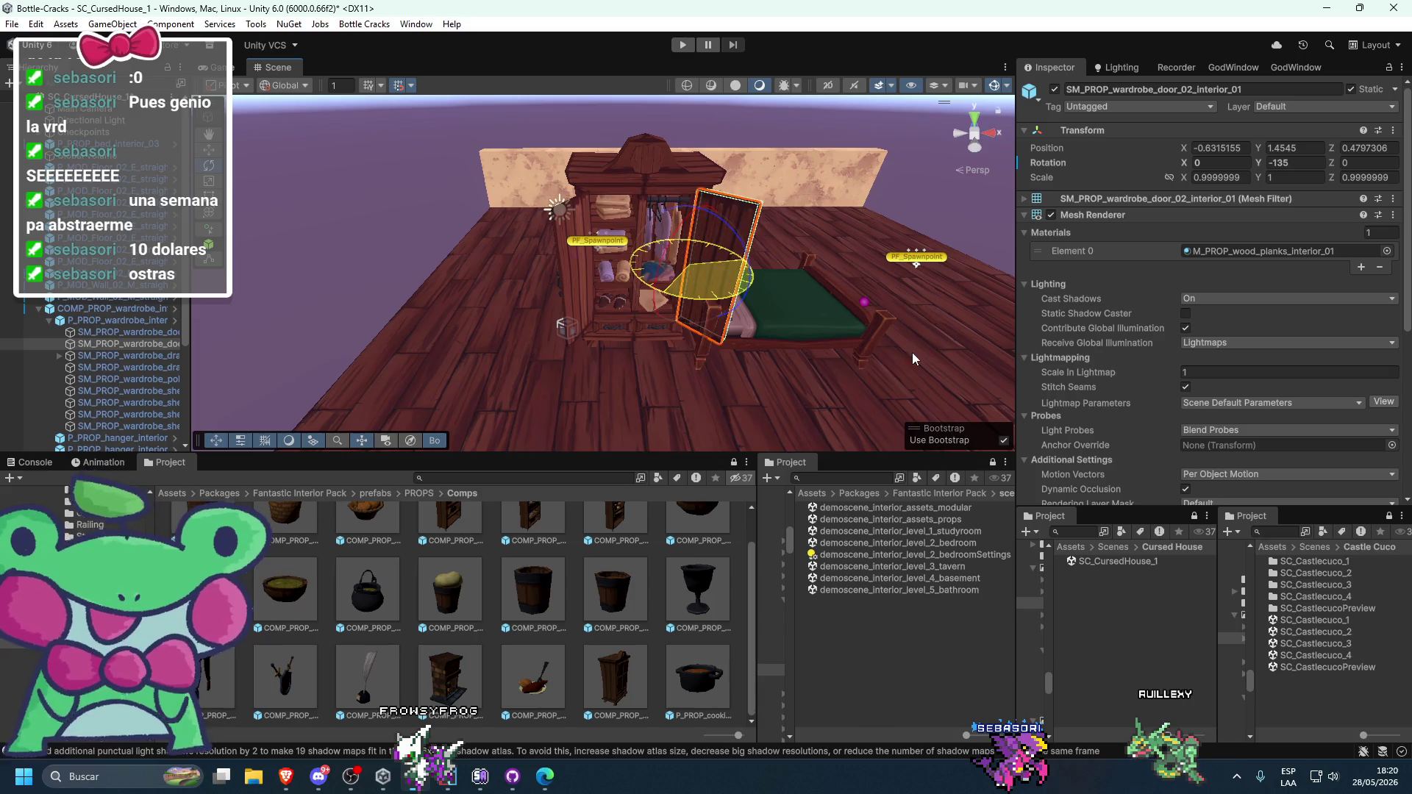
left_click(576, 301)
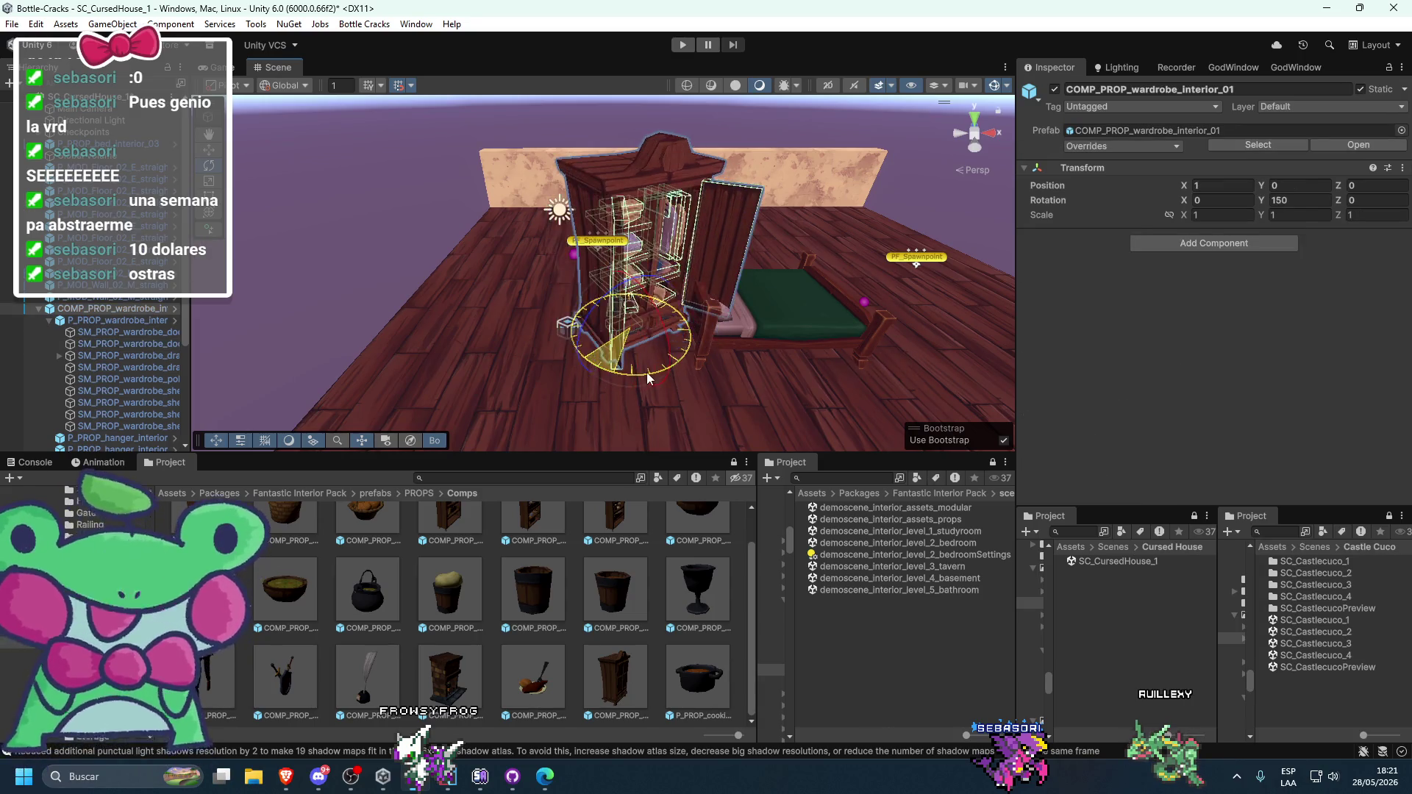
left_click(564, 266)
mouse_move(581, 298)
left_mouse_down()
mouse_move(671, 314)
mouse_move(589, 329)
mouse_move(661, 329)
left_mouse_up()
left_click(671, 315)
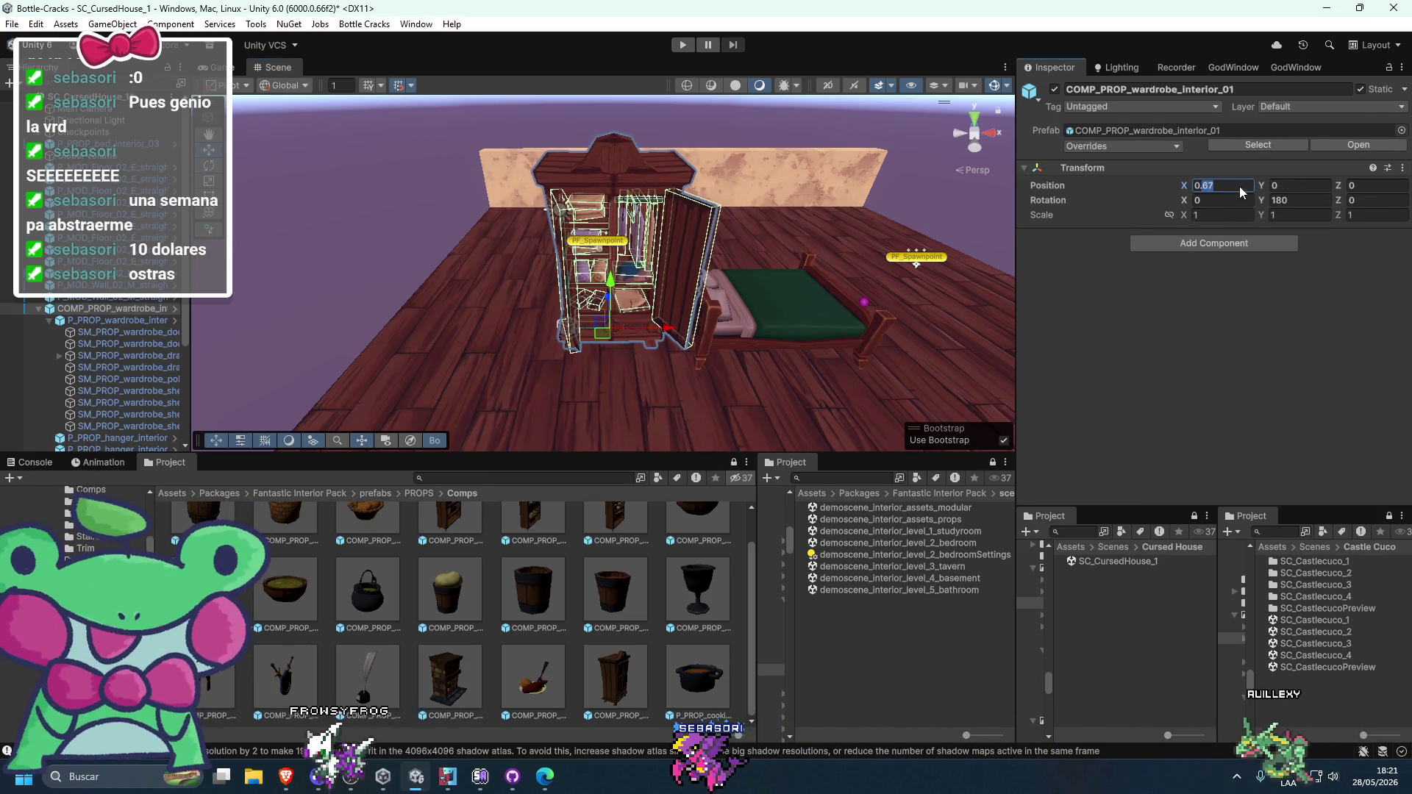
- Deselect the wardrobe and check its placement from the side
left_click(867, 222)
mouse_move(867, 222)
left_mouse_down()
mouse_move(875, 193)
mouse_move(825, 318)
mouse_move(849, 308)
mouse_move(829, 193)
mouse_move(855, 196)
mouse_move(654, 187)
left_mouse_up()
left_click(653, 214)
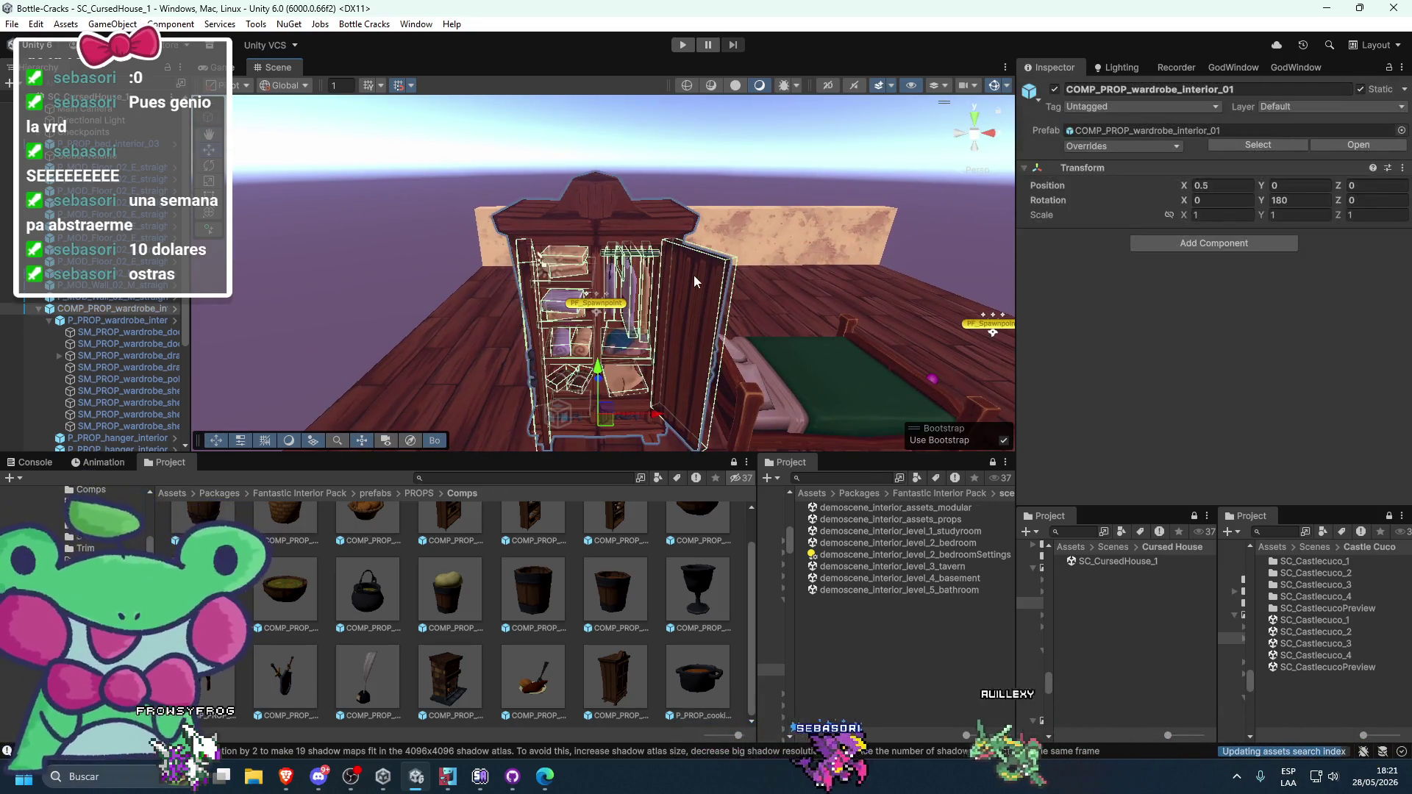
left_click_drag(720, 336, 698, 333)
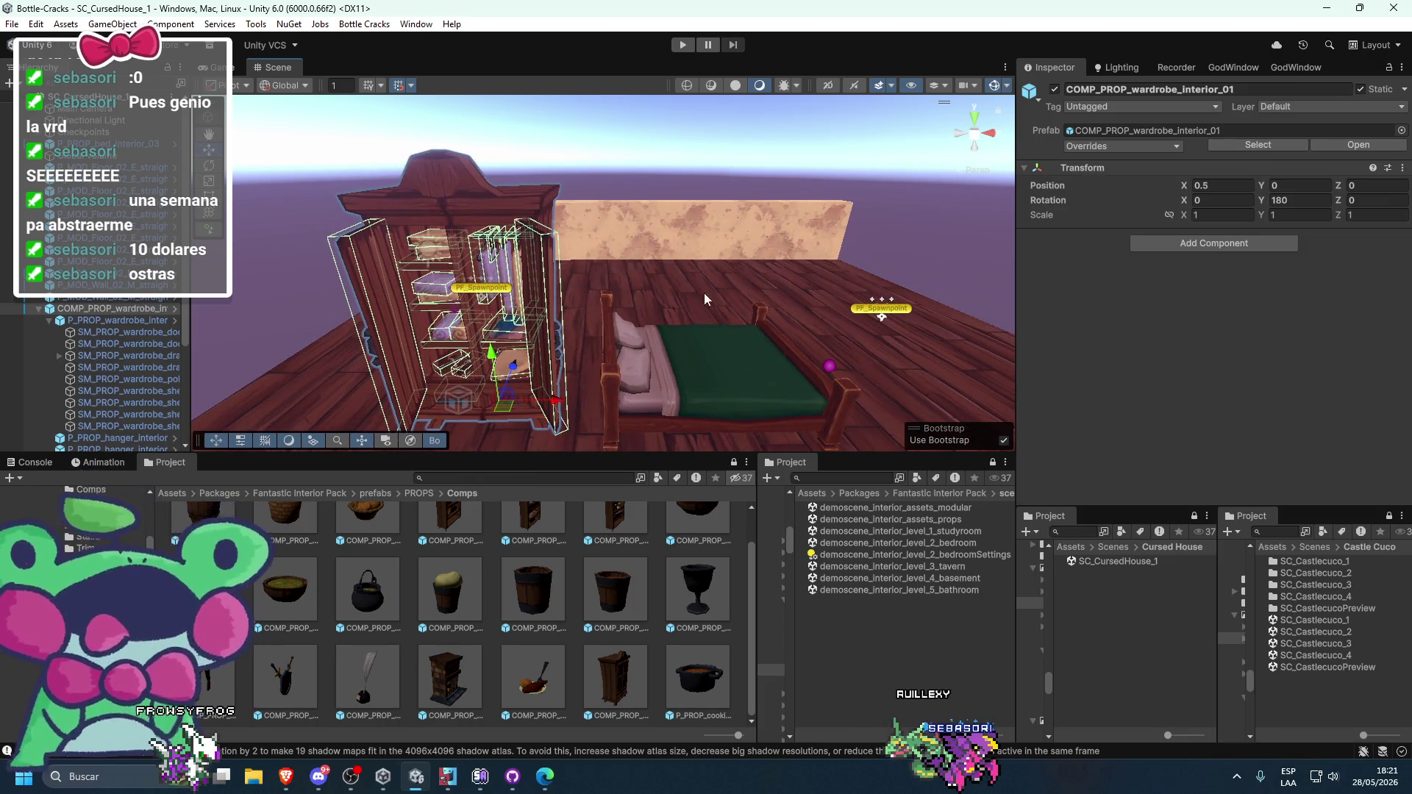
left_click(731, 218)
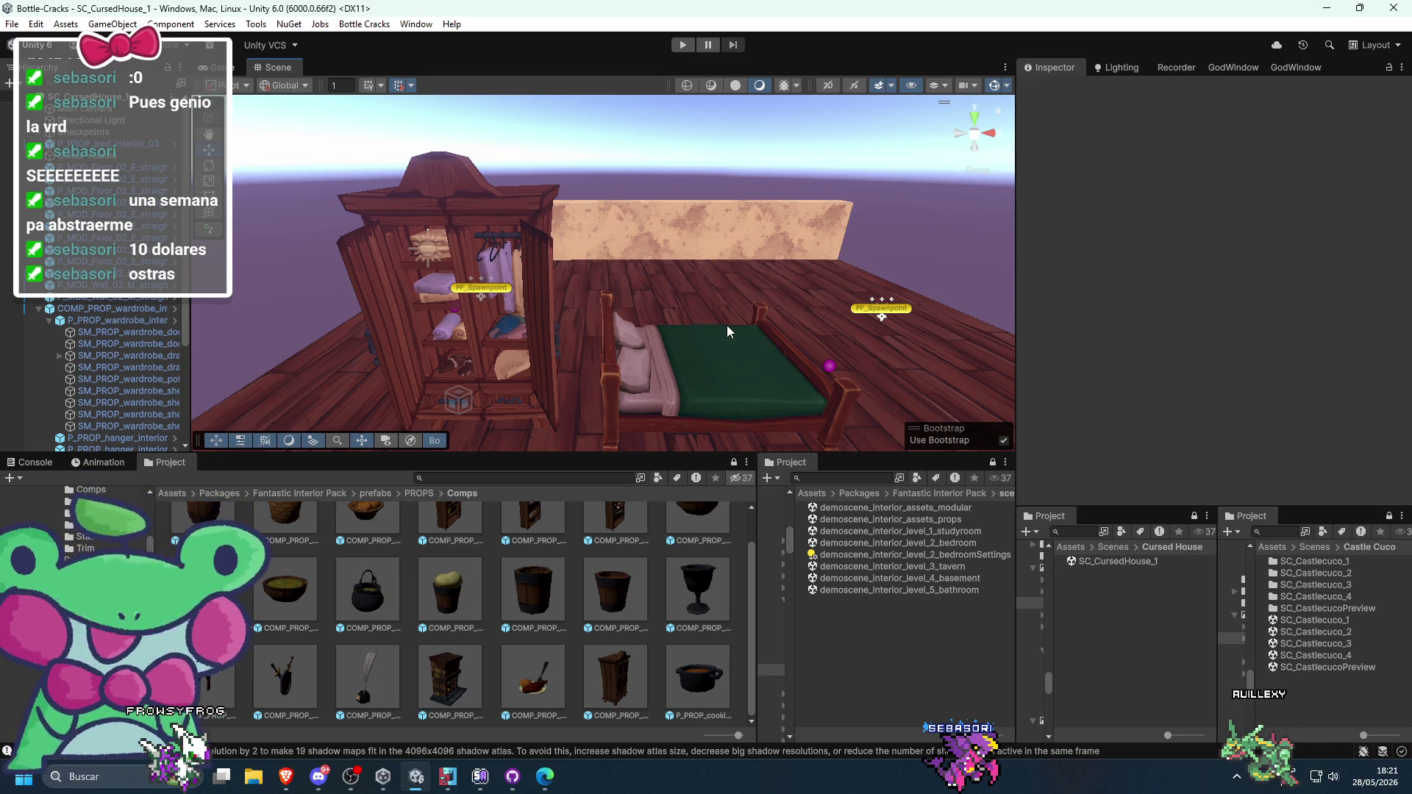
double_click(919, 544)
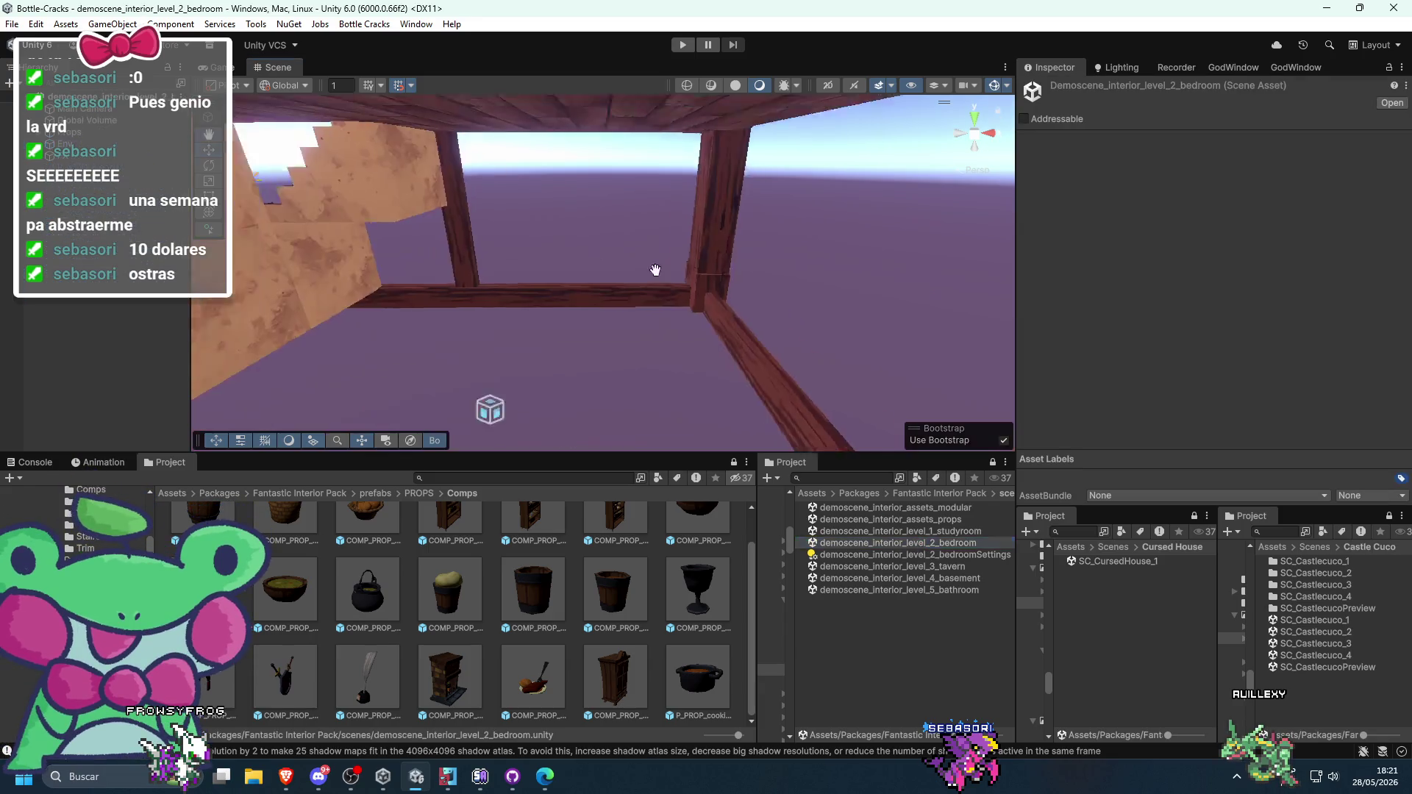
mouse_move(721, 344)
left_mouse_down()
mouse_move(744, 302)
mouse_move(513, 395)
left_mouse_up()
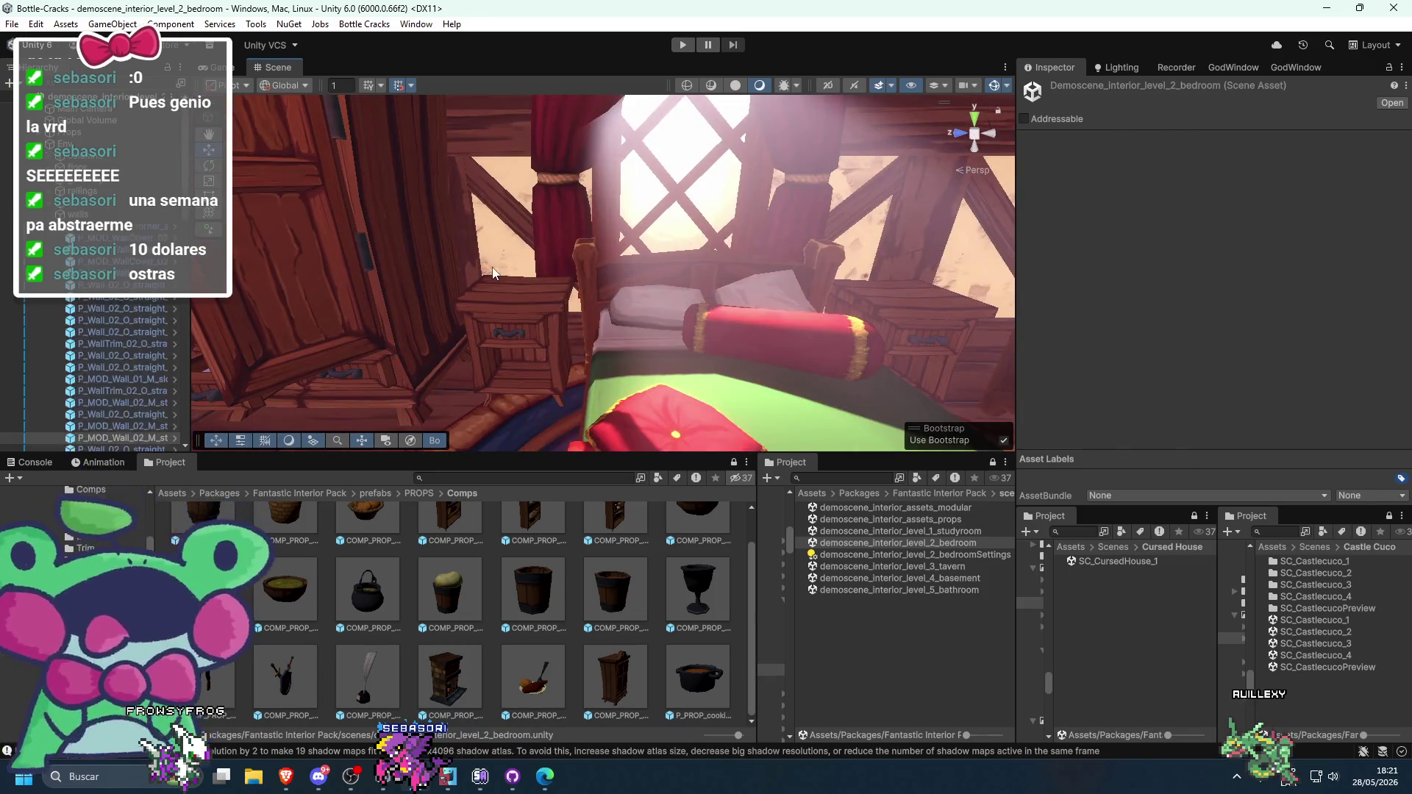
left_click(493, 274)
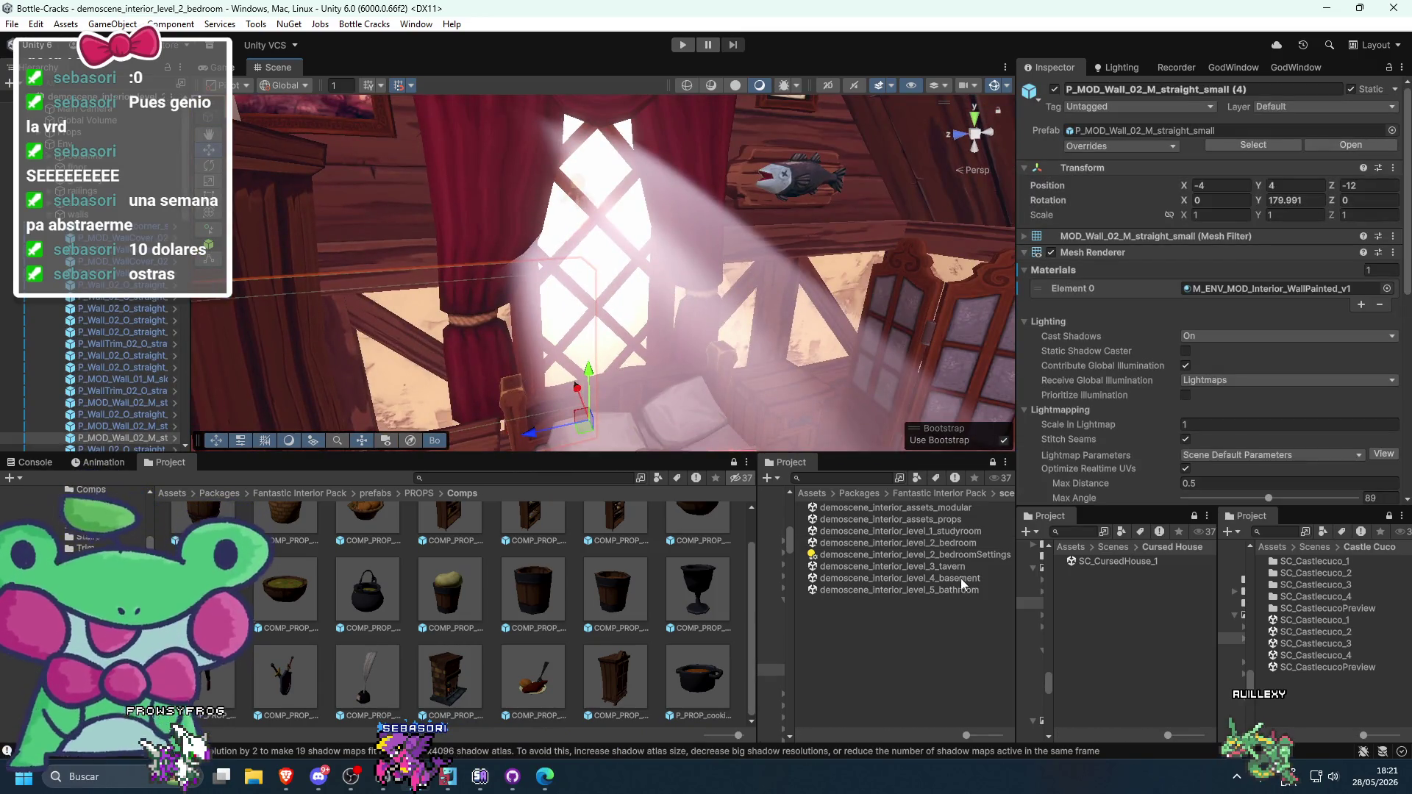
scroll(809, 178, "down", 5)
mouse_move(741, 176)
left_mouse_down()
mouse_move(830, 315)
mouse_move(850, 329)
mouse_move(902, 312)
mouse_move(857, 299)
mouse_move(856, 279)
left_mouse_up()
scroll(823, 356, "up", 3)
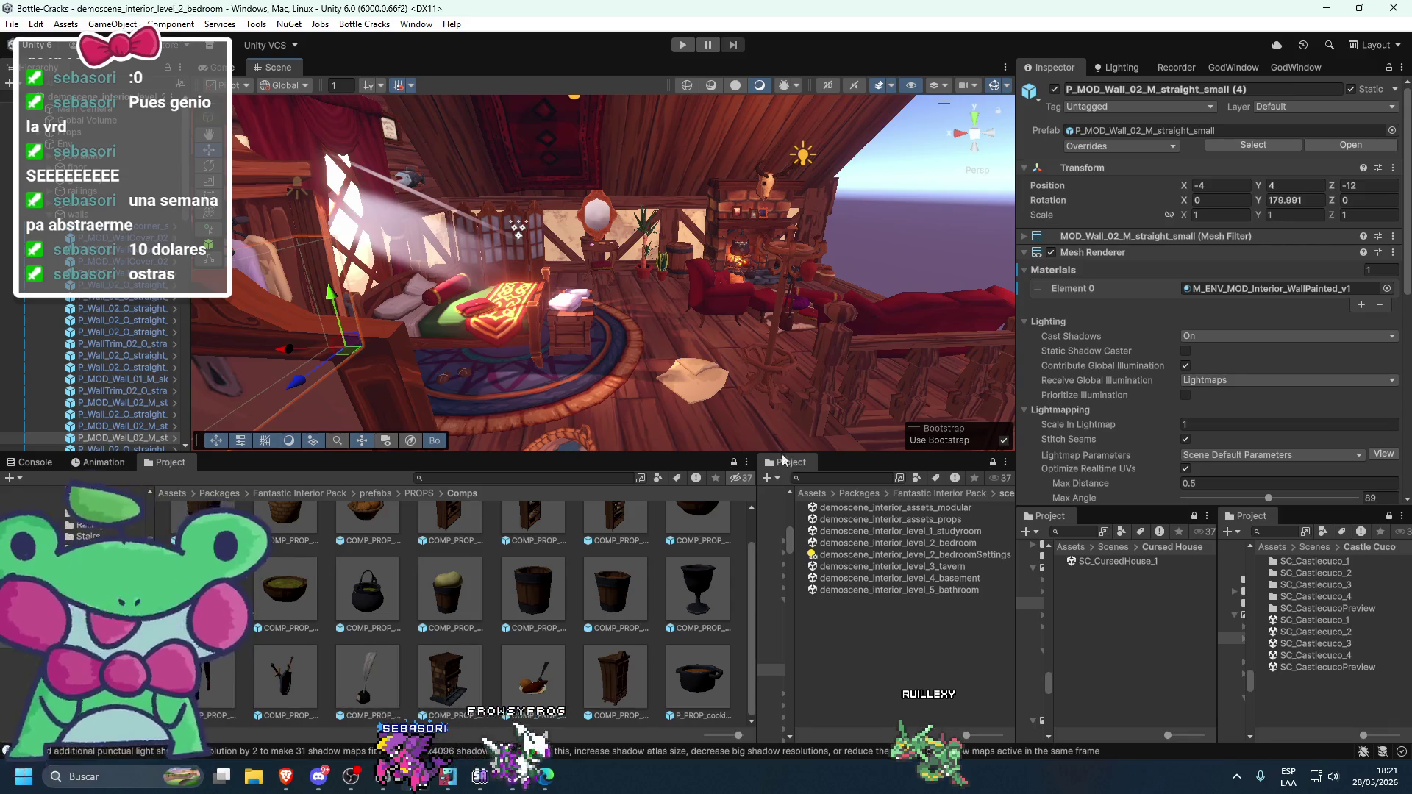
double_click(1101, 566)
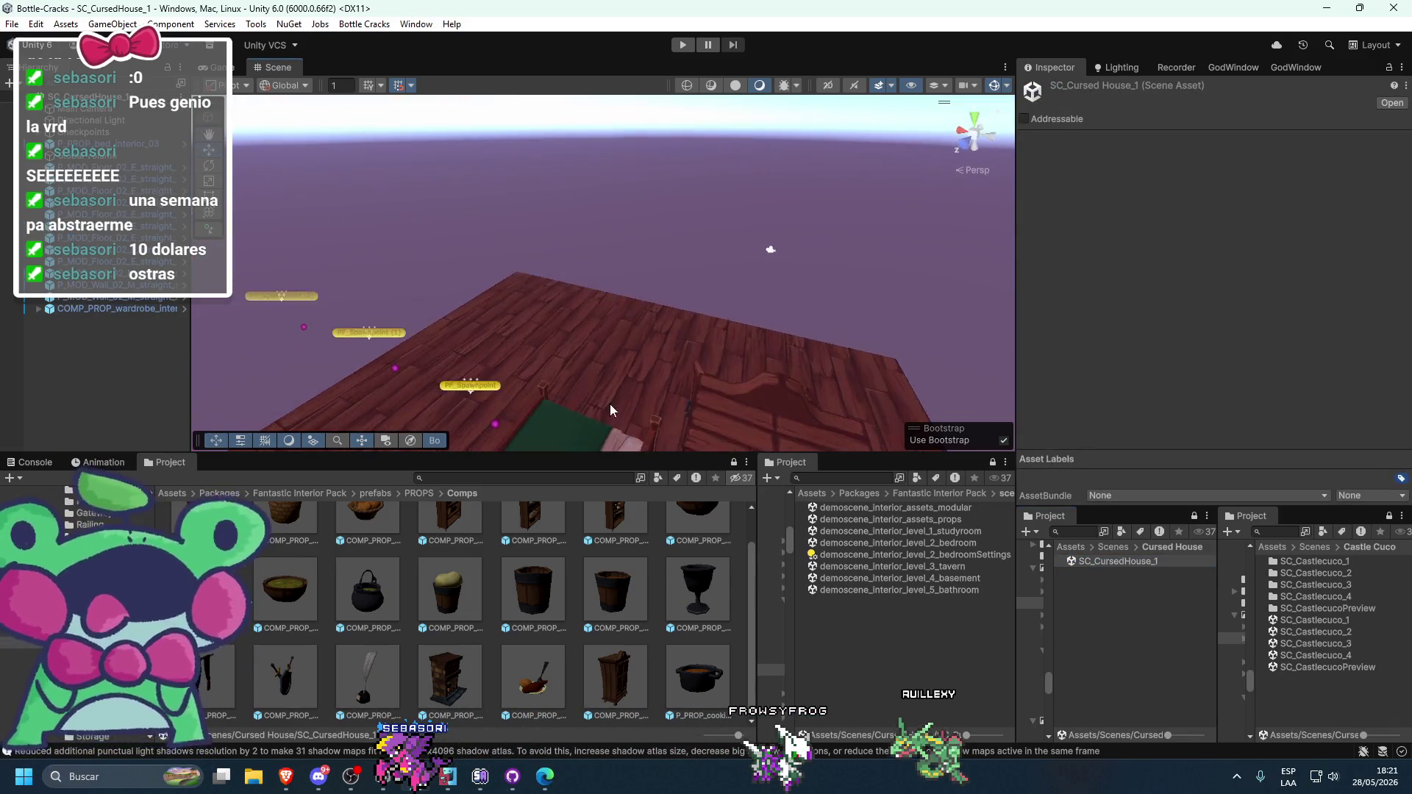
left_click(692, 254)
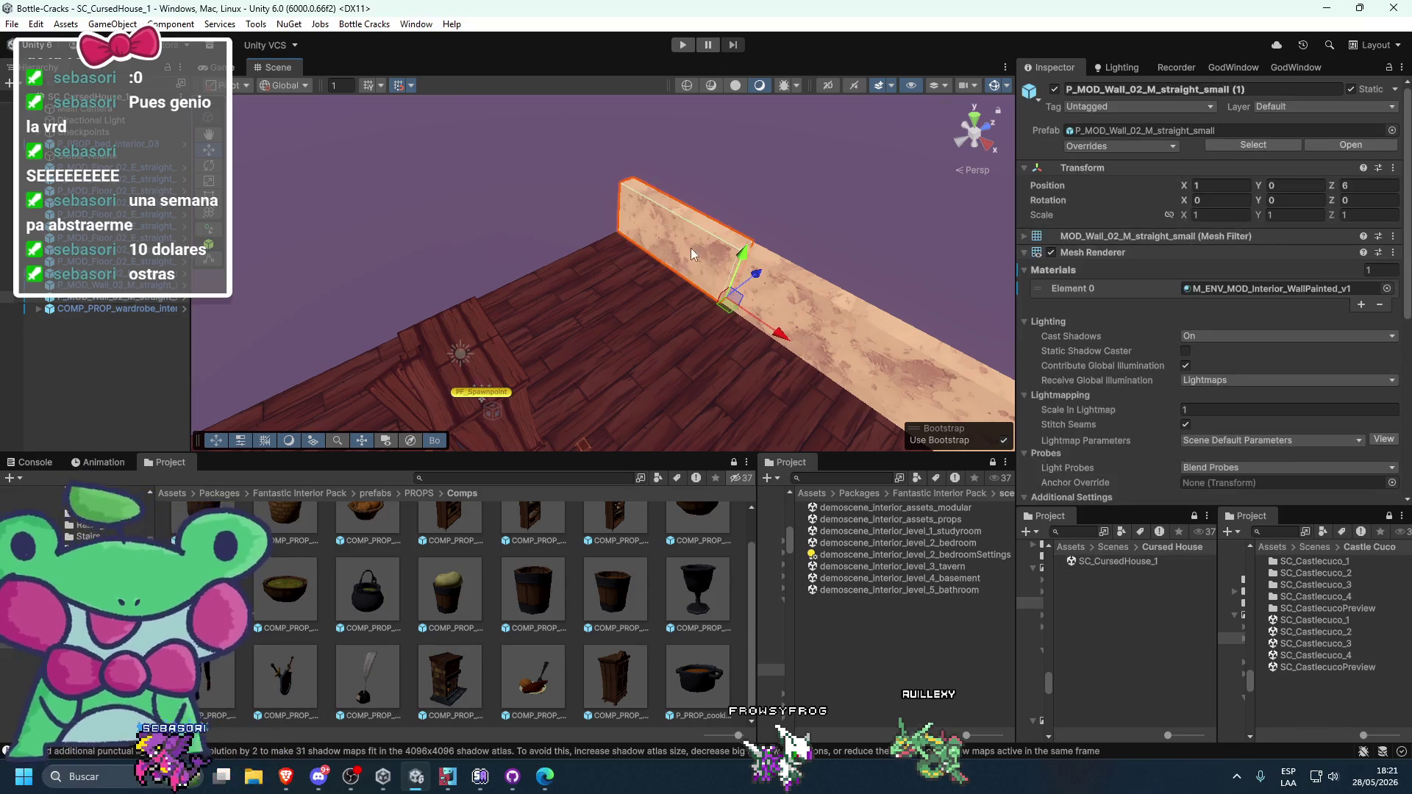
double_click(875, 544)
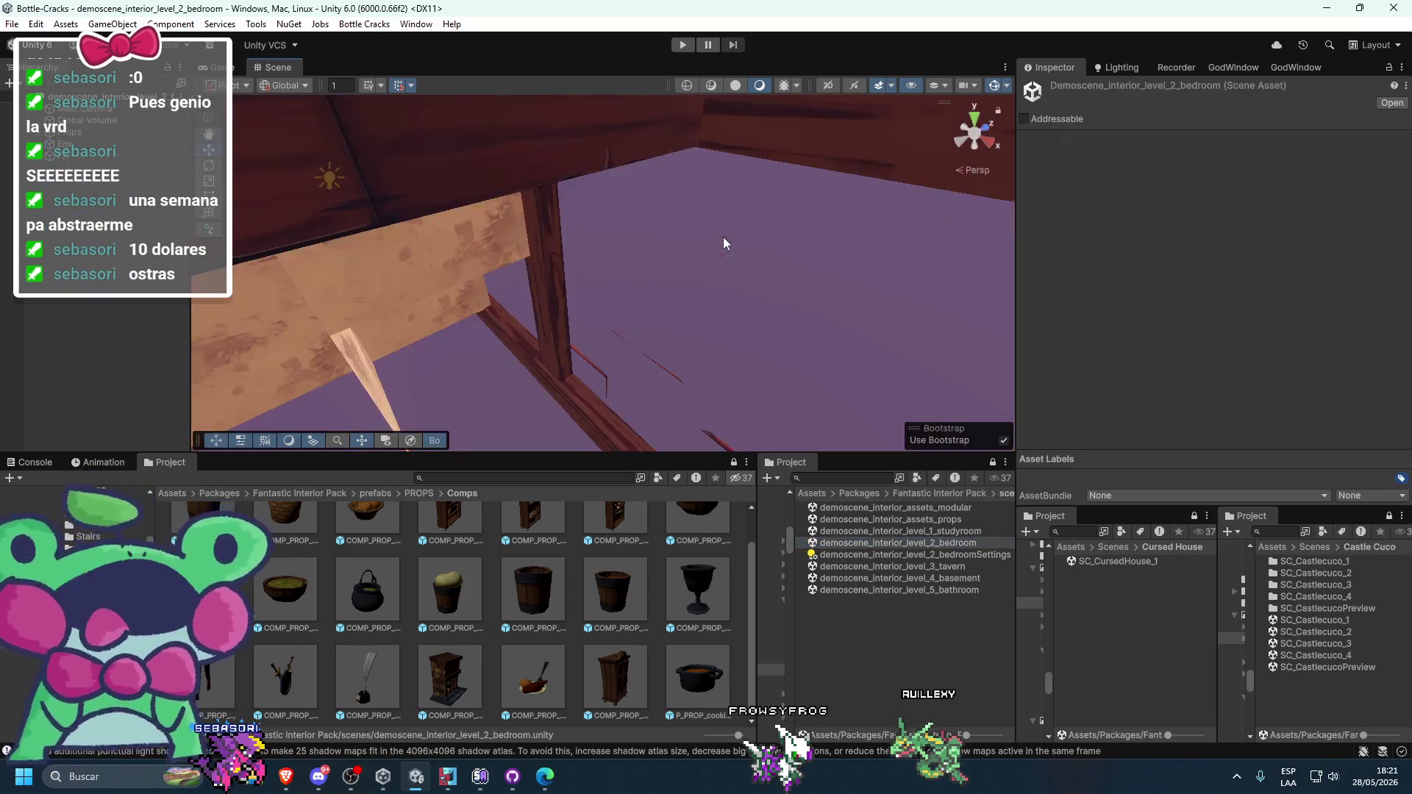
mouse_move(758, 273)
left_mouse_down()
mouse_move(974, 253)
mouse_move(716, 303)
mouse_move(665, 338)
mouse_move(622, 343)
left_mouse_up()
left_click(622, 343)
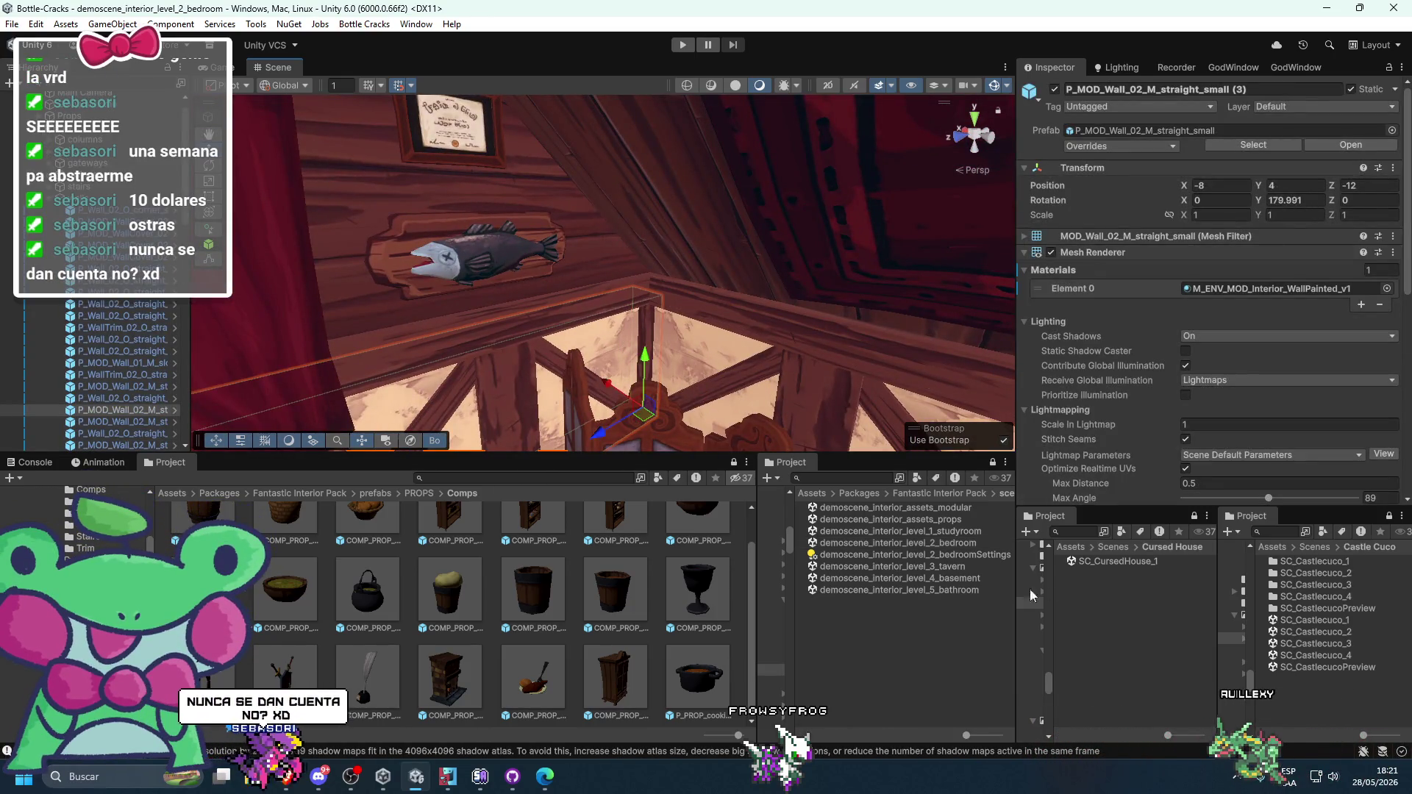
double_click(1105, 562)
mouse_move(923, 395)
left_mouse_down()
mouse_move(630, 258)
mouse_move(646, 280)
mouse_move(558, 246)
mouse_move(549, 306)
mouse_move(505, 285)
mouse_move(432, 304)
mouse_move(513, 336)
left_mouse_up()
left_click(743, 271)
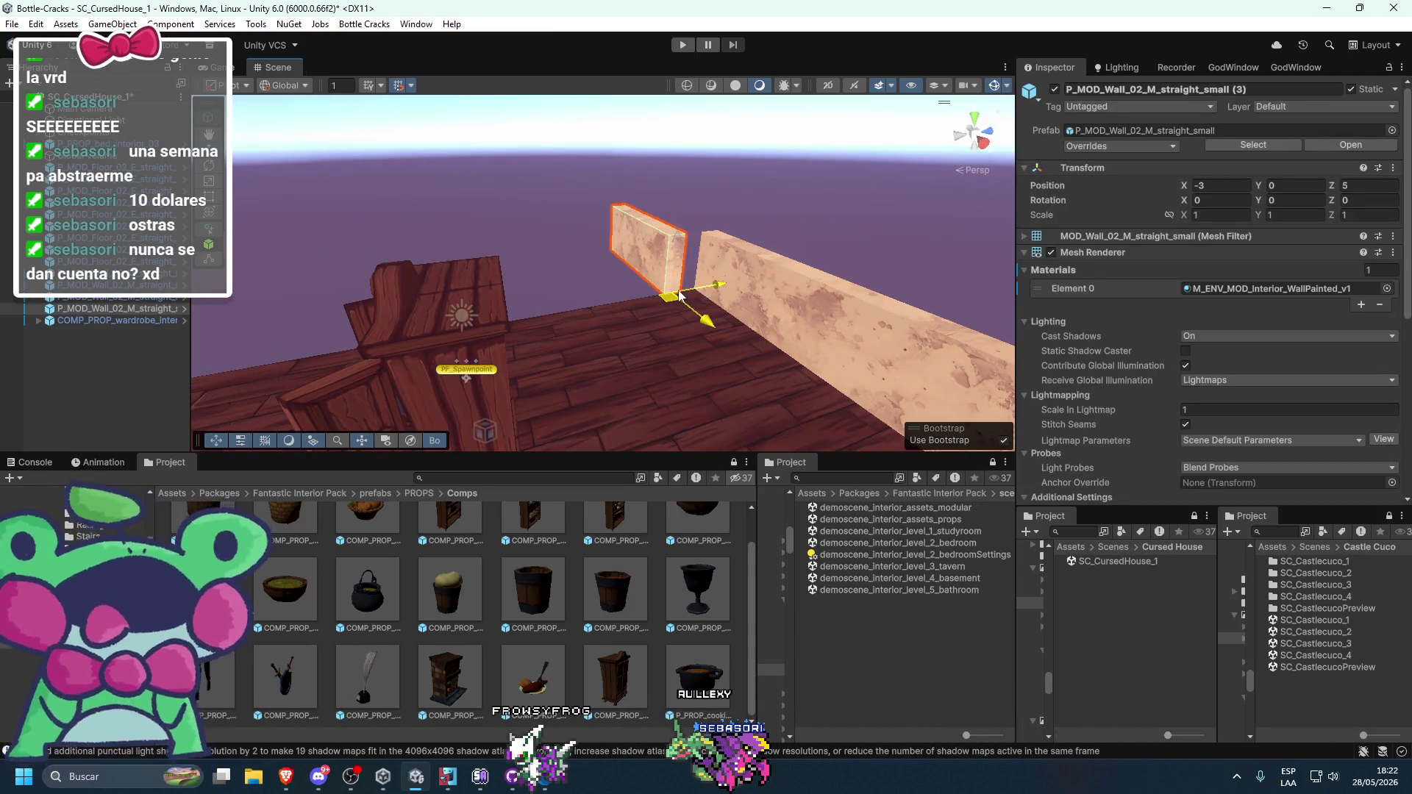
- Try rotating a wall piece to about -270° and moving it to Z 3, then undo
left_click_drag(872, 355, 828, 361)
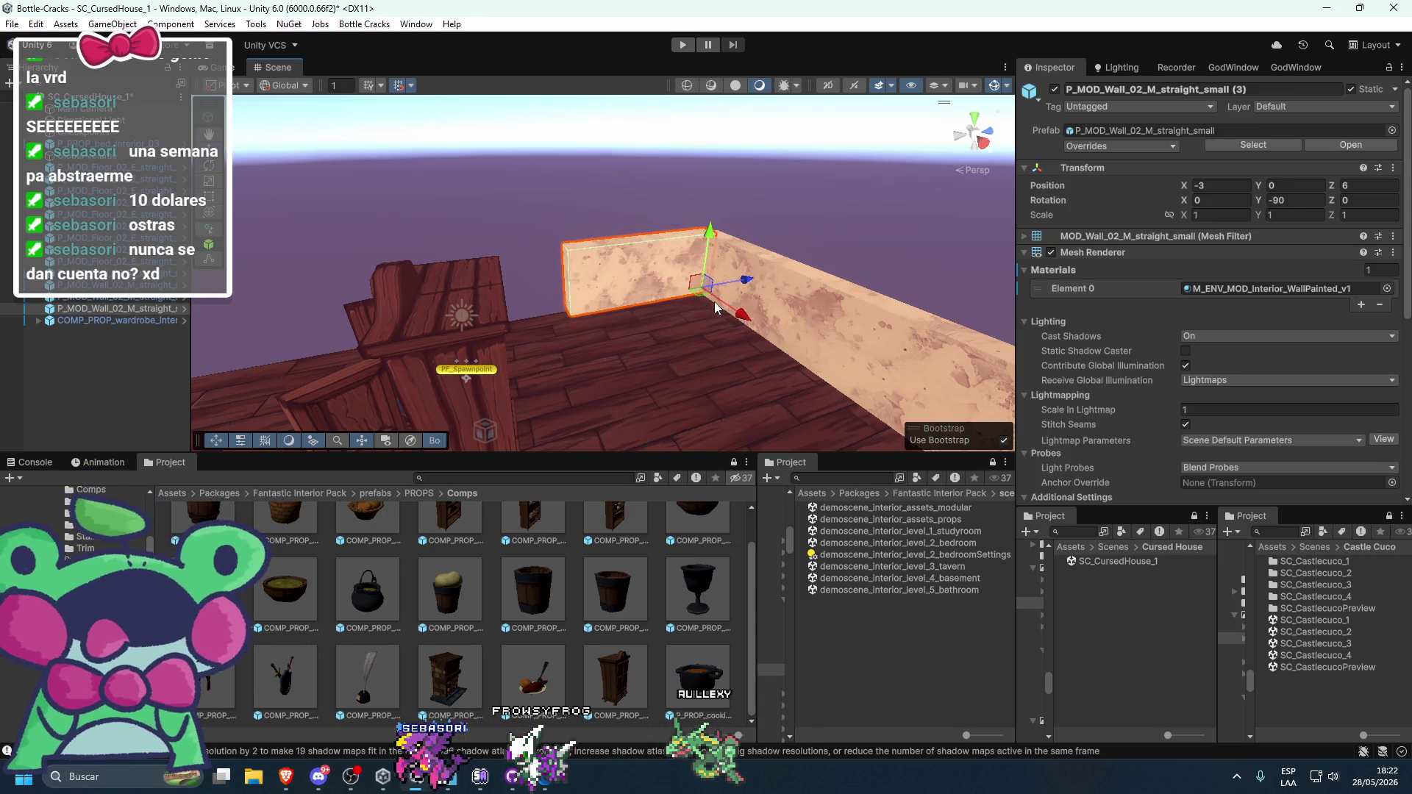
left_click_drag(715, 307, 671, 328)
mouse_move(687, 257)
left_mouse_down()
mouse_move(576, 475)
mouse_move(832, 256)
mouse_move(730, 261)
mouse_move(728, 316)
left_mouse_up()
left_click(697, 353)
left_click(698, 353)
left_click(697, 353)
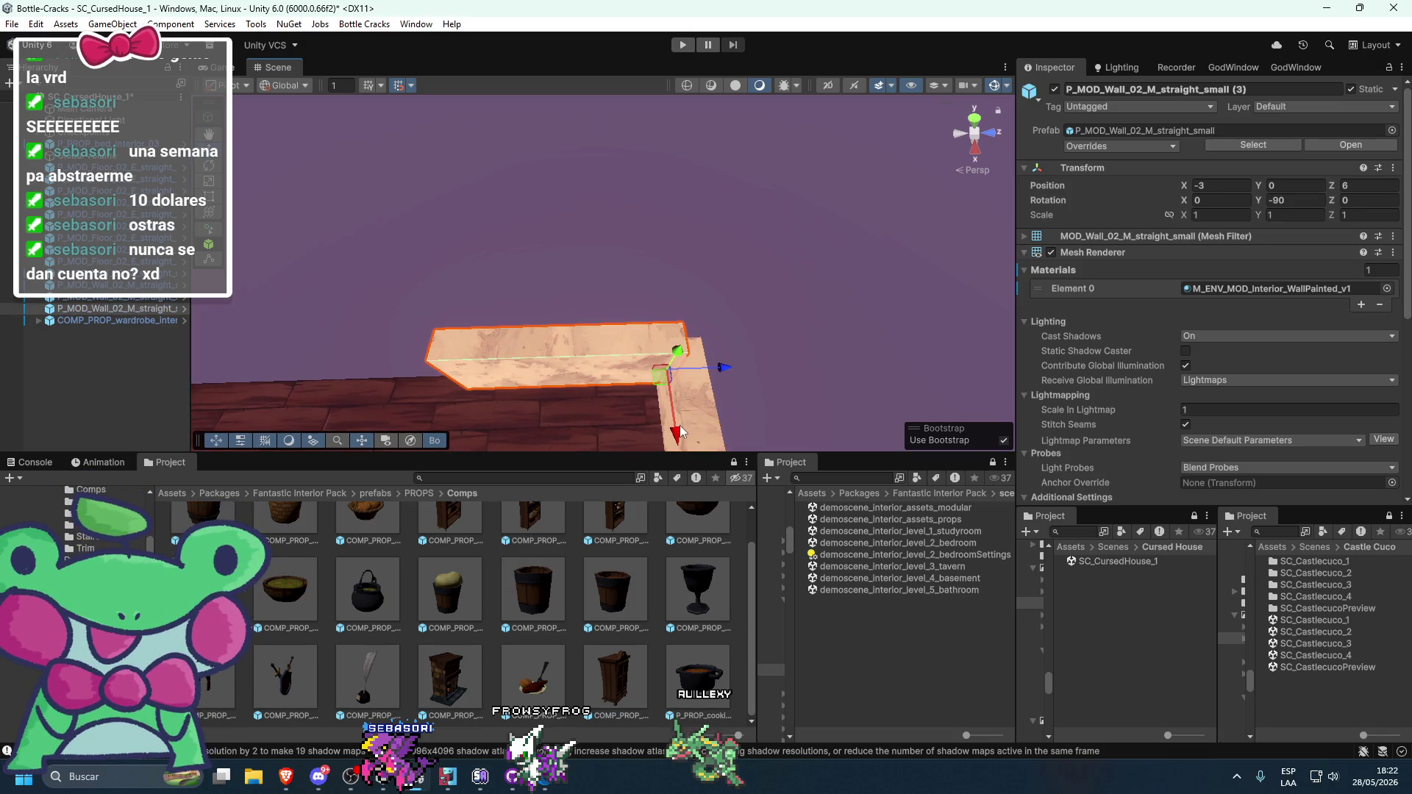
key("e")
mouse_move(620, 421)
left_mouse_down()
mouse_move(1324, 347)
mouse_move(1344, 384)
left_mouse_up()
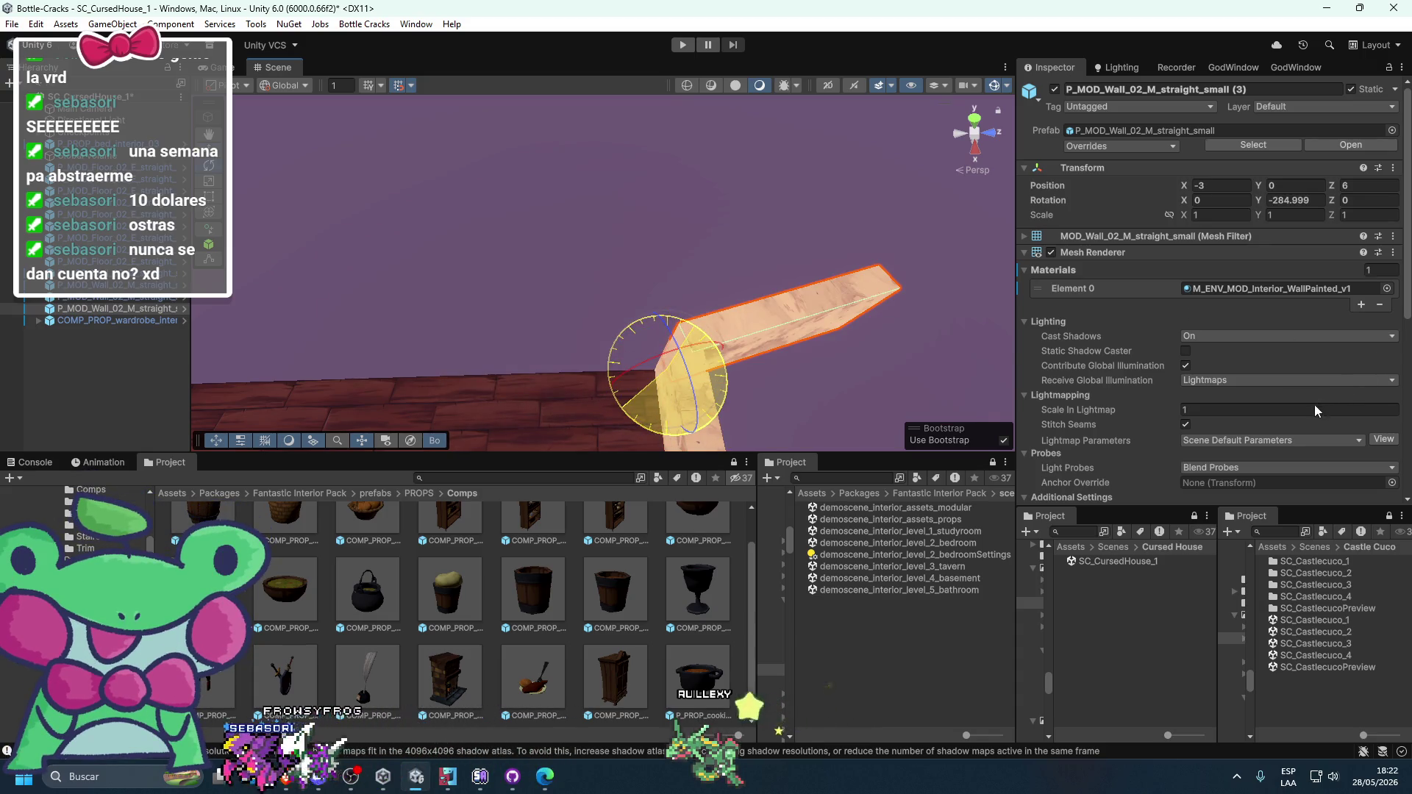
left_click_drag(1265, 422, 1189, 453)
left_click_drag(706, 373, 503, 386)
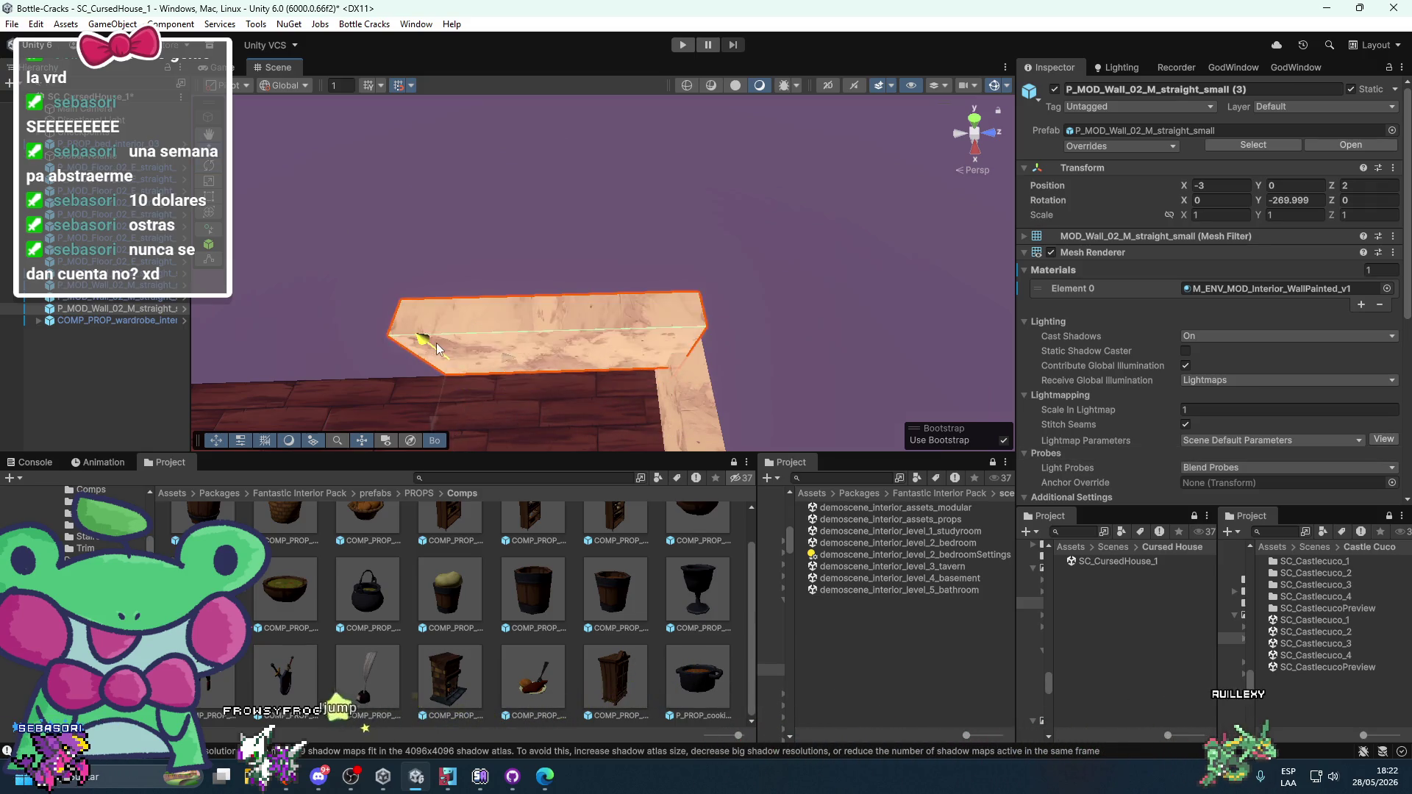
key("ctrl+z")
key("ctrl+z")
key("ctrl+z")
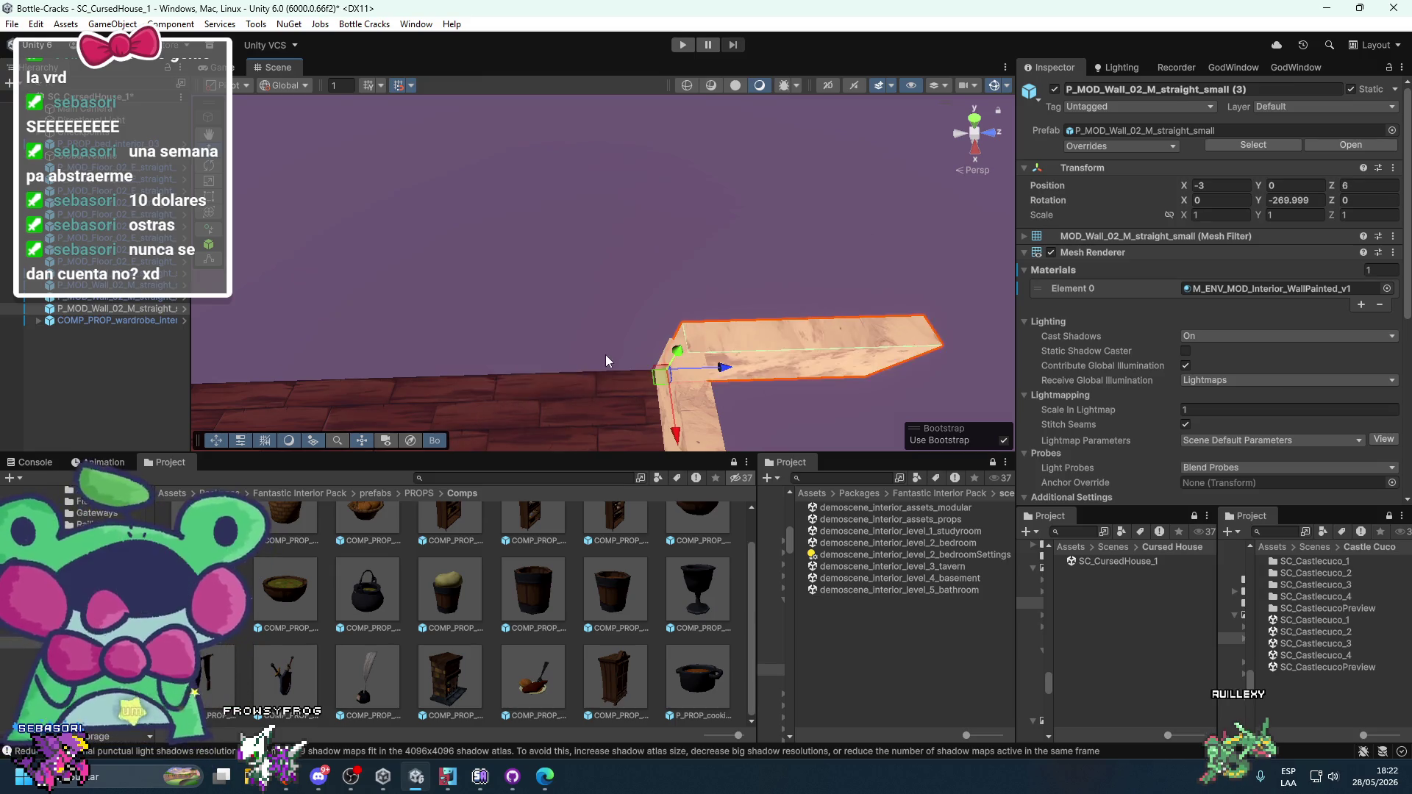
- Locate the wall's source asset, then frame and delete the stray brick pillar piece
scroll(603, 312, "down", 2)
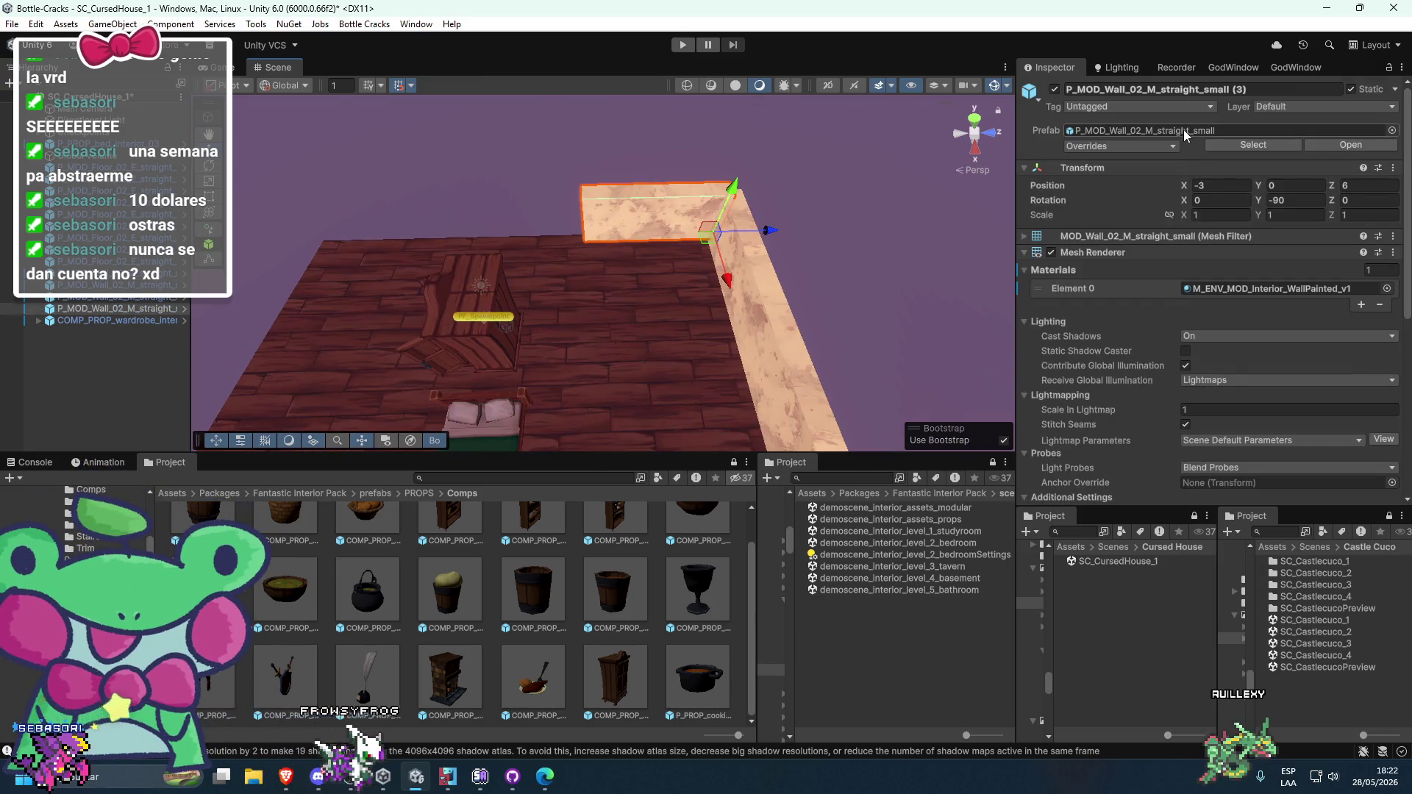
left_click(1151, 132)
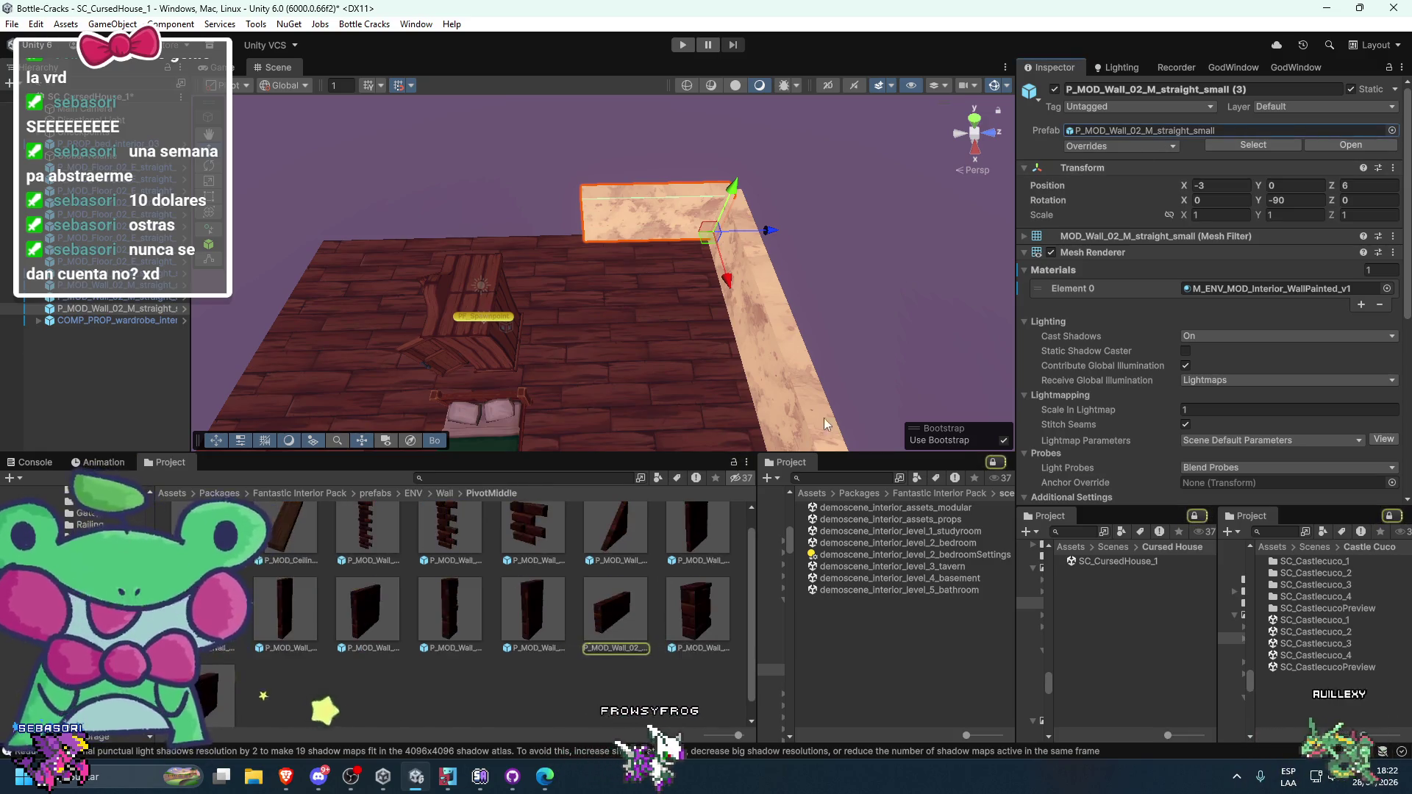
left_click(214, 673)
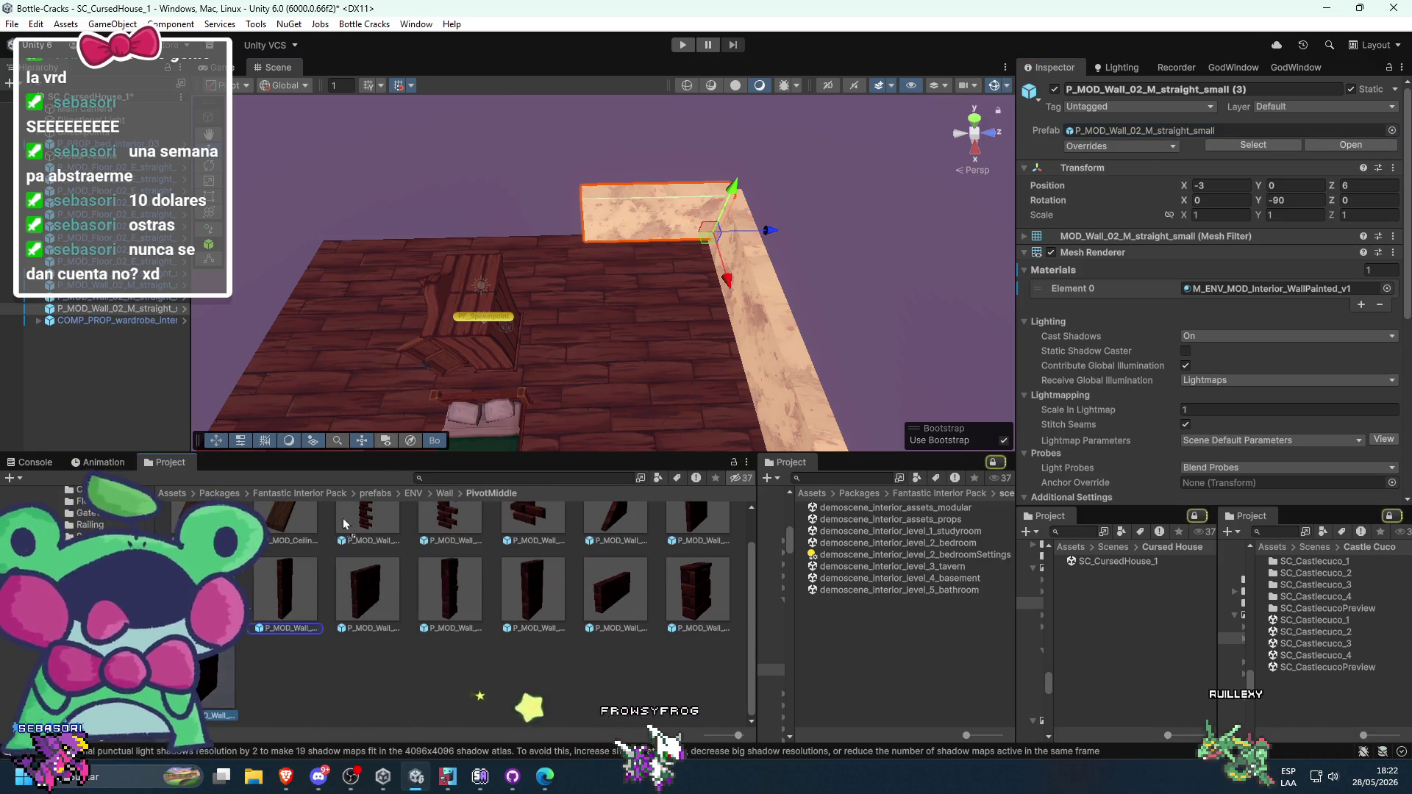
mouse_move(549, 368)
left_mouse_down()
mouse_move(610, 287)
mouse_move(625, 134)
mouse_move(578, 419)
mouse_move(521, 399)
left_mouse_up()
left_click(520, 399)
key("f")
mouse_move(542, 334)
left_mouse_down()
mouse_move(783, 427)
mouse_move(778, 363)
mouse_move(783, 375)
mouse_move(748, 362)
mouse_move(1009, 577)
left_mouse_up()
key("Delete")
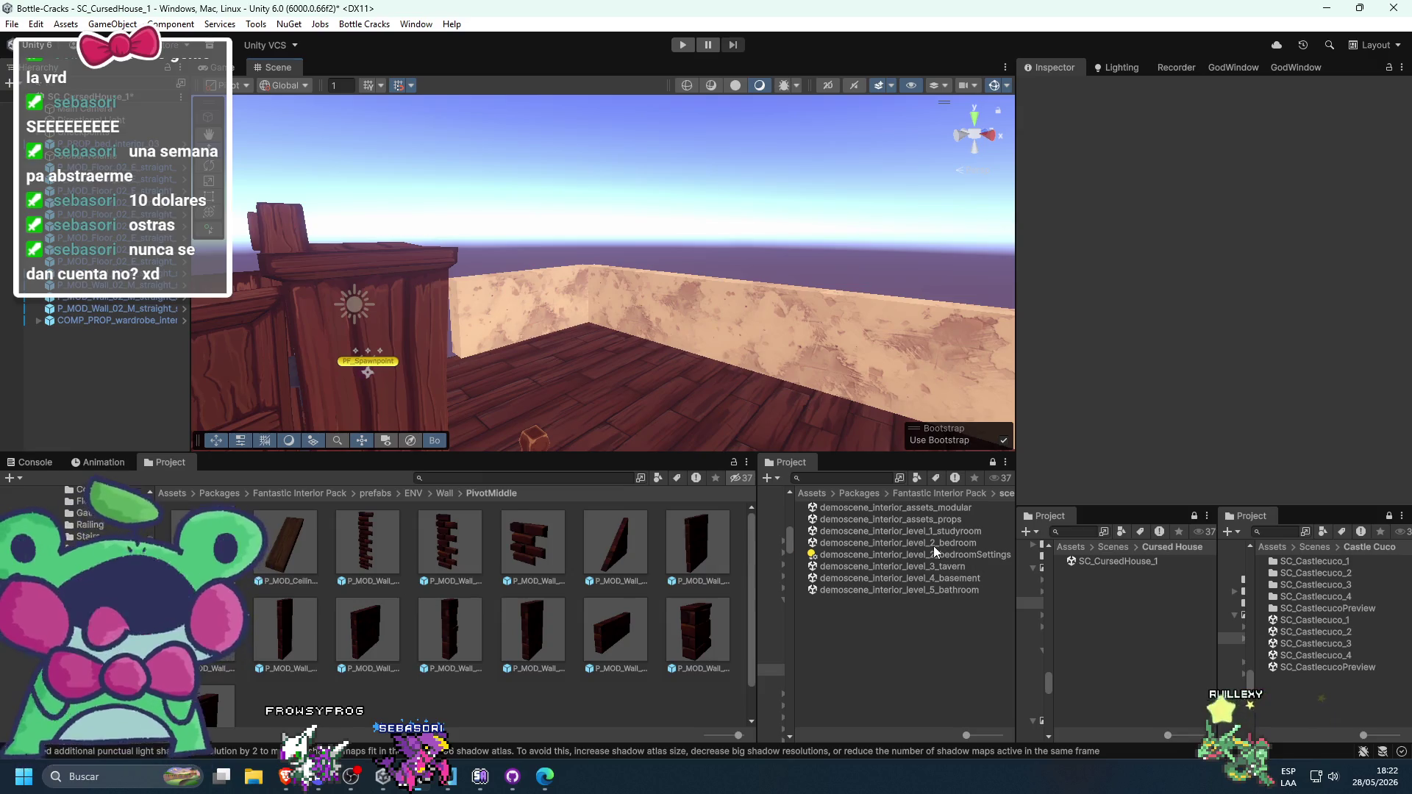
- Save the Cursed House scene and open demoscene_interior_level_2_bedroom to look around
double_click(933, 545)
left_click(744, 414)
mouse_move(665, 380)
left_mouse_down()
mouse_move(761, 303)
mouse_move(598, 318)
mouse_move(784, 320)
mouse_move(664, 333)
mouse_move(718, 263)
left_mouse_up()
mouse_move(618, 242)
left_mouse_down()
mouse_move(624, 112)
mouse_move(629, 376)
mouse_move(788, 362)
mouse_move(682, 341)
left_mouse_up()
- Inspect the demo bedroom's floor tiles, roof beams, bed and mirror
left_click(782, 378)
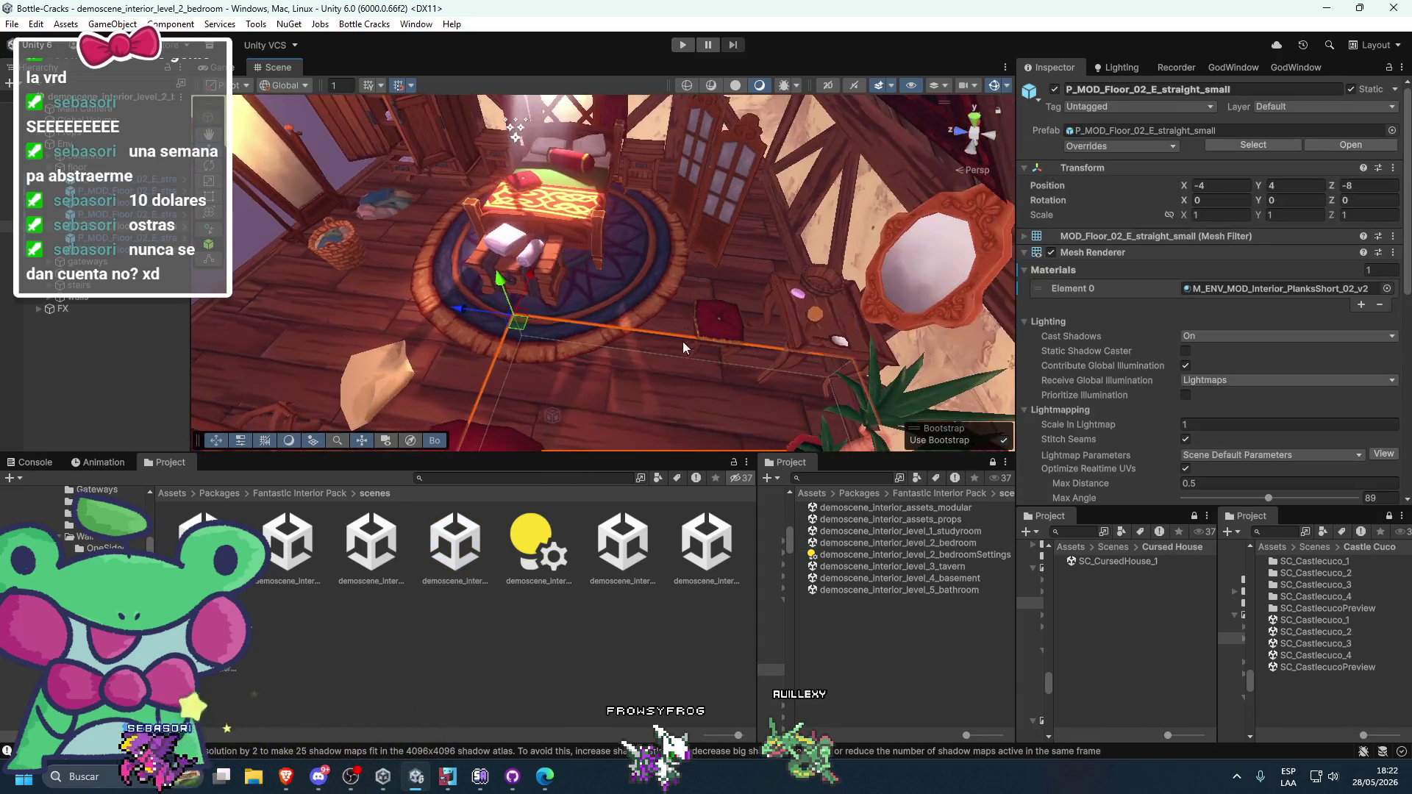
left_click(424, 345)
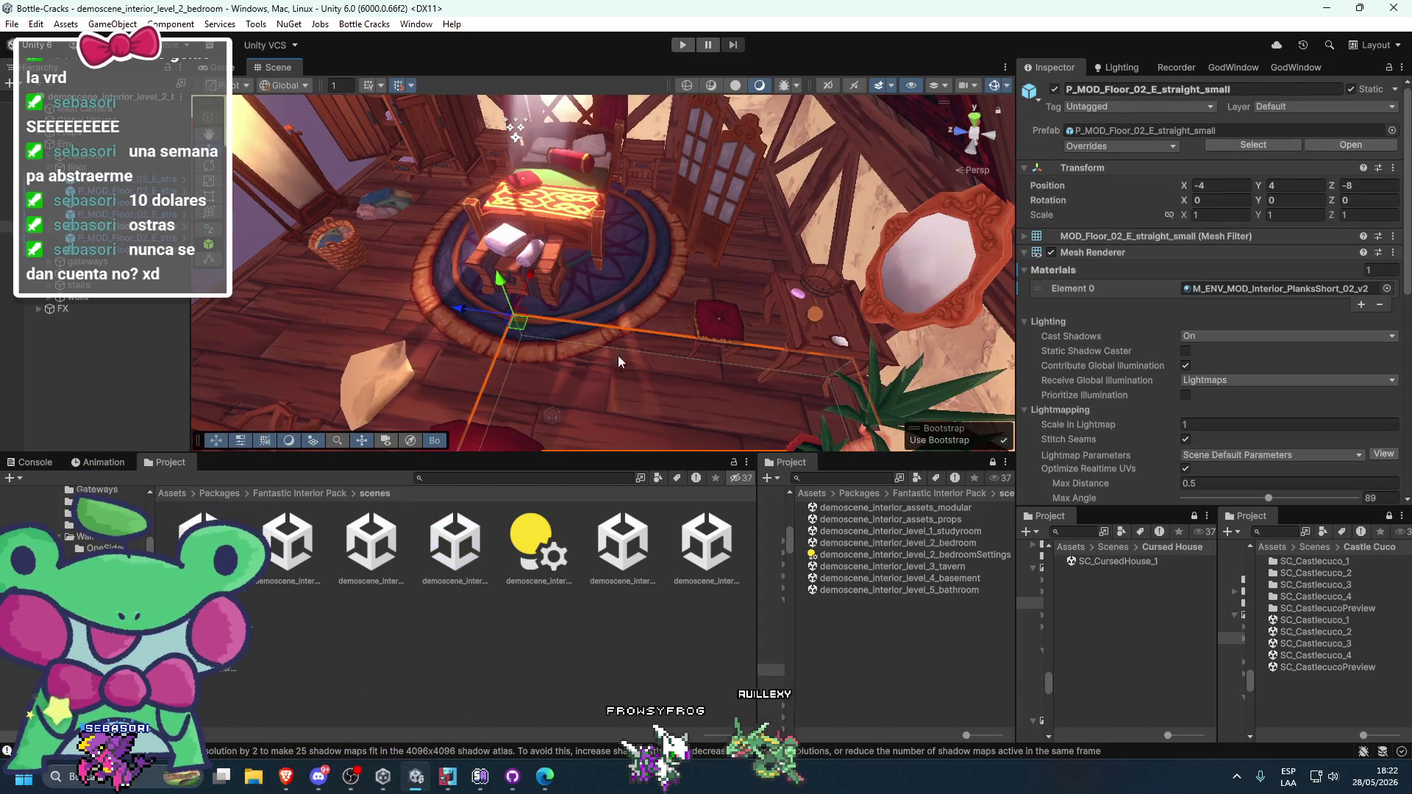
mouse_move(721, 276)
left_mouse_down()
mouse_move(584, 267)
mouse_move(589, 280)
left_mouse_up()
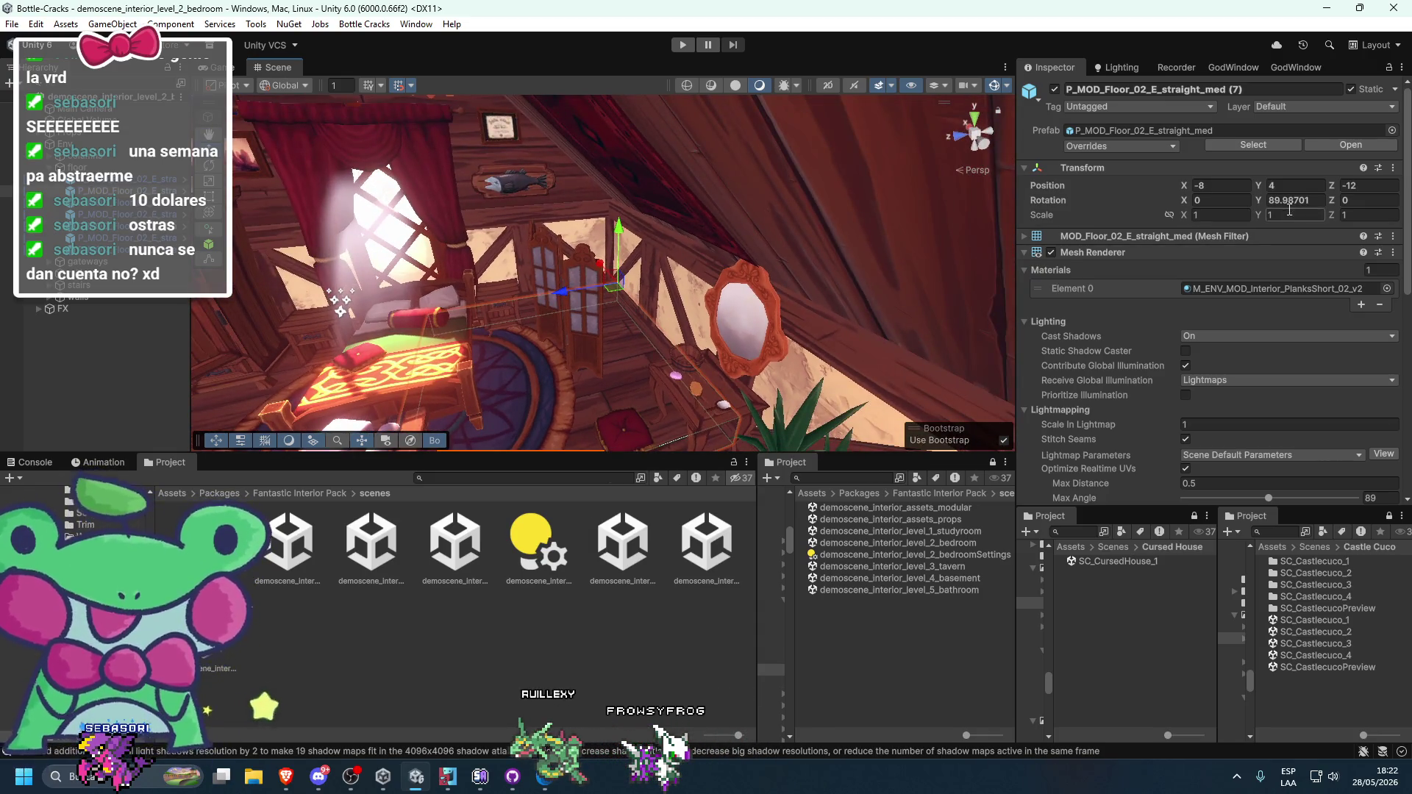
mouse_move(719, 283)
left_mouse_down()
mouse_move(622, 319)
mouse_move(681, 324)
mouse_move(761, 281)
left_mouse_up()
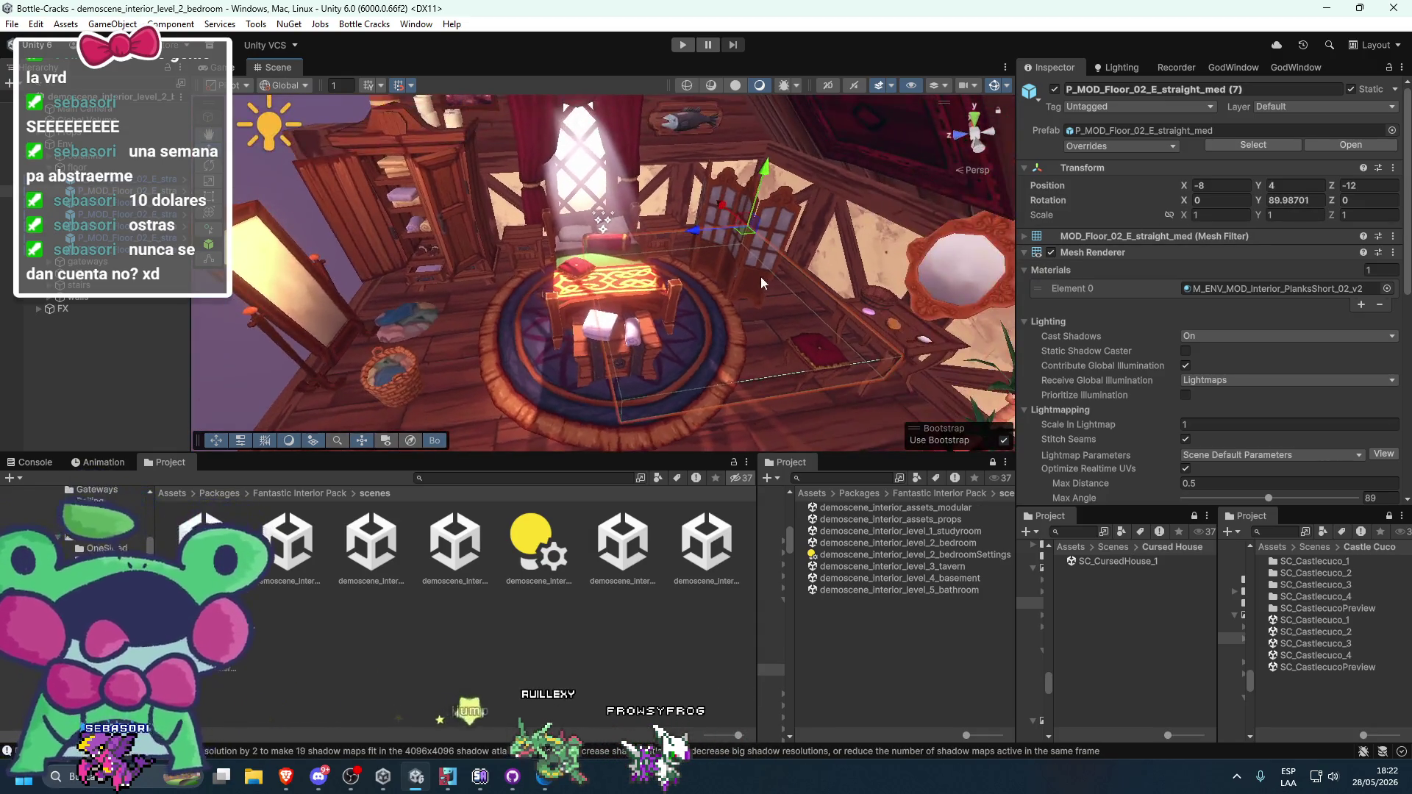
left_click_drag(717, 353, 795, 412)
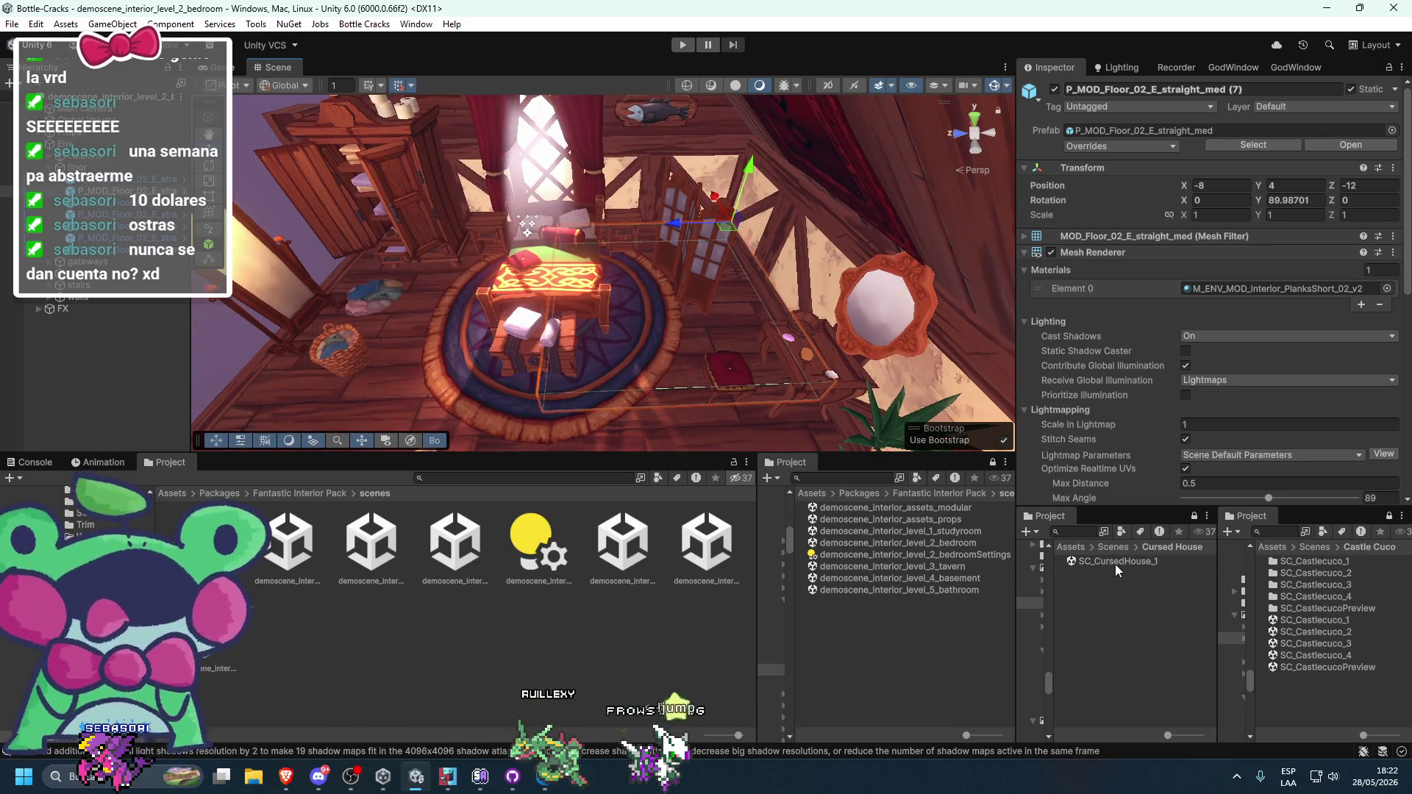
- Reopen SC_CursedHouse_1 and delete the floor tile beside the bed
double_click(1115, 566)
scroll(681, 312, "up", 3)
mouse_move(700, 315)
left_mouse_down()
mouse_move(248, 358)
mouse_move(724, 289)
left_mouse_up()
left_click(690, 297)
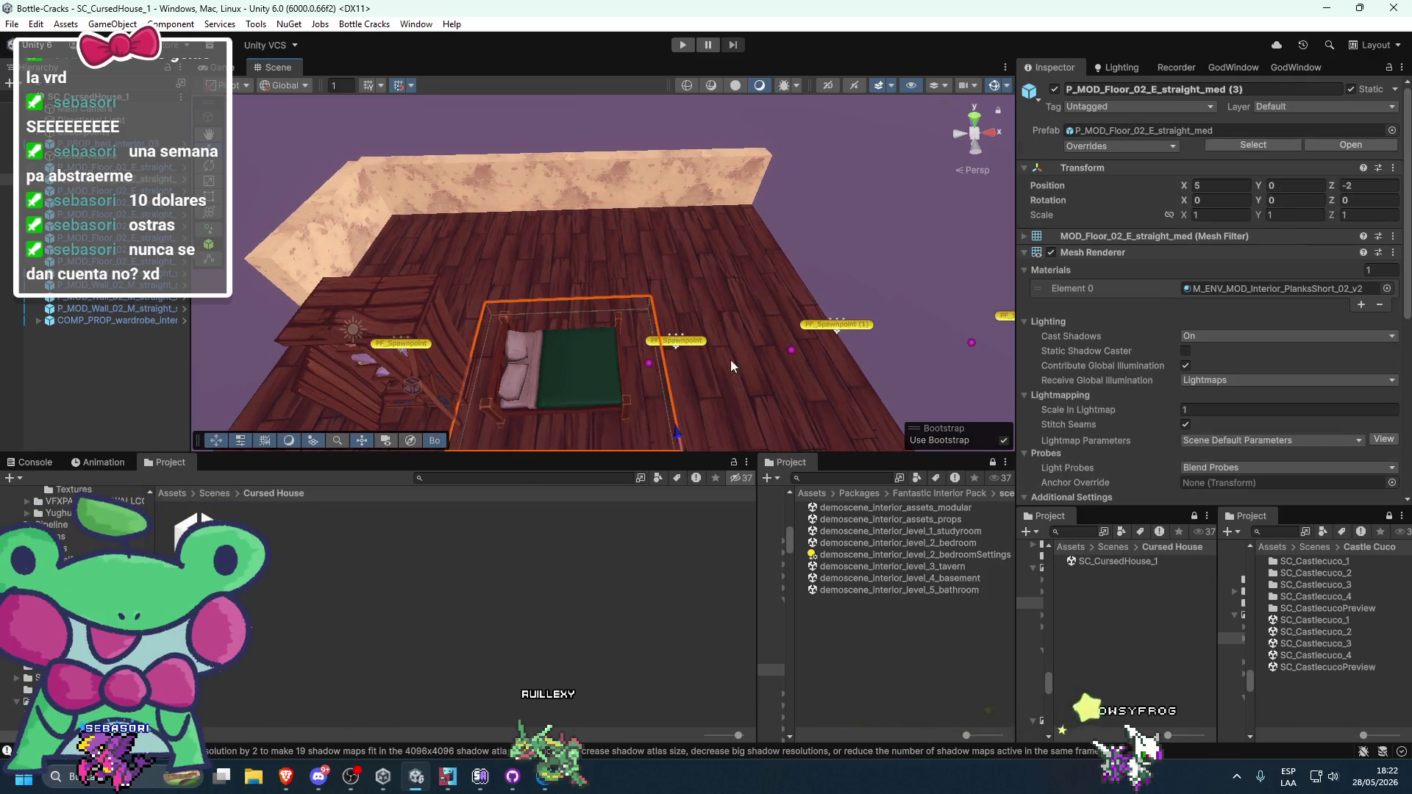
scroll(730, 359, "down", 5)
key("Delete")
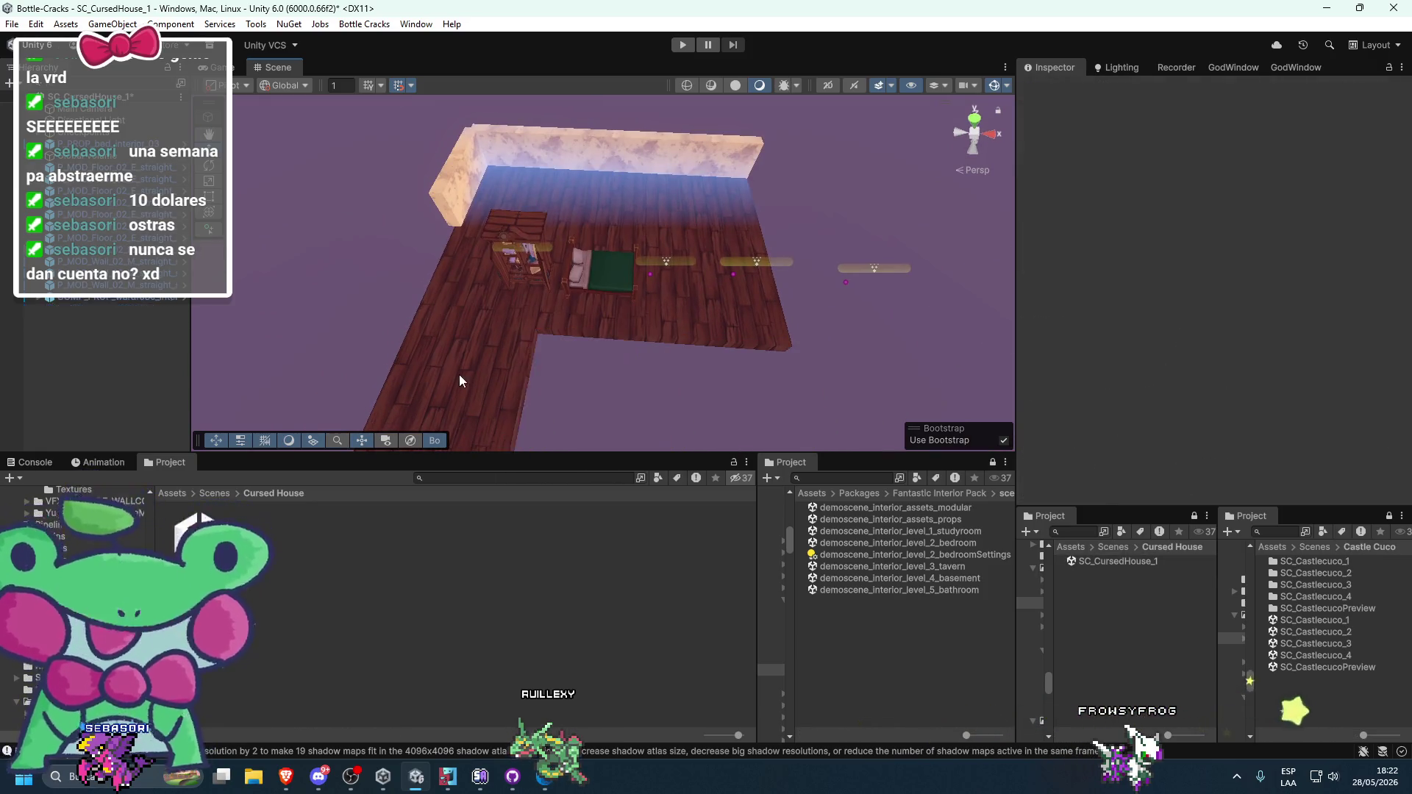
- Pull the corner wall pieces in to Z 4, then reopen the level 2 bedroom demo
left_click(559, 309)
left_click(610, 324, "shift")
left_click(718, 206, "shift")
left_click(534, 198, "shift")
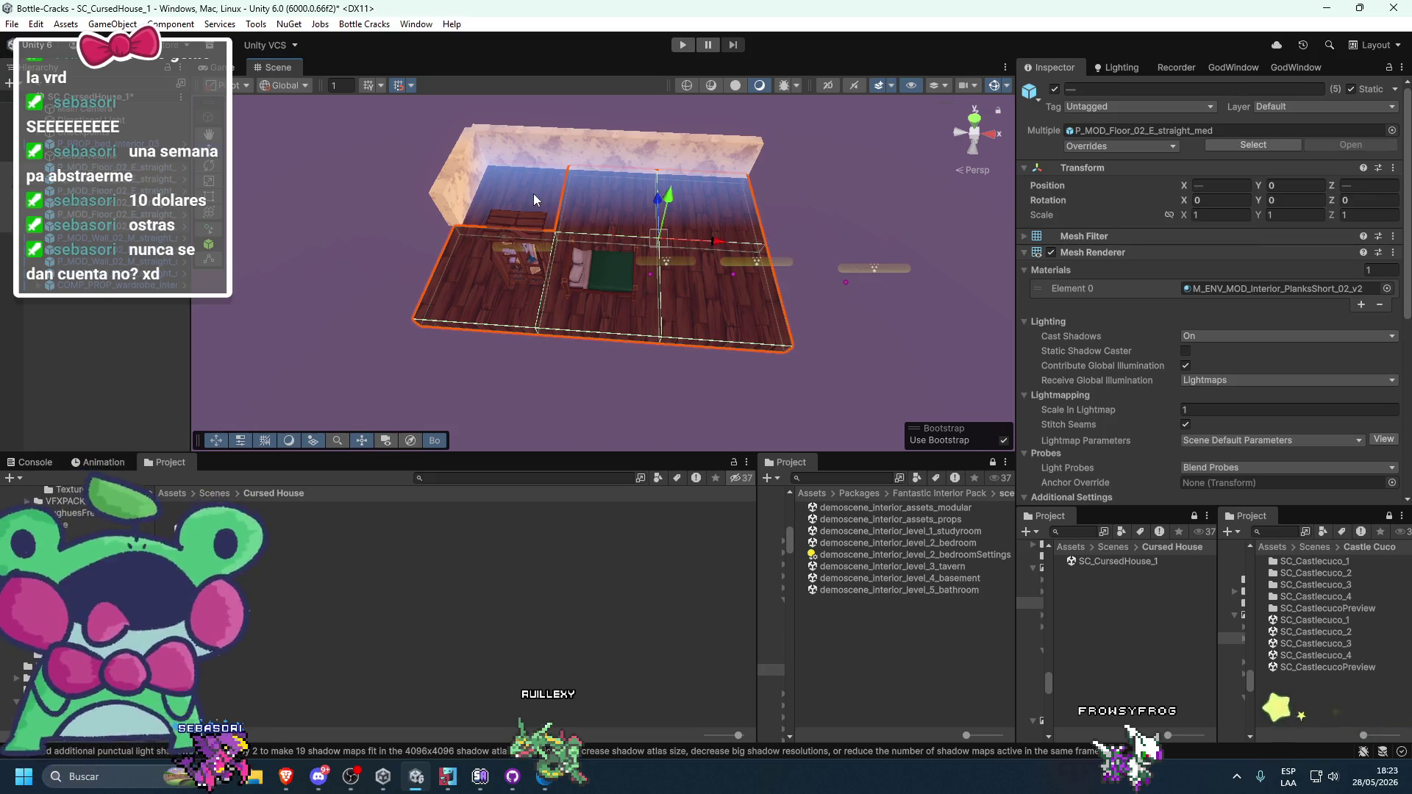
left_click_drag(567, 197, 637, 281)
mouse_move(623, 169)
left_mouse_down()
mouse_move(584, 168)
mouse_move(672, 274)
mouse_move(778, 165)
left_mouse_up()
left_click(644, 250)
left_click_drag(643, 246, 684, 279)
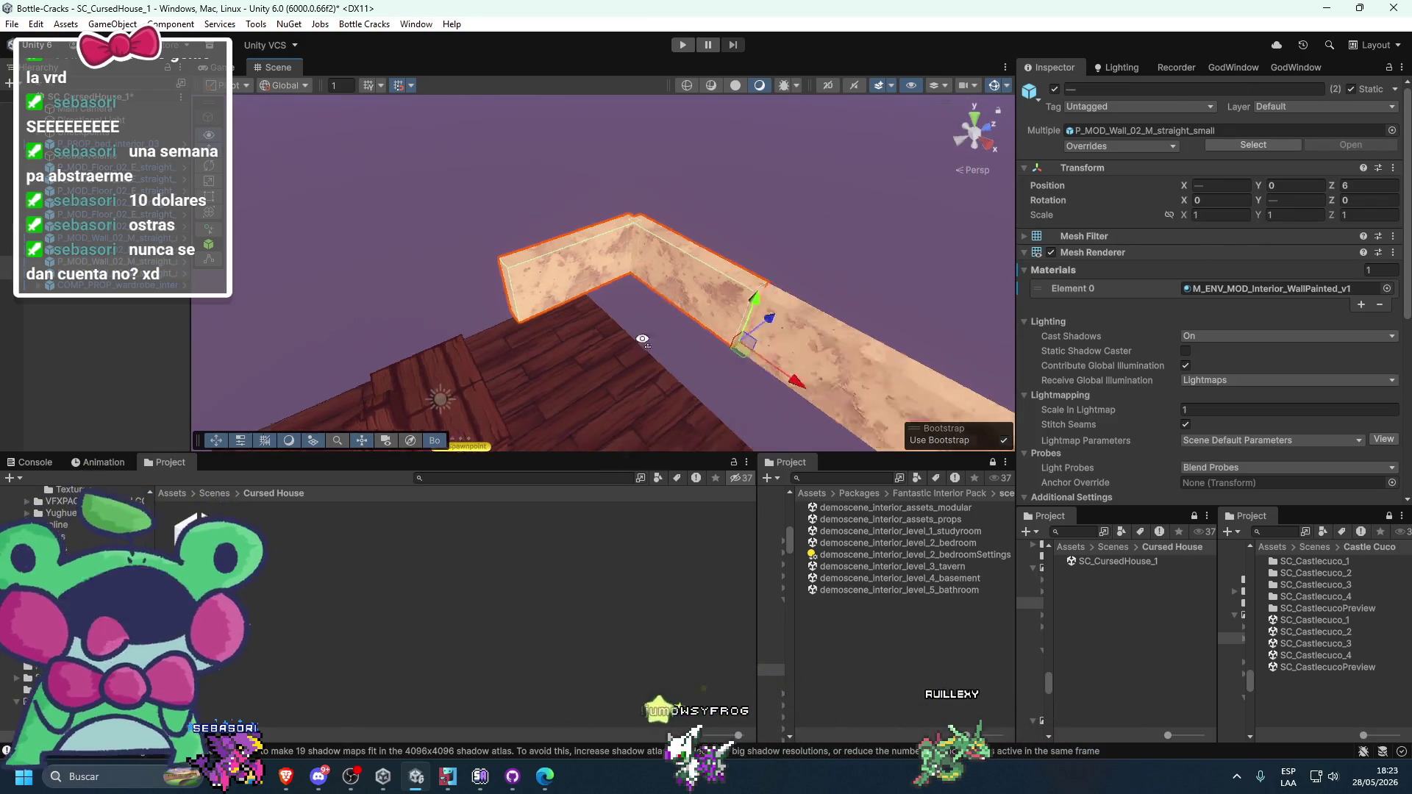
left_click(721, 305, "shift")
mouse_move(725, 372)
left_mouse_down()
mouse_move(826, 268)
mouse_move(905, 316)
mouse_move(894, 369)
mouse_move(948, 388)
left_mouse_up()
left_click(751, 261)
mouse_move(801, 308)
left_mouse_down()
mouse_move(775, 192)
mouse_move(787, 258)
mouse_move(815, 285)
left_mouse_up()
double_click(933, 544)
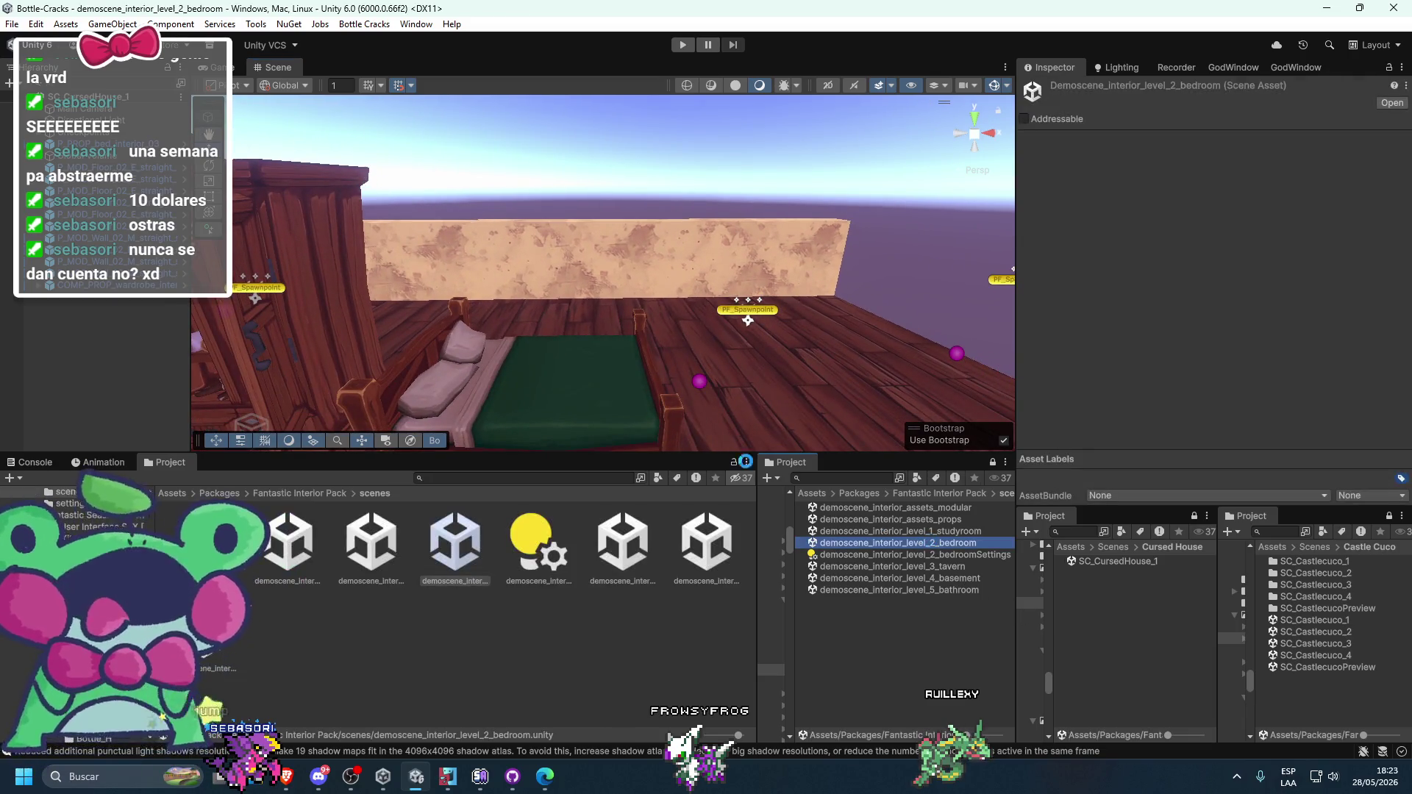
- Reopen SC_CursedHouse_1 and check the bed and the wall behind it
mouse_move(814, 373)
left_mouse_down()
mouse_move(705, 391)
mouse_move(810, 365)
mouse_move(881, 319)
mouse_move(862, 297)
mouse_move(868, 280)
mouse_move(888, 284)
left_mouse_up()
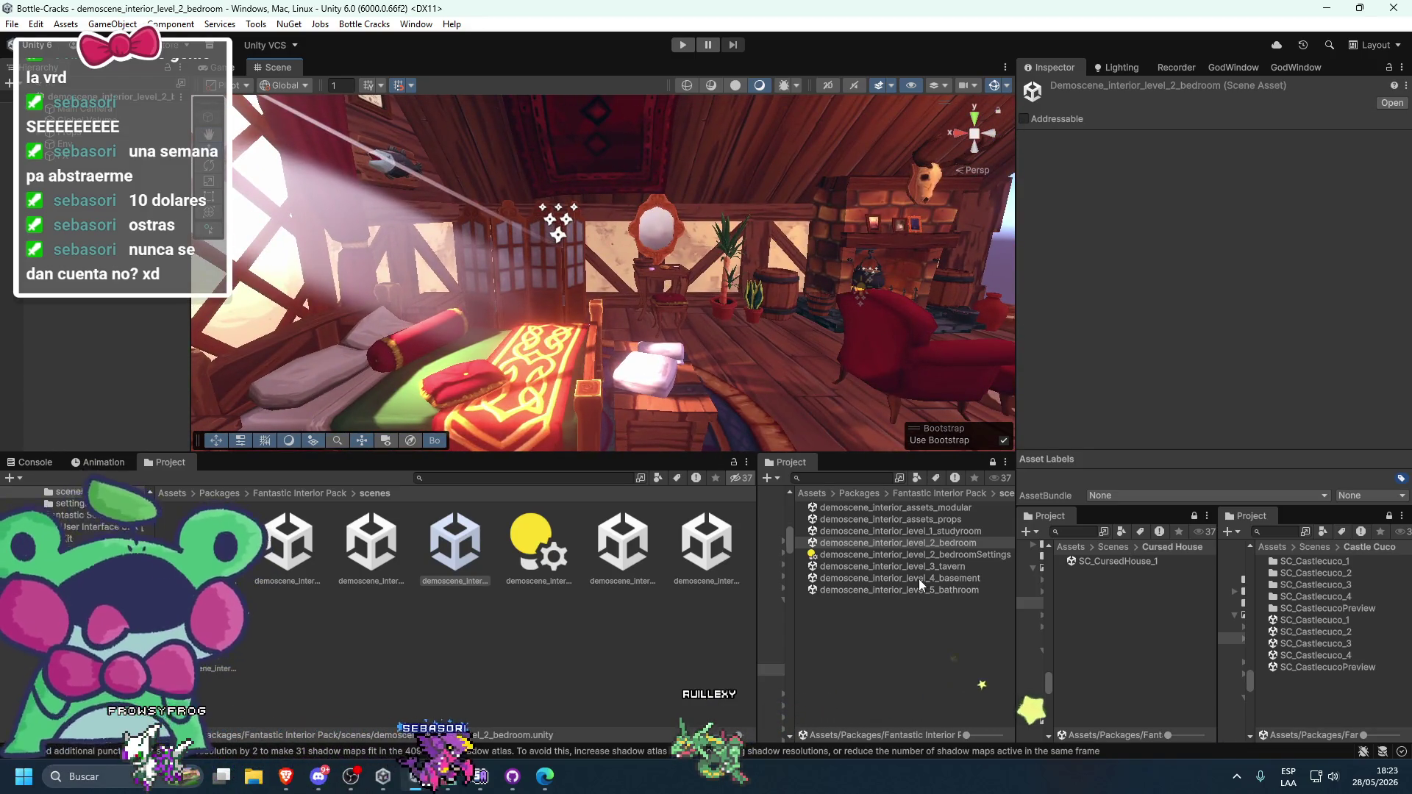
double_click(1108, 562)
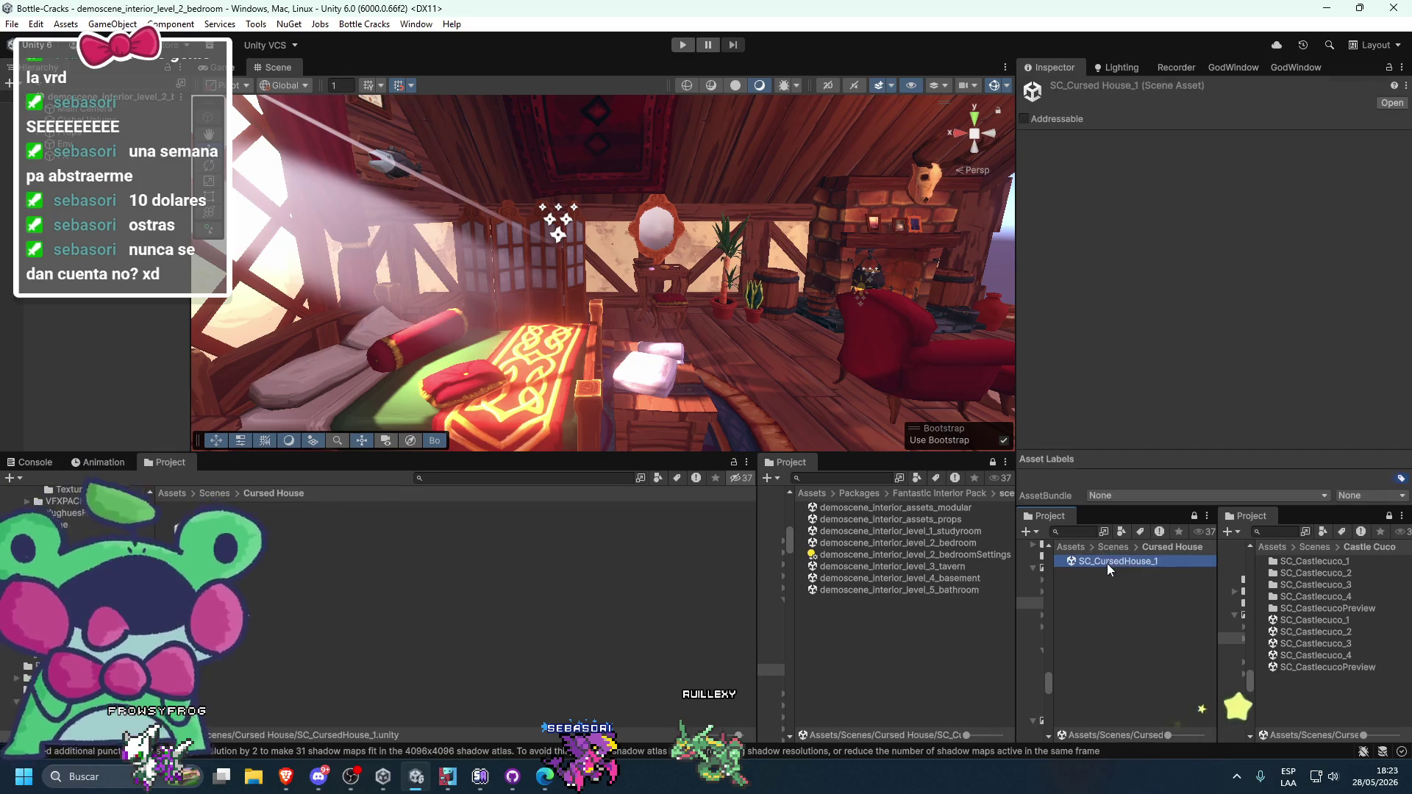
mouse_move(763, 359)
left_mouse_down()
mouse_move(619, 381)
mouse_move(630, 360)
mouse_move(567, 312)
mouse_move(633, 295)
mouse_move(598, 350)
mouse_move(441, 477)
left_mouse_up()
left_click(637, 366)
mouse_move(660, 358)
left_mouse_down()
mouse_move(694, 363)
mouse_move(633, 372)
left_mouse_up()
left_click(827, 309)
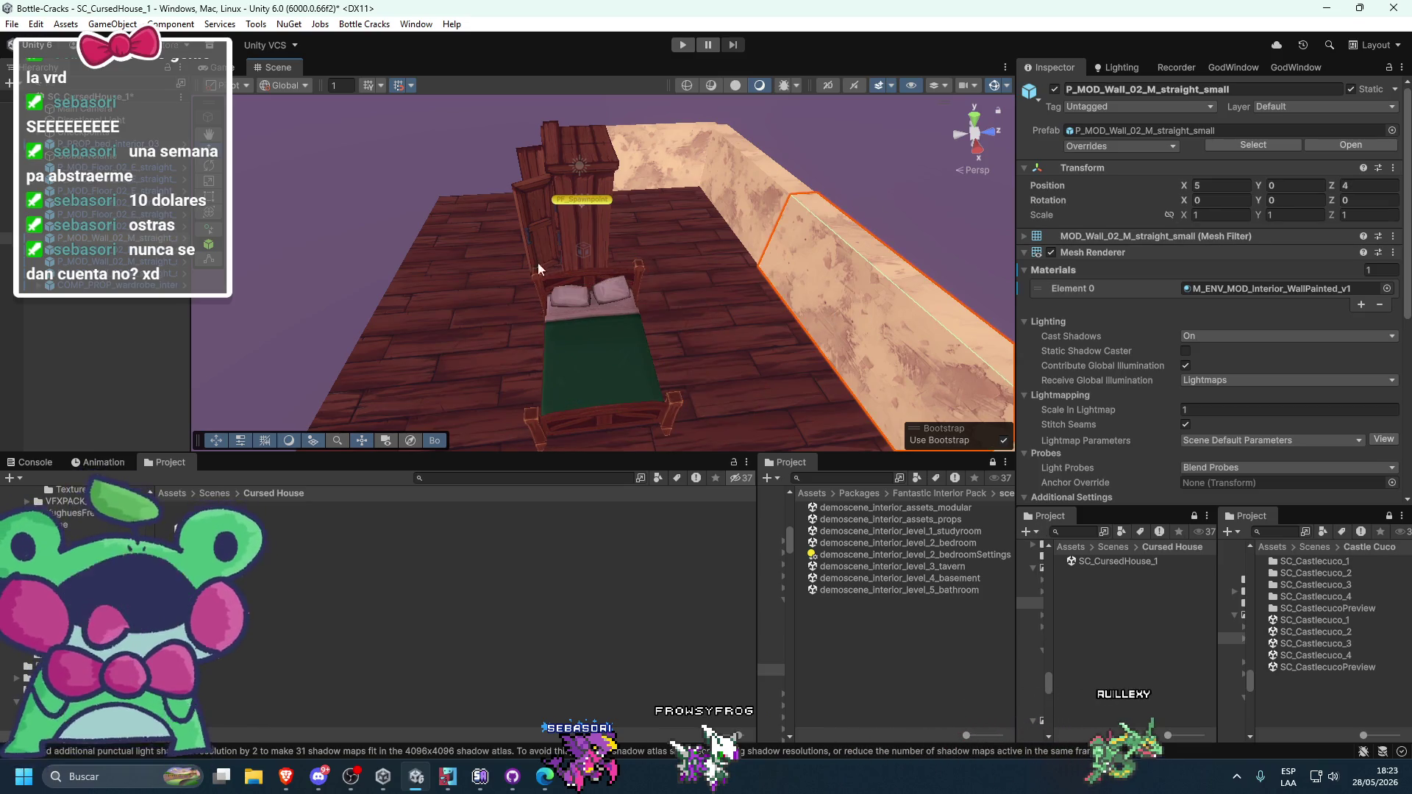
- Switch to the bedroom demo scene, saving, and inspect its bed and walls group
double_click(941, 543)
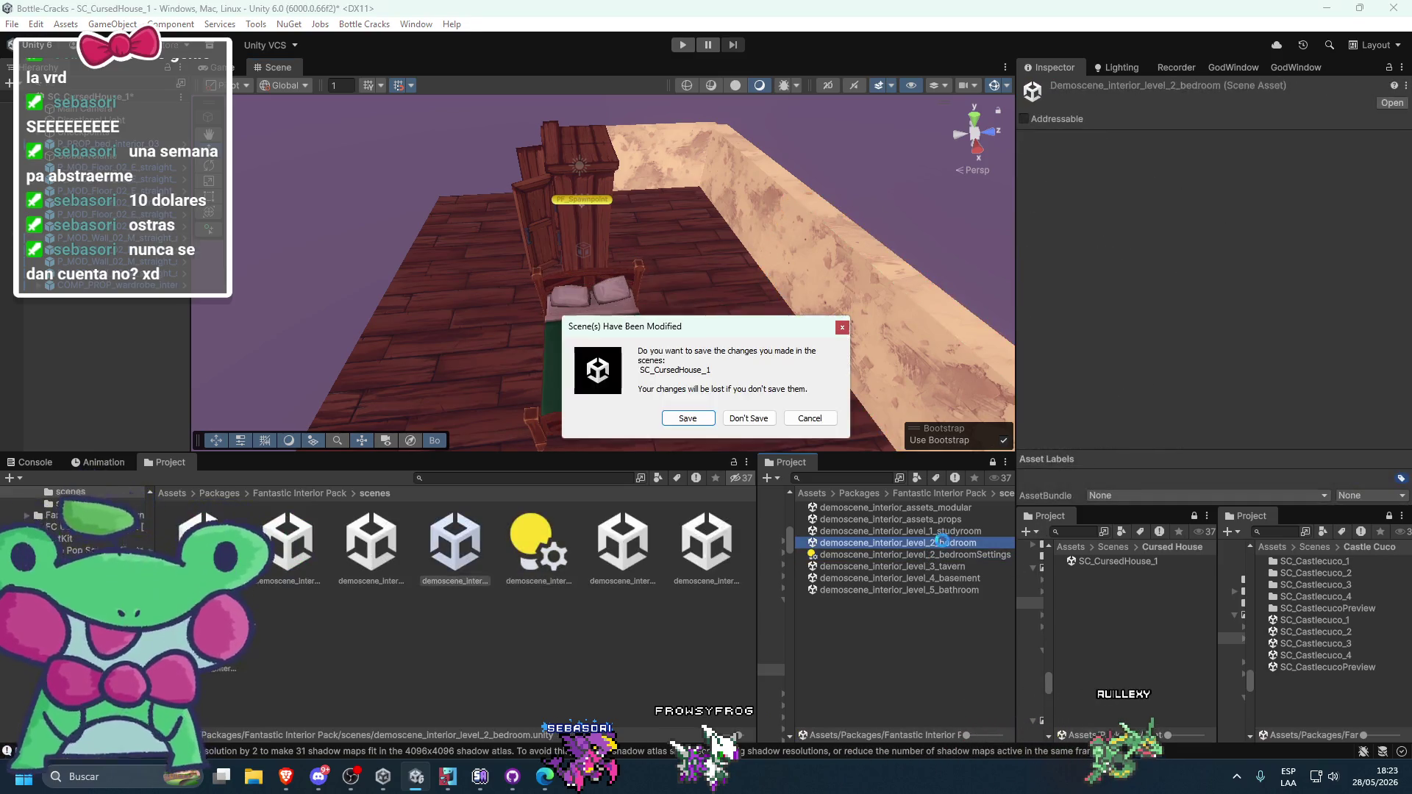
left_click(687, 418)
scroll(756, 372, "up", 5)
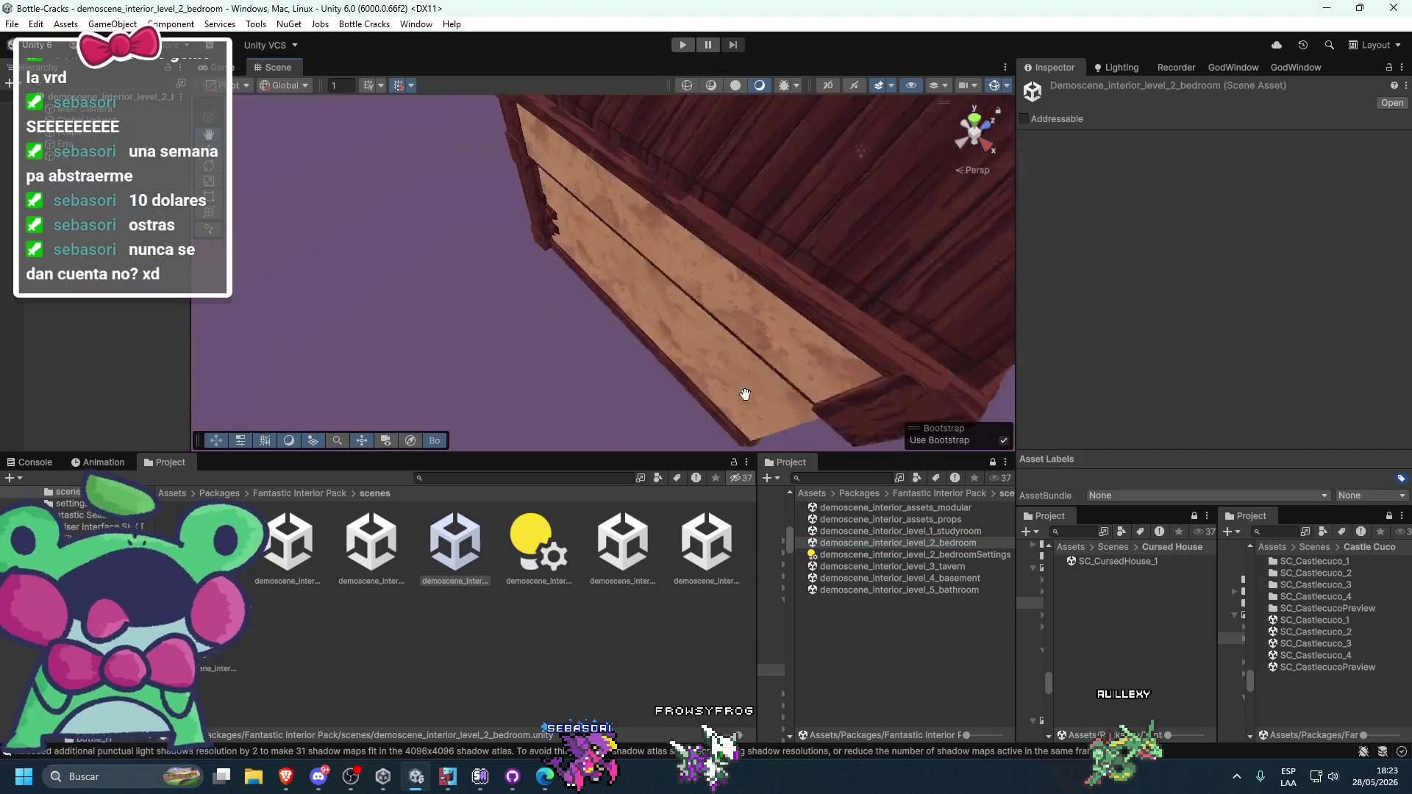
scroll(749, 331, "down", 10)
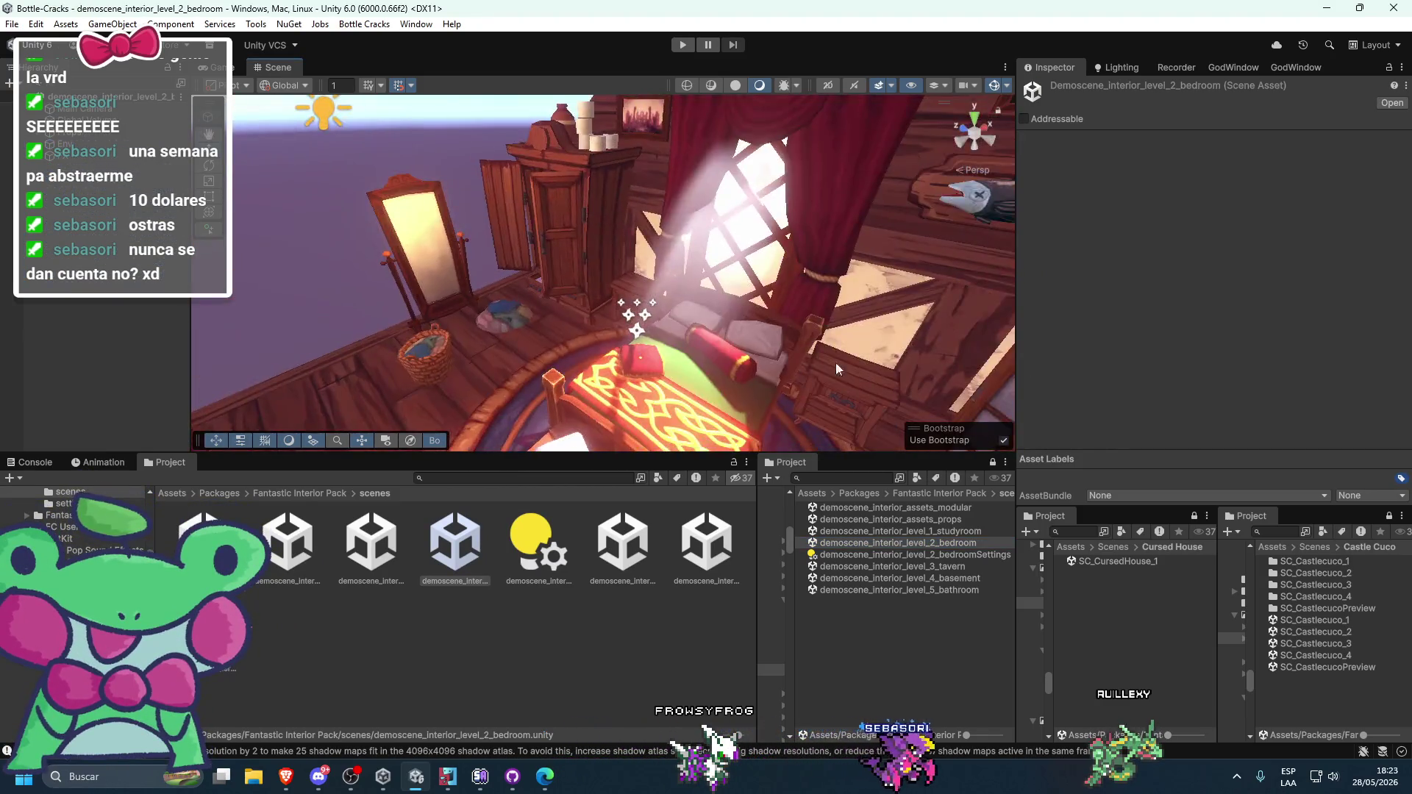
left_click(753, 381)
key("f")
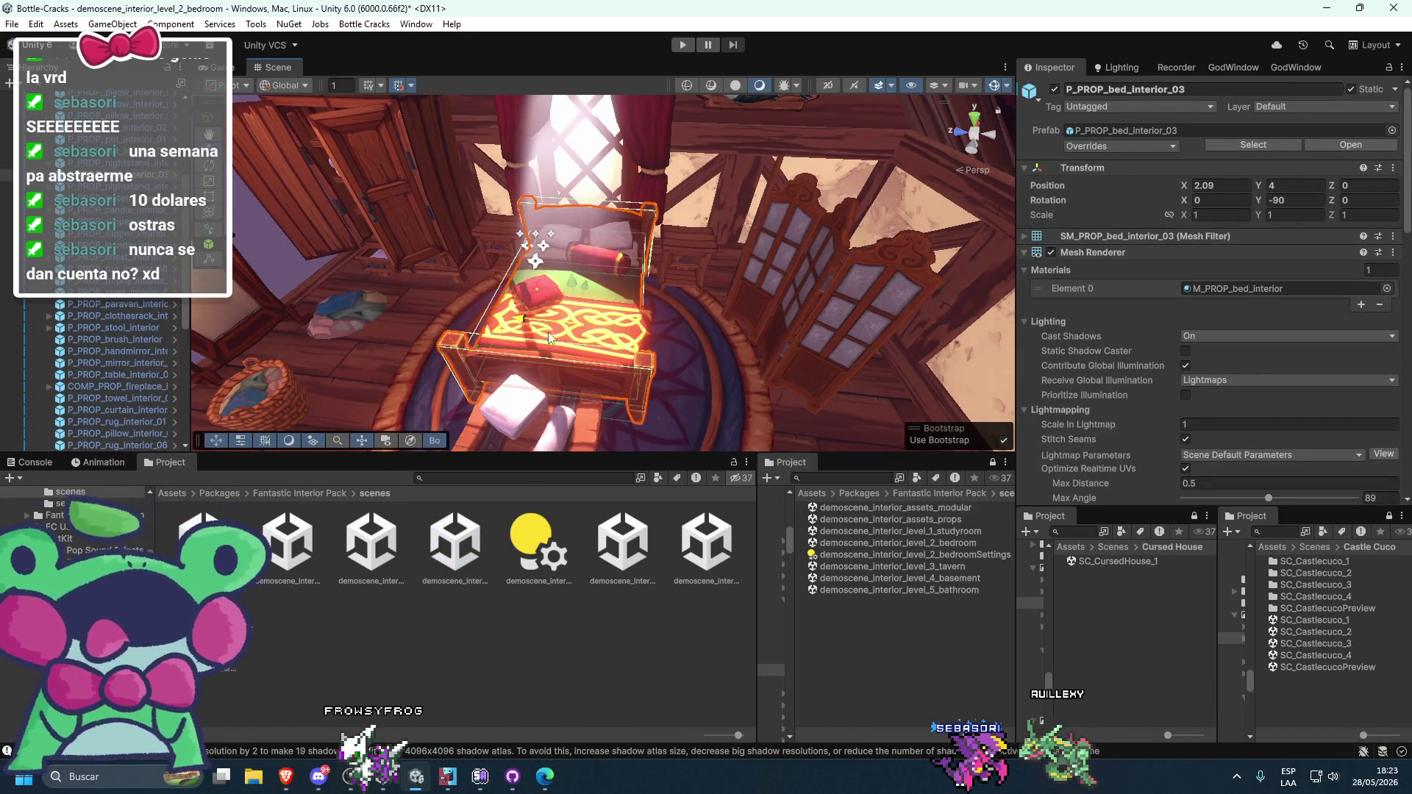
mouse_move(575, 338)
left_mouse_down()
mouse_move(788, 299)
mouse_move(618, 285)
mouse_move(624, 221)
mouse_move(535, 240)
mouse_move(662, 249)
mouse_move(566, 281)
mouse_move(596, 265)
mouse_move(662, 266)
mouse_move(607, 278)
left_mouse_up()
left_click(792, 288)
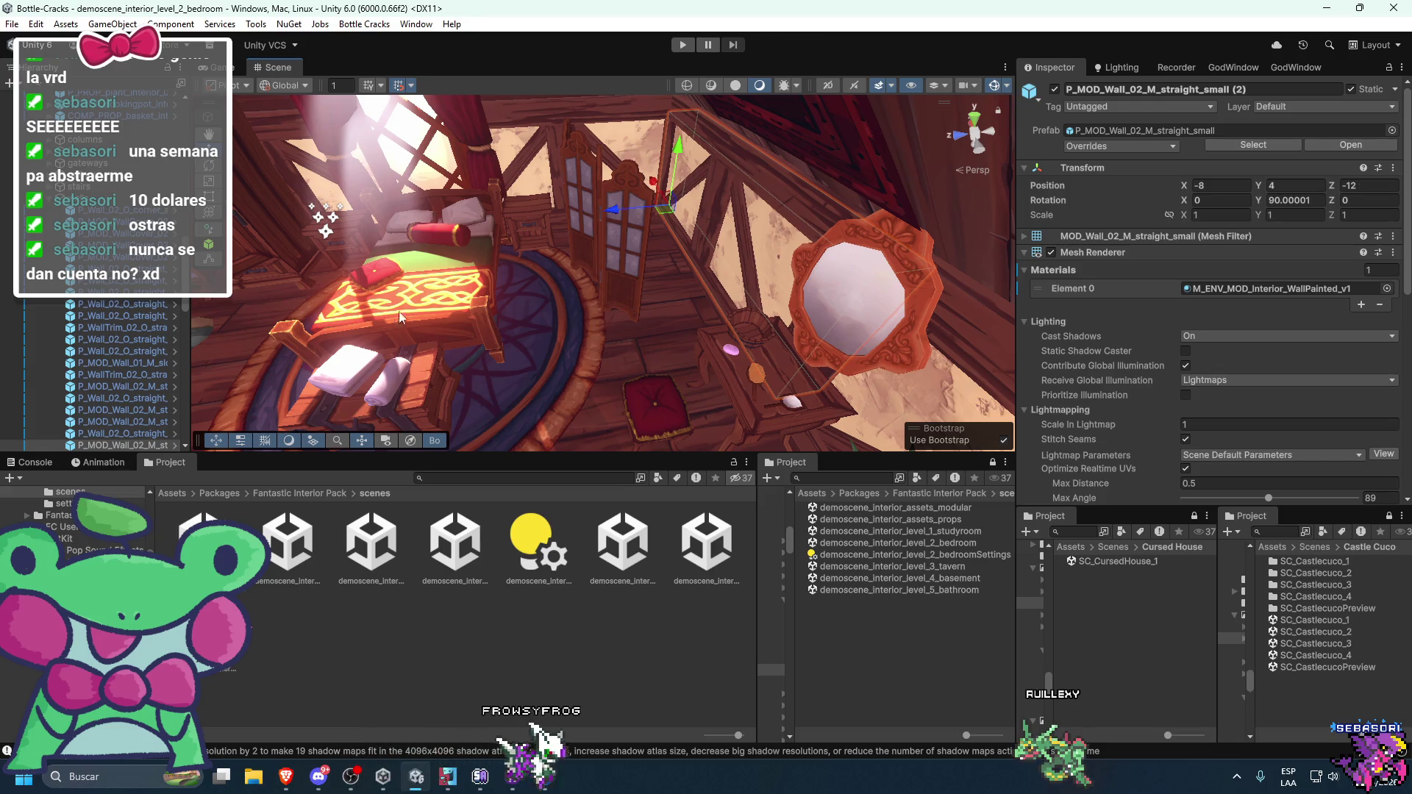
left_click(89, 208)
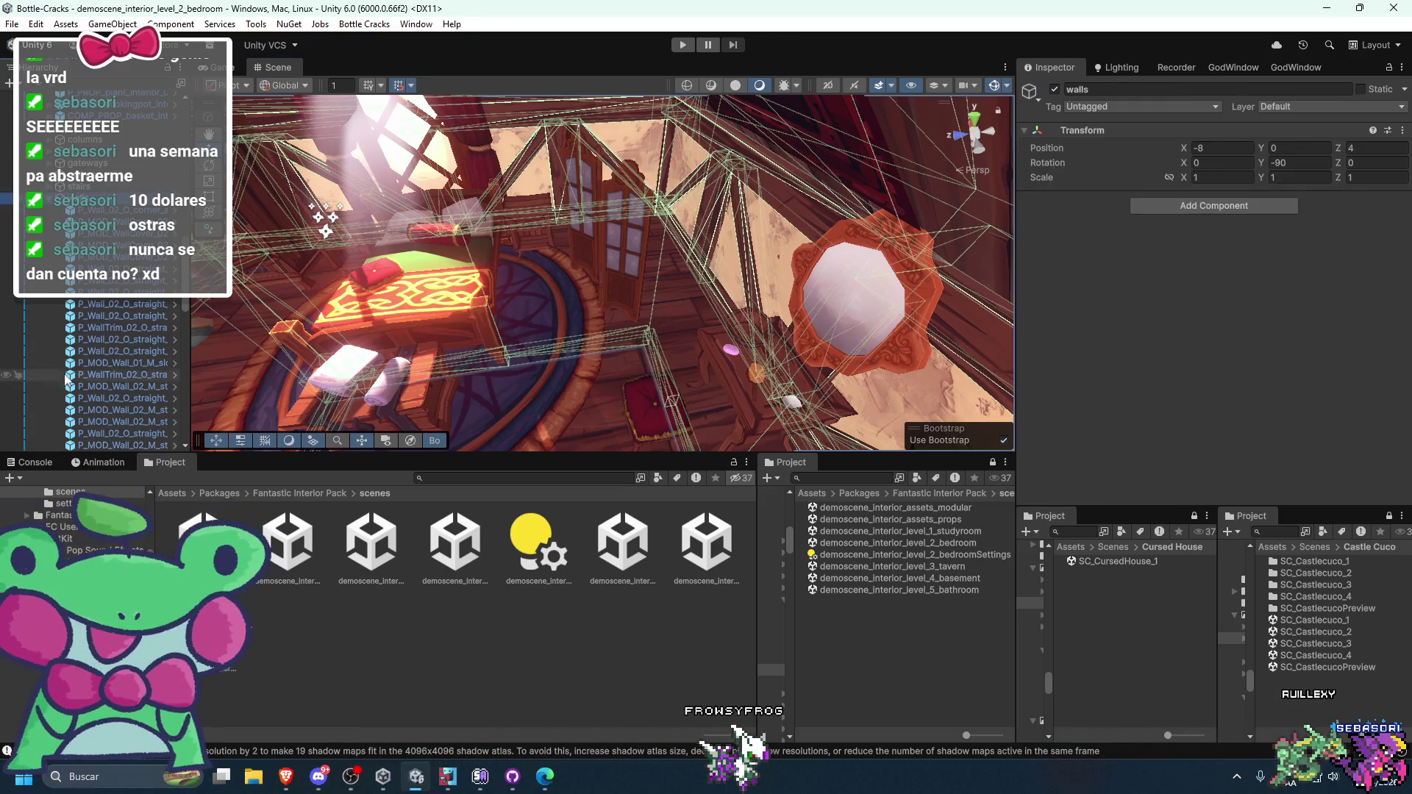
left_click(753, 276)
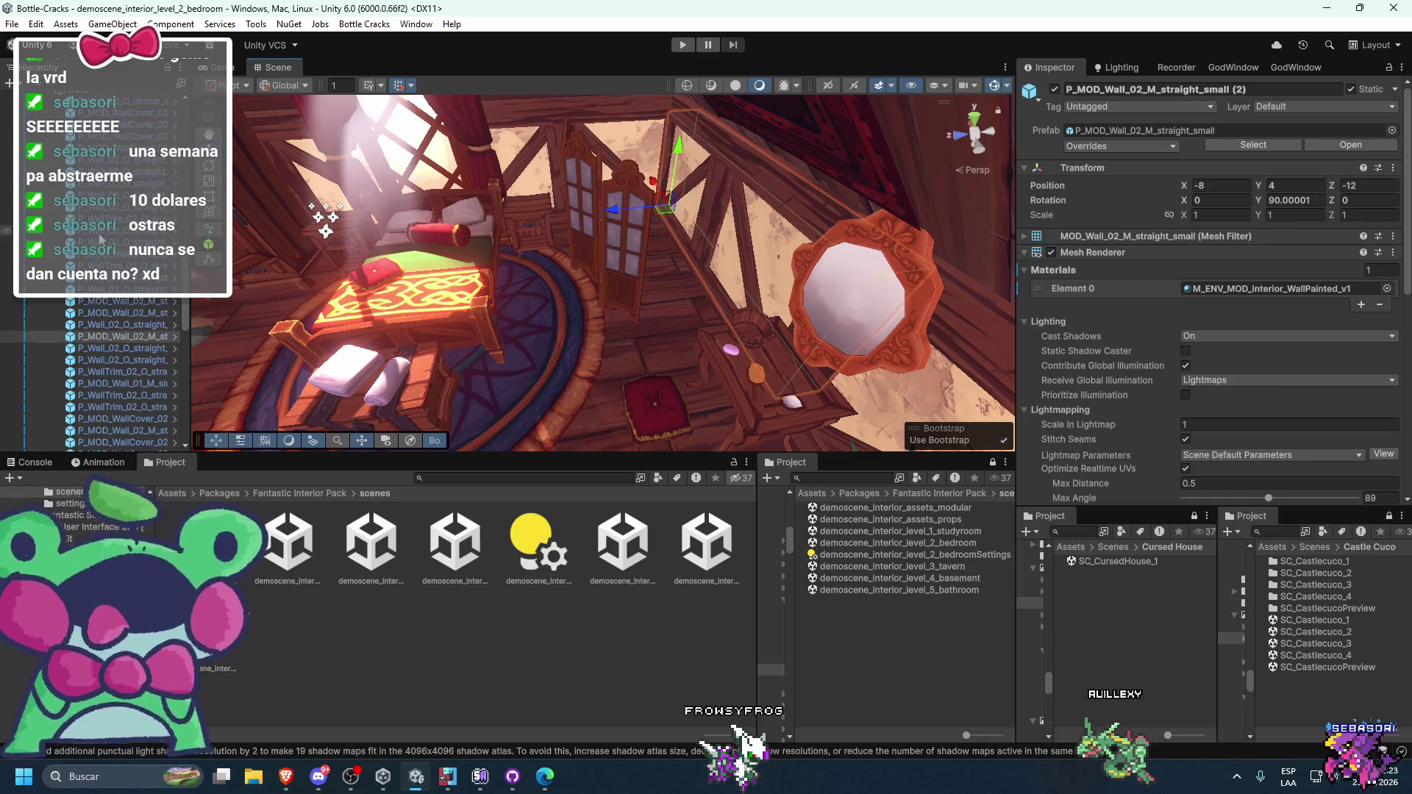
left_click(97, 338)
scroll(110, 114, "up", 3)
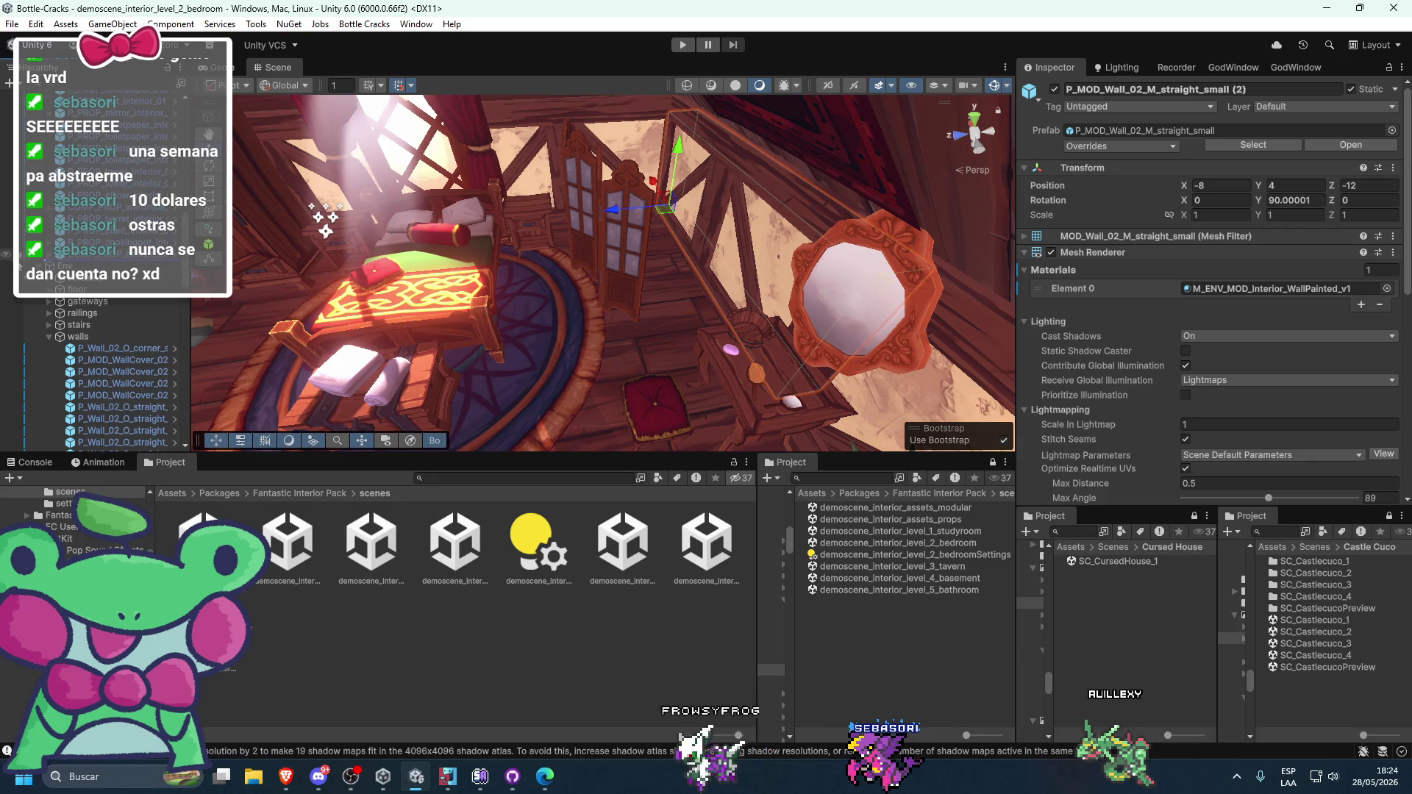
- Inspect the demo's rug, window and sloped wall cover, then reopen SC_CursedHouse_1
left_click(438, 284)
left_click_drag(425, 266, 523, 286)
left_click(602, 302)
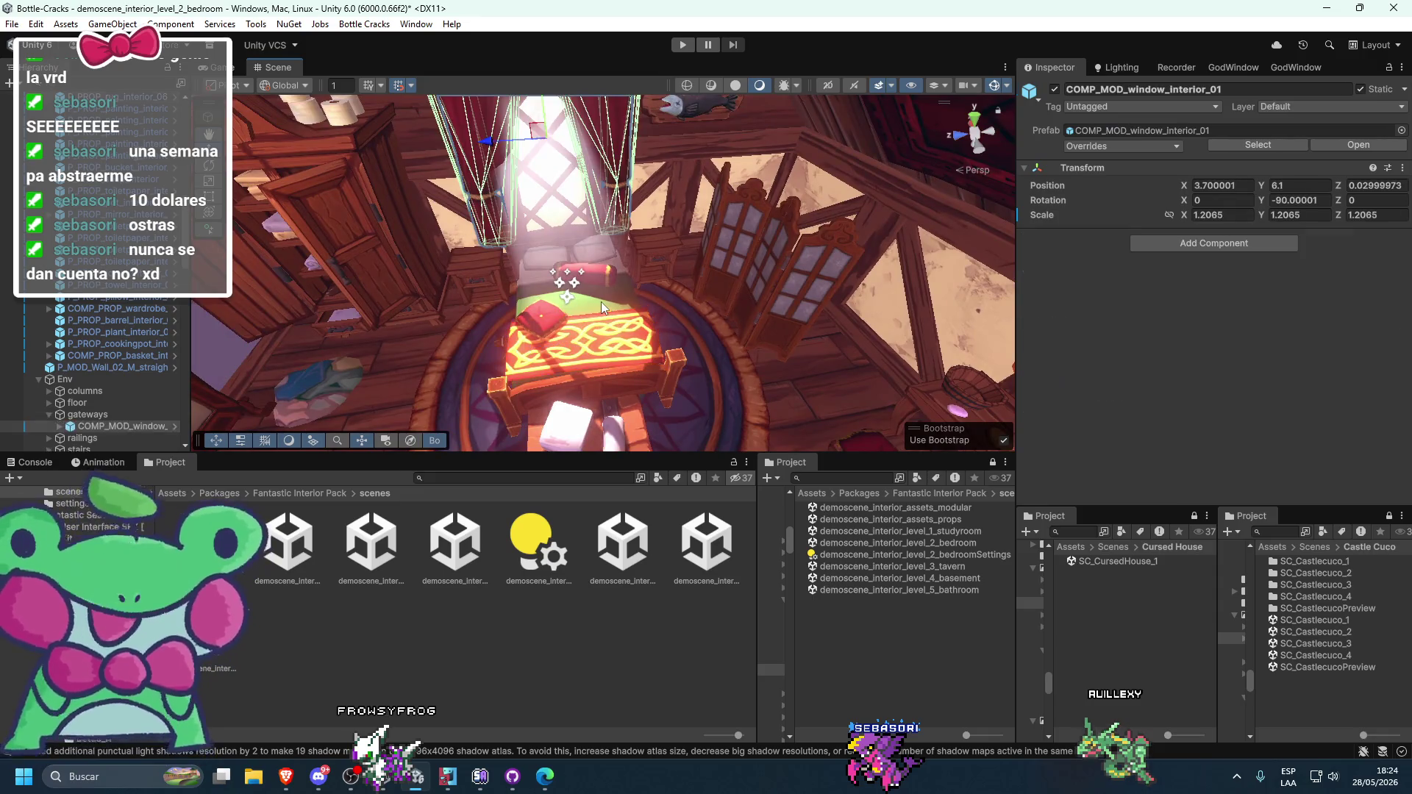
left_click(655, 290)
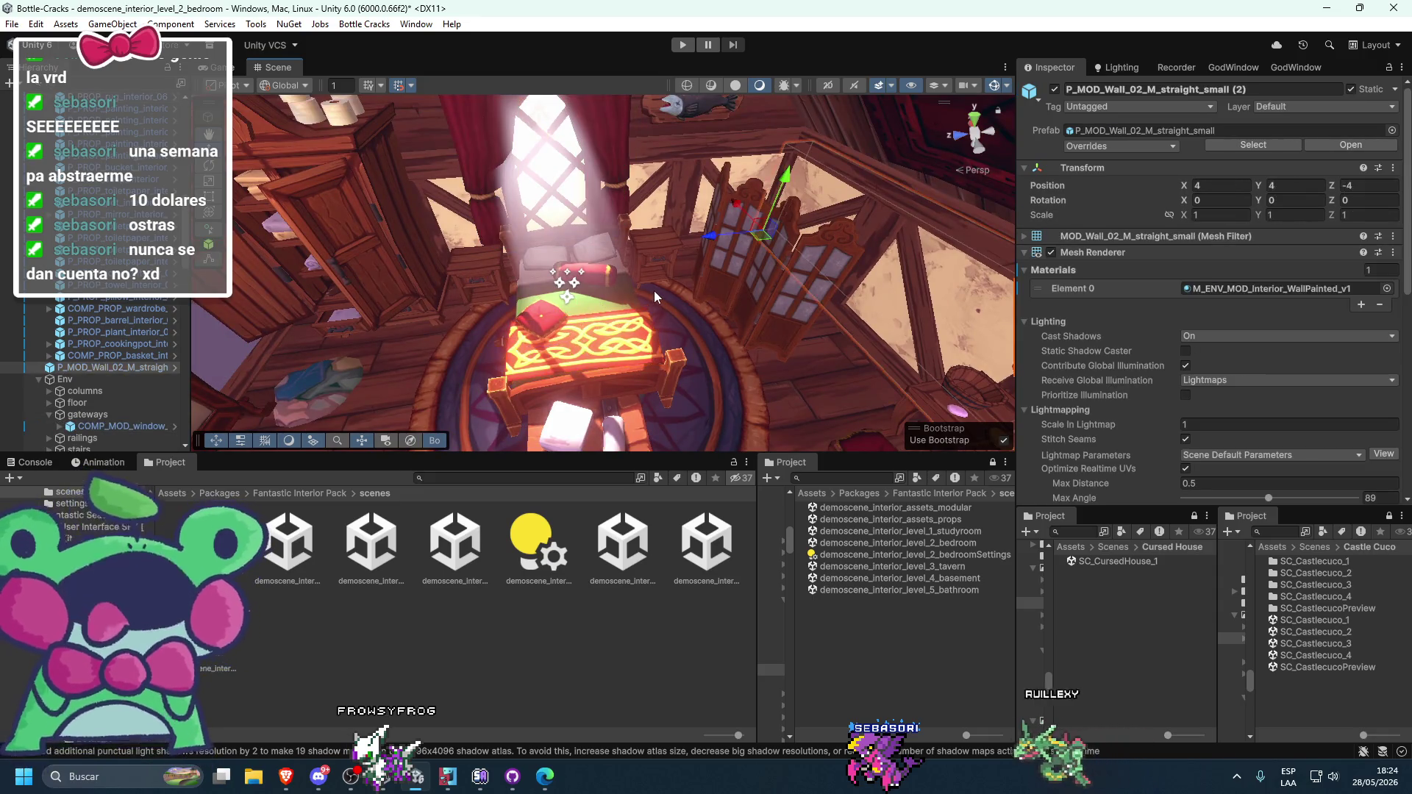
left_click(653, 290)
scroll(599, 303, "down", 5)
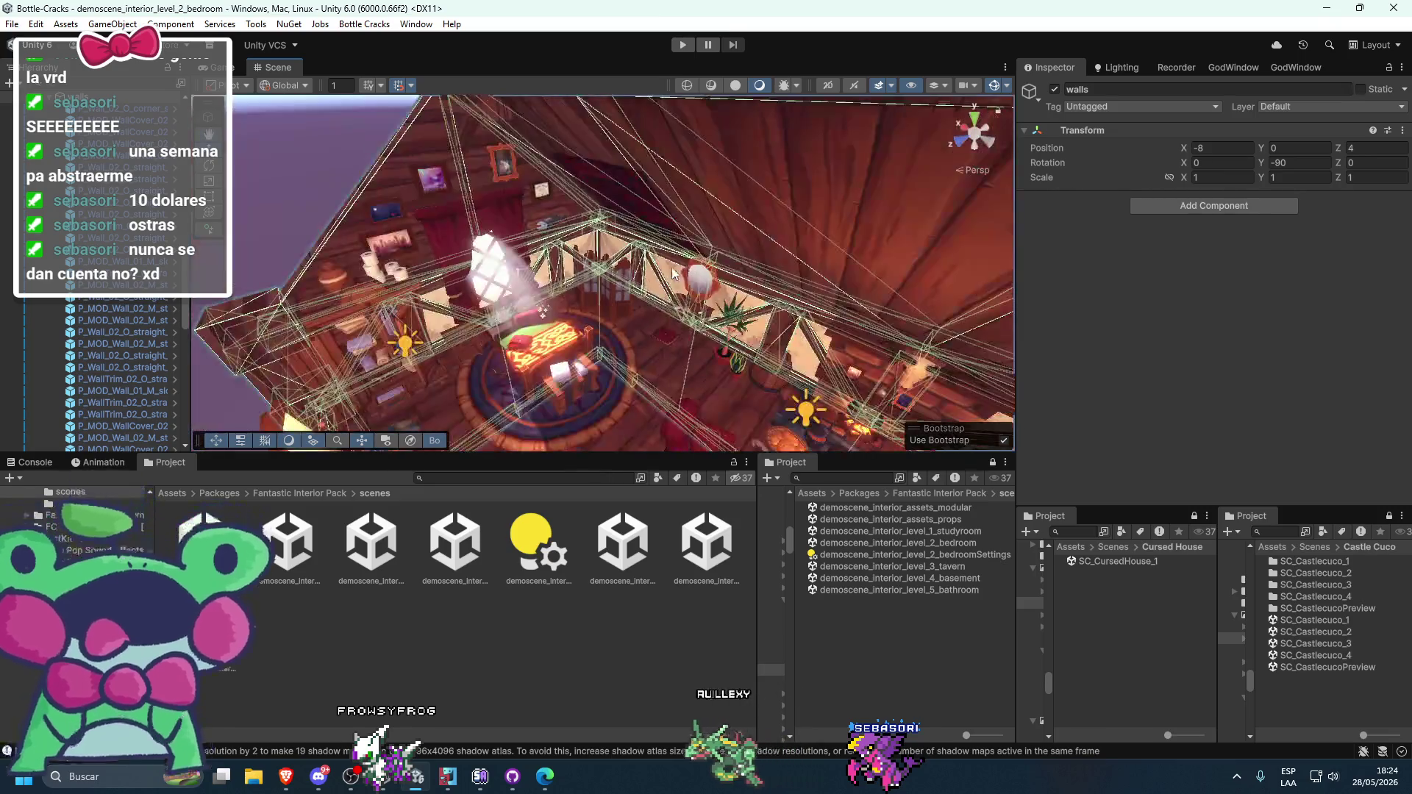
left_click(544, 346)
scroll(561, 278, "up", 2)
left_click(559, 277)
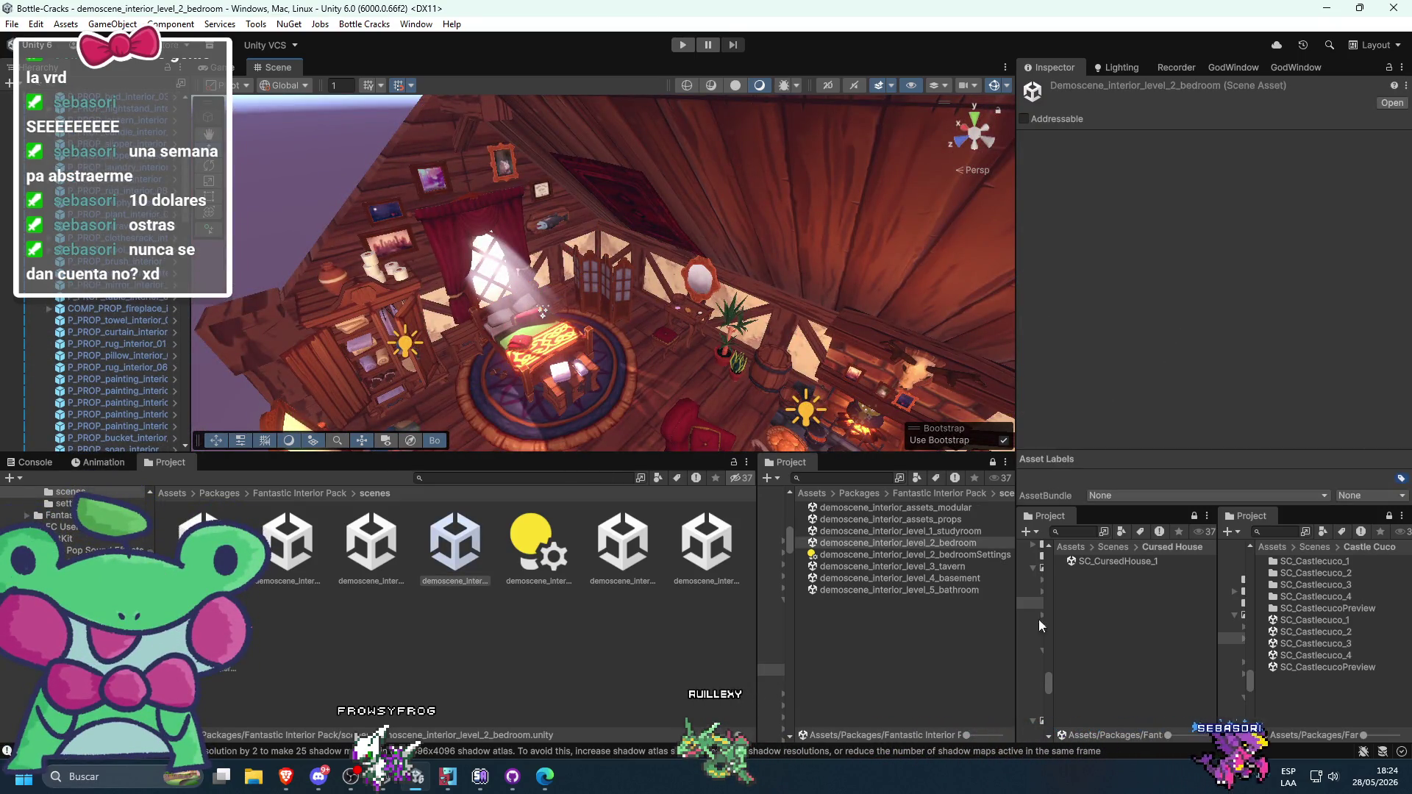
double_click(1113, 561)
- Look over the cursed house floor and go to the Assets root folder
mouse_move(512, 334)
left_mouse_down()
mouse_move(622, 342)
mouse_move(555, 282)
mouse_move(562, 256)
mouse_move(451, 262)
mouse_move(580, 235)
mouse_move(503, 191)
mouse_move(713, 261)
mouse_move(691, 338)
left_mouse_up()
left_click(580, 236)
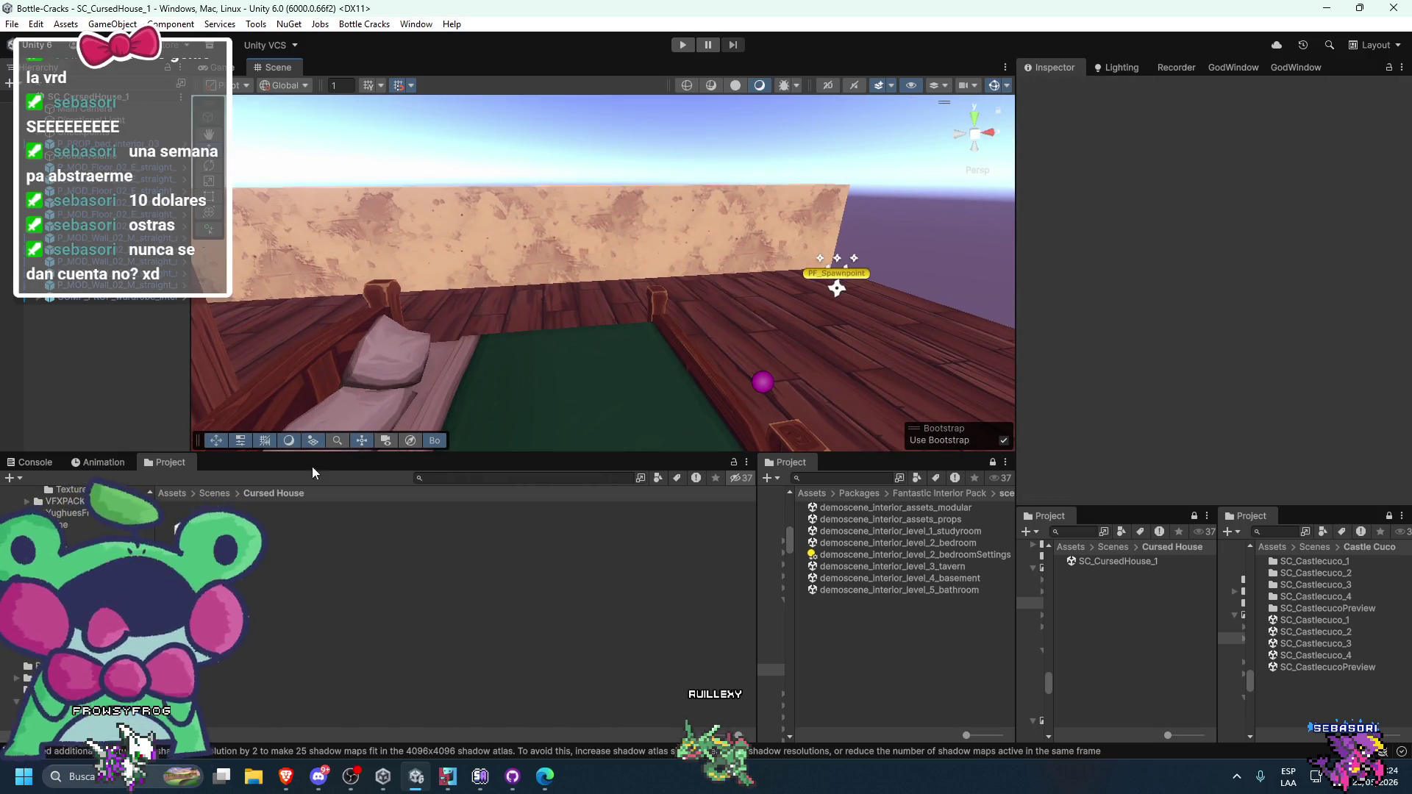
left_click(175, 487)
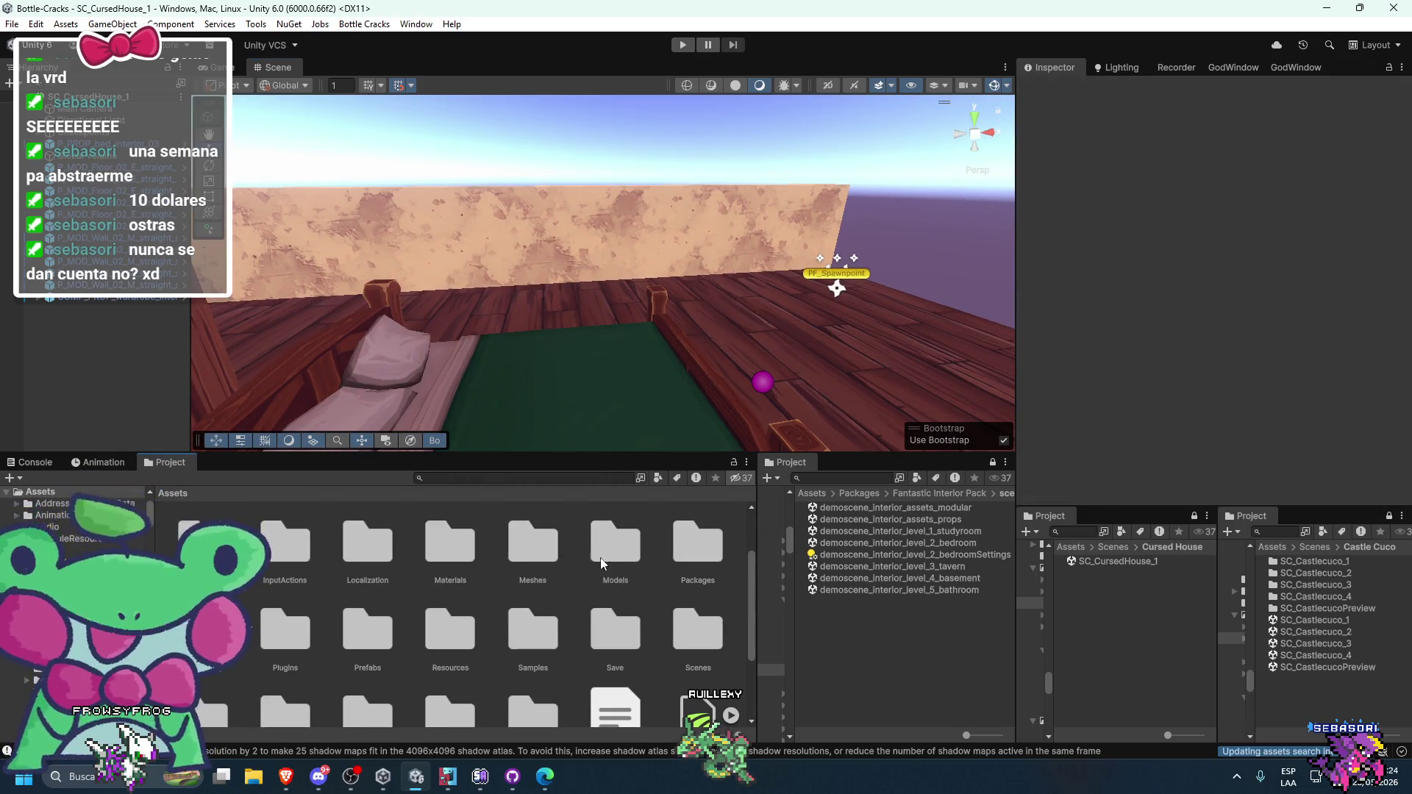
scroll(535, 634, "up", 2)
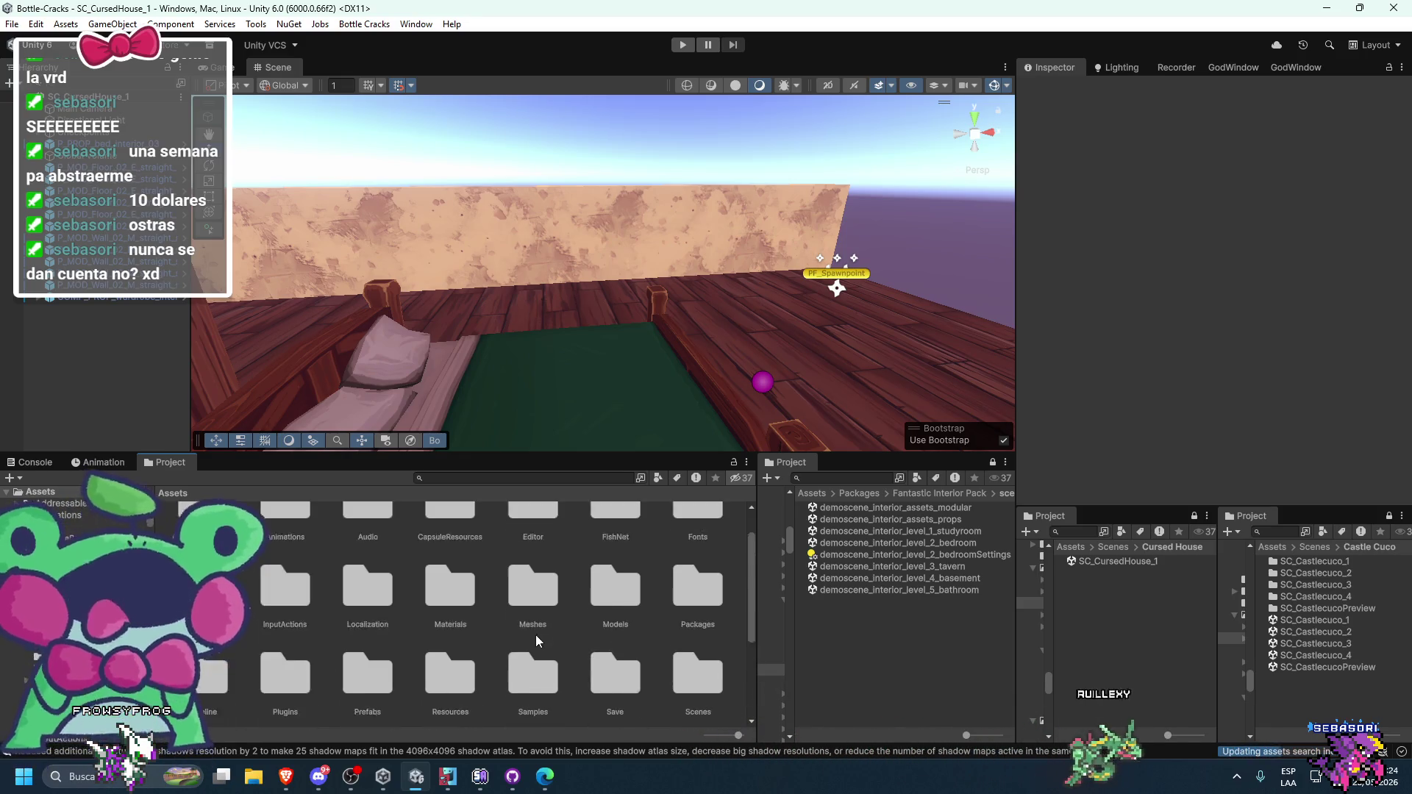
scroll(574, 637, "down", 1)
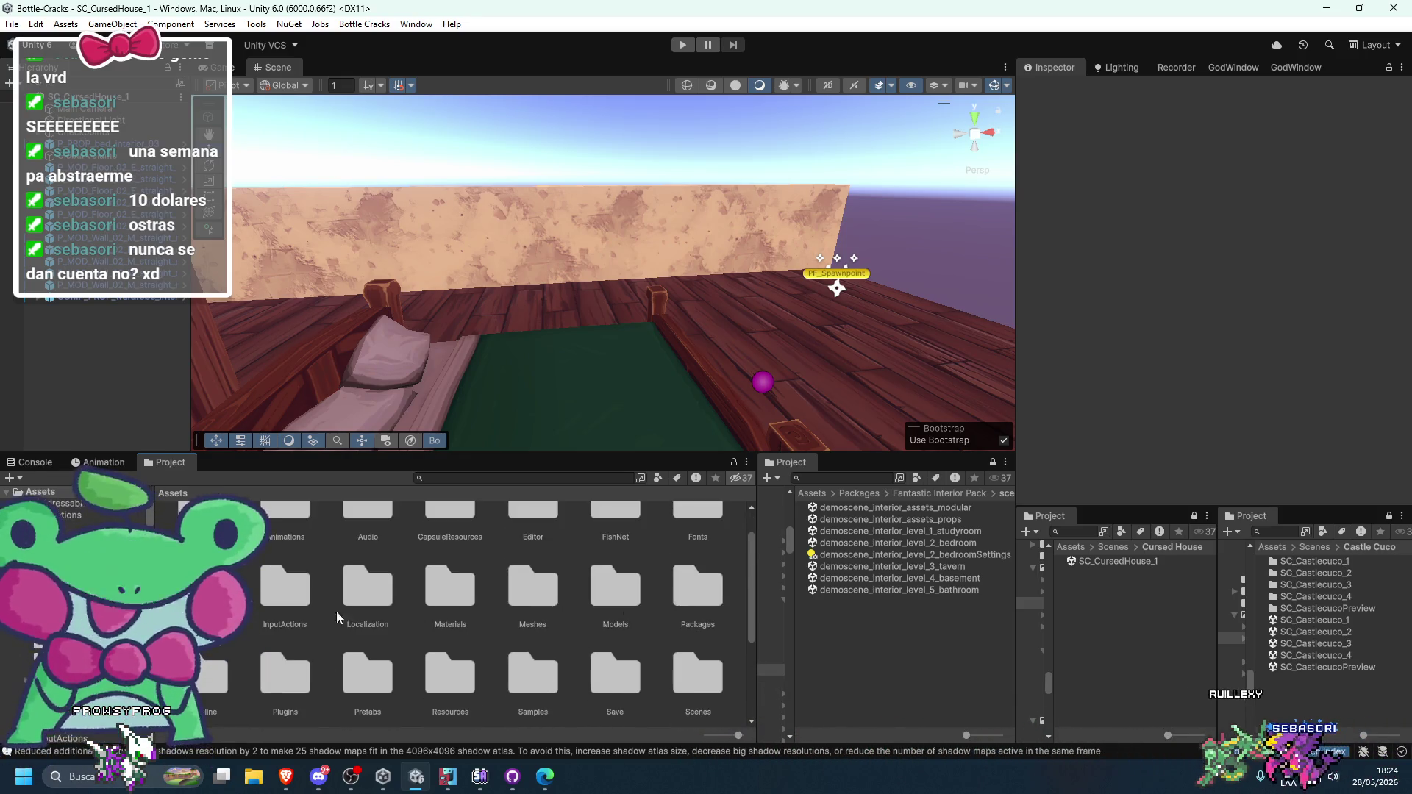
- Drag PF_BottleModel from Prefabs > Bottle onto the bed and frame it
double_click(367, 665)
scroll(341, 593, "up", 2)
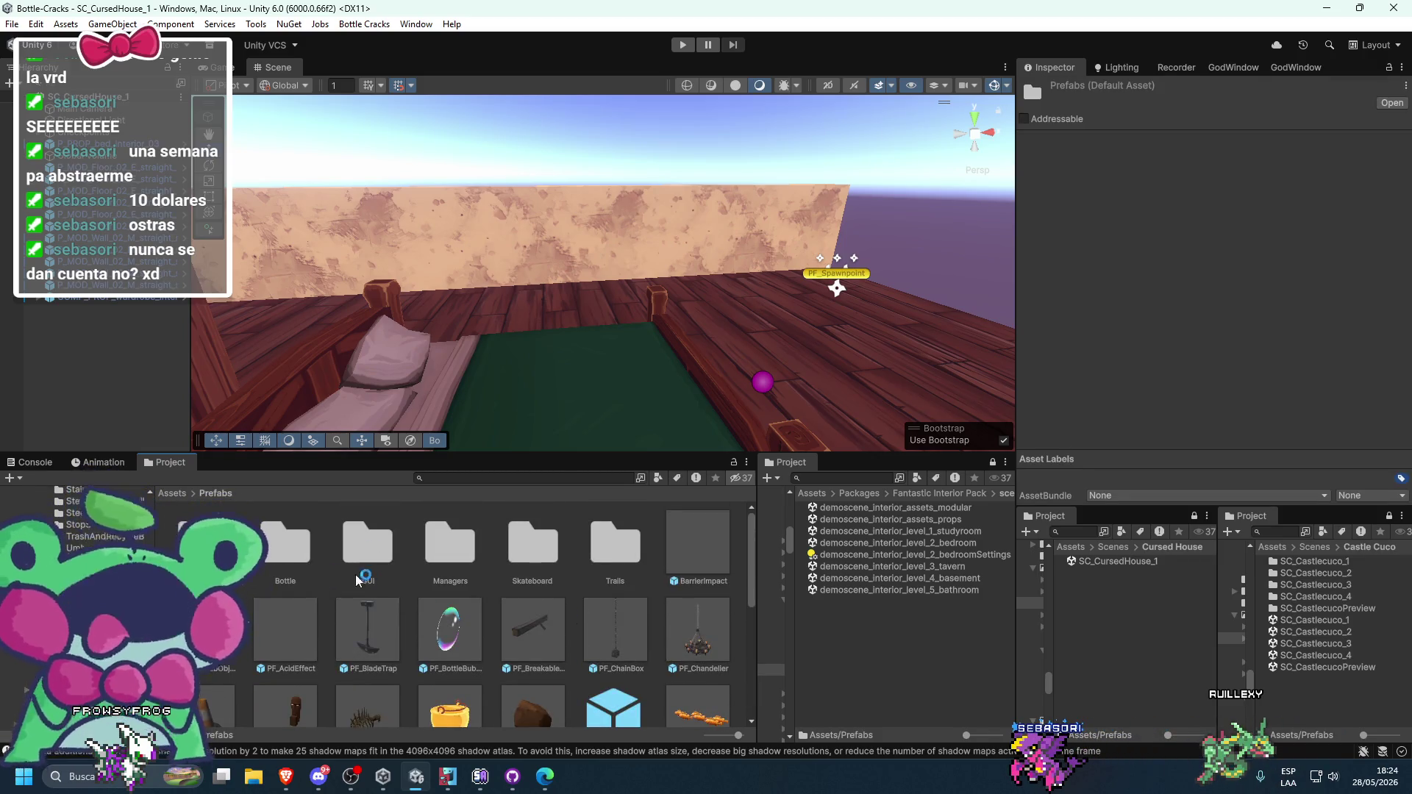
scroll(397, 574, "down", 2)
scroll(280, 539, "up", 2)
double_click(280, 539)
mouse_move(349, 544)
left_mouse_down()
mouse_move(536, 379)
mouse_move(574, 292)
mouse_move(788, 444)
mouse_move(698, 398)
left_mouse_up()
key("f")
left_click(697, 398)
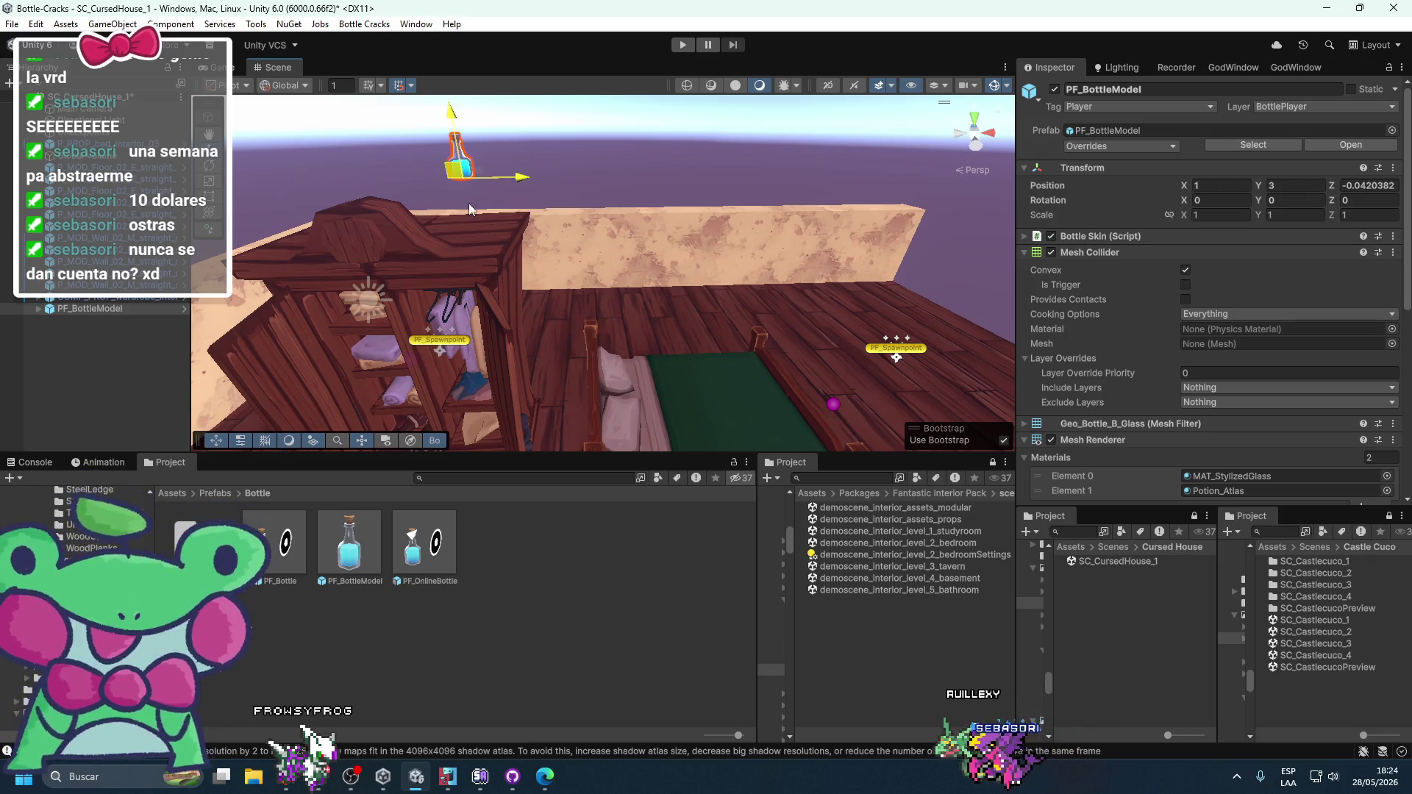
- Try moving the bottle to 1, 3, then undo so it rests on the bed
left_click_drag(477, 218, 601, 165)
mouse_move(585, 230)
left_mouse_down()
mouse_move(671, 212)
mouse_move(730, 403)
left_mouse_up()
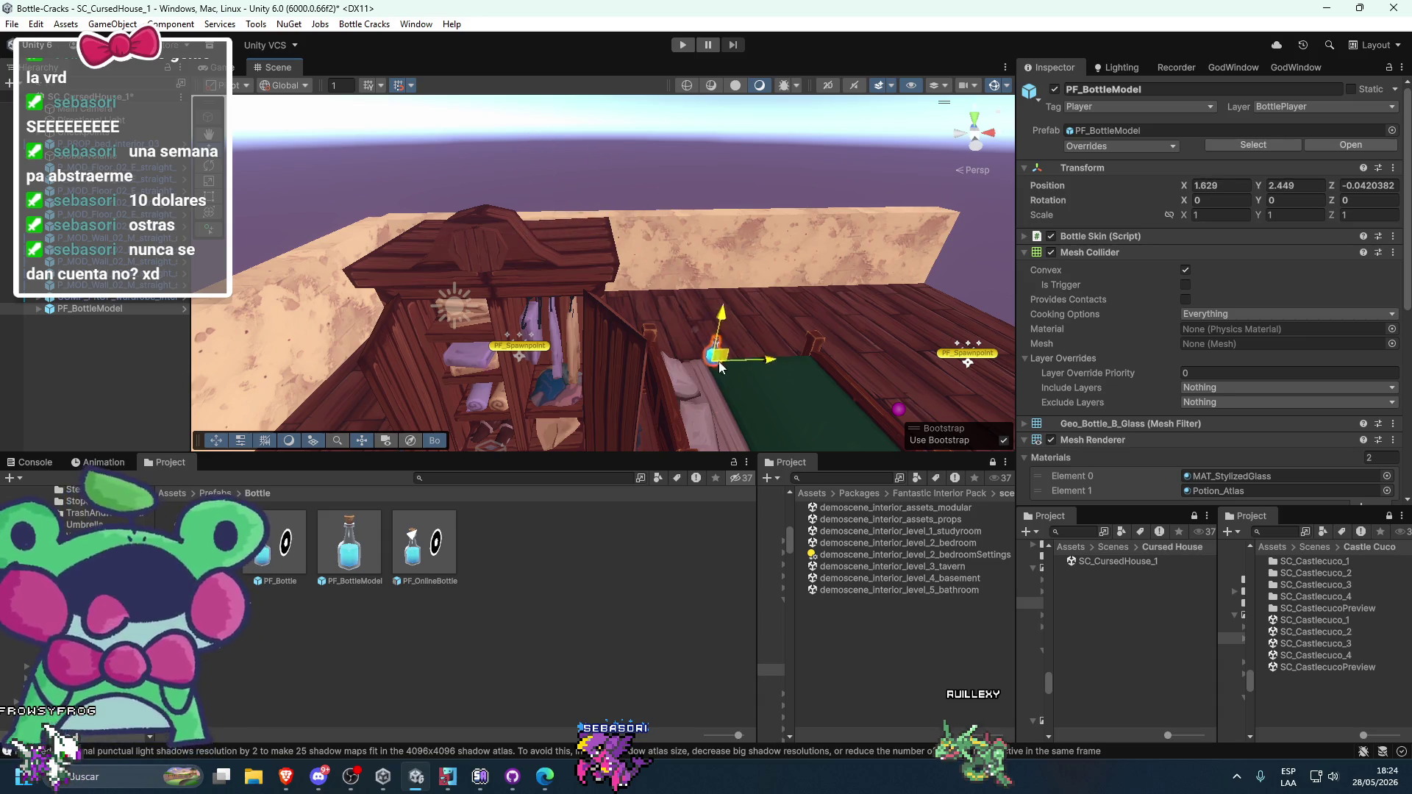
key("ctrl+z")
key("ctrl+z")
key("ctrl+z")
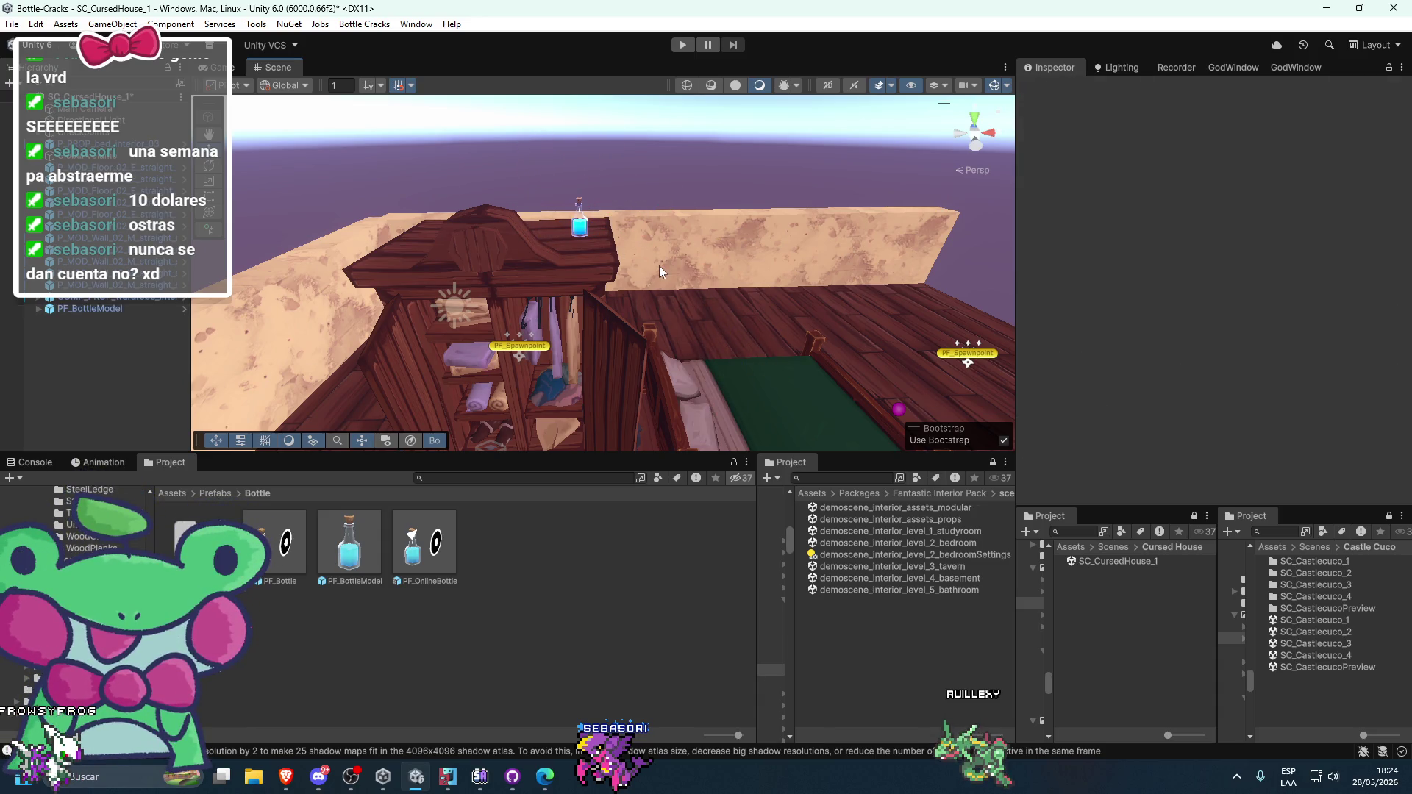
mouse_move(699, 161)
left_mouse_down()
mouse_move(733, 263)
mouse_move(715, 250)
mouse_move(671, 329)
left_mouse_up()
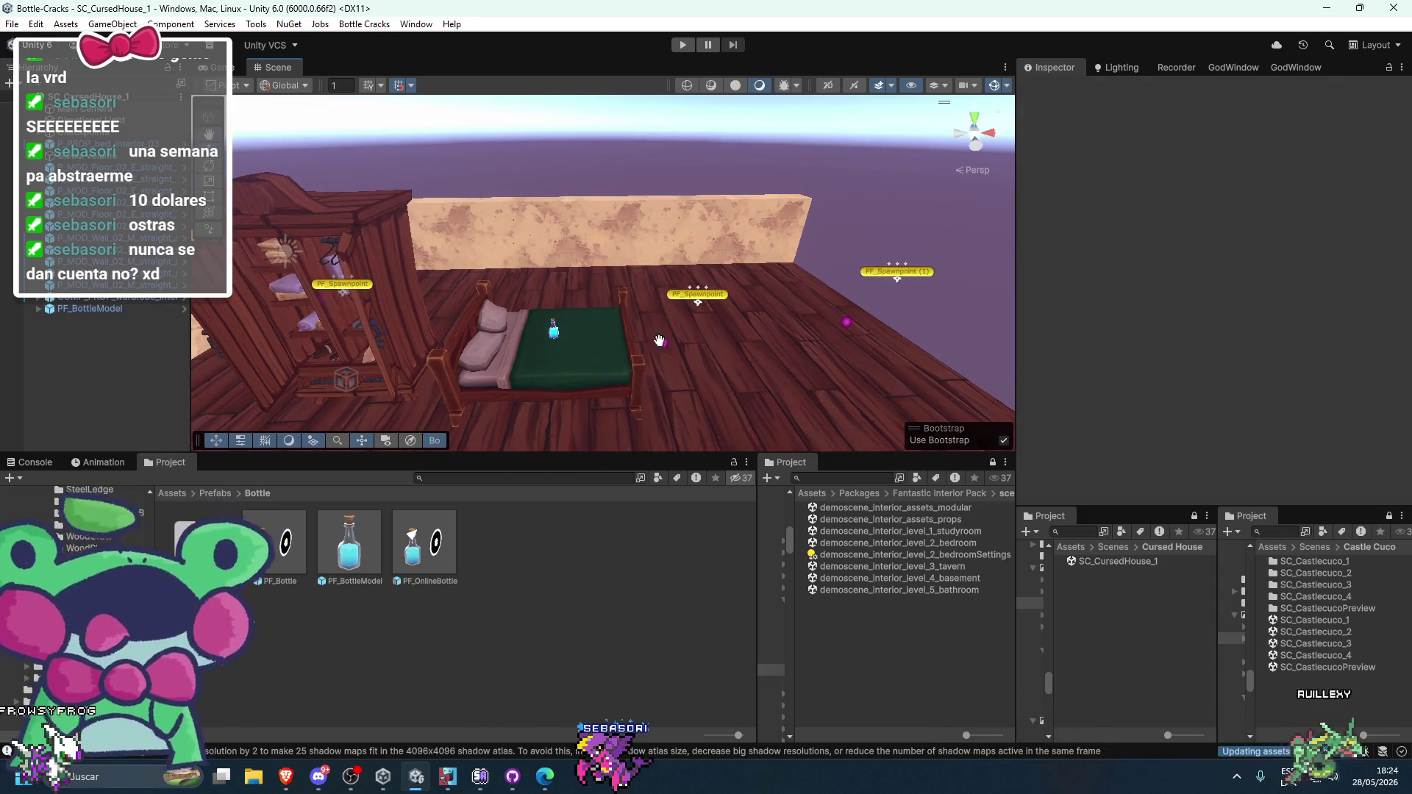
scroll(651, 342, "up", 3)
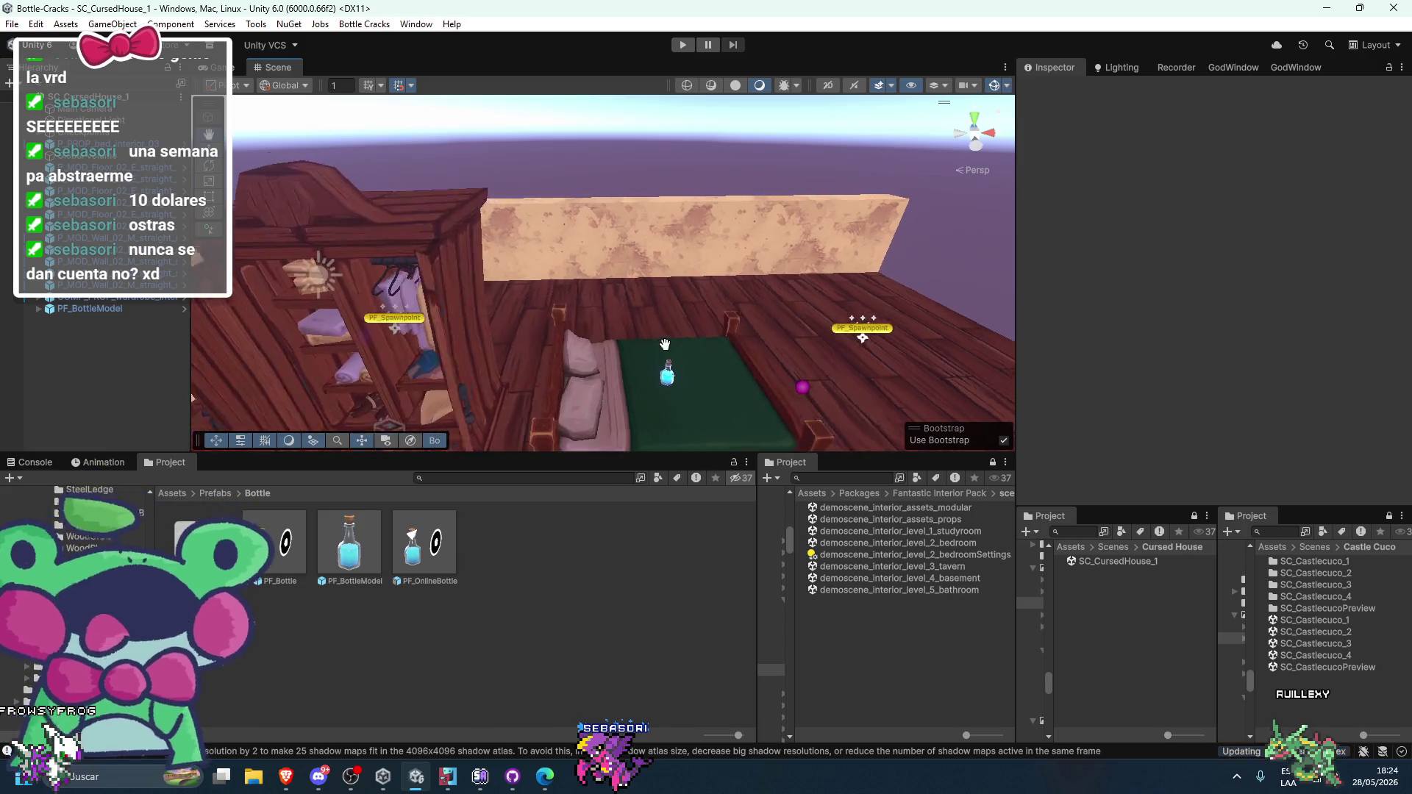
left_click_drag(665, 344, 634, 368)
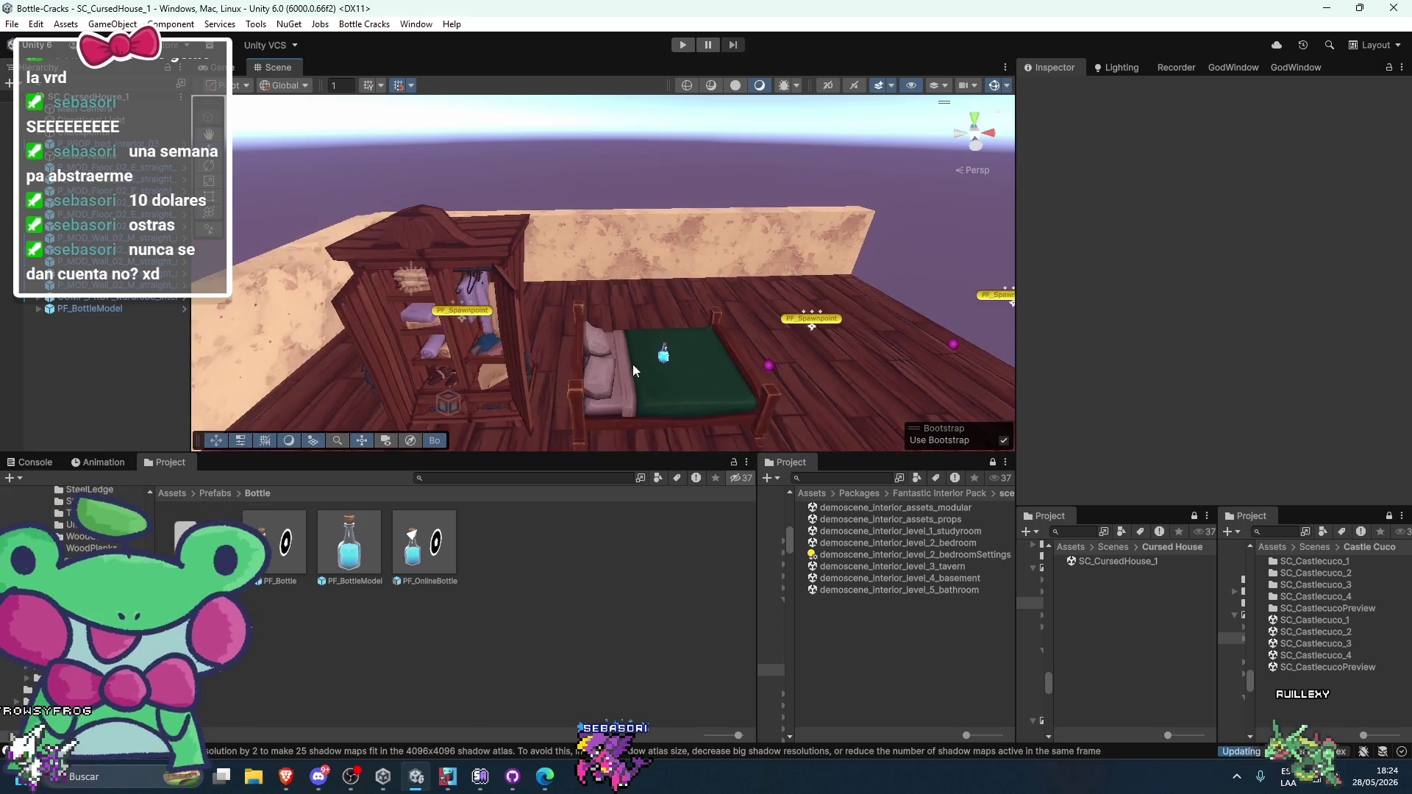
- Set the wardrobe's Position X to 0.75
left_click(484, 270)
left_click(1221, 185)
type("0.75")
left_click(888, 176)
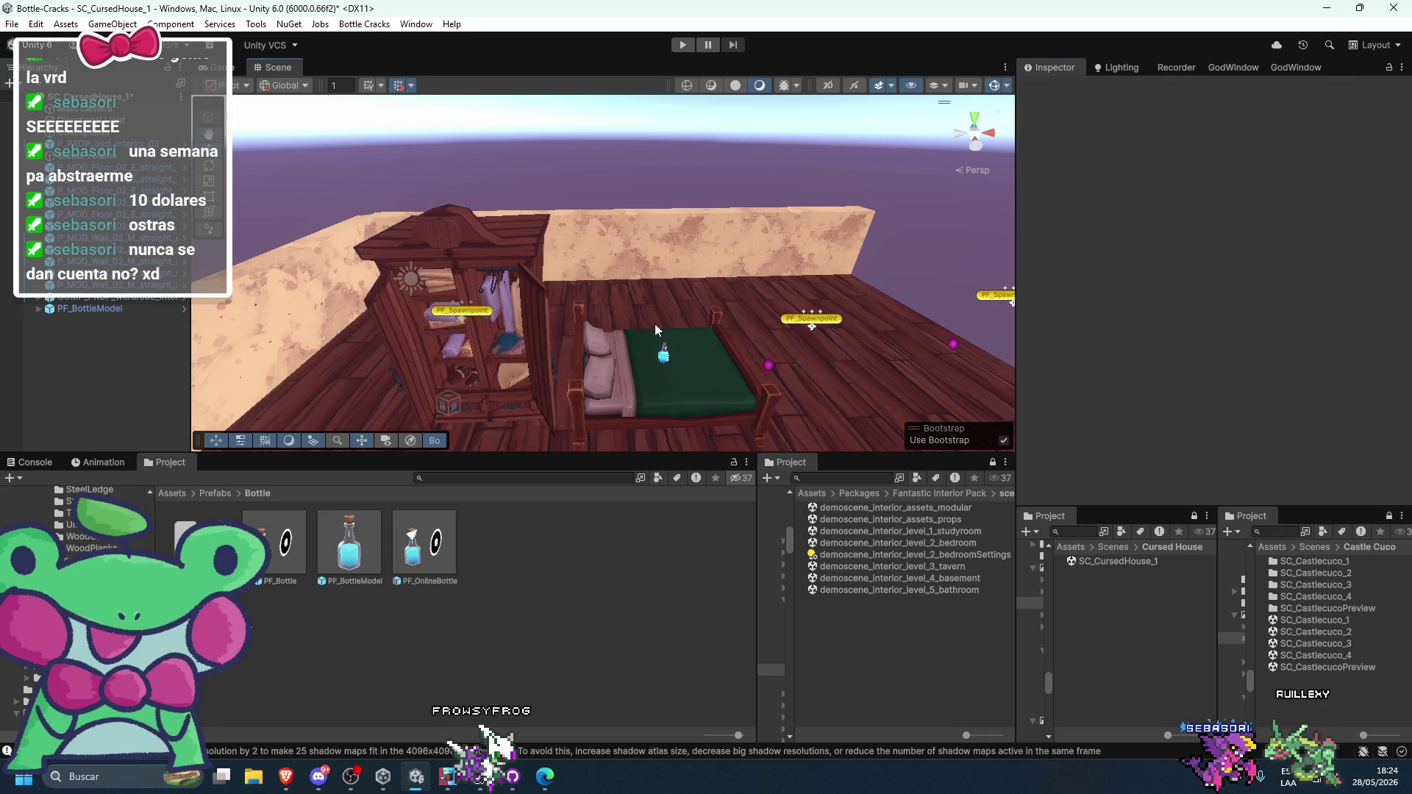
scroll(655, 323, "up", 5)
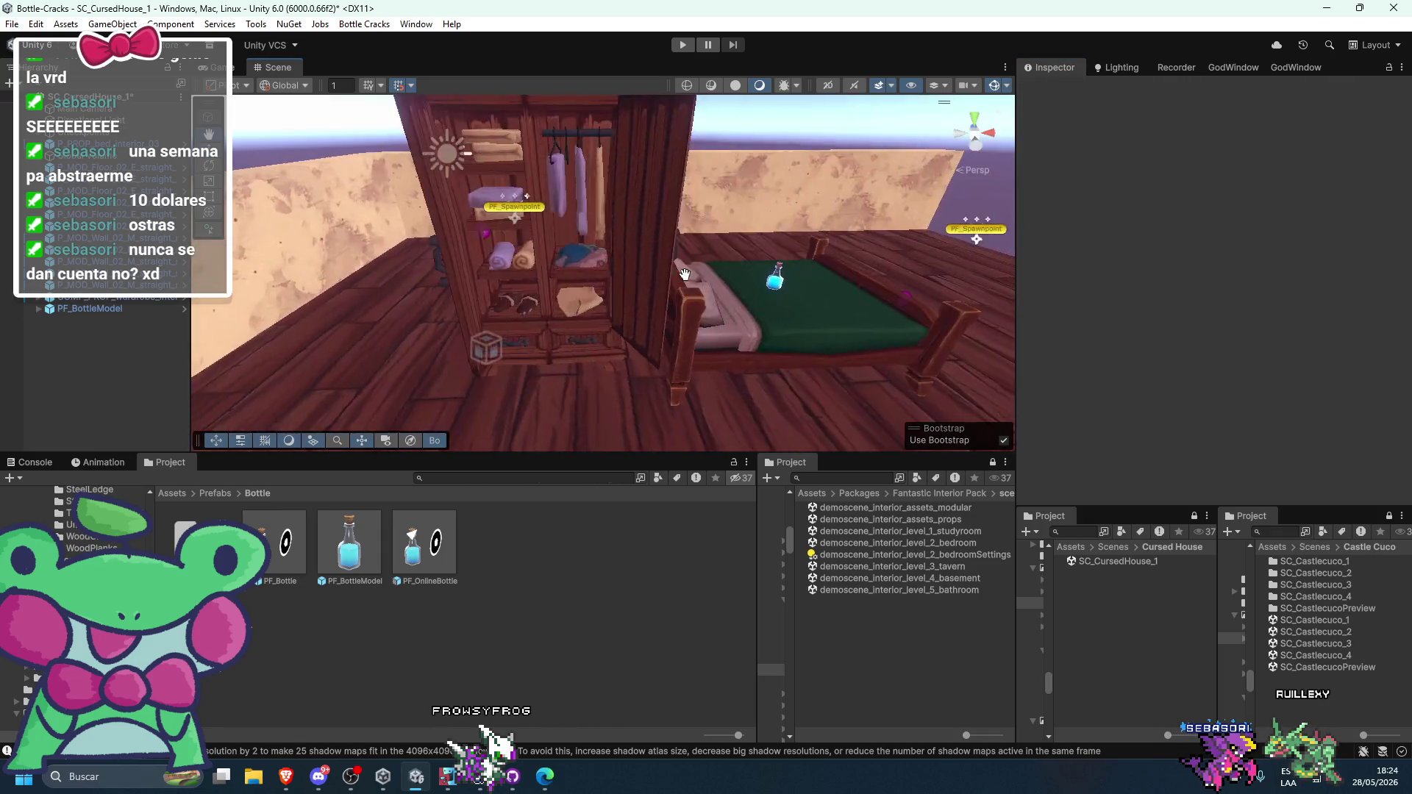
mouse_move(684, 273)
left_mouse_down()
mouse_move(699, 298)
mouse_move(670, 421)
left_mouse_up()
scroll(632, 294, "down", 5)
scroll(687, 274, "up", 5)
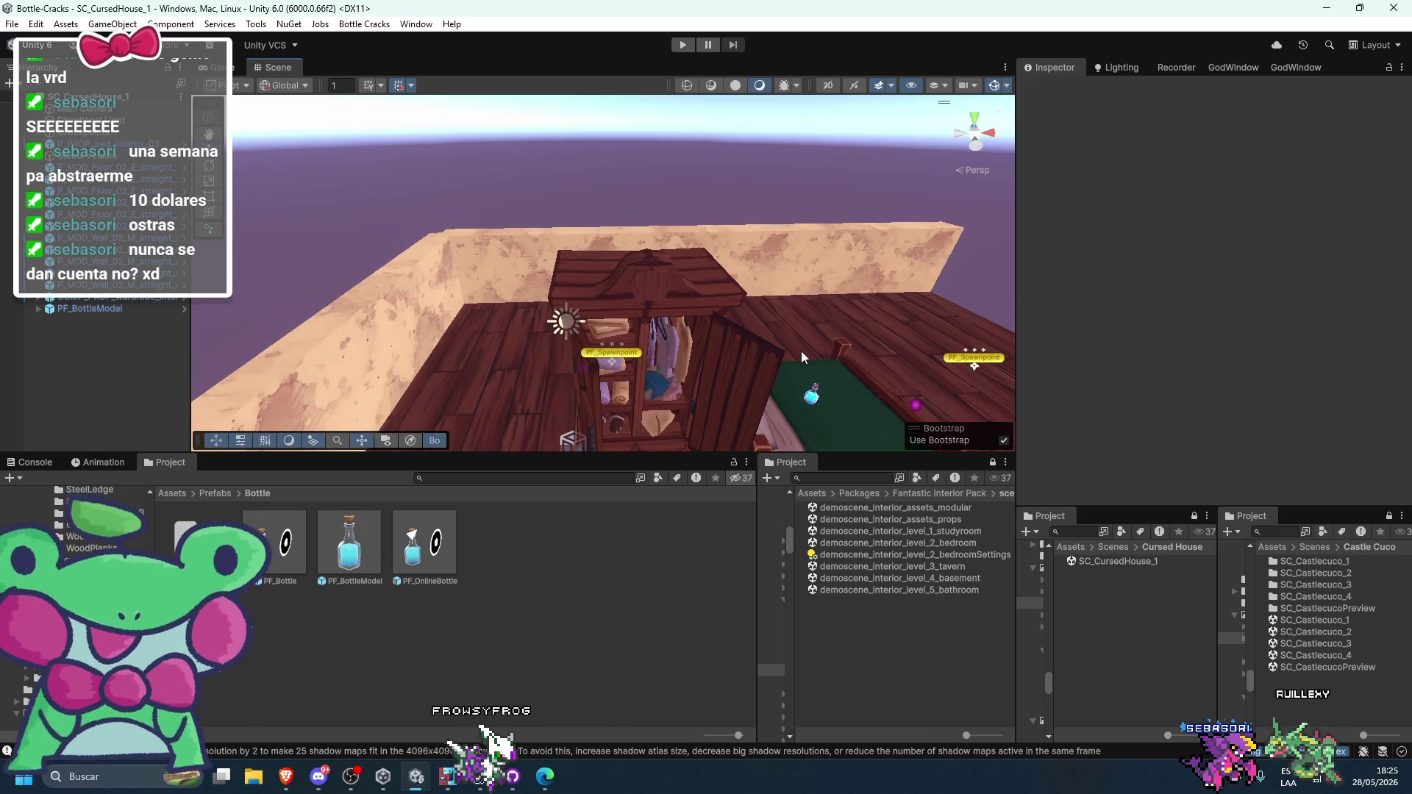
- Frame a floor tile, then open the demoscene_interior_level_2_bedroom scene
left_click(800, 351)
key("f")
left_click_drag(714, 345, 684, 410)
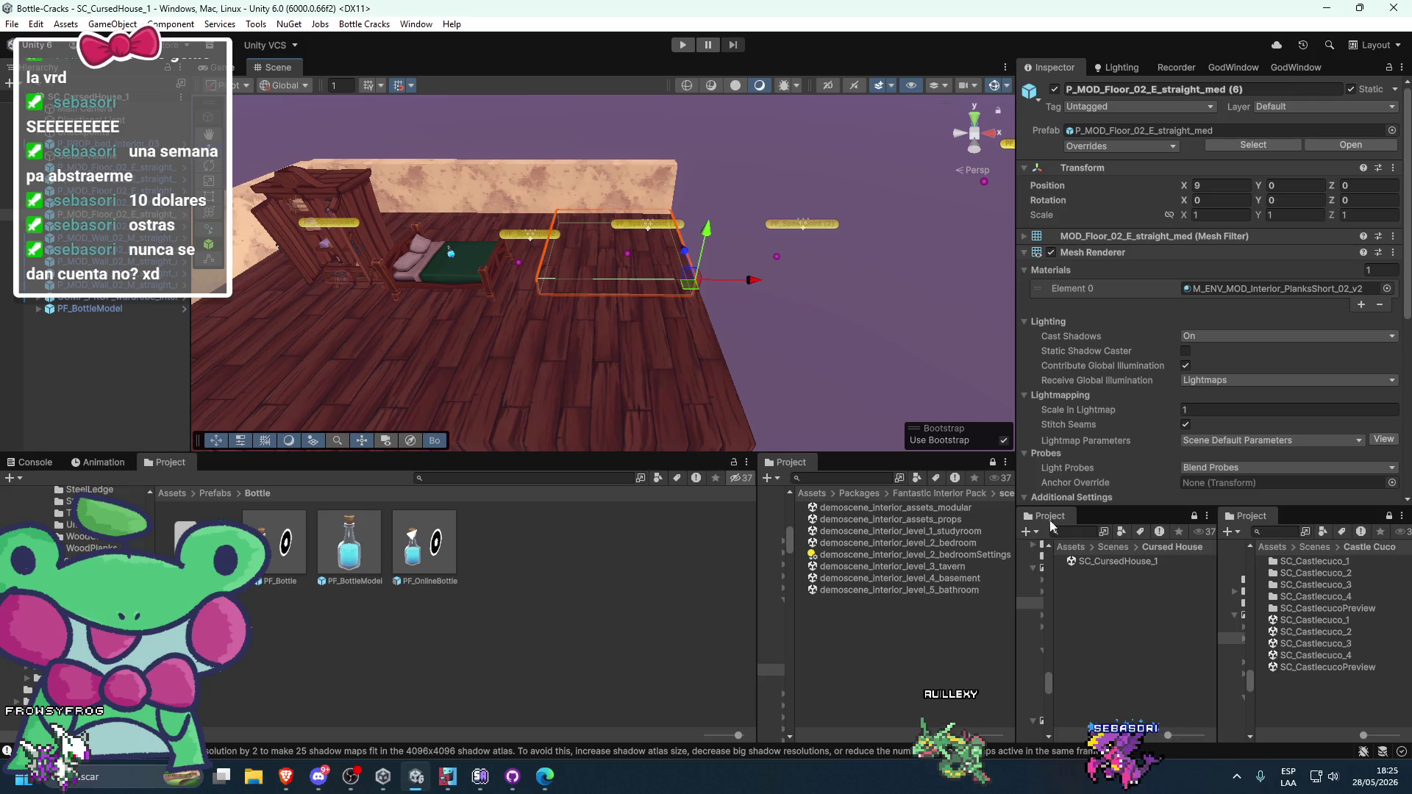
double_click(899, 544)
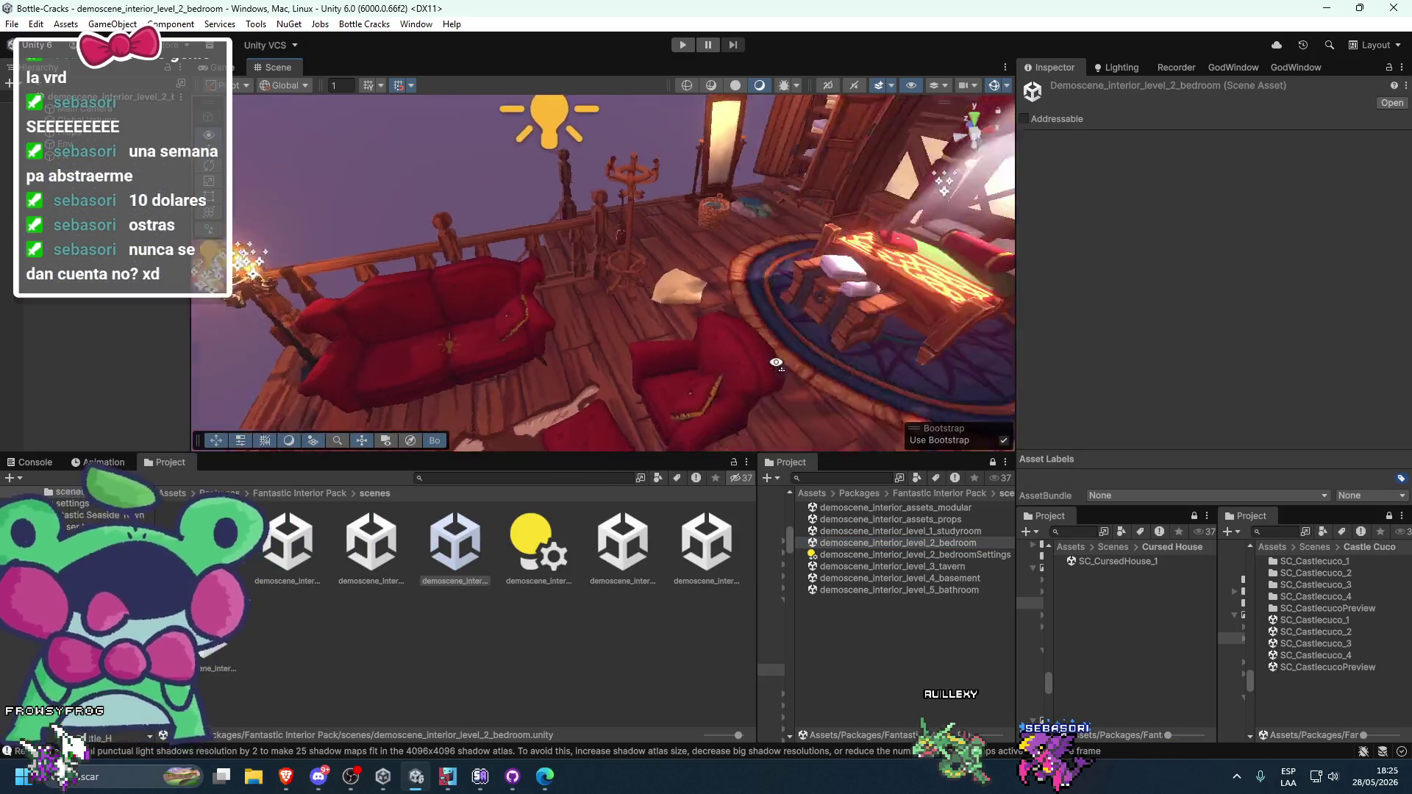
- Select the bedroom demo's chest, ping its P_PROP_chest_interior prefab, then reopen SC_CursedHouse_1
mouse_move(811, 344)
left_mouse_down()
mouse_move(822, 364)
mouse_move(664, 338)
left_mouse_up()
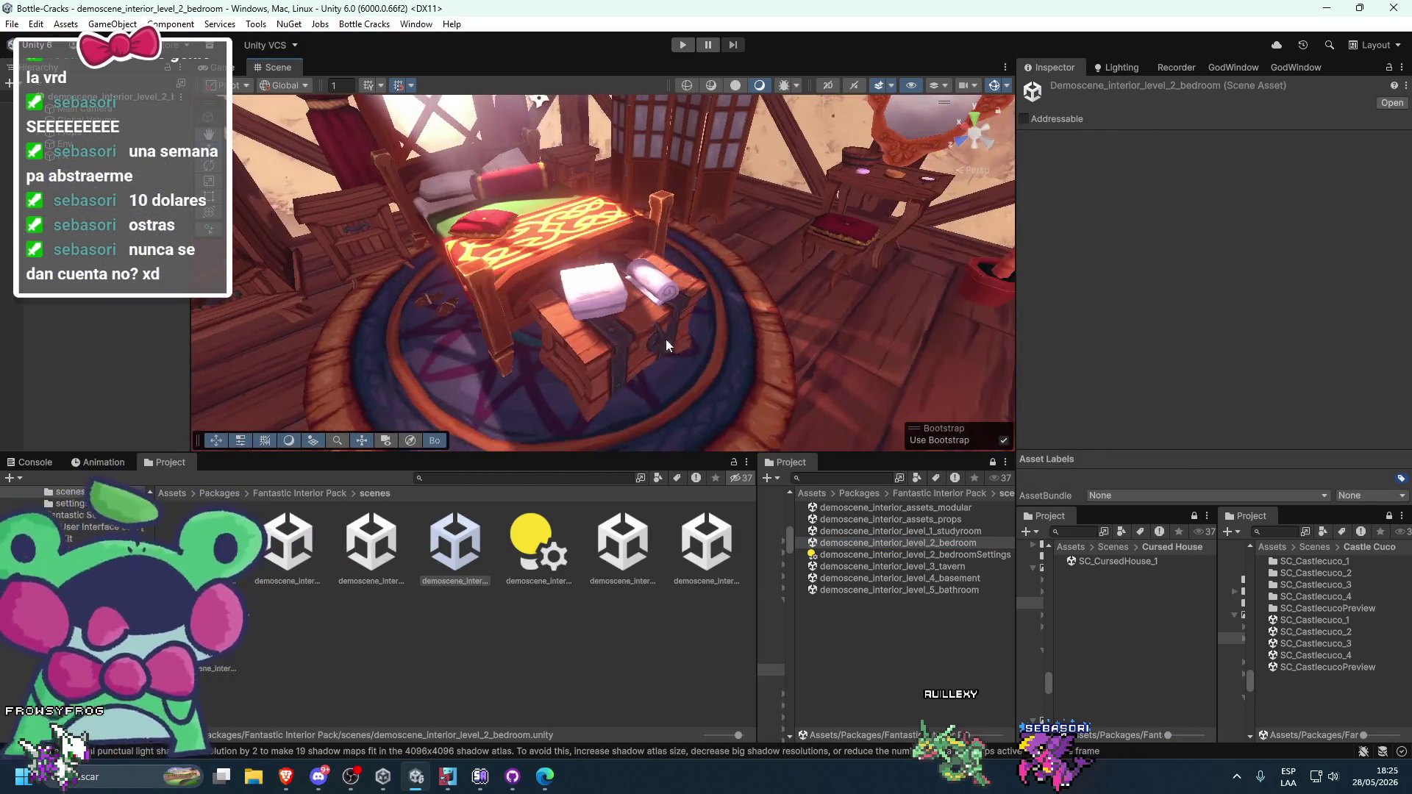
left_click(614, 327)
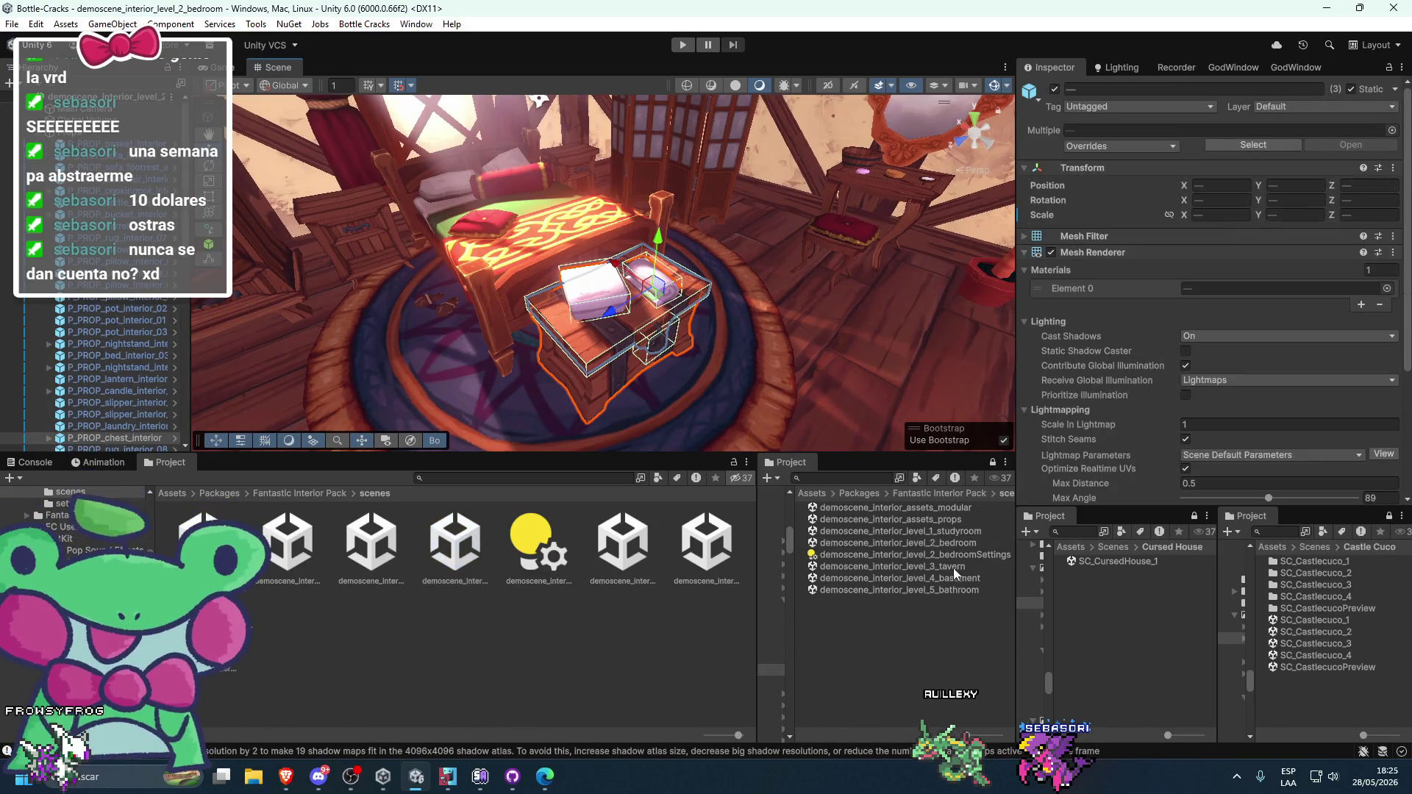
left_click(1126, 131)
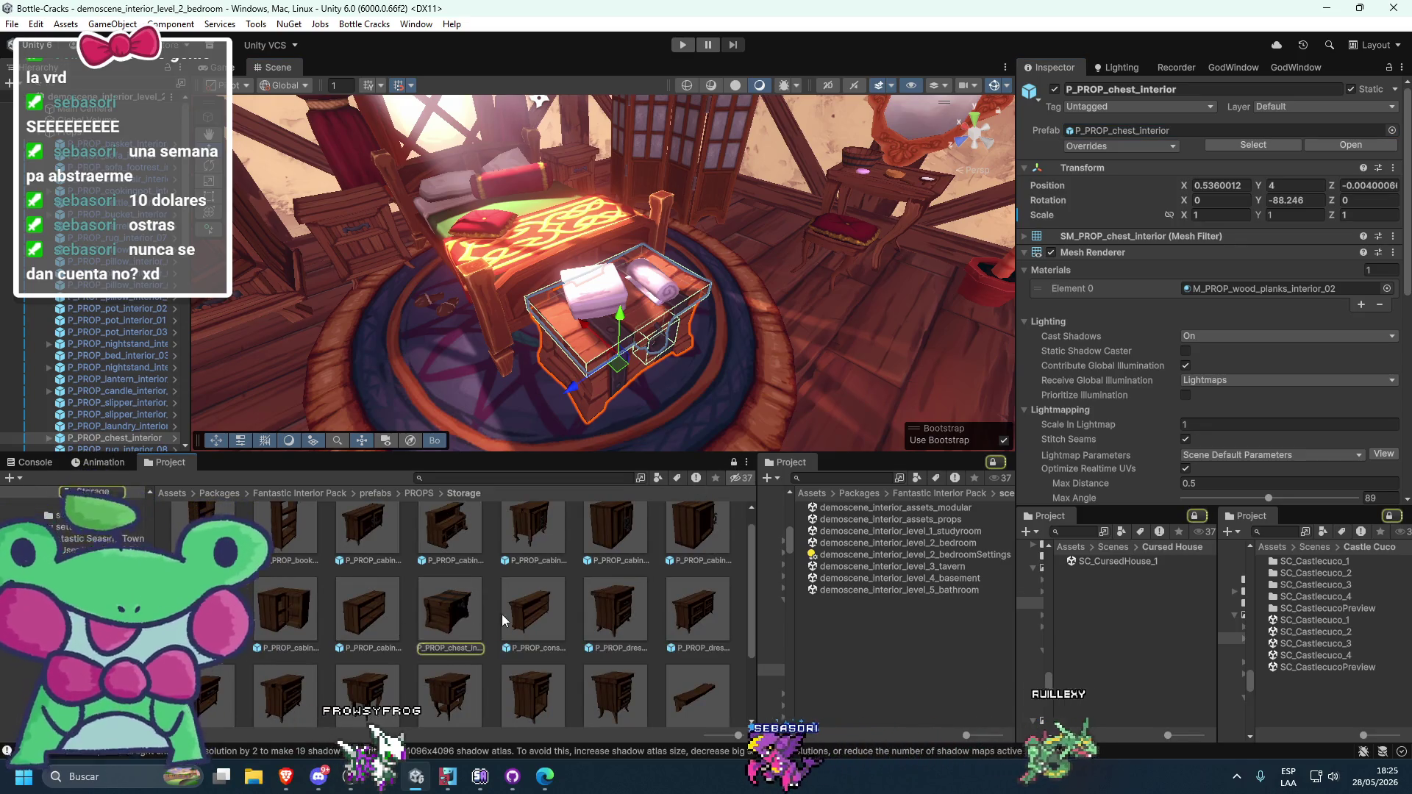
left_click(1117, 561)
double_click(1116, 561)
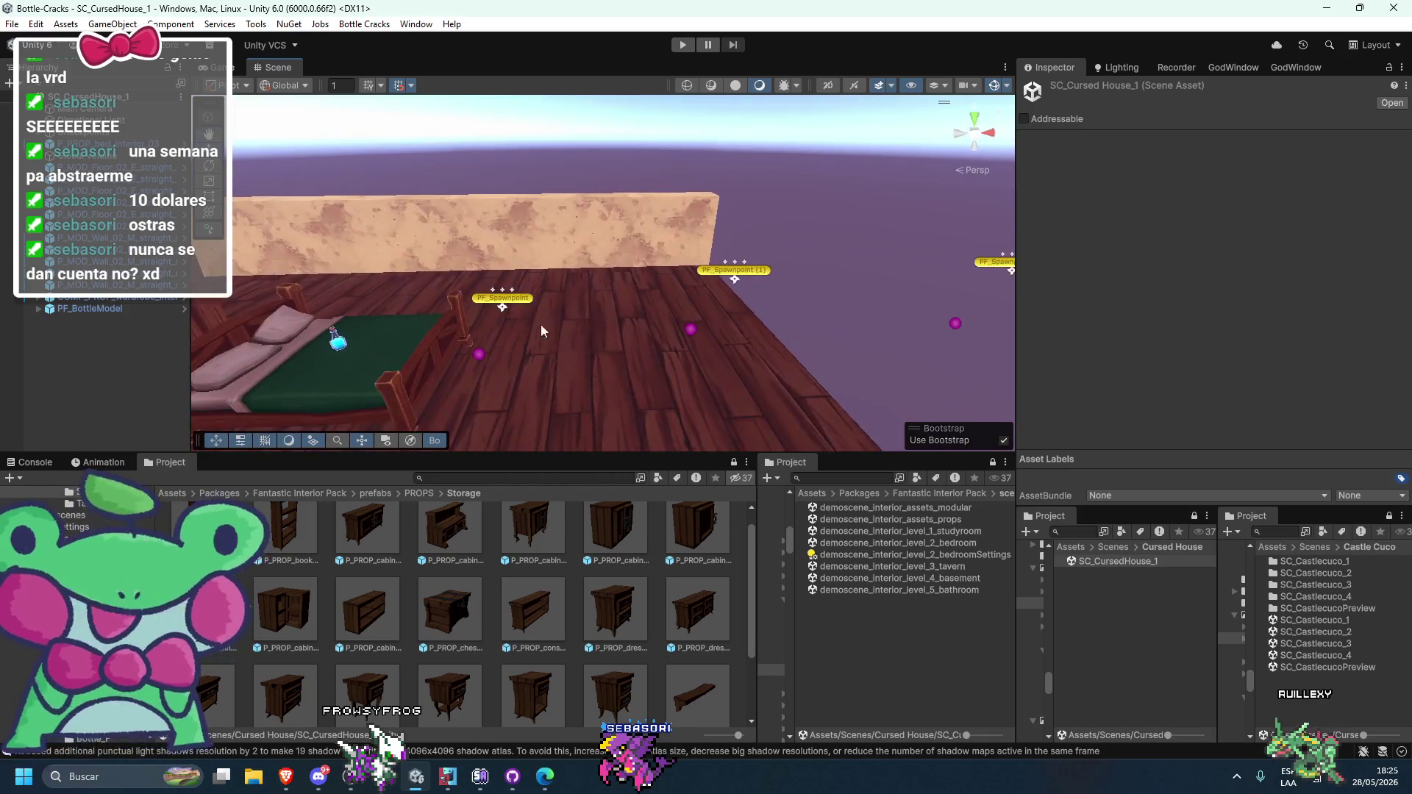
- Drop a P_PROP_chest_interior chest beside the bed, rotated, at X 5 and Z 0
left_click_drag(522, 298, 524, 300)
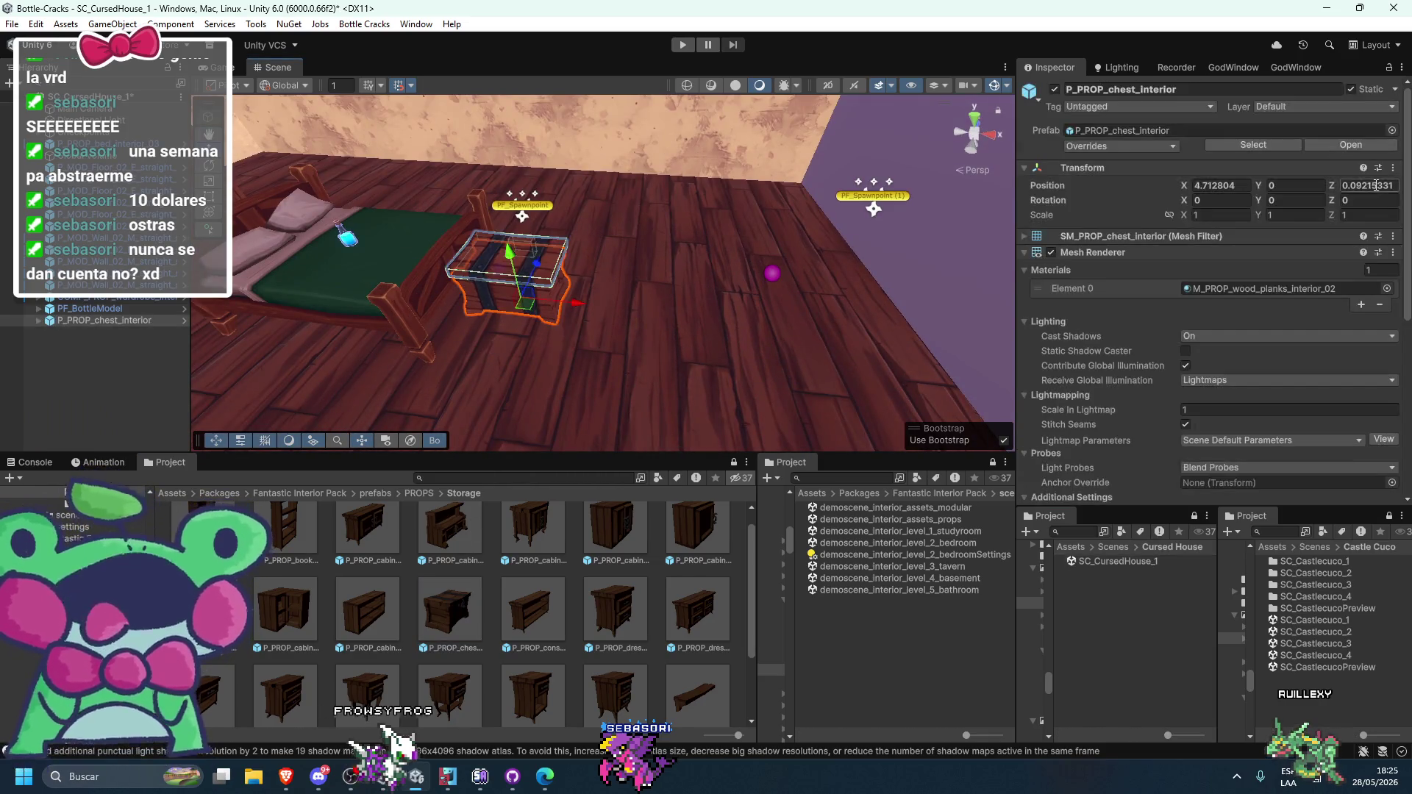
type("90")
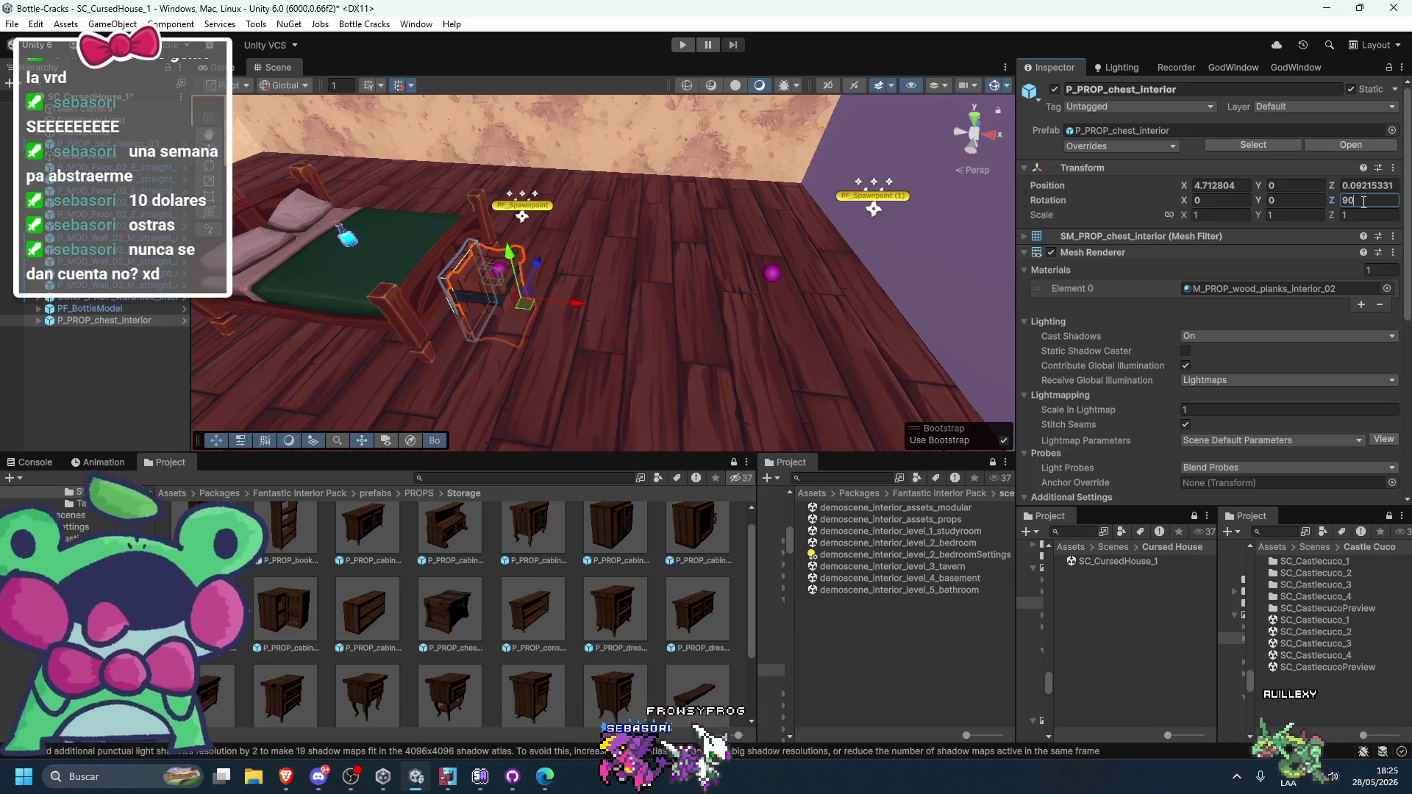
key("Escape")
left_click(1292, 197)
type("0921")
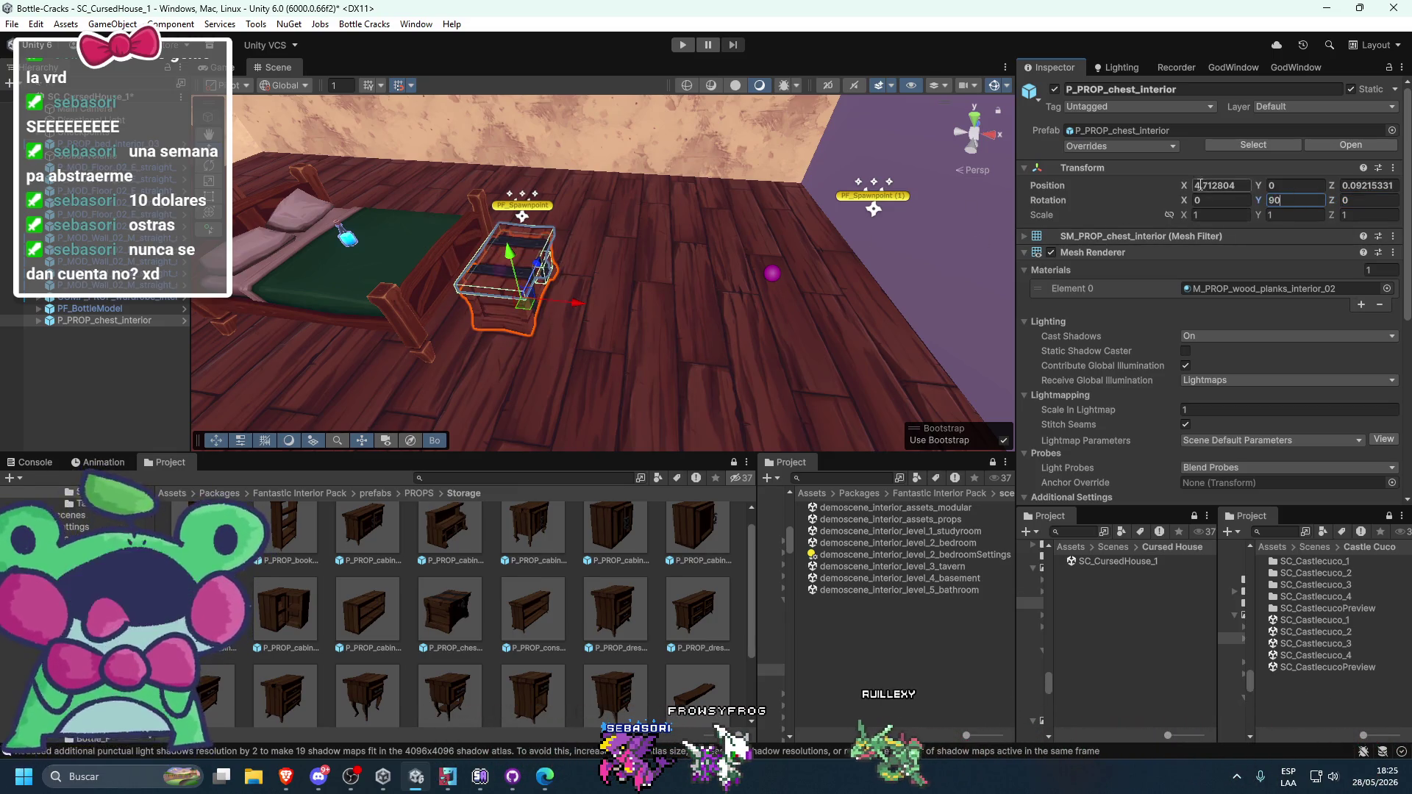
type("5")
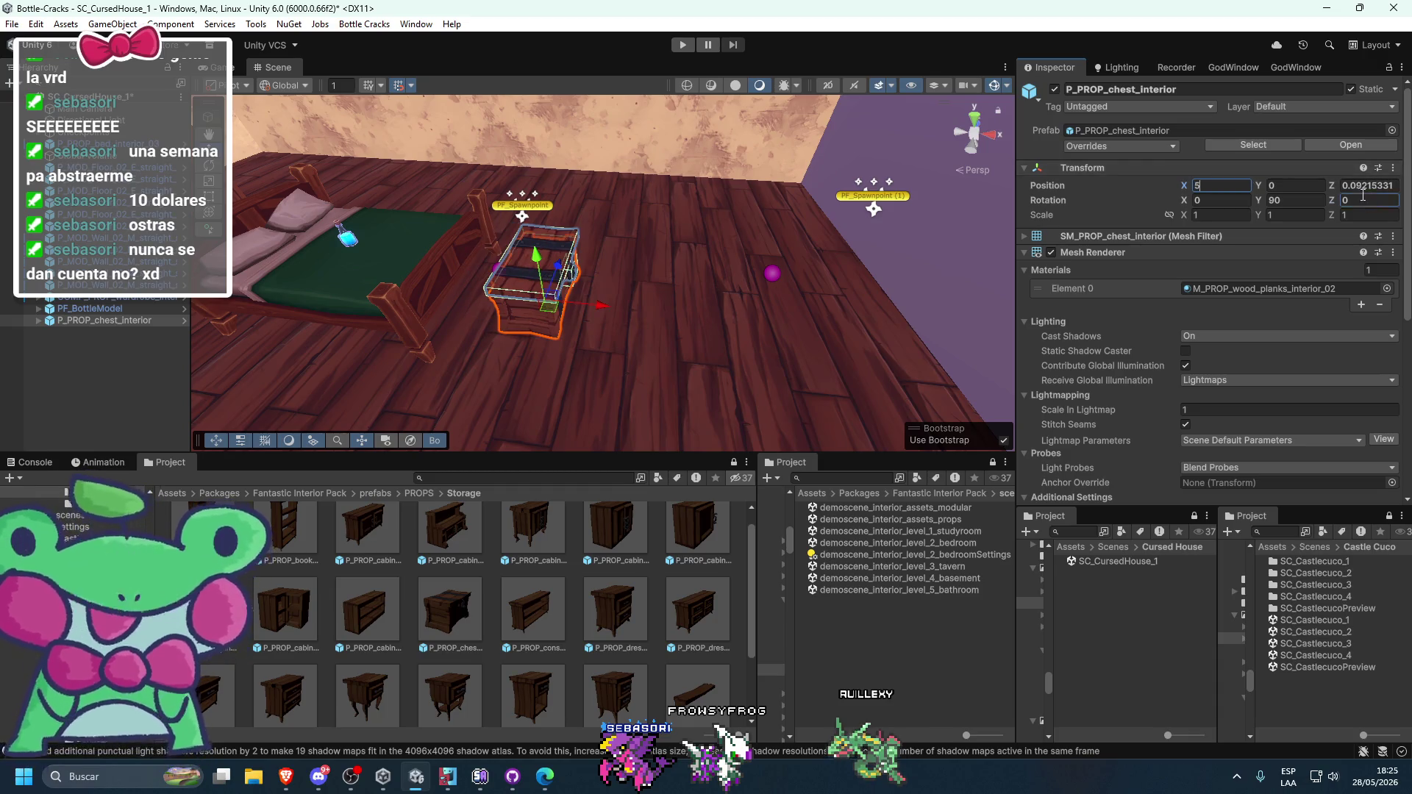
left_click(1356, 199)
type("0")
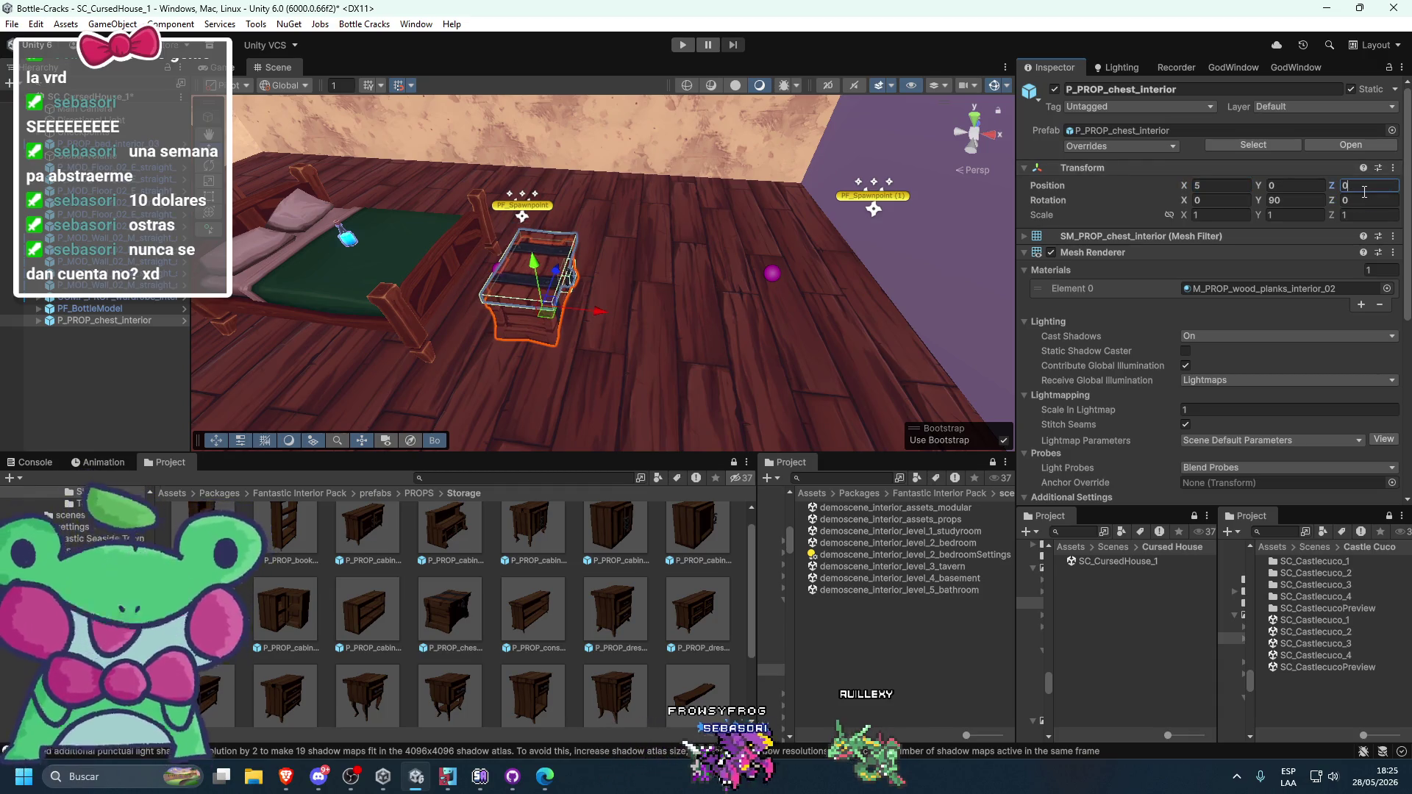
- Reselect the chest and set its position value to 4.5 to line it up with the bed
mouse_move(589, 324)
left_mouse_down()
mouse_move(574, 320)
mouse_move(589, 323)
left_mouse_up()
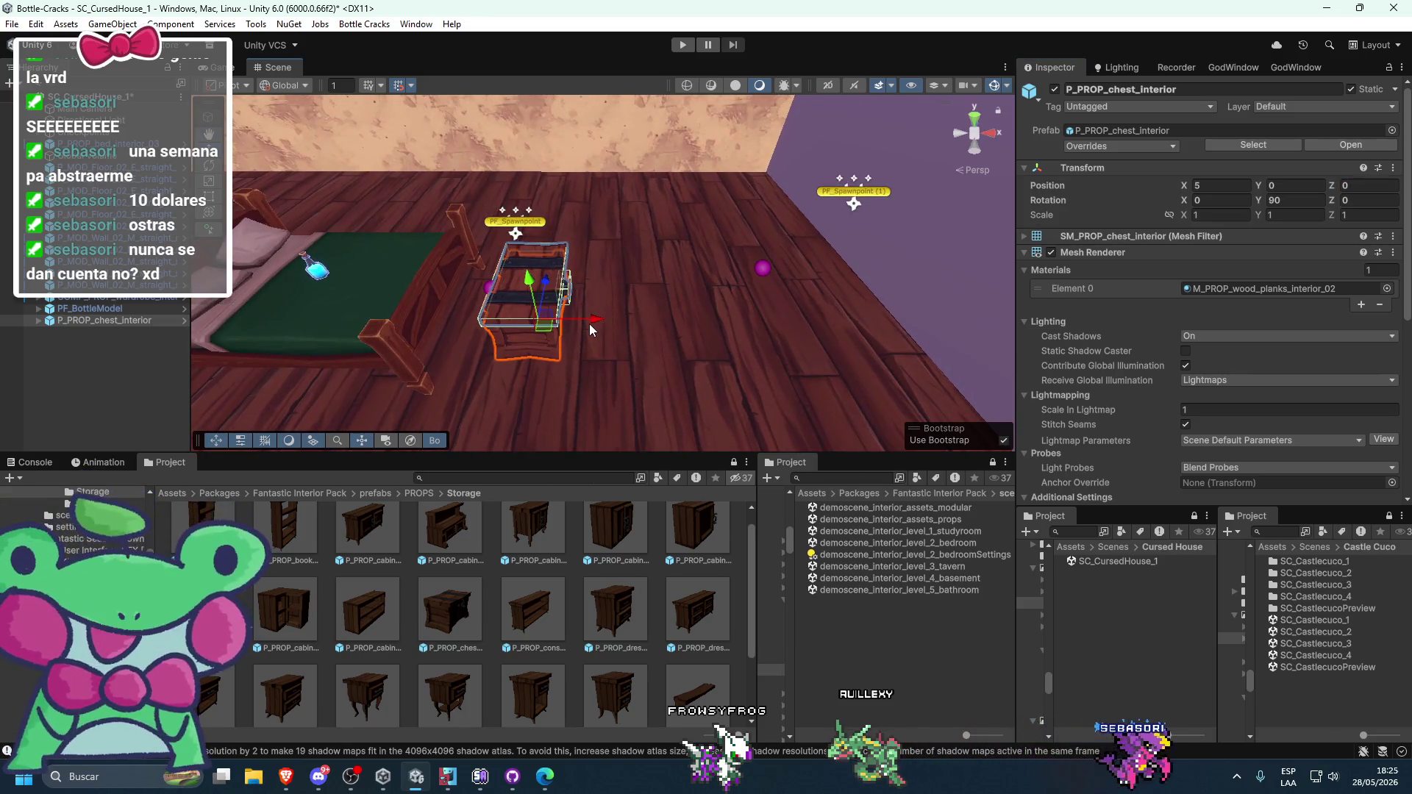
left_click(530, 316)
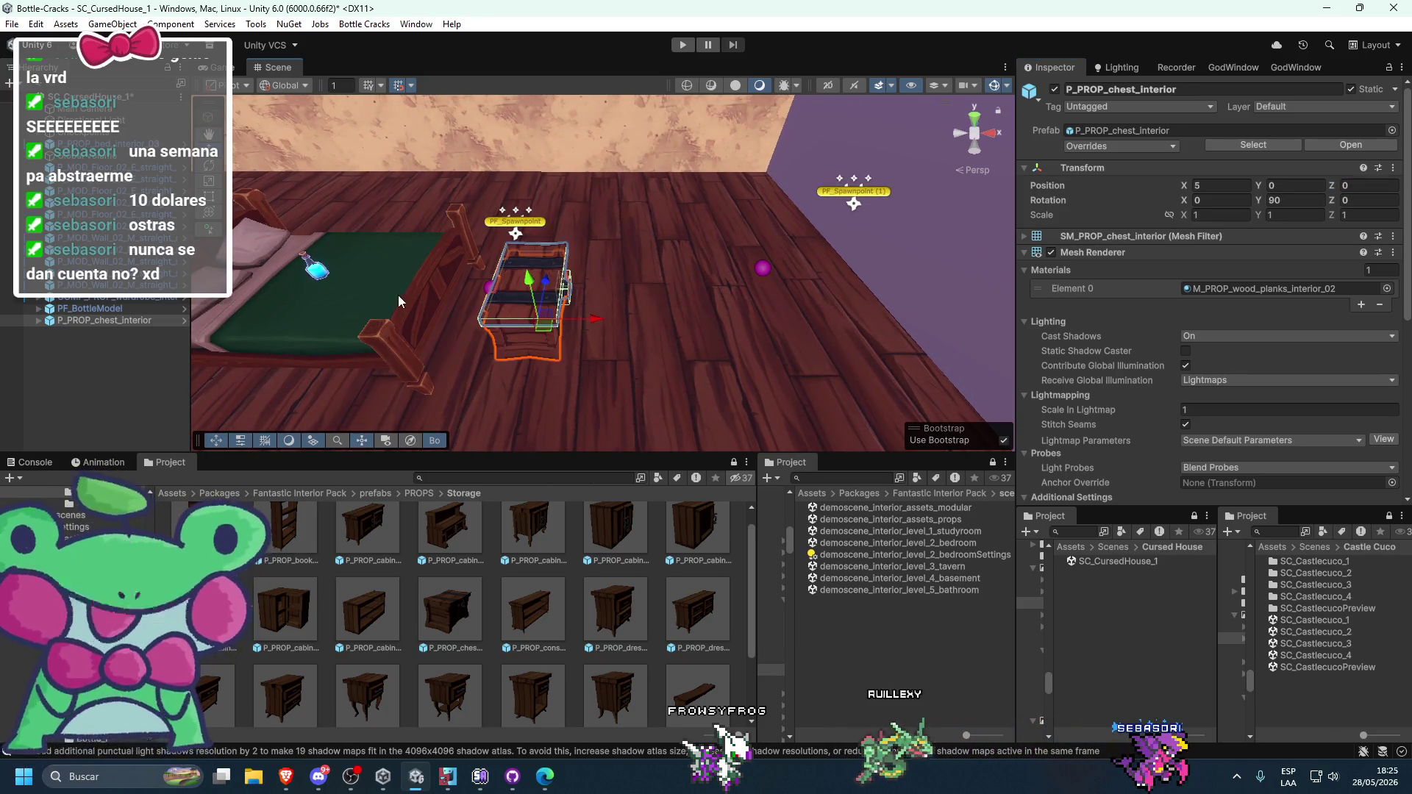
left_click_drag(383, 304, 514, 304)
left_click(655, 306)
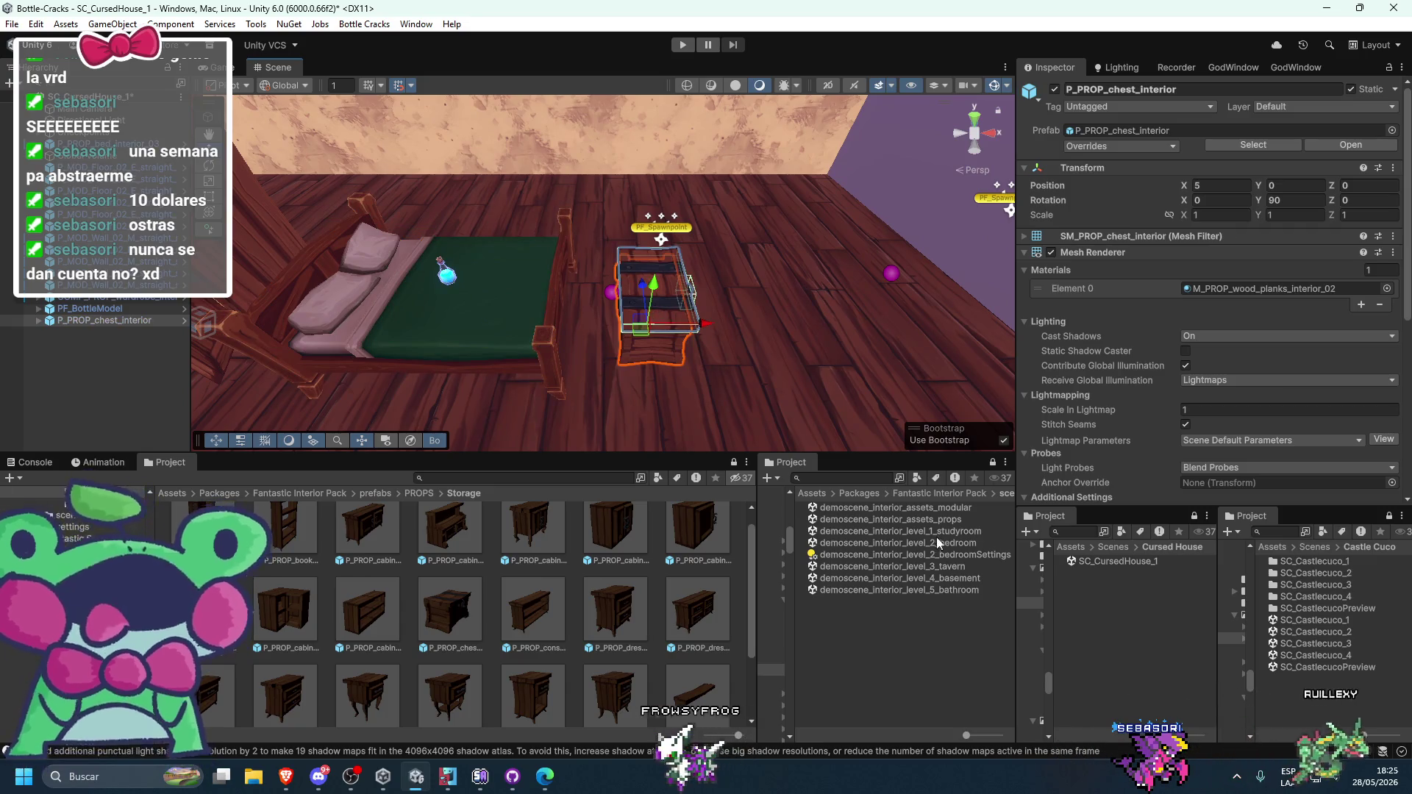
type("4.5")
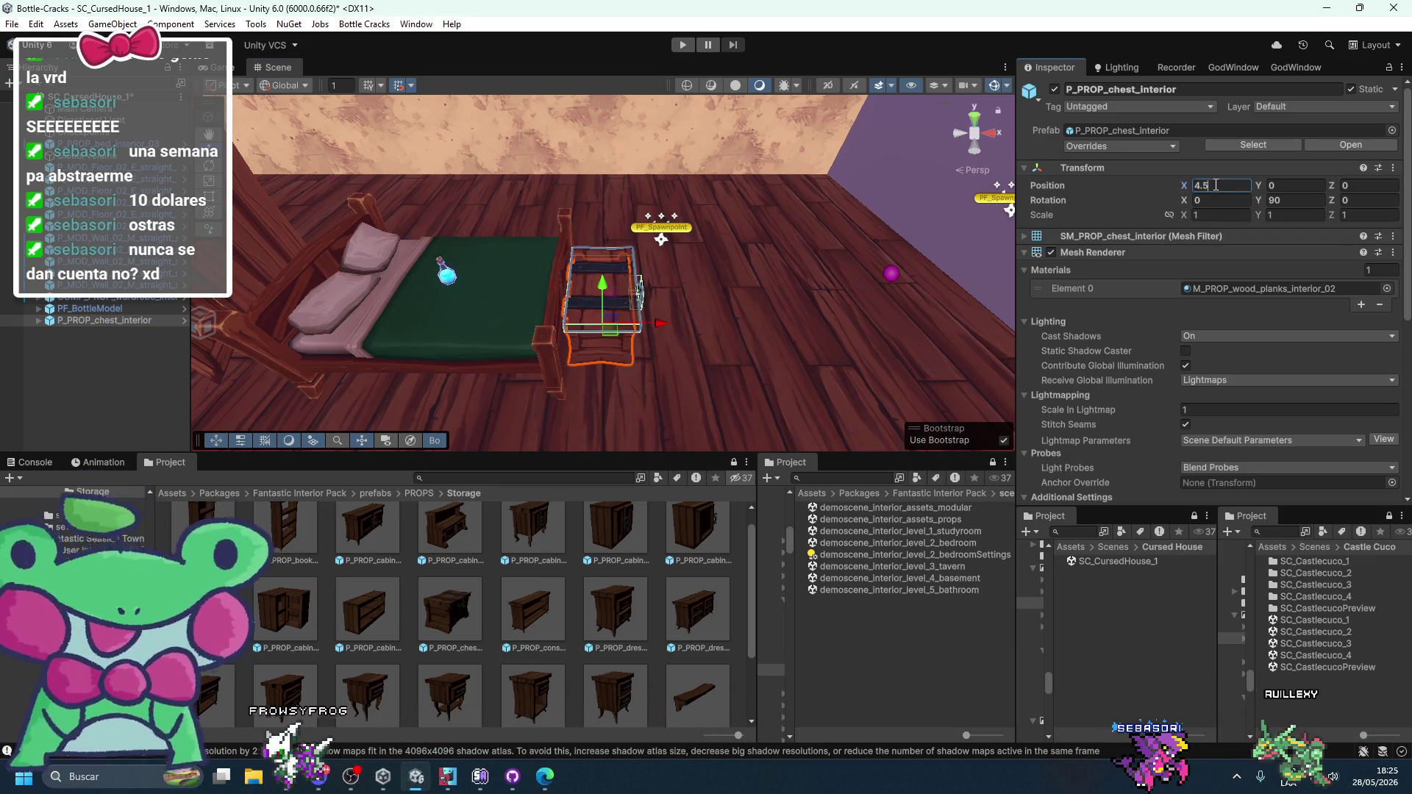
- Deselect the chest, look over the room, and select the bedroom demo scene asset
left_click(806, 228)
scroll(773, 218, "up", 4)
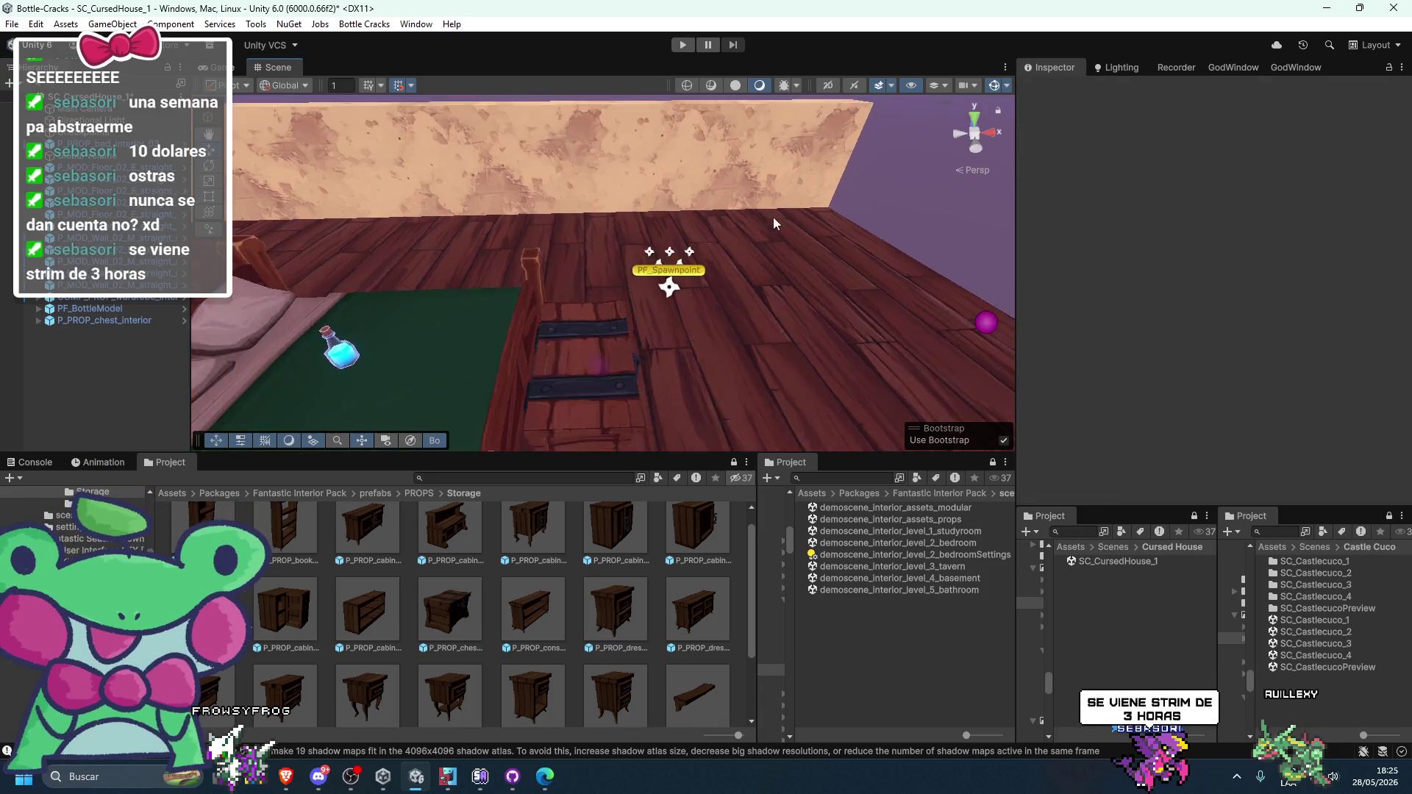
left_click_drag(786, 217, 778, 203)
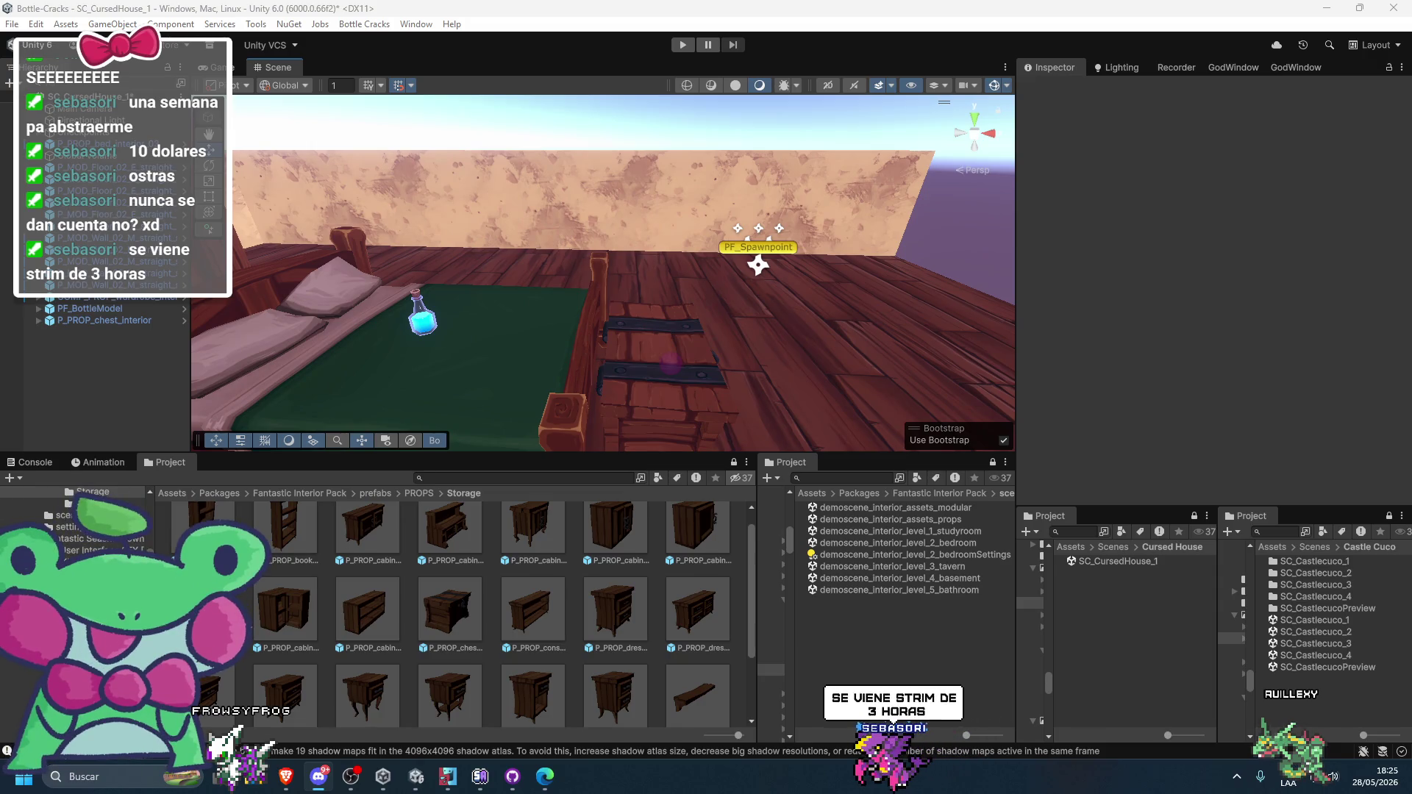
mouse_move(765, 265)
left_mouse_down()
mouse_move(757, 368)
mouse_move(528, 321)
mouse_move(473, 250)
left_mouse_up()
key("Right")
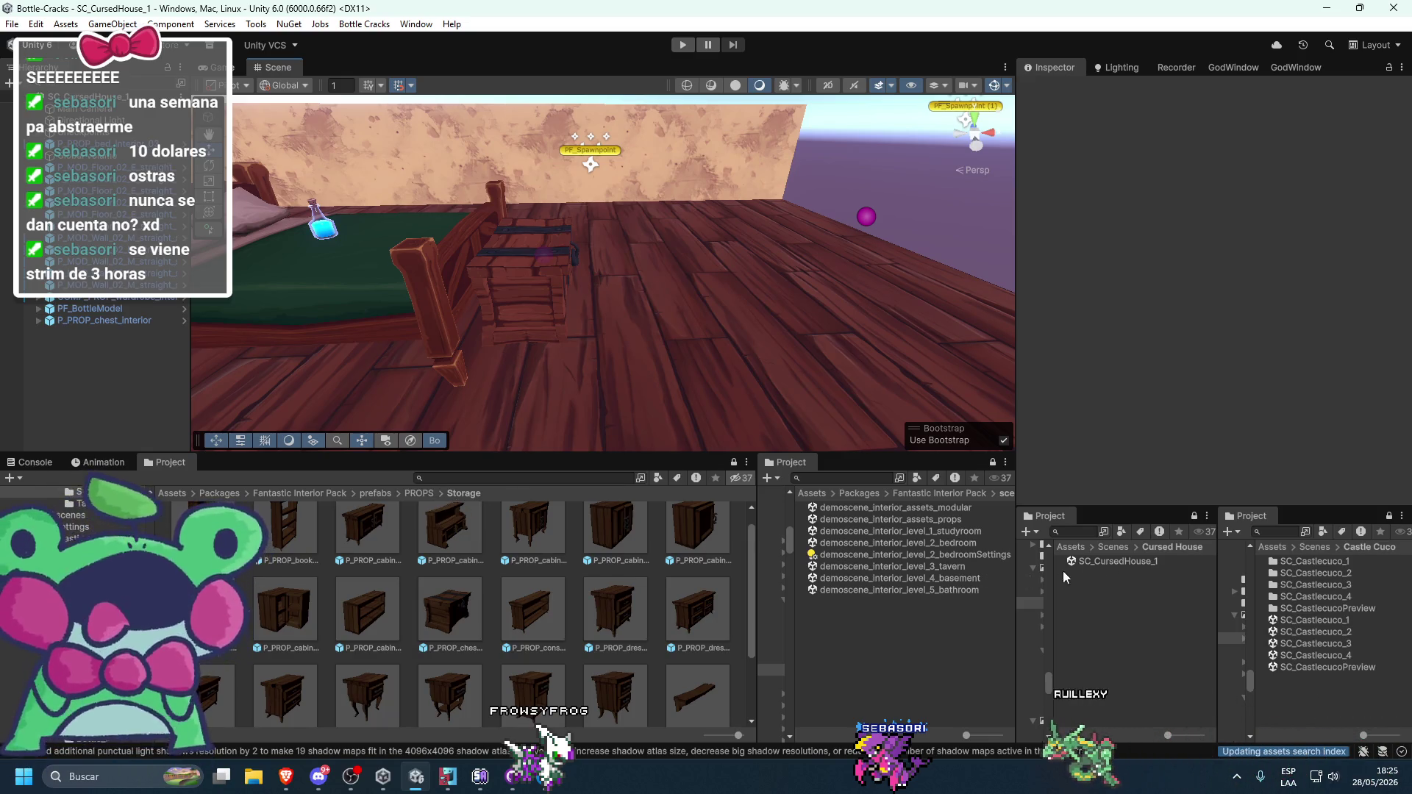
left_click(944, 543)
- In the bedroom demo scene, select the whole P_PROP_stool_interior footstool with its cushion
double_click(944, 543)
mouse_move(599, 268)
left_mouse_down()
mouse_move(508, 287)
mouse_move(687, 306)
mouse_move(1046, 290)
mouse_move(1097, 301)
left_mouse_up()
left_click(717, 381)
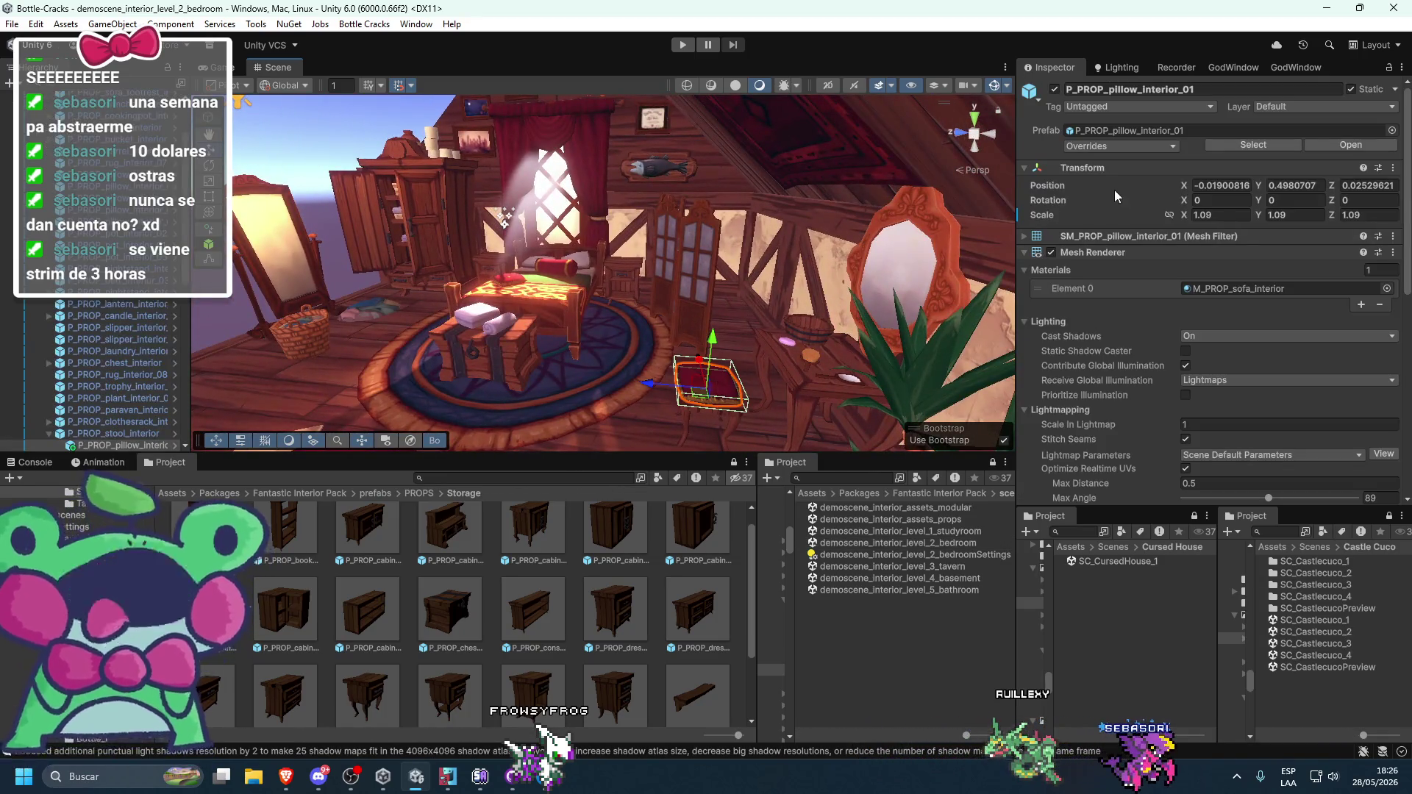
scroll(805, 300, "up", 2)
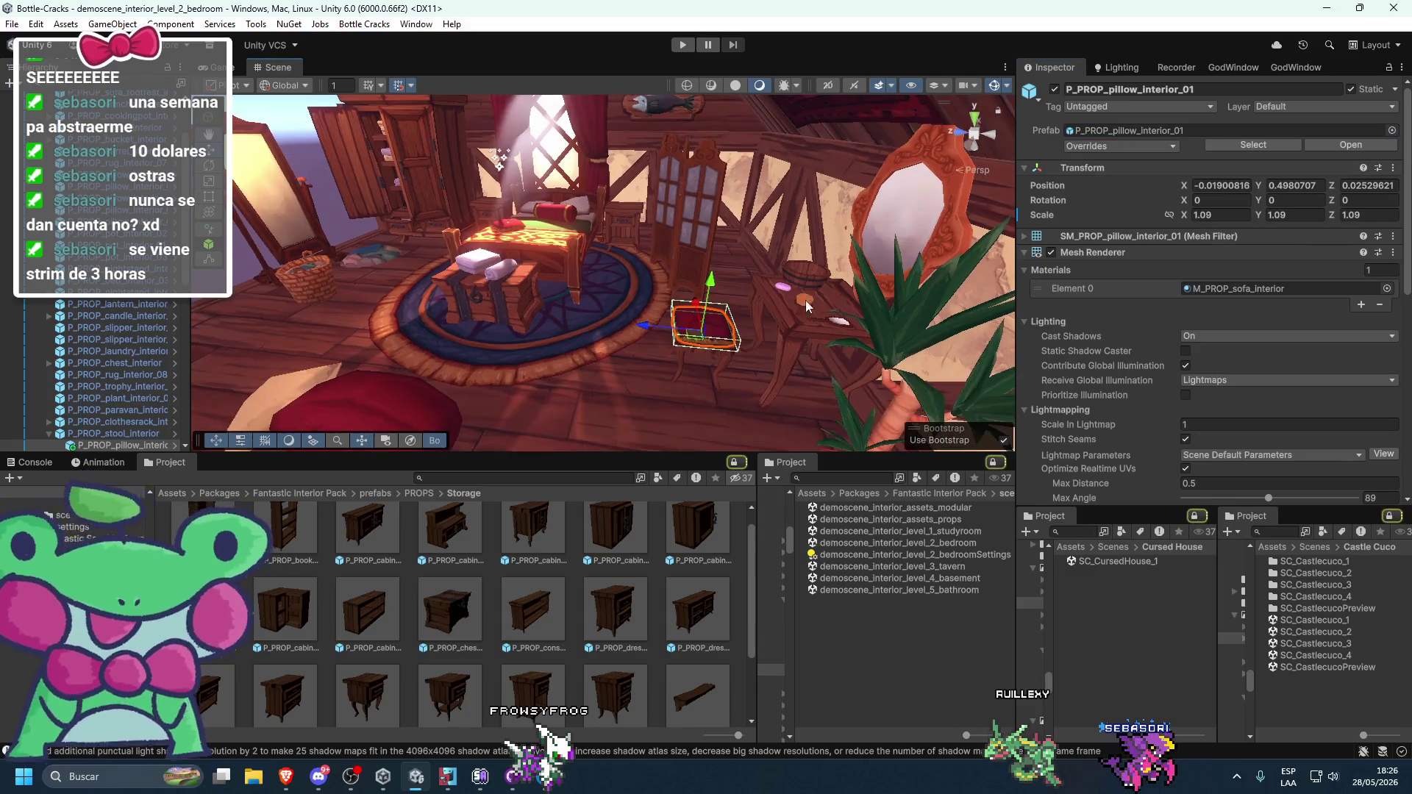
left_click(681, 363, "shift")
scroll(83, 410, "down", 2)
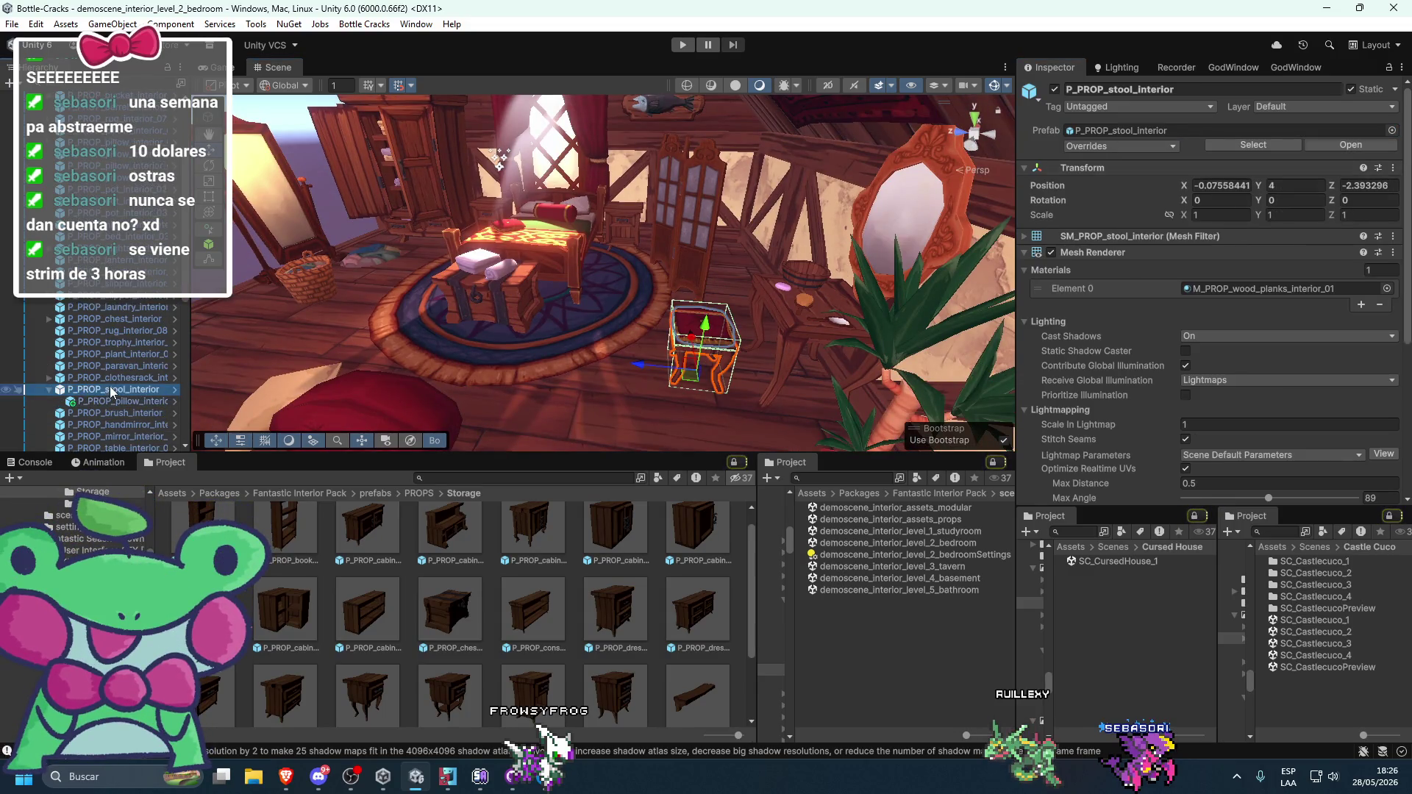
left_click(1111, 132)
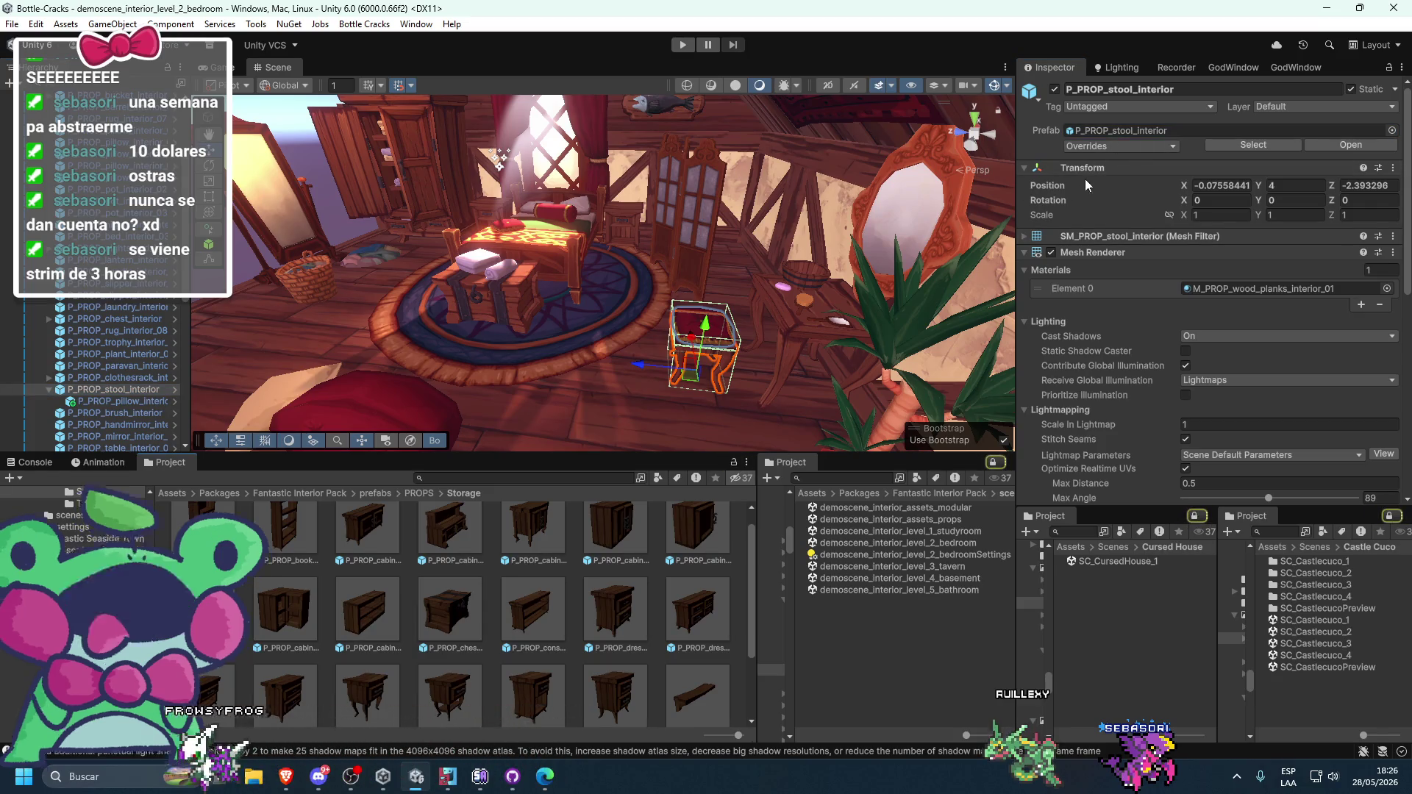
left_click(1091, 132)
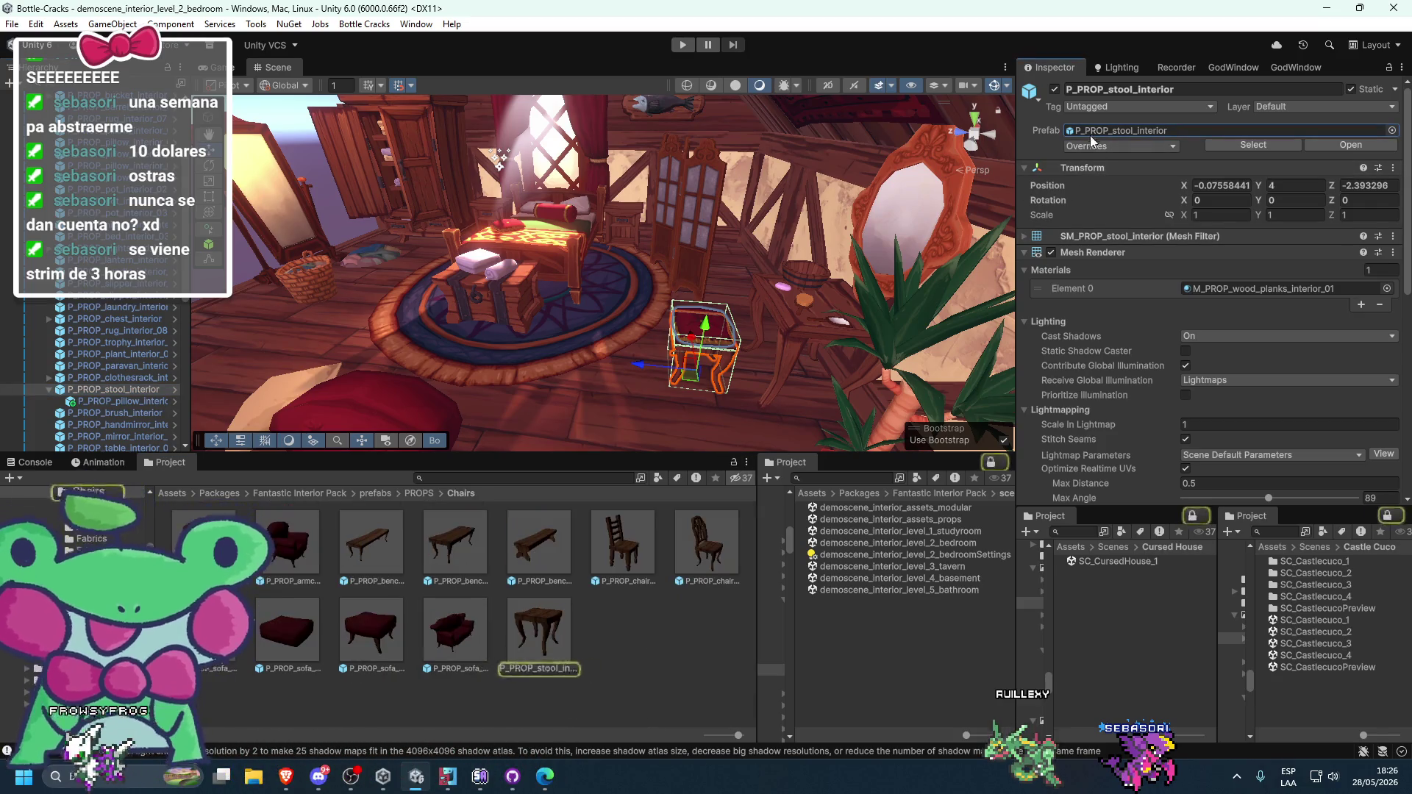
left_click(121, 391)
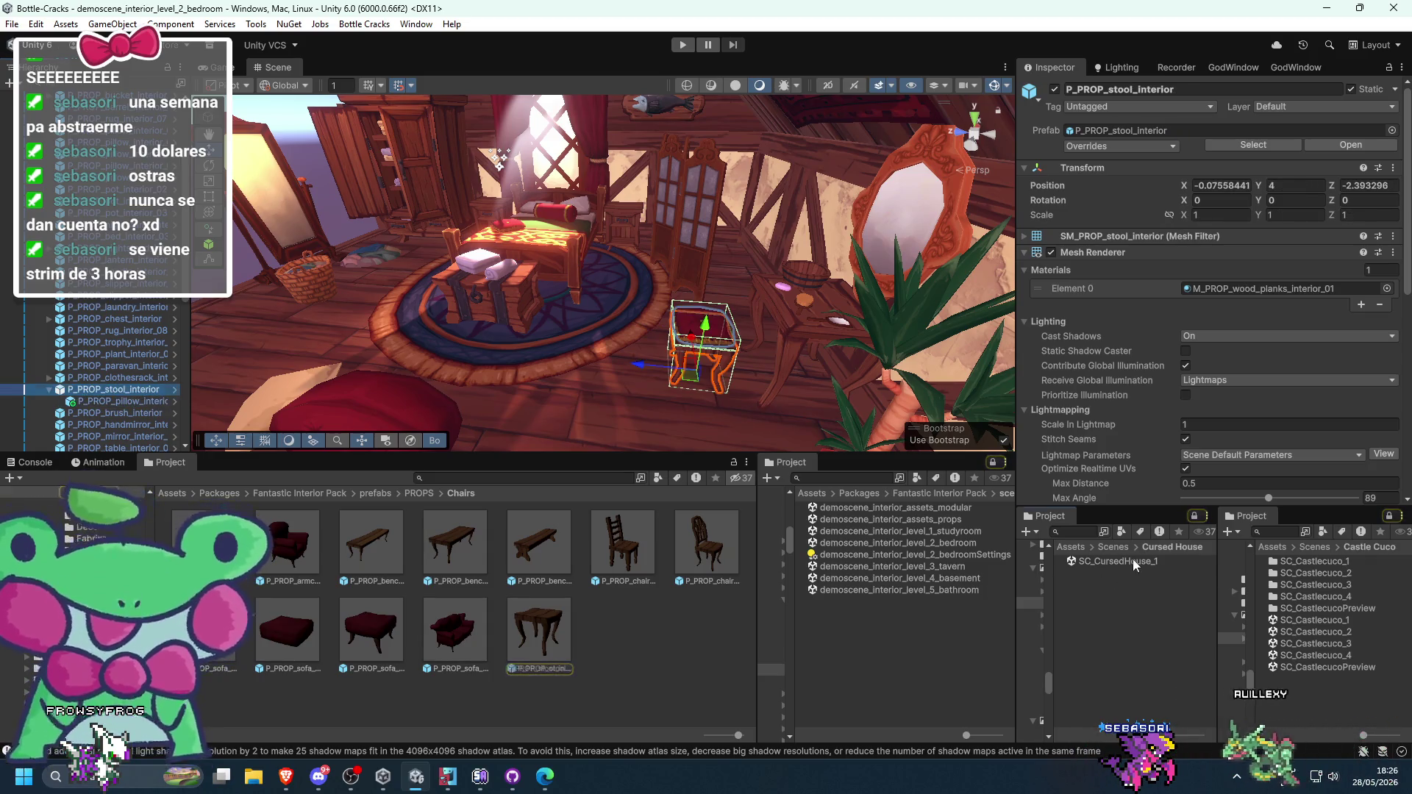
- Back in SC_CursedHouse_1, paste the stool and reset its transform
double_click(1133, 562)
key("ctrl+v")
right_click(1142, 182)
left_click(1177, 177)
- Reset the stool's transform and slide it along X to 5.25 at the bed's foot
key("f")
mouse_move(677, 307)
left_mouse_down()
mouse_move(514, 282)
mouse_move(784, 338)
mouse_move(721, 348)
mouse_move(778, 333)
mouse_move(778, 307)
mouse_move(713, 316)
mouse_move(713, 334)
mouse_move(617, 345)
left_mouse_up()
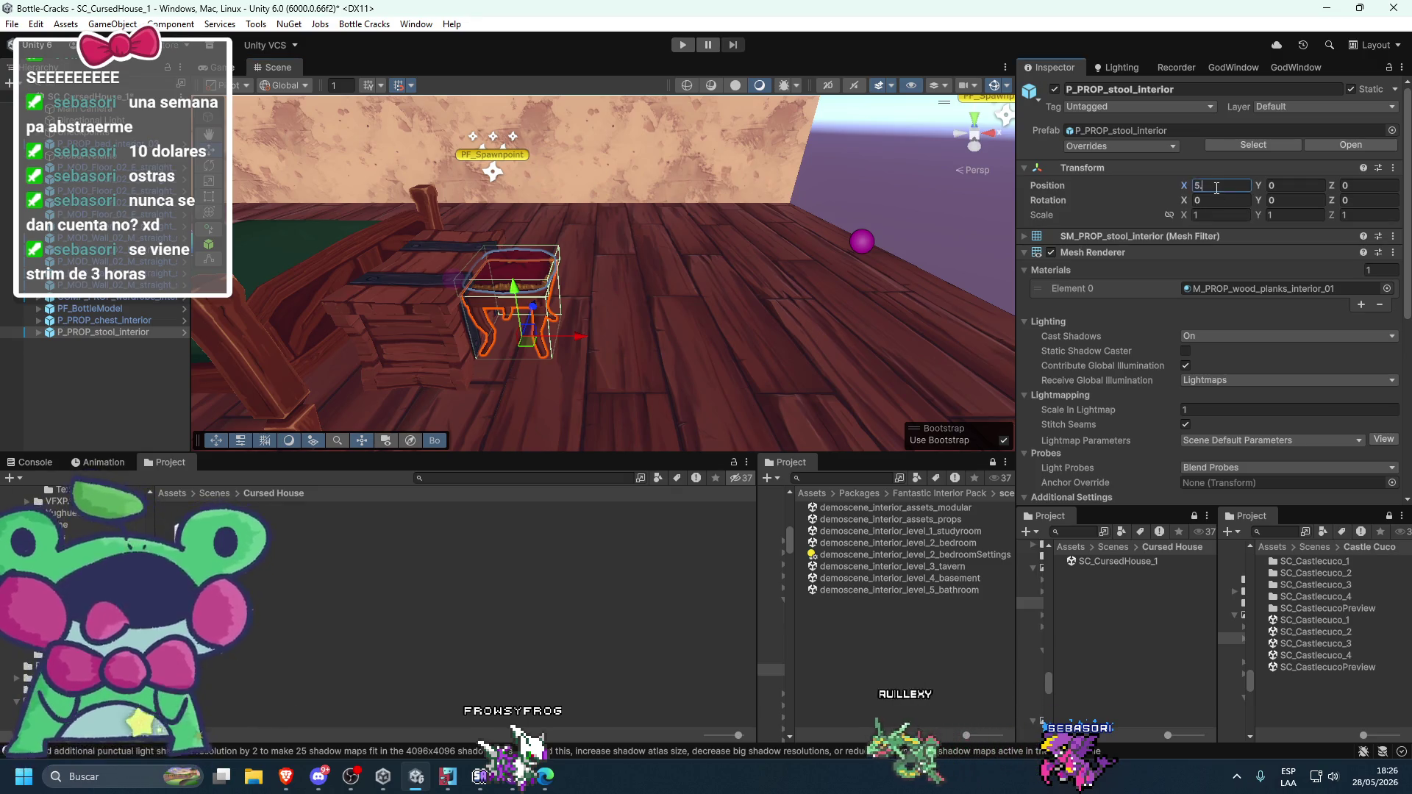
type("25")
mouse_move(806, 259)
left_mouse_down()
mouse_move(832, 192)
mouse_move(608, 293)
left_mouse_up()
- Reselect the whole stool, try lifting and tilting it with the rotate tool, then deselect
left_click(586, 297)
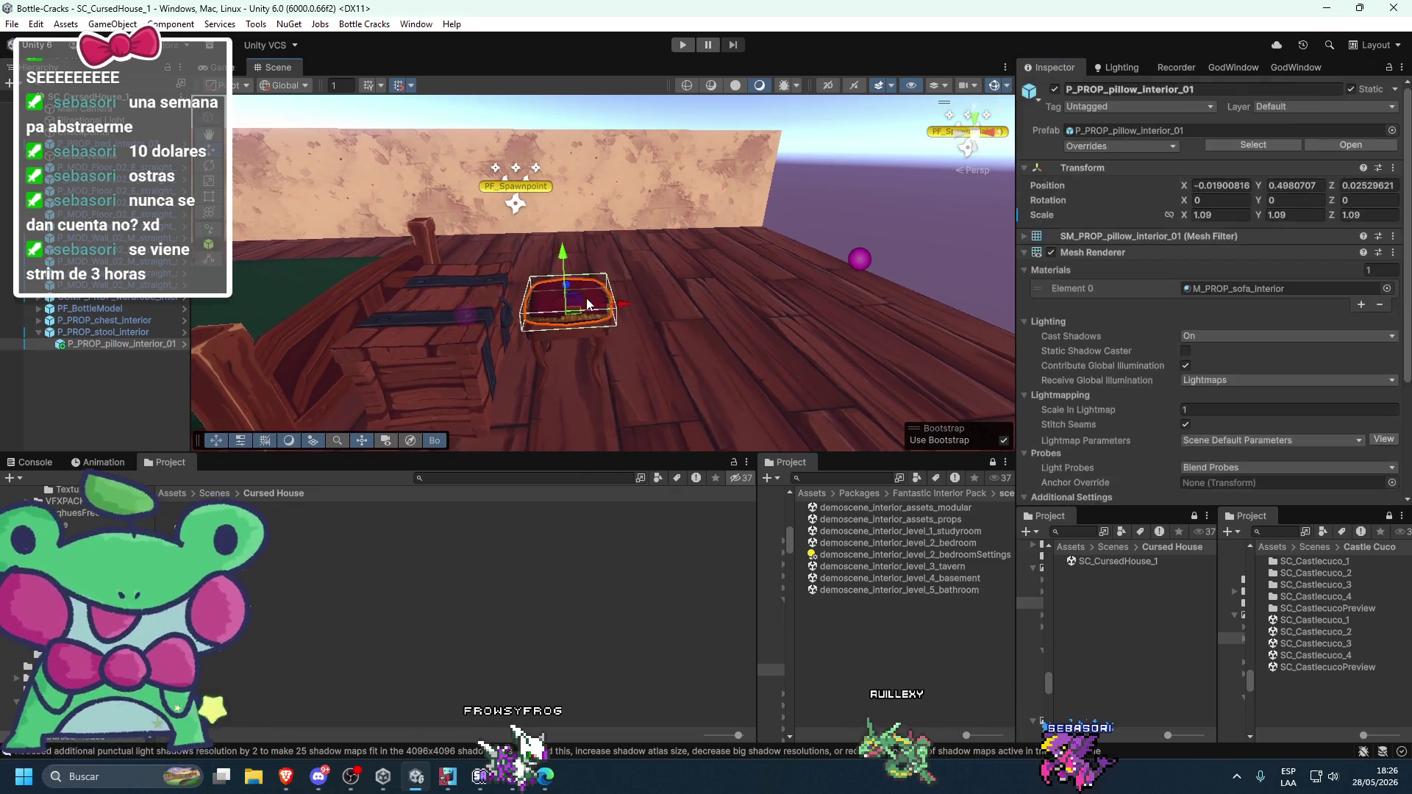
left_click(124, 333)
mouse_move(584, 353)
left_mouse_down()
mouse_move(592, 302)
mouse_move(752, 297)
mouse_move(856, 392)
left_mouse_up()
key("ctrl+z")
scroll(634, 332, "down", 3)
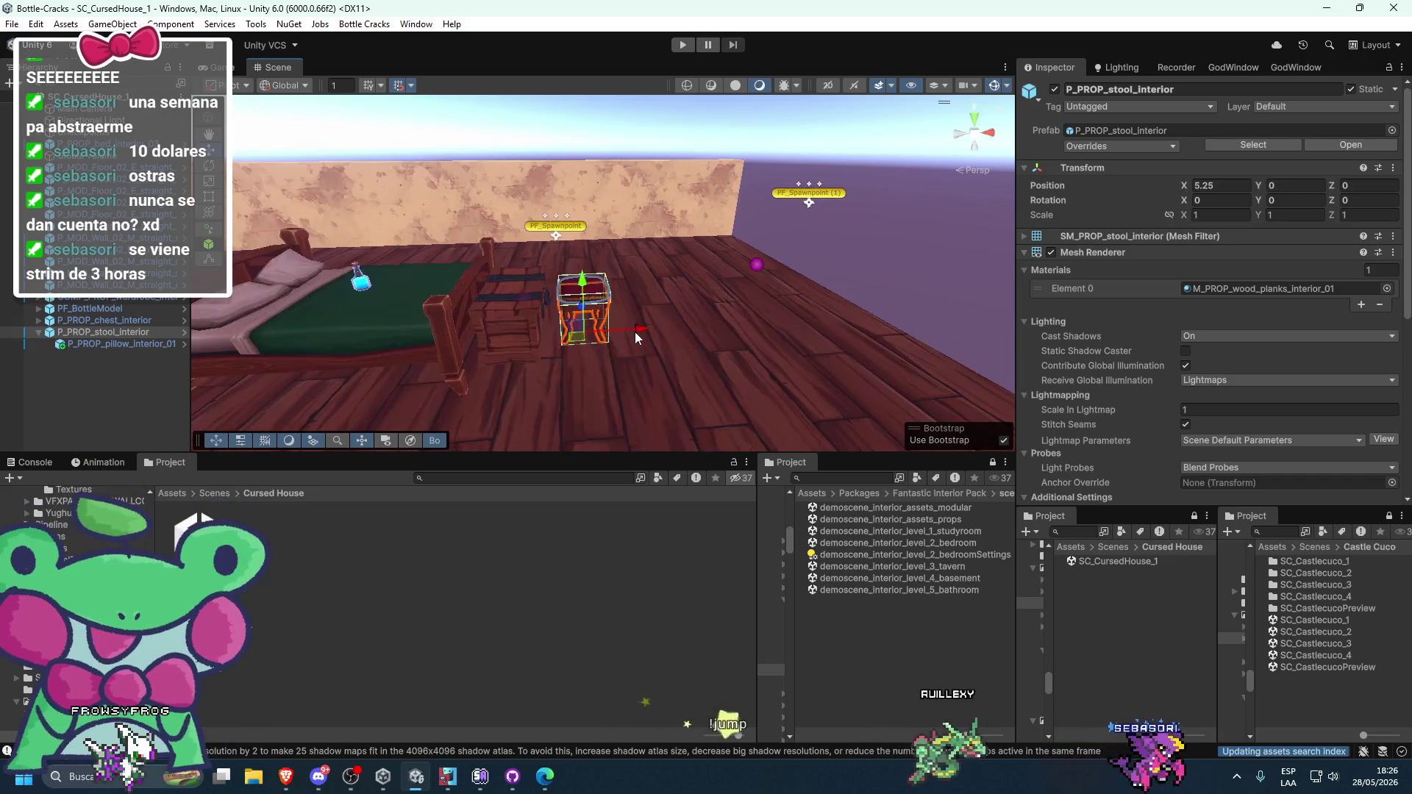
key("e")
left_click_drag(609, 289, 710, 263)
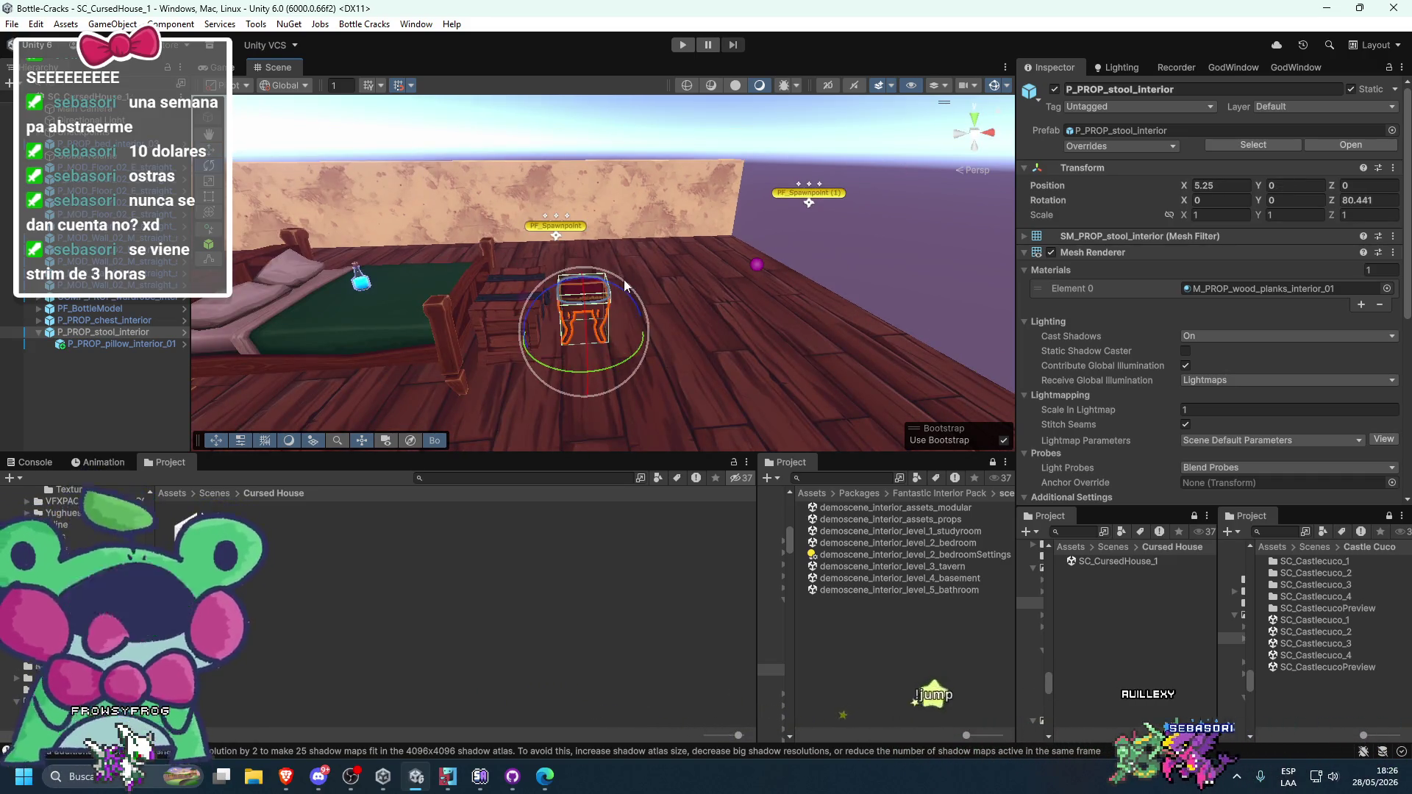
left_click(787, 156)
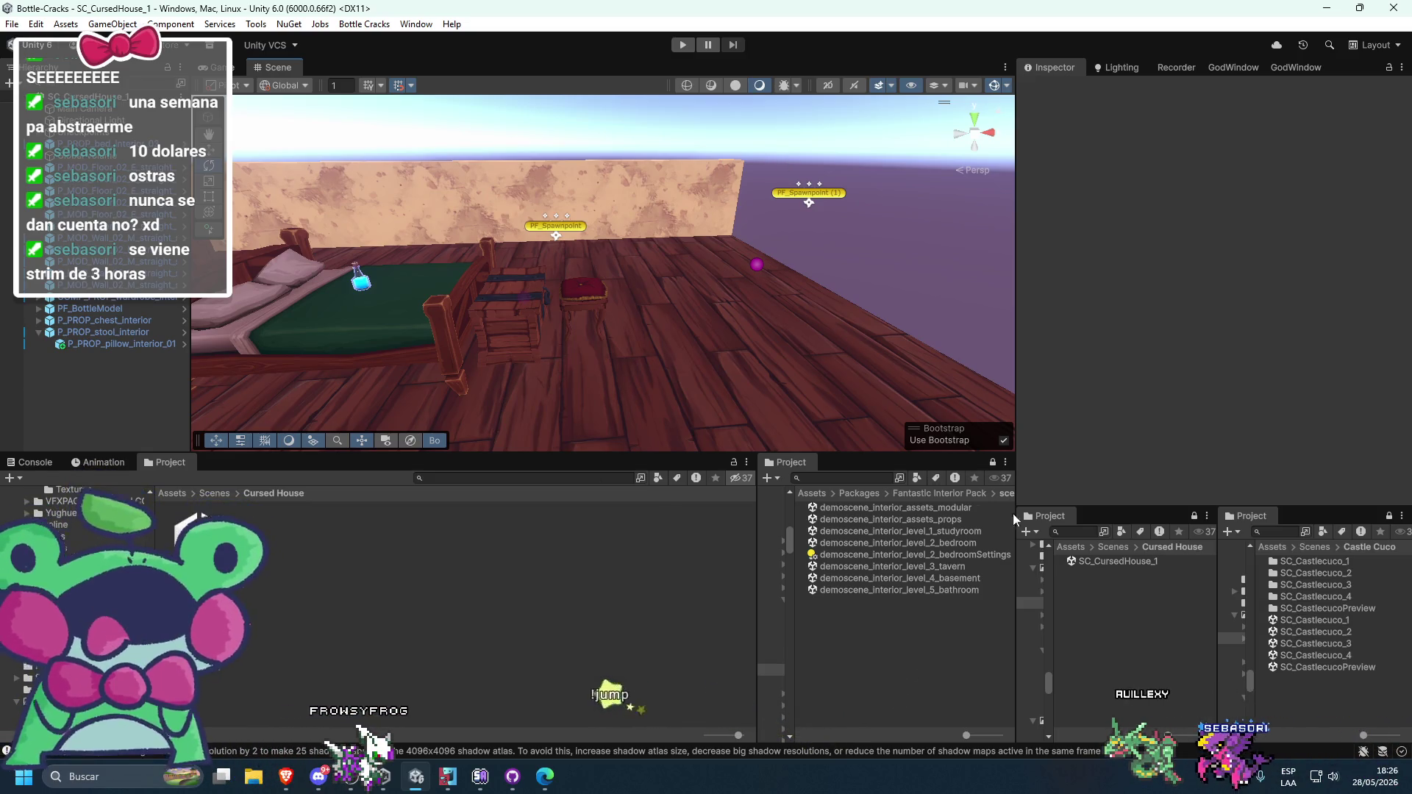
- Pull back to view the whole room, then switch to the web browser
mouse_move(734, 252)
left_mouse_down()
mouse_move(789, 263)
mouse_move(634, 218)
mouse_move(673, 231)
left_mouse_up()
scroll(674, 231, "down", 3)
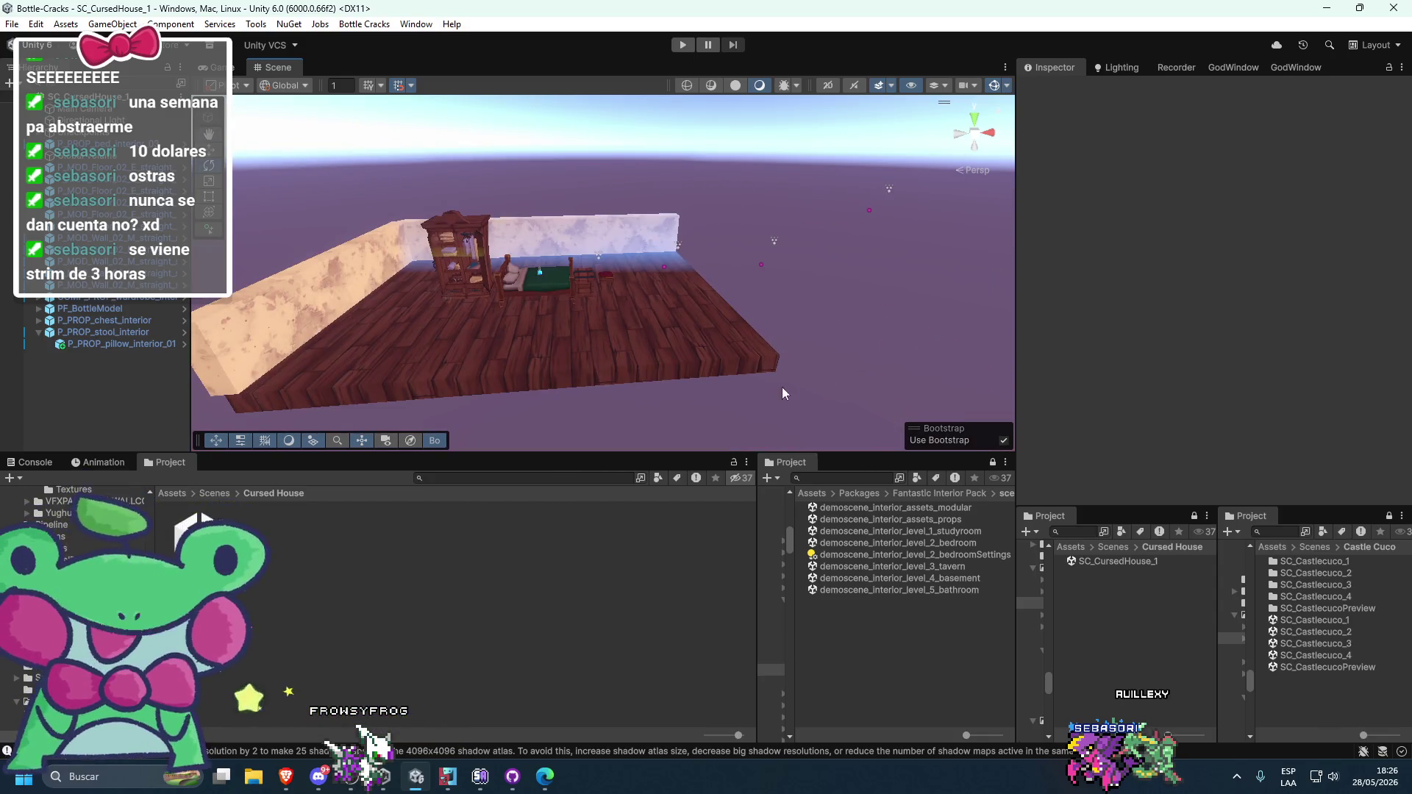
scroll(734, 240, "up", 5)
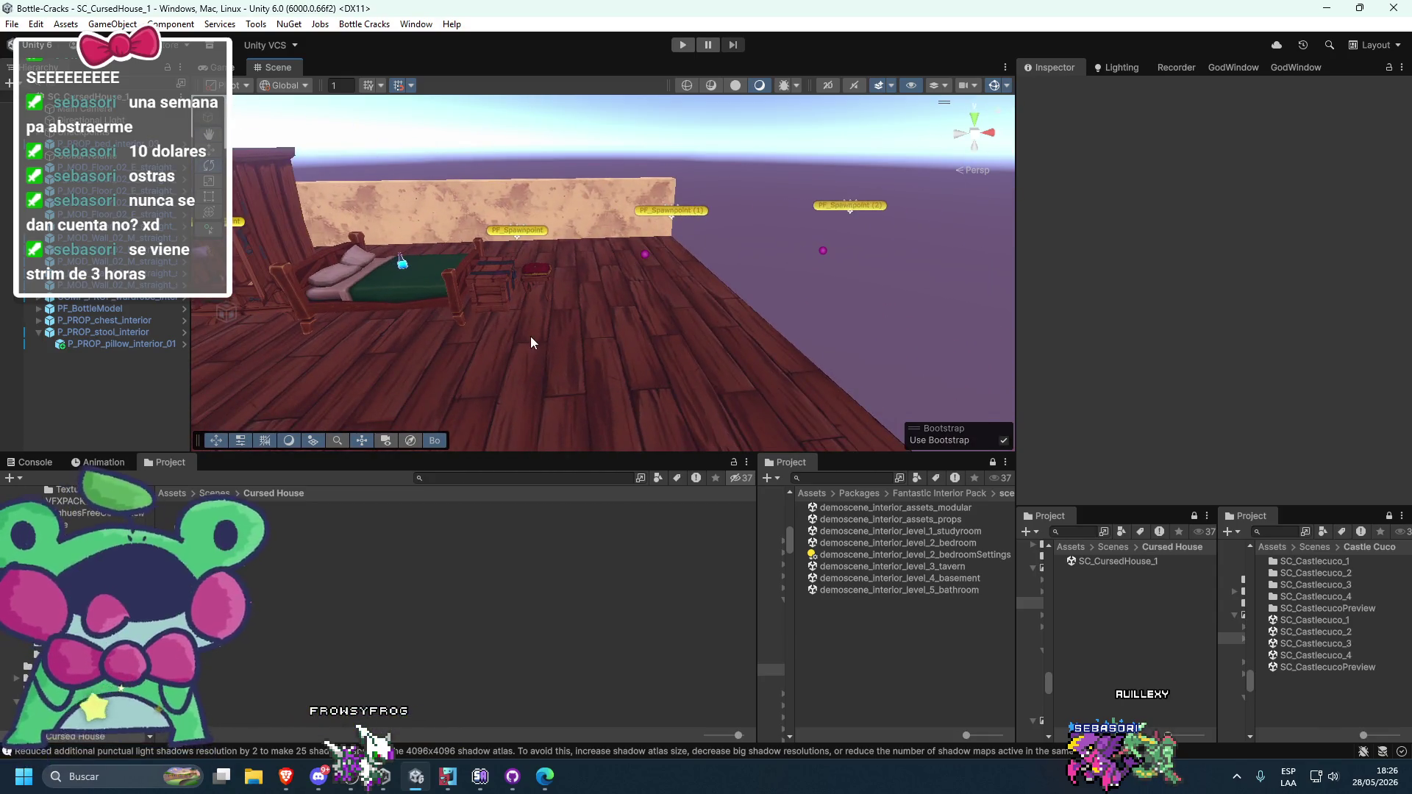
scroll(531, 342, "up", 2)
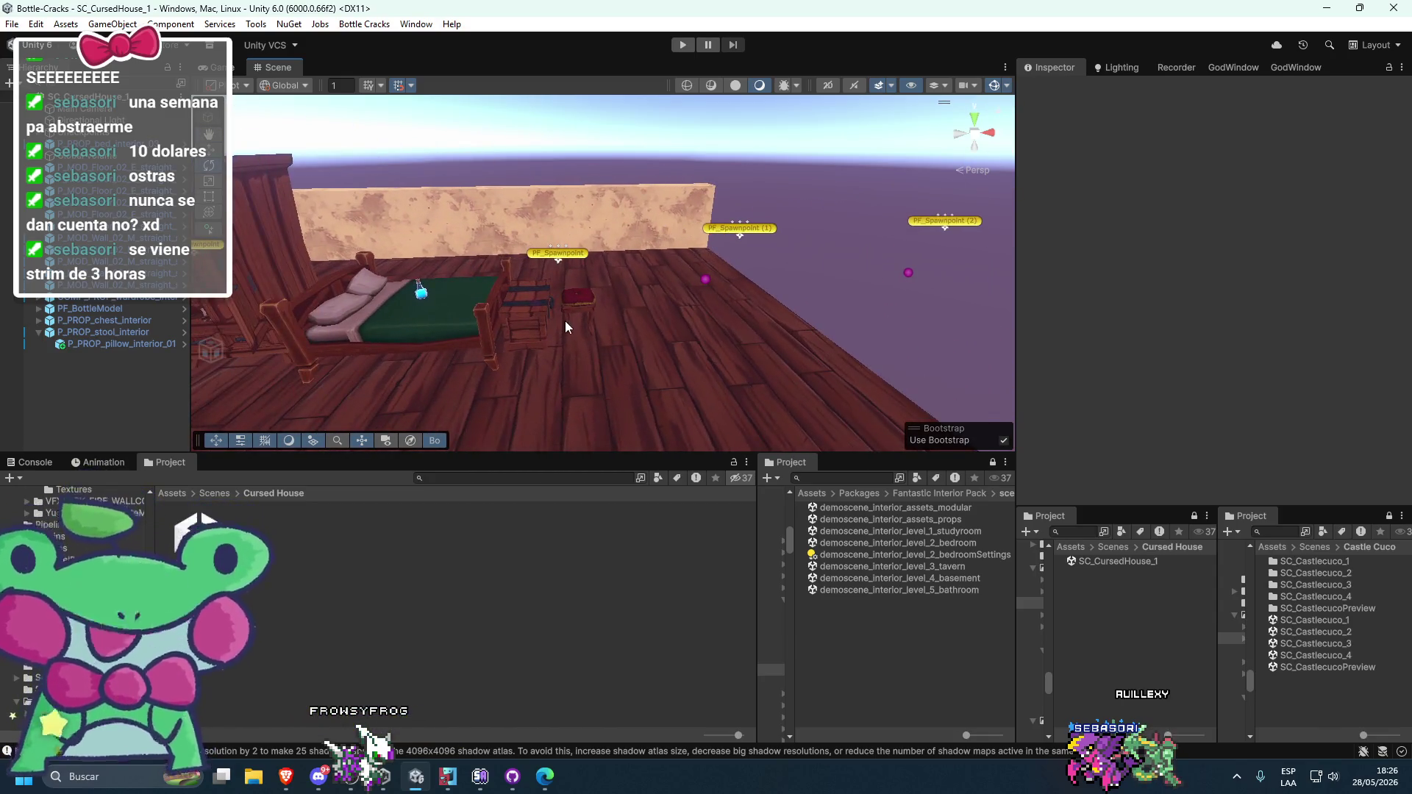
key("alt+Tab")
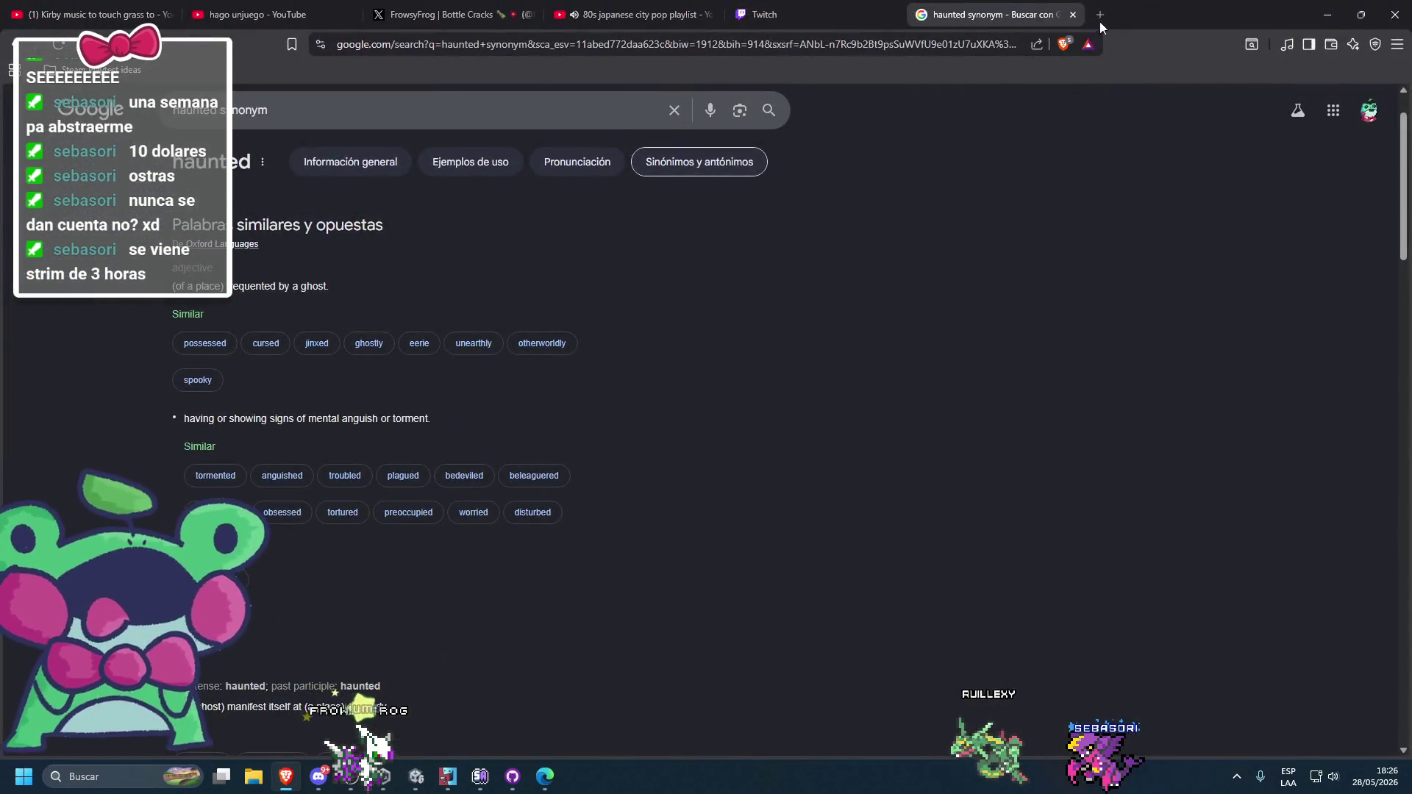
- Open X in a new browser tab and read the tweet about the indie market
left_click(1100, 21)
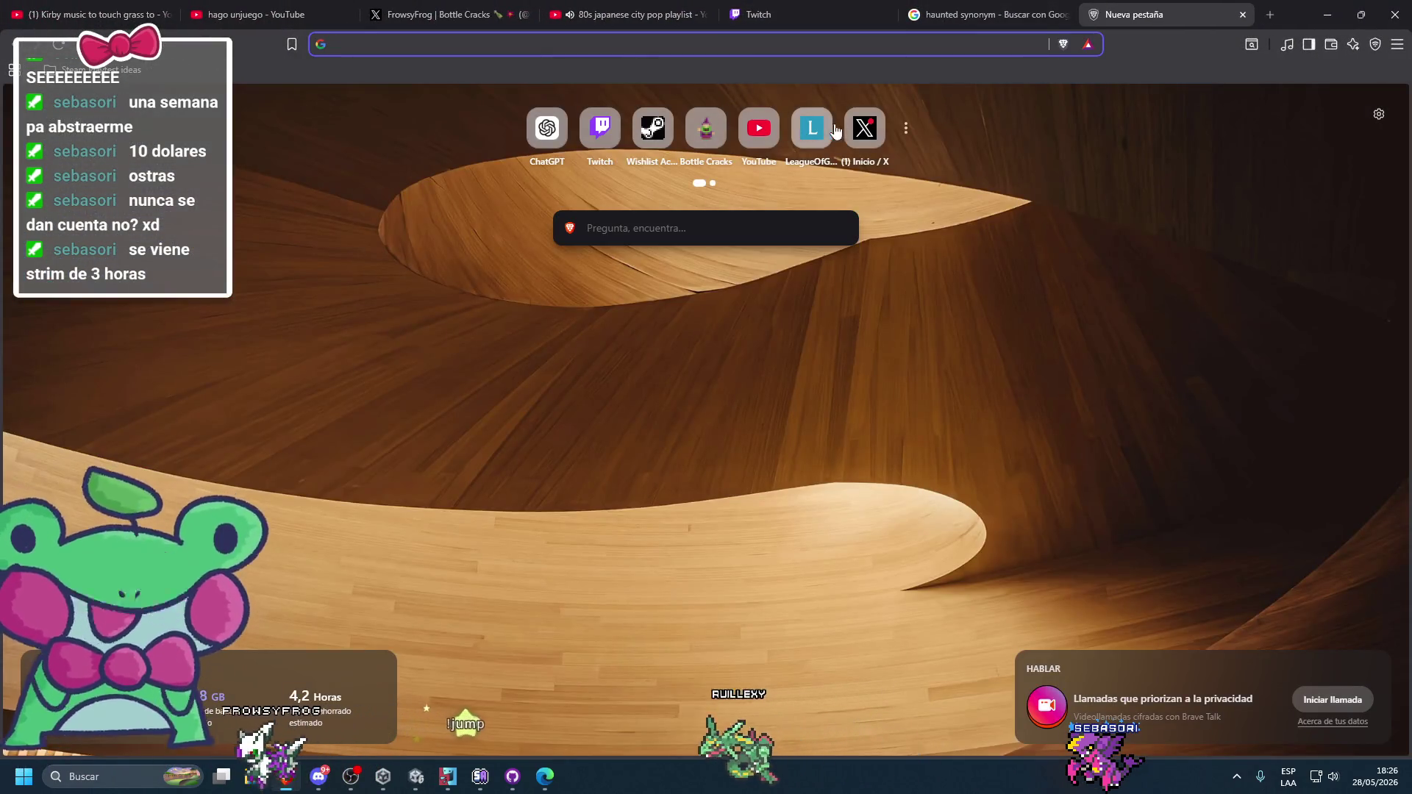
left_click(853, 140)
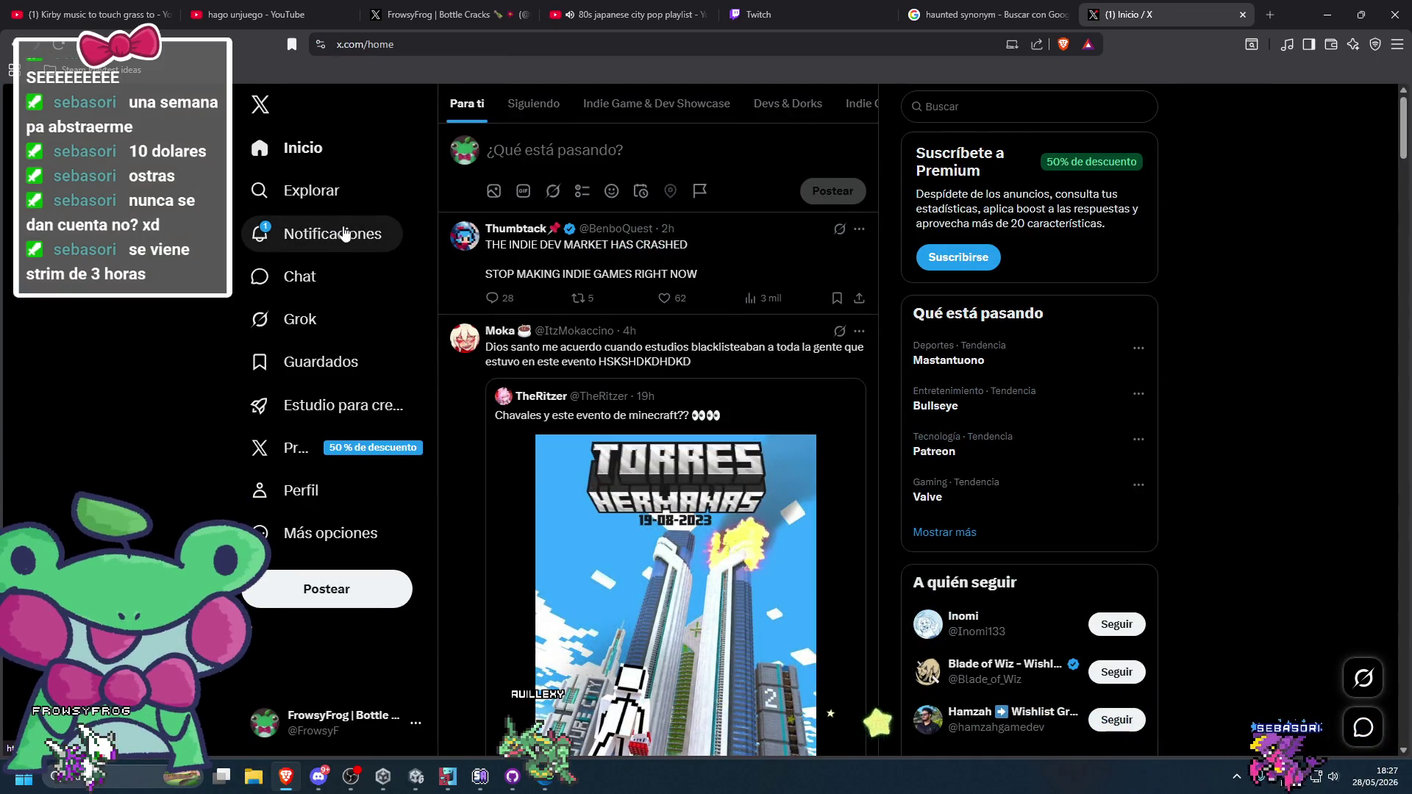
left_click(713, 270)
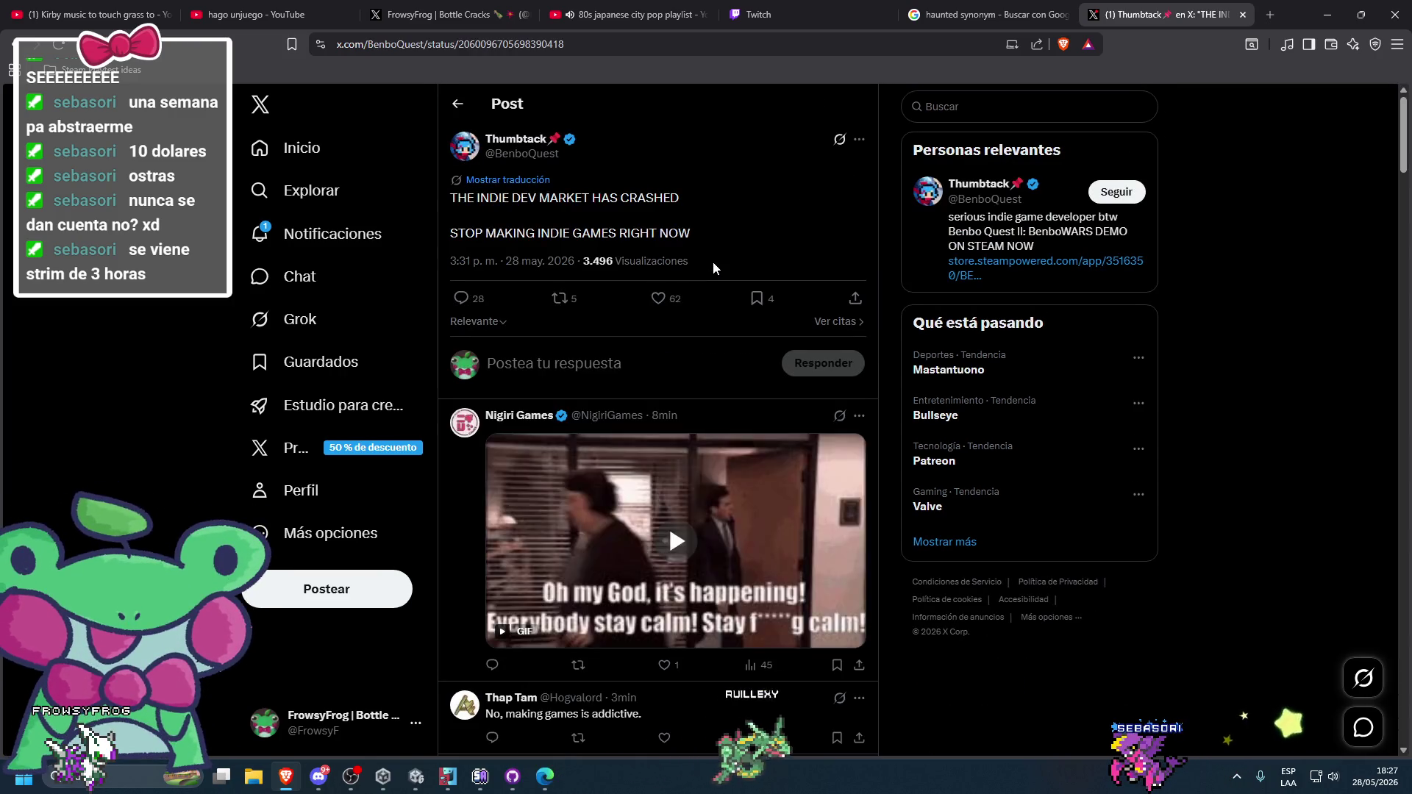
- Check X notifications and the Bottle Cracks post, then return to the Unity editor
left_click(323, 221)
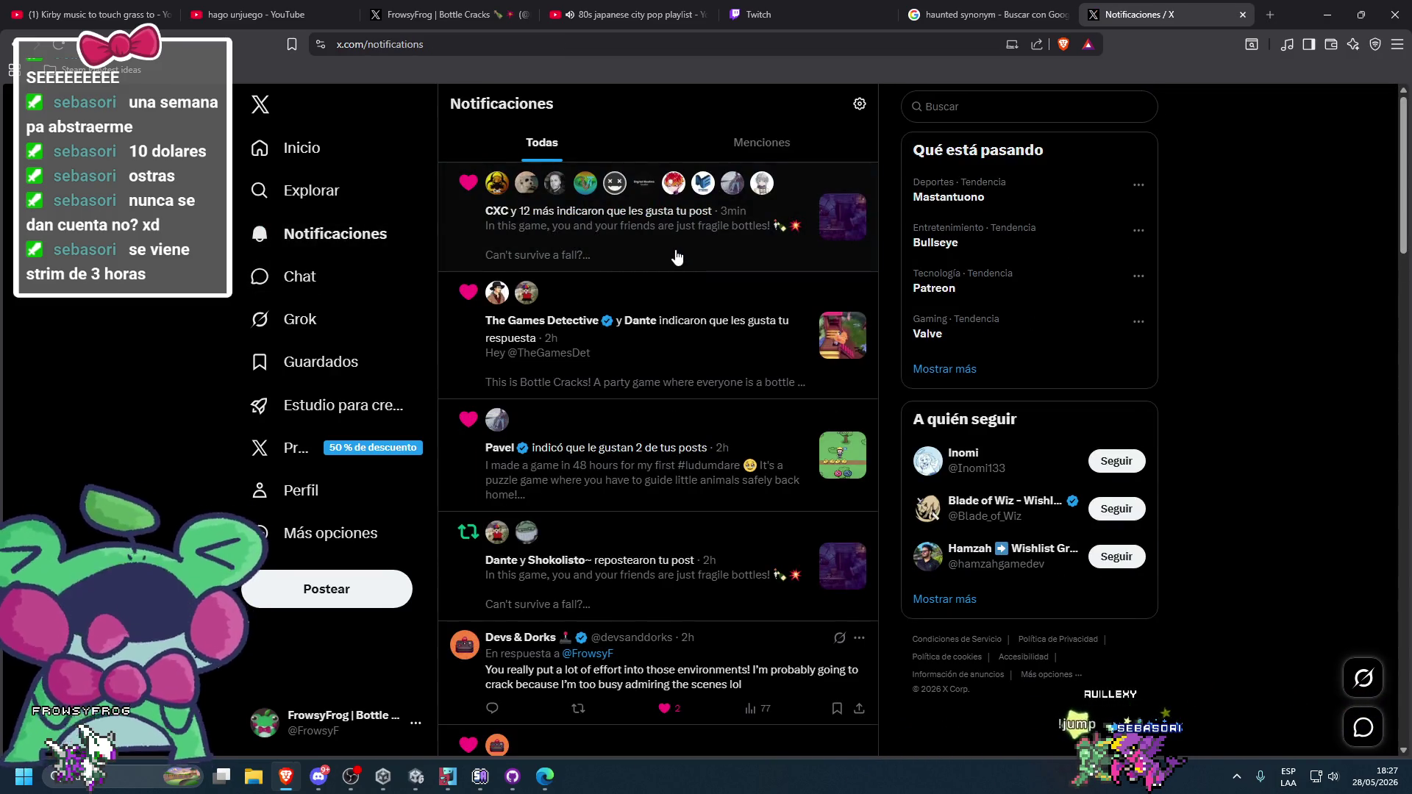
left_click(677, 254)
scroll(675, 249, "down", 2)
scroll(674, 441, "up", 2)
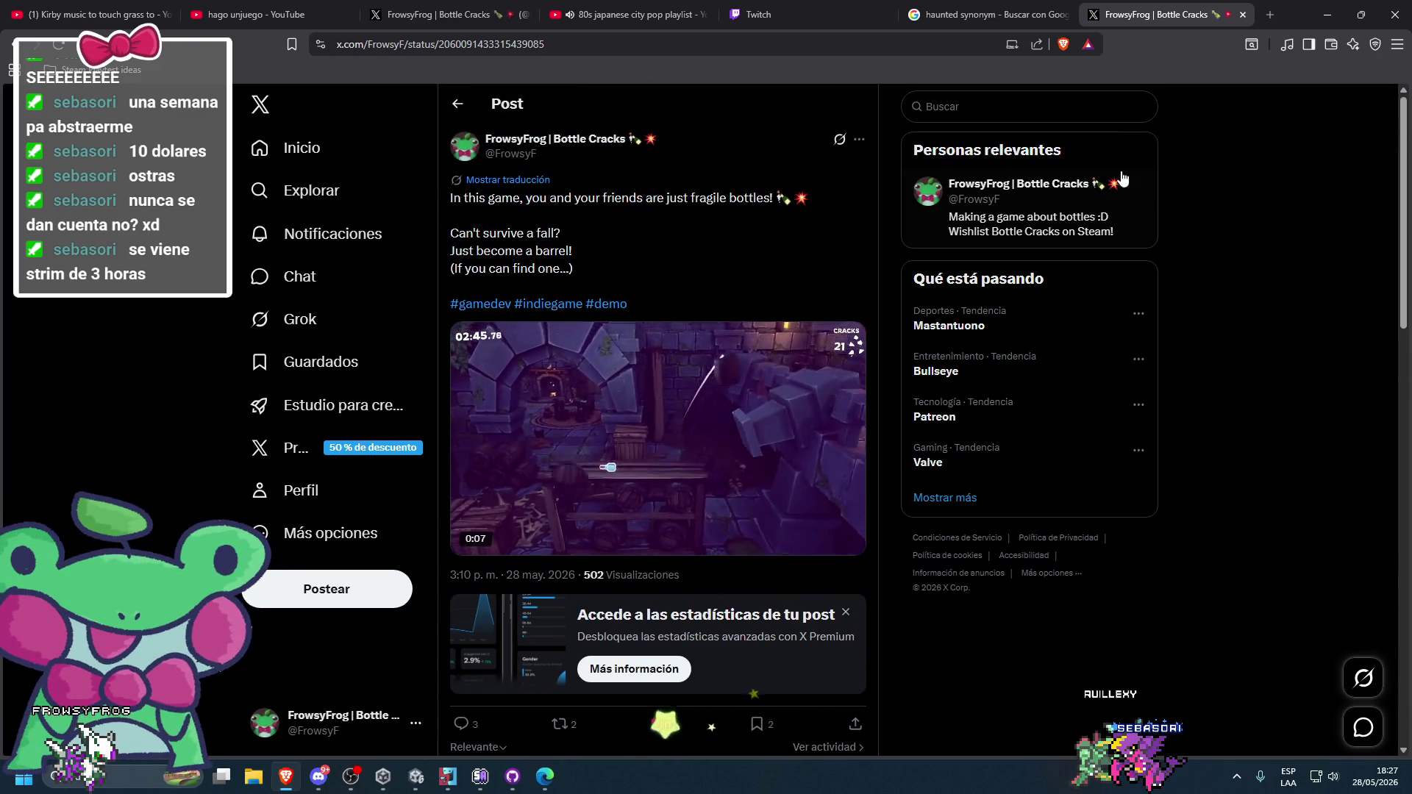
left_click(1328, 14)
mouse_move(725, 232)
left_mouse_down()
mouse_move(745, 267)
mouse_move(775, 265)
left_mouse_up()
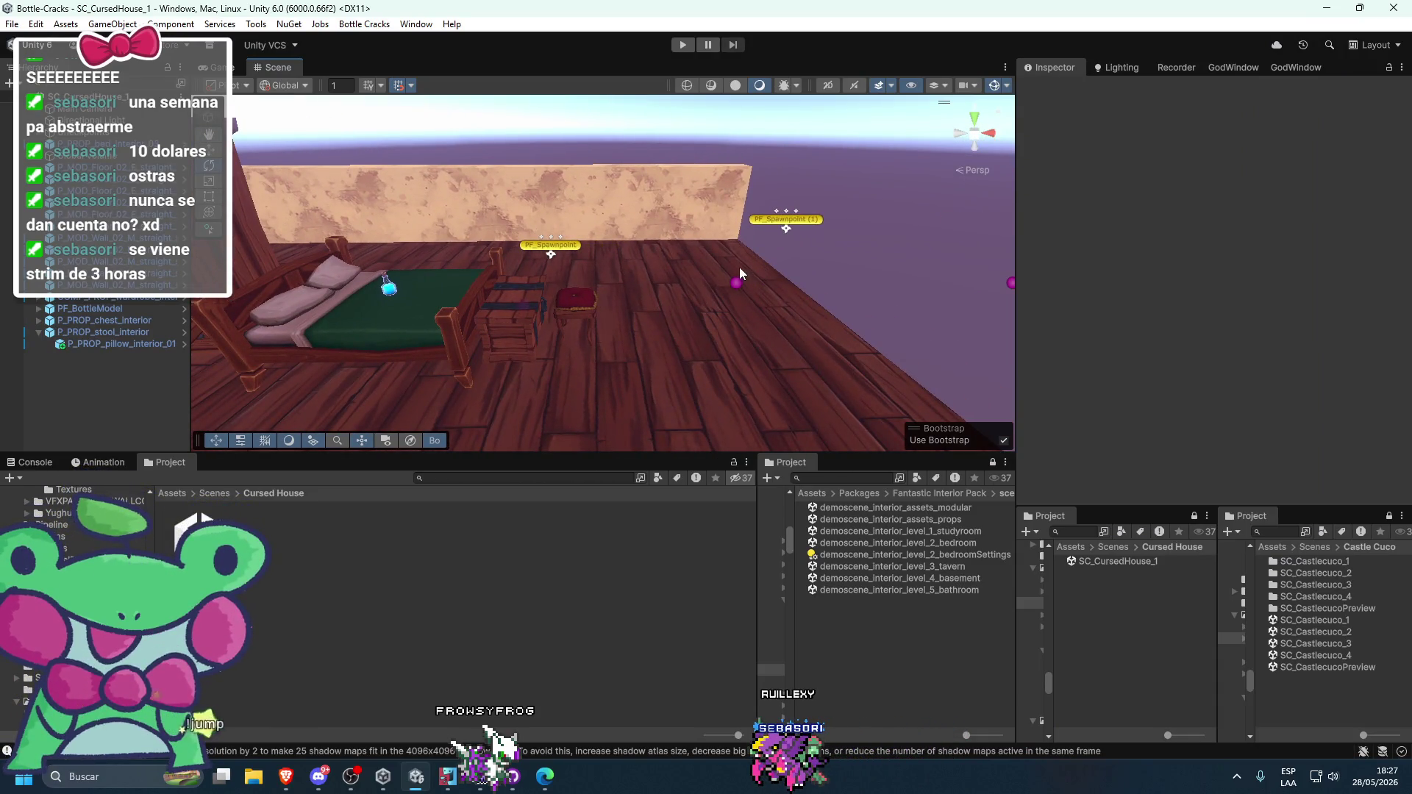
- Glance at the bedroom demo scene for reference, then return to SC_CursedHouse_1
mouse_move(732, 270)
left_mouse_down()
mouse_move(752, 272)
mouse_move(698, 272)
left_mouse_up()
left_click_drag(595, 308, 621, 259)
double_click(897, 542)
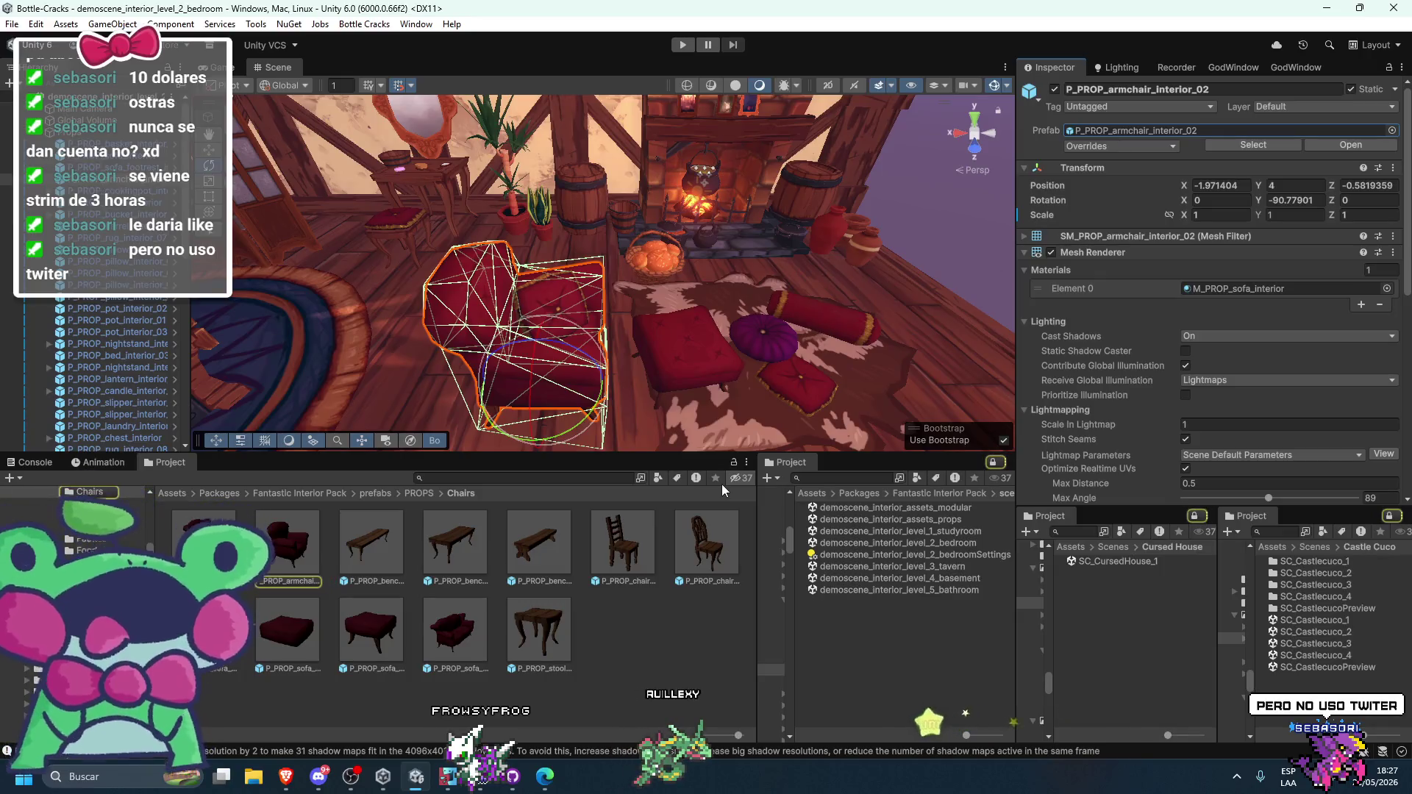
double_click(1122, 564)
- Place the red P_PROP_armchair_interior_02 armchair near a spawn point with rotation Y 90 and X 8
mouse_move(823, 295)
left_mouse_down()
mouse_move(766, 210)
mouse_move(422, 430)
left_mouse_up()
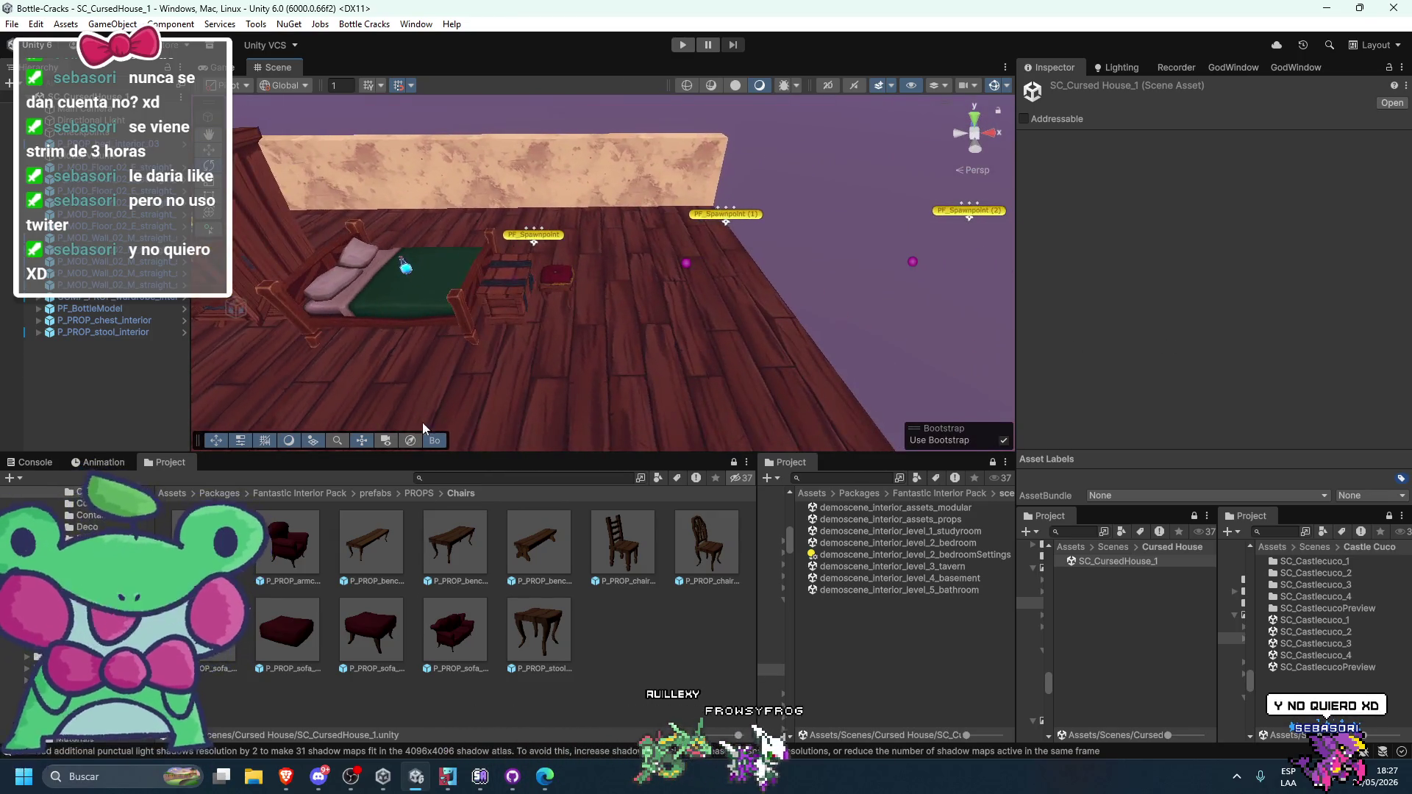
left_click_drag(290, 534, 688, 289)
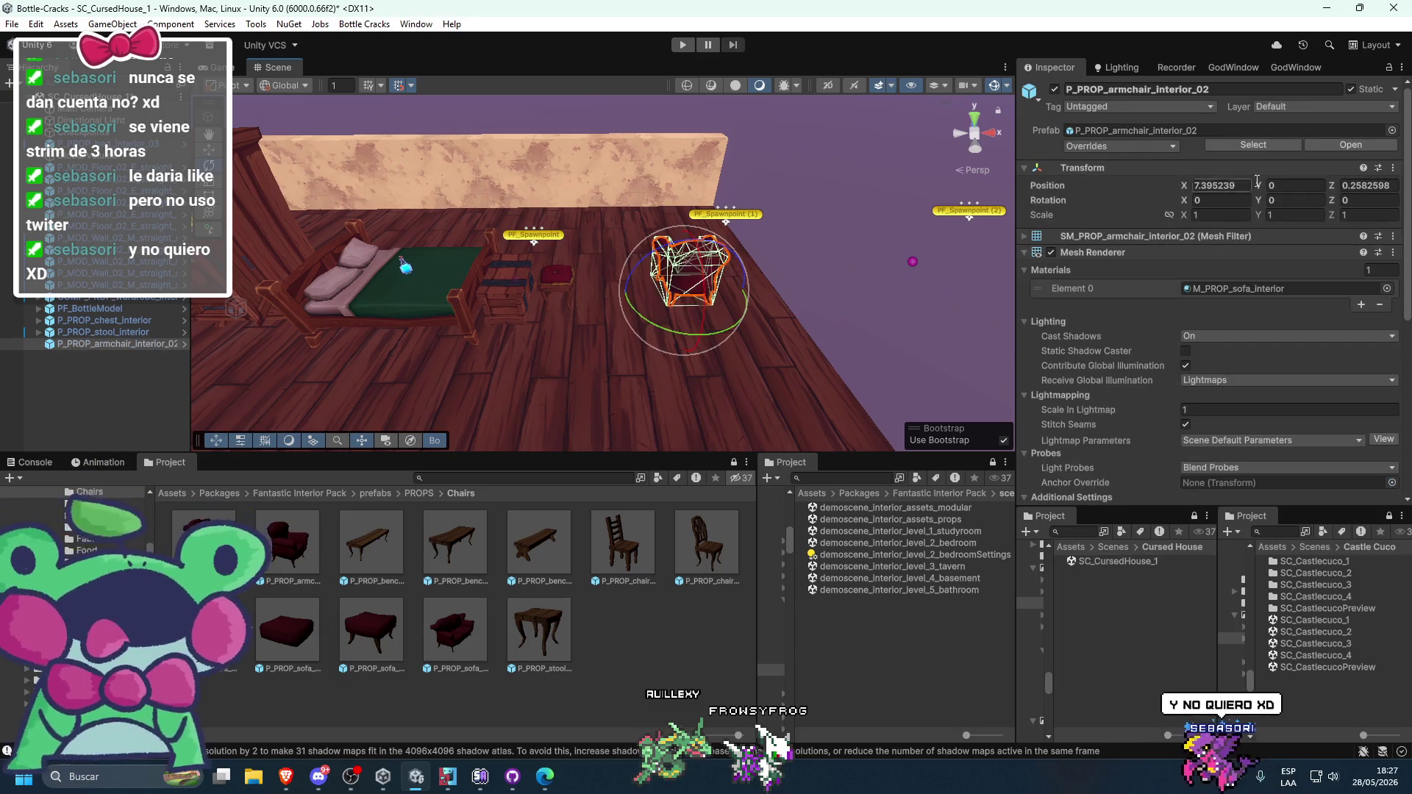
left_click(1296, 200)
type("90")
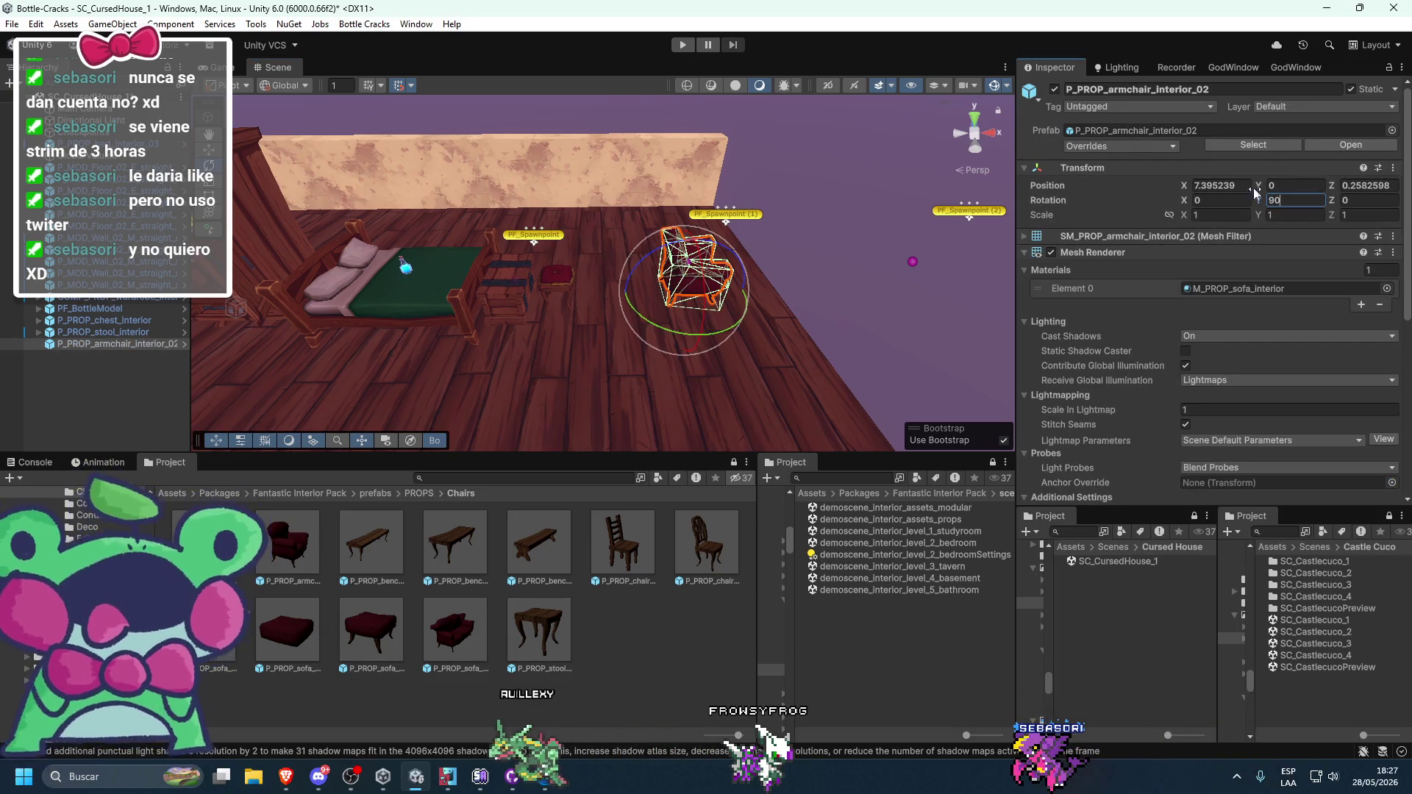
type("7")
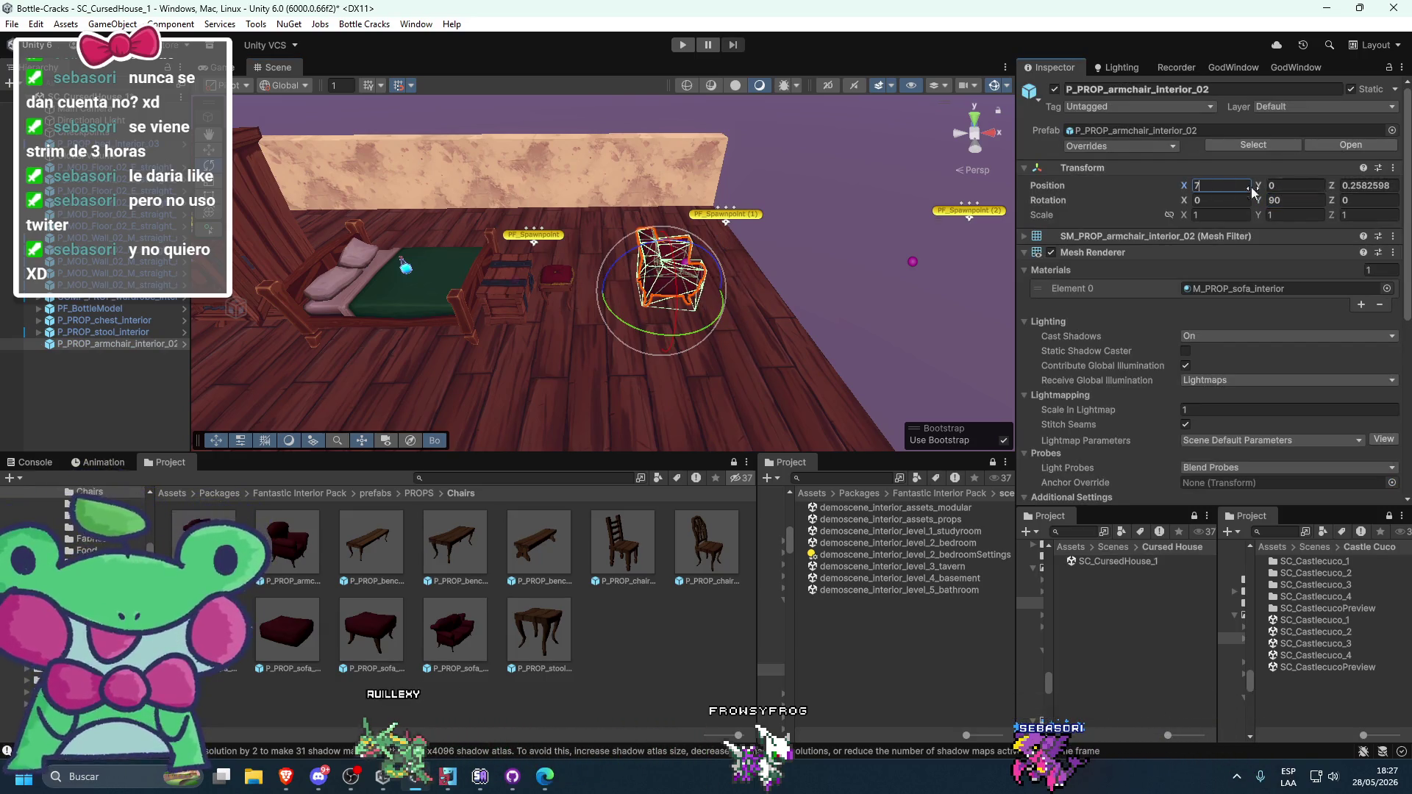
key("BackSpace")
type("8")
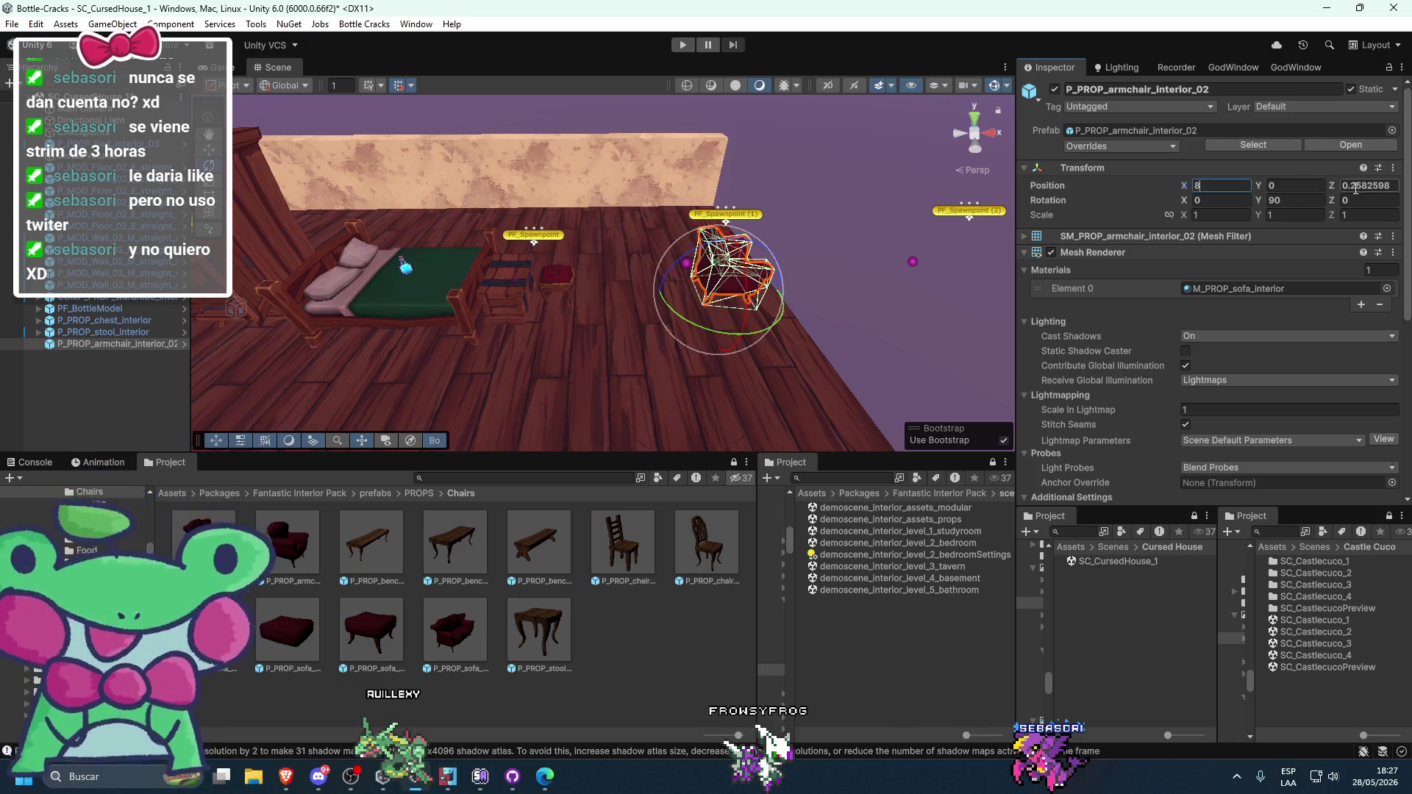
type("0")
- Fine-tune the armchair's turn with the rotate tool, then select and frame two floor tiles
mouse_move(815, 282)
left_mouse_down()
mouse_move(892, 246)
mouse_move(766, 195)
mouse_move(766, 258)
mouse_move(803, 230)
mouse_move(780, 258)
mouse_move(821, 300)
mouse_move(669, 290)
mouse_move(700, 277)
mouse_move(519, 281)
mouse_move(565, 286)
left_mouse_up()
left_click(566, 281)
mouse_move(559, 423)
left_mouse_down()
mouse_move(444, 453)
mouse_move(558, 221)
mouse_move(631, 299)
mouse_move(694, 293)
mouse_move(702, 239)
mouse_move(723, 314)
mouse_move(564, 311)
mouse_move(569, 360)
mouse_move(724, 271)
mouse_move(784, 262)
mouse_move(1090, 324)
left_mouse_up()
left_click(723, 314)
left_click(723, 271, "shift")
key("f")
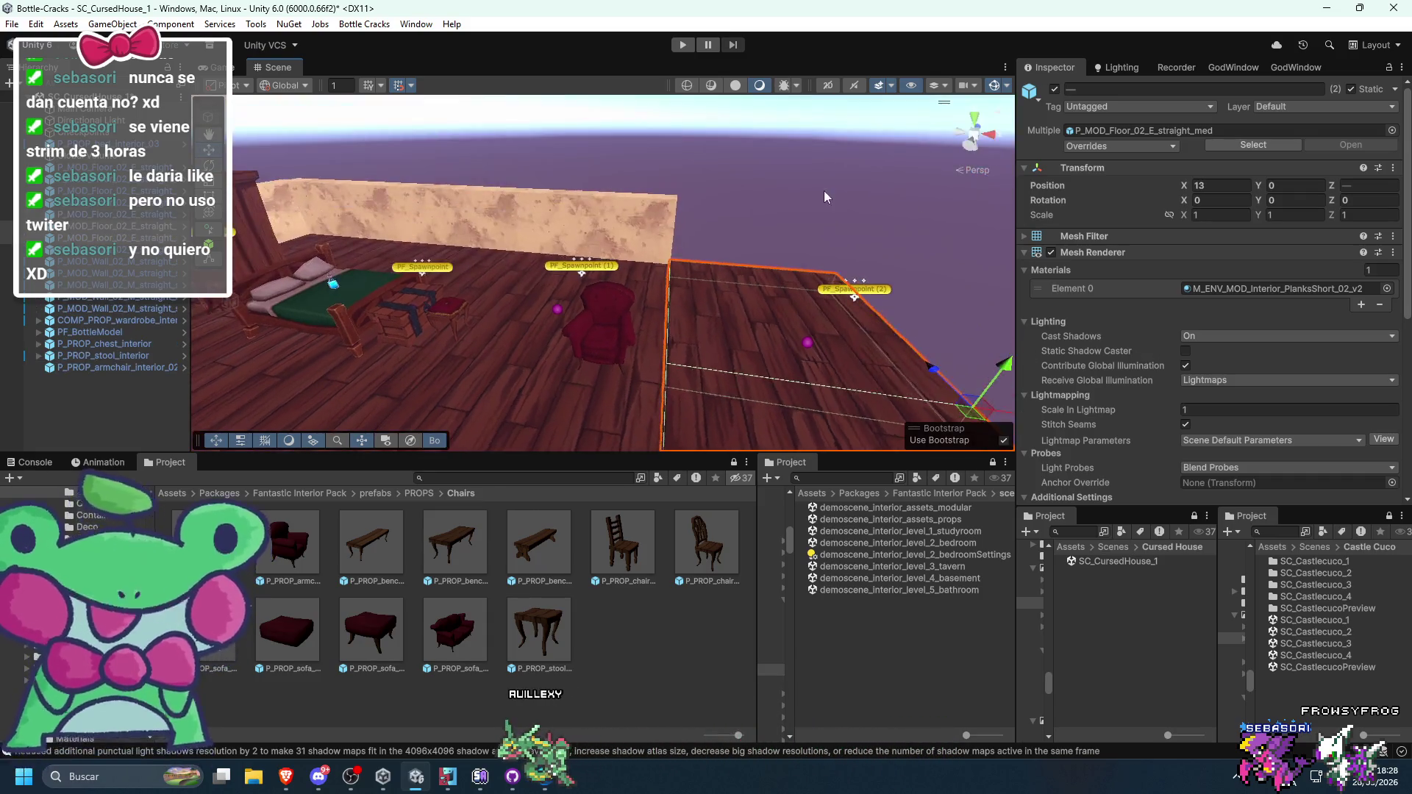
left_click(824, 192)
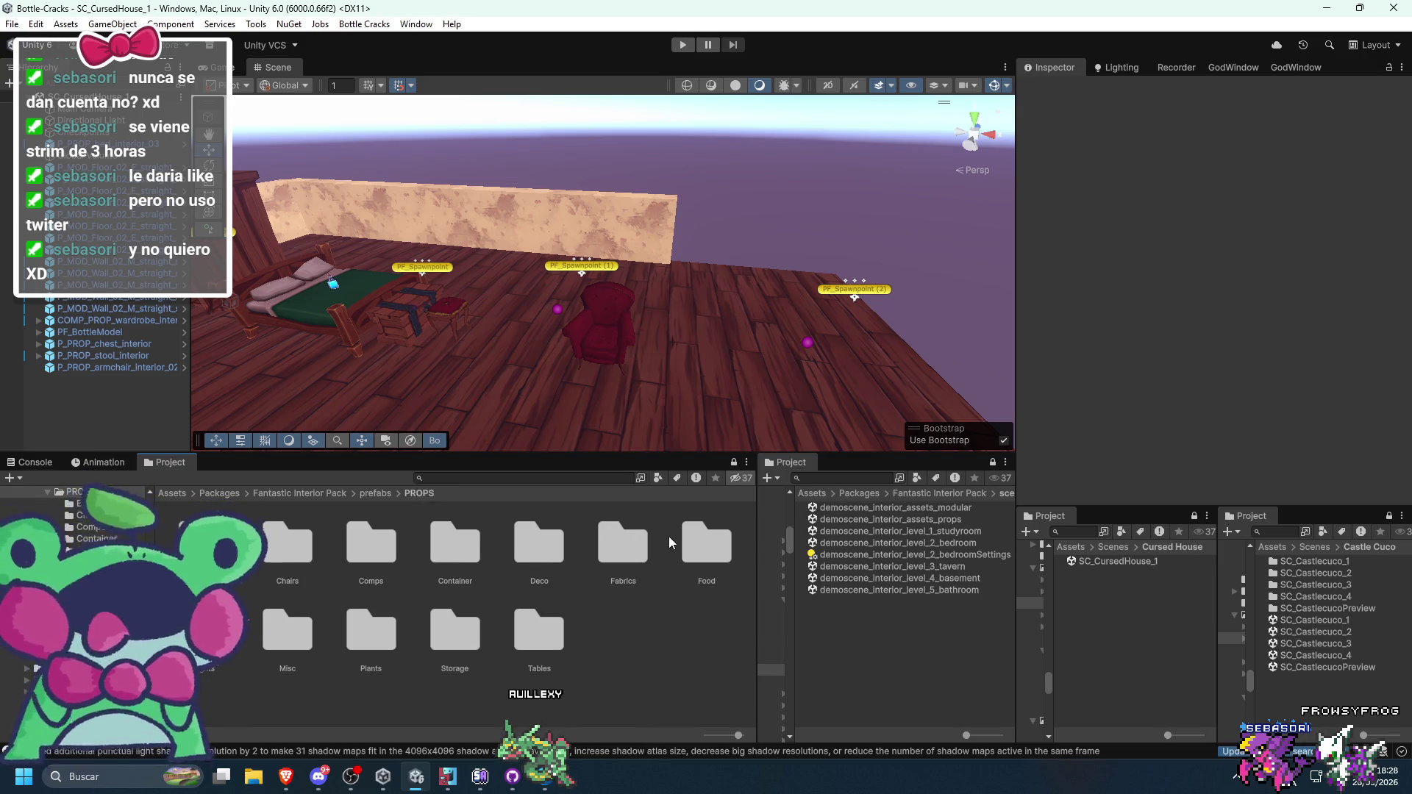
- Place the round wooden P_PROP_table_interior_05 table from the Tables folder in the room
double_click(539, 618)
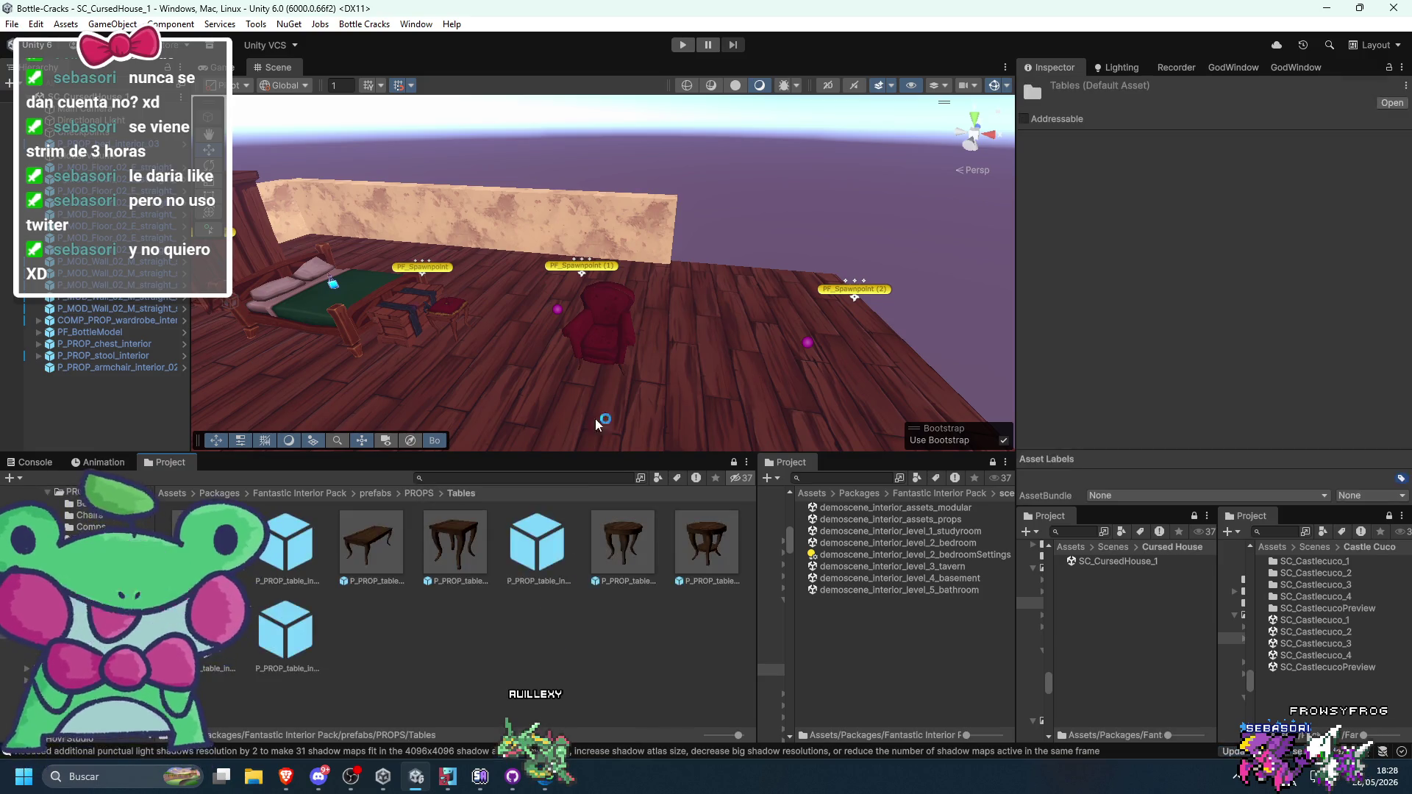
scroll(595, 418, "up", 5)
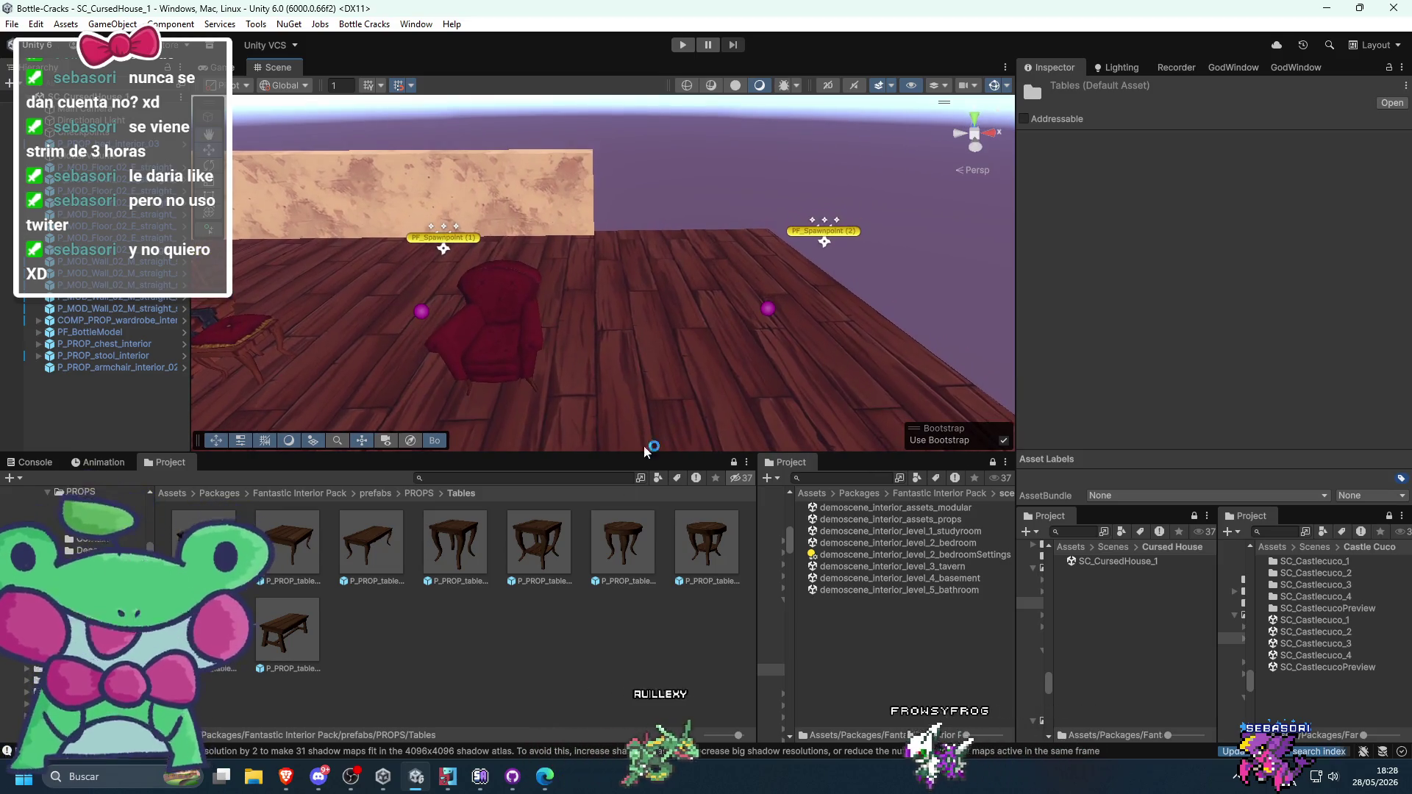
left_click(629, 544)
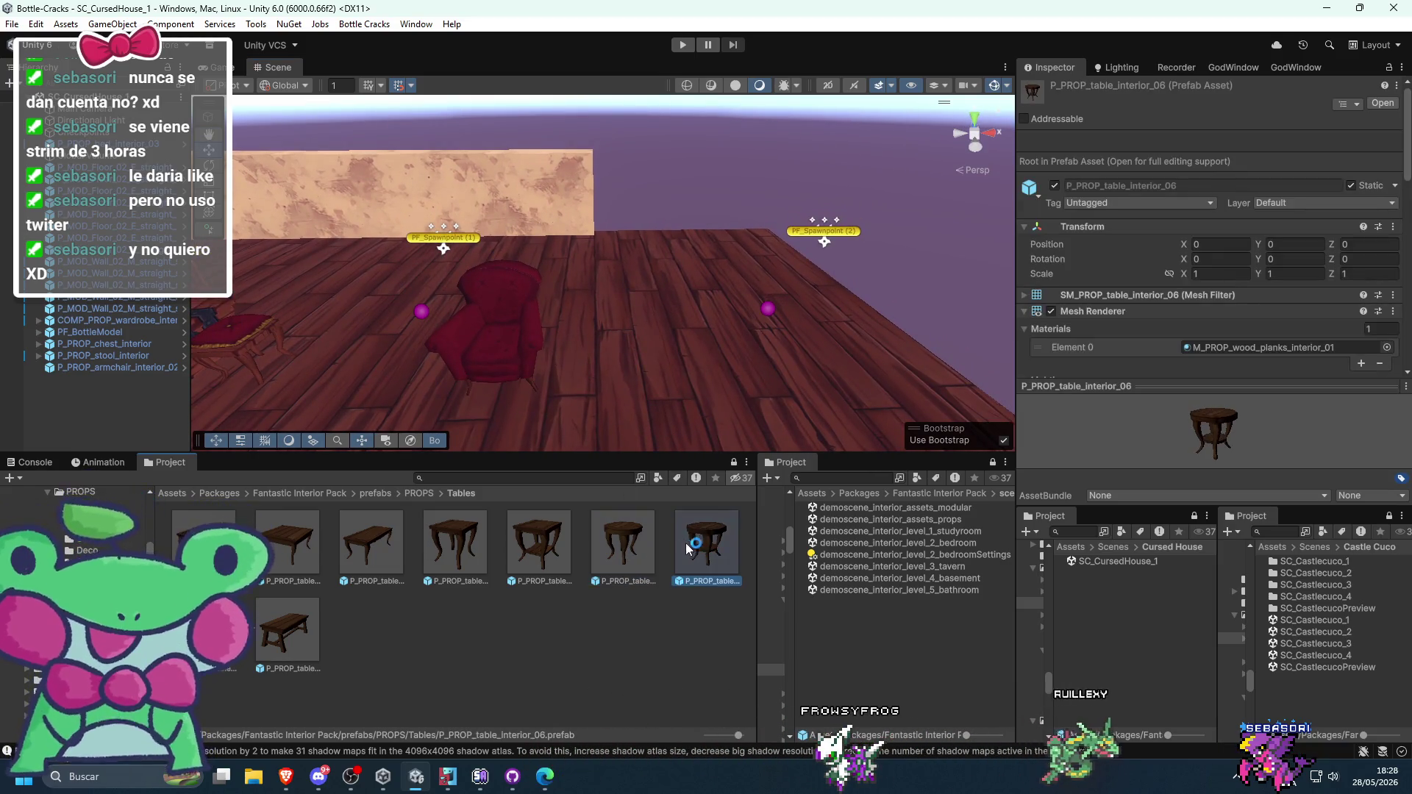
mouse_move(607, 373)
left_mouse_down()
mouse_move(629, 211)
mouse_move(572, 266)
left_mouse_up()
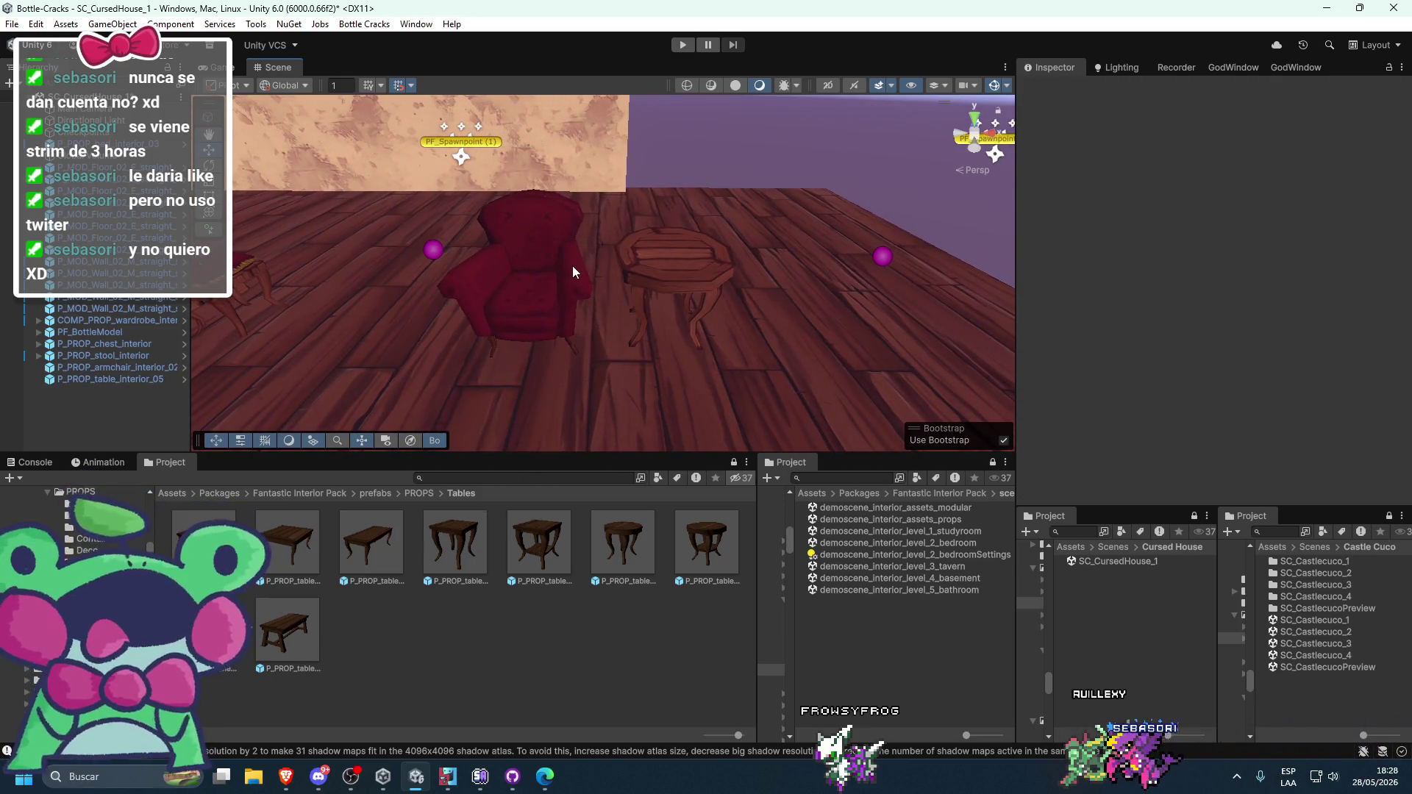
- Slide the armchair copy further right and set the table between the armchairs at Z 0
left_click(572, 267)
mouse_move(589, 323)
left_mouse_down()
mouse_move(912, 322)
mouse_move(846, 322)
left_mouse_up()
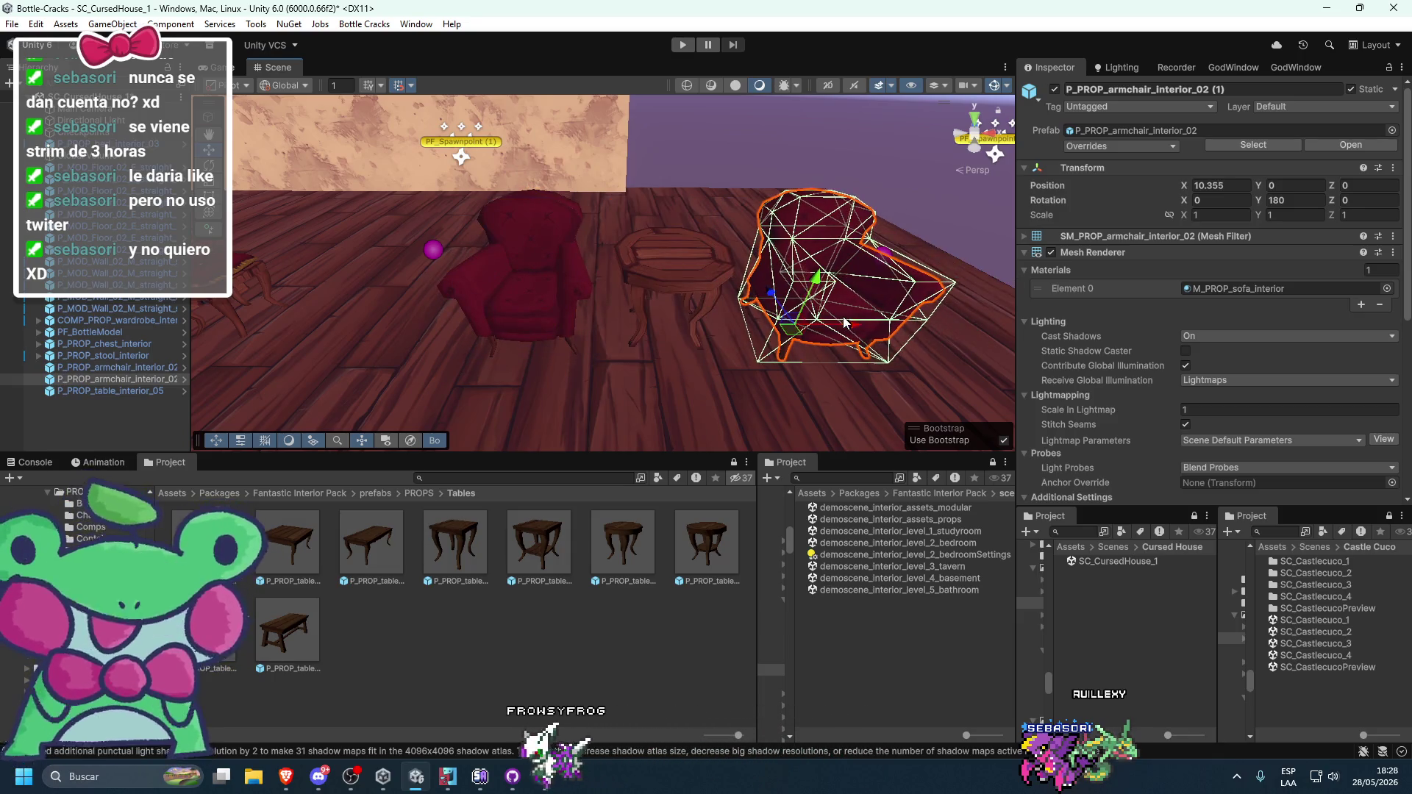
key("ctrl+z")
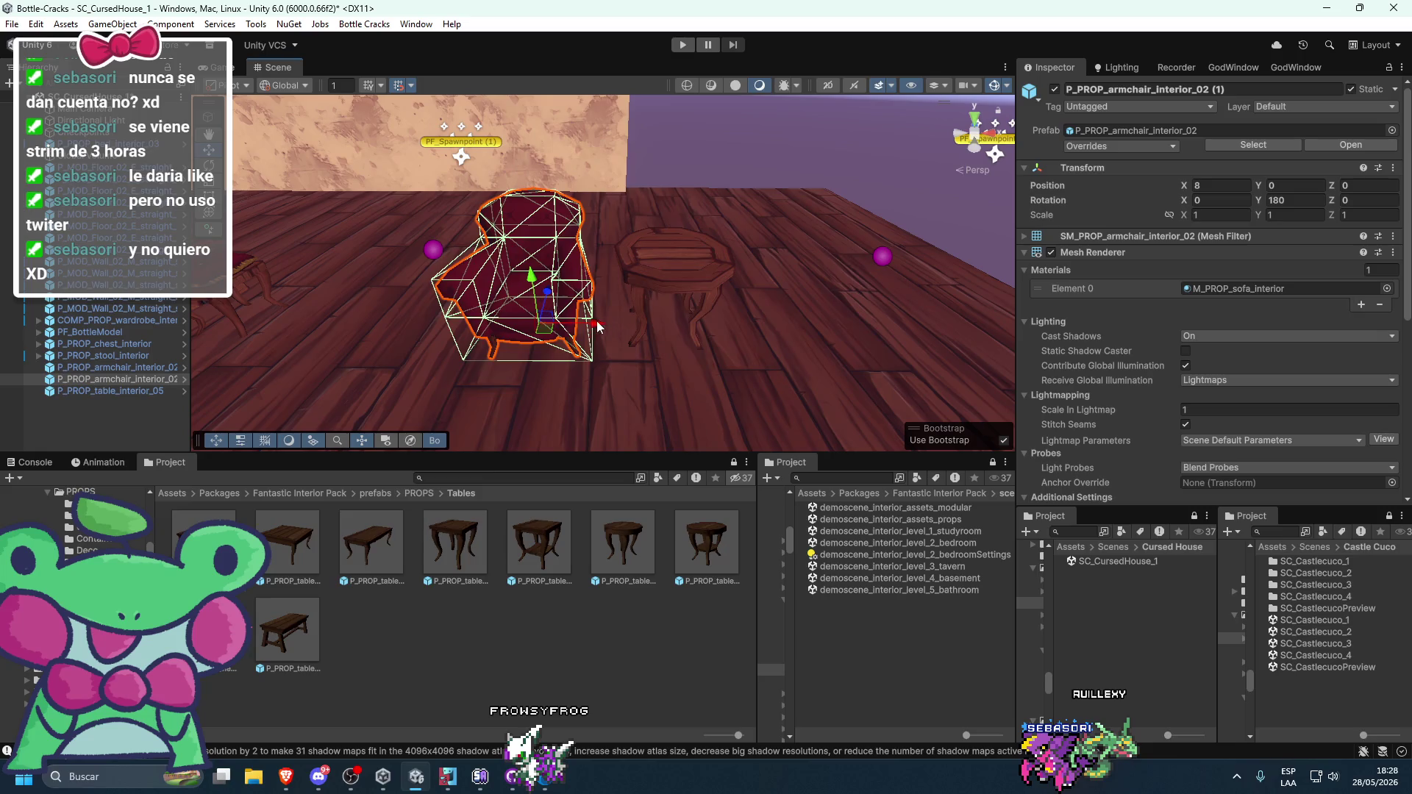
key("ctrl+y")
left_click(669, 292)
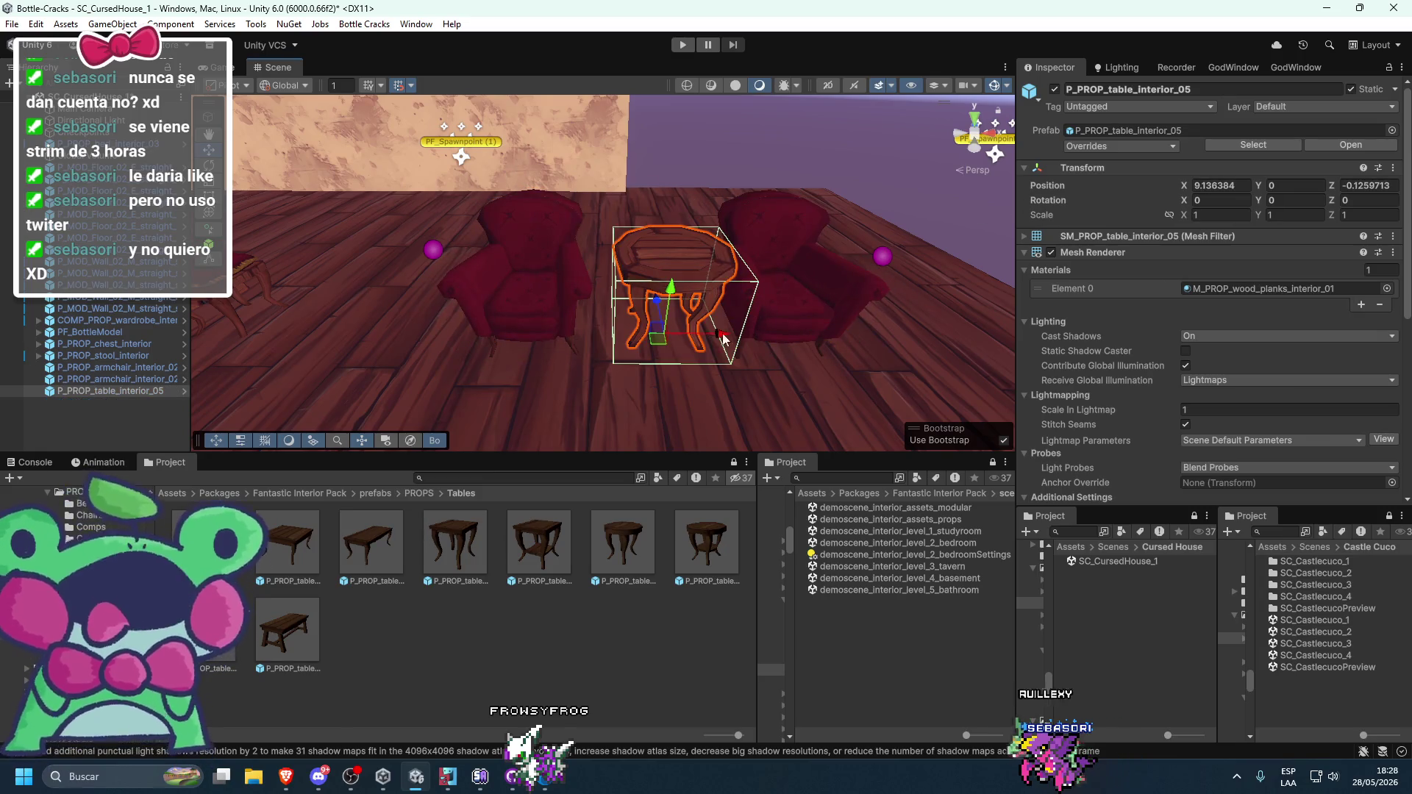
left_click_drag(740, 337, 805, 345)
key("ctrl+z")
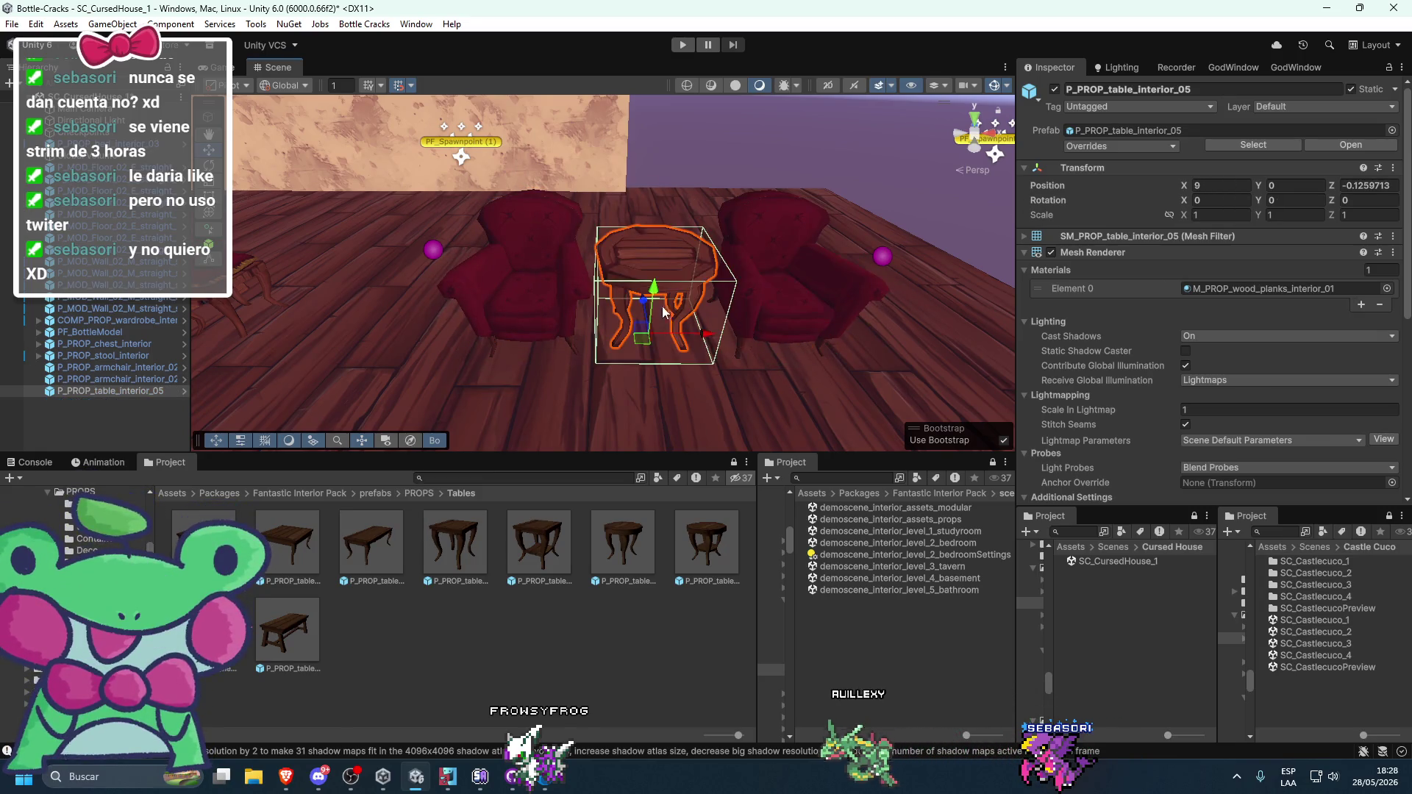
key("ctrl+z")
- Frame the centre and right armchairs, then orbit in close on the seating area
left_click(806, 294)
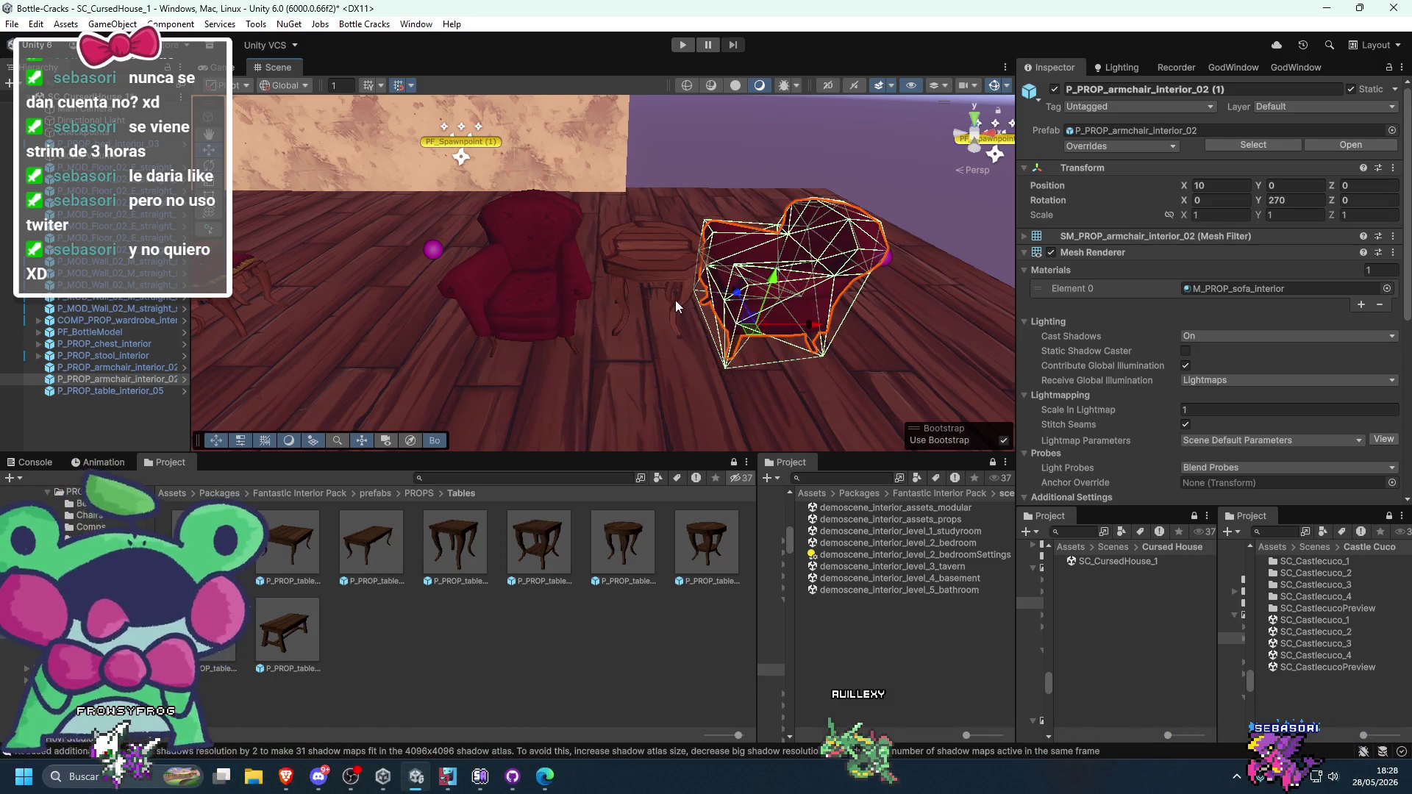
left_click_drag(675, 300, 634, 316)
left_click(619, 426)
key("f")
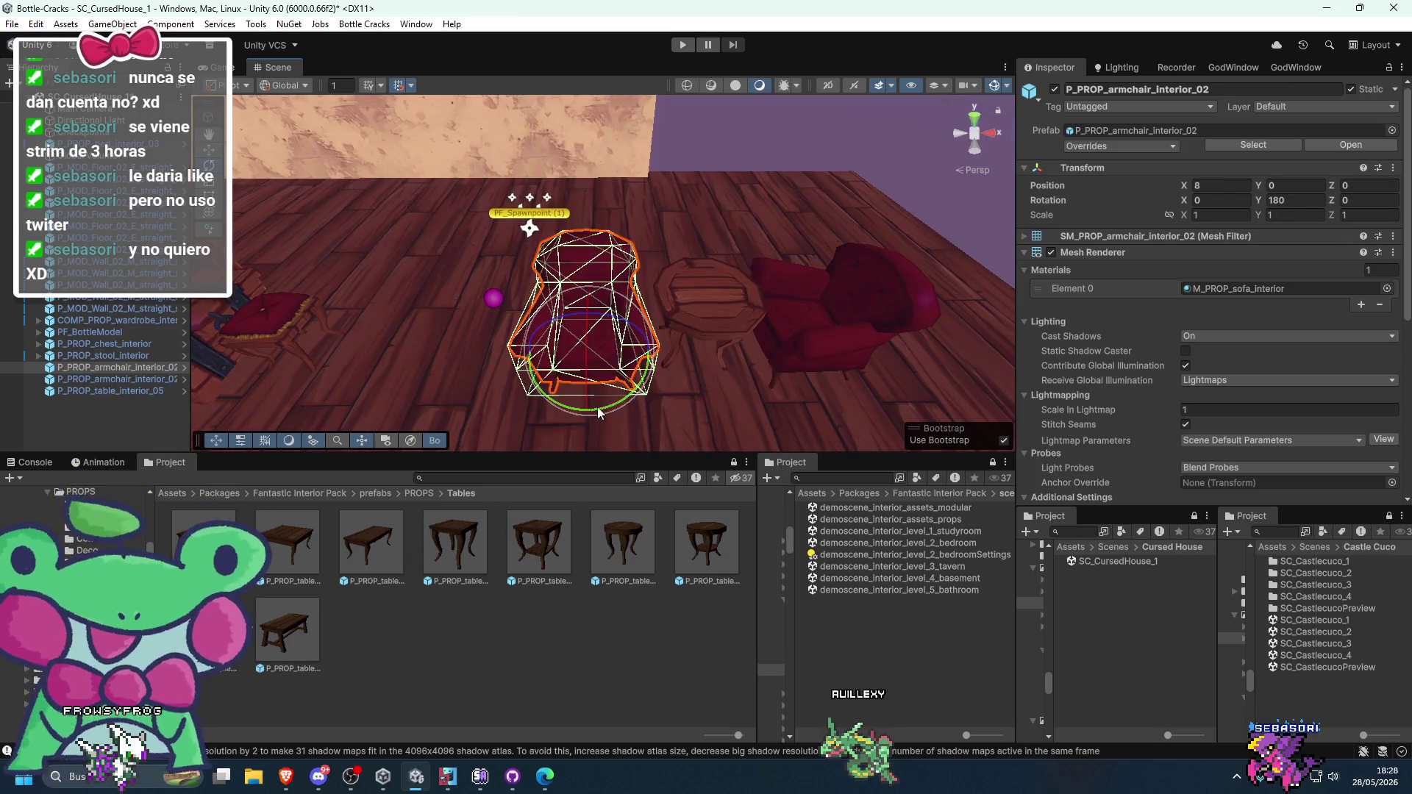
left_click(809, 331)
key("f")
left_click(615, 127)
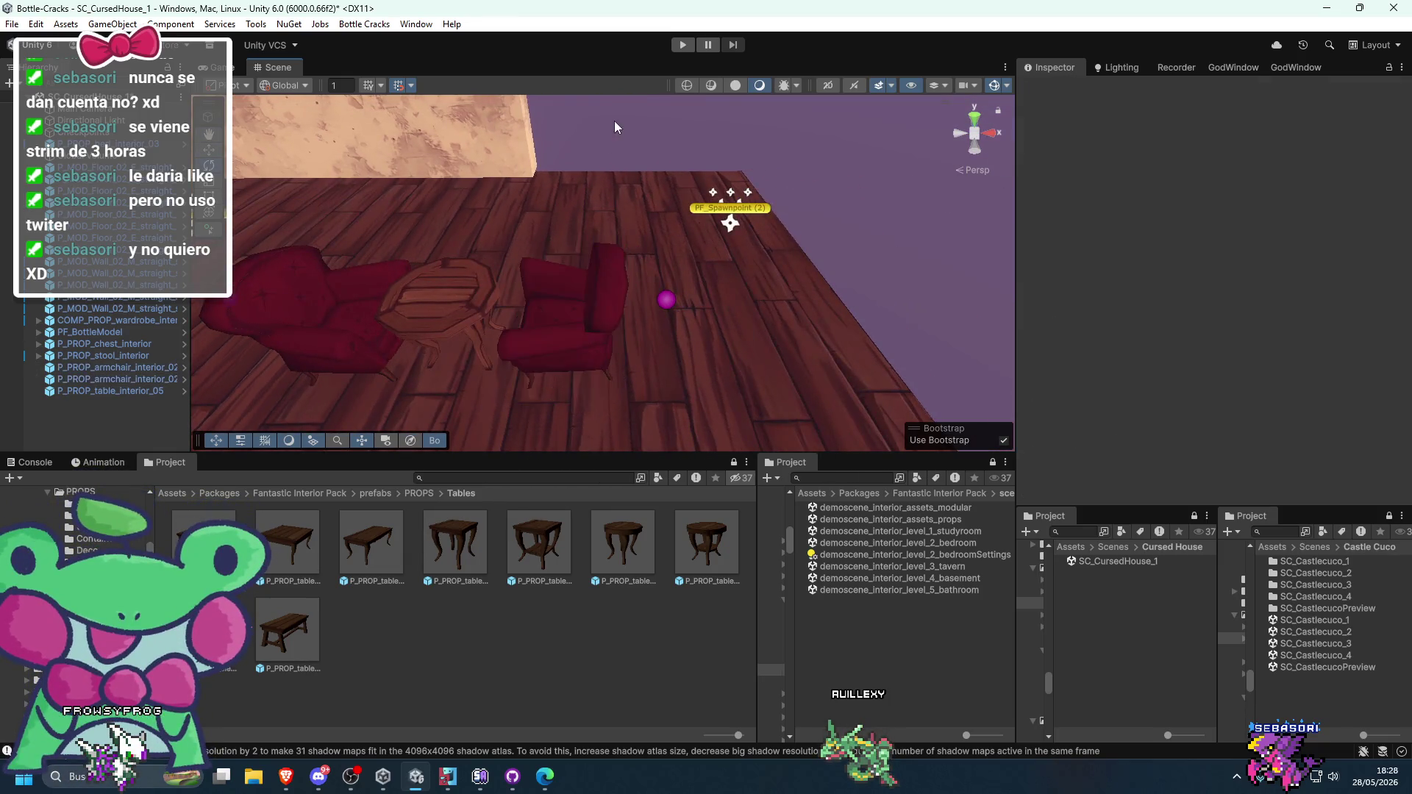
left_click_drag(615, 126, 658, 179)
mouse_move(719, 253)
left_mouse_down()
mouse_move(695, 256)
mouse_move(692, 152)
mouse_move(703, 205)
mouse_move(669, 210)
left_mouse_up()
left_click(669, 211)
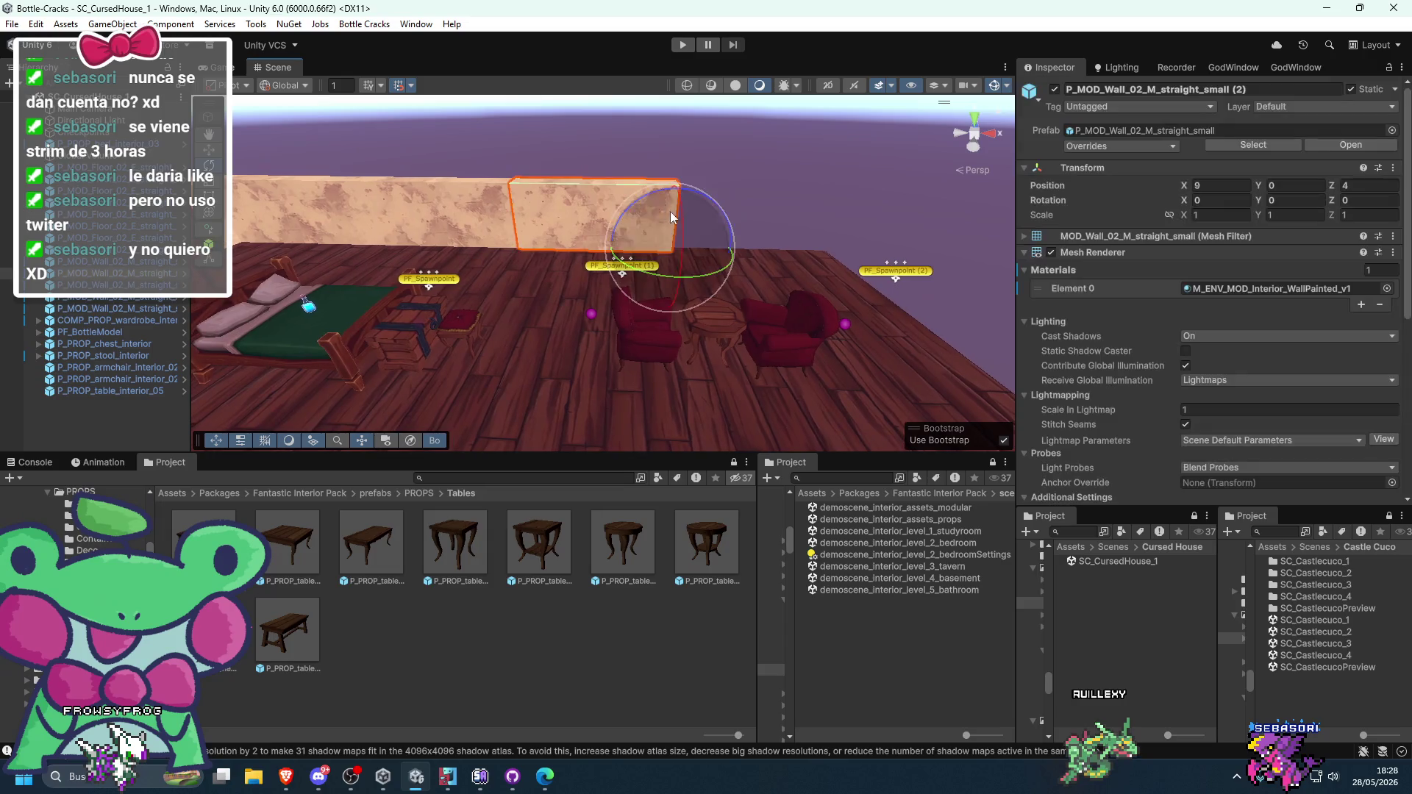
left_click(785, 197)
left_click_drag(786, 196, 765, 202)
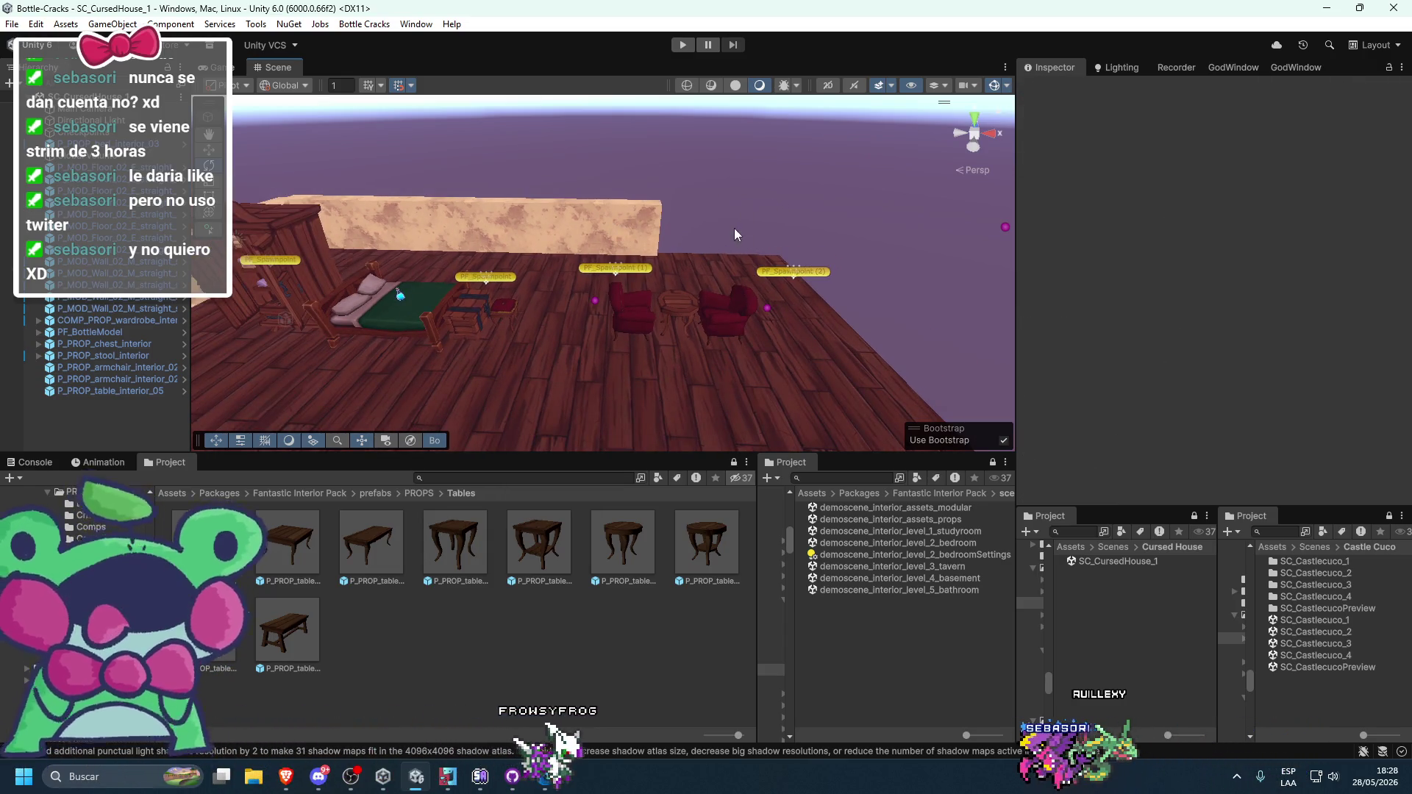
left_click_drag(748, 270, 712, 315)
left_click(712, 314)
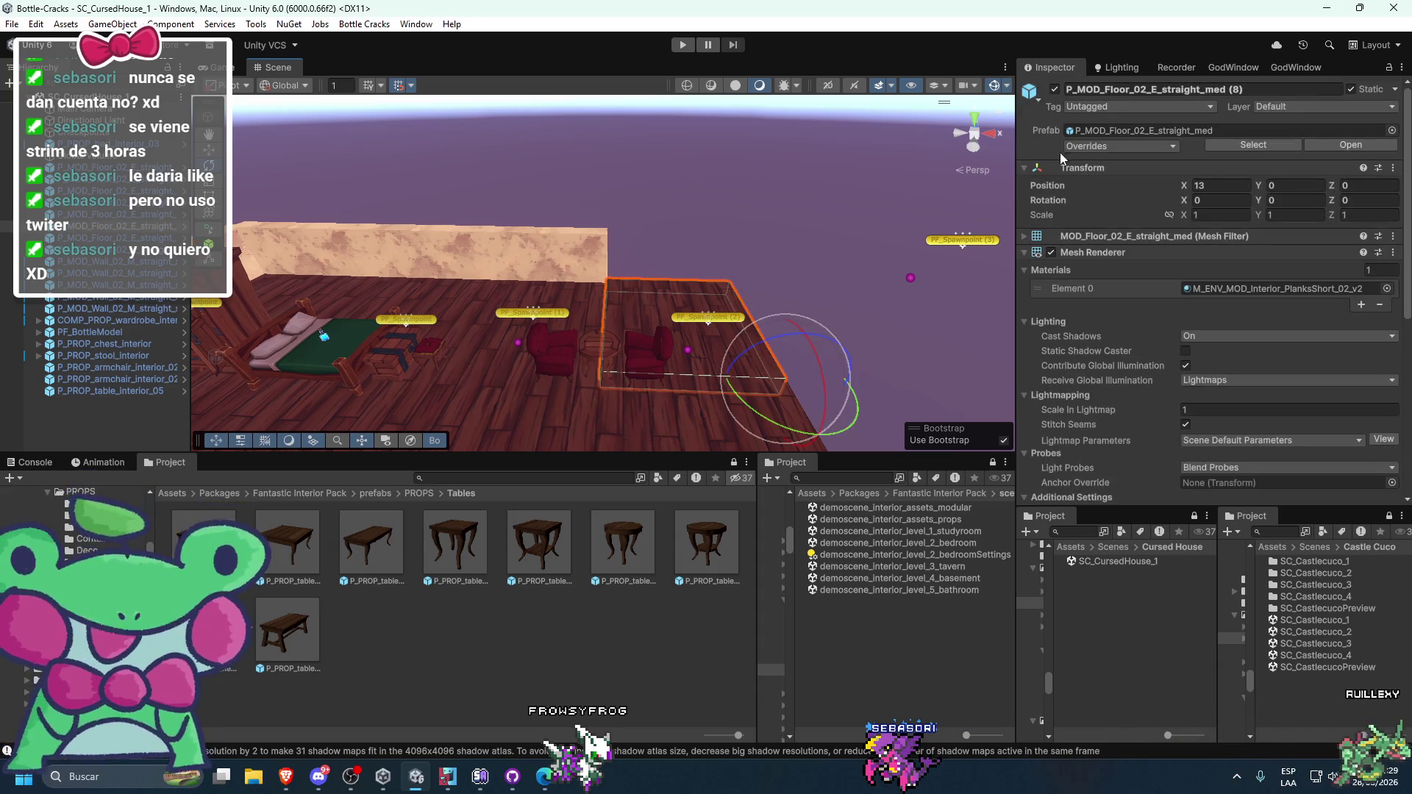
left_click(1111, 134)
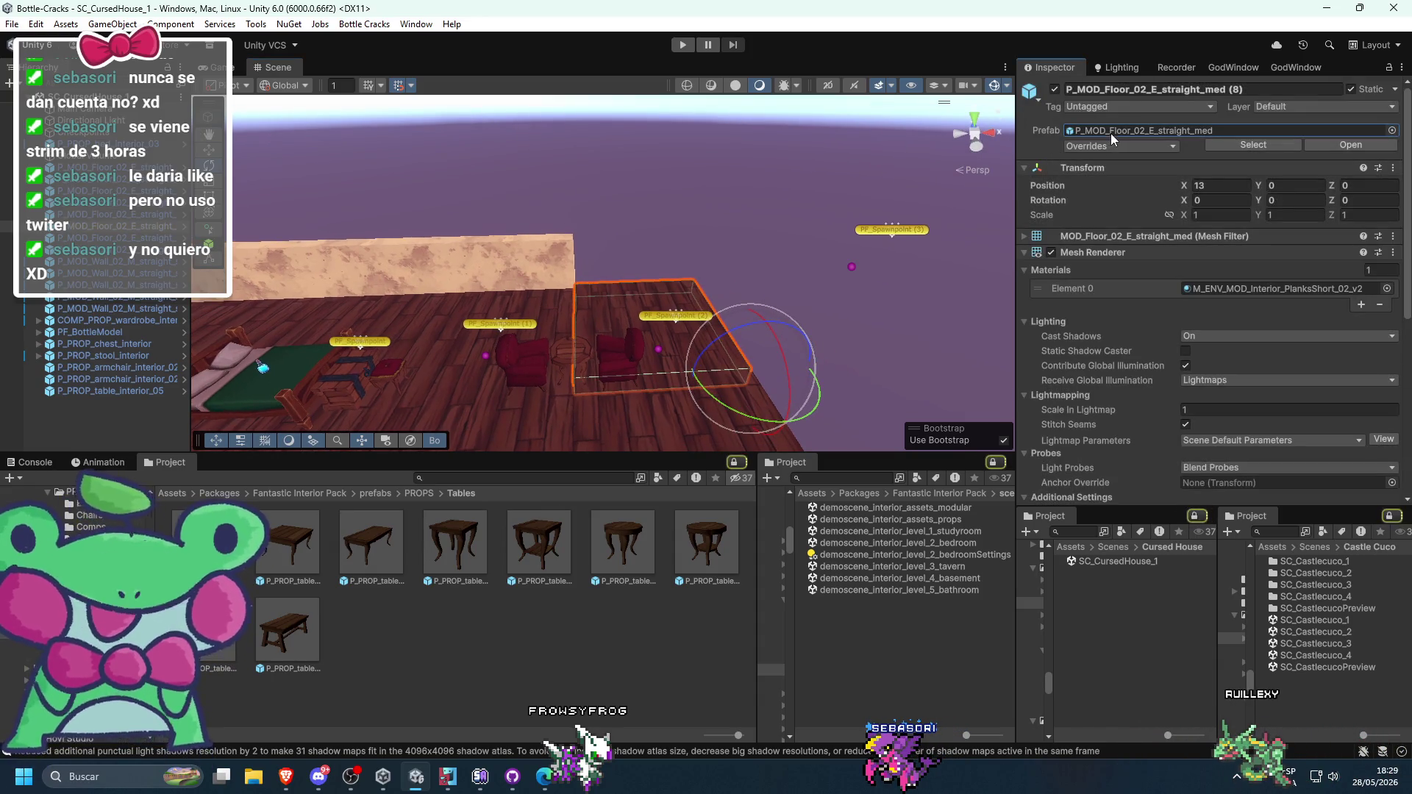
left_click(862, 275)
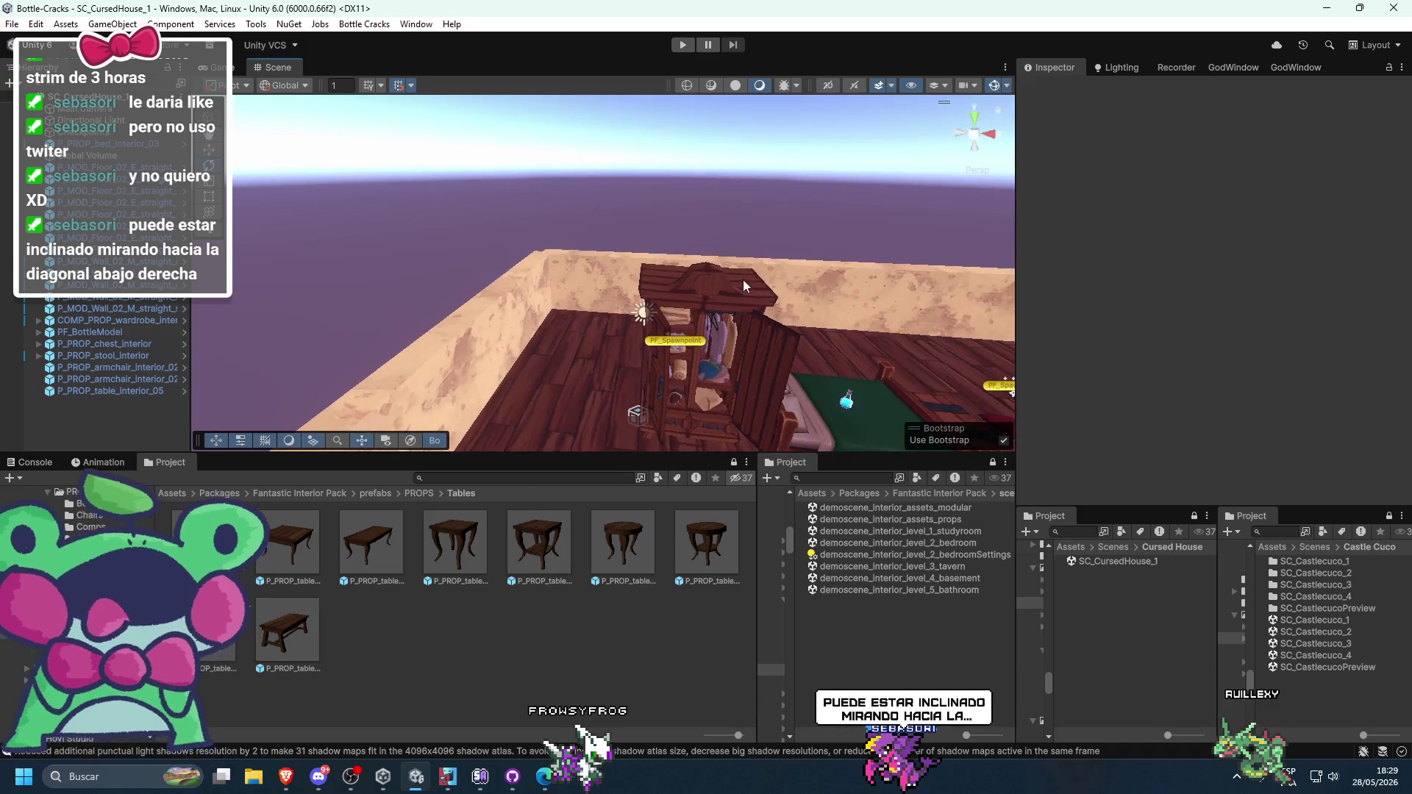
left_click(743, 280)
left_click_drag(800, 293, 792, 293)
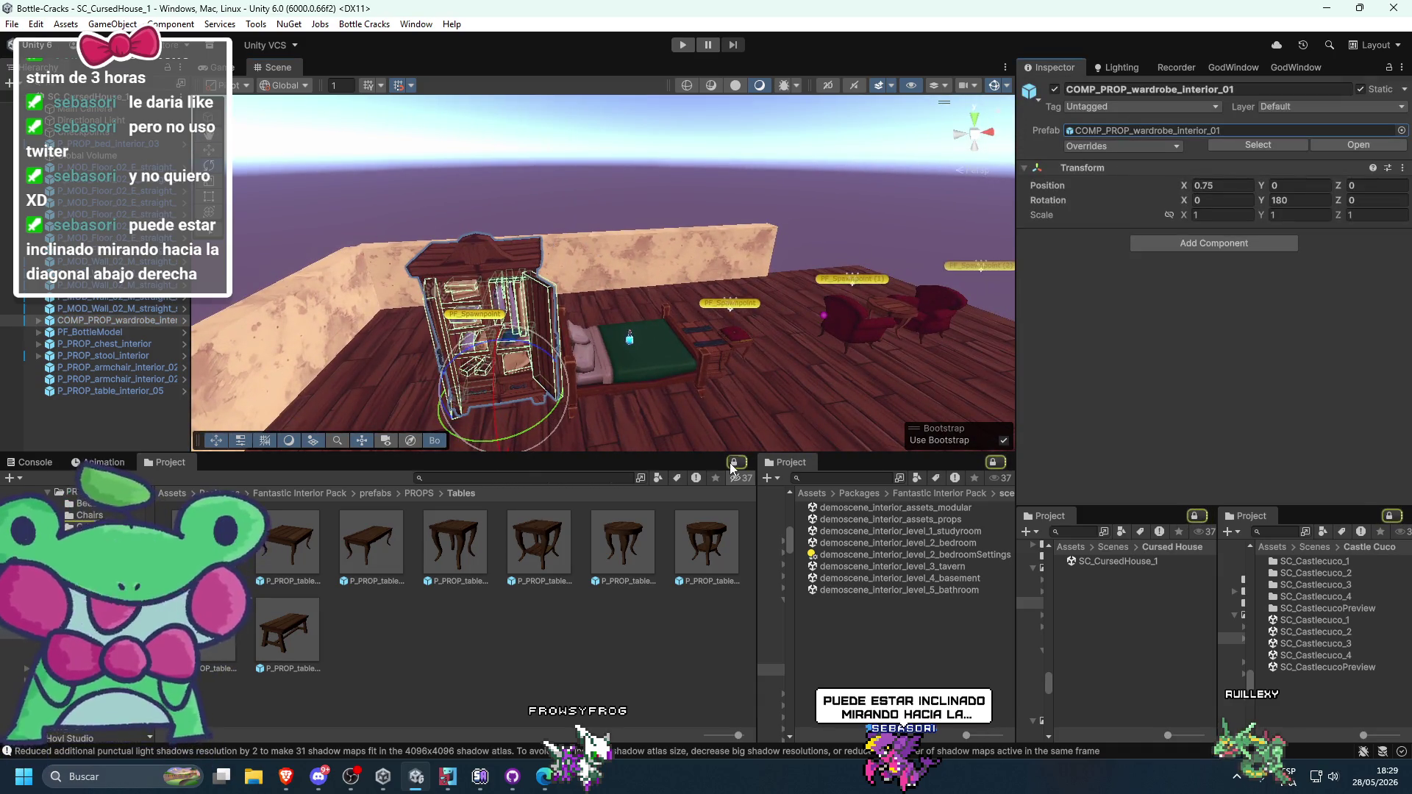
- Place COMP_PROP_bookshelf_interior_01 from the Comps folder beside the armchairs, then open SC_Castlecuco_1
left_click(1110, 130)
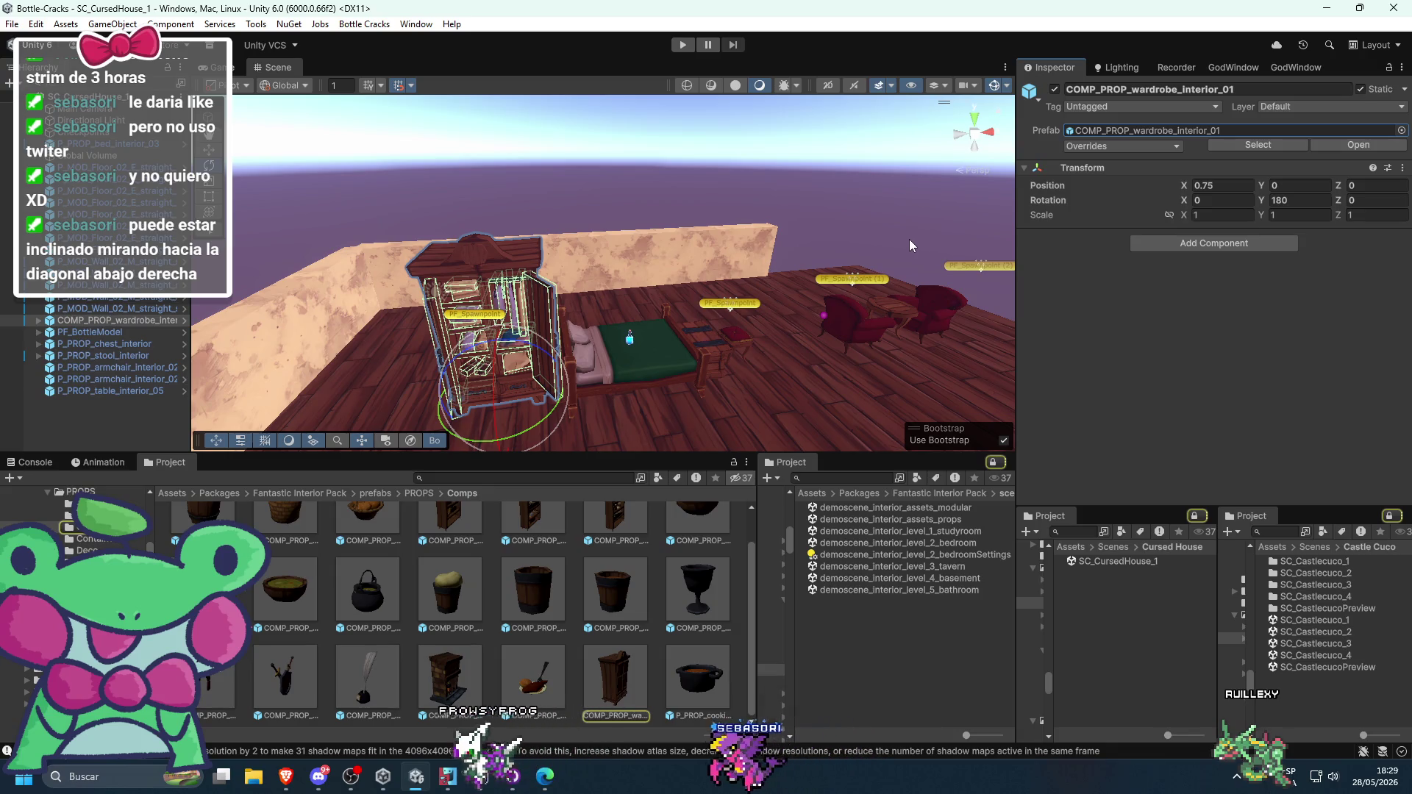
left_click_drag(908, 240, 791, 294)
scroll(620, 599, "up", 1)
left_click(469, 553)
mouse_move(555, 434)
left_mouse_down()
mouse_move(593, 364)
mouse_move(577, 337)
left_mouse_up()
mouse_move(874, 328)
left_mouse_down()
mouse_move(705, 291)
mouse_move(522, 202)
mouse_move(706, 249)
mouse_move(654, 269)
mouse_move(627, 207)
left_mouse_up()
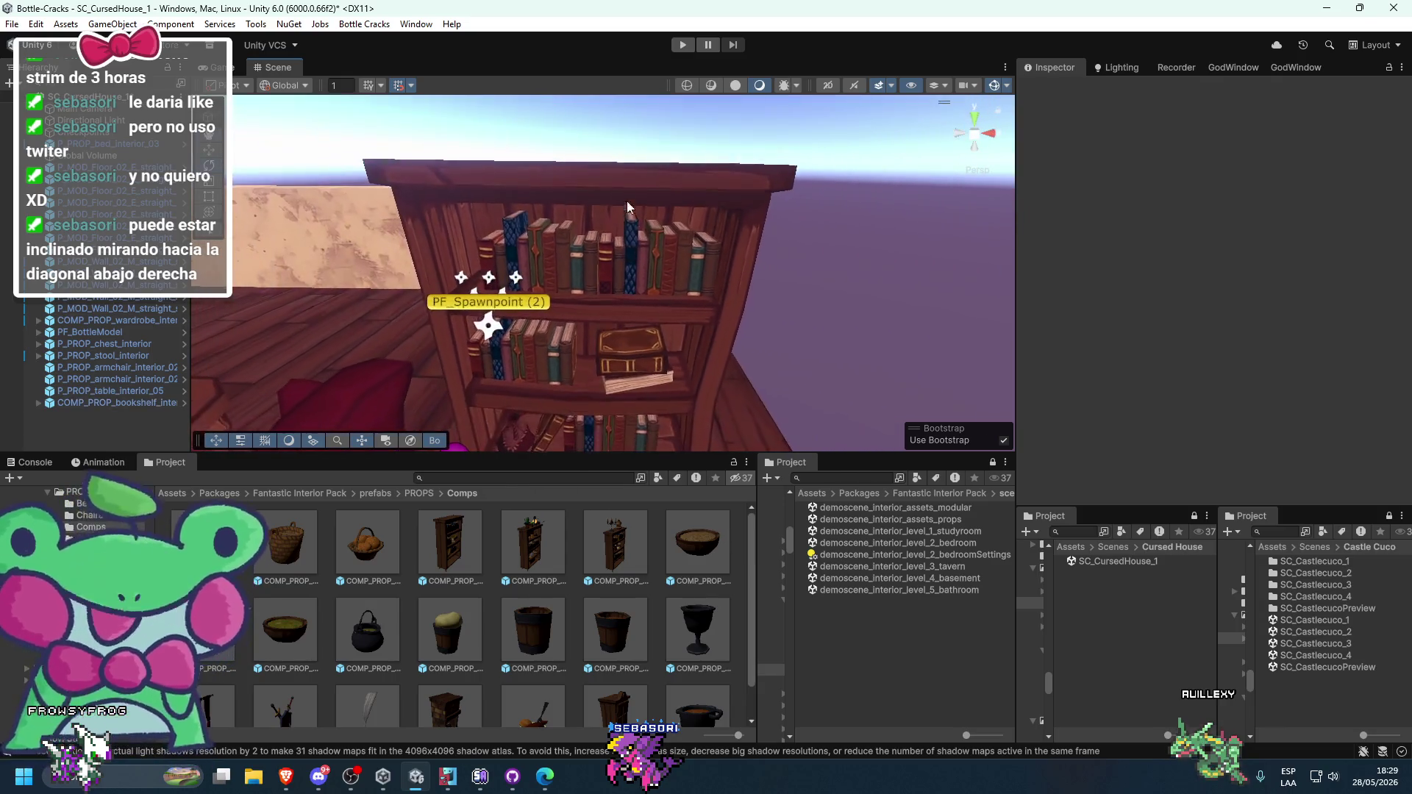
left_click(616, 187)
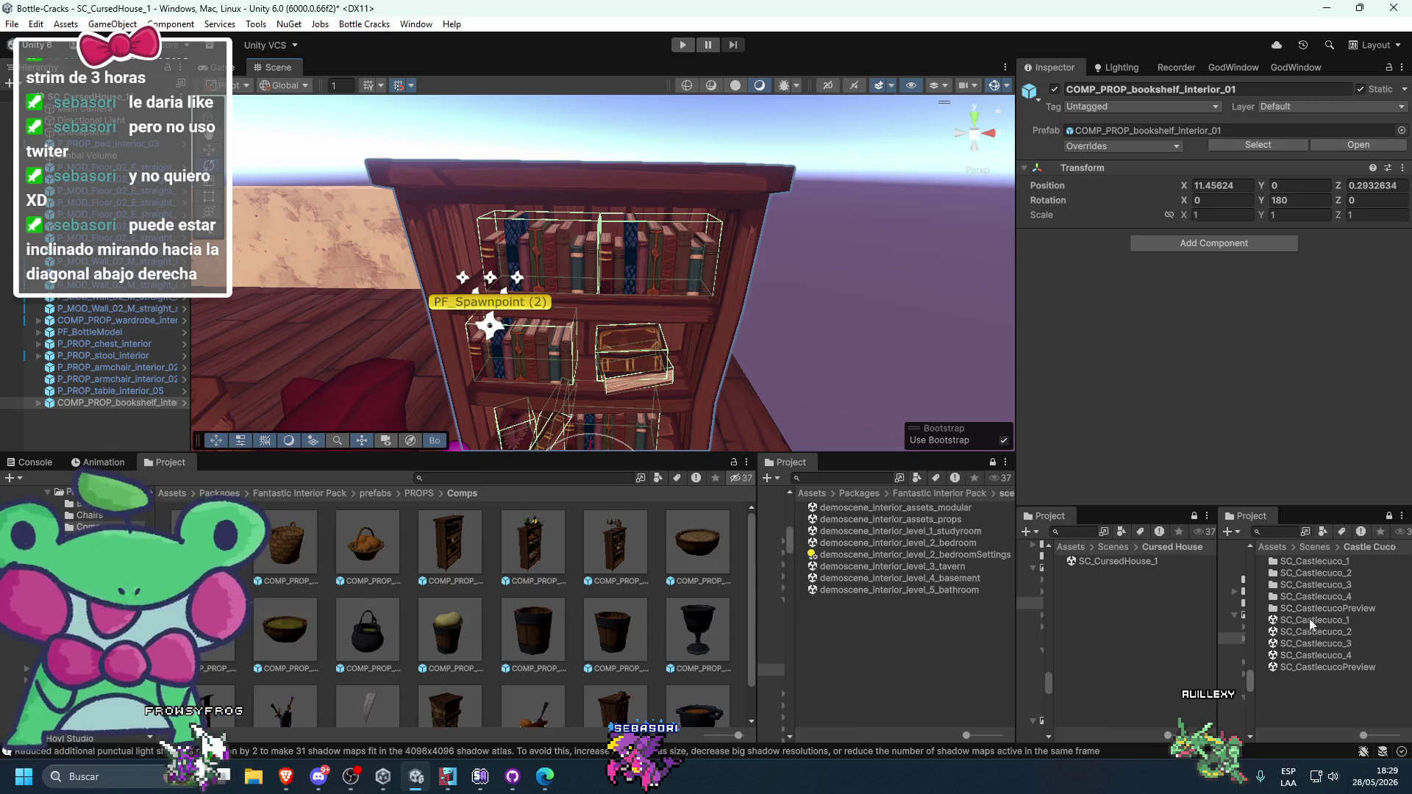
double_click(1310, 621)
- Save the Cursed House changes, then in SC_Castlecuco_1 move the stray bookshelf to X 15
left_click(688, 419)
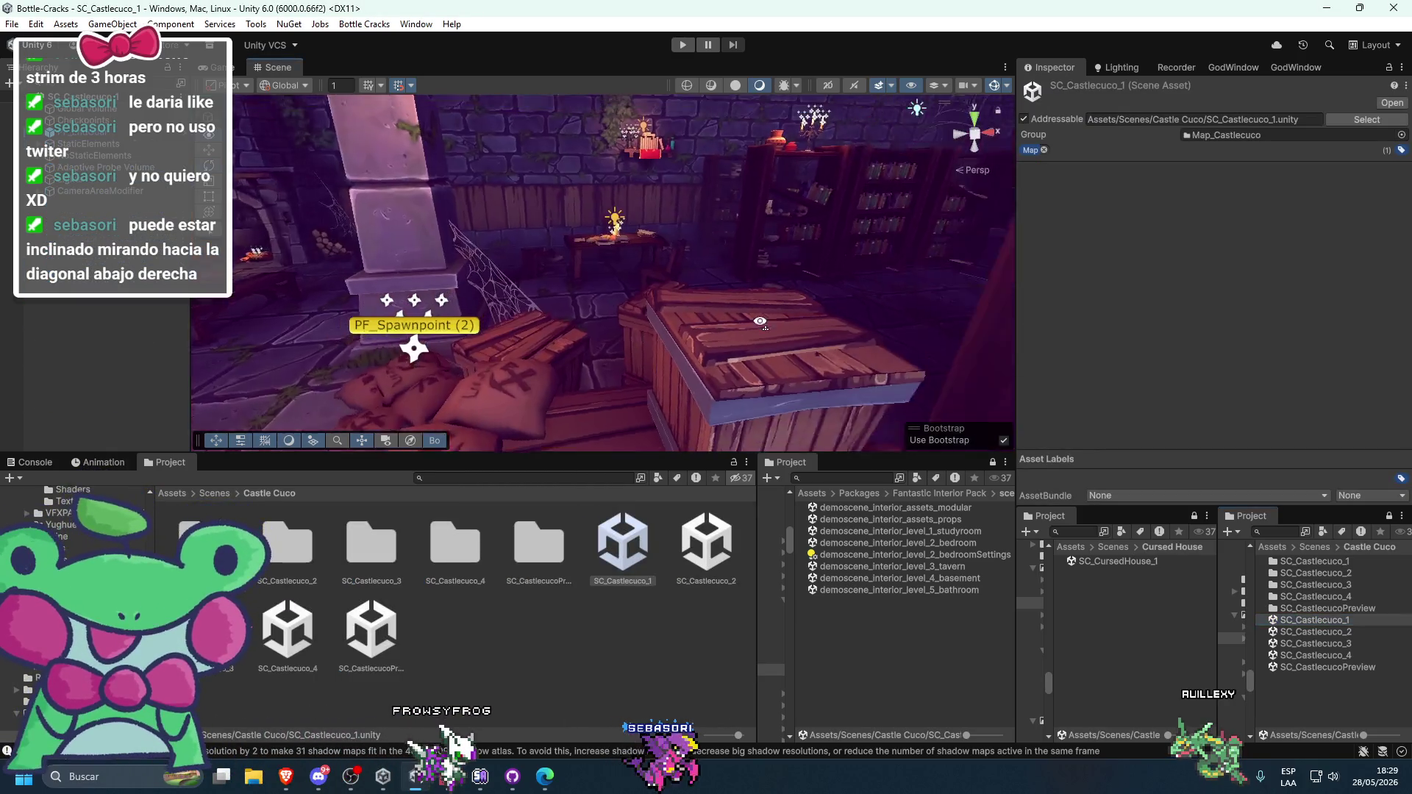
mouse_move(815, 291)
left_mouse_down()
mouse_move(687, 277)
mouse_move(619, 327)
left_mouse_up()
left_click(625, 316)
key("f")
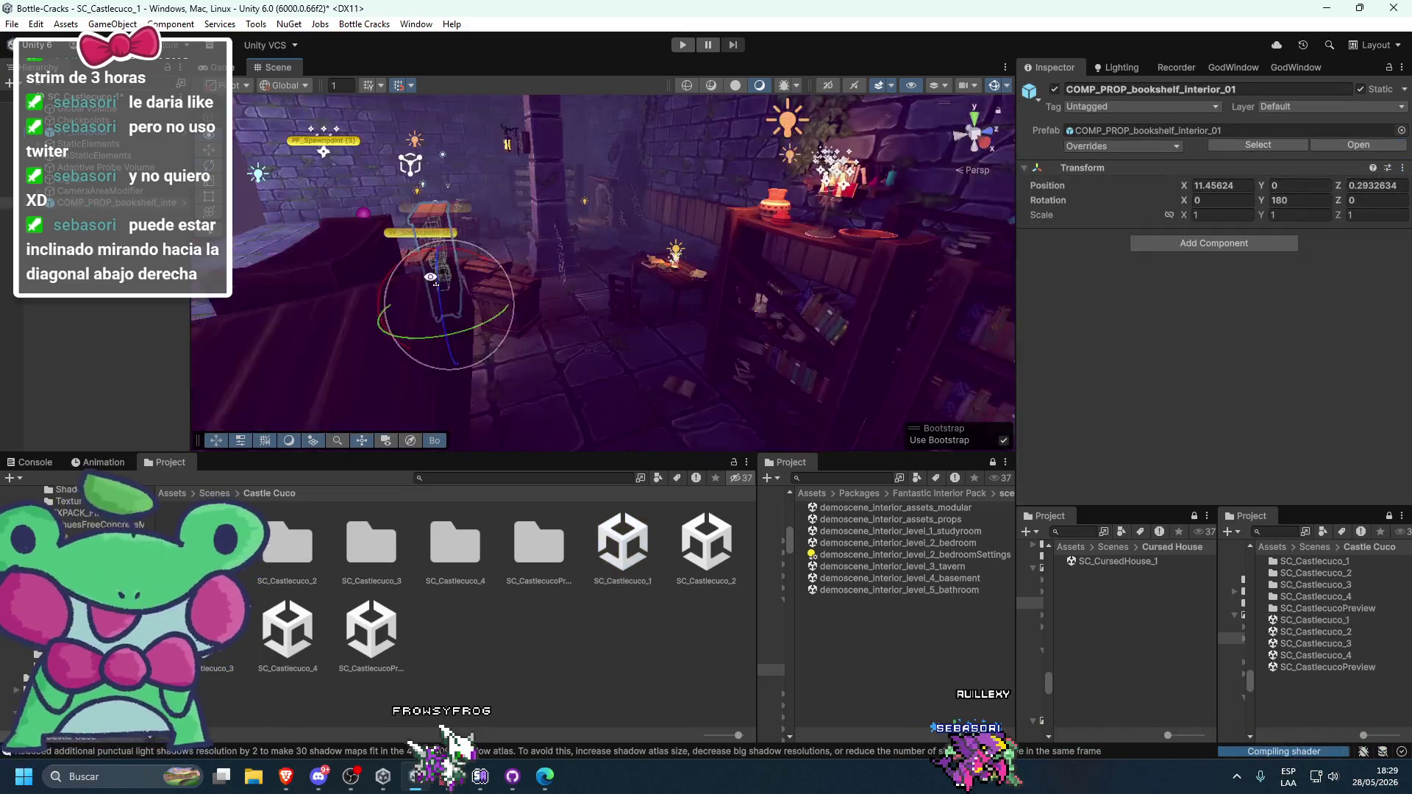
left_click_drag(449, 326, 598, 425)
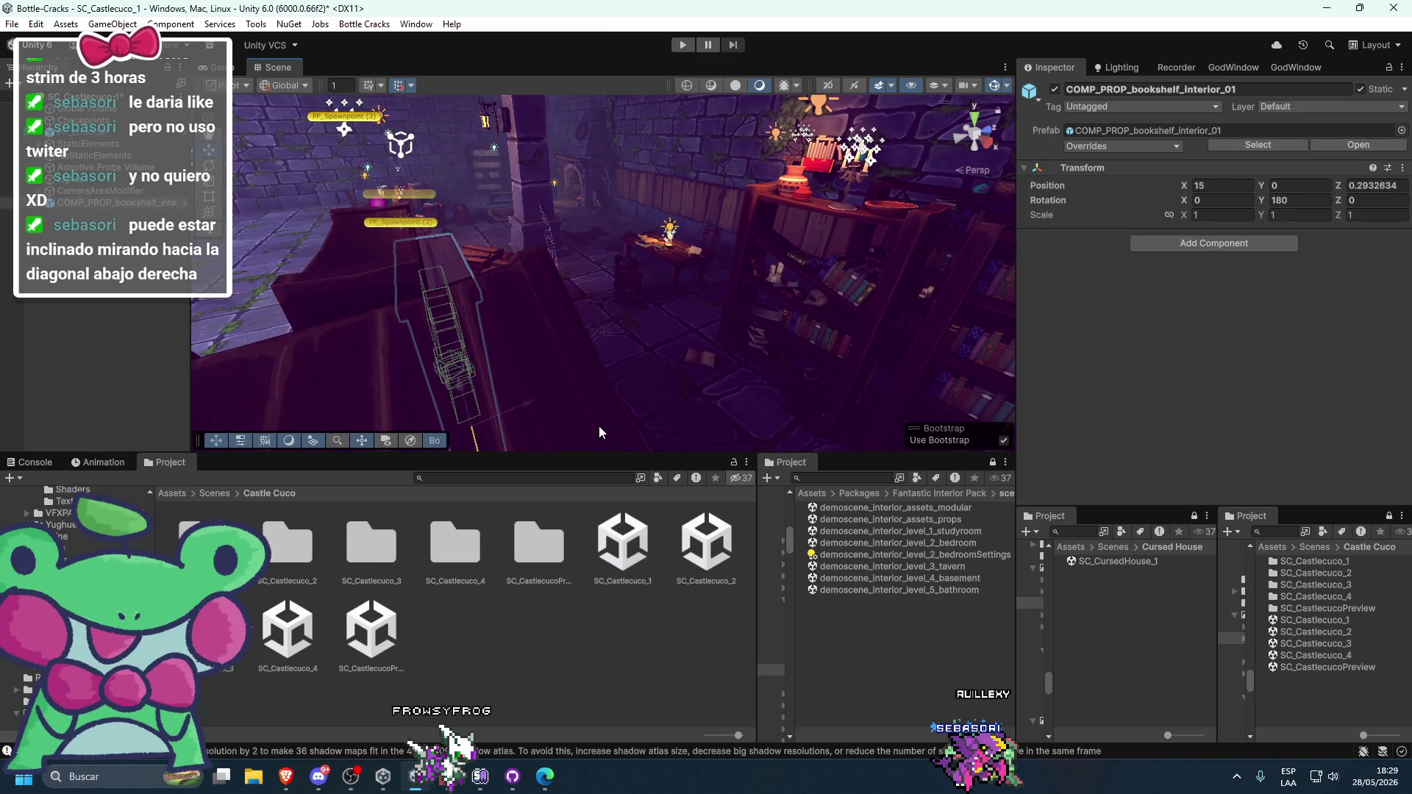
key("f")
left_click(749, 378)
- Delete the stray bookshelf from SC_Castlecuco_1 and reopen SC_CursedHouse_1
mouse_move(452, 213)
left_mouse_down()
mouse_move(734, 262)
mouse_move(881, 254)
mouse_move(904, 269)
mouse_move(678, 314)
mouse_move(625, 279)
left_mouse_up()
left_click(558, 233)
key("Delete")
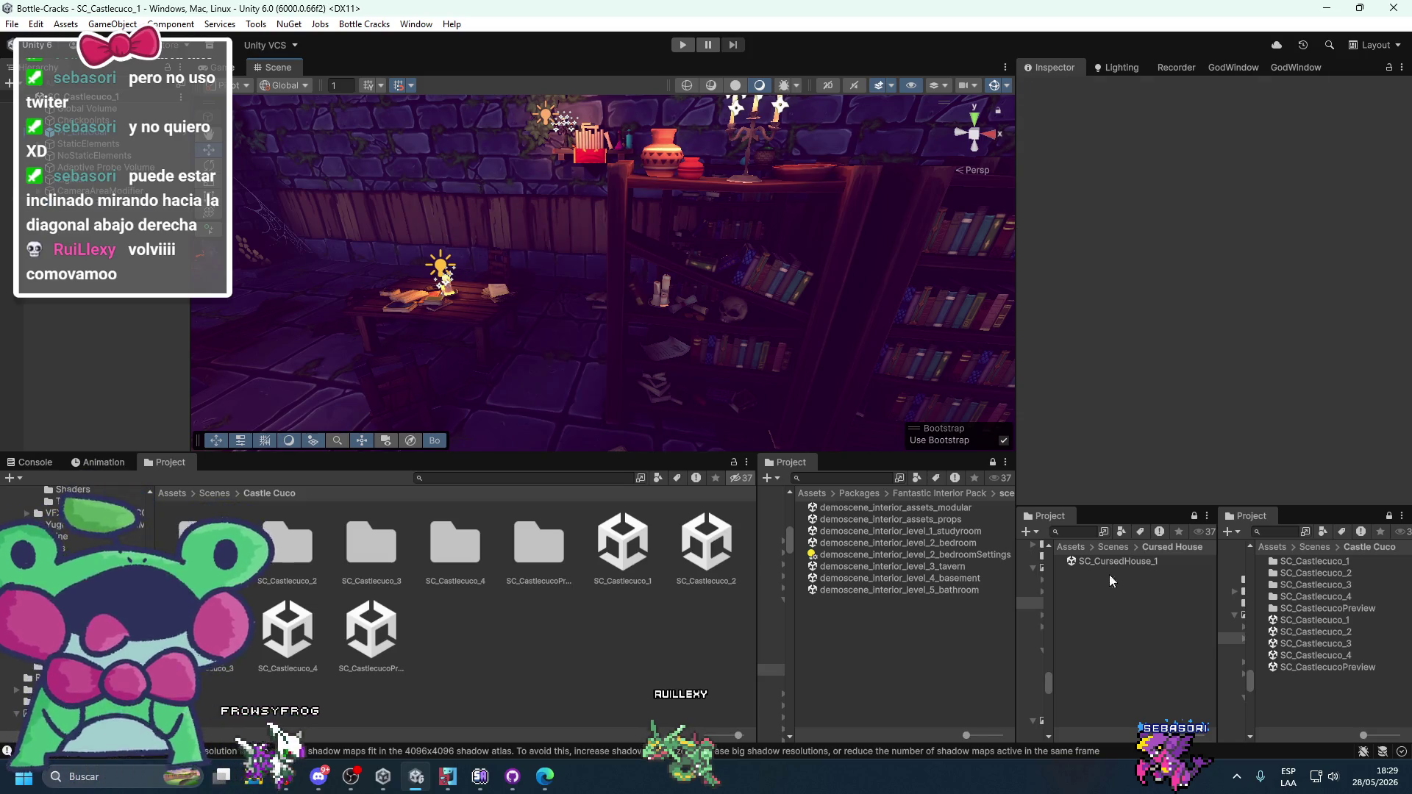
double_click(1114, 561)
mouse_move(695, 337)
left_mouse_down()
mouse_move(488, 378)
mouse_move(428, 320)
mouse_move(730, 328)
left_mouse_up()
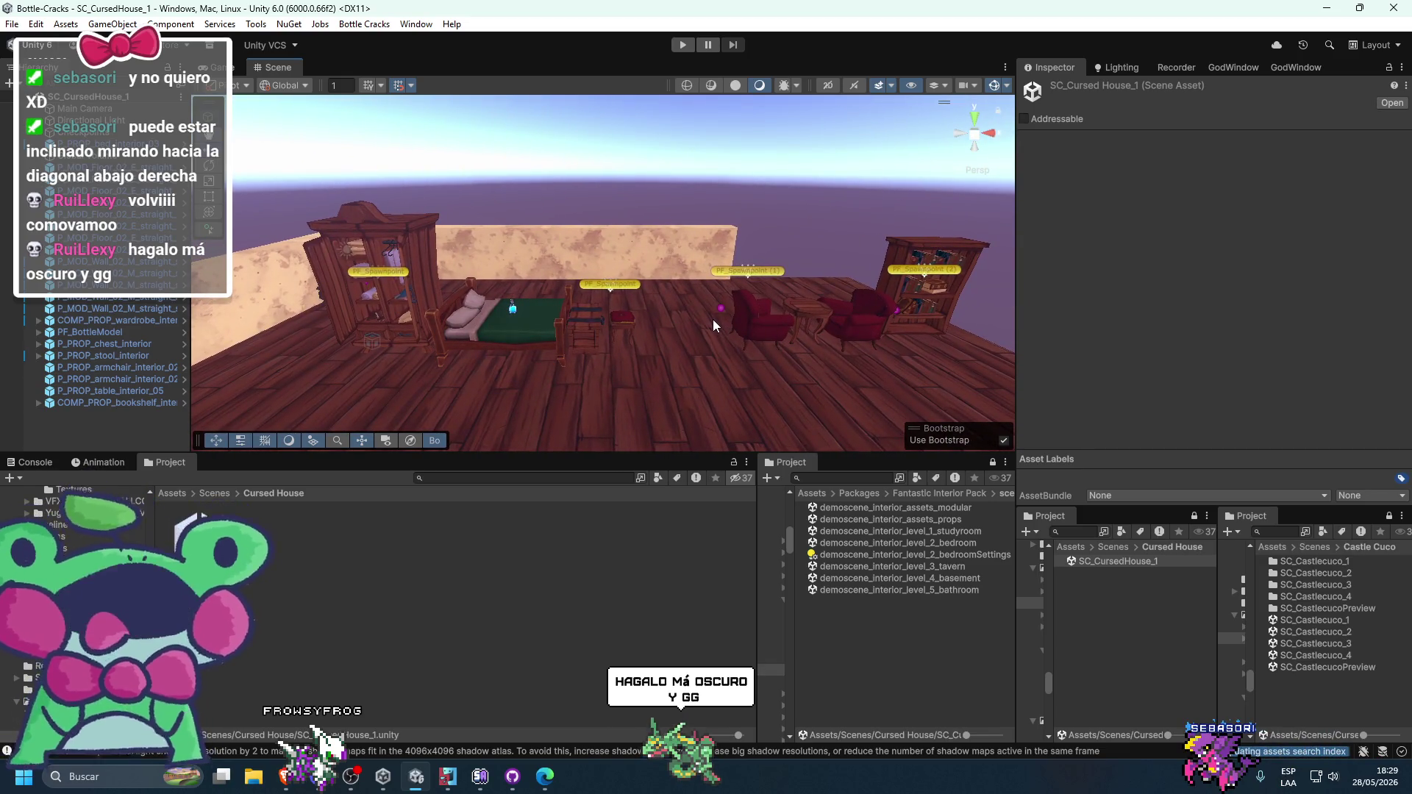
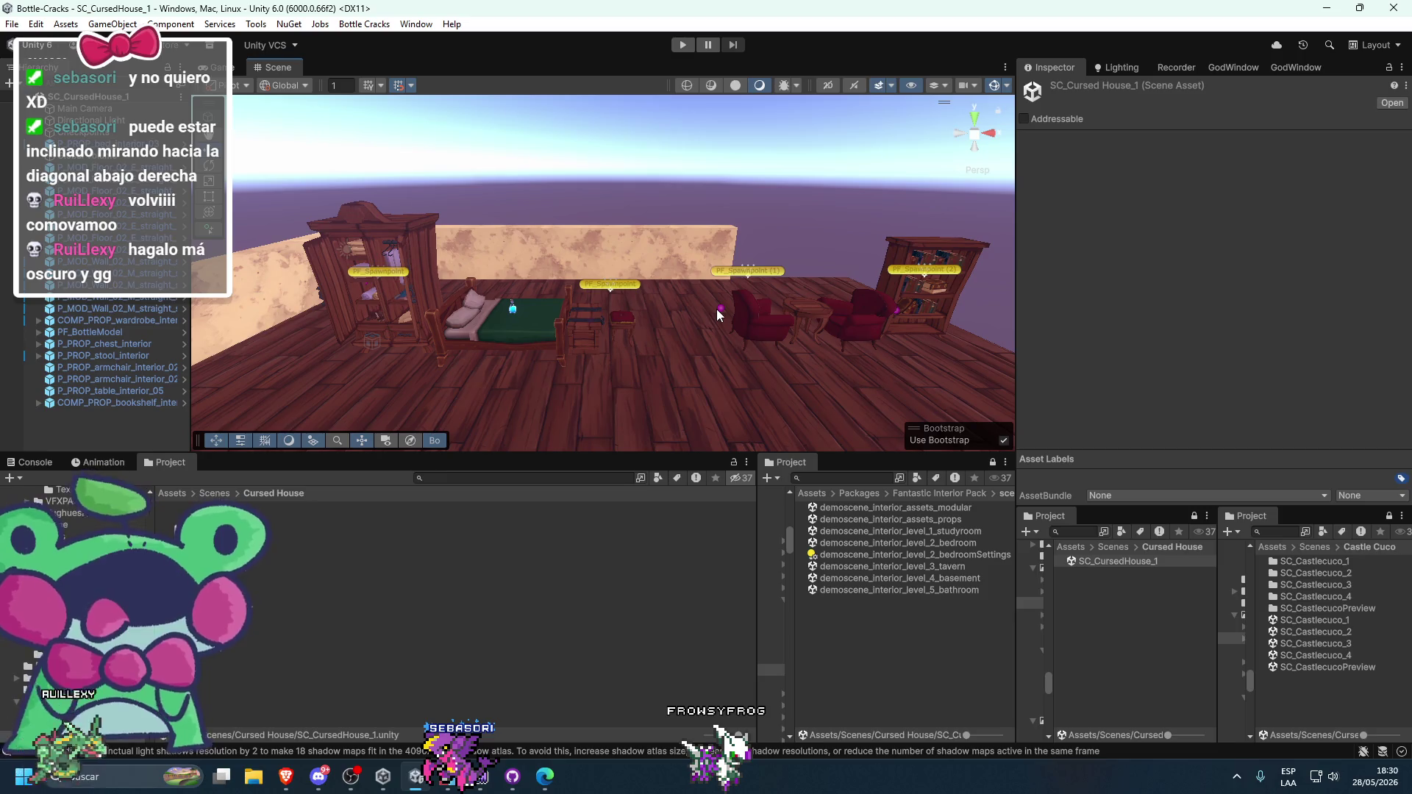
- Duplicate the short wall piece and move the copy to X 15, Z 1 beside the bookshelf
mouse_move(712, 311)
left_mouse_down()
mouse_move(556, 311)
mouse_move(656, 321)
mouse_move(639, 304)
mouse_move(698, 304)
left_mouse_up()
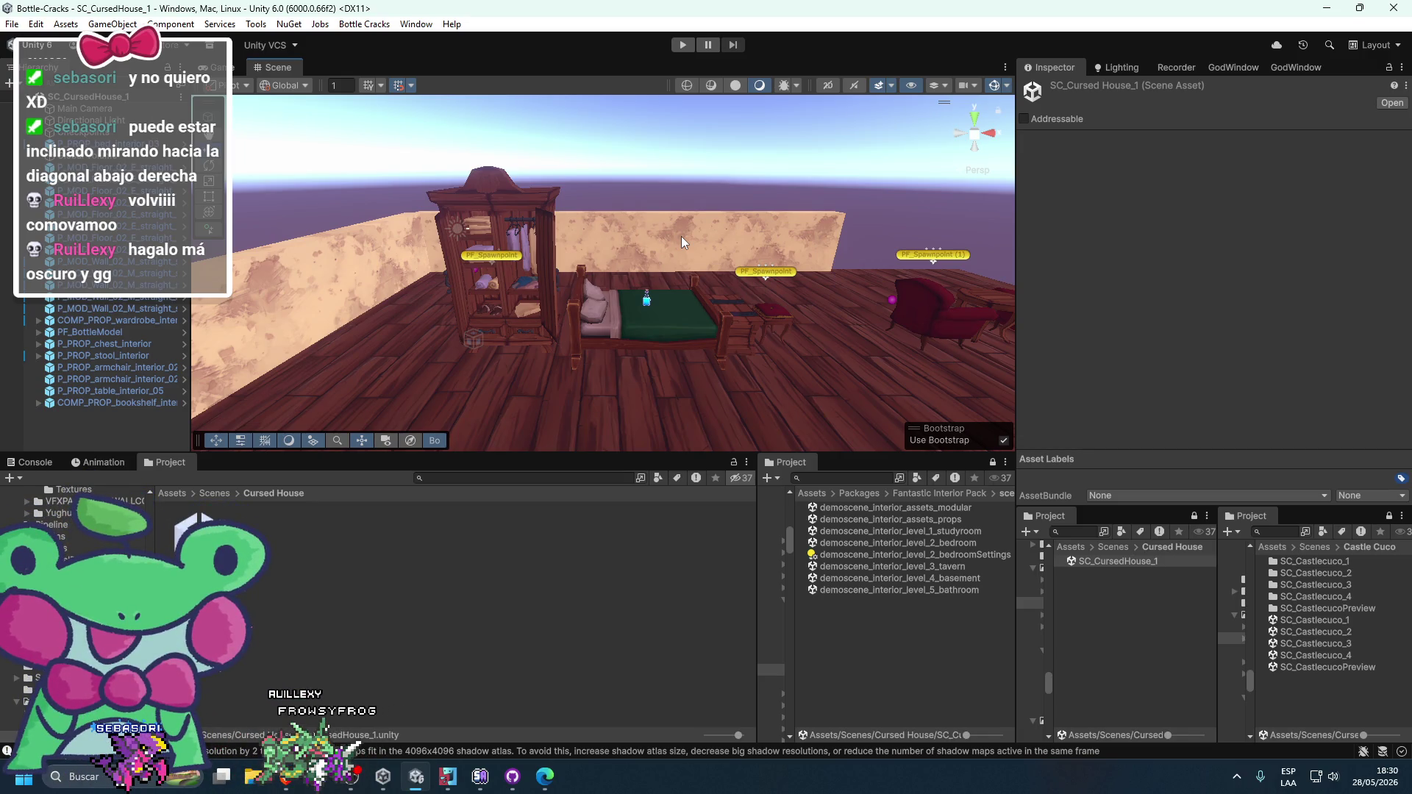
left_click_drag(681, 239, 722, 271)
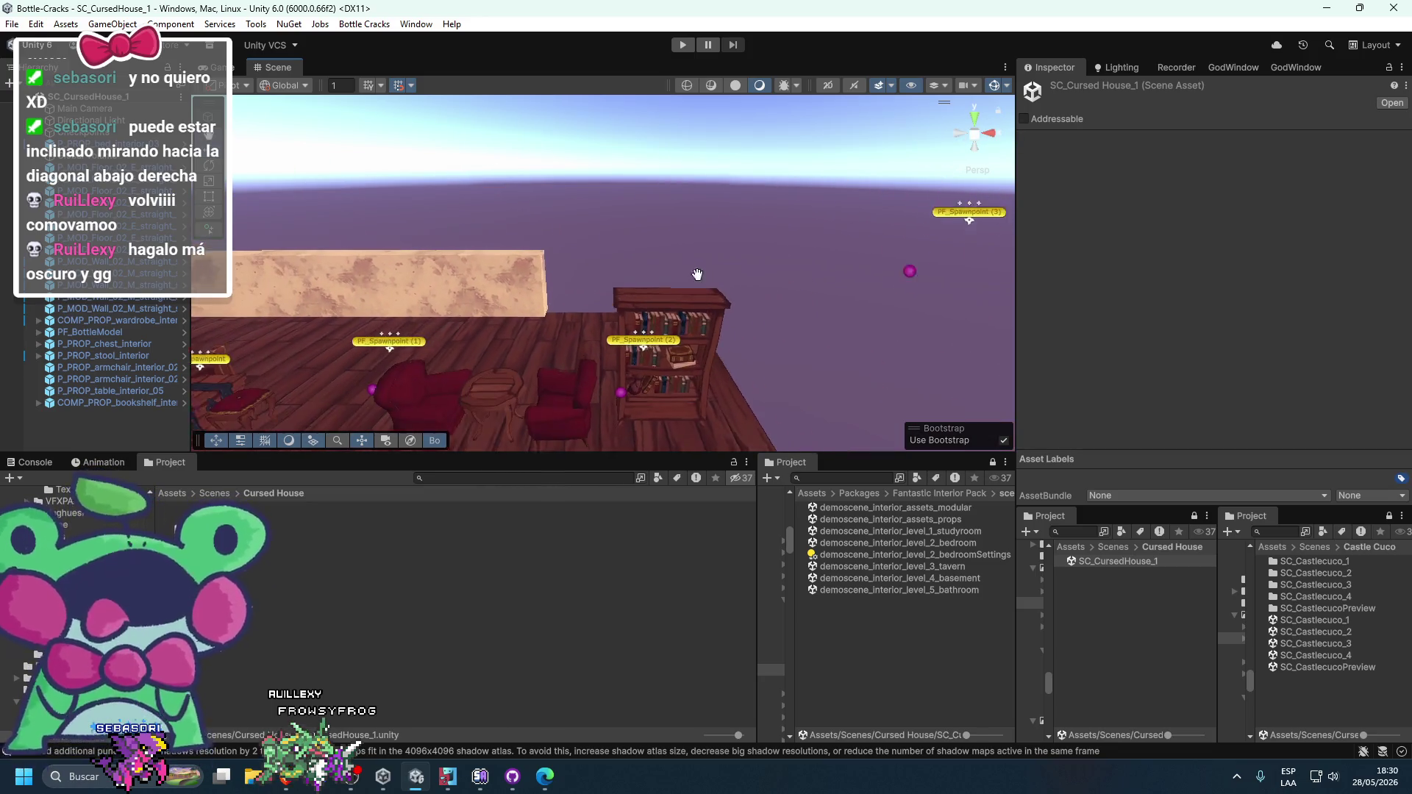
left_click(545, 312)
key("ctrl+d")
left_click_drag(594, 320, 784, 355)
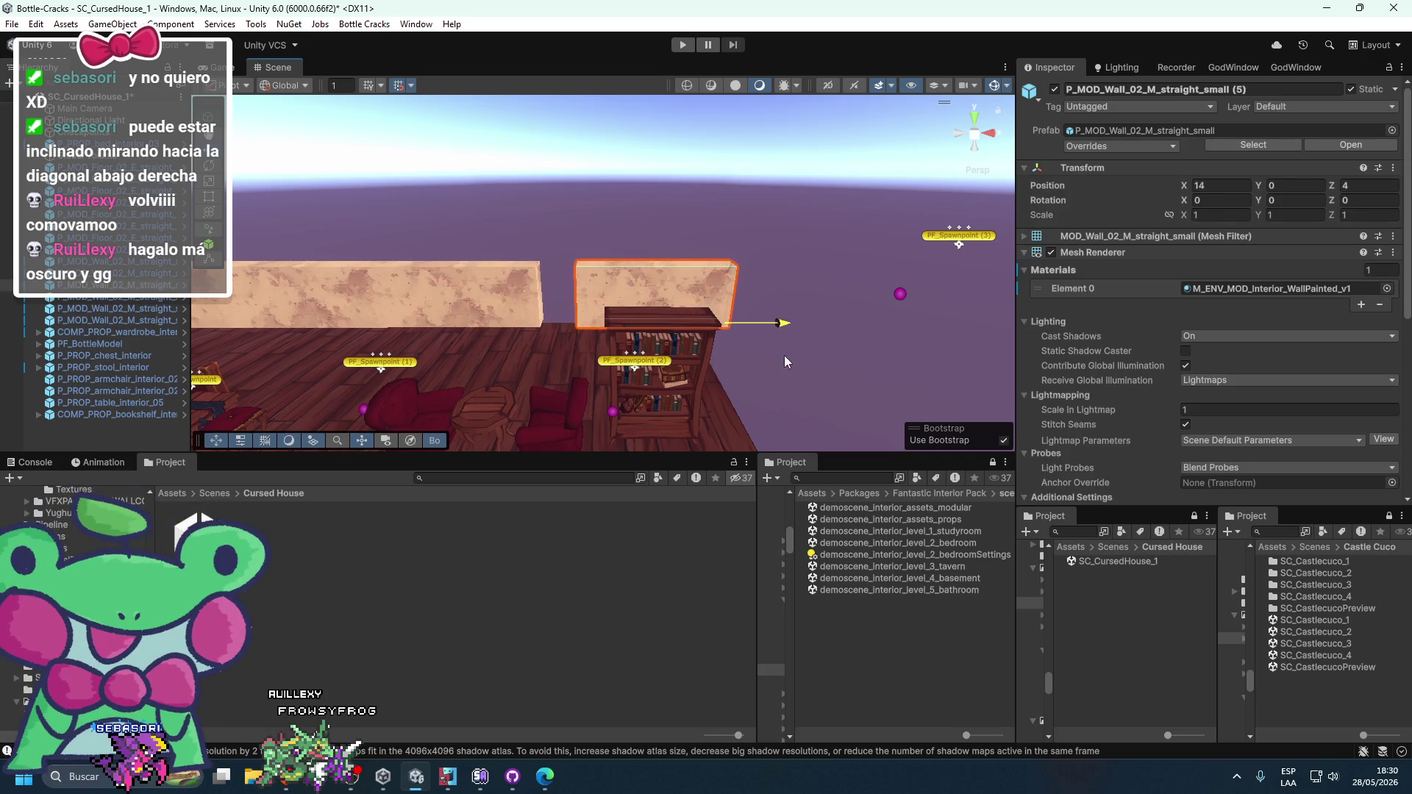
left_click_drag(670, 413, 689, 376)
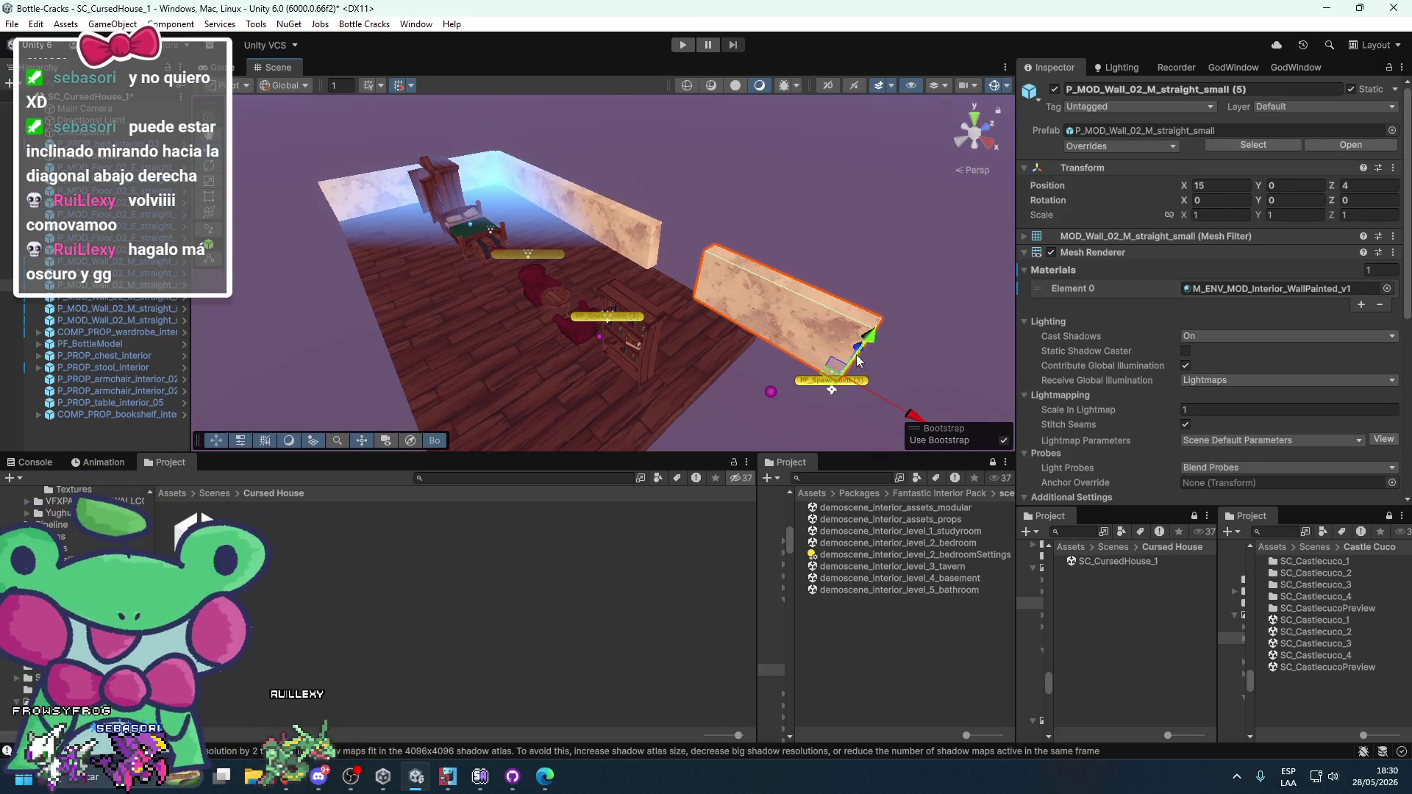
mouse_move(859, 353)
left_mouse_down()
mouse_move(822, 398)
mouse_move(707, 336)
left_mouse_up()
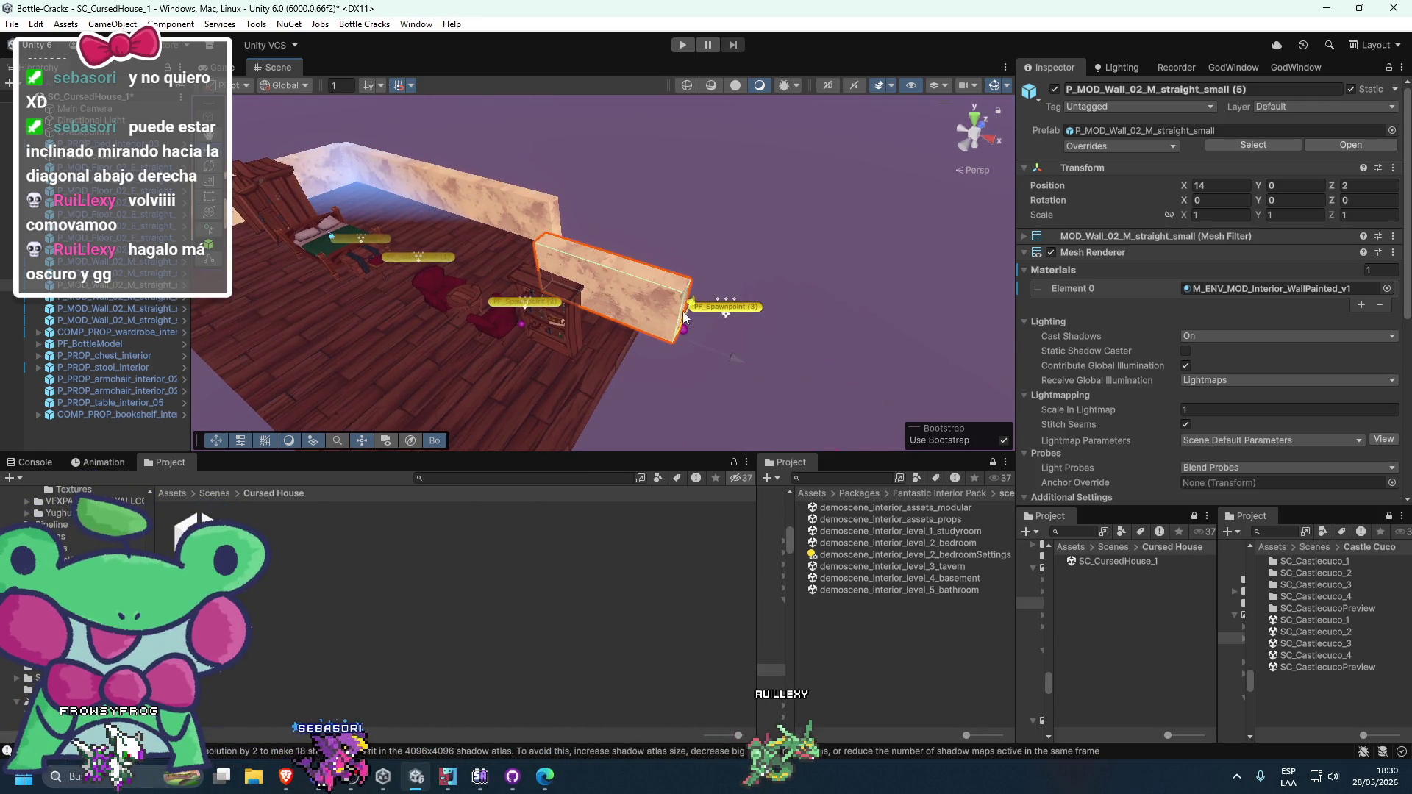
left_click(709, 253)
mouse_move(709, 253)
left_mouse_down()
mouse_move(812, 266)
mouse_move(851, 300)
mouse_move(822, 303)
mouse_move(829, 313)
left_mouse_up()
left_click(740, 279)
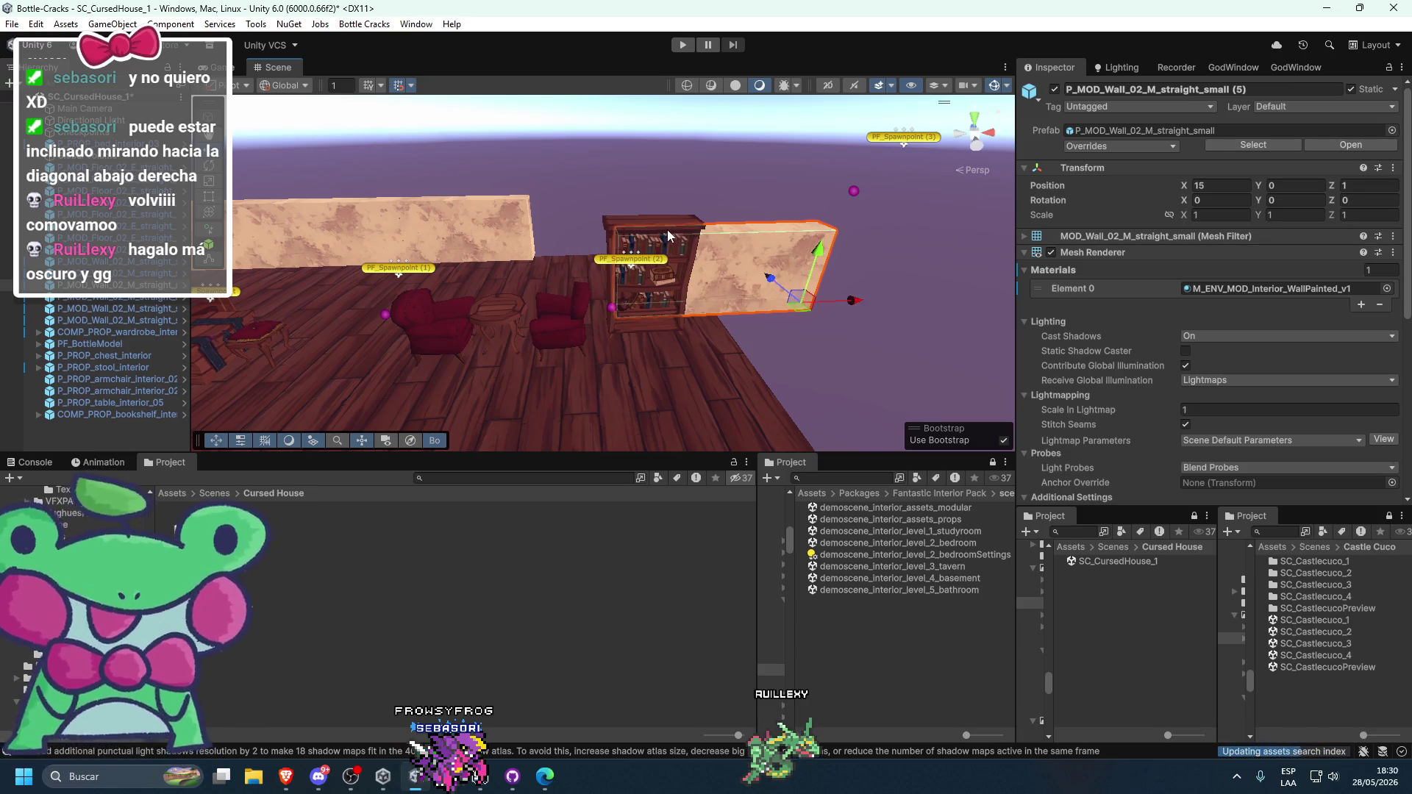
- Slide the bookshelf right along X and move the armchair from X 10 to 11
left_click(668, 232)
left_click_drag(711, 329, 735, 333)
left_click(586, 322)
mouse_move(618, 343)
left_mouse_down()
mouse_move(652, 347)
mouse_move(679, 405)
mouse_move(747, 372)
left_mouse_up()
- Inspect the extended wall against the bookshelf, trying a small move of the wall
scroll(746, 350, "up", 4)
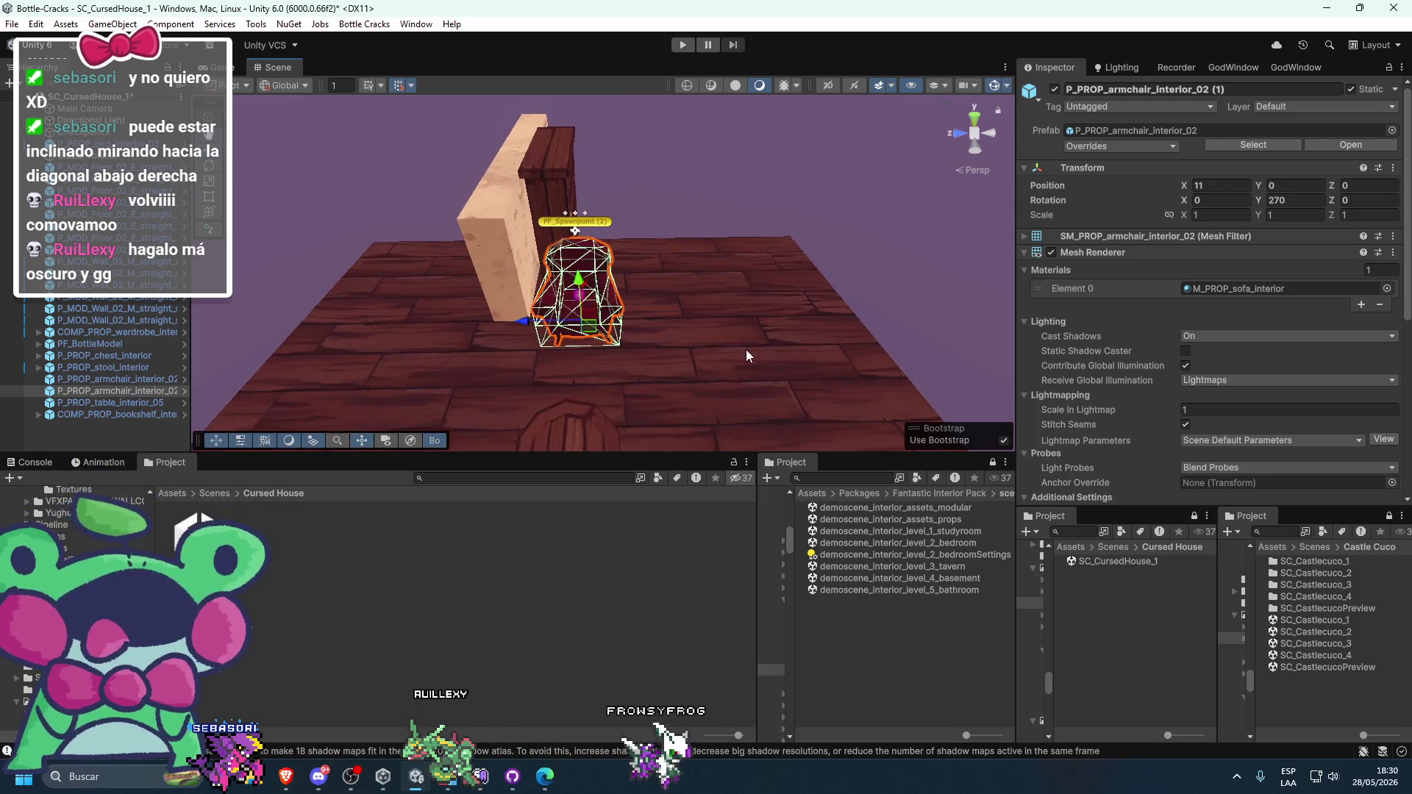
left_click(567, 254)
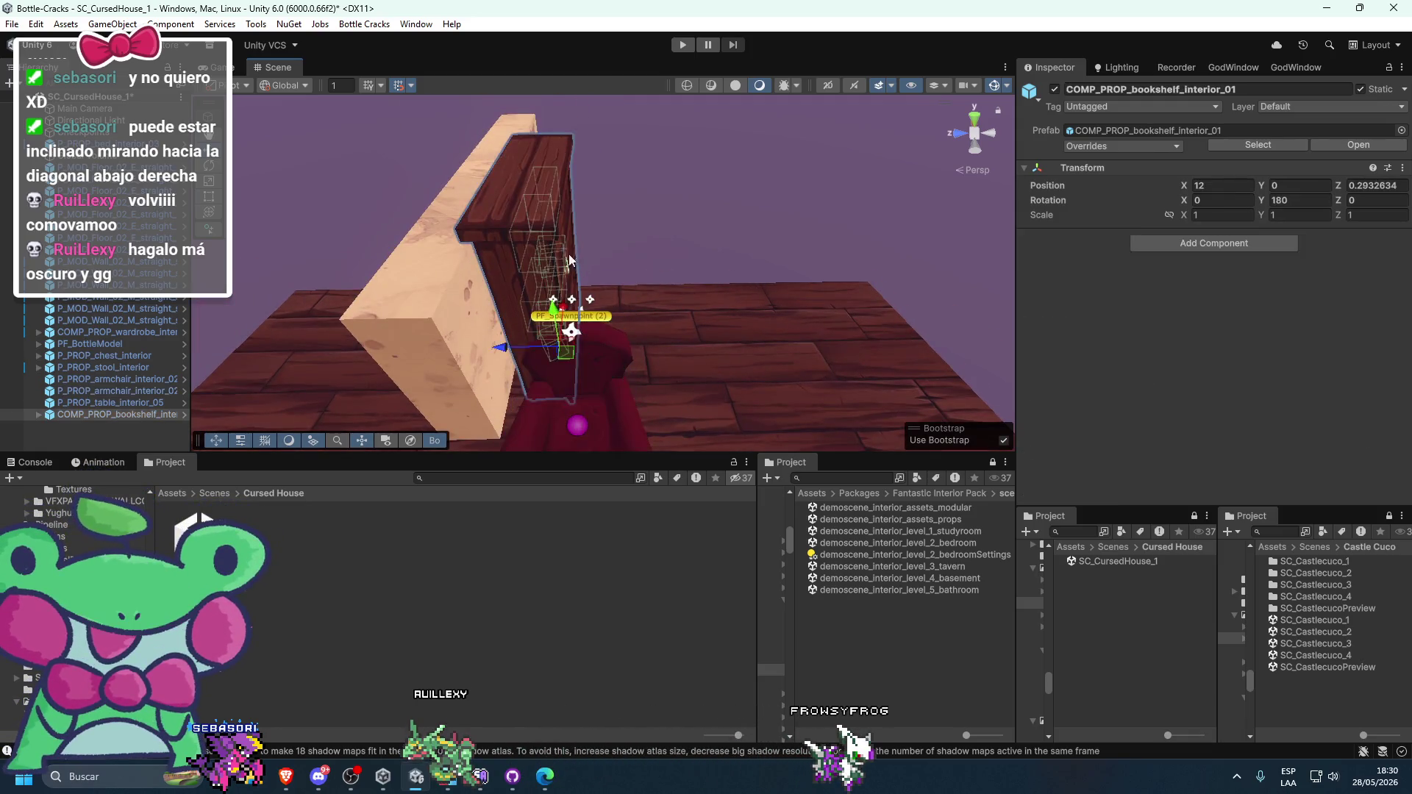
left_click(566, 351)
left_click_drag(566, 350, 566, 316)
left_click(554, 323)
mouse_move(500, 217)
left_mouse_down()
mouse_move(540, 223)
mouse_move(518, 232)
left_mouse_up()
left_click(756, 223)
mouse_move(756, 223)
left_mouse_down()
mouse_move(609, 322)
mouse_move(588, 316)
left_mouse_up()
left_click(589, 316)
left_click(731, 231)
mouse_move(730, 231)
left_mouse_down()
mouse_move(726, 290)
mouse_move(647, 308)
mouse_move(660, 326)
mouse_move(639, 336)
mouse_move(601, 338)
left_mouse_up()
- Set the armchair's X position to 10.5 and the round table's X to 9.5
left_click(604, 324)
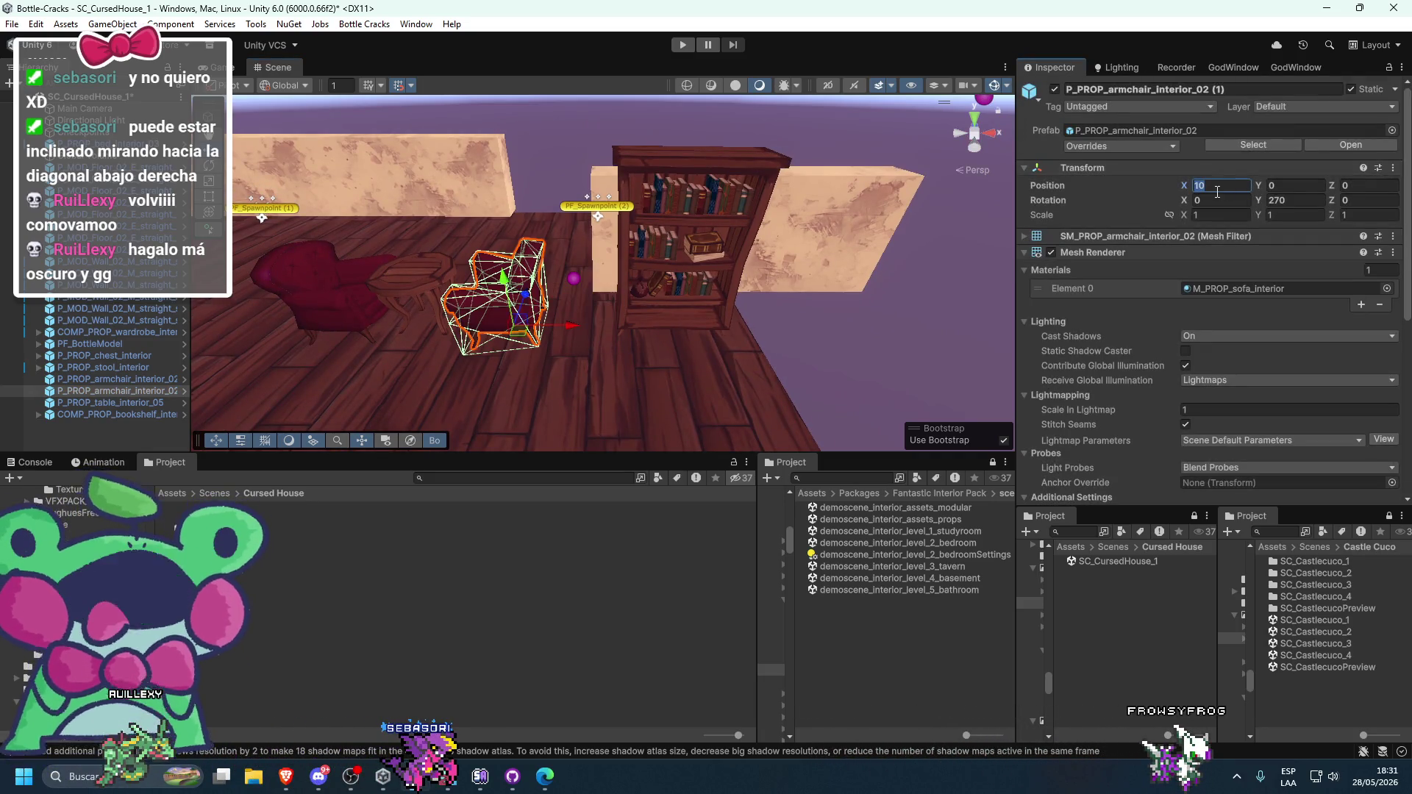
type("10.5")
left_click_drag(918, 366, 748, 368)
left_click(526, 366)
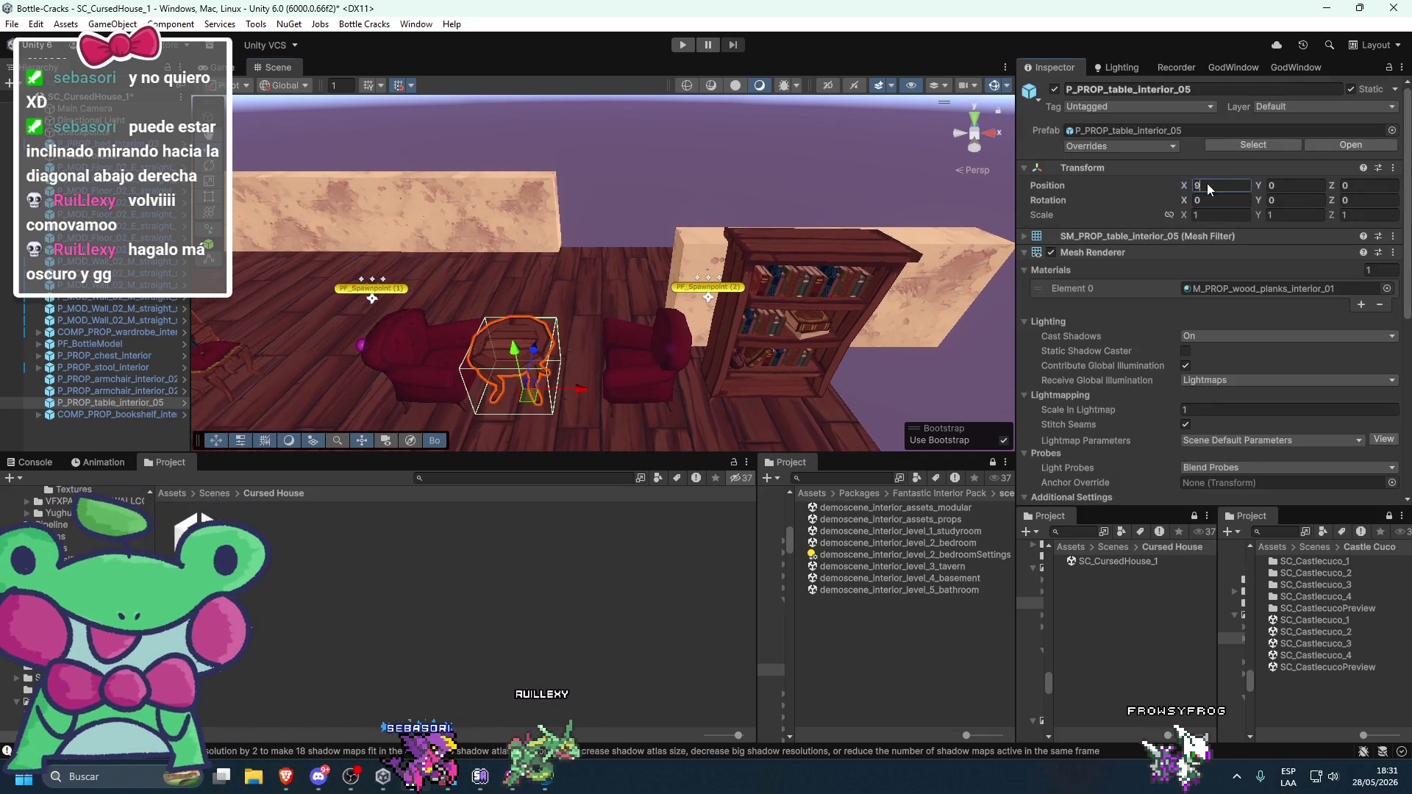
type("0.5")
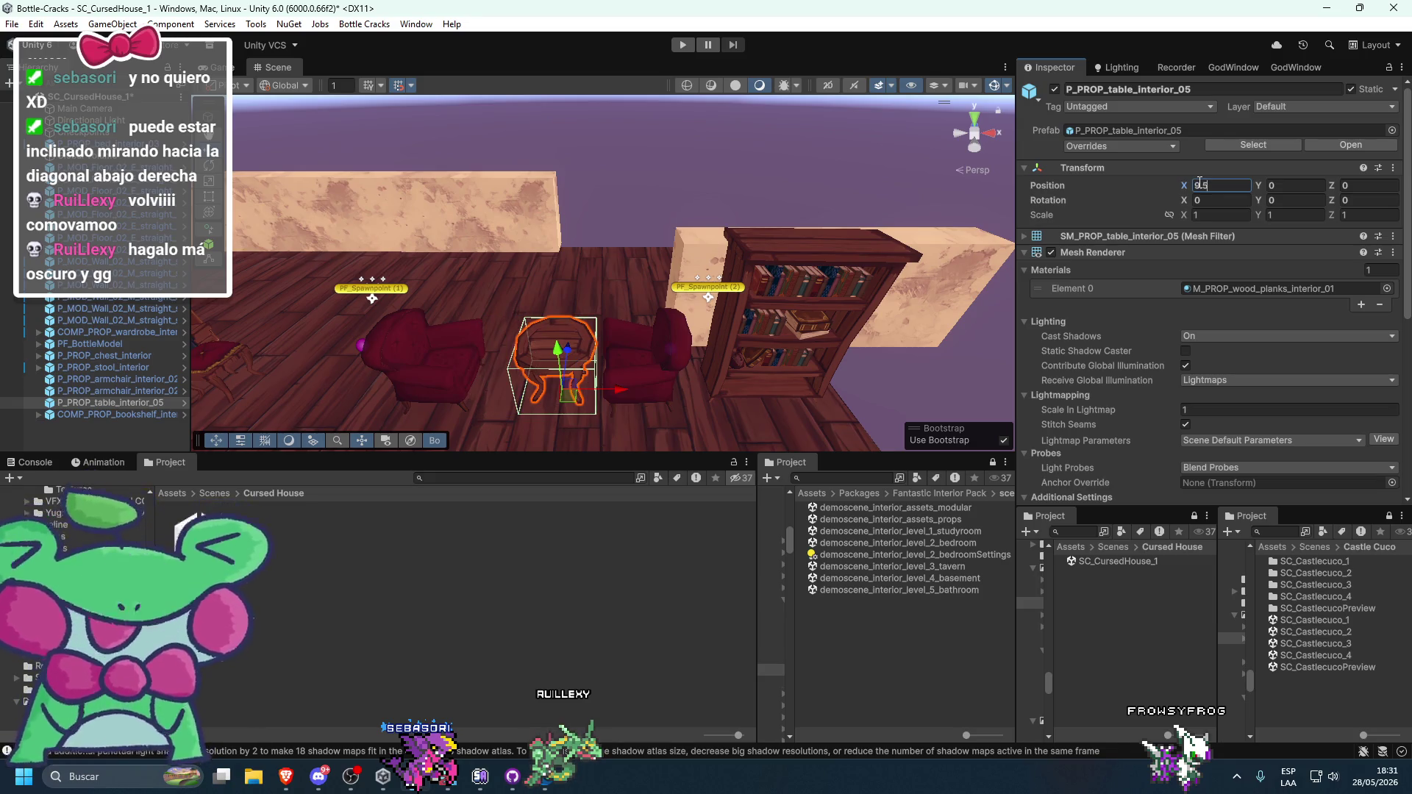
- Save the scene and reselect the extended wall piece
left_click(844, 197)
mouse_move(844, 197)
left_mouse_down()
mouse_move(860, 177)
mouse_move(811, 258)
mouse_move(689, 353)
mouse_move(512, 368)
left_mouse_up()
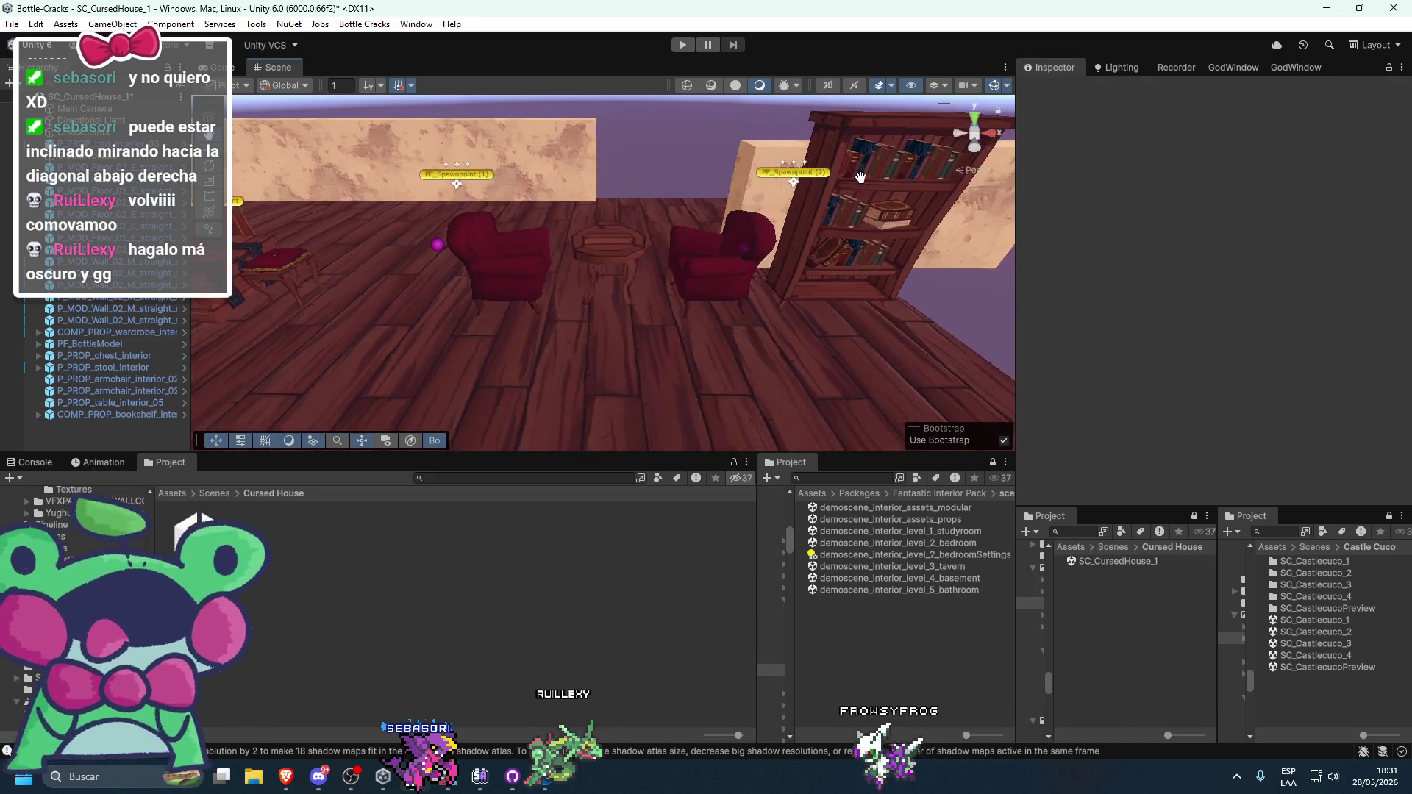
key("ctrl+s")
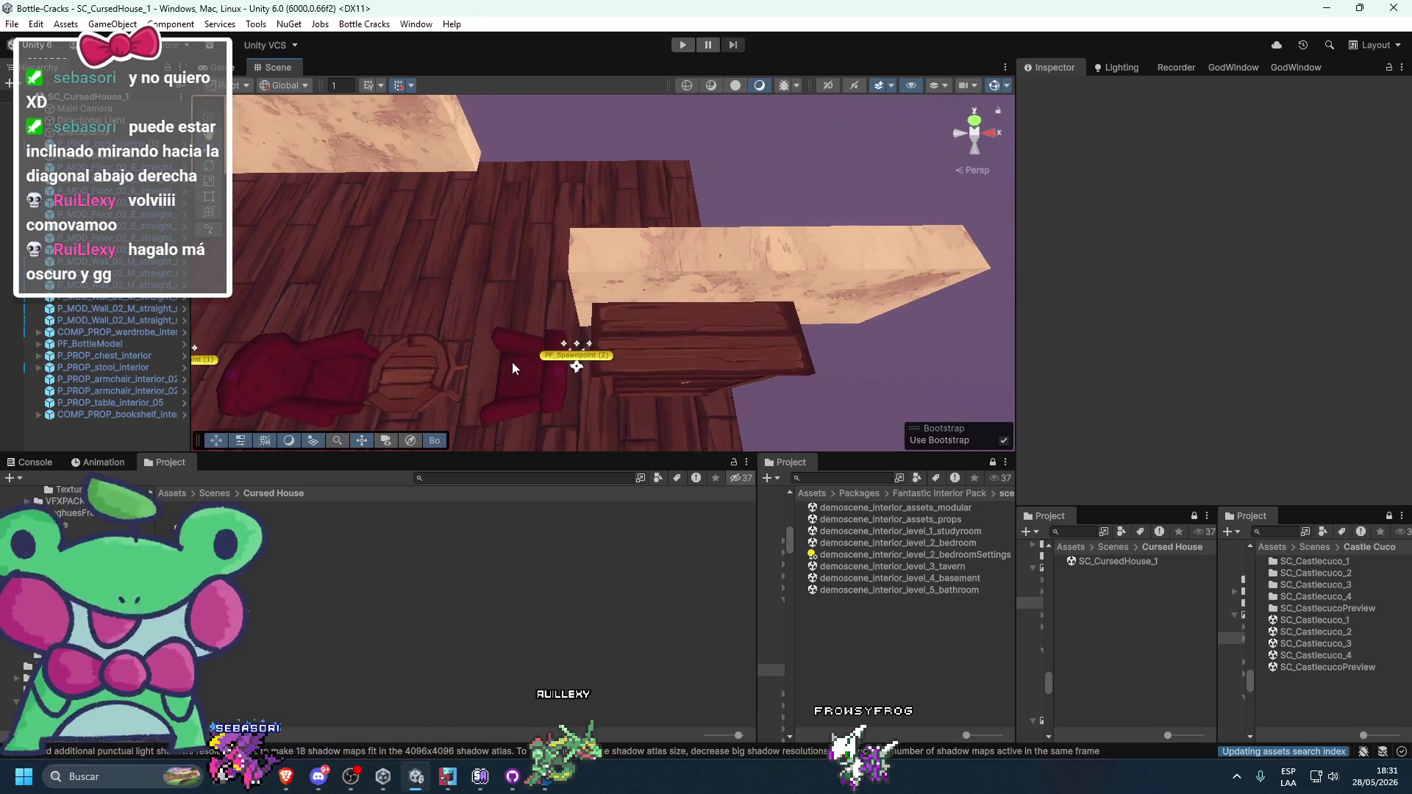
left_click_drag(718, 341, 750, 243)
left_click_drag(673, 277, 616, 263)
left_click(617, 263)
- Ping the wall's prefab, then browse the PROPS Storage, Beds, Chairs and Deco folders
left_click(1137, 130)
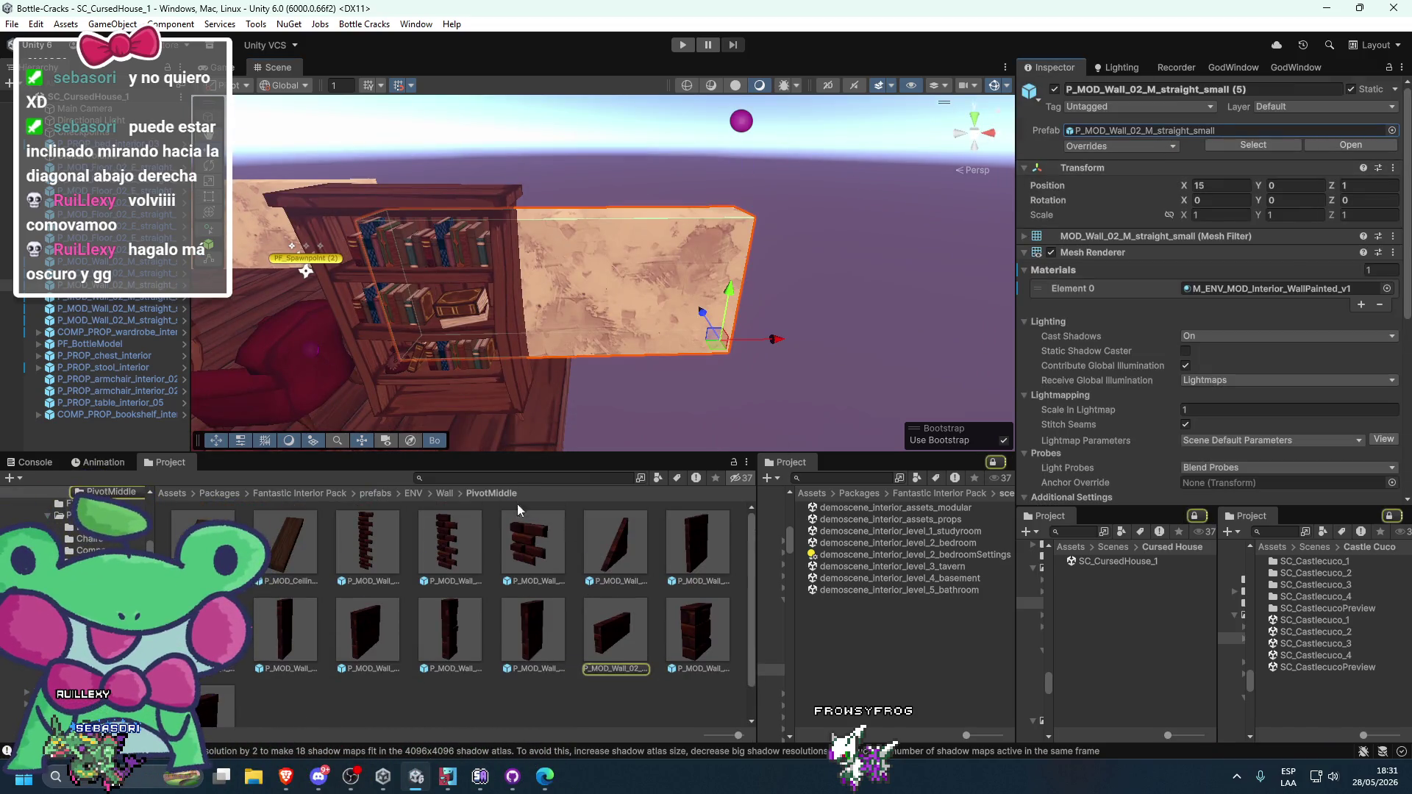
left_click(386, 495)
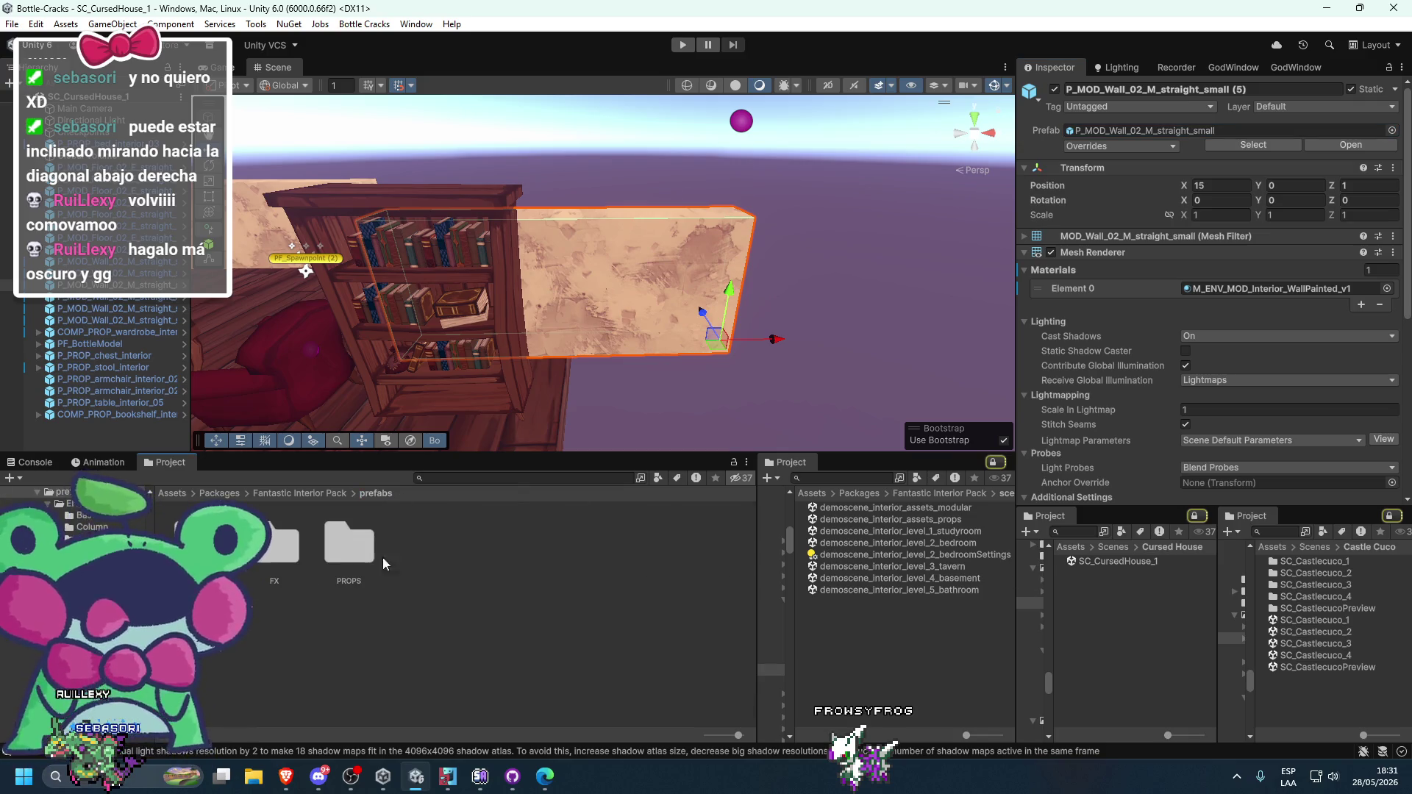
double_click(382, 558)
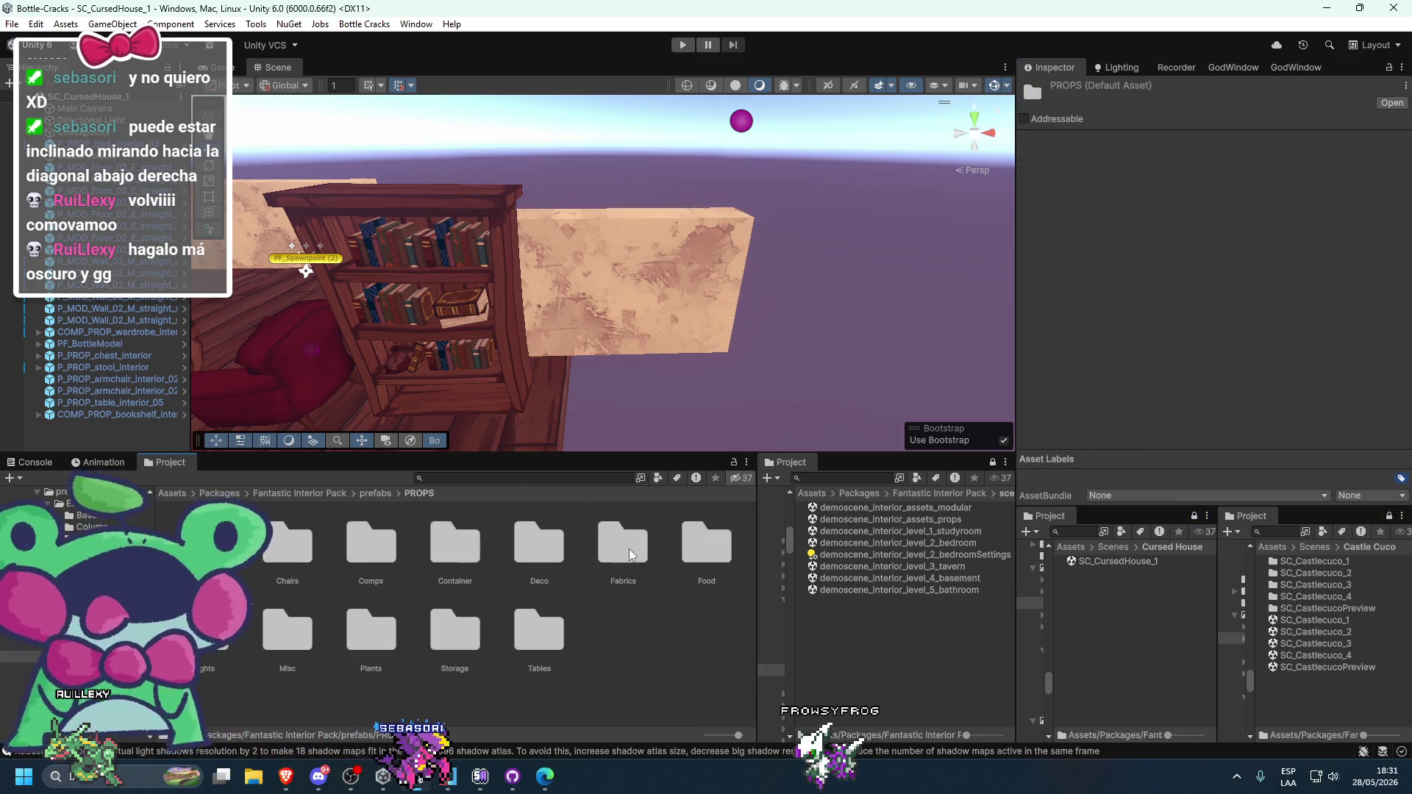
double_click(478, 628)
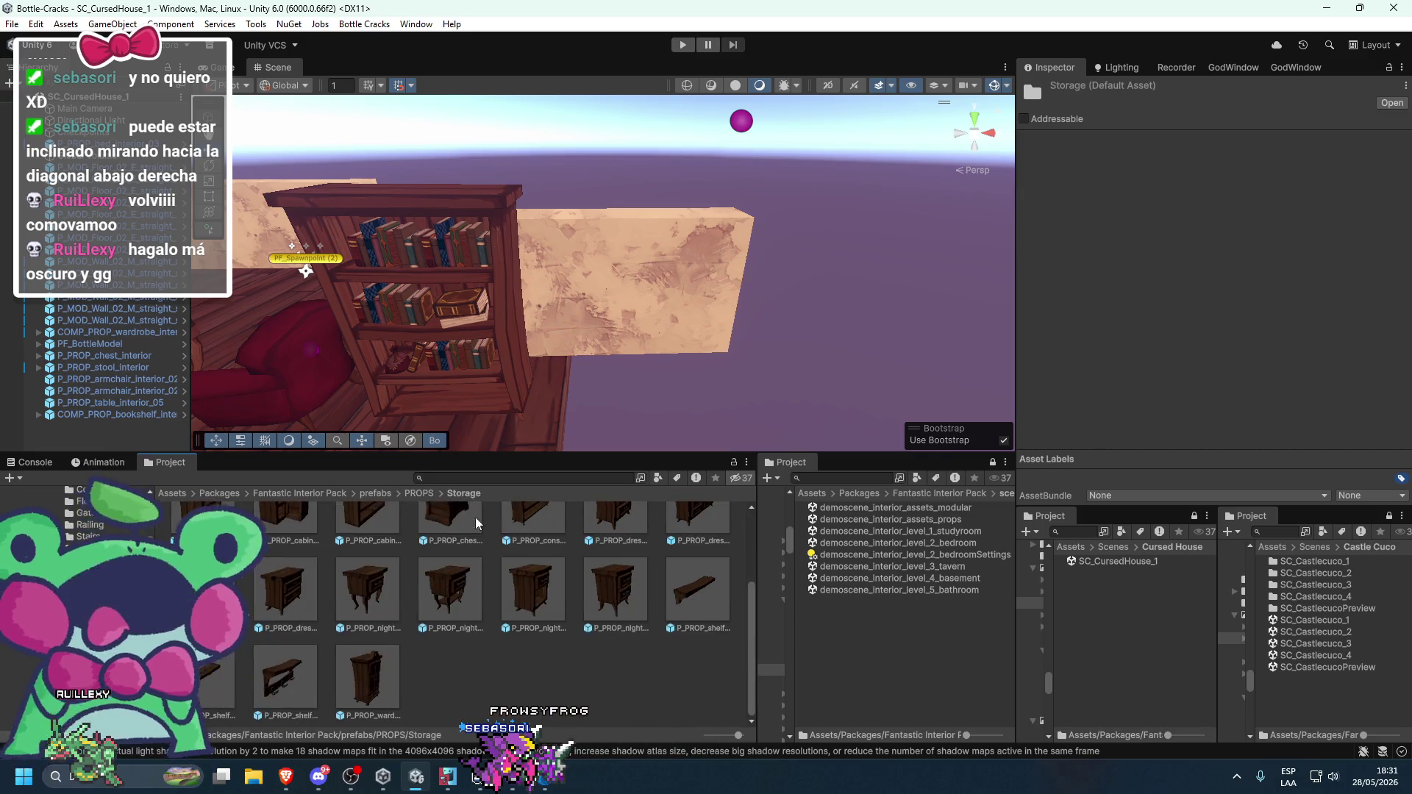
left_click(419, 494)
double_click(237, 578)
left_click(419, 494)
double_click(288, 559)
left_click(423, 495)
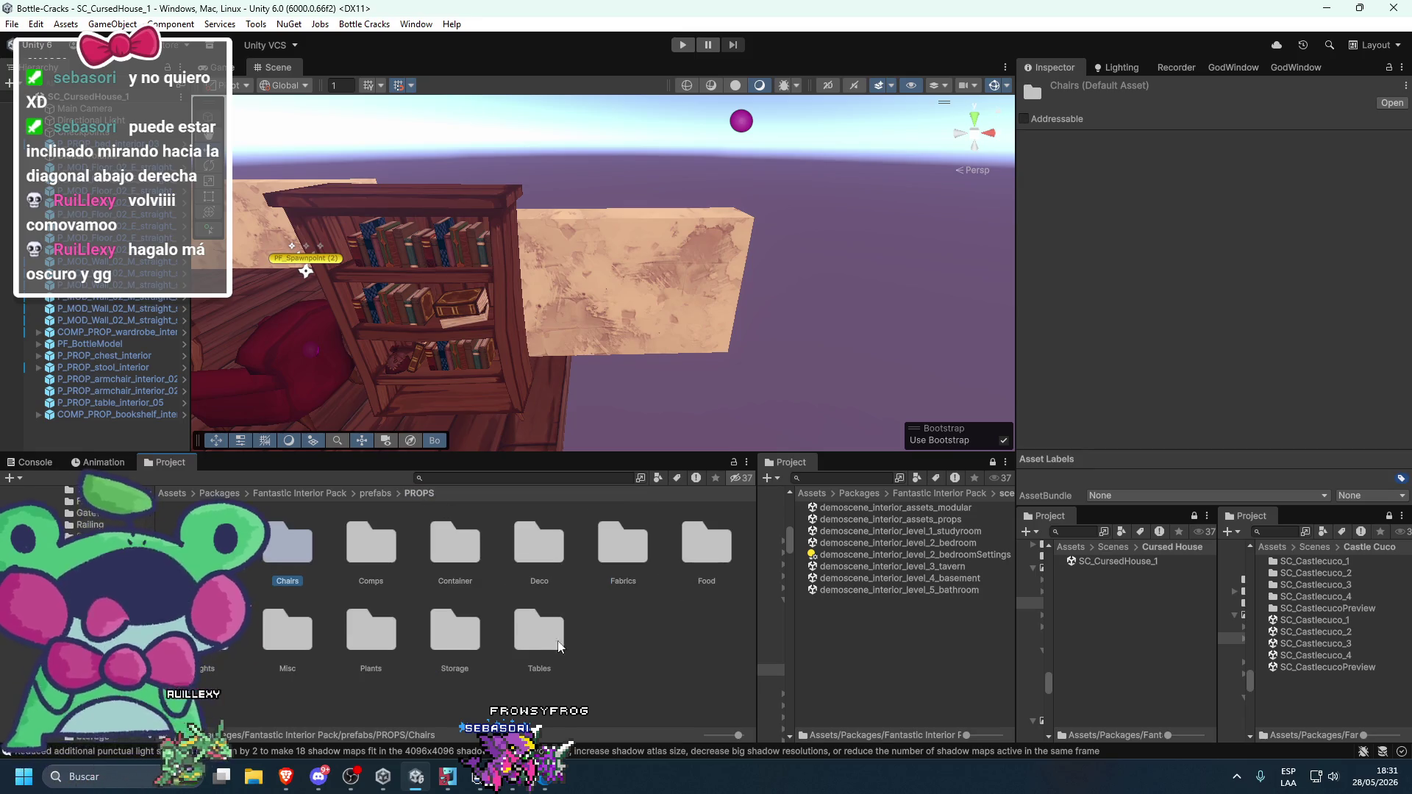
double_click(555, 562)
scroll(555, 567, "down", 5)
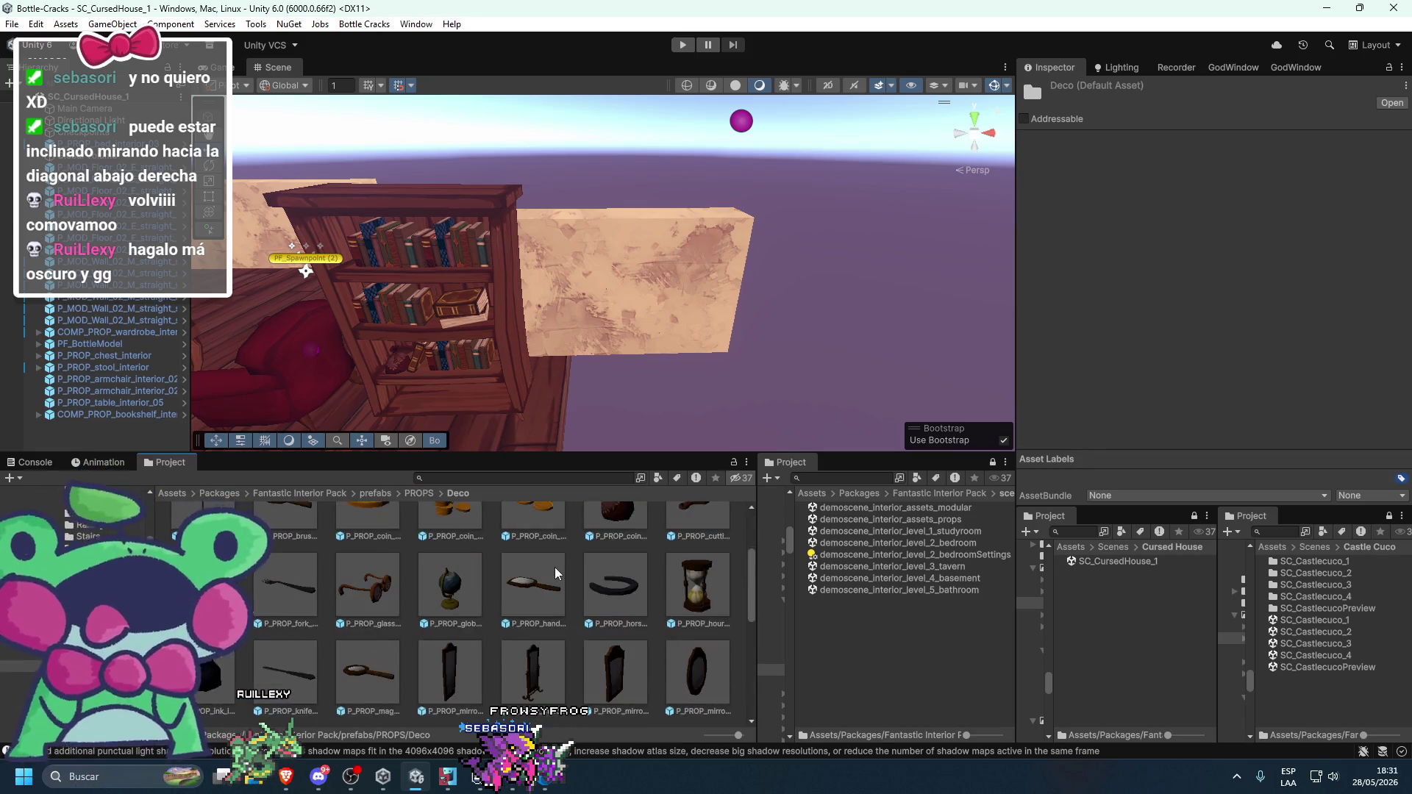
scroll(554, 568, "up", 10)
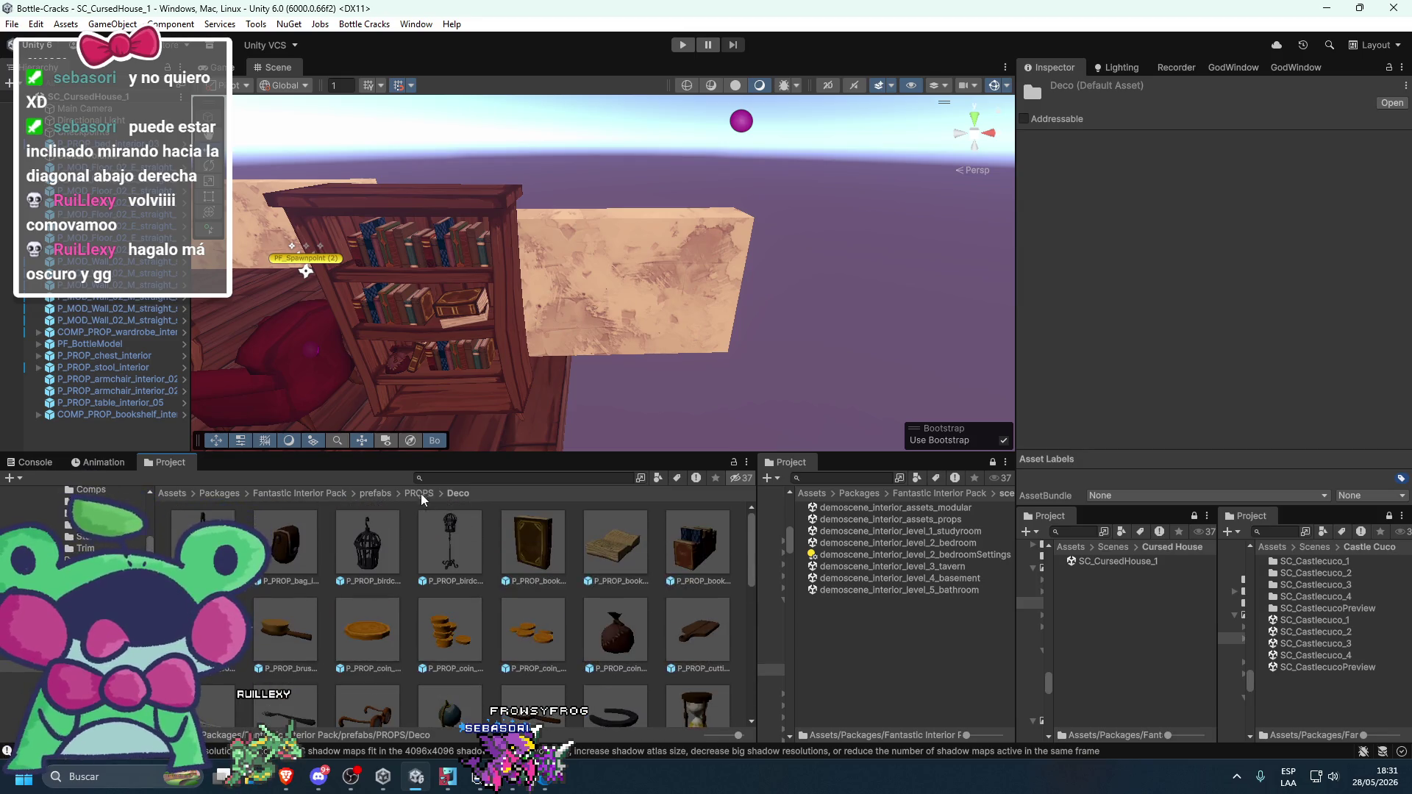
- Browse the Container, Comps and Misc prop folders
left_click(421, 493)
double_click(482, 557)
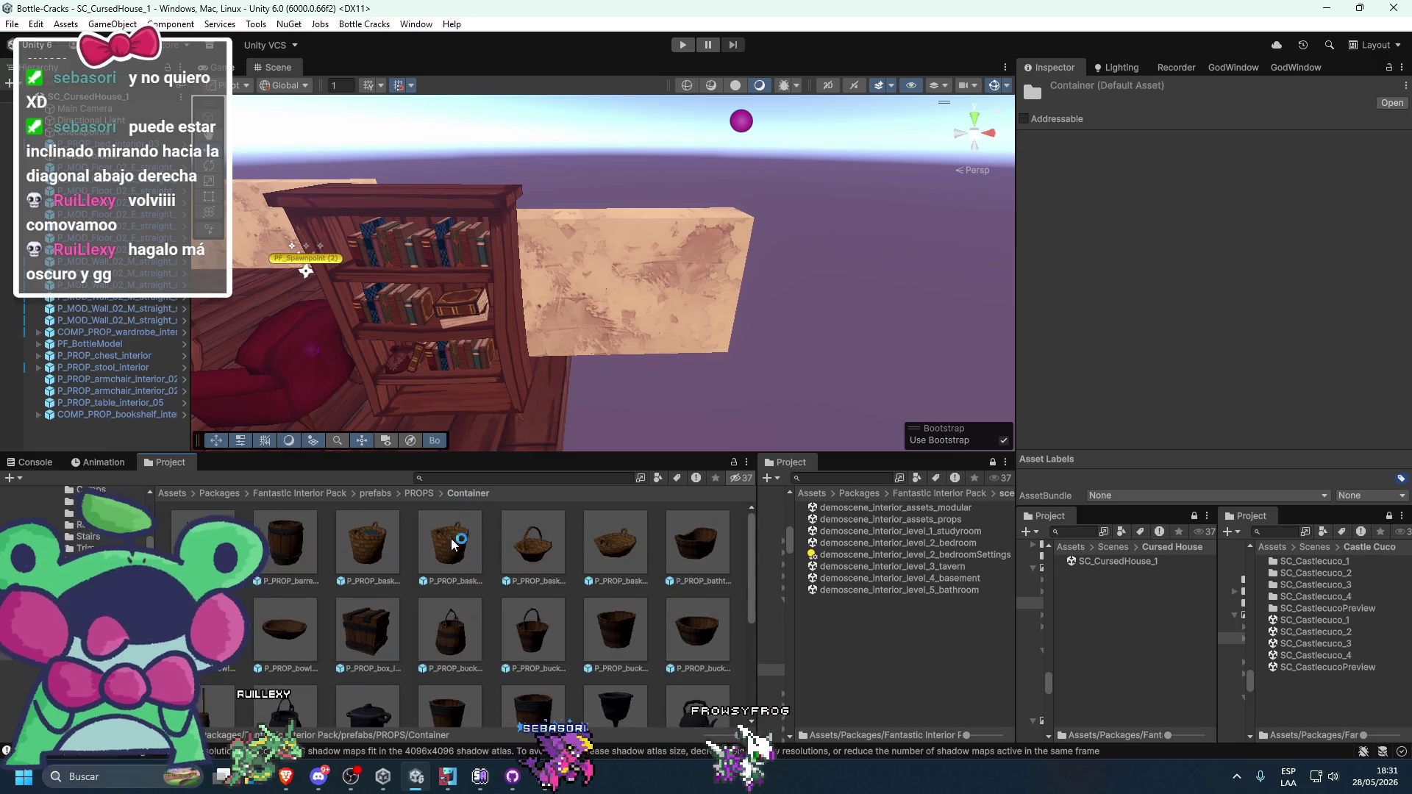
left_click(416, 493)
double_click(381, 545)
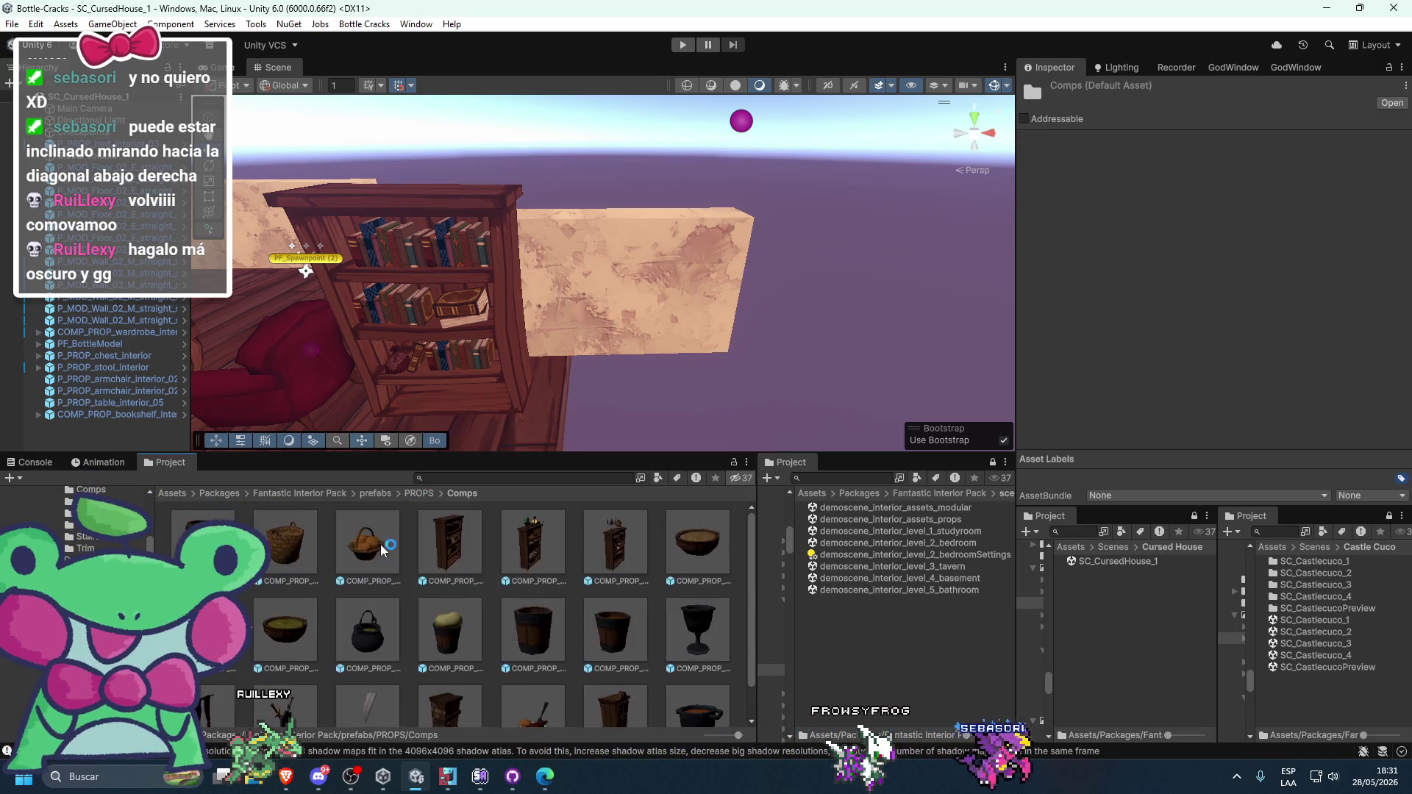
left_click(421, 492)
double_click(287, 629)
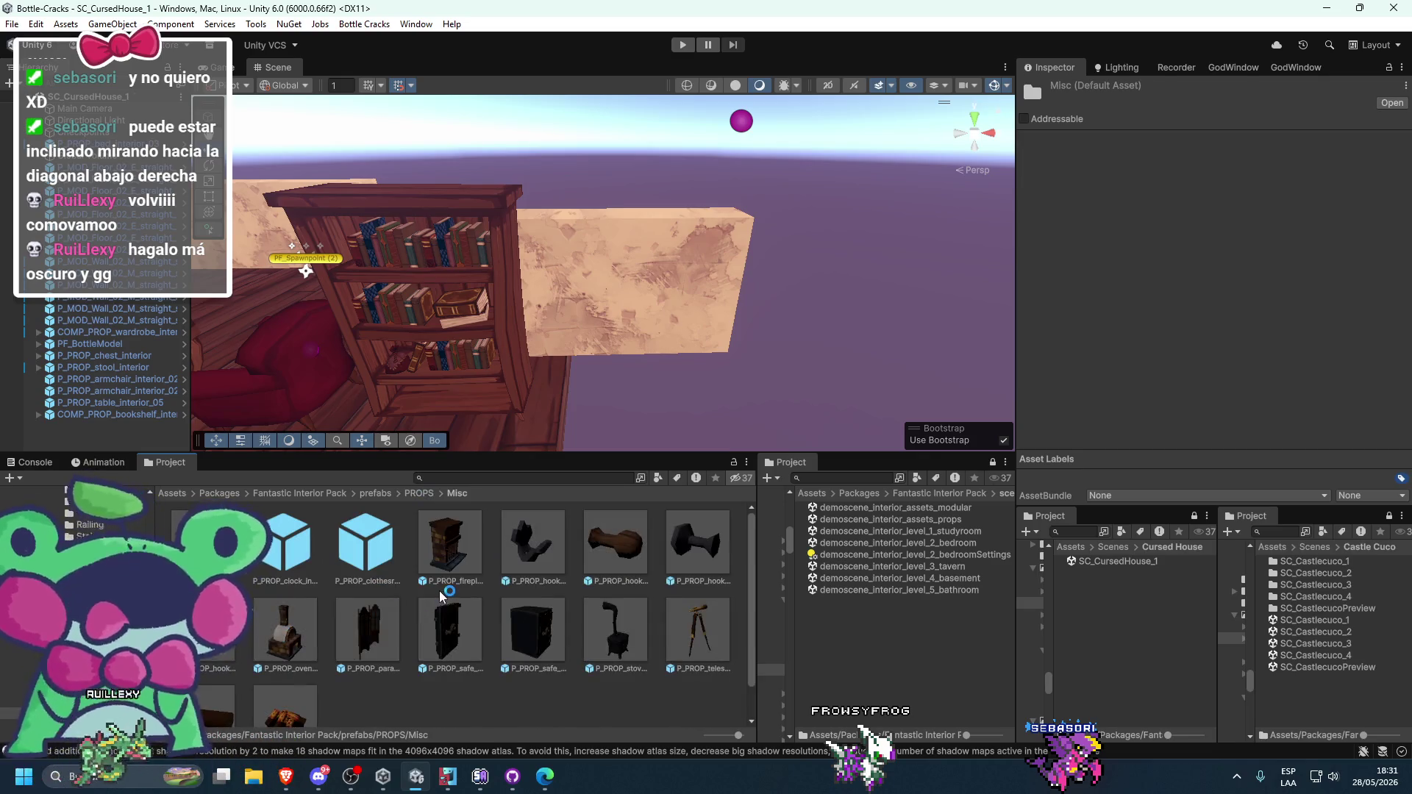
scroll(441, 596, "down", 2)
scroll(439, 596, "up", 1)
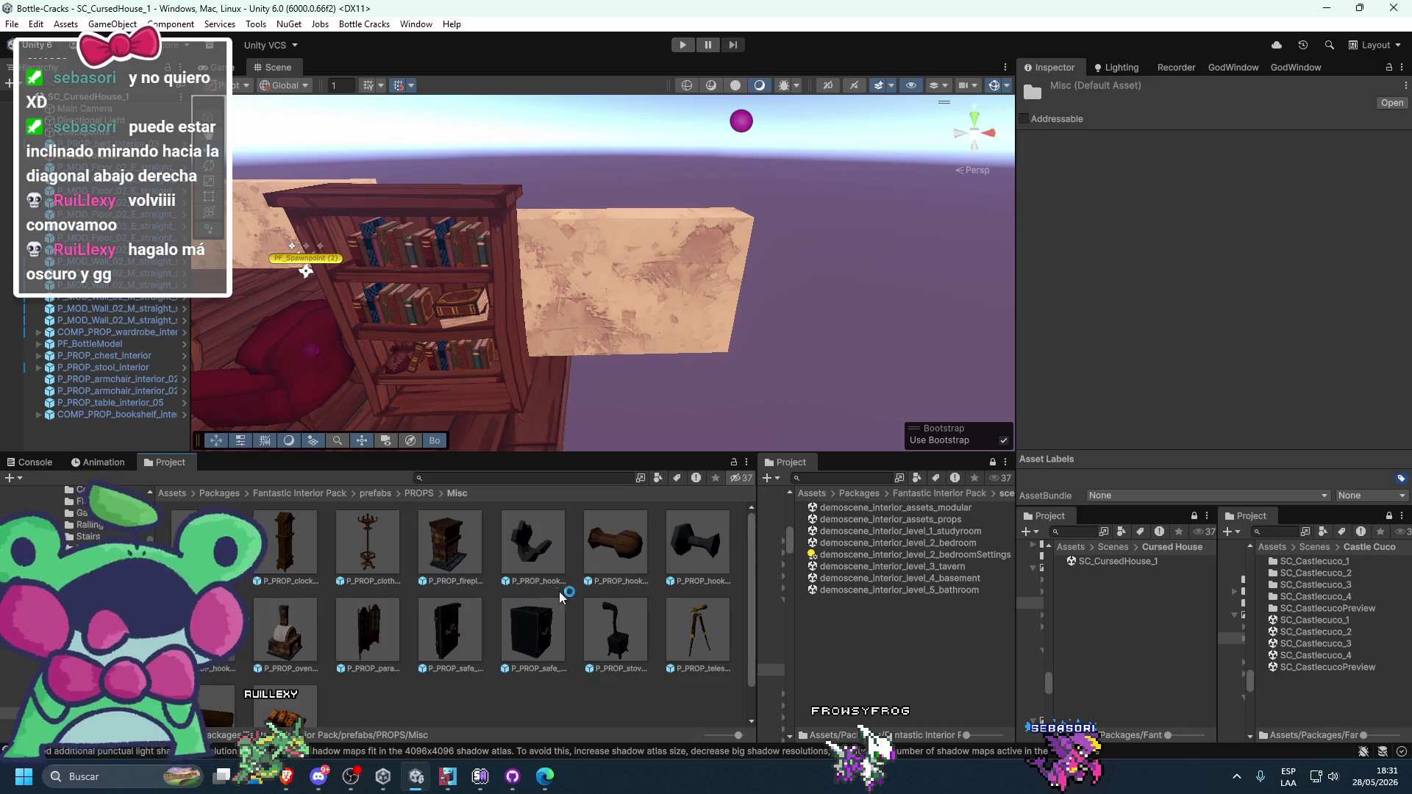
left_click(419, 493)
- Browse the Plants, Storage and Tables folders, then open demoscene_interior_level_2_bedroom
double_click(373, 628)
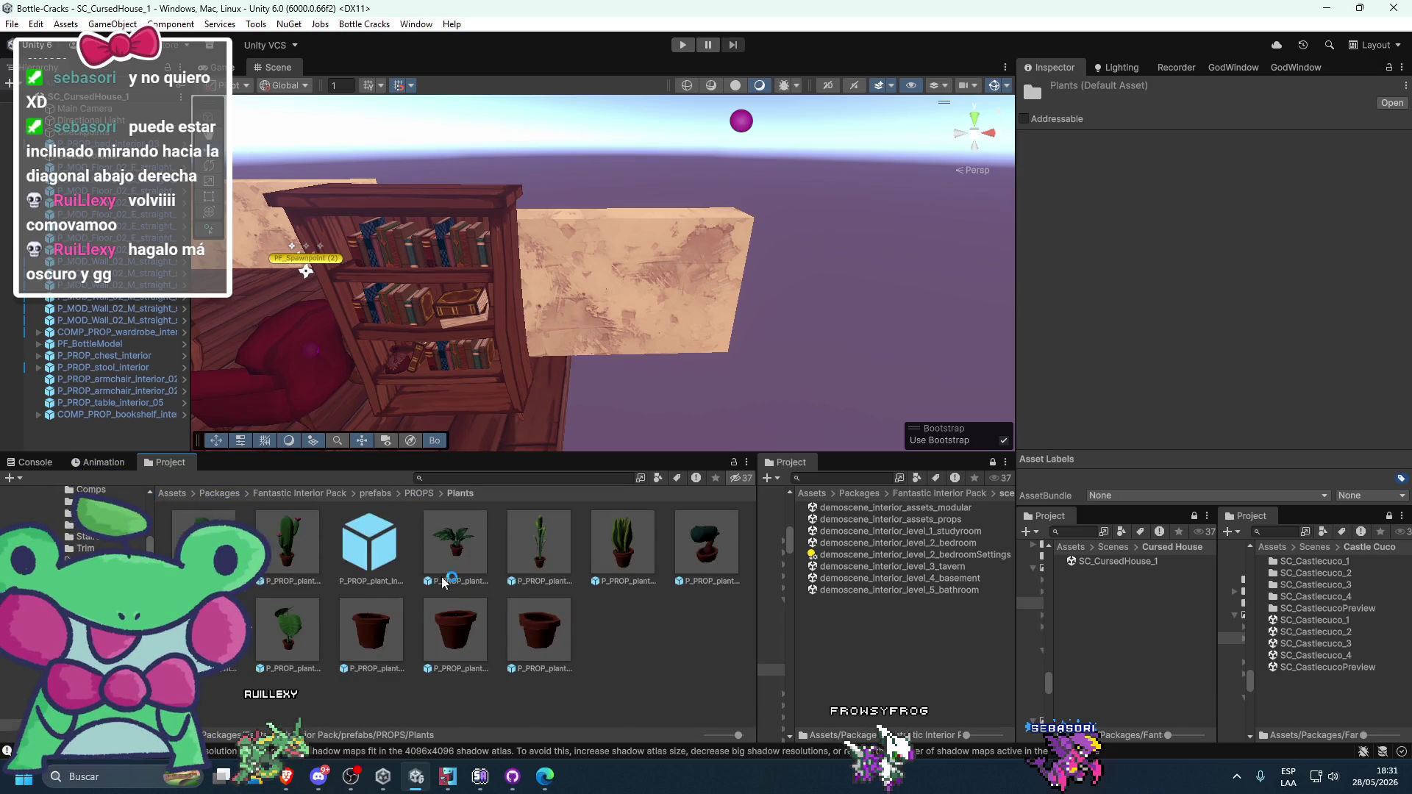
left_click(416, 493)
double_click(462, 624)
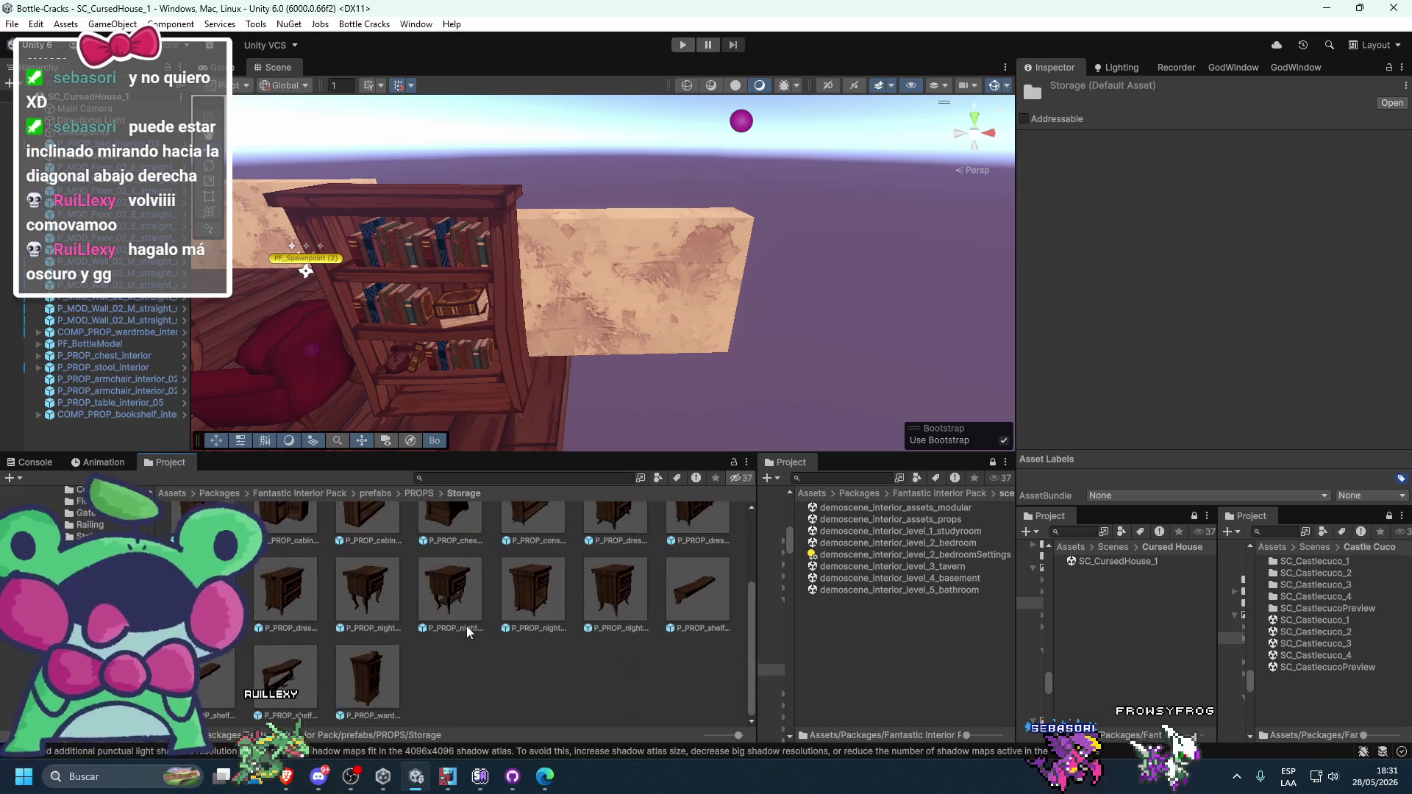
left_click(416, 493)
double_click(540, 630)
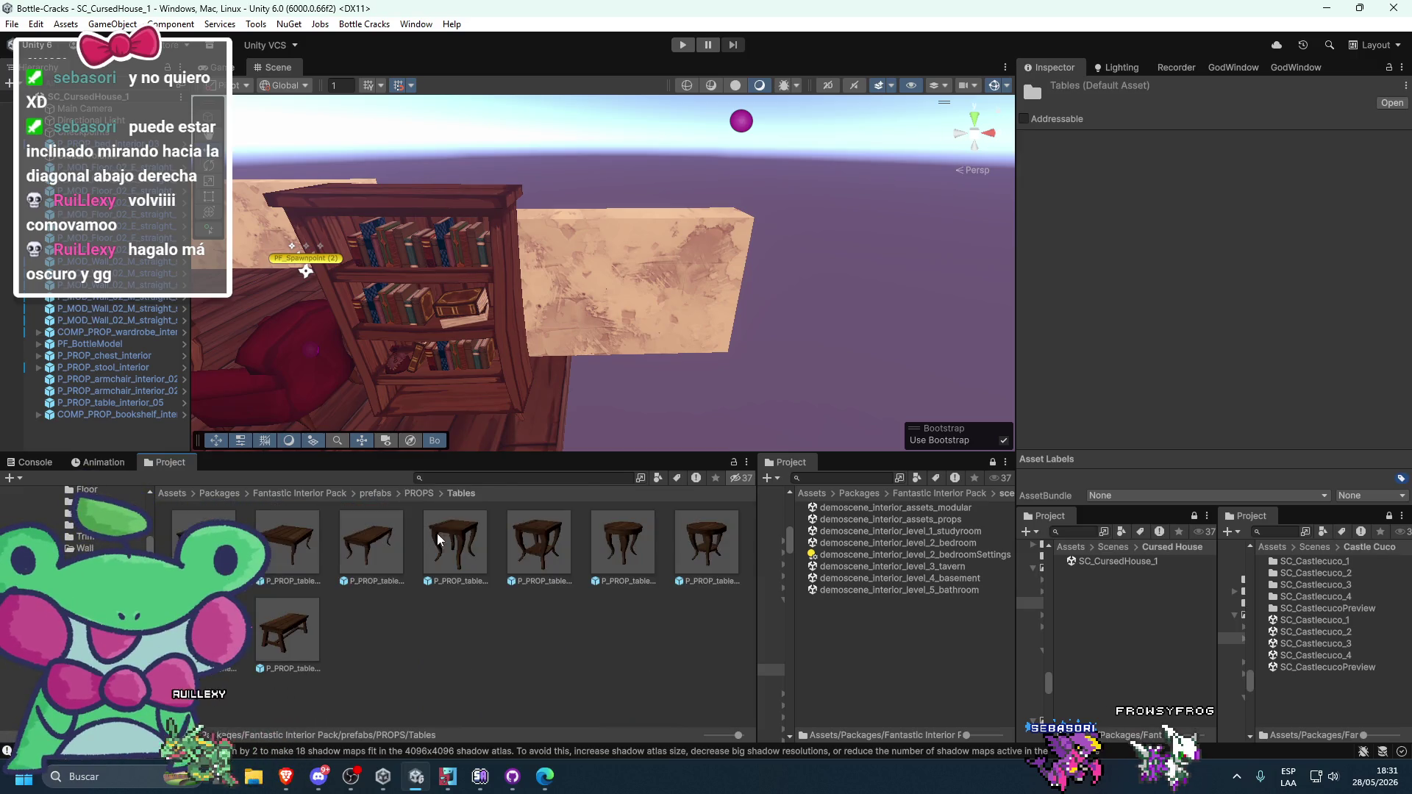
left_click(420, 492)
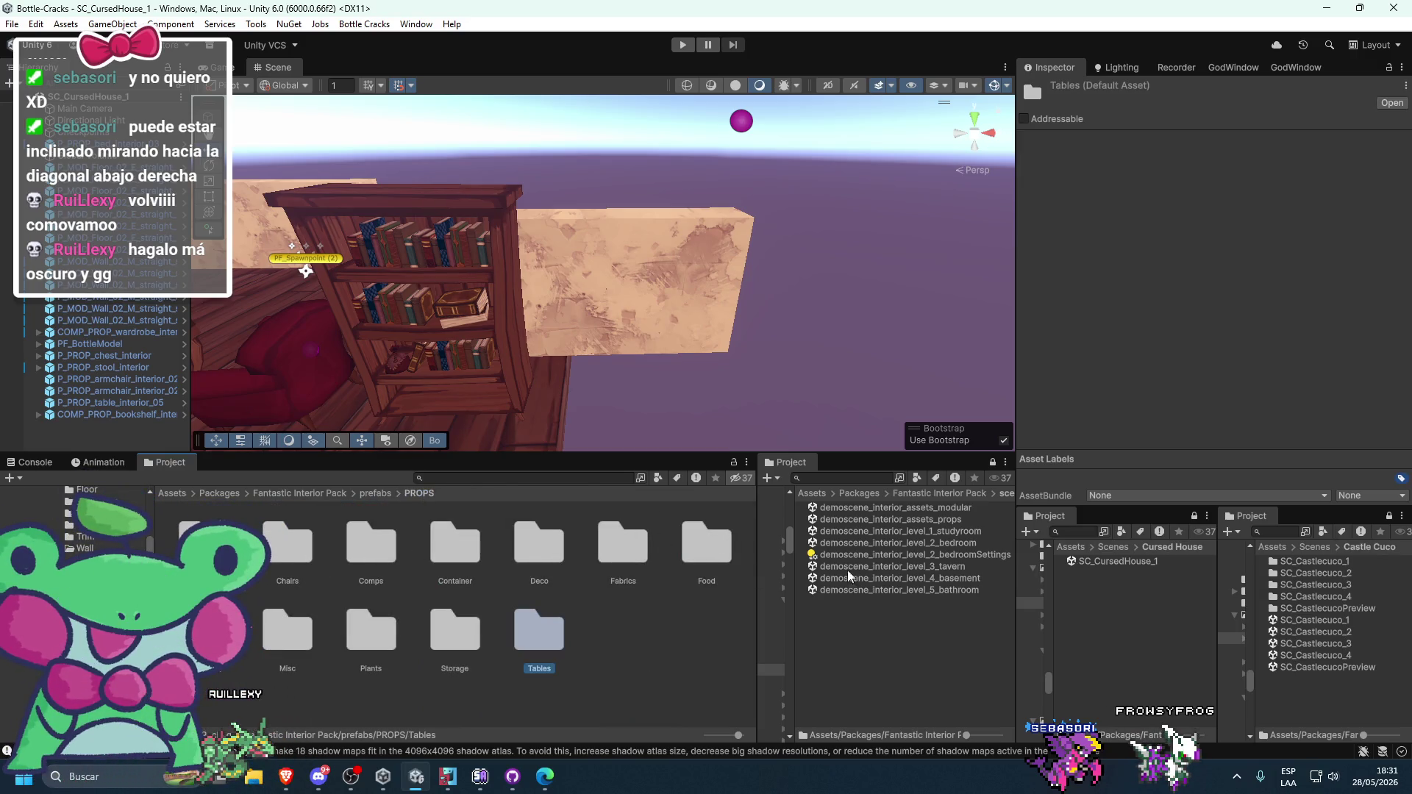
double_click(909, 545)
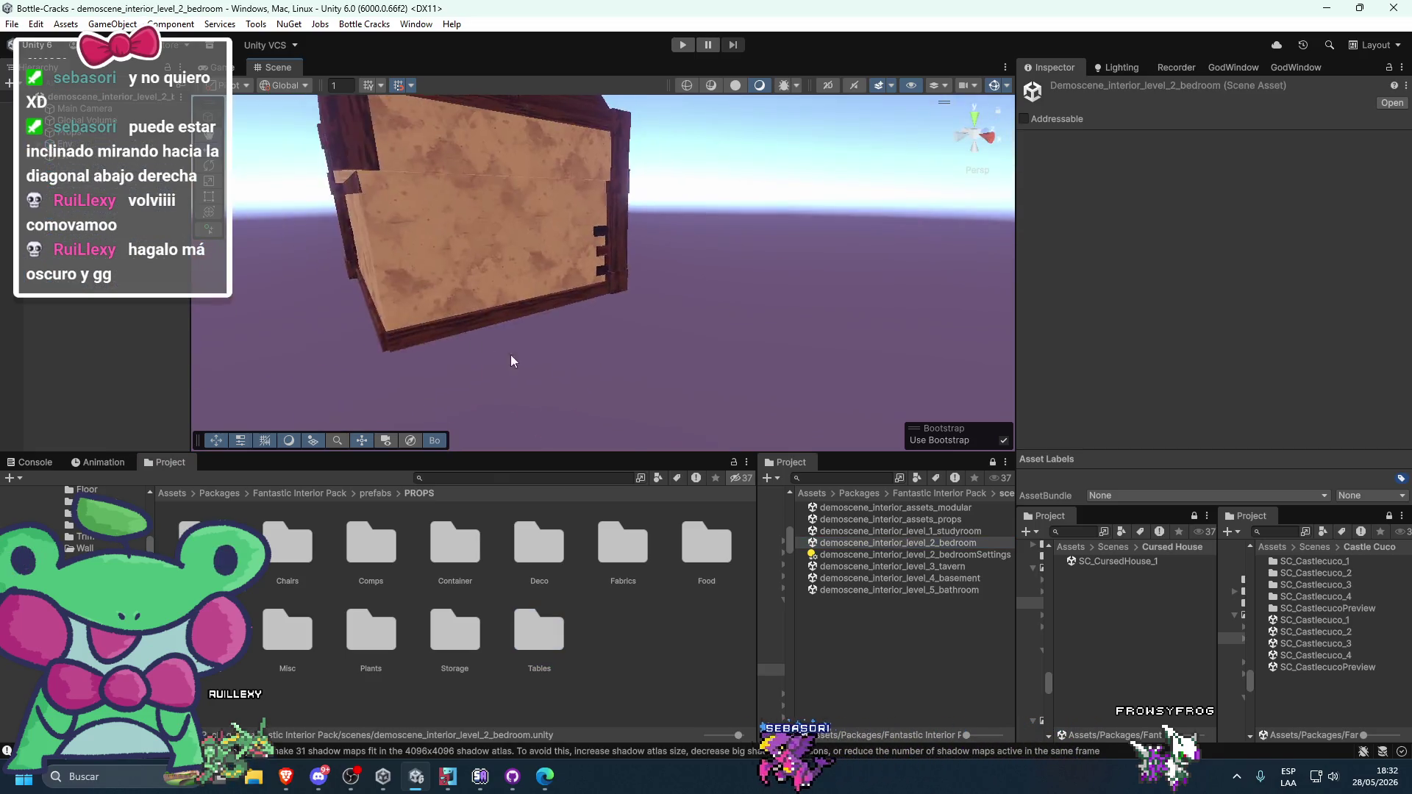
- Look around the bedroom, then open the level 3 tavern demo scene and survey it
mouse_move(779, 351)
left_mouse_down()
mouse_move(731, 359)
mouse_move(710, 347)
mouse_move(783, 345)
mouse_move(663, 334)
left_mouse_up()
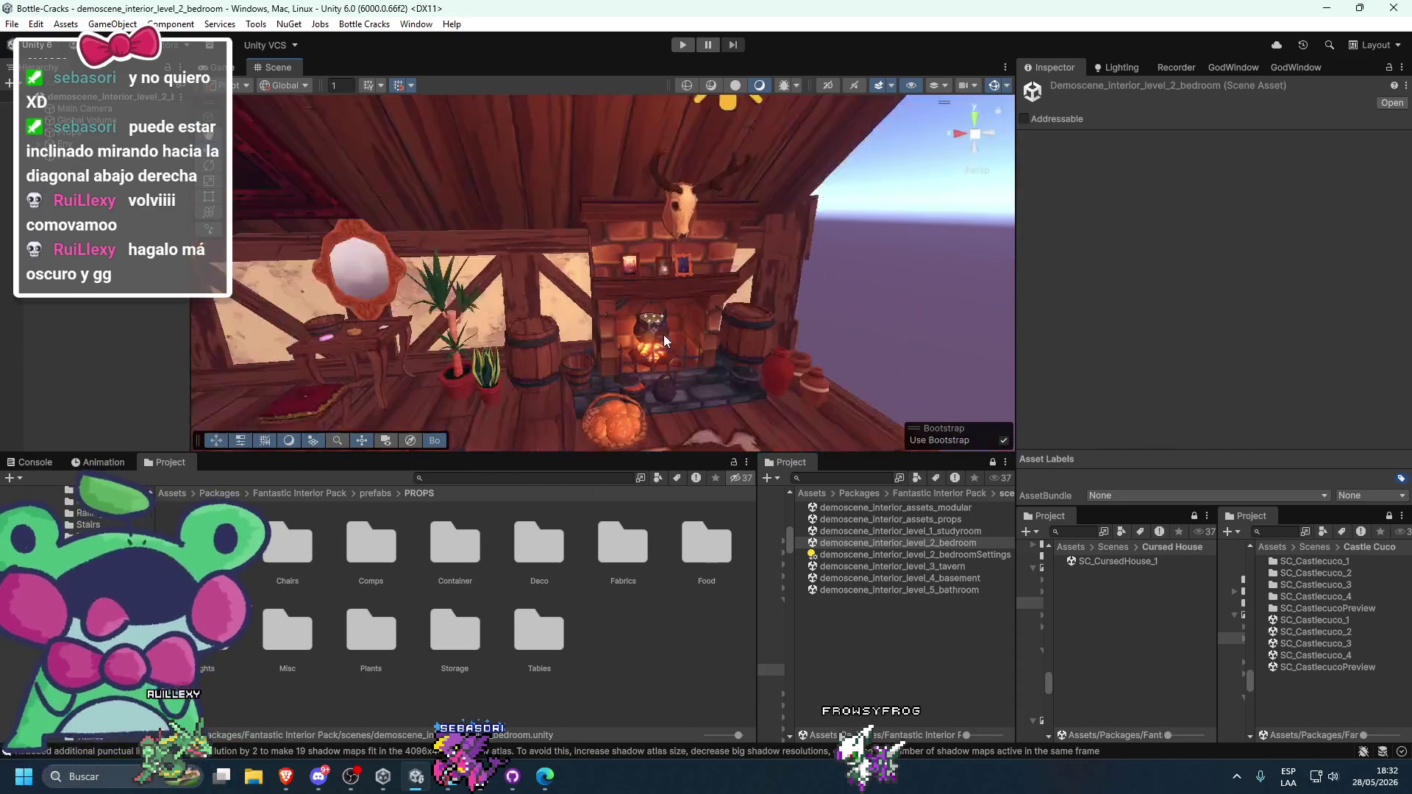
scroll(731, 385, "down", 5)
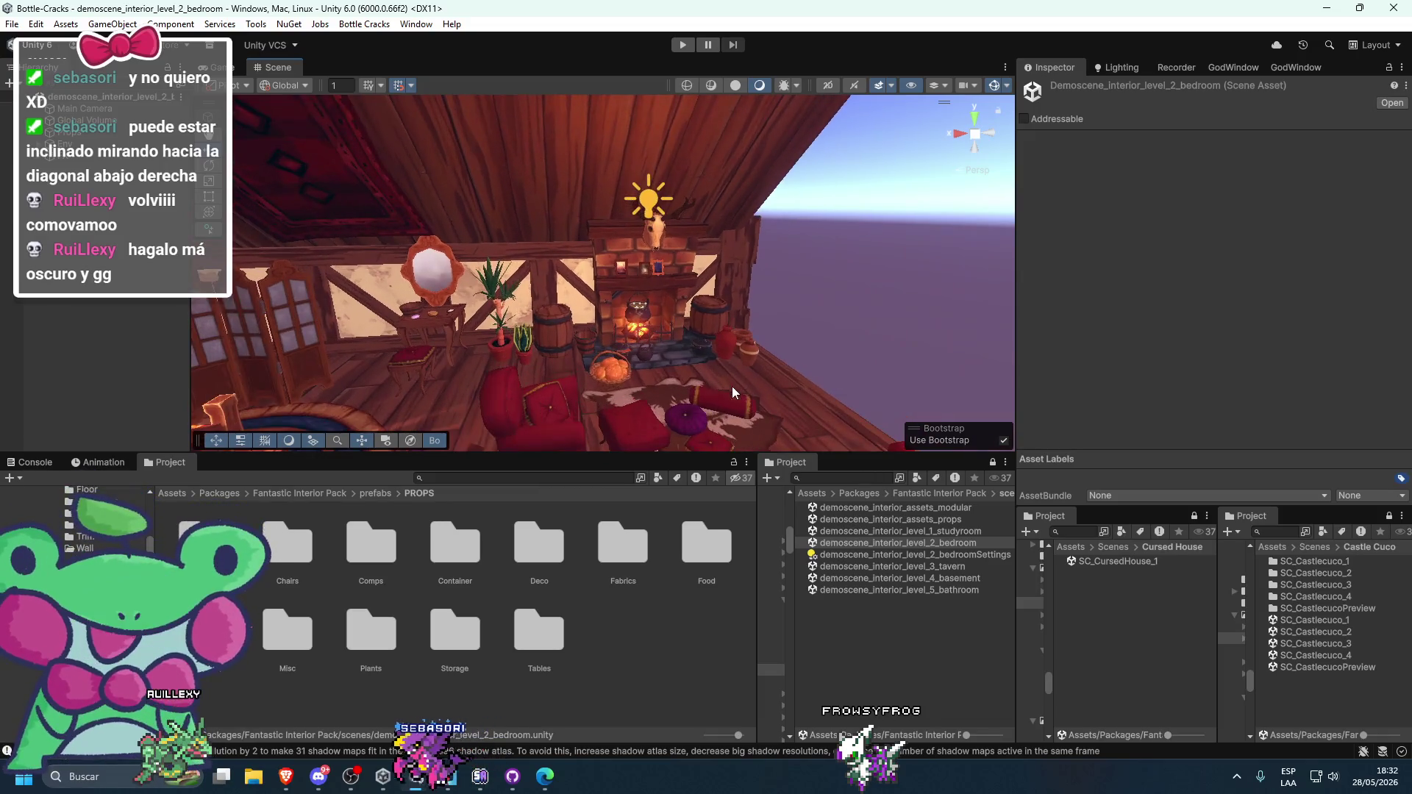
double_click(912, 566)
scroll(662, 368, "down", 5)
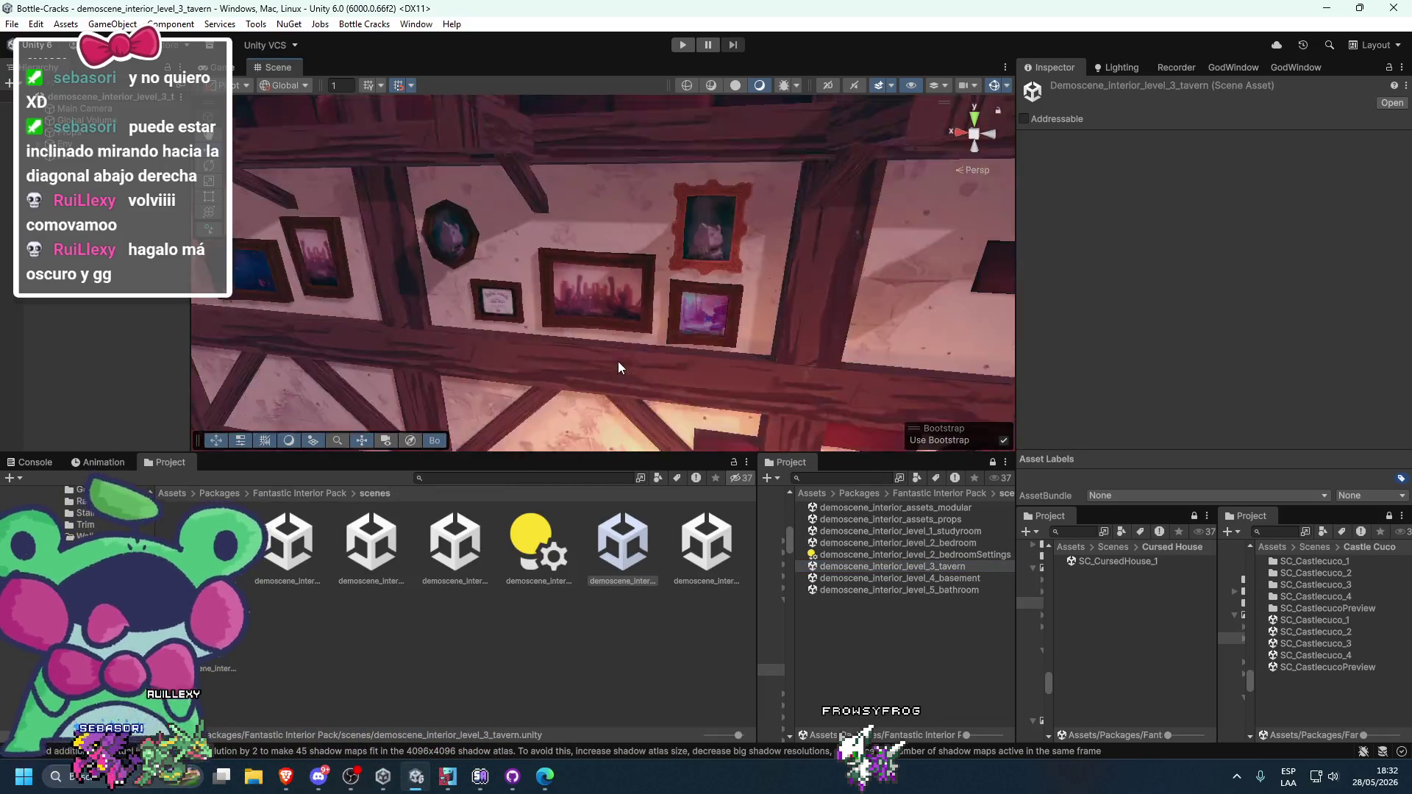
mouse_move(565, 356)
left_mouse_down()
mouse_move(788, 303)
mouse_move(681, 276)
mouse_move(694, 262)
mouse_move(593, 259)
mouse_move(637, 266)
left_mouse_up()
mouse_move(818, 339)
left_mouse_down()
mouse_move(858, 356)
mouse_move(646, 286)
mouse_move(703, 309)
mouse_move(600, 305)
mouse_move(658, 287)
mouse_move(524, 267)
left_mouse_up()
- Locate the steering wheel's prefab in Deco, then reopen SC_CursedHouse_1
left_click(524, 185)
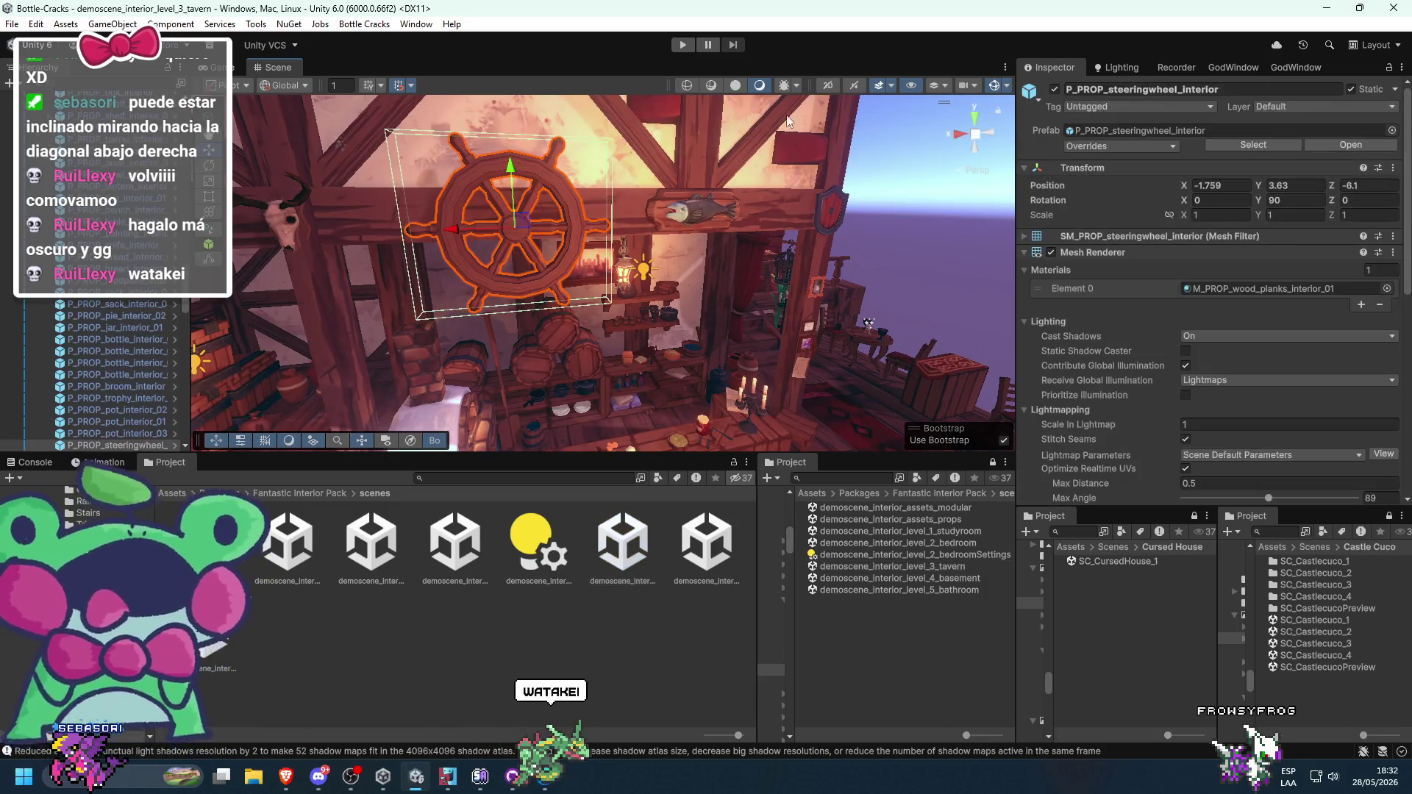
left_click(1082, 131)
left_click(700, 594)
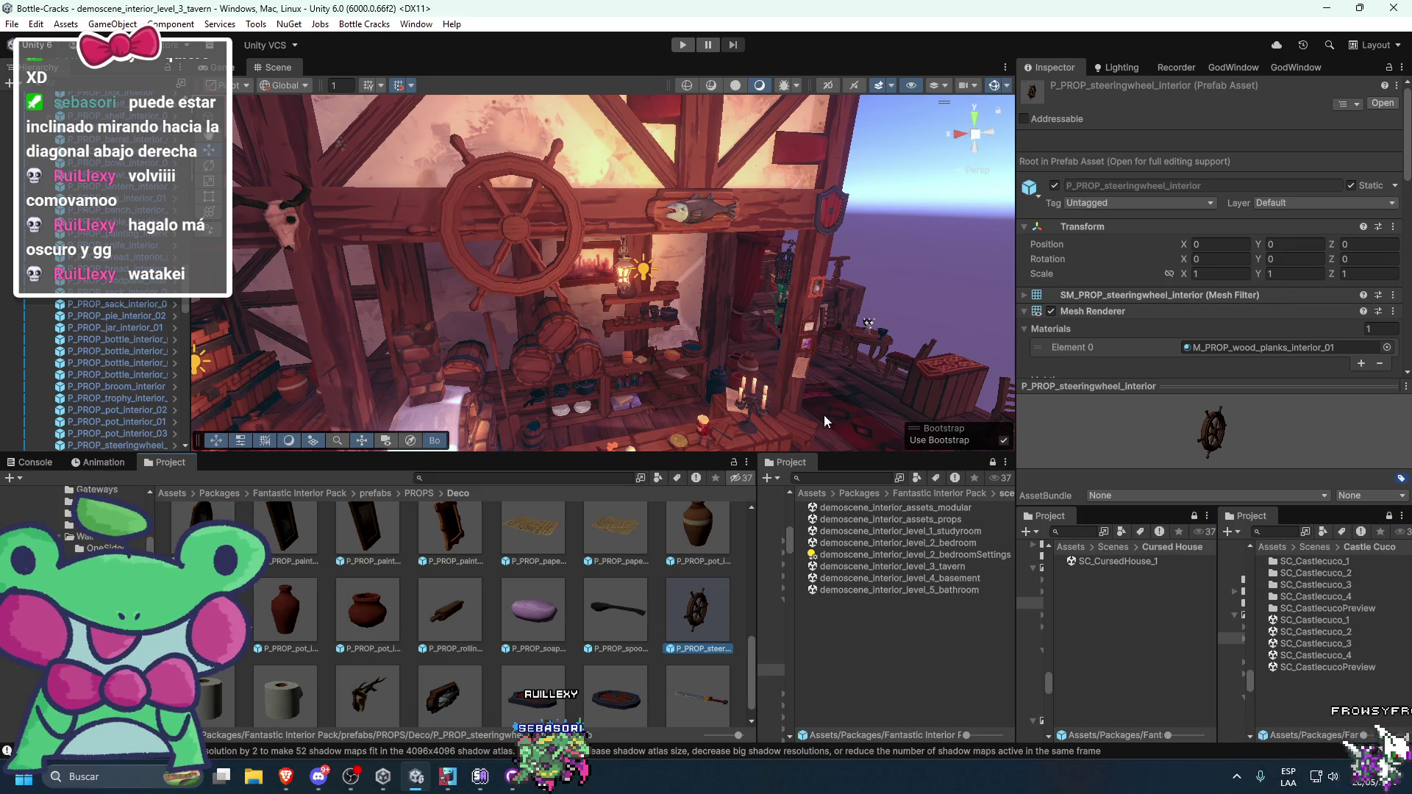
double_click(1103, 562)
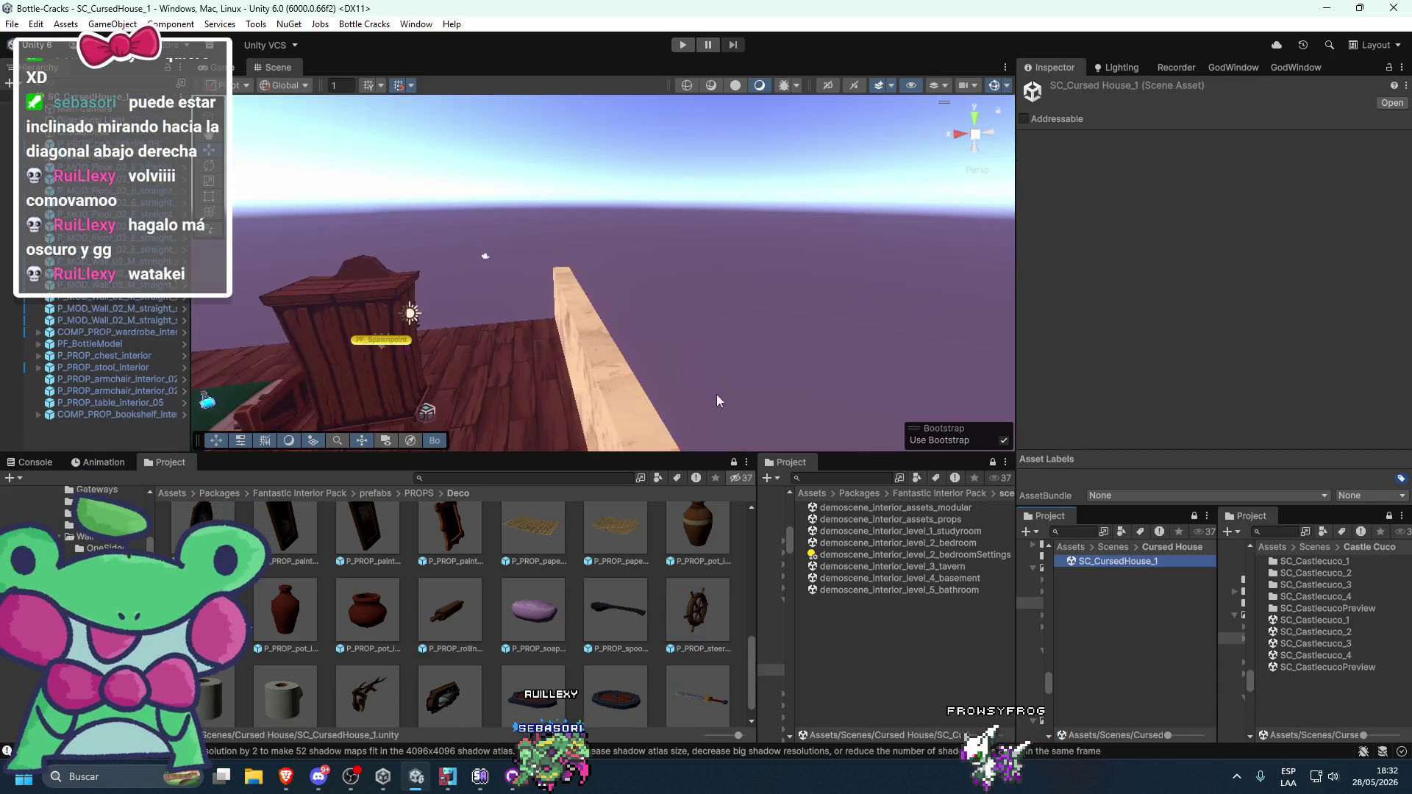
- Place the steering wheel prefab onto the new wall and set its Z position to 0
mouse_move(712, 380)
left_mouse_down()
mouse_move(619, 356)
mouse_move(662, 441)
left_mouse_up()
left_click(706, 635)
left_click_drag(828, 235, 756, 271)
mouse_move(684, 586)
left_mouse_down()
mouse_move(647, 324)
mouse_move(688, 287)
mouse_move(642, 261)
left_mouse_up()
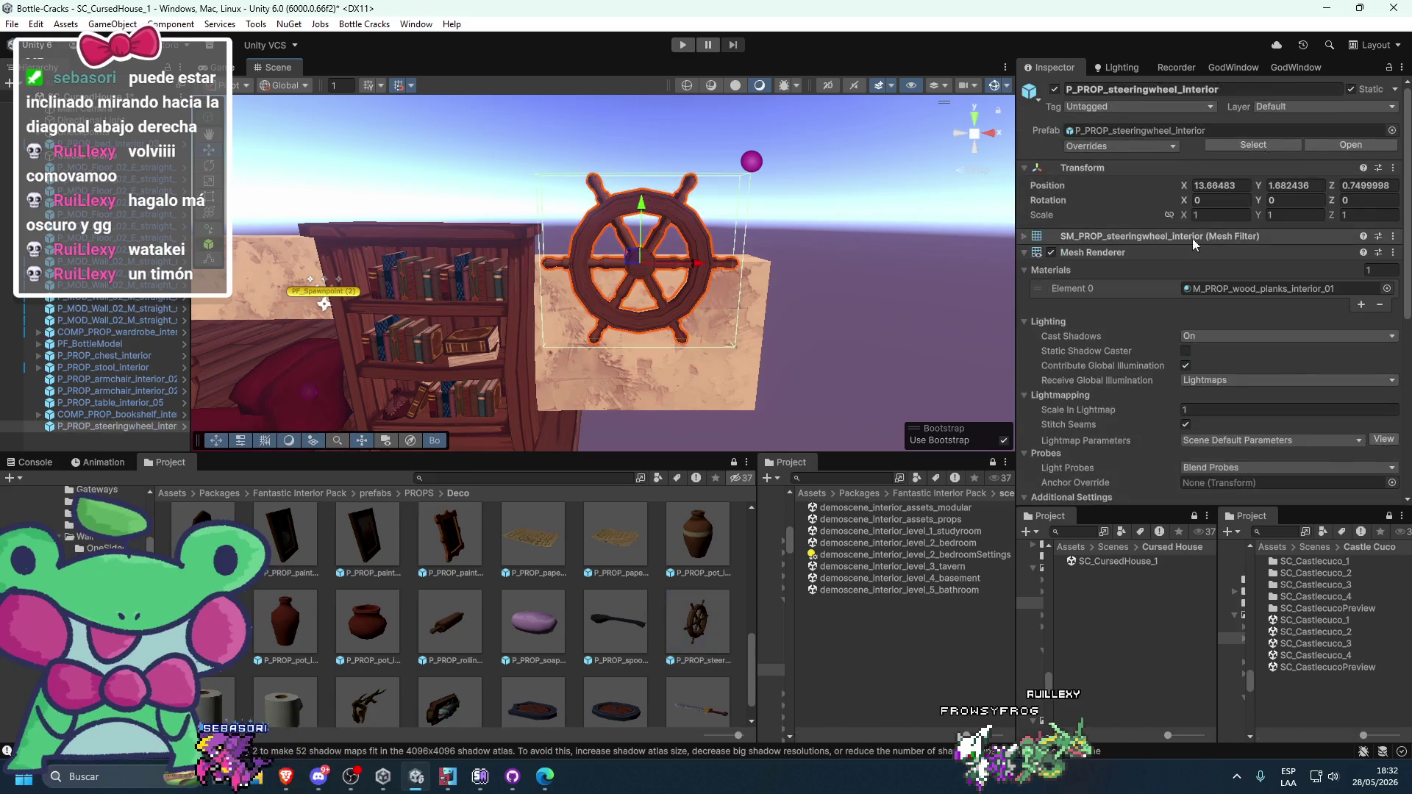
type("1")
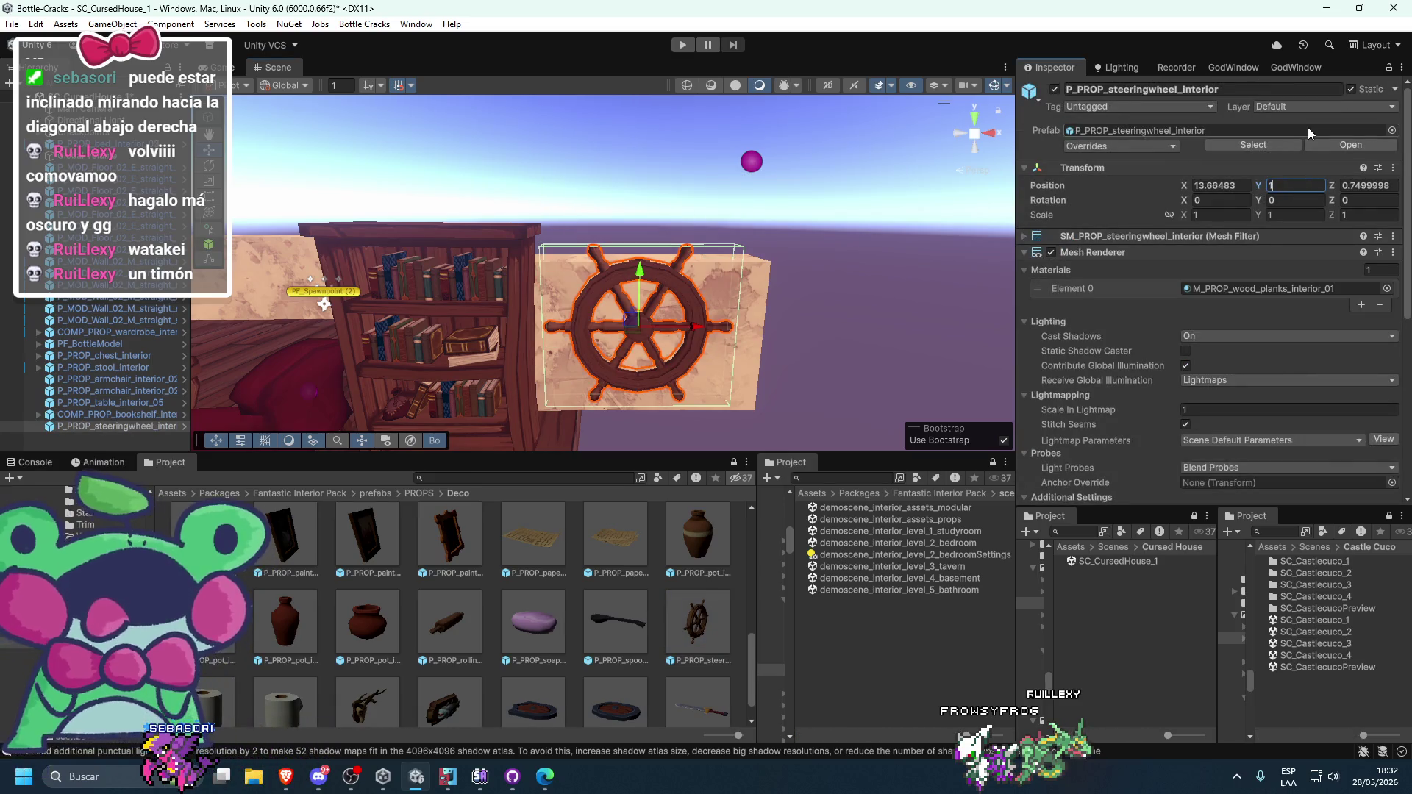
left_click(1368, 185)
type("0")
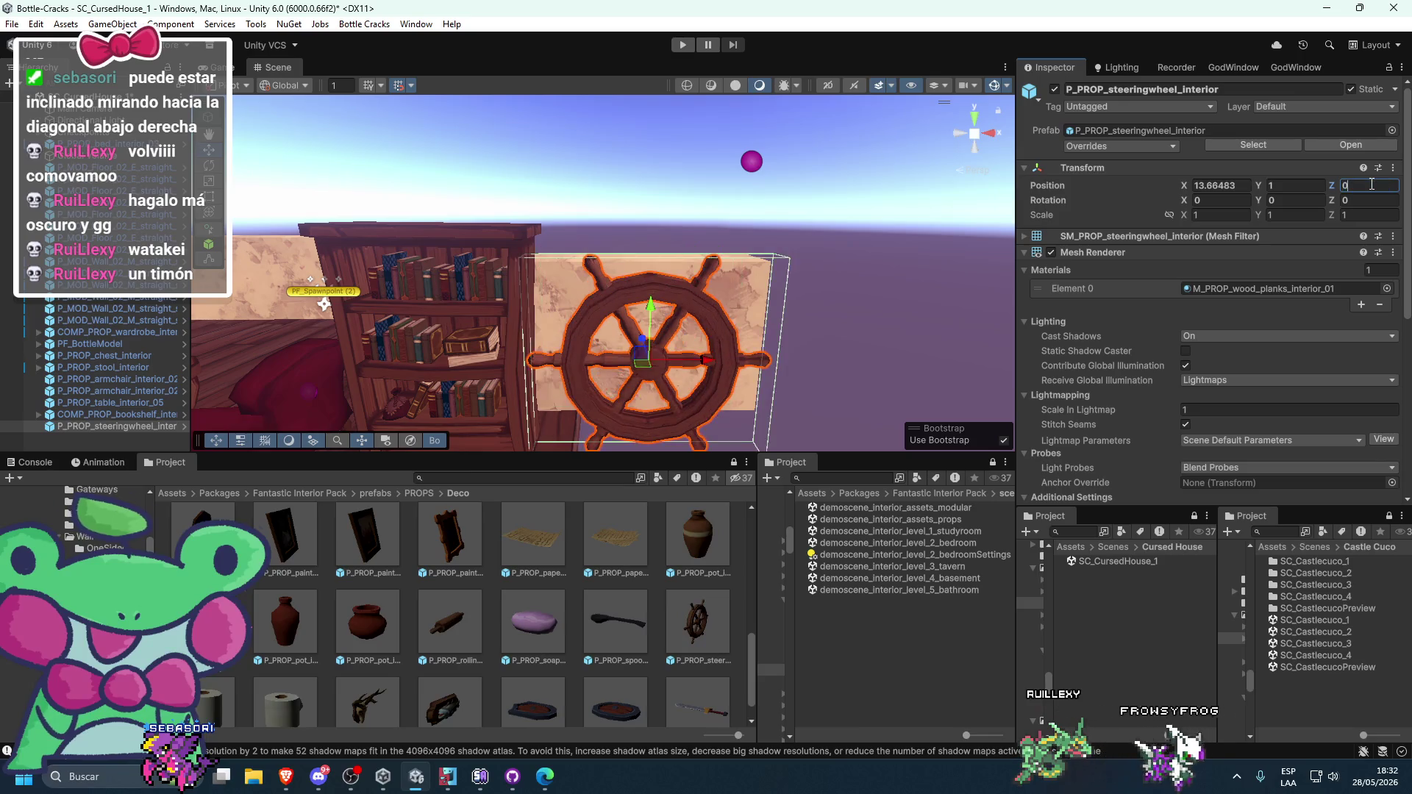
mouse_move(882, 195)
left_mouse_down()
mouse_move(639, 297)
mouse_move(761, 285)
left_mouse_up()
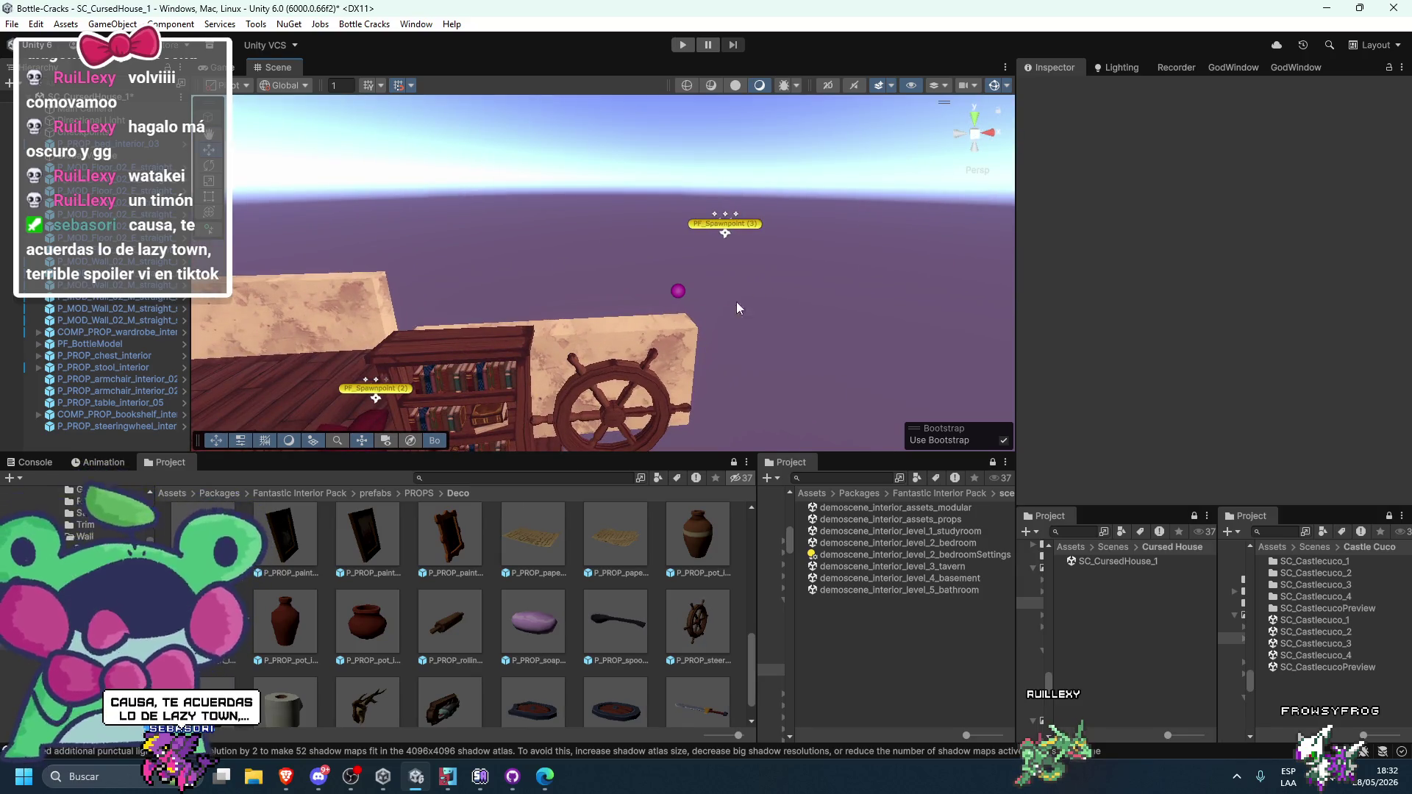
- Set the steering wheel's position to X 13.75 and Y 2
left_click(636, 384)
left_click(1238, 186)
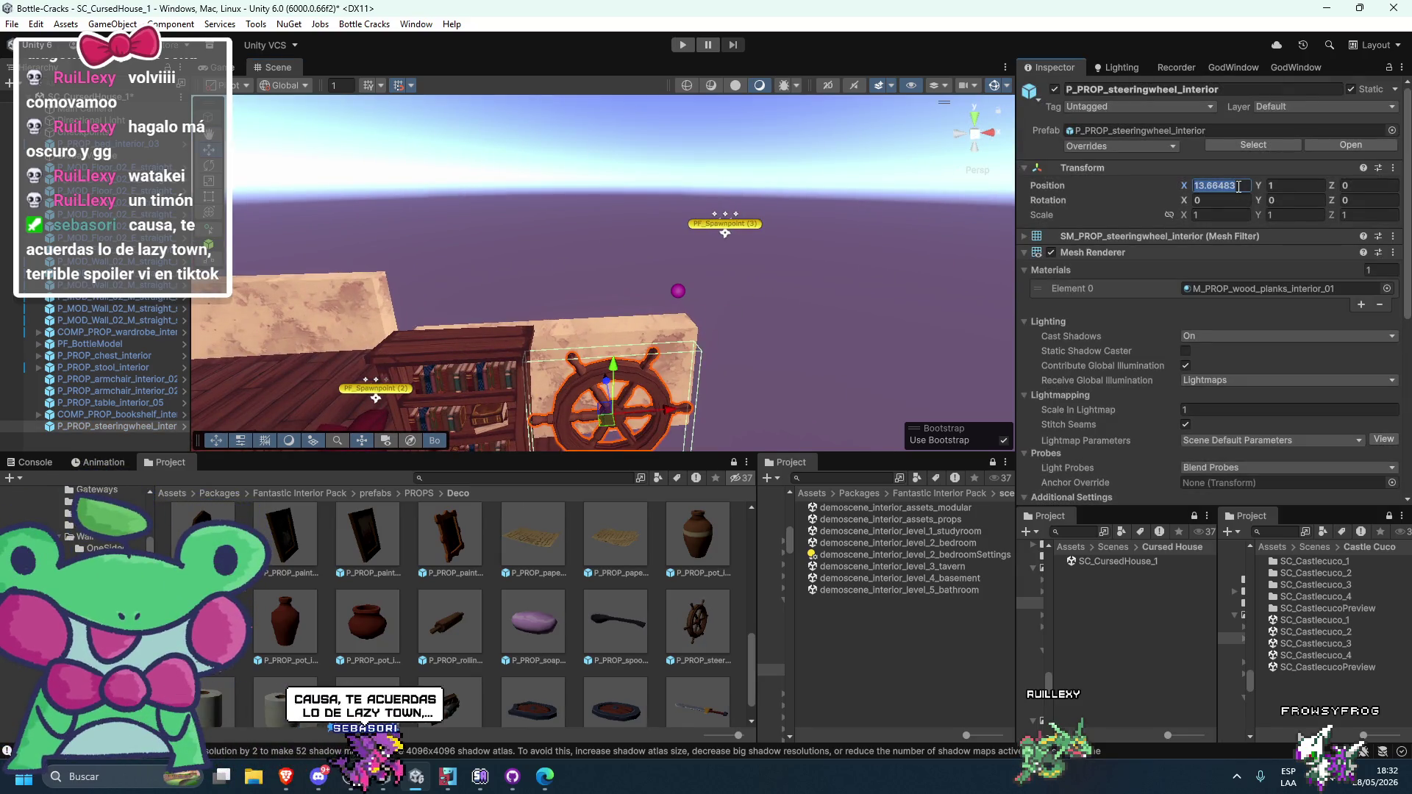
type("14")
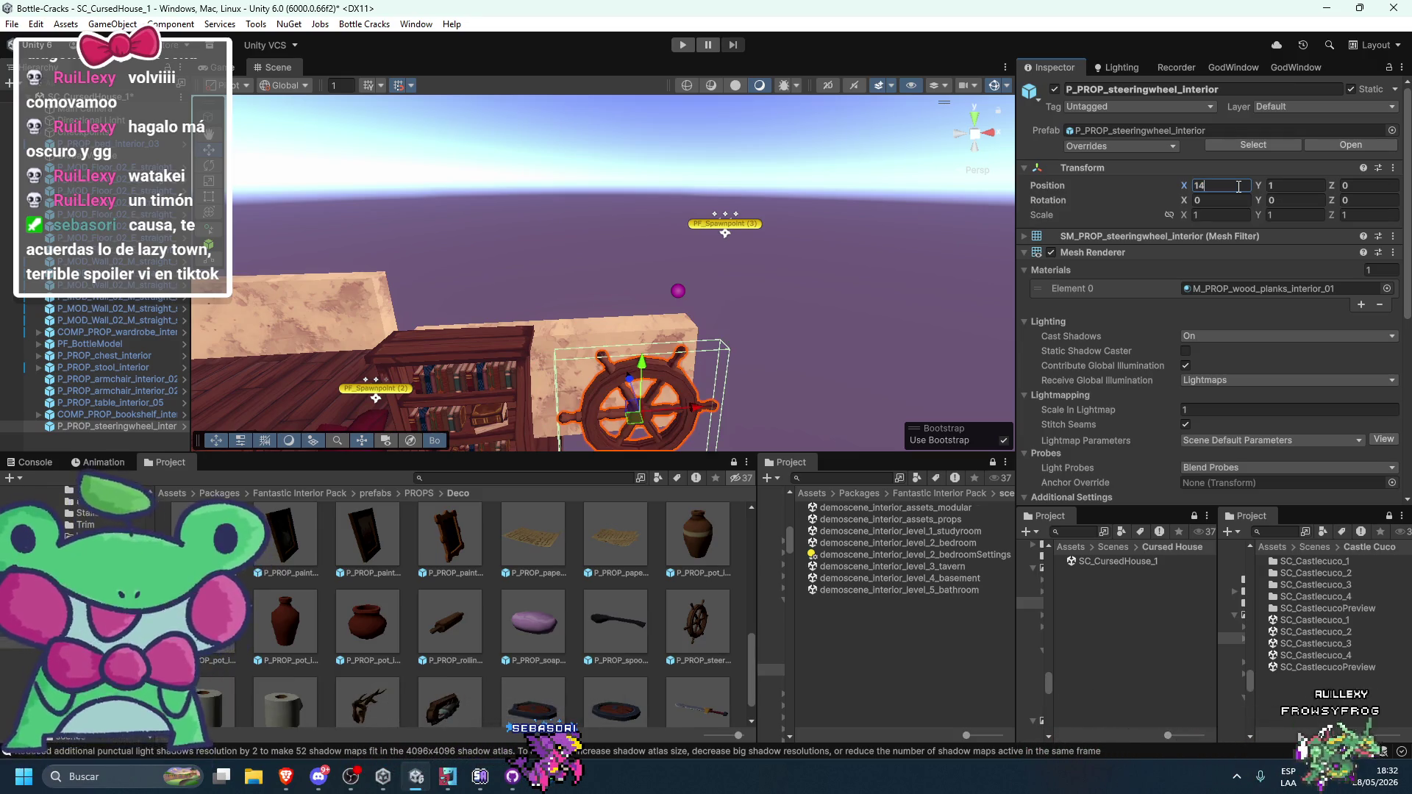
key("BackSpace")
type("3.5")
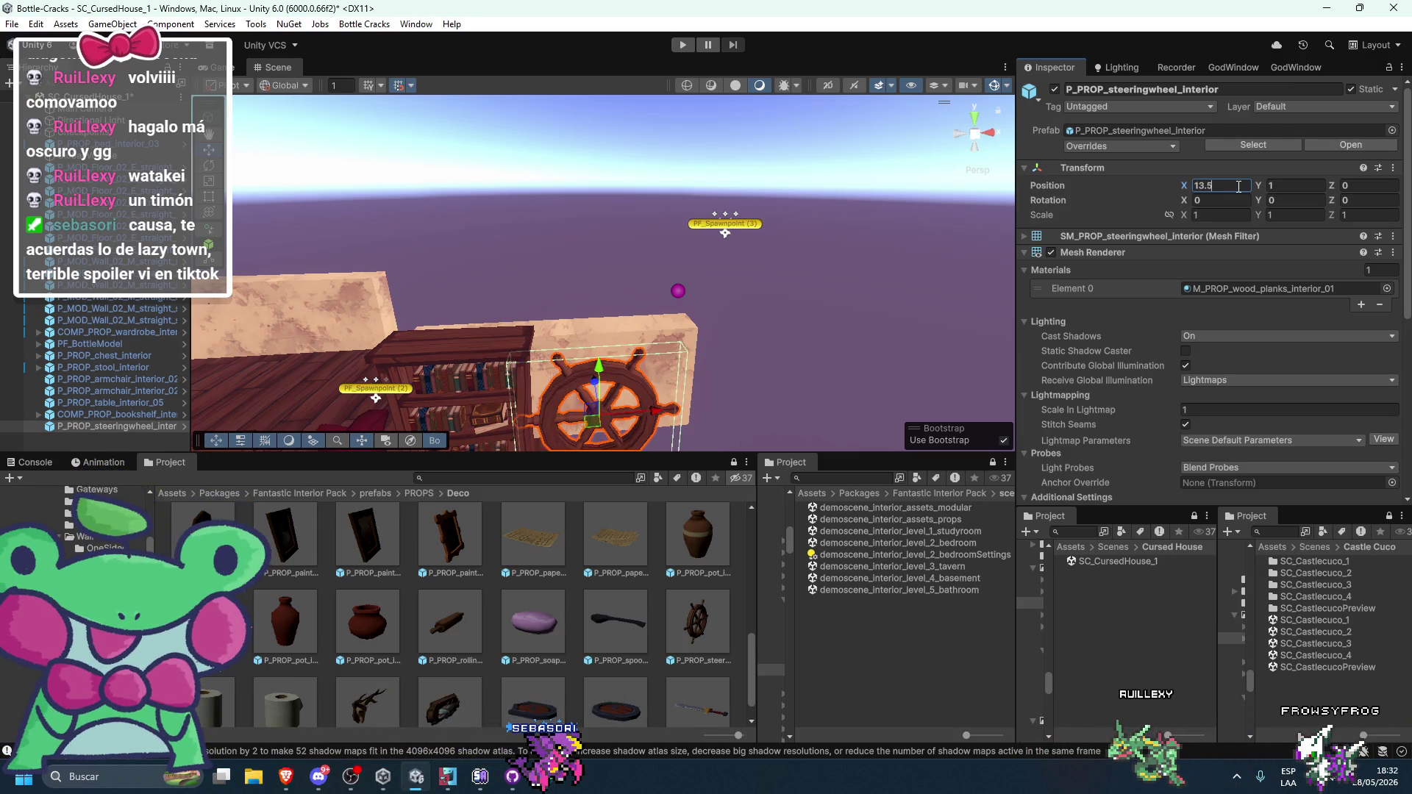
key("BackSpace")
type("75")
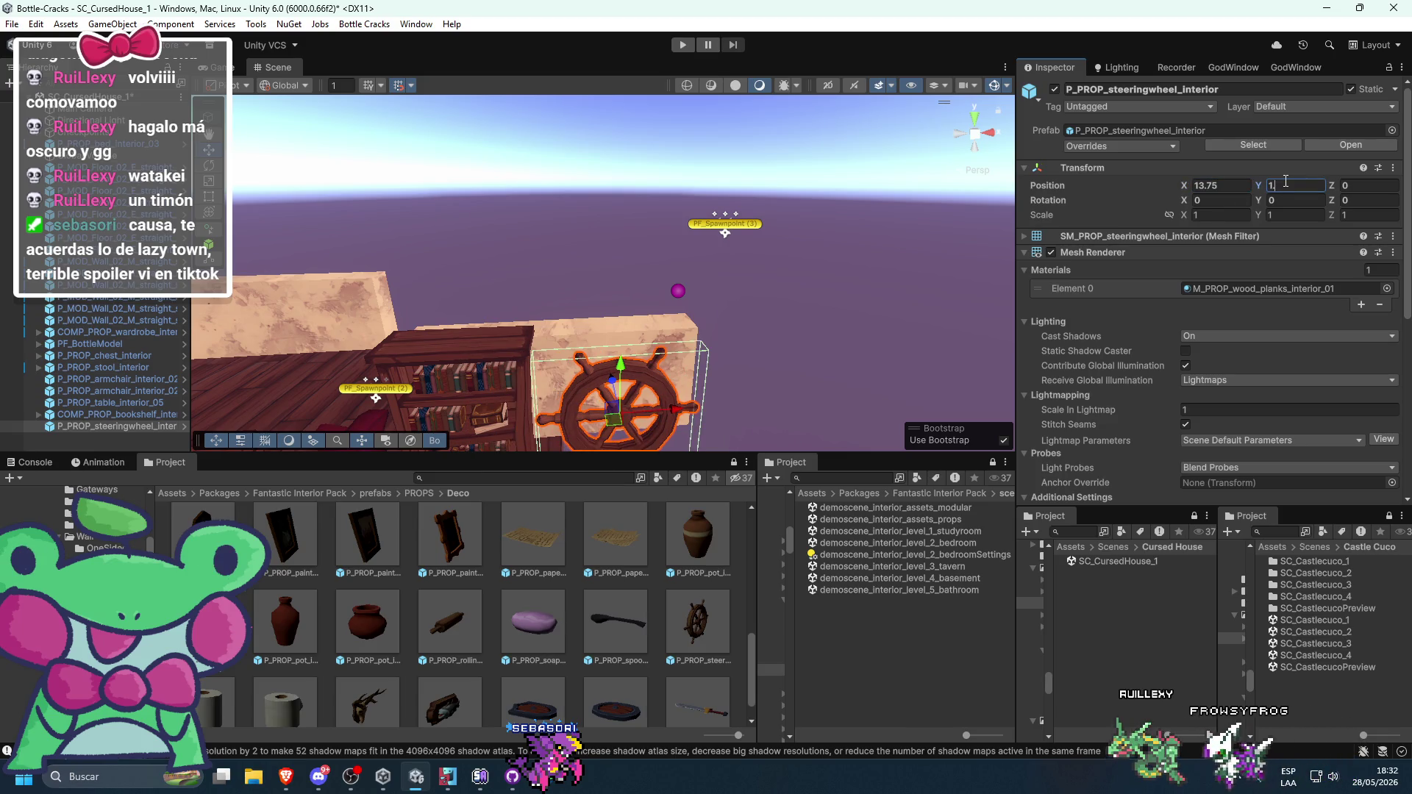
key("BackSpace")
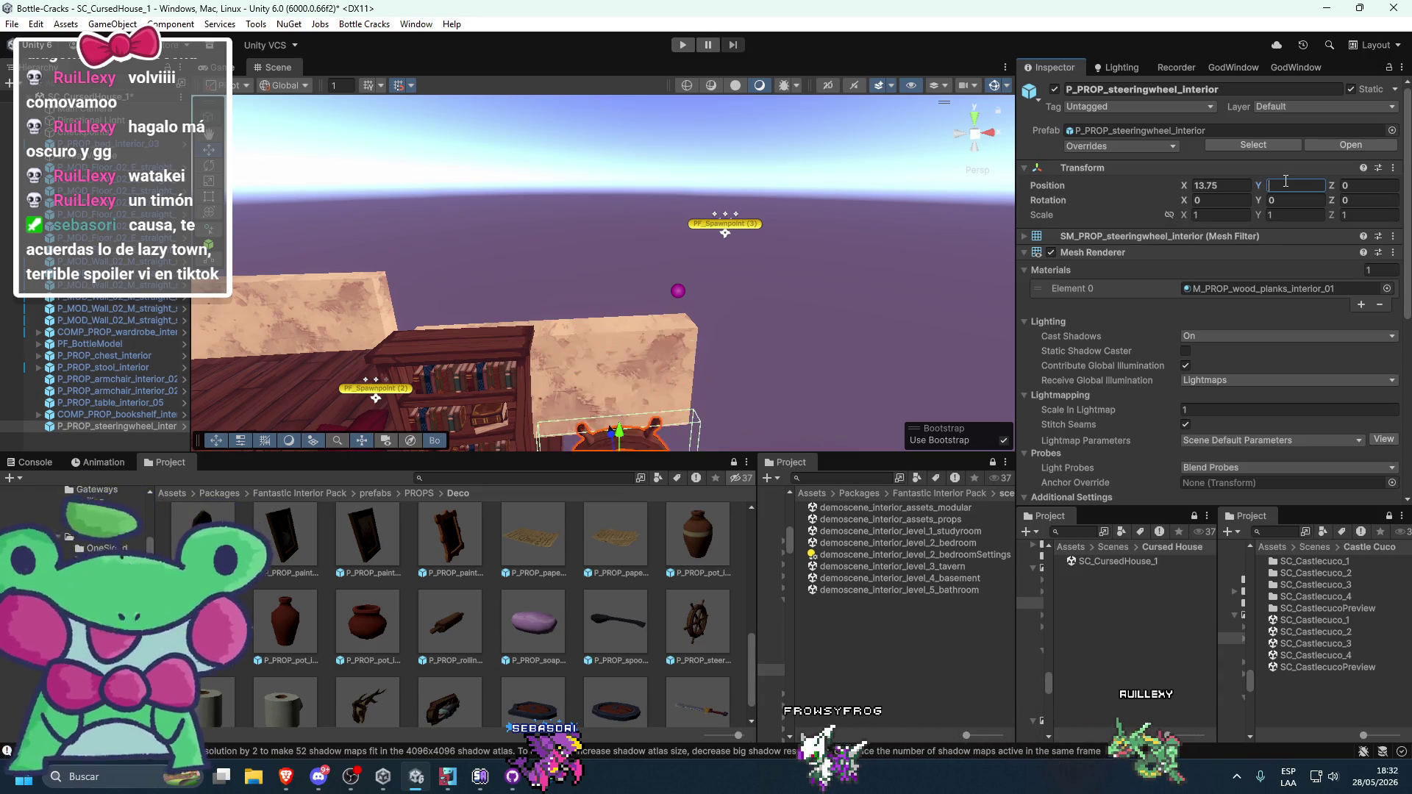
type("2")
scroll(739, 245, "up", 5)
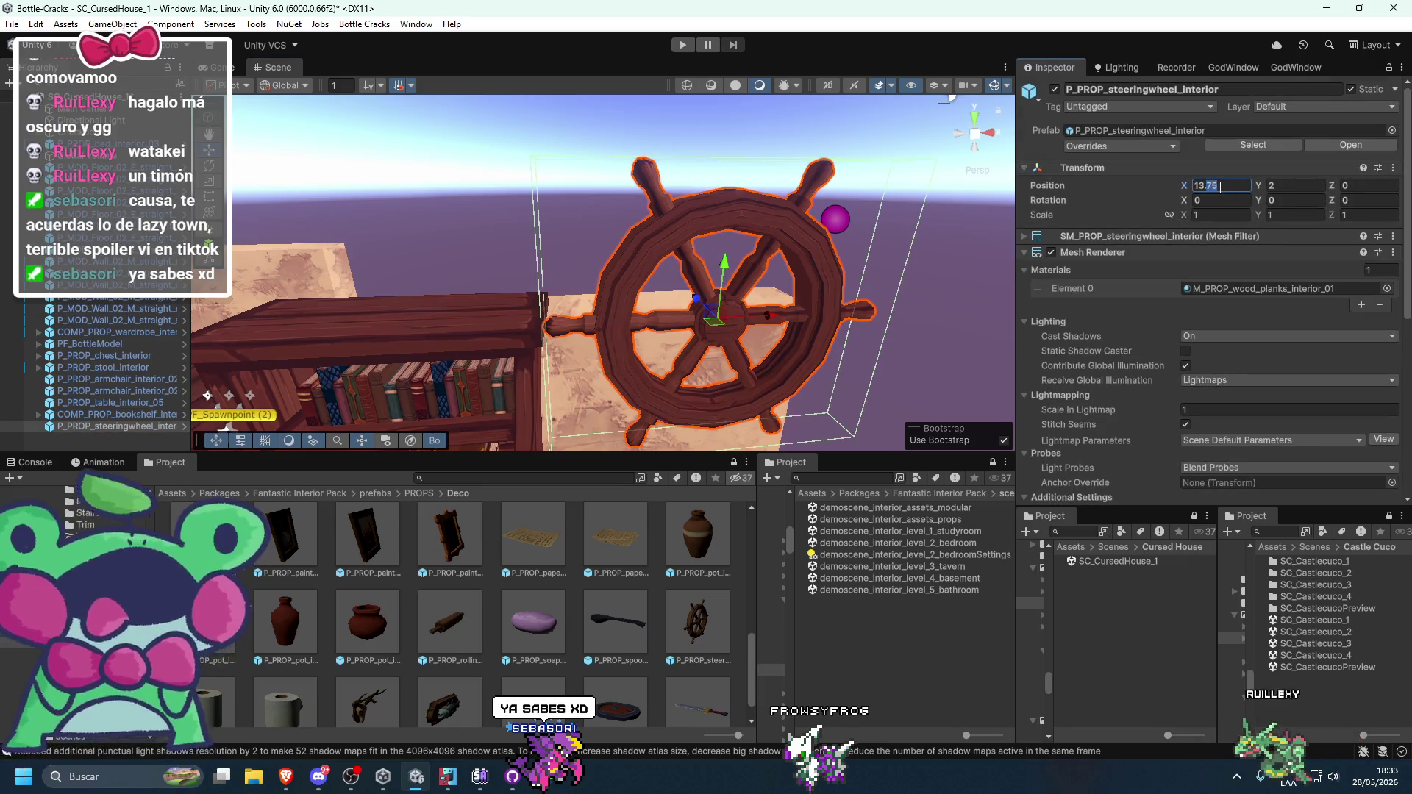
type("5")
- Save the Cursed House scene with the wheel in place
left_click(500, 189)
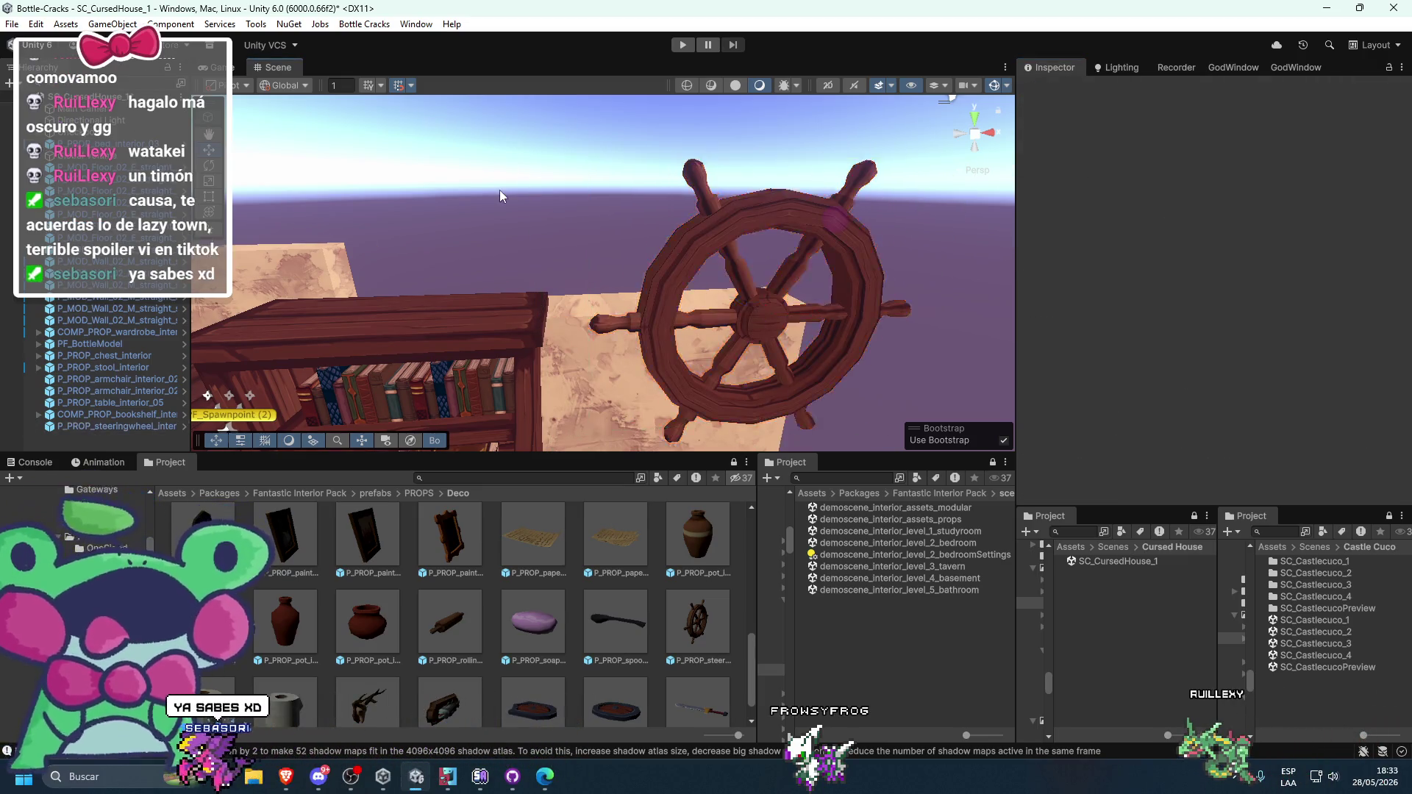
left_click_drag(500, 190, 634, 228)
key("ctrl+s")
left_click(702, 243)
scroll(1096, 329, "down", 5)
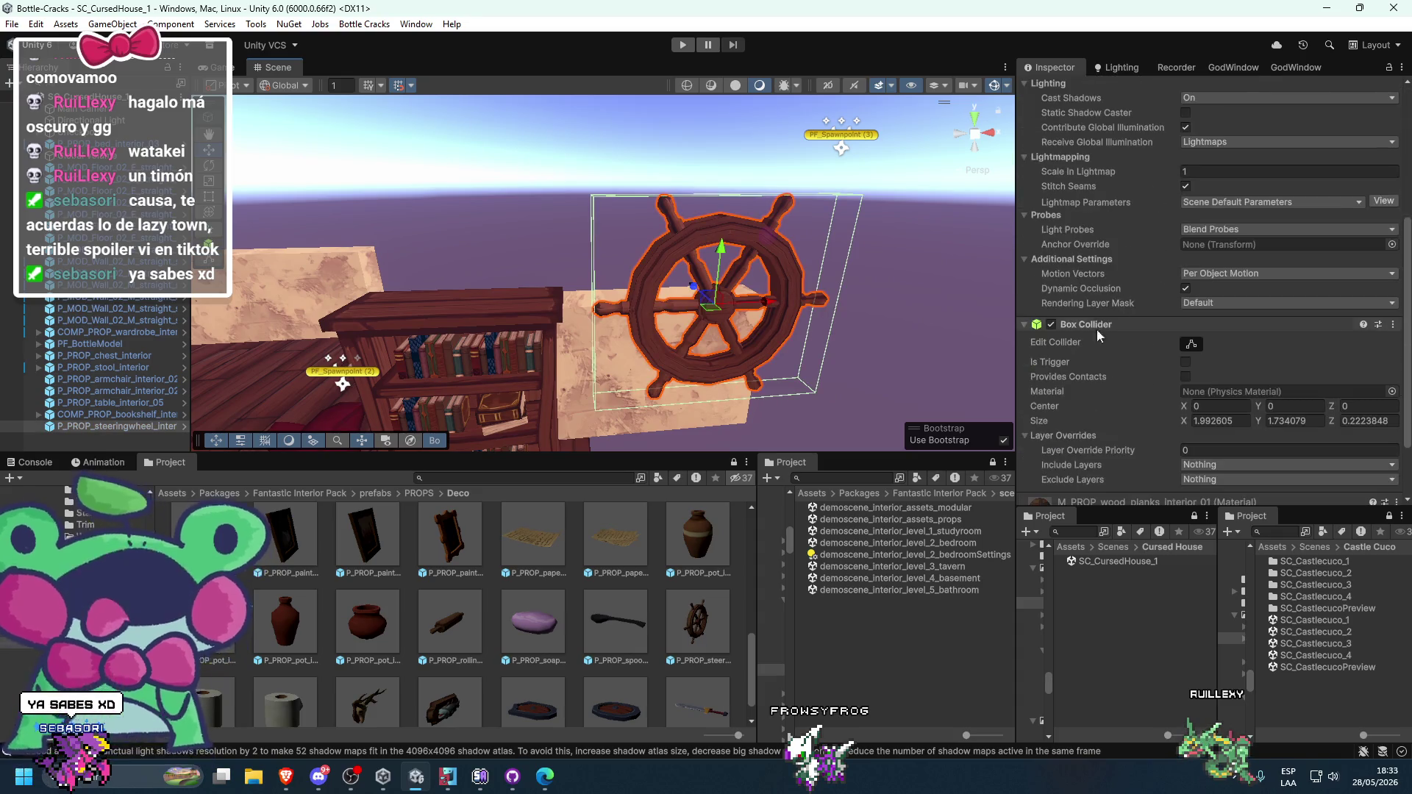
- Remove the wheel's Box Collider and add a Mesh Collider using SM_PROP_steeringwheel_interior
right_click(1083, 324)
left_click(1104, 354)
left_click(1168, 487)
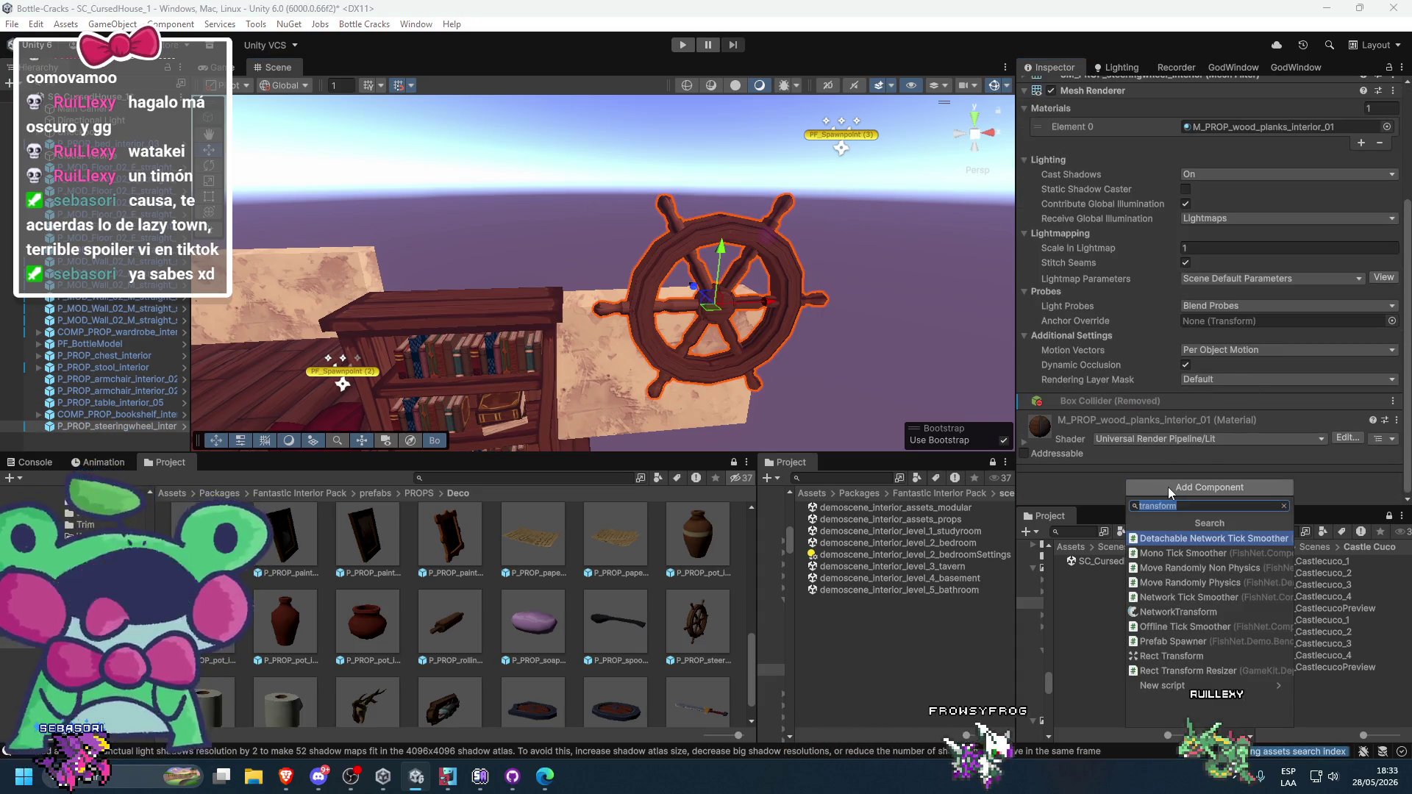
type("m")
key("Escape")
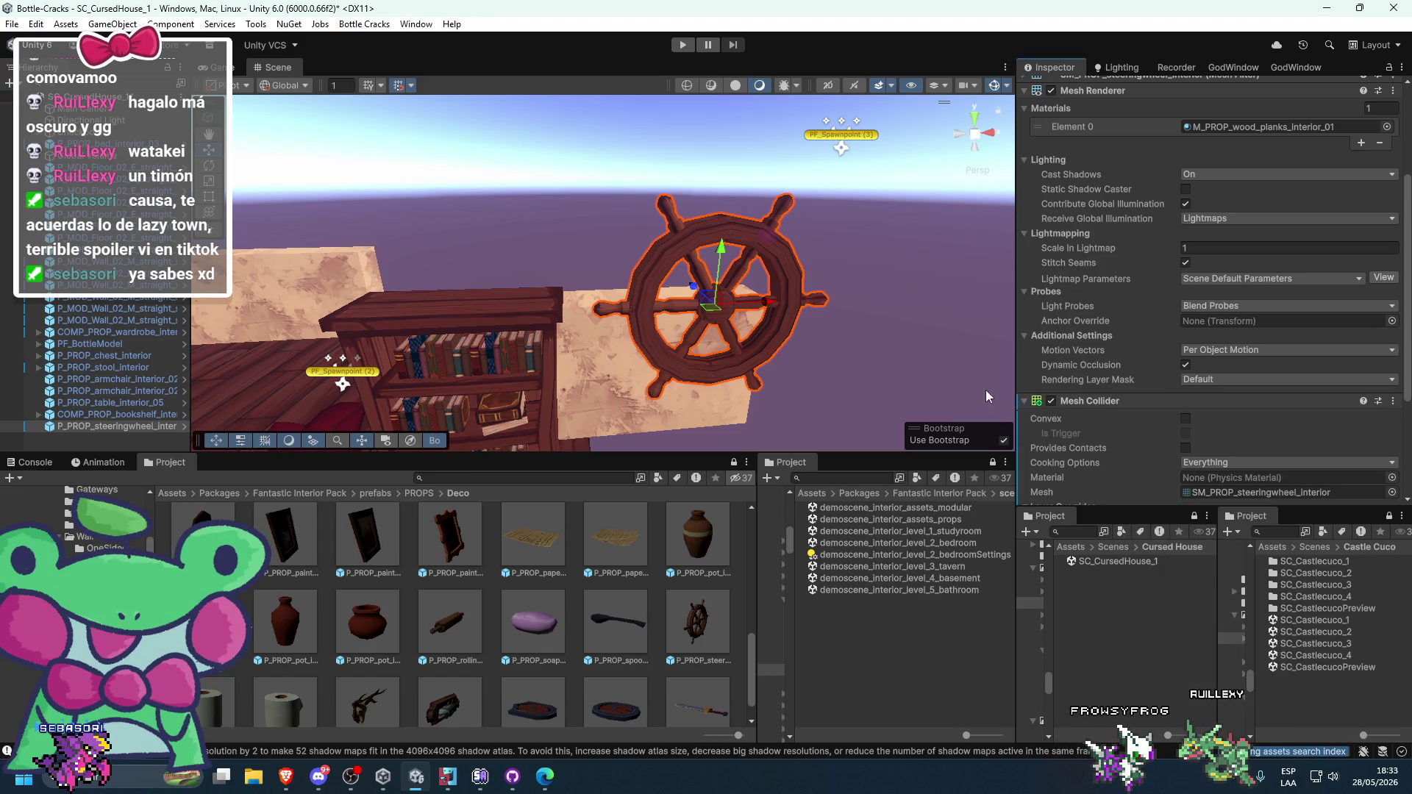
scroll(948, 342, "down", 3)
left_click(914, 294)
mouse_move(913, 294)
left_mouse_down()
mouse_move(845, 331)
mouse_move(809, 408)
mouse_move(686, 372)
mouse_move(683, 350)
mouse_move(760, 357)
left_mouse_up()
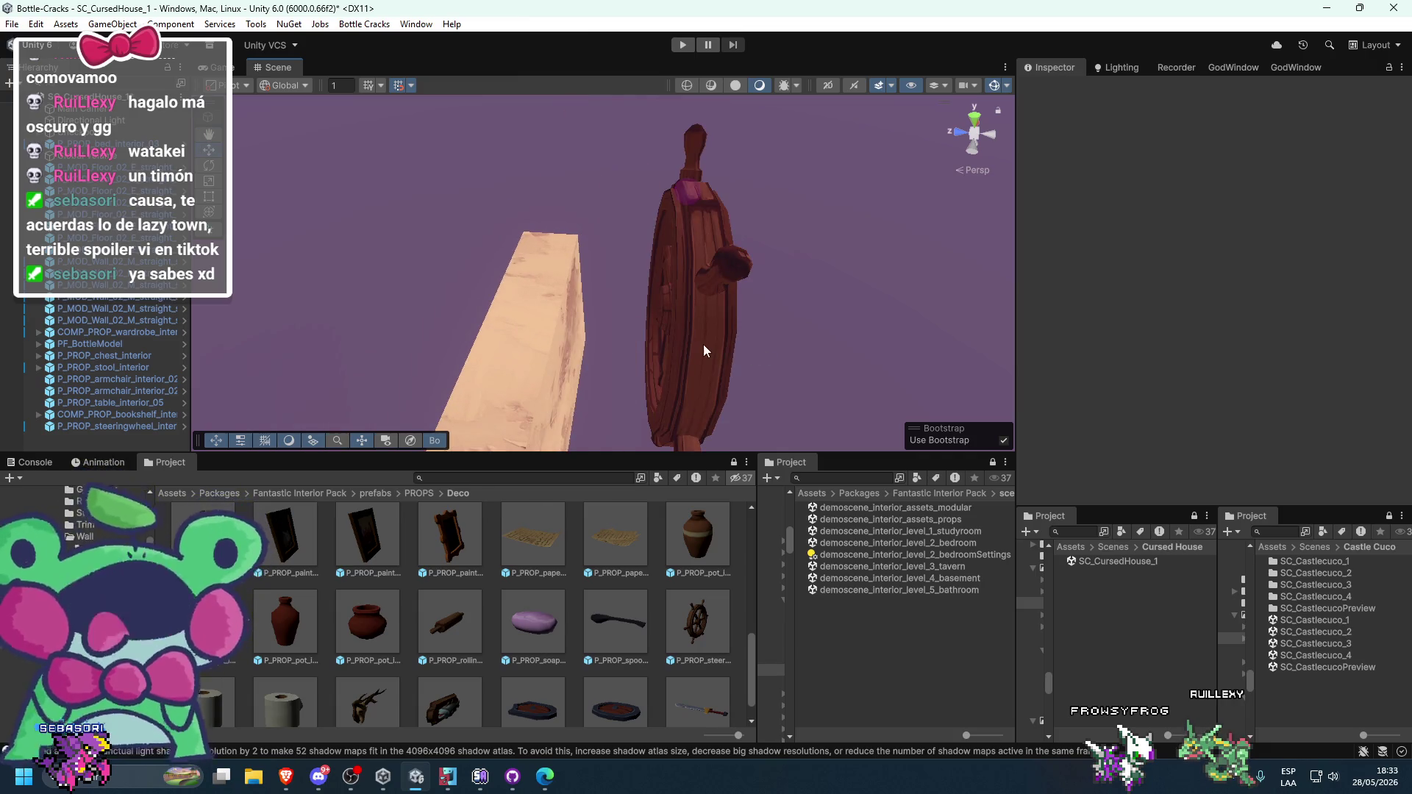
- Return the Project browser to the PROPS folder and select the wall behind the wheel
left_click(703, 350)
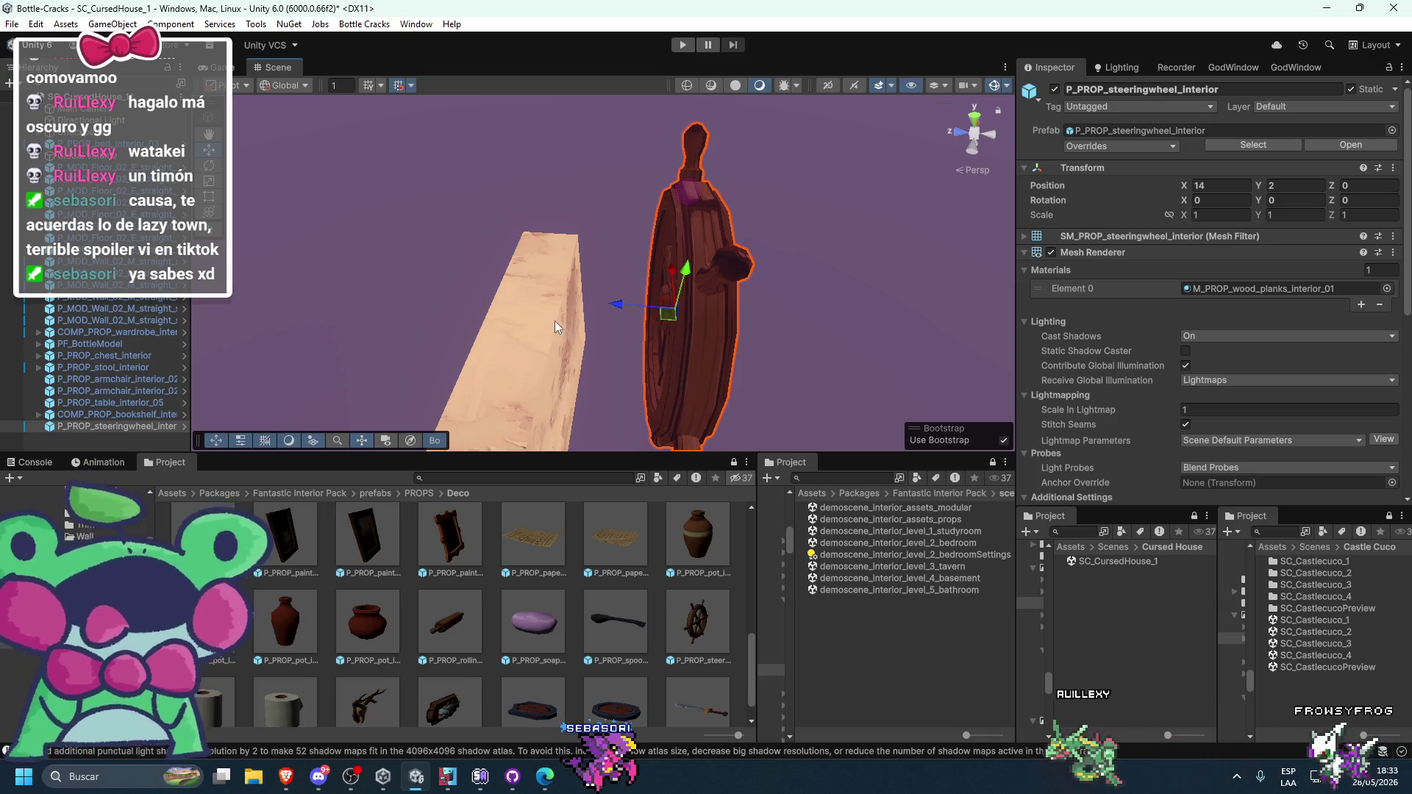
left_click(416, 493)
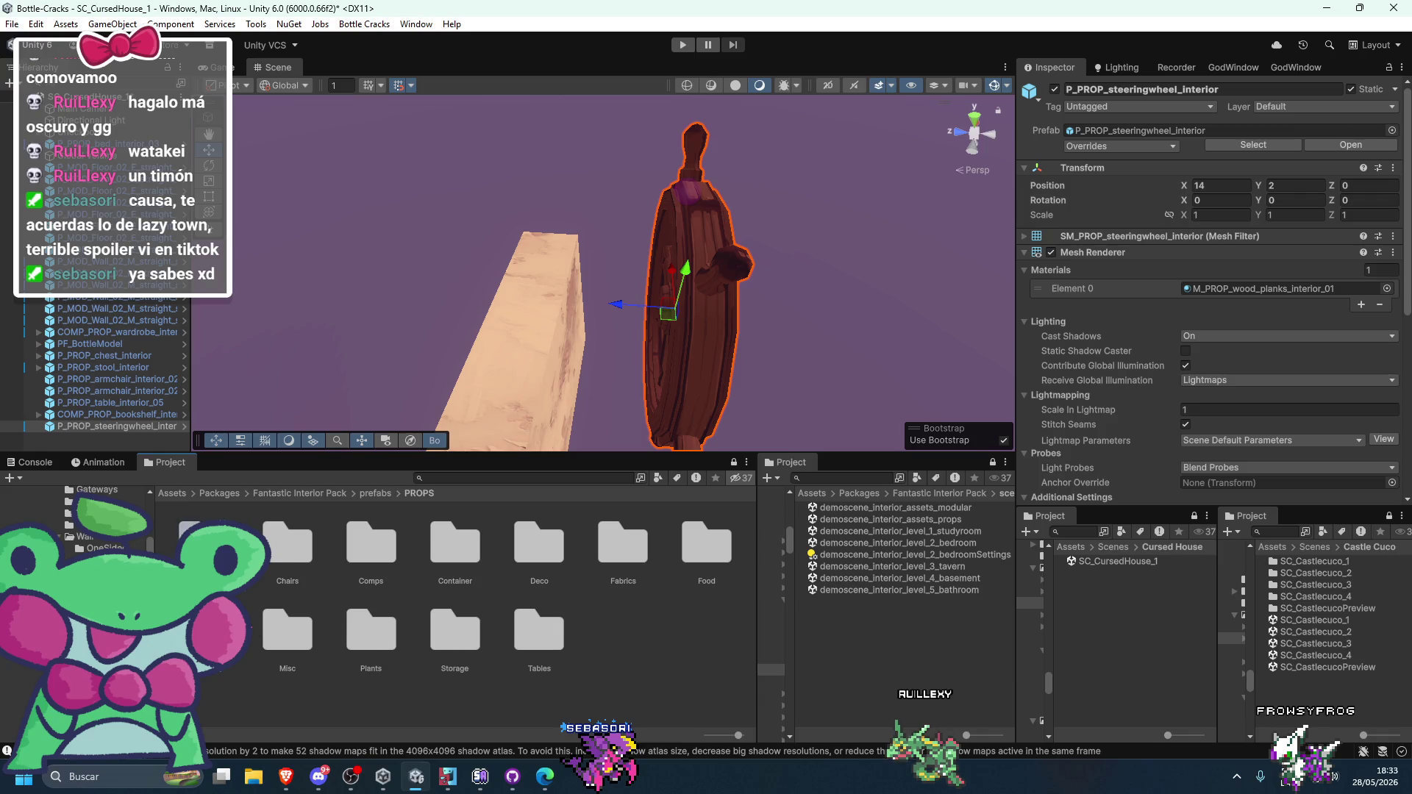
left_click(375, 493)
left_click(431, 491)
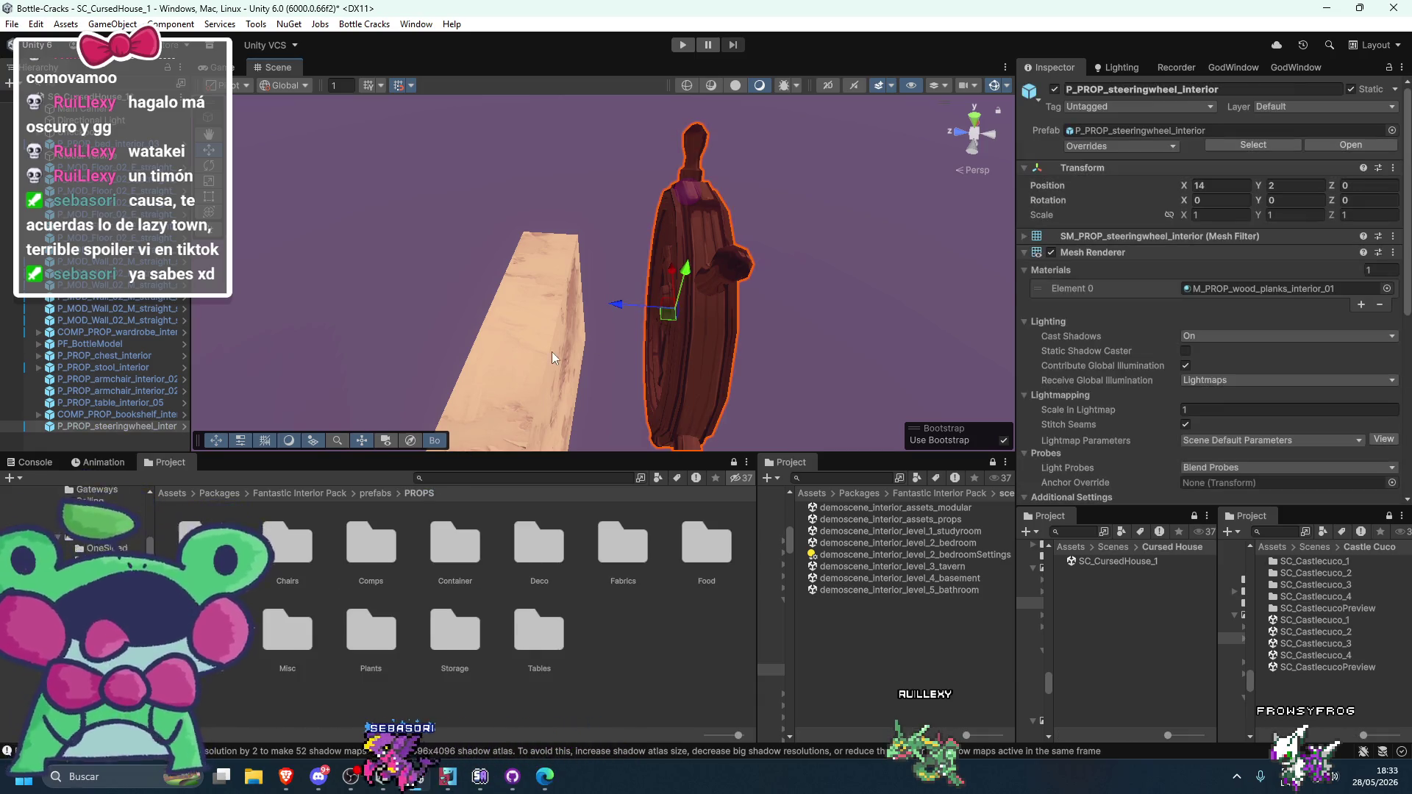
left_click(552, 352)
scroll(588, 406, "down", 5)
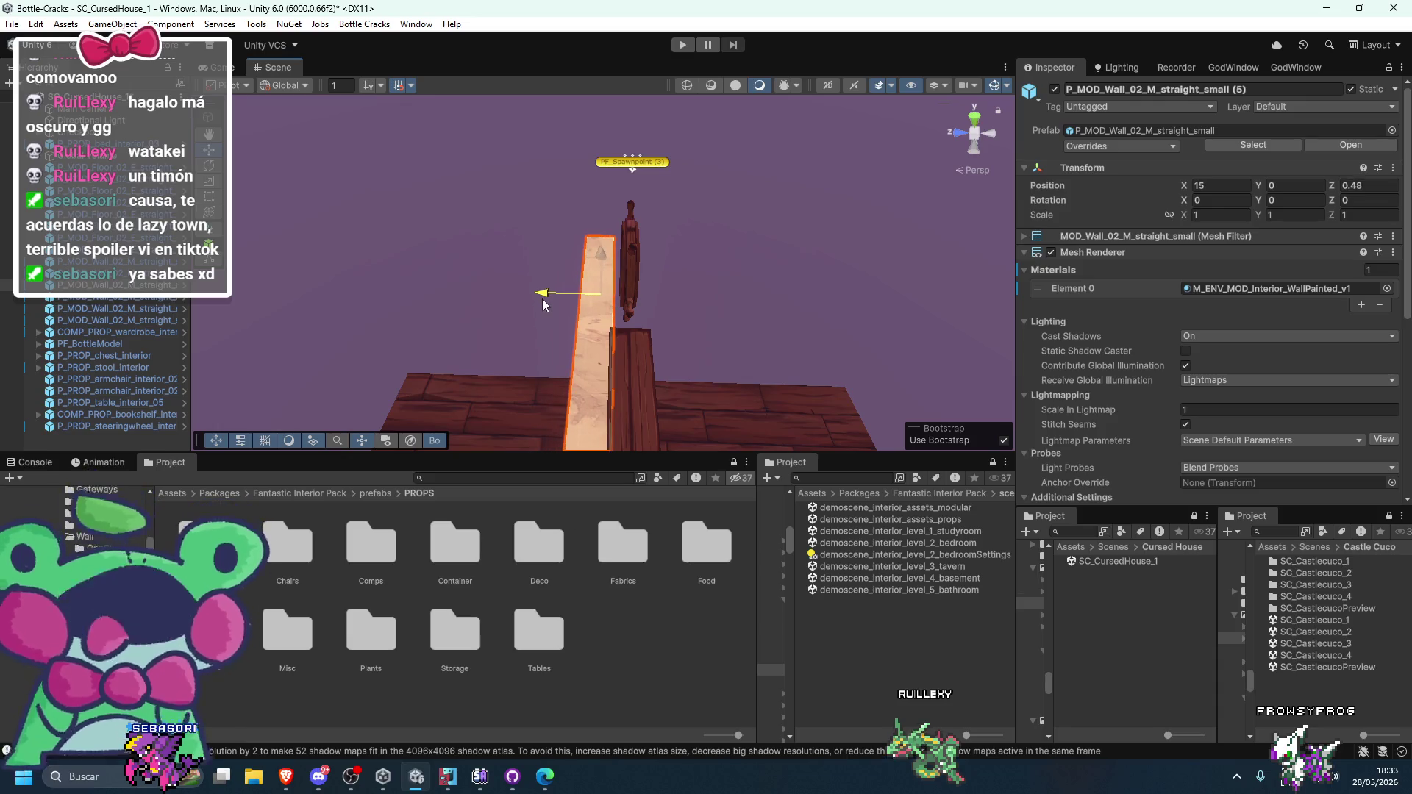
- Inspect the wheel, bookshelf and wall from several angles to confirm the wheel sits flush
left_click(625, 275)
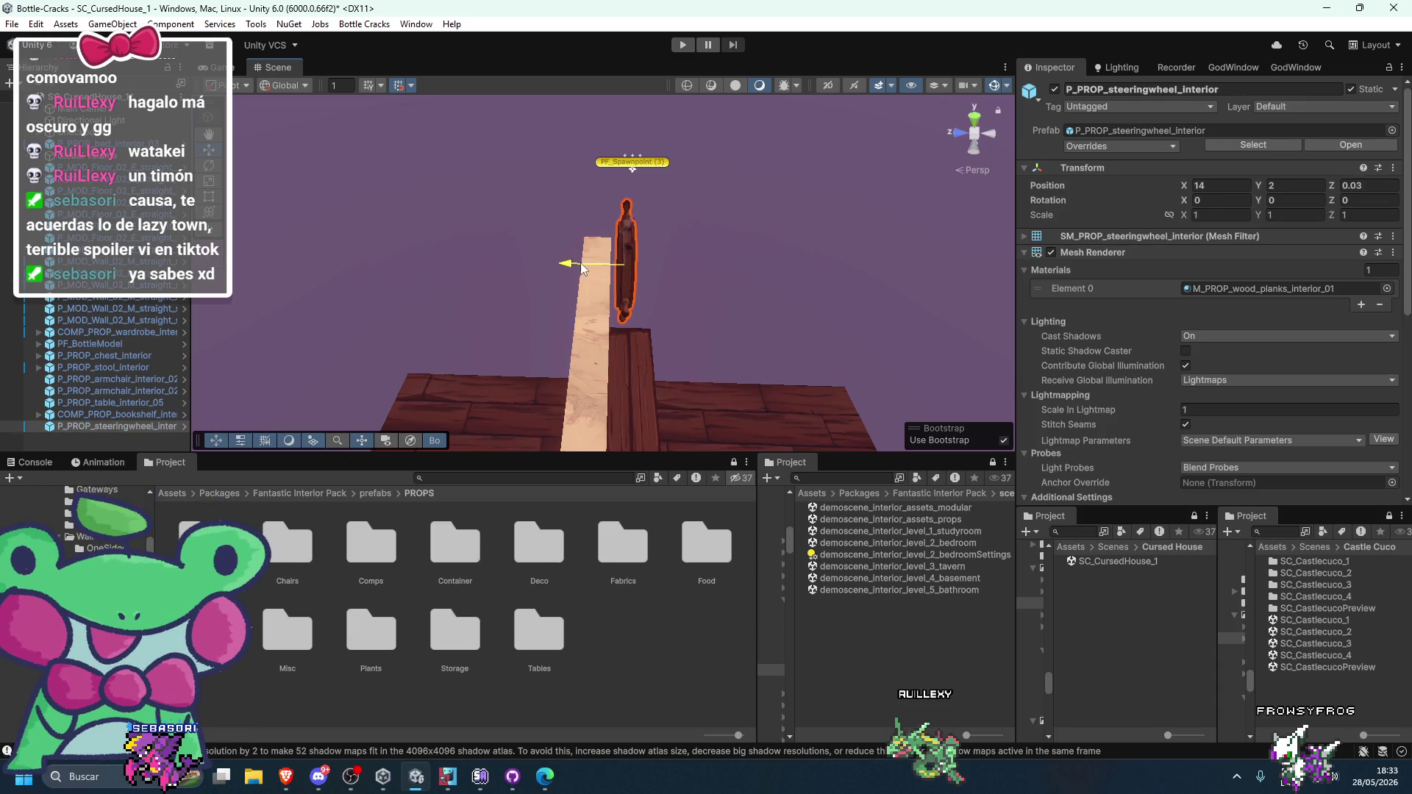
mouse_move(601, 269)
left_mouse_down()
mouse_move(593, 243)
mouse_move(544, 224)
left_mouse_up()
scroll(520, 215, "down", 5)
left_click(563, 233)
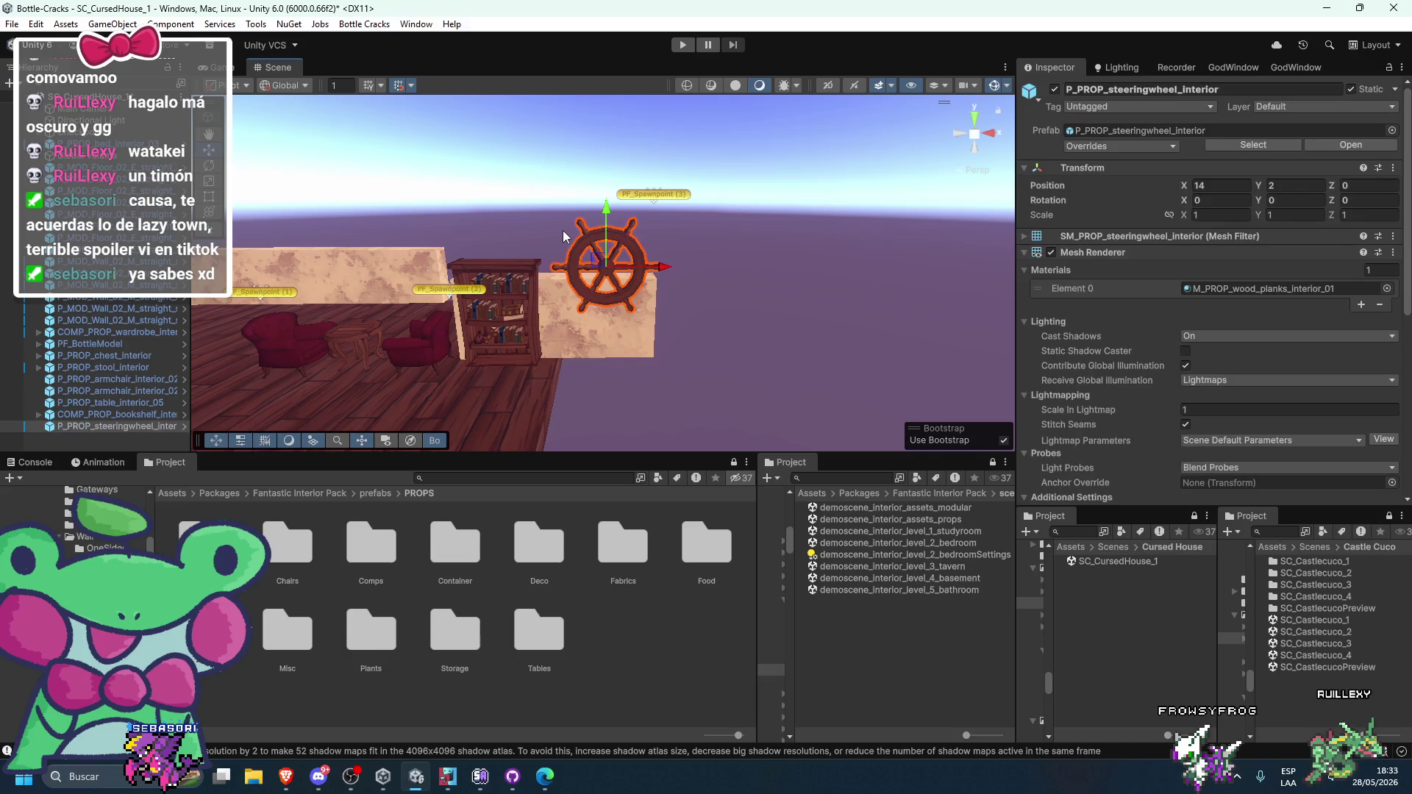
left_click(562, 231)
mouse_move(536, 202)
left_mouse_down()
mouse_move(604, 297)
mouse_move(725, 403)
left_mouse_up()
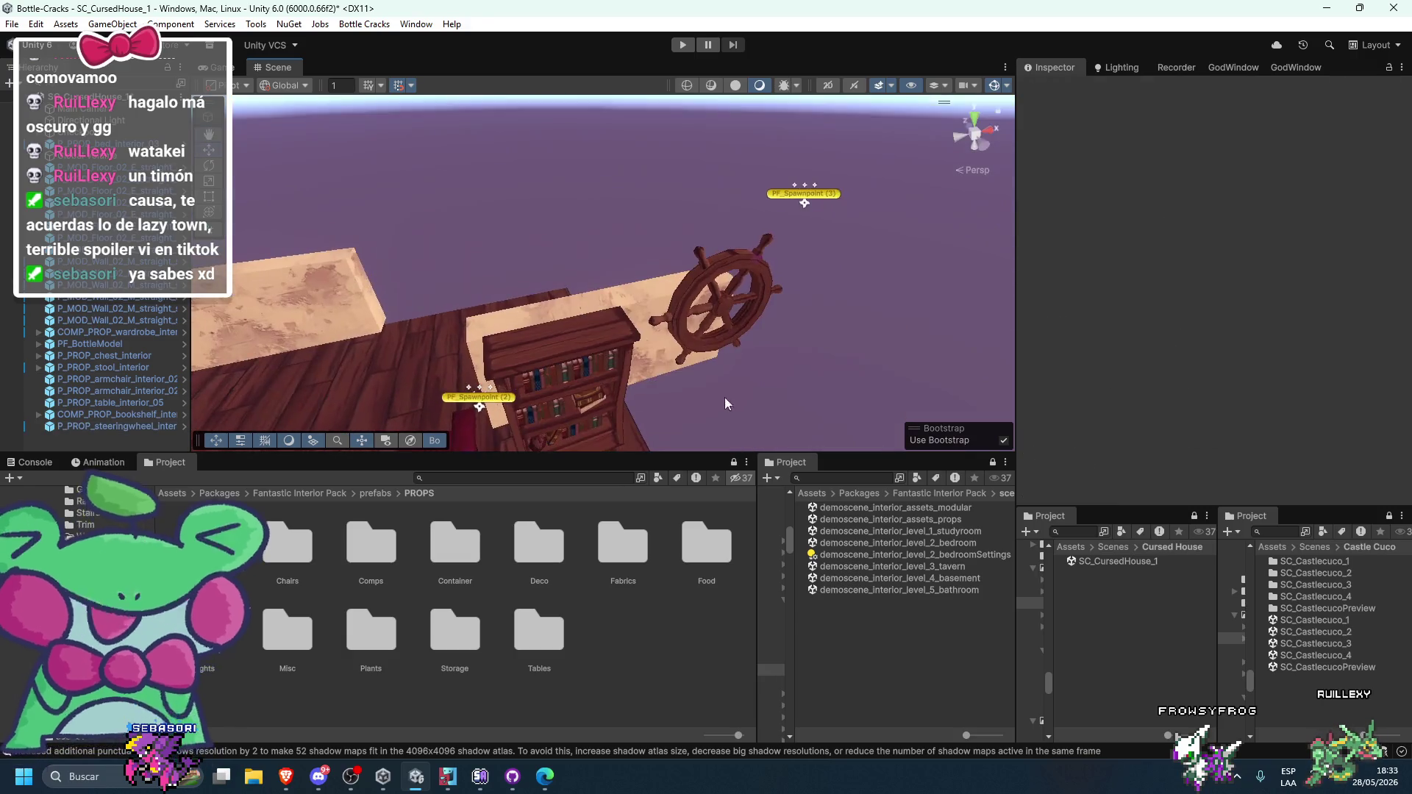
left_click(586, 314)
left_click(603, 294)
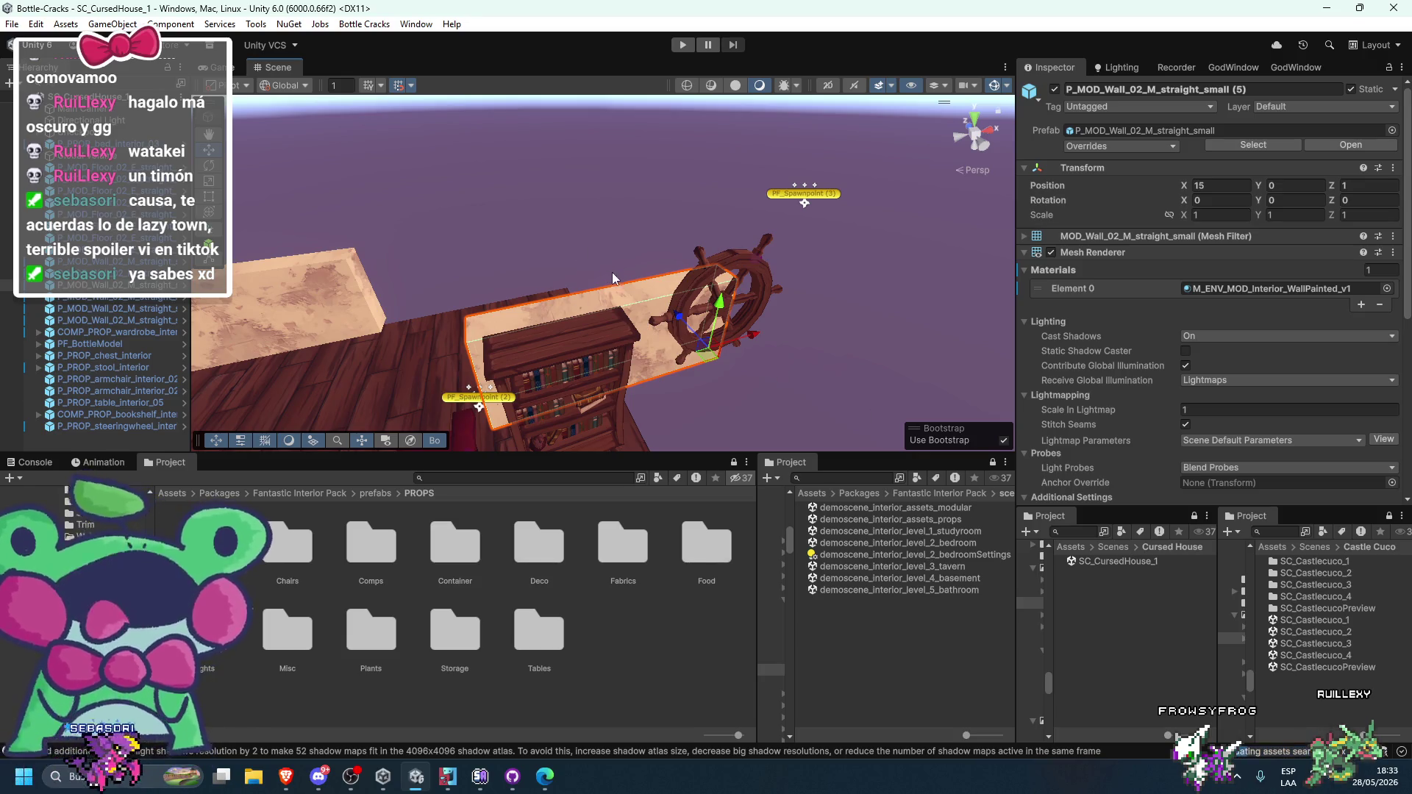
left_click(801, 395)
mouse_move(802, 395)
left_mouse_down()
mouse_move(695, 336)
mouse_move(726, 313)
left_mouse_up()
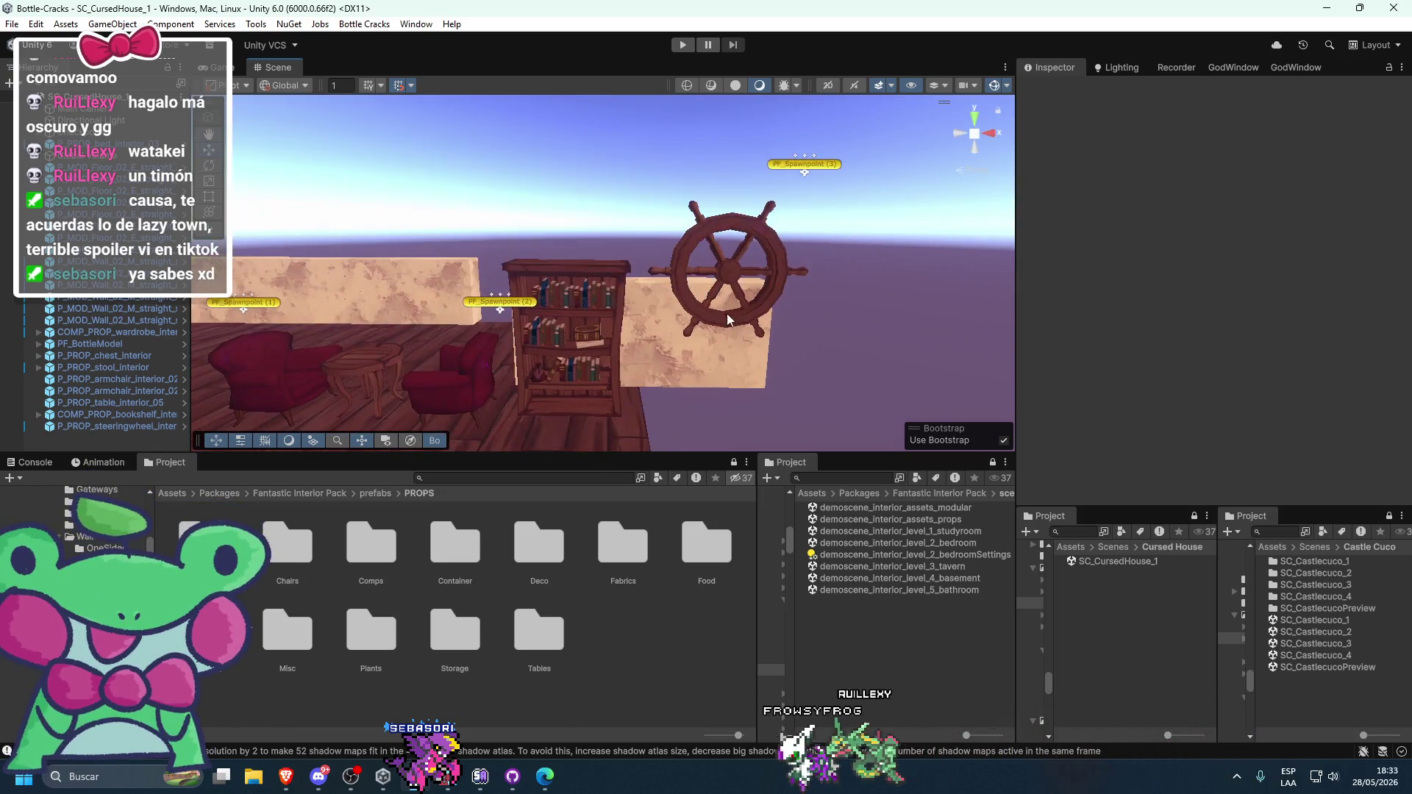
left_click(680, 300)
mouse_move(736, 382)
left_mouse_down()
mouse_move(655, 335)
mouse_move(686, 346)
left_mouse_up()
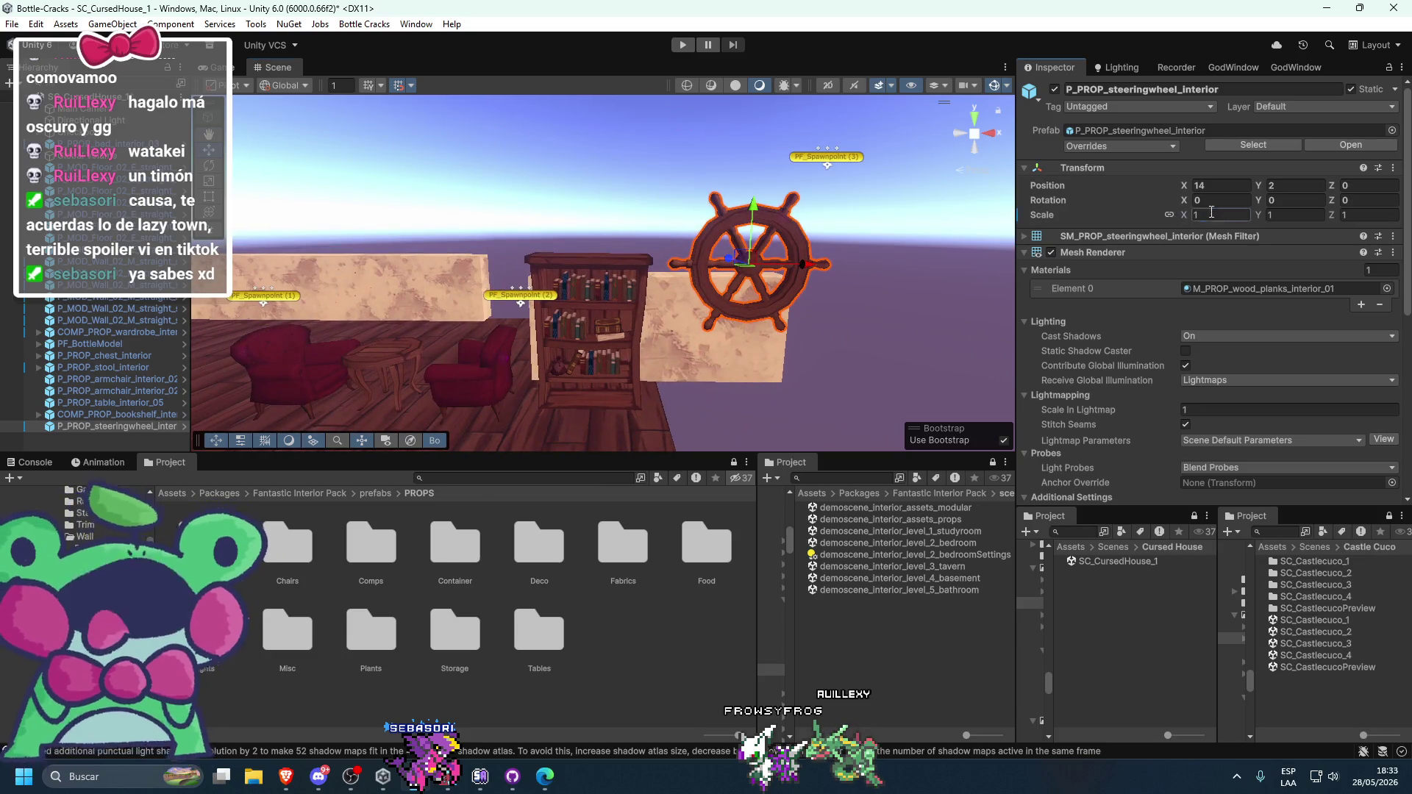
- Finish a scale value, then give the steering wheel a new Position X near 13
type("0.75")
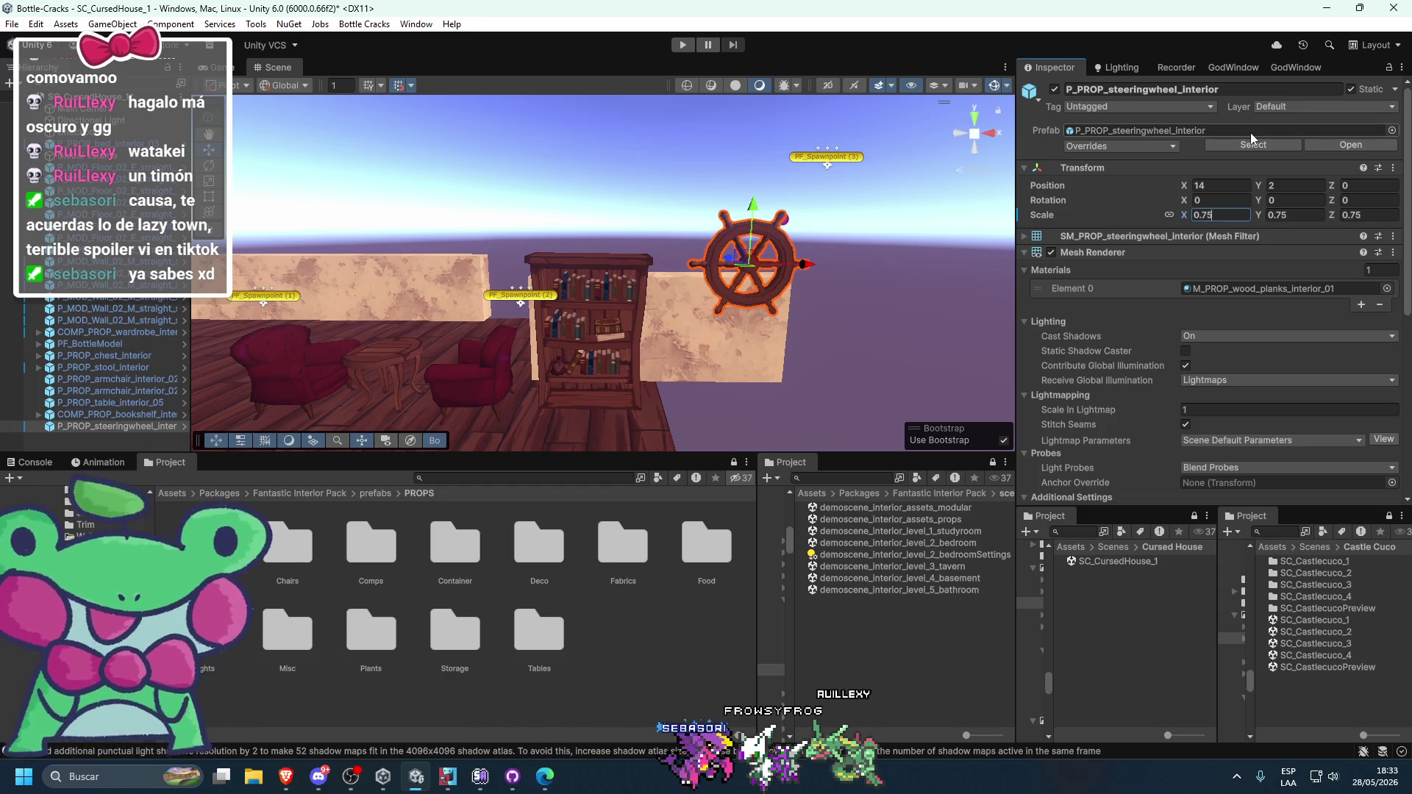
key("BackSpace")
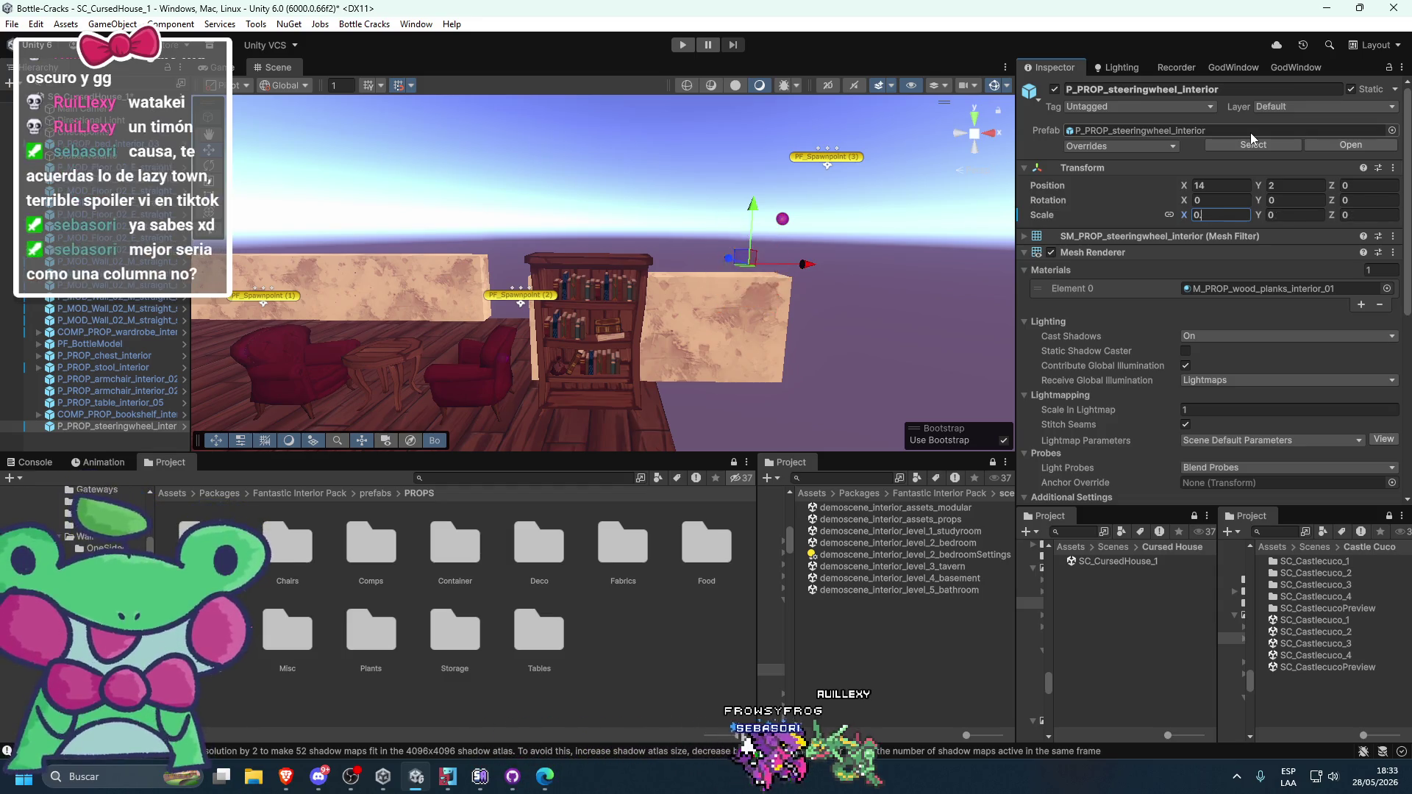
type("5")
left_click_drag(779, 316, 725, 283)
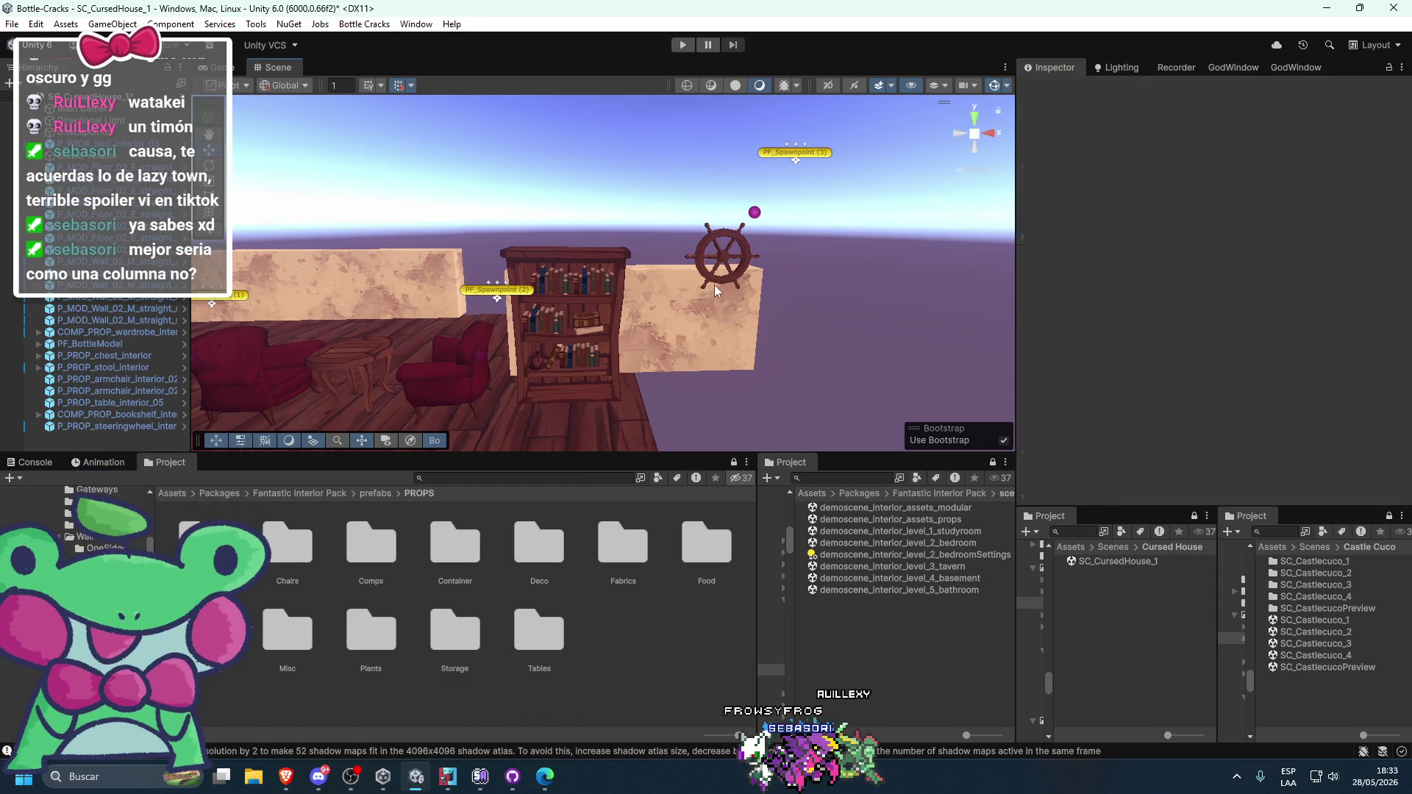
left_click(744, 270)
left_click(1236, 189)
type("13.5")
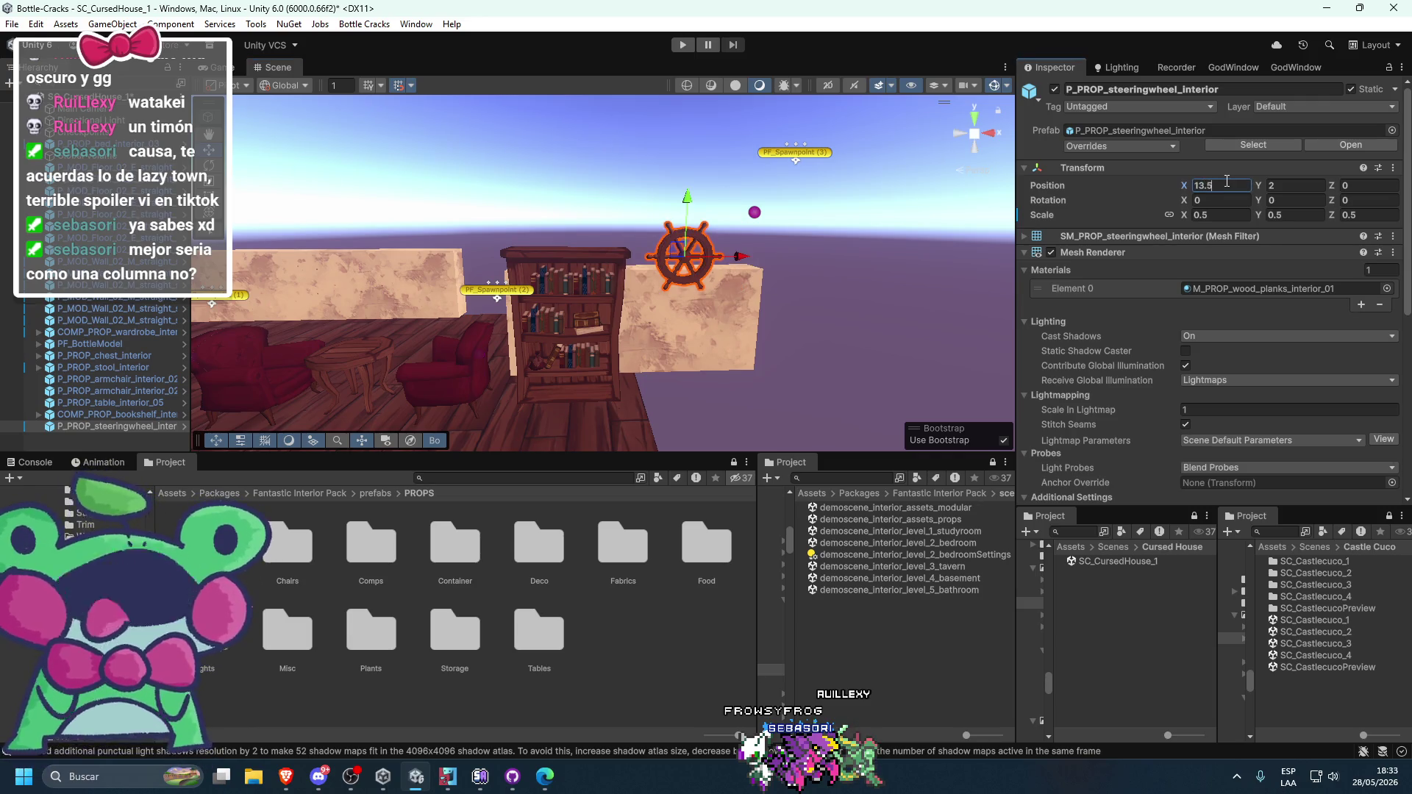
key("BackSpace")
type("25")
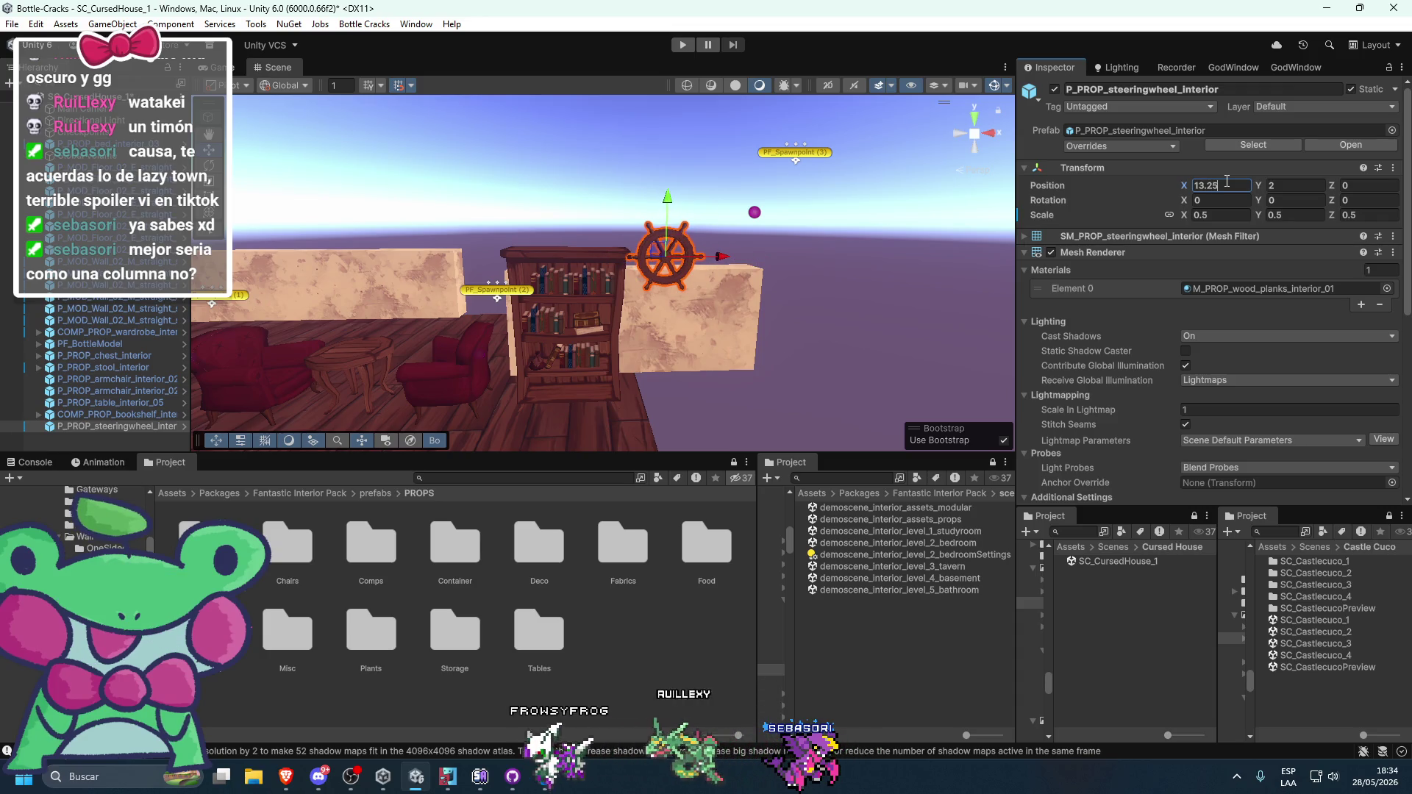
key("Return")
scroll(889, 307, "up", 5)
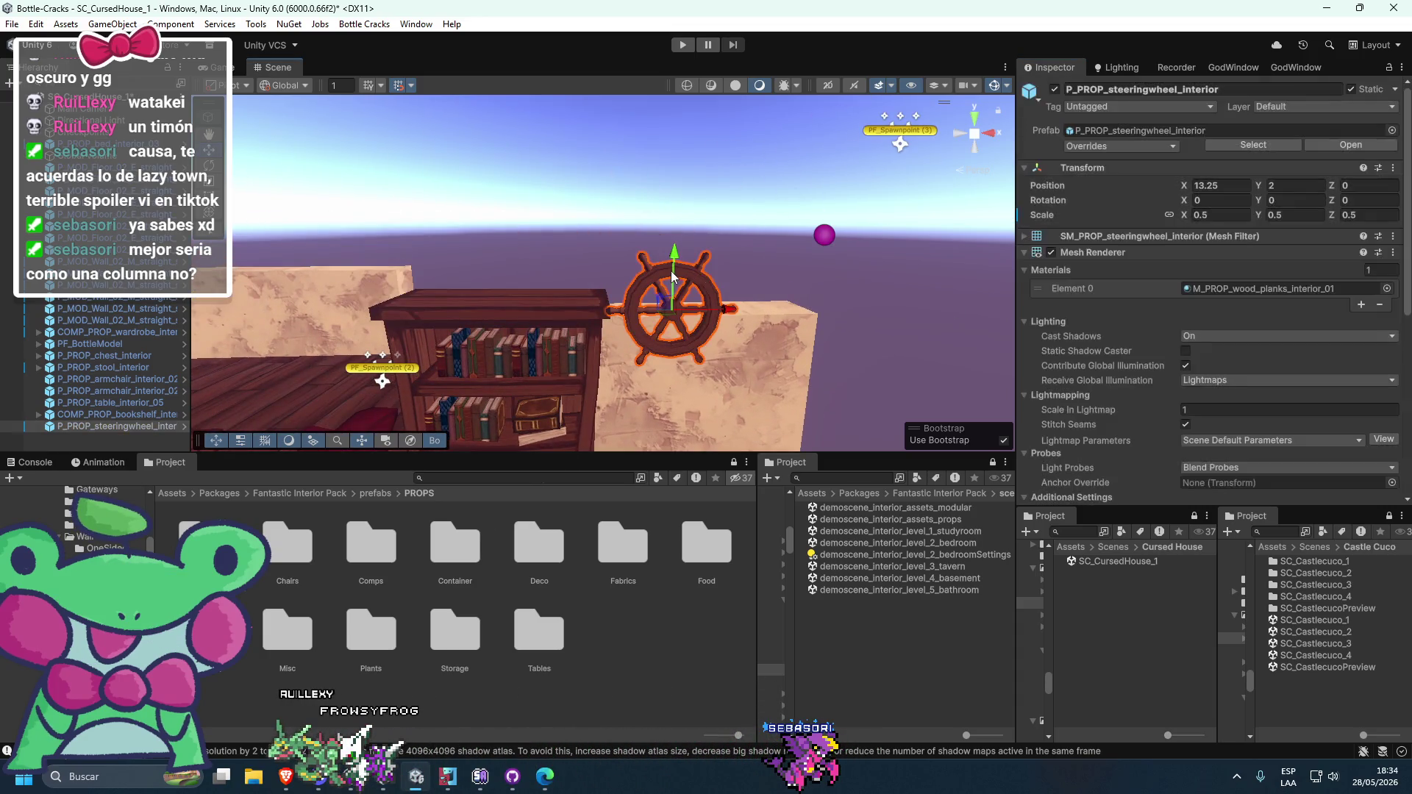
type("5")
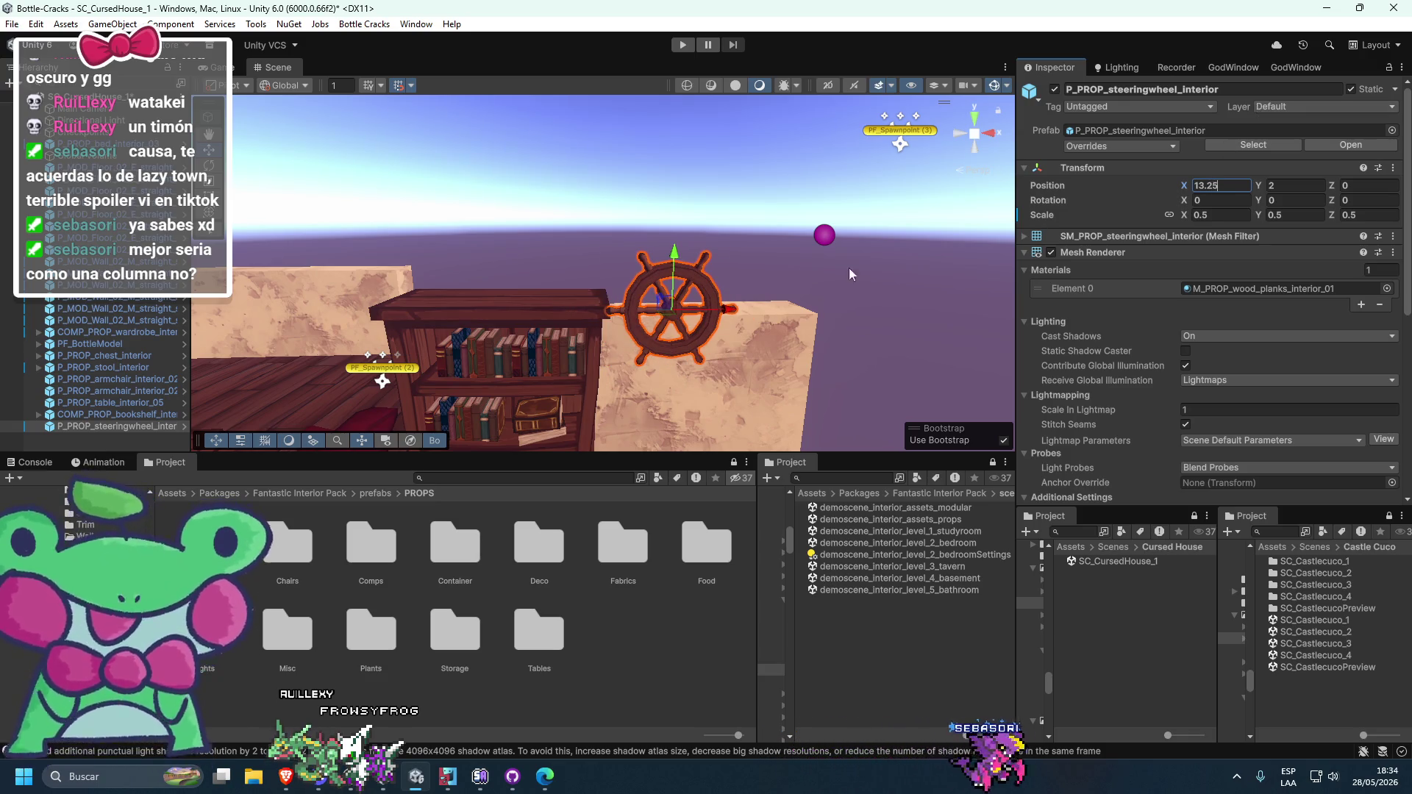
- Set the bookshelf's Position X to 11.75
left_click(649, 219)
left_click(484, 292)
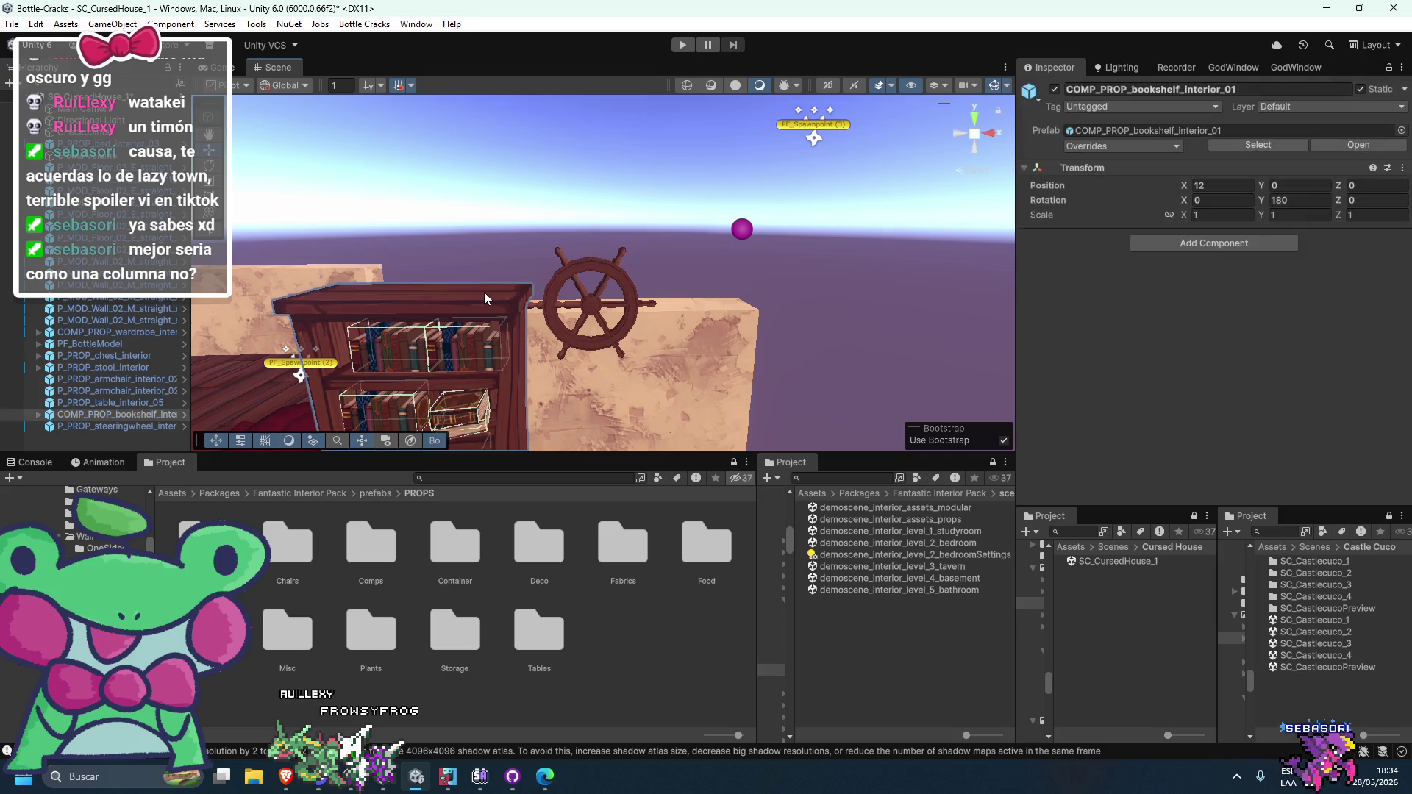
left_click(1208, 184)
type("11.75")
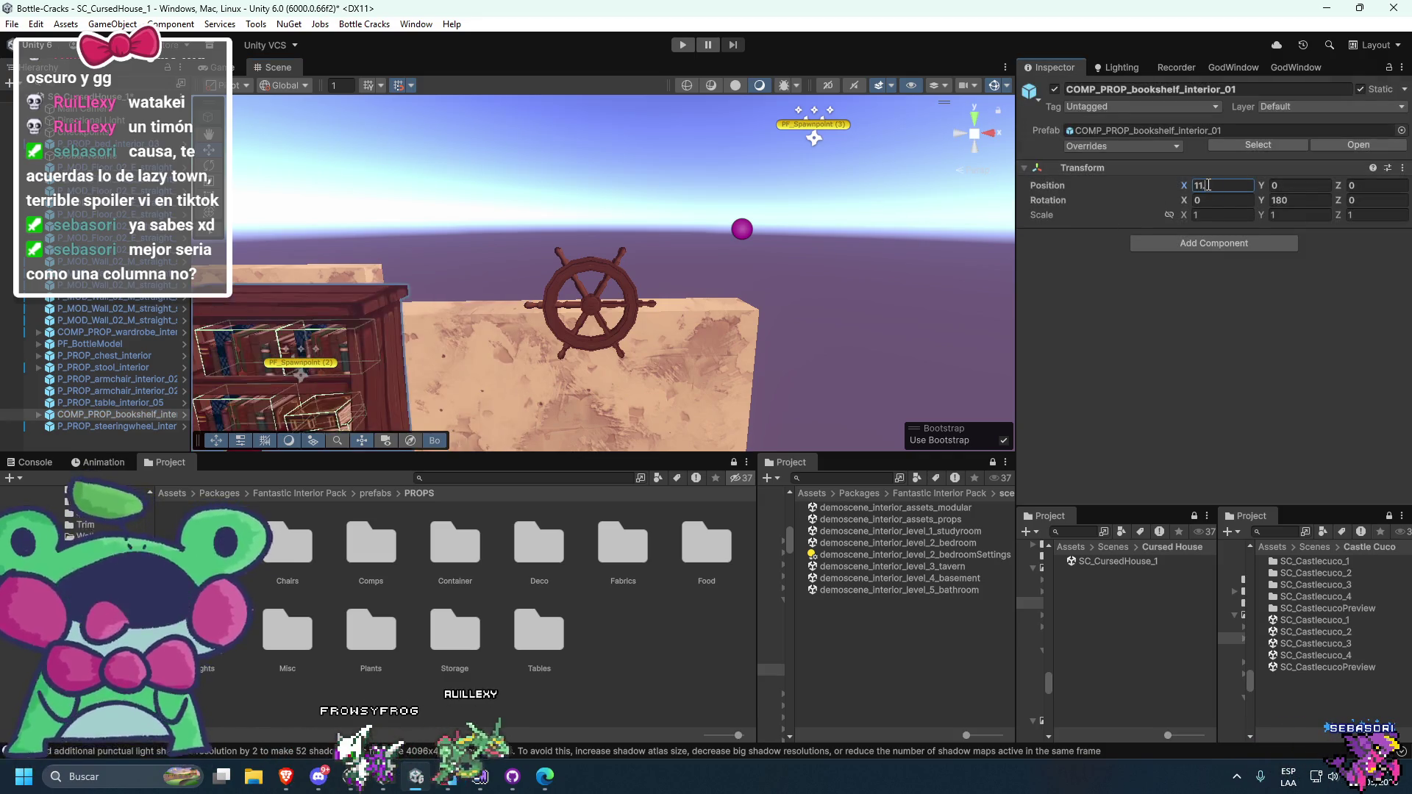
- Set the steering wheel's Position X to 13.3
left_click(597, 268)
type("3")
key("Return")
type("13.4")
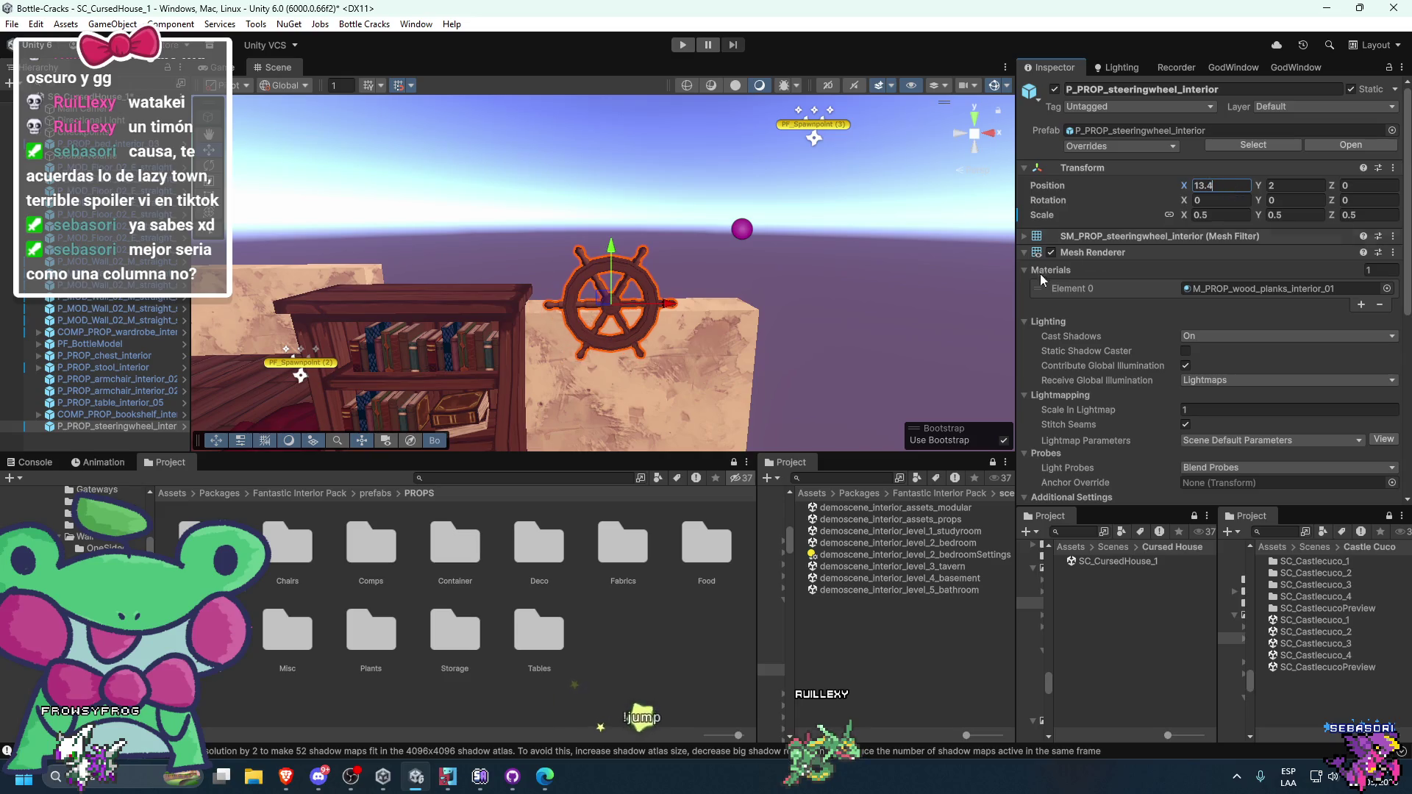
key("BackSpace")
type("3")
key("Return")
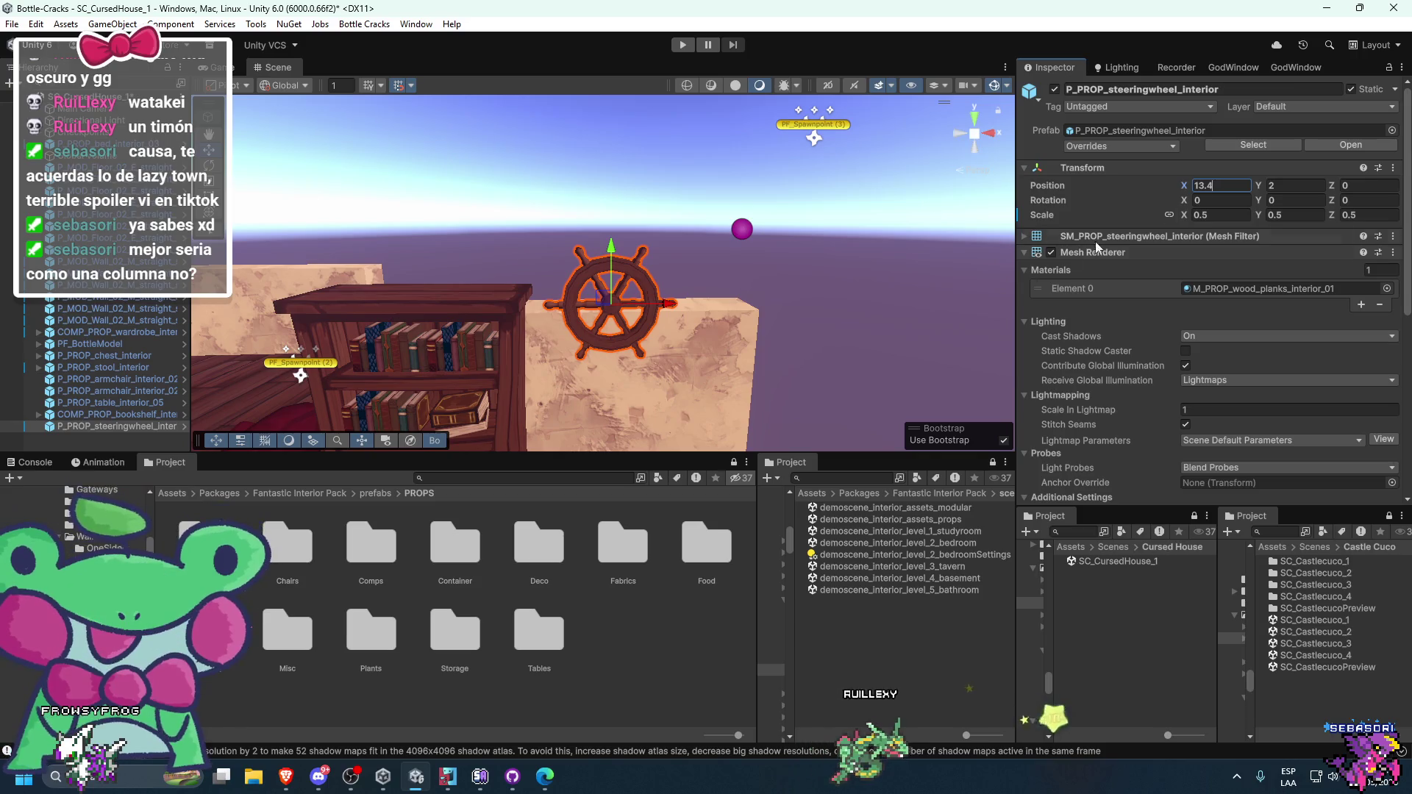
- Pull the view back and swing it toward the bed and armchairs
left_click(907, 293)
mouse_move(907, 292)
left_mouse_down()
mouse_move(944, 298)
mouse_move(695, 323)
left_mouse_up()
scroll(695, 324, "down", 2)
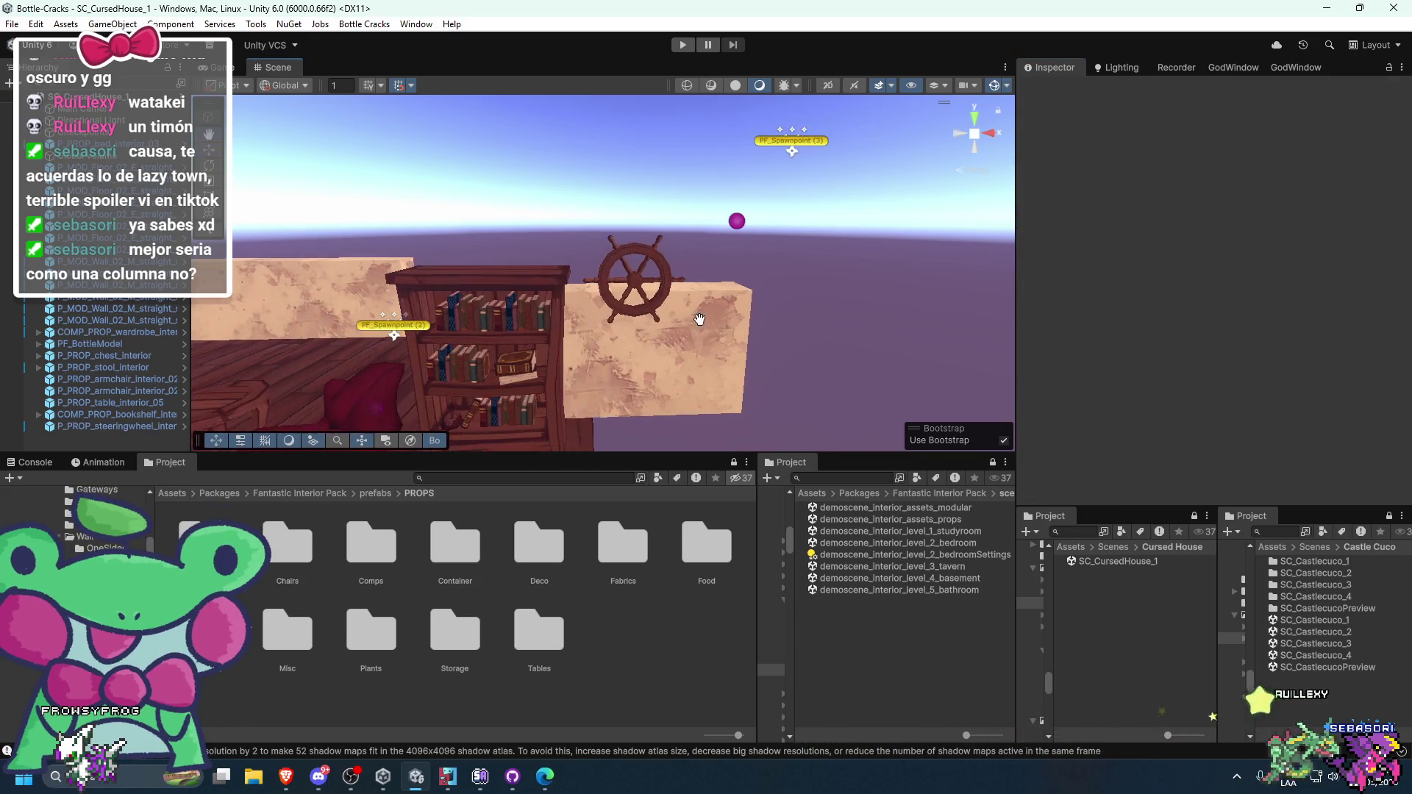
scroll(638, 260, "up", 3)
scroll(622, 272, "down", 3)
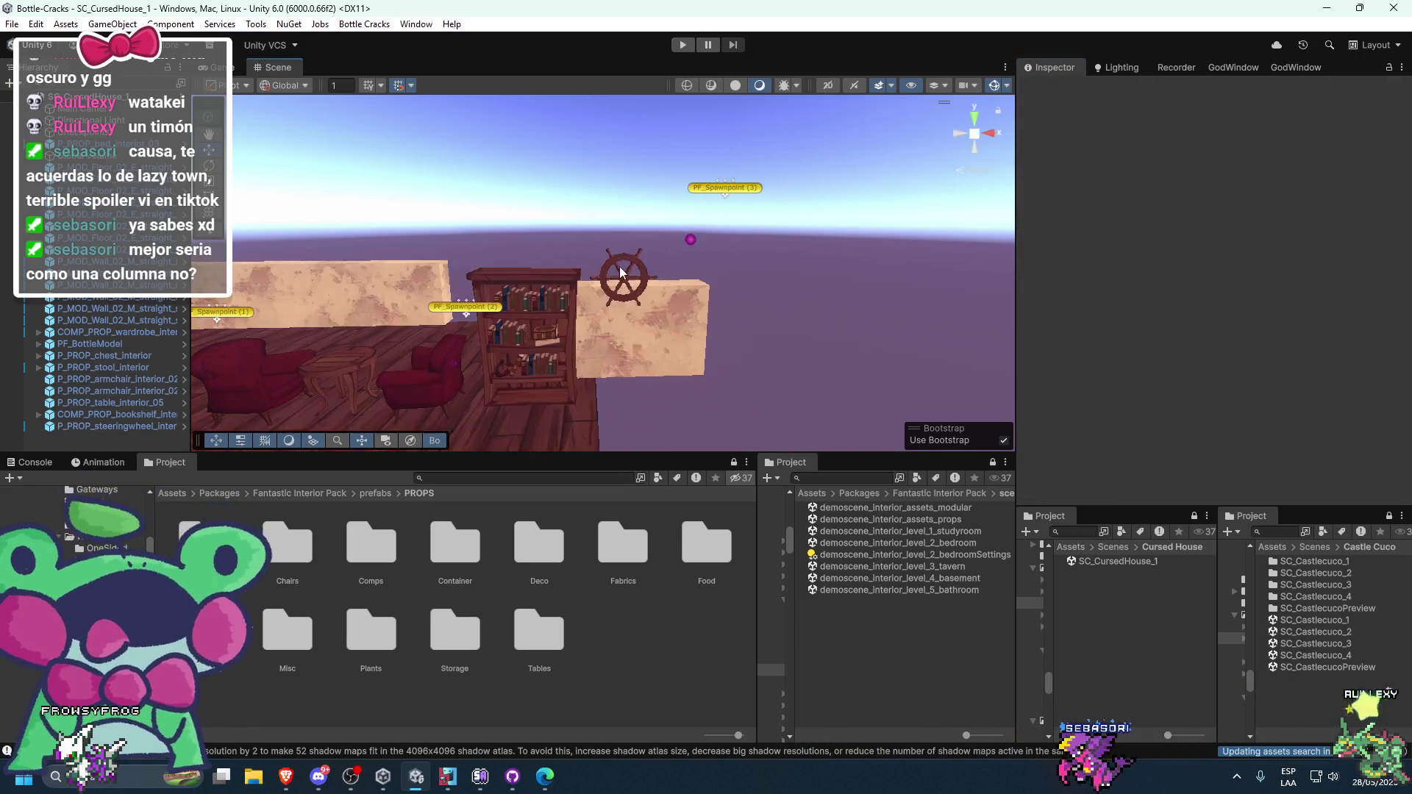
scroll(621, 272, "up", 2)
scroll(624, 267, "up", 3)
scroll(633, 303, "down", 2)
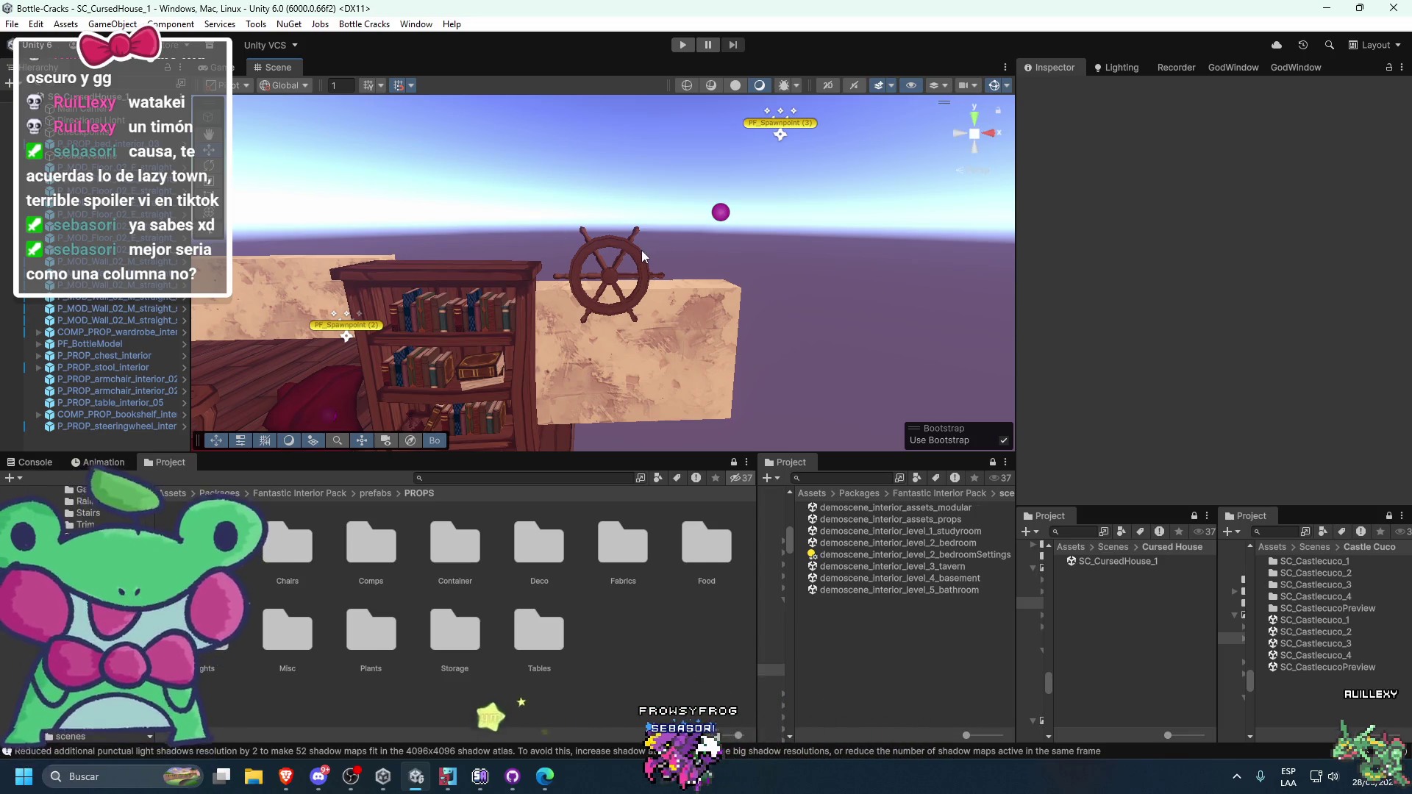
scroll(678, 275, "down", 5)
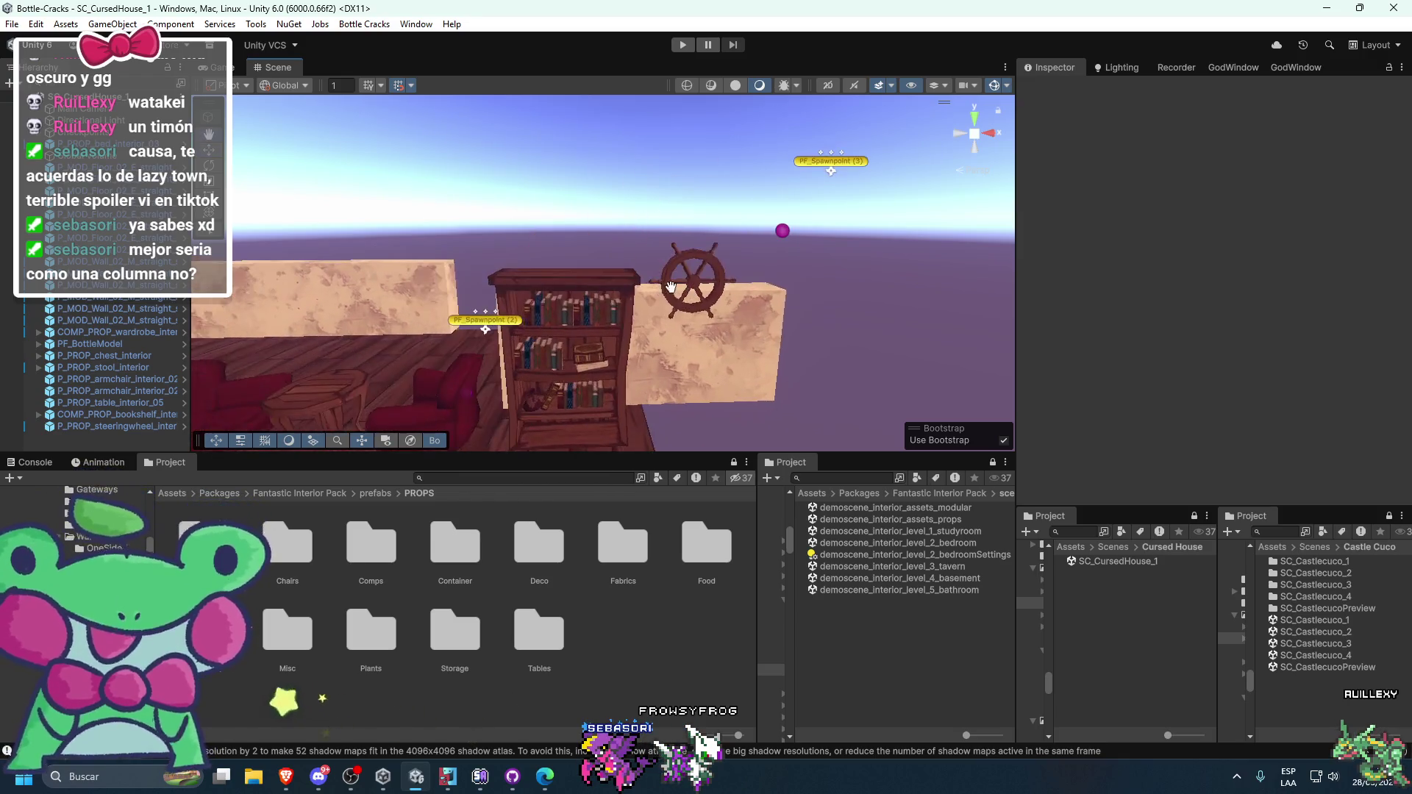
left_click_drag(586, 308, 508, 342)
- Duplicate the stool and move the copy along X to 14, below the steering wheel
left_click(468, 346)
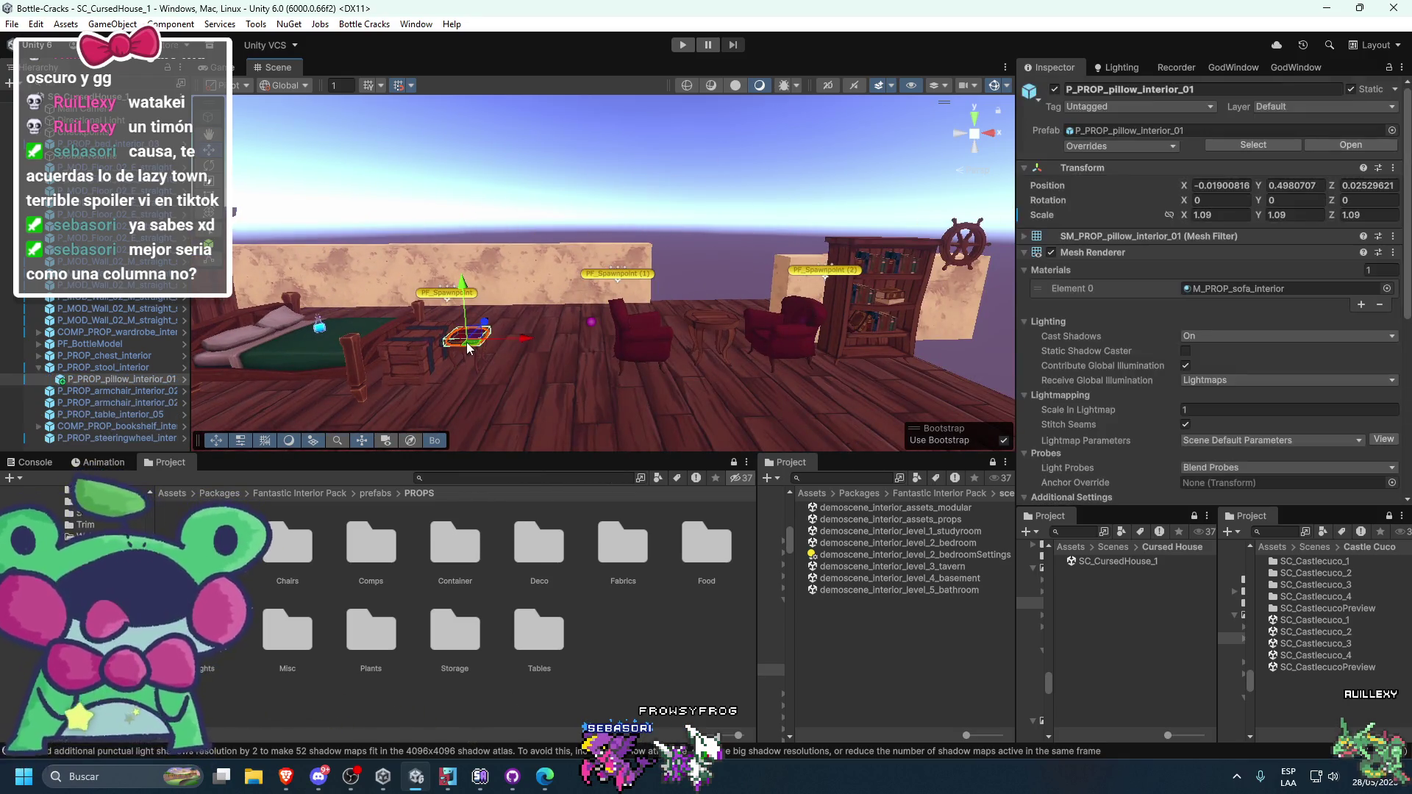
left_click(139, 367)
key("ctrl+d")
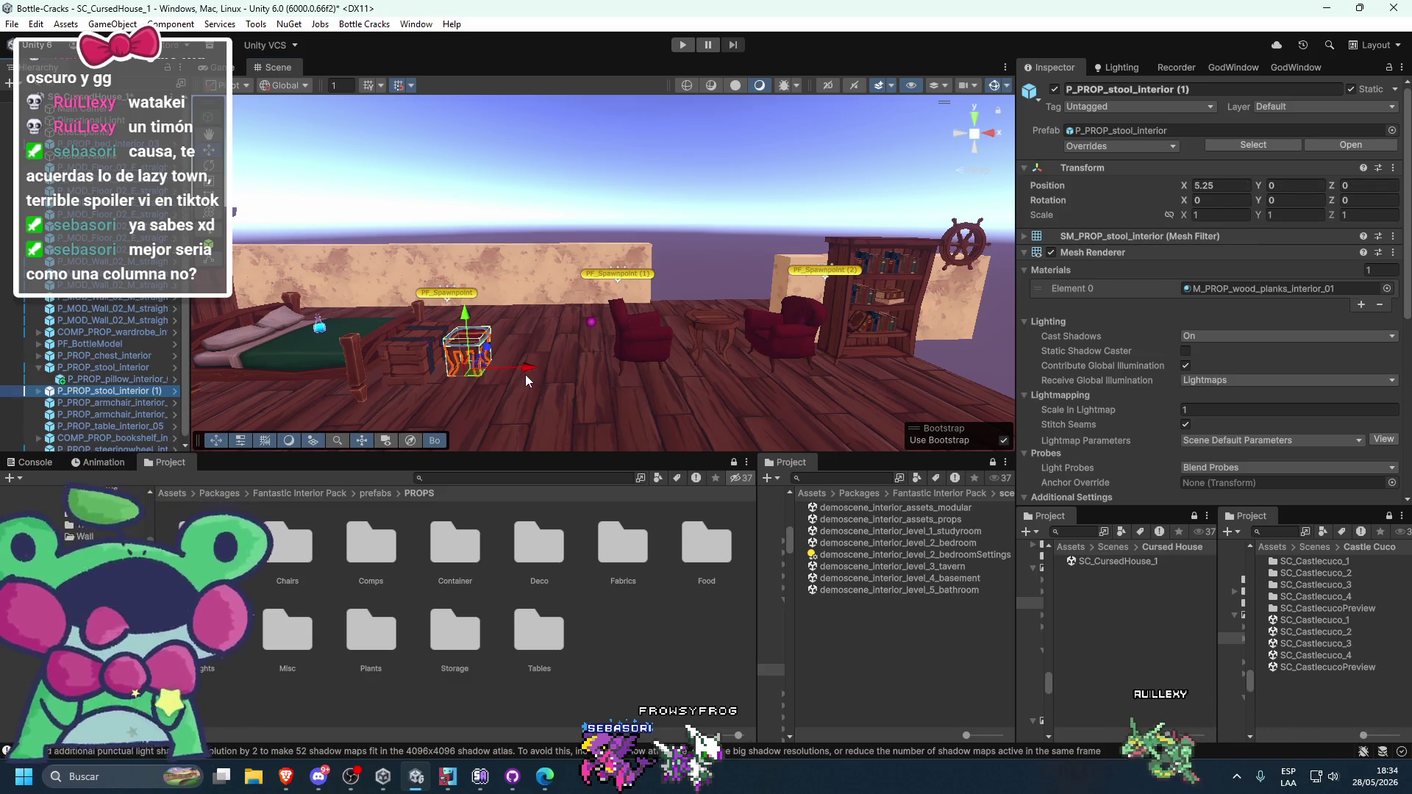
left_click_drag(525, 373, 928, 367)
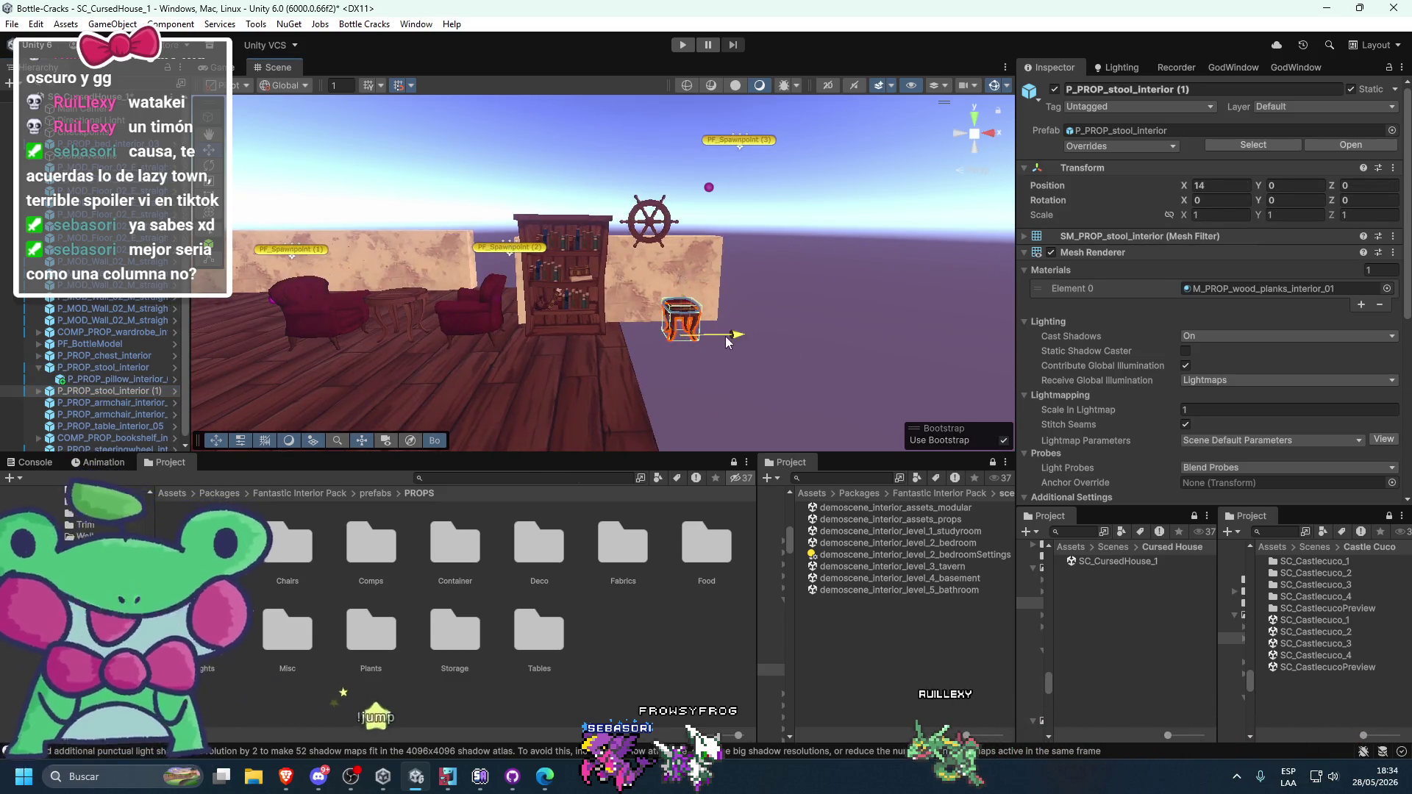
key("f")
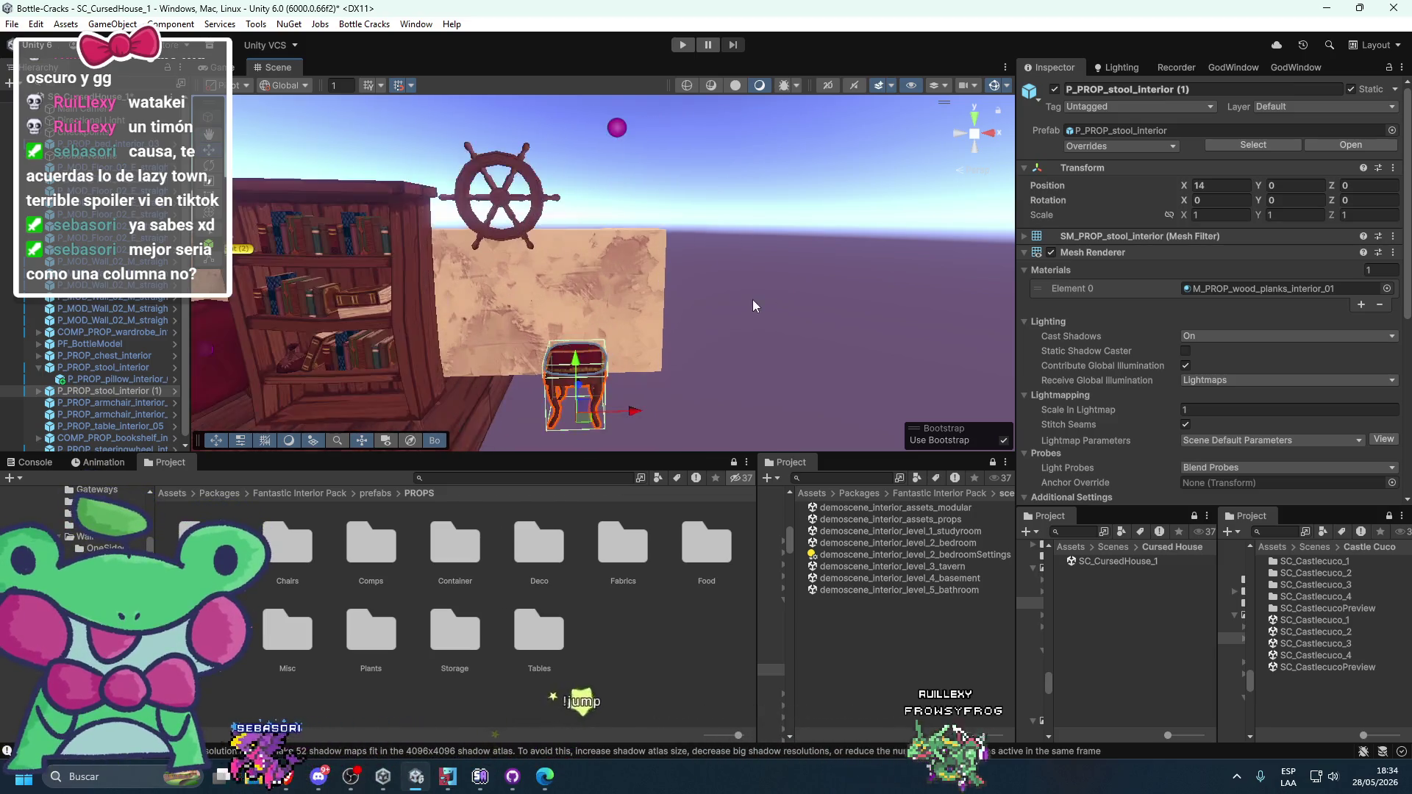
left_click_drag(688, 434, 750, 447)
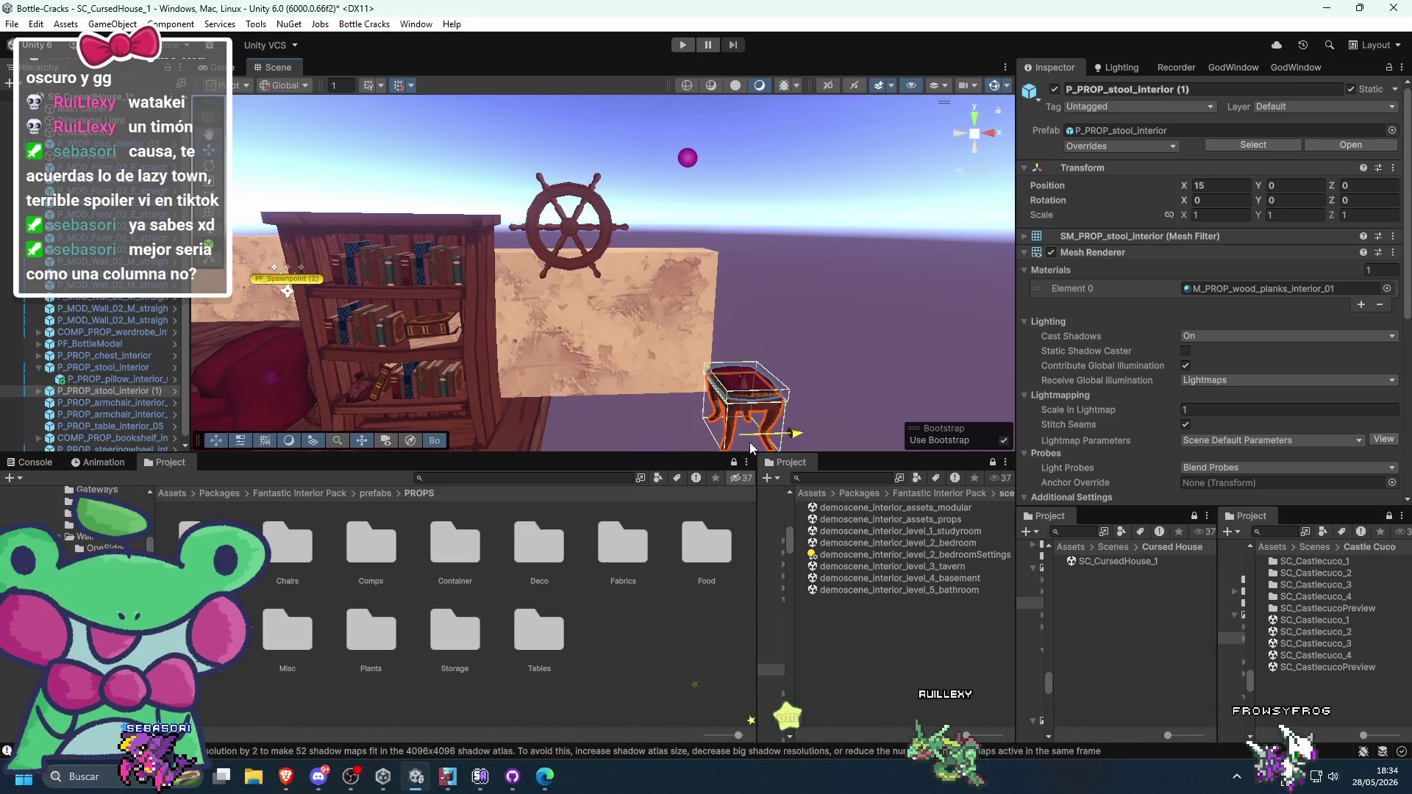
left_click(774, 345)
scroll(670, 196, "down", 2)
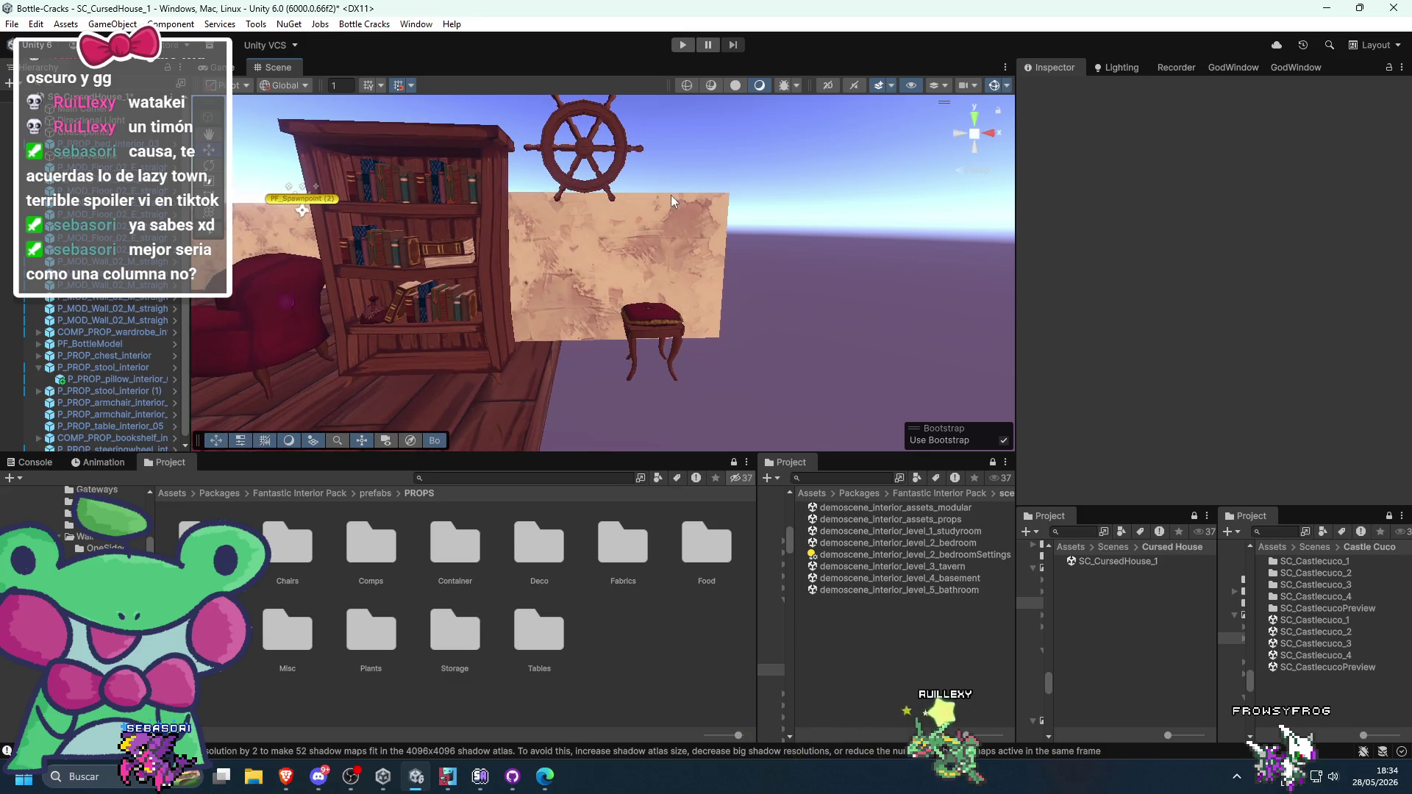
left_click(654, 340)
left_click(97, 367)
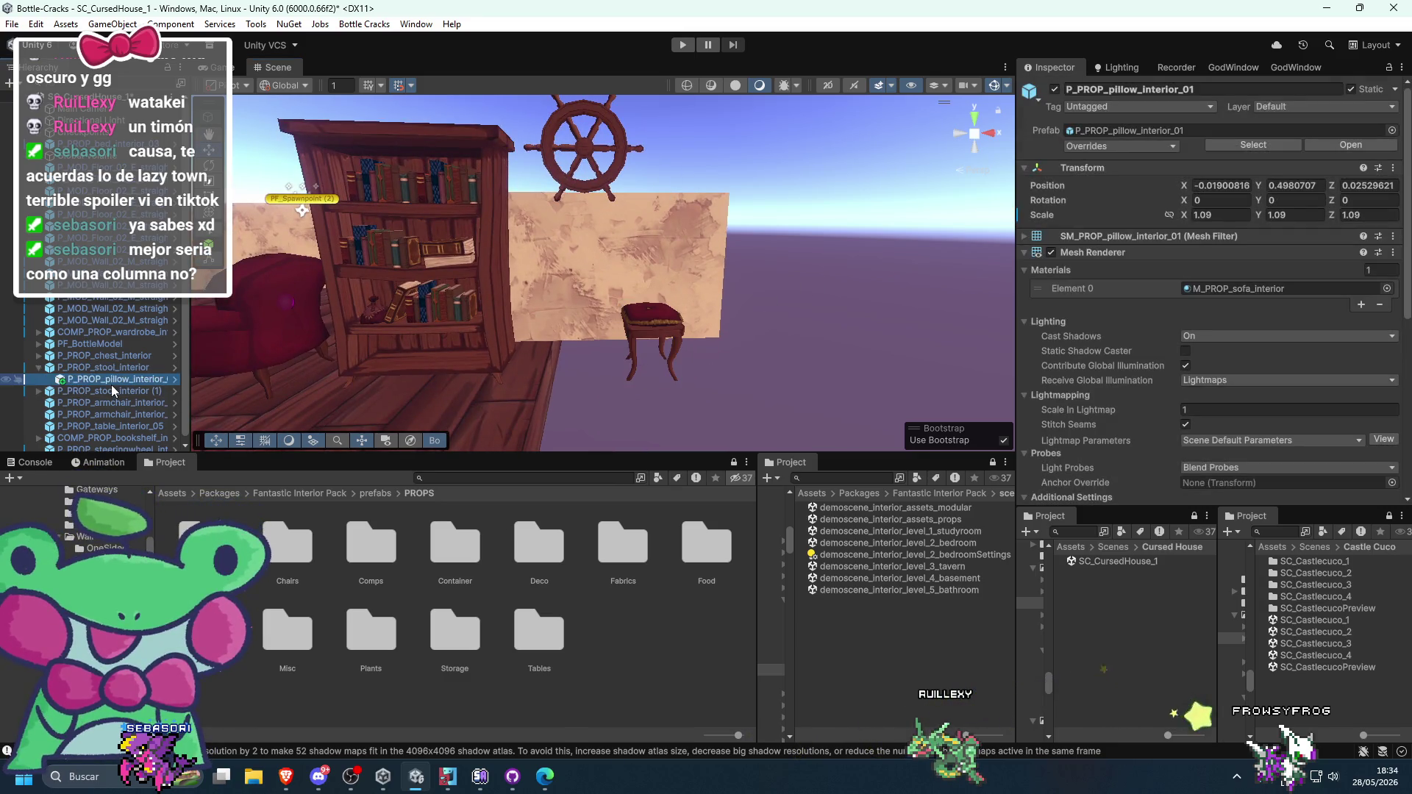
left_click(112, 387)
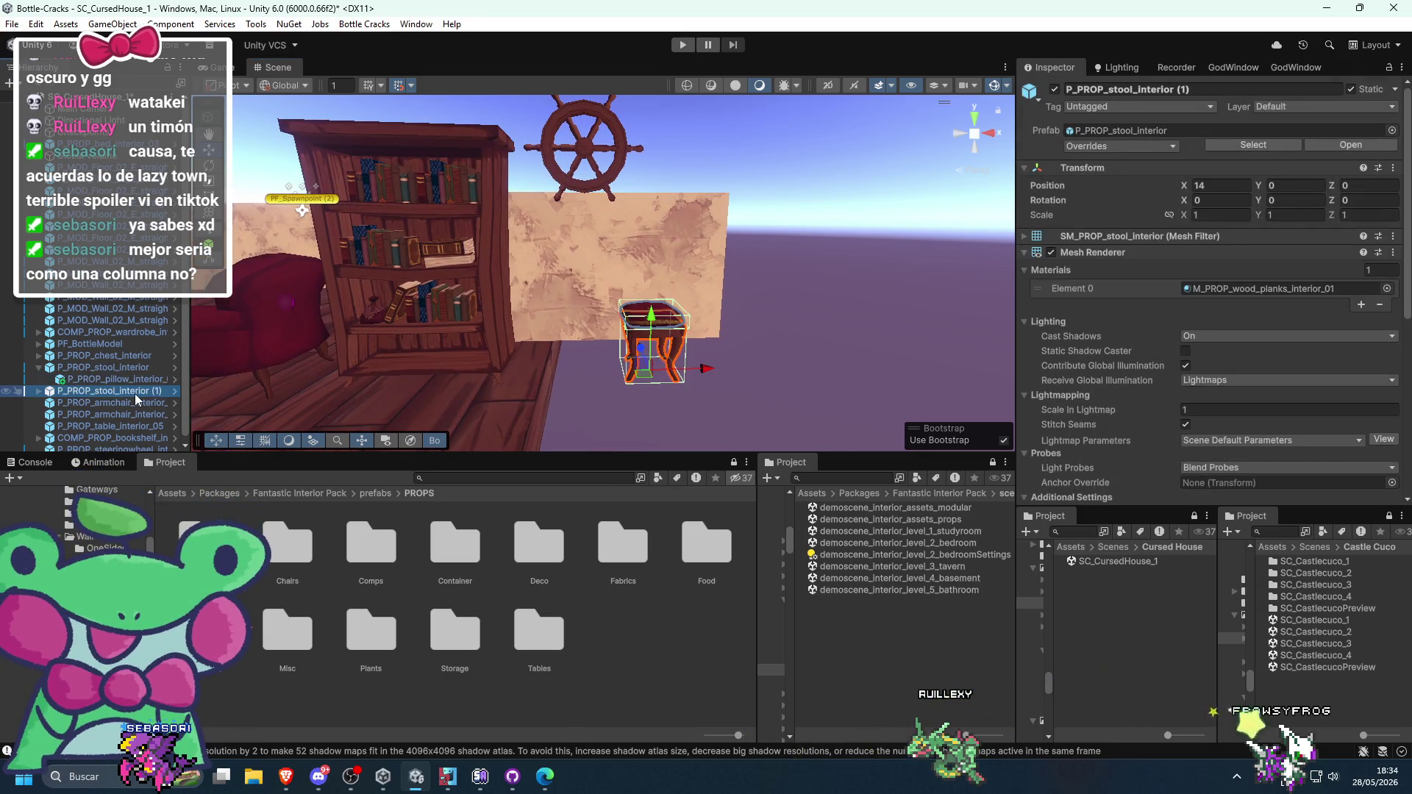
left_click(39, 367)
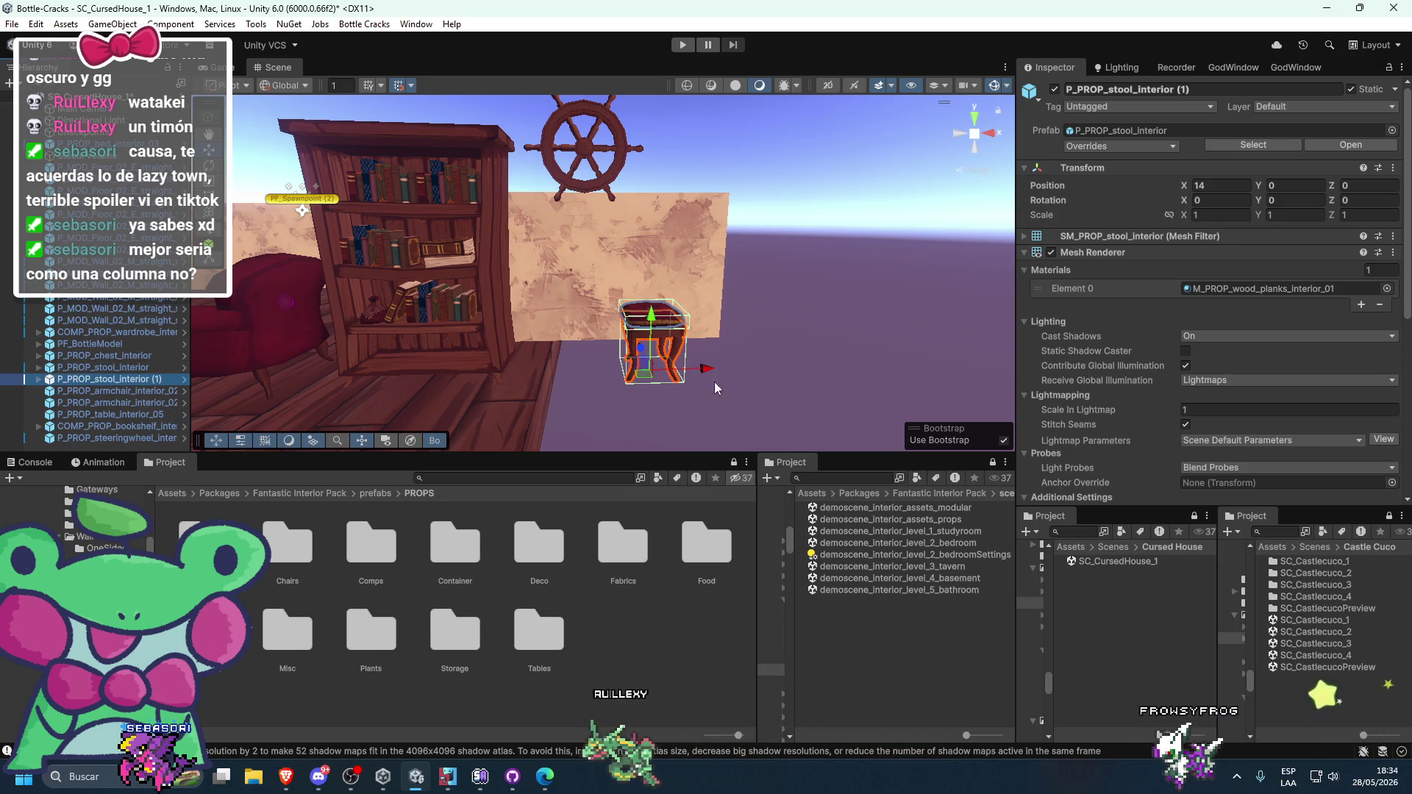
- Set the bookshelf's Position X to 11.9
left_click(611, 185)
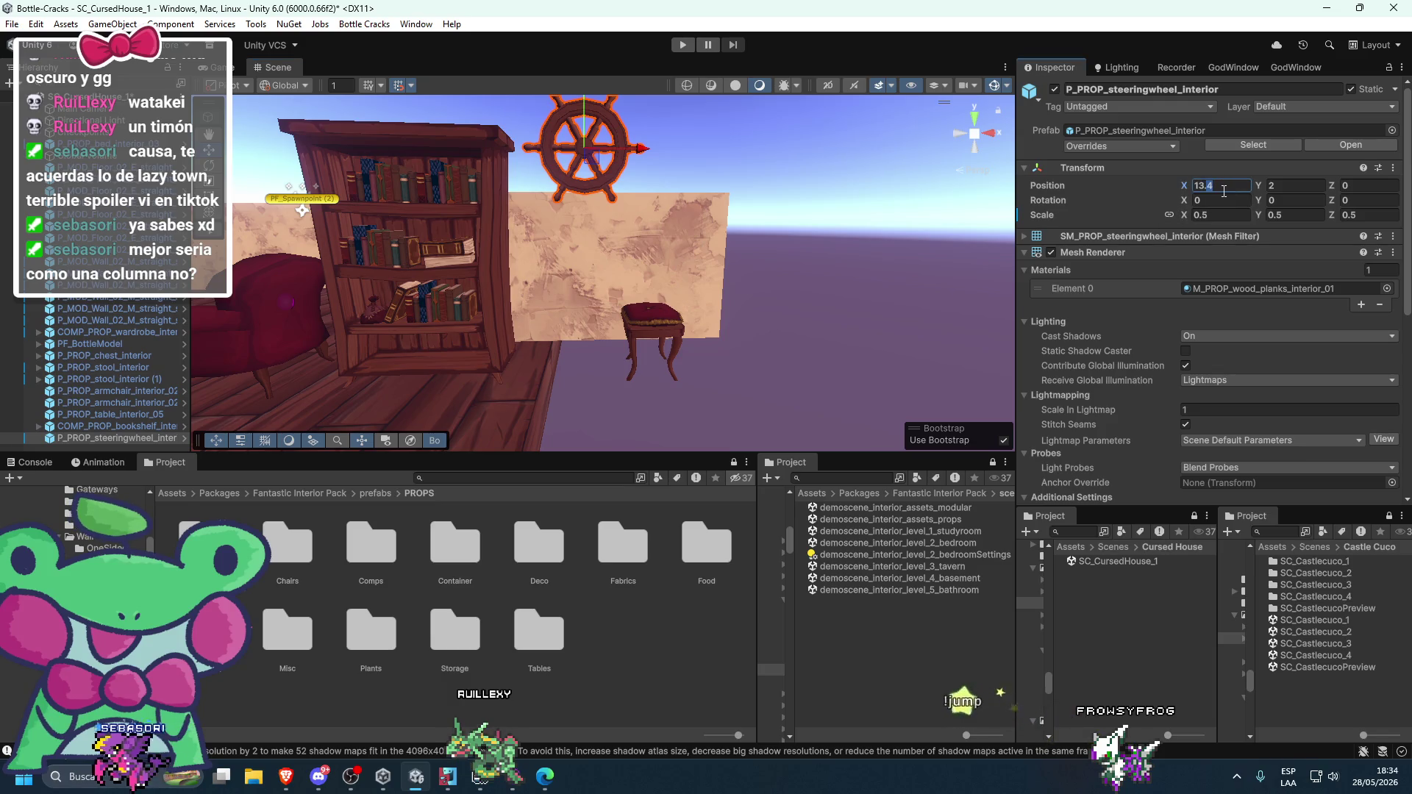
scroll(564, 316, "down", 3)
left_click(549, 298)
left_click(550, 298)
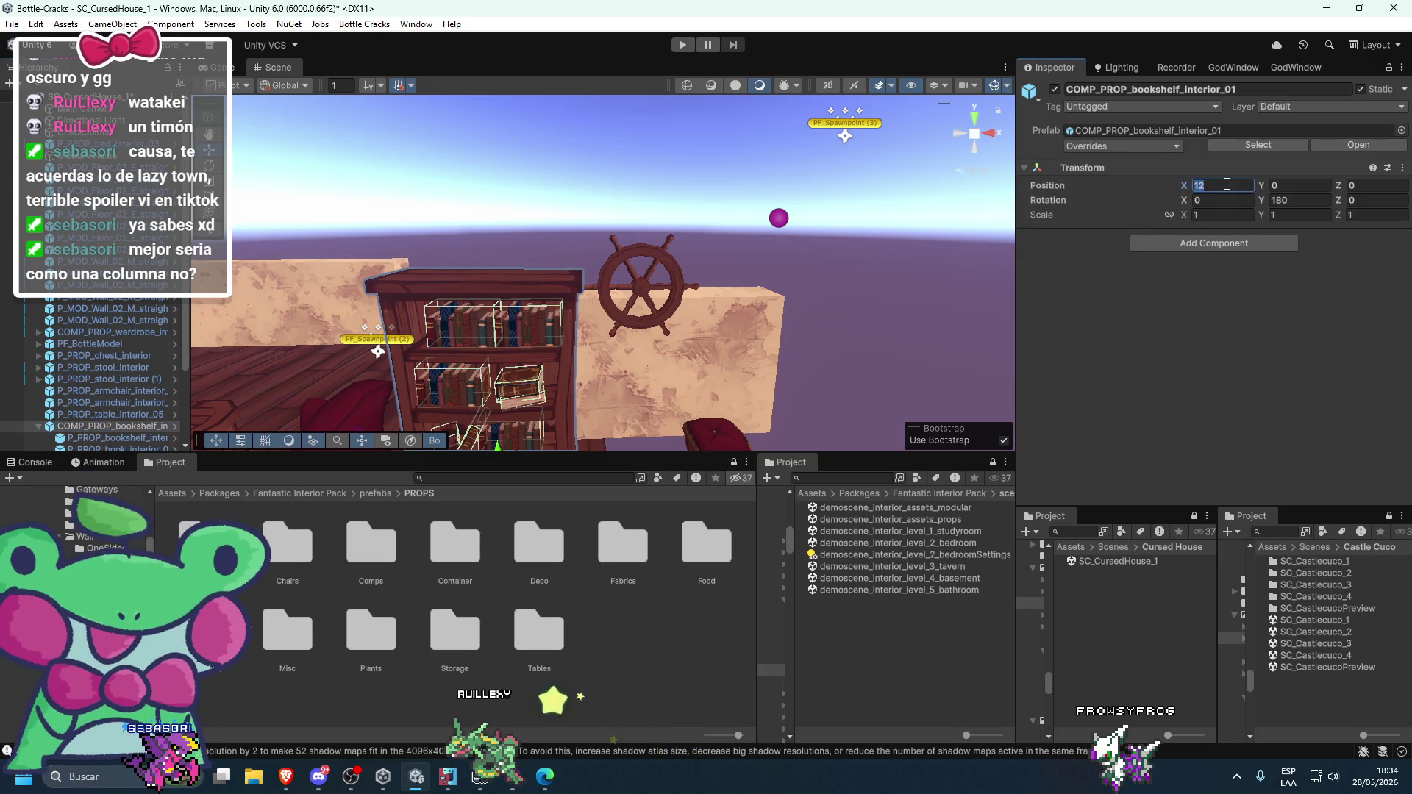
type("11.9")
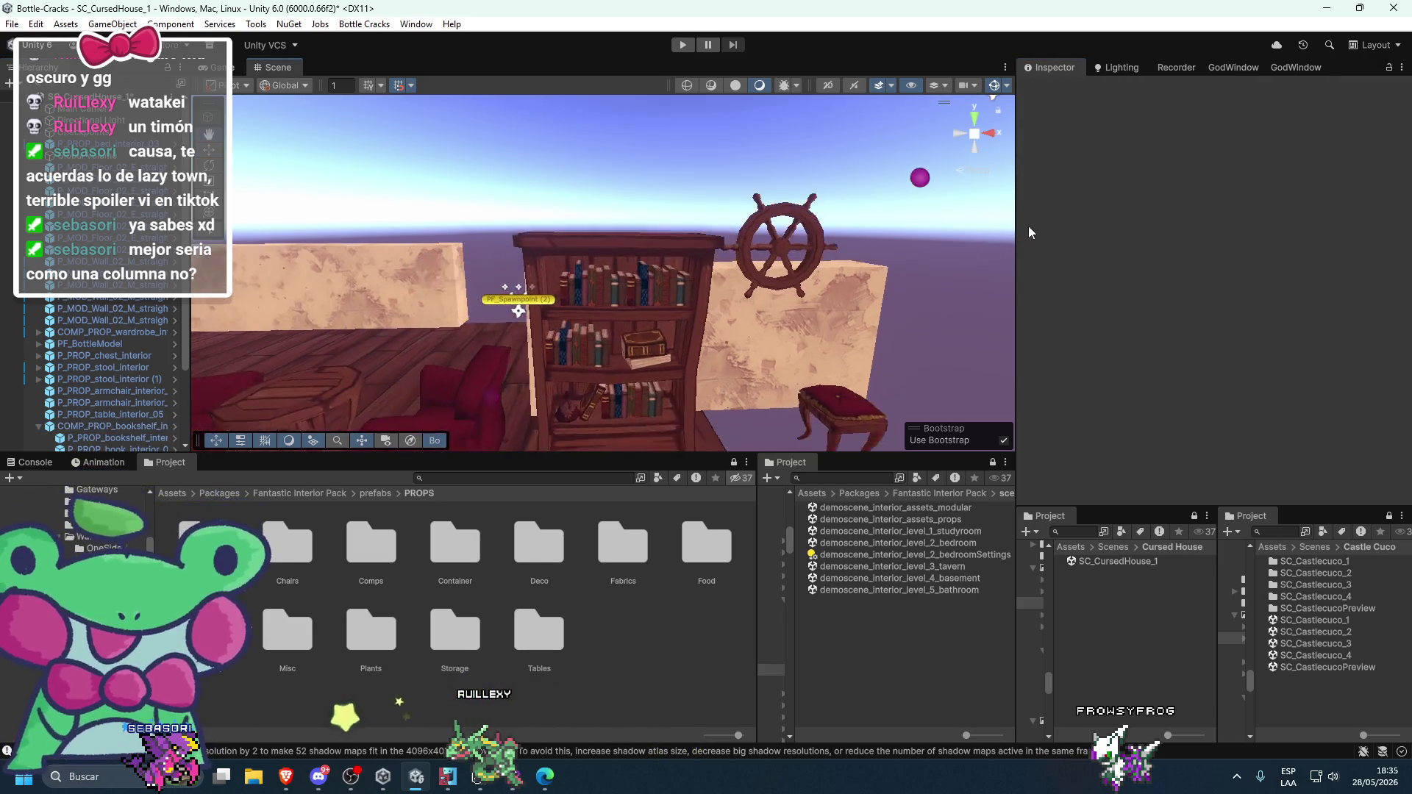
left_click(842, 331)
- Slide the floor piece beside the gap to the right to fill it
left_click_drag(839, 331, 752, 302)
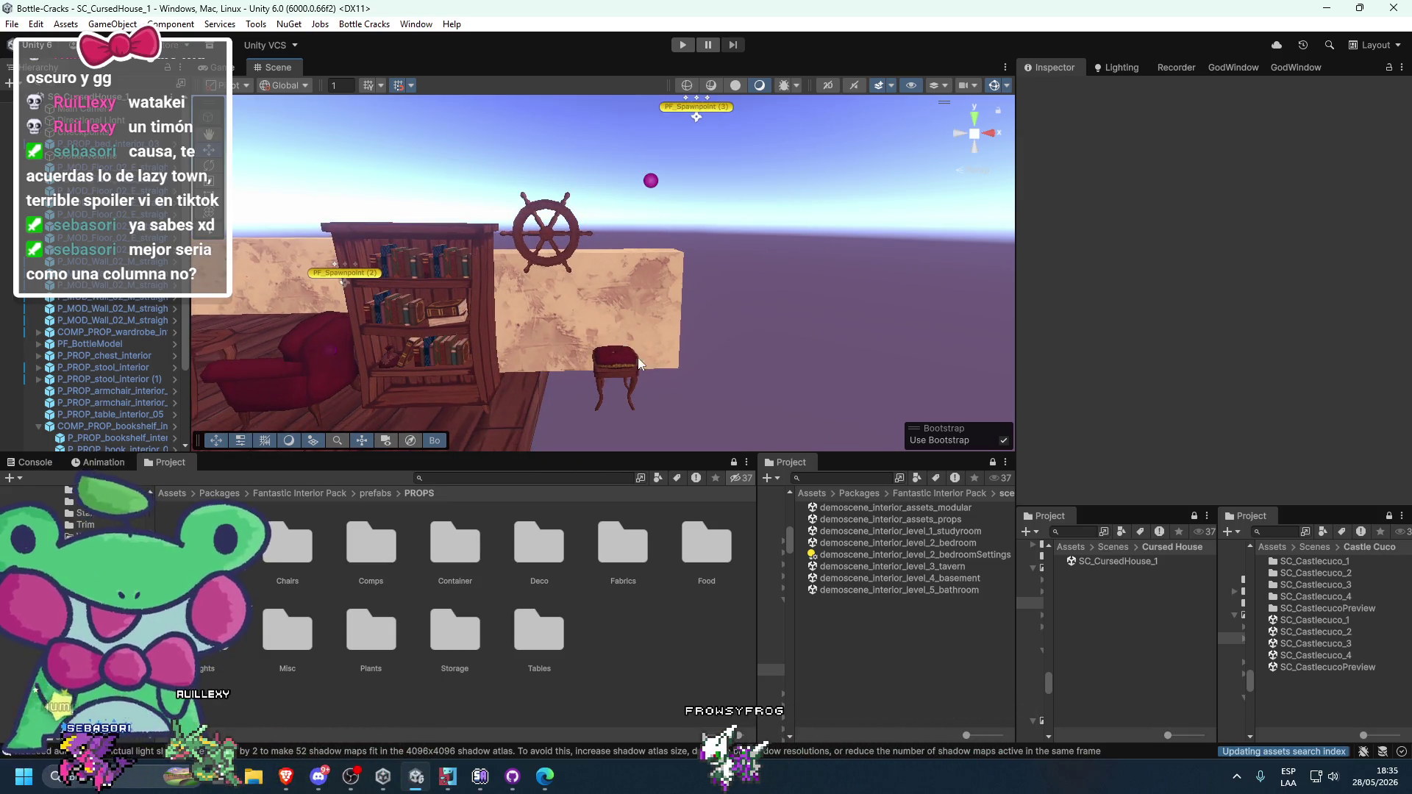
scroll(638, 357, "down", 3)
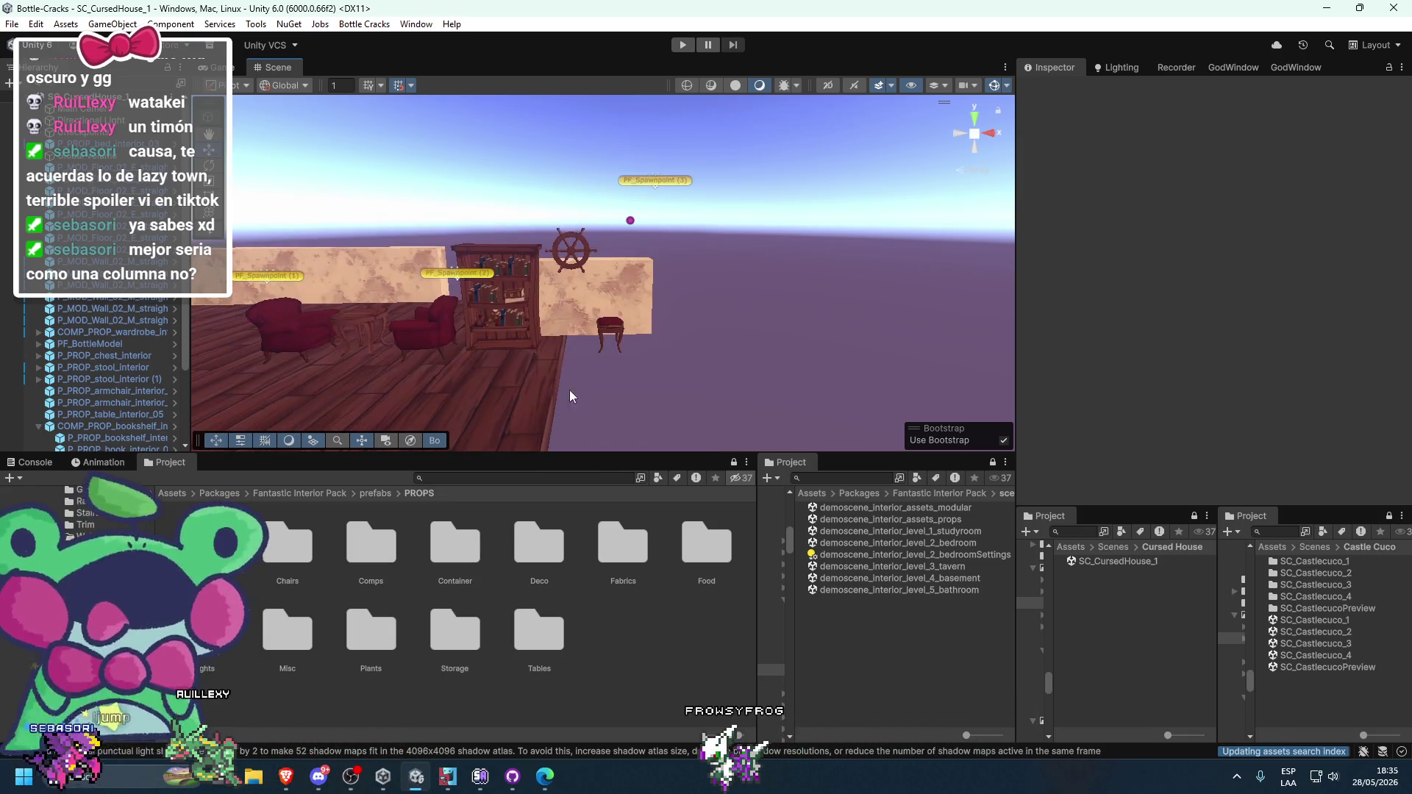
left_click(569, 390)
key("f")
mouse_move(741, 281)
left_mouse_down()
mouse_move(668, 307)
mouse_move(687, 297)
left_mouse_up()
mouse_move(412, 410)
left_mouse_down()
mouse_move(816, 395)
mouse_move(838, 321)
mouse_move(822, 325)
left_mouse_up()
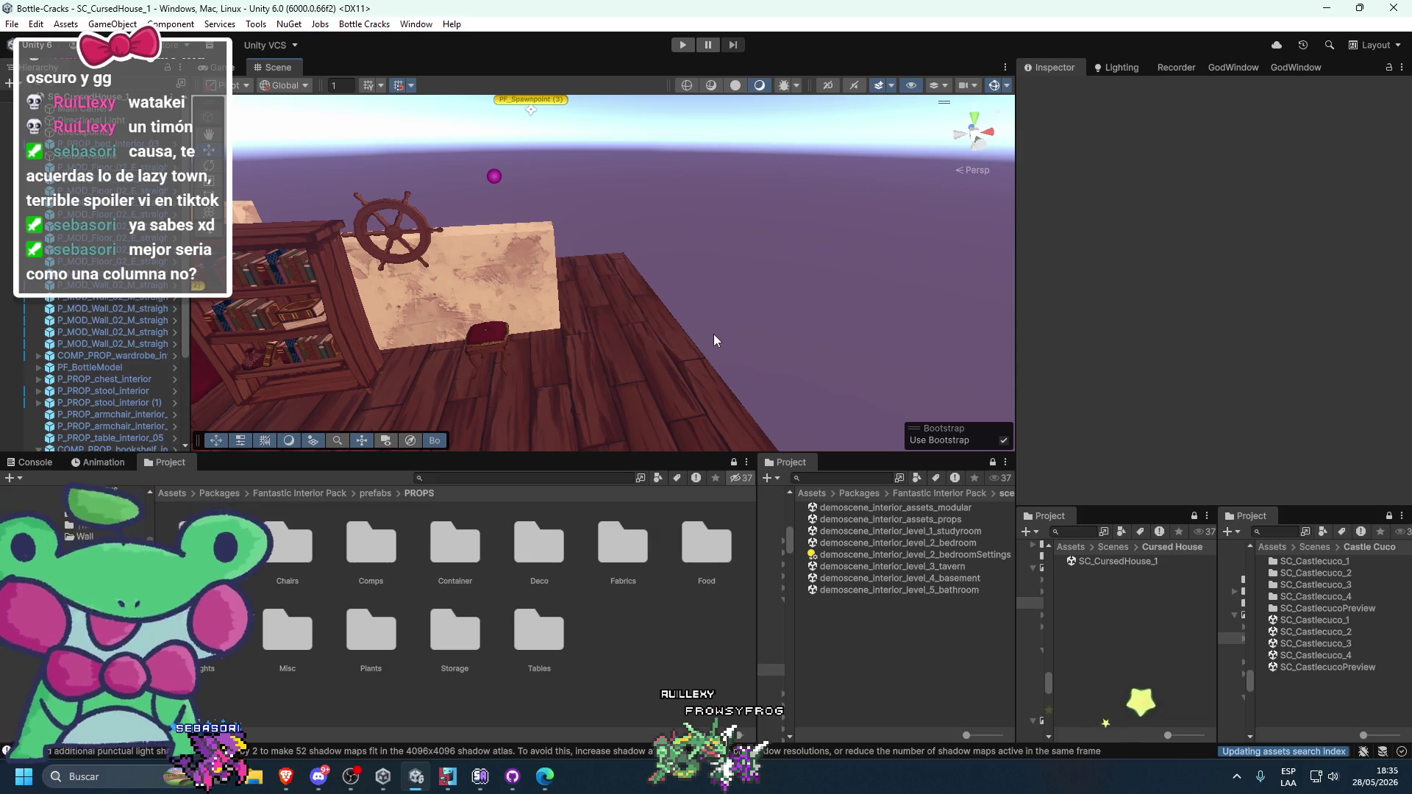
- Place a second bookshelf, COMP_PROP_bookshelf_interior_02, into the room
mouse_move(590, 343)
left_mouse_down()
mouse_move(632, 309)
mouse_move(541, 271)
mouse_move(670, 324)
mouse_move(601, 297)
left_mouse_up()
left_click(541, 271)
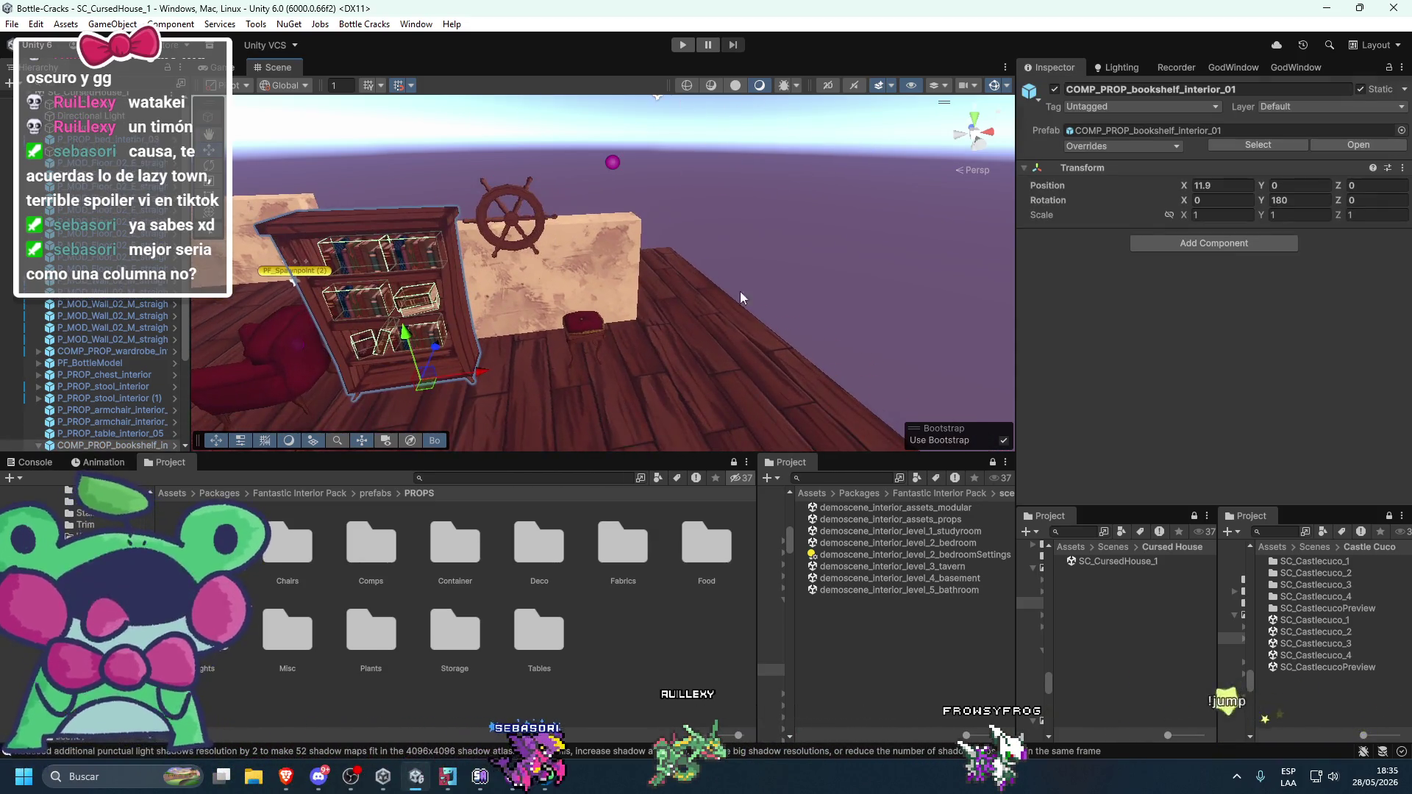
left_click(1081, 133)
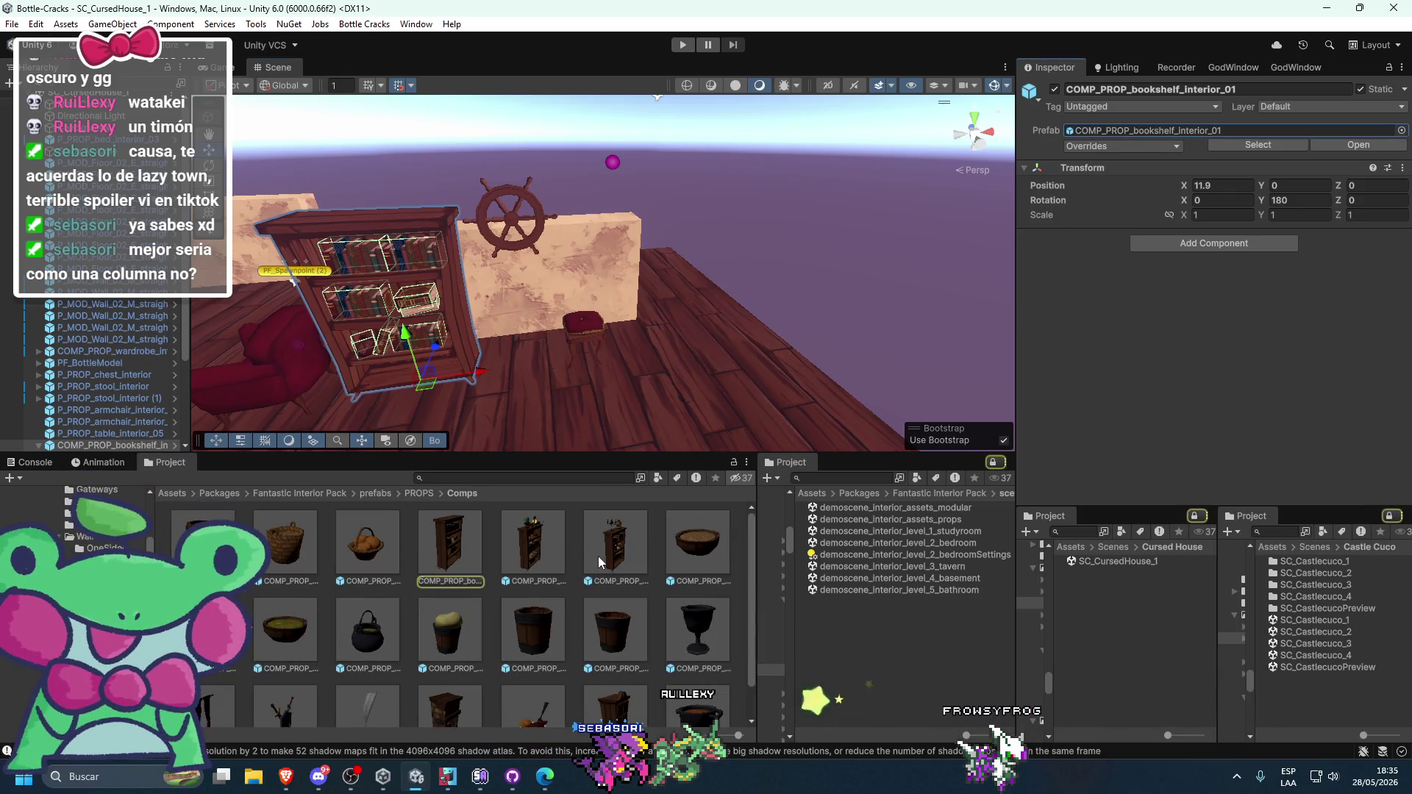
left_click(557, 553)
mouse_move(532, 551)
left_mouse_down()
mouse_move(720, 342)
mouse_move(700, 333)
left_mouse_up()
- Turn the new bookshelf 180° and position it at X 15, Z 0
left_click(1296, 199)
type("180")
key("Return")
left_click_drag(981, 216, 565, 237)
left_click_drag(676, 342, 682, 355)
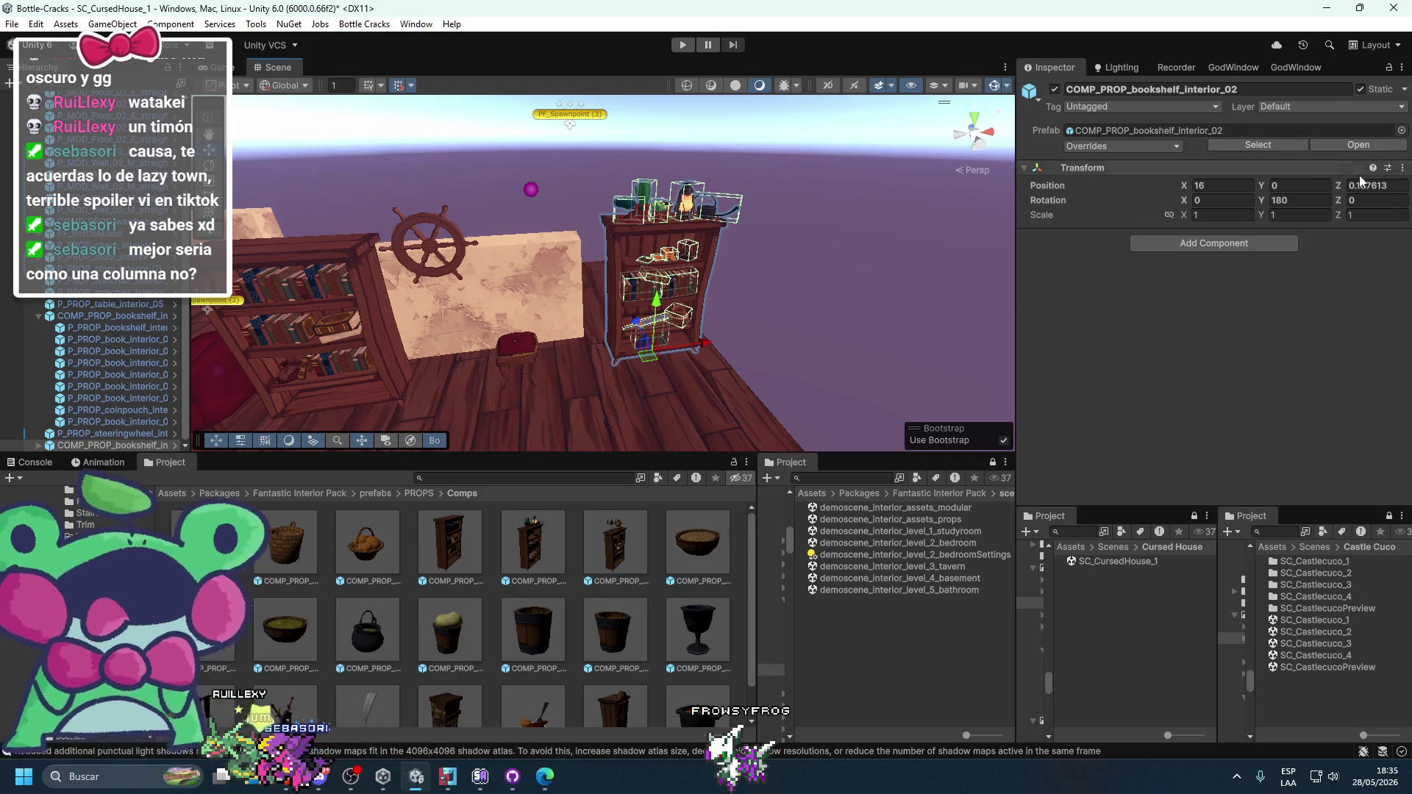
type("0")
left_click_drag(562, 307, 728, 315)
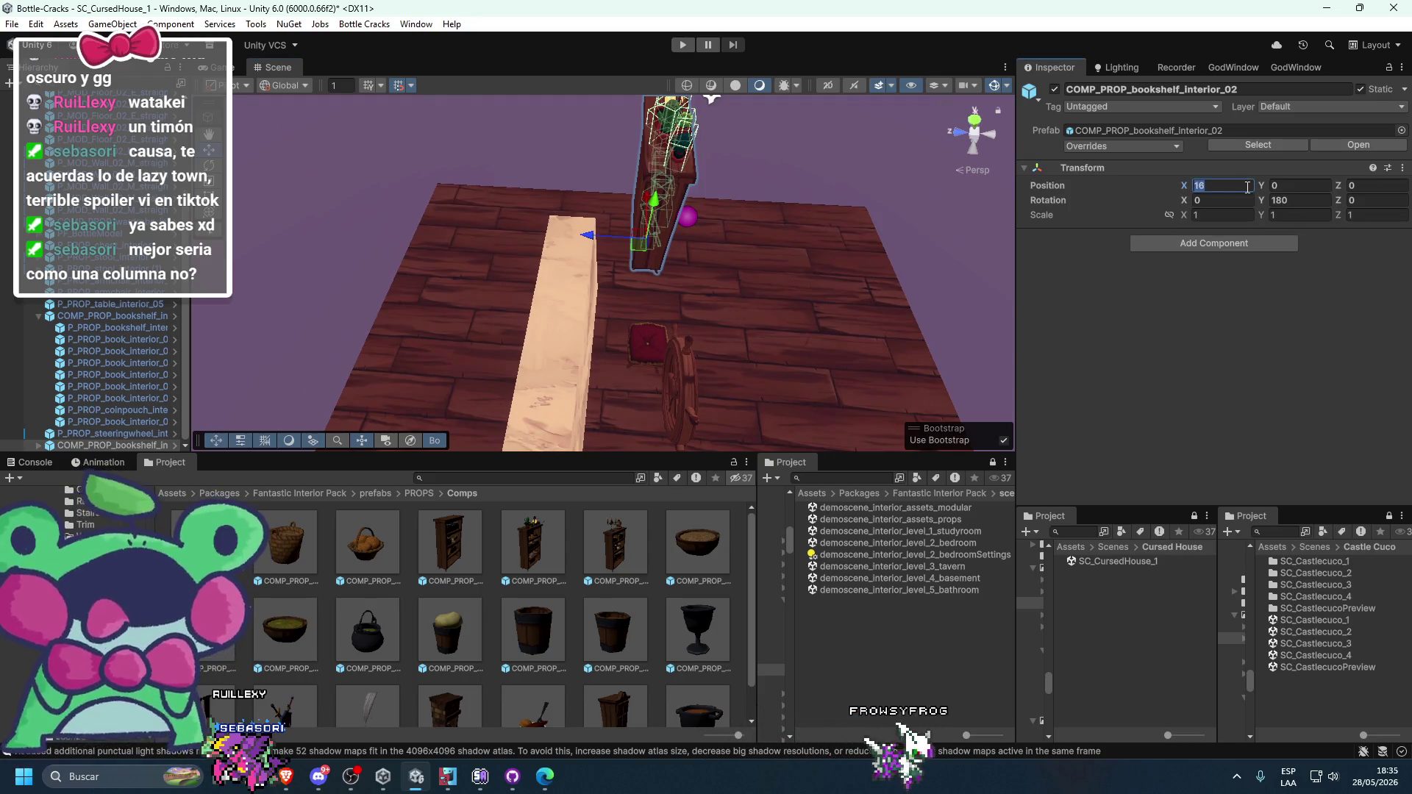
type("15")
left_click_drag(714, 242, 642, 236)
left_click(642, 236)
mouse_move(802, 245)
left_mouse_down()
mouse_move(831, 249)
mouse_move(798, 180)
mouse_move(704, 210)
left_mouse_up()
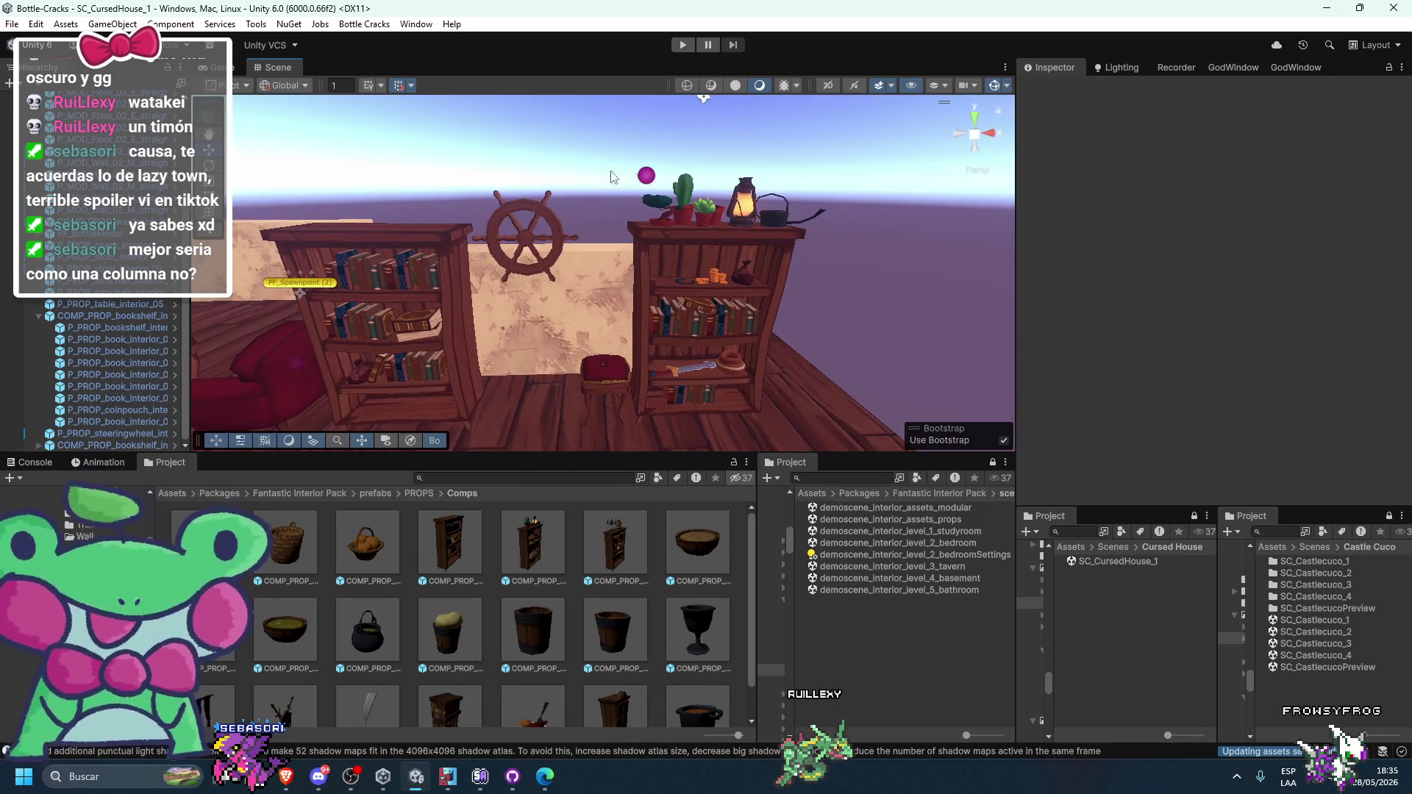
- Nudge the stool slightly forward on the floor
scroll(704, 214, "up", 5)
left_click(668, 300)
key("ctrl+z")
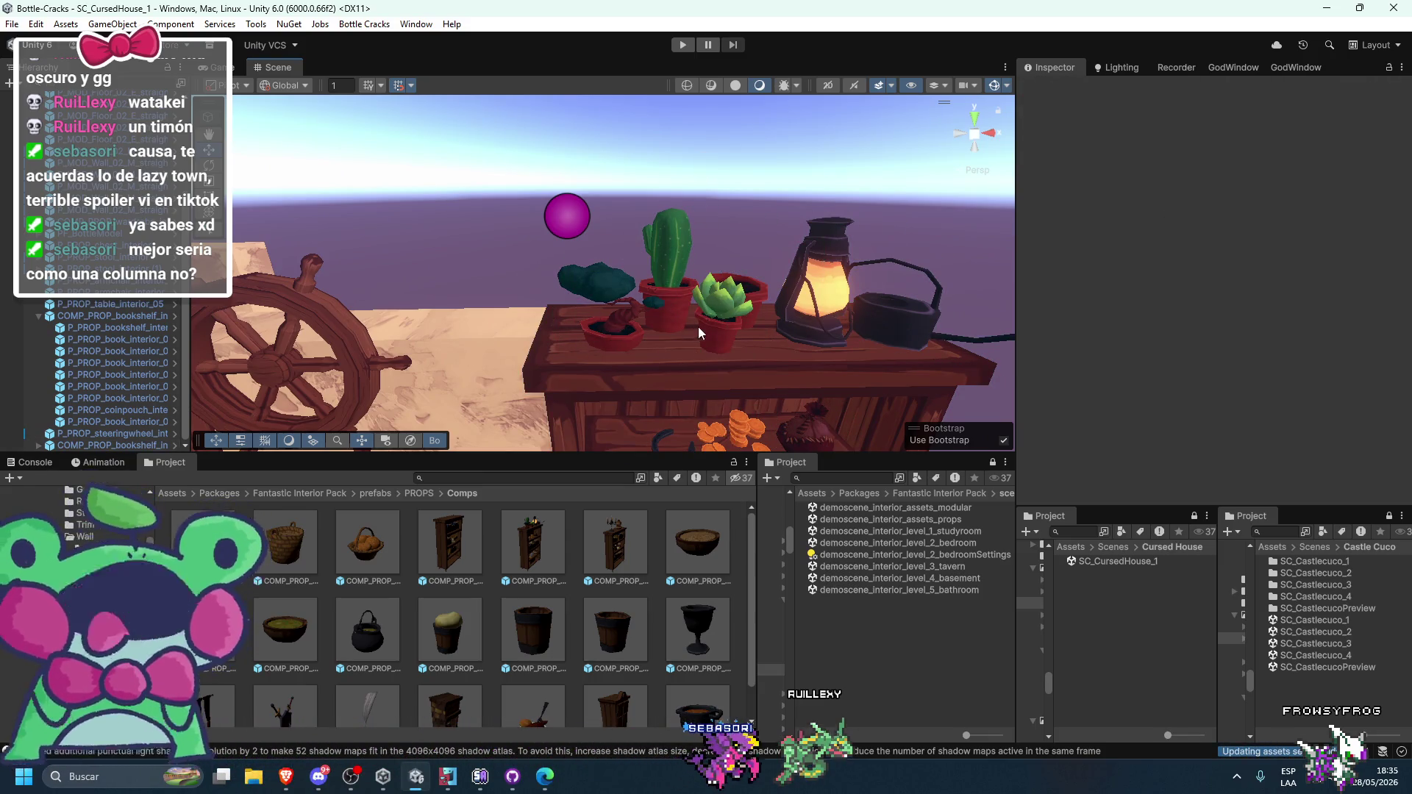
scroll(697, 322, "down", 6)
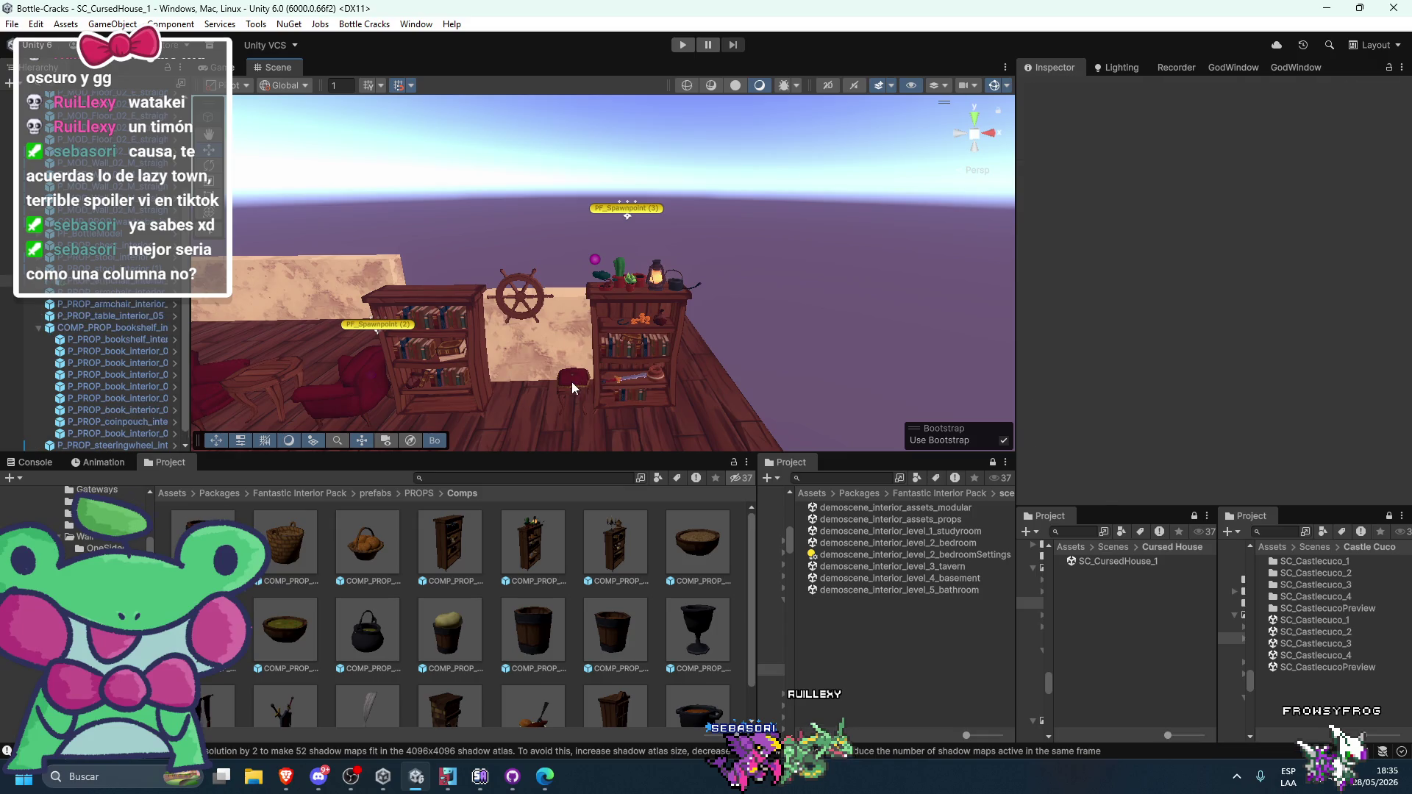
left_click(573, 384)
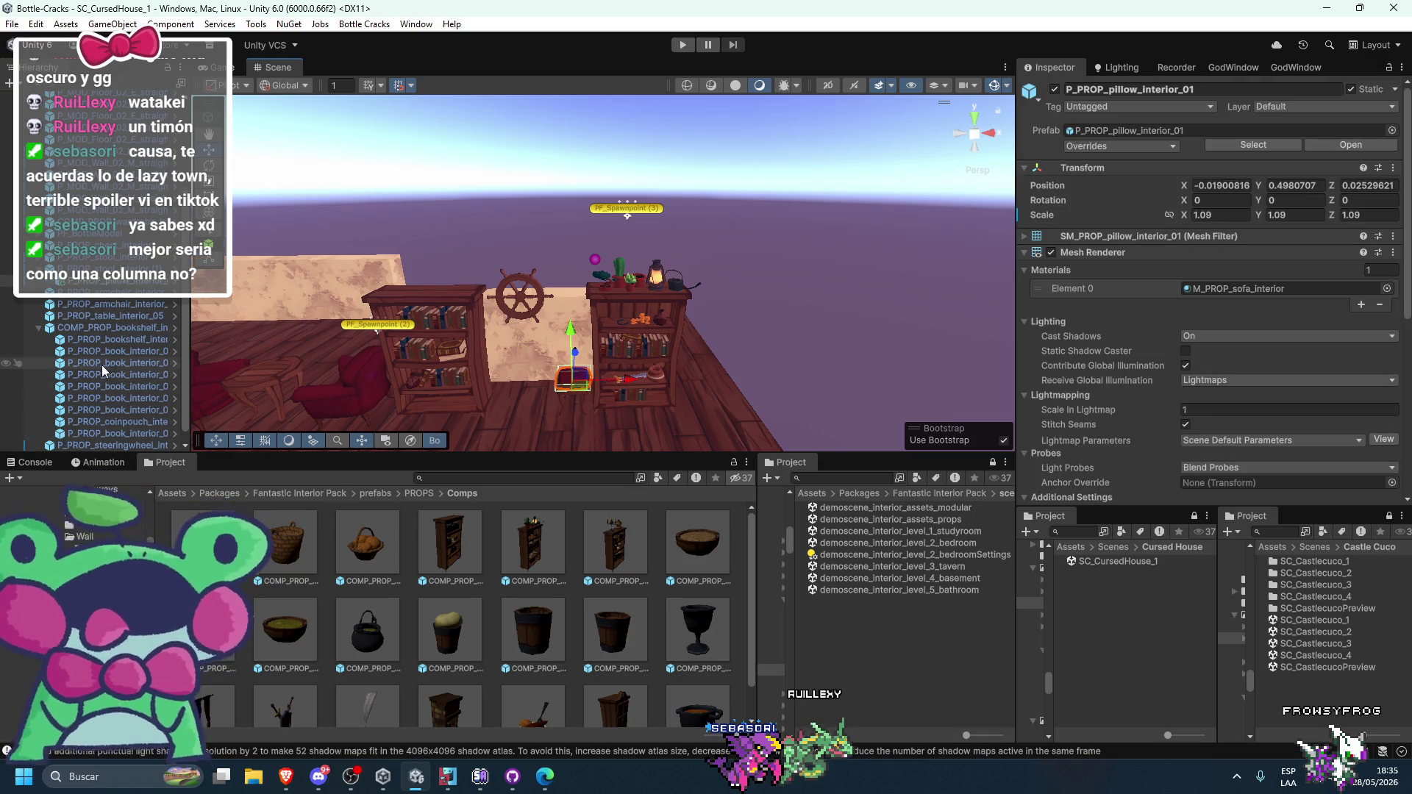
scroll(534, 362, "up", 3)
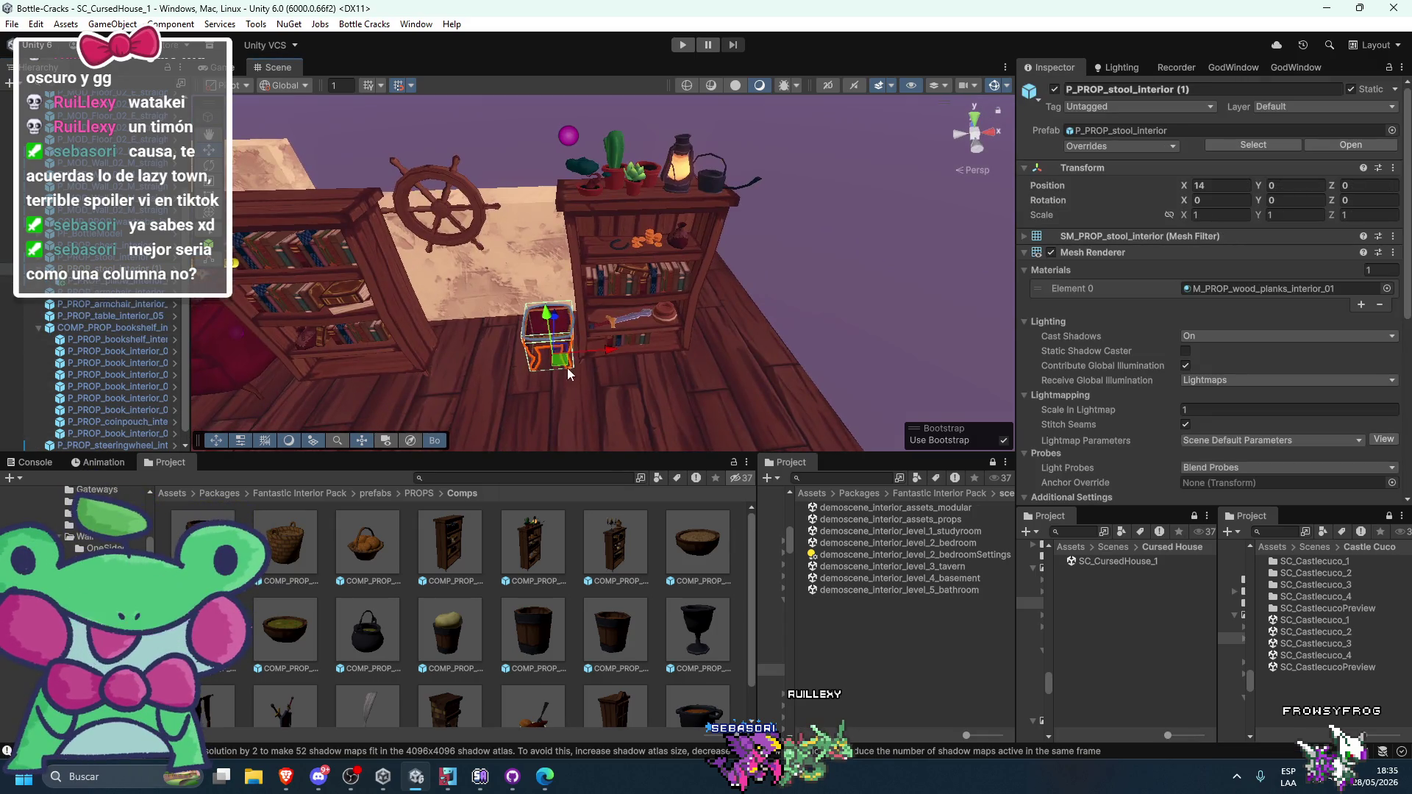
mouse_move(561, 365)
left_mouse_down()
mouse_move(557, 401)
mouse_move(559, 353)
mouse_move(559, 420)
mouse_move(743, 408)
mouse_move(757, 390)
mouse_move(752, 336)
left_mouse_up()
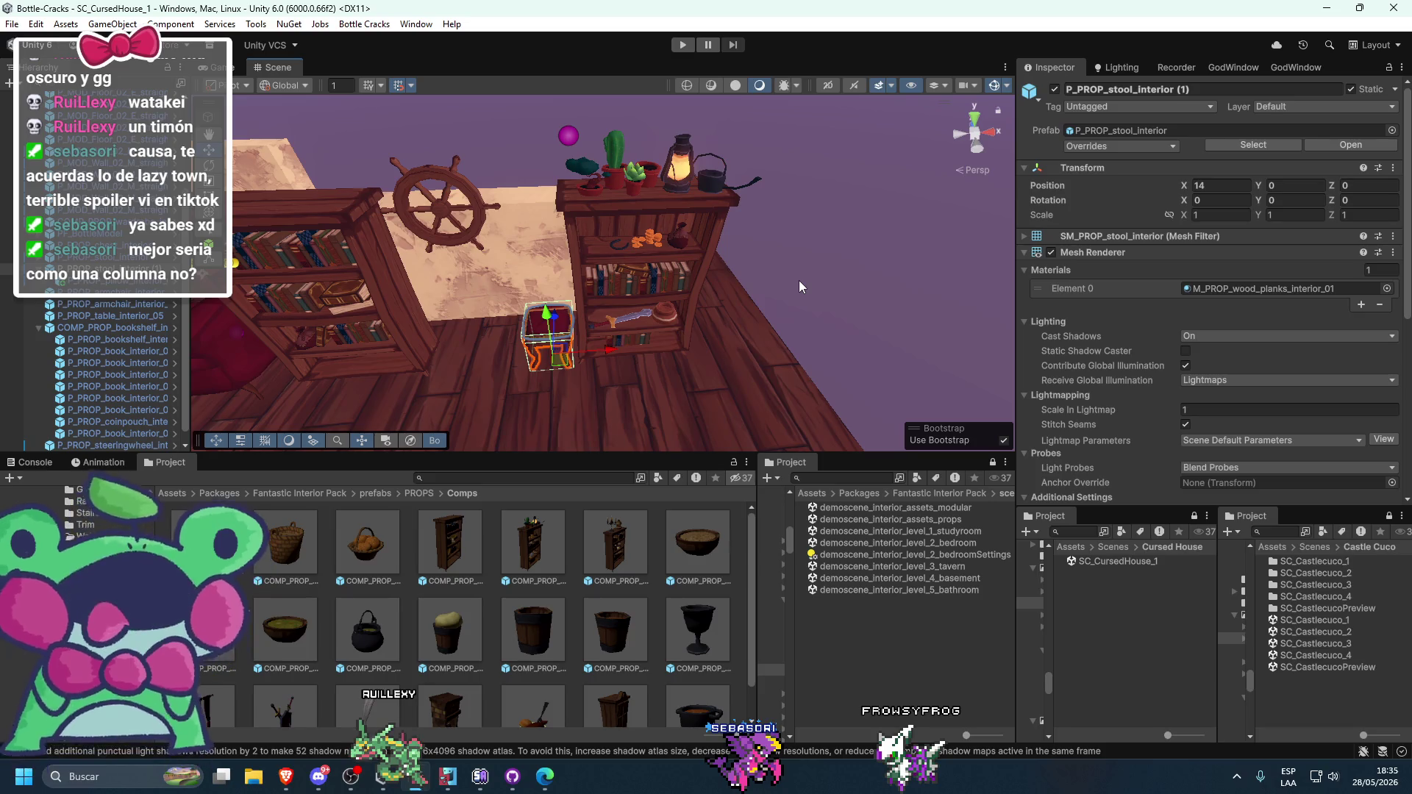
left_click(795, 321)
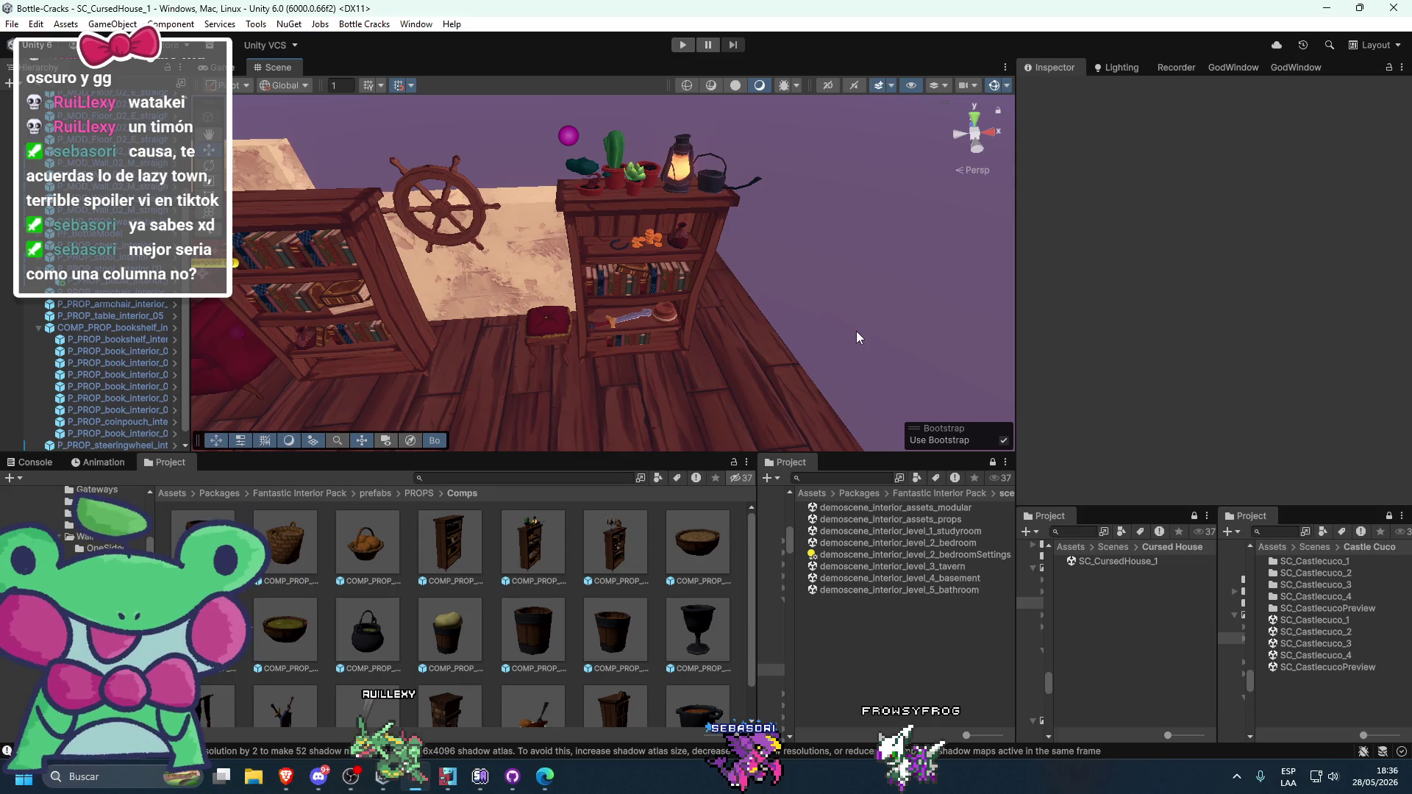
- Orbit the view toward the armchairs and select the small table
scroll(863, 331, "down", 2)
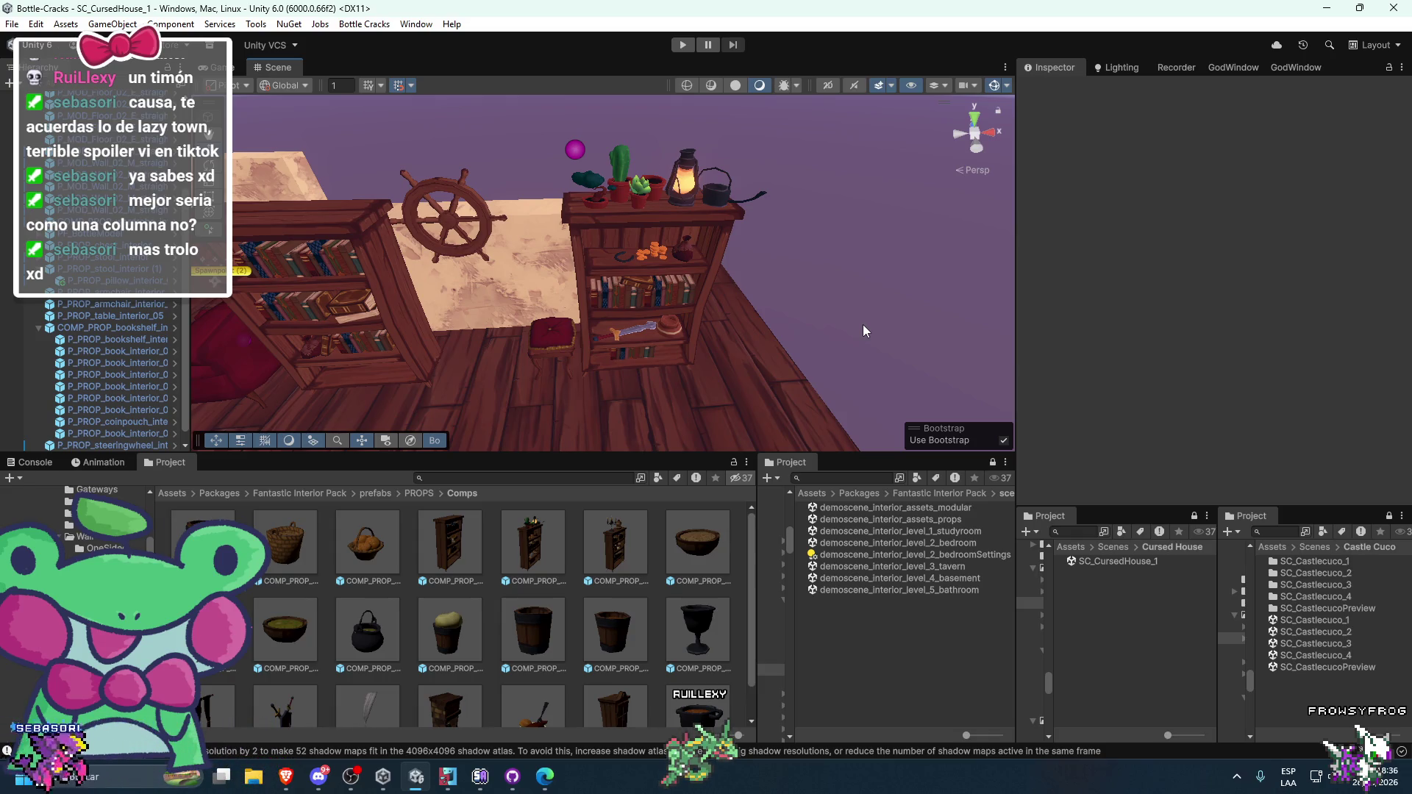
left_click_drag(845, 325, 703, 297)
left_click_drag(638, 241, 656, 266)
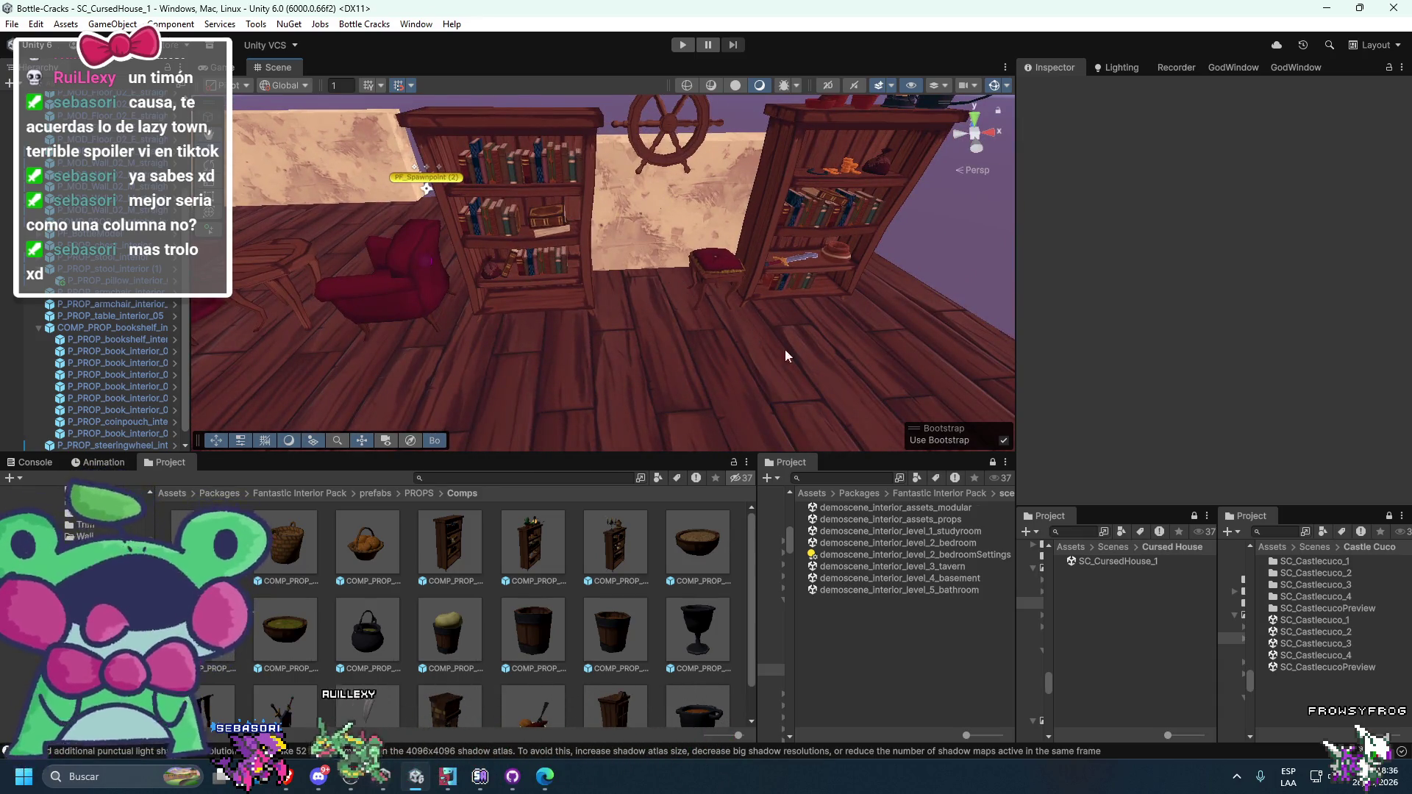
mouse_move(779, 356)
left_mouse_down()
mouse_move(806, 352)
mouse_move(577, 287)
left_mouse_up()
left_click(544, 256)
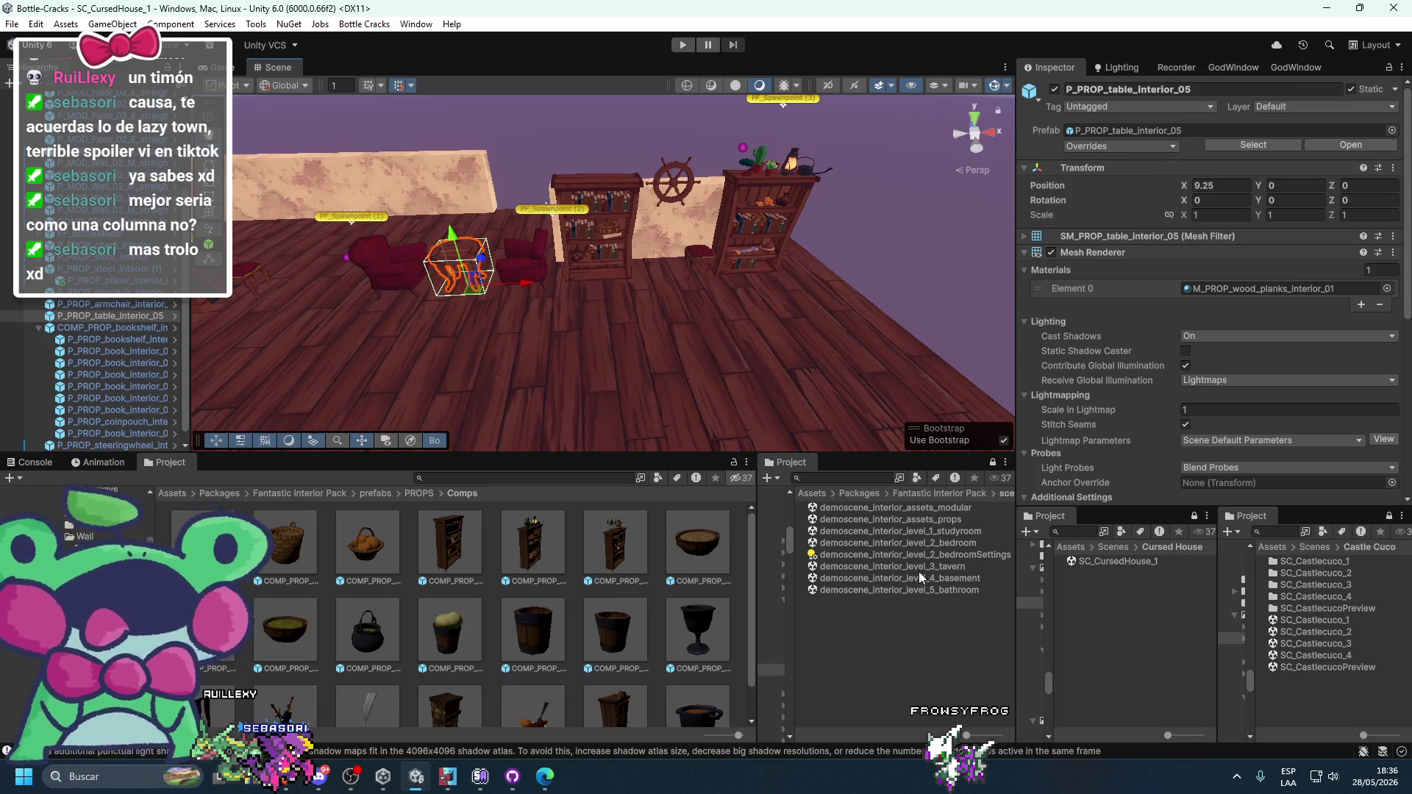
double_click(903, 541)
mouse_move(716, 340)
left_mouse_down()
mouse_move(818, 355)
mouse_move(805, 324)
mouse_move(733, 365)
left_mouse_up()
left_click(732, 364)
mouse_move(491, 276)
left_mouse_down()
mouse_move(584, 313)
mouse_move(859, 219)
mouse_move(890, 250)
left_mouse_up()
left_click(1093, 560)
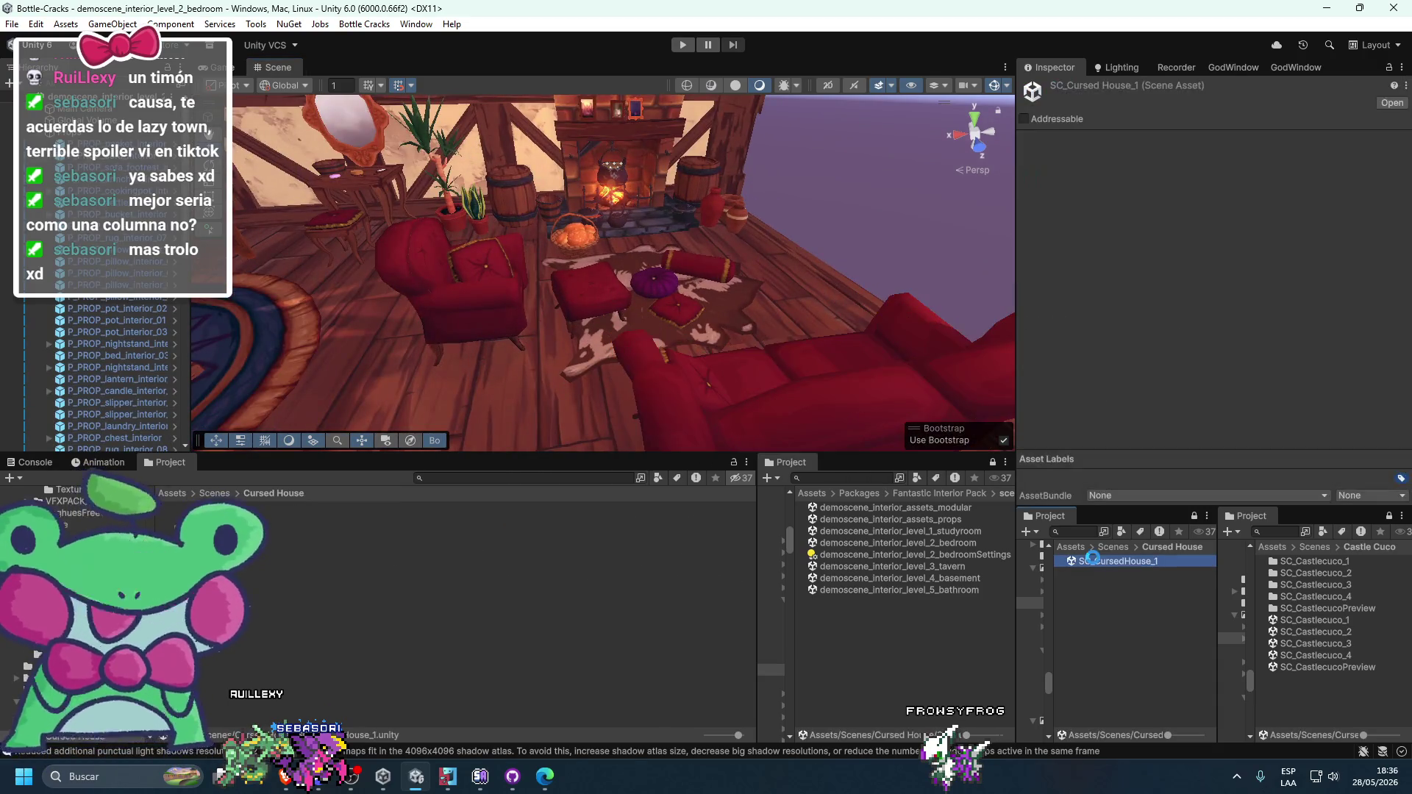
double_click(1092, 561)
mouse_move(767, 369)
left_mouse_down()
mouse_move(586, 357)
mouse_move(909, 366)
mouse_move(820, 304)
mouse_move(866, 310)
mouse_move(730, 298)
left_mouse_up()
left_click(710, 292)
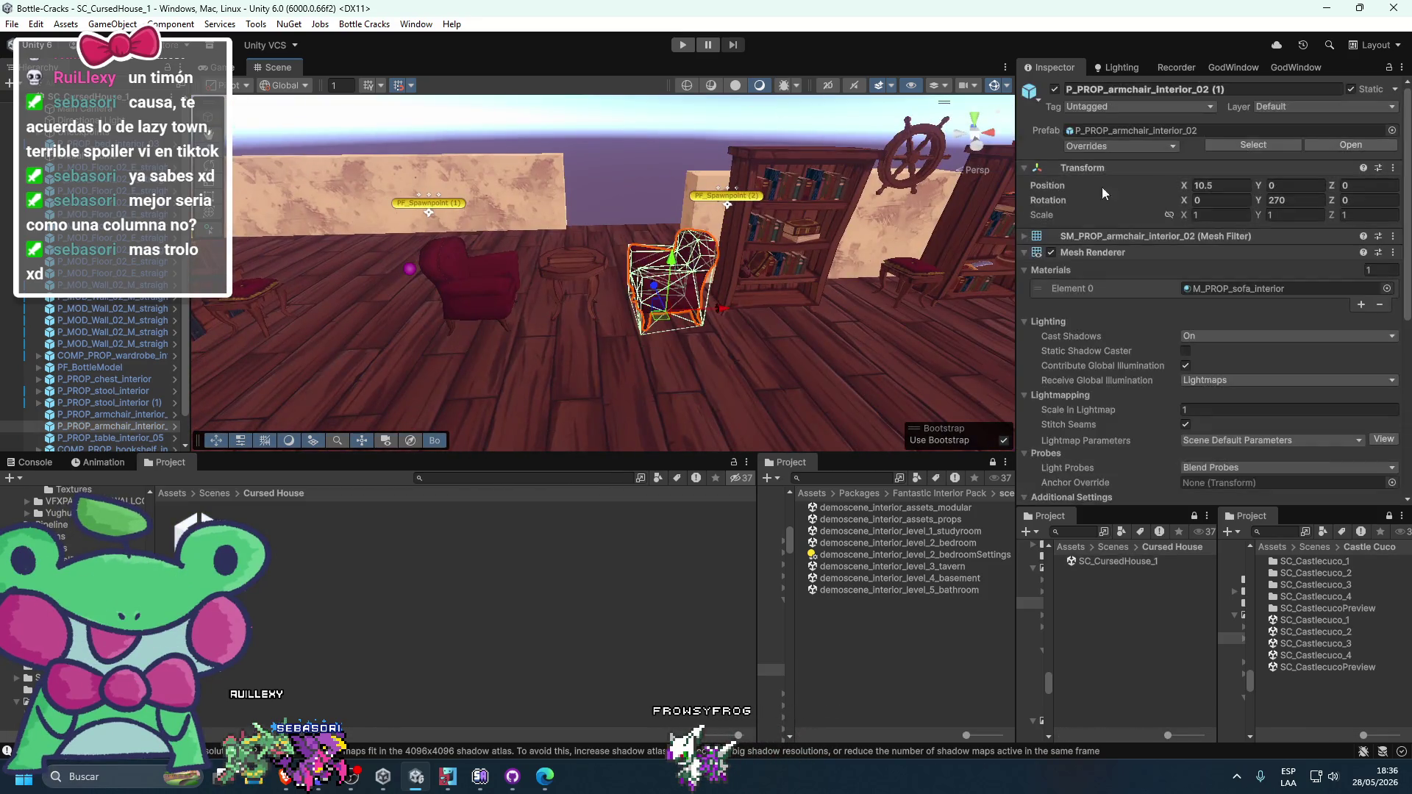
- Drop P_PROP_sofa_interior into the room and turn it to Rotation Y -90
left_click(1254, 145)
mouse_move(662, 330)
left_mouse_down()
mouse_move(456, 367)
mouse_move(397, 426)
left_mouse_up()
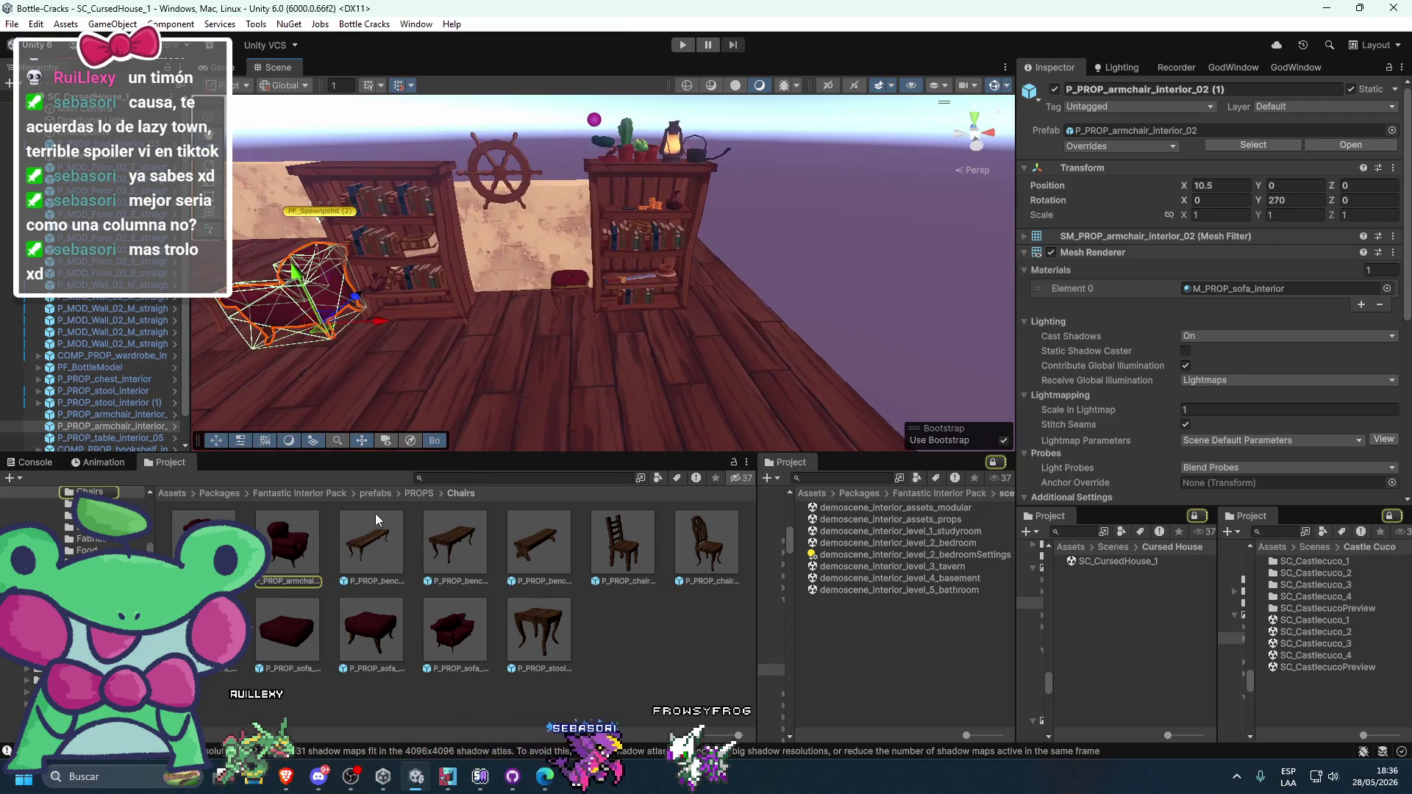
left_click_drag(439, 625, 764, 316)
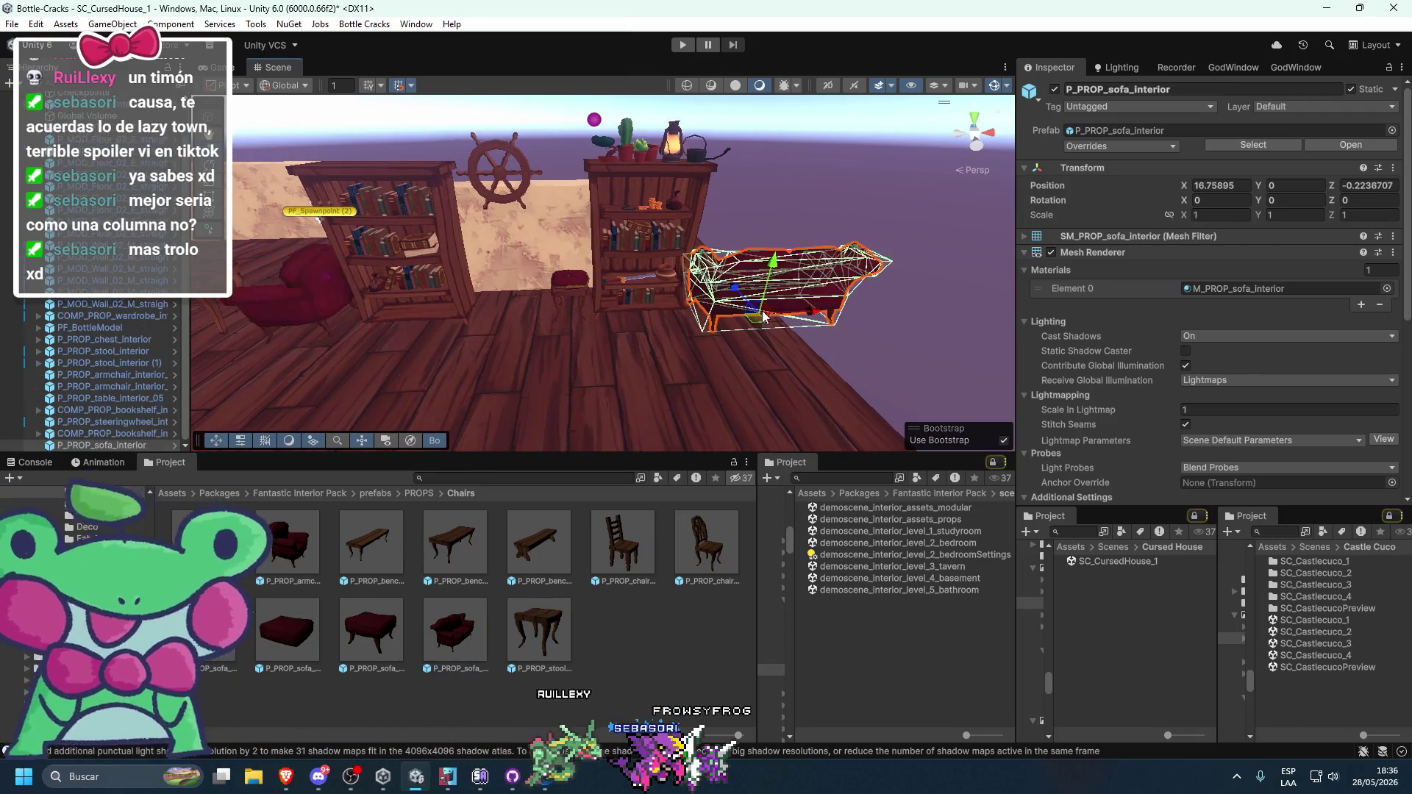
type("960")
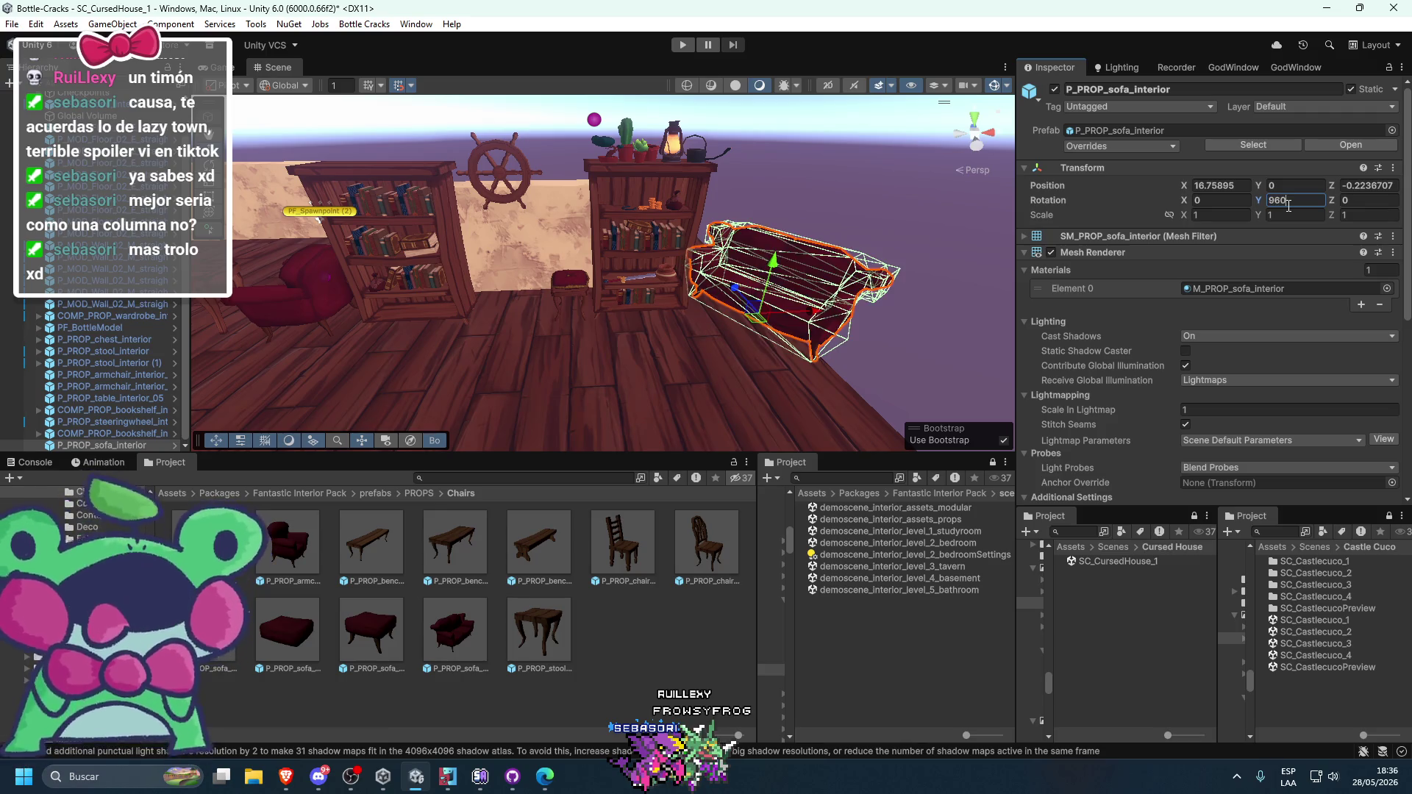
type("90")
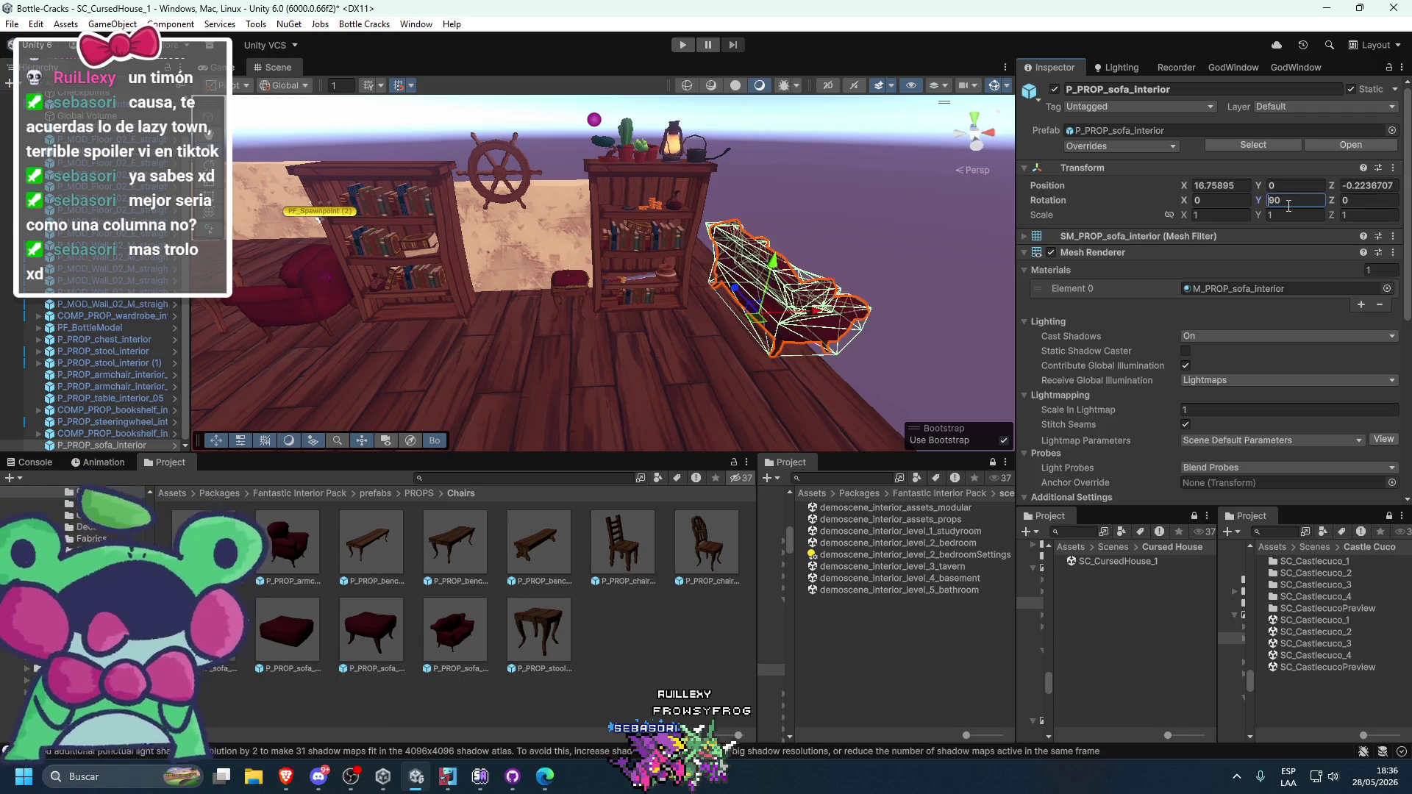
type("-")
scroll(929, 117, "down", 2)
- Move the sofa to Z -2 and X 18
left_click_drag(708, 281, 724, 346)
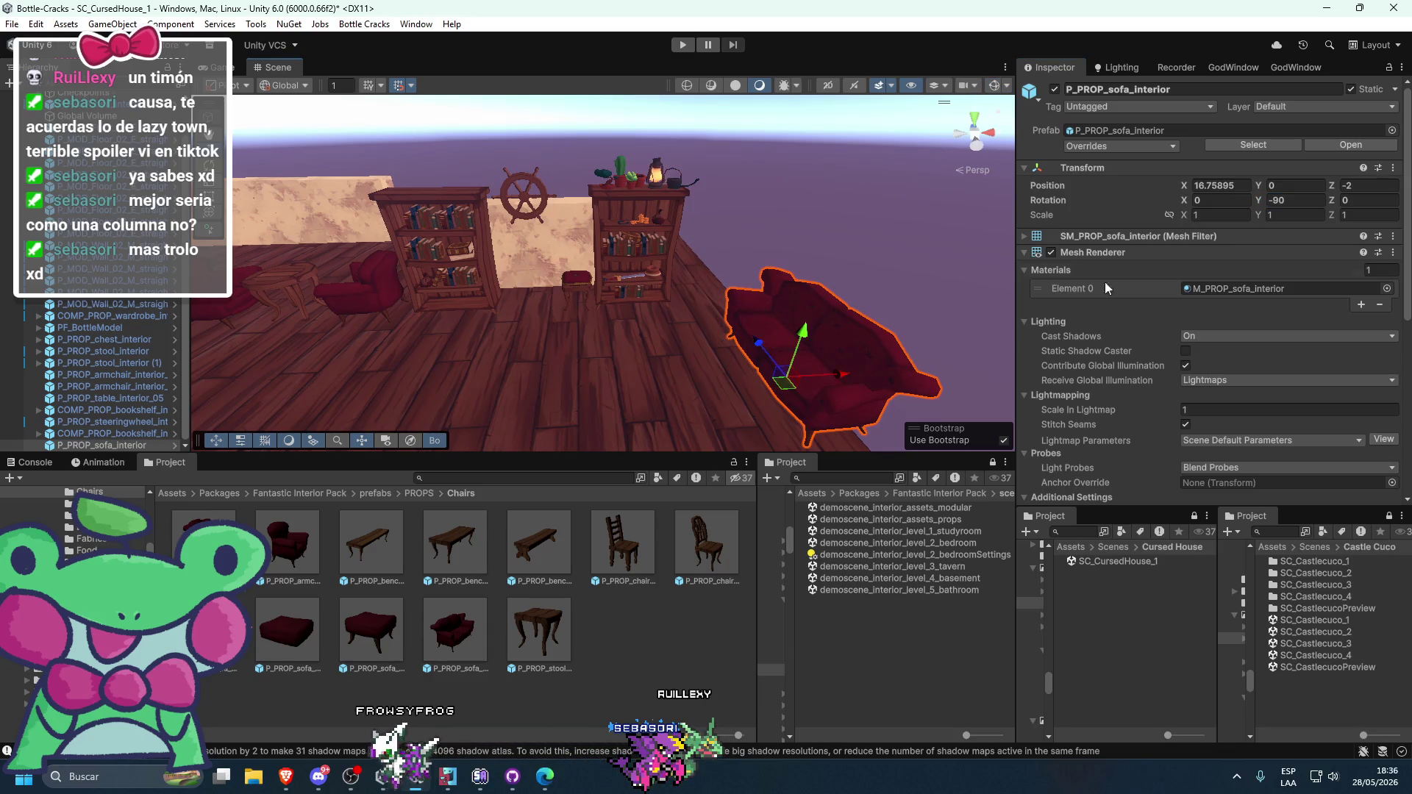
mouse_move(862, 383)
left_mouse_down()
mouse_move(782, 395)
mouse_move(787, 345)
mouse_move(756, 306)
mouse_move(559, 347)
mouse_move(554, 385)
left_mouse_up()
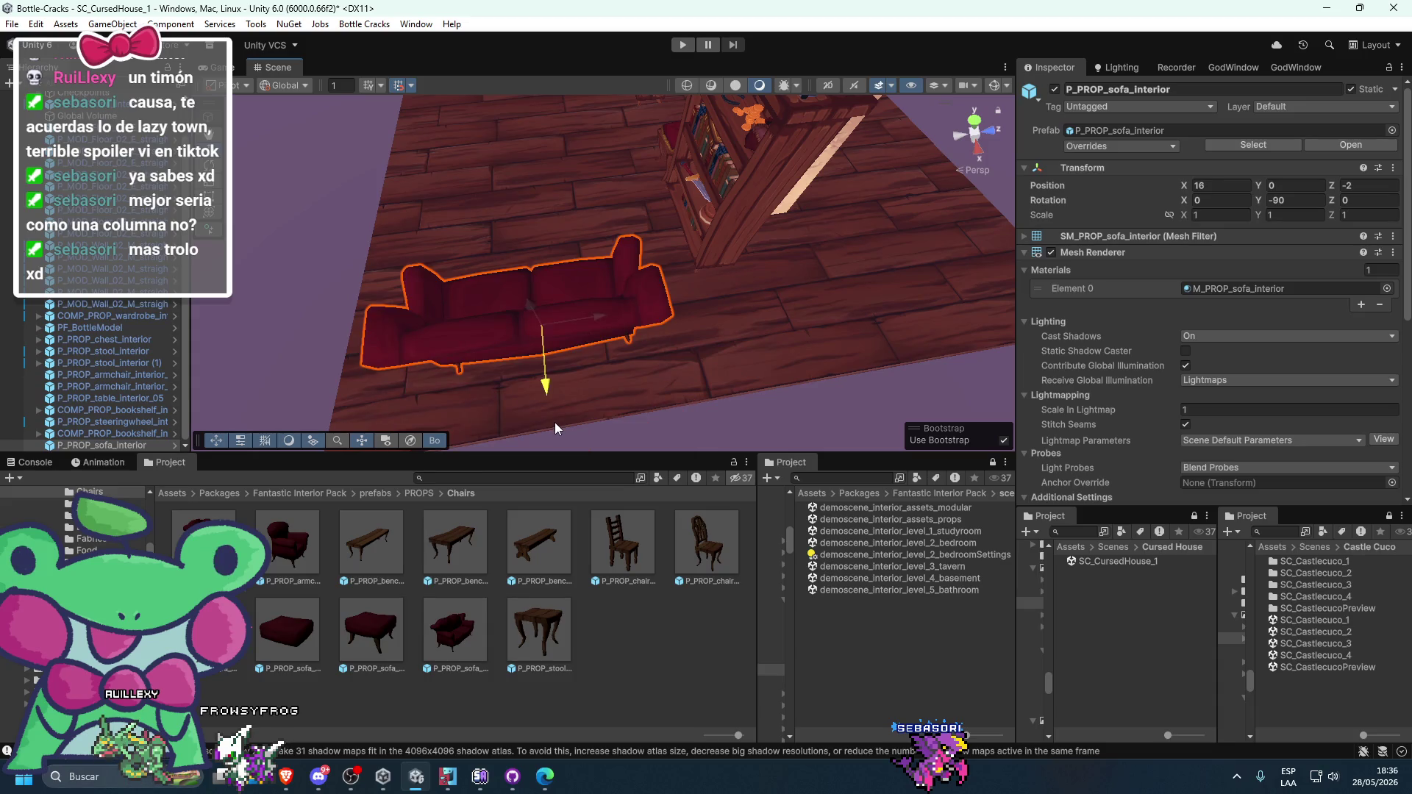
left_click_drag(555, 423, 681, 584)
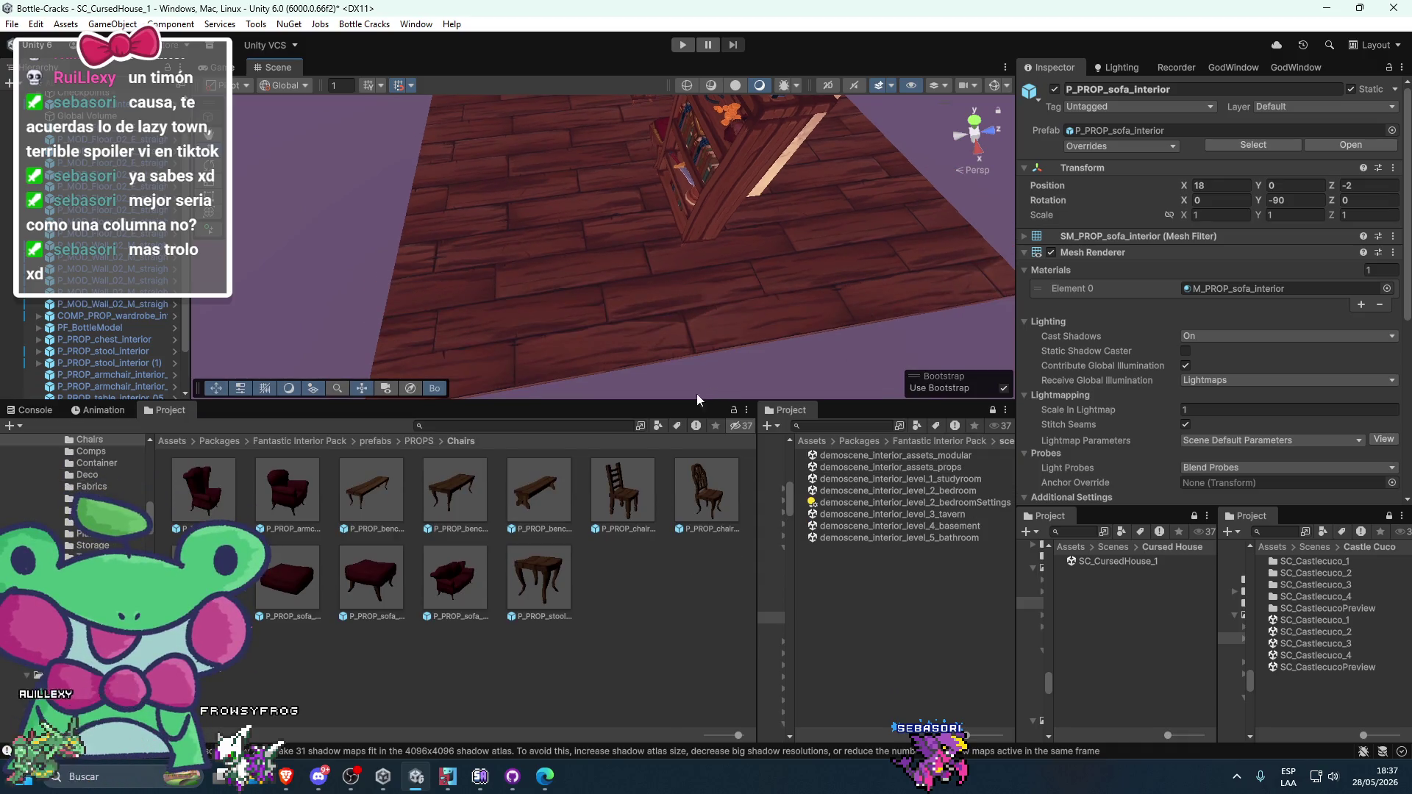
left_click_drag(697, 399, 697, 470)
left_click(886, 605)
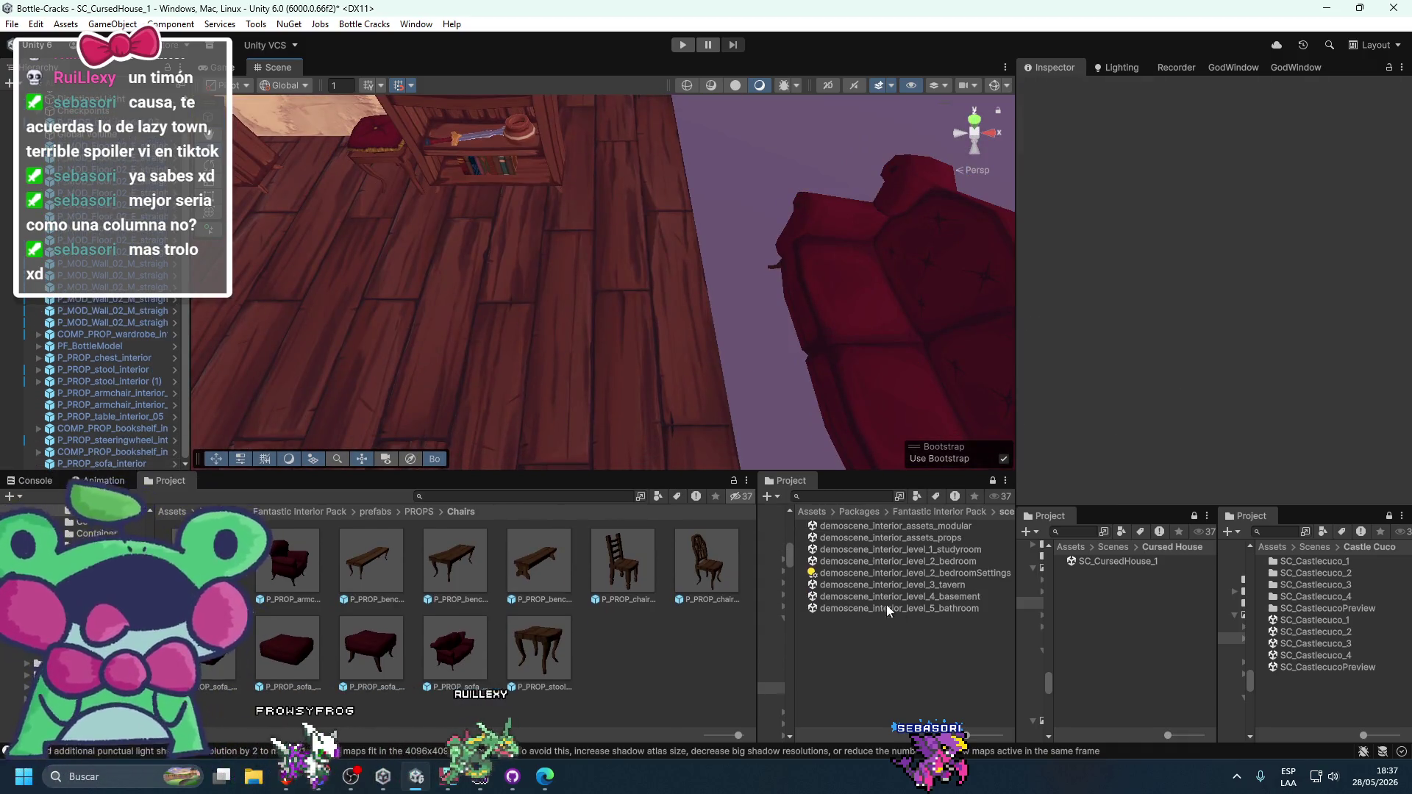
- Open the bedroom demo scene, saving the Cursed House changes first
double_click(881, 561)
left_click(706, 421)
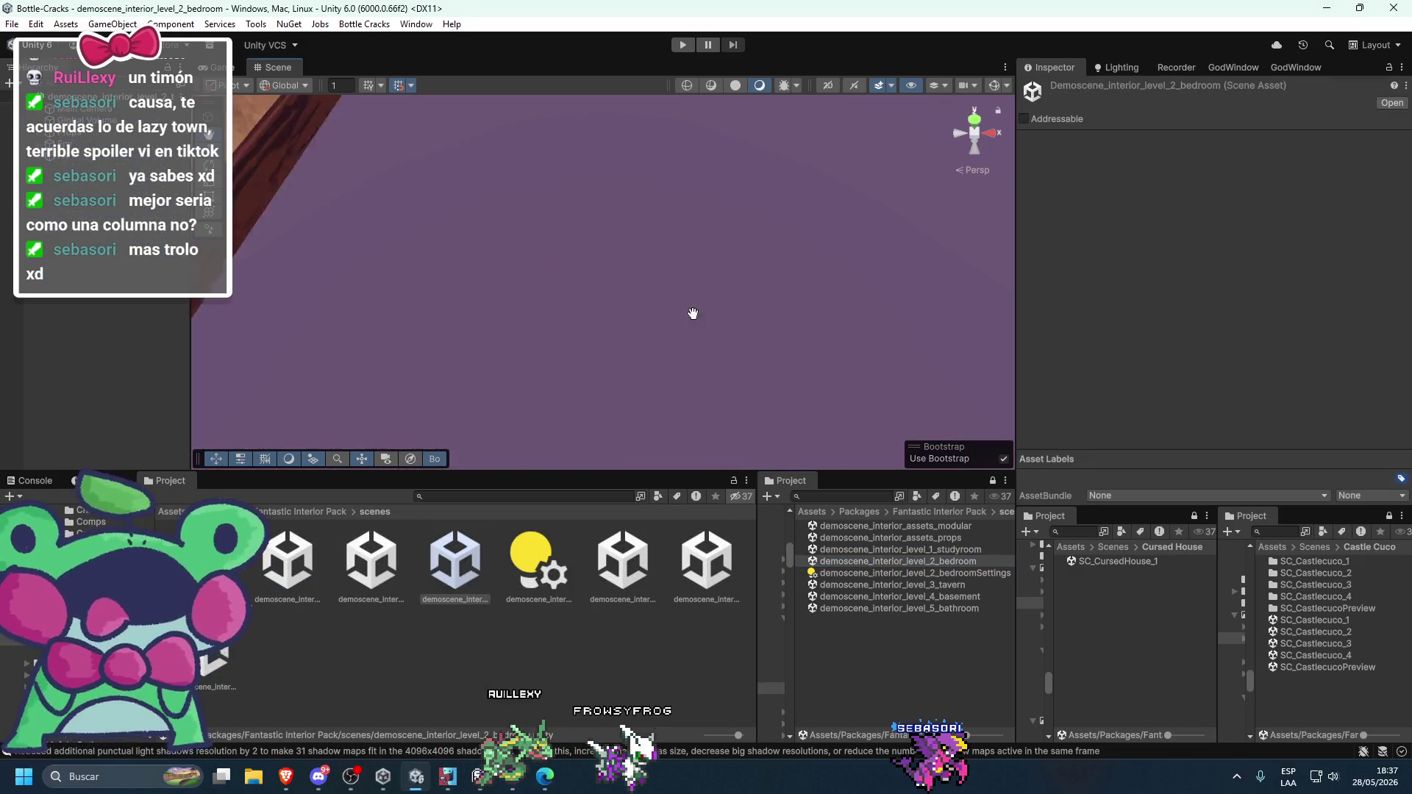
mouse_move(638, 337)
left_mouse_down()
mouse_move(658, 274)
mouse_move(978, 222)
mouse_move(684, 295)
mouse_move(598, 328)
mouse_move(647, 337)
mouse_move(469, 382)
mouse_move(636, 275)
left_mouse_up()
- Inspect the demo's red pillow and sofa footrest, then reopen SC_CursedHouse_1
left_click(635, 275)
left_click(1106, 131)
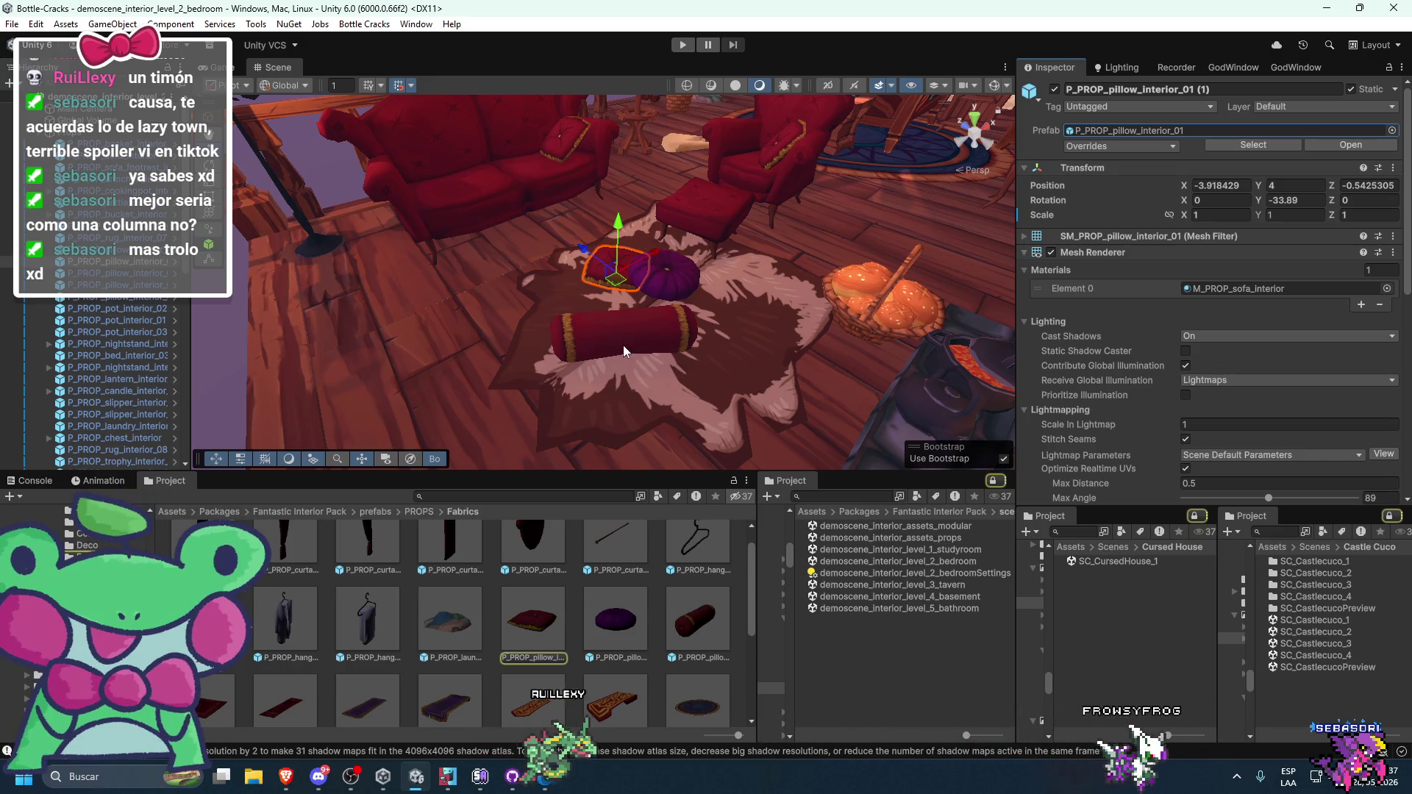
left_click_drag(709, 316, 748, 231)
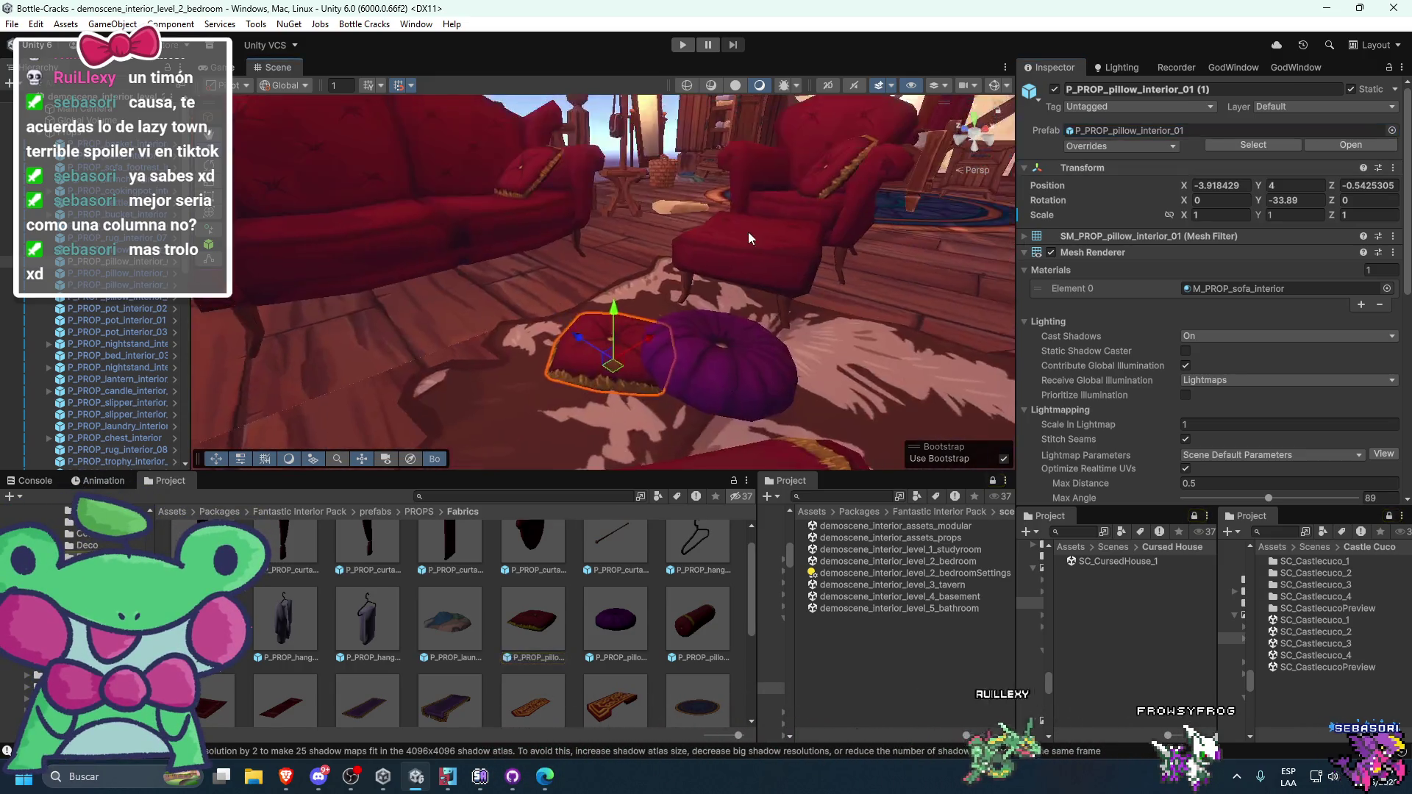
scroll(735, 294, "down", 3)
left_click(728, 349)
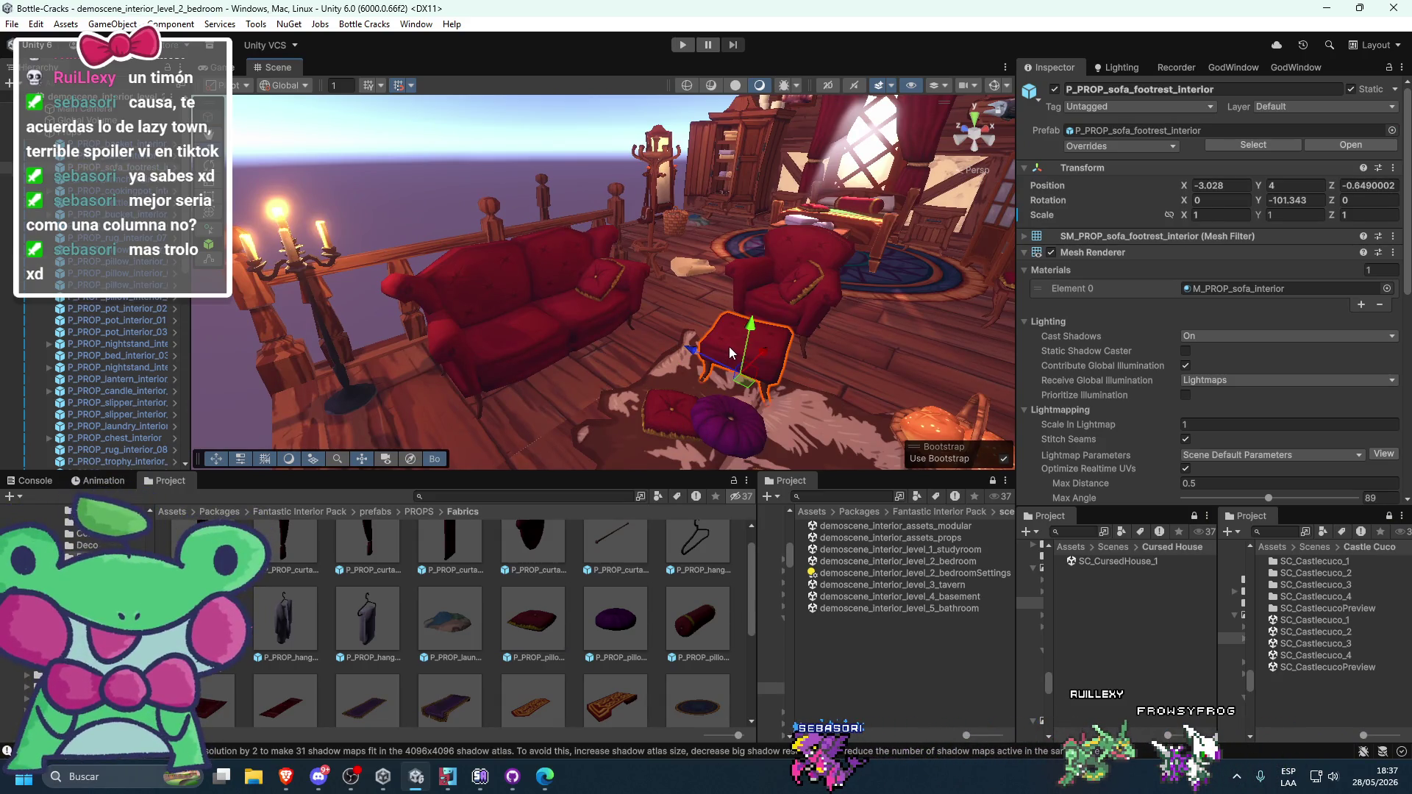
double_click(1111, 562)
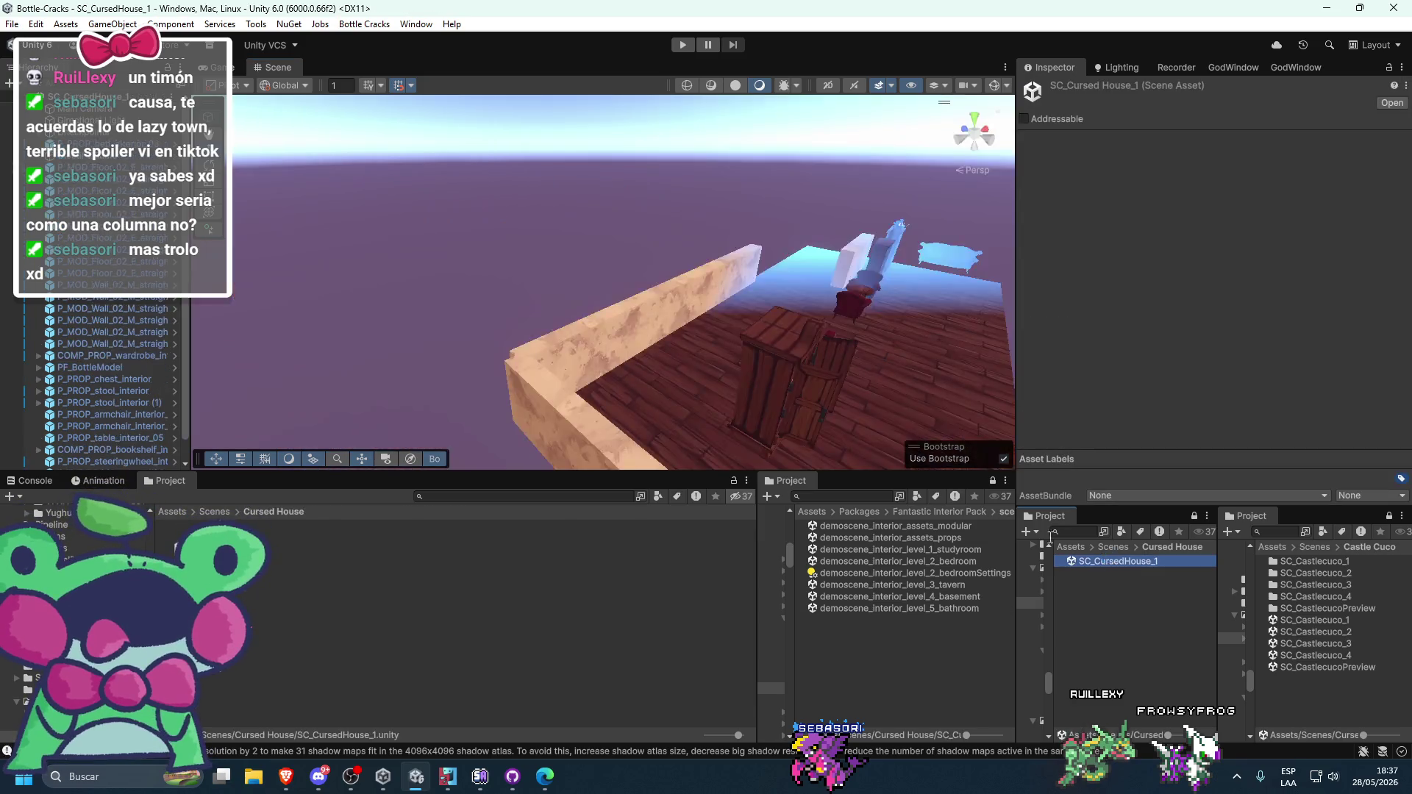
mouse_move(803, 278)
left_mouse_down()
mouse_move(599, 299)
mouse_move(284, 299)
mouse_move(657, 329)
left_mouse_up()
left_click(657, 329)
key("f")
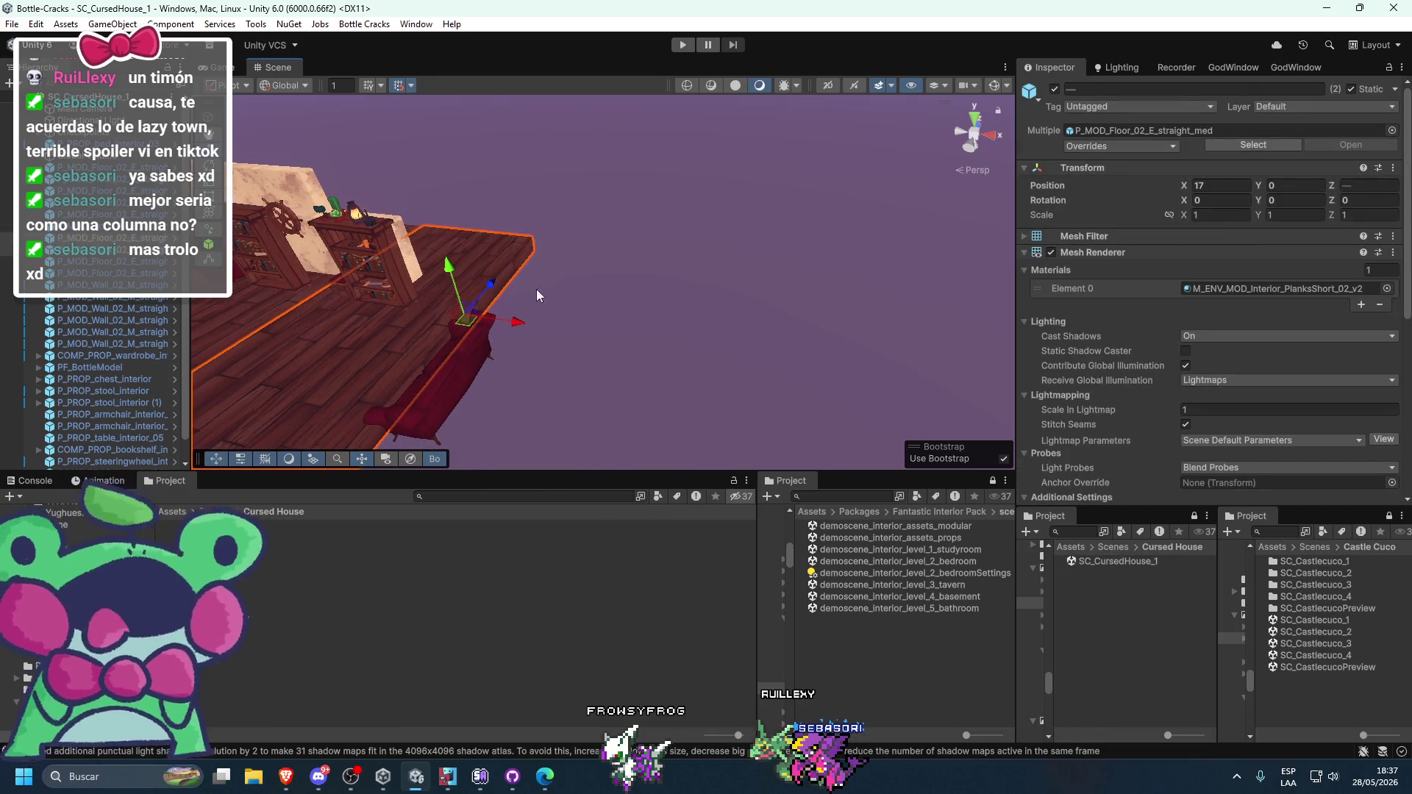
left_click(537, 289, "shift")
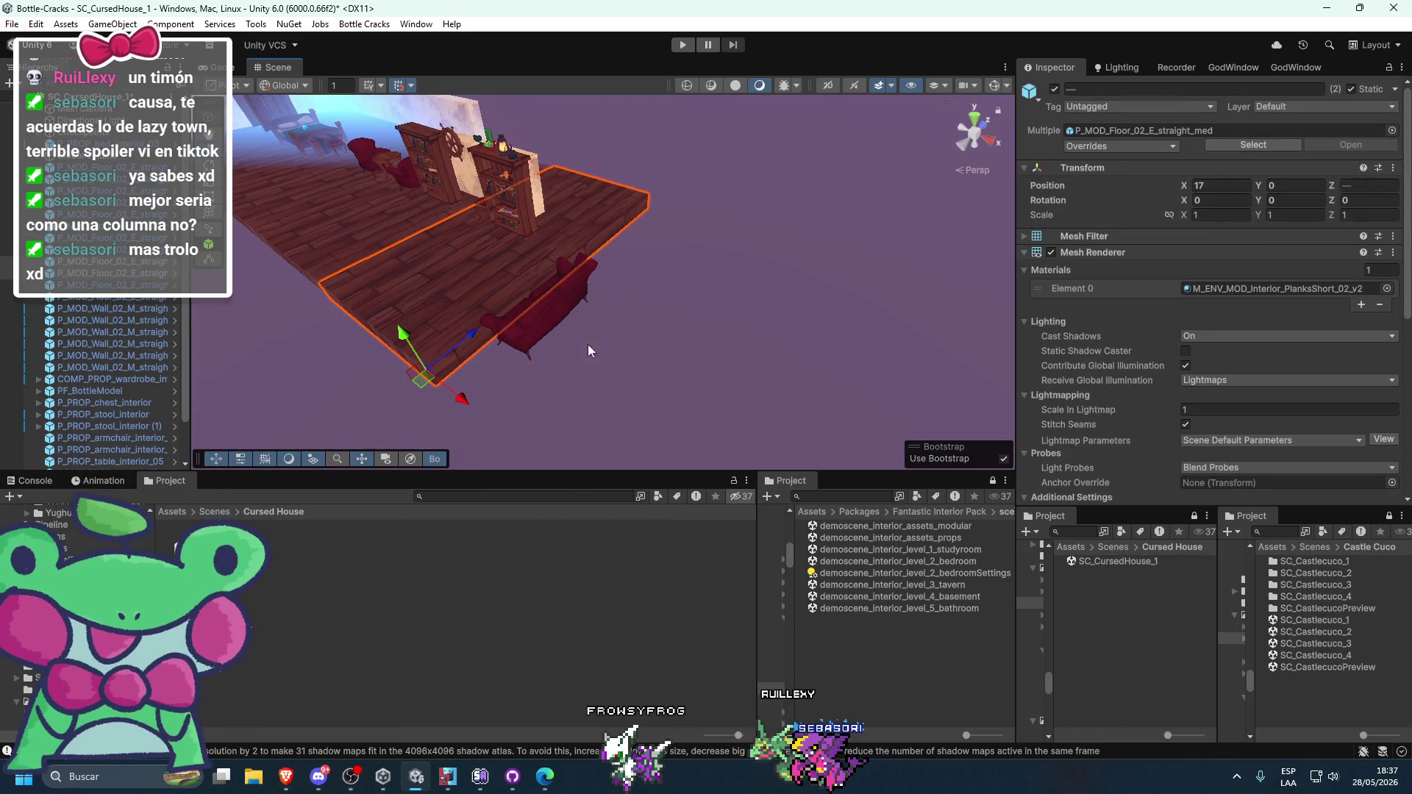
mouse_move(589, 344)
left_mouse_down()
mouse_move(828, 369)
mouse_move(842, 340)
mouse_move(717, 323)
mouse_move(757, 289)
mouse_move(643, 328)
mouse_move(630, 275)
left_mouse_up()
left_click(828, 370)
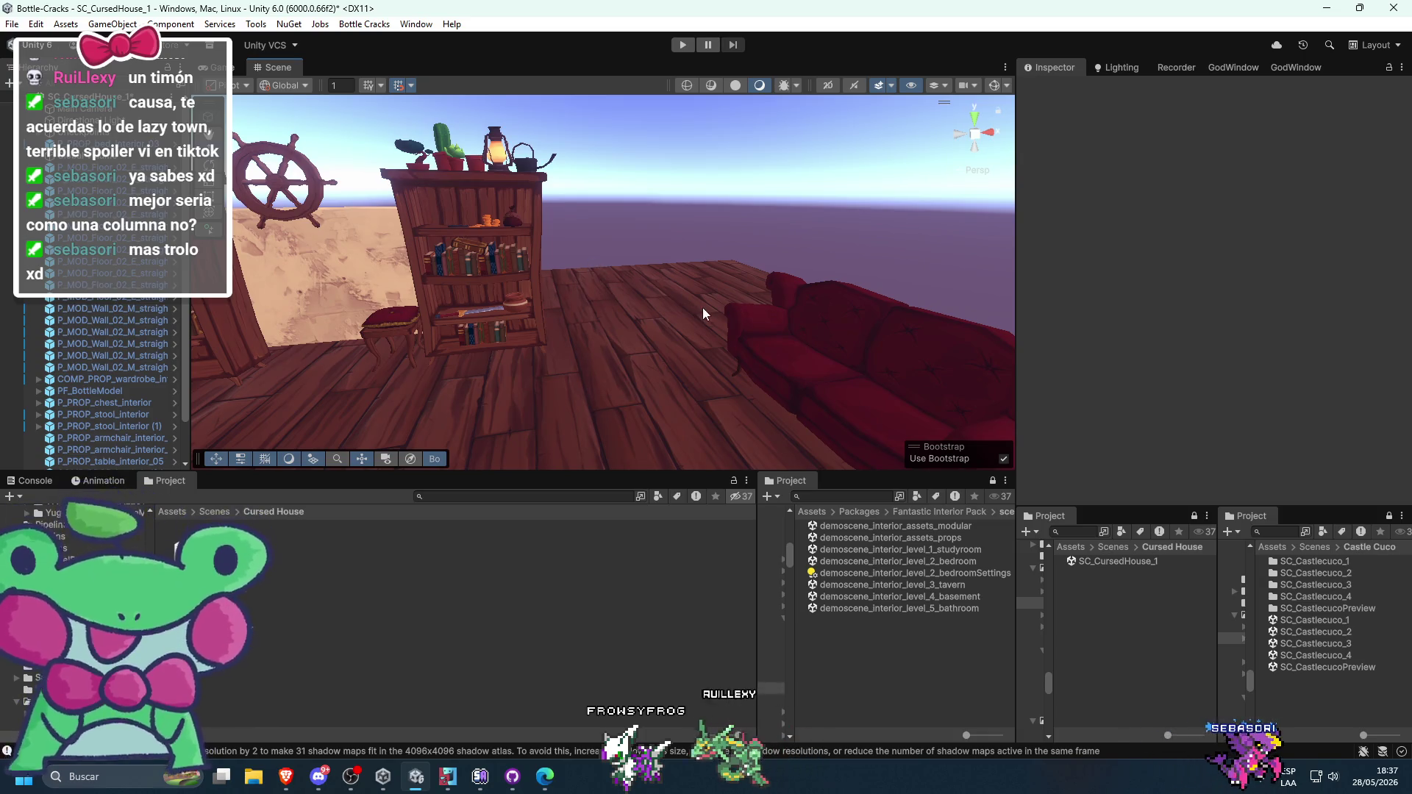
left_click_drag(703, 308, 741, 320)
left_click(741, 320)
left_click(1123, 130)
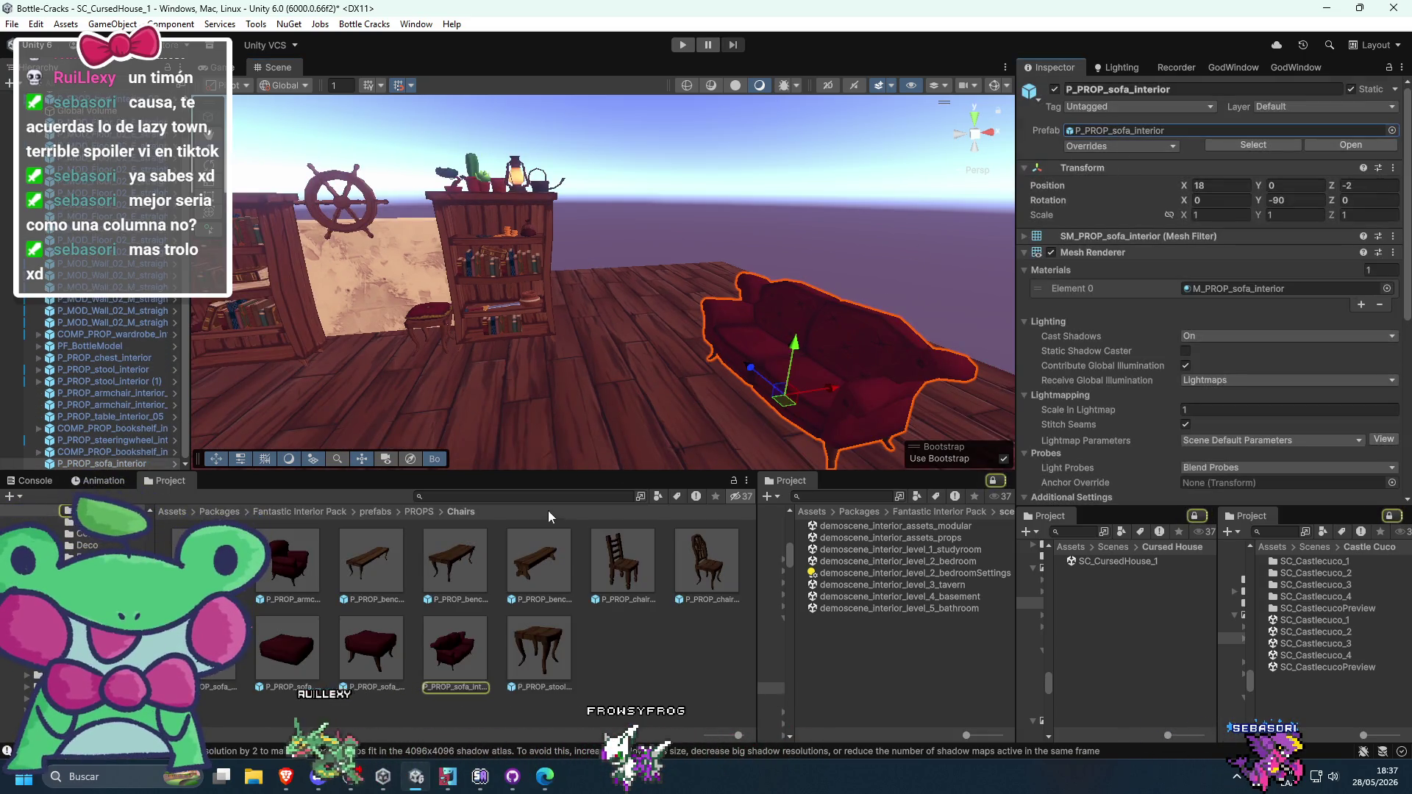
left_click_drag(529, 368, 477, 392)
mouse_move(311, 544)
left_mouse_down()
mouse_move(515, 364)
mouse_move(579, 378)
left_mouse_up()
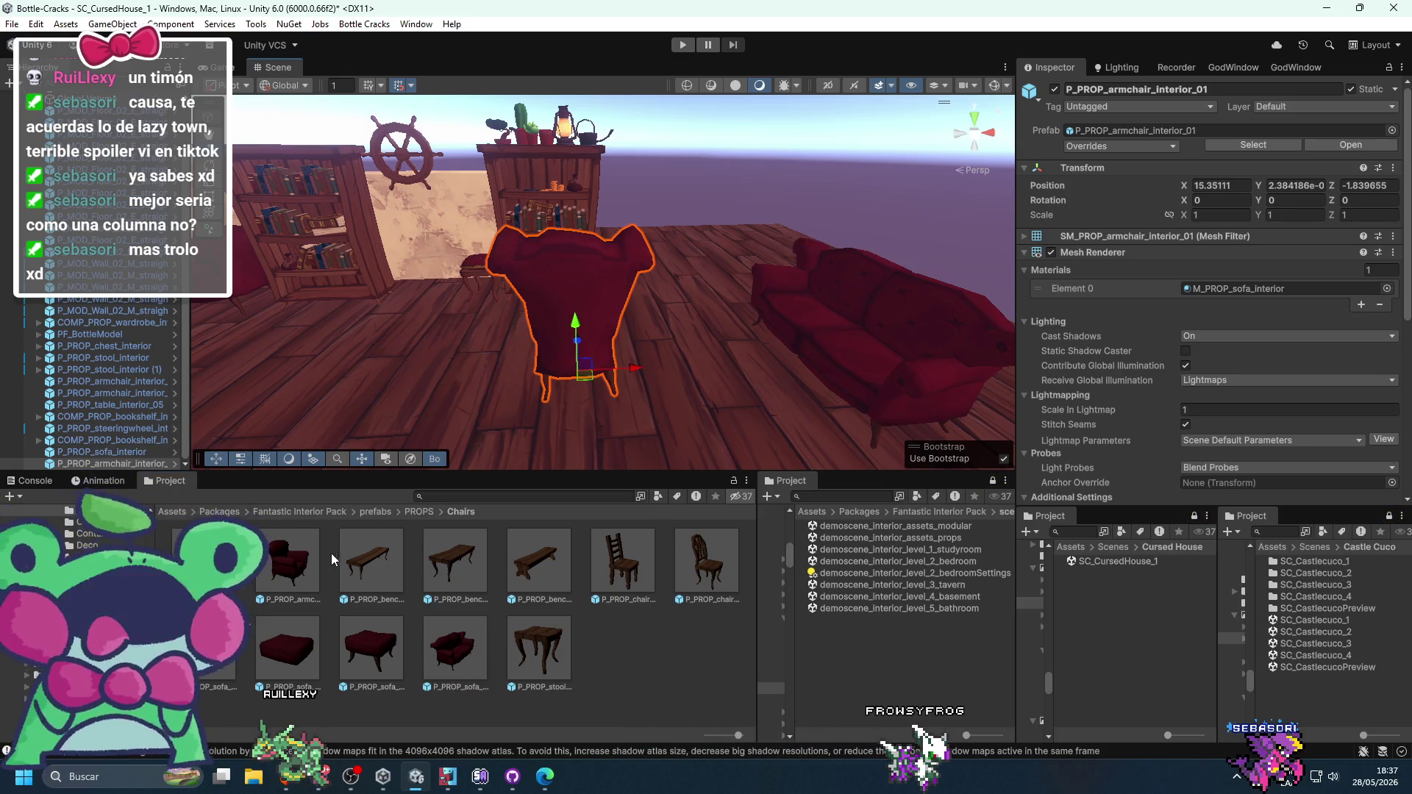
left_click(293, 566)
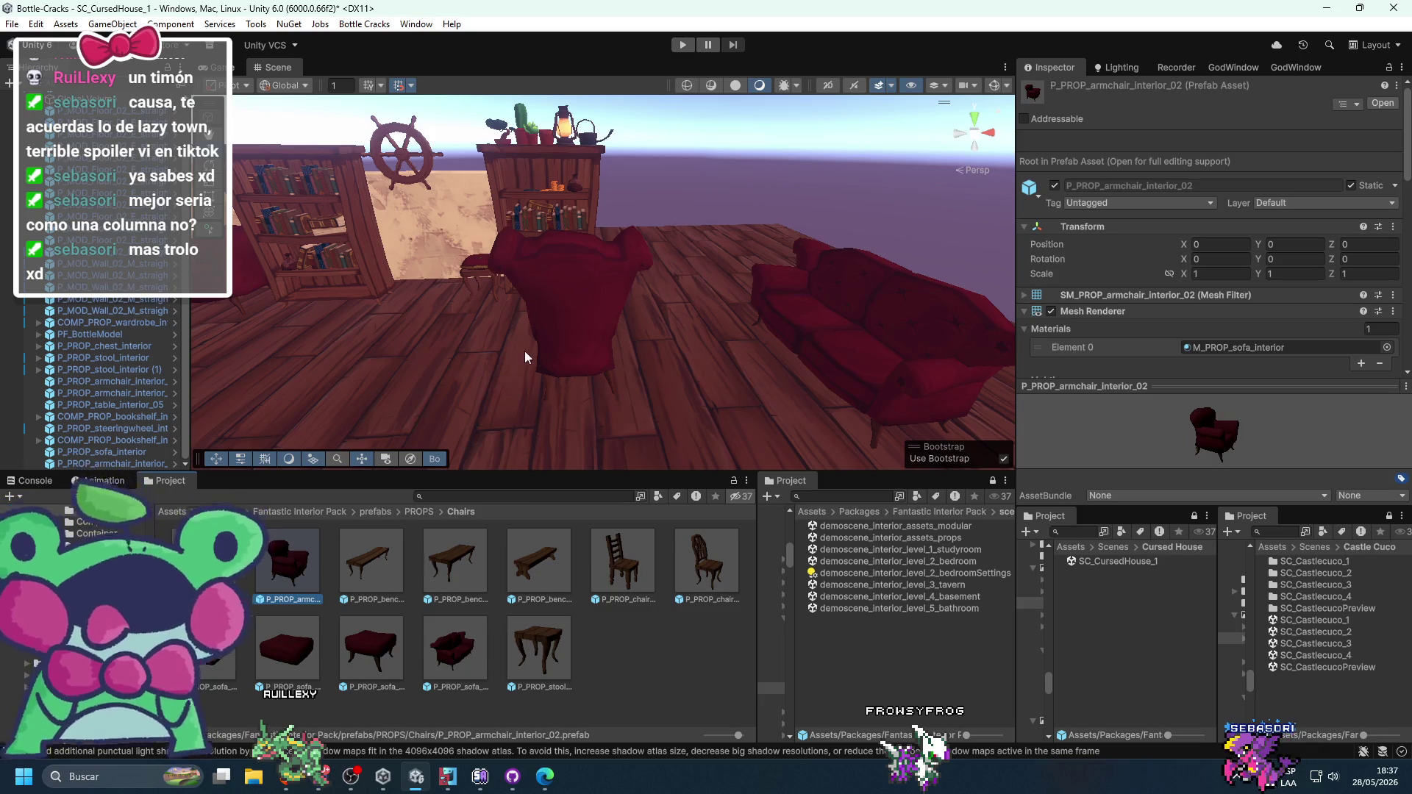
scroll(441, 371, "down", 5)
left_click_drag(441, 372, 535, 373)
scroll(535, 373, "up", 3)
left_click(571, 357)
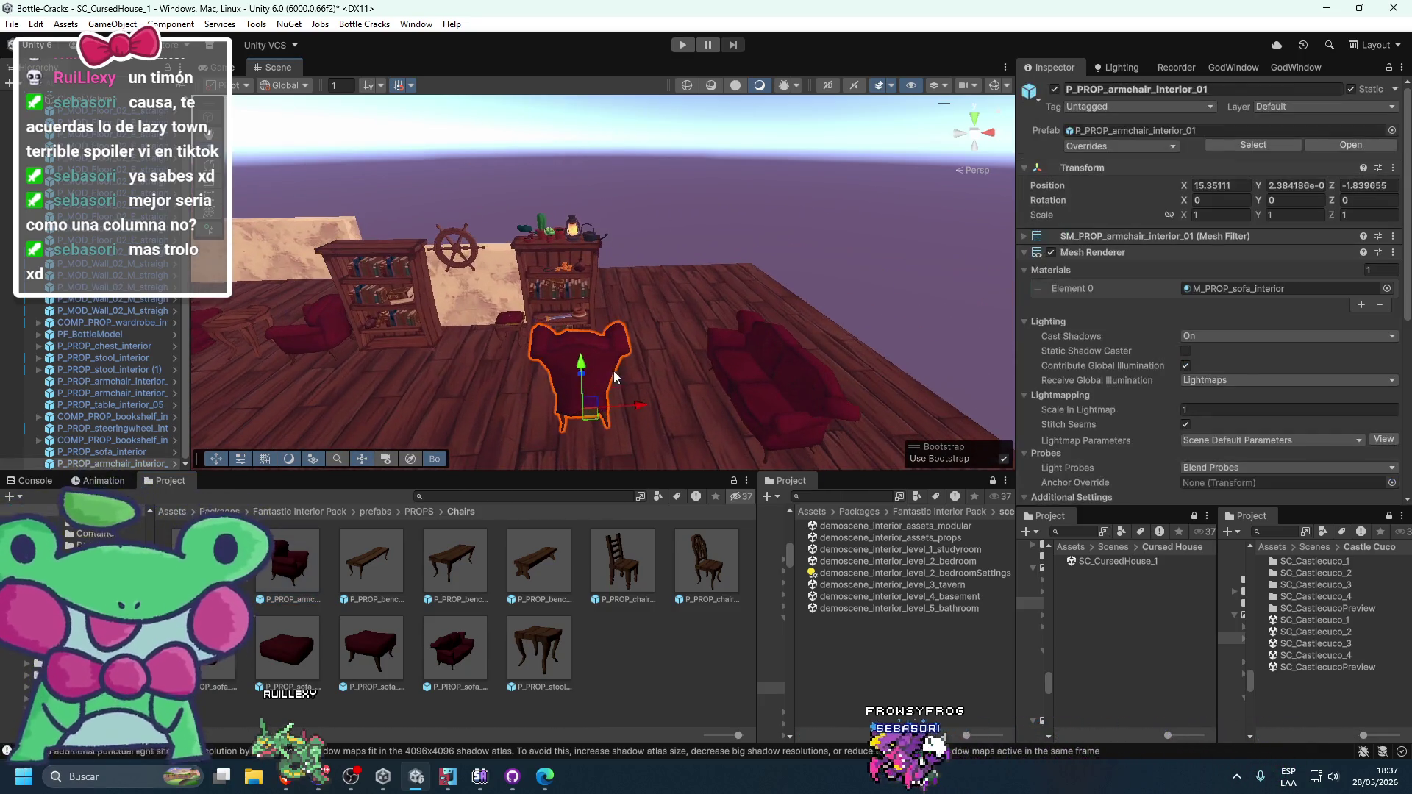
key("e")
left_click_drag(632, 412, 603, 456)
key("w")
mouse_move(581, 397)
left_mouse_down()
mouse_move(706, 383)
mouse_move(639, 363)
left_mouse_up()
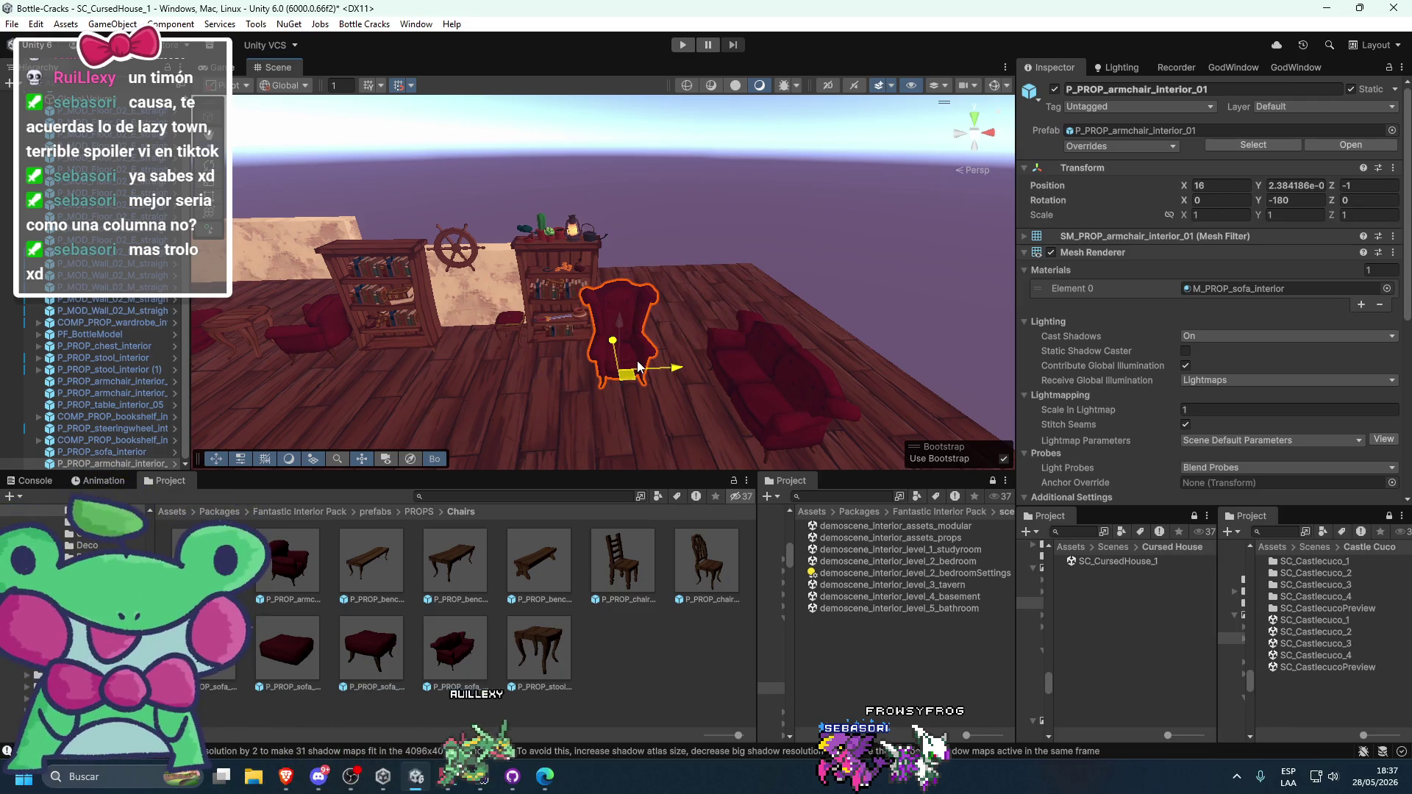
left_click(726, 245)
mouse_move(727, 245)
left_mouse_down()
mouse_move(606, 256)
mouse_move(662, 324)
mouse_move(659, 300)
left_mouse_up()
left_click(664, 328)
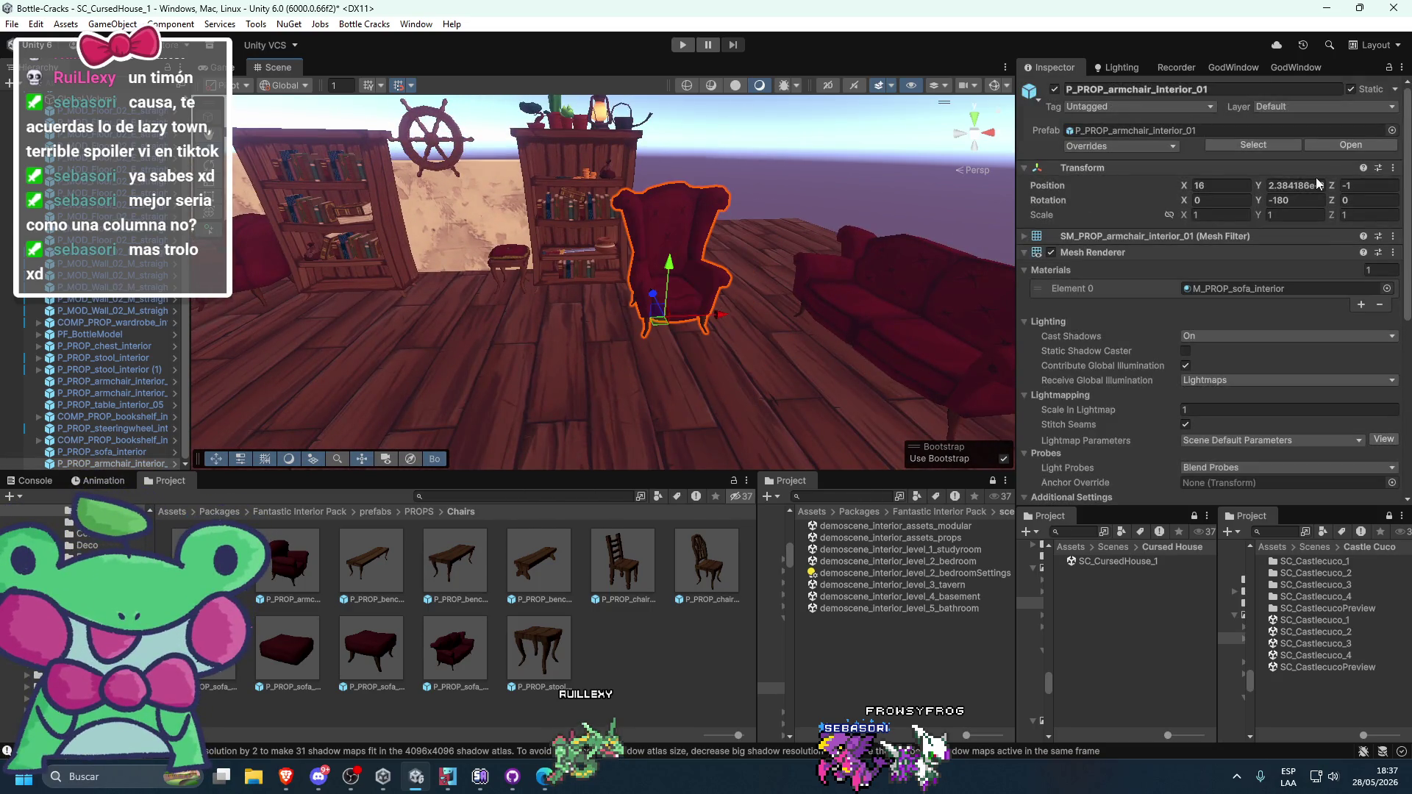
left_click(647, 265)
mouse_move(647, 265)
left_mouse_down()
mouse_move(858, 334)
mouse_move(536, 304)
mouse_move(600, 334)
left_mouse_up()
left_click(536, 304)
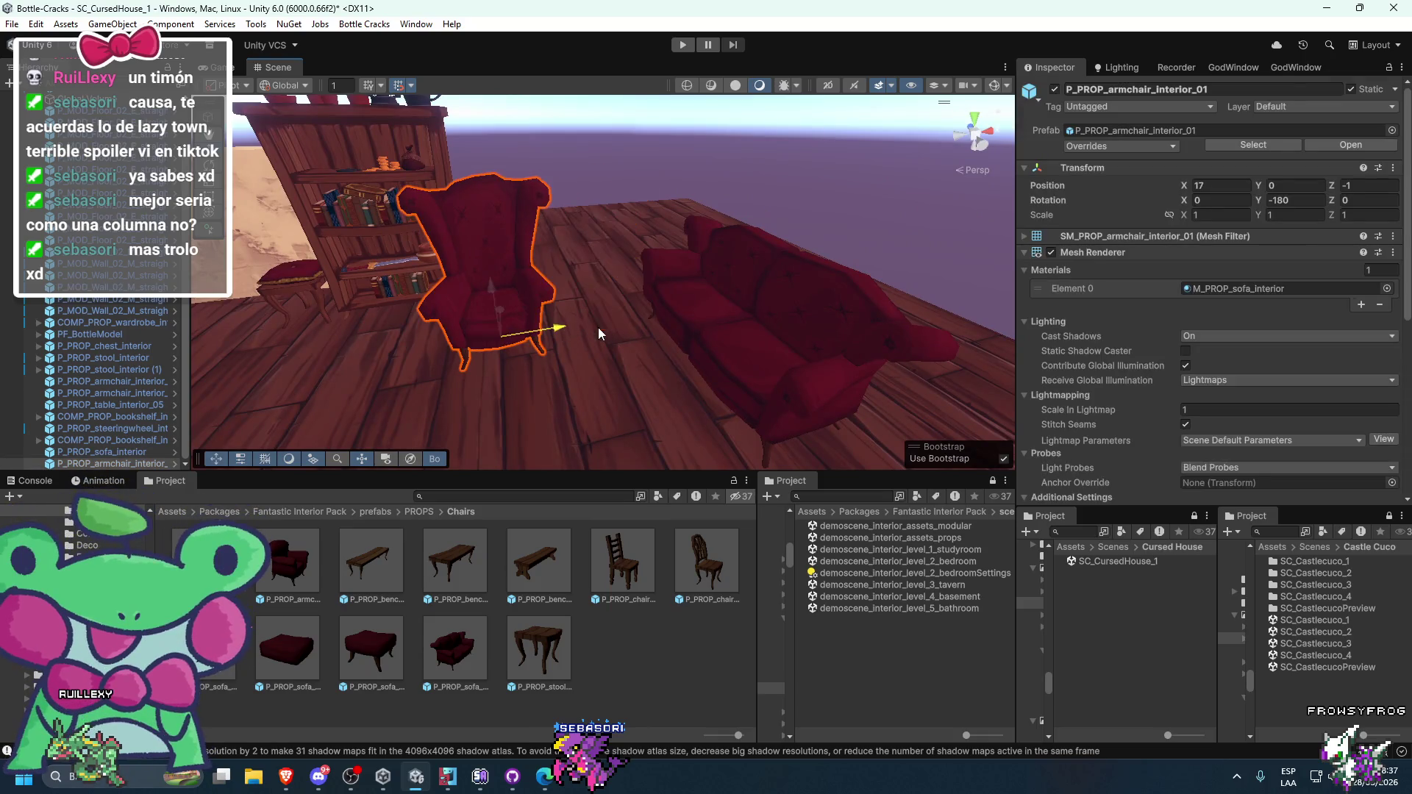
left_click(578, 270)
left_click_drag(578, 271, 448, 386)
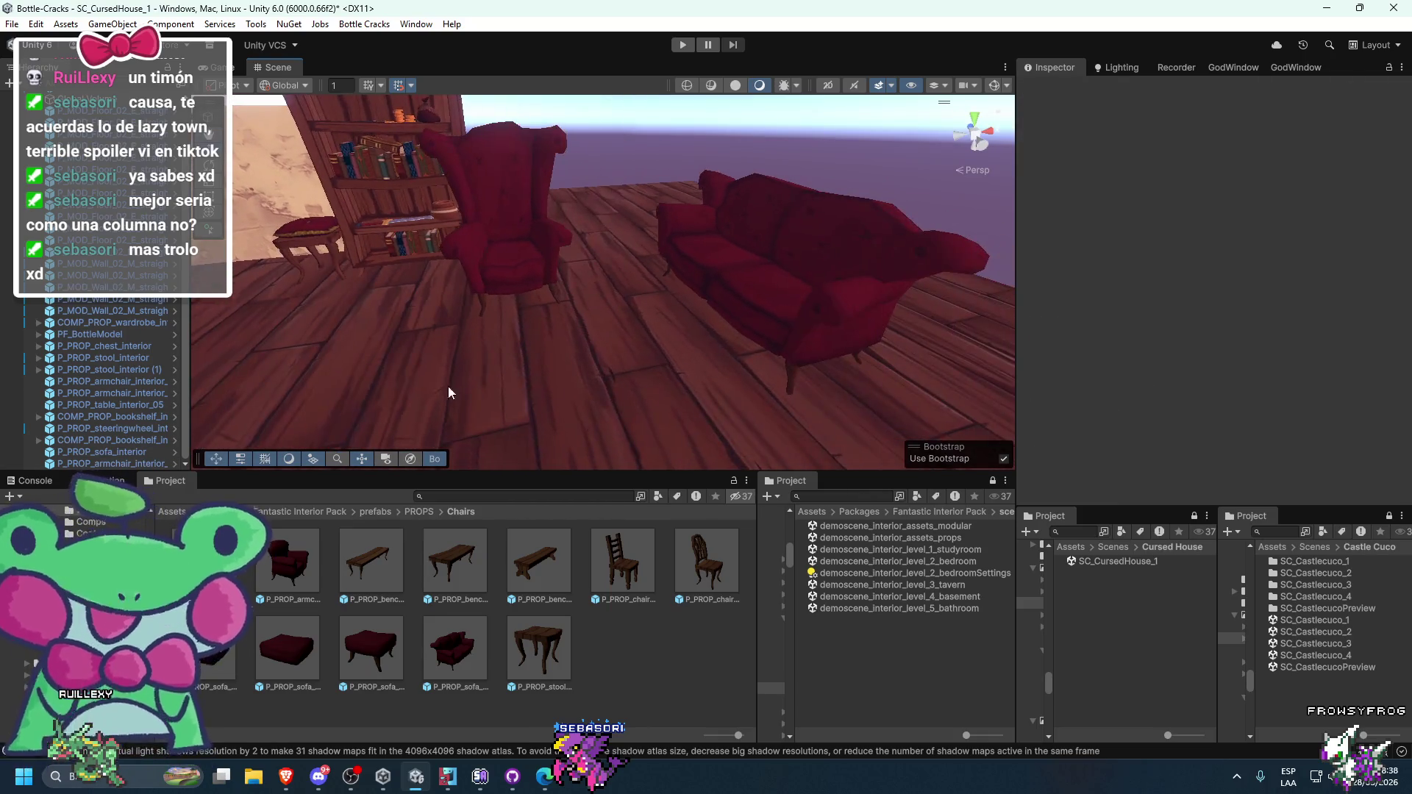
left_click_drag(584, 333, 553, 335)
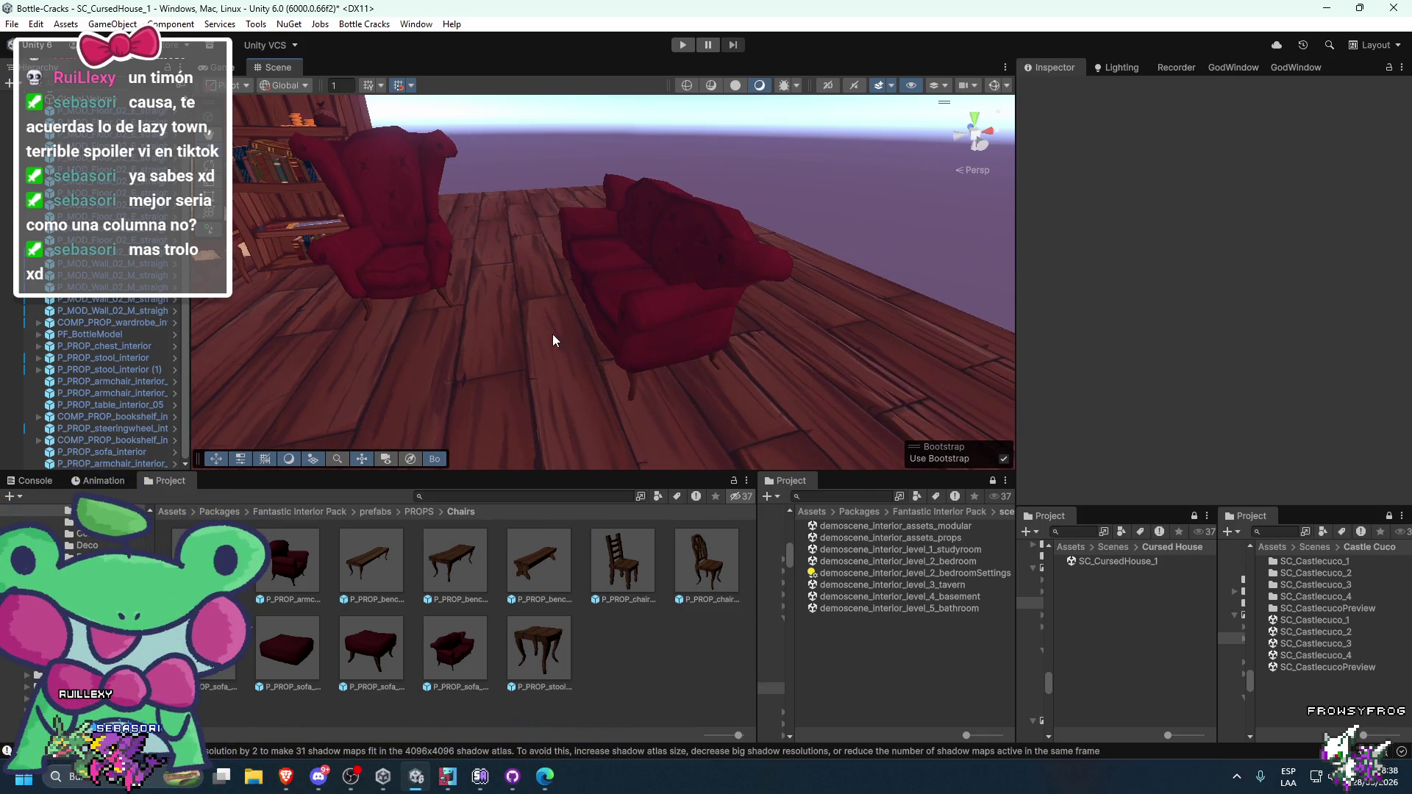
left_click(658, 272)
mouse_move(671, 325)
left_mouse_down()
mouse_move(513, 309)
mouse_move(385, 244)
mouse_move(441, 309)
left_mouse_up()
left_click(441, 313)
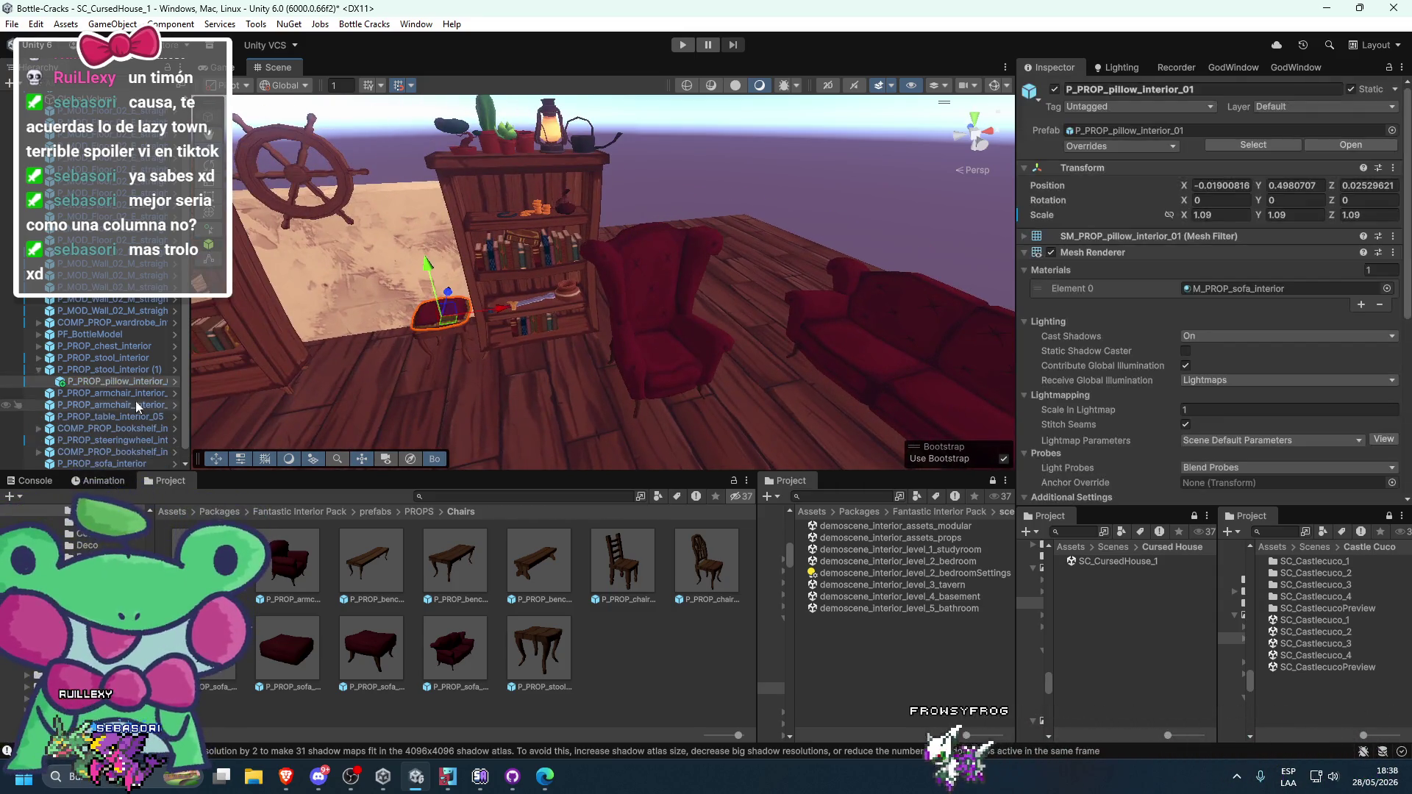
- Frame the stool and look over the surrounding wall and floor pieces
left_click(70, 371)
mouse_move(635, 311)
left_mouse_down()
mouse_move(396, 386)
mouse_move(800, 381)
left_mouse_up()
key("f")
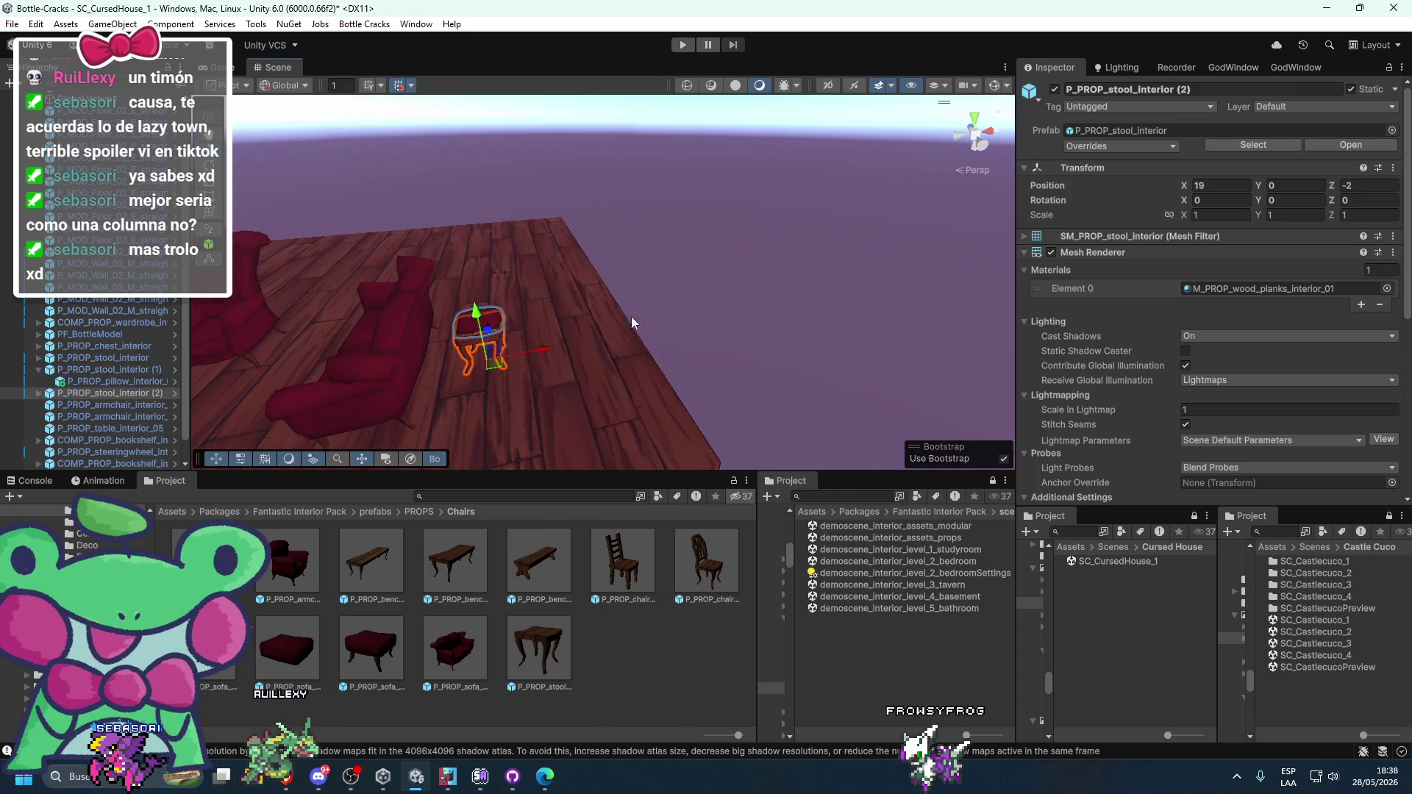
left_click(870, 221)
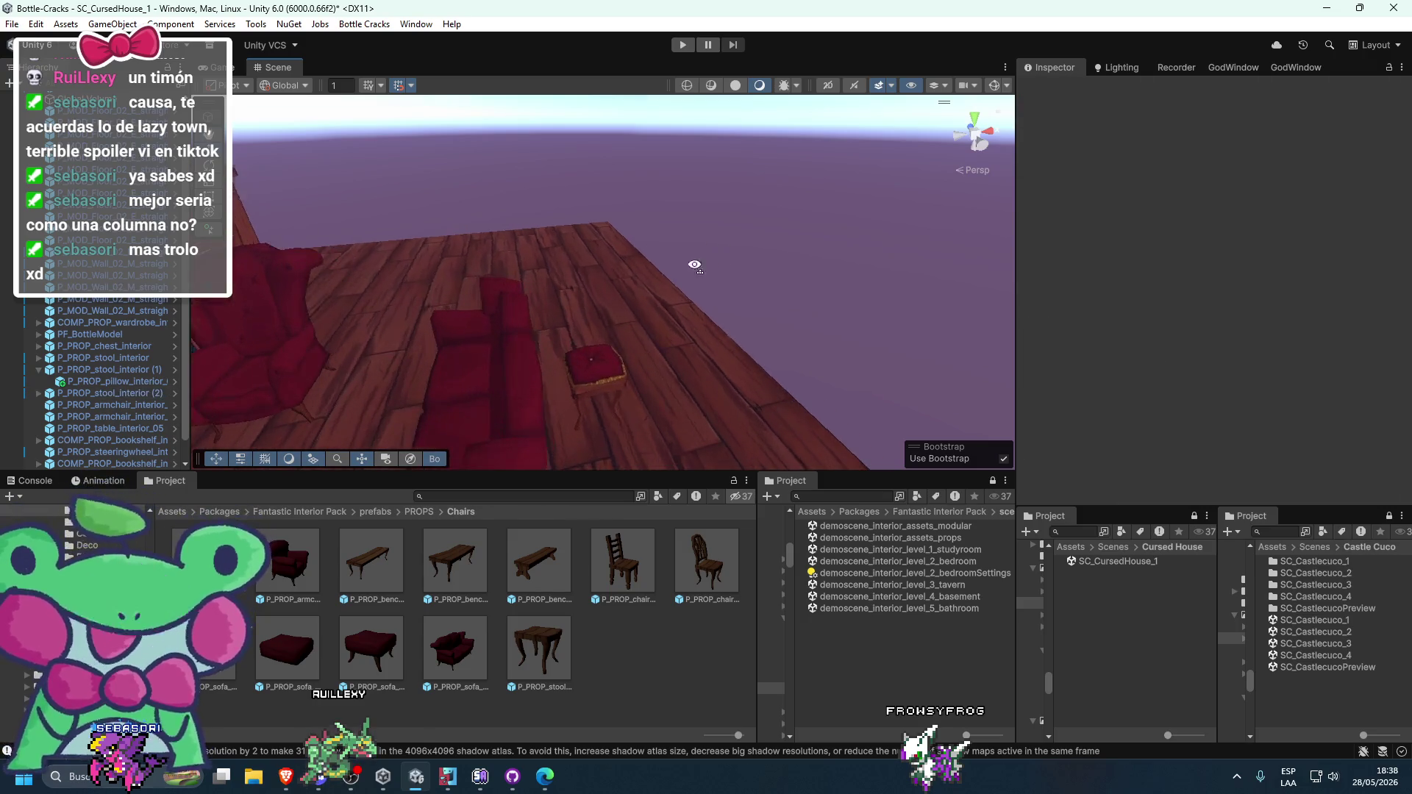
mouse_move(656, 323)
left_mouse_down()
mouse_move(529, 341)
mouse_move(594, 325)
left_mouse_up()
left_click(668, 291)
mouse_move(668, 291)
left_mouse_down()
mouse_move(617, 284)
mouse_move(772, 306)
left_mouse_up()
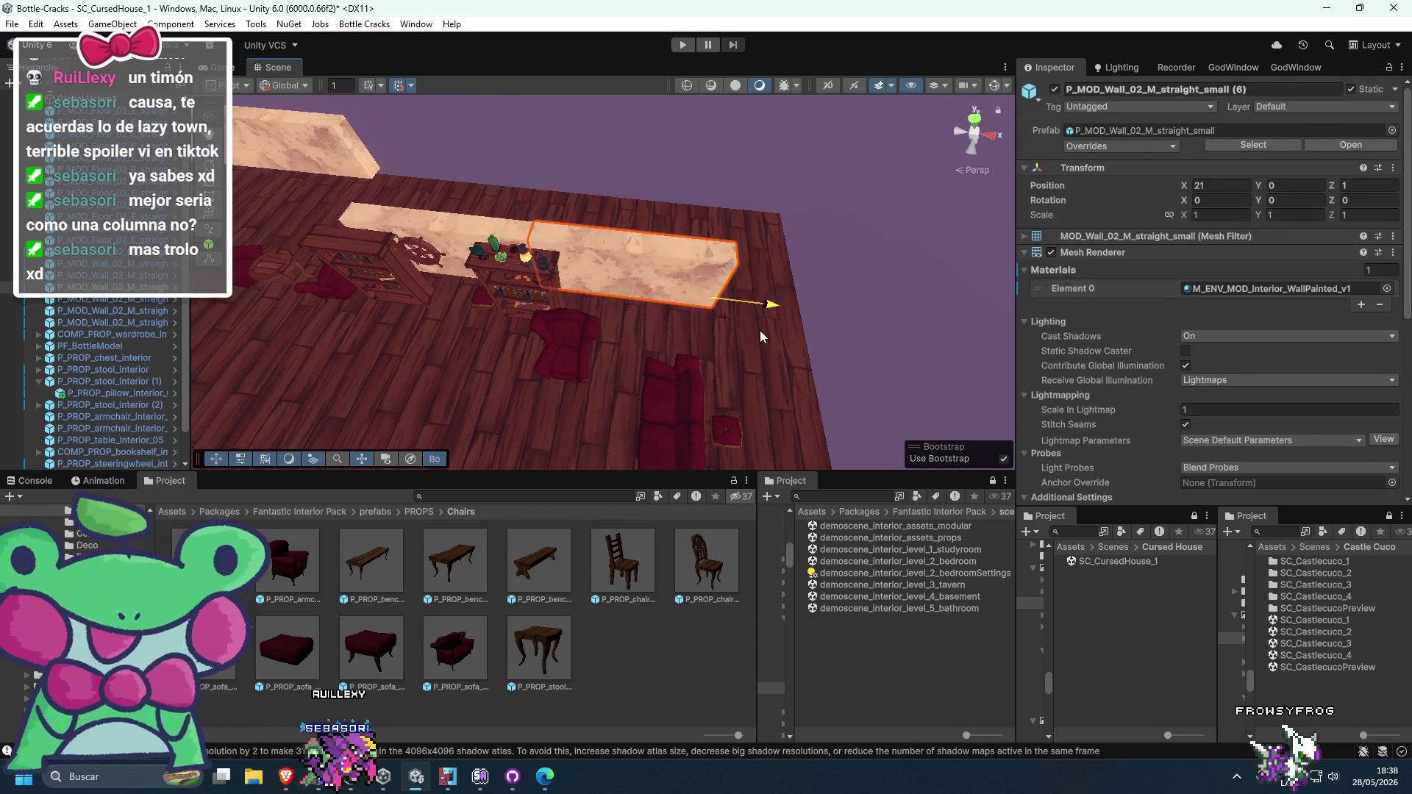
left_click(857, 315)
mouse_move(858, 315)
left_mouse_down()
mouse_move(814, 280)
mouse_move(840, 213)
mouse_move(608, 263)
left_mouse_up()
left_click(608, 263)
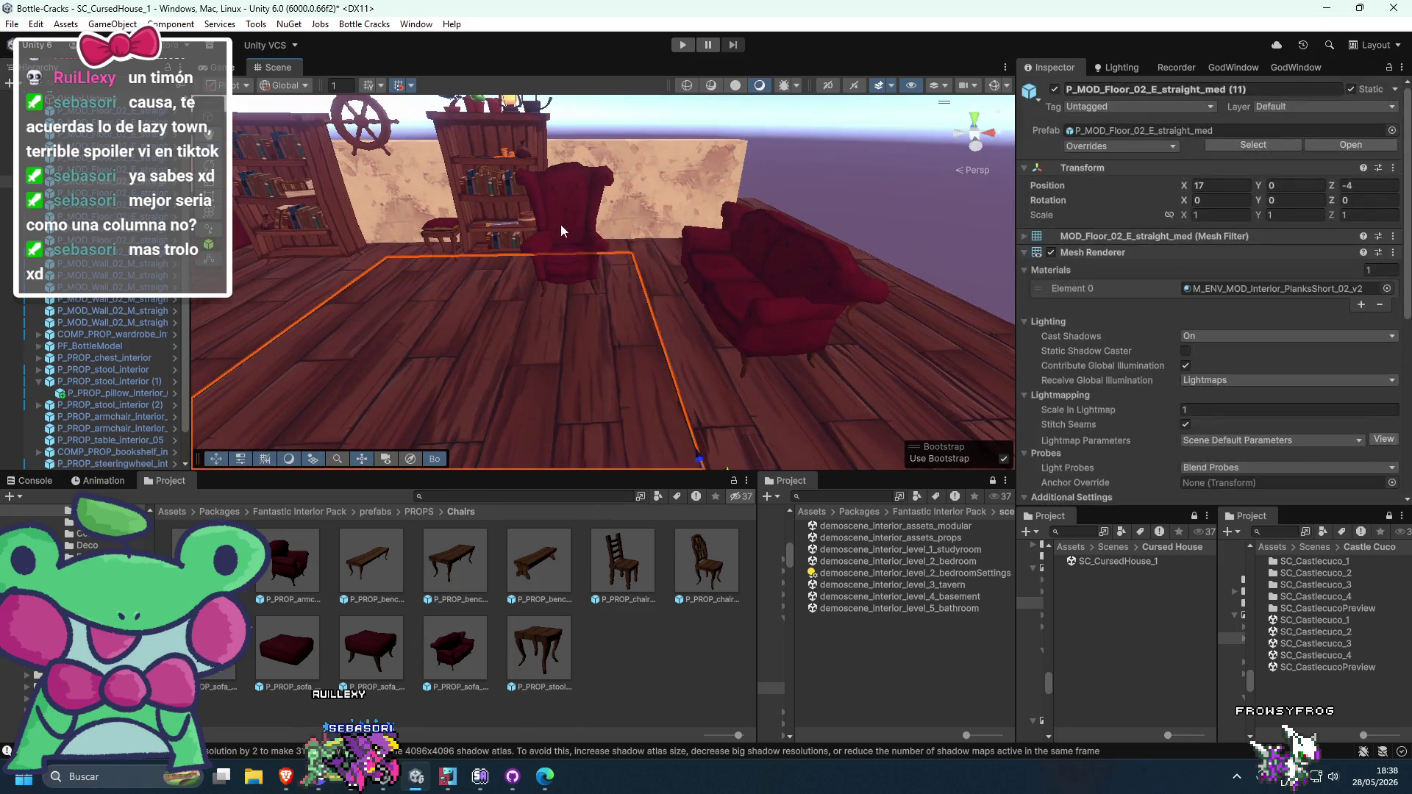
- Shift the armchair half a unit, set sofa X to 18.5 and stool X to 19.5
left_click(596, 263)
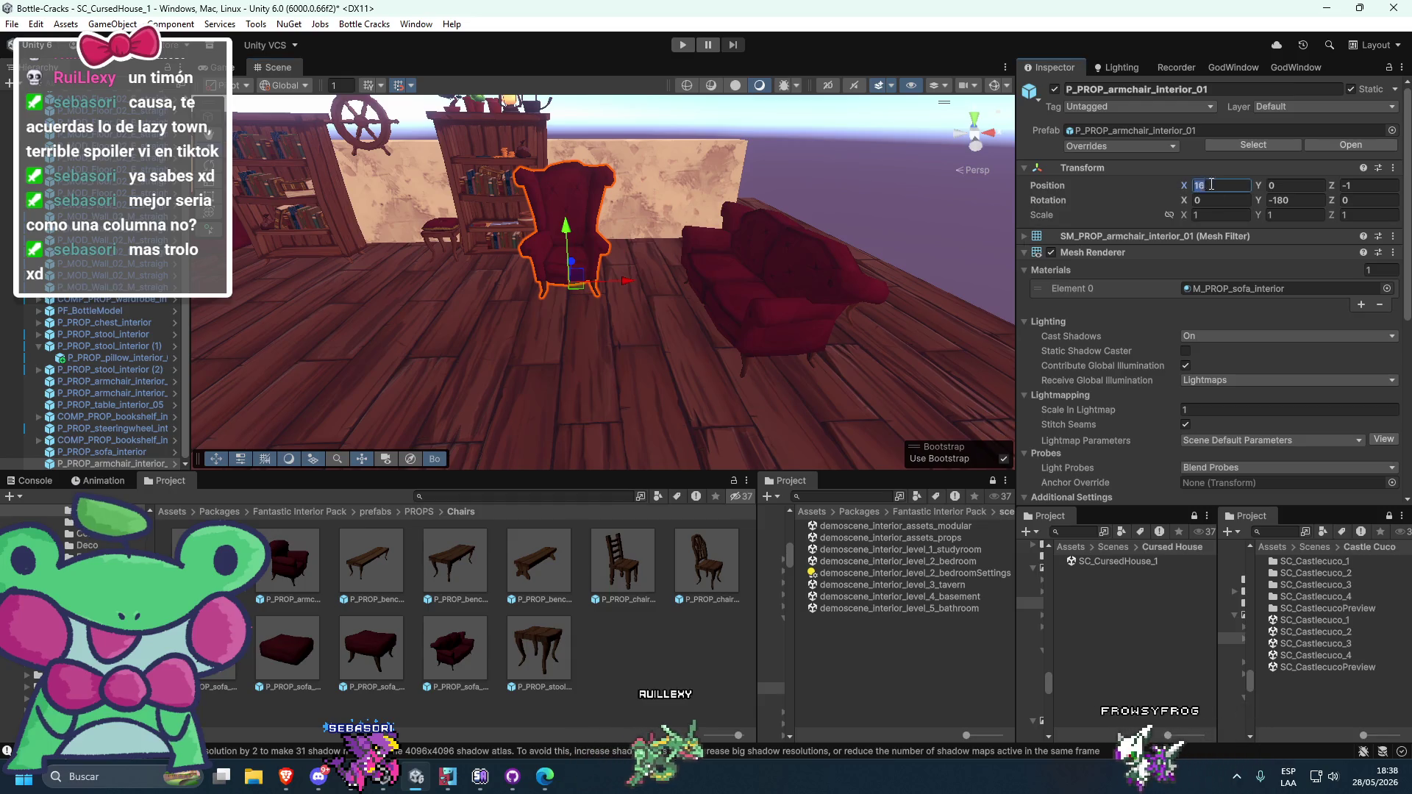
left_click_drag(634, 288, 787, 284)
left_click(787, 284)
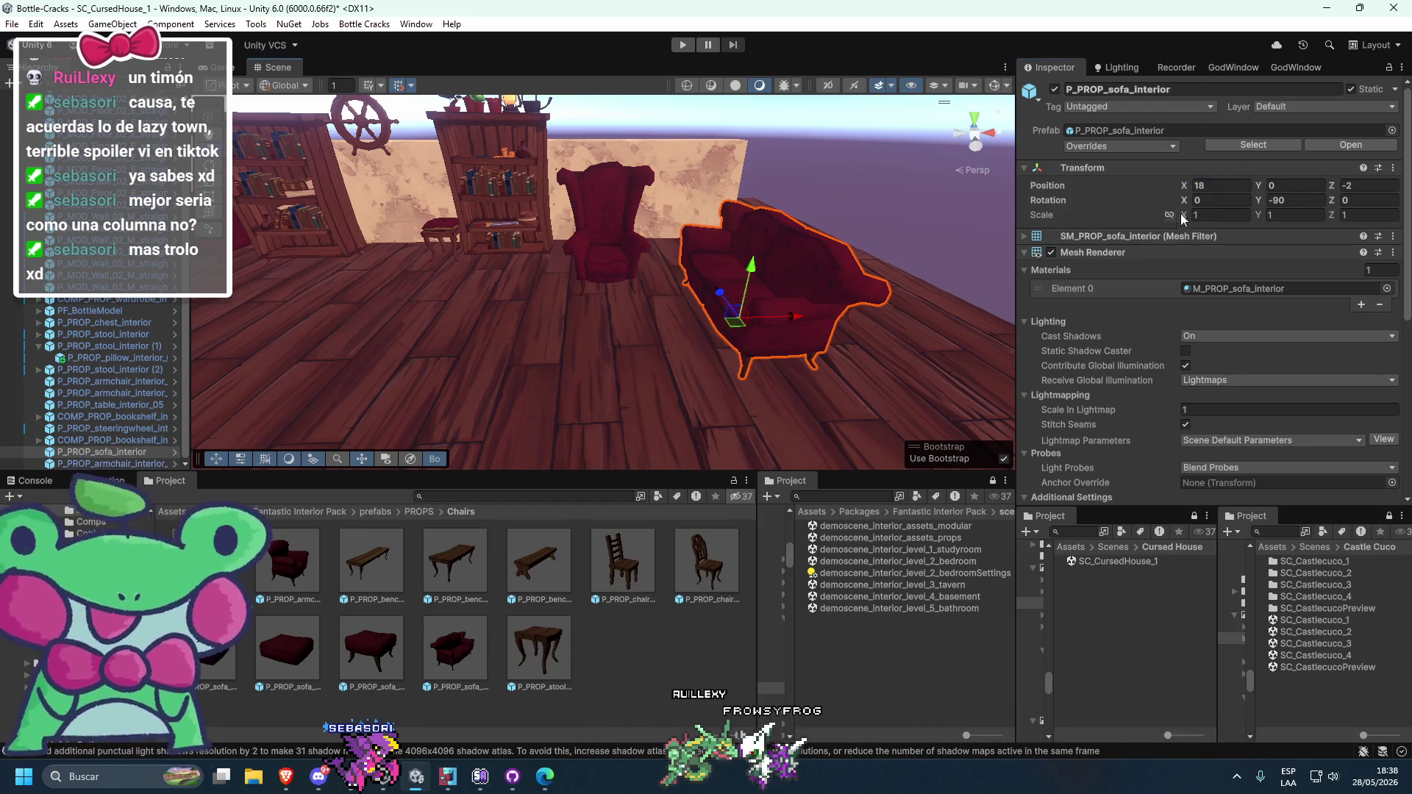
double_click(1199, 185)
type("18.5")
left_click_drag(956, 239, 716, 236)
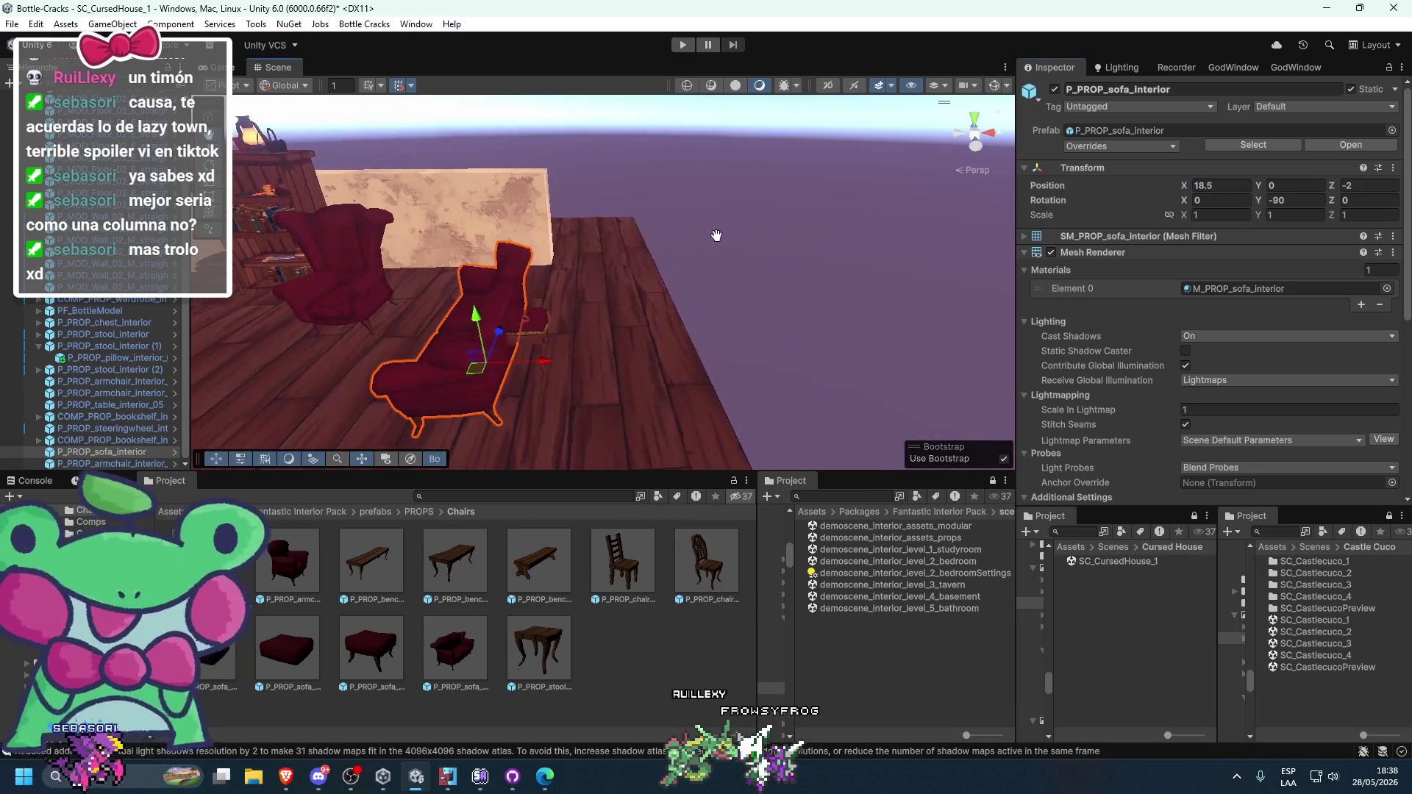
left_click(544, 324)
left_click(61, 368)
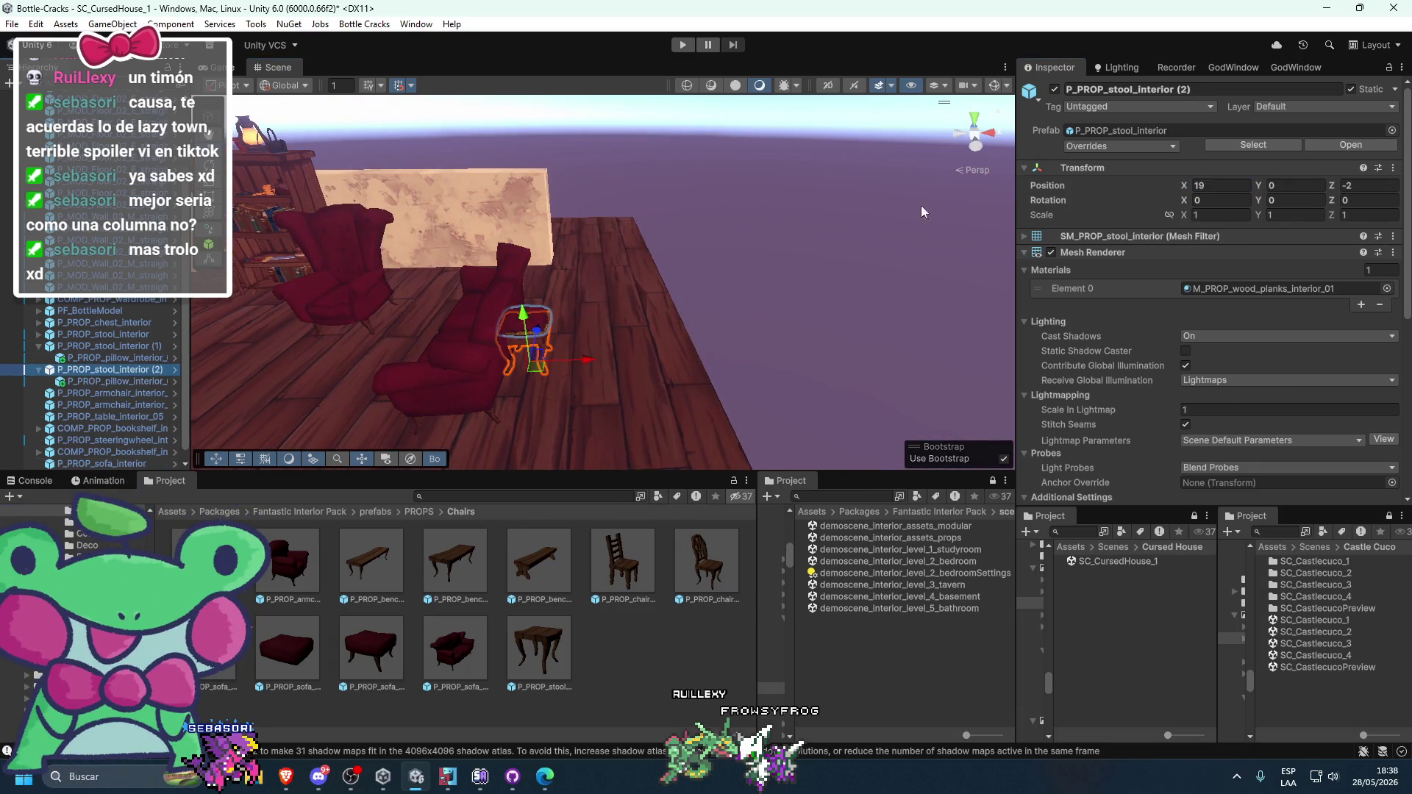
key("Return")
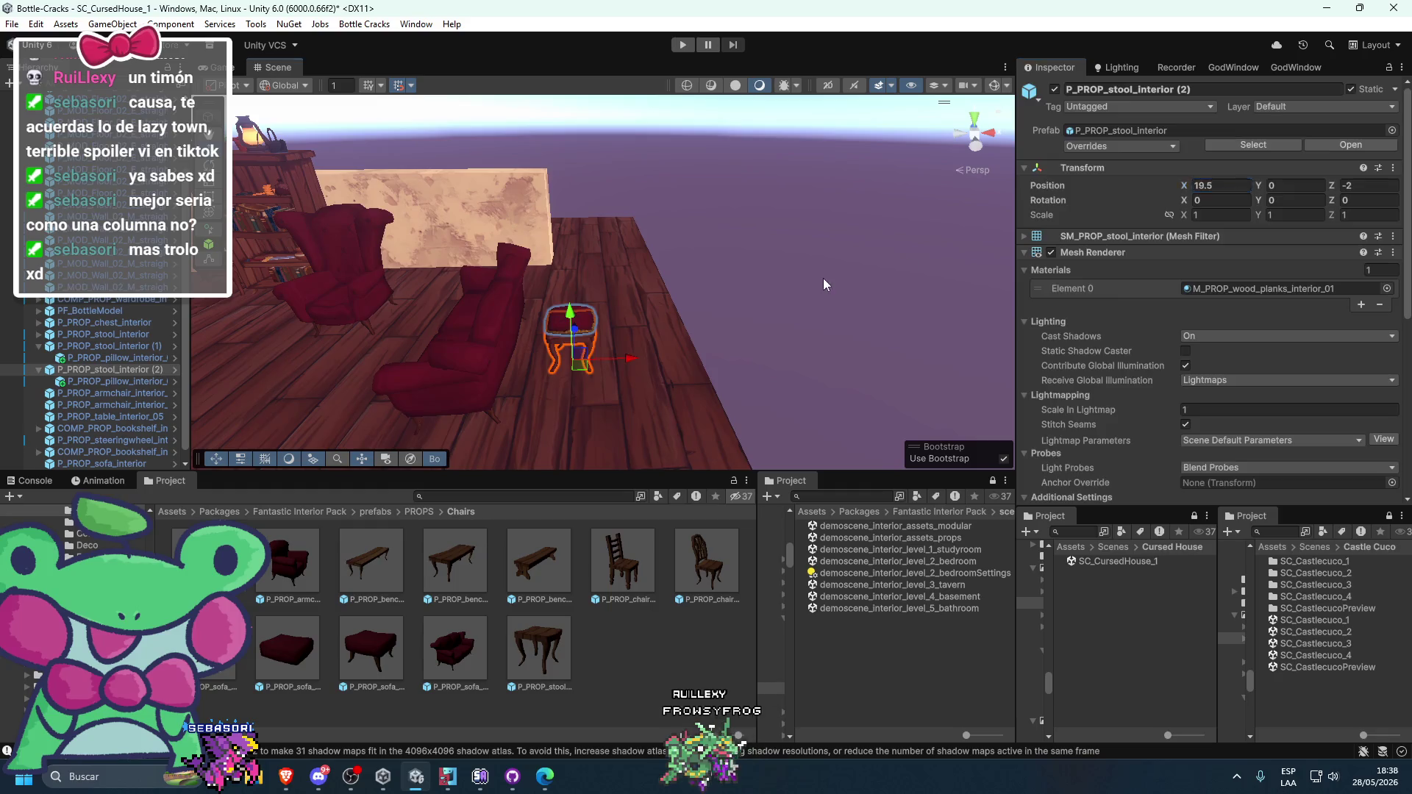
- Open the demoscene_interior_level_2_bedroom scene
left_click(814, 273)
mouse_move(806, 272)
left_mouse_down()
mouse_move(823, 293)
mouse_move(789, 308)
left_mouse_up()
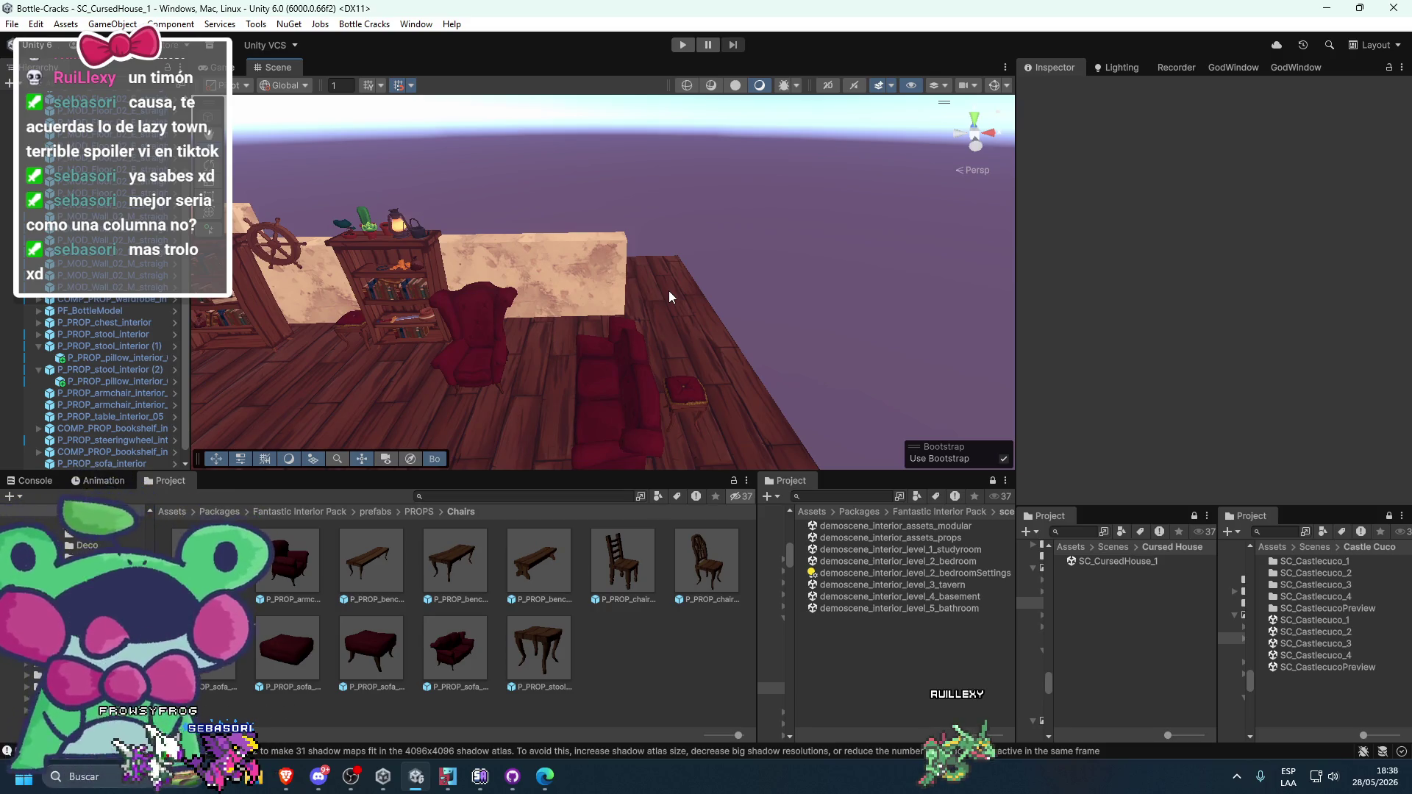
double_click(934, 560)
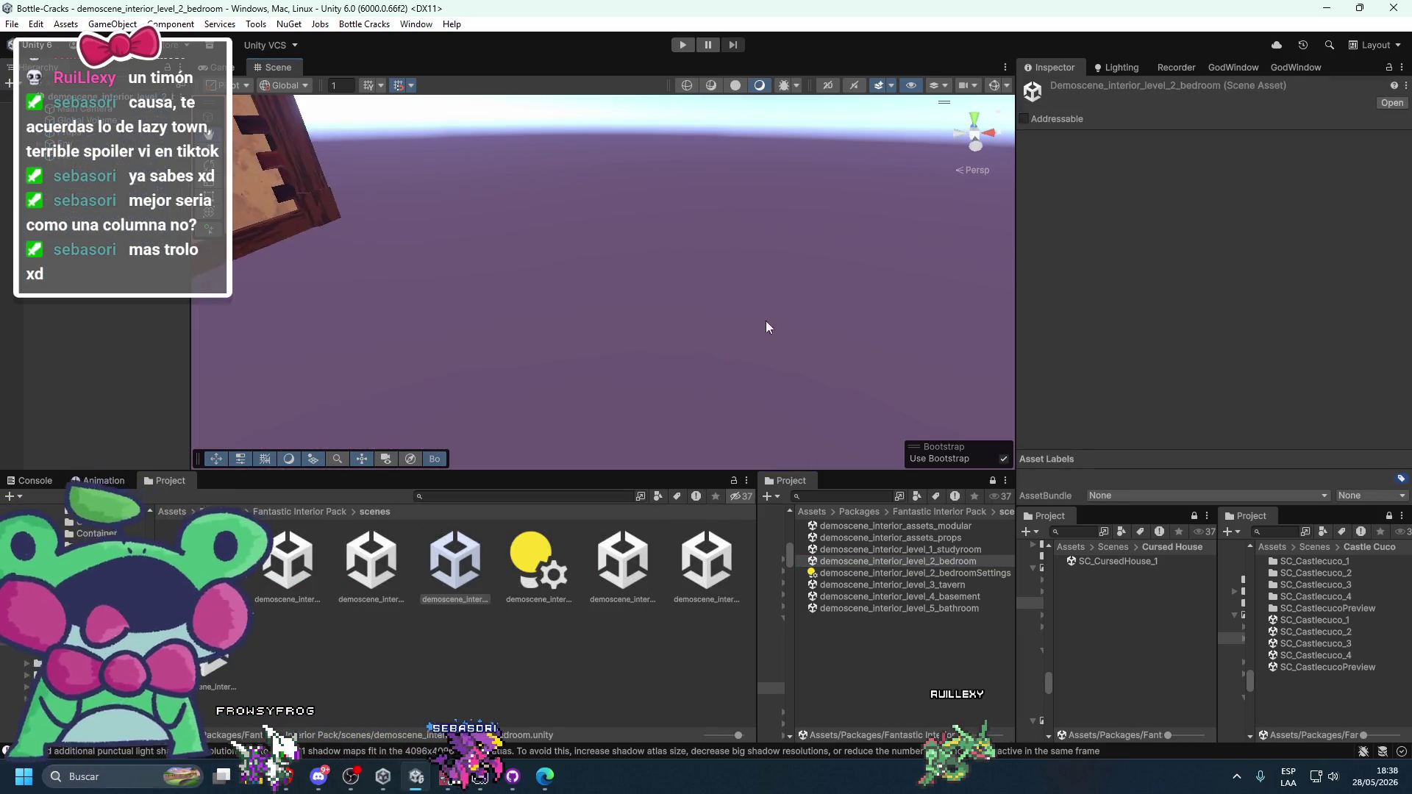
- Reopen SC_CursedHouse_1 and pan around the furnished room
double_click(1109, 565)
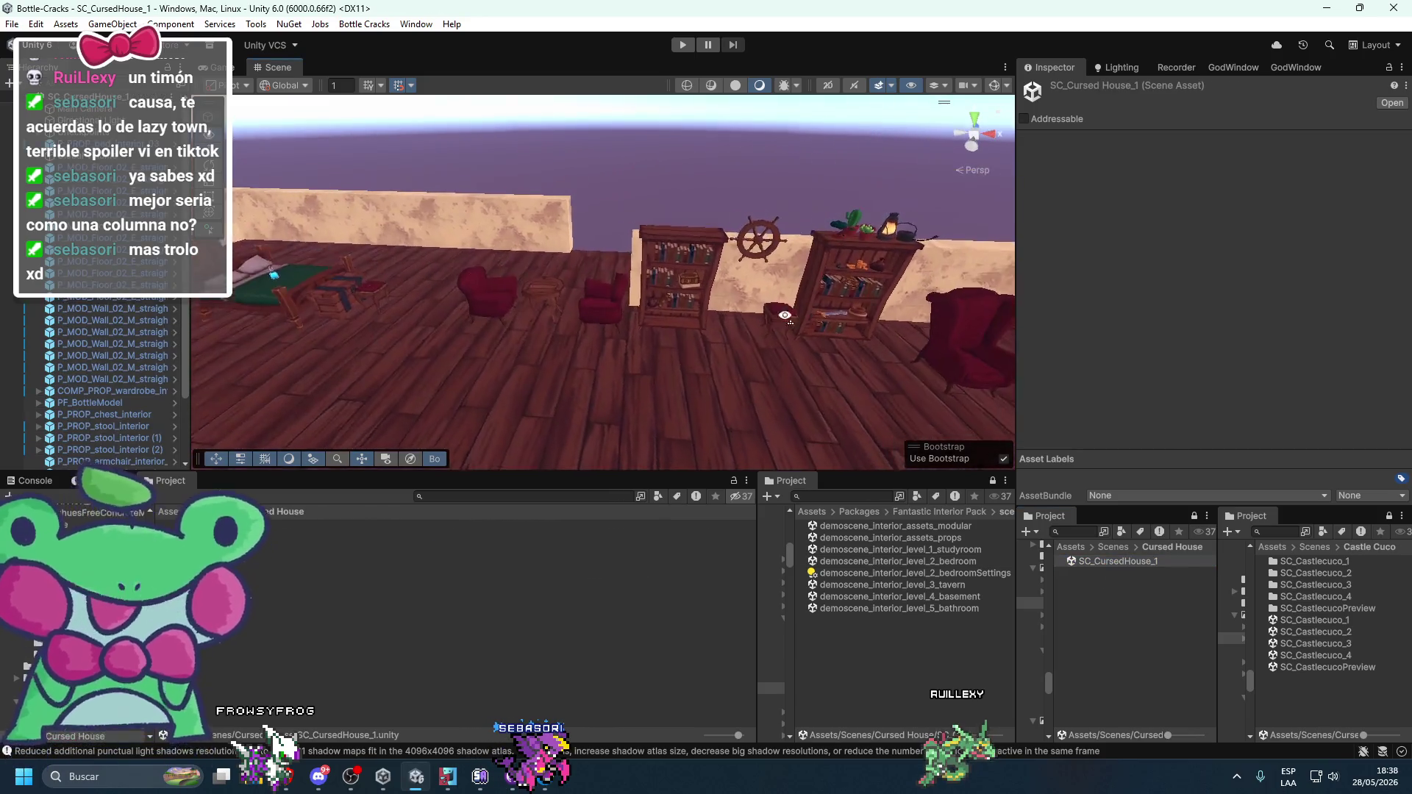
mouse_move(815, 315)
left_mouse_down()
mouse_move(875, 315)
mouse_move(644, 311)
mouse_move(724, 317)
mouse_move(574, 289)
left_mouse_up()
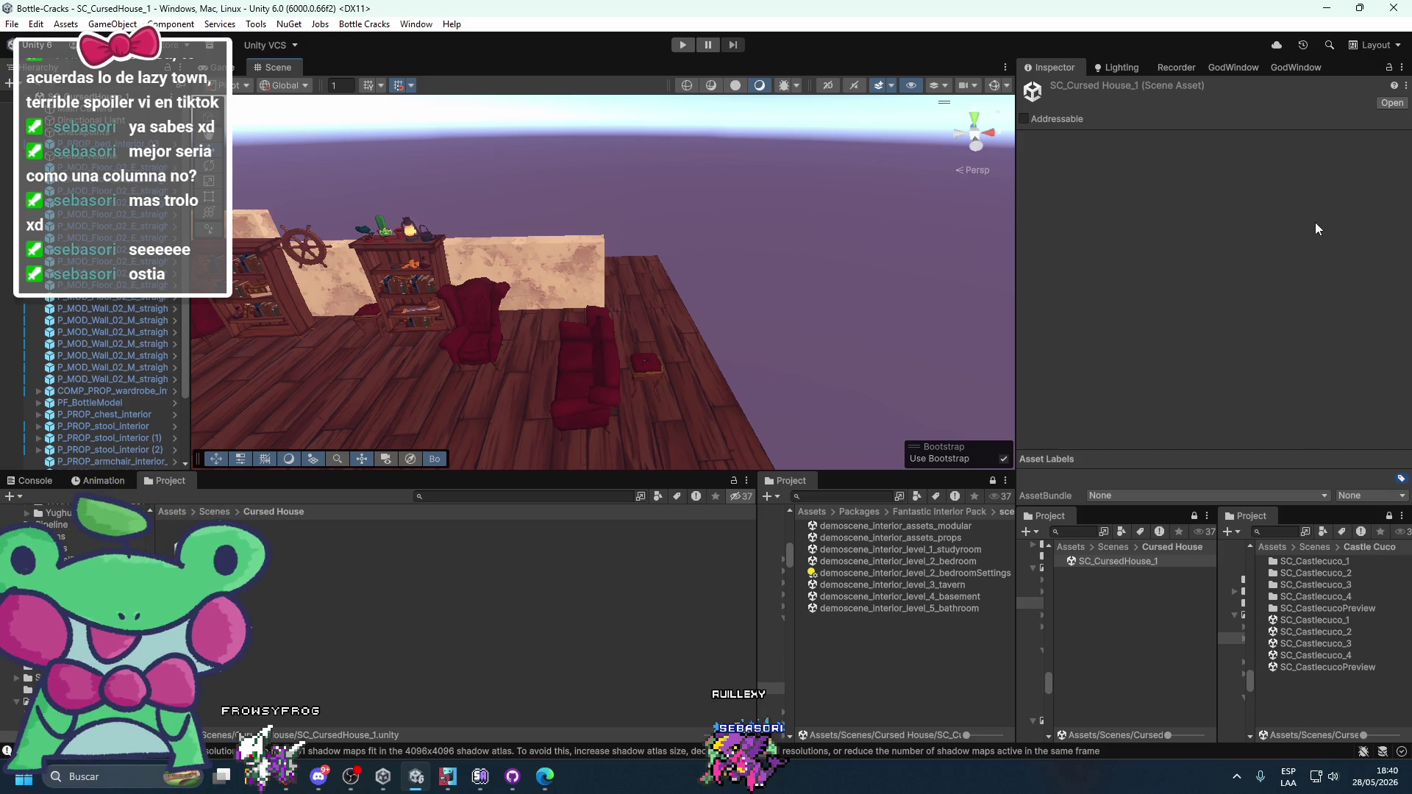
- View the level 2 bedroom demo scene, then return to SC_CursedHouse_1
mouse_move(765, 361)
left_mouse_down()
mouse_move(687, 297)
mouse_move(669, 313)
left_mouse_up()
left_click(907, 562)
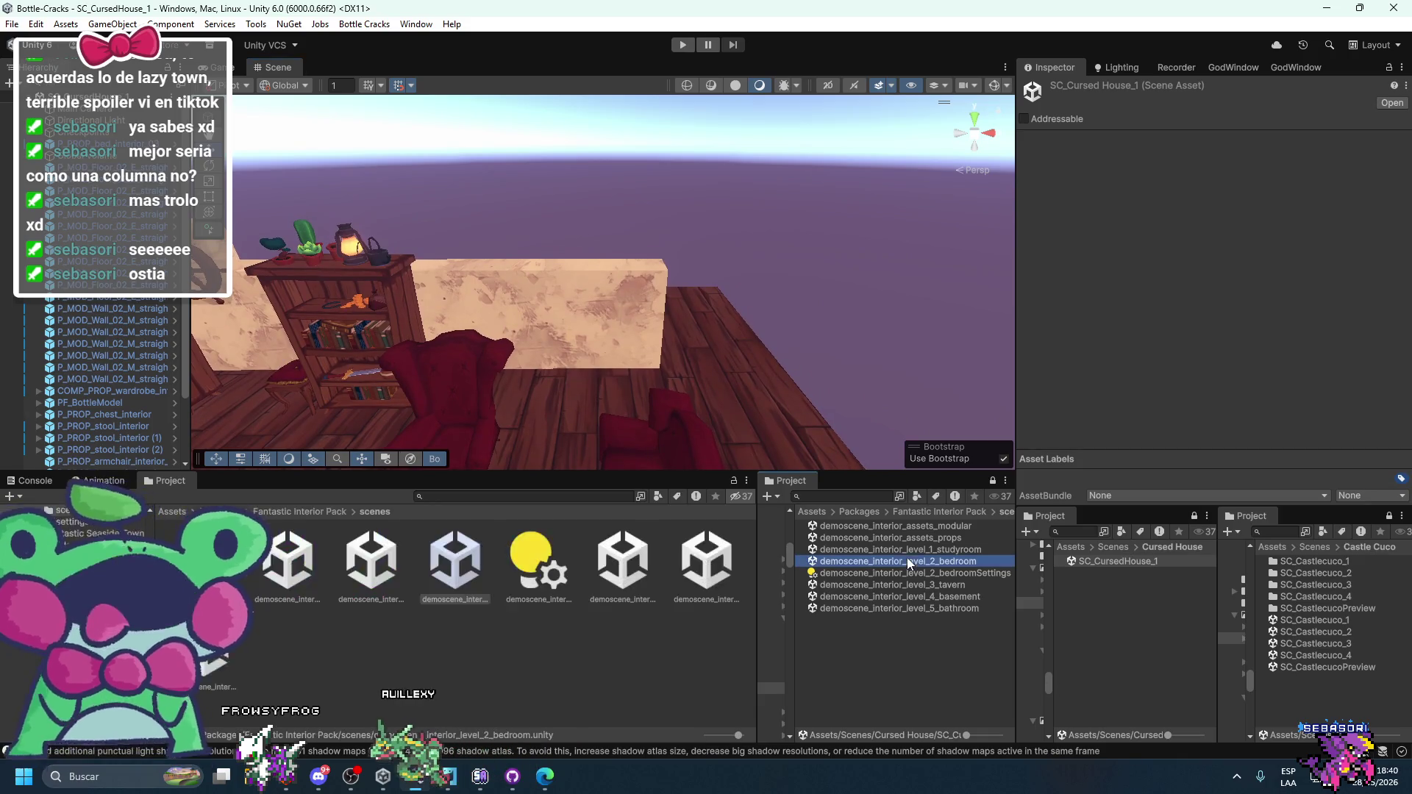
double_click(907, 561)
mouse_move(404, 302)
left_mouse_down()
mouse_move(857, 383)
mouse_move(681, 373)
mouse_move(1004, 358)
mouse_move(686, 342)
mouse_move(809, 360)
mouse_move(662, 331)
mouse_move(456, 324)
left_mouse_up()
double_click(1112, 562)
- Place another COMP_PROP_bookshelf_interior_03 in the room, rotated 180° on Y
left_click(359, 319)
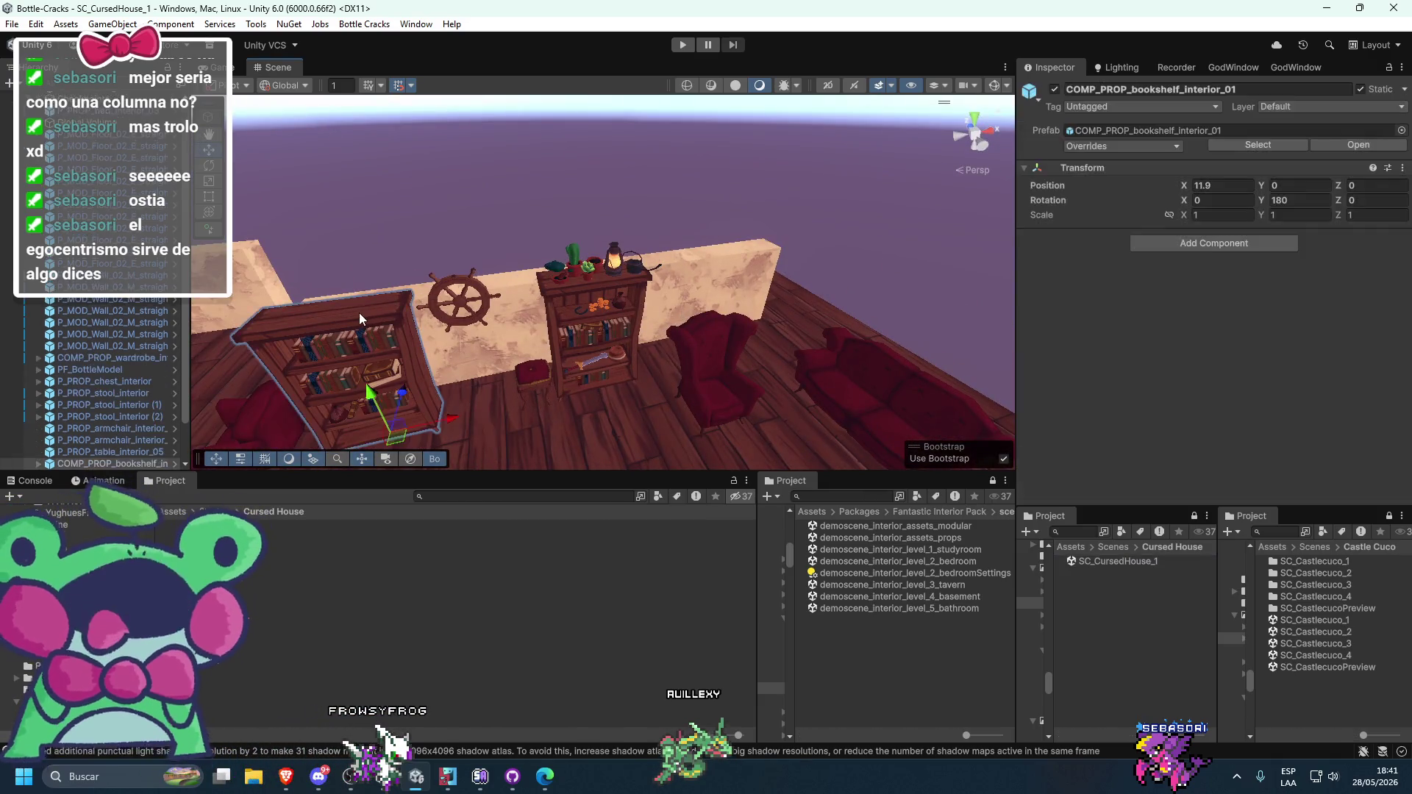
left_click(1132, 133)
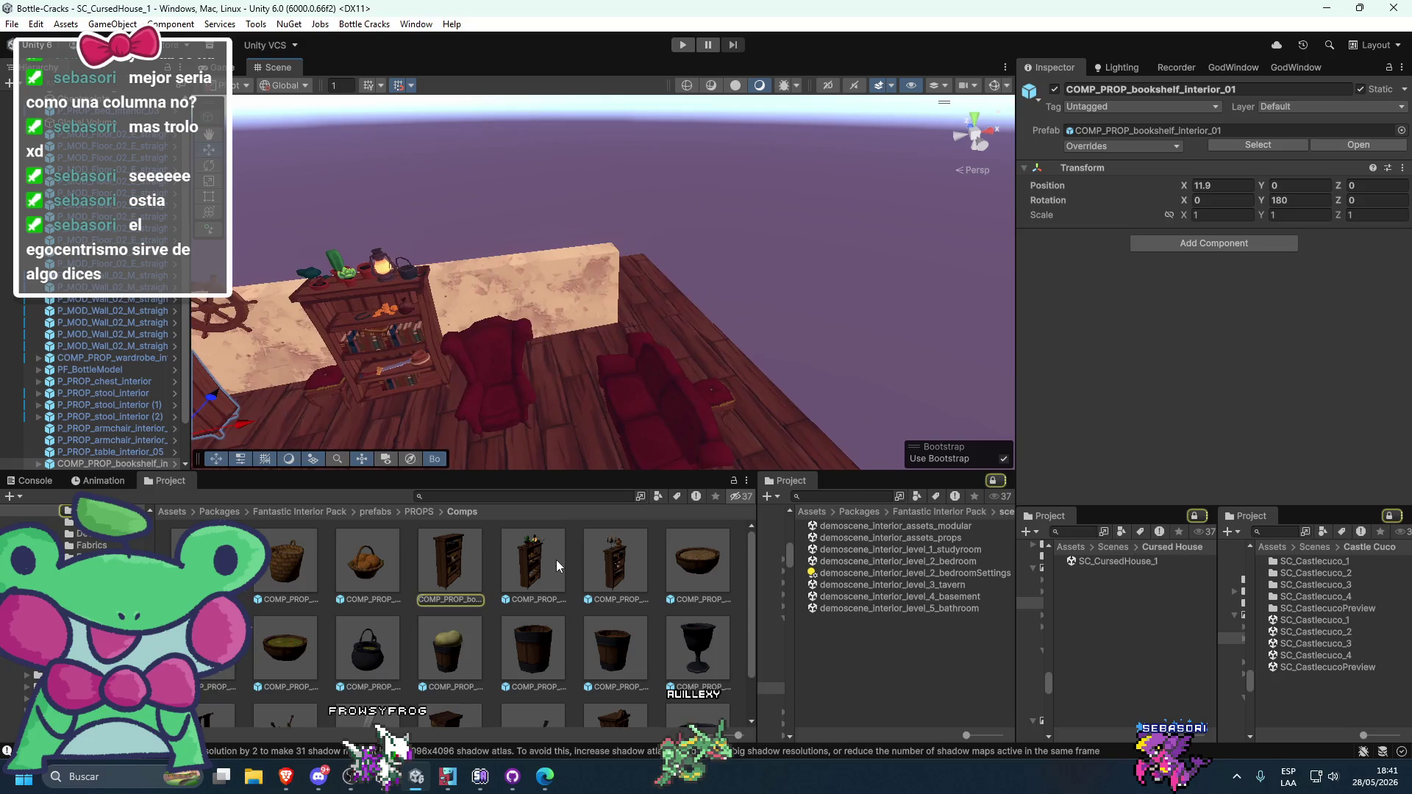
mouse_move(606, 572)
left_mouse_down()
mouse_move(625, 576)
mouse_move(394, 404)
mouse_move(684, 330)
left_mouse_up()
left_click(1281, 200)
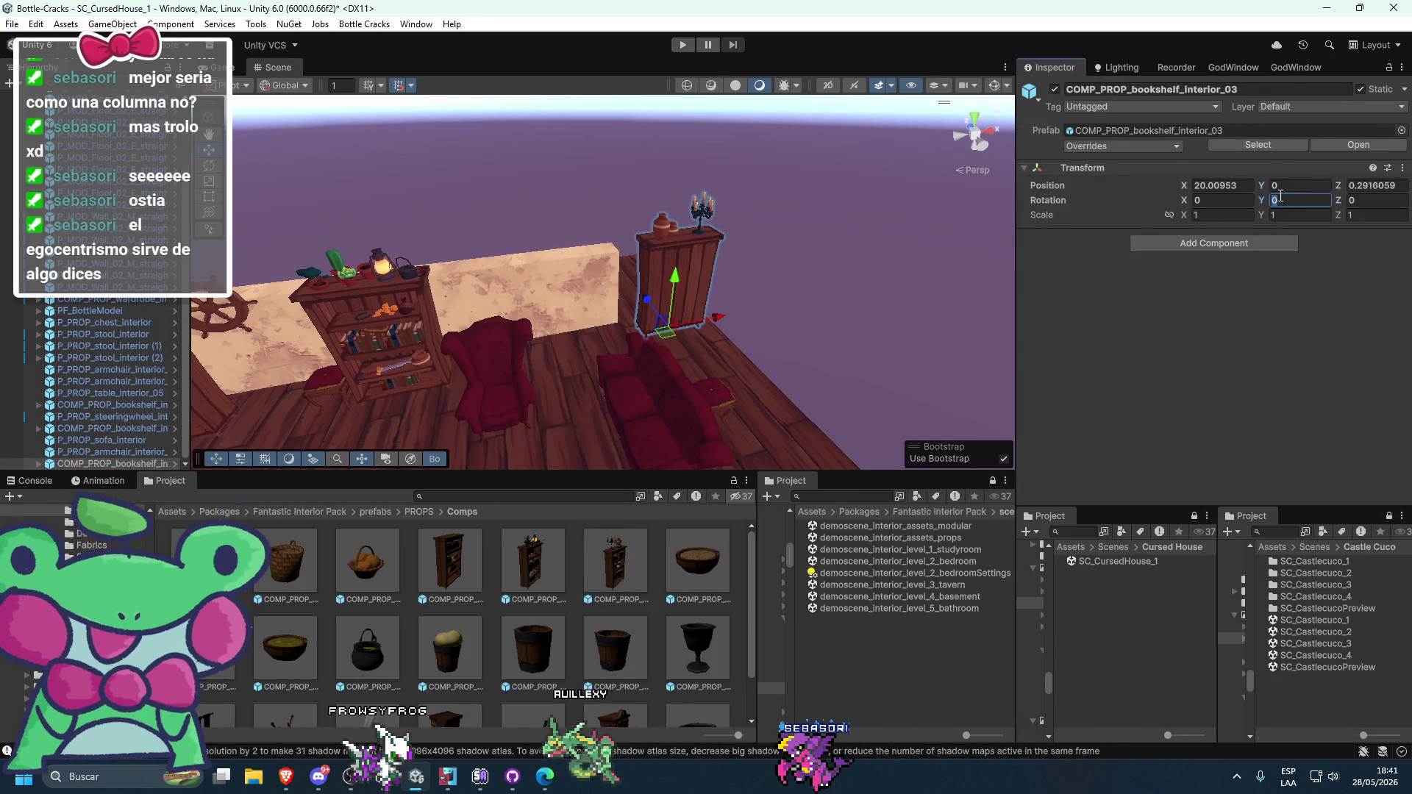
type("180")
key("Return")
- Set the new bookshelf's Position Z to 0
left_click_drag(662, 221, 712, 209)
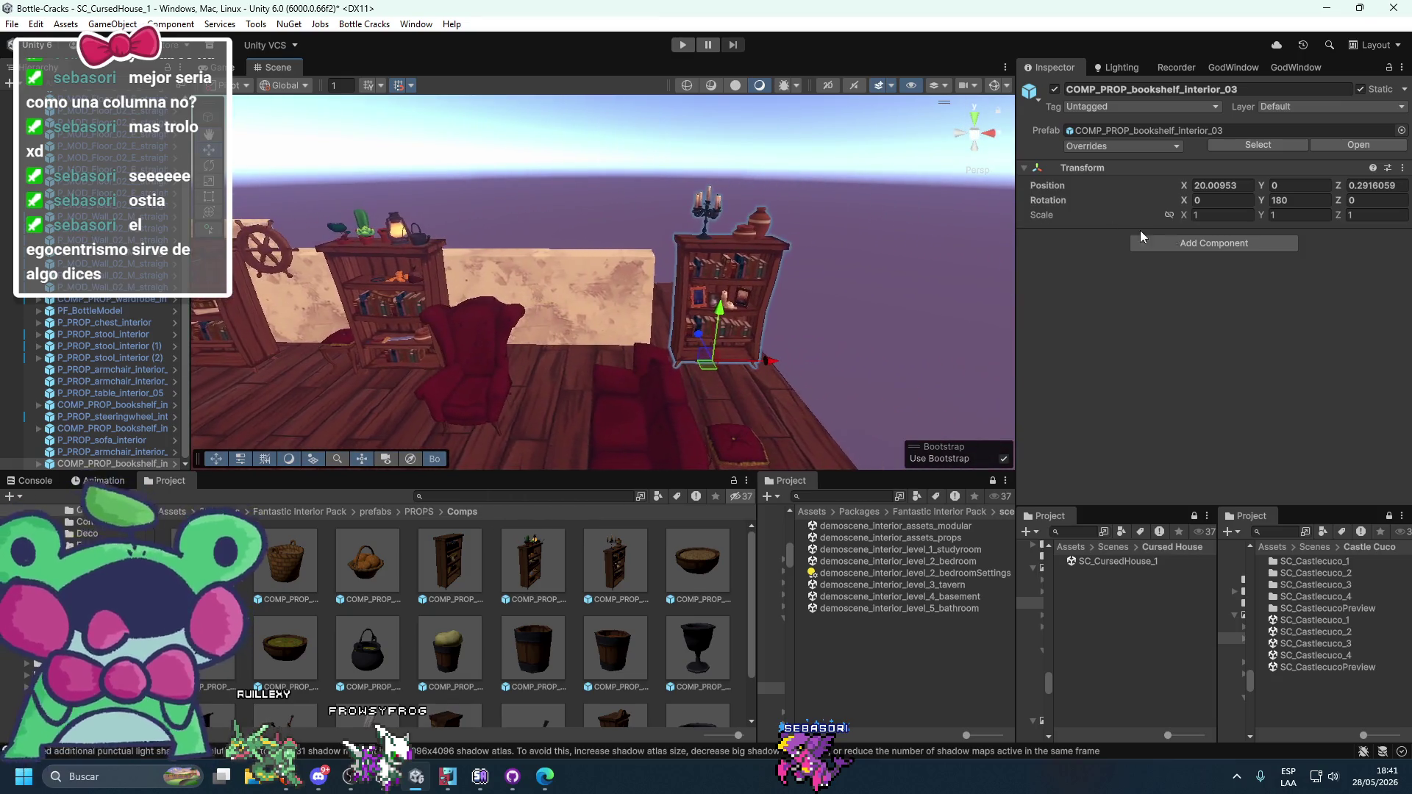
left_click(1361, 185)
type("0")
left_click(1214, 186)
- Delete the candle and the vase from the top of the new bookshelf
left_click(761, 308)
mouse_move(762, 307)
left_mouse_down()
mouse_move(658, 373)
mouse_move(761, 365)
left_mouse_up()
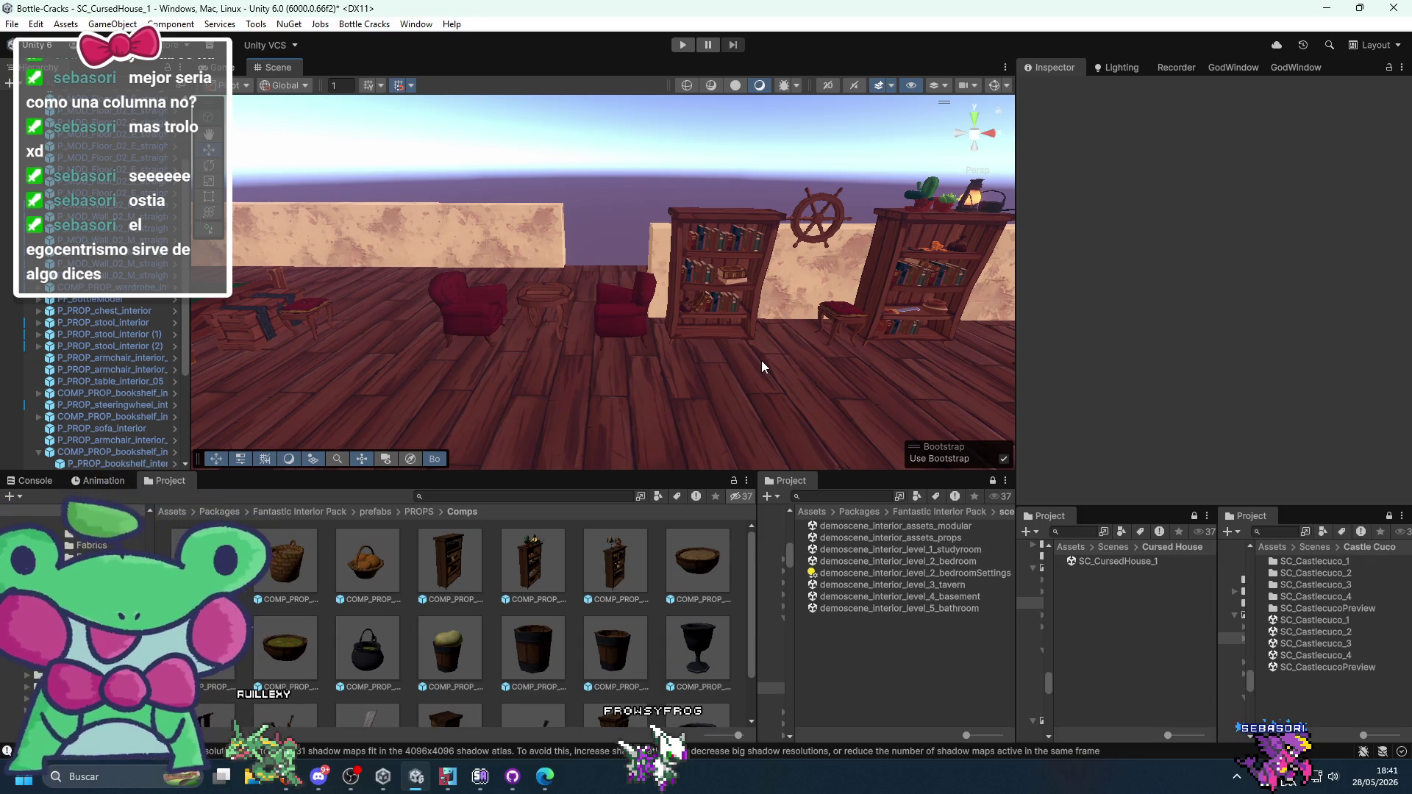
mouse_move(761, 366)
left_mouse_down()
mouse_move(718, 281)
mouse_move(559, 255)
mouse_move(753, 307)
mouse_move(564, 274)
mouse_move(773, 337)
mouse_move(545, 312)
left_mouse_up()
mouse_move(488, 324)
left_mouse_down()
mouse_move(843, 275)
mouse_move(466, 301)
mouse_move(764, 321)
mouse_move(745, 317)
mouse_move(743, 400)
mouse_move(778, 414)
mouse_move(762, 419)
left_mouse_up()
left_click(640, 200)
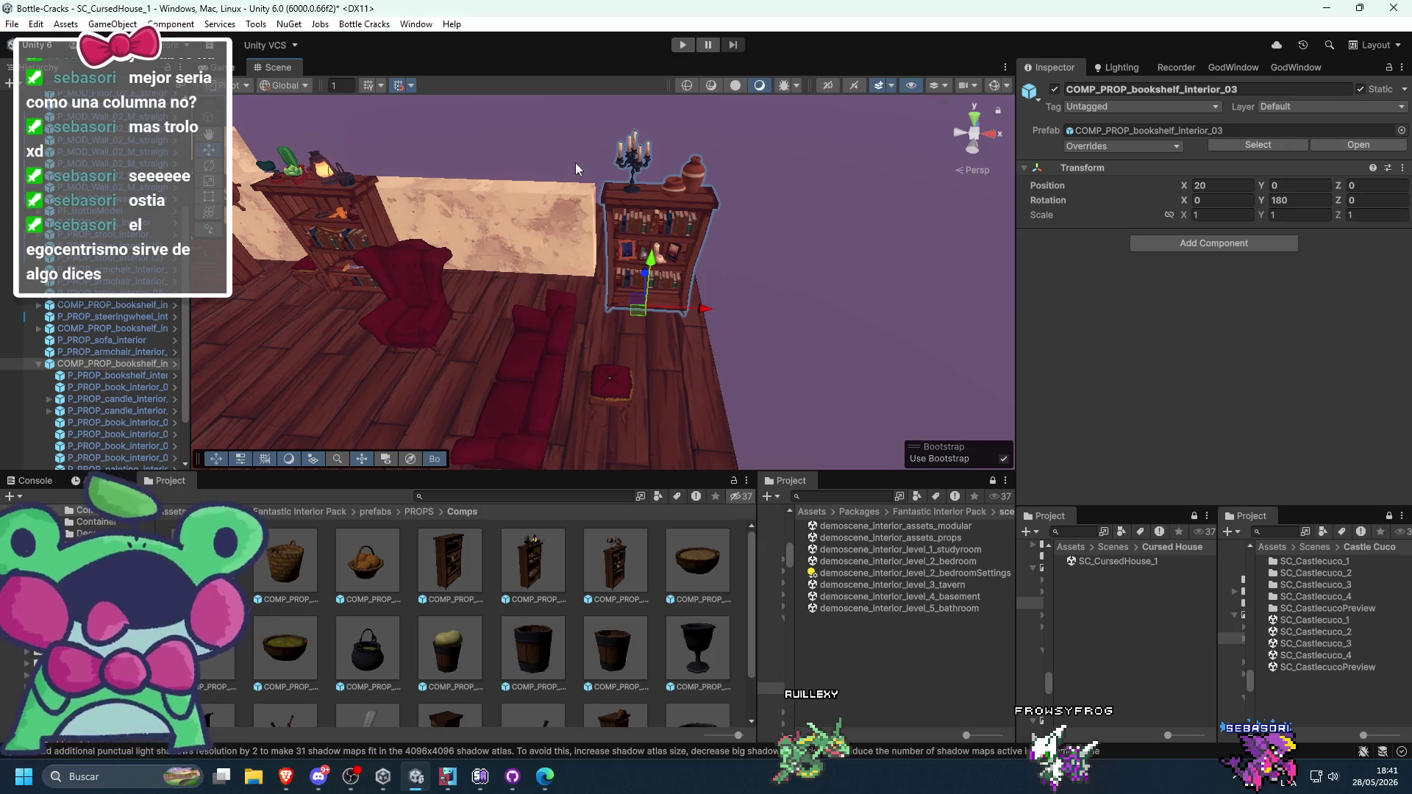
left_click(637, 164)
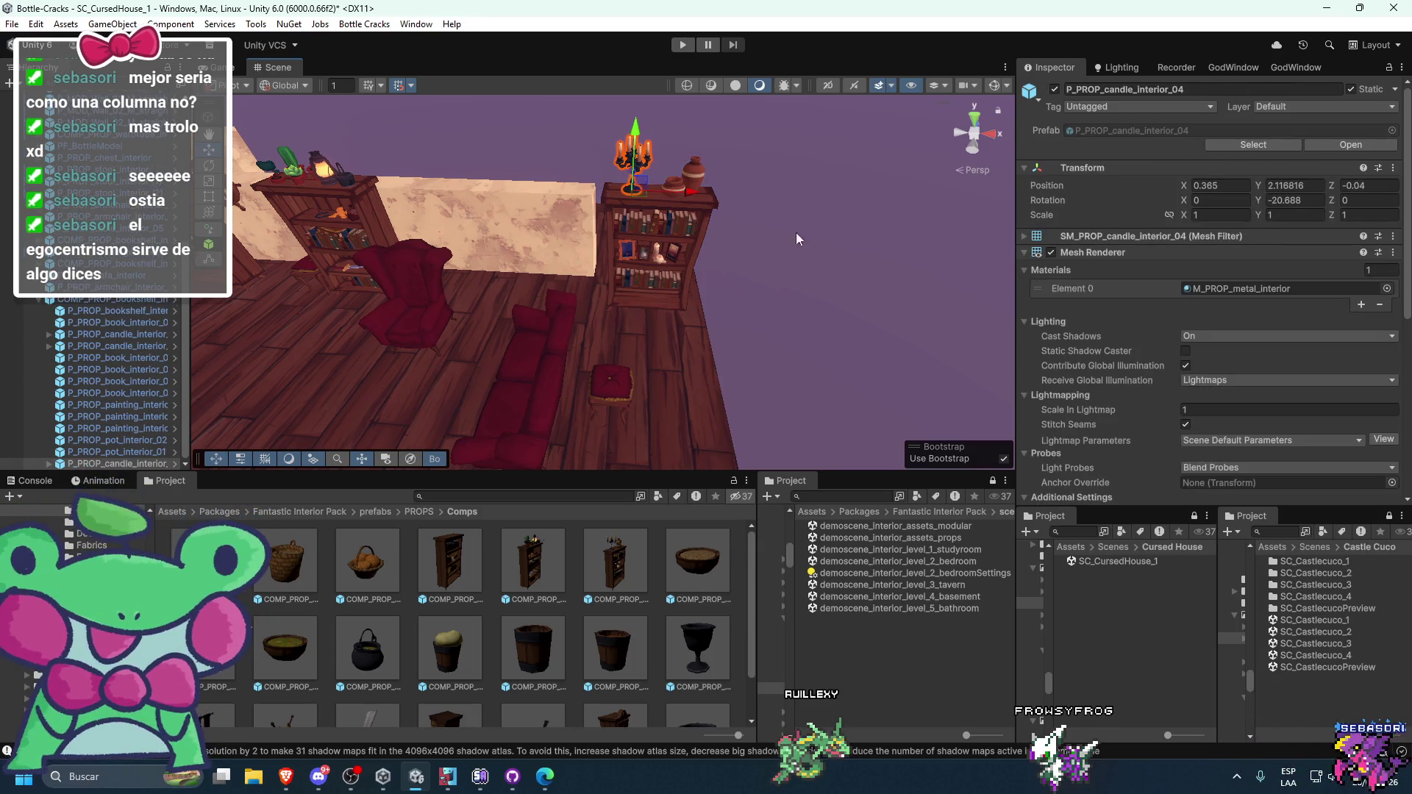
key("Delete")
left_click(697, 175)
key("Delete")
- Slide the new bookshelf along X from 20 to 22
left_click(677, 185)
left_click(704, 178)
left_click(683, 187)
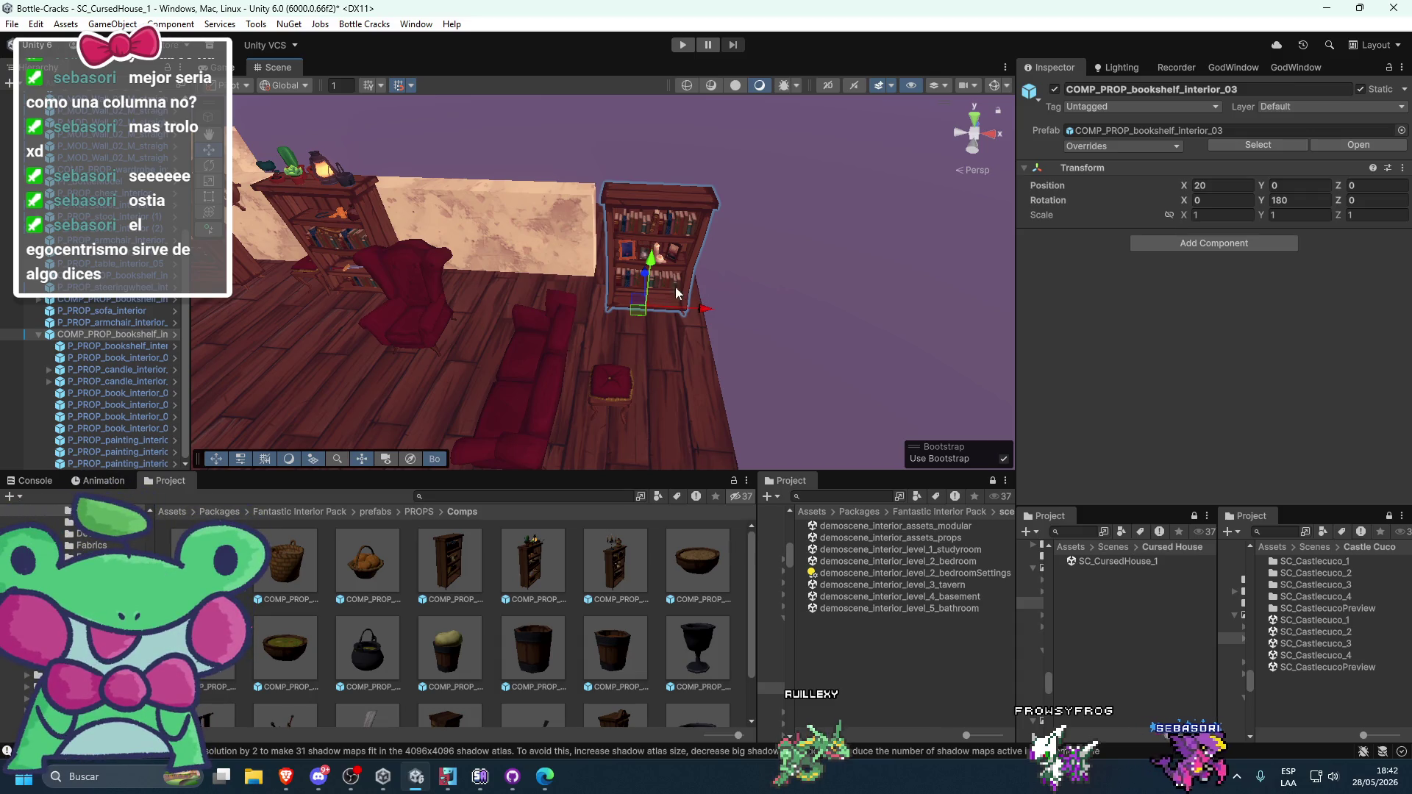
left_click_drag(700, 307, 804, 322)
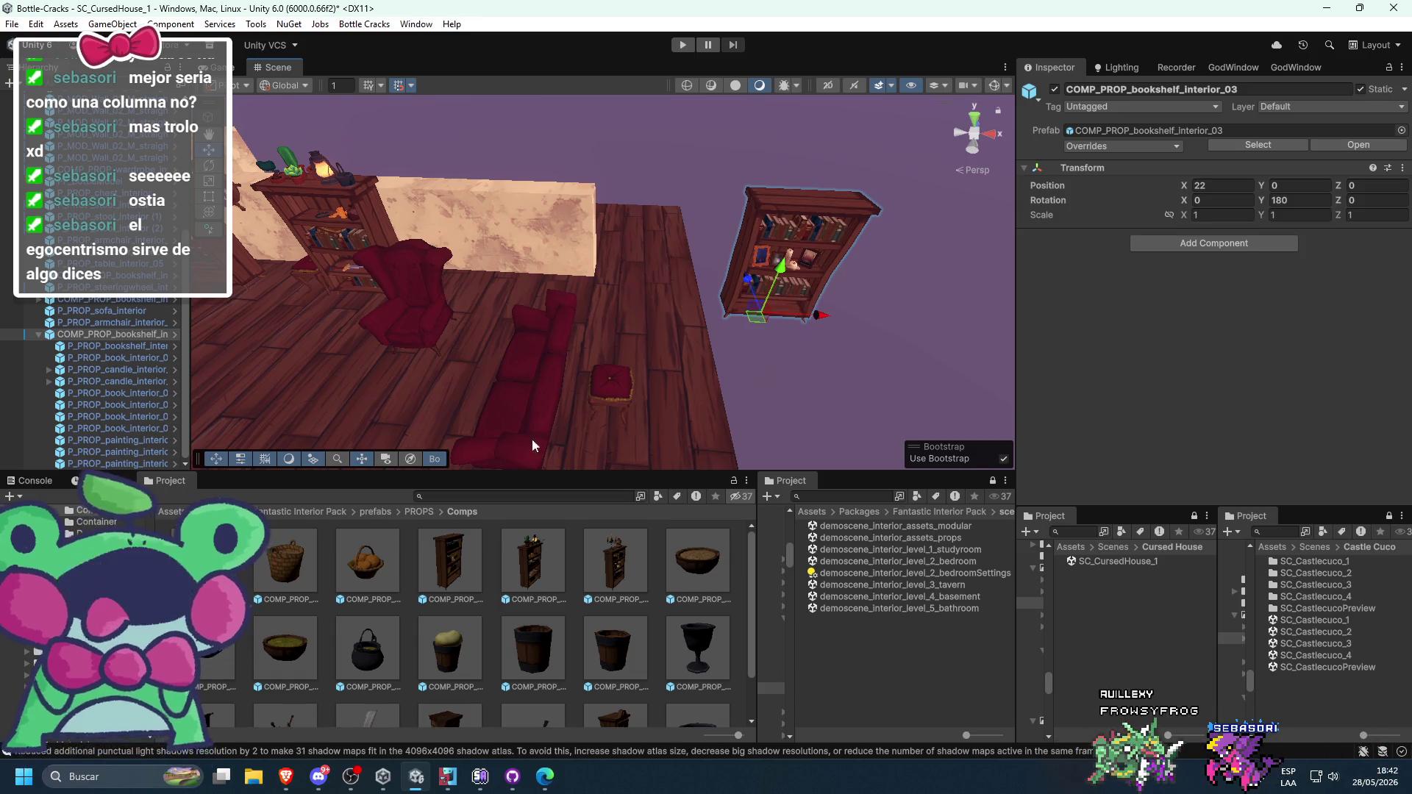
left_click(425, 510)
double_click(449, 565)
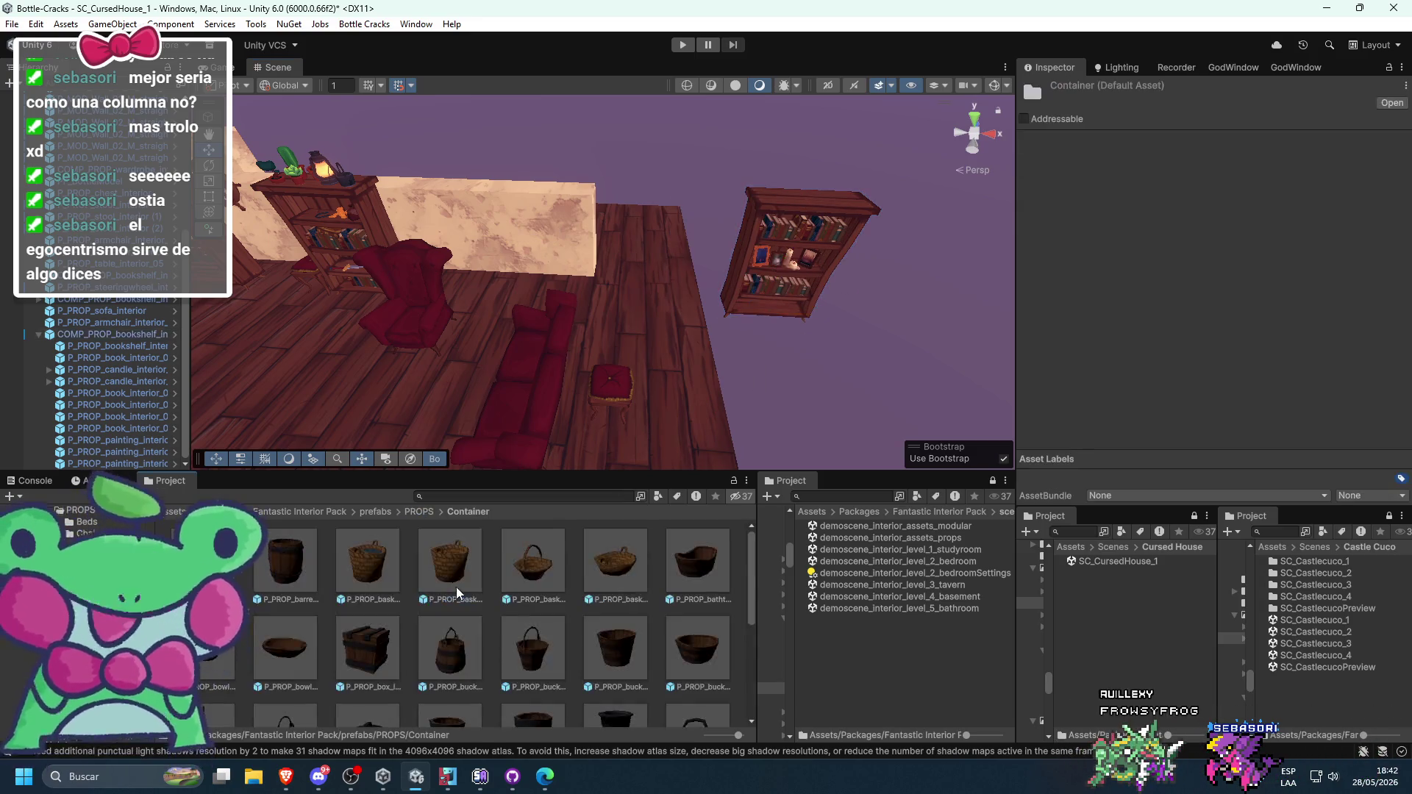
- Drop a P_PROP_barrel_interior_01 barrel beside the new bookshelf
left_click_drag(690, 306, 671, 305)
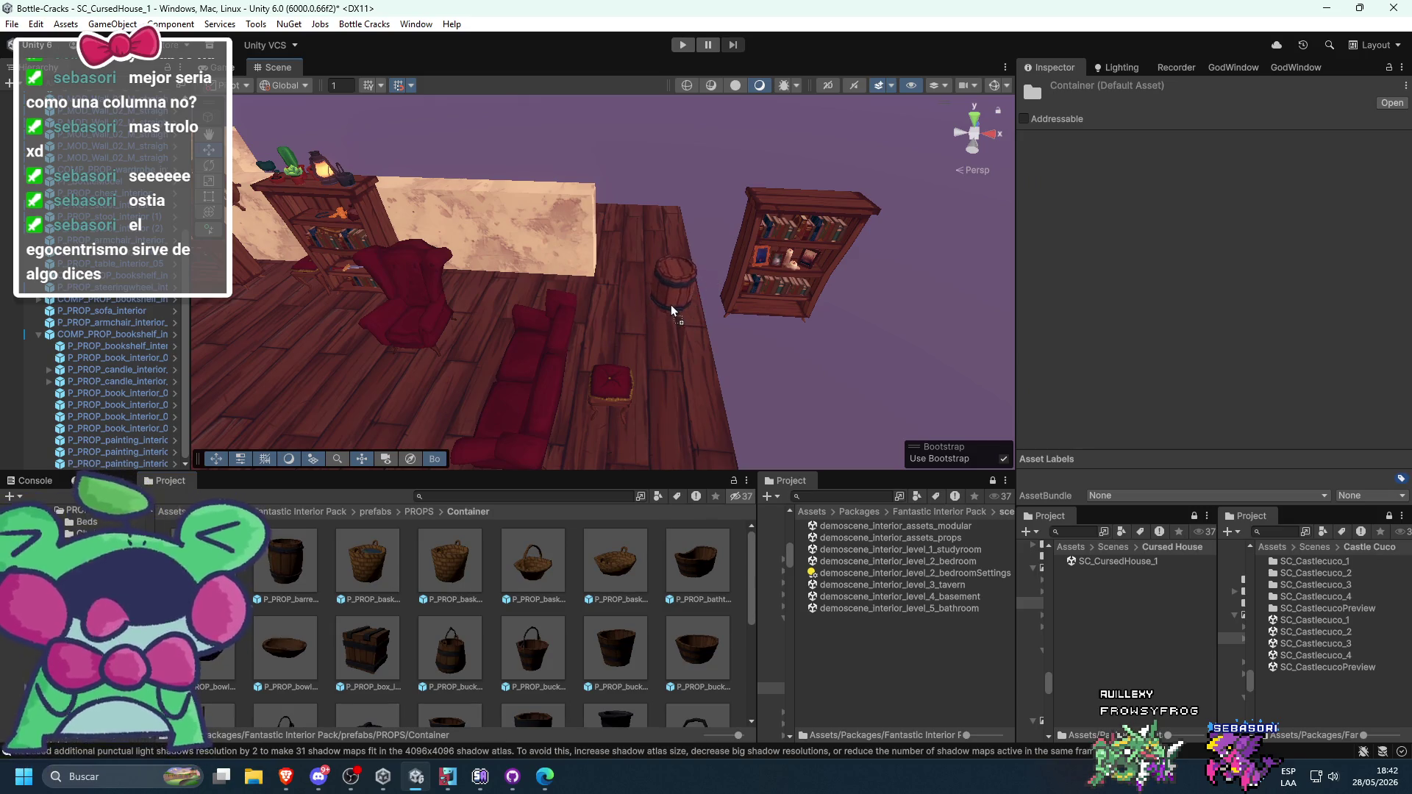
mouse_move(363, 637)
left_mouse_down()
mouse_move(684, 303)
mouse_move(566, 566)
mouse_move(571, 587)
left_mouse_up()
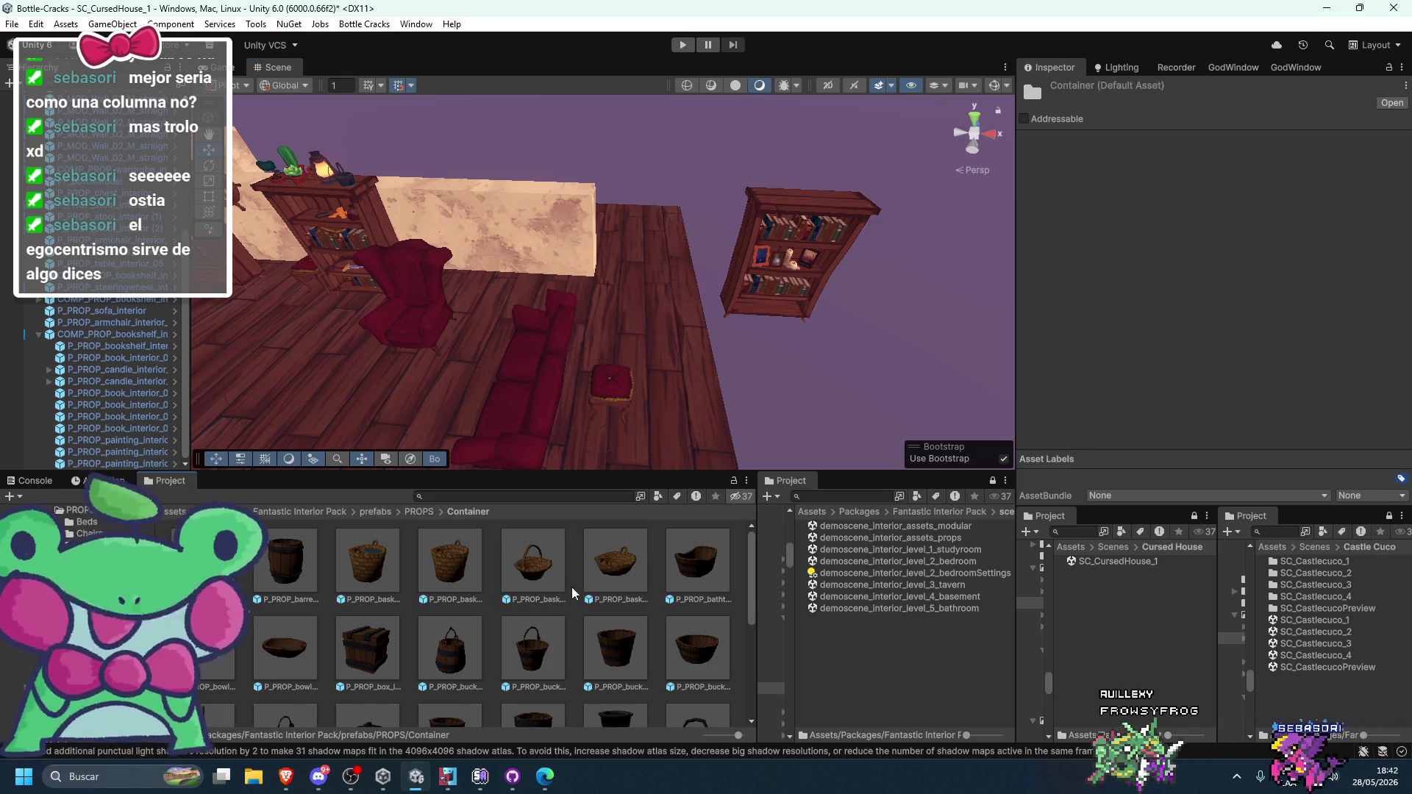
mouse_move(285, 559)
left_mouse_down()
mouse_move(662, 316)
mouse_move(705, 322)
mouse_move(686, 316)
left_mouse_up()
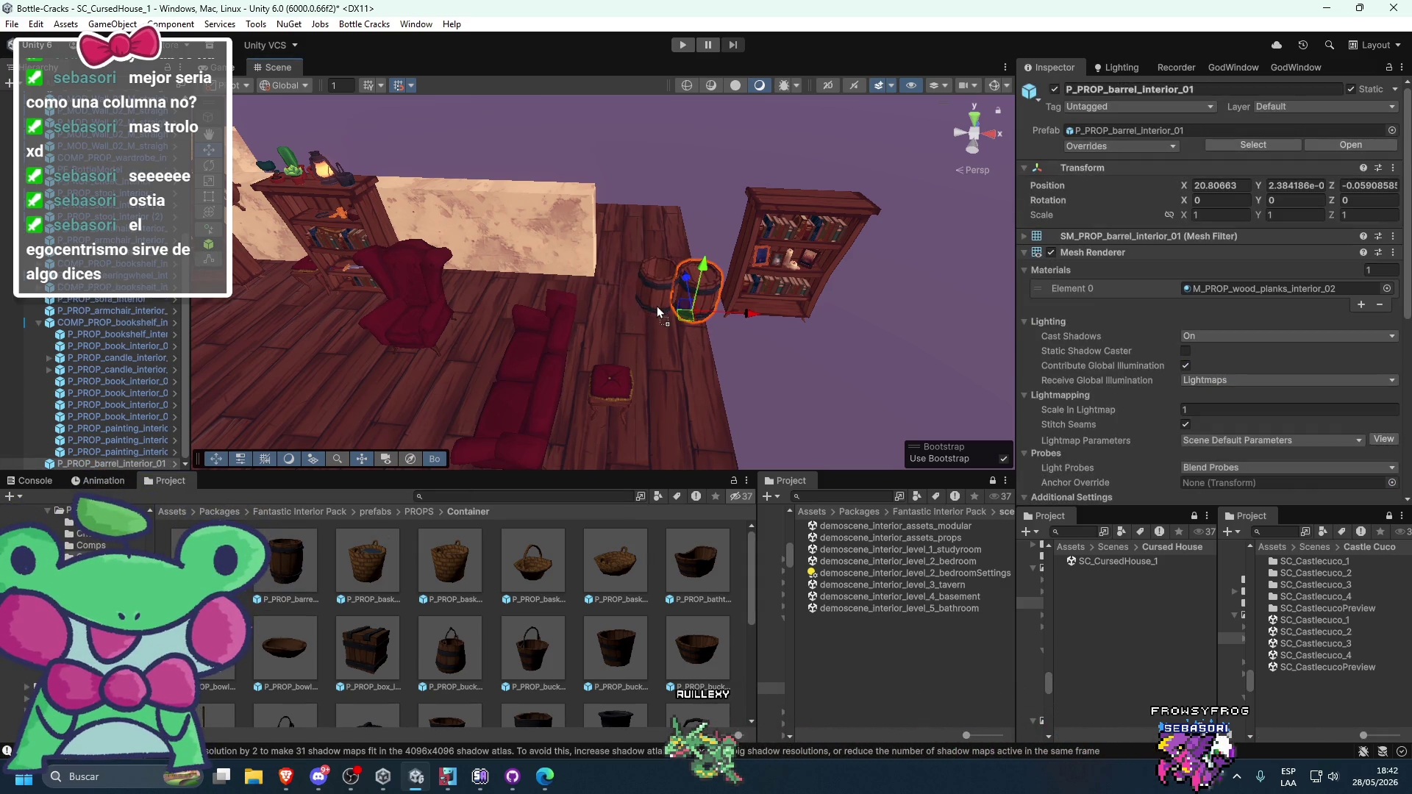
scroll(687, 316, "up", 5)
left_click_drag(686, 317, 595, 370)
- Remove the extra stacked barrel and the crate that were dropped in
left_click_drag(286, 559, 577, 249)
key("f")
scroll(593, 620, "down", 3)
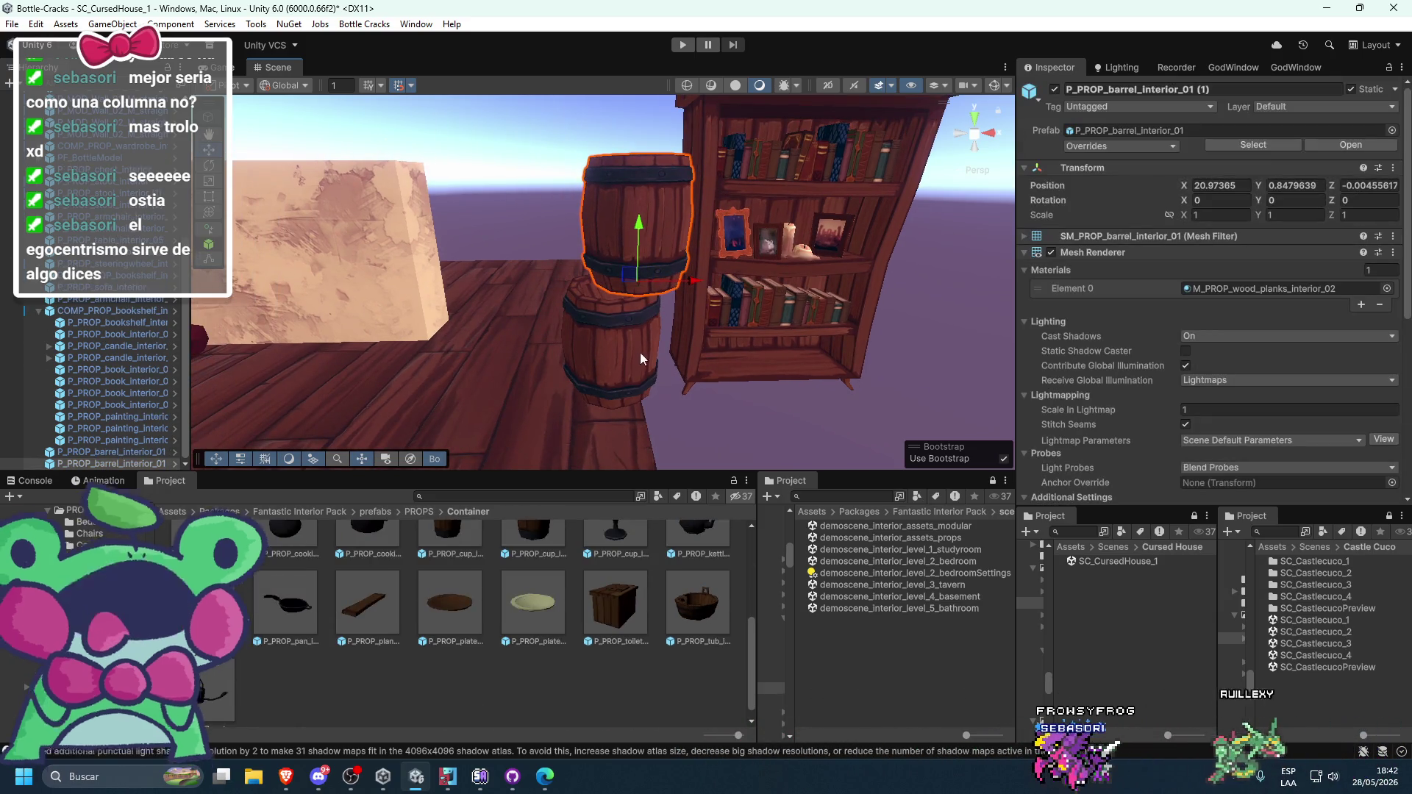
left_click_drag(640, 351, 665, 355)
scroll(693, 357, "up", 2)
key("Delete")
scroll(615, 603, "up", 1)
mouse_move(615, 627)
left_mouse_down()
mouse_move(656, 387)
mouse_move(576, 437)
left_mouse_up()
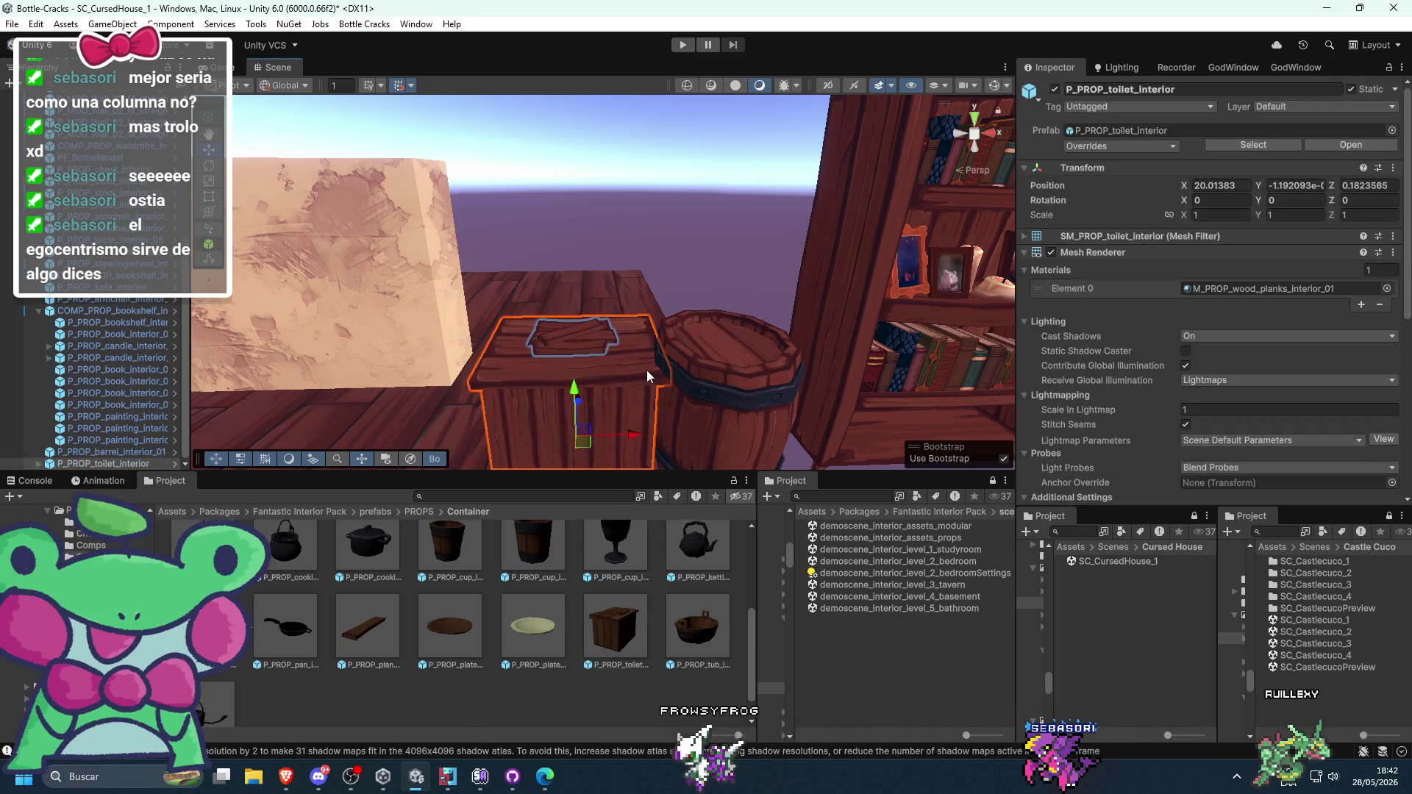
key("Delete")
scroll(366, 625, "up", 1)
- Vertex-snap the barrel into place at about X 20.8 next to the bookshelf
mouse_move(365, 637)
left_mouse_down()
mouse_move(529, 390)
mouse_move(634, 347)
mouse_move(514, 611)
left_mouse_up()
scroll(515, 610, "up", 1)
scroll(574, 221, "down", 5)
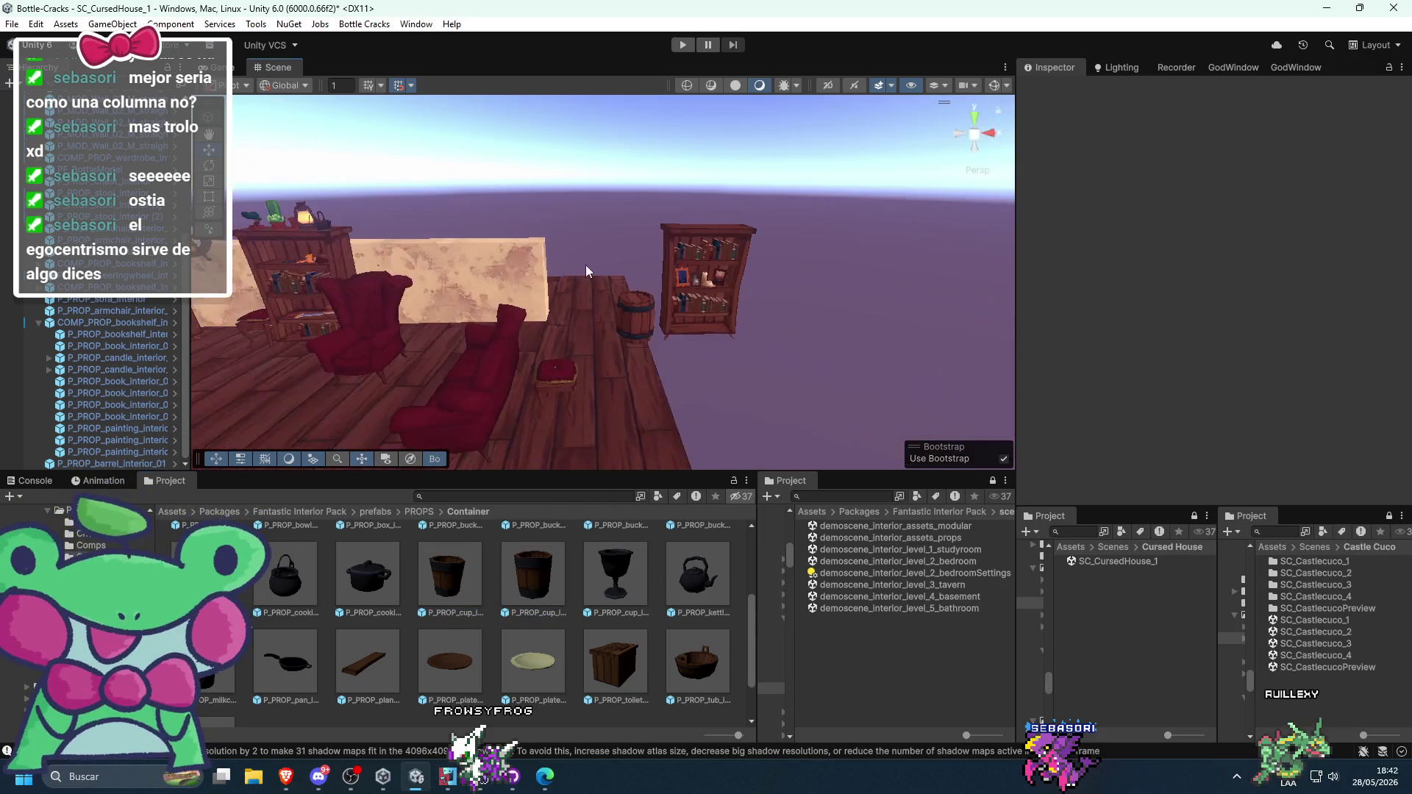
scroll(603, 328, "up", 3)
left_click(642, 371)
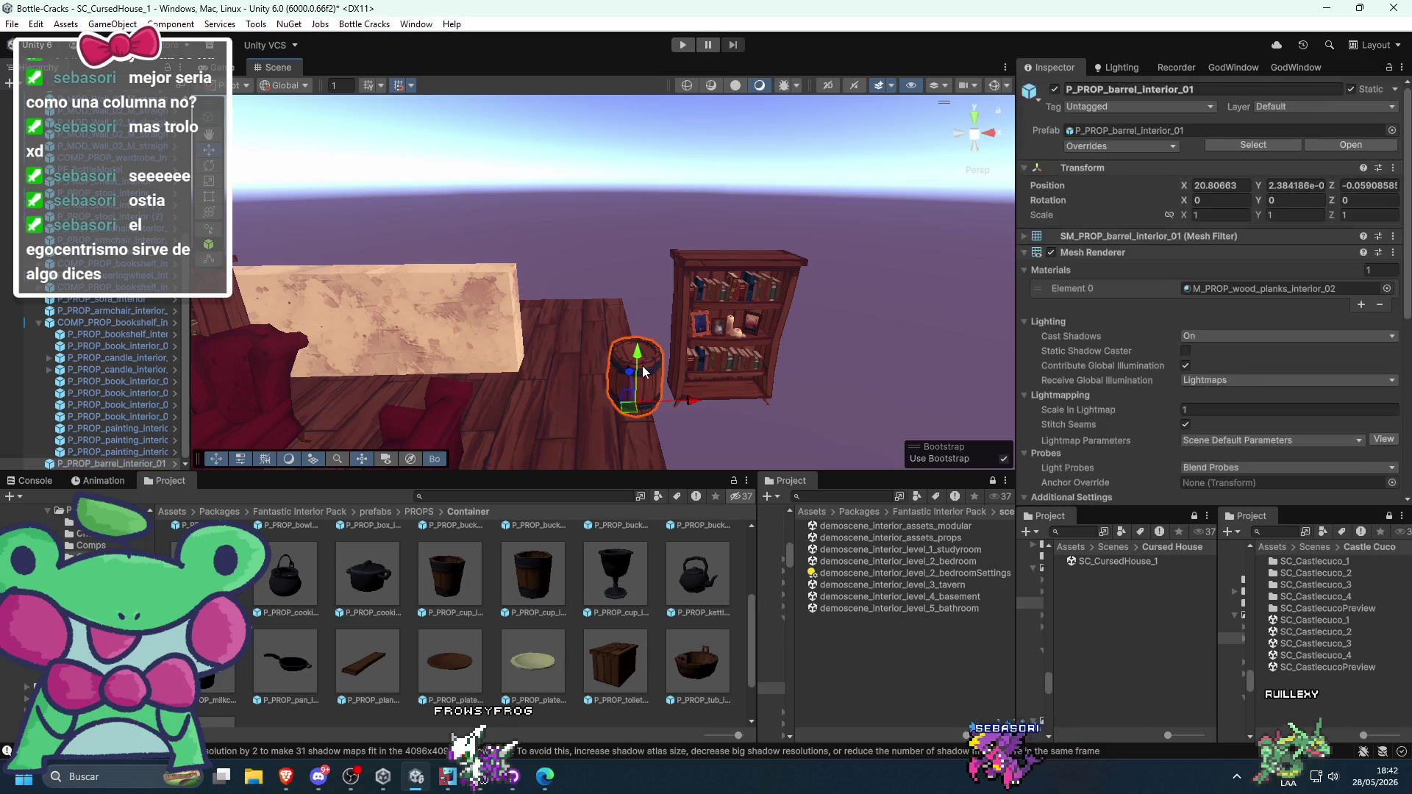
key("v")
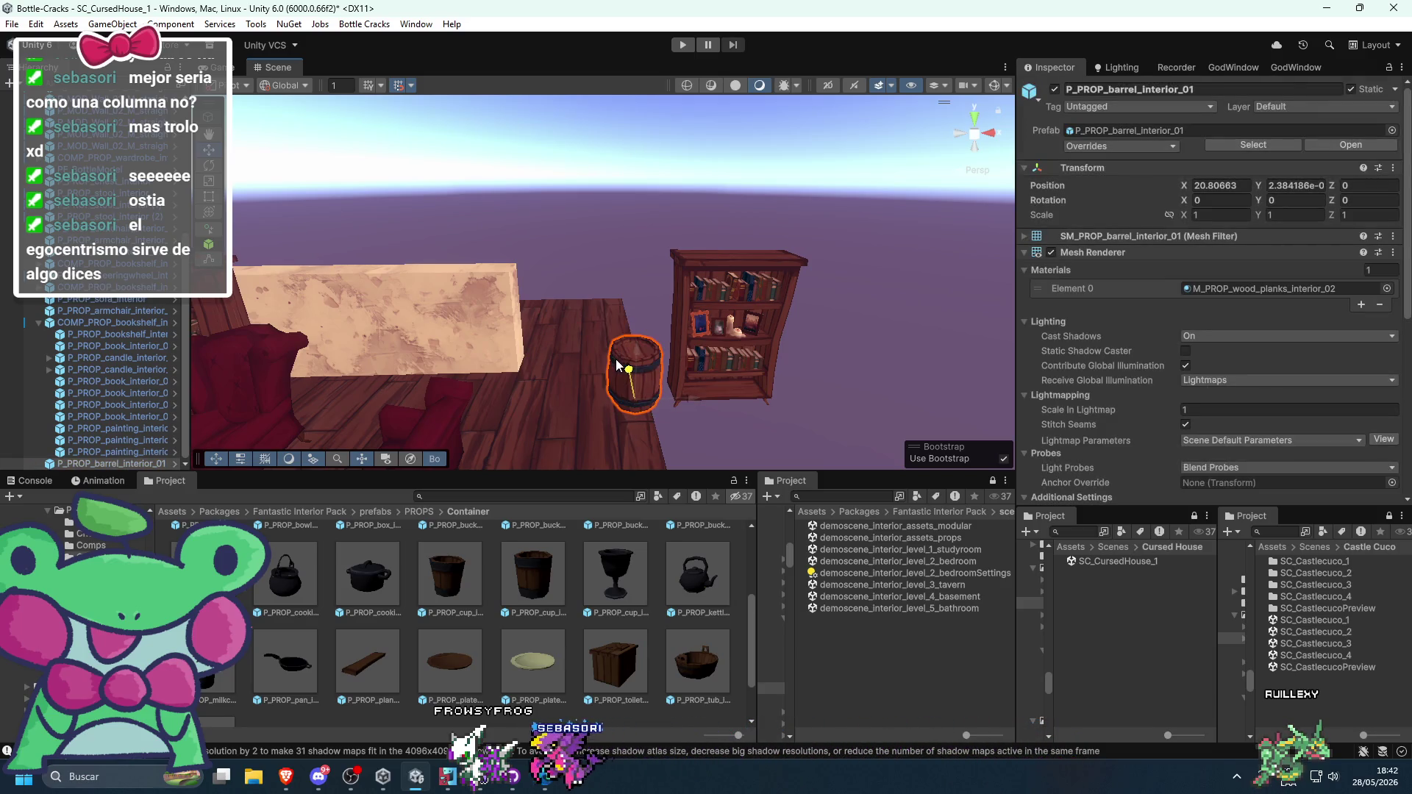
left_click(712, 263)
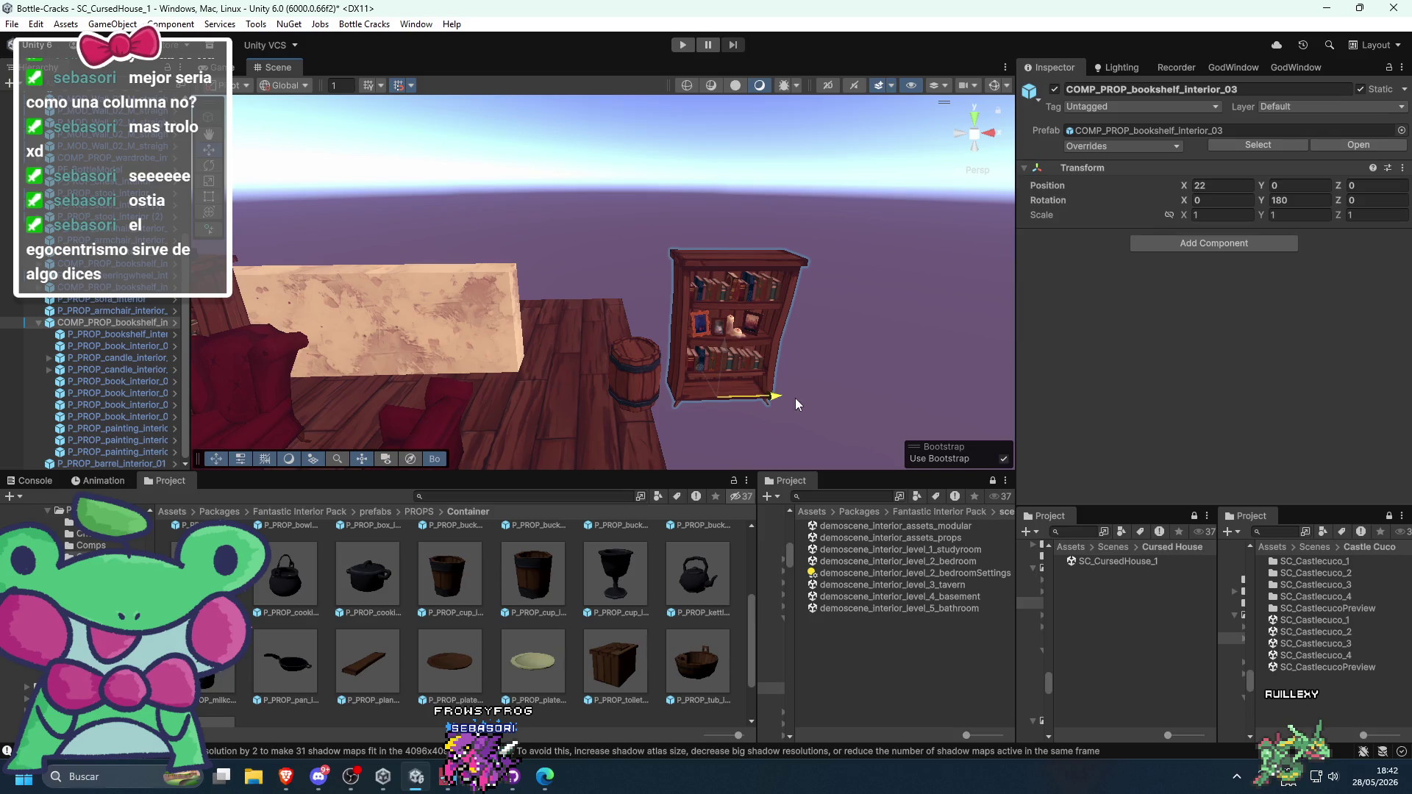
scroll(562, 585, "up", 2)
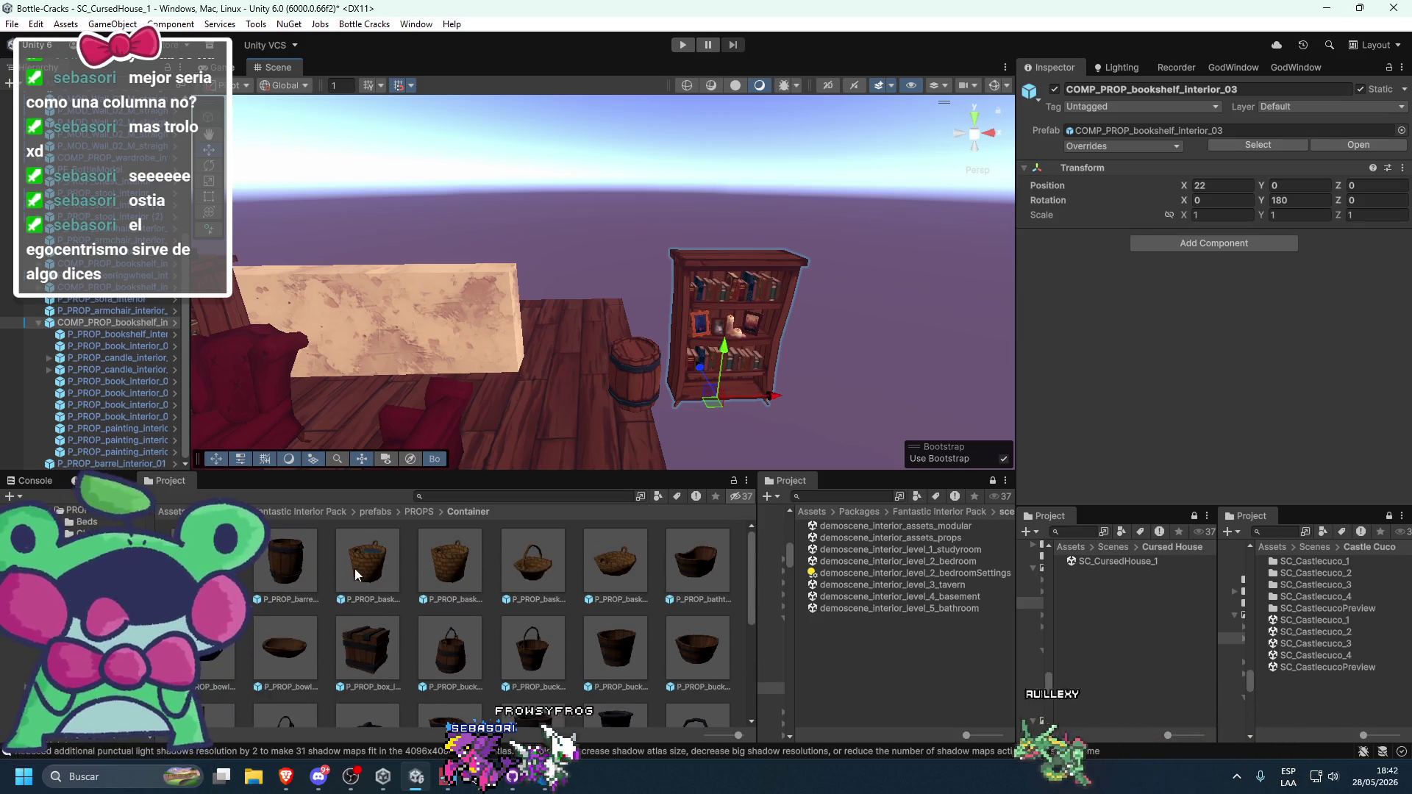
mouse_move(659, 358)
left_mouse_down()
mouse_move(648, 351)
mouse_move(474, 573)
left_mouse_up()
- Browse the PROPS/Chairs folder and try placing a bench, then abandon it
left_click(436, 512)
left_click(419, 512)
double_click(303, 562)
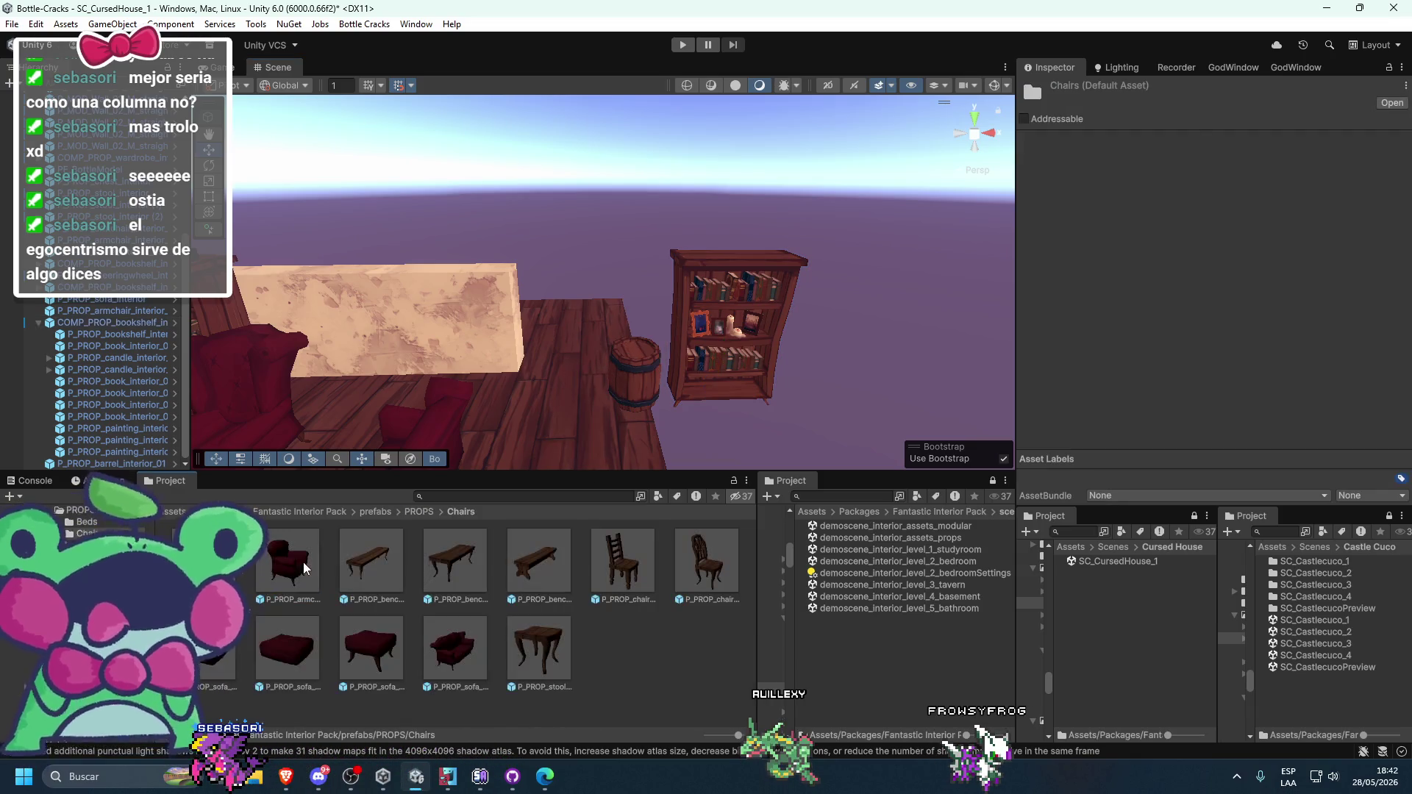
mouse_move(570, 412)
left_mouse_down()
mouse_move(585, 405)
mouse_move(500, 597)
left_mouse_up()
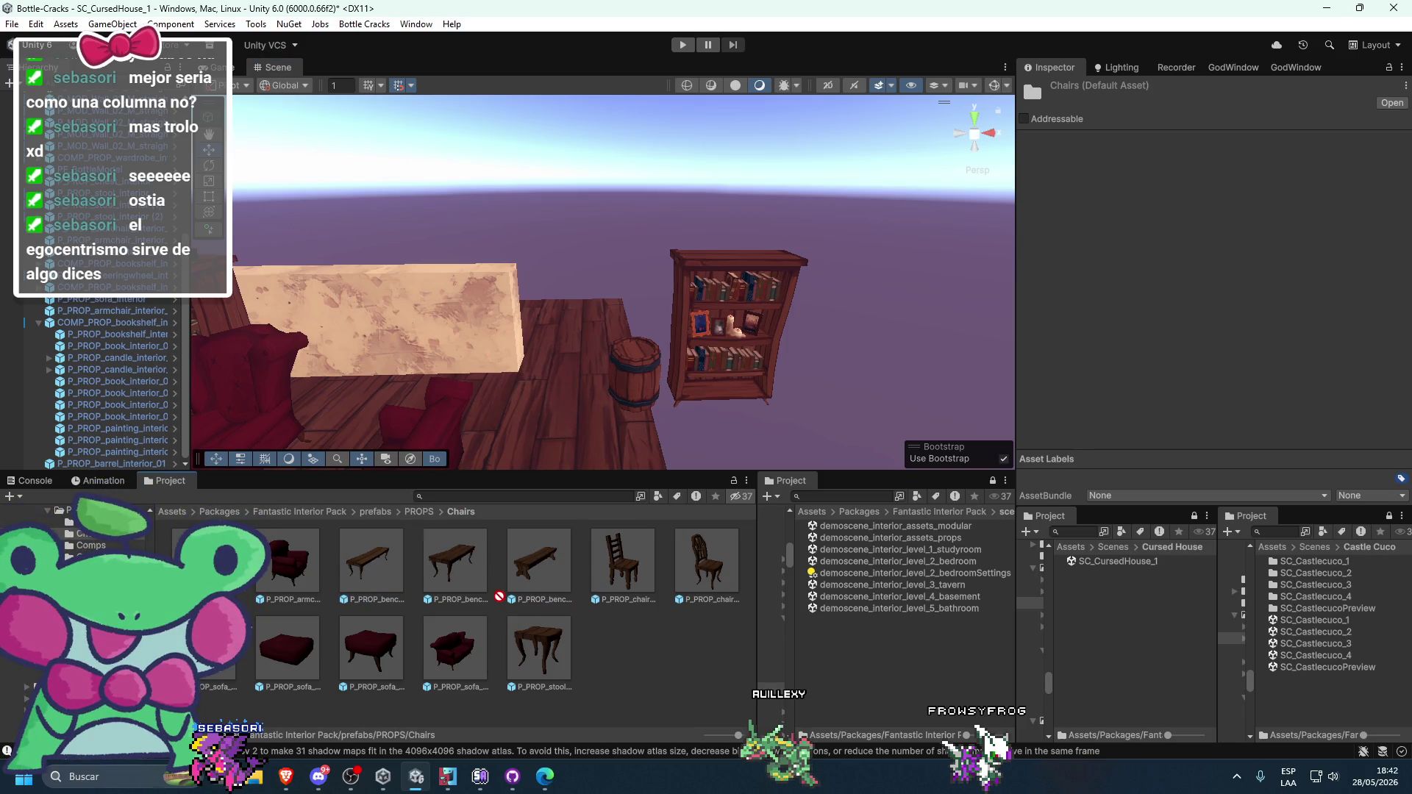
left_click_drag(551, 408, 606, 636)
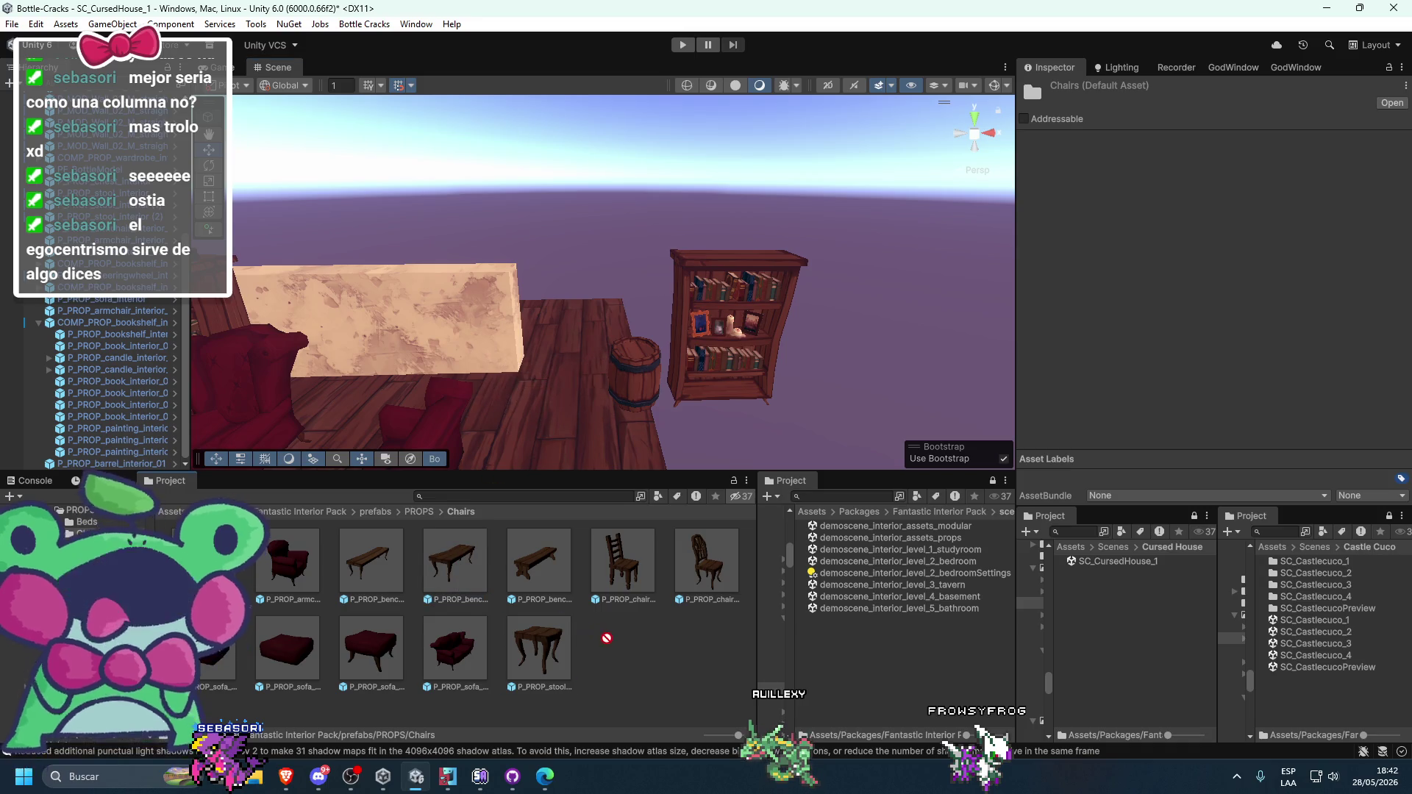
- Open PROPS/Tables, try dragging in a table, cancel it, and select the barrel
left_click(421, 512)
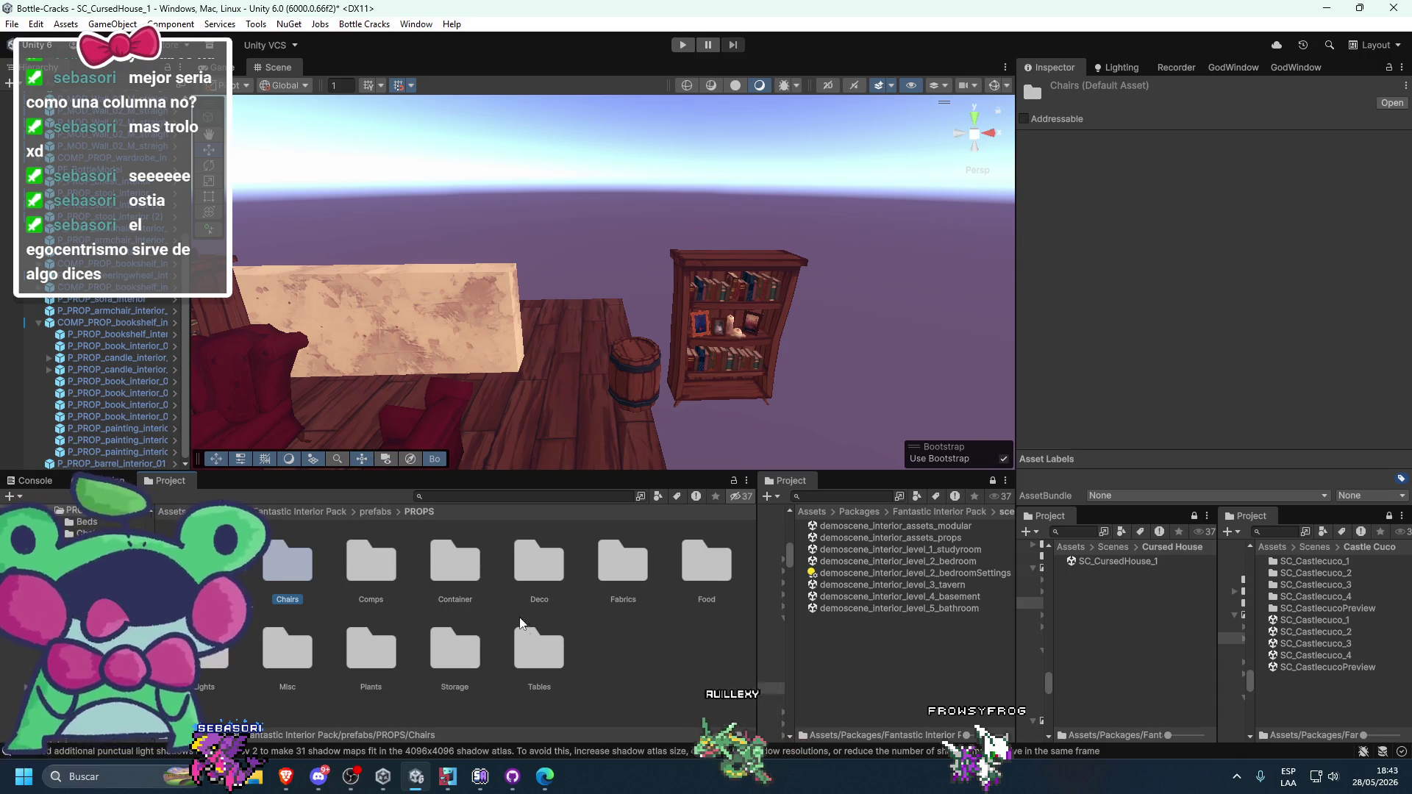
double_click(531, 642)
mouse_move(395, 564)
left_mouse_down()
mouse_move(552, 412)
mouse_move(608, 403)
mouse_move(580, 422)
mouse_move(612, 435)
left_mouse_up()
key("Escape")
left_click(650, 345)
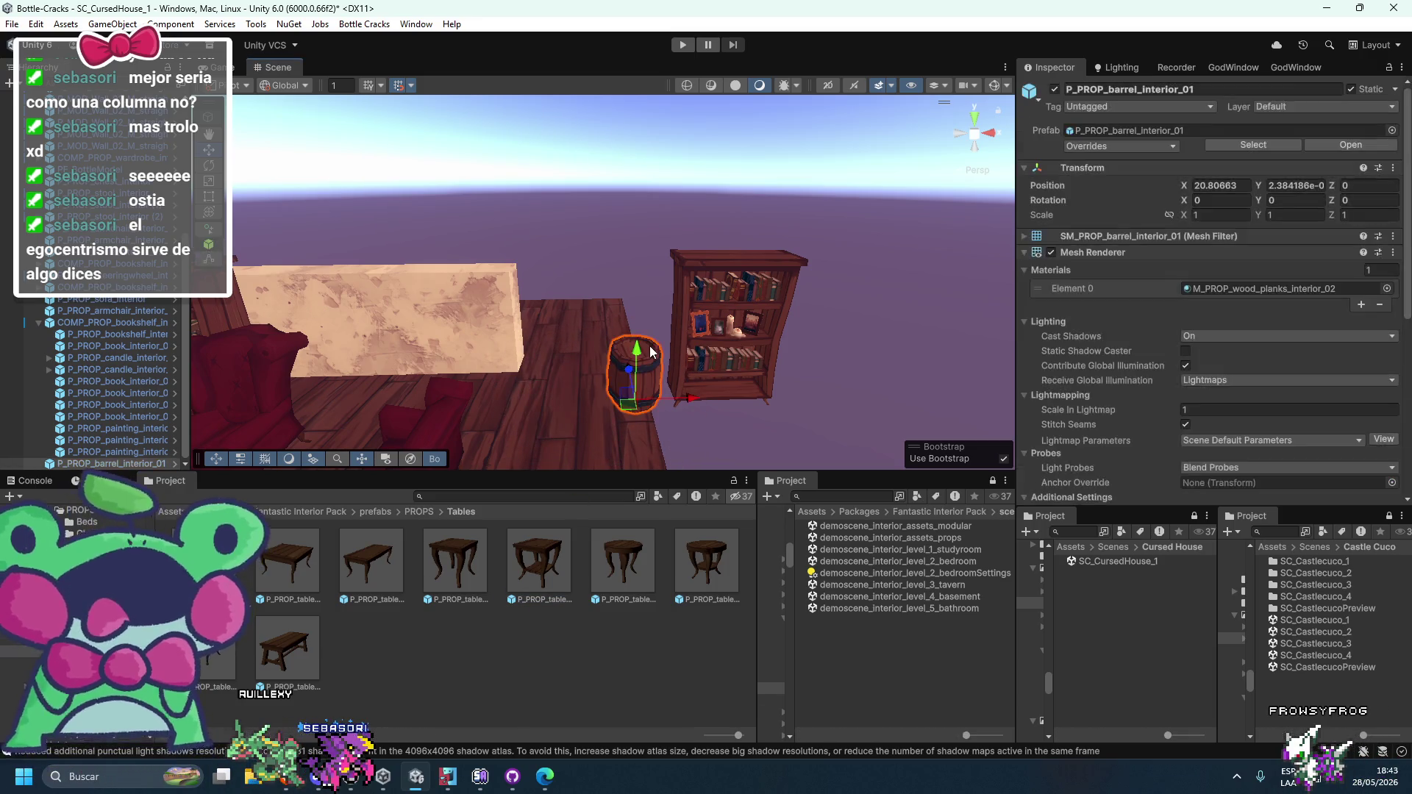
- Delete the barrel and slide the bookshelf slightly to the right
key("Delete")
left_click(731, 254)
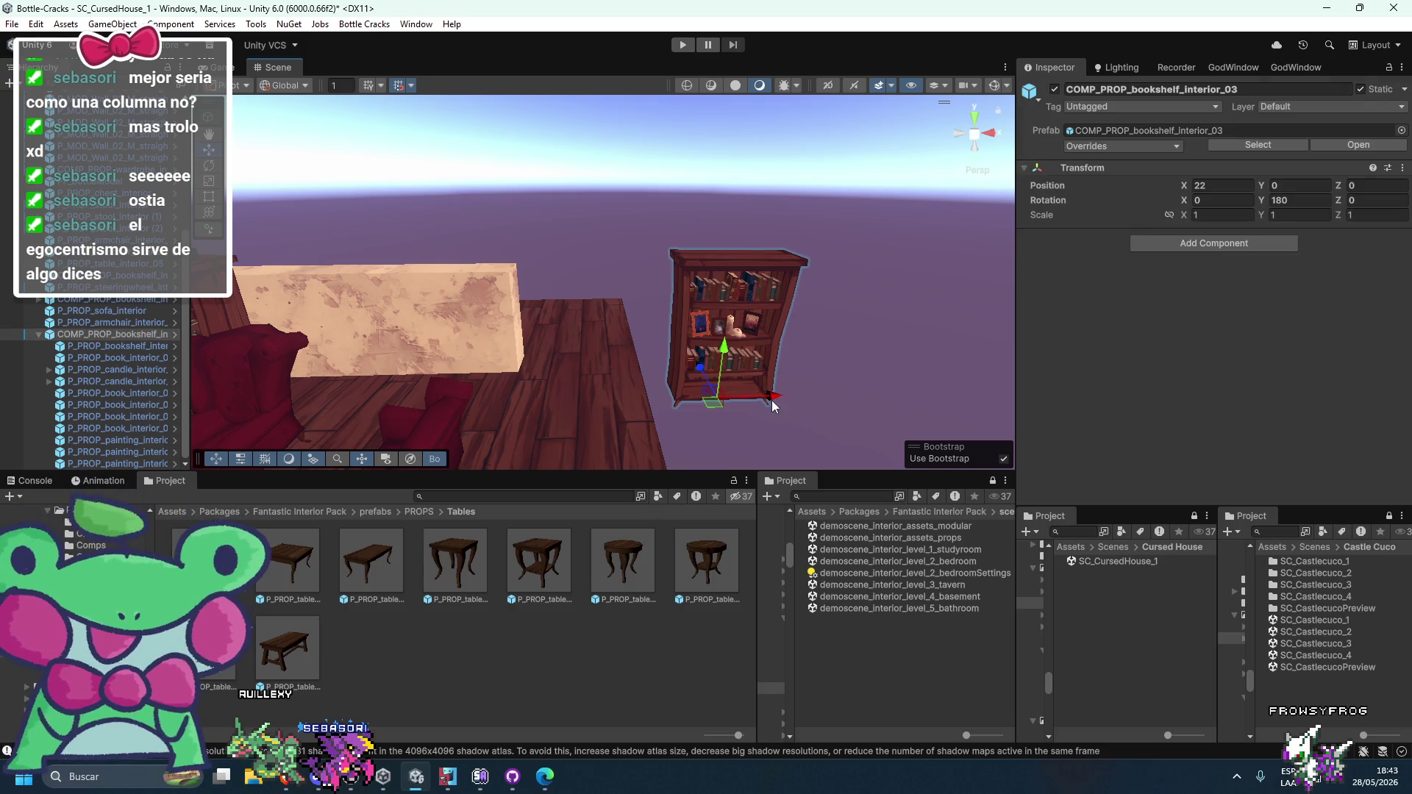
mouse_move(792, 399)
left_mouse_down()
mouse_move(887, 406)
mouse_move(863, 406)
left_mouse_up()
left_click(863, 406)
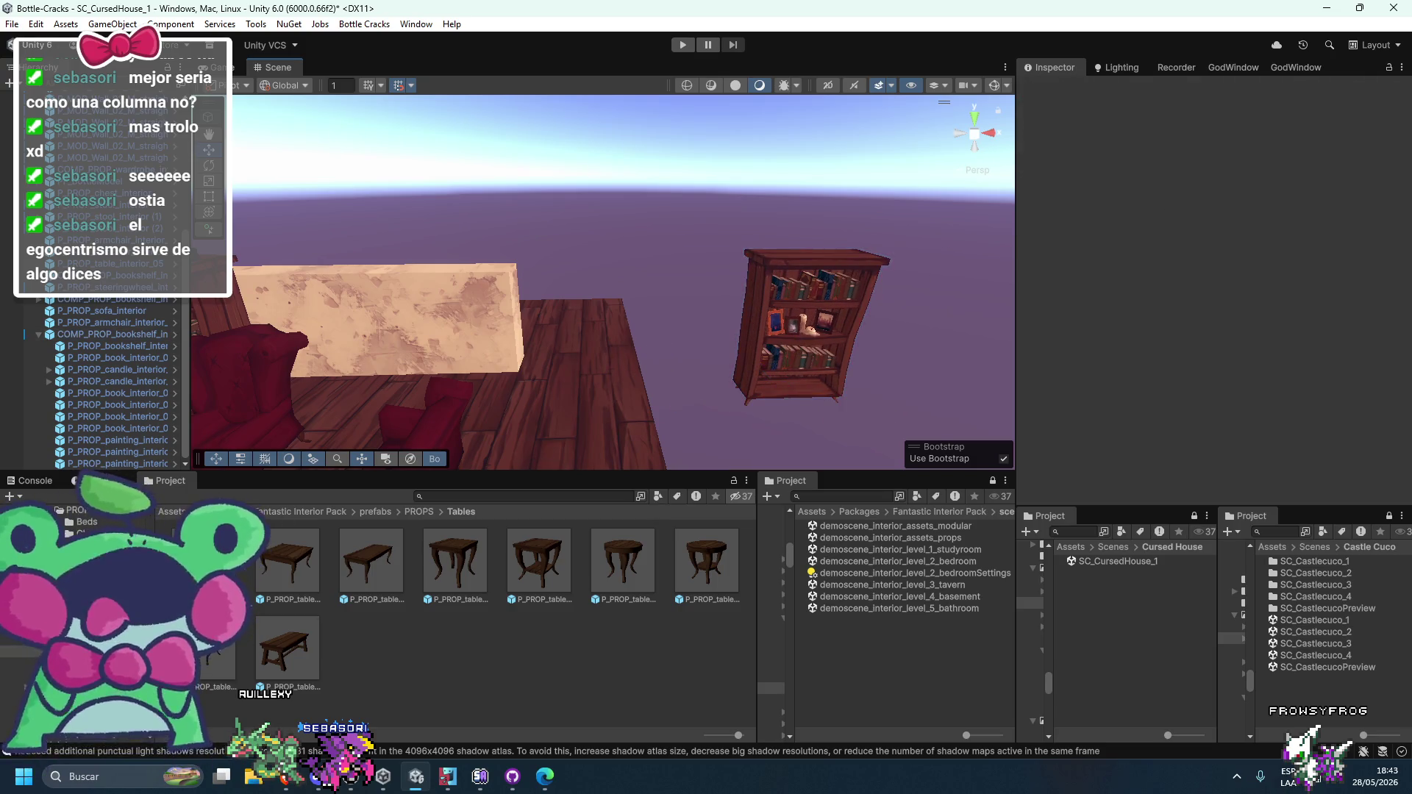
- Place a desk beside the bookshelf with Rotation Y set to 180
left_click_drag(654, 416, 637, 404)
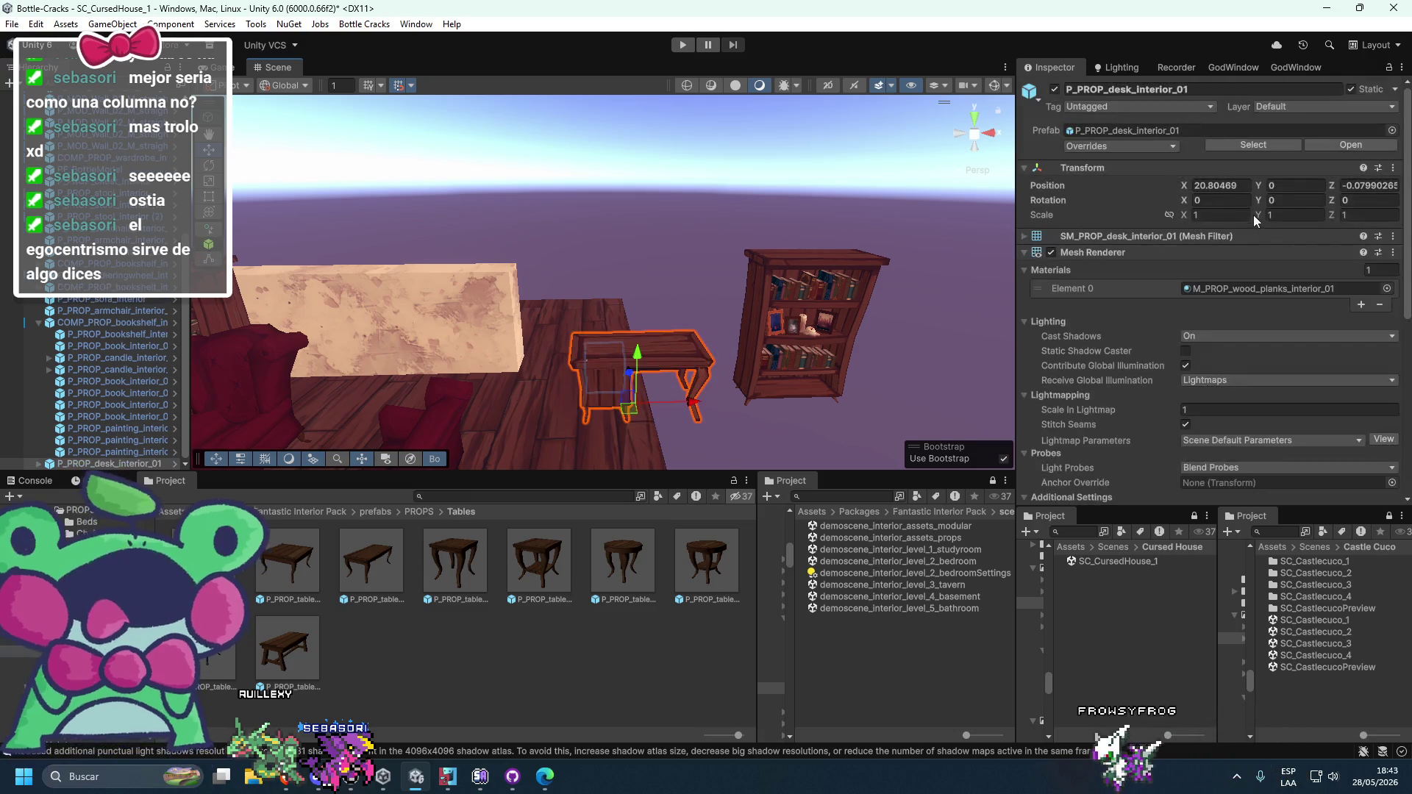
left_click(1286, 200)
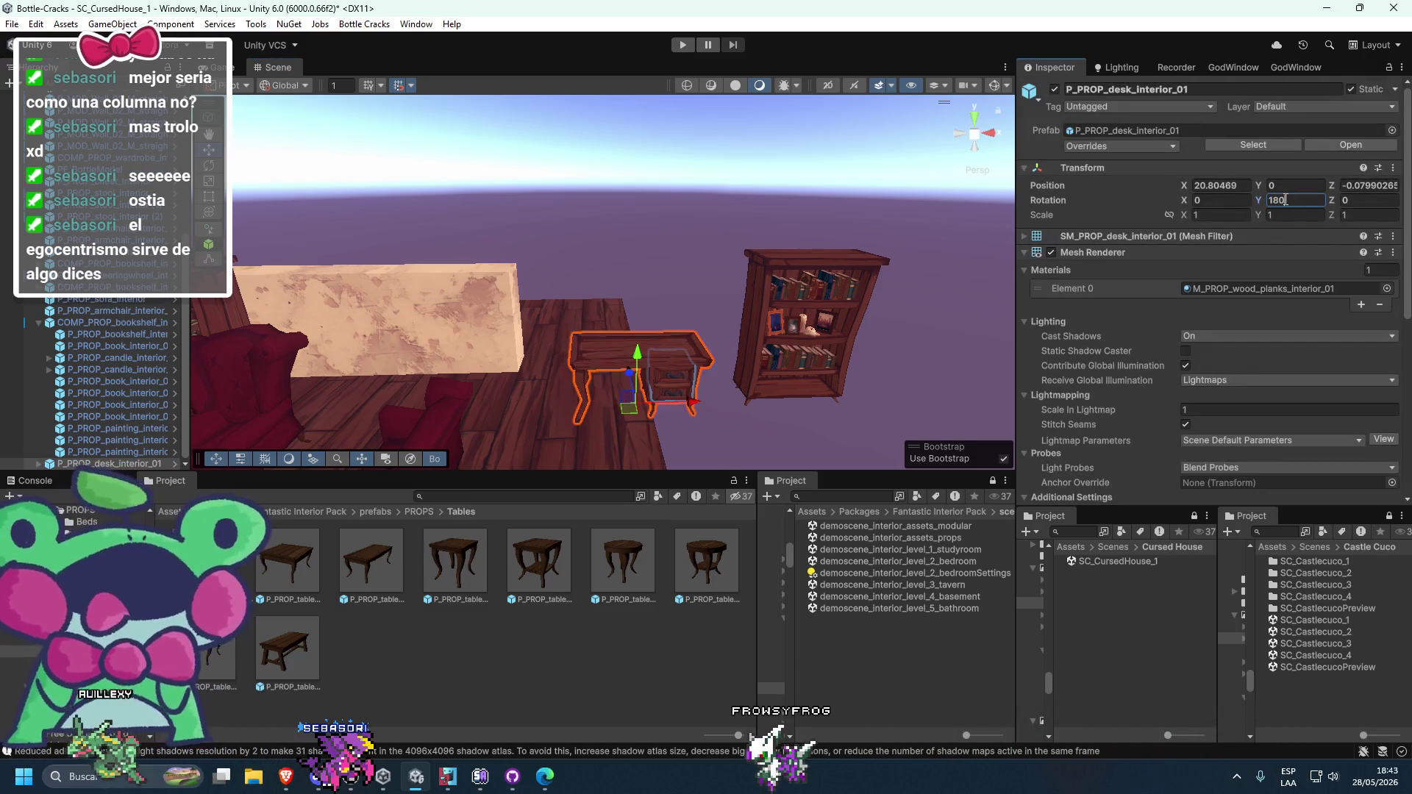
left_click_drag(647, 355, 624, 341)
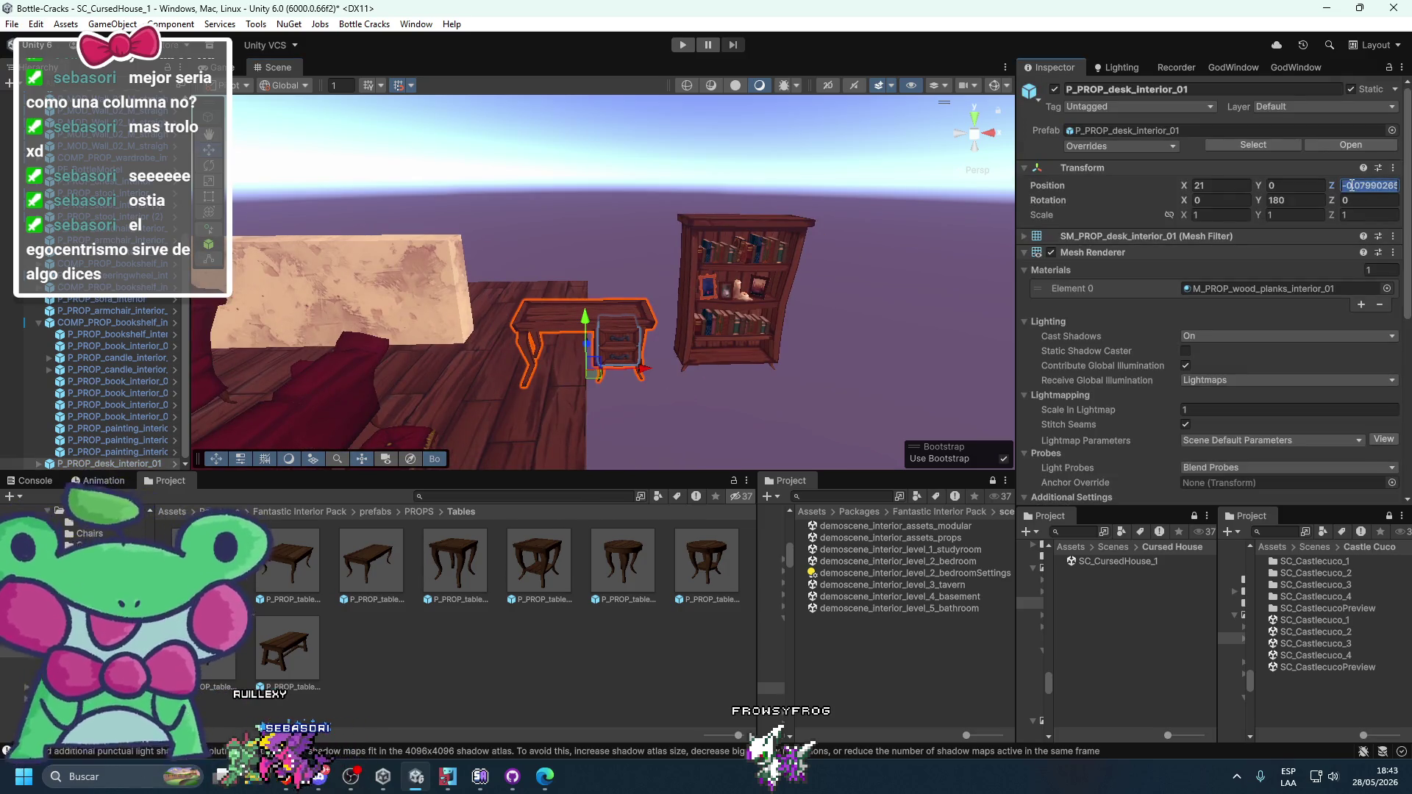
left_click(1369, 185)
type("0")
left_click(637, 204)
mouse_move(637, 204)
left_mouse_down()
mouse_move(737, 244)
mouse_move(714, 244)
left_mouse_up()
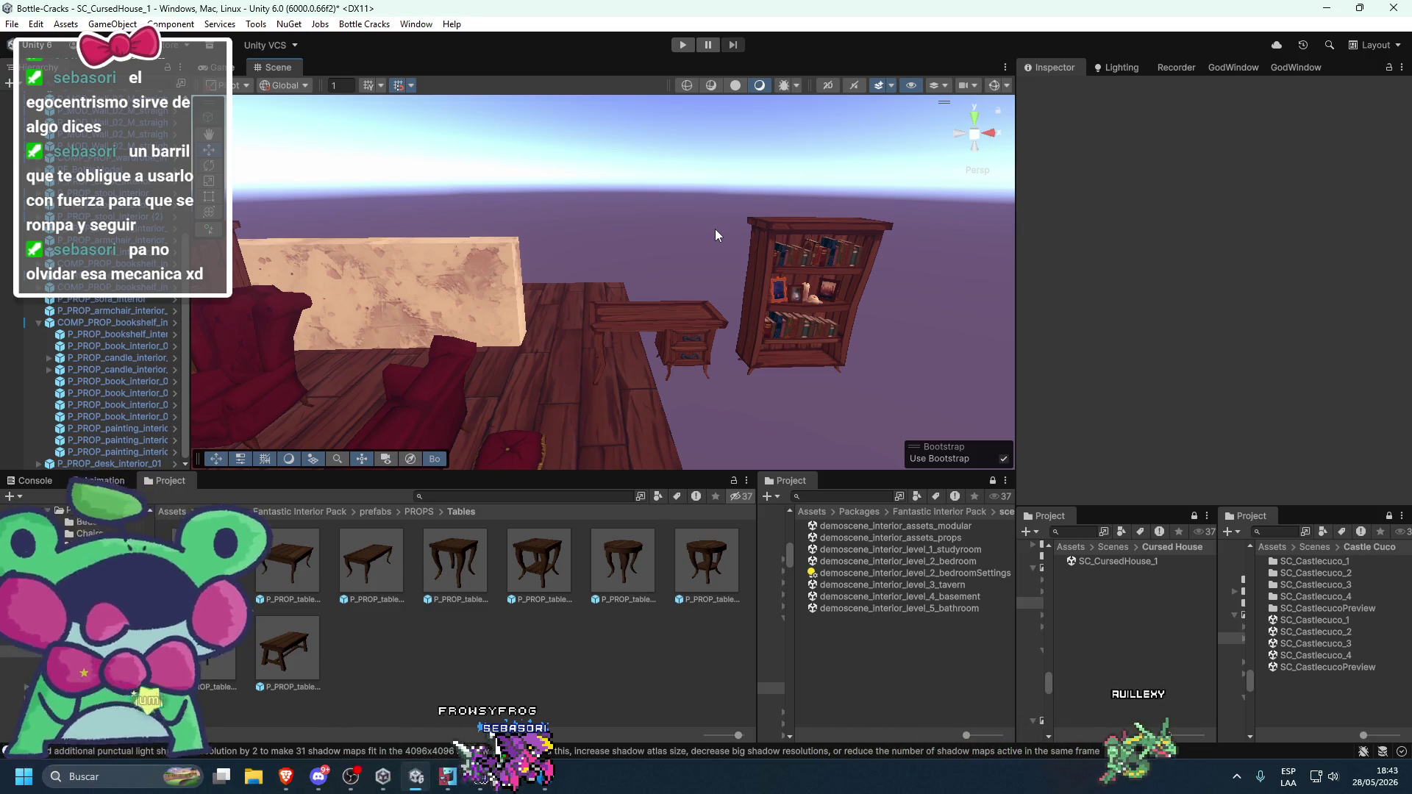
mouse_move(668, 257)
left_mouse_down()
mouse_move(677, 275)
mouse_move(726, 233)
mouse_move(611, 228)
mouse_move(653, 299)
left_mouse_up()
- Move the back wall section to X 23 and duplicate it to X 27
left_click(498, 304)
left_click_drag(499, 305, 696, 351)
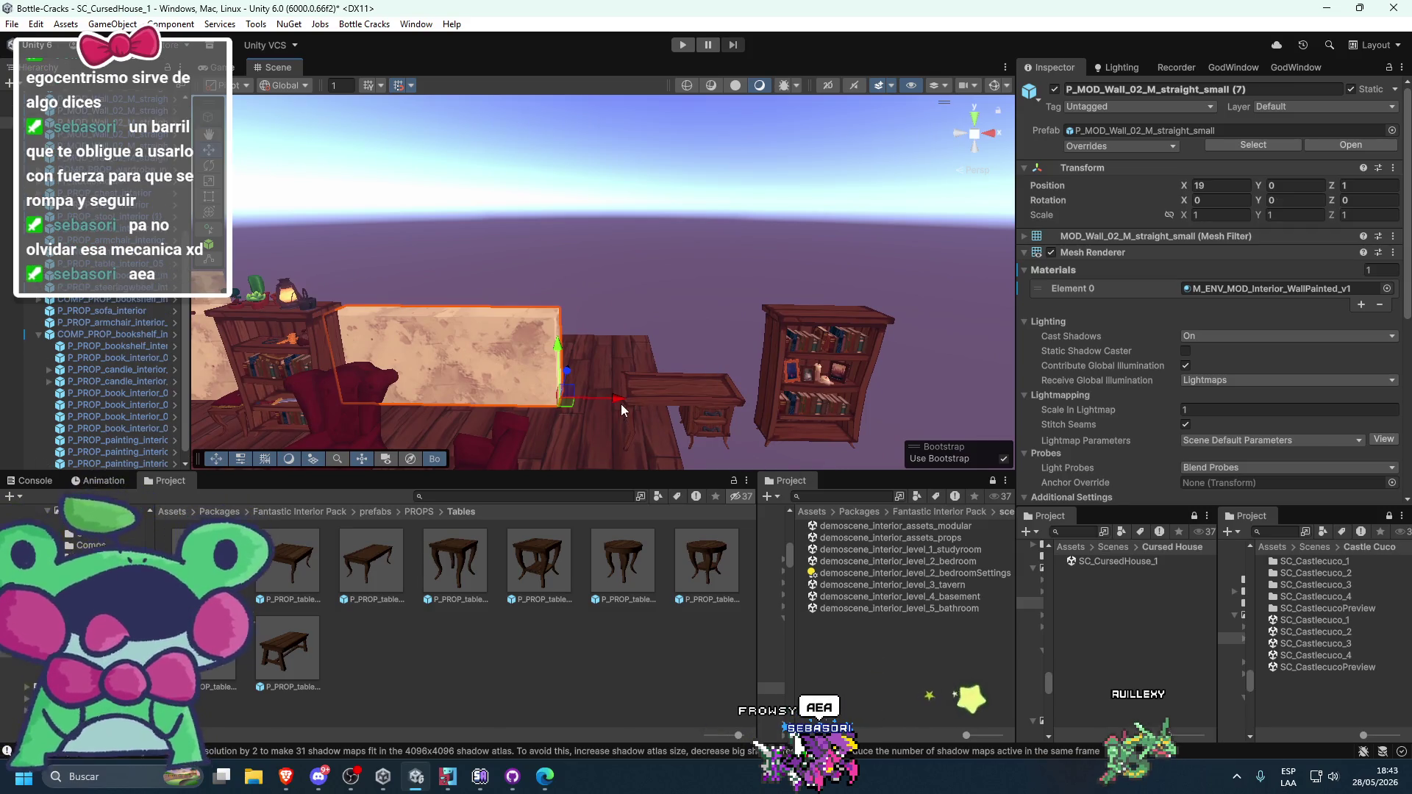
mouse_move(610, 401)
left_mouse_down()
mouse_move(879, 401)
mouse_move(832, 435)
left_mouse_up()
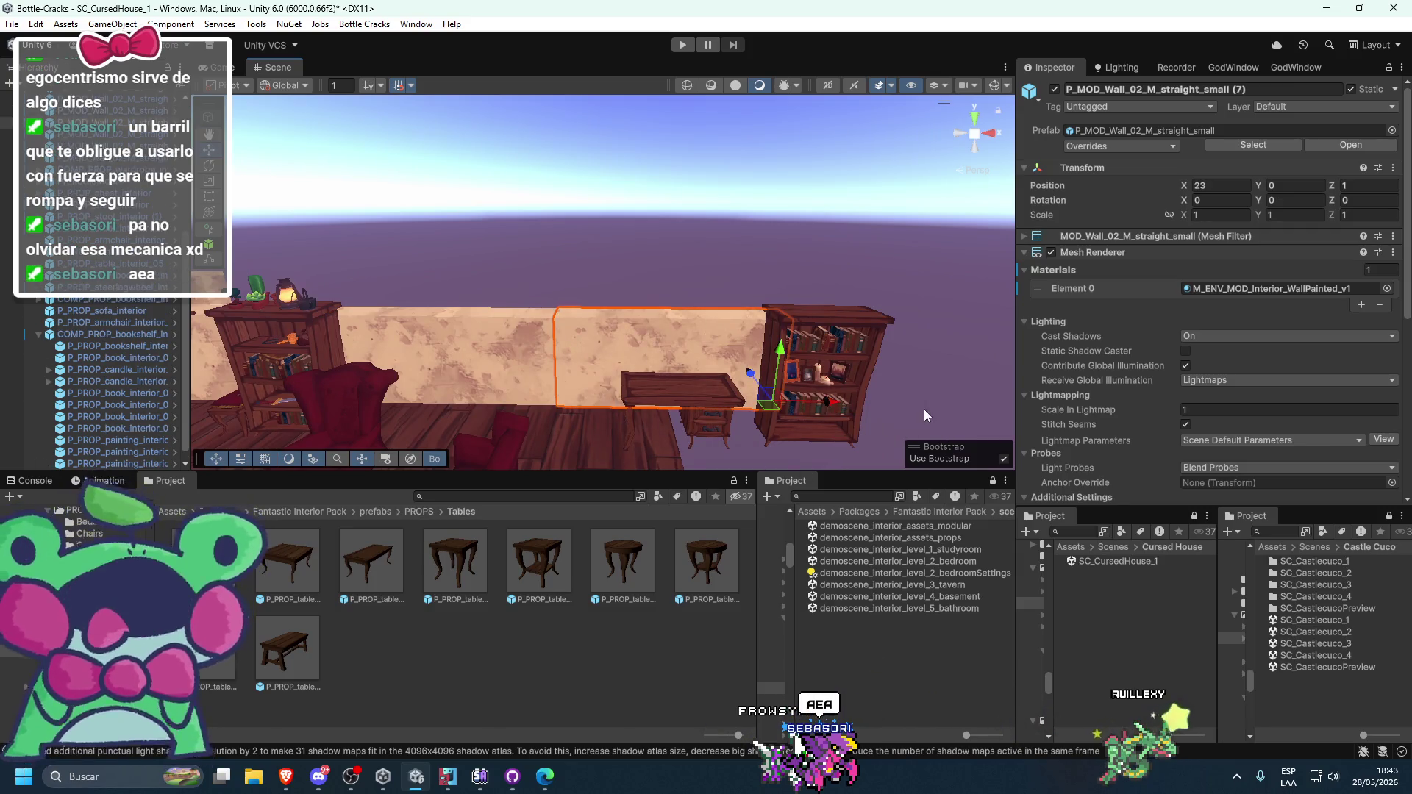
key("ctrl+d")
left_click_drag(909, 407, 840, 404)
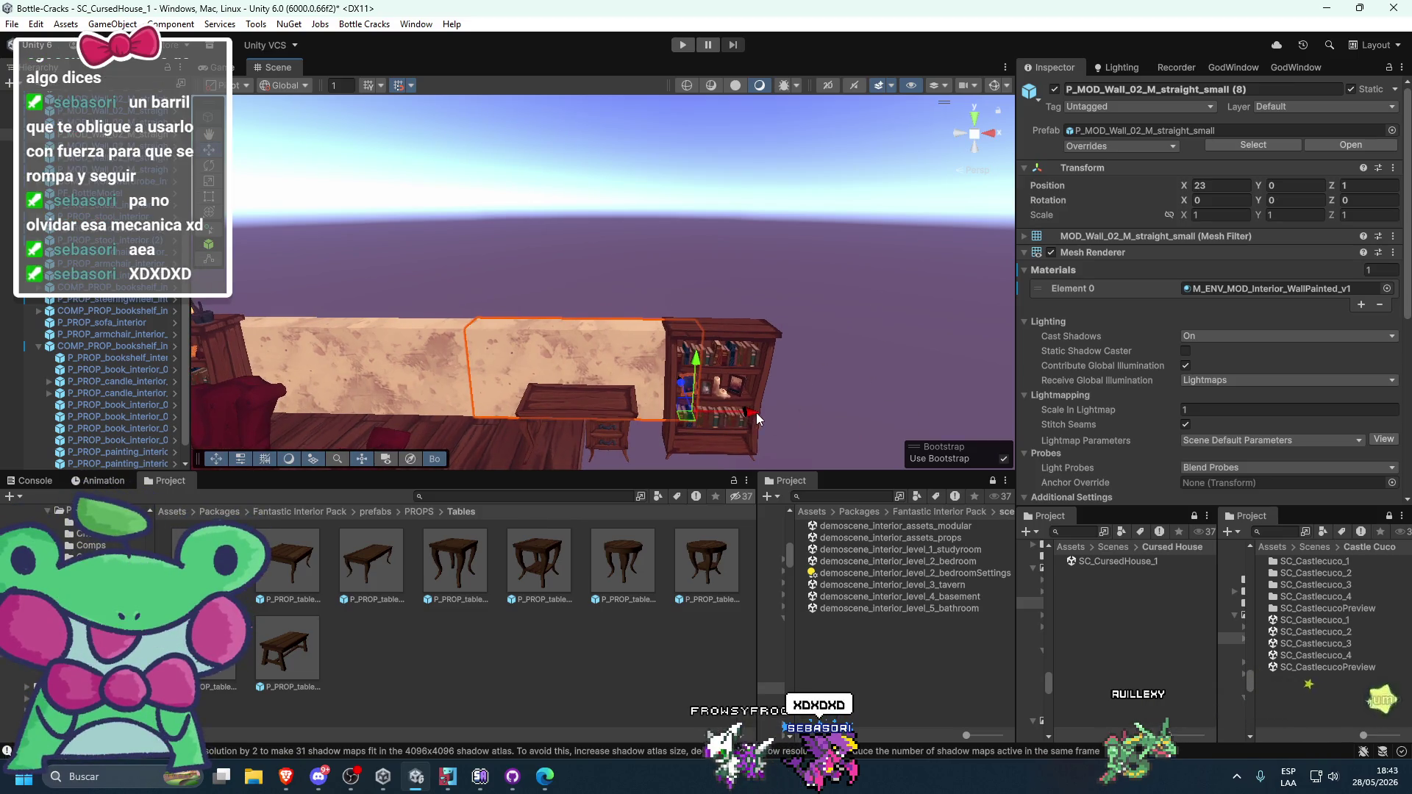
left_click_drag(756, 412, 795, 414)
mouse_move(664, 416)
left_mouse_down()
mouse_move(960, 409)
mouse_move(894, 407)
left_mouse_up()
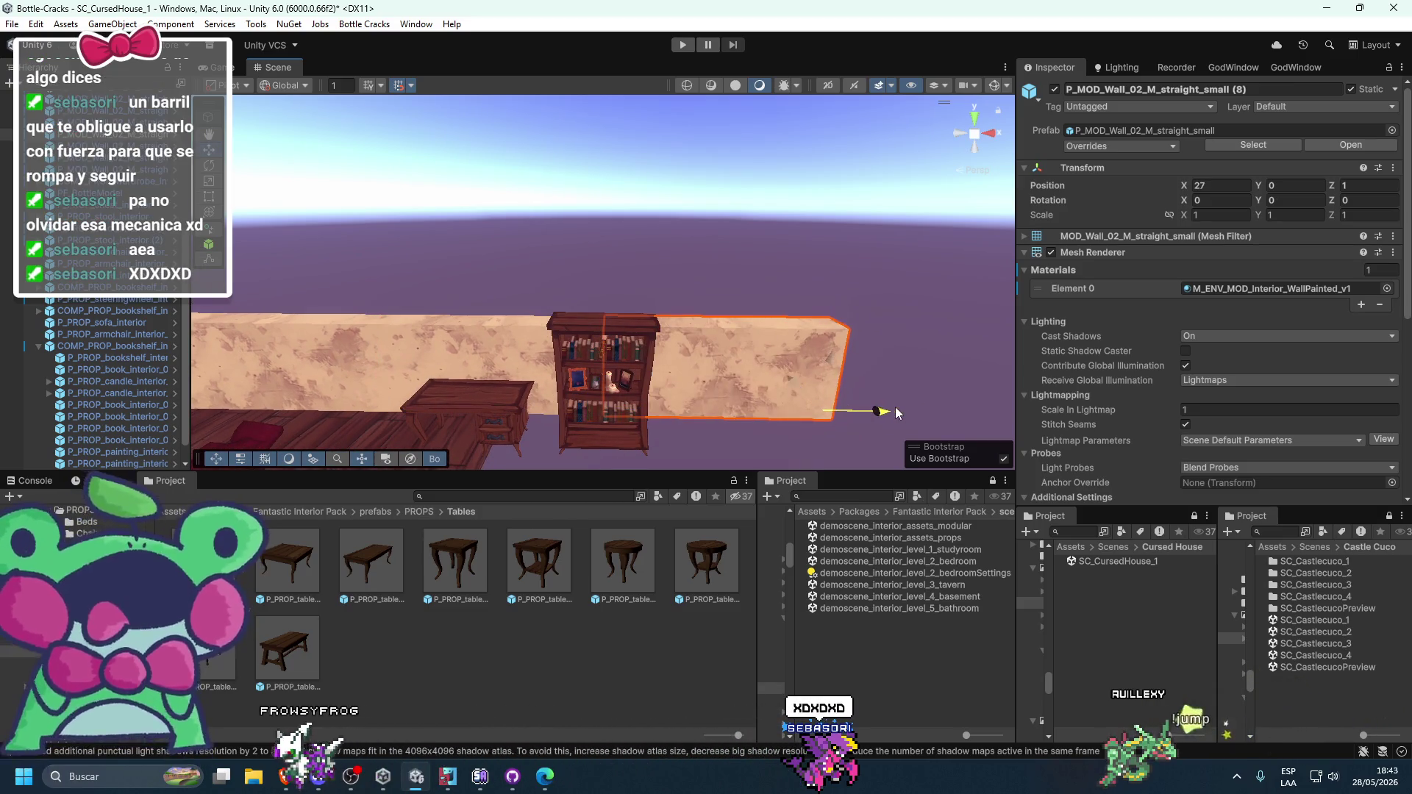
- Push the first wall section back to Position Z 2
left_click(721, 289)
mouse_move(721, 288)
left_mouse_down()
mouse_move(699, 341)
mouse_move(610, 318)
mouse_move(702, 323)
mouse_move(675, 389)
mouse_move(647, 333)
mouse_move(766, 340)
mouse_move(655, 330)
mouse_move(650, 319)
mouse_move(696, 316)
mouse_move(457, 275)
left_mouse_up()
left_click(457, 275)
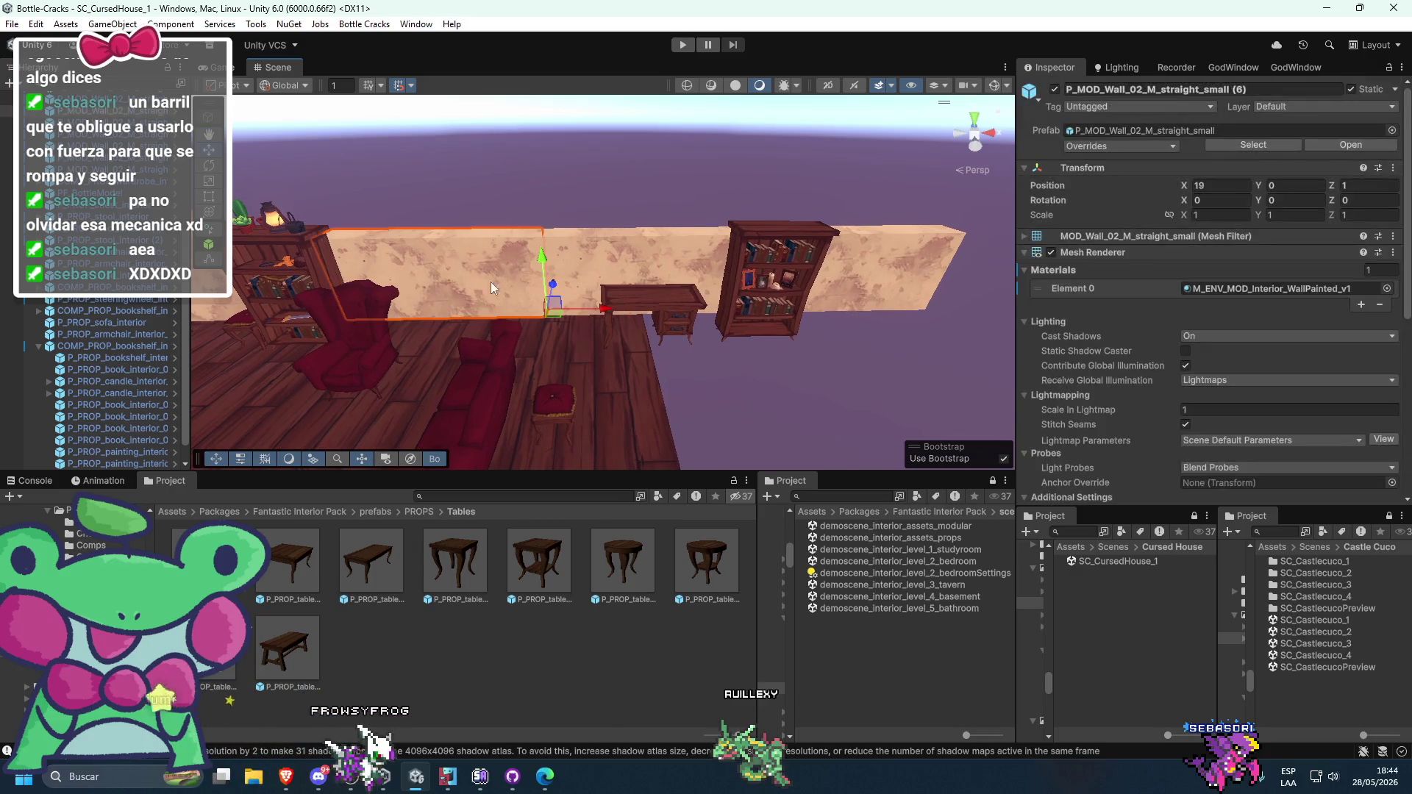
key("f")
mouse_move(640, 315)
left_mouse_down()
mouse_move(623, 252)
mouse_move(682, 237)
mouse_move(721, 252)
mouse_move(621, 264)
mouse_move(731, 280)
mouse_move(644, 285)
left_mouse_up()
left_click(686, 232)
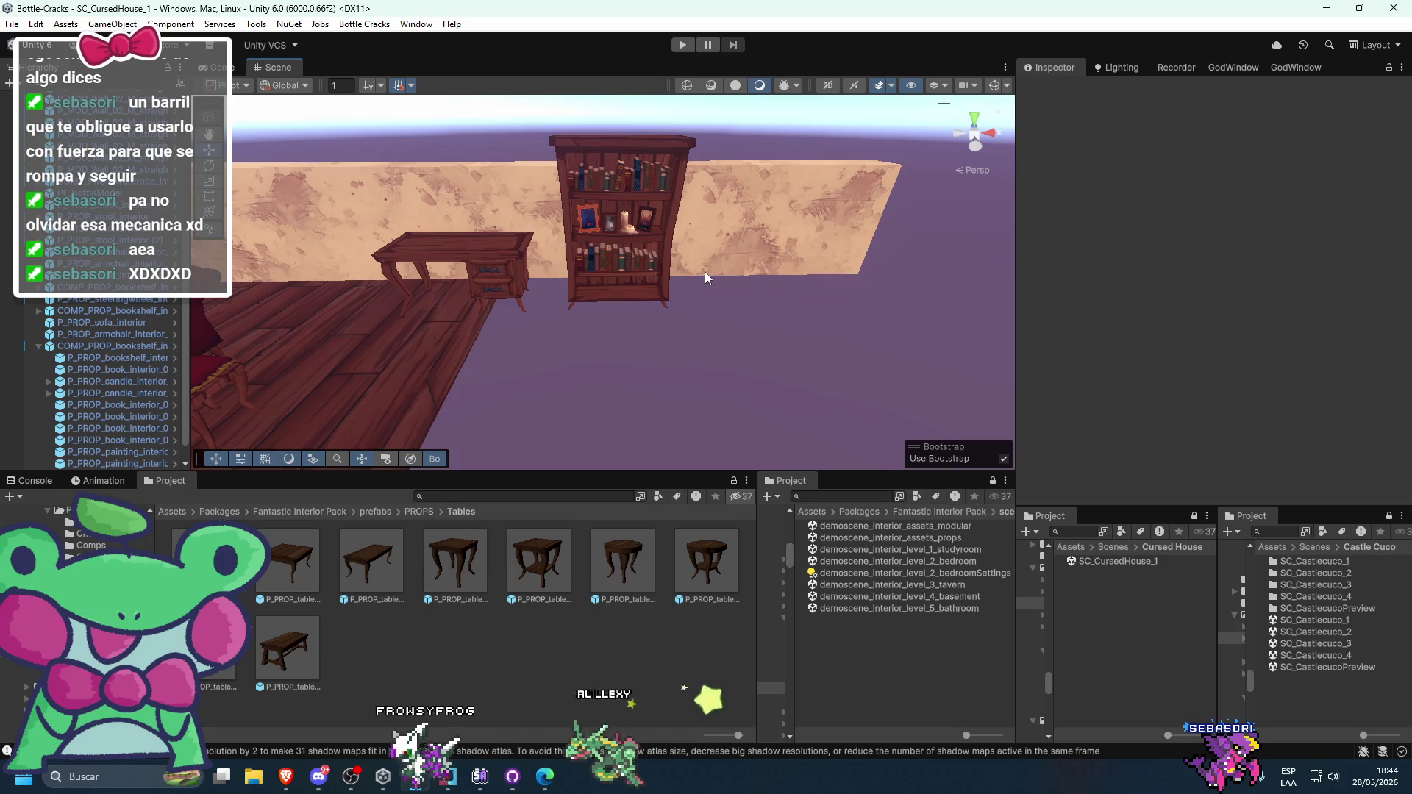
mouse_move(751, 282)
left_mouse_down()
mouse_move(686, 302)
mouse_move(756, 254)
mouse_move(534, 263)
mouse_move(788, 293)
mouse_move(722, 267)
left_mouse_up()
left_click(756, 253)
- Duplicate the steering wheel and set the copy's Position X to 24.3
key("ctrl+d")
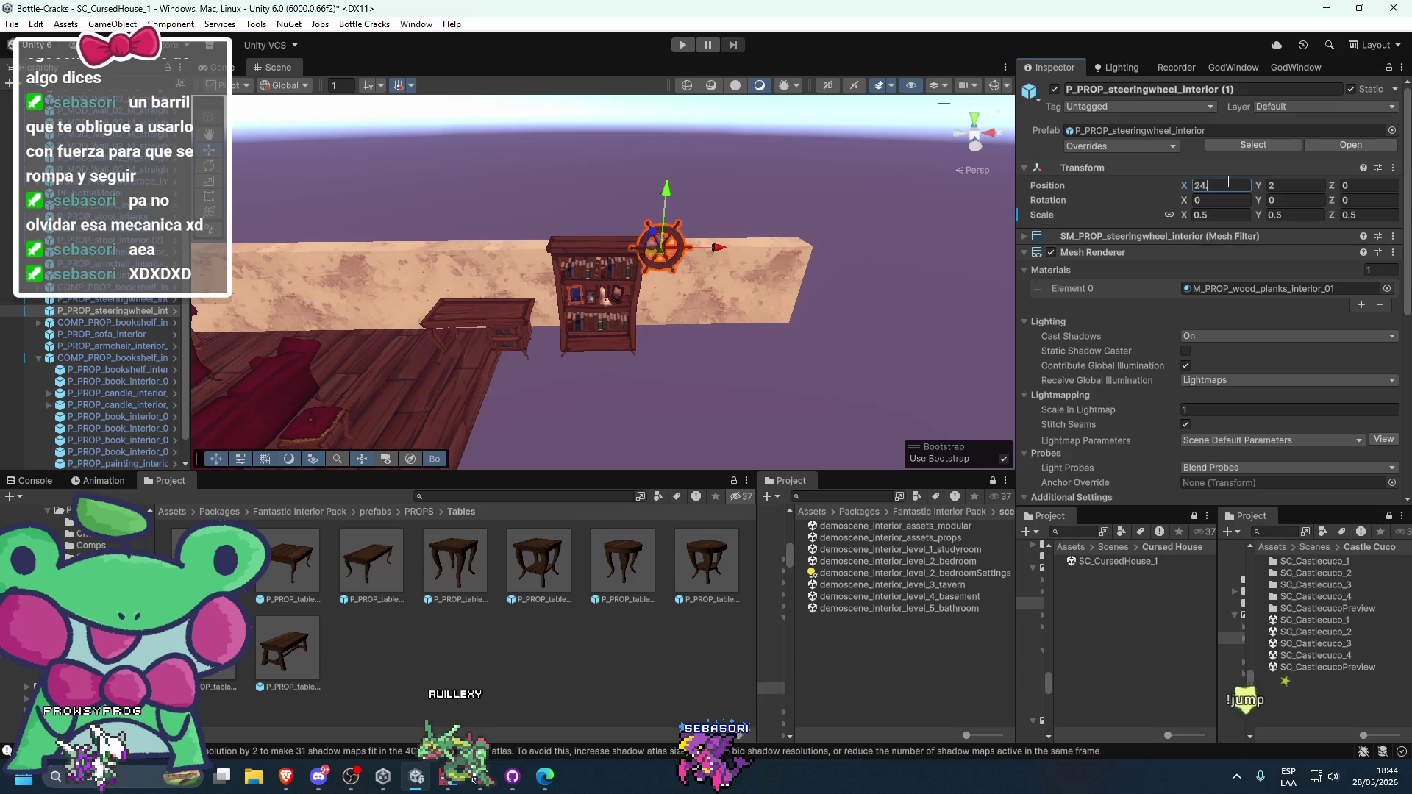
left_click(918, 176)
scroll(758, 226, "up", 5)
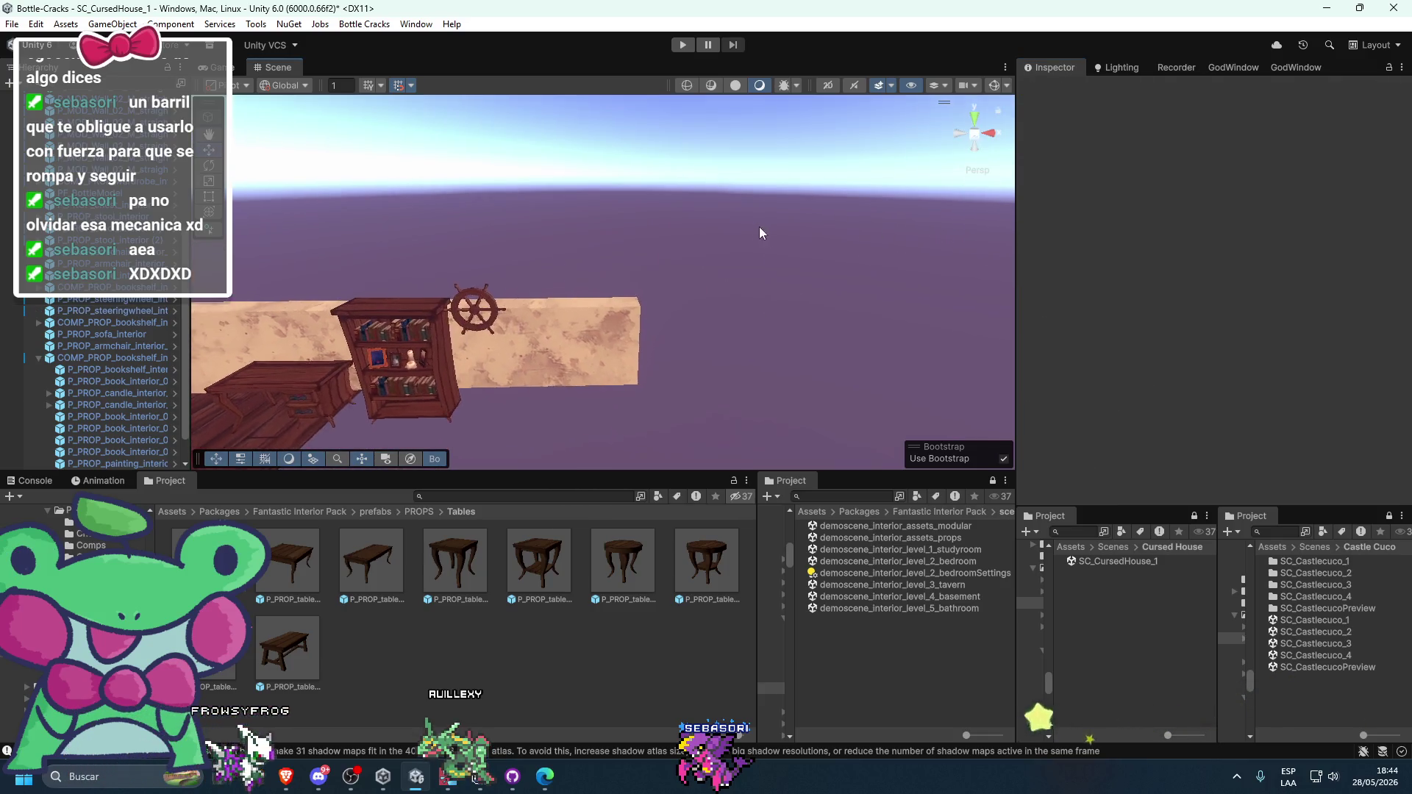
scroll(800, 235, "up", 5)
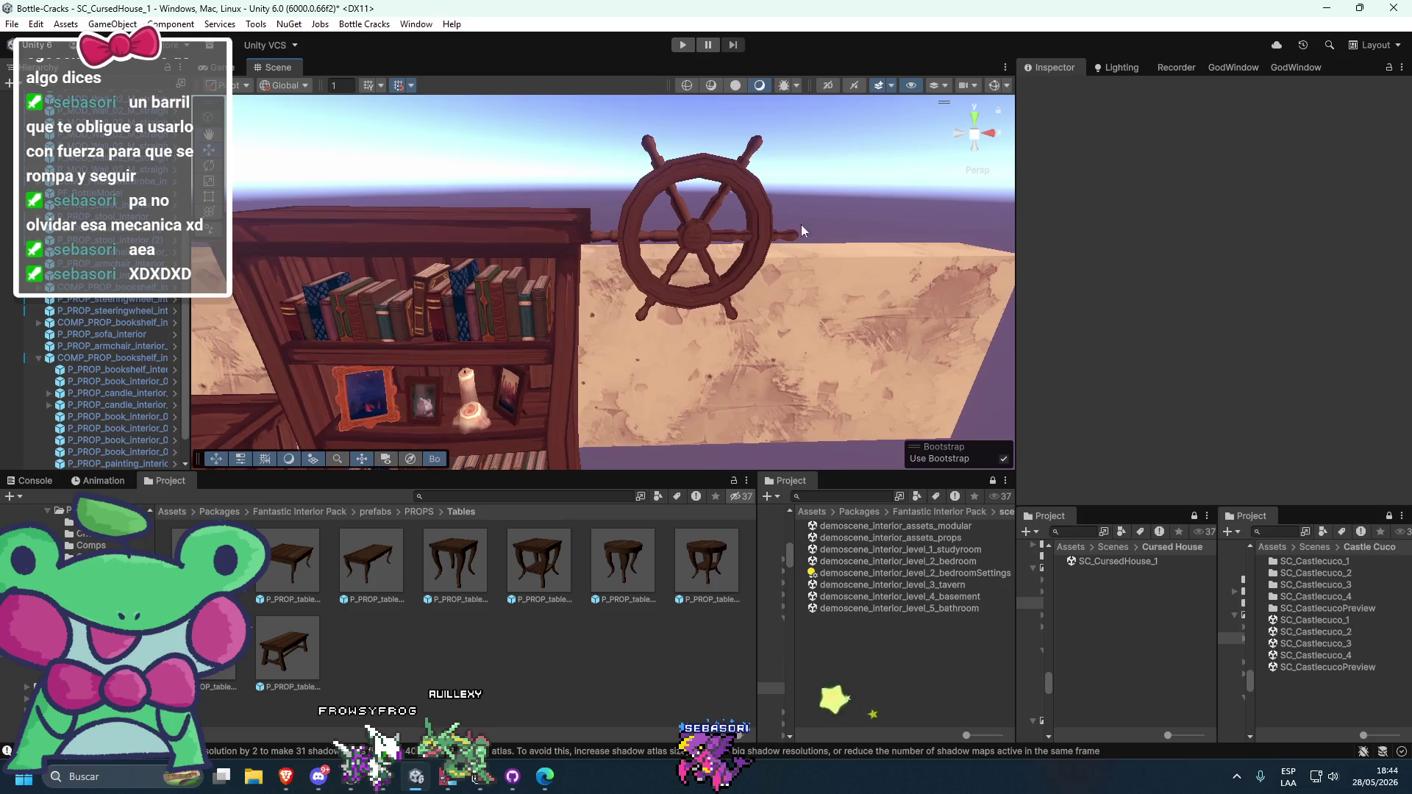
left_click(797, 233)
left_click(1227, 188)
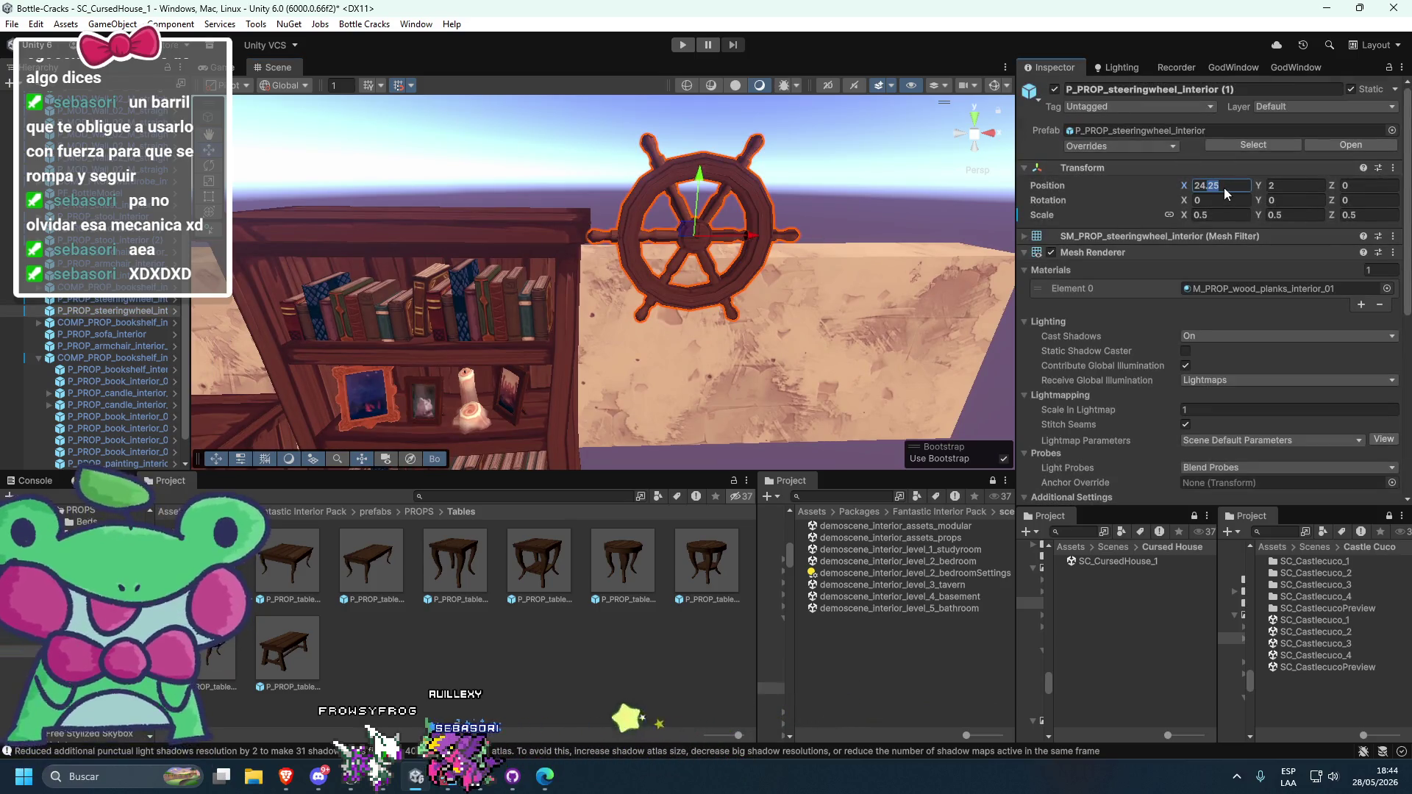
type("24.3")
key("Return")
scroll(824, 209, "down", 5)
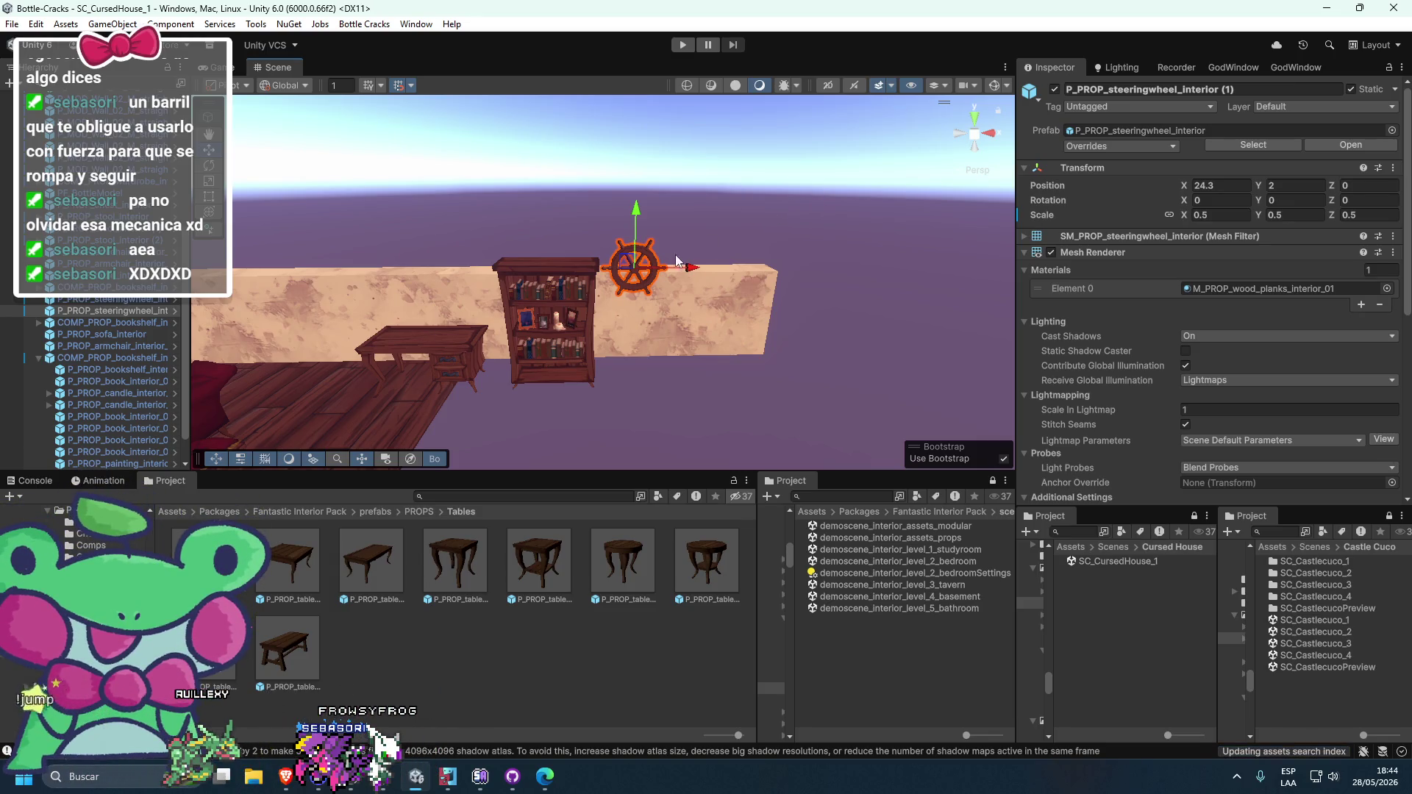
scroll(649, 383, "down", 2)
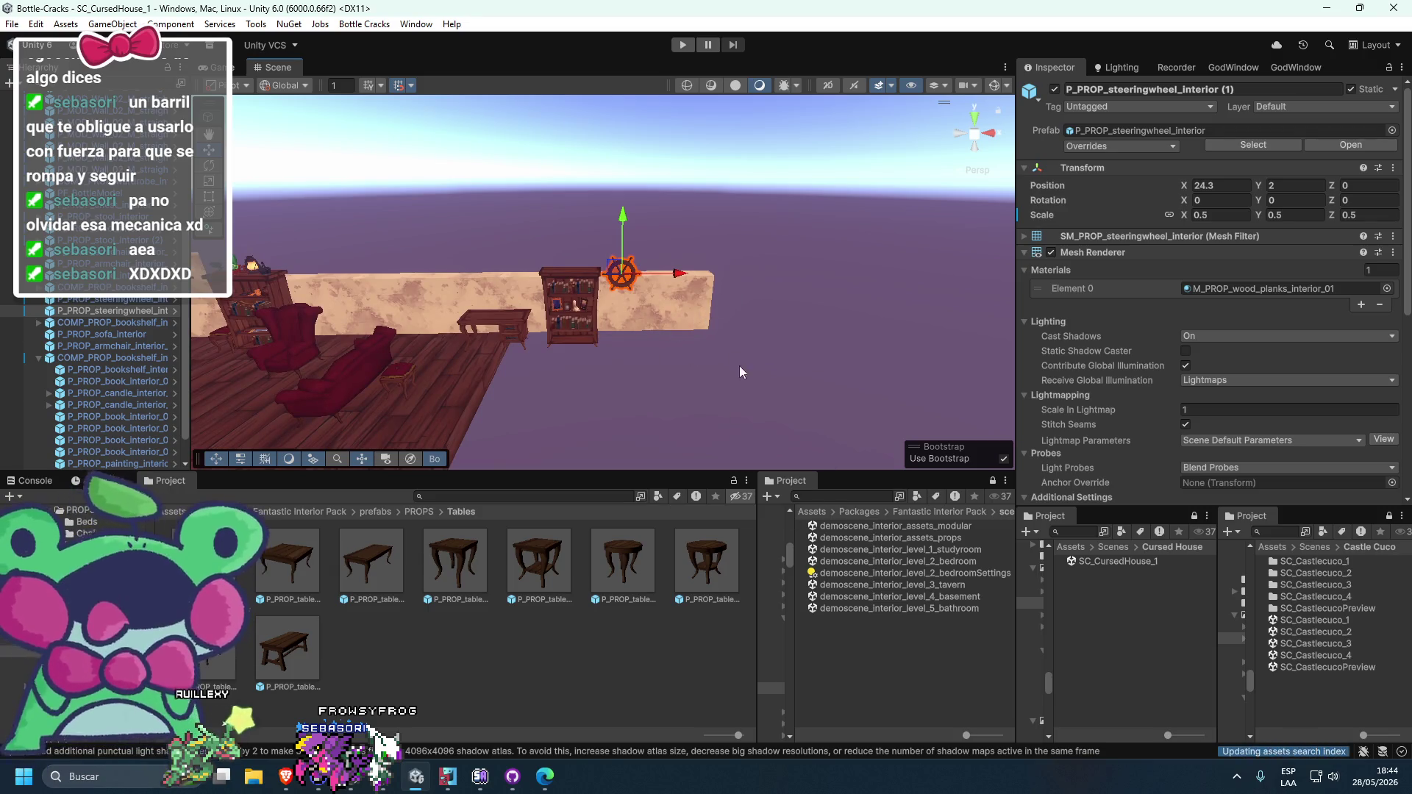
- Orbit and pan the view to check the wheel beside the bookshelf
left_click(455, 558)
left_click(832, 307)
mouse_move(832, 307)
left_mouse_down()
mouse_move(524, 398)
mouse_move(801, 359)
mouse_move(646, 368)
mouse_move(896, 343)
mouse_move(837, 265)
mouse_move(795, 252)
left_mouse_up()
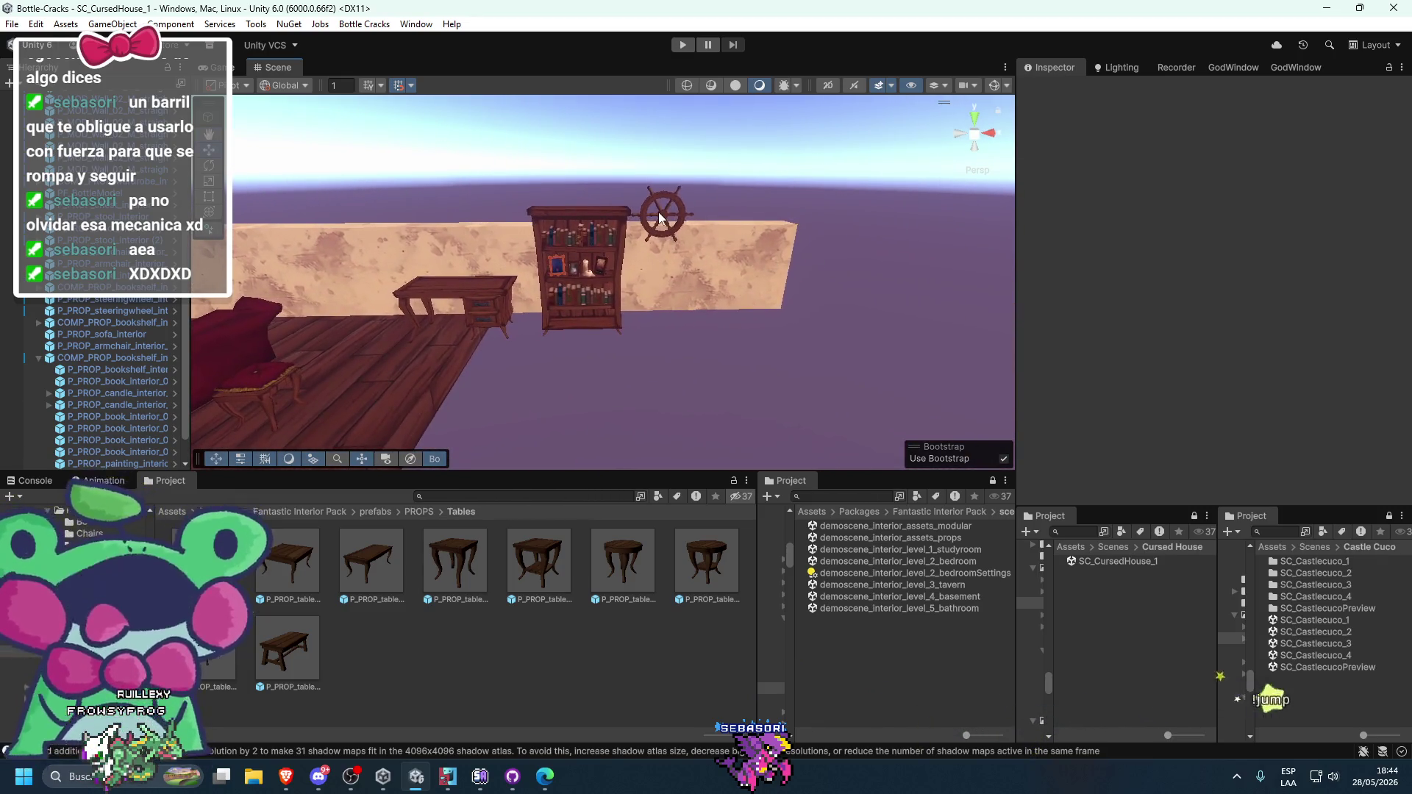
left_click(662, 213)
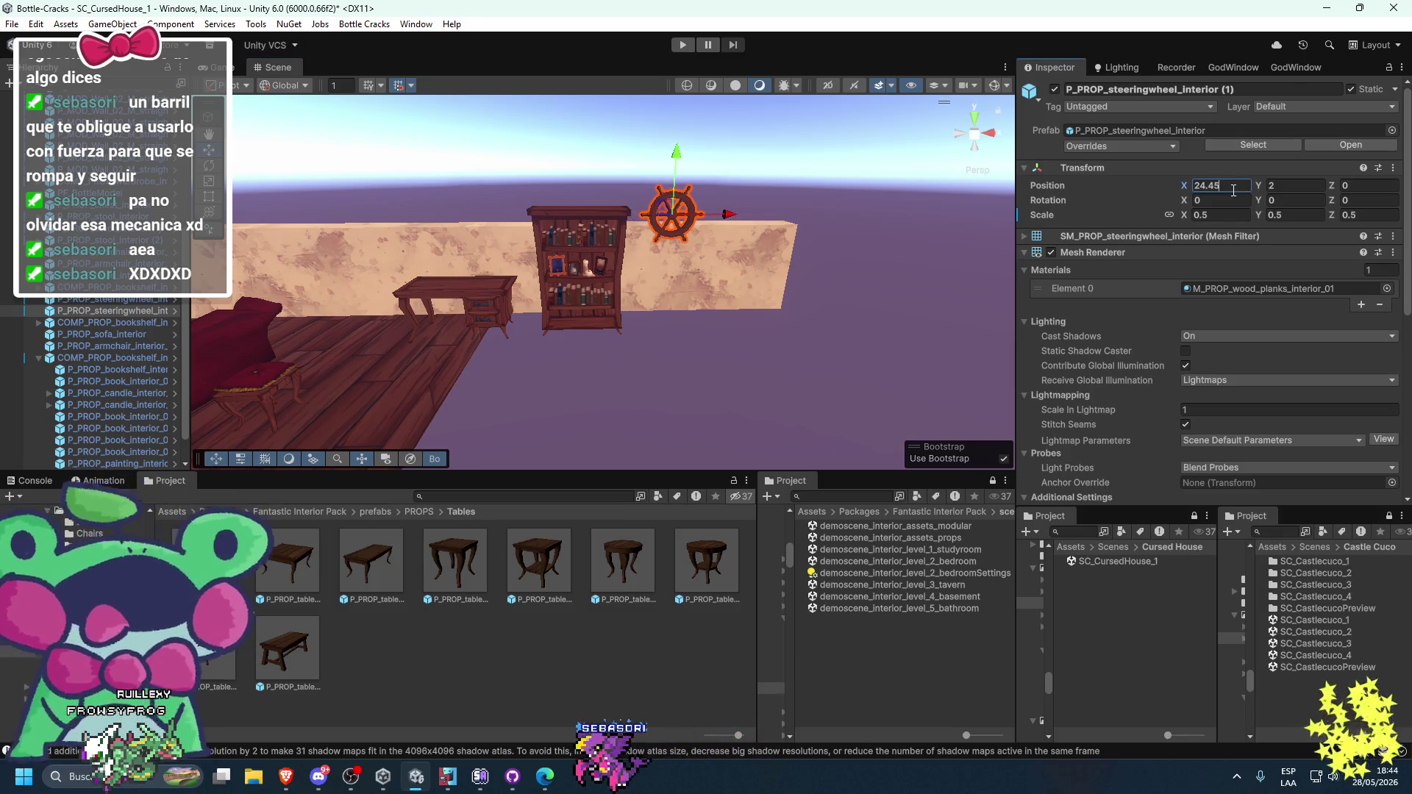
left_click(893, 215)
left_click_drag(893, 215, 889, 217)
left_click_drag(1007, 441, 885, 398)
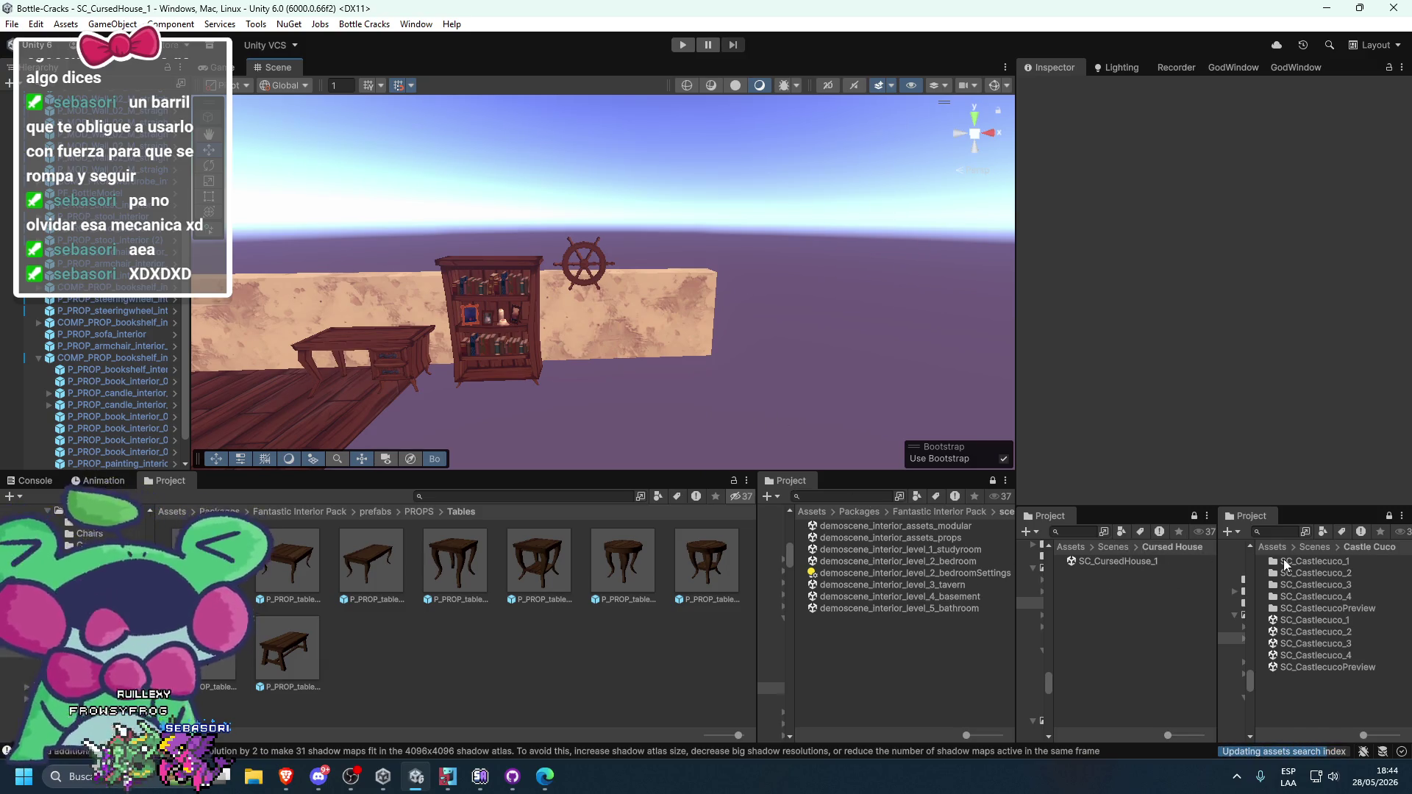
- Inspect PF_EndGoal in SC_Castlecuco_1, then return to SC_CursedHouse_1
double_click(1340, 622)
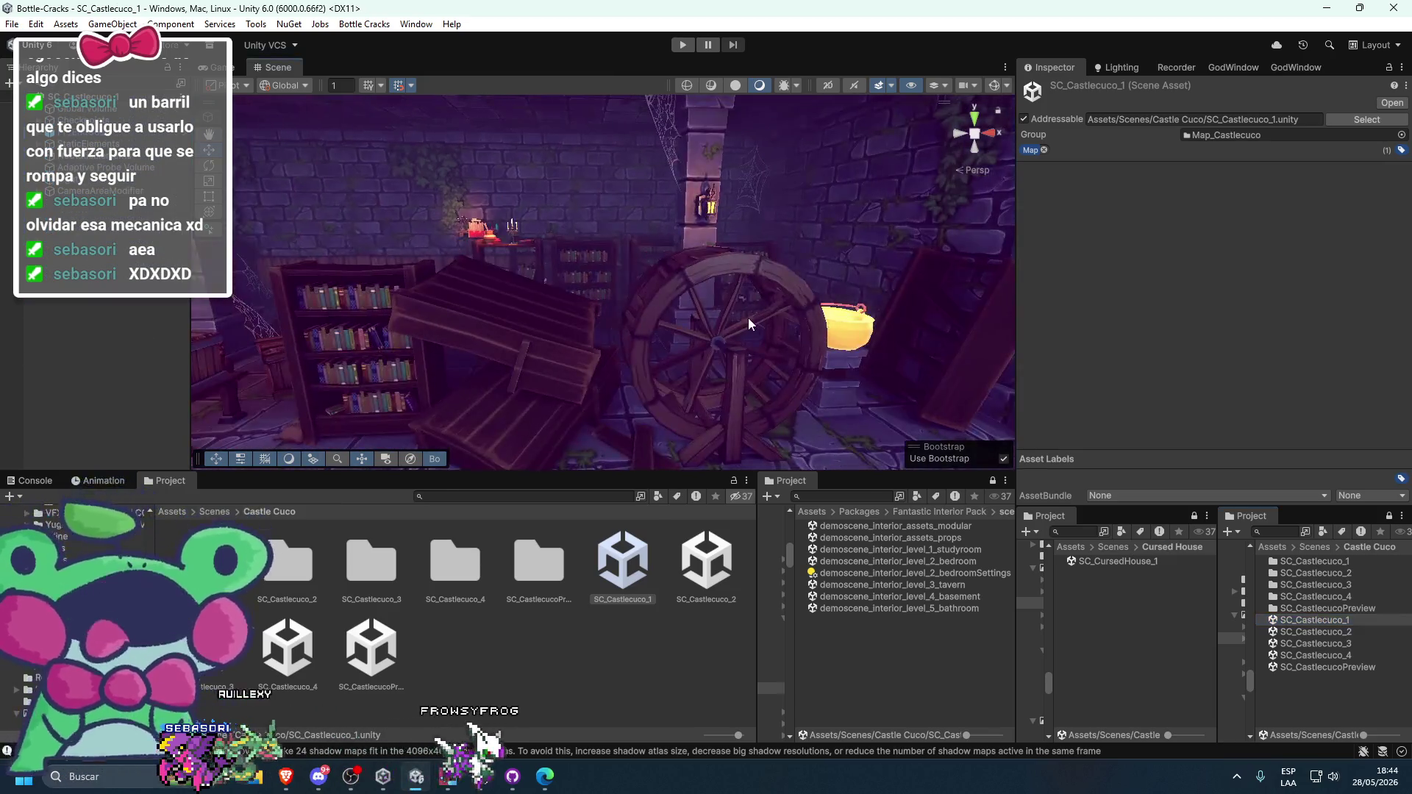
left_click(747, 321)
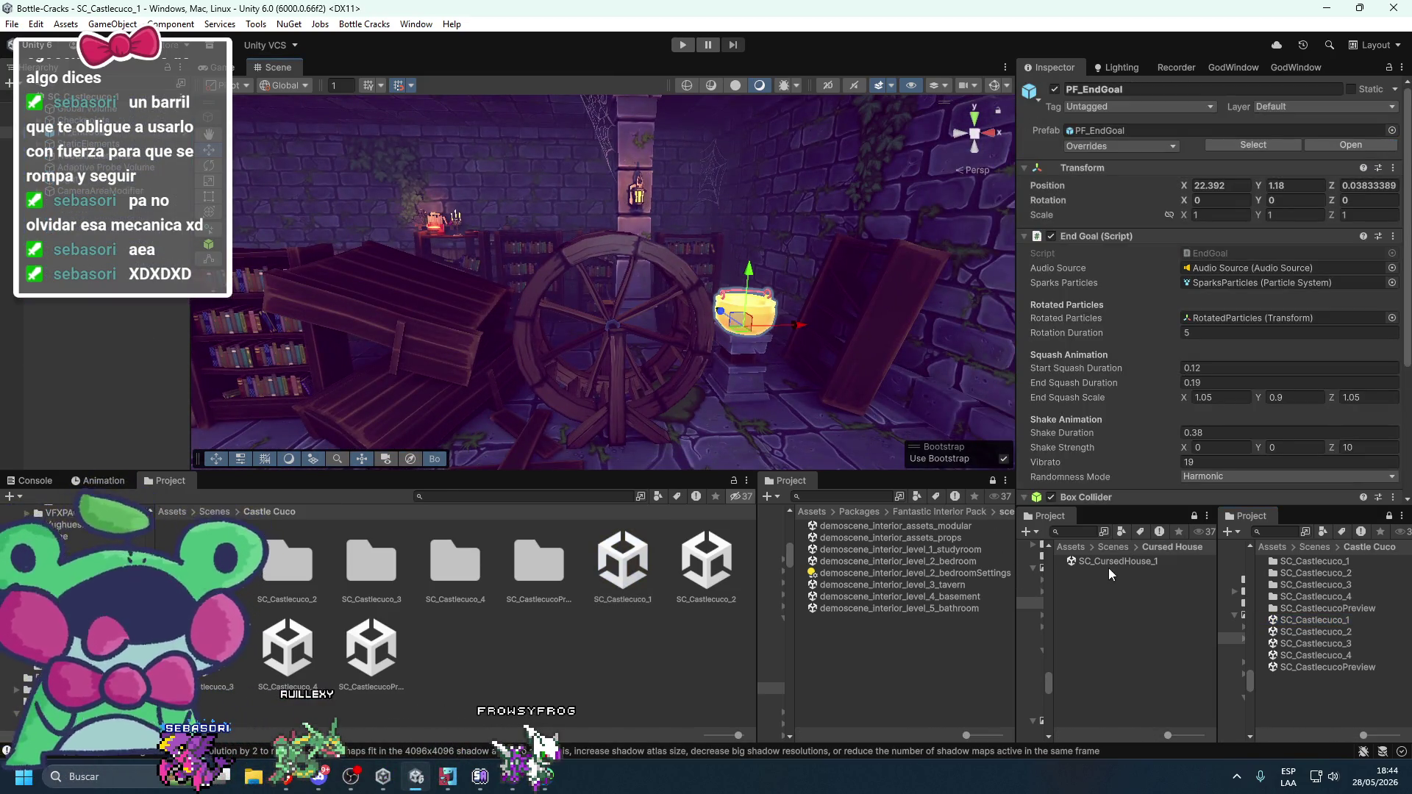
double_click(1109, 565)
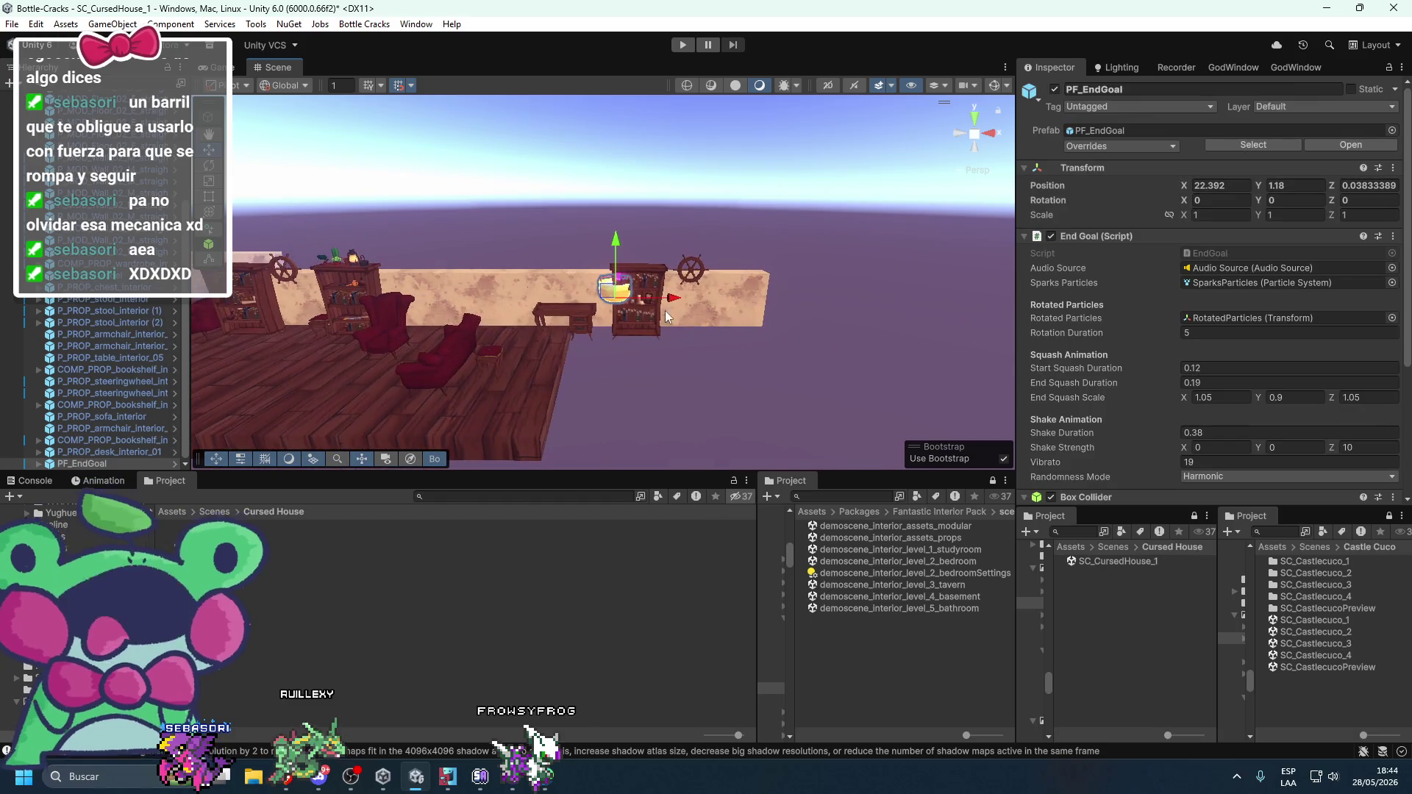
- Set the PF_EndGoal bucket on the floor at X 25 near the wall's right end
mouse_move(671, 301)
left_mouse_down()
mouse_move(792, 316)
mouse_move(770, 298)
mouse_move(768, 344)
mouse_move(793, 347)
left_mouse_up()
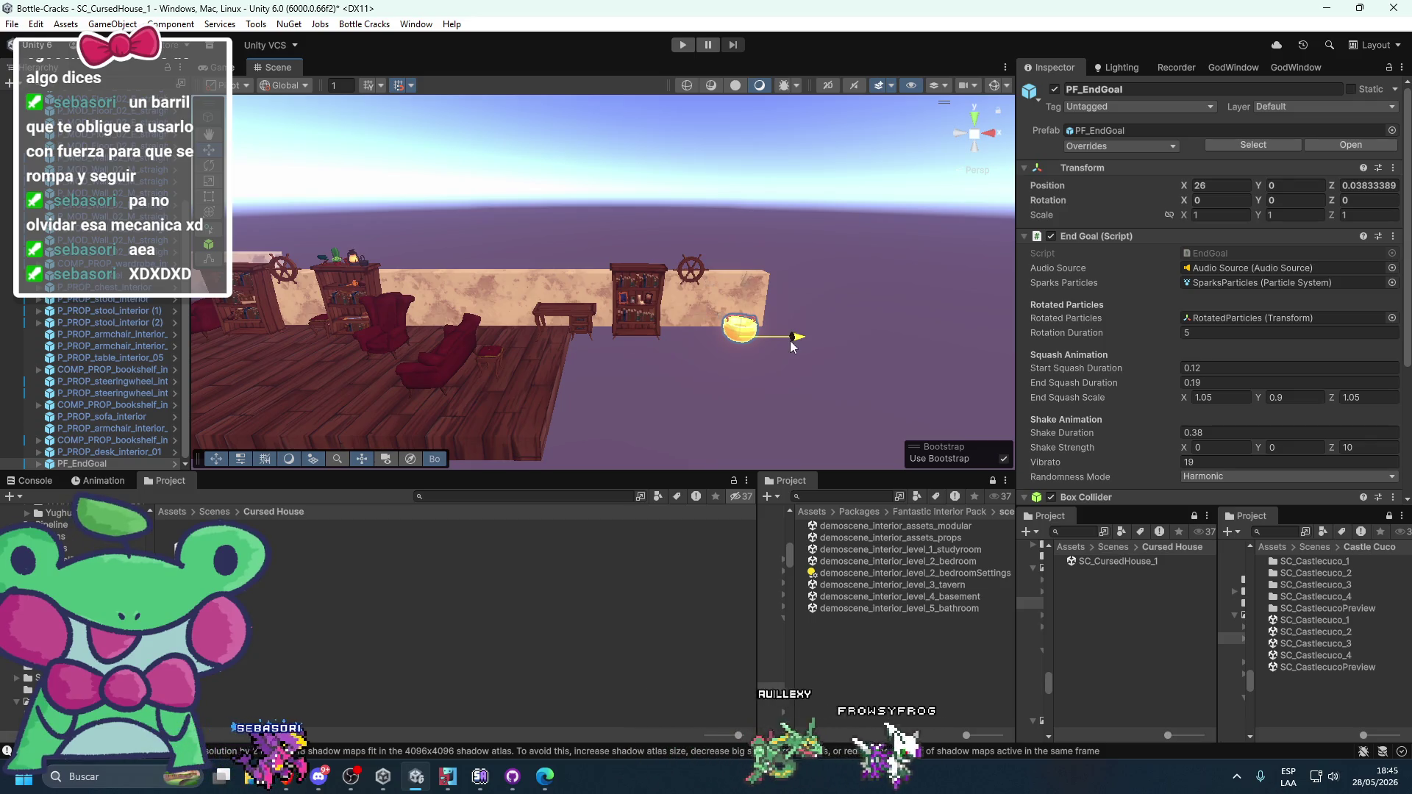
scroll(814, 292, "up", 6)
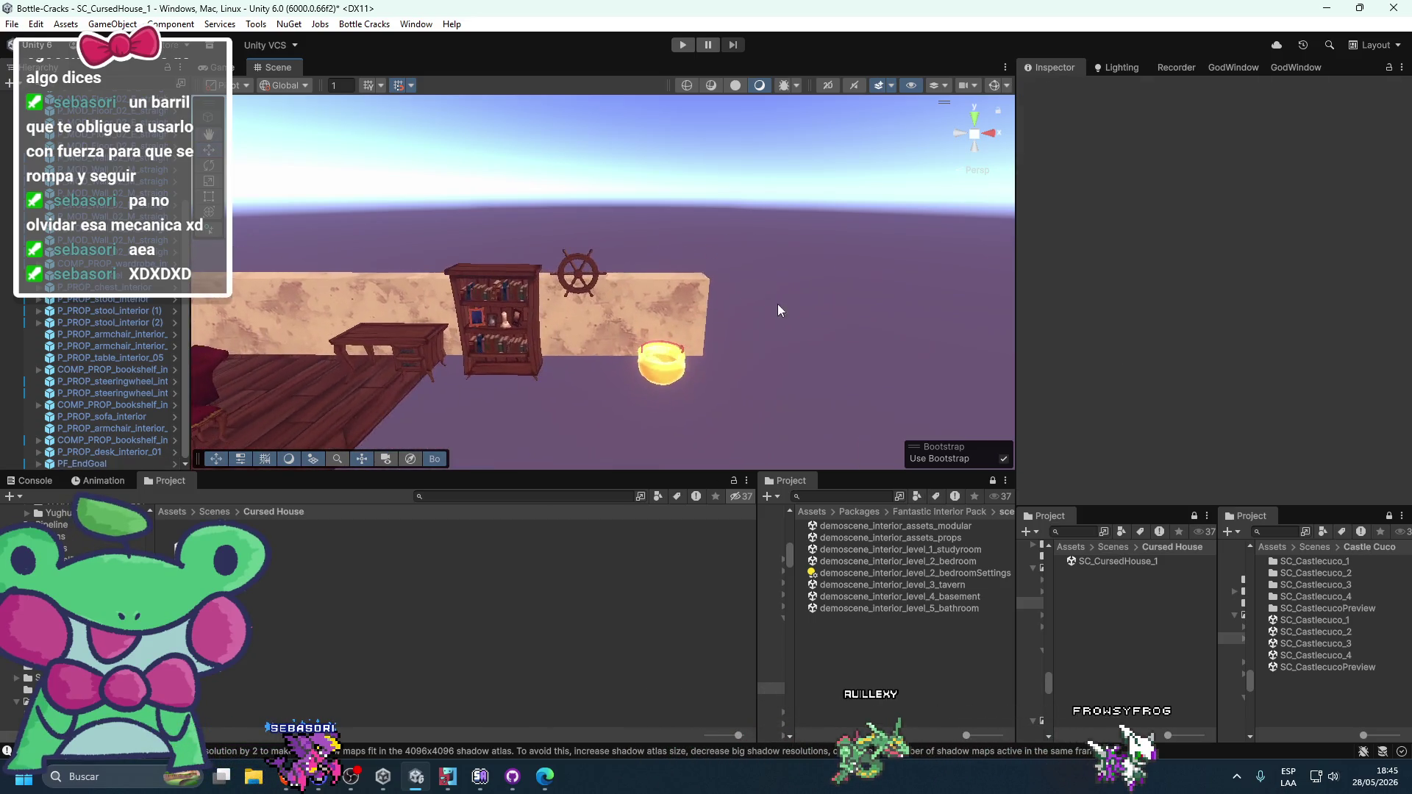
left_click_drag(732, 385, 687, 382)
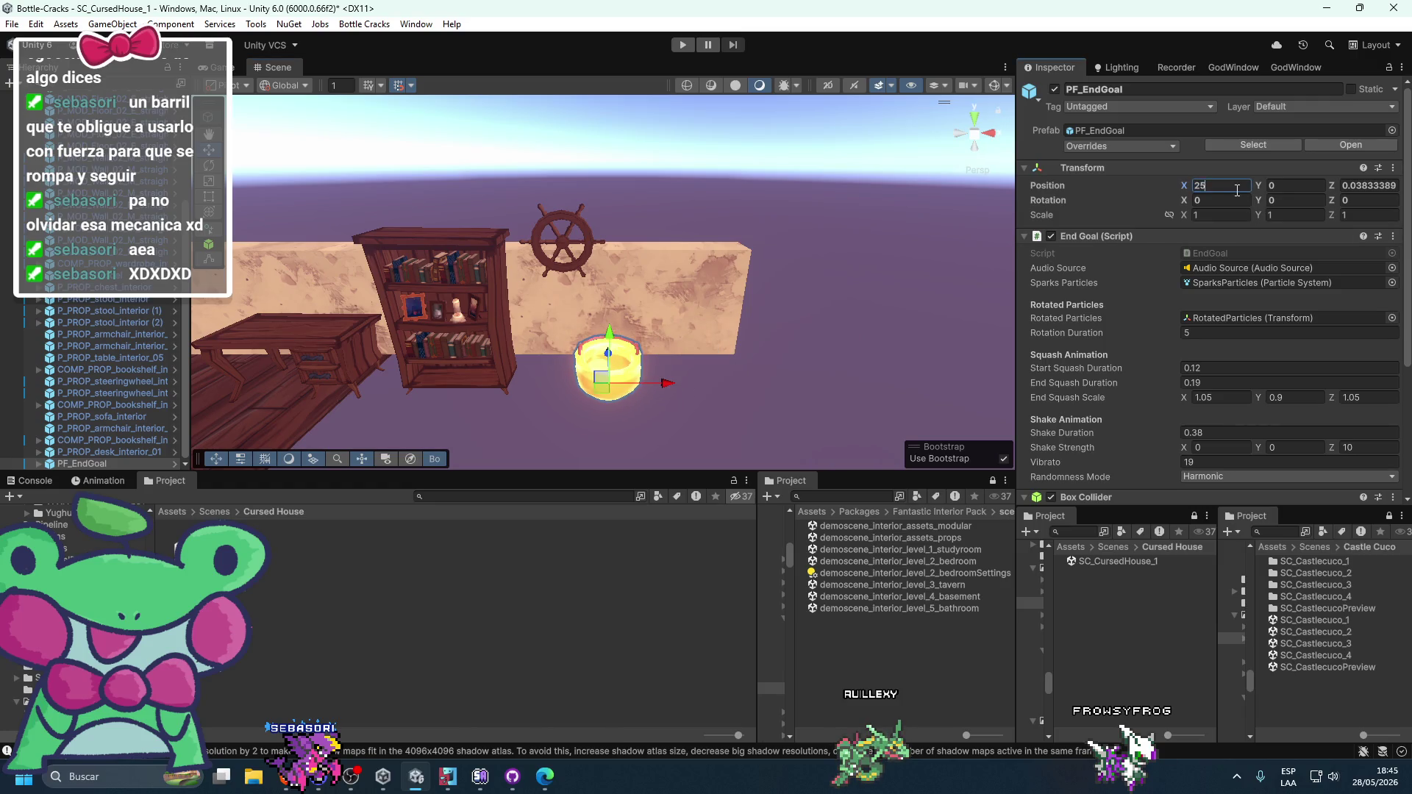
left_click_drag(876, 363, 844, 337)
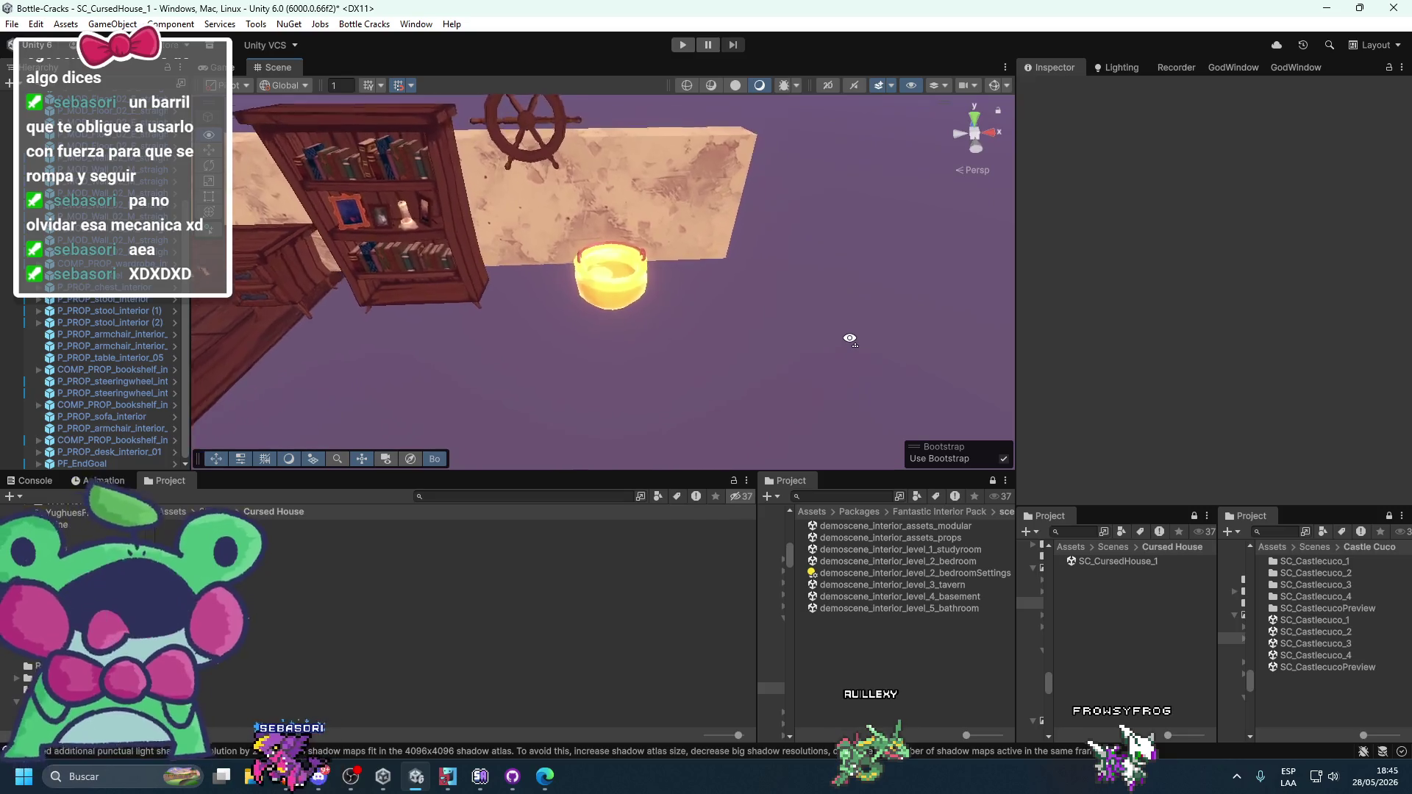
scroll(825, 293, "up", 5)
scroll(844, 299, "down", 5)
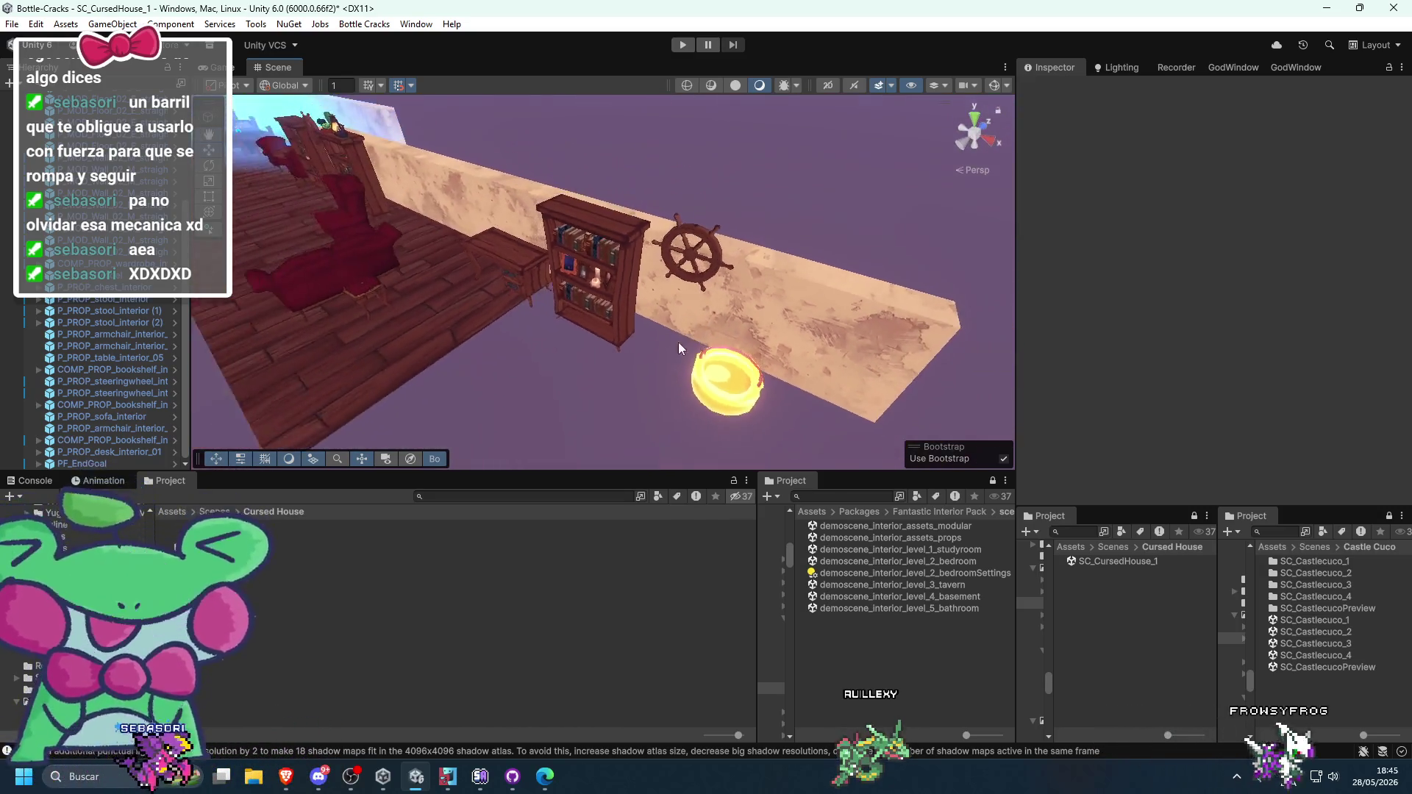
left_click(408, 350)
scroll(577, 377, "up", 3)
scroll(577, 377, "down", 3)
left_click(606, 305, "ctrl")
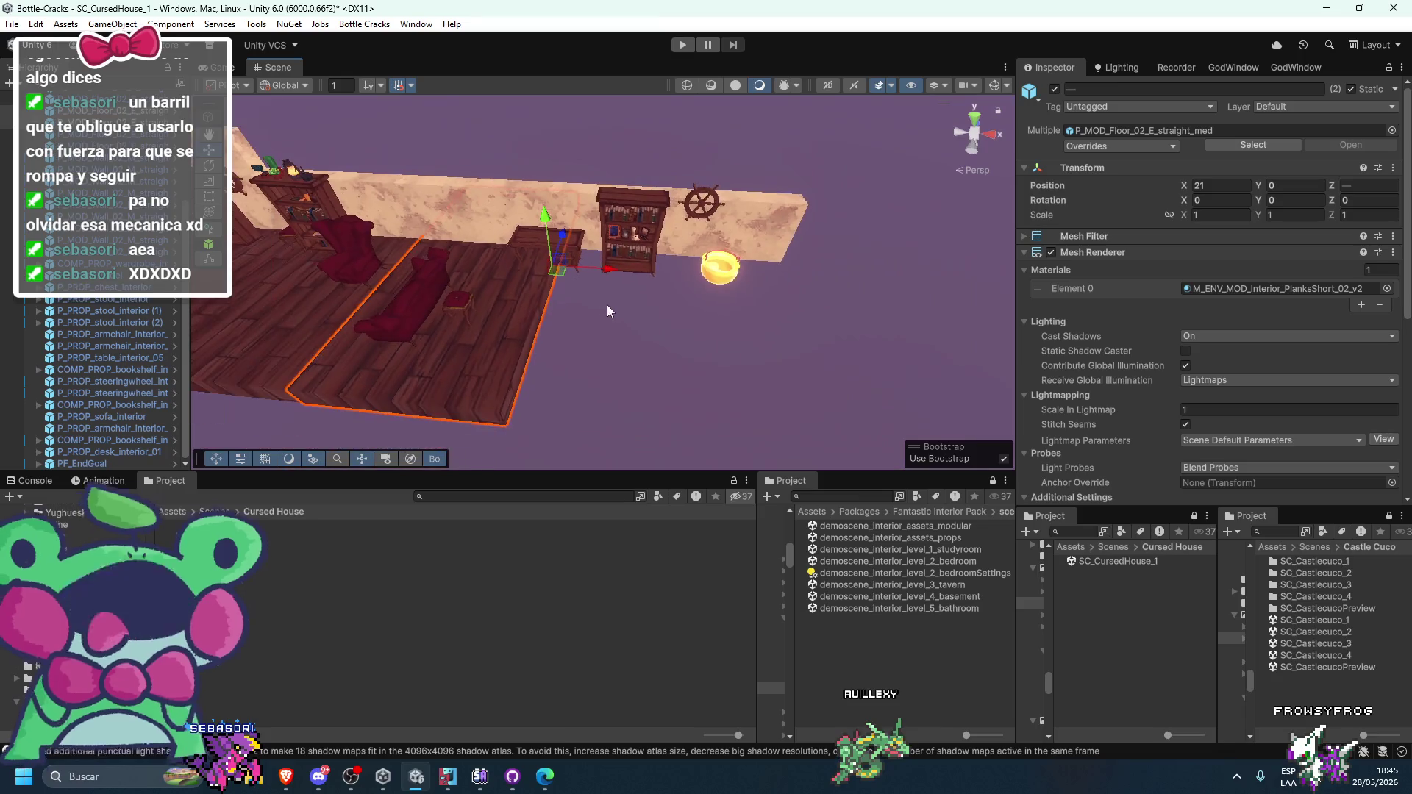
- Slide the two floor tiles along X out to X 29
mouse_move(612, 272)
left_mouse_down()
mouse_move(810, 332)
mouse_move(756, 329)
left_mouse_up()
key("z")
left_click_drag(796, 446, 903, 312)
left_click(938, 236)
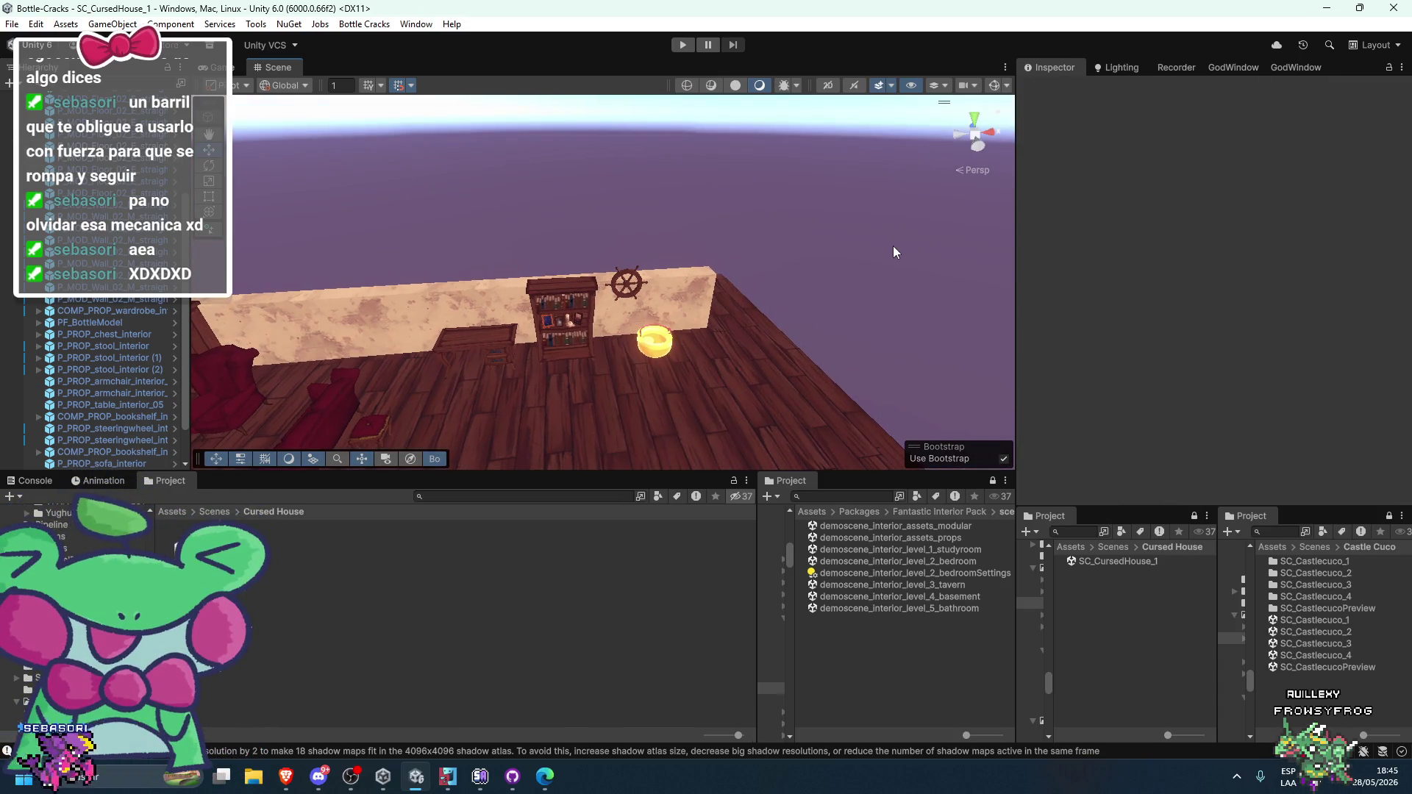
- Duplicate the back wall piece, move the copy to X 31 and turn it 90° toward the corner
scroll(893, 246, "down", 3)
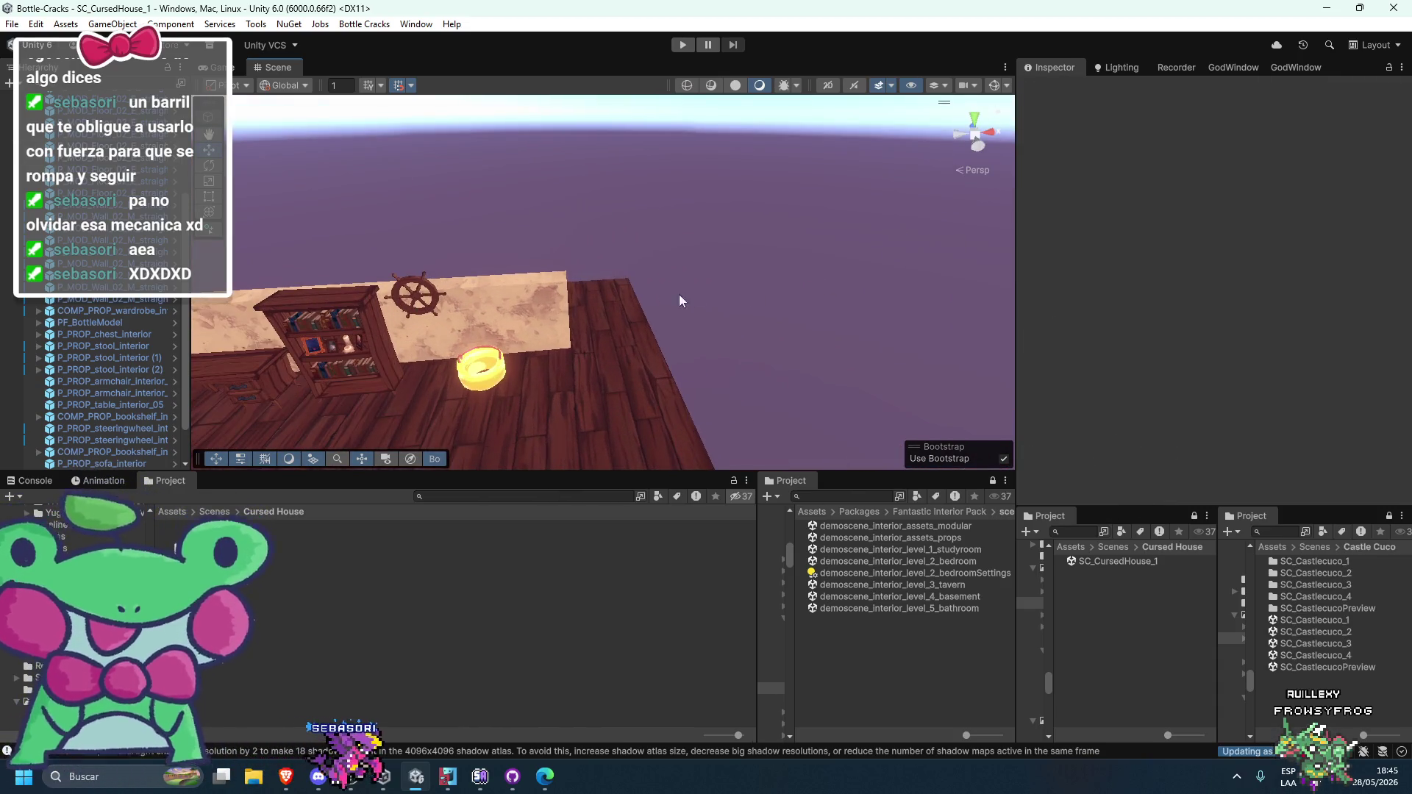
left_click(559, 316)
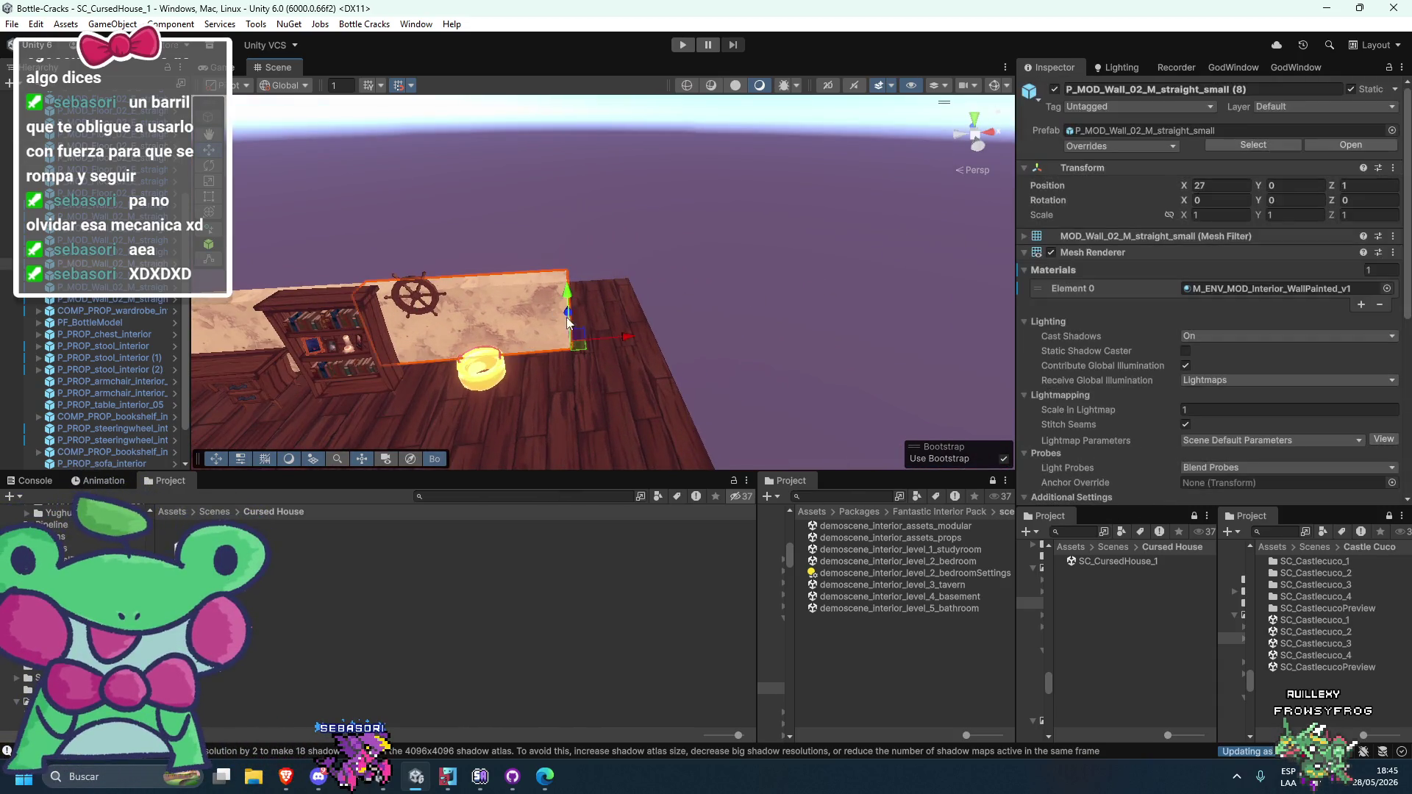
scroll(674, 340, "up", 2)
key("ctrl+d")
left_click_drag(694, 342, 859, 342)
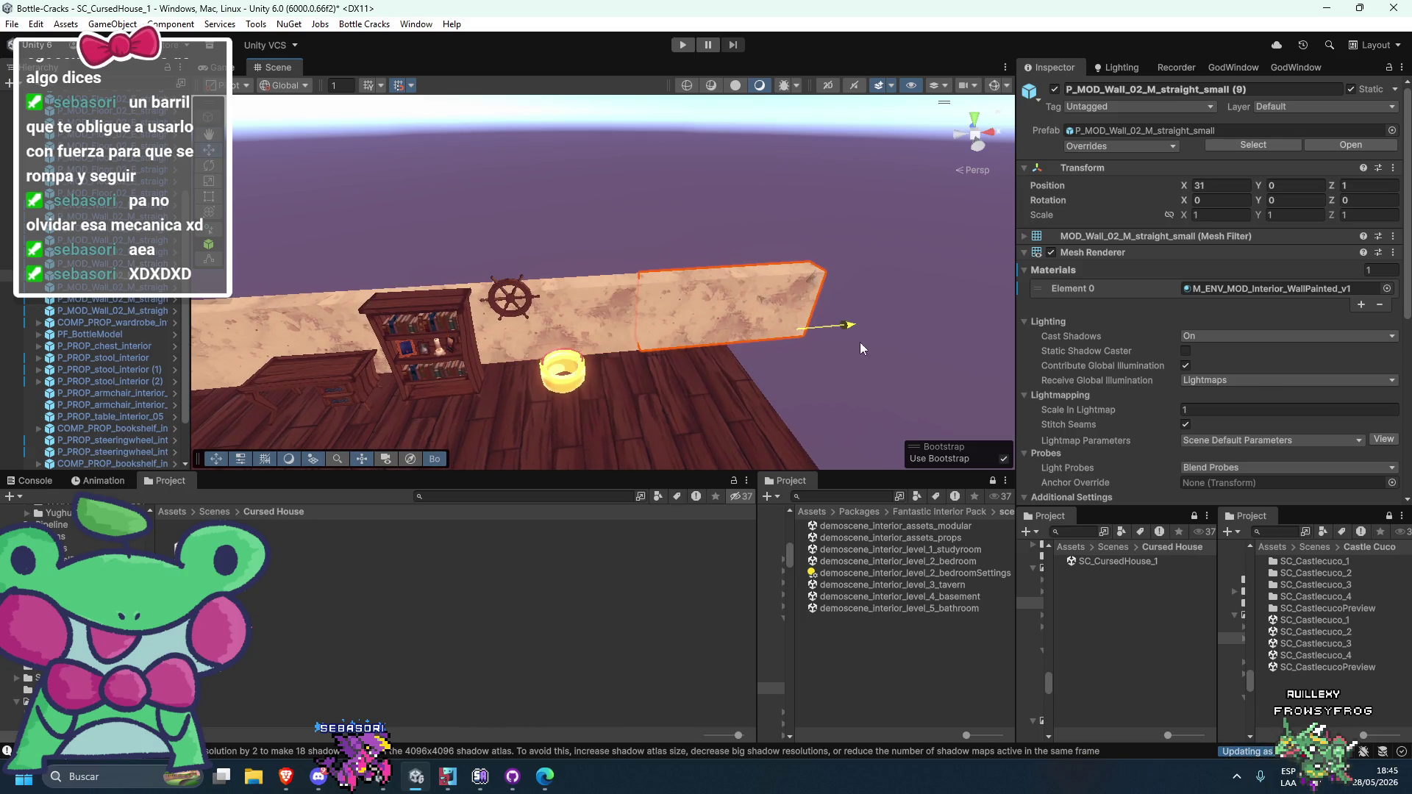
mouse_move(768, 373)
left_mouse_down()
mouse_move(615, 409)
mouse_move(530, 390)
left_mouse_up()
key("w")
mouse_move(766, 333)
left_mouse_down()
mouse_move(713, 498)
mouse_move(739, 523)
mouse_move(717, 509)
left_mouse_up()
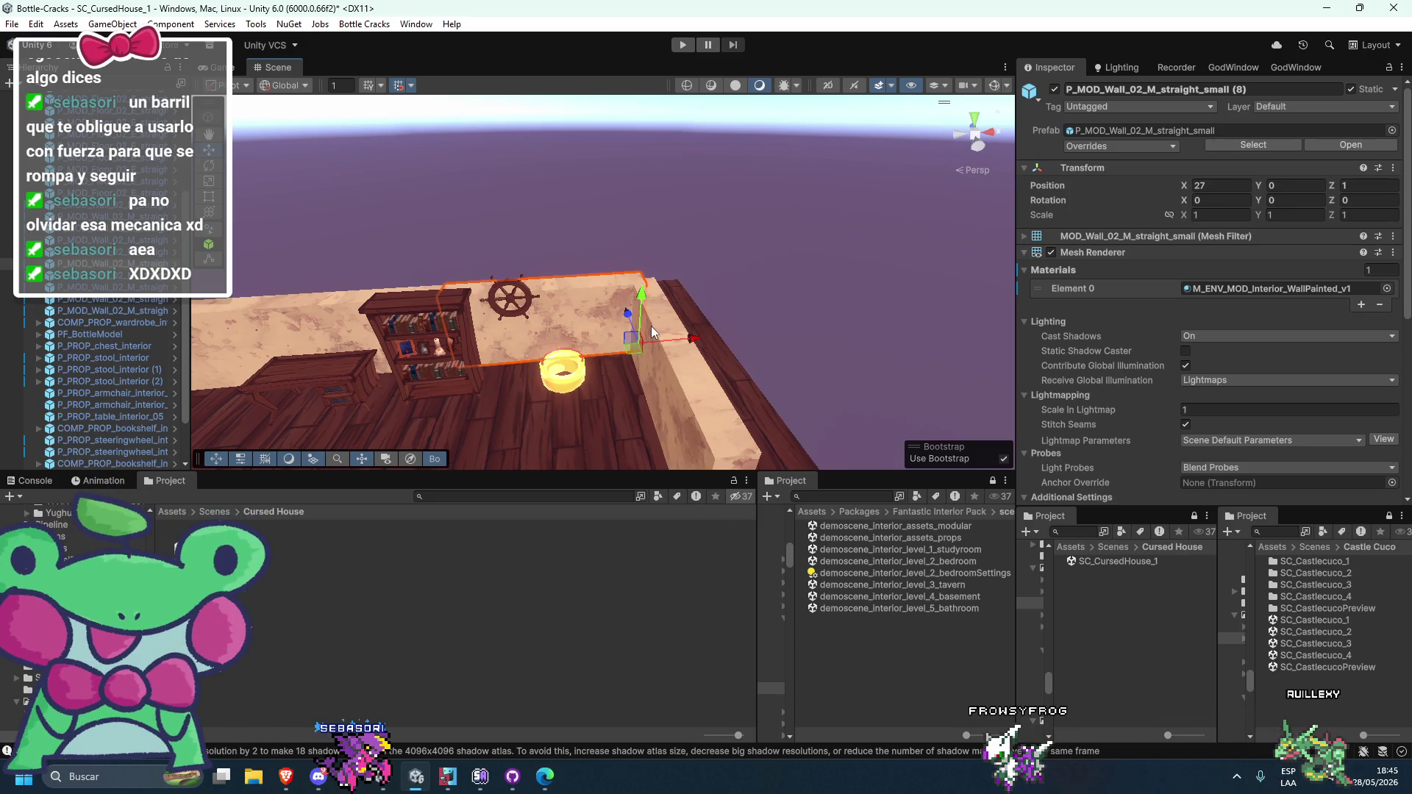
left_click(690, 369)
- Fit the side wall and the new back wall section together into the room corner
mouse_move(690, 369)
left_mouse_down()
mouse_move(663, 321)
mouse_move(719, 298)
left_mouse_up()
scroll(663, 321, "up", 3)
left_click(735, 316)
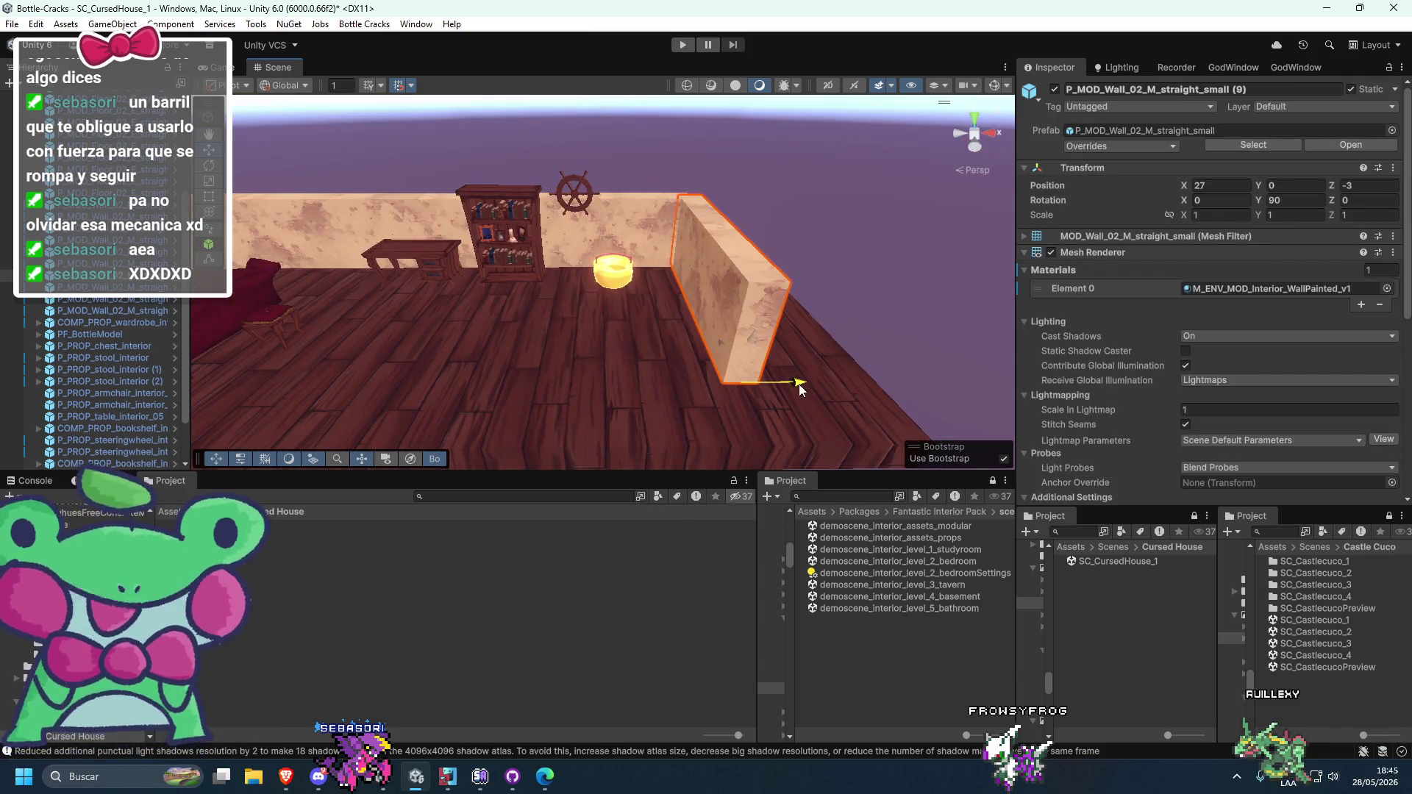
left_click_drag(801, 388, 949, 388)
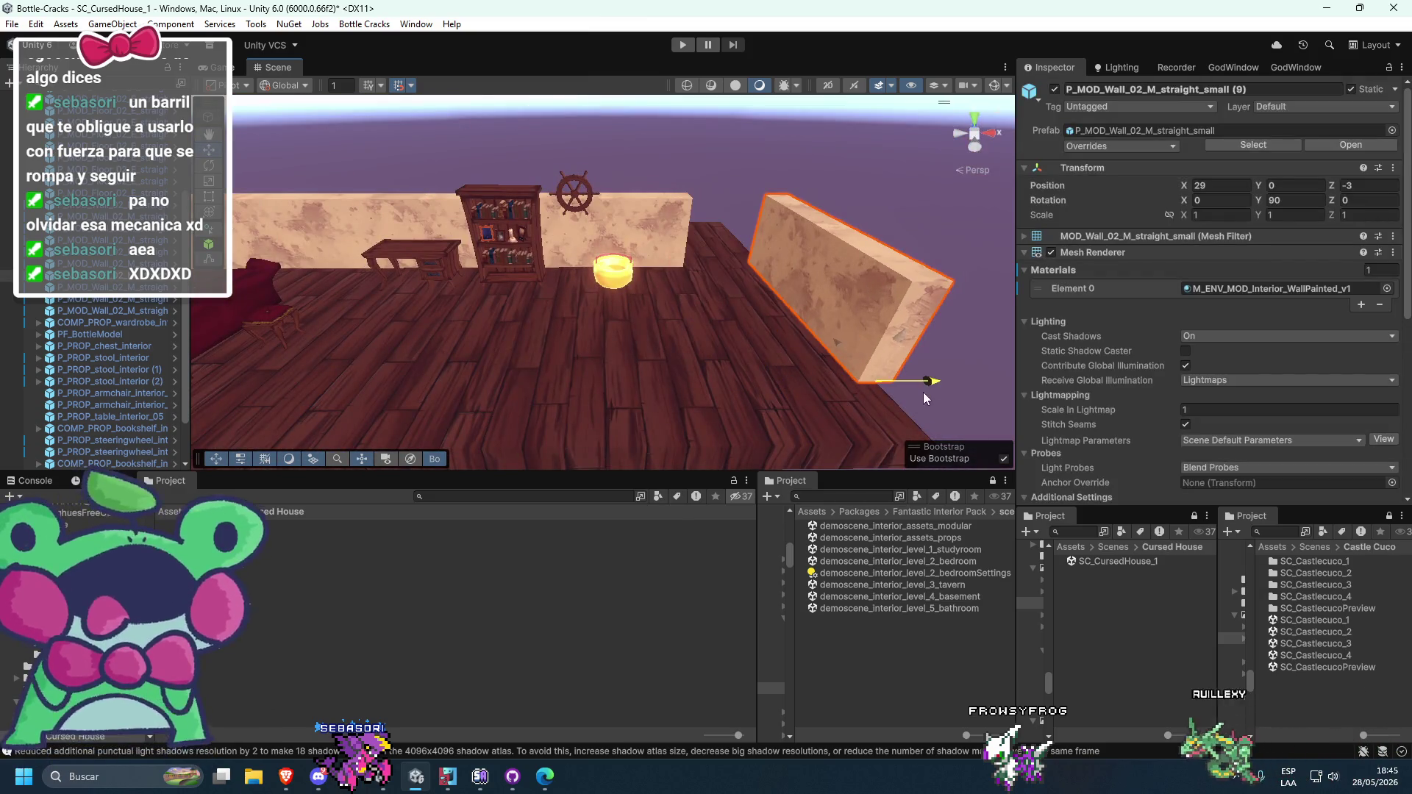
left_click(594, 217)
left_click_drag(736, 268, 889, 265)
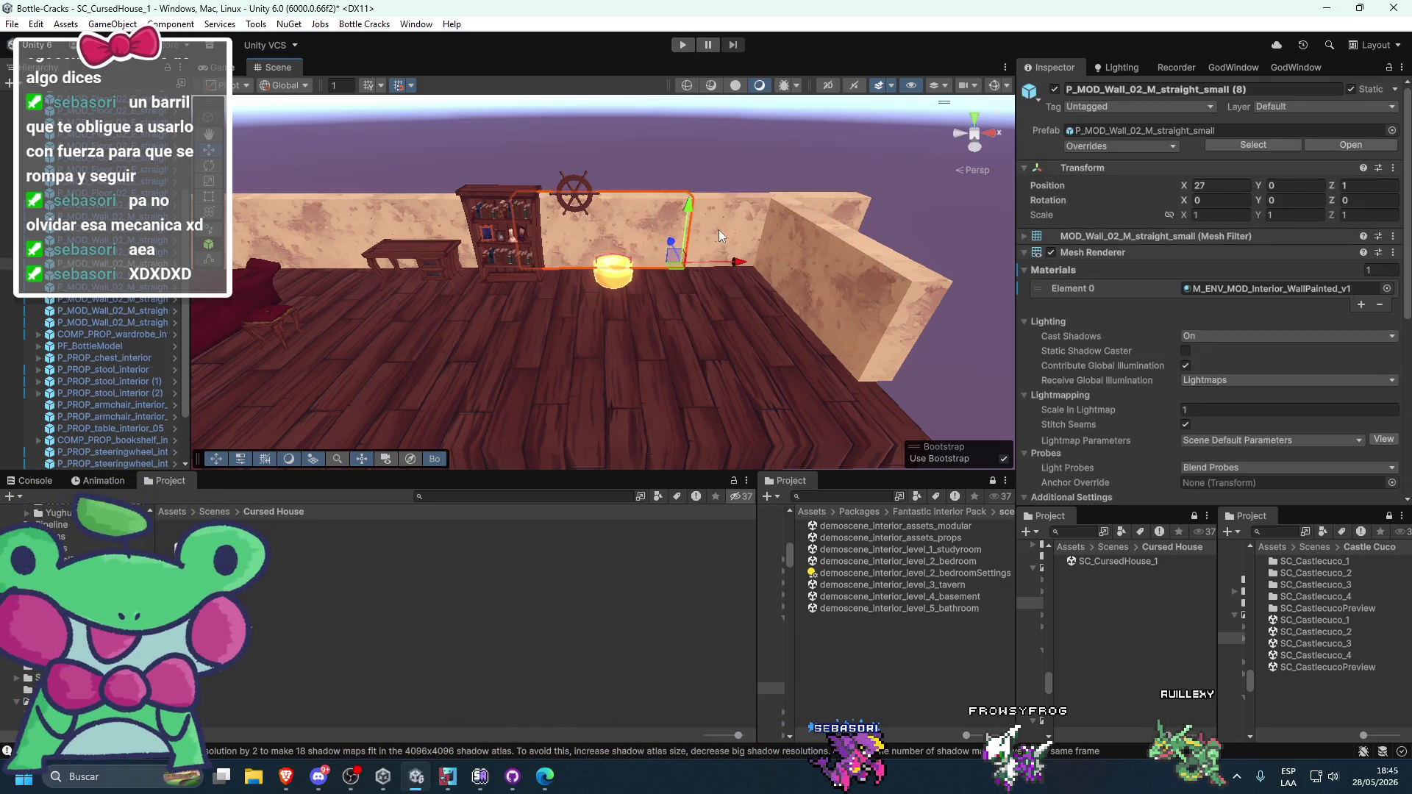
left_click_drag(925, 381, 947, 380)
left_click(928, 330)
mouse_move(928, 331)
left_mouse_down()
mouse_move(843, 268)
mouse_move(646, 293)
mouse_move(765, 321)
left_mouse_up()
left_click(765, 321)
key("f")
mouse_move(683, 304)
left_mouse_down()
mouse_move(828, 285)
mouse_move(801, 294)
mouse_move(774, 254)
mouse_move(699, 305)
left_mouse_up()
- Add P_MOD_Floor_02_E_straight_small, turned 90°, at X 33, Y 0, Z -5 beside the floor
left_click(699, 305)
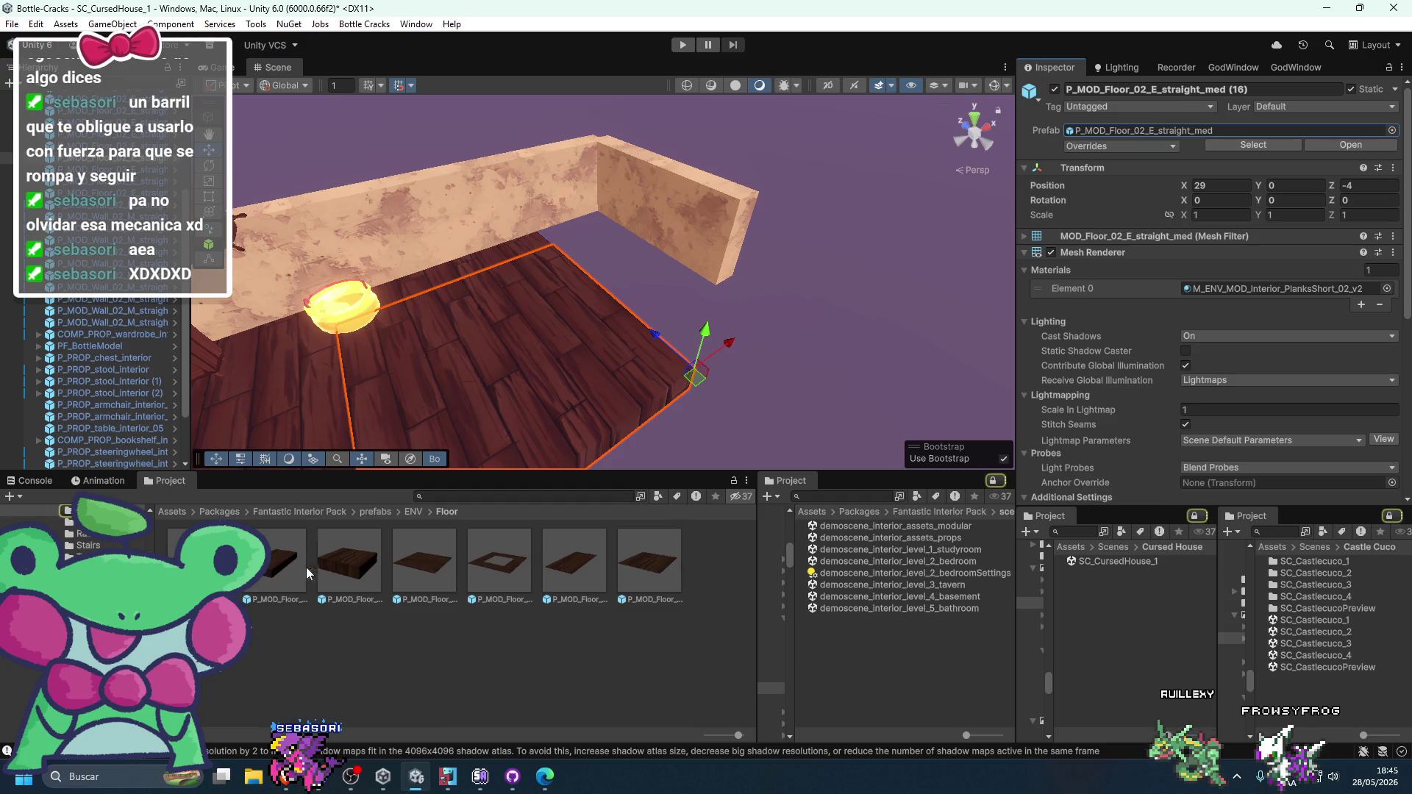
mouse_move(303, 544)
left_mouse_down()
mouse_move(610, 325)
mouse_move(664, 307)
left_mouse_up()
left_click(665, 307)
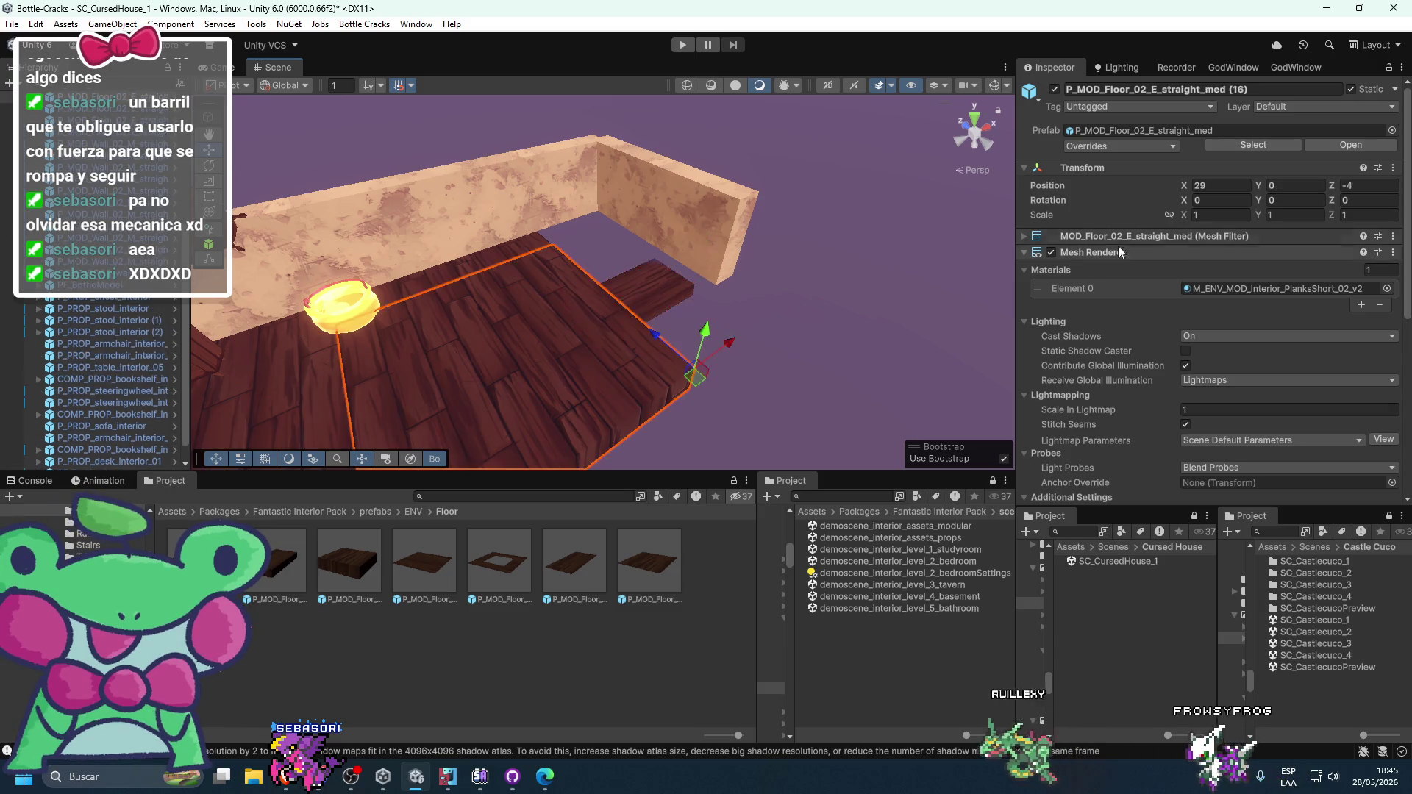
left_click(1206, 288)
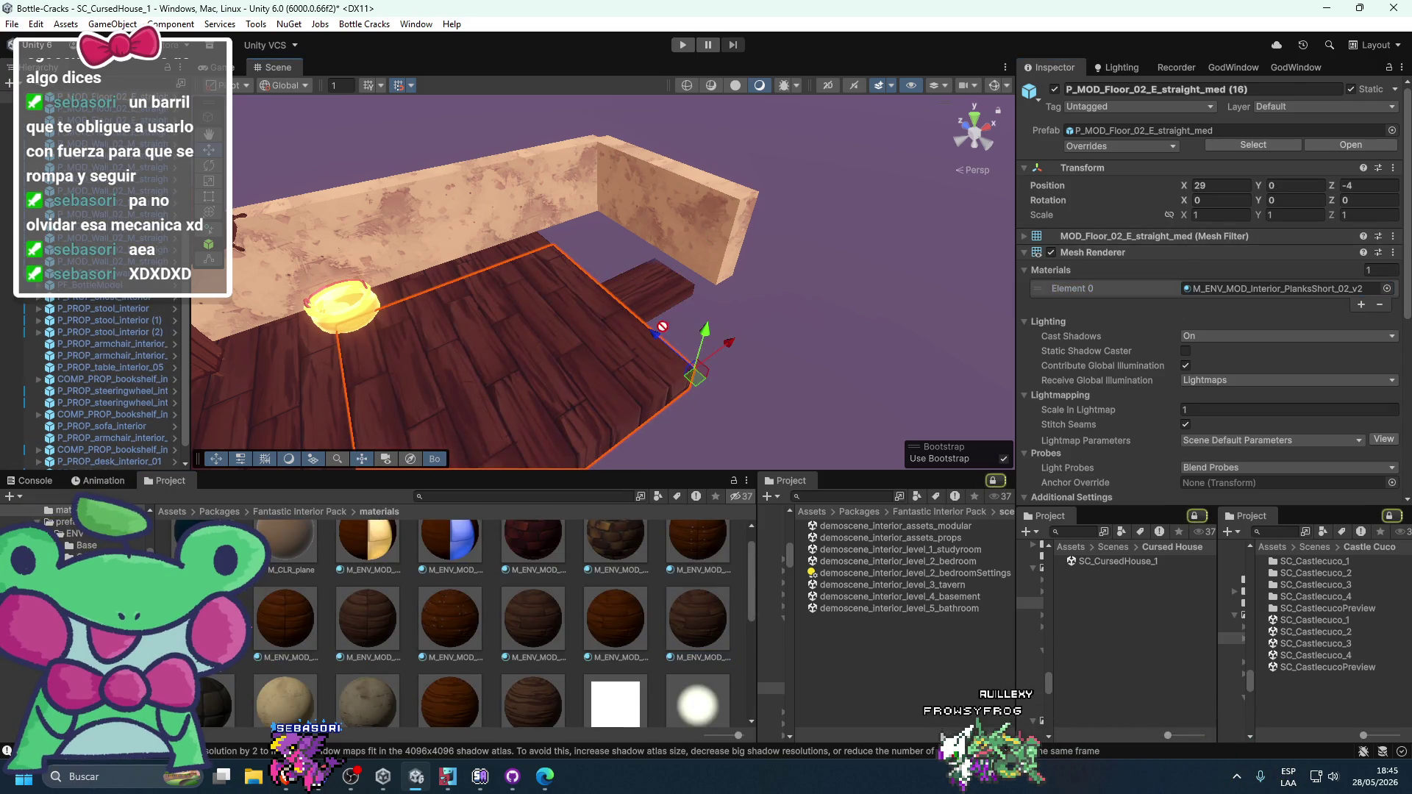
left_click(675, 291)
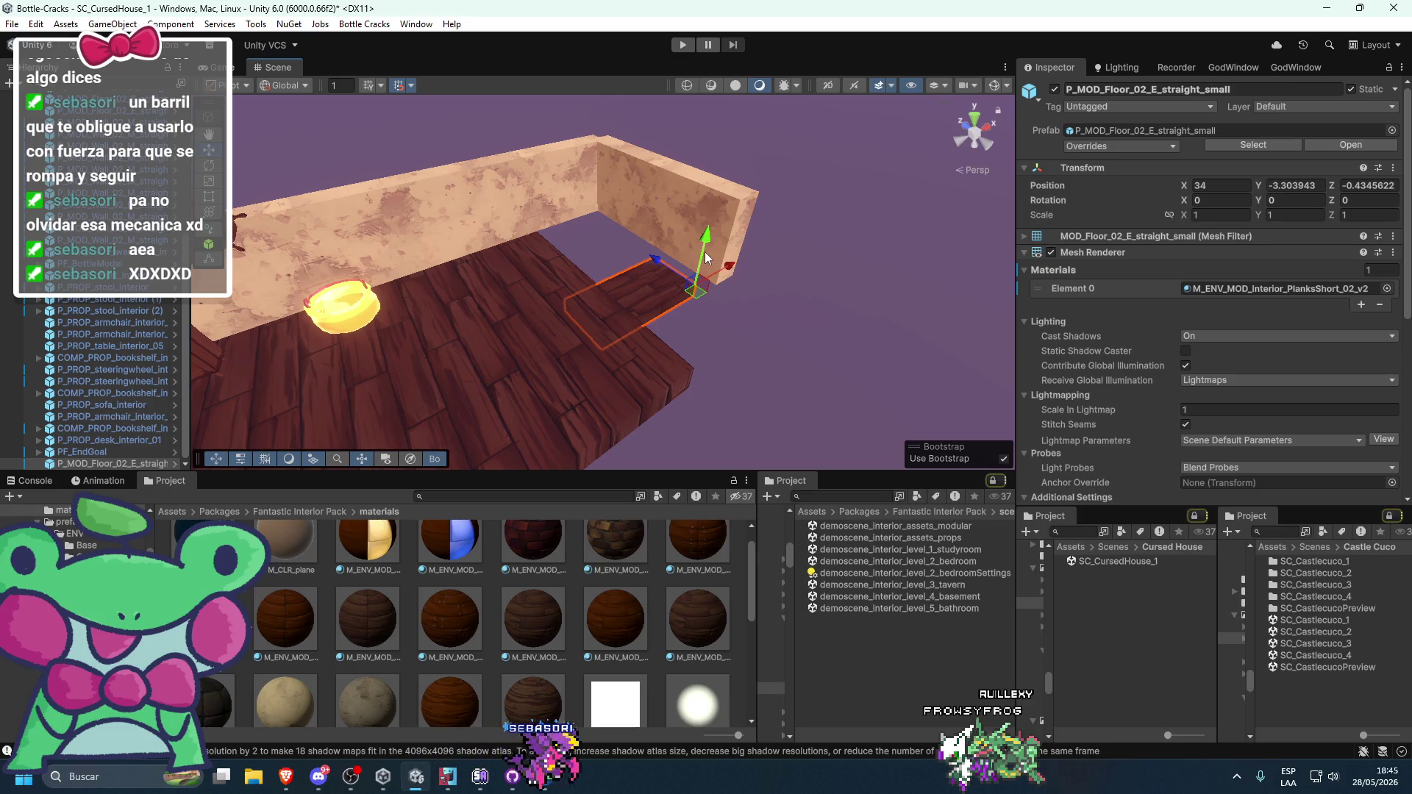
mouse_move(710, 234)
left_mouse_down()
mouse_move(712, 189)
mouse_move(765, 322)
mouse_move(881, 305)
mouse_move(877, 260)
mouse_move(609, 319)
left_mouse_up()
key("e")
key("w")
left_click_drag(870, 316, 687, 365)
left_click(819, 369)
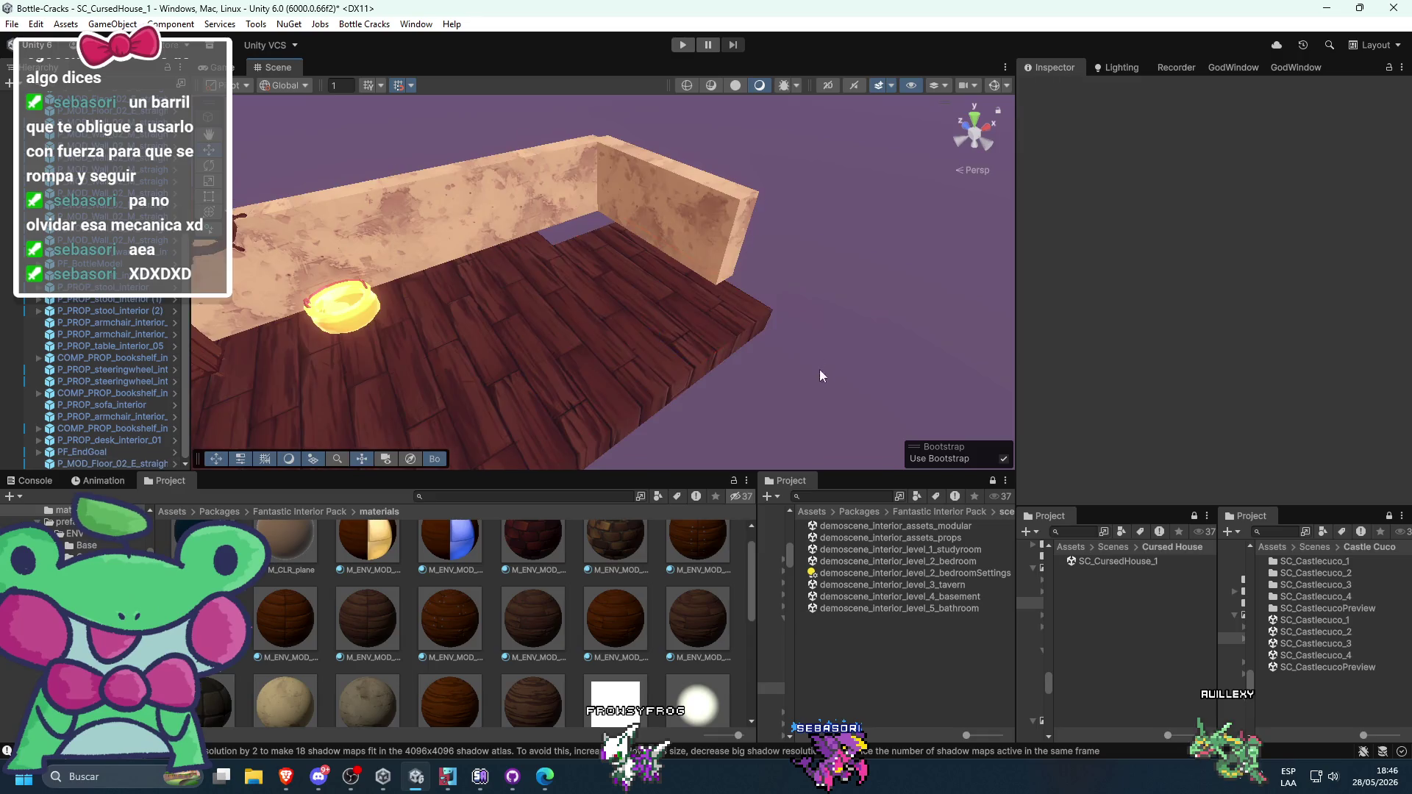
- Slide the small floor piece along Z, then duplicate it and move the copy into the gap
left_click_drag(819, 369, 653, 425)
scroll(653, 425, "up", 5)
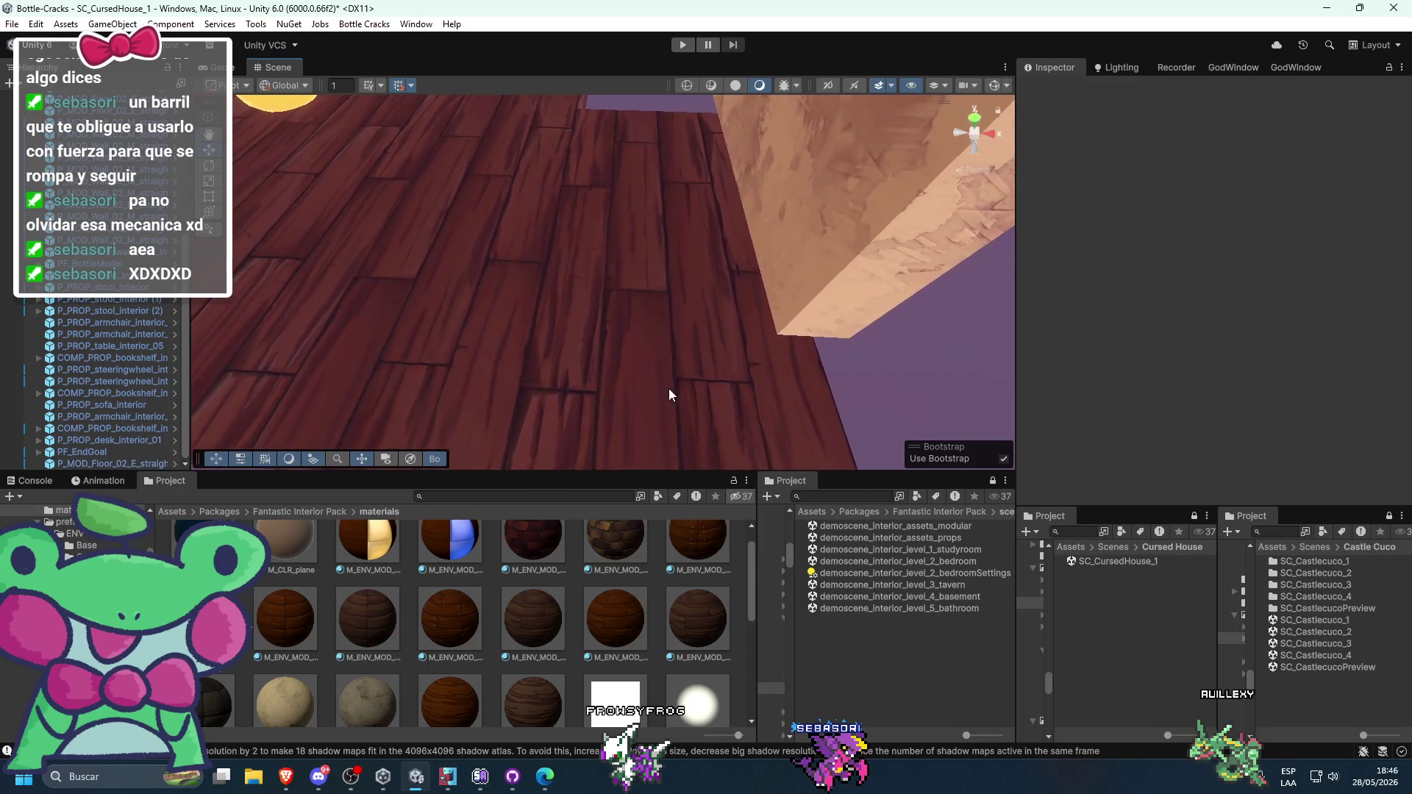
left_click(468, 371)
mouse_move(643, 369)
left_mouse_down()
mouse_move(819, 375)
mouse_move(712, 331)
left_mouse_up()
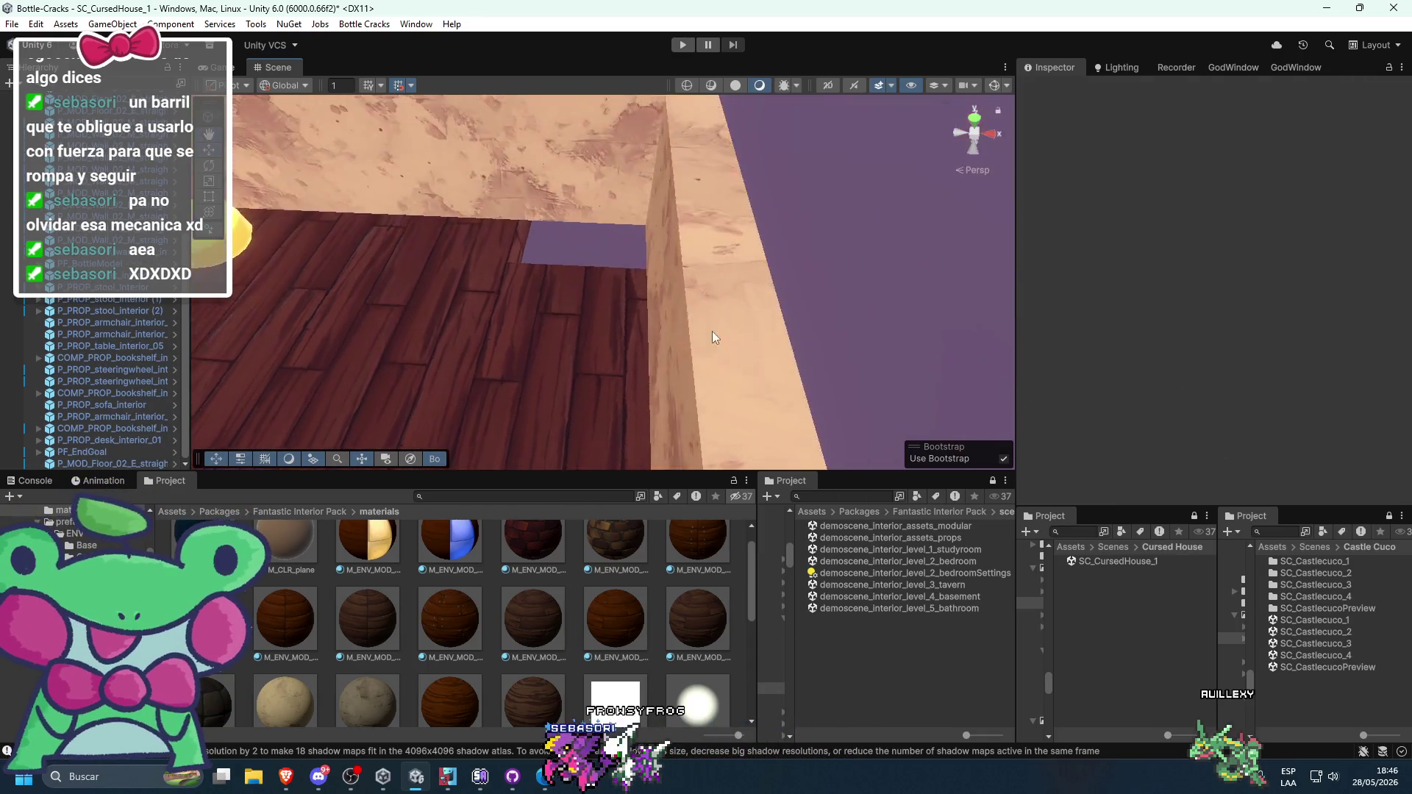
left_click(554, 371)
left_click_drag(554, 371, 667, 307)
mouse_move(473, 340)
left_mouse_down()
mouse_move(549, 321)
mouse_move(490, 319)
mouse_move(678, 254)
left_mouse_up()
key("ctrl+d")
left_click_drag(654, 195, 434, 323)
left_click(618, 337)
- Orbit around to check the wall and bookshelf, then select the Checkpoints object
scroll(571, 370, "up", 3)
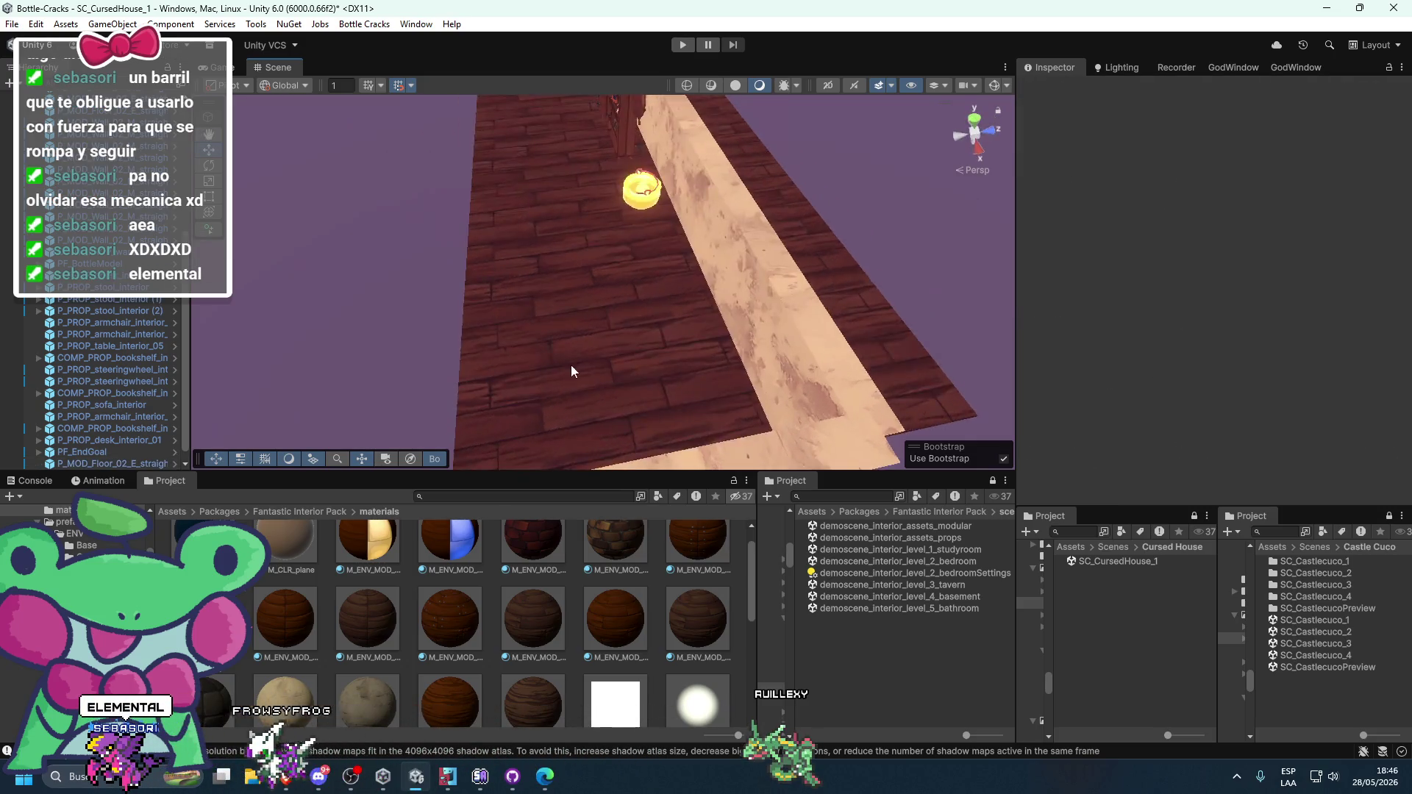
scroll(571, 365, "down", 3)
mouse_move(546, 364)
left_mouse_down()
mouse_move(760, 337)
mouse_move(681, 344)
mouse_move(725, 370)
mouse_move(700, 315)
mouse_move(656, 284)
mouse_move(627, 289)
mouse_move(654, 196)
mouse_move(661, 282)
mouse_move(682, 288)
left_mouse_up()
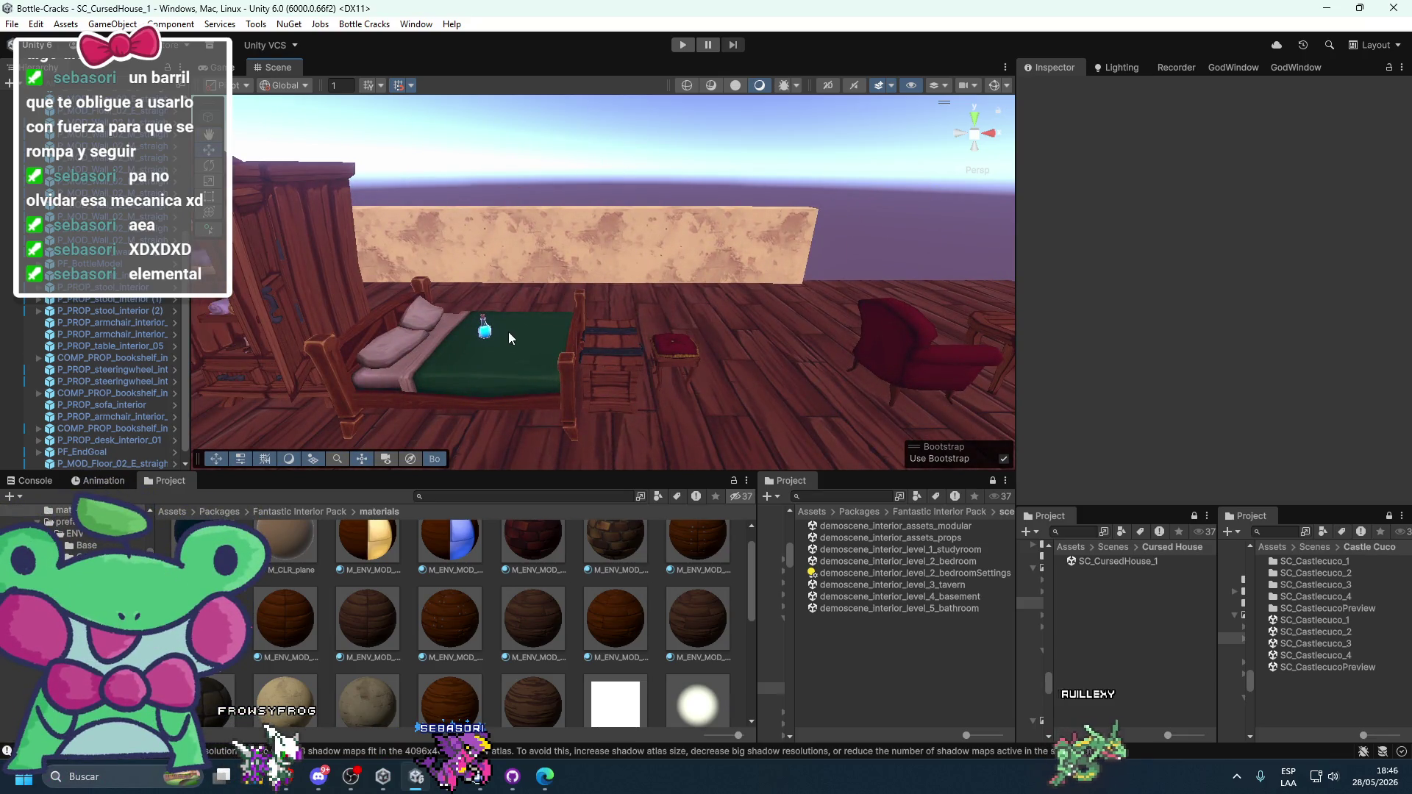
scroll(418, 321, "down", 3)
scroll(429, 314, "up", 2)
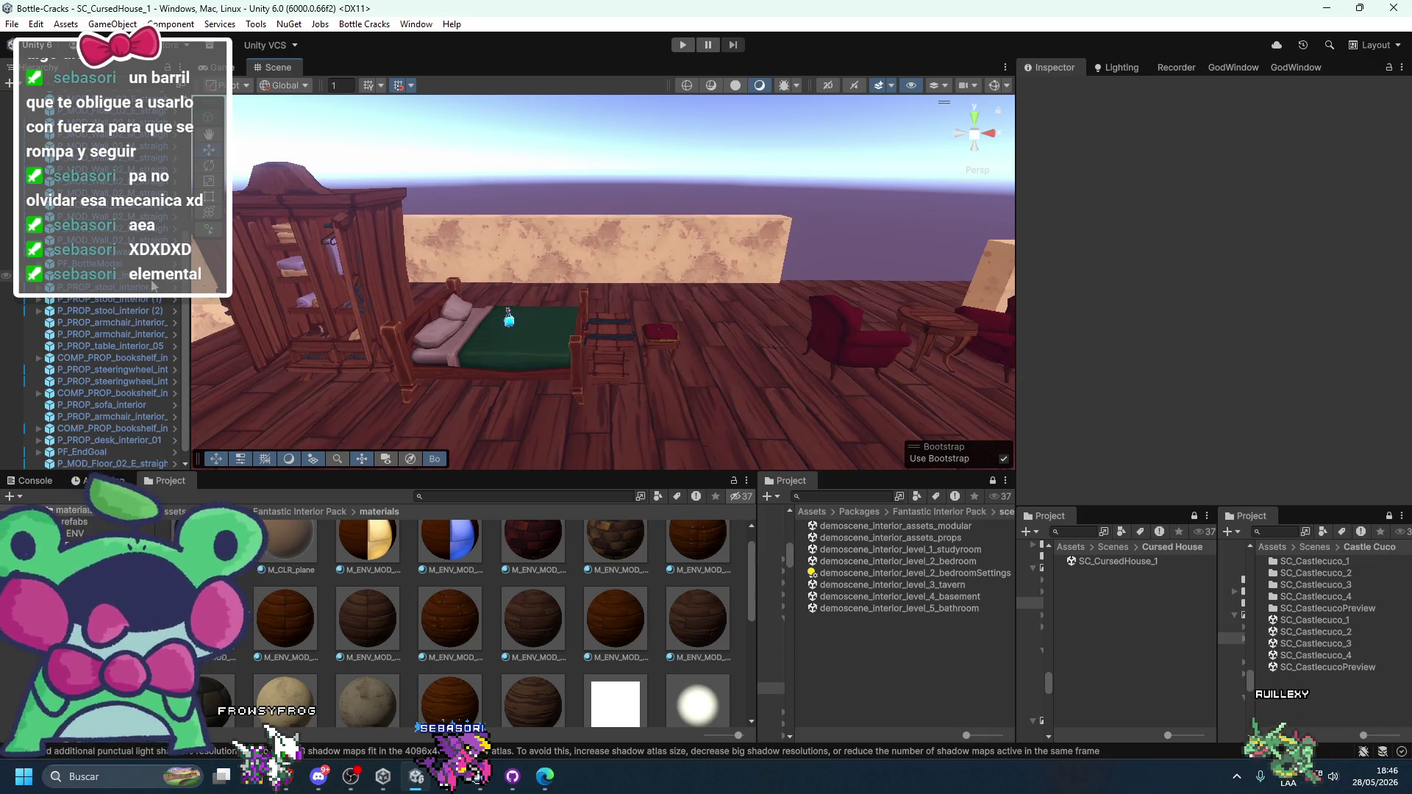
scroll(91, 305, "up", 10)
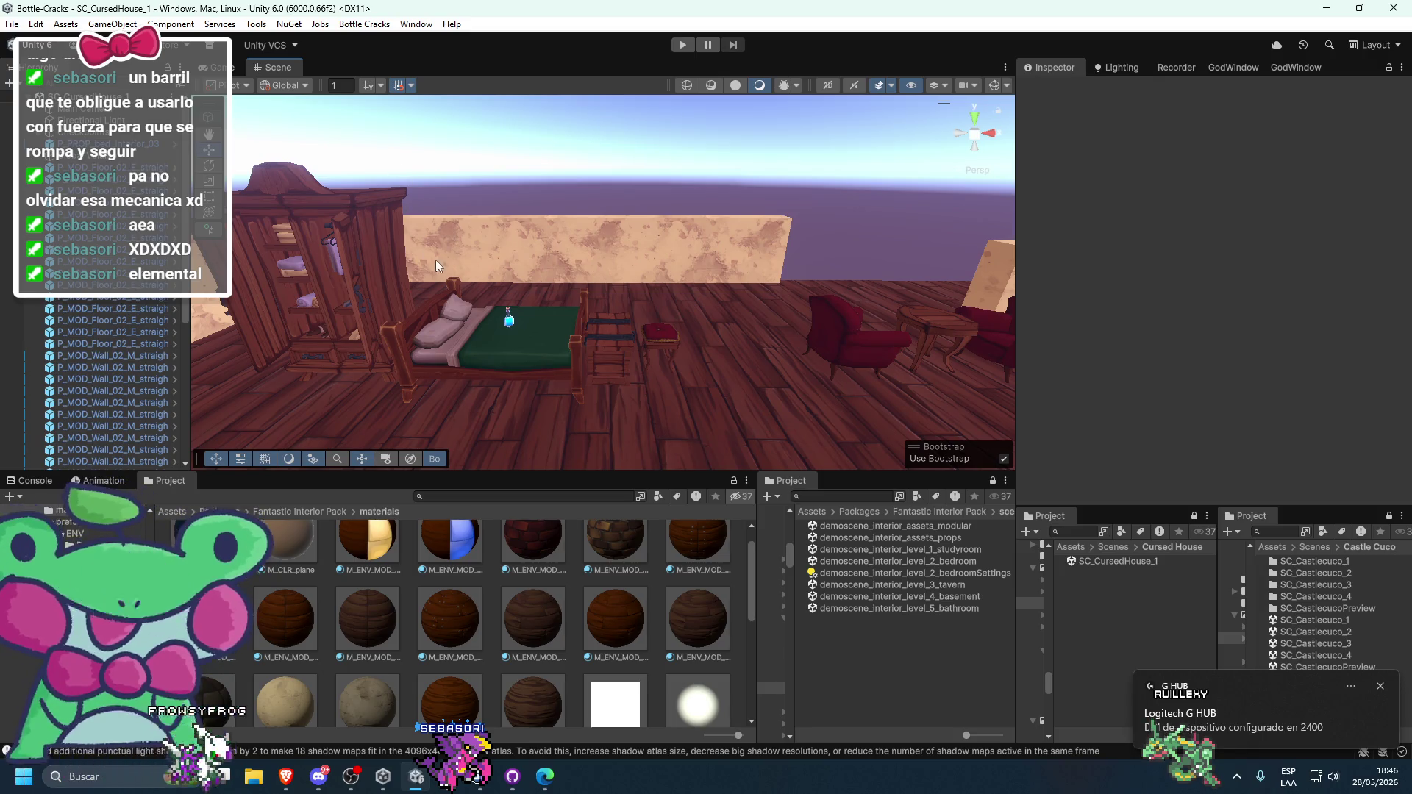
left_click(50, 136)
- Select PF_Spawnpoint and pick out the wardrobe assembly standing beside it
left_click(44, 144)
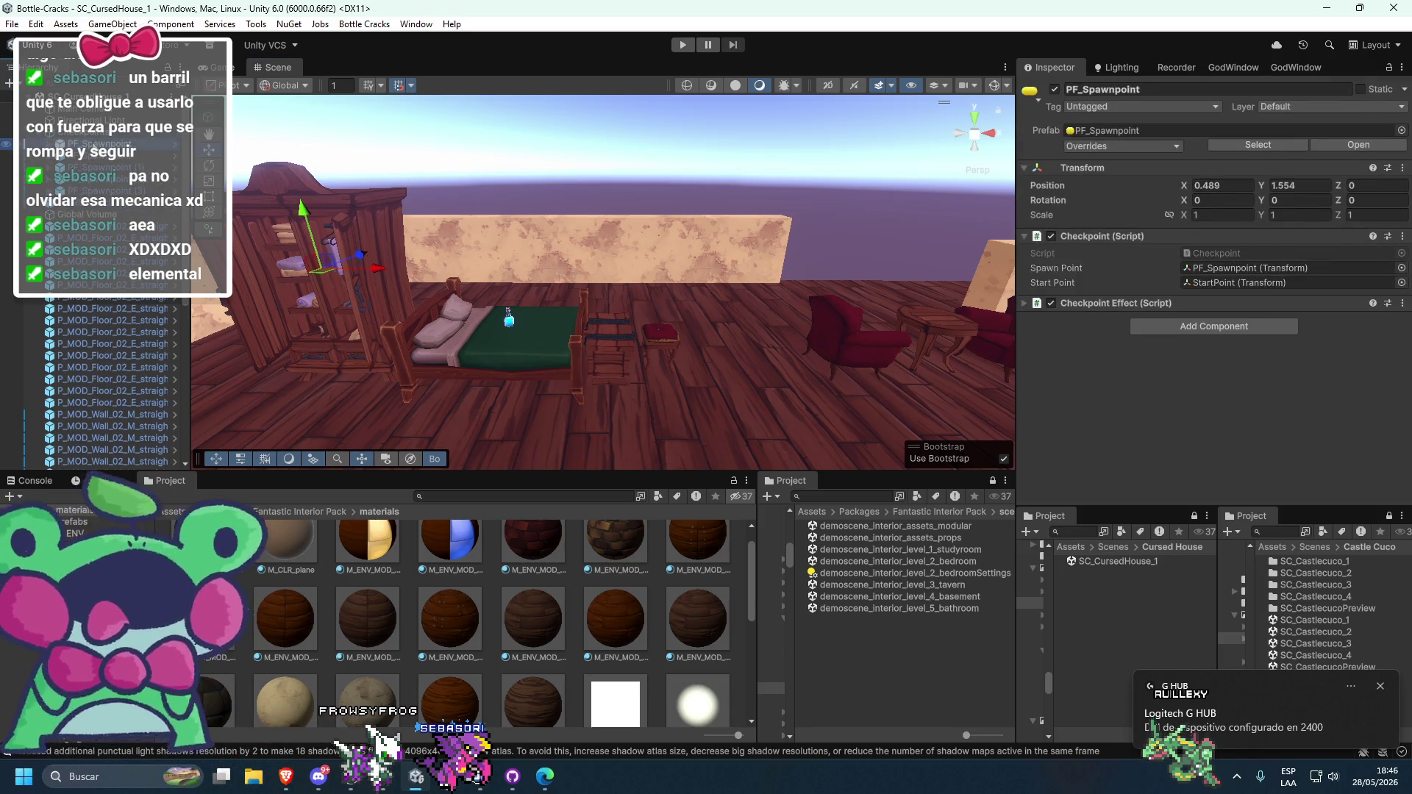
mouse_move(641, 167)
left_mouse_down()
mouse_move(388, 237)
mouse_move(484, 358)
mouse_move(564, 291)
left_mouse_up()
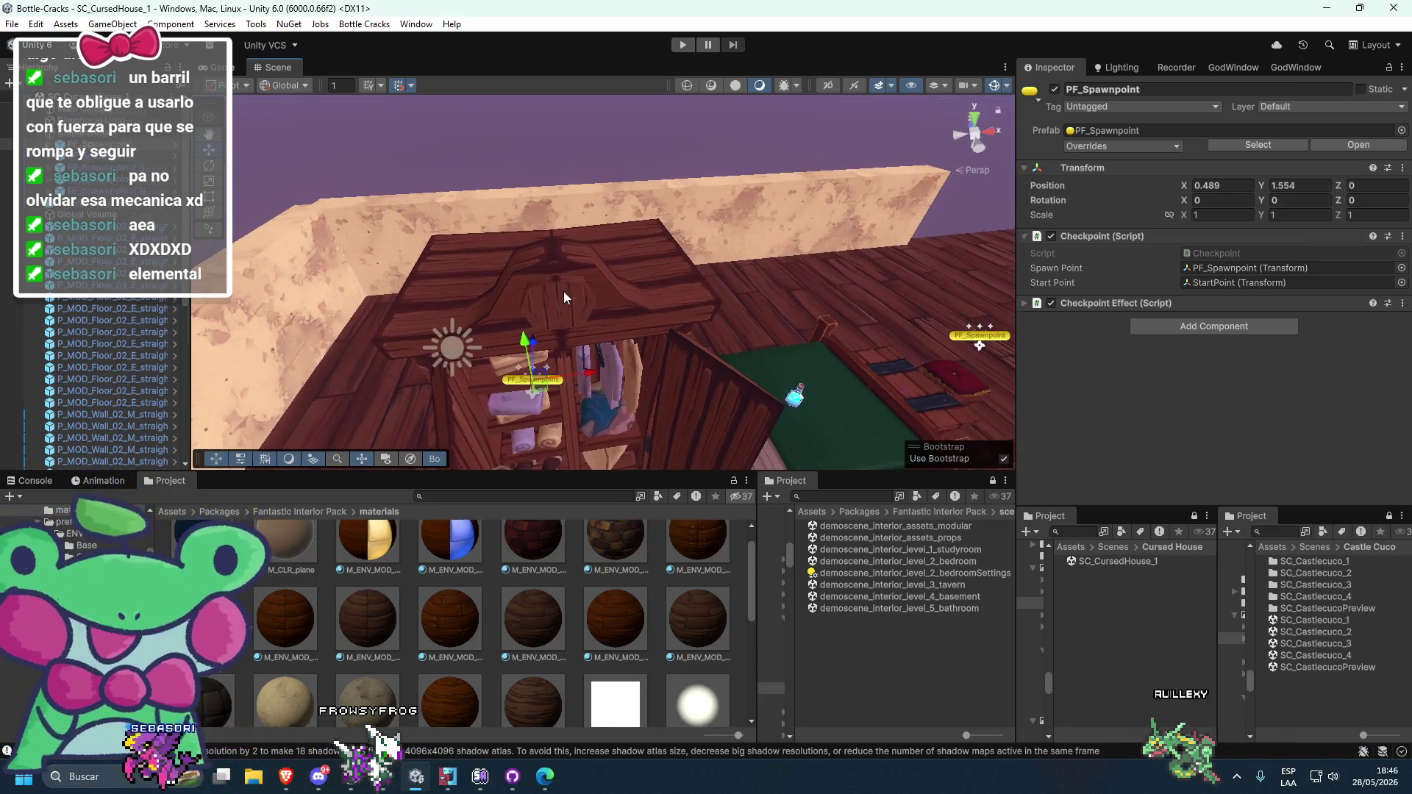
left_click(564, 291)
left_click(563, 291)
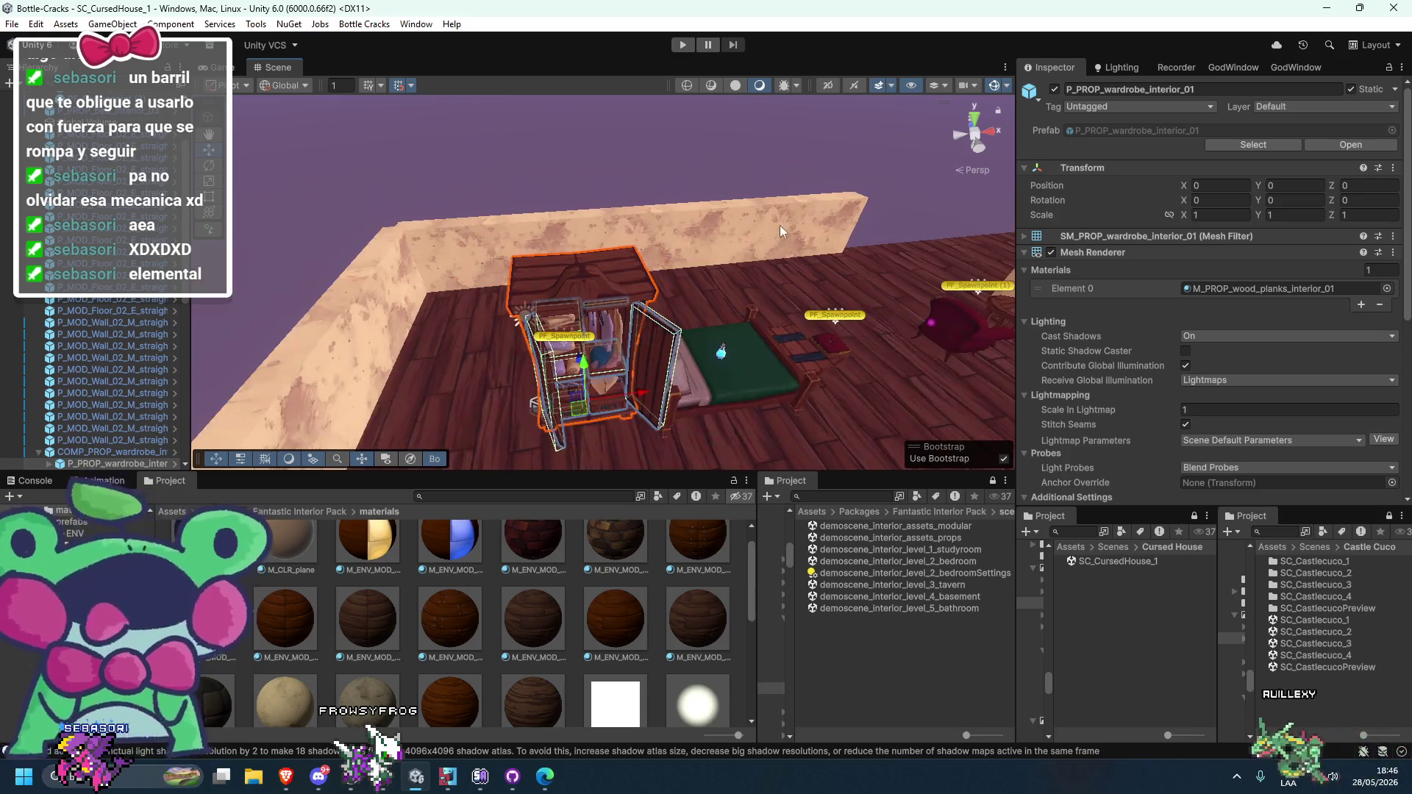
left_click(584, 289)
left_click(595, 263)
left_click(592, 267)
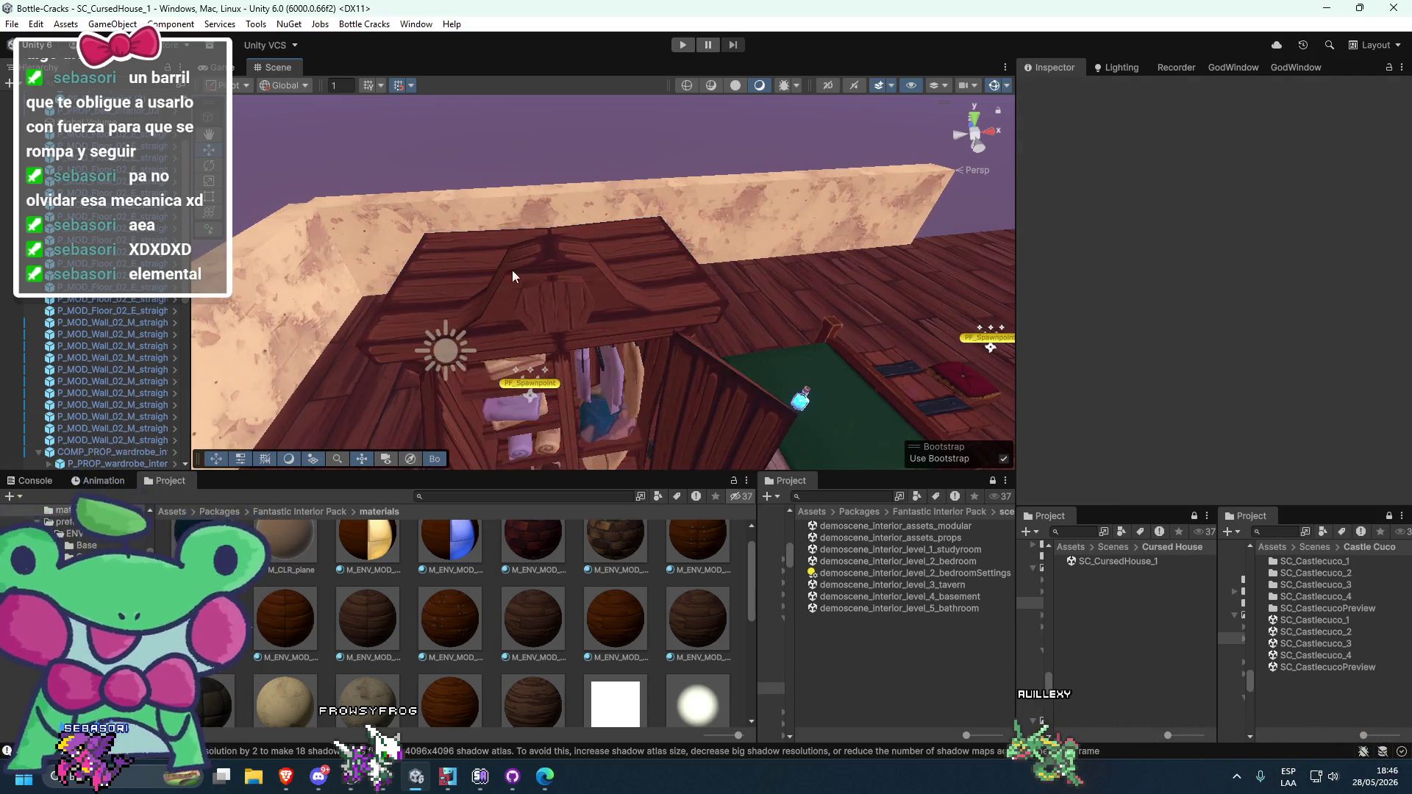
scroll(514, 273, "up", 3)
scroll(563, 290, "down", 3)
scroll(568, 300, "up", 3)
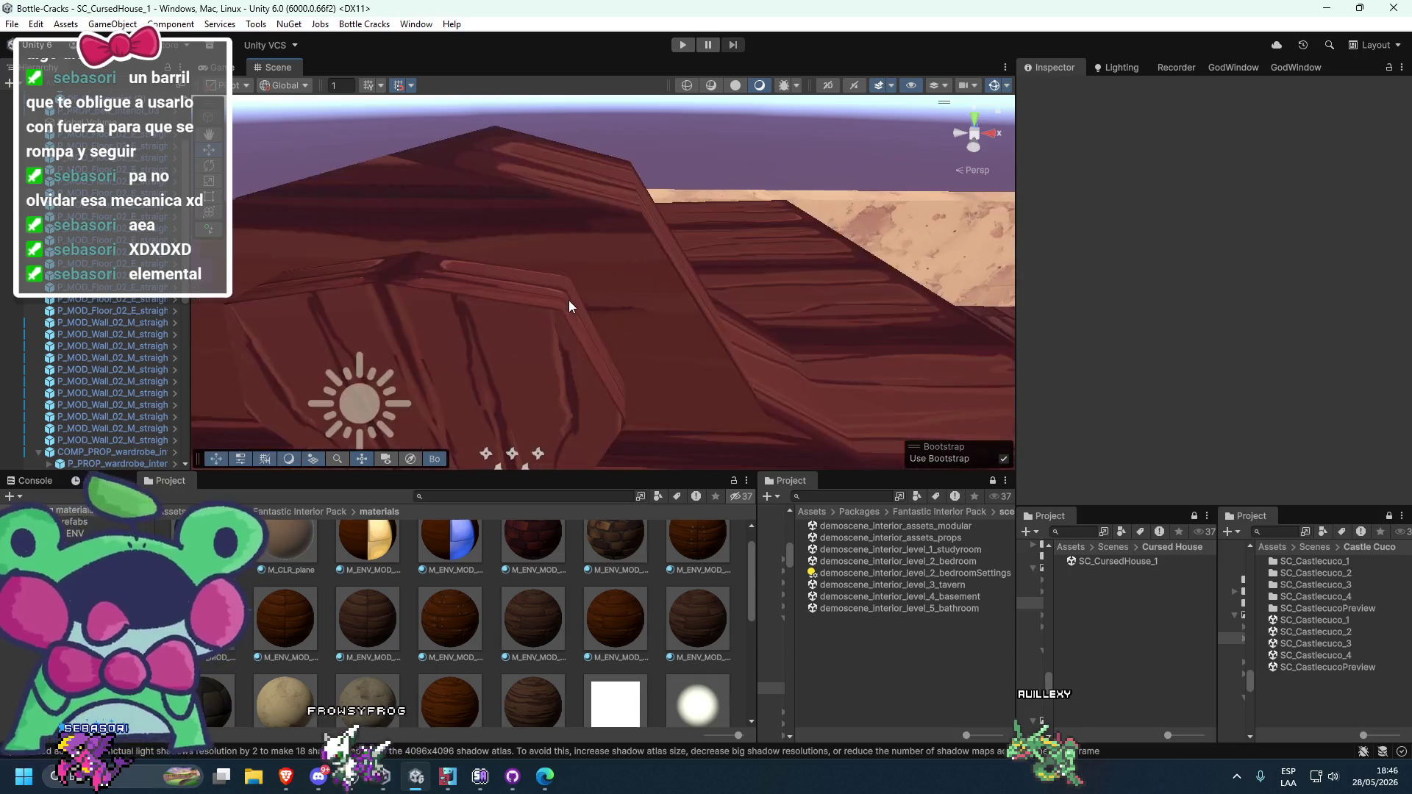
scroll(568, 300, "down", 4)
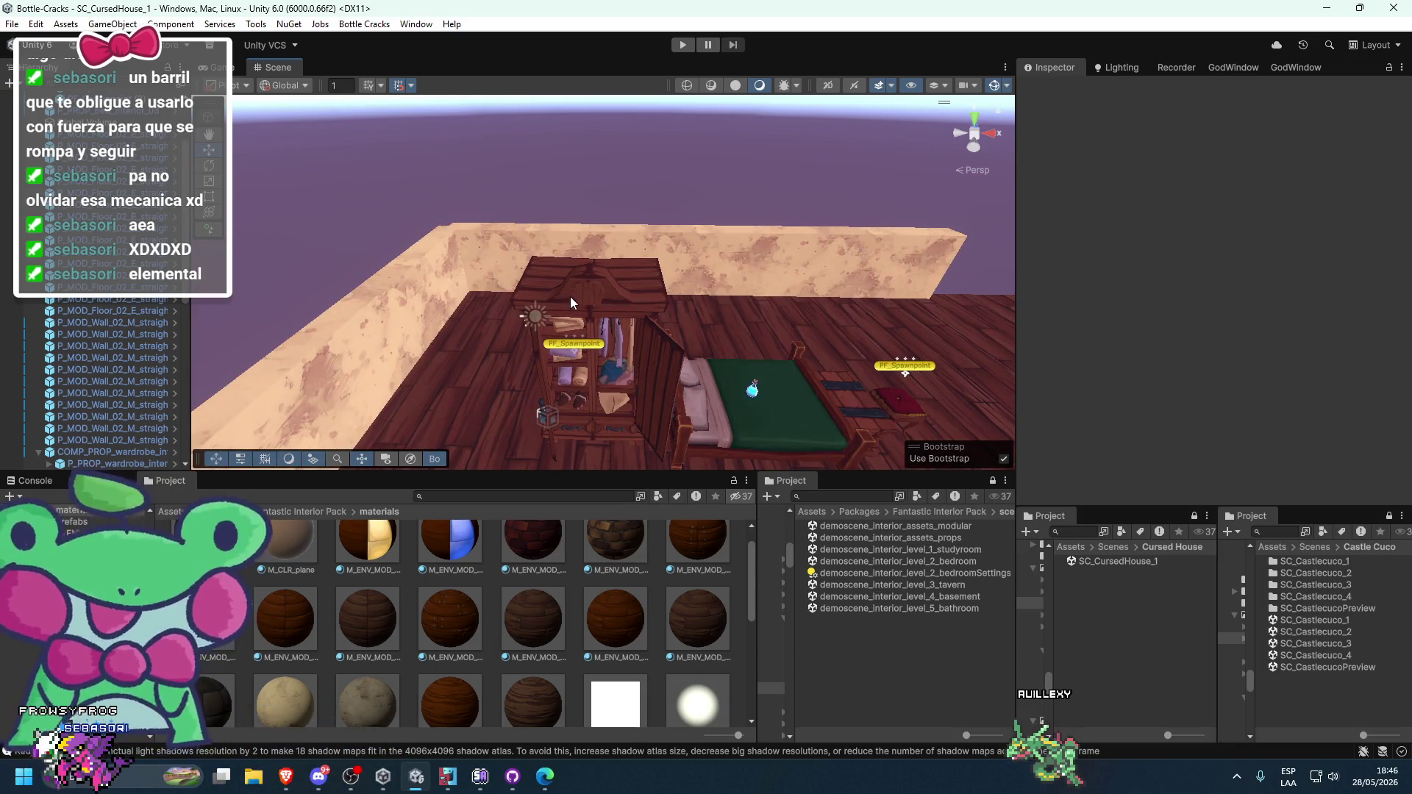
- Rotate the wardrobe around its vertical axis to face 180°
left_click(570, 298)
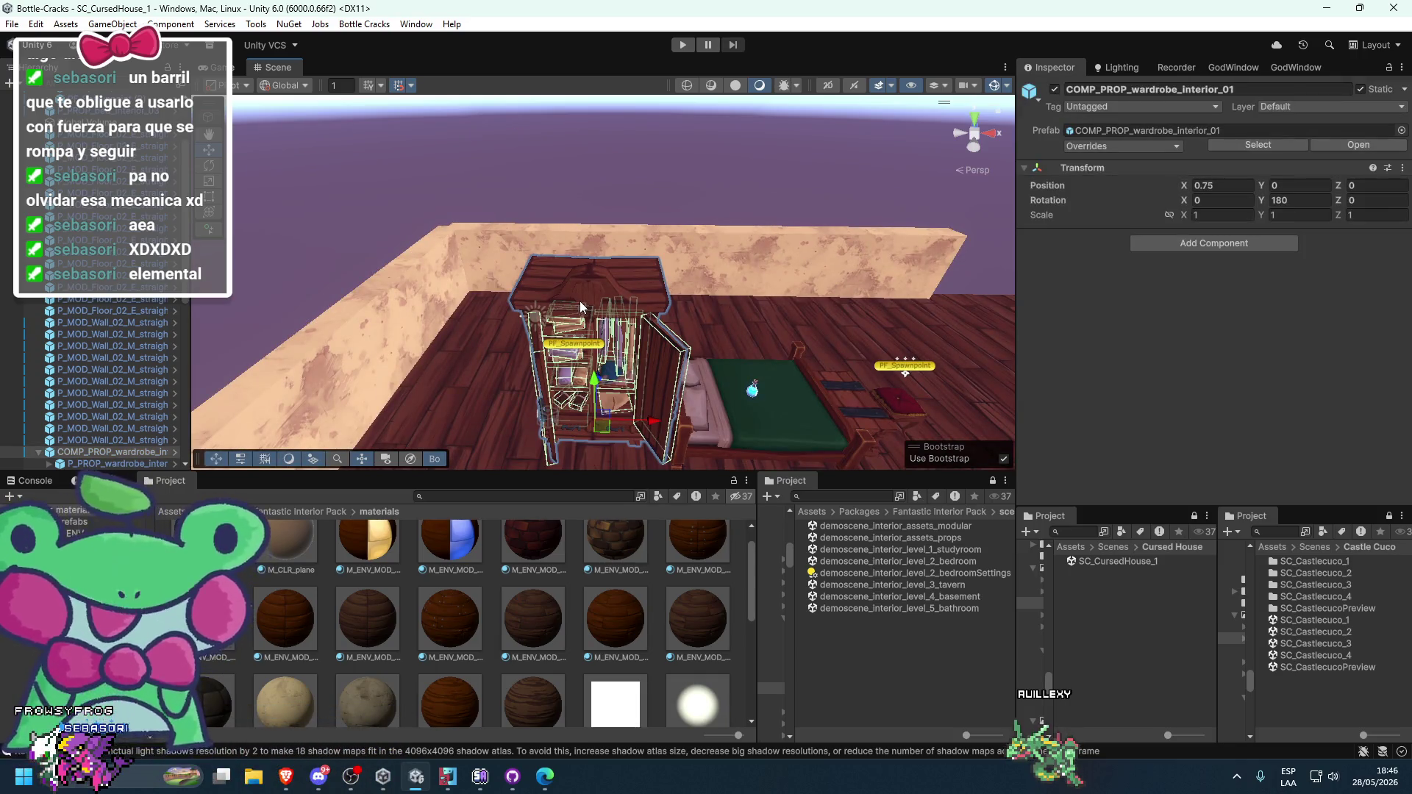
key("e")
left_click_drag(594, 456, 651, 455)
left_click(621, 320)
scroll(621, 320, "down", 3)
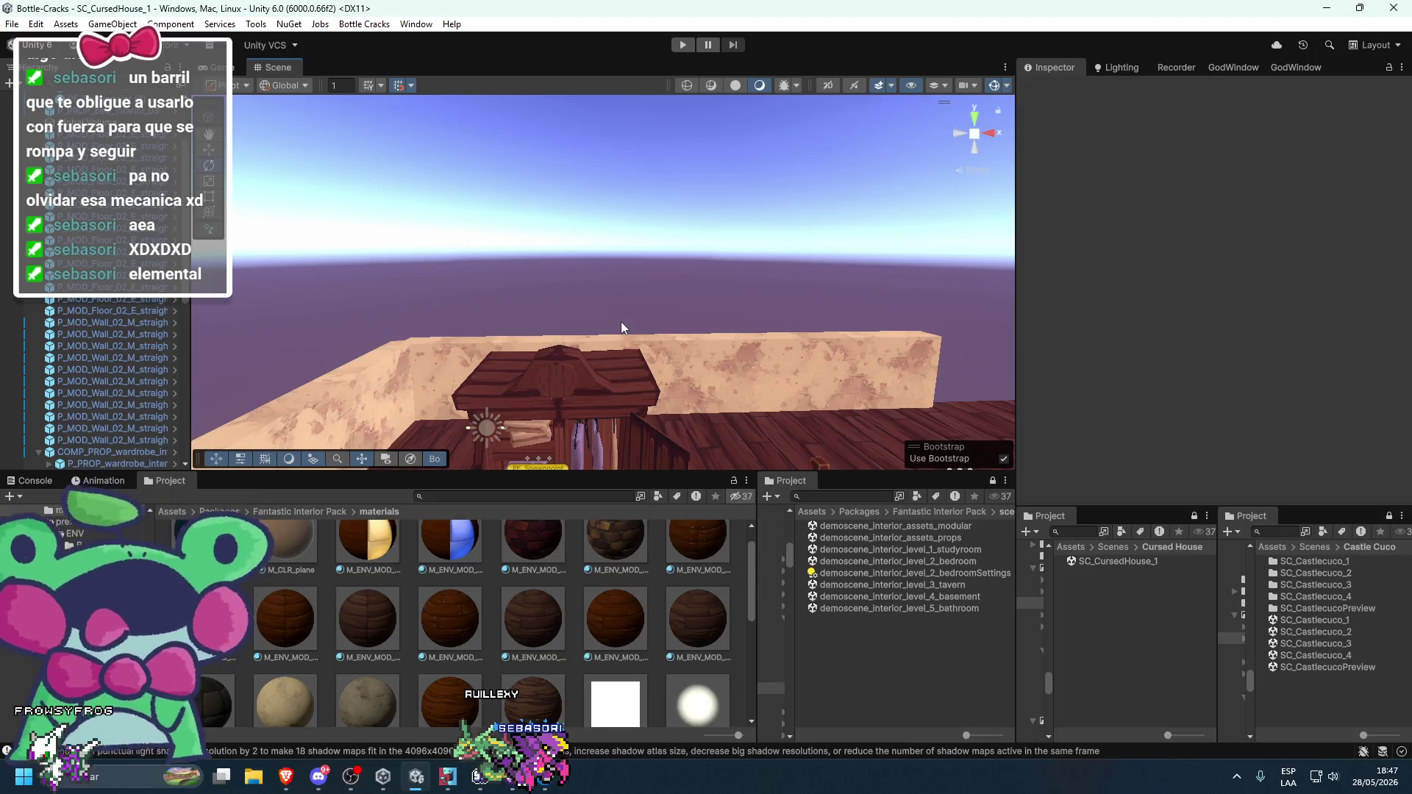
scroll(620, 321, "down", 3)
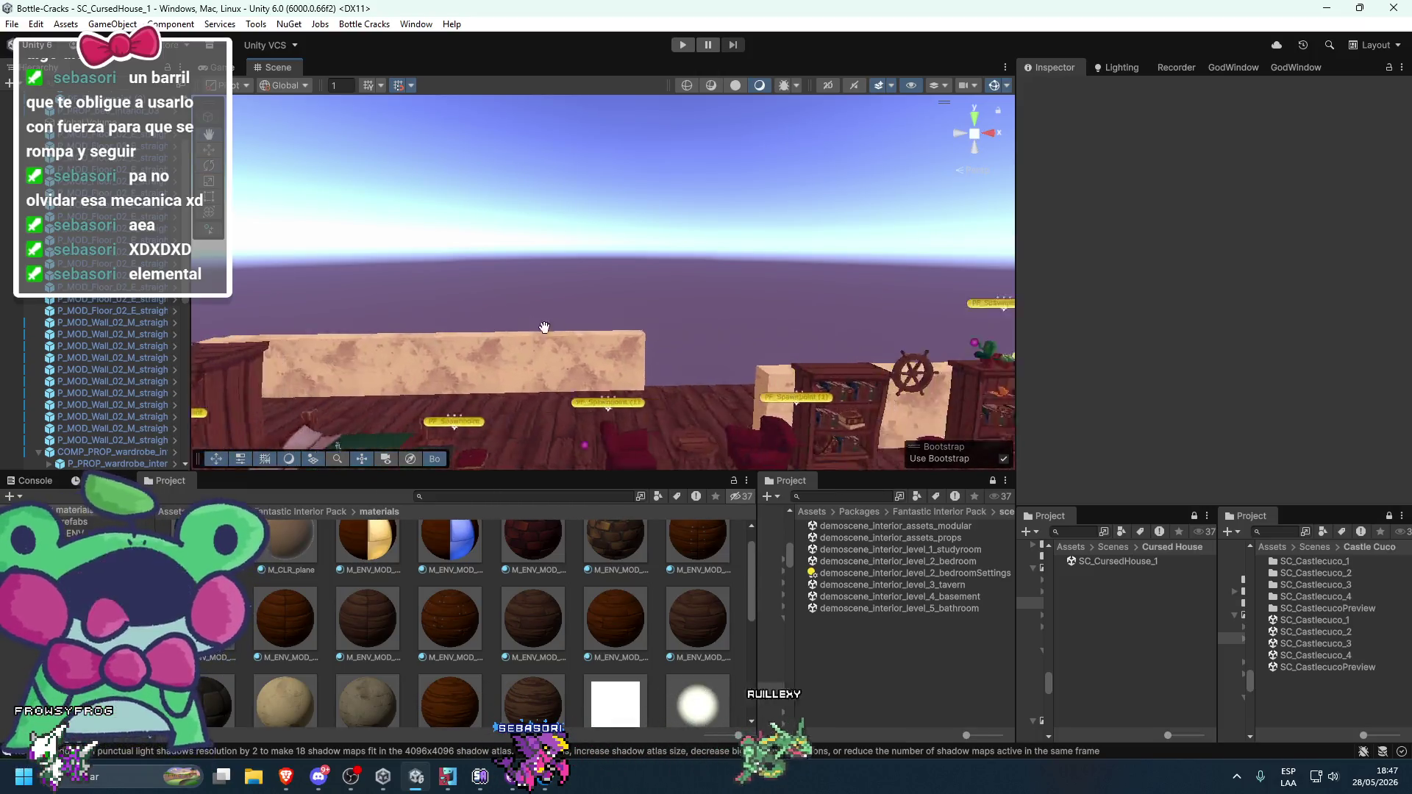
- Orbit around the wardrobe and ping its COMP_PROP_wardrobe_interior_01 prefab in Project
left_click(623, 325)
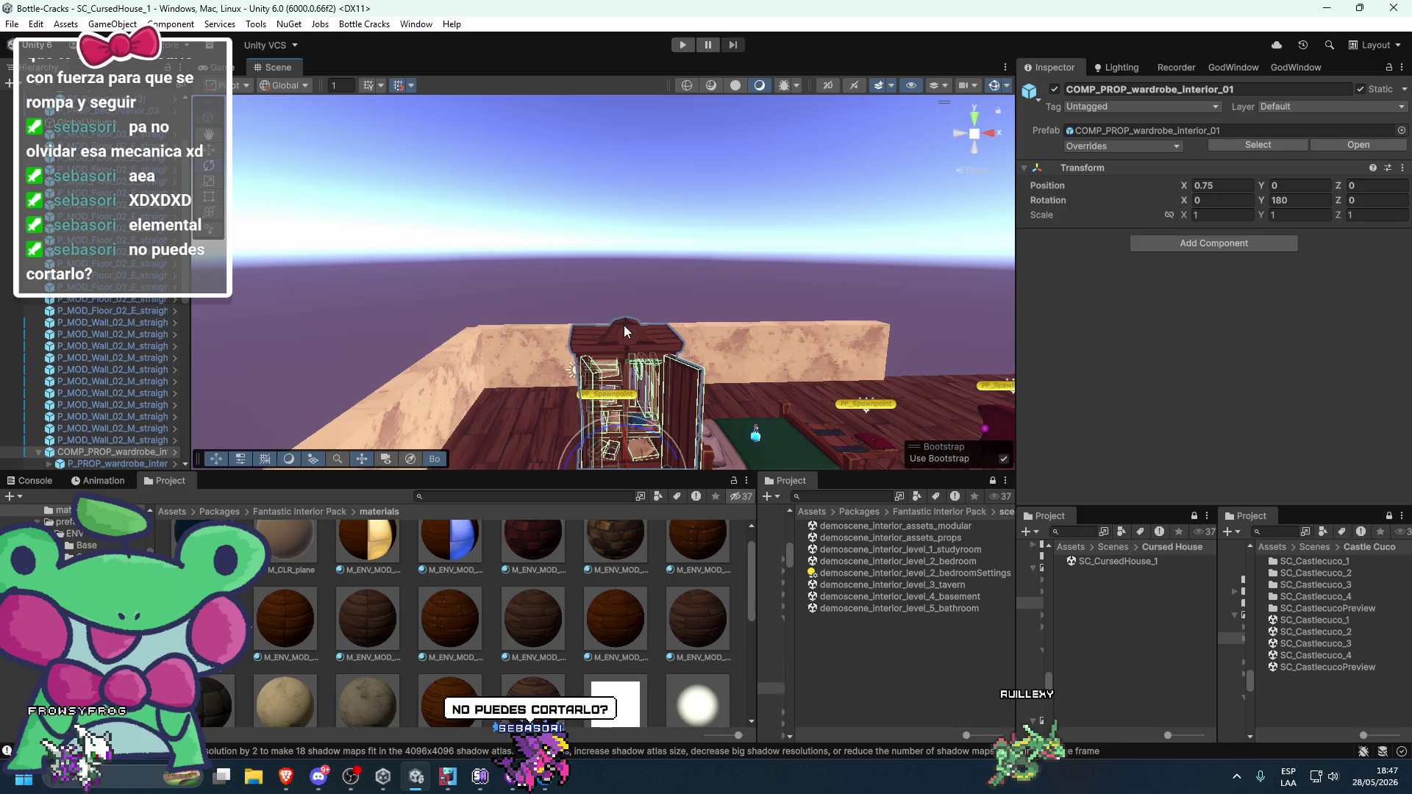
scroll(665, 293, "up", 5)
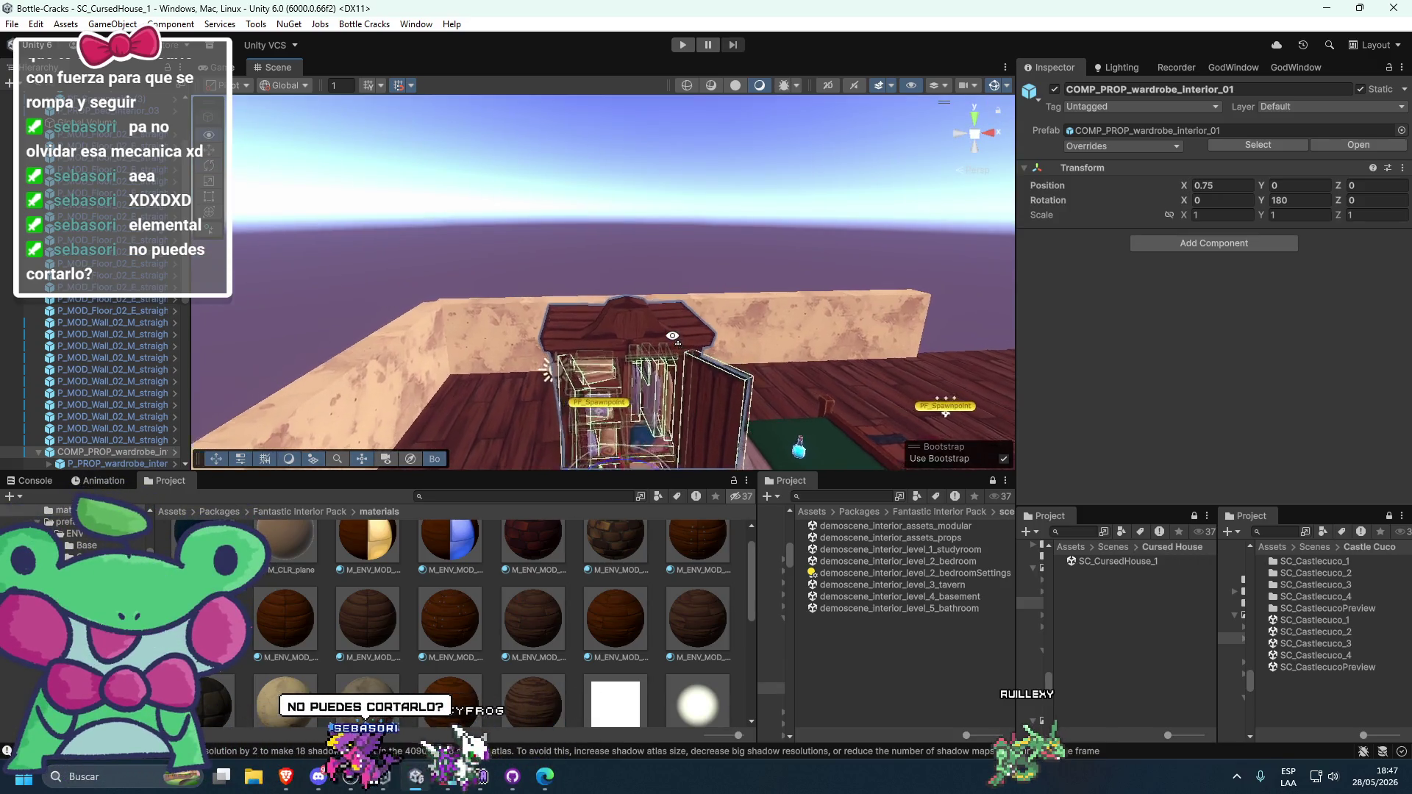
mouse_move(664, 353)
left_mouse_down()
mouse_move(651, 296)
mouse_move(607, 254)
mouse_move(595, 204)
mouse_move(669, 291)
left_mouse_up()
scroll(668, 292, "down", 3)
left_click(669, 293)
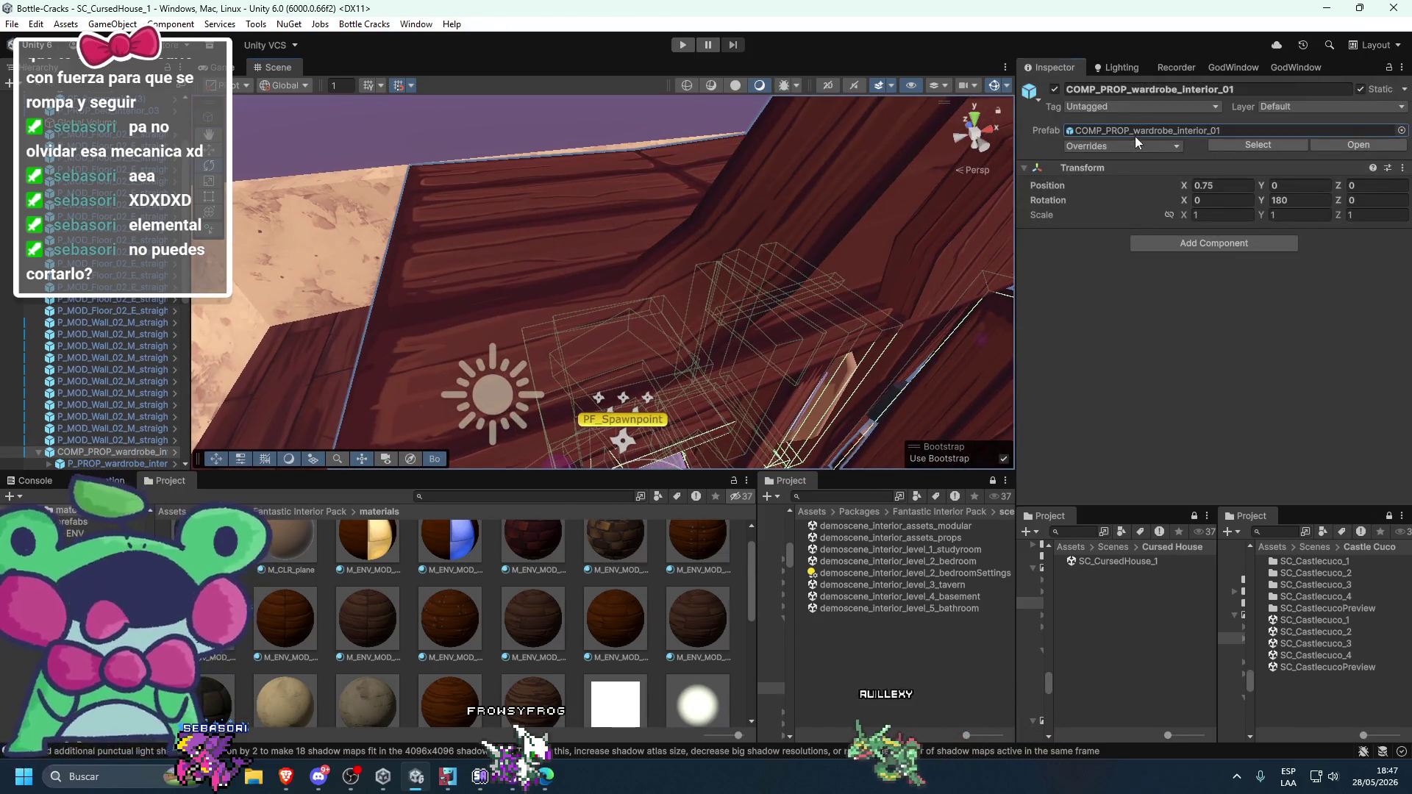
left_click(1136, 130)
- Select the wardrobe's inner P_PROP_wardrobe_interior_01 part and ping its mesh in Project
key("f")
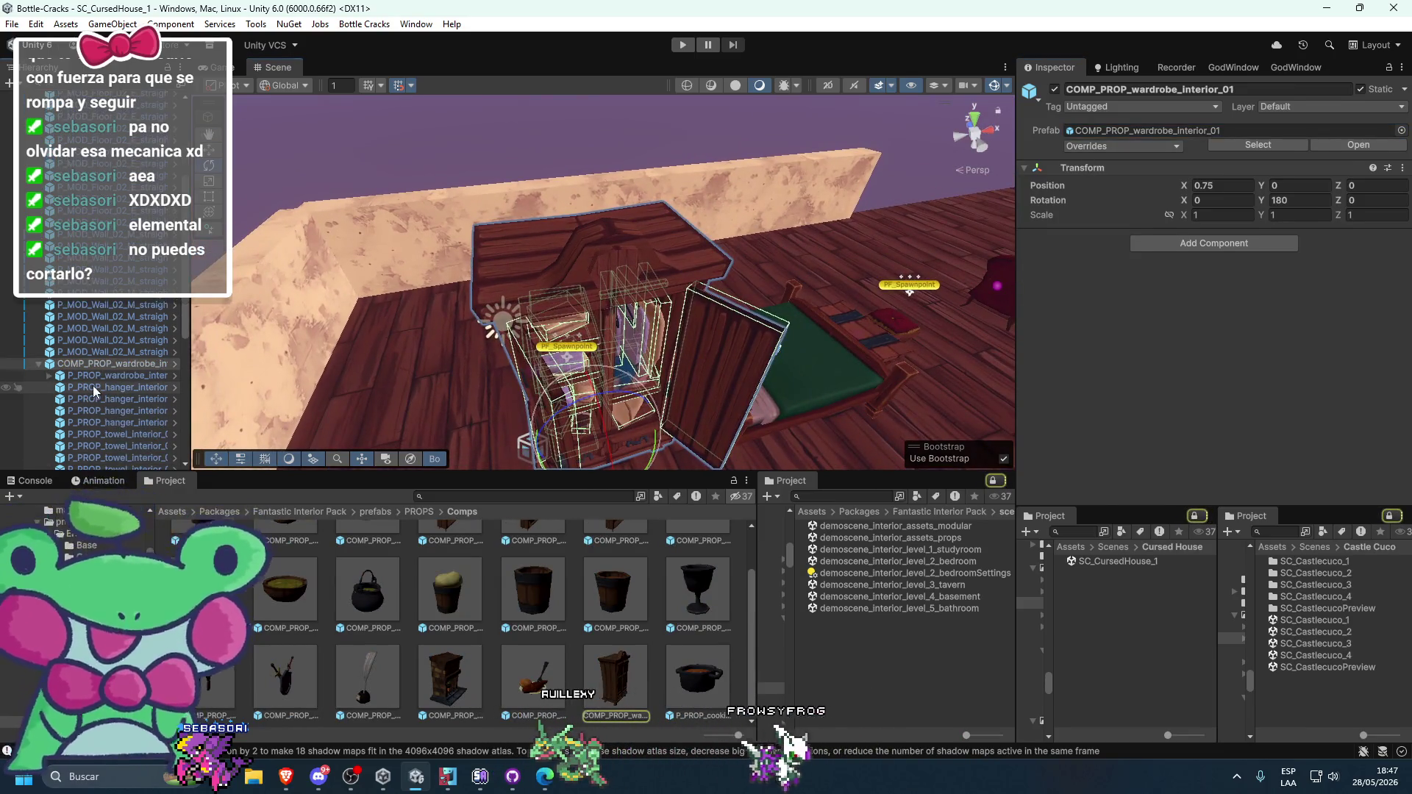
left_click(438, 273)
left_click(476, 258)
left_click(477, 258)
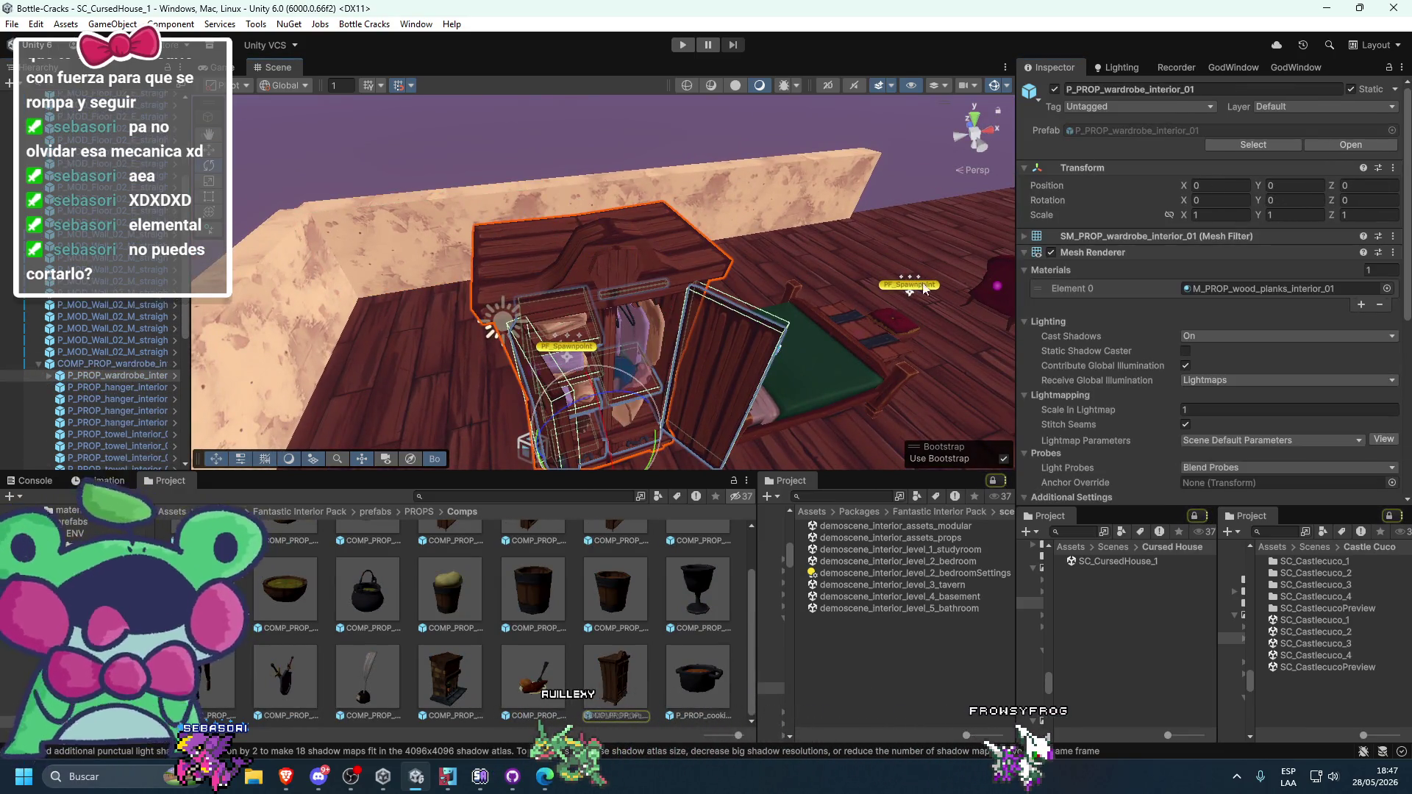
left_click(1204, 253)
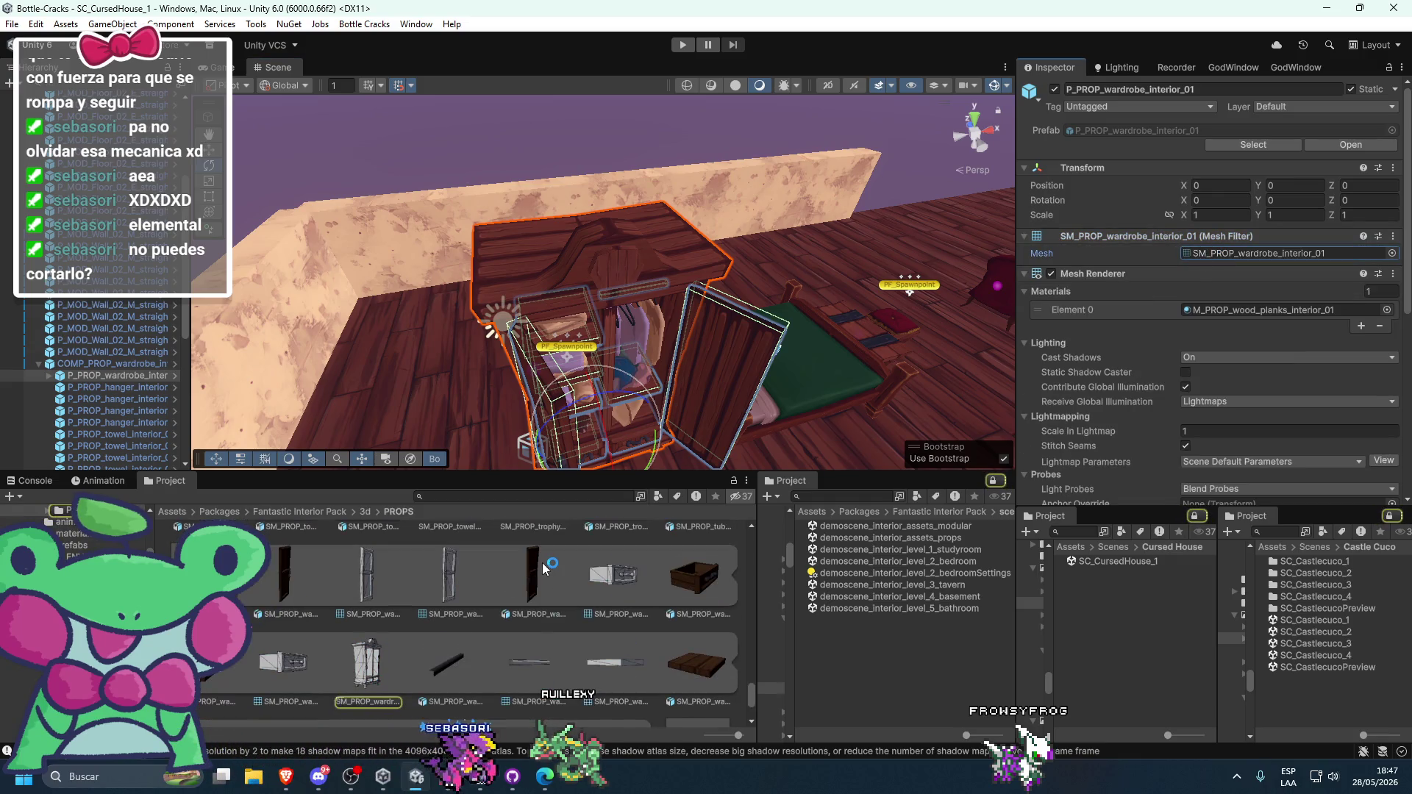
- Find SM_PROP_wardrobe_interior_01 in the 3d PROPS folder and open it
scroll(541, 563, "up", 2)
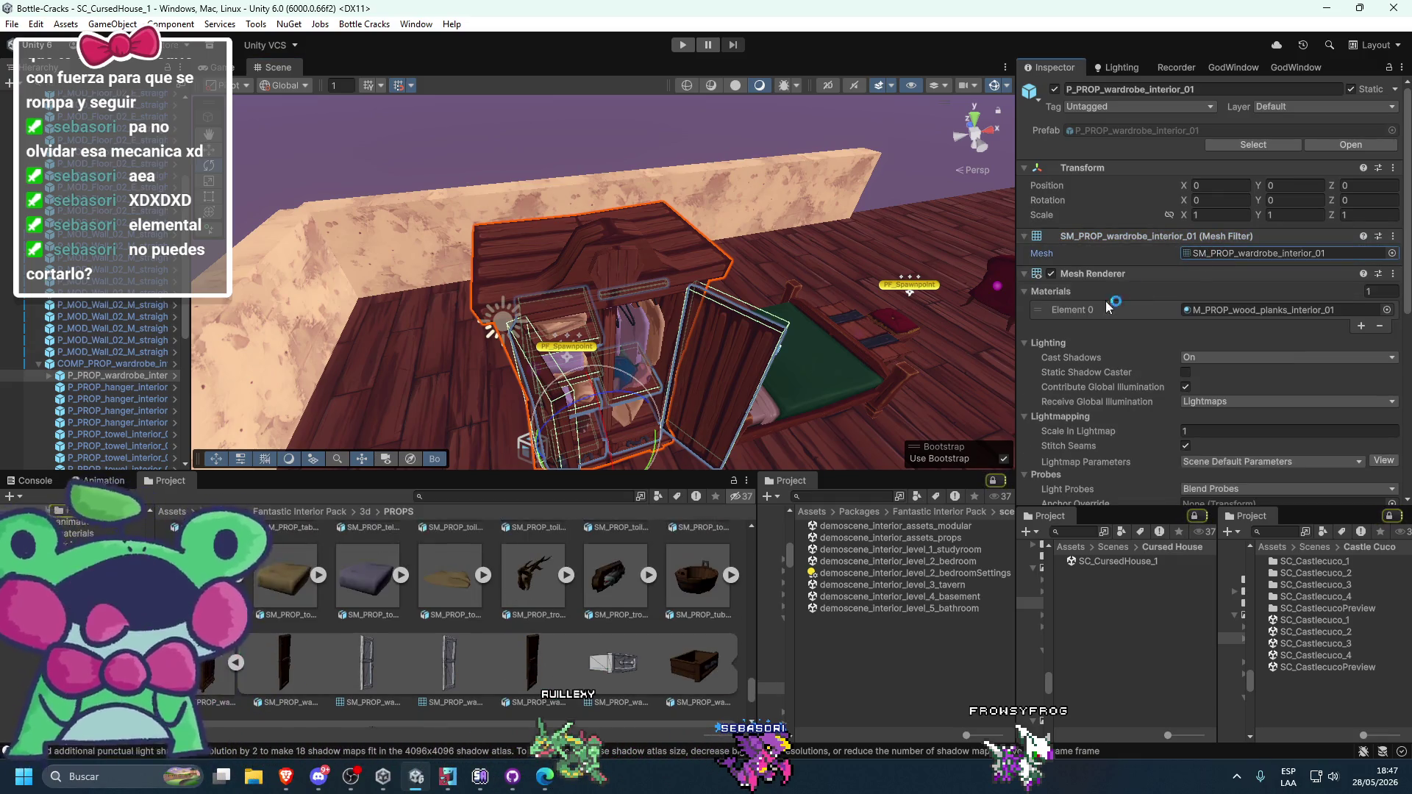
scroll(550, 649, "up", 1)
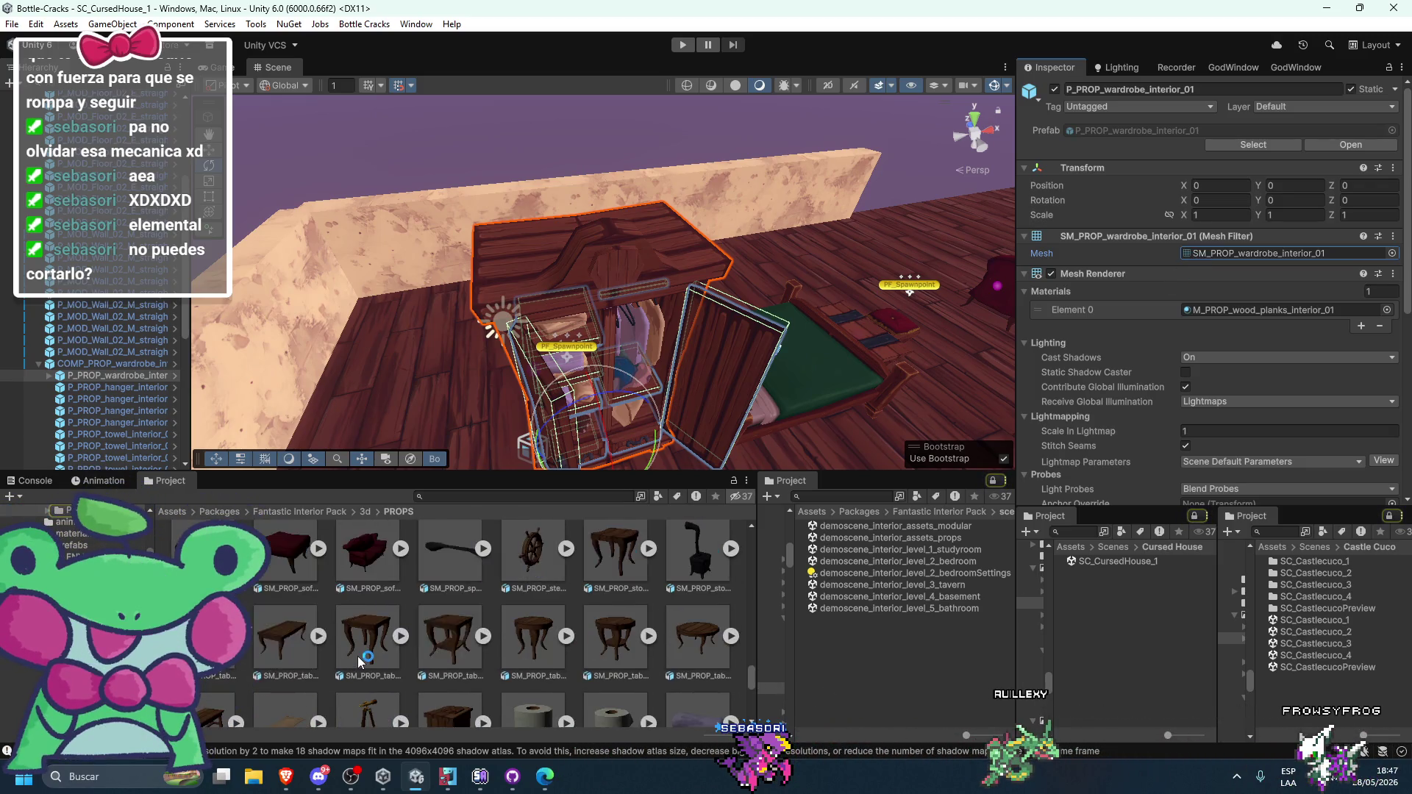
scroll(357, 656, "up", 3)
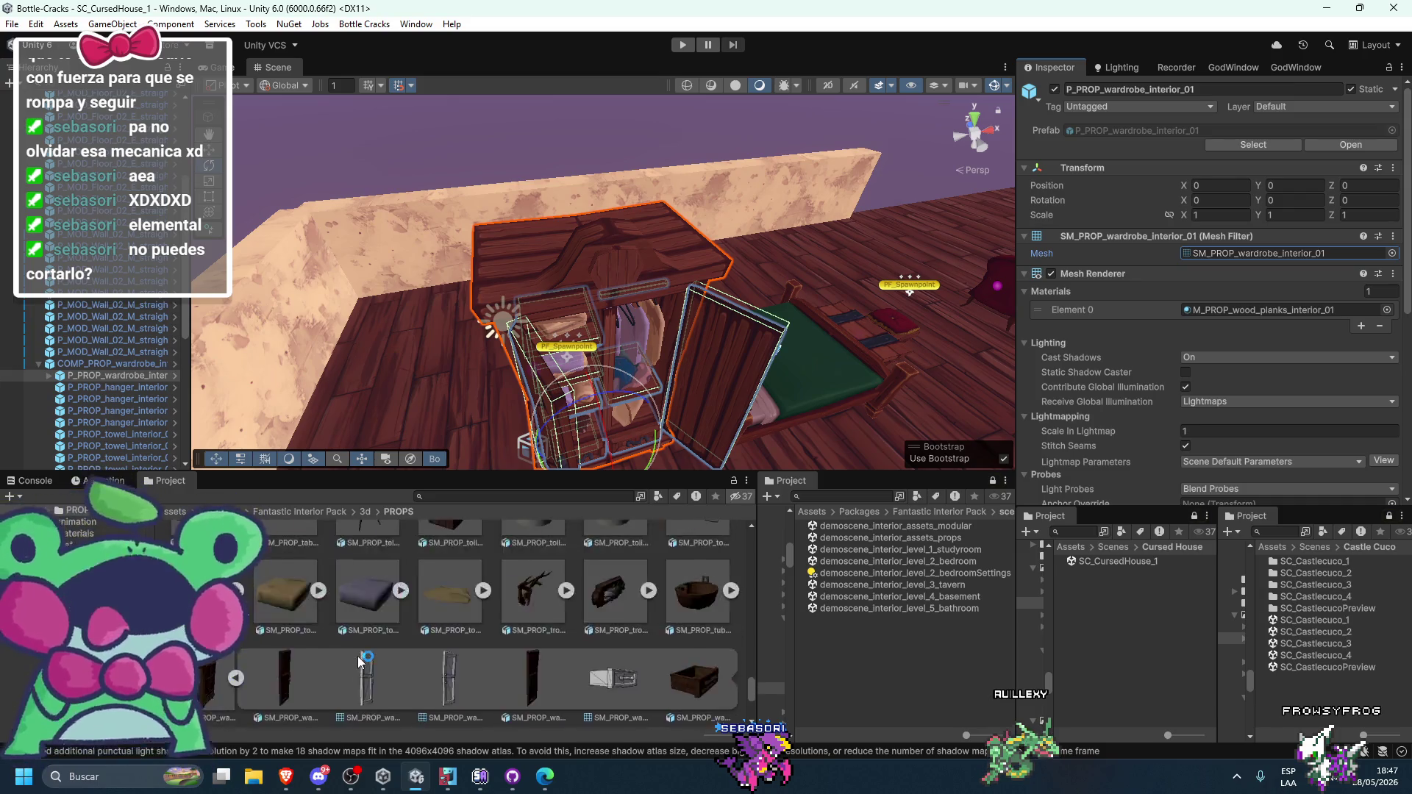
scroll(357, 656, "up", 3)
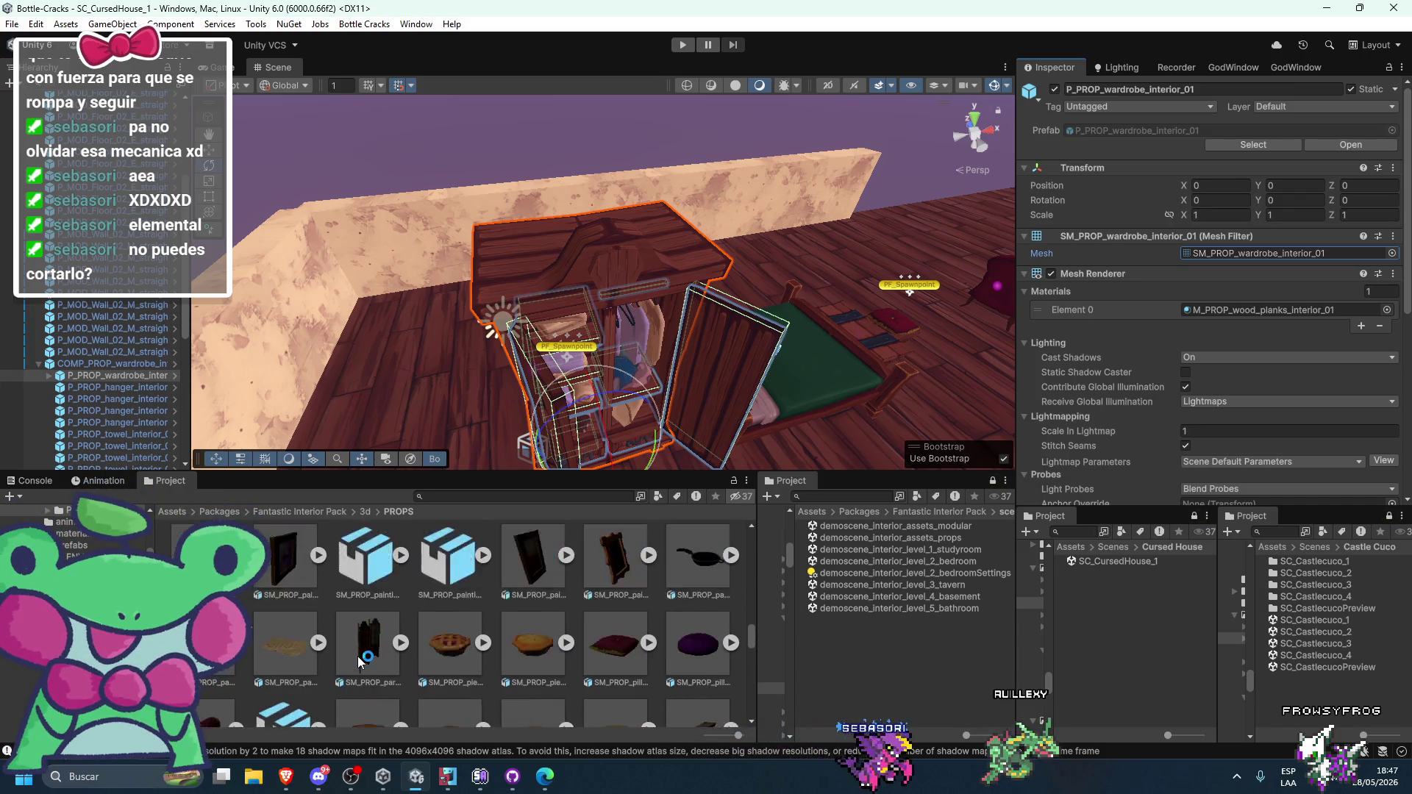
scroll(357, 656, "up", 3)
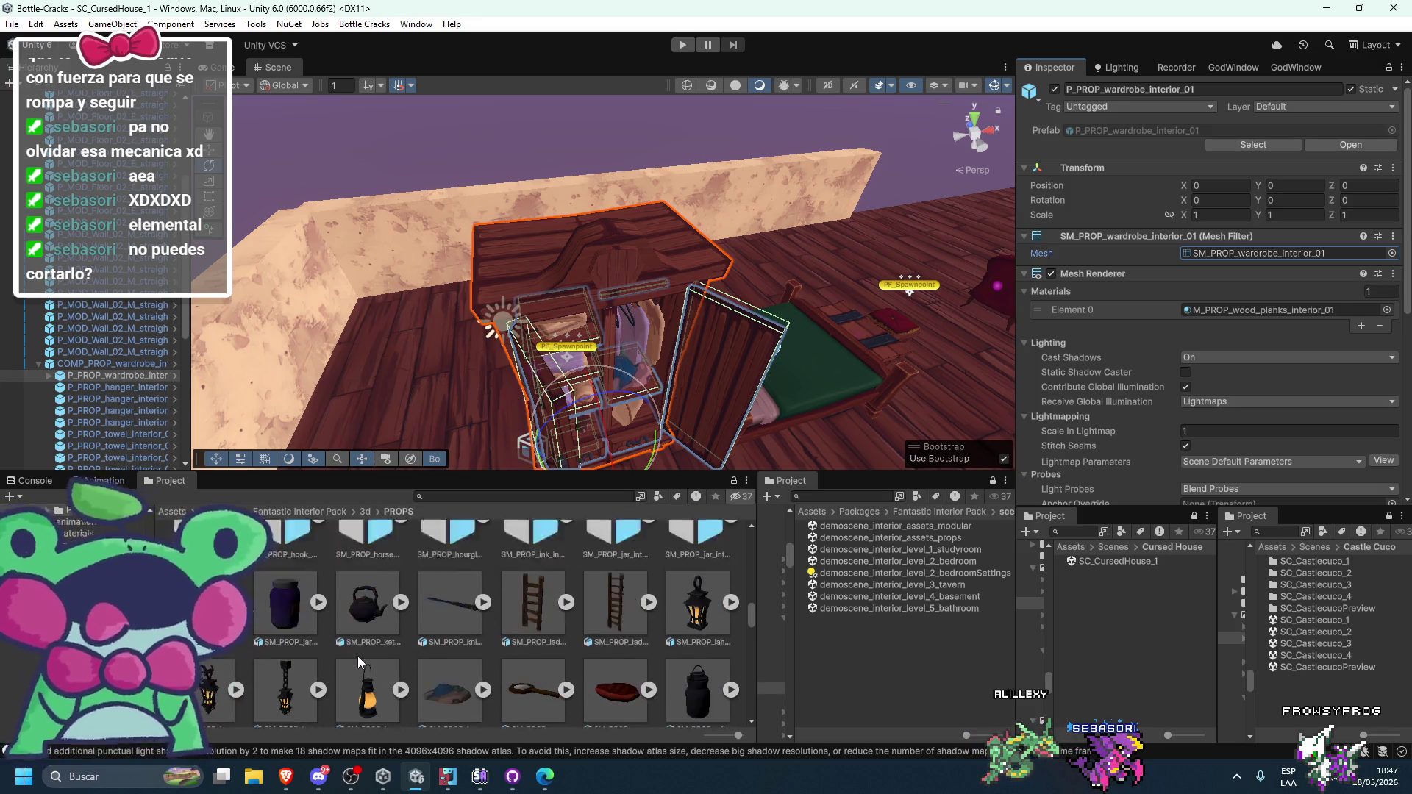
scroll(357, 656, "up", 5)
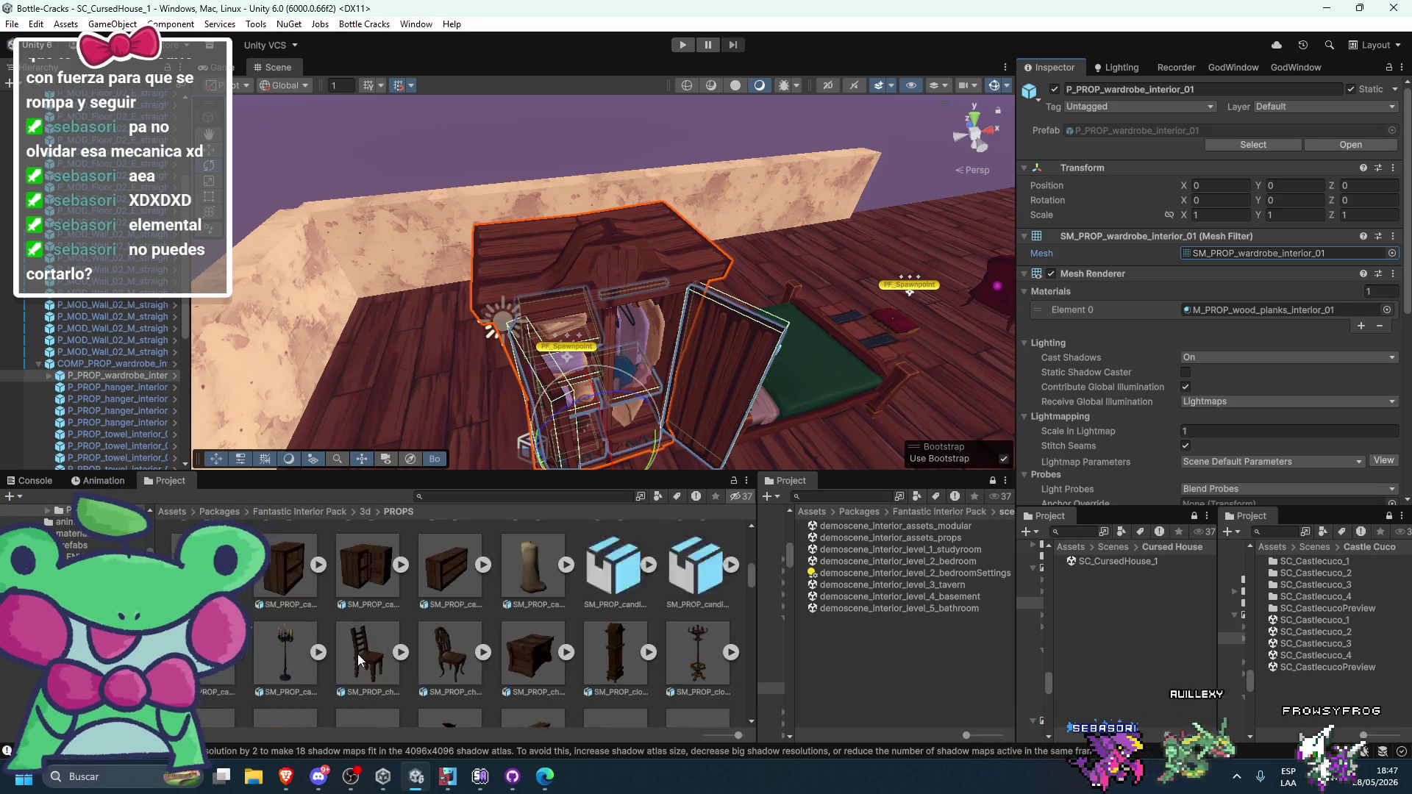
scroll(357, 655, "up", 5)
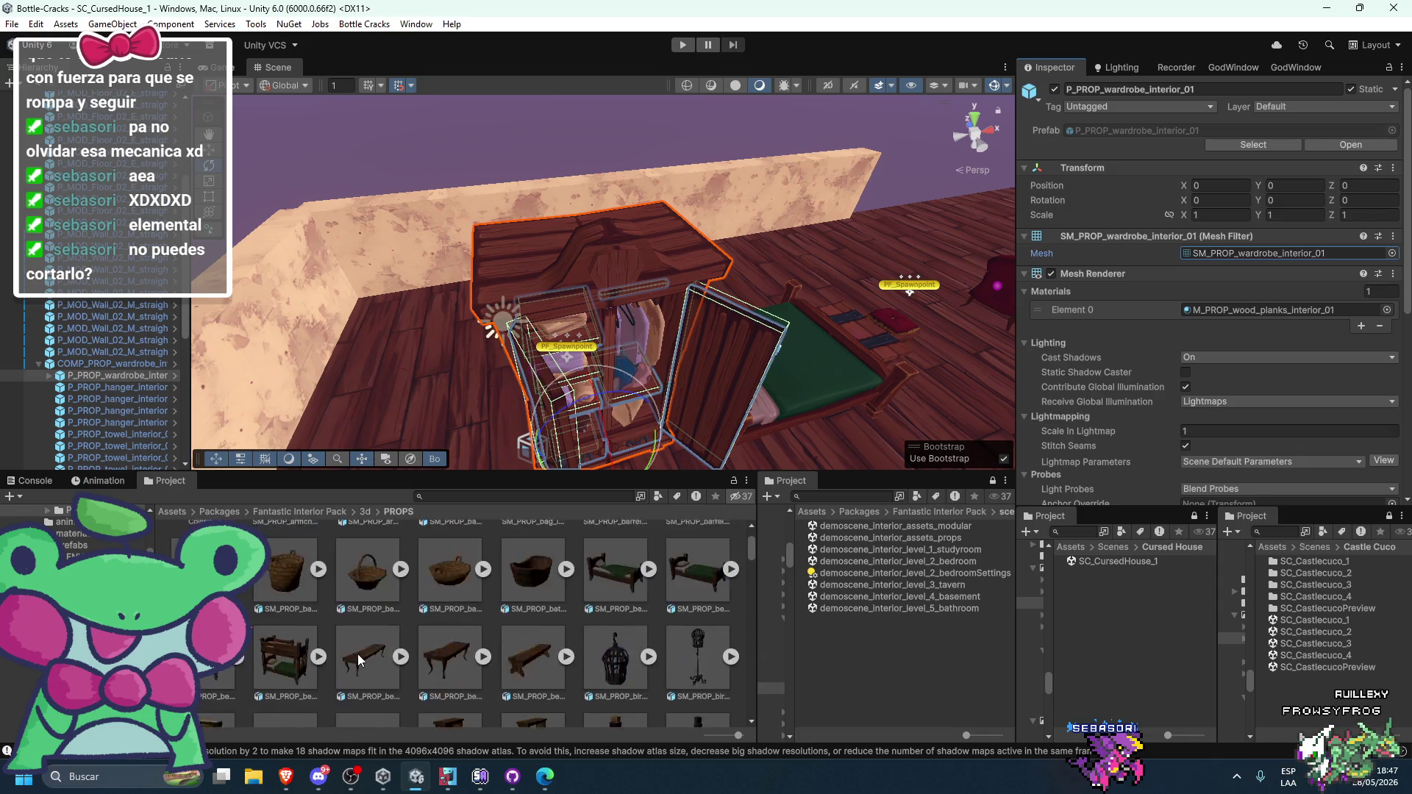
scroll(359, 654, "down", 2)
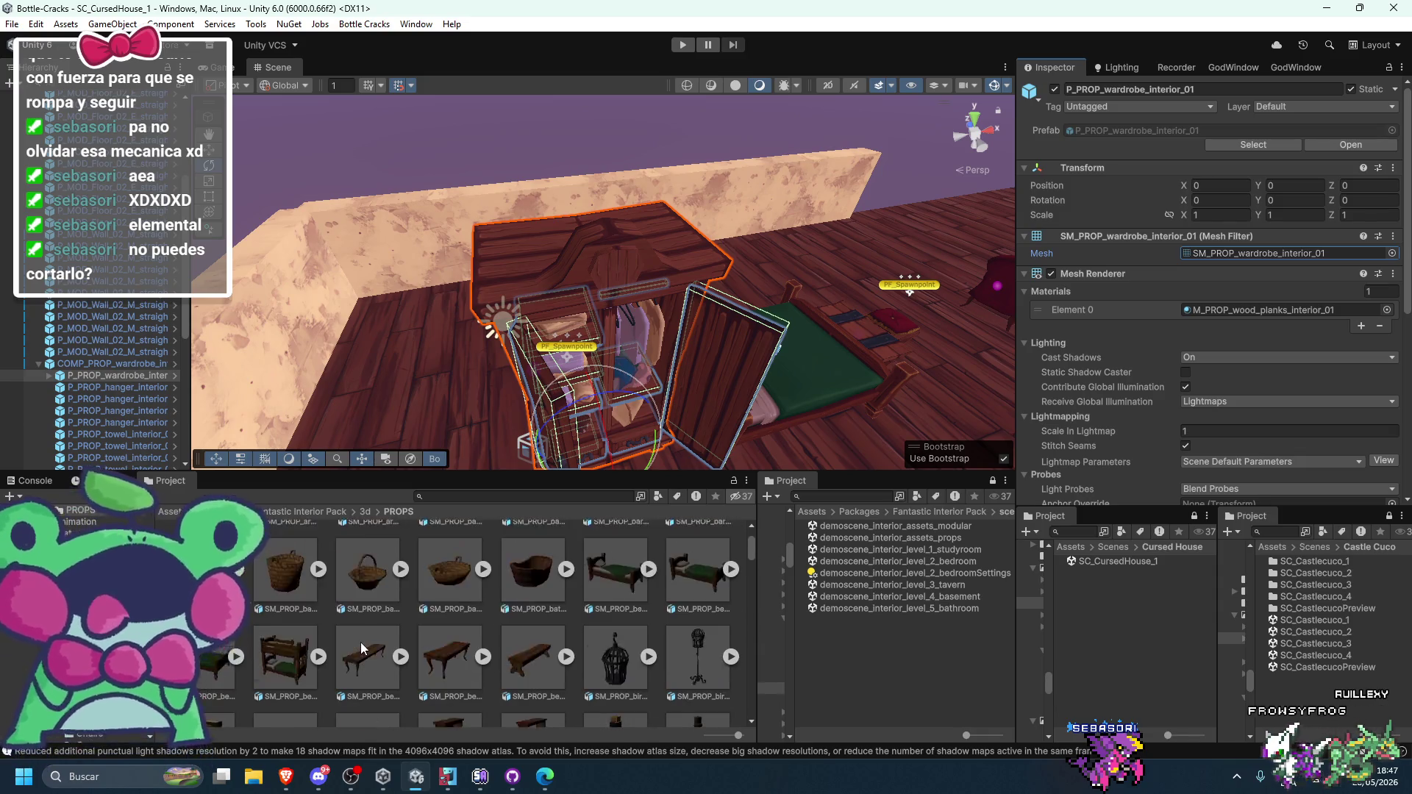
scroll(358, 642, "down", 15)
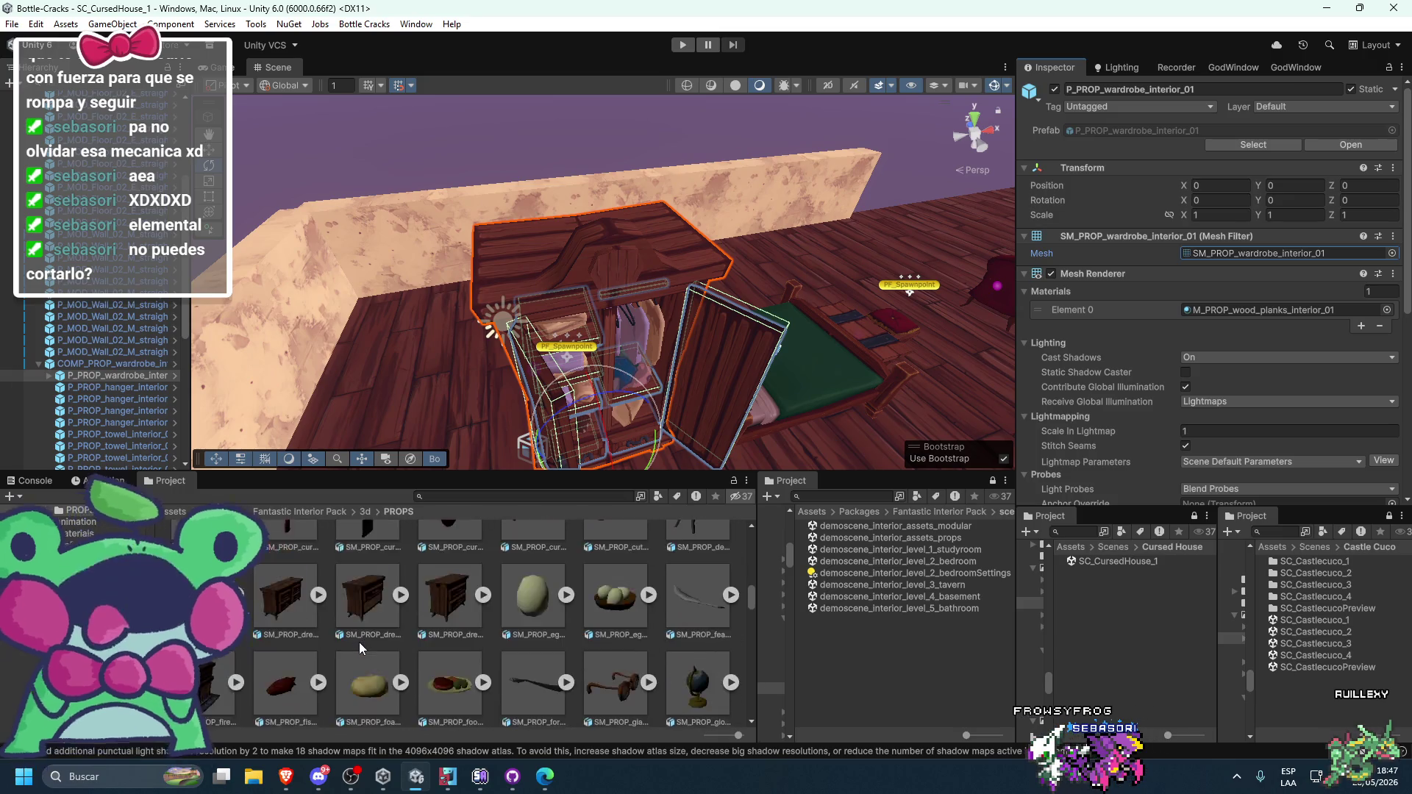
scroll(359, 642, "down", 5)
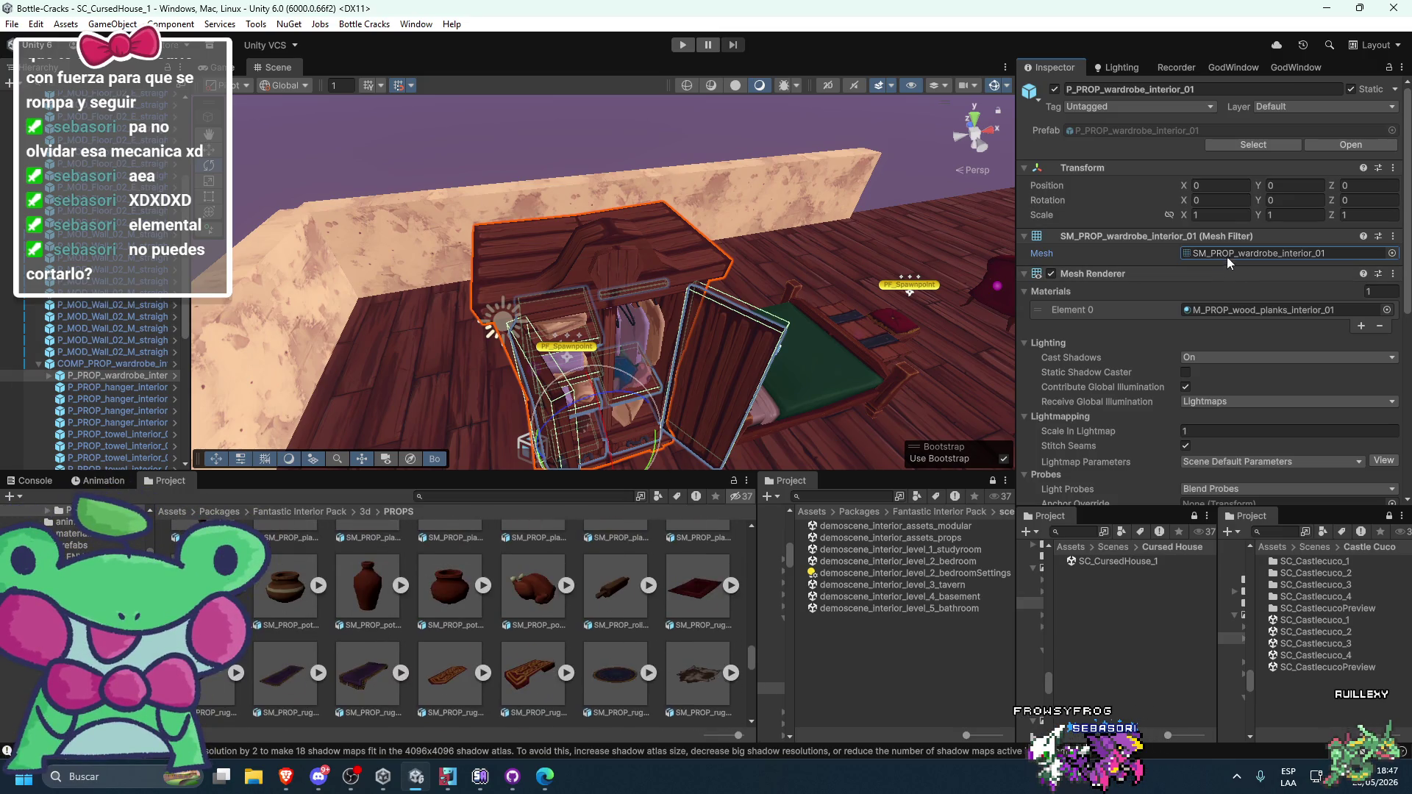
scroll(359, 642, "down", 3)
double_click(365, 625)
left_click(346, 629)
- Show SM_PROP_wardrobe_interior_01.fbx in Explorer, then search 'blen' to launch Blender
right_click(347, 629)
left_click(514, 207)
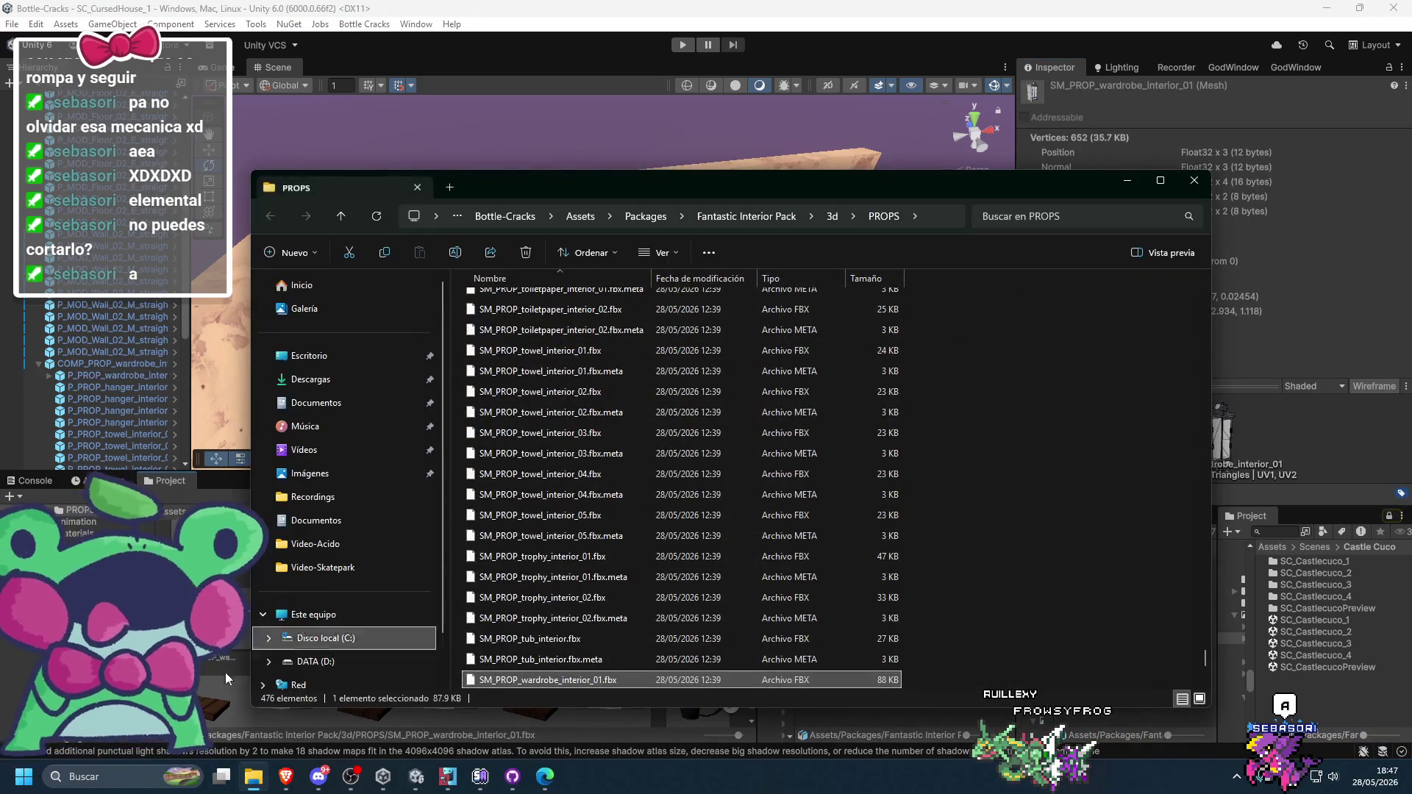
key("super")
type("blender")
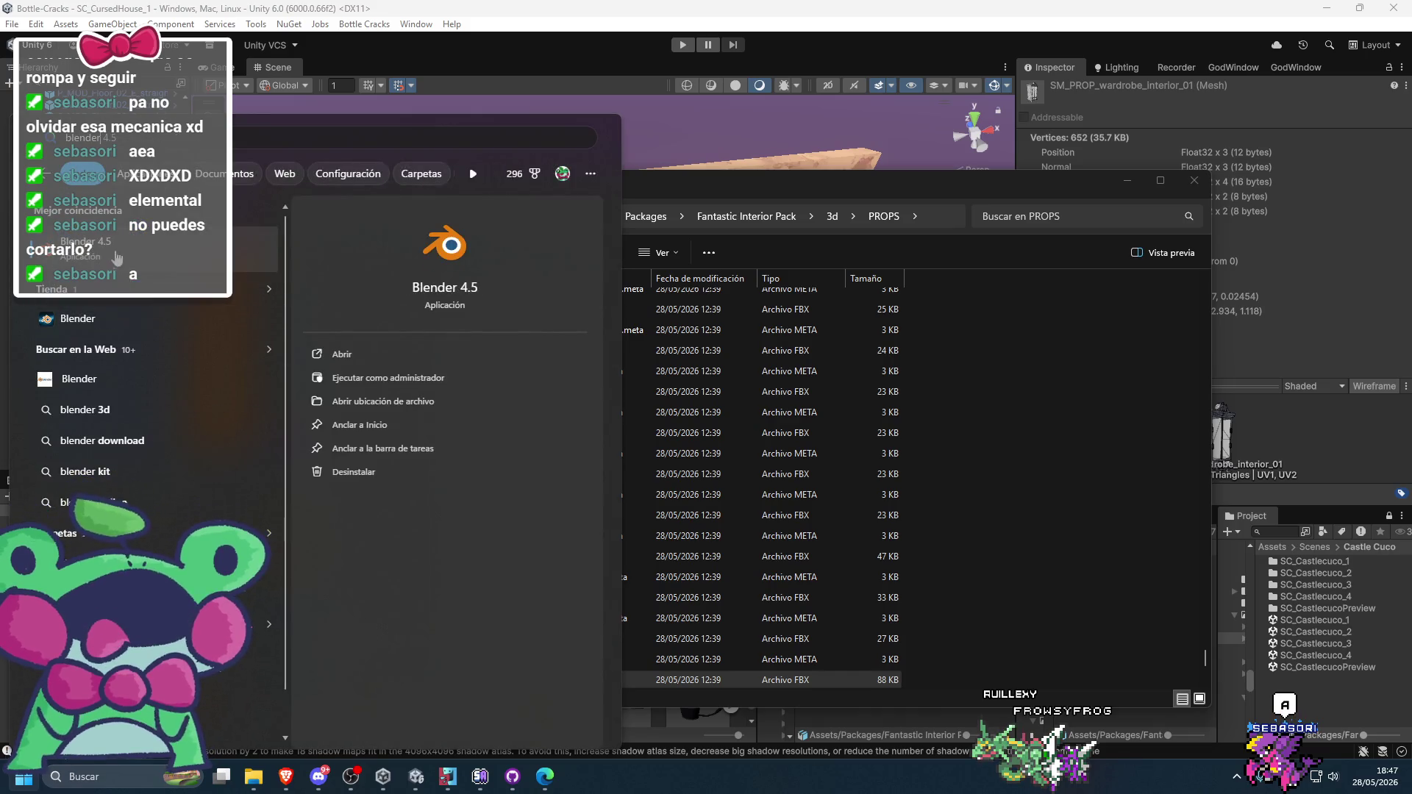
key("Escape")
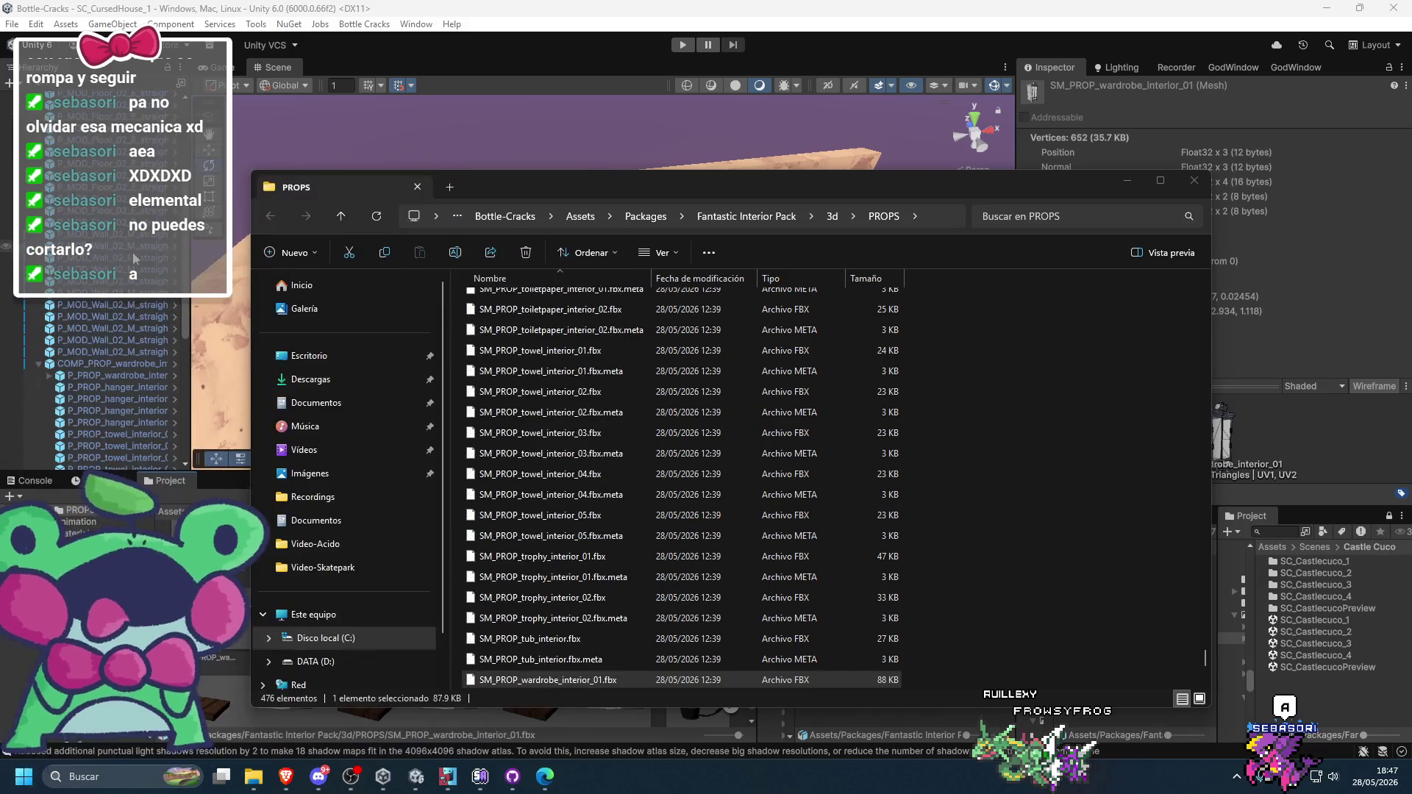
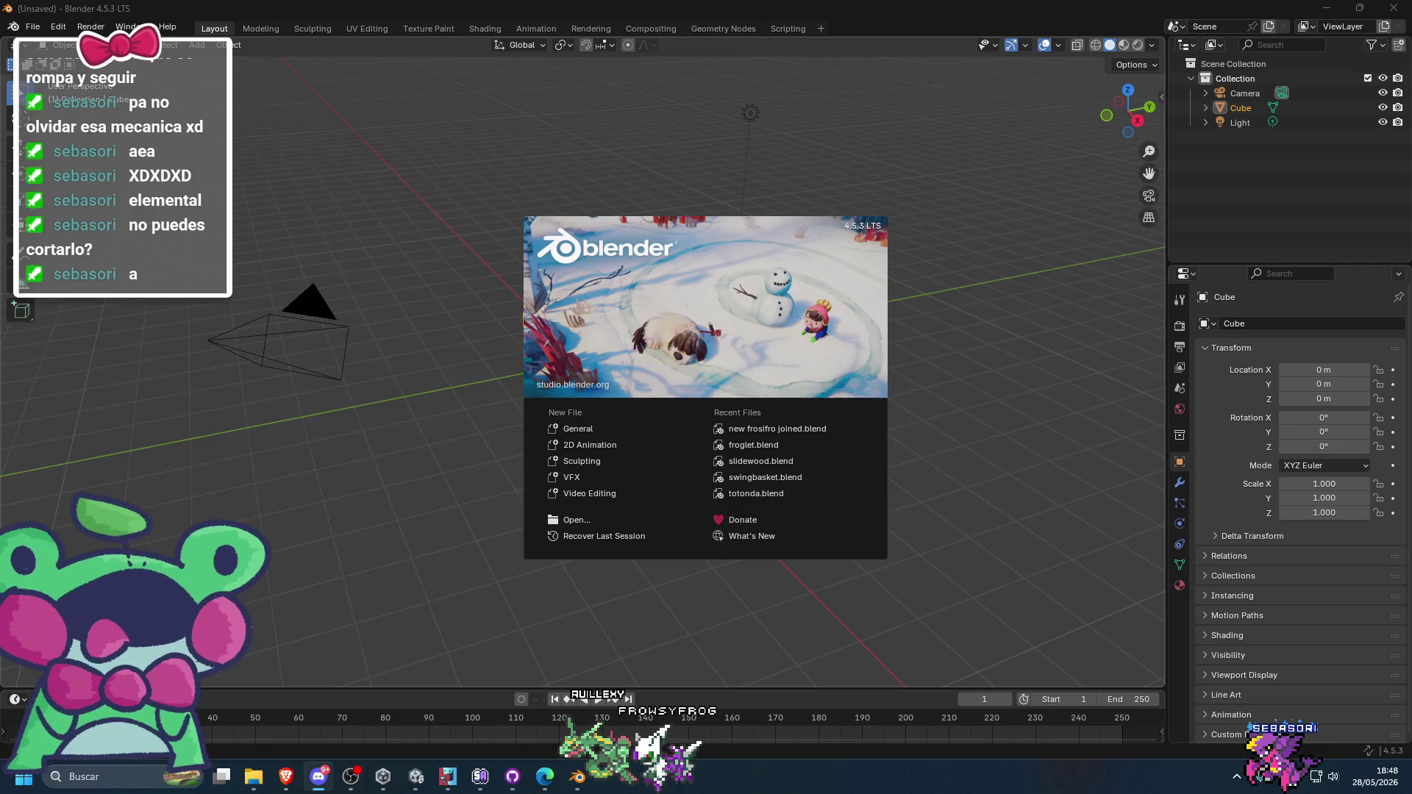
- Close the splash screen and delete the default cube
left_click(947, 378)
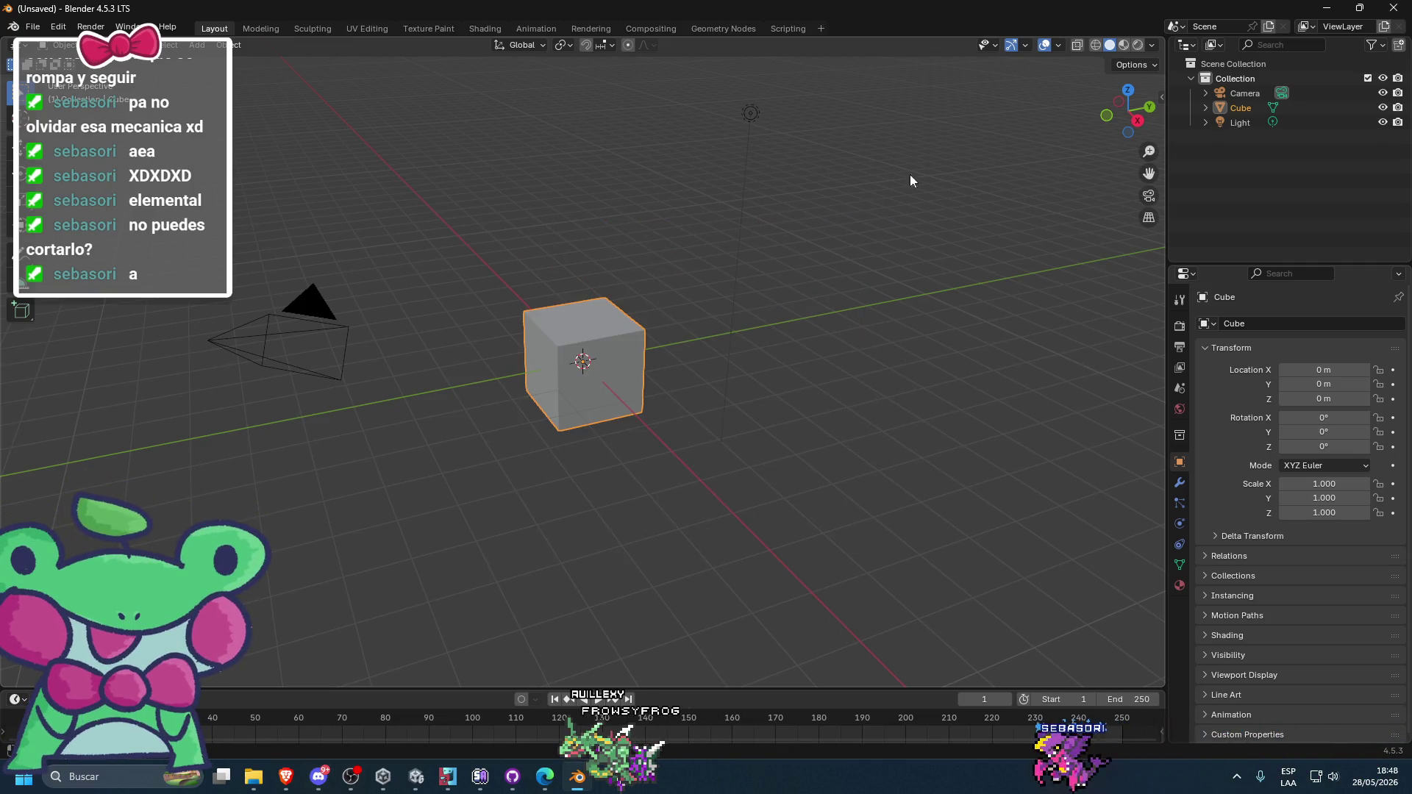
right_click(592, 359)
key("Escape")
key("x")
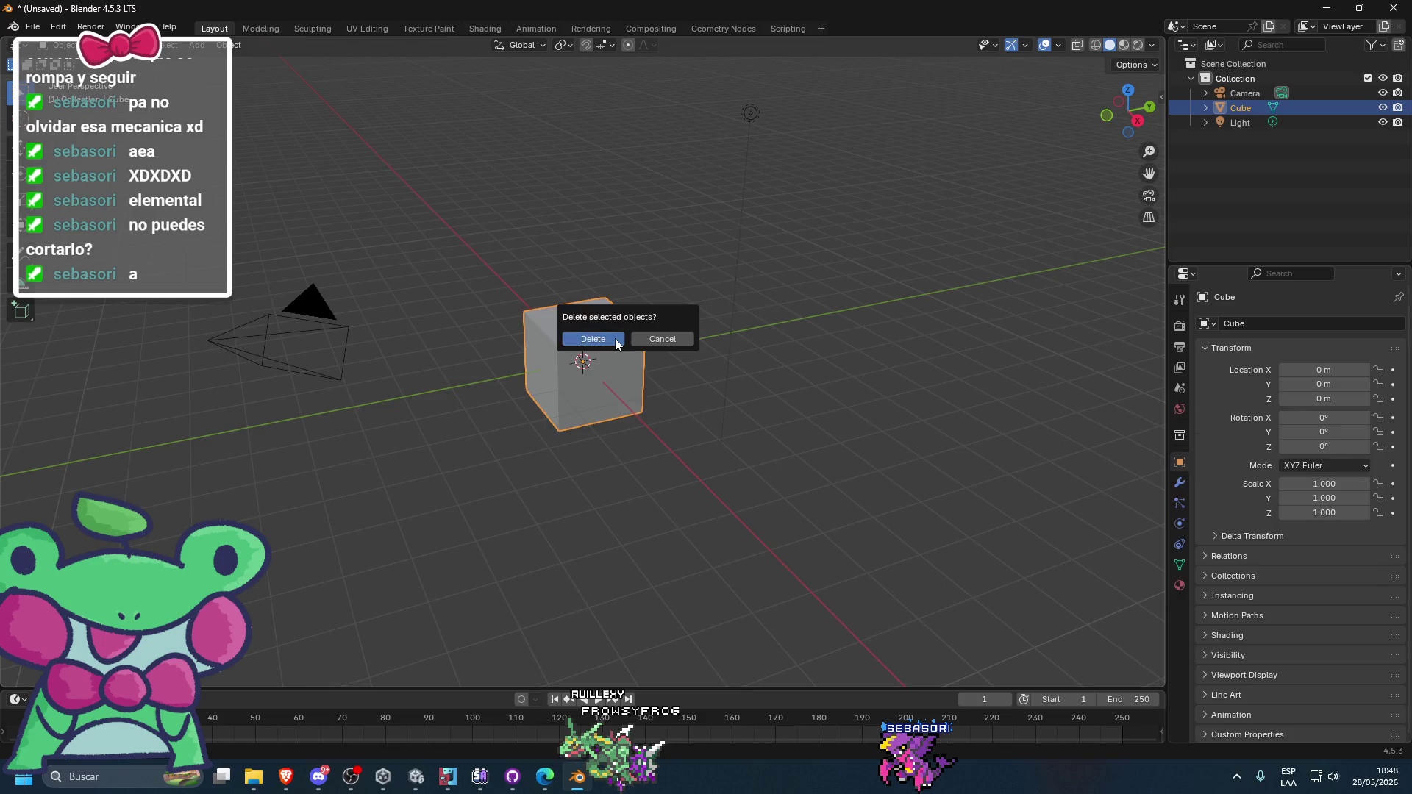
left_click(614, 339)
- Import SM_PROP_wardrobe_interior_01.fbx from the props folder and orbit around the wardrobe
left_click(253, 777)
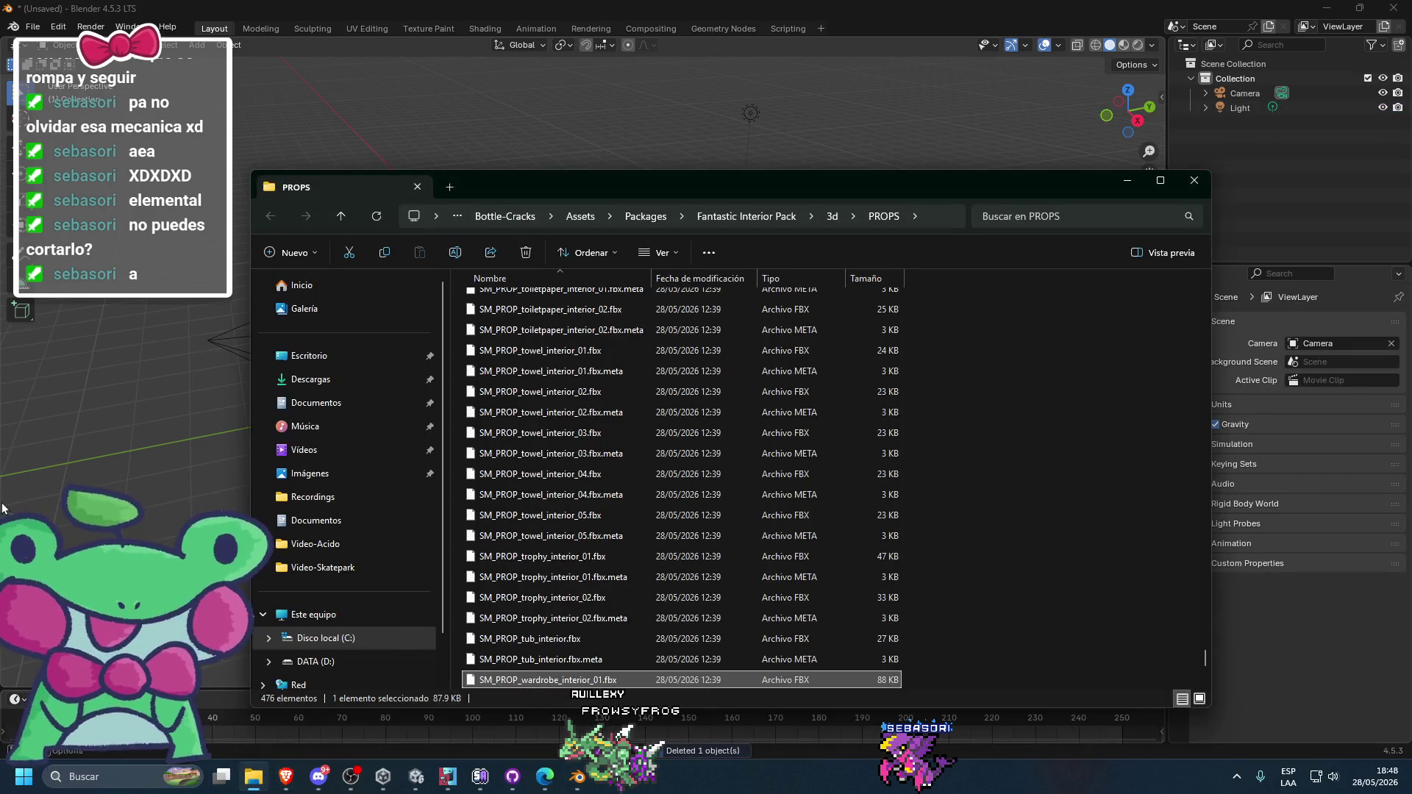
left_click(145, 446)
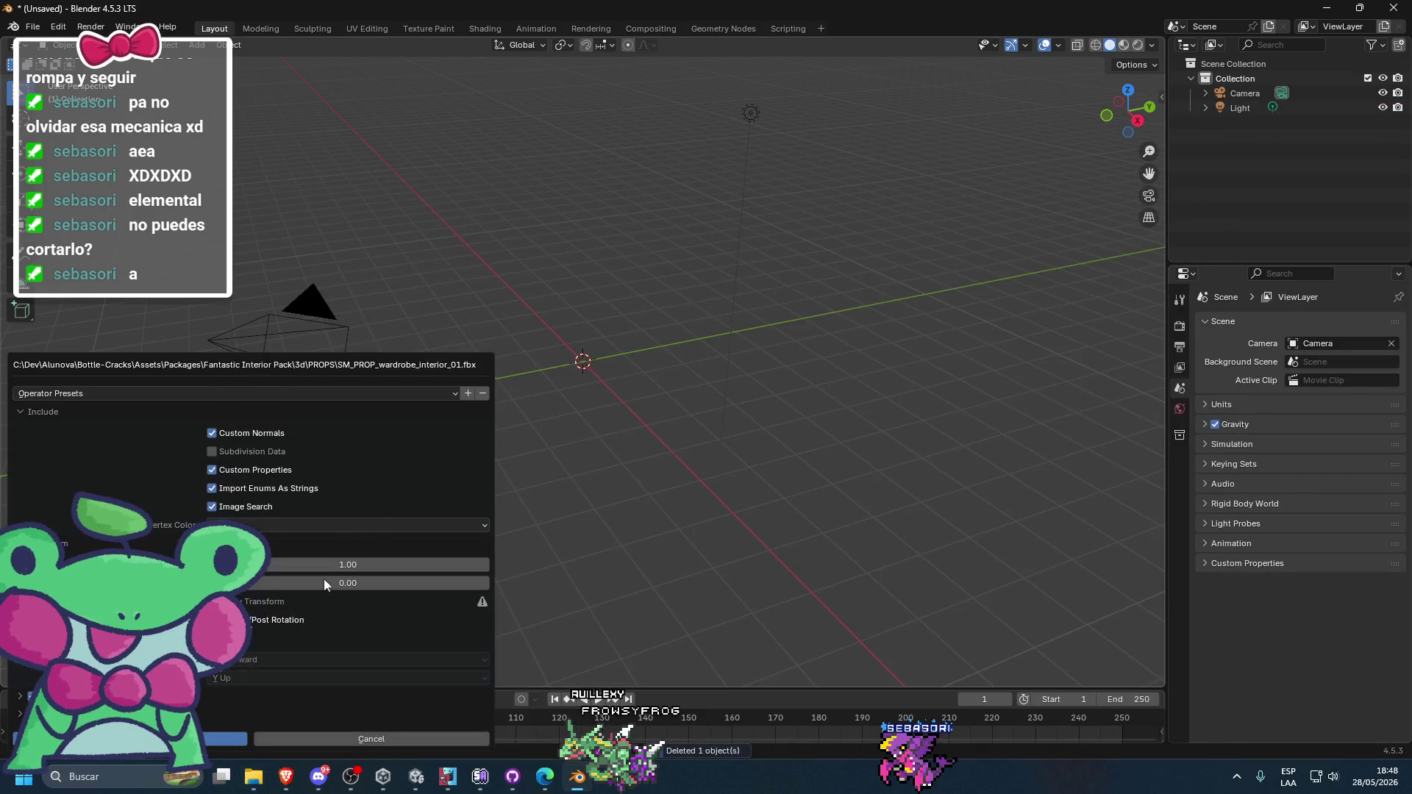
key("Return")
left_click(607, 453)
scroll(589, 433, "up", 5)
mouse_move(564, 416)
left_mouse_down()
mouse_move(688, 439)
mouse_move(678, 355)
mouse_move(699, 378)
mouse_move(654, 514)
left_mouse_up()
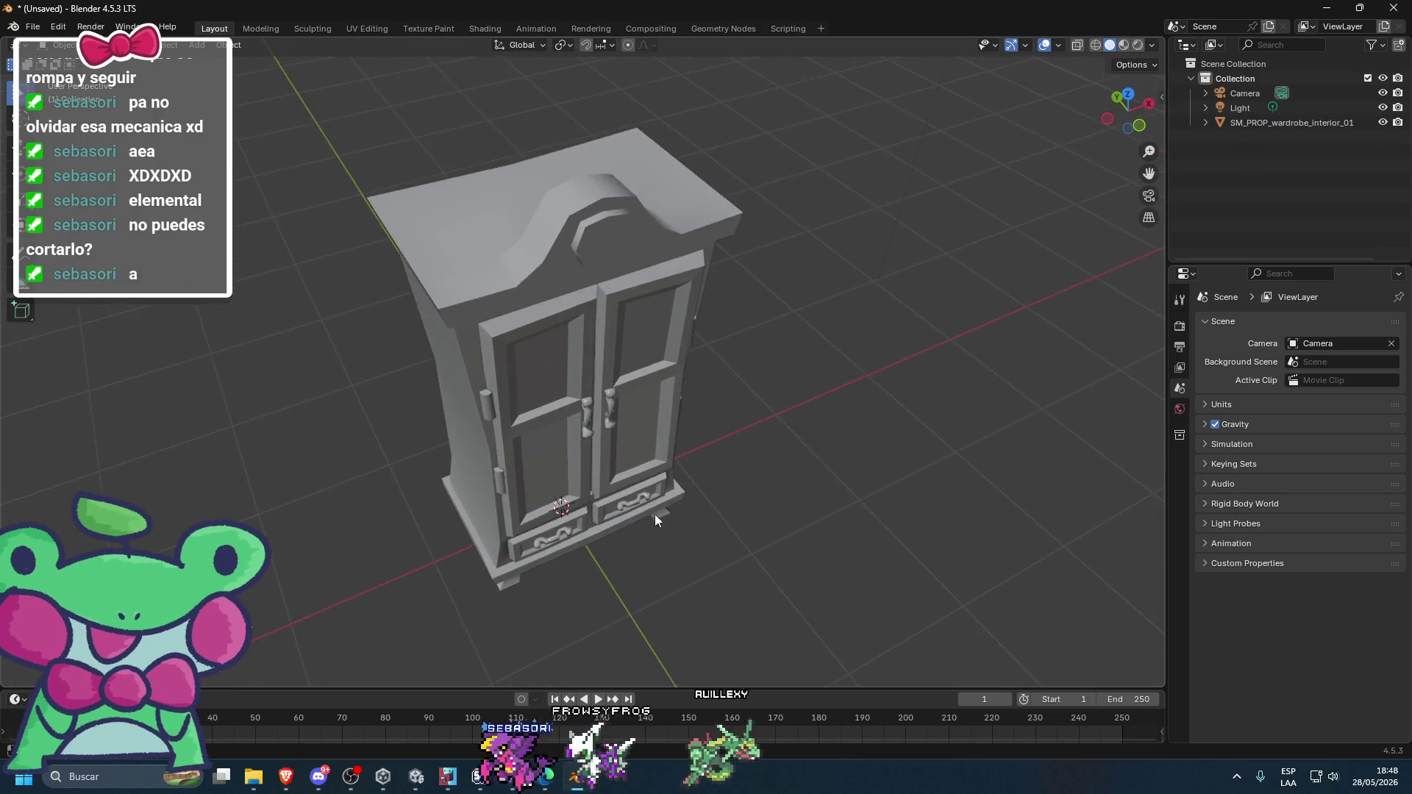
- In Edit Mode on the wardrobe, delete the octagonal face on the top crest
scroll(725, 407, "up", 5)
left_click_drag(725, 407, 433, 272)
left_click(542, 262)
key("ctrl+Tab")
left_click(724, 272)
scroll(724, 272, "down", 8)
left_click_drag(724, 272, 694, 242)
scroll(588, 322, "up", 8)
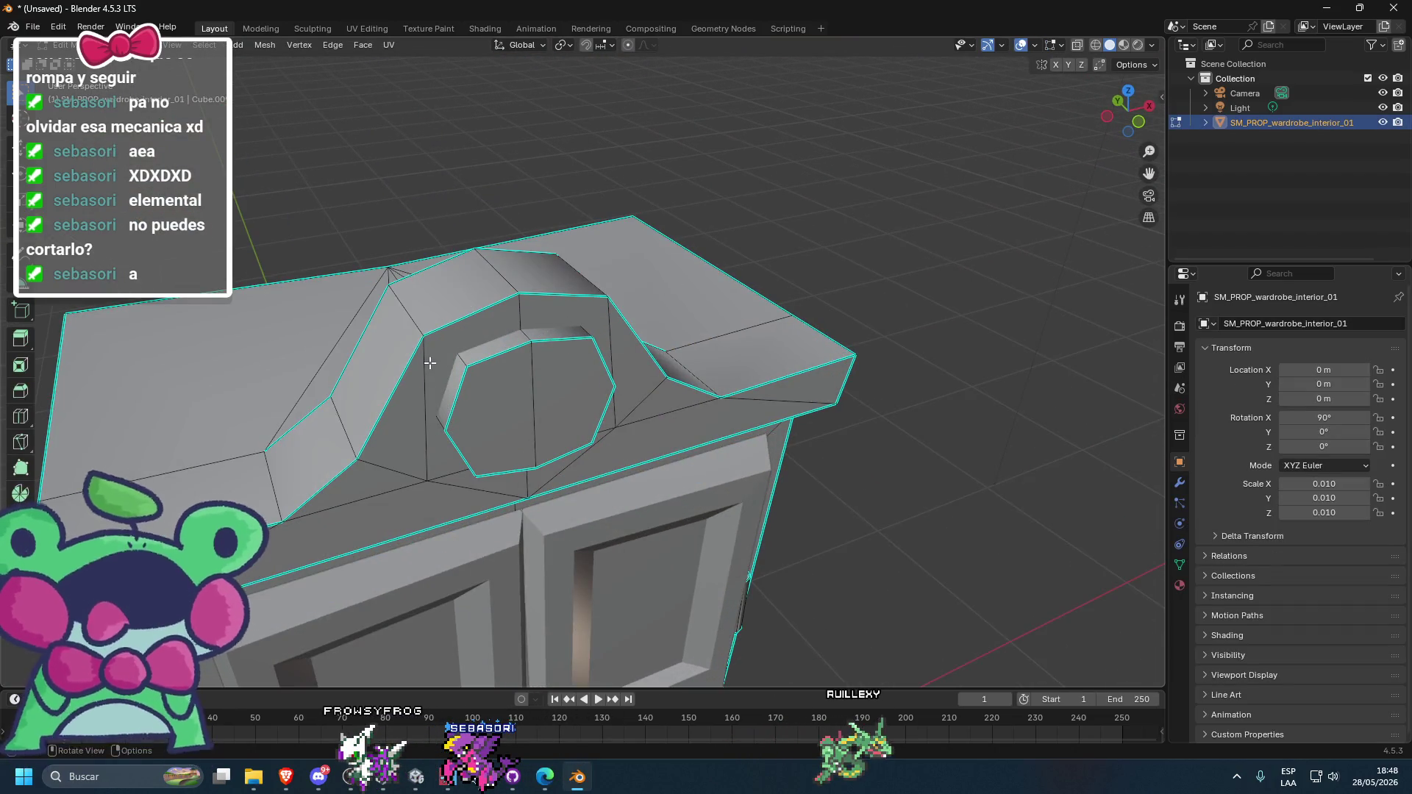
scroll(430, 363, "down", 3)
left_click_drag(430, 363, 446, 370)
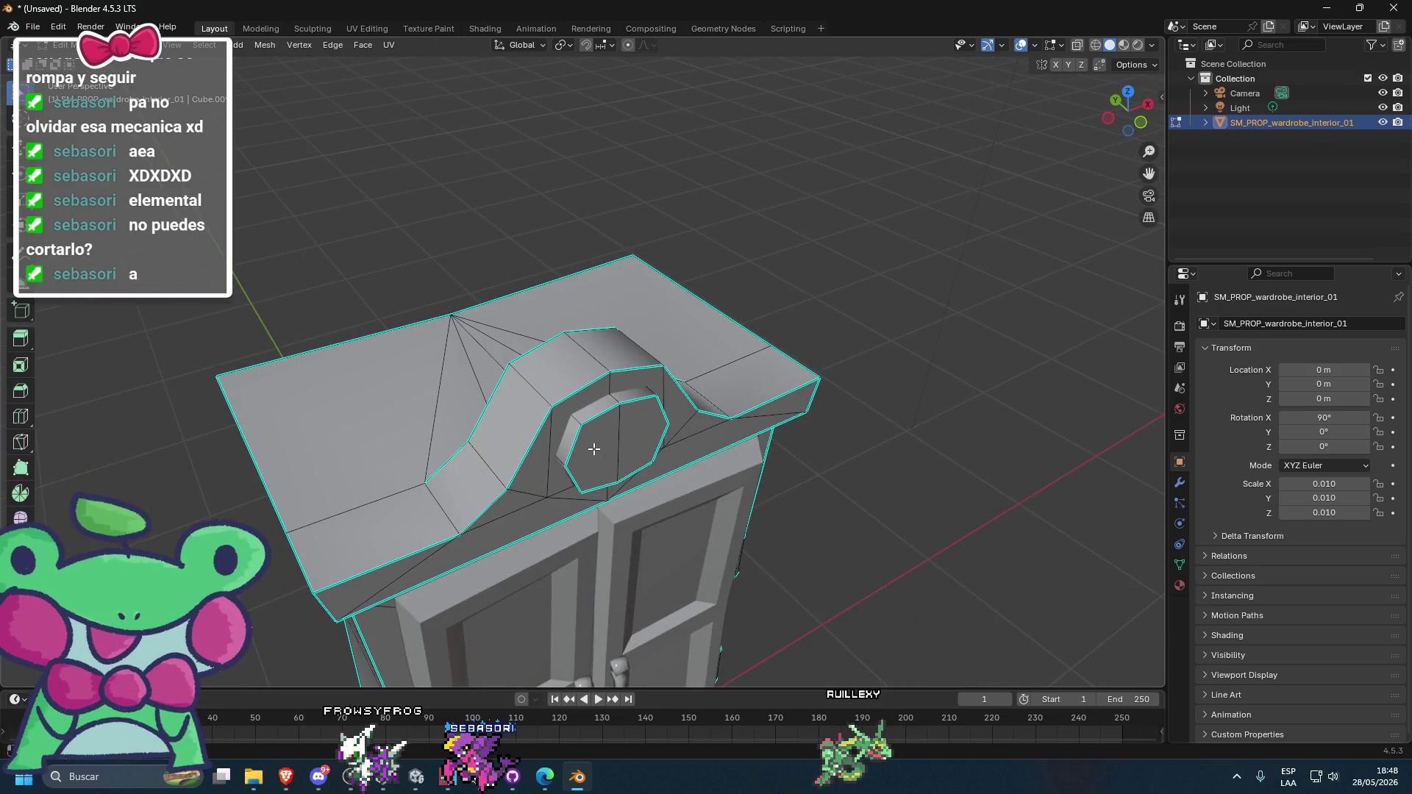
key("x")
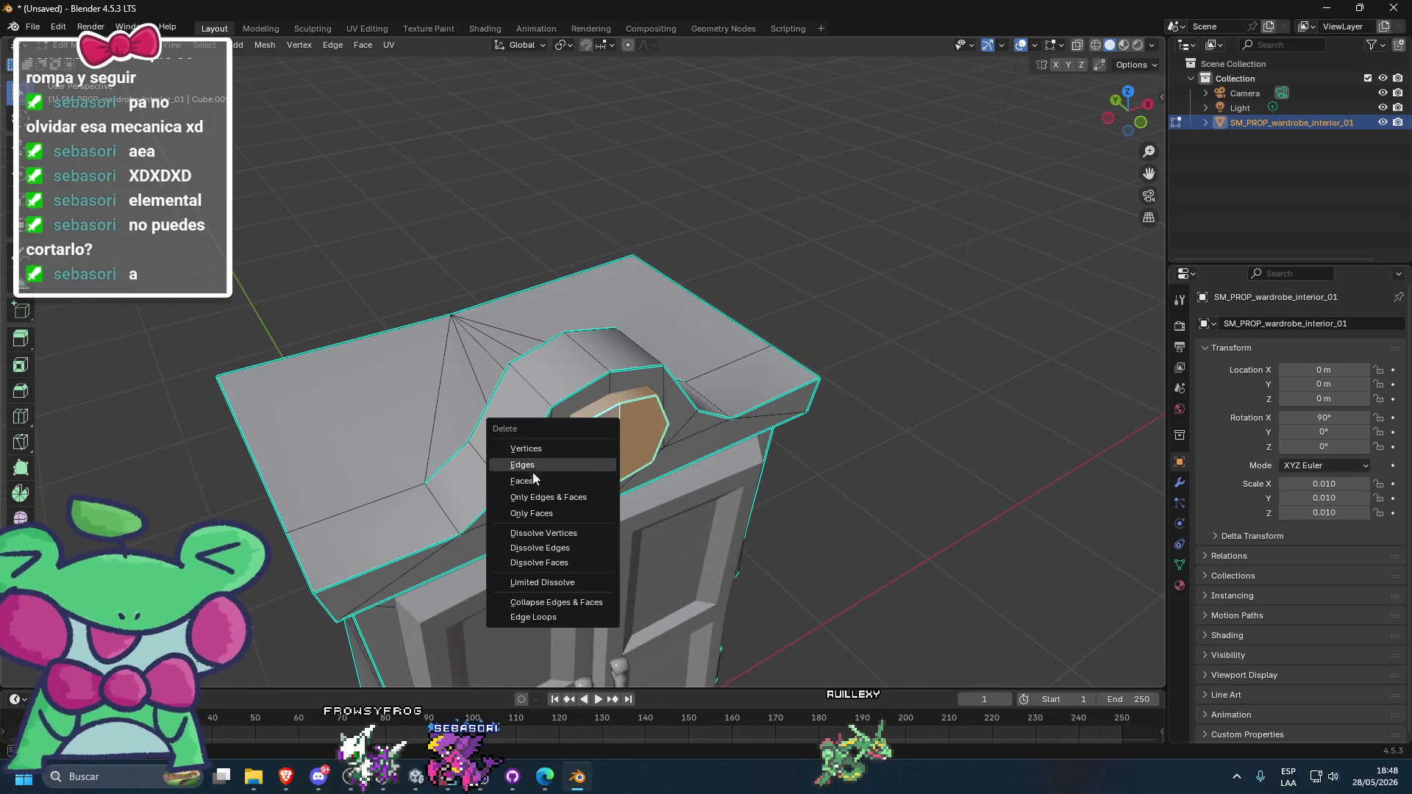
left_click(593, 478)
- Select the two top faces of the hump and move them down
mouse_move(594, 478)
left_mouse_down()
mouse_move(599, 450)
mouse_move(554, 366)
left_mouse_up()
left_click(554, 366)
key("1")
left_click(537, 359)
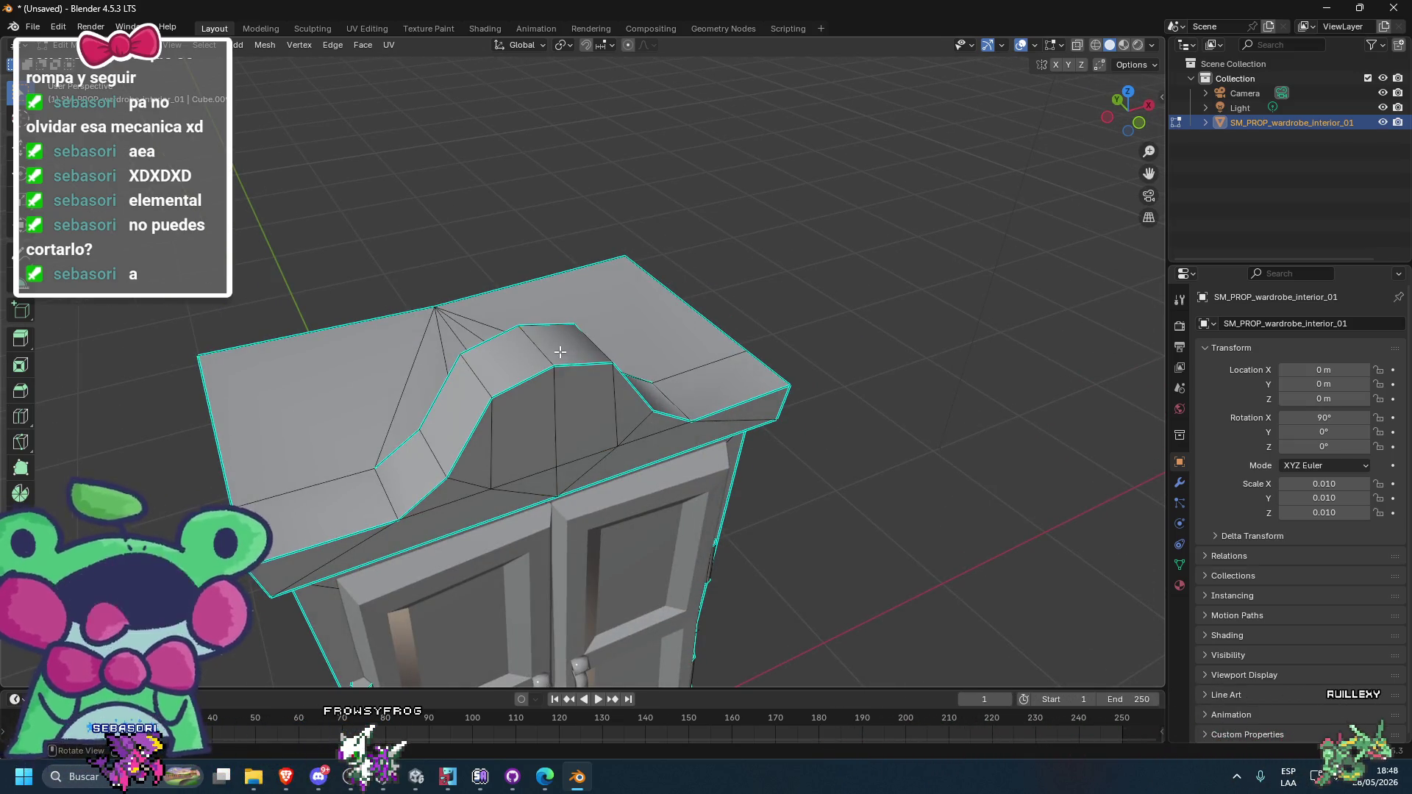
left_click(506, 365, "shift")
key("g")
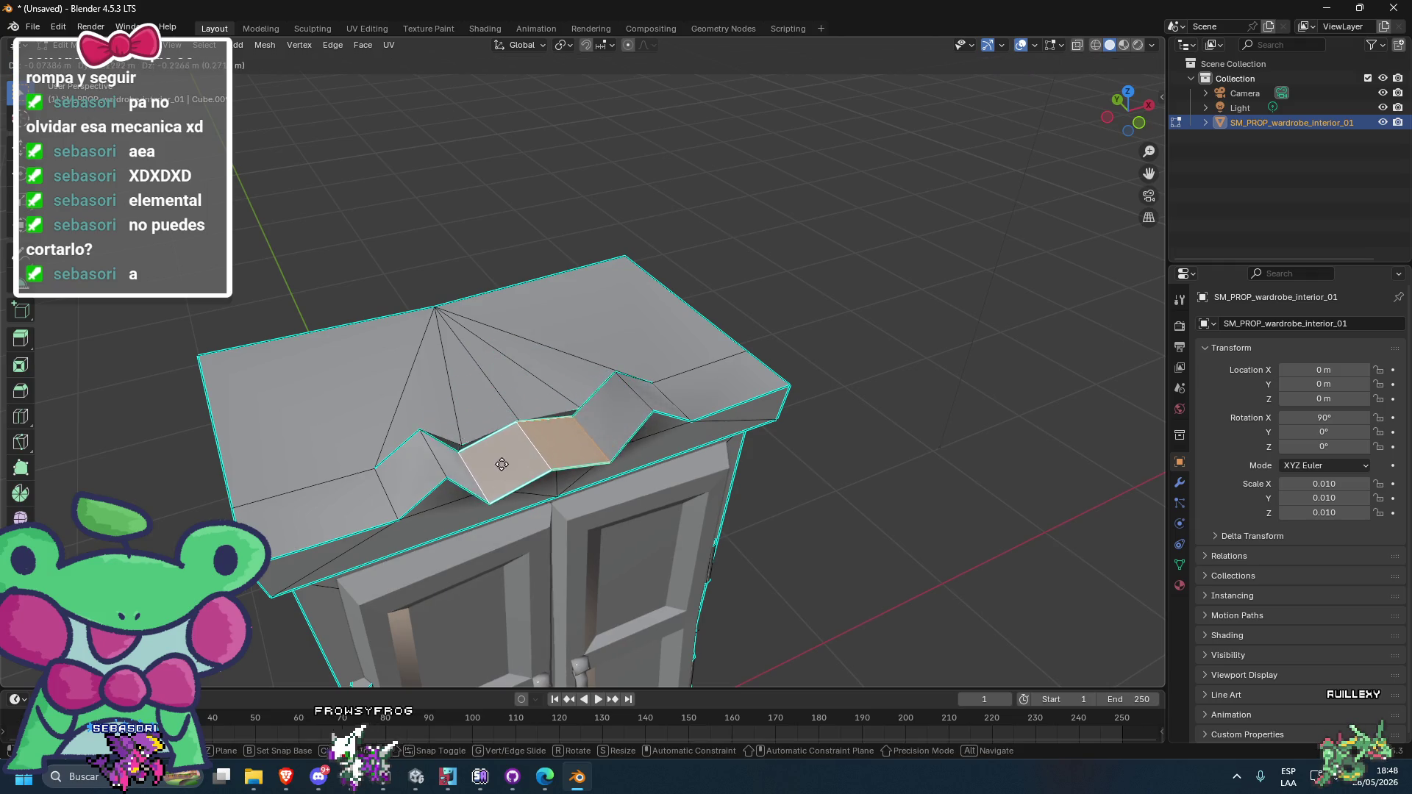
left_click(498, 359)
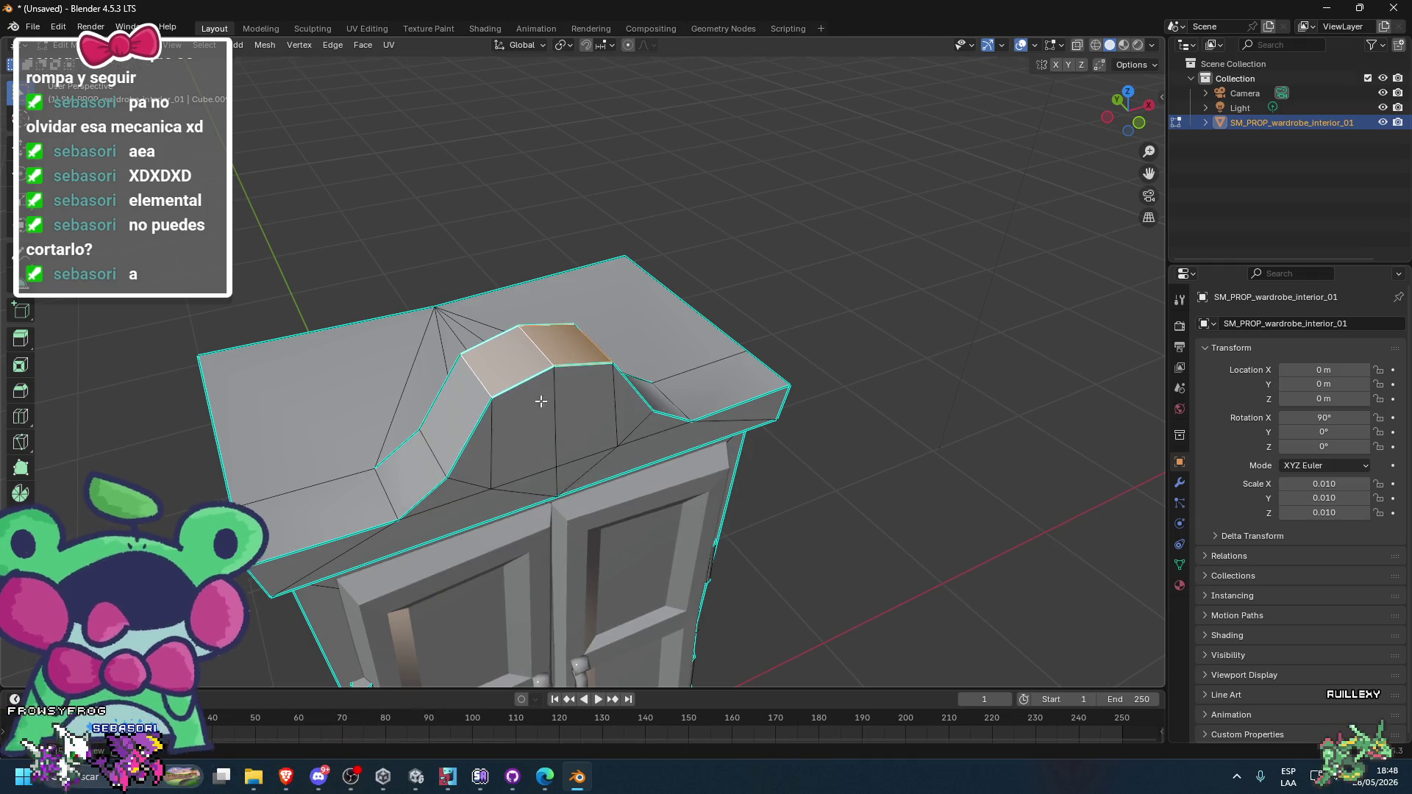
- Select the crest's top and both slope faces and reposition them
key("a")
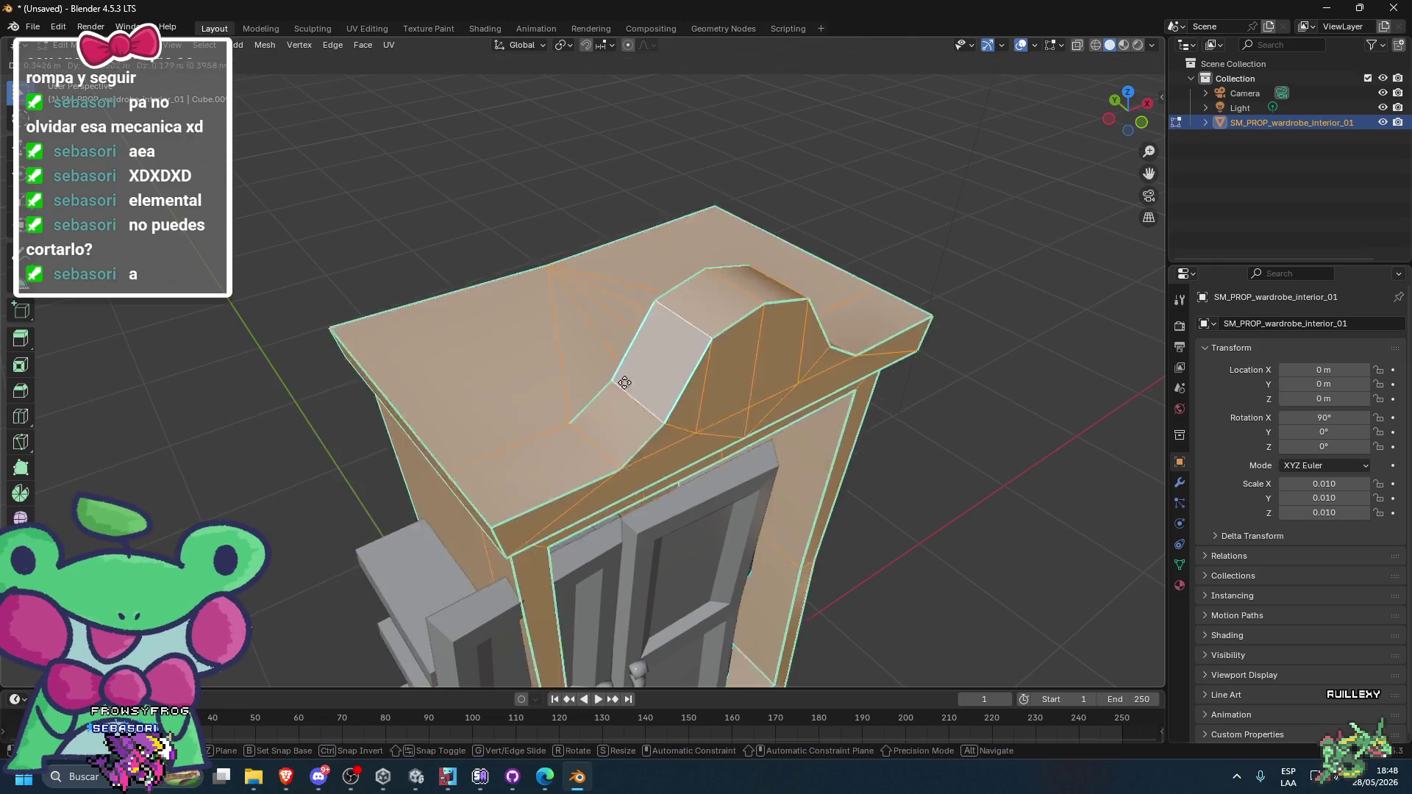
left_click(616, 378)
key("g")
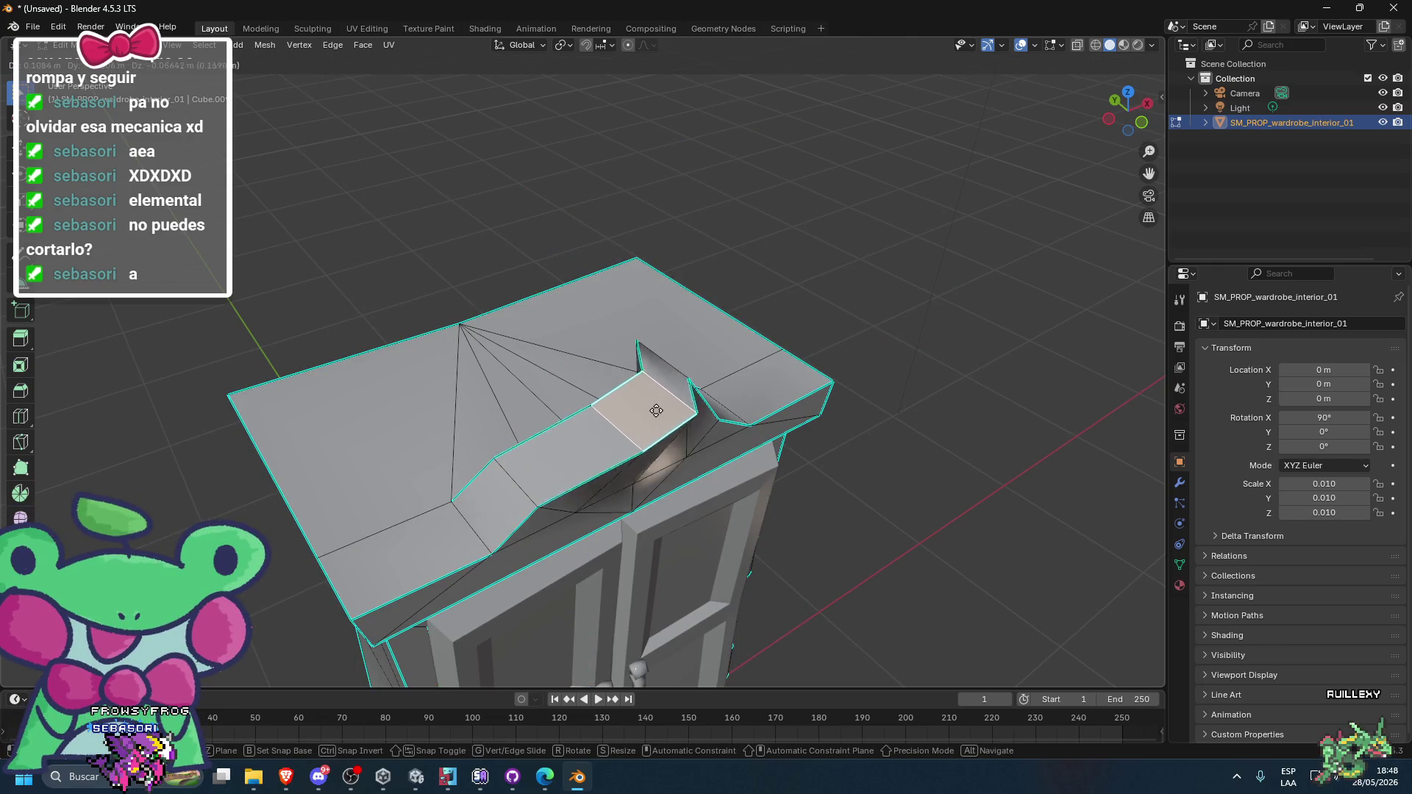
right_click(560, 438)
left_click(559, 438, "shift")
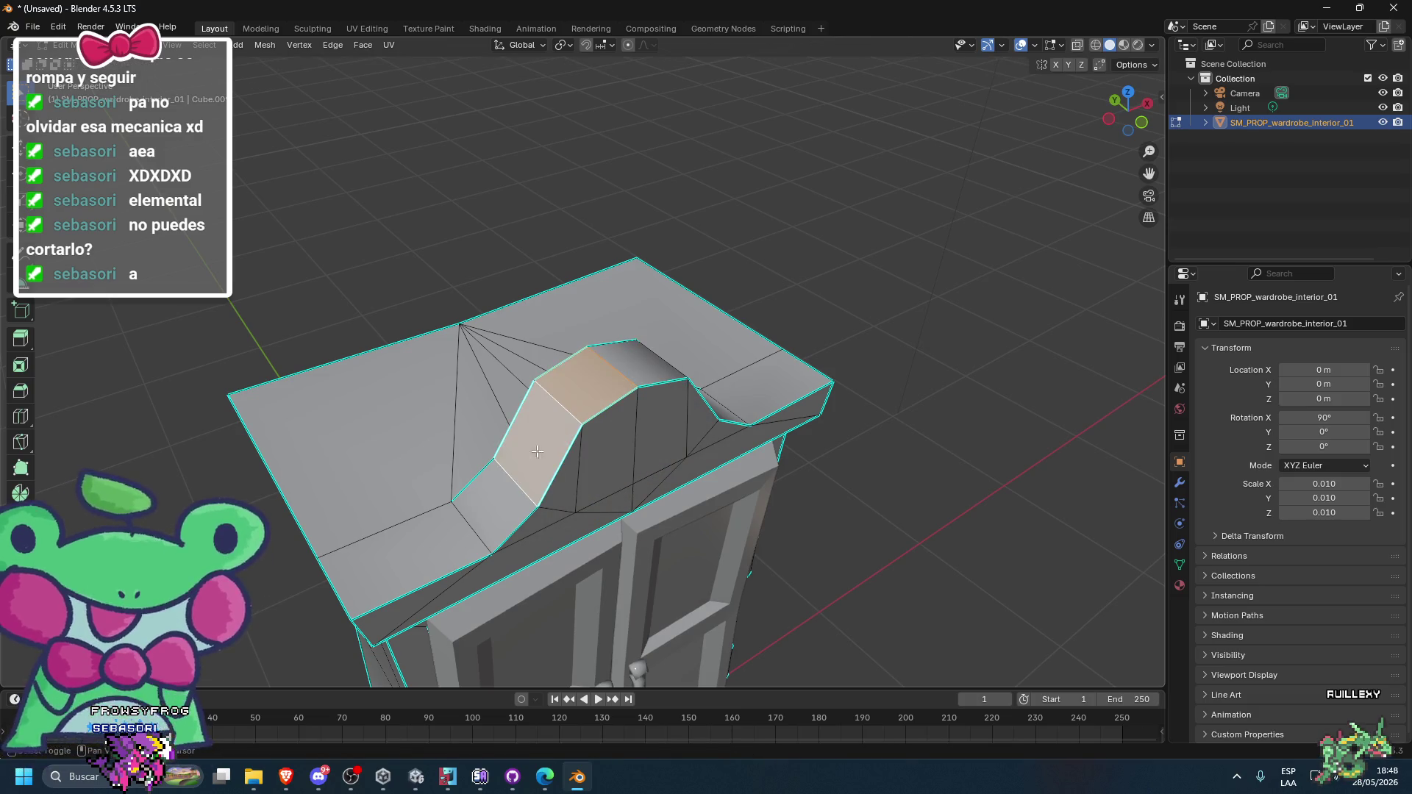
left_click(514, 478, "shift")
left_click_drag(546, 388, 599, 418)
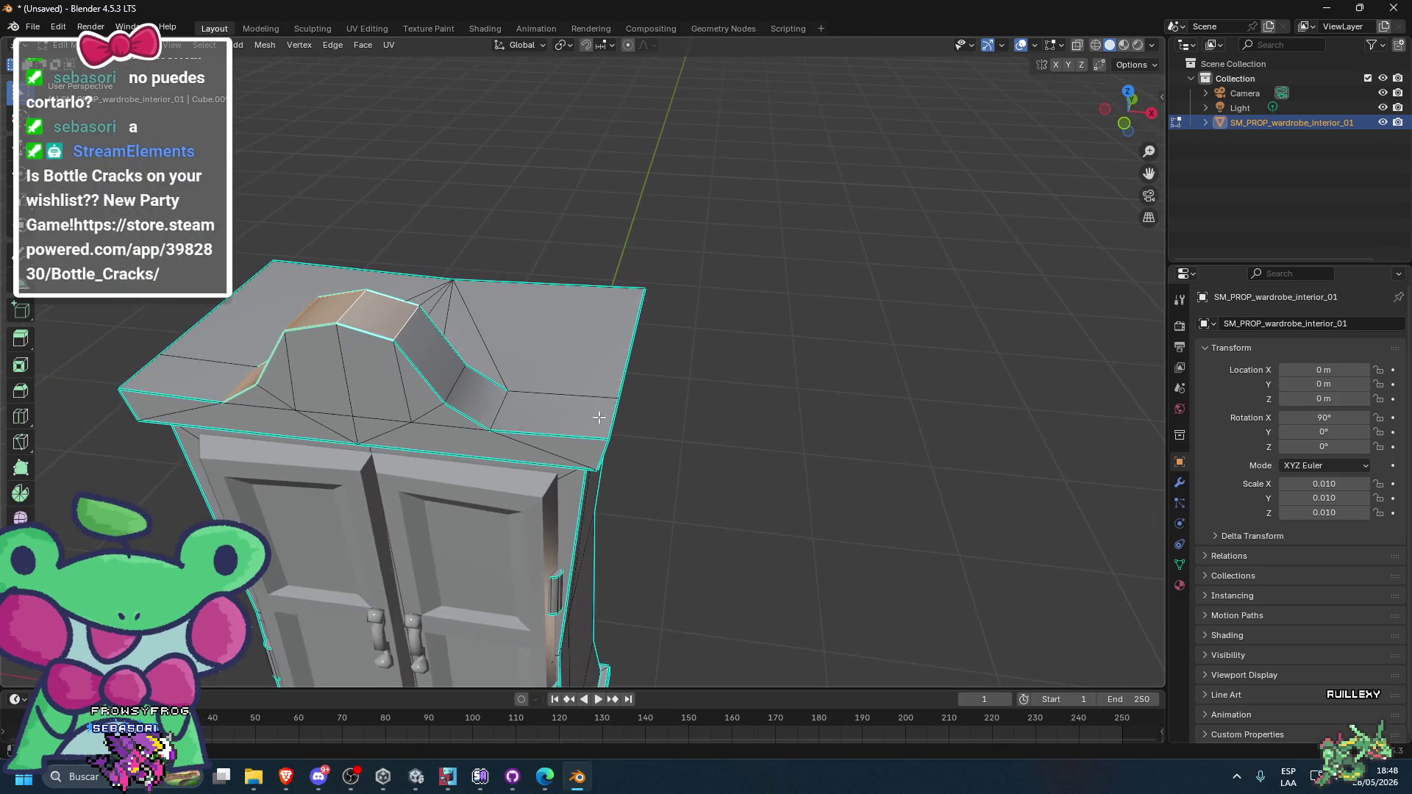
mouse_move(440, 359)
left_mouse_down()
mouse_move(485, 335)
mouse_move(559, 361)
mouse_move(670, 479)
mouse_move(678, 400)
mouse_move(721, 360)
mouse_move(791, 347)
mouse_move(629, 242)
left_mouse_up()
key("g")
left_click(495, 294)
scroll(670, 479, "up", 3)
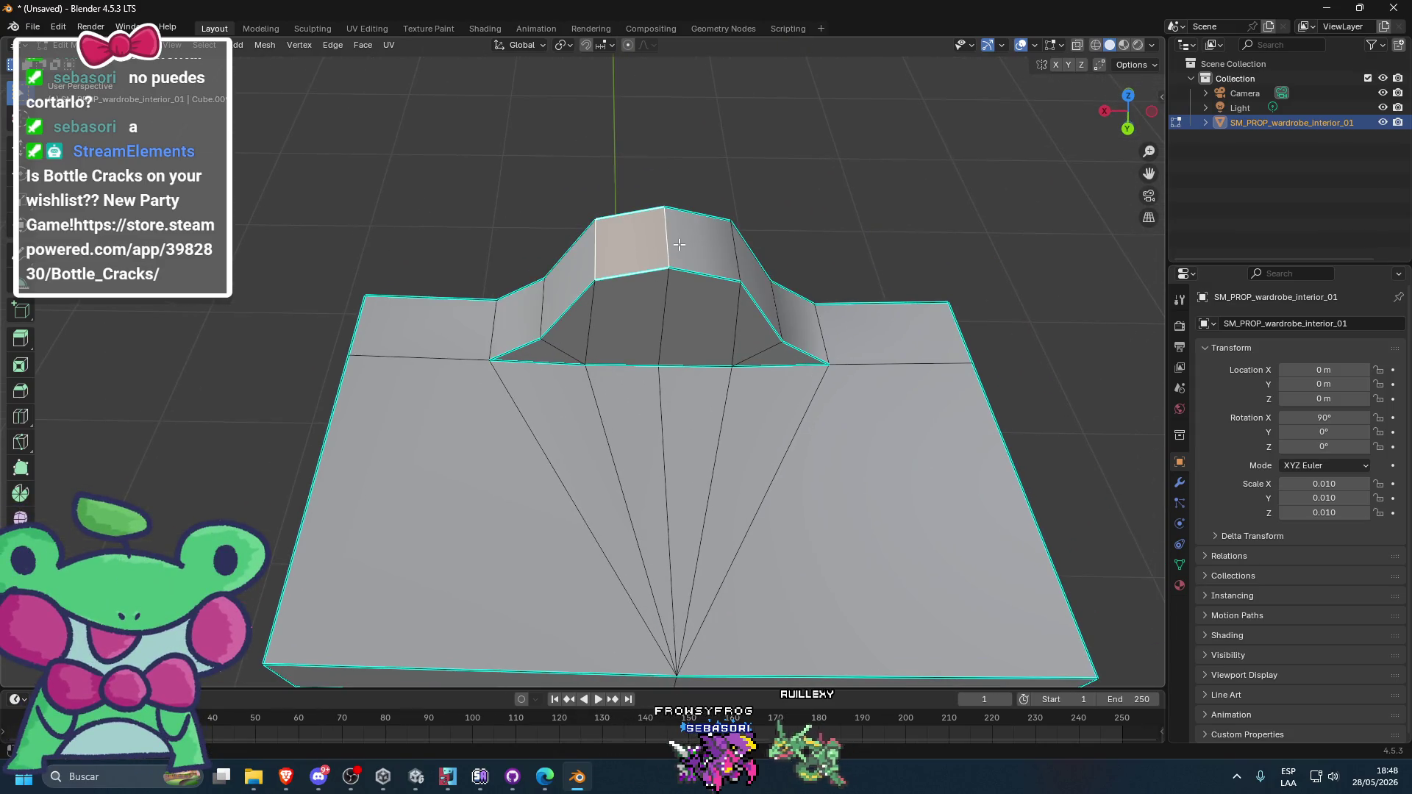
key("g")
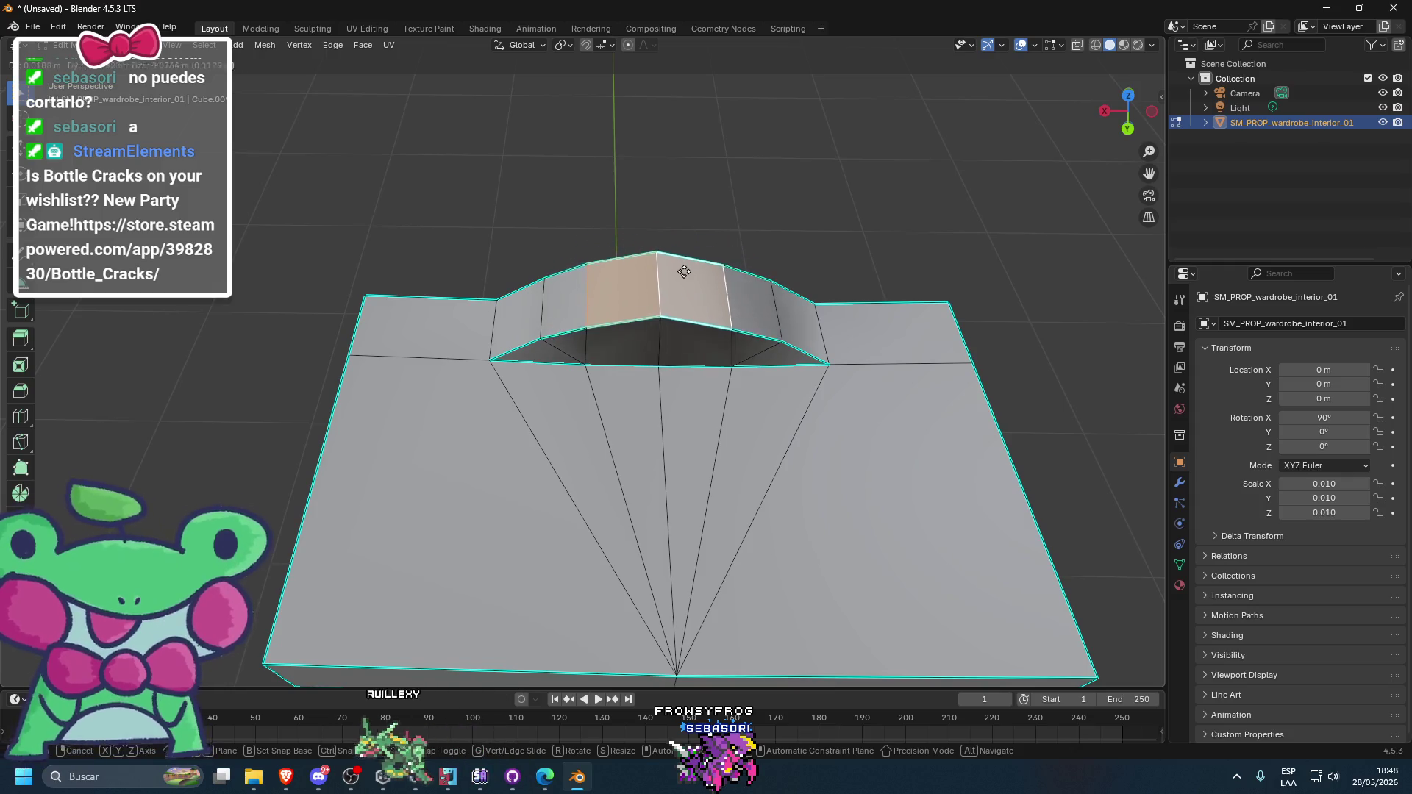
right_click(682, 279)
scroll(682, 280, "down", 2)
- Compare against the wardrobe and bed in the Unity bedroom scene, then return to Blender
mouse_move(782, 246)
left_mouse_down()
mouse_move(504, 214)
mouse_move(466, 661)
left_mouse_up()
left_click(577, 776)
left_click(590, 138)
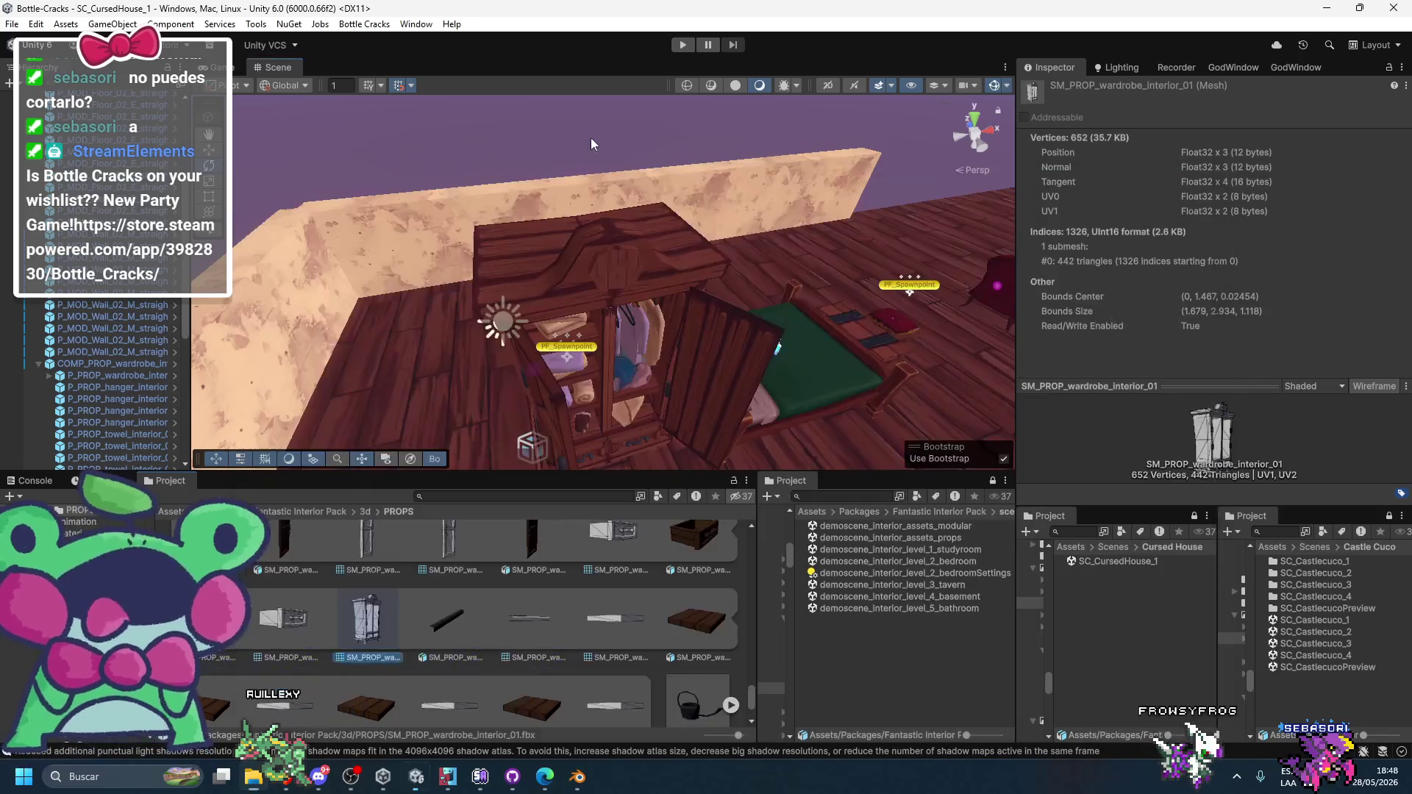
scroll(604, 234, "up", 3)
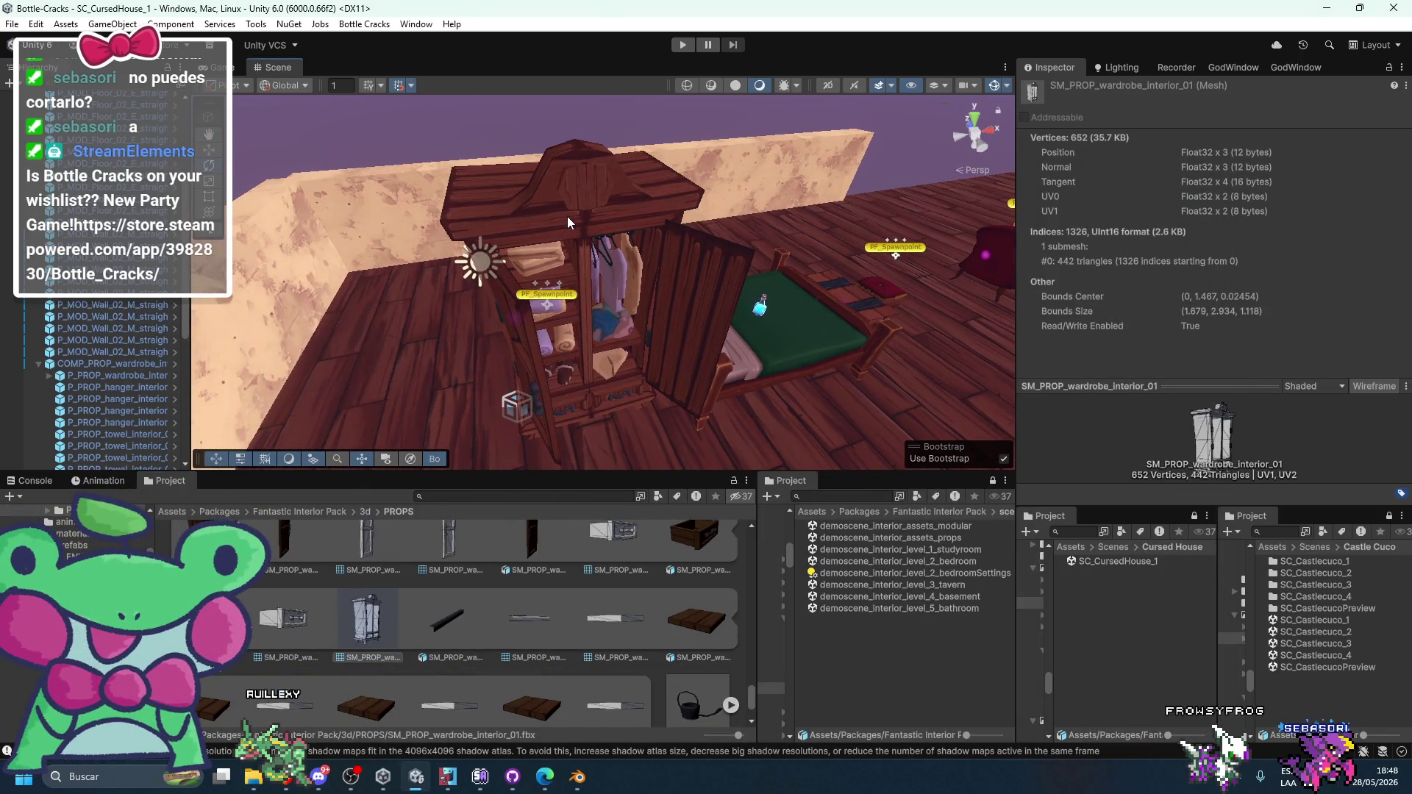
left_click_drag(562, 210, 570, 617)
left_click(577, 776)
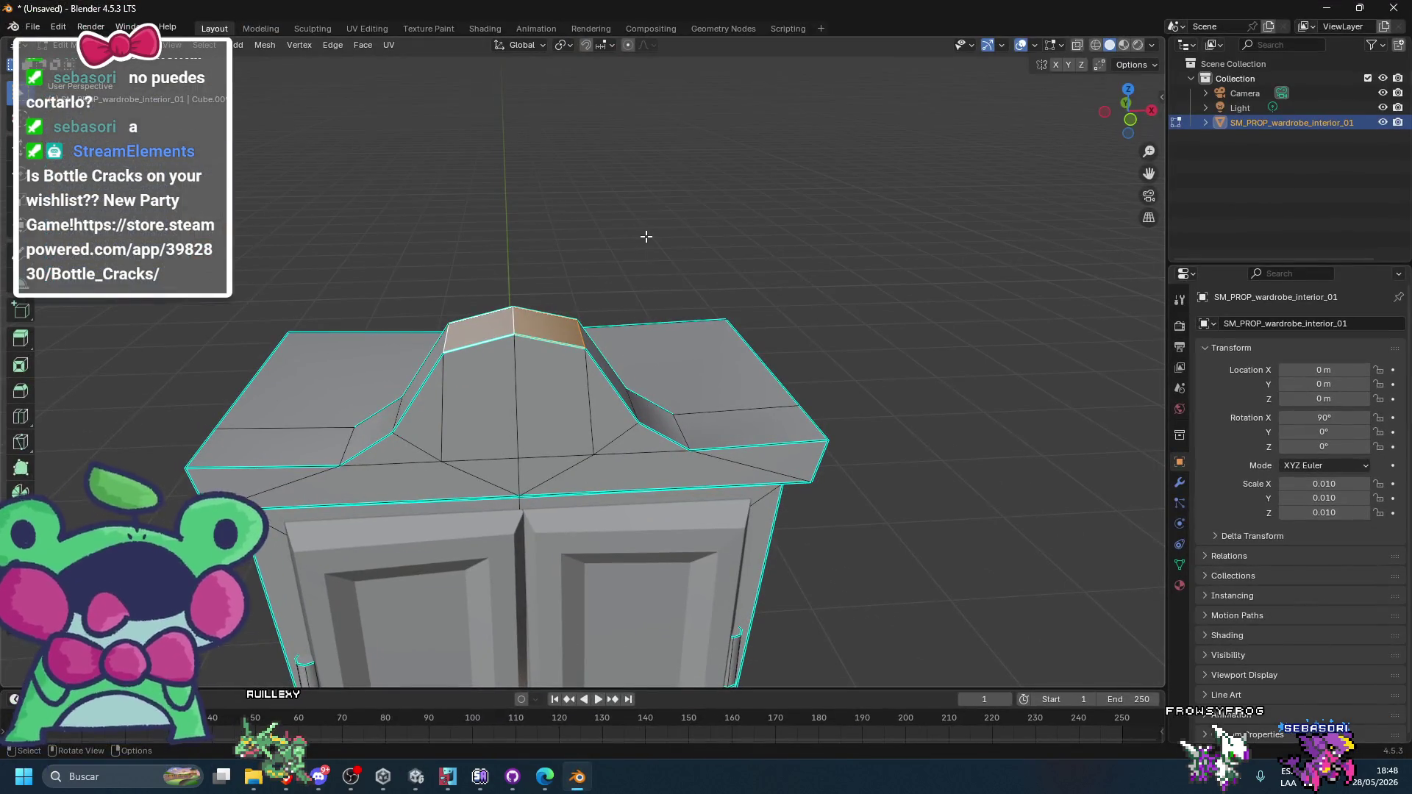
- Enable proportional editing with Smooth falloff and test moves on the crest top
left_click(628, 45)
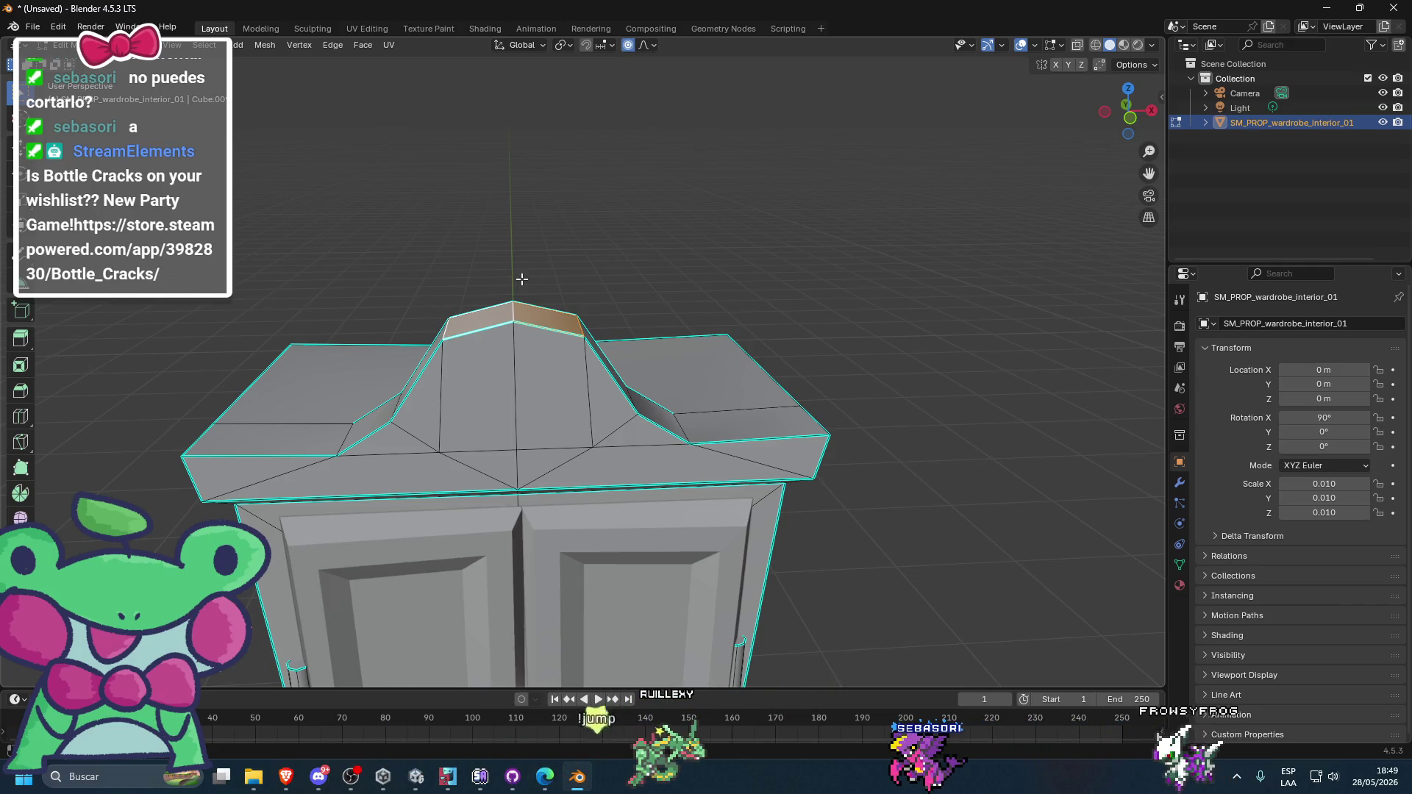
key("g")
key("z")
key("Escape")
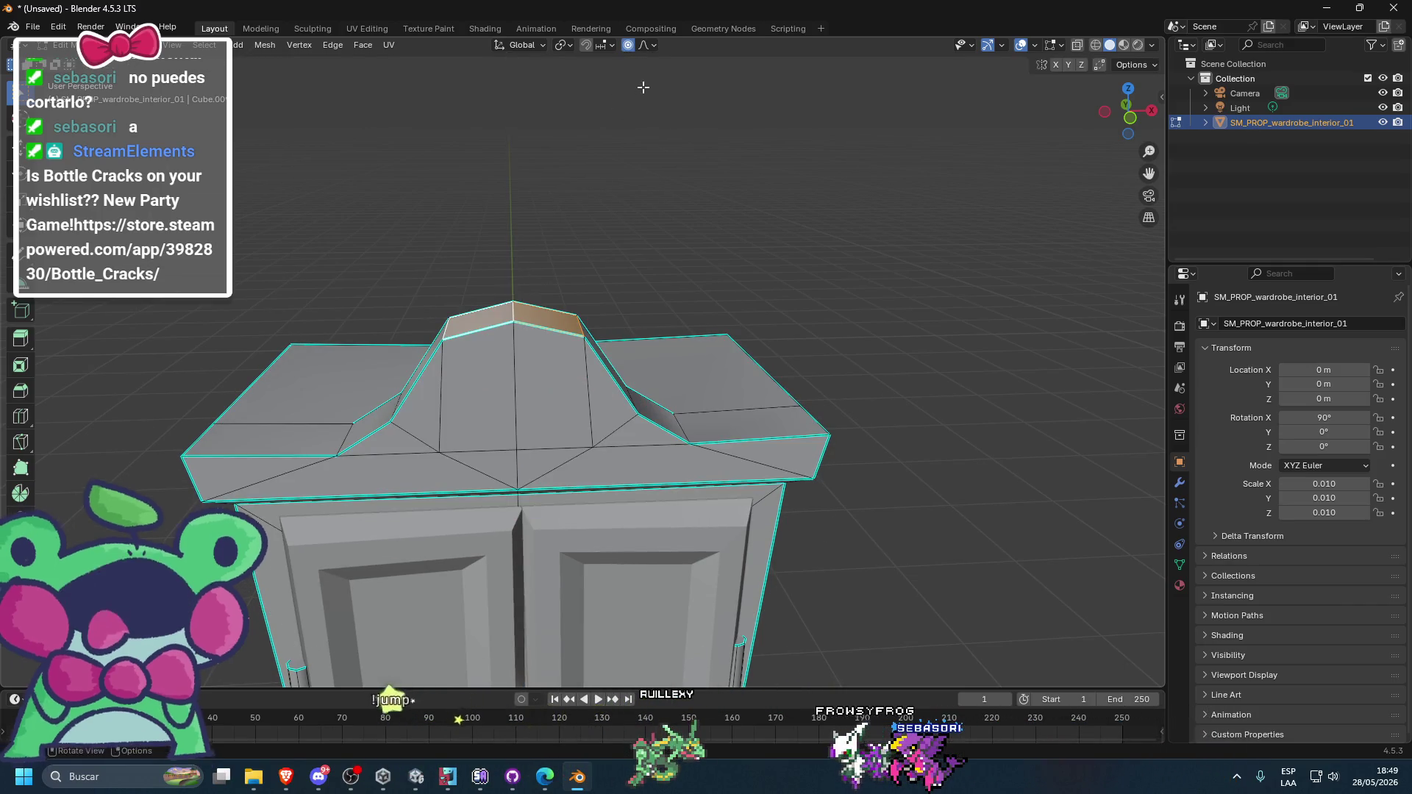
left_click(647, 45)
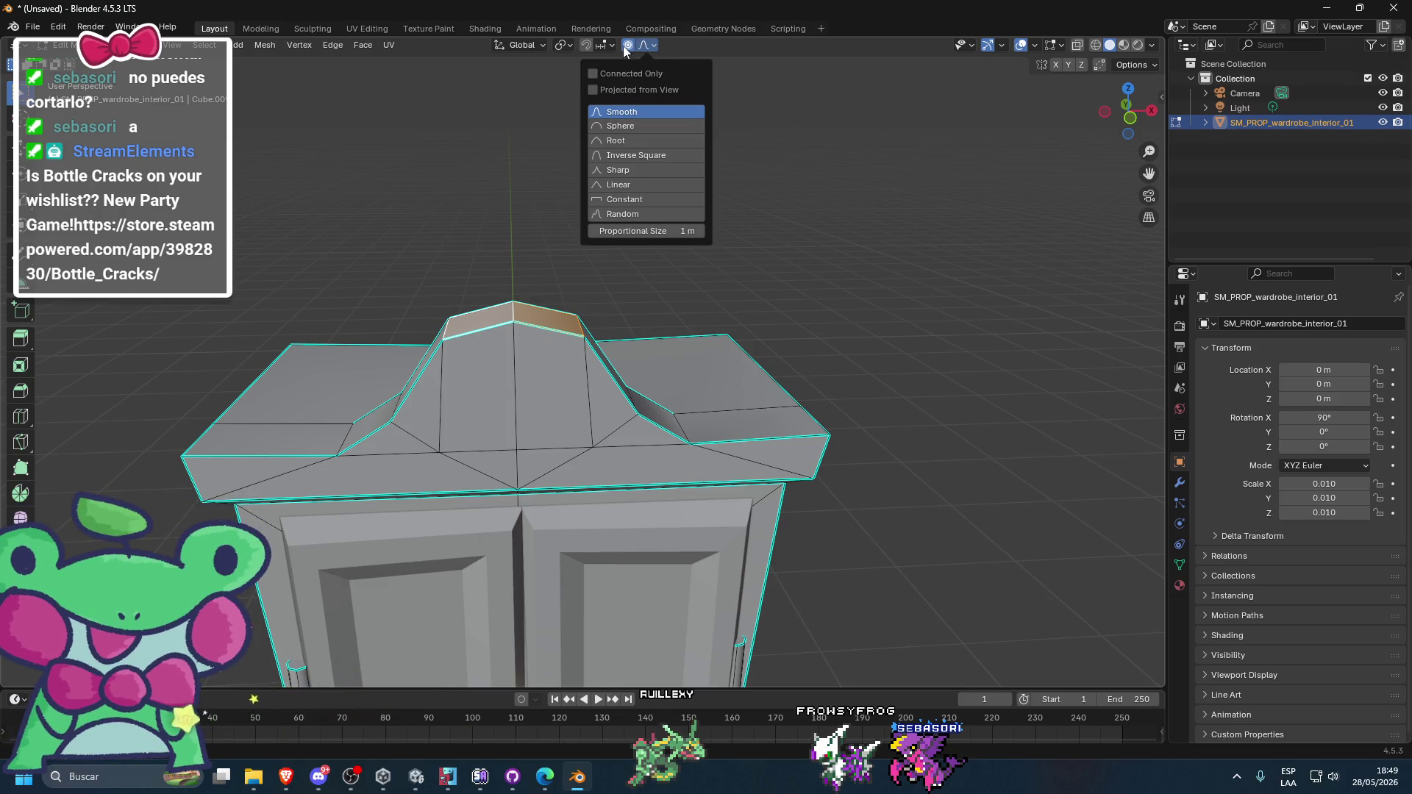
left_click(646, 46)
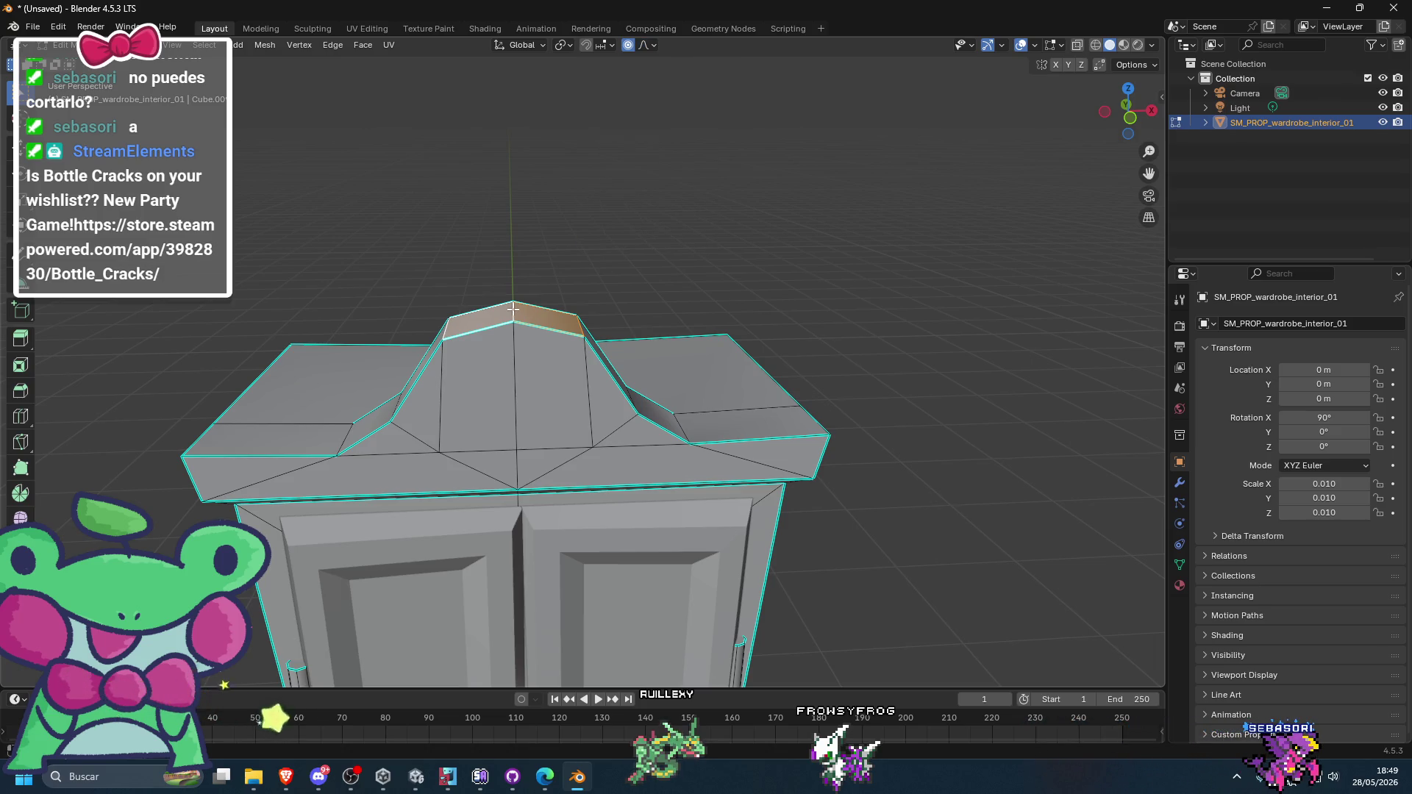
key("r")
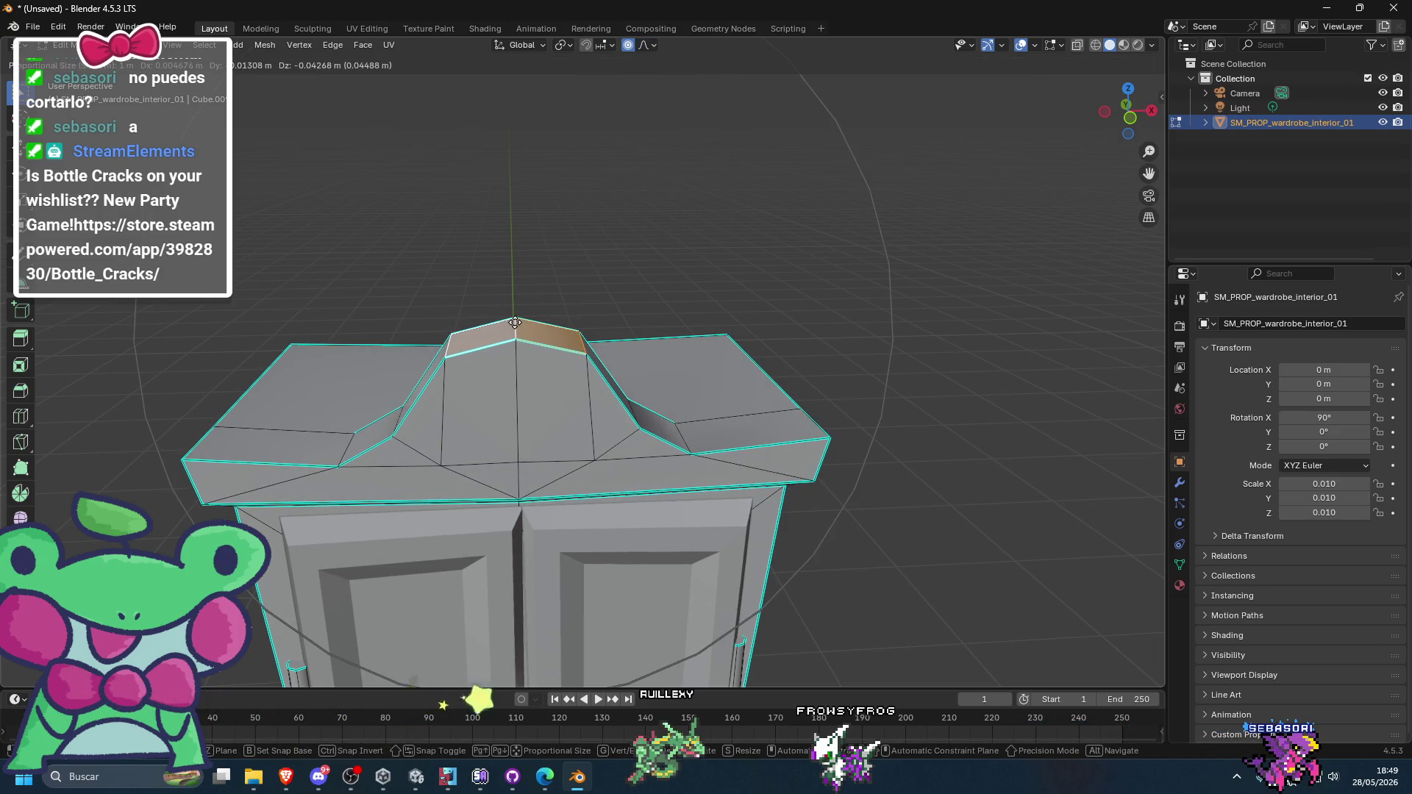
key("Escape")
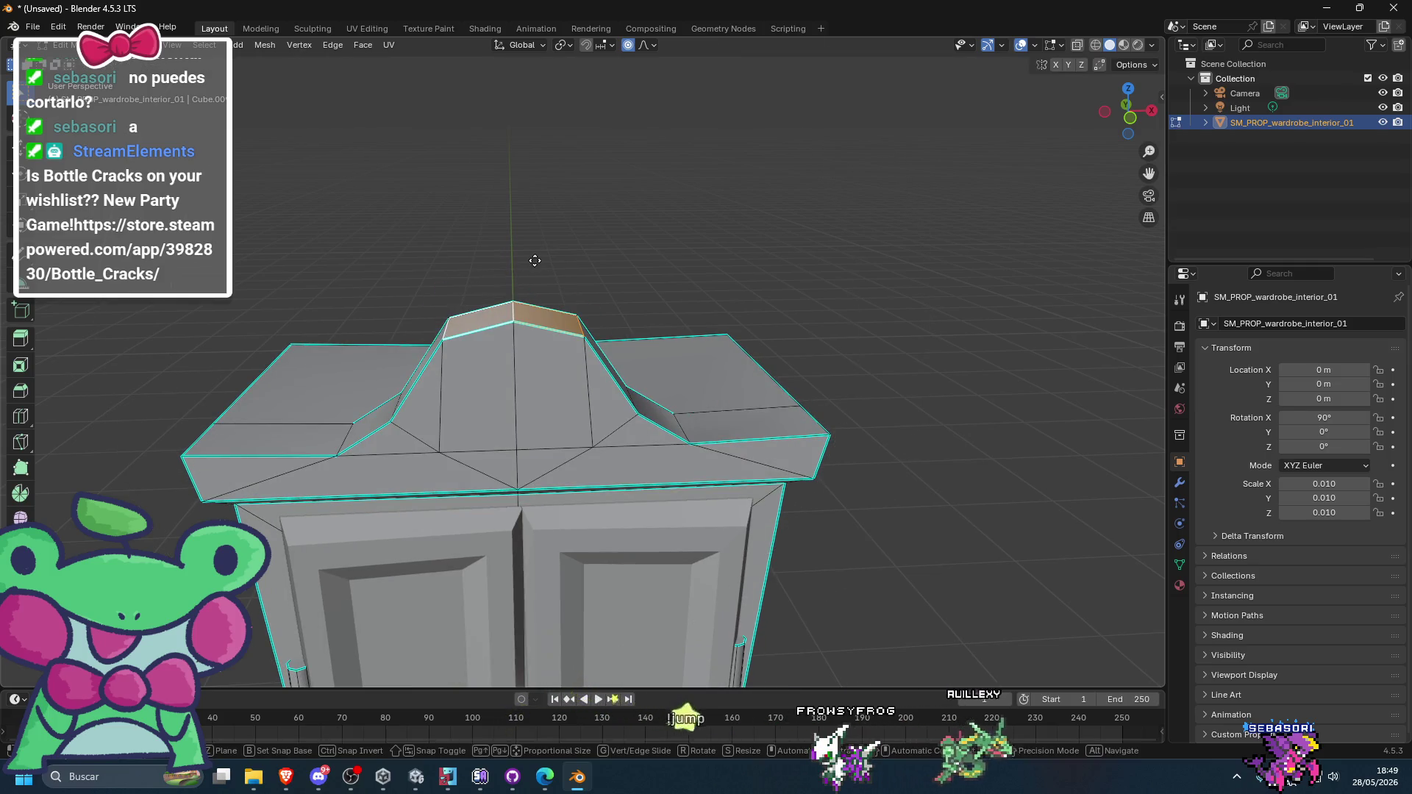
- Move the crest top down along Z with an adjusted falloff radius into a gentle arch
key("g")
scroll(535, 260, "down", 7)
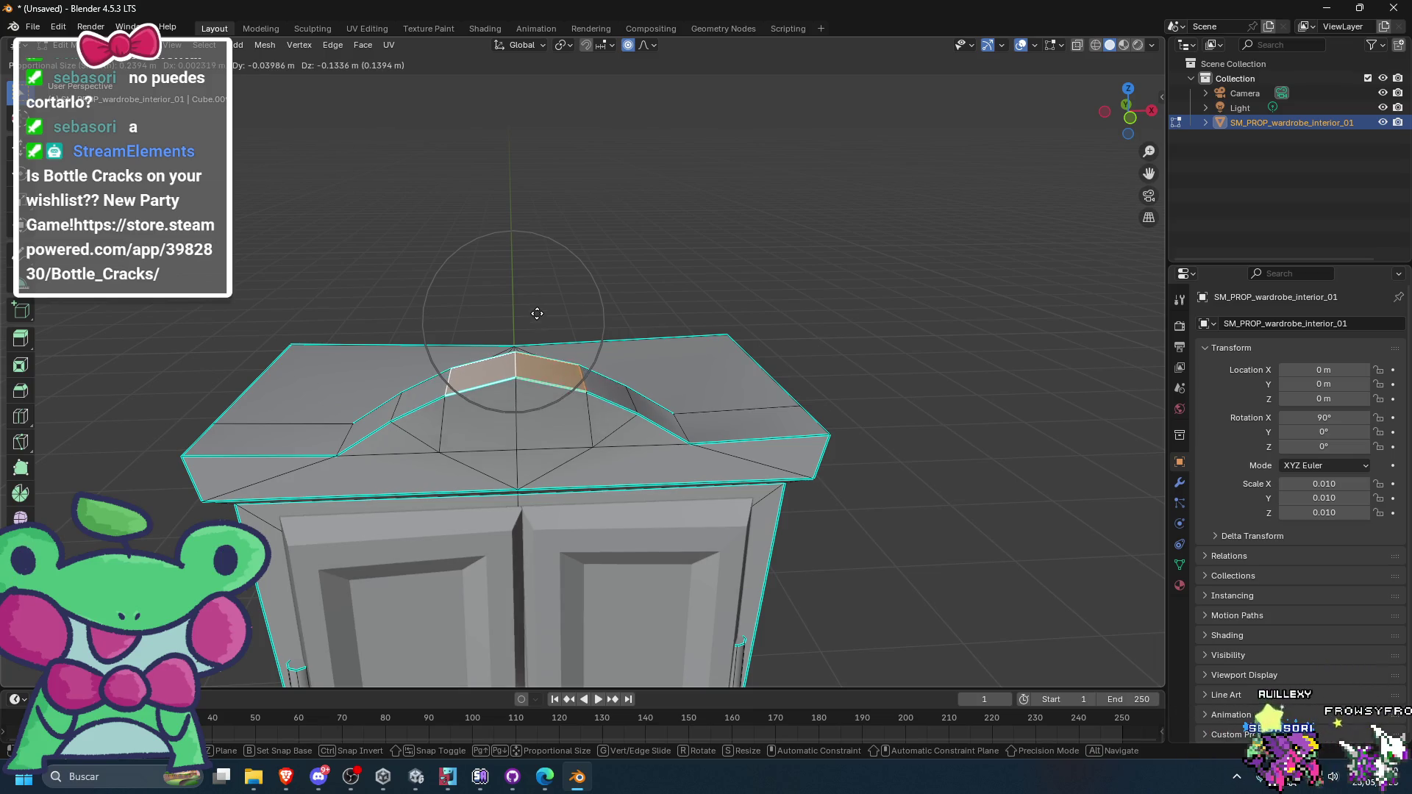
key("Escape")
key("g")
scroll(548, 267, "up", 14)
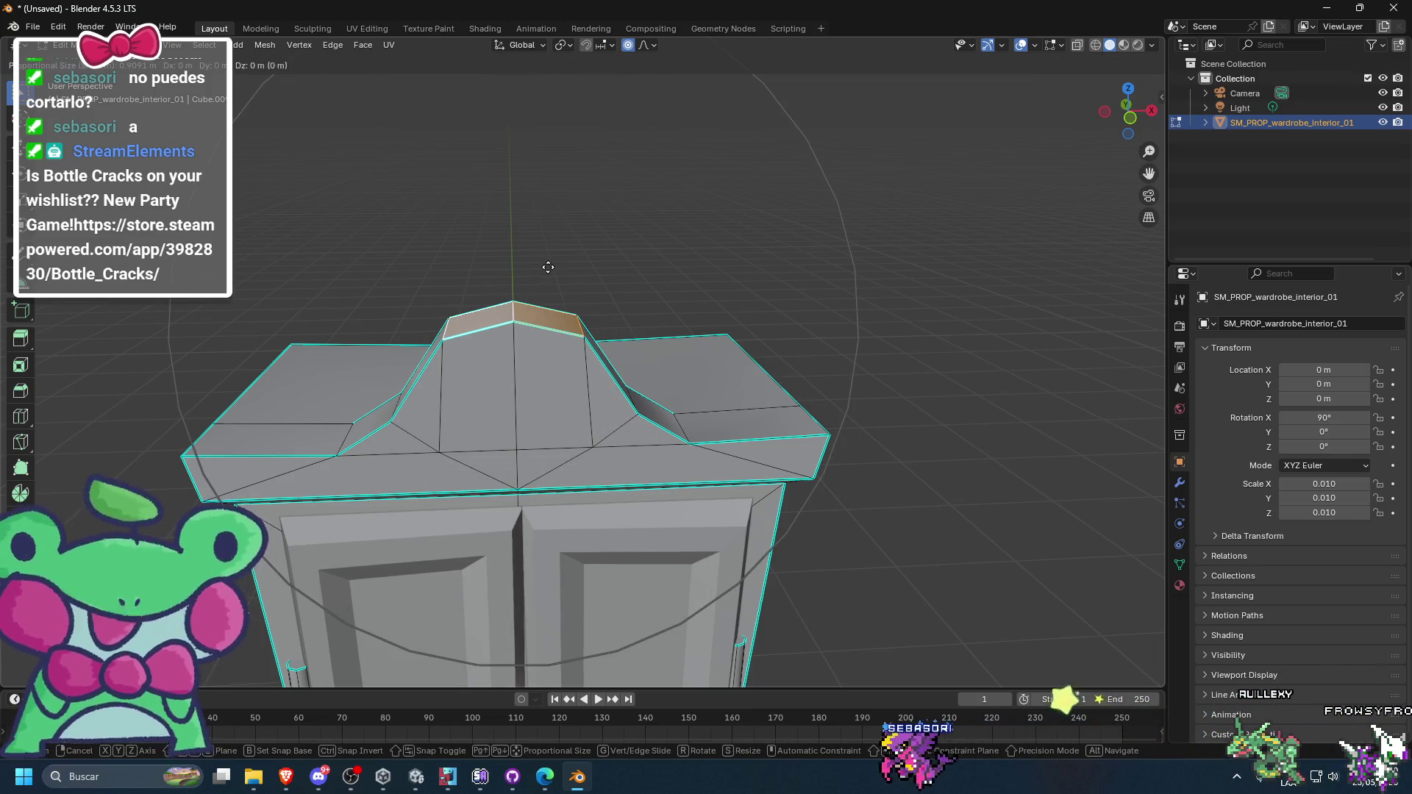
key("Escape")
key("g")
key("z")
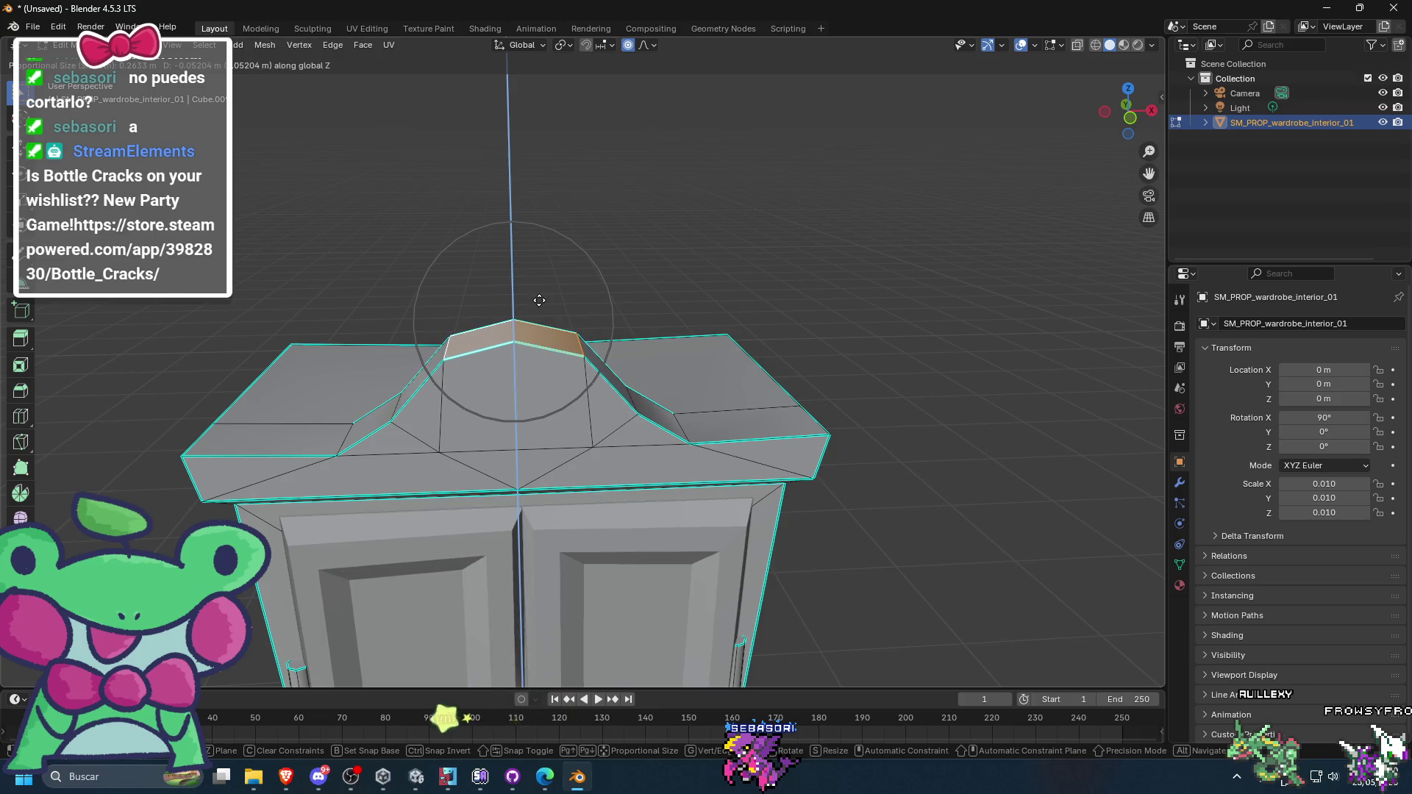
scroll(538, 327, "down", 2)
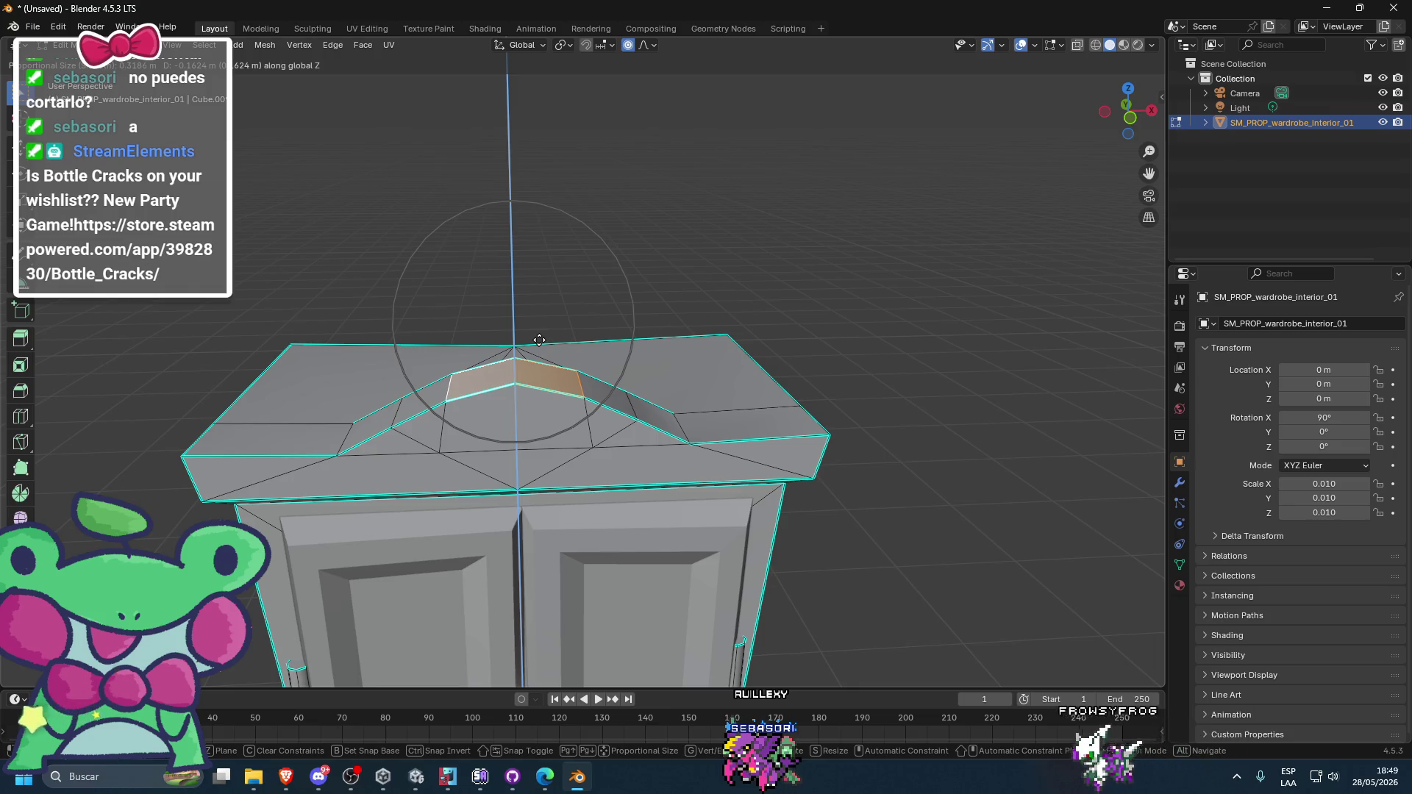
left_click(539, 340)
mouse_move(559, 322)
left_mouse_down()
mouse_move(662, 299)
mouse_move(580, 312)
left_mouse_up()
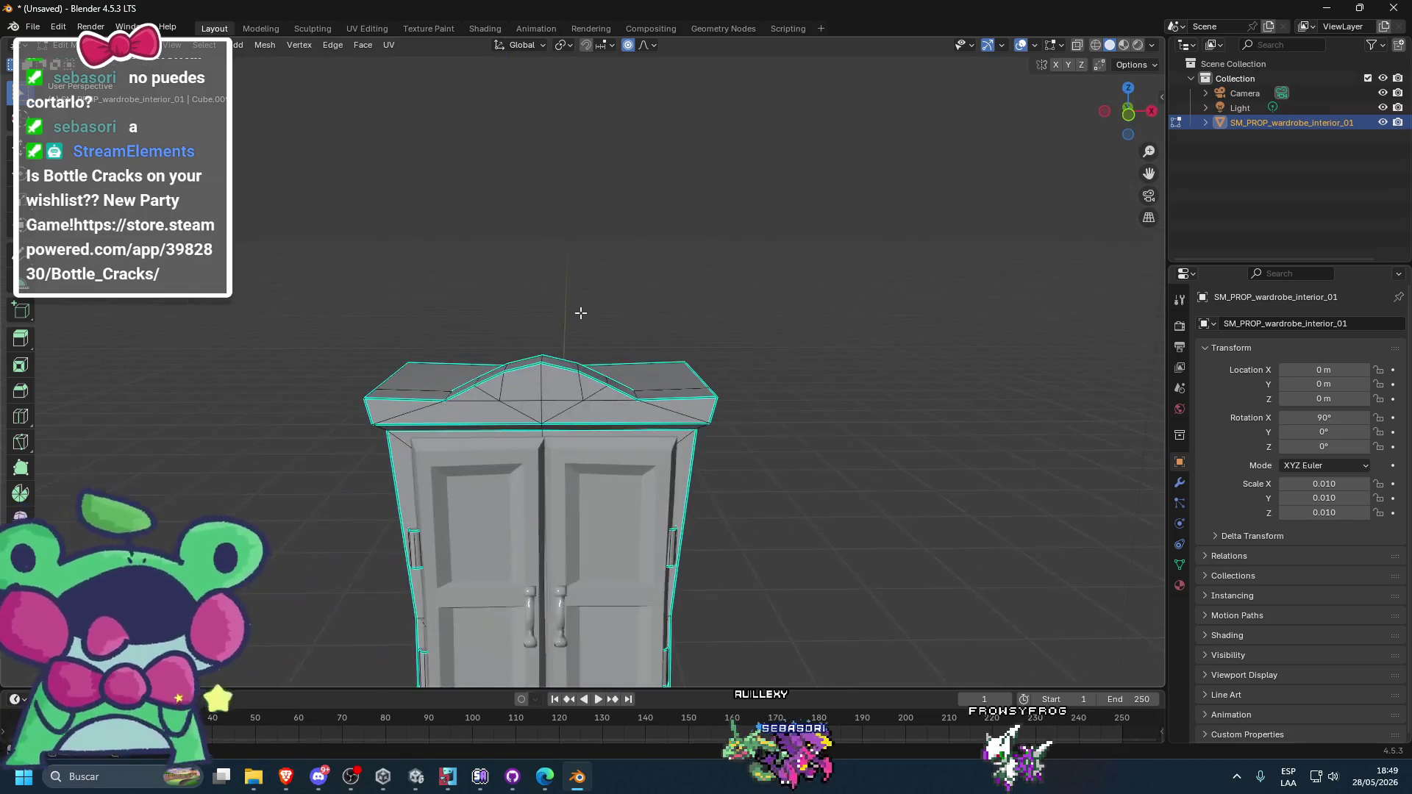
- Move the selected crest faces down along Z with proportional editing
scroll(586, 340, "up", 6)
scroll(543, 350, "down", 4)
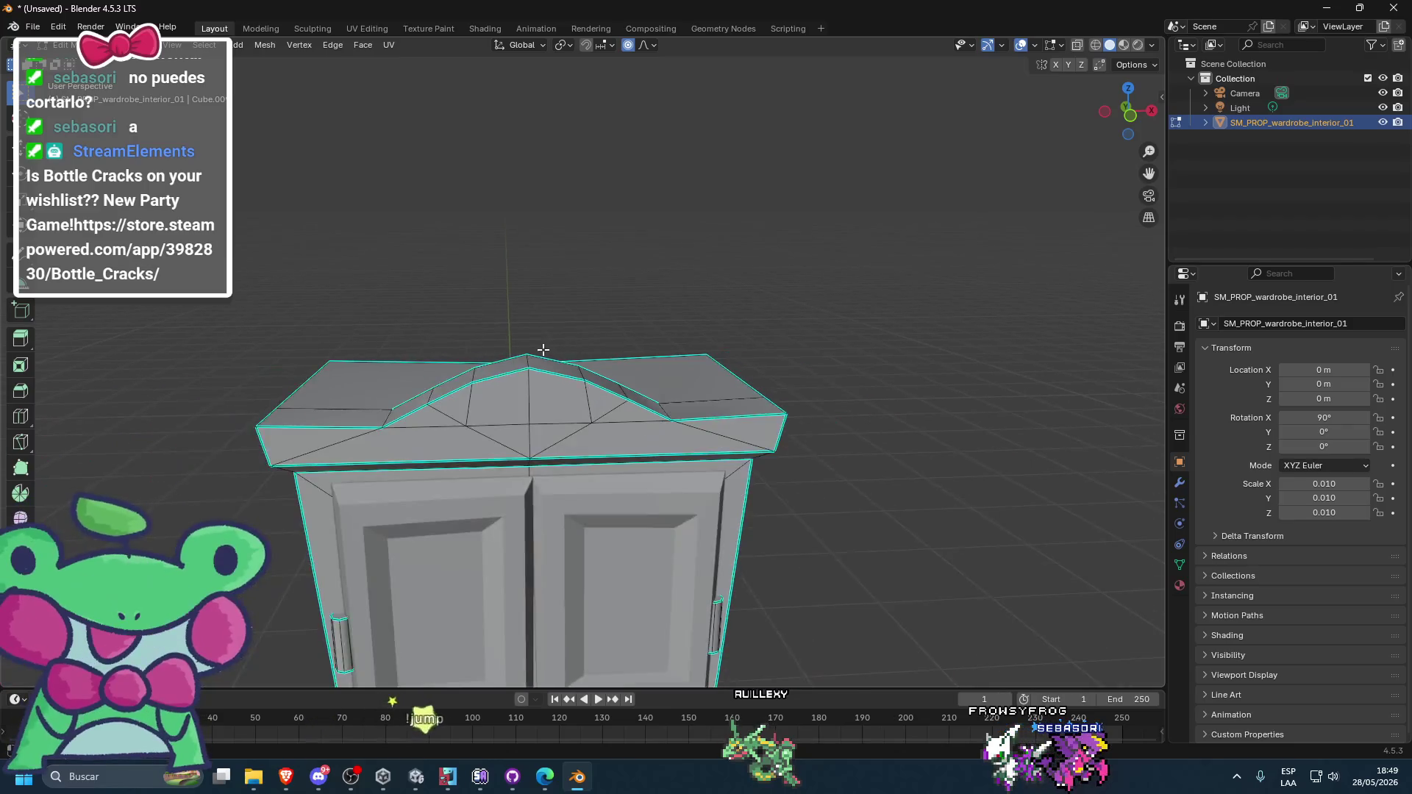
scroll(542, 350, "up", 3)
key("g")
key("z")
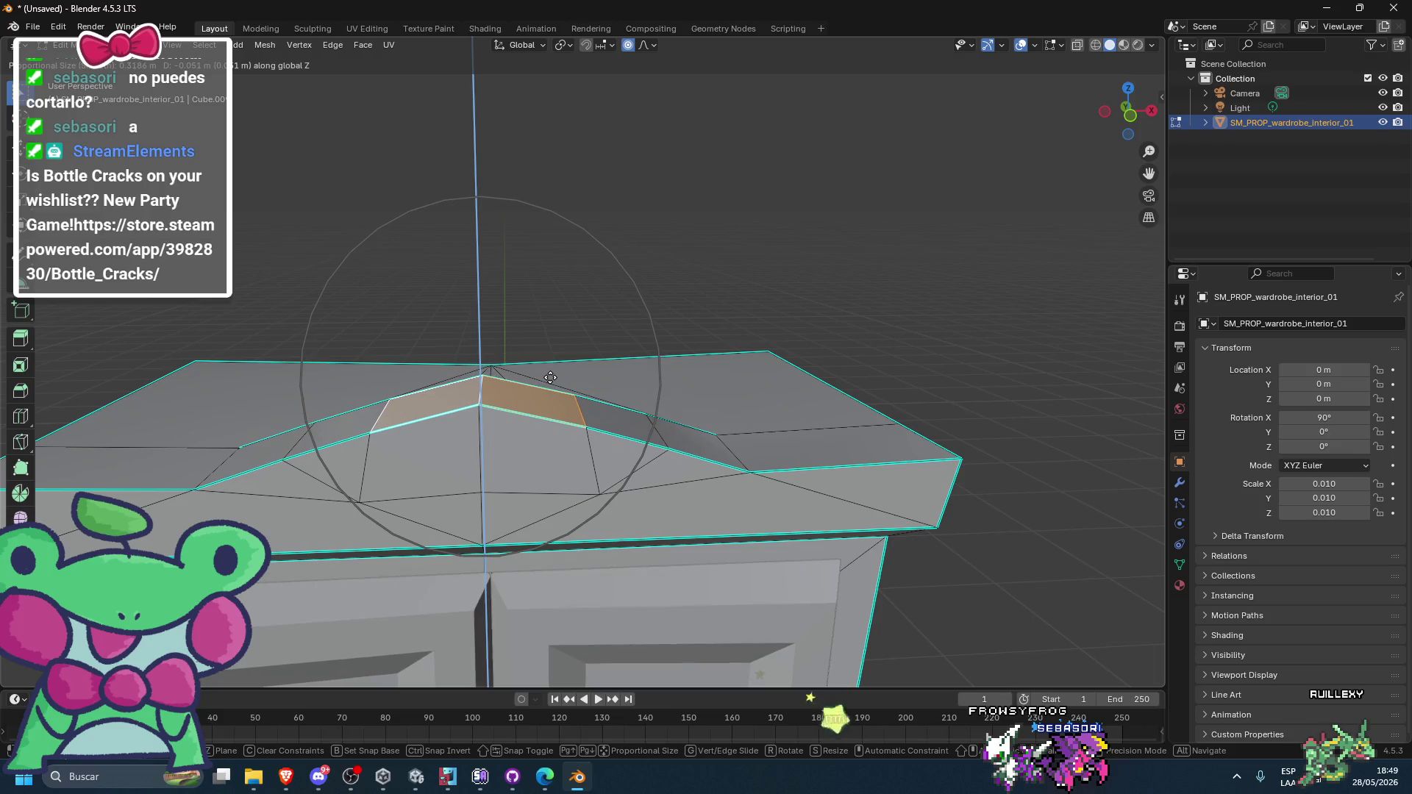
key("Escape")
key("g")
key("z")
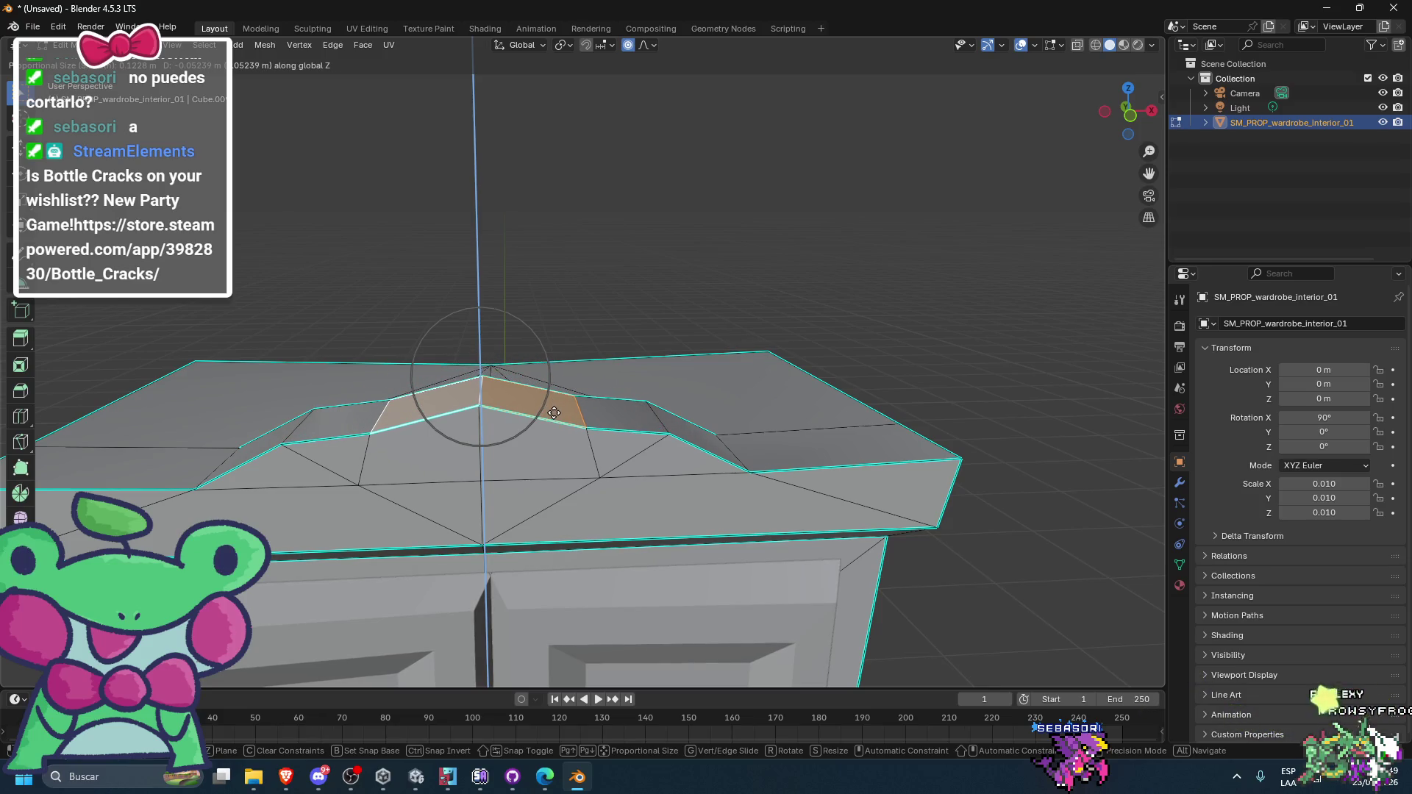
left_click(554, 412)
- Leave Edit Mode to inspect the flatter crown from a three-quarter view, then re-enter Edit Mode
scroll(647, 338, "down", 3)
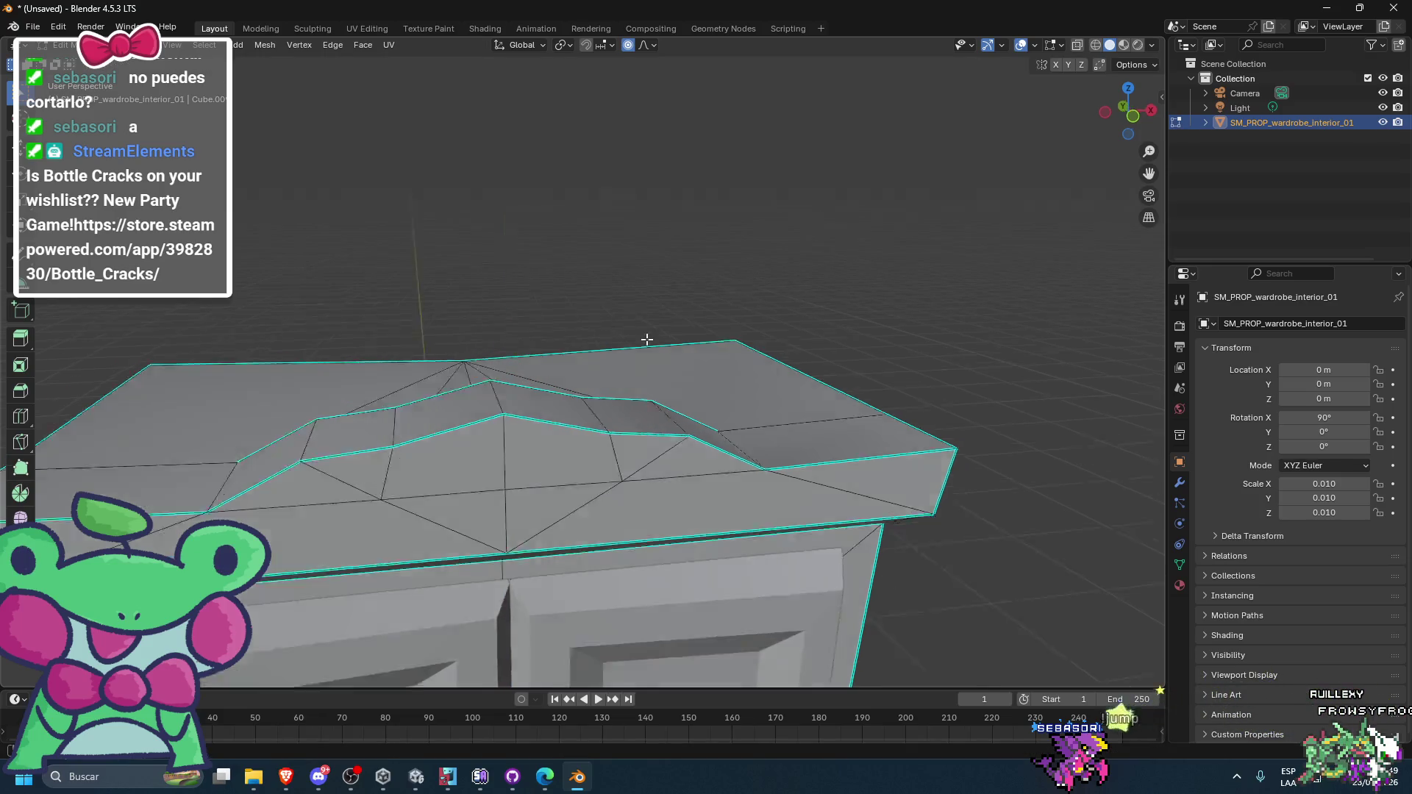
scroll(624, 336, "down", 2)
mouse_move(624, 336)
left_mouse_down()
mouse_move(811, 385)
mouse_move(774, 390)
mouse_move(765, 368)
mouse_move(752, 363)
mouse_move(849, 412)
mouse_move(924, 395)
mouse_move(677, 370)
mouse_move(554, 276)
left_mouse_up()
scroll(775, 391, "up", 3)
key("Tab")
scroll(691, 355, "up", 3)
scroll(606, 334, "down", 3)
scroll(649, 345, "up", 2)
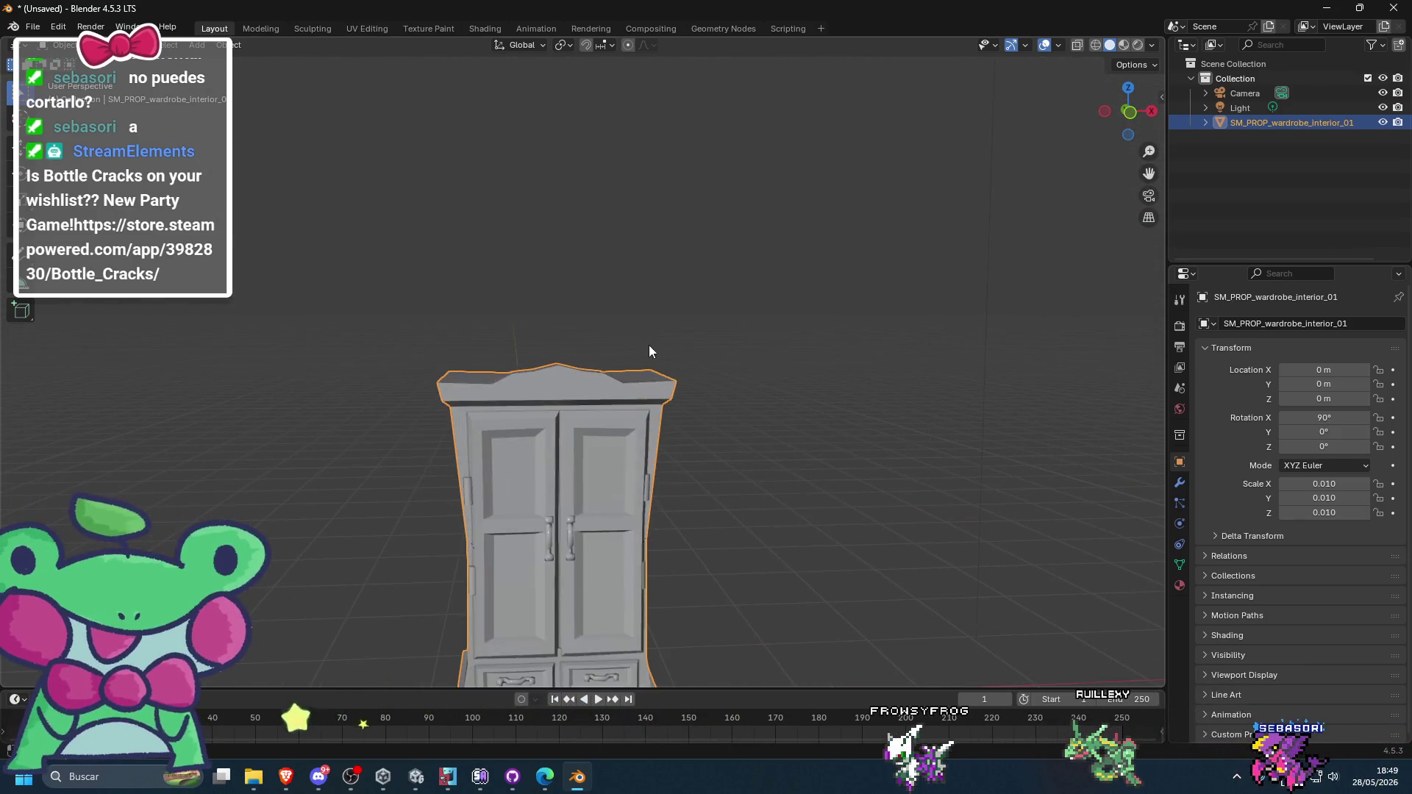
scroll(609, 384, "up", 2)
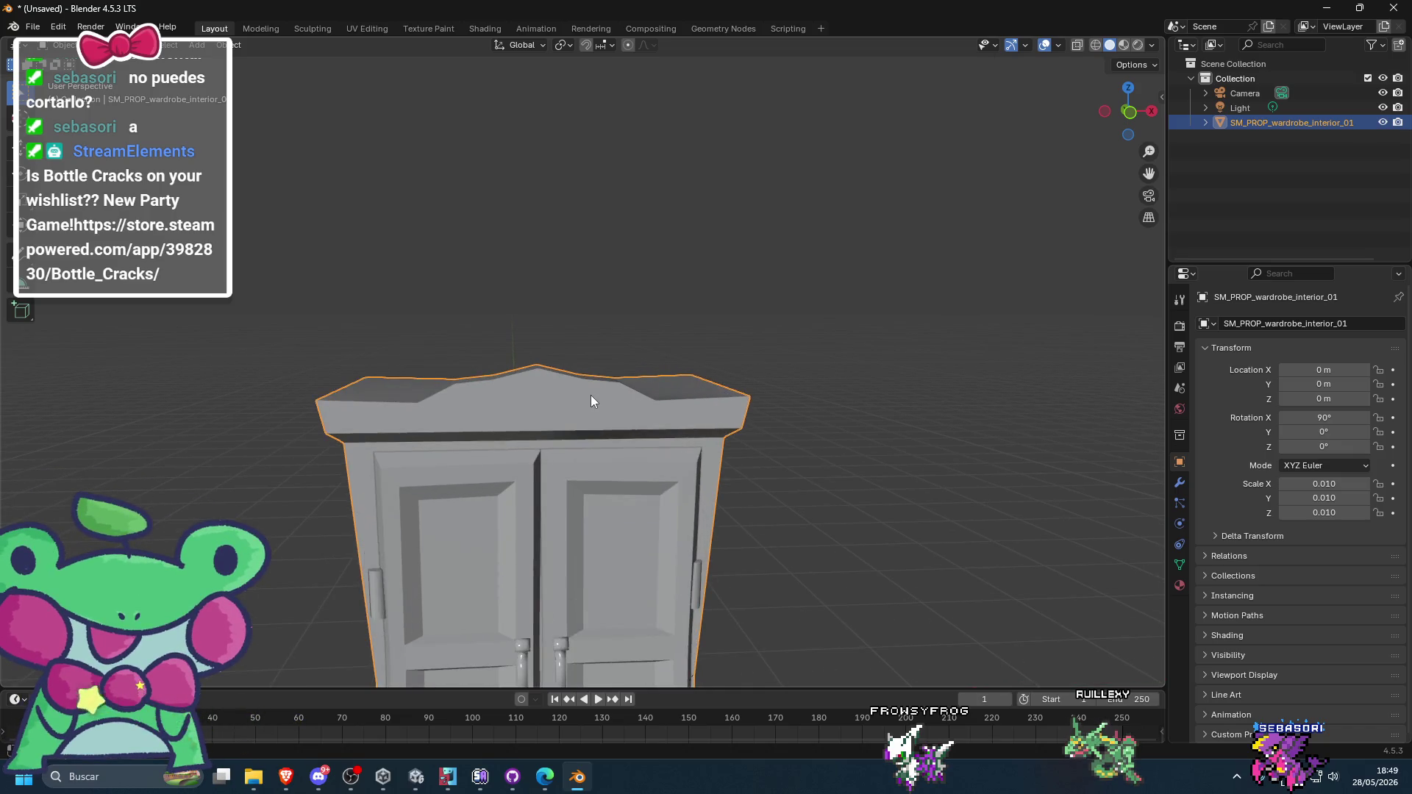
key("Tab")
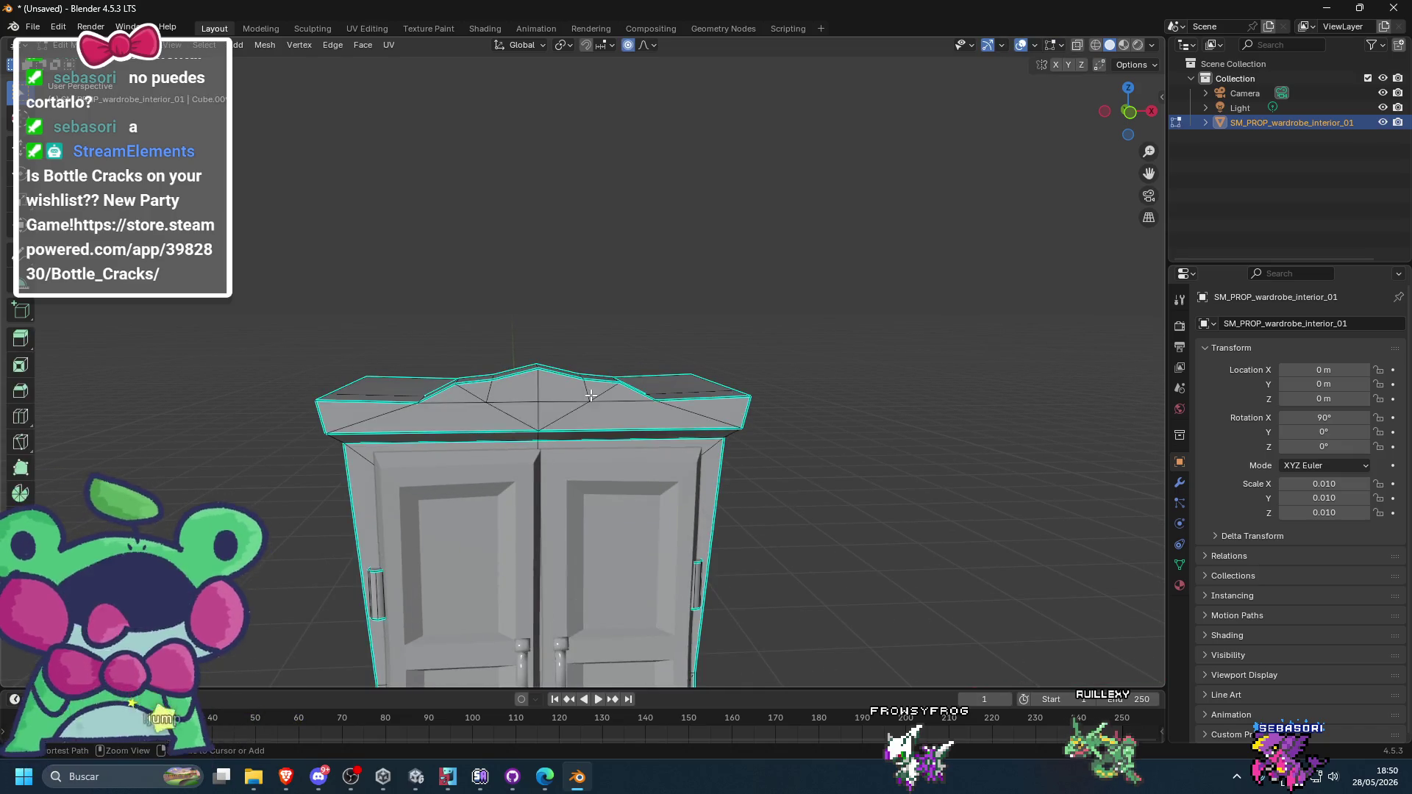
left_click(576, 780)
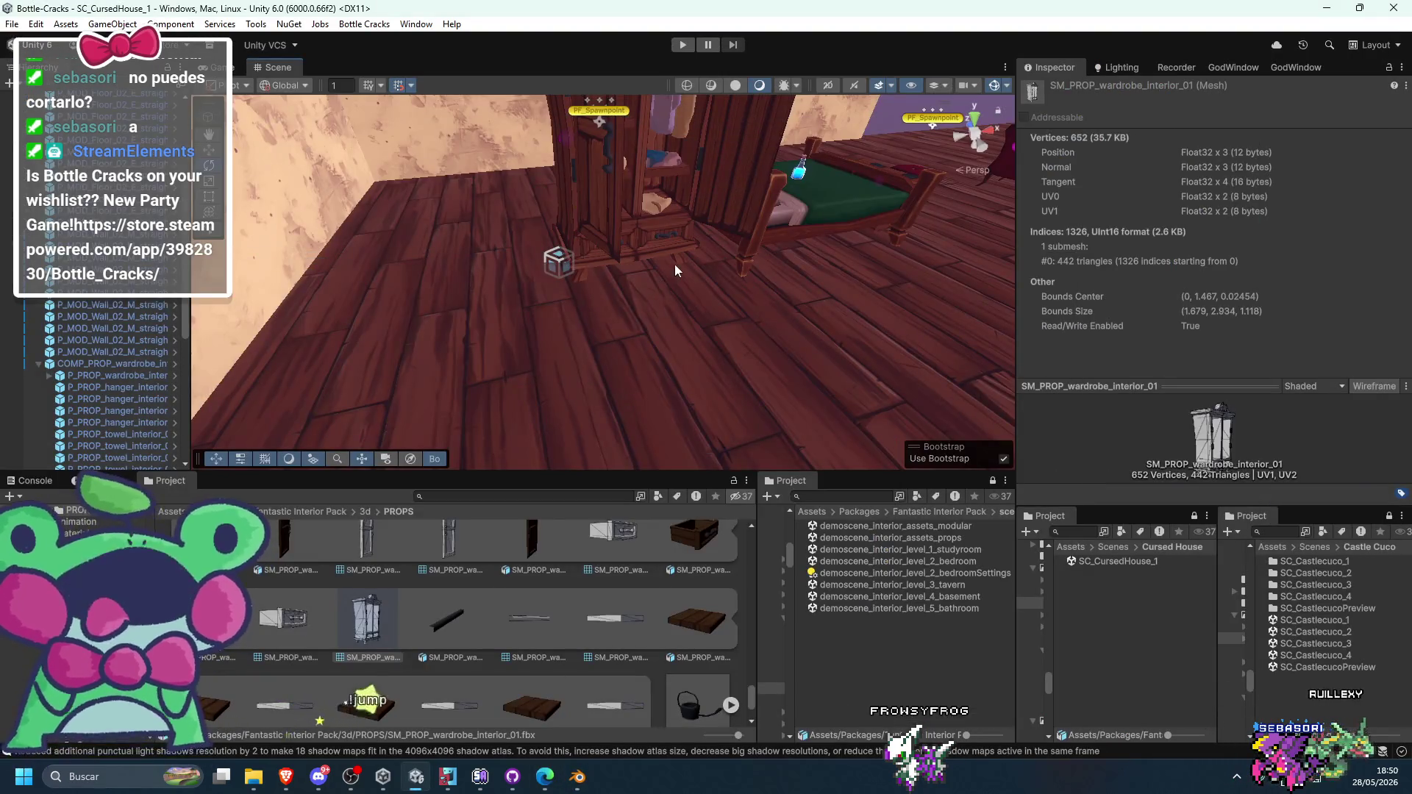
scroll(674, 263, "down", 10)
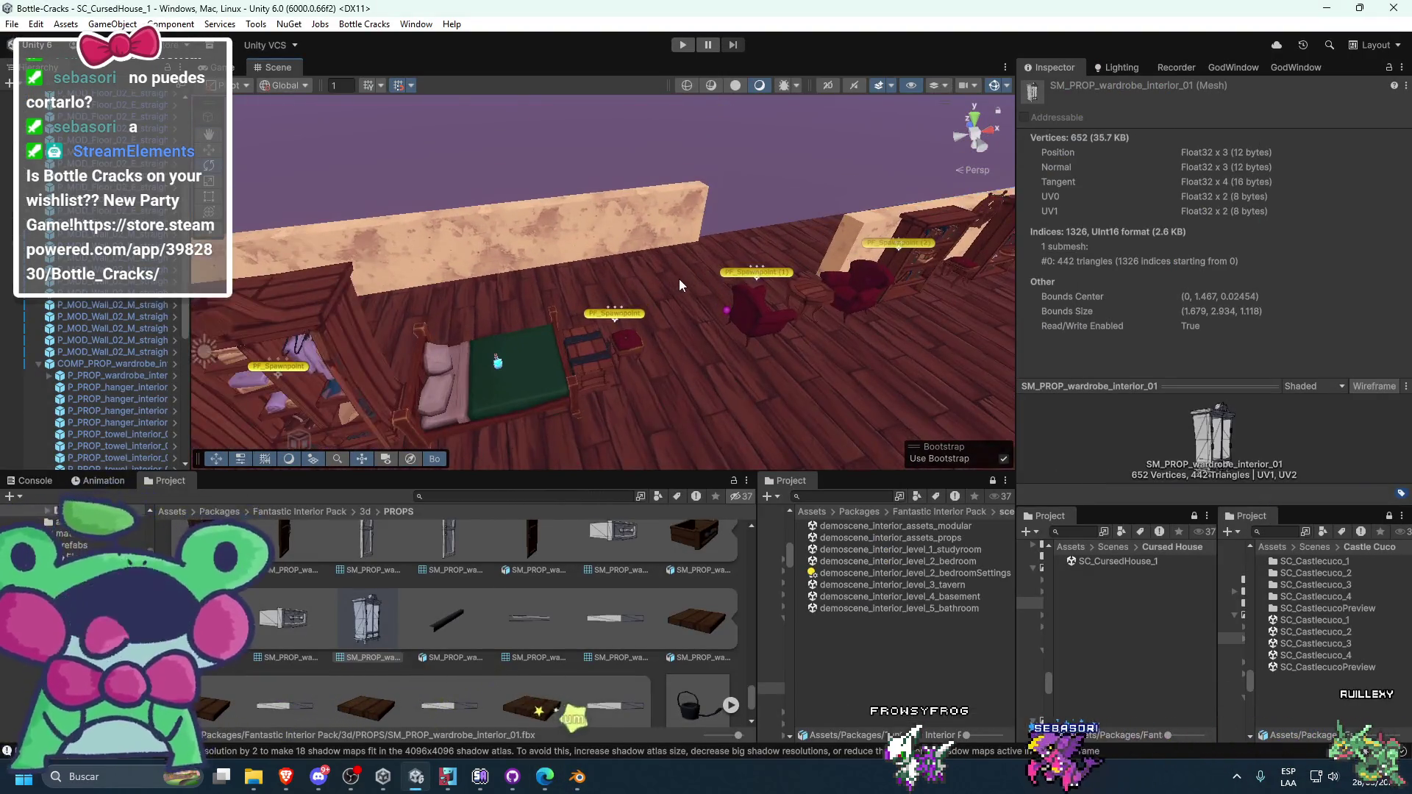
scroll(648, 280, "up", 8)
left_click_drag(635, 271, 623, 203)
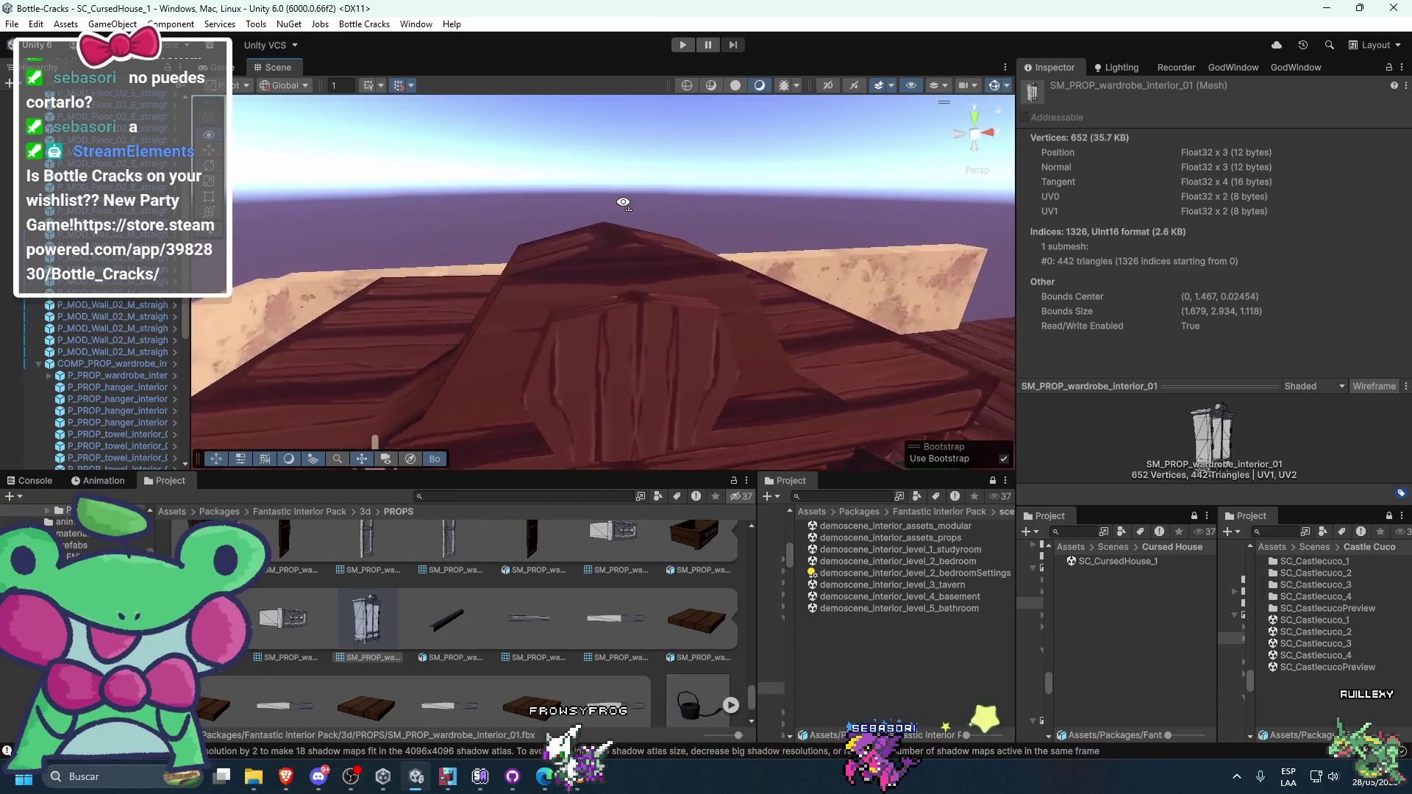
scroll(623, 204, "down", 3)
key("alt+Tab")
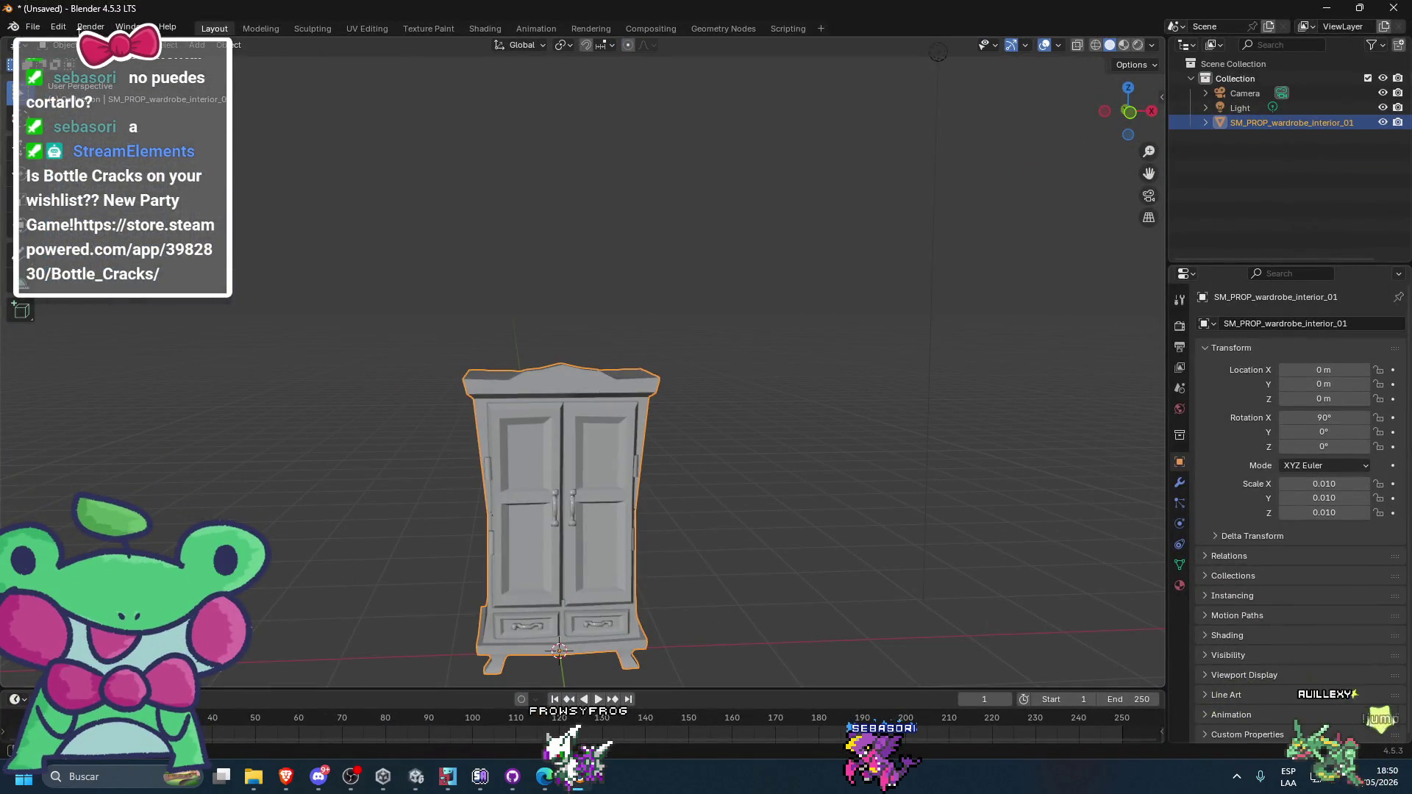
left_click(32, 26)
mouse_move(71, 254)
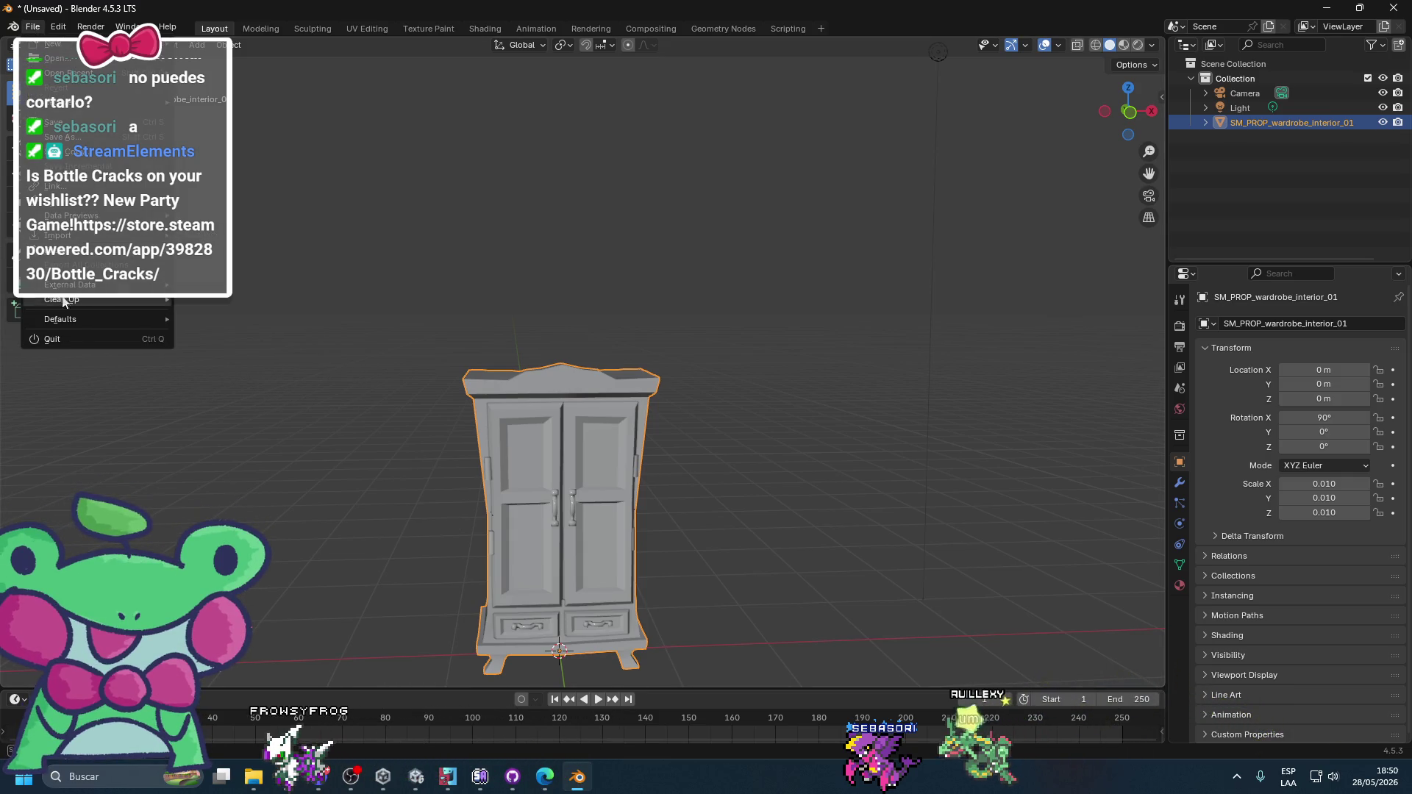
- Start an FBX export using the Unity operator preset
left_click(242, 381)
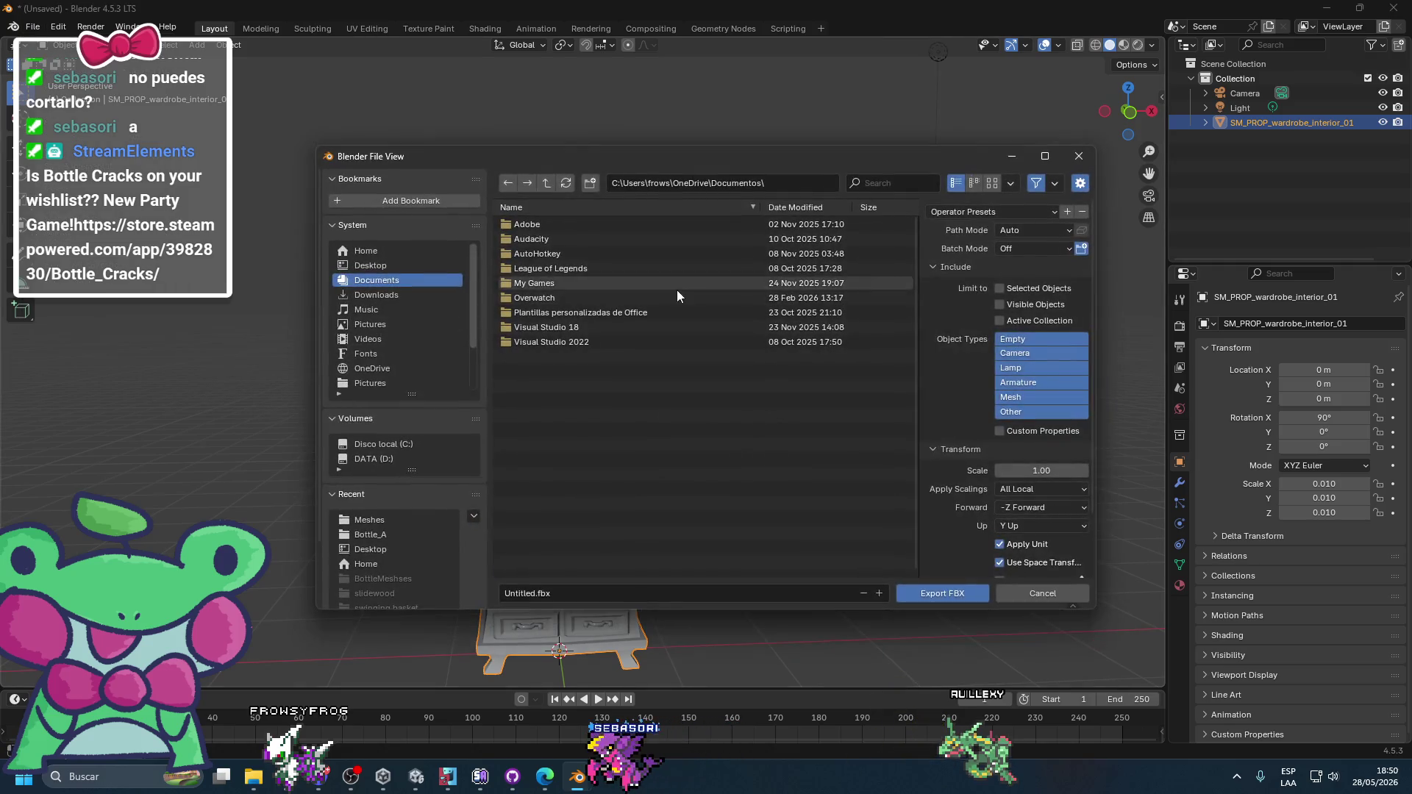
left_click(948, 249)
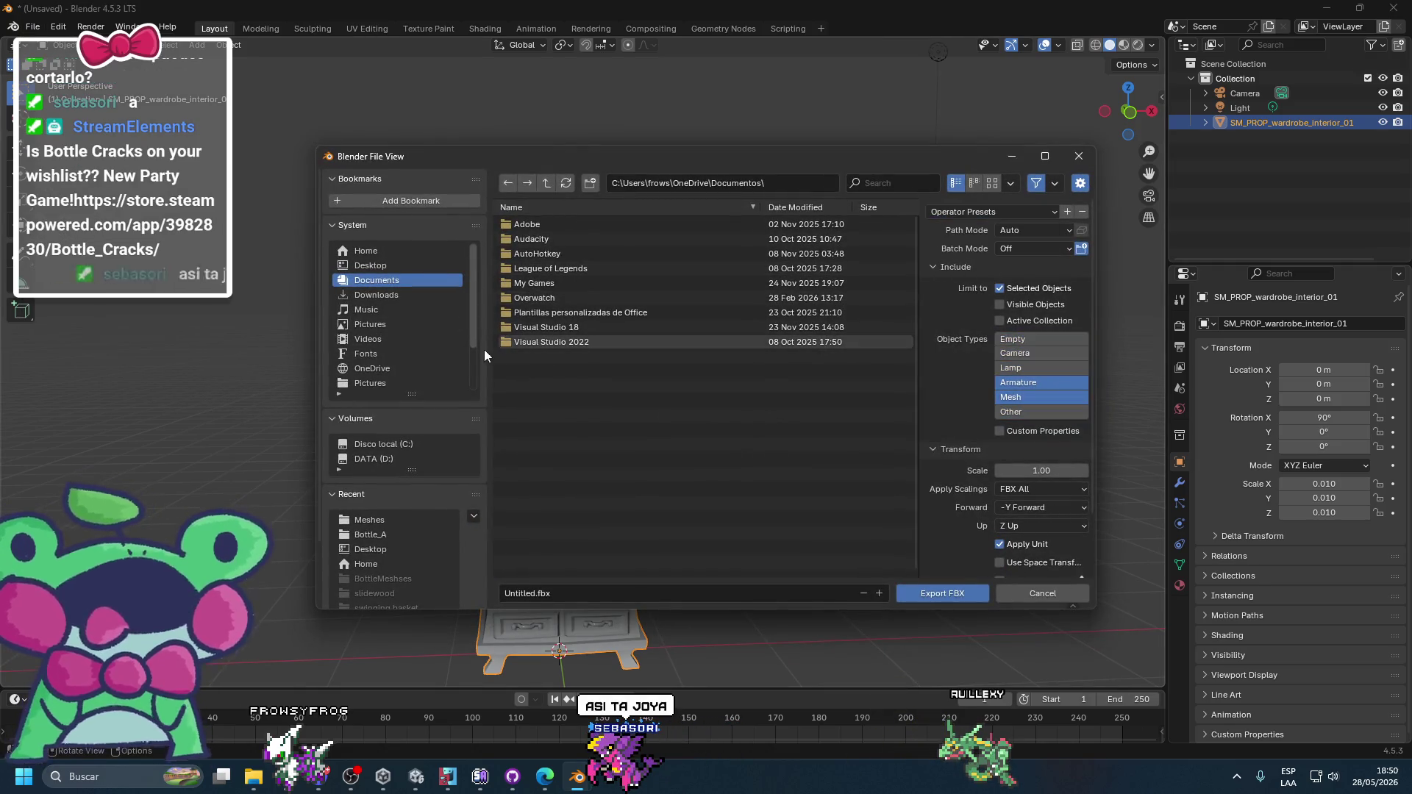
left_click(367, 264)
left_click(526, 593)
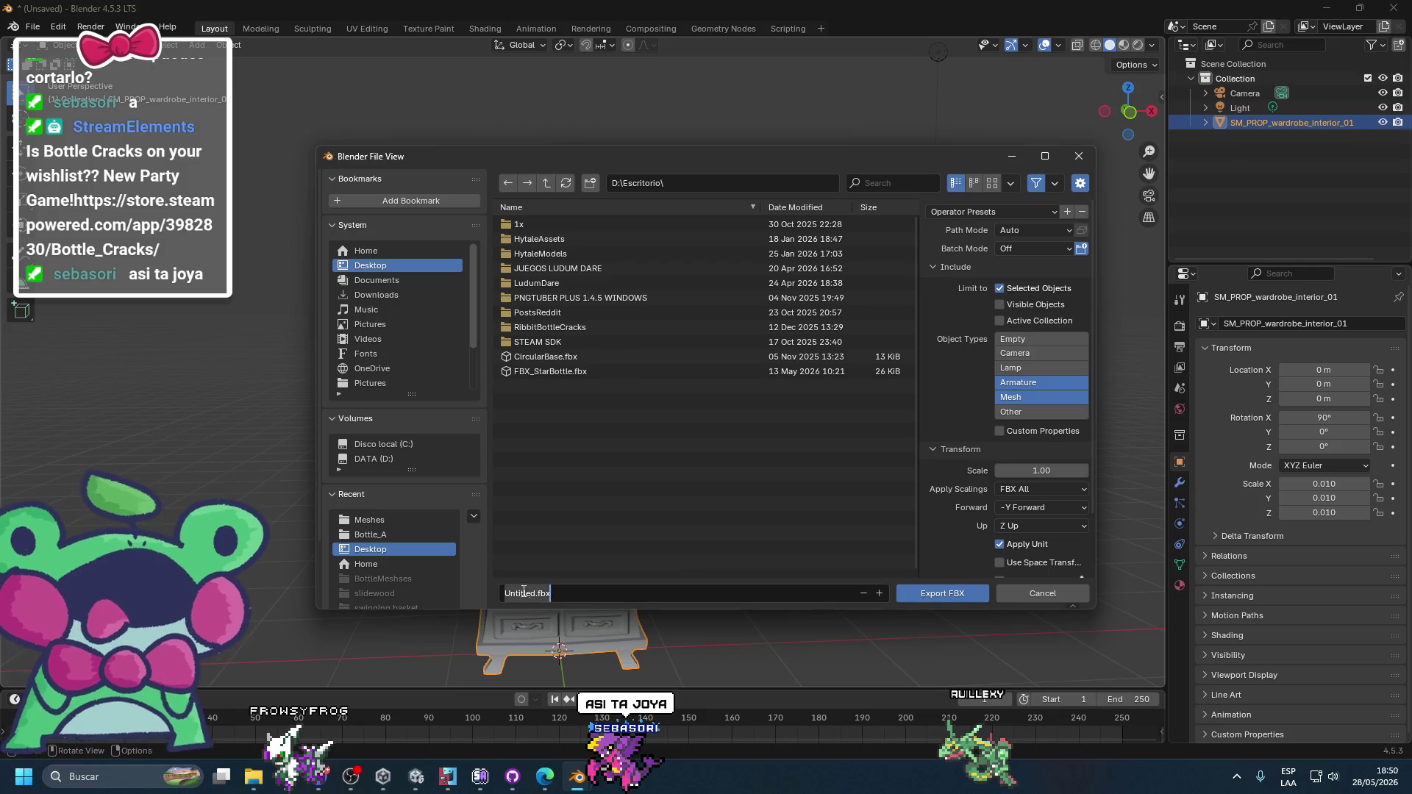
double_click(526, 593)
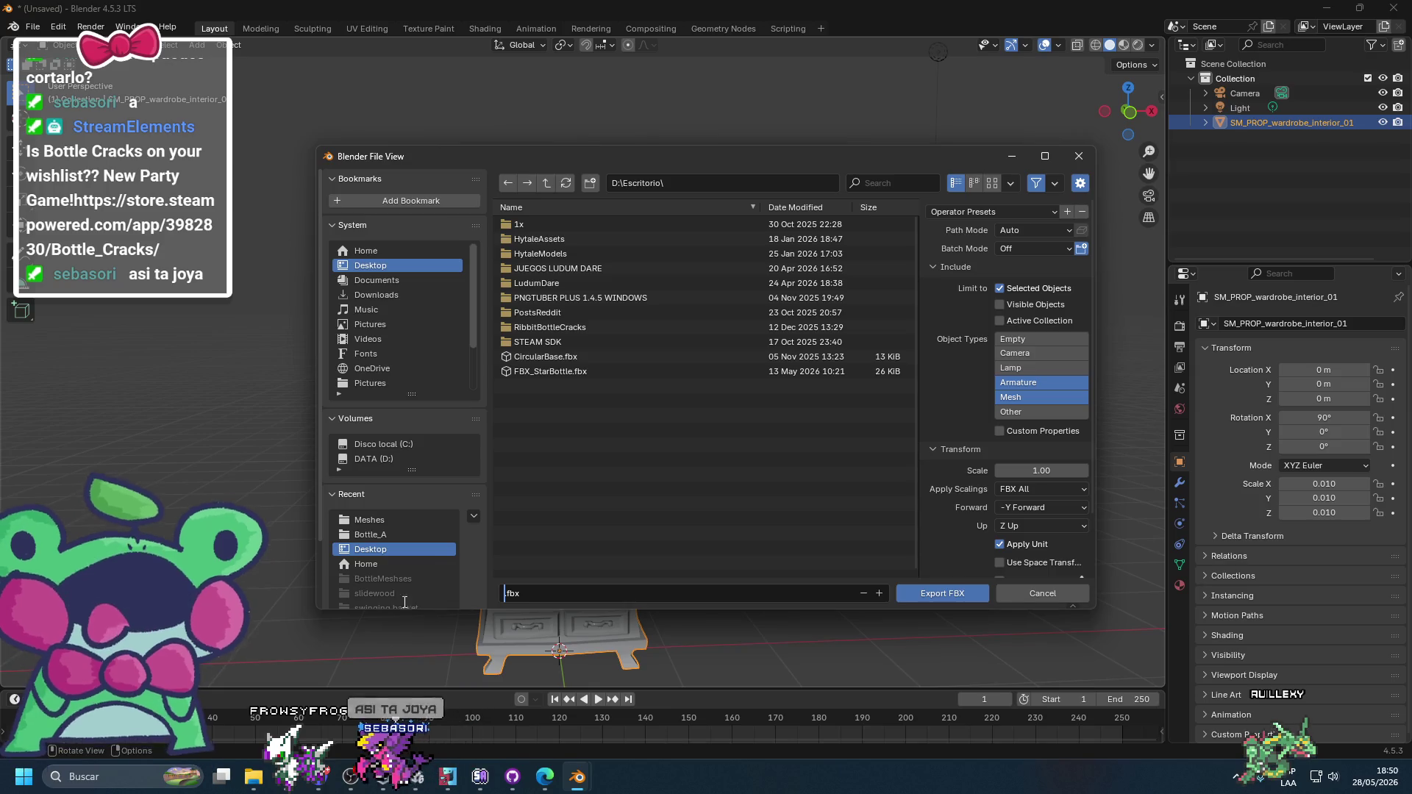
- Paste the PROPS folder path and export the wardrobe as NEW_SM_PROP_1.fbx
left_click(253, 777)
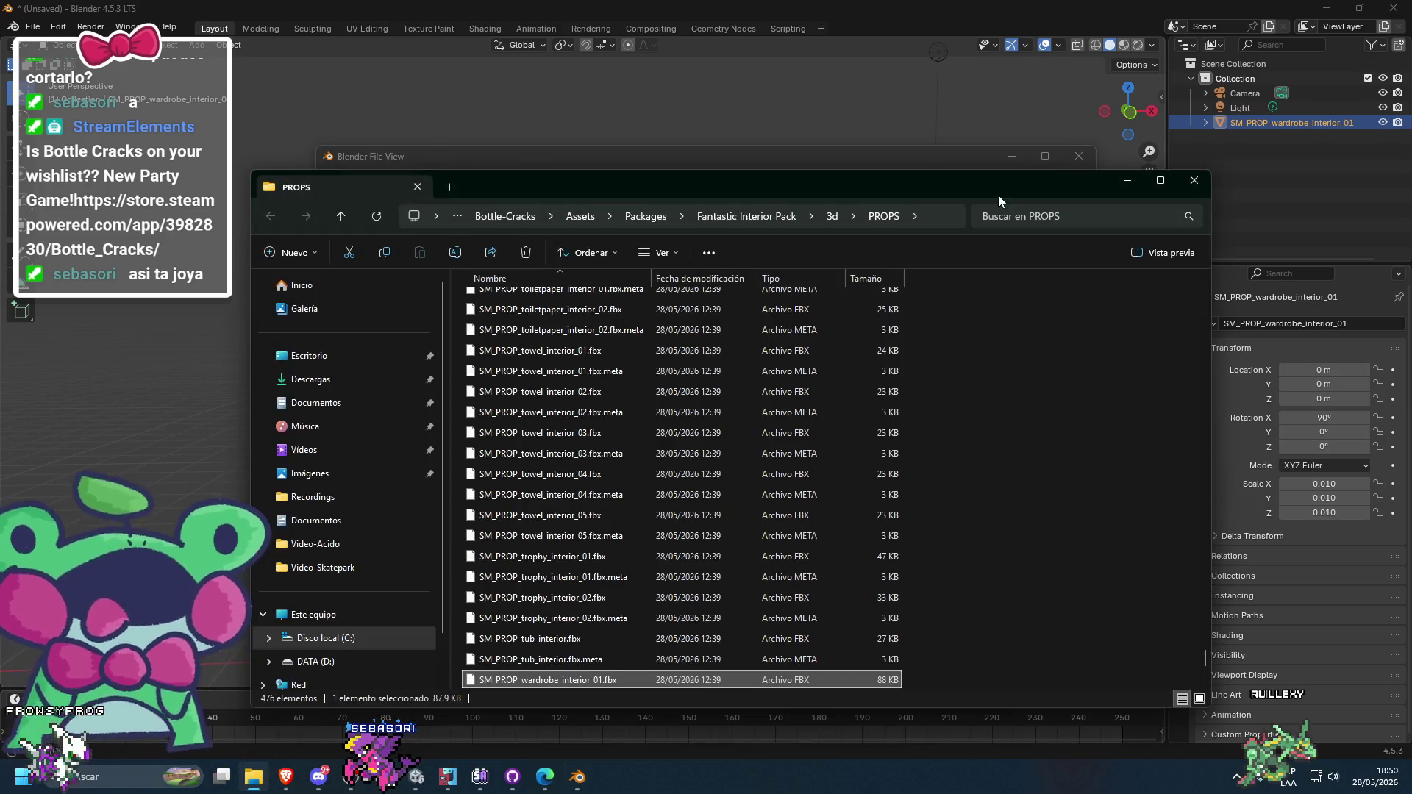
left_click(946, 216)
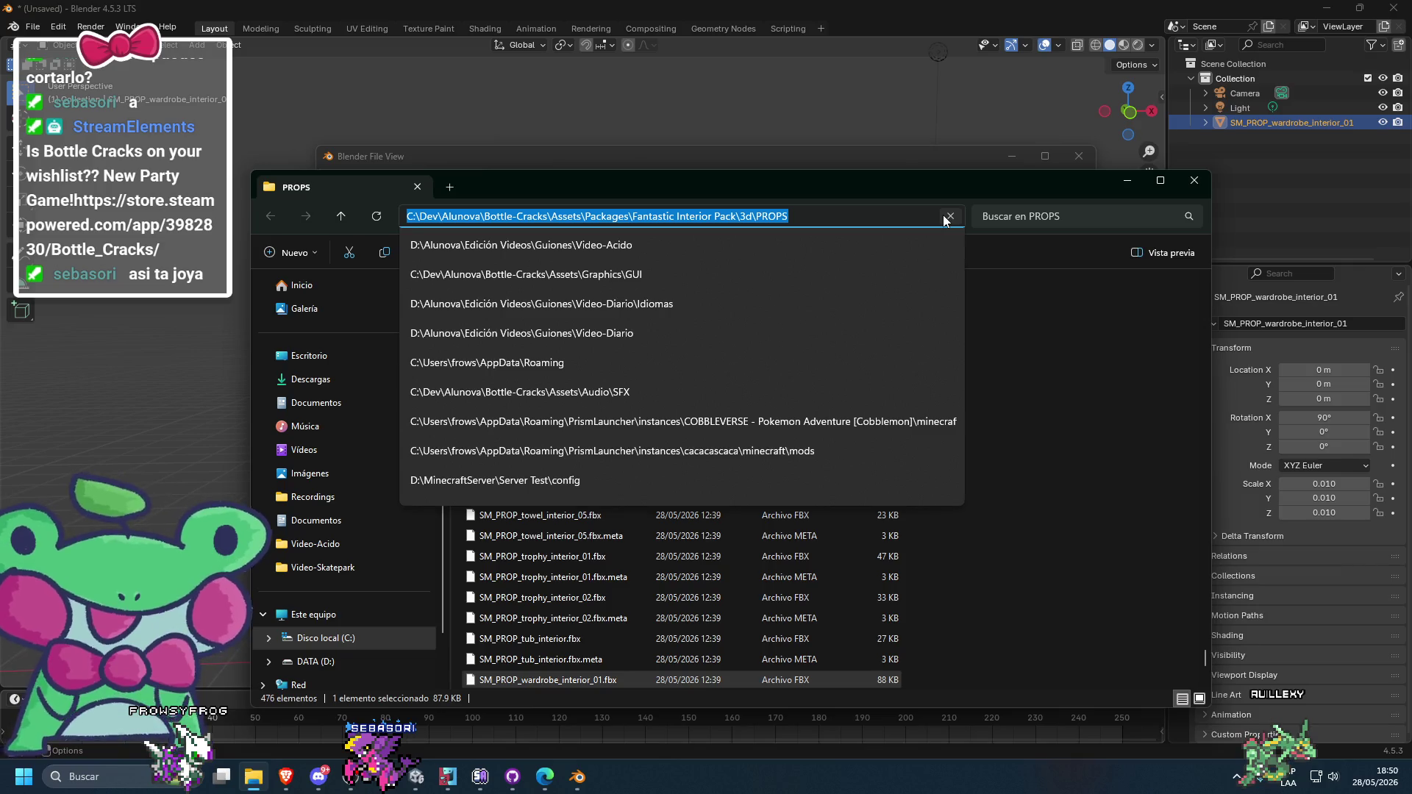
left_click(936, 161)
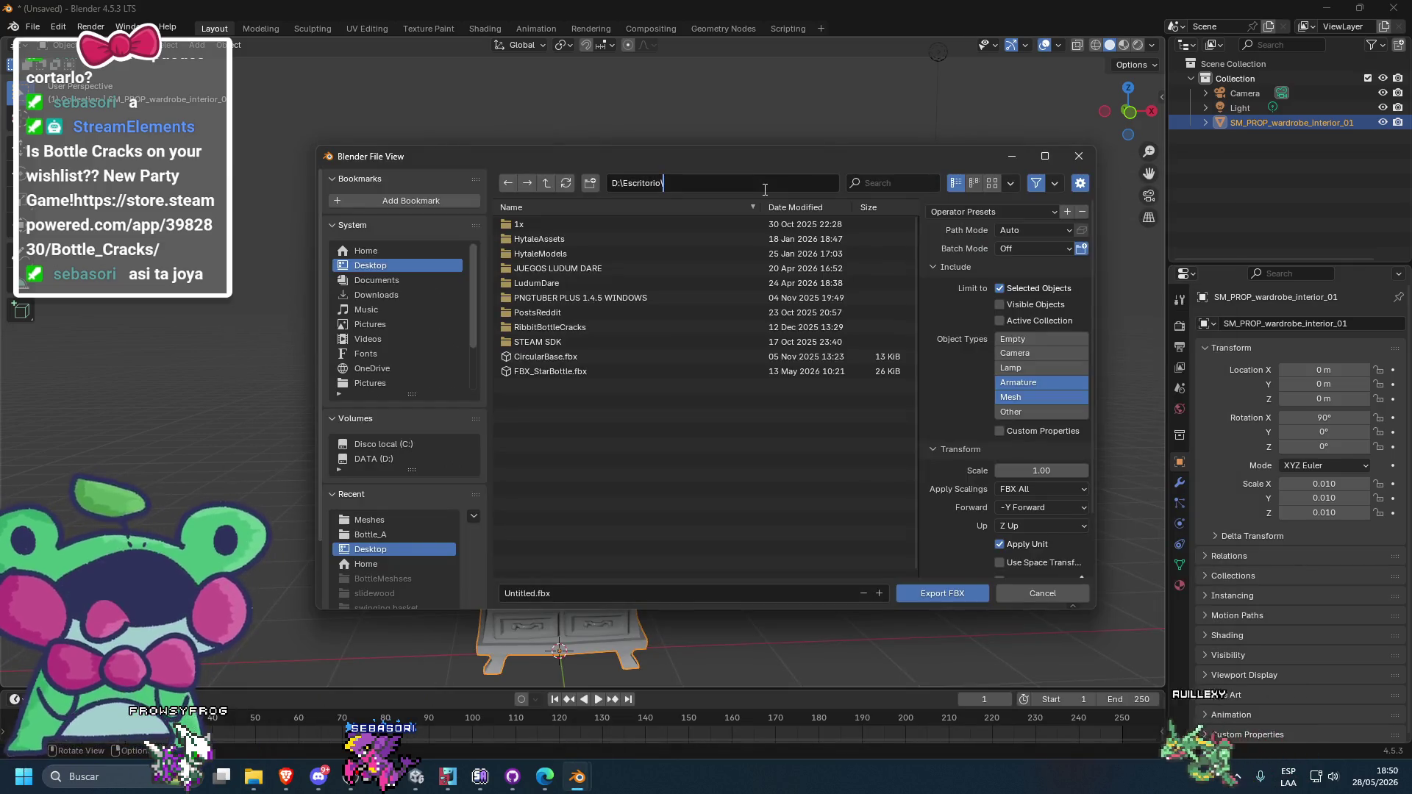
key("Return")
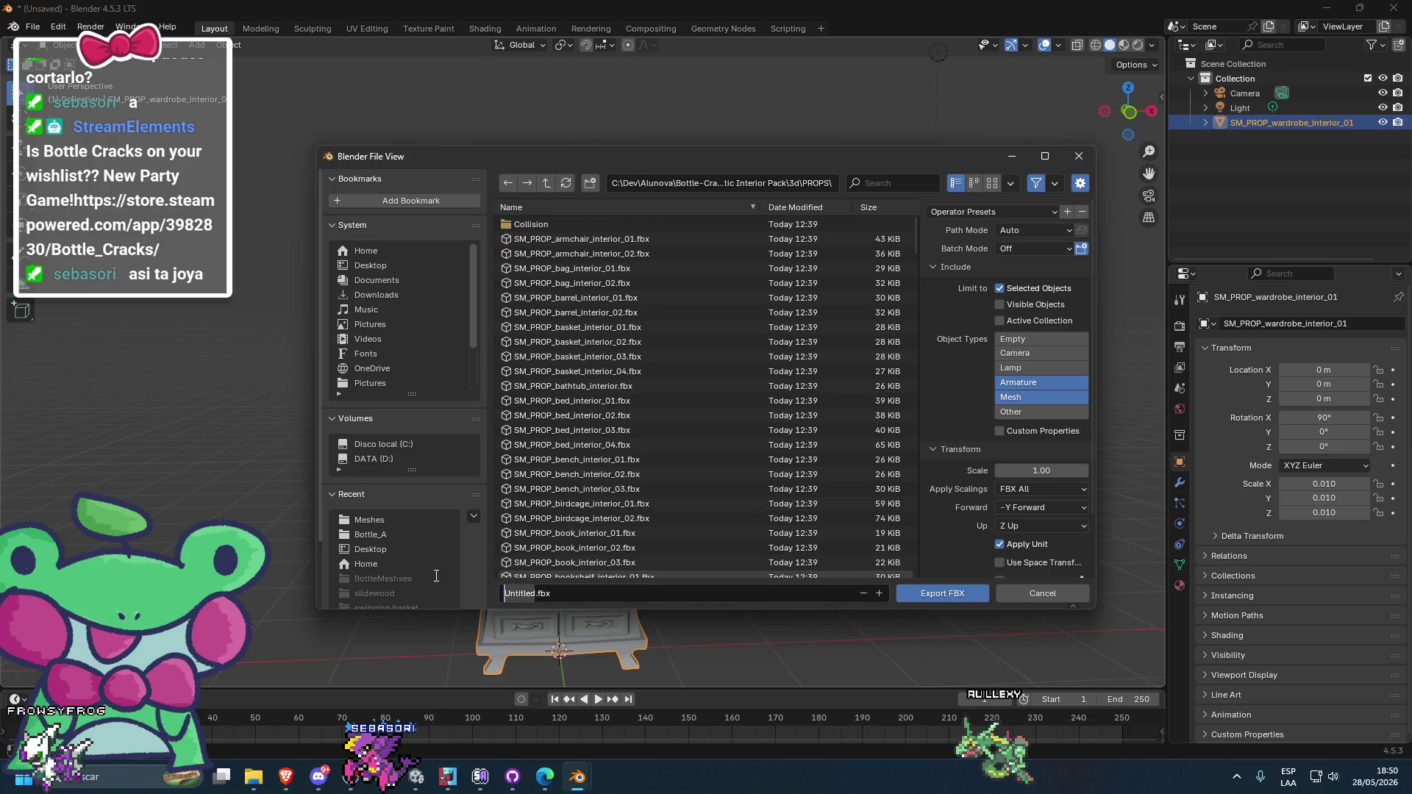
type("NEWSM_Prop")
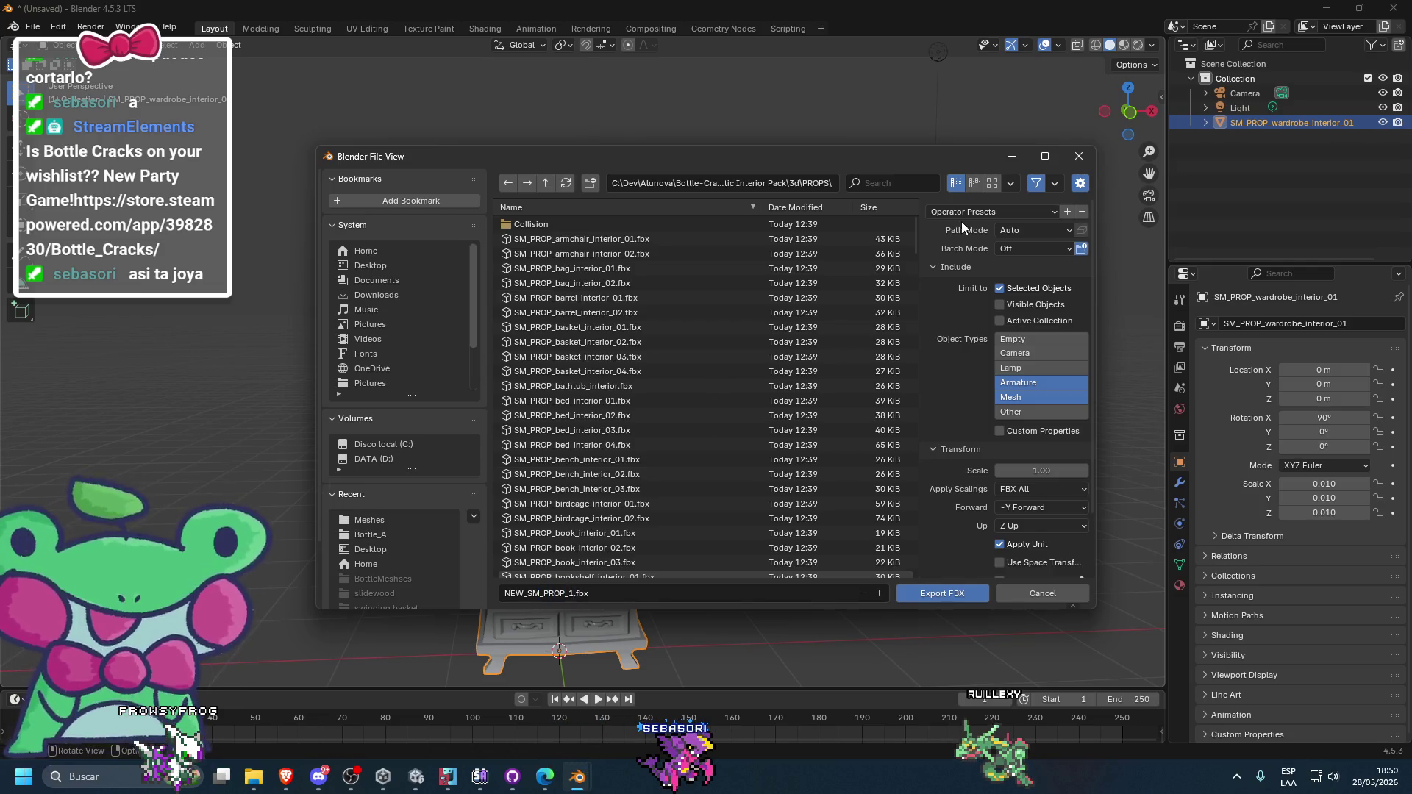
left_click(941, 594)
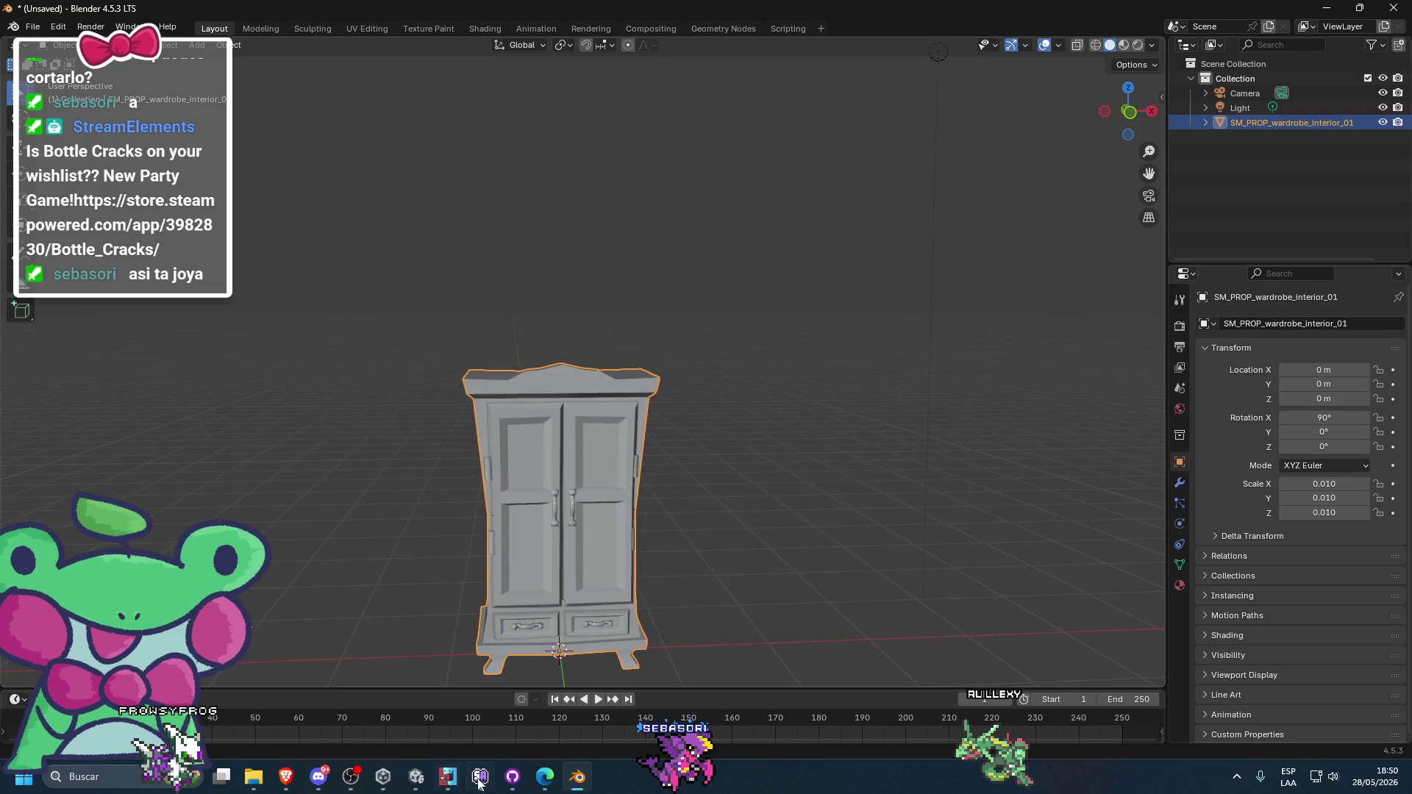
left_click(417, 776)
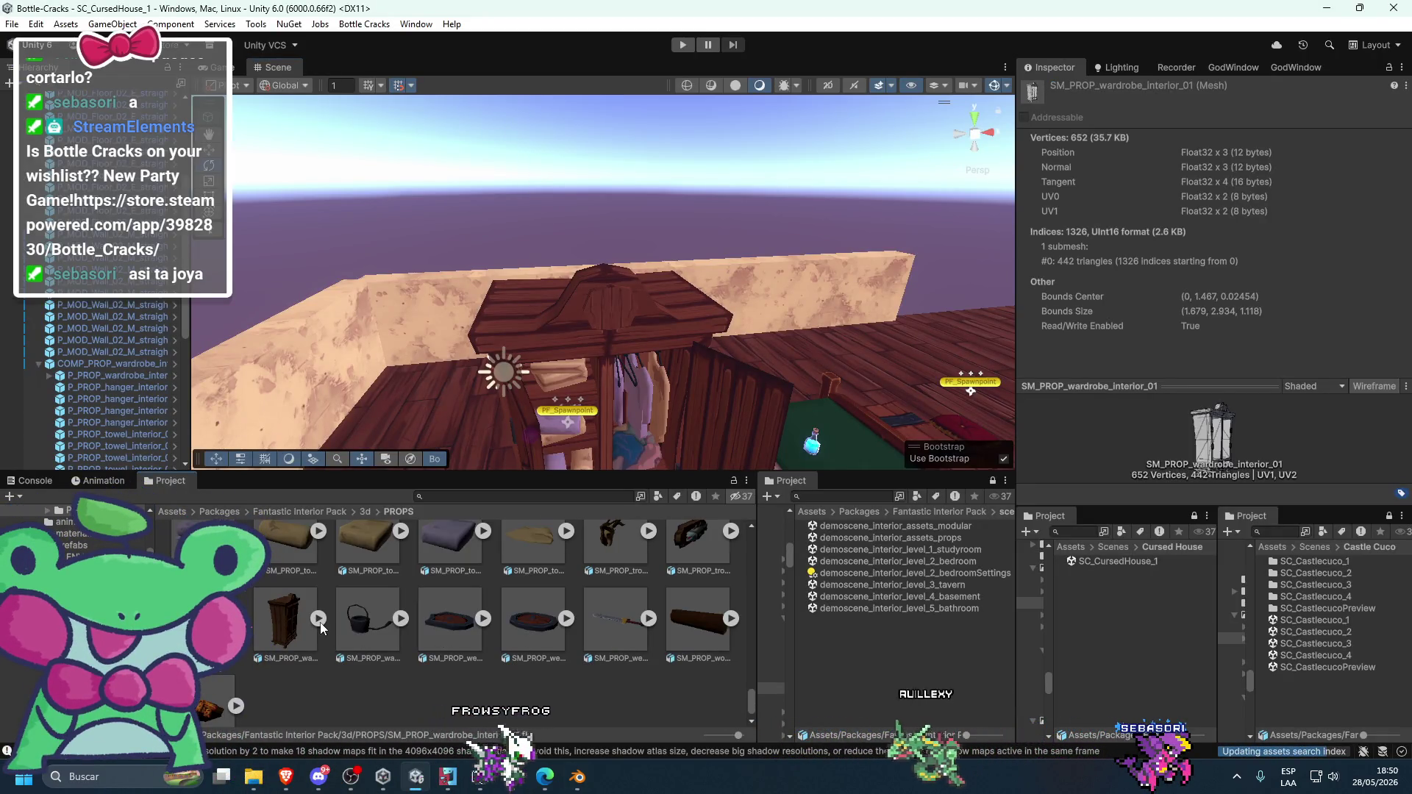
- Place the NEW_SM_PROP_1 model into the bedroom scene beside the original wardrobe
left_click(291, 624)
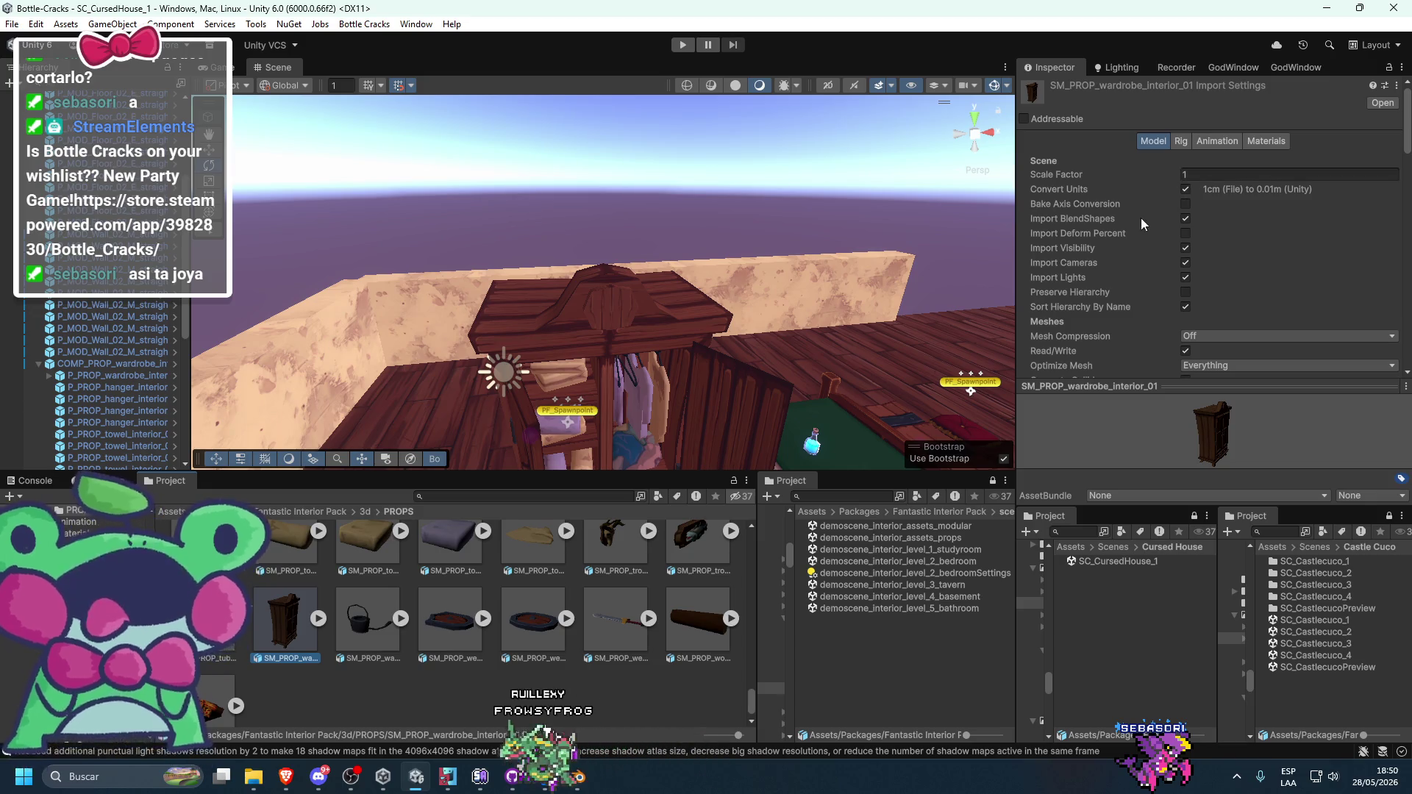
scroll(540, 572, "up", 10)
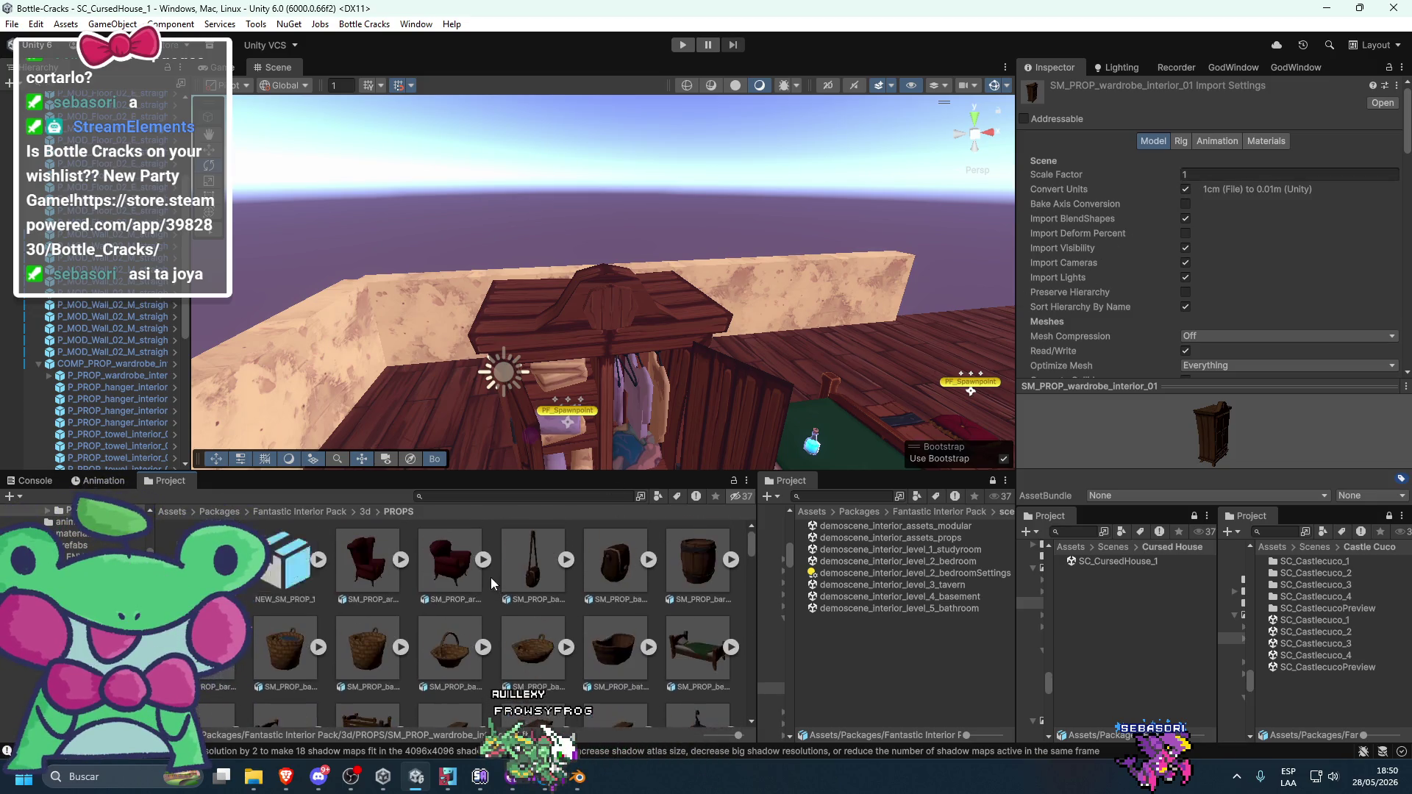
left_click(287, 562)
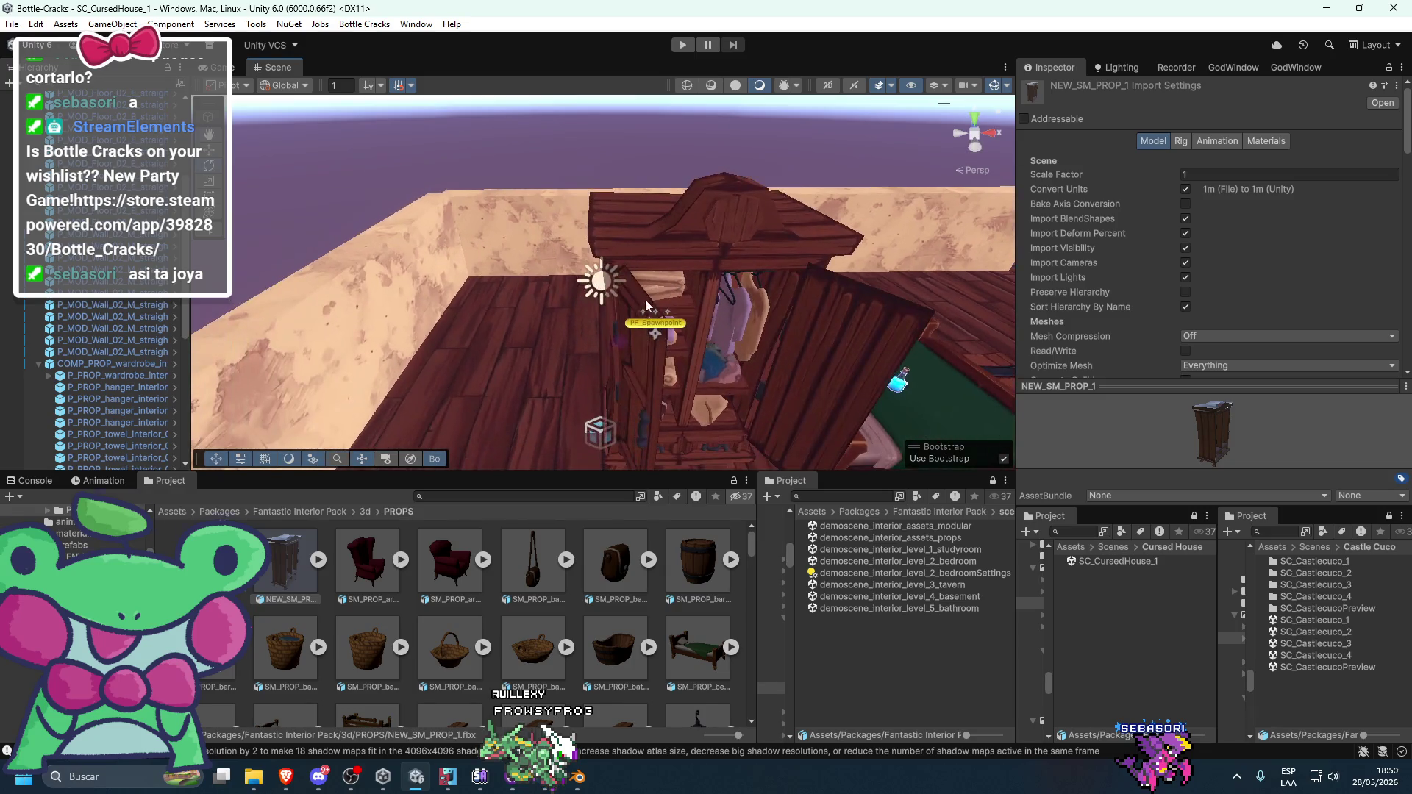
mouse_move(296, 575)
left_mouse_down()
mouse_move(478, 423)
mouse_move(515, 437)
left_mouse_up()
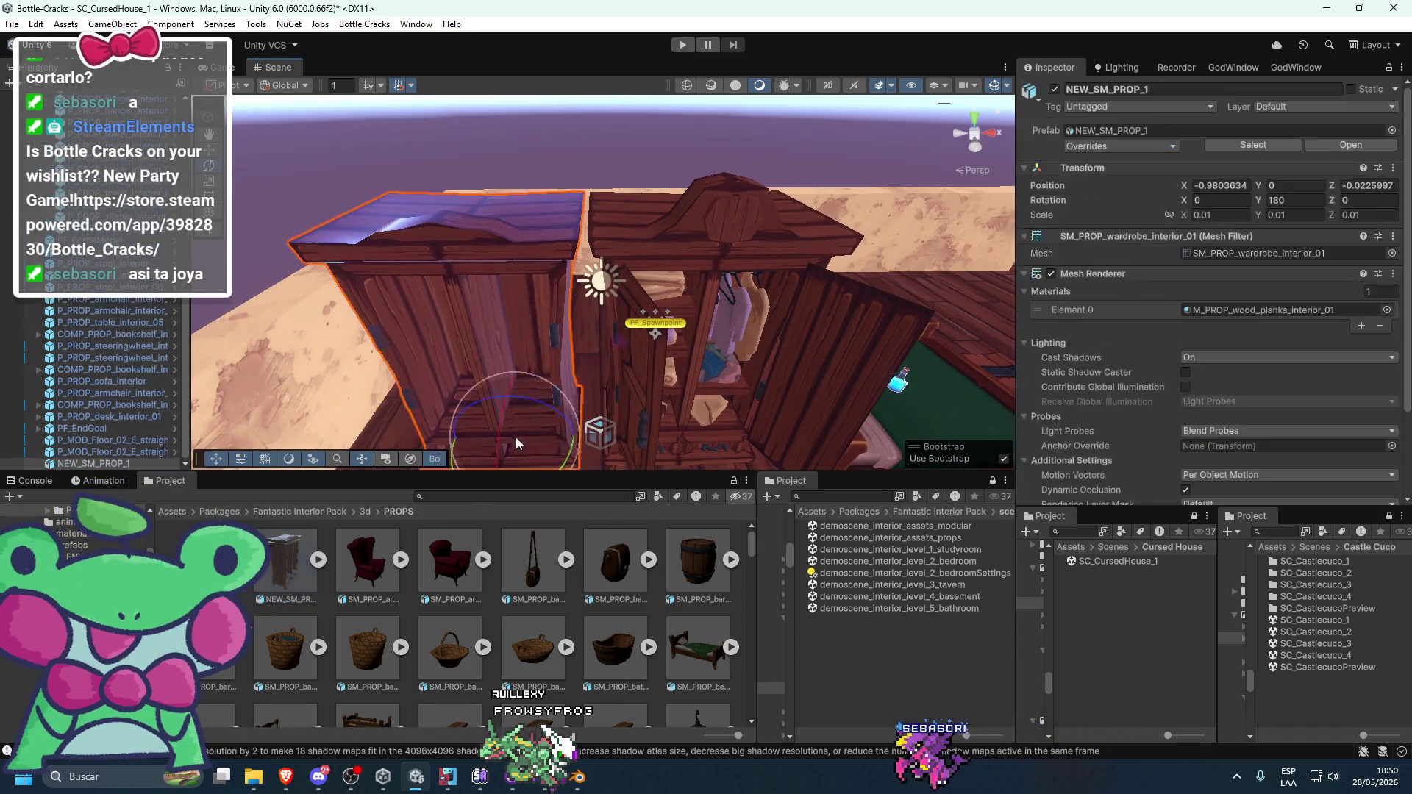
mouse_move(616, 348)
left_mouse_down()
mouse_move(625, 280)
mouse_move(639, 276)
left_mouse_up()
- Check NEW_SM_PROP_1's parts and the existing wardrobe's mesh material, then reselect the NEW_SM_PROP_1 asset
left_click(309, 562)
left_click(316, 562)
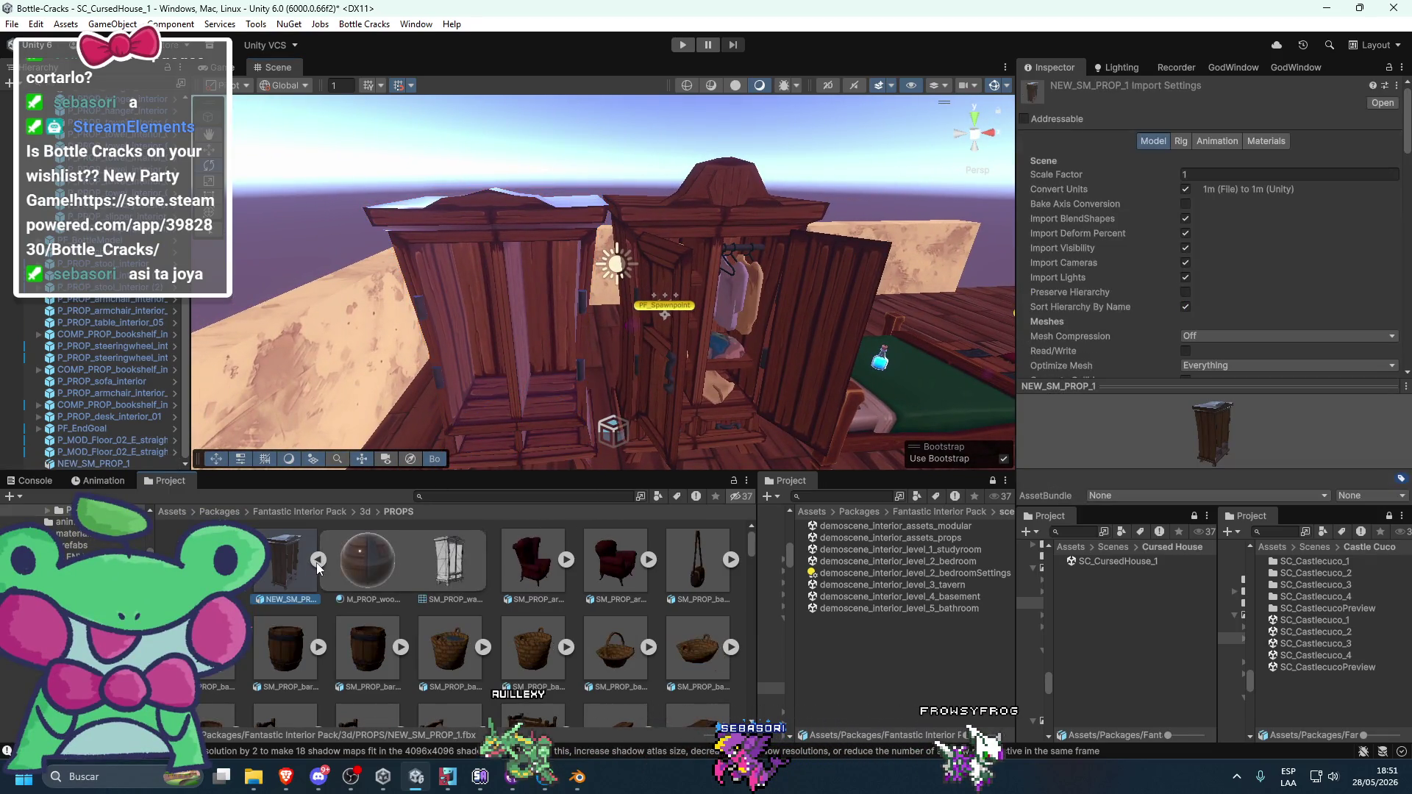
left_click(458, 566)
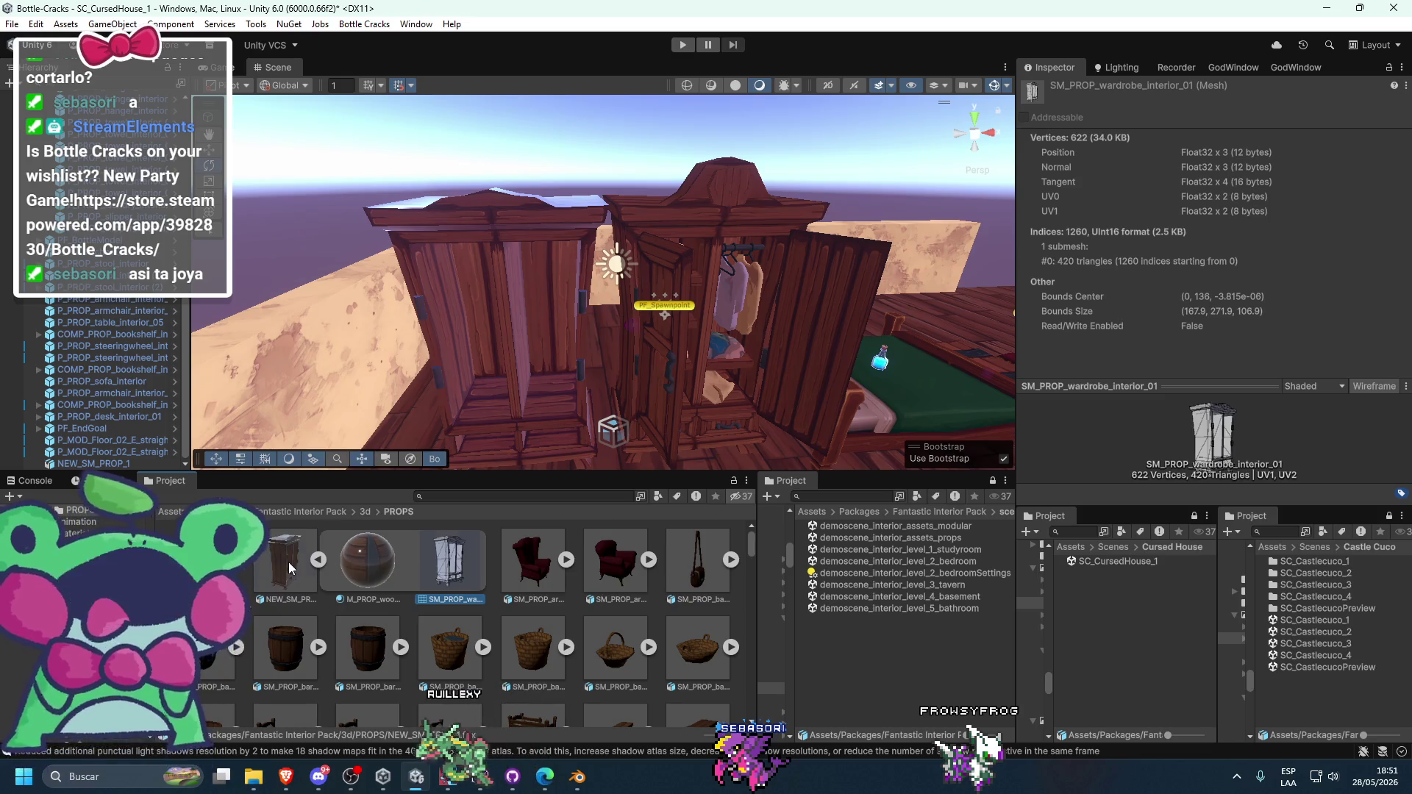
left_click(291, 569)
left_click(693, 227)
left_click(693, 226)
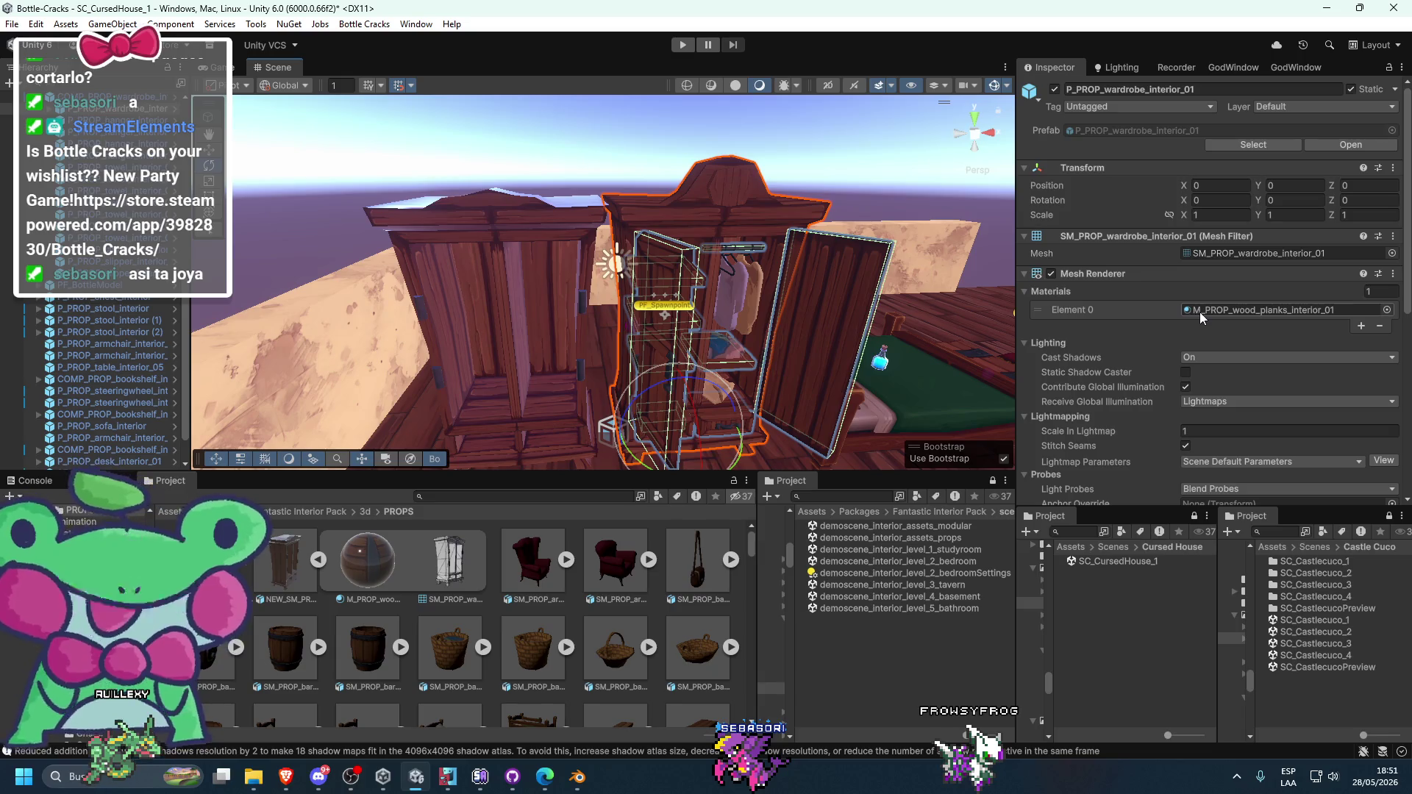
left_click(659, 224)
left_click(659, 227)
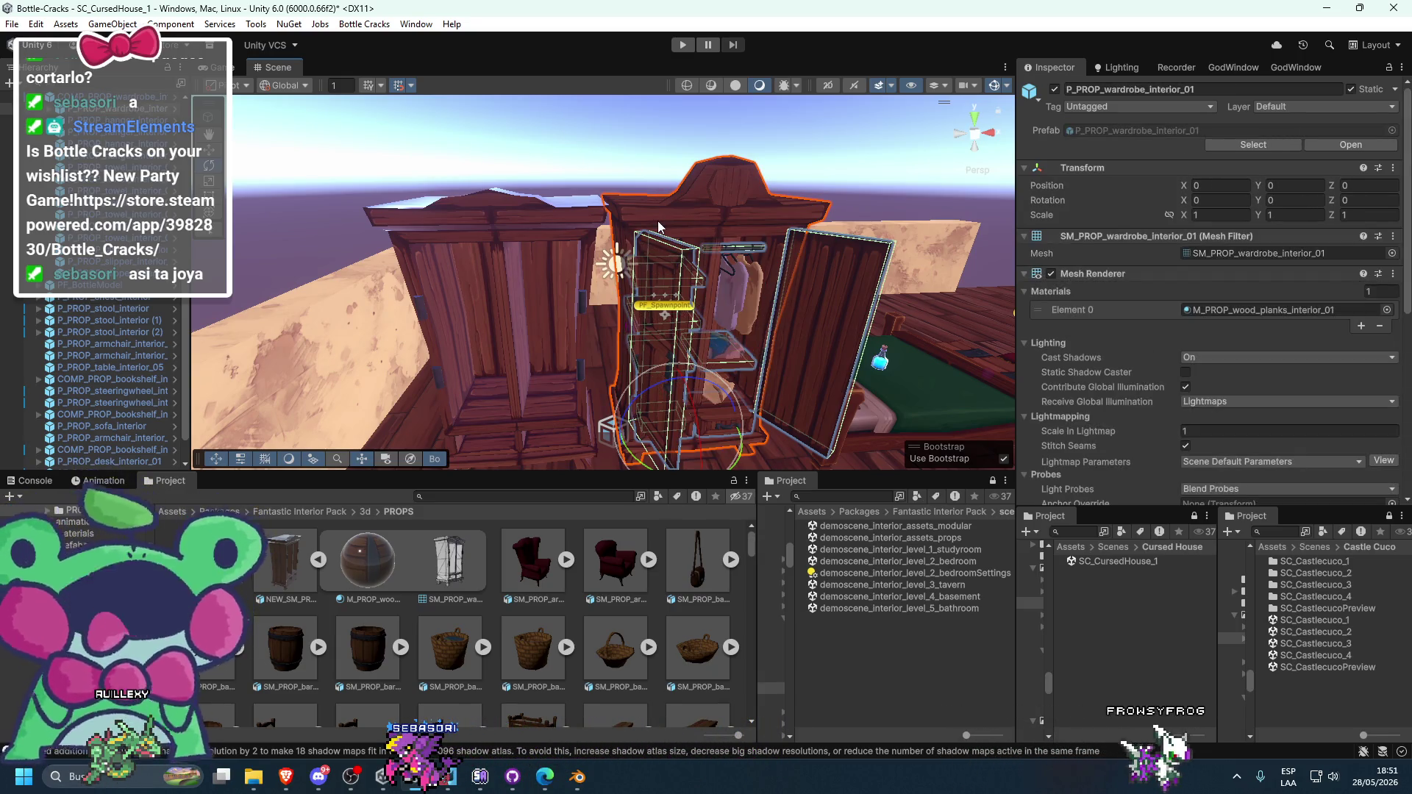
right_click(1189, 327)
left_click(269, 593)
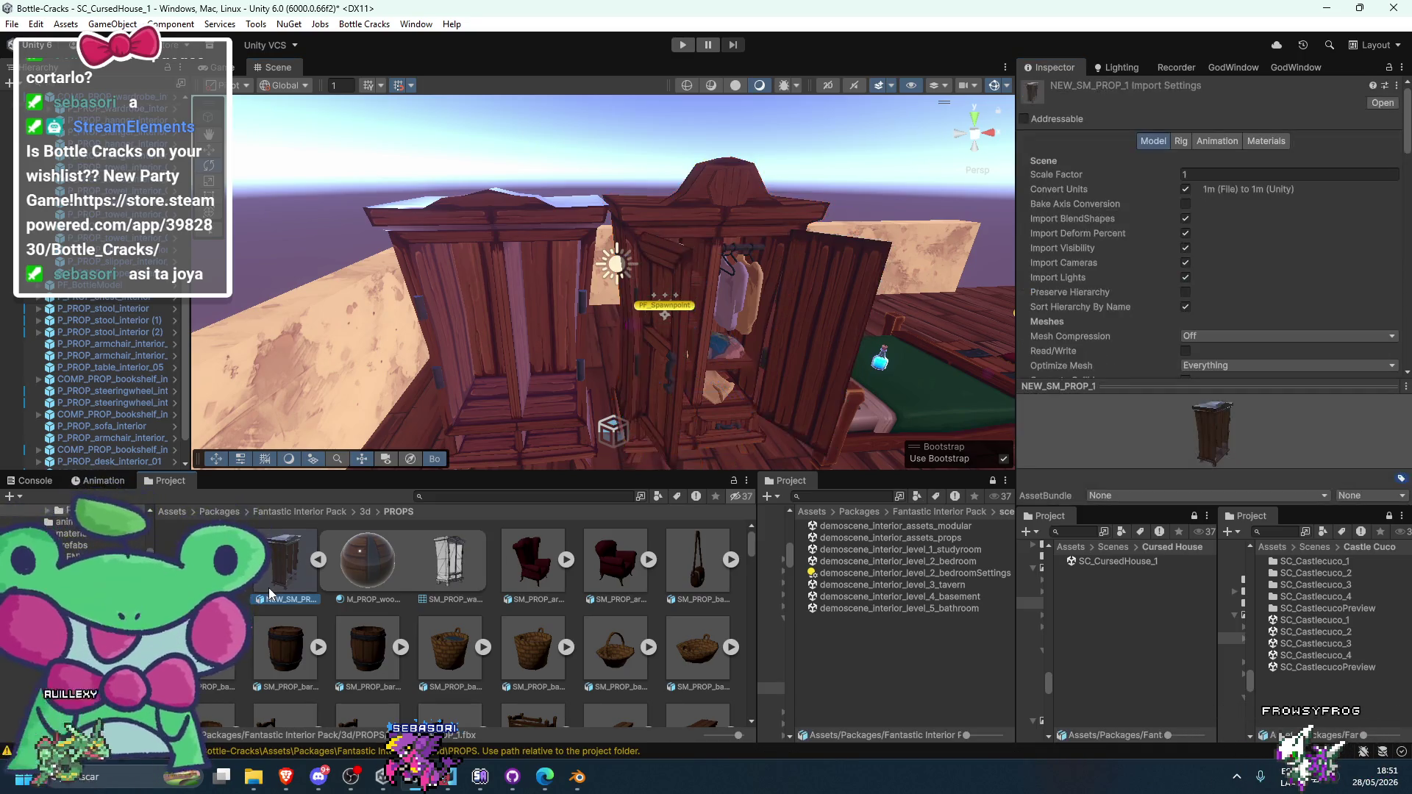
- Search 'planks' and assign M_PROP_wood_planks_interior_01 to NEW_SM_PROP_1's material remap slot
left_click(1260, 142)
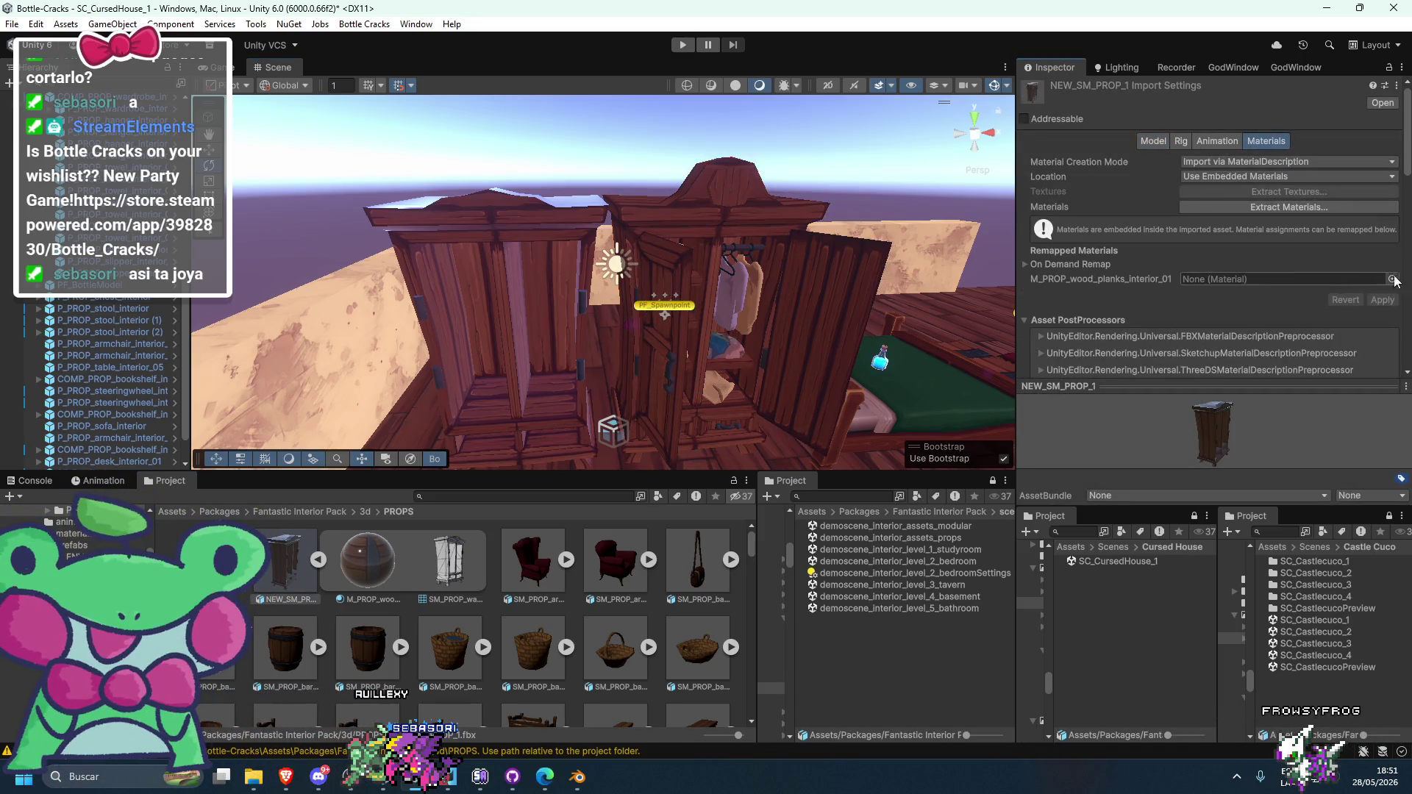
left_click(1392, 280)
type("planks")
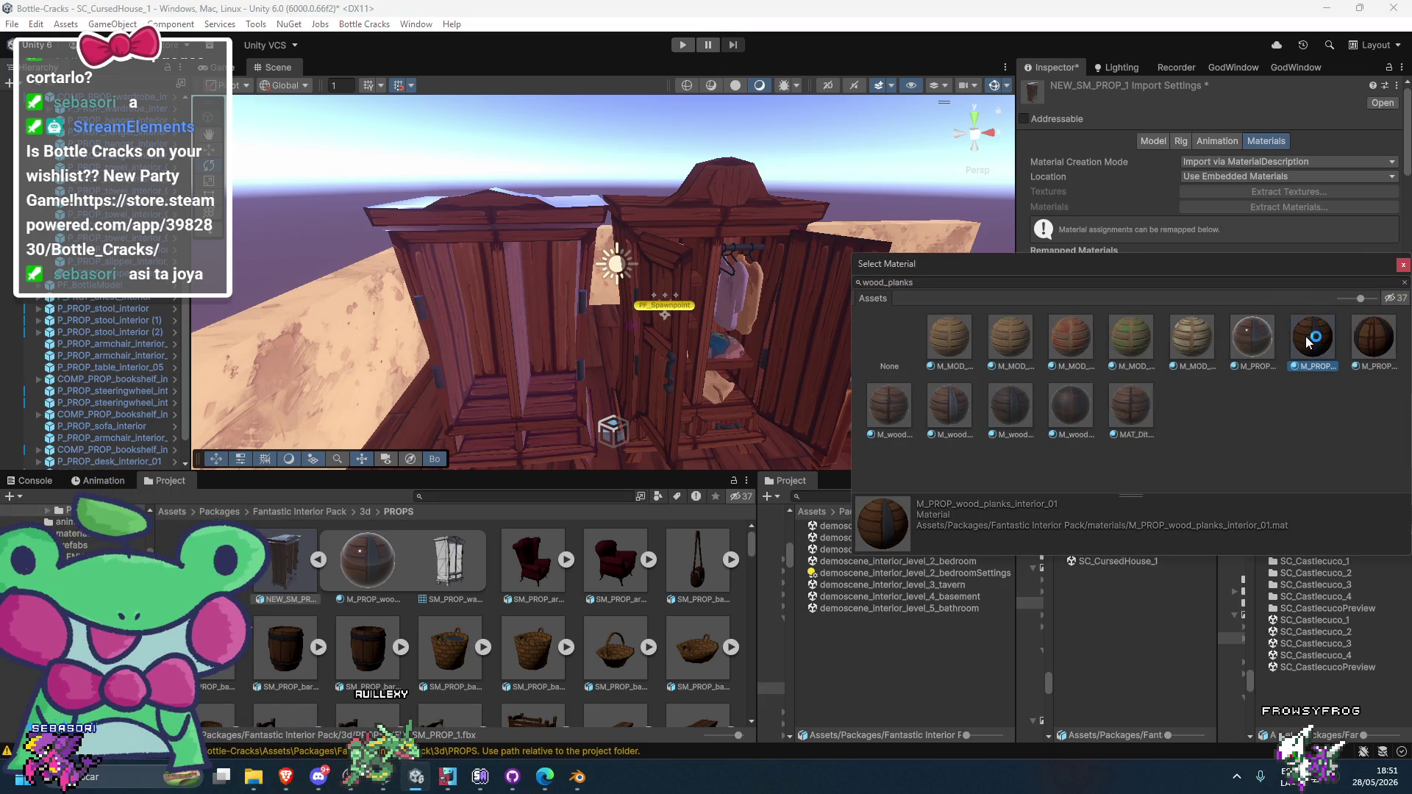
double_click(1313, 336)
mouse_move(809, 302)
left_mouse_down()
mouse_move(853, 299)
mouse_move(825, 483)
mouse_move(847, 260)
mouse_move(843, 289)
left_mouse_up()
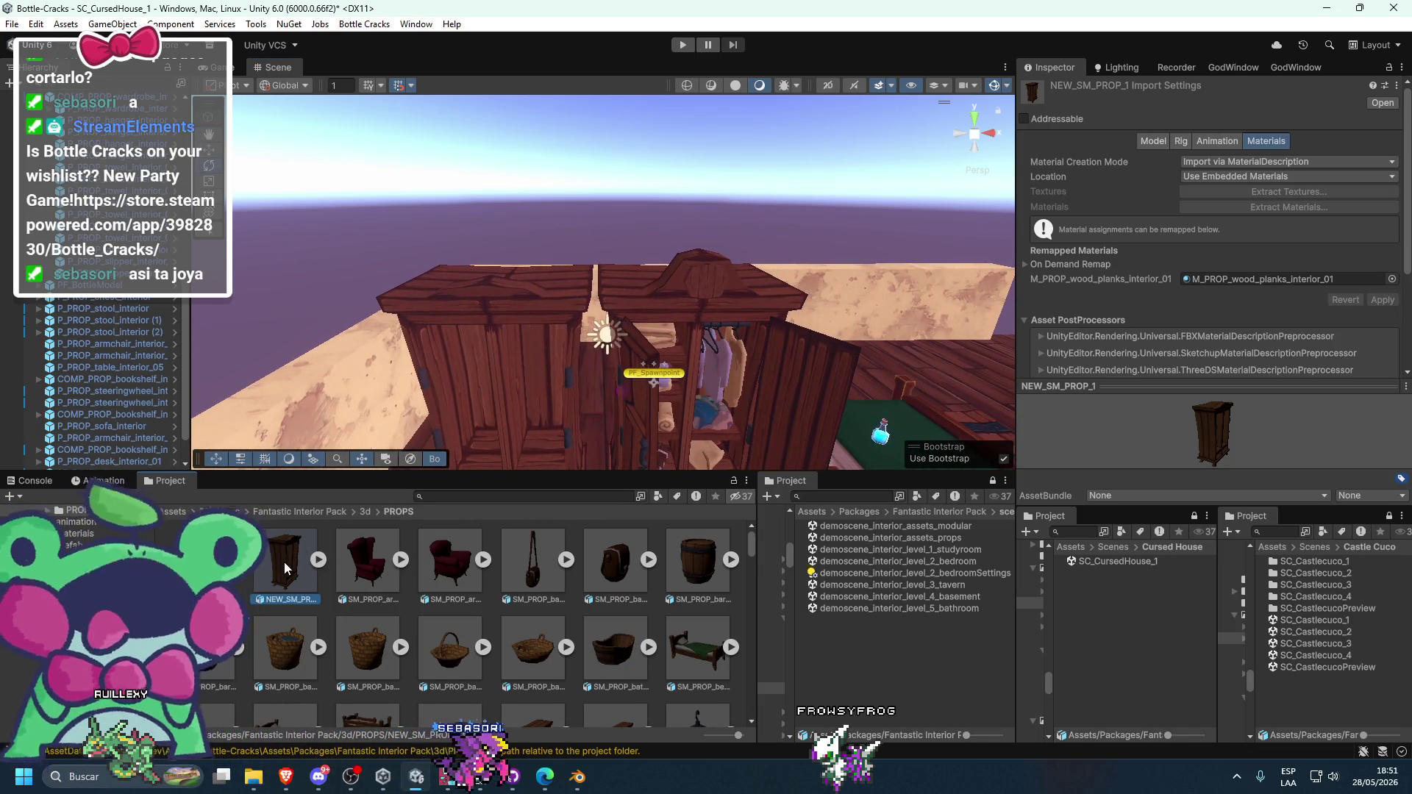
left_click(319, 561)
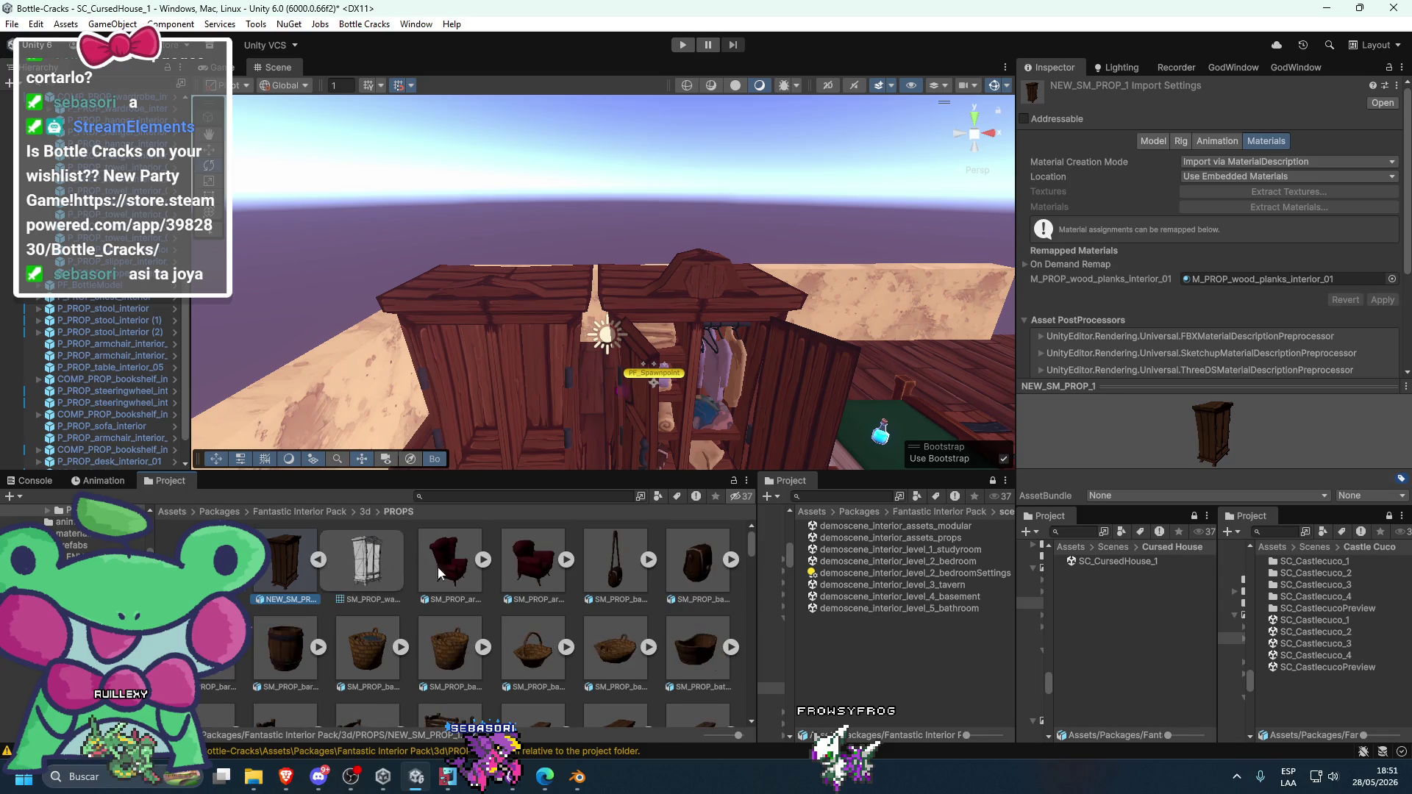
- Select the right wardrobe and try the new wardrobe mesh on it
left_click(629, 300)
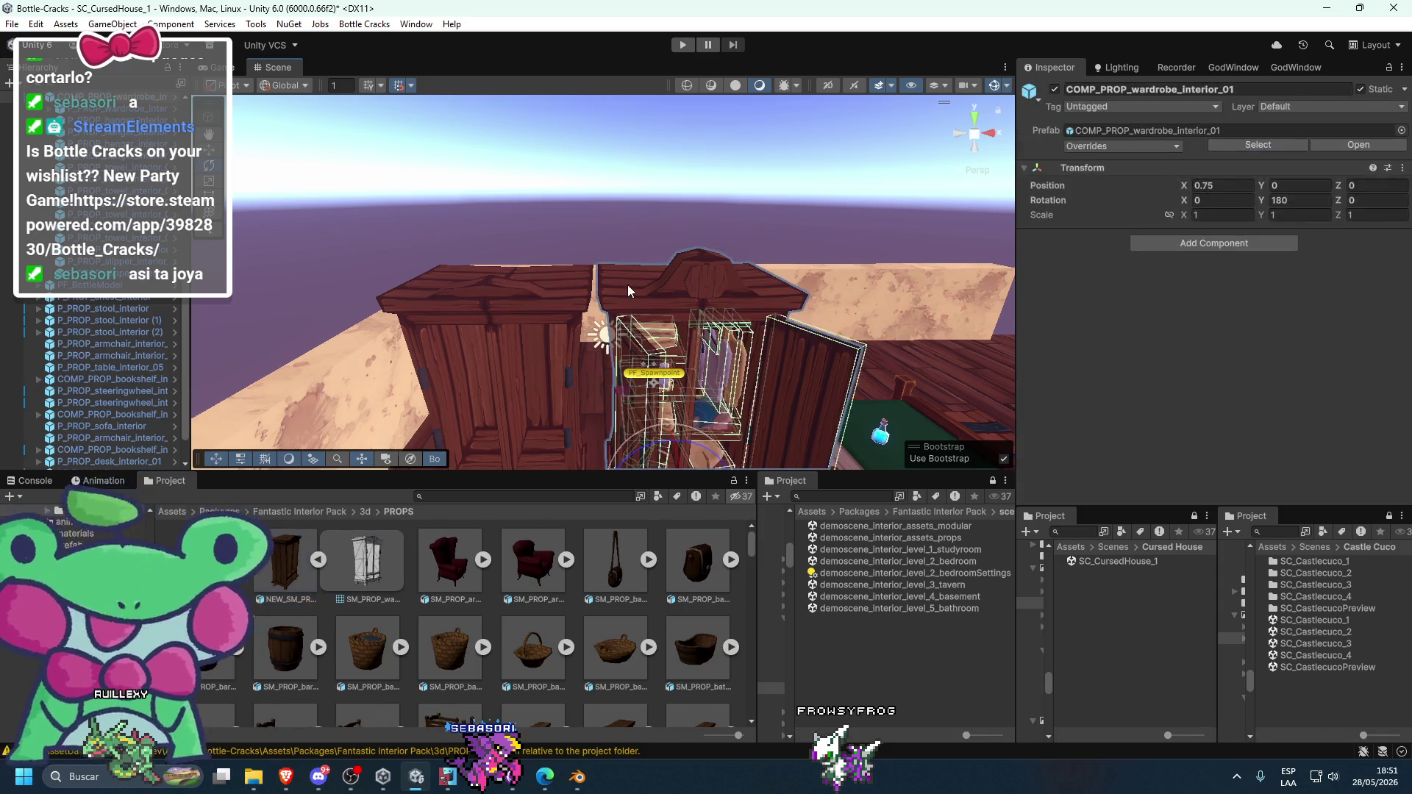
mouse_move(376, 602)
left_mouse_down()
mouse_move(882, 368)
mouse_move(1222, 256)
left_mouse_up()
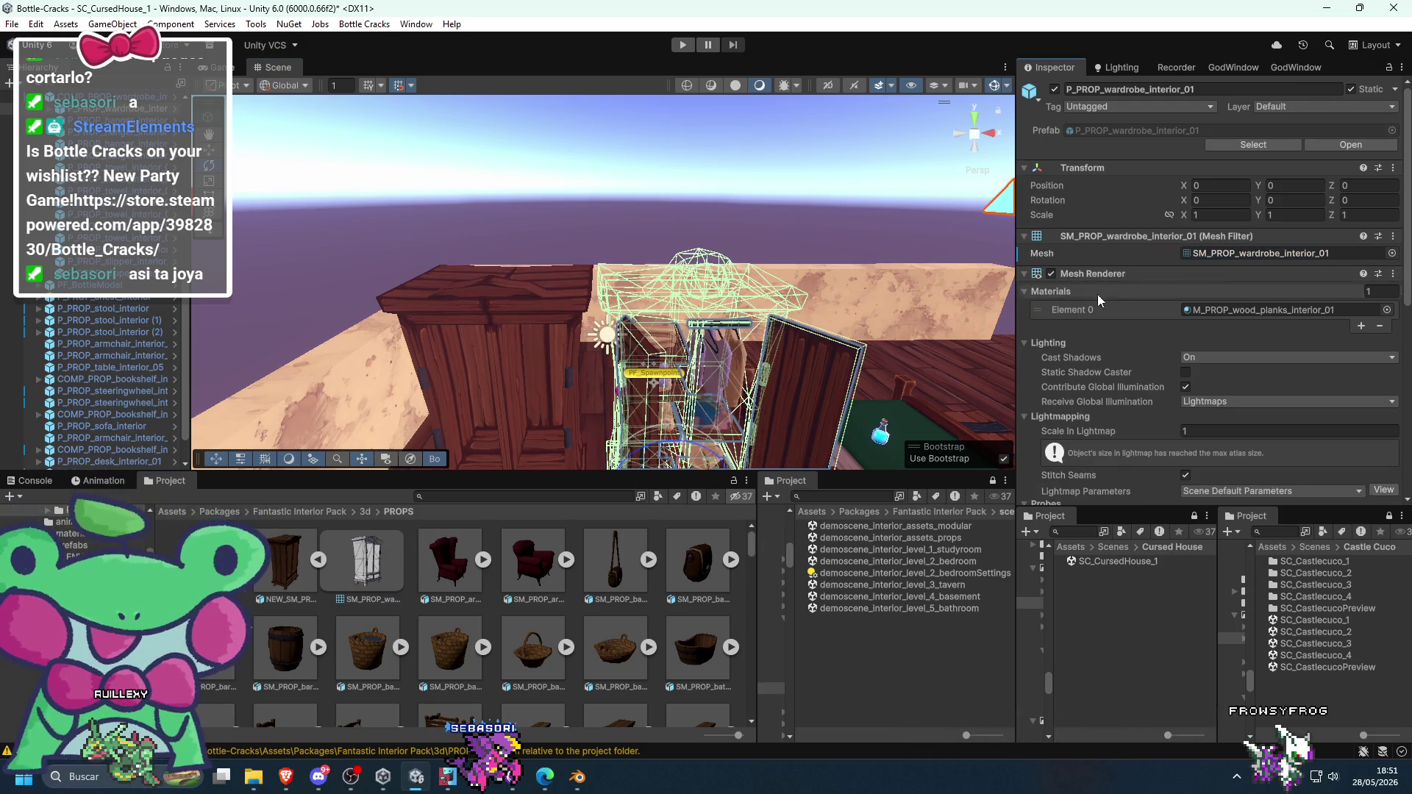
left_click_drag(824, 360, 864, 366)
mouse_move(865, 366)
left_mouse_down("alt")
mouse_move(859, 346)
mouse_move(853, 364)
left_mouse_up("alt")
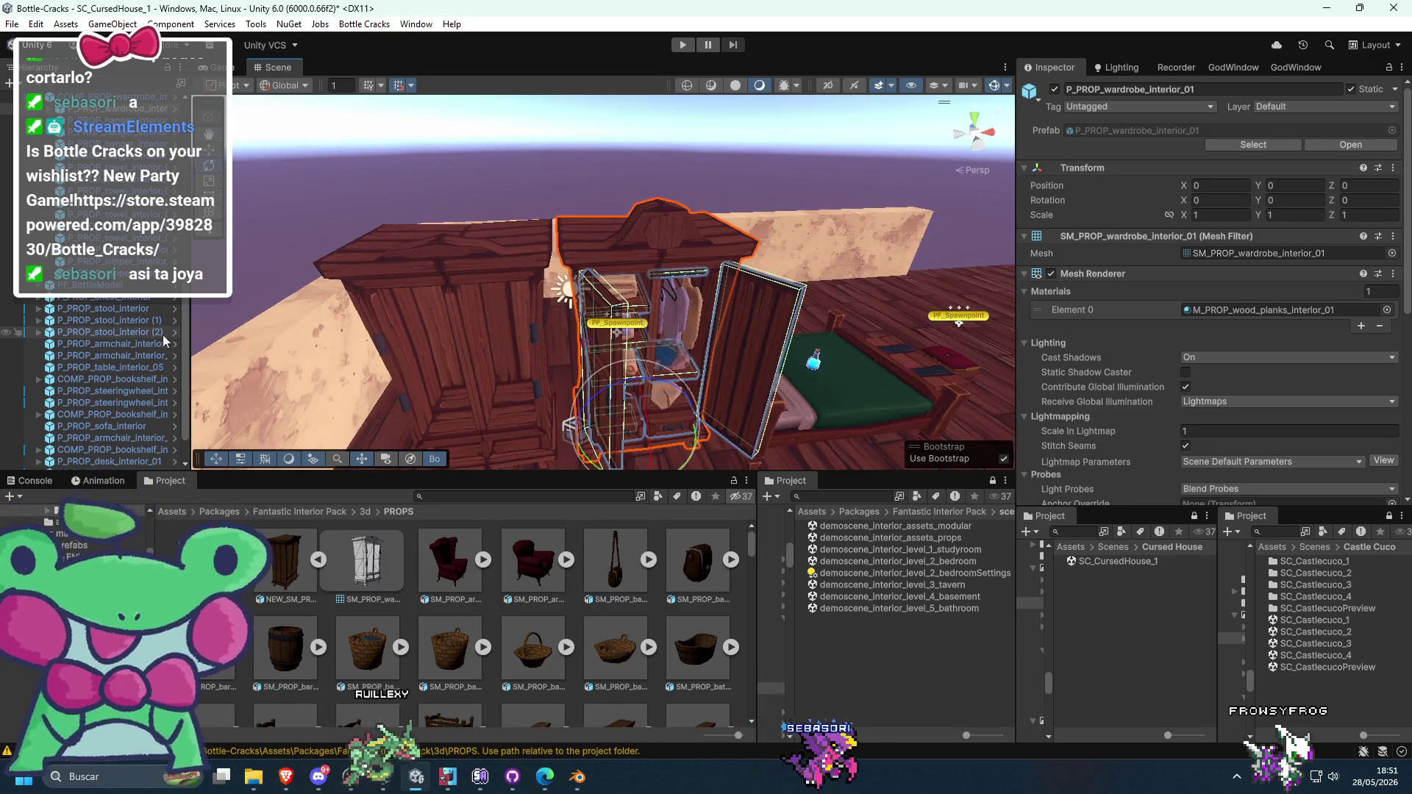
scroll(150, 306, "up", 5)
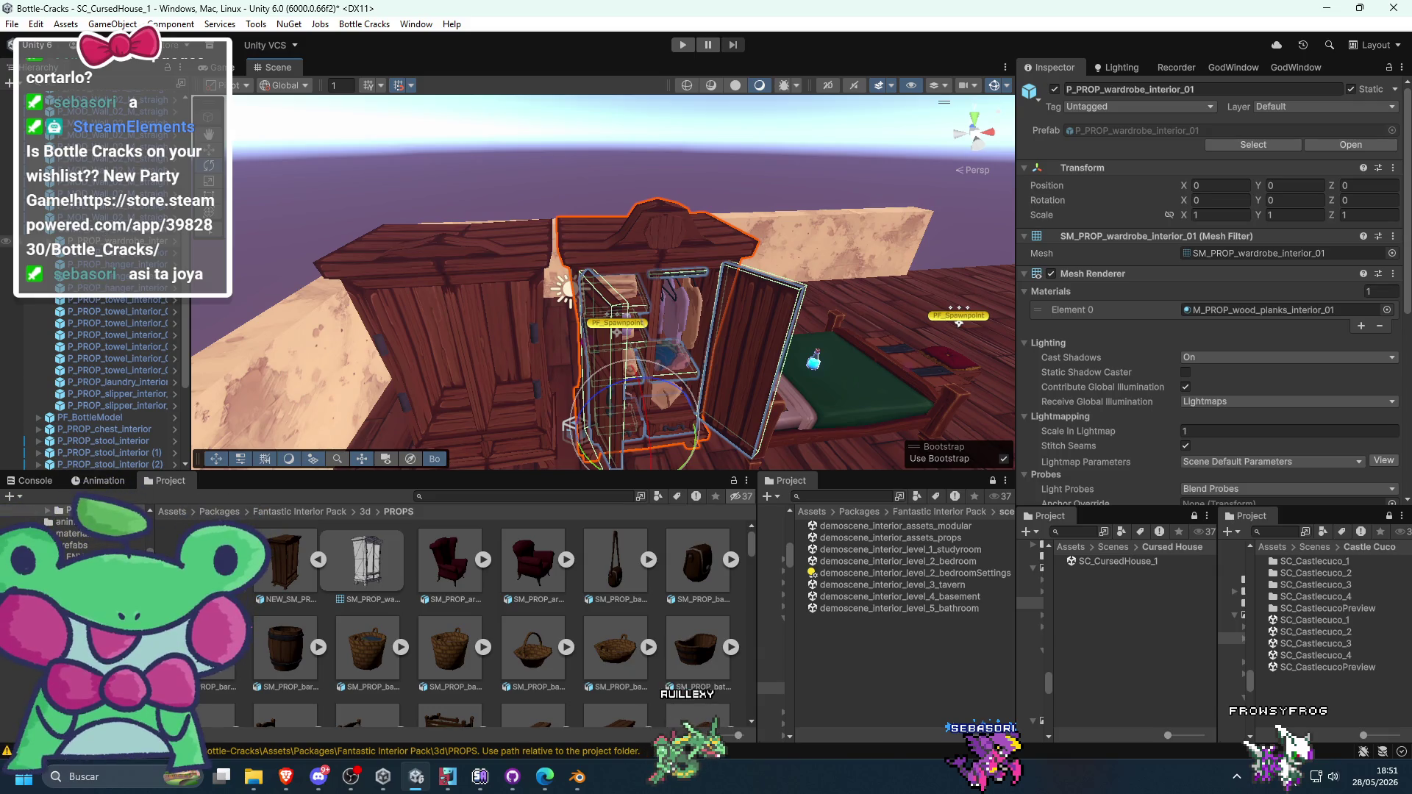
scroll(118, 368, "up", 3)
left_click(87, 253)
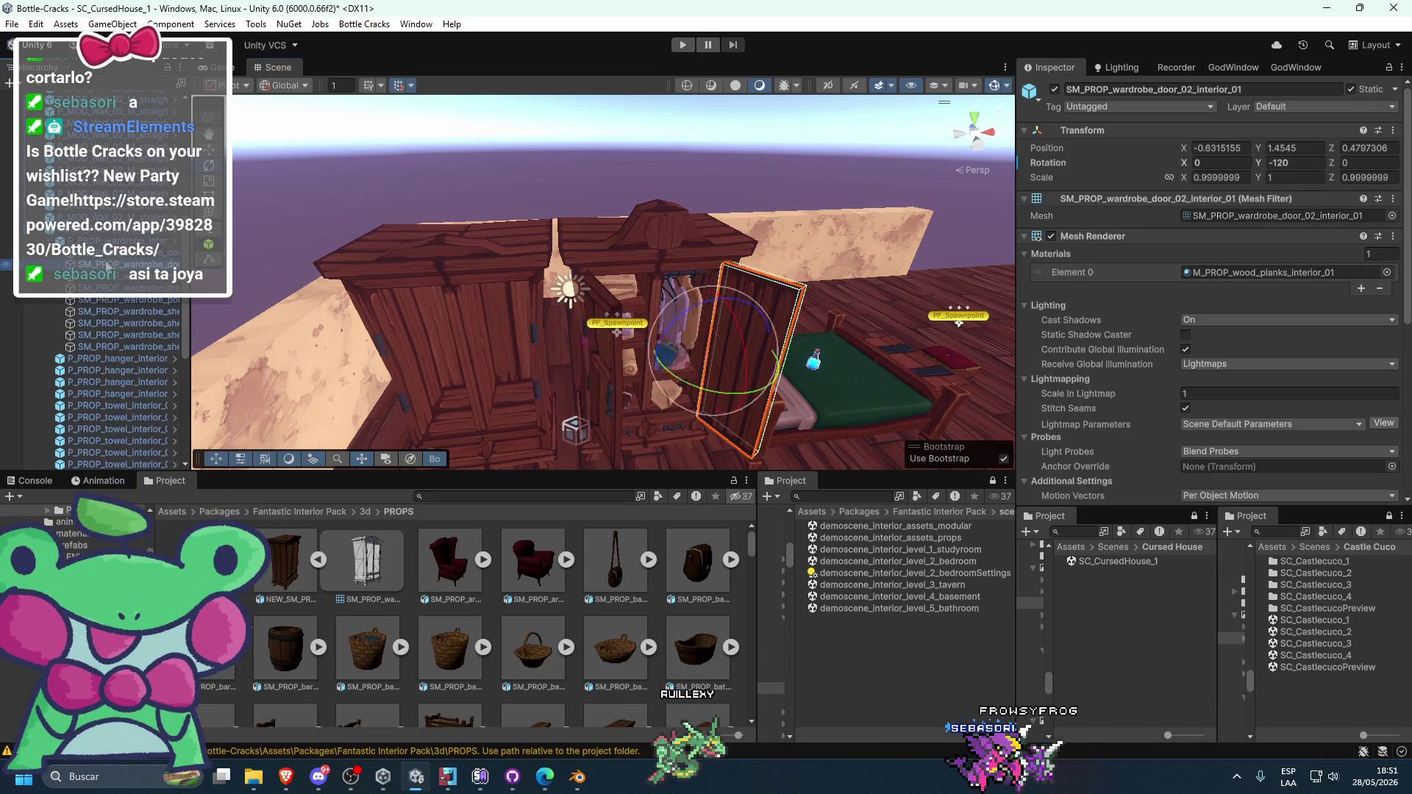
left_click(135, 241)
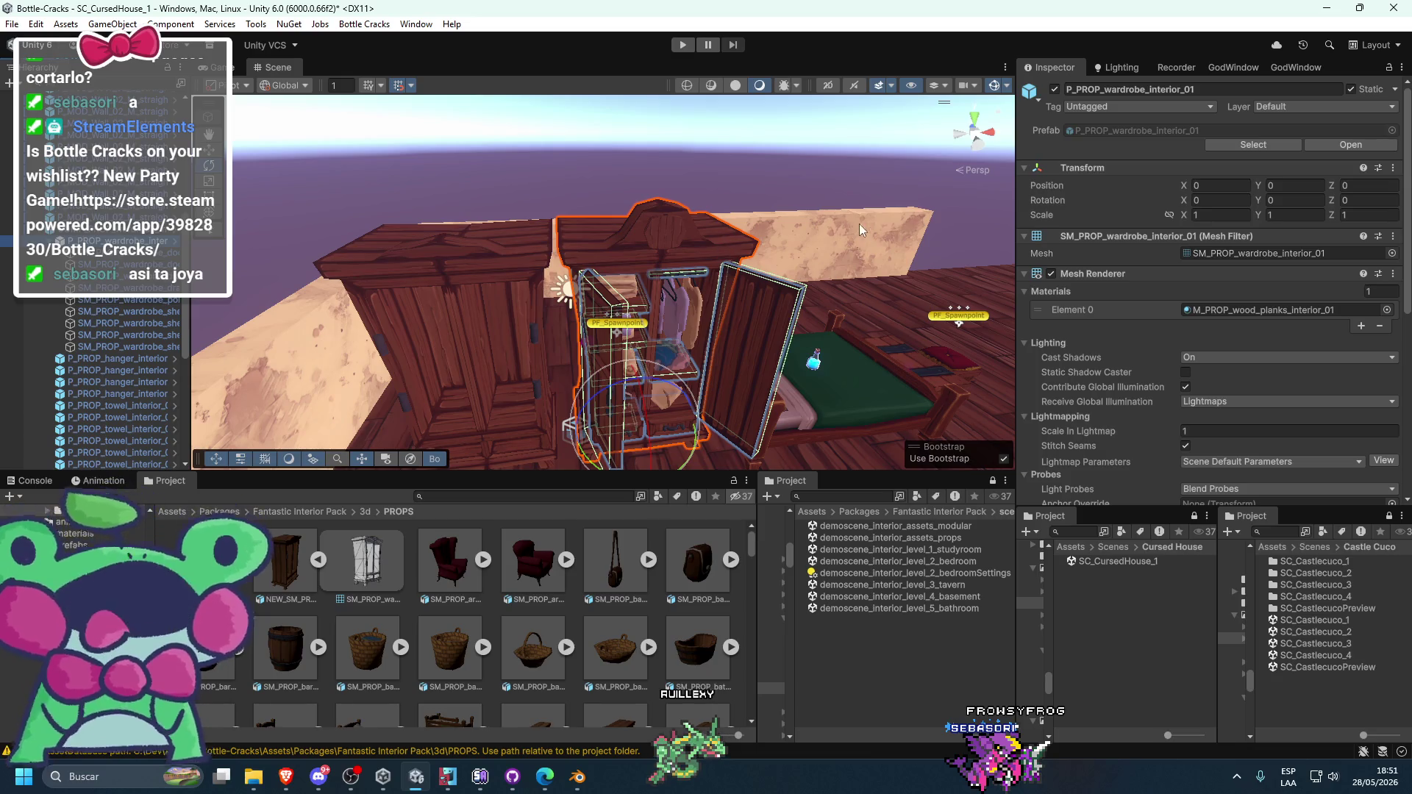
- Delete the left NEW_SM_PROP_1 wardrobe and return to Blender's wardrobe model
left_click(501, 242)
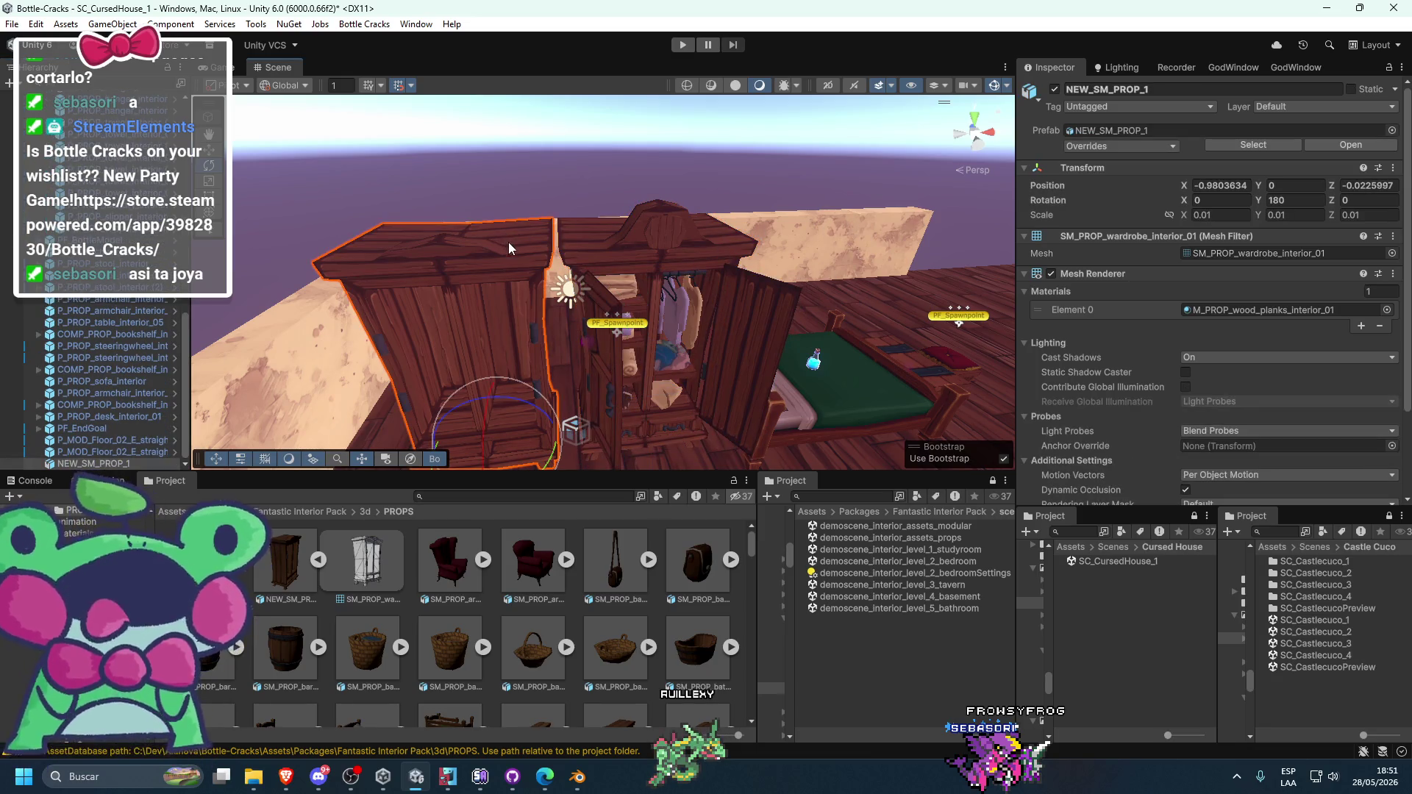
key("Delete")
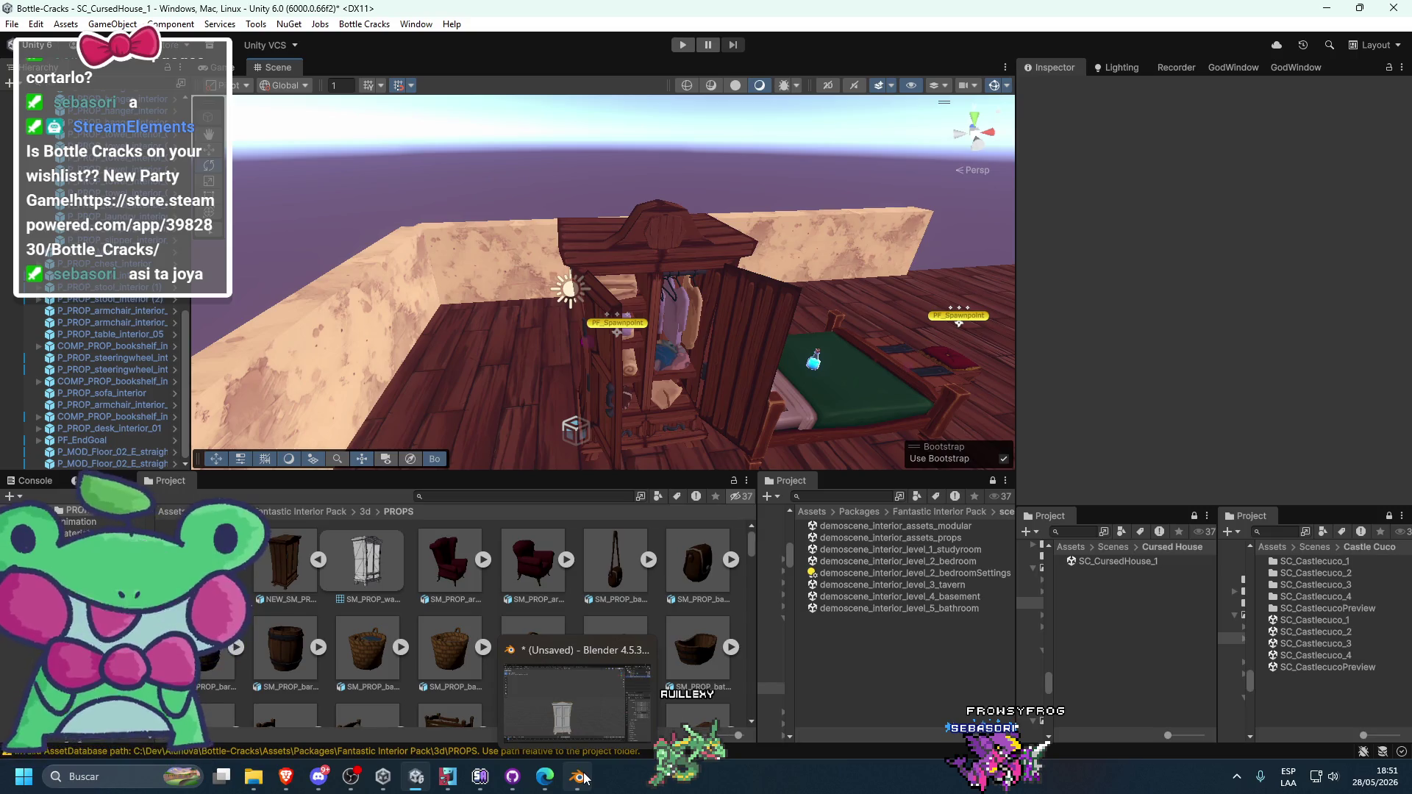
left_click(579, 777)
left_click(1204, 125)
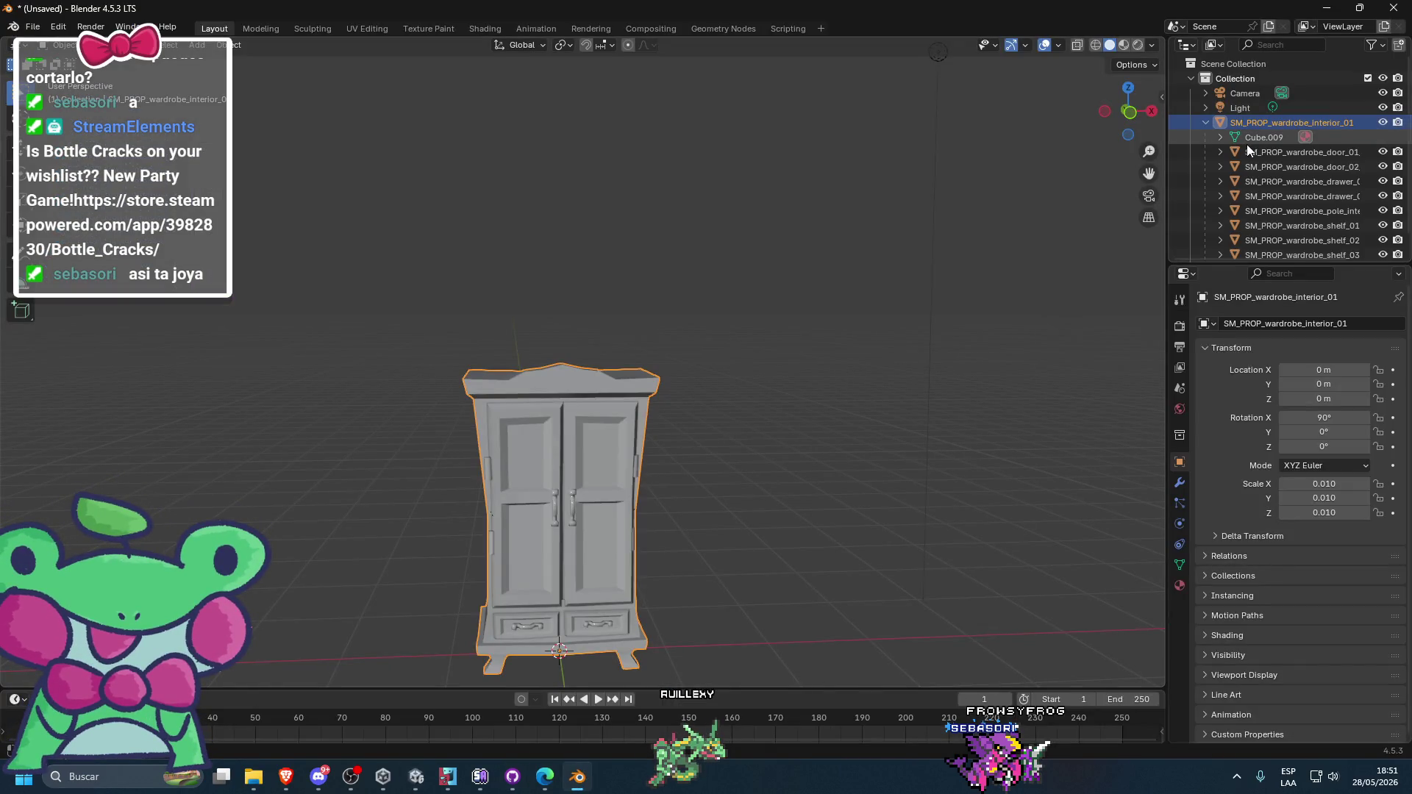
- Select all the wardrobe's child parts, re-export them over NEW_SM_PROP_1.fbx, and return to Unity
scroll(1251, 193, "down", 1)
mouse_move(1248, 247)
left_mouse_down()
mouse_move(1269, 194)
mouse_move(1265, 126)
left_mouse_up()
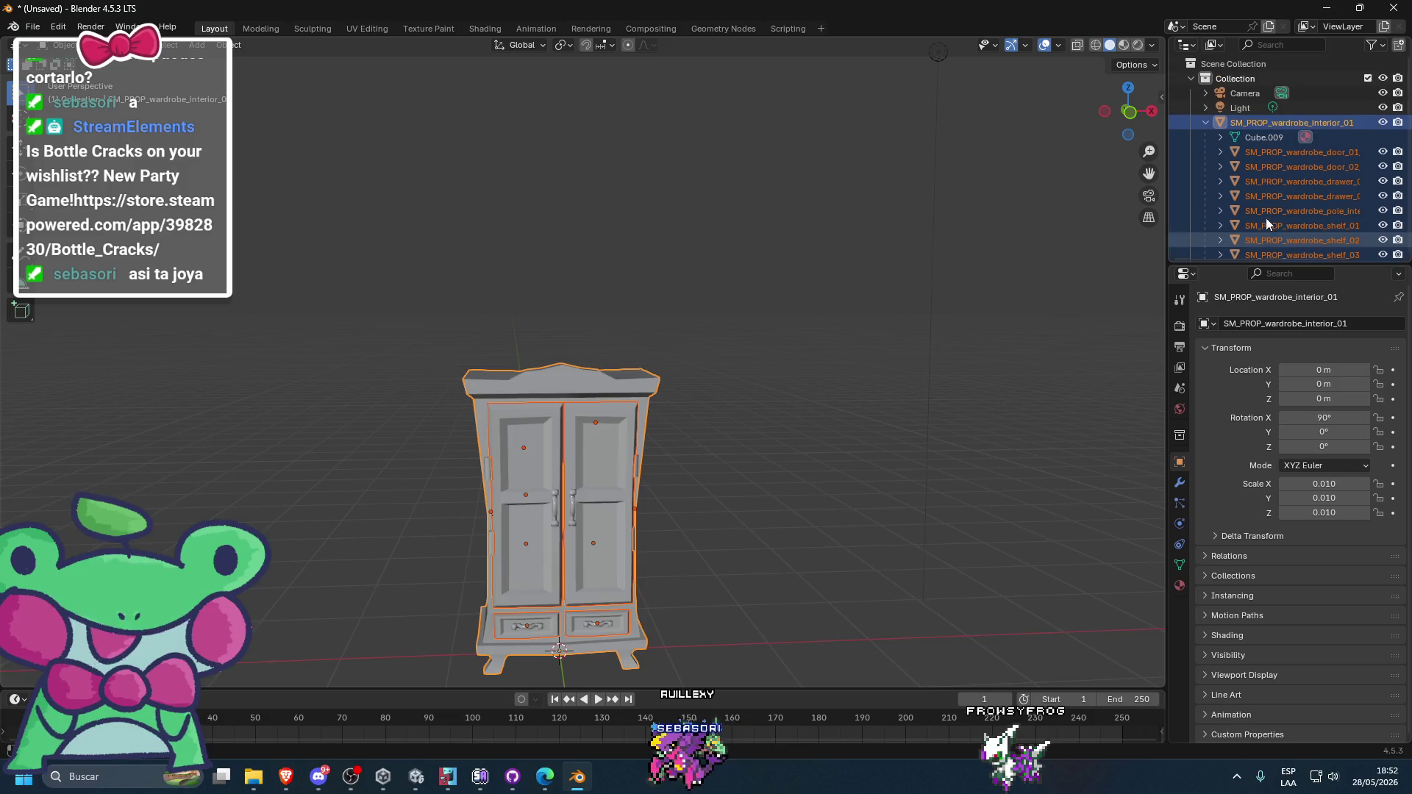
left_click(33, 27)
mouse_move(88, 250)
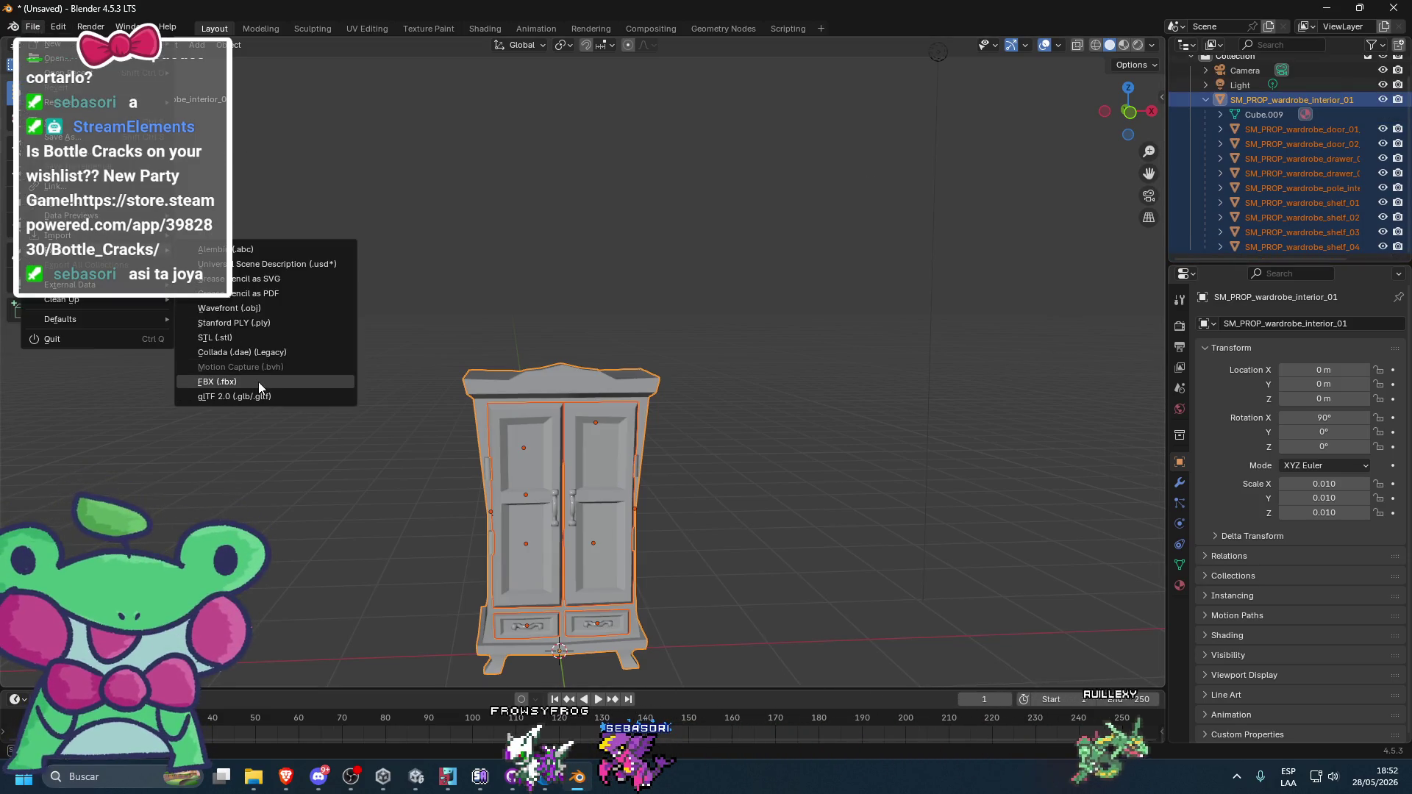
left_click(259, 382)
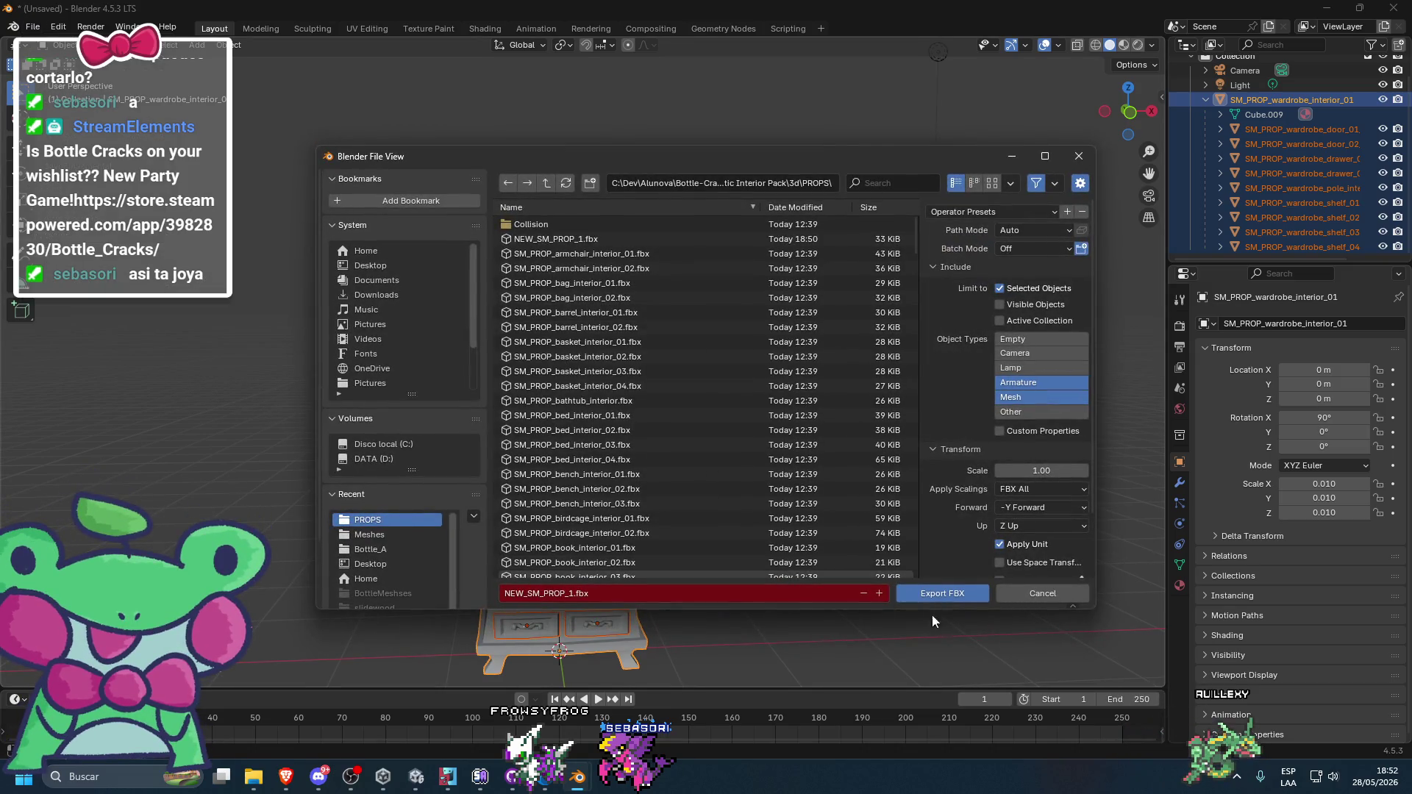
left_click(940, 589)
key("alt+Tab")
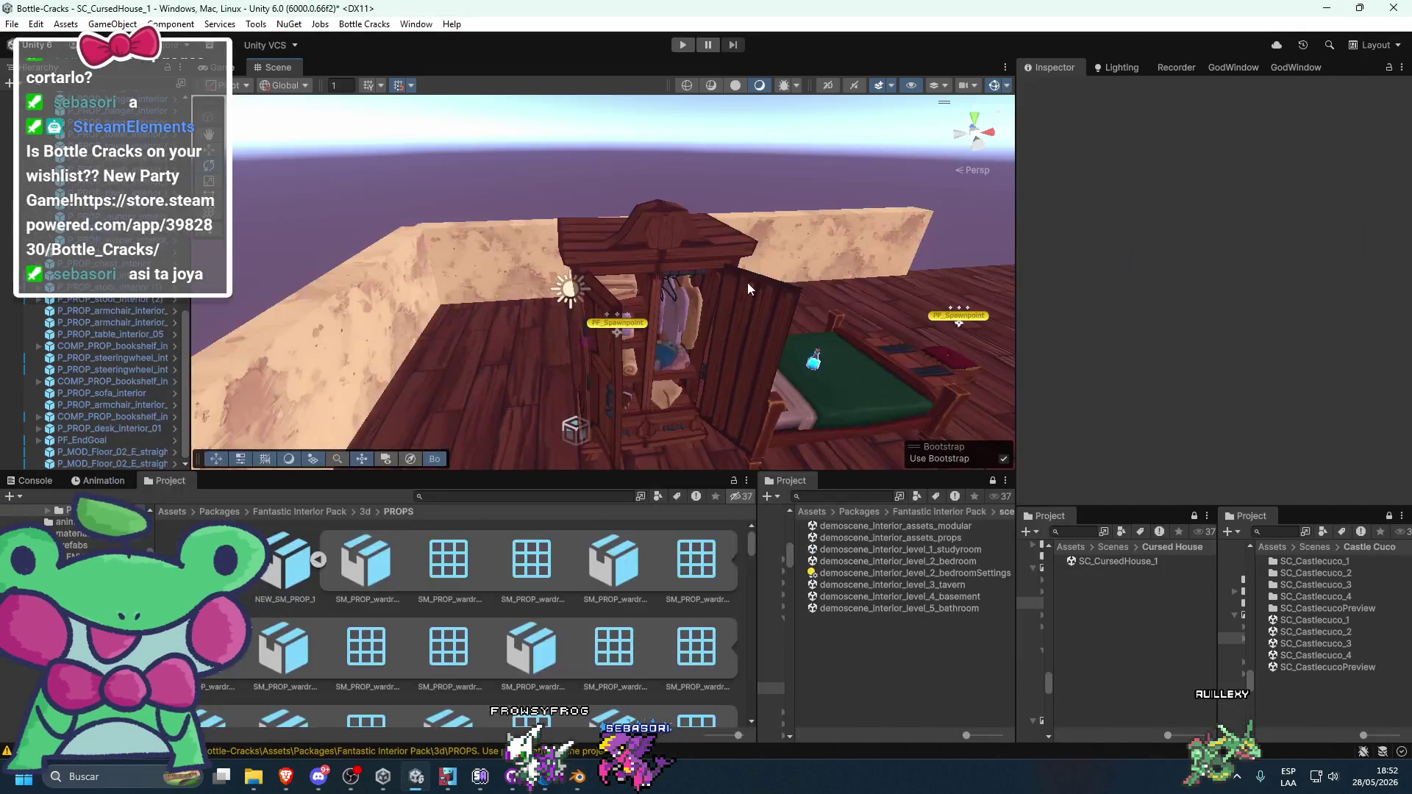
- Expand NEW_SM_PROP_1 and preview its new mesh on the bedroom wardrobe
left_click(303, 564)
left_click(314, 561)
left_click(585, 225)
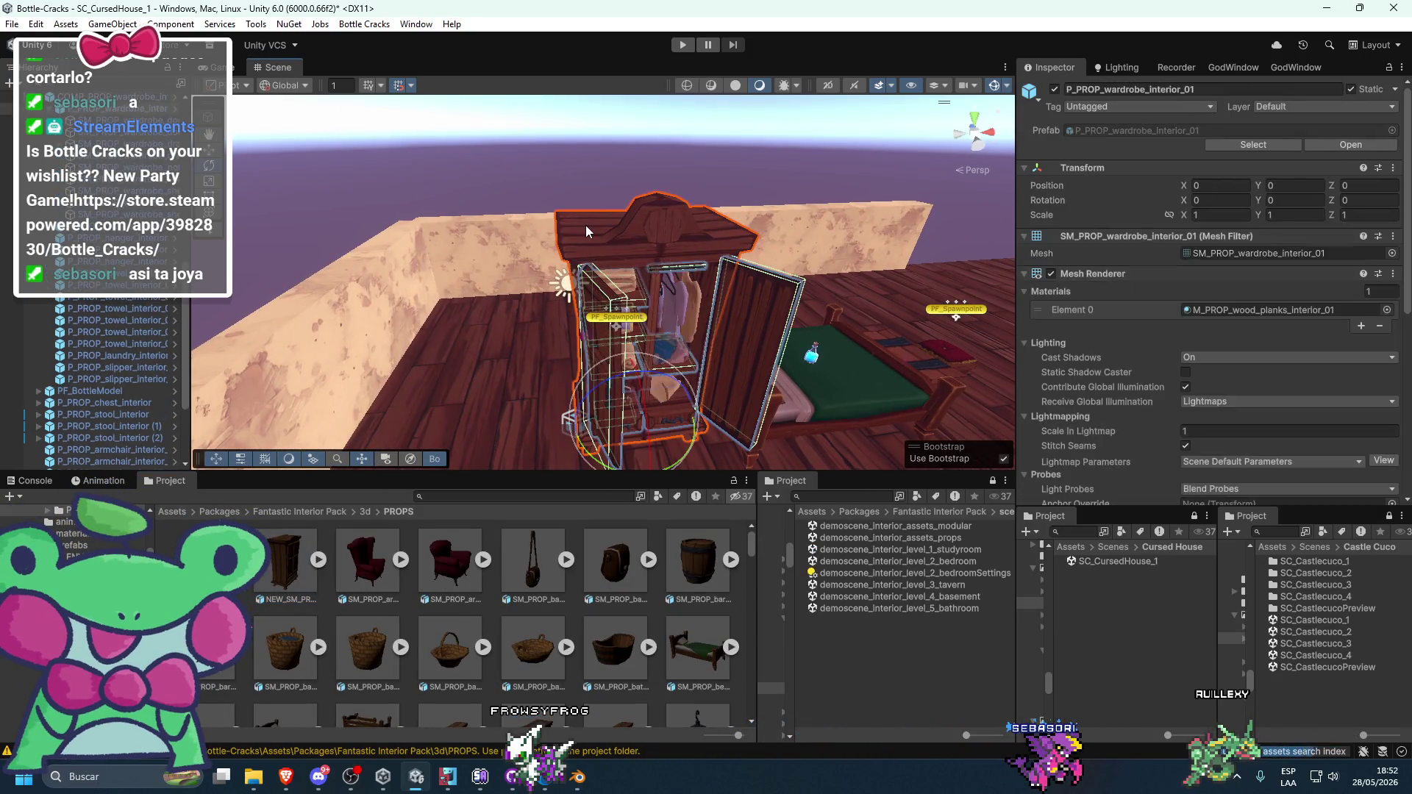
left_click(318, 560)
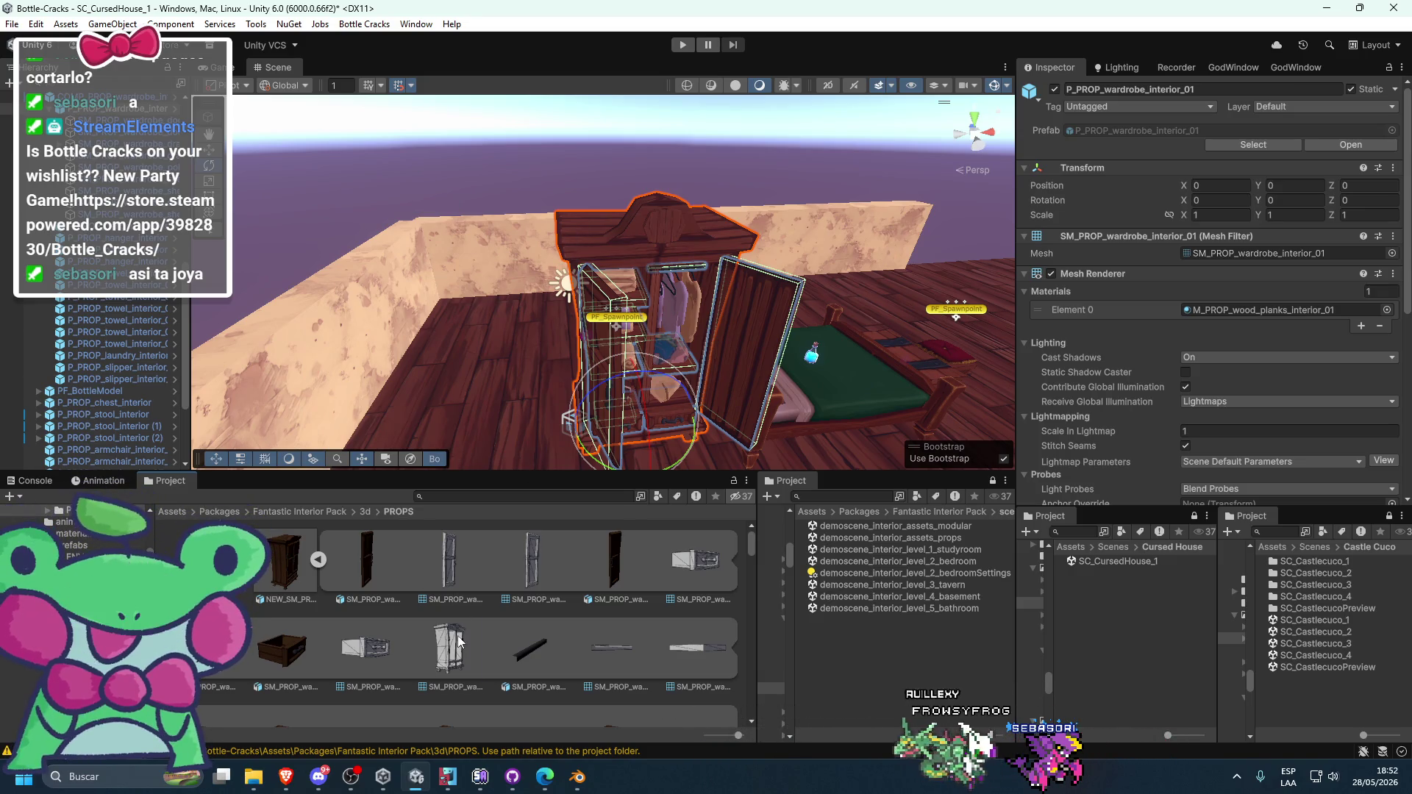
left_click(1200, 255)
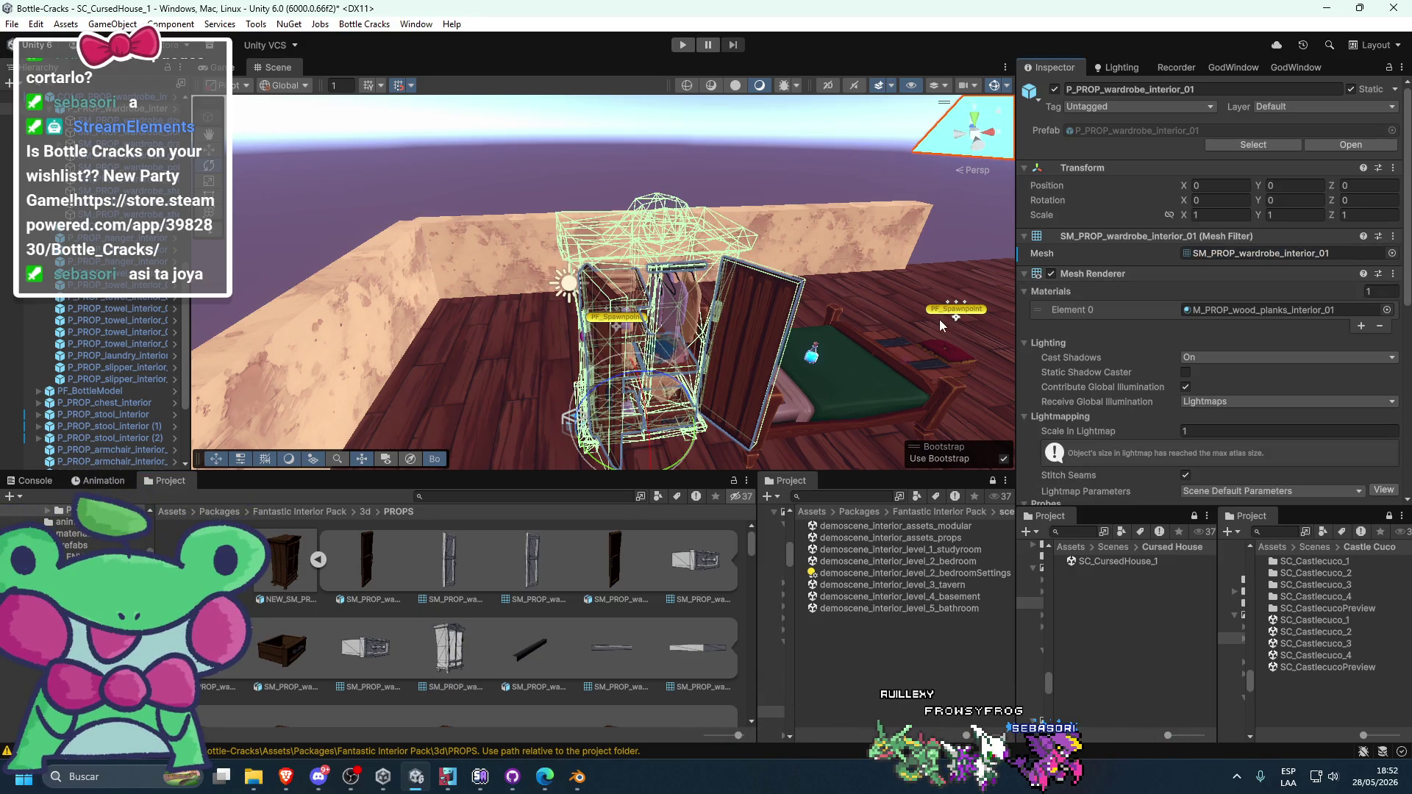
mouse_move(325, 589)
left_mouse_down()
mouse_move(516, 439)
mouse_move(496, 437)
mouse_move(426, 552)
left_mouse_up()
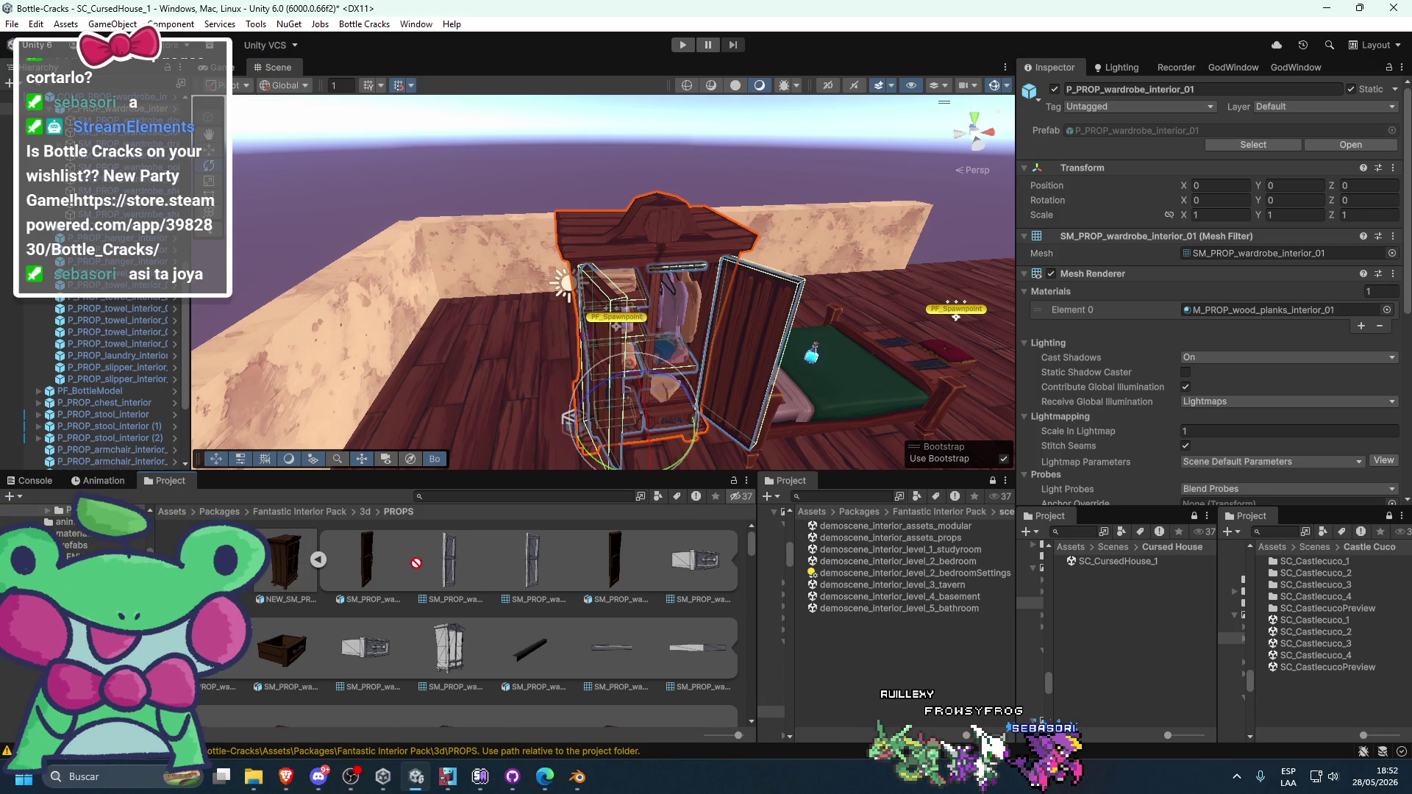
- Try swapping the wardrobe's open door to the door_01 mesh, then undo it
left_click(318, 559)
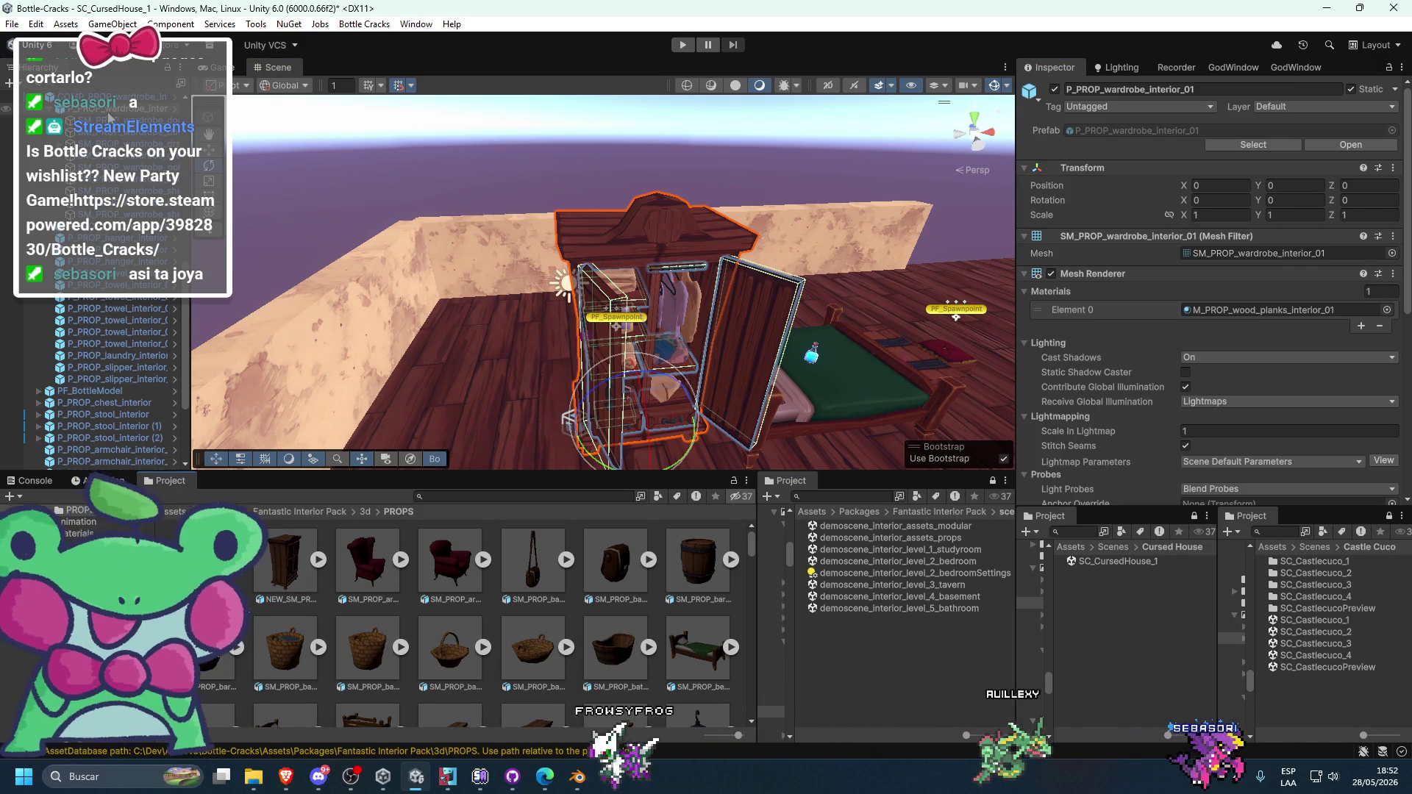
left_click(92, 134)
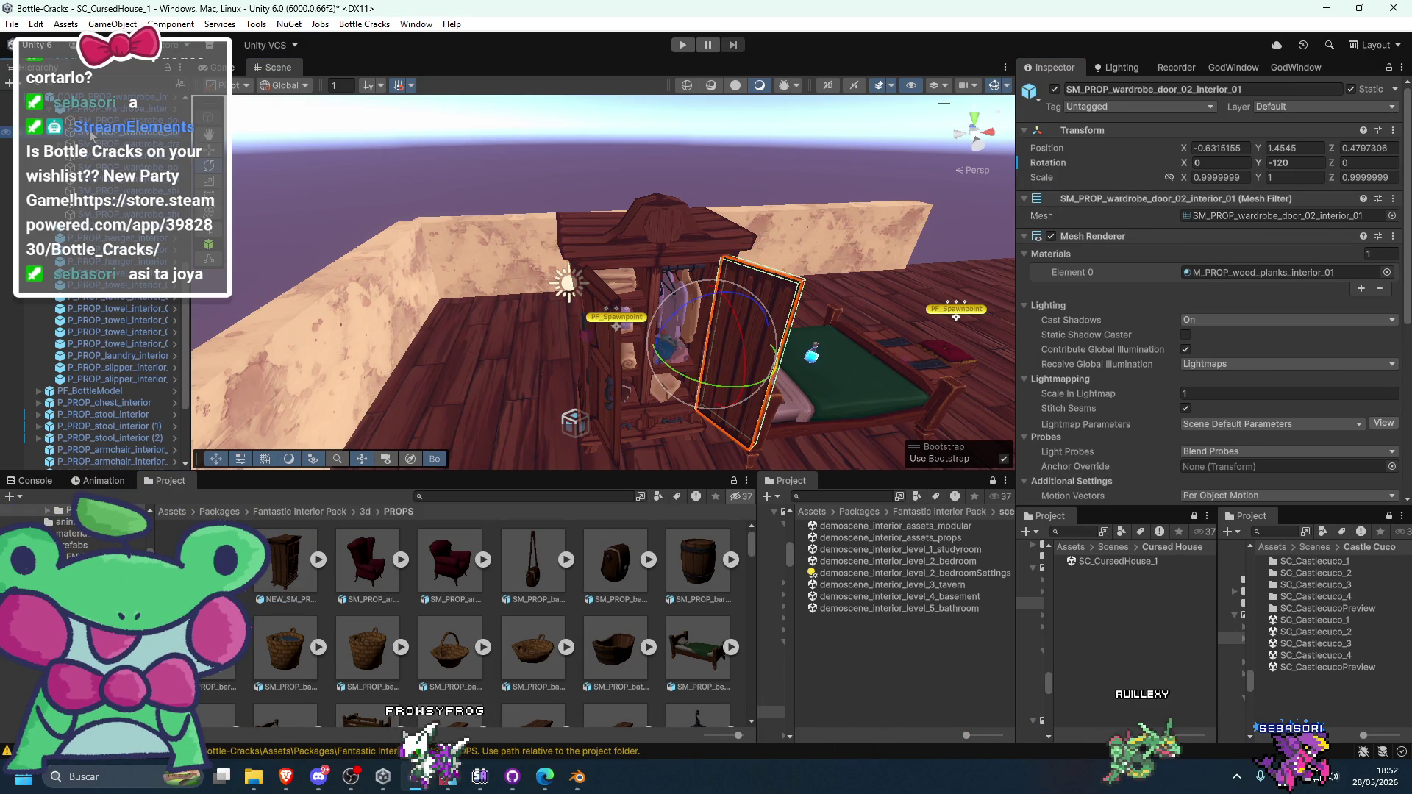
left_click(318, 559)
left_click_drag(1304, 243, 1261, 215)
mouse_move(773, 280)
left_mouse_down()
mouse_move(734, 262)
mouse_move(691, 84)
mouse_move(731, 183)
mouse_move(686, 236)
mouse_move(736, 302)
left_mouse_up()
key("ctrl+z")
- Place NEW_SM_PROP_1 beside the existing wardrobe, then delete it and return to Blender
mouse_move(295, 573)
left_mouse_down()
mouse_move(495, 434)
mouse_move(504, 456)
mouse_move(515, 389)
left_mouse_up()
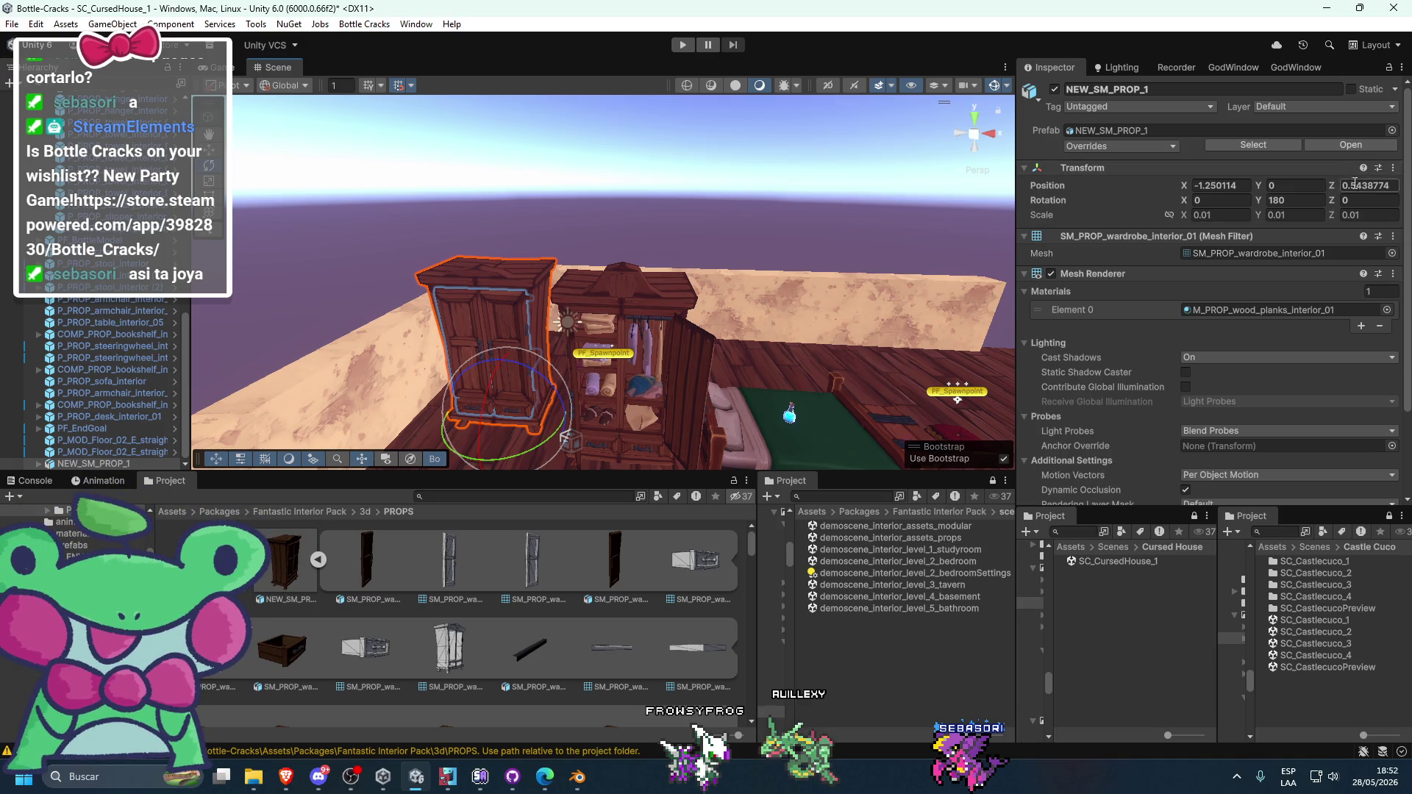
scroll(416, 323, "up", 5)
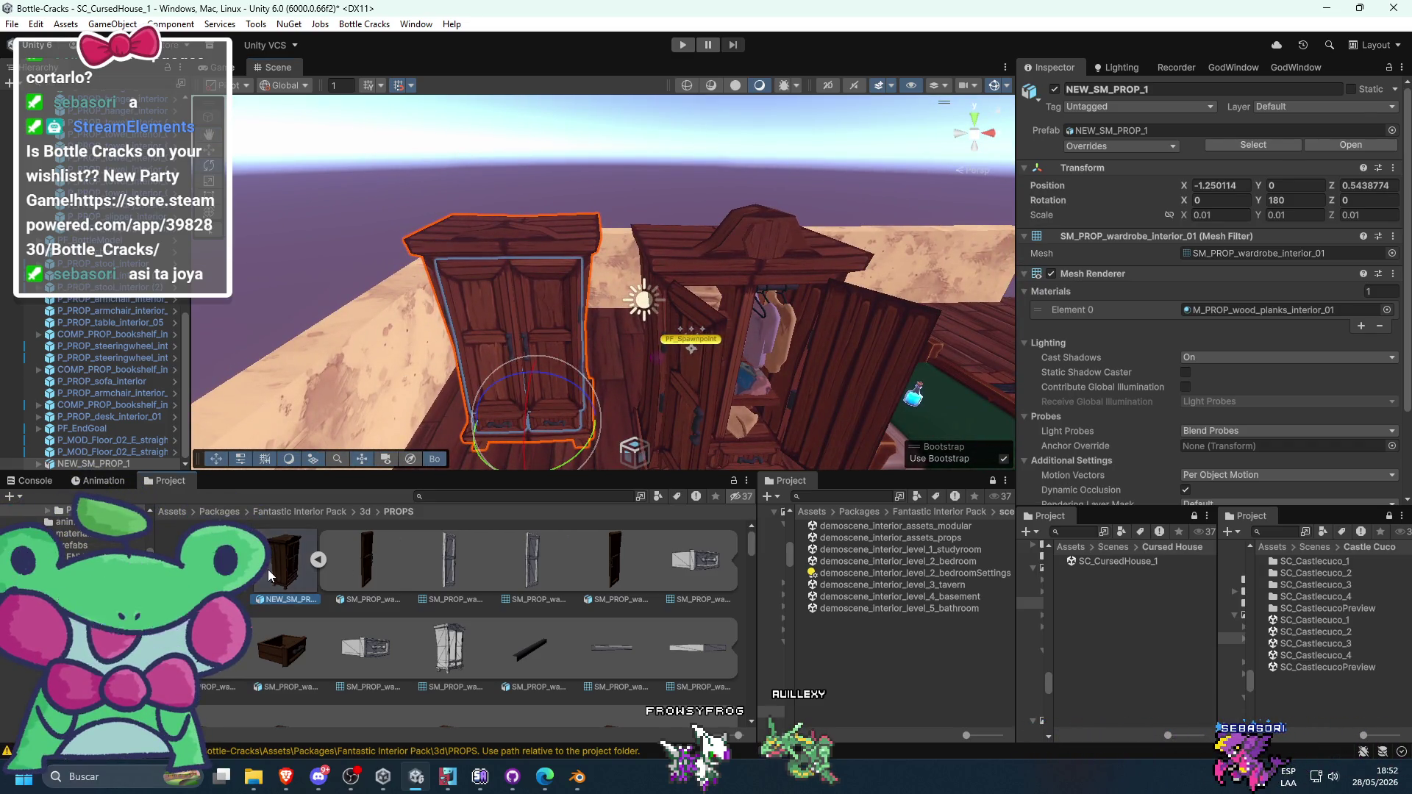
left_click(286, 562)
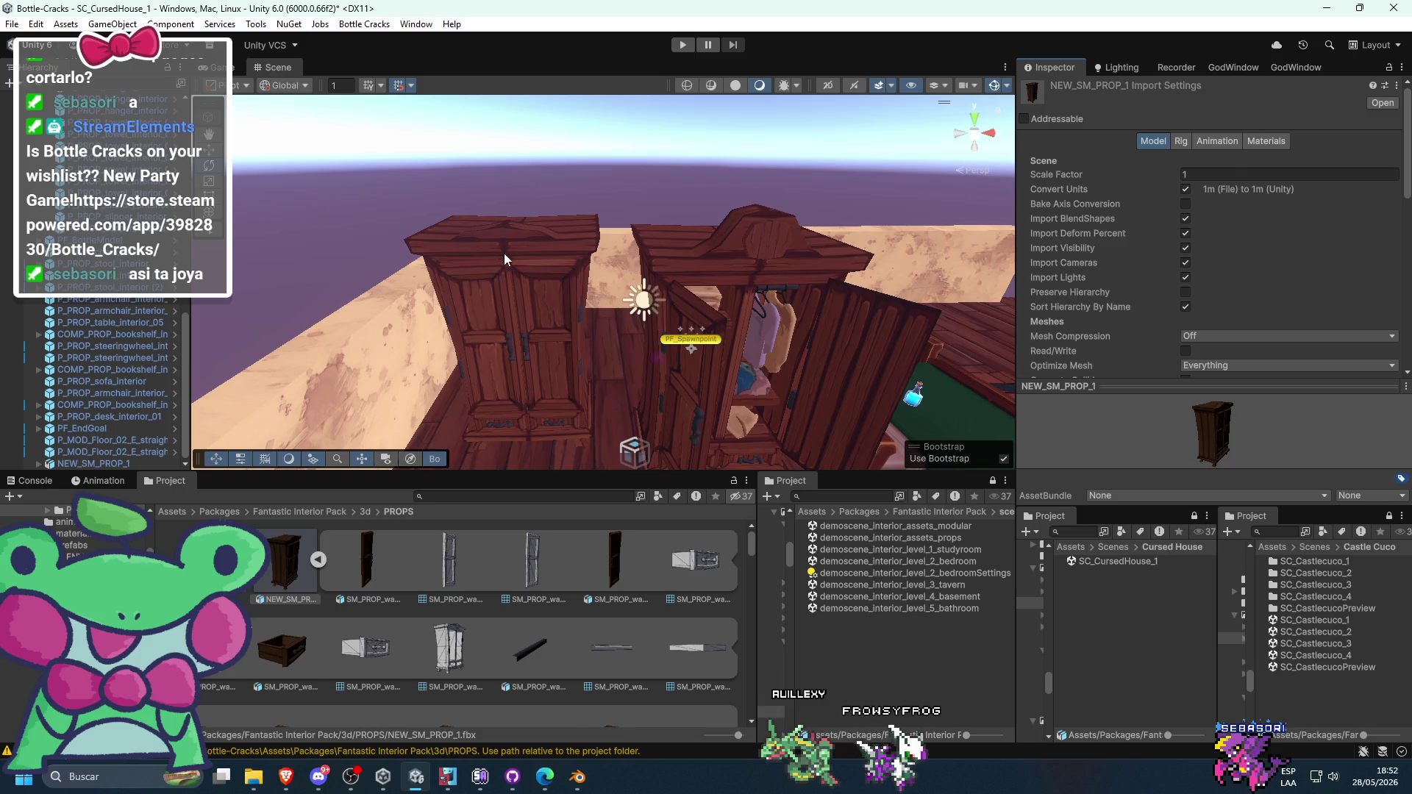
left_click(504, 253)
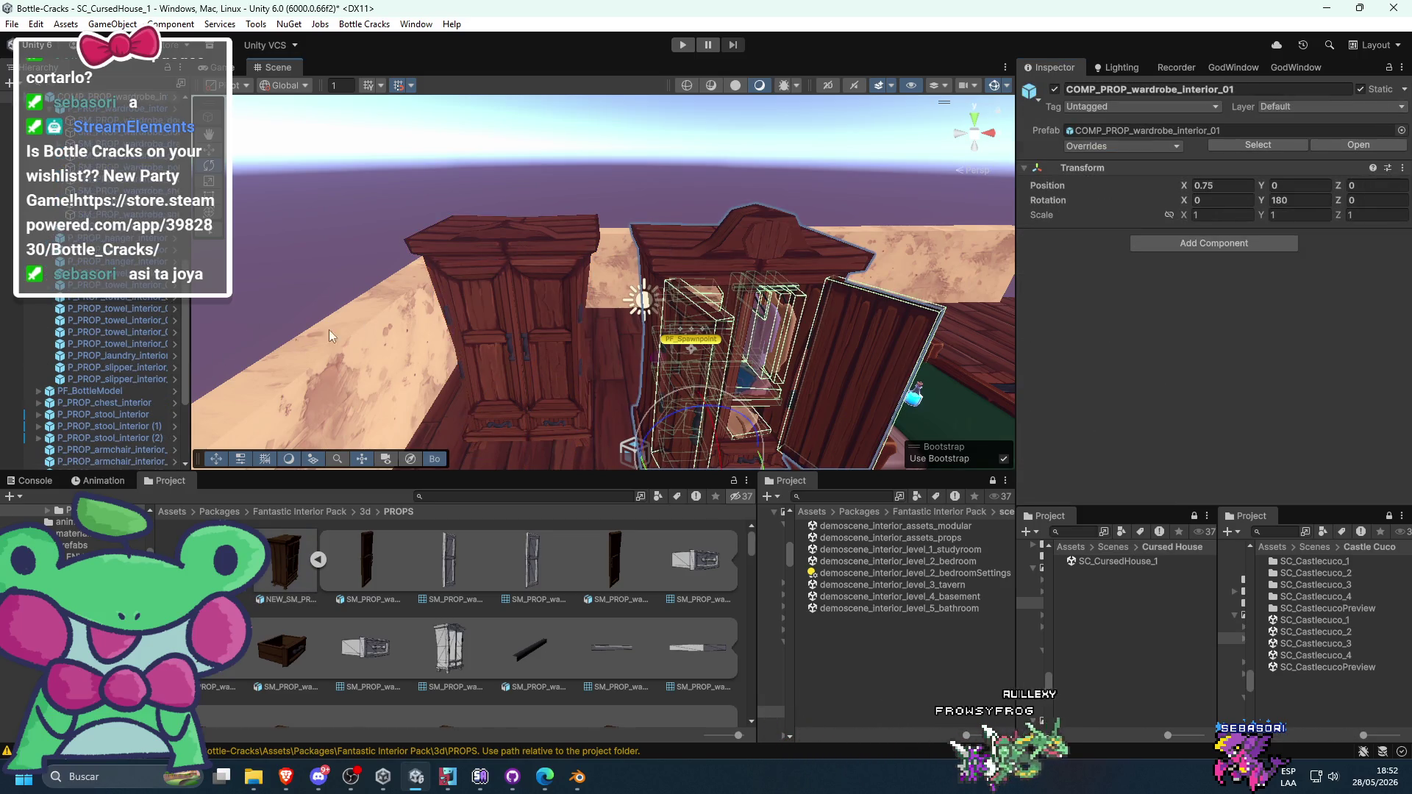
left_click(484, 250)
key("Delete")
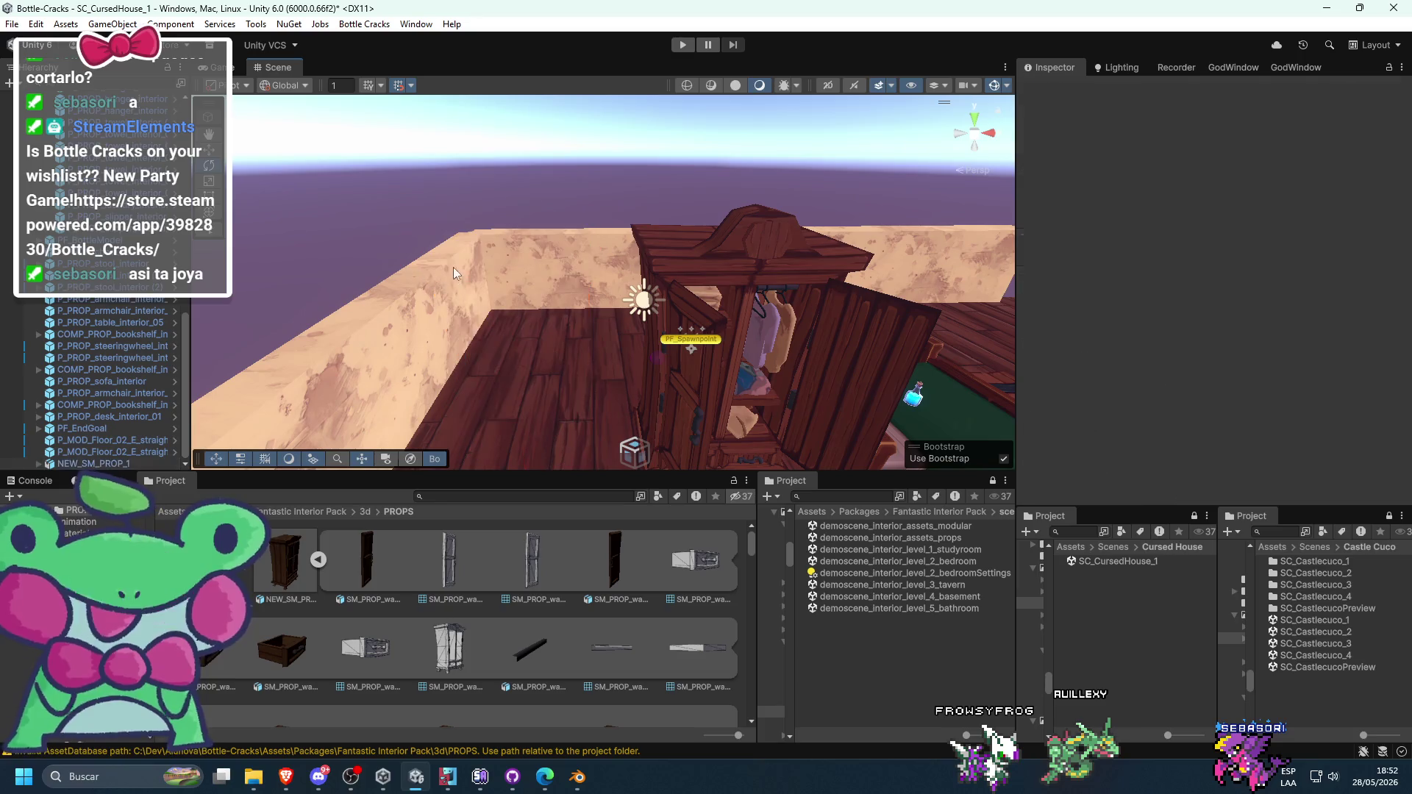
left_click(577, 776)
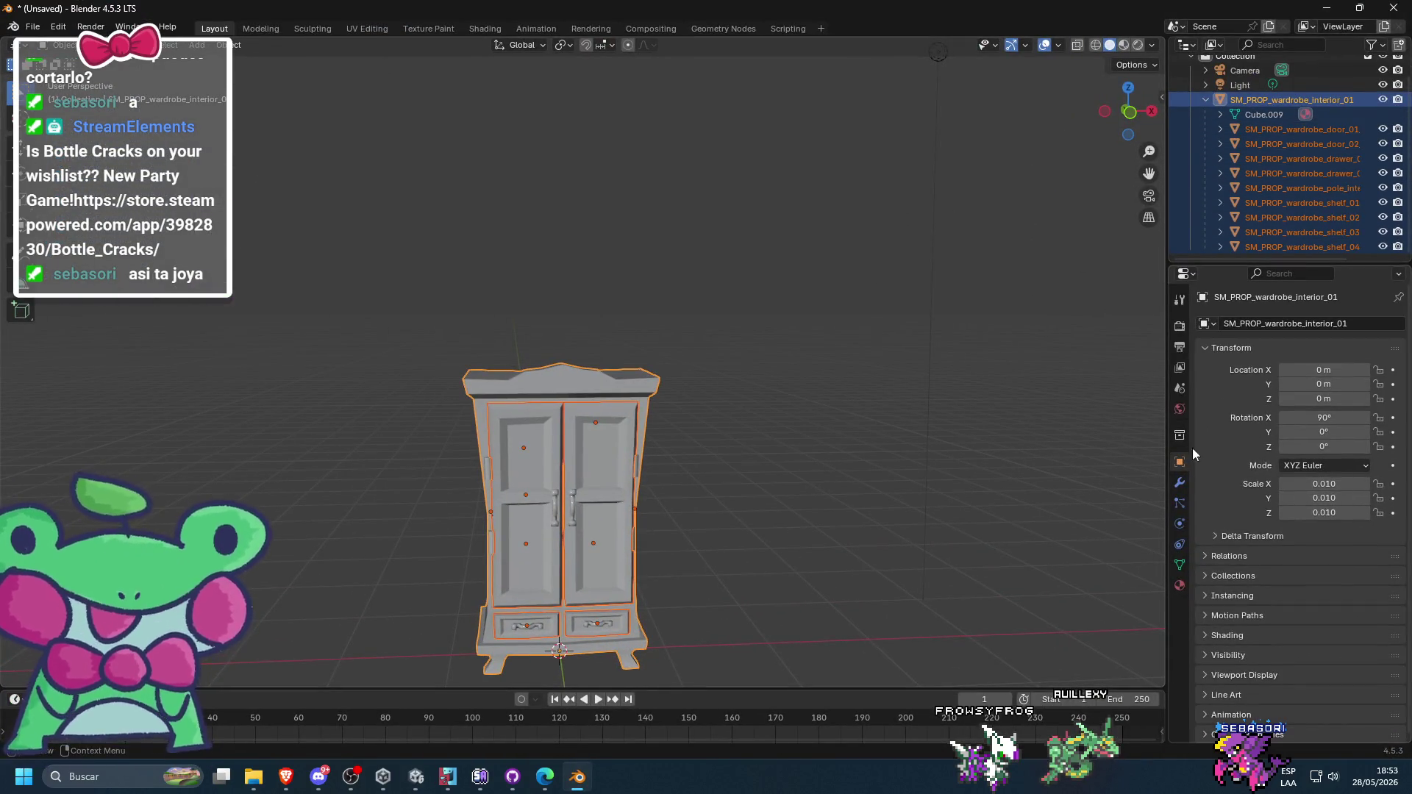
- Apply only the wardrobe's scale so it reads 1.000, undoing an apply-all first
left_click(232, 44)
mouse_move(272, 122)
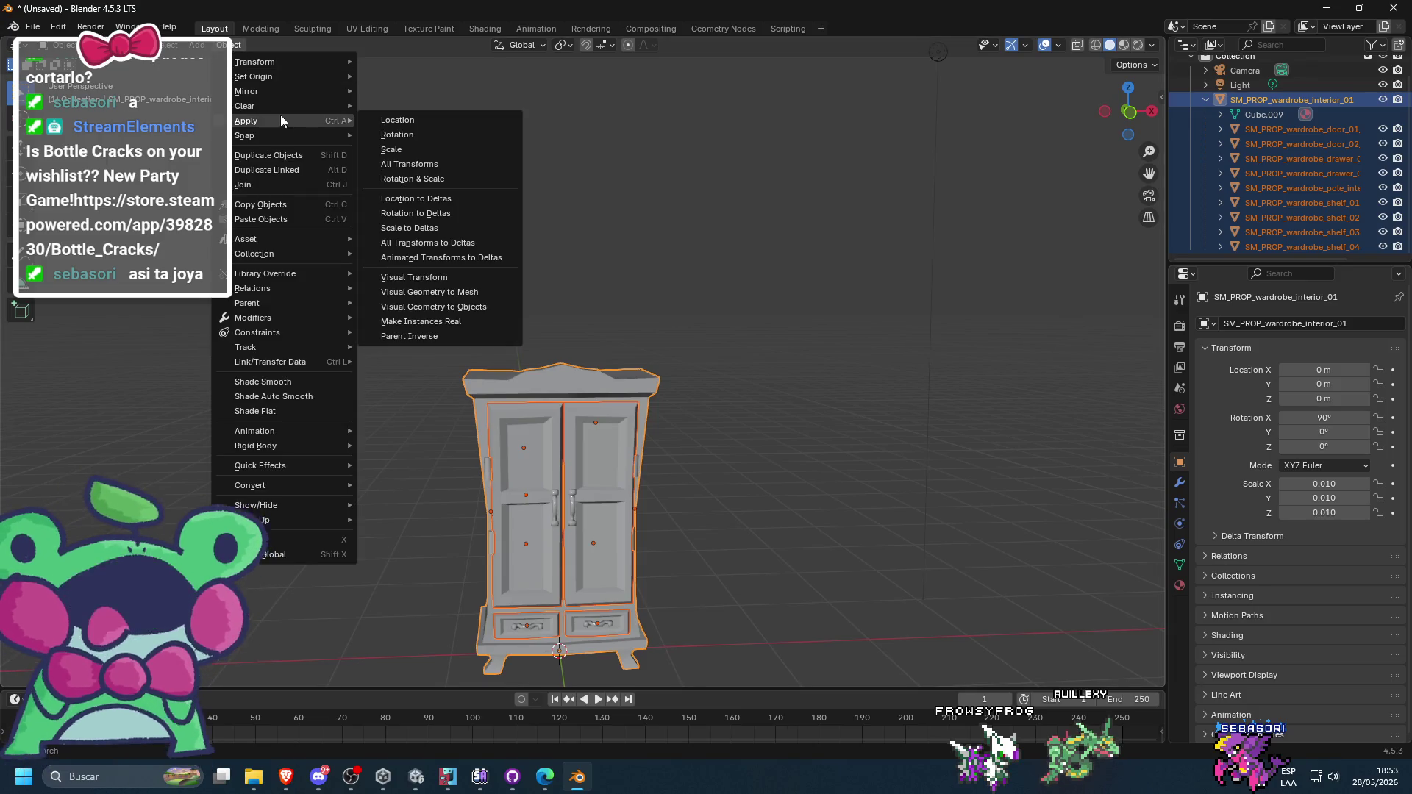
left_click(428, 165)
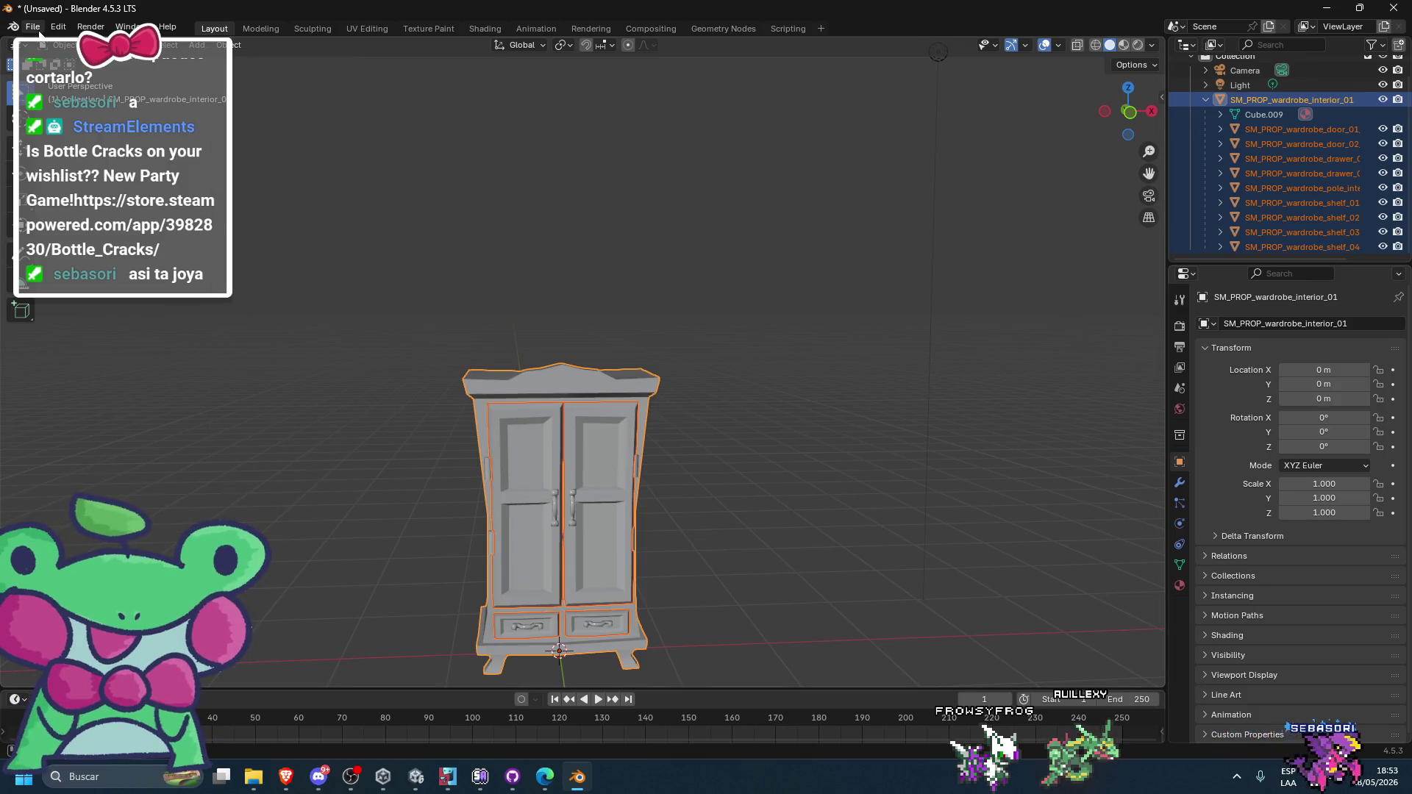
key("ctrl+z")
left_click(232, 45)
mouse_move(256, 74)
mouse_move(278, 122)
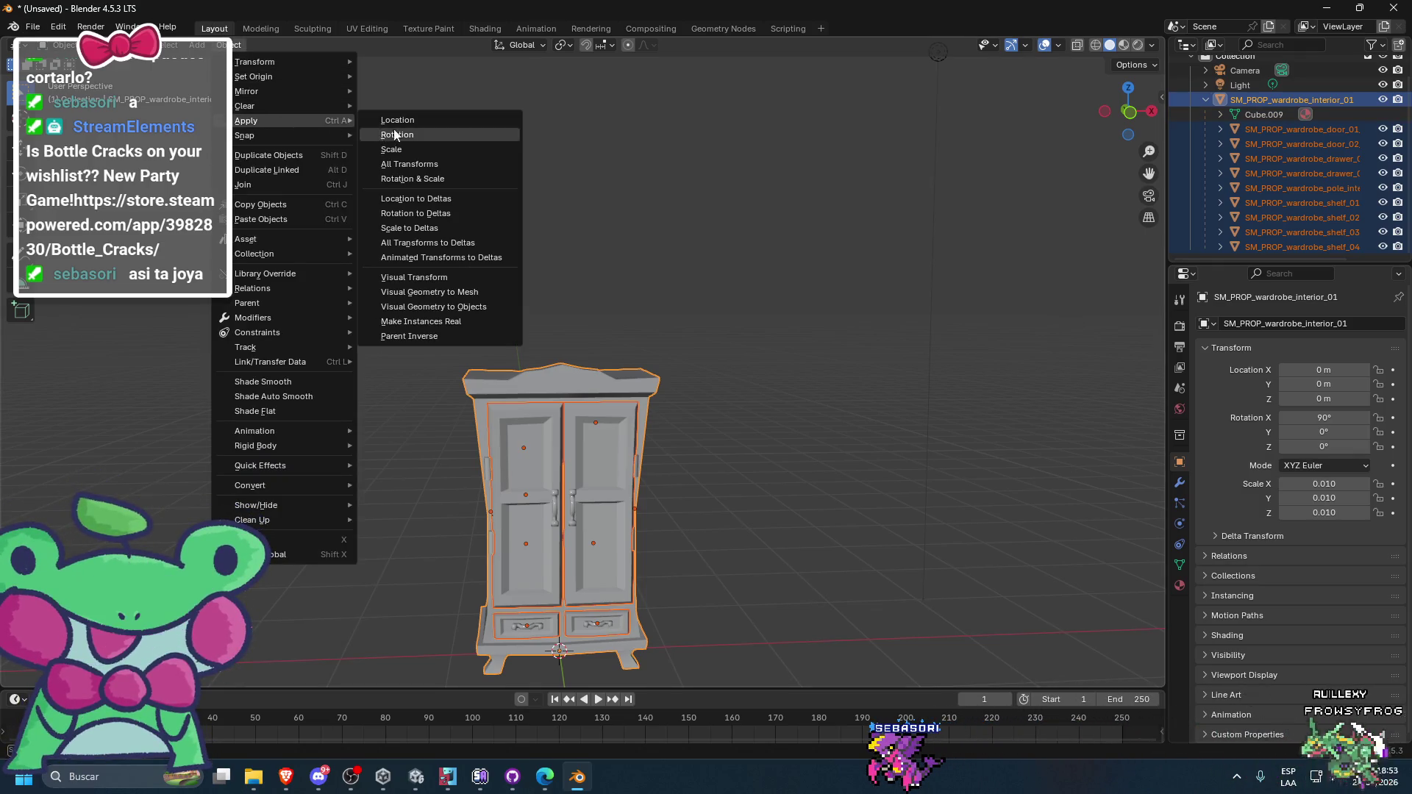
left_click(412, 150)
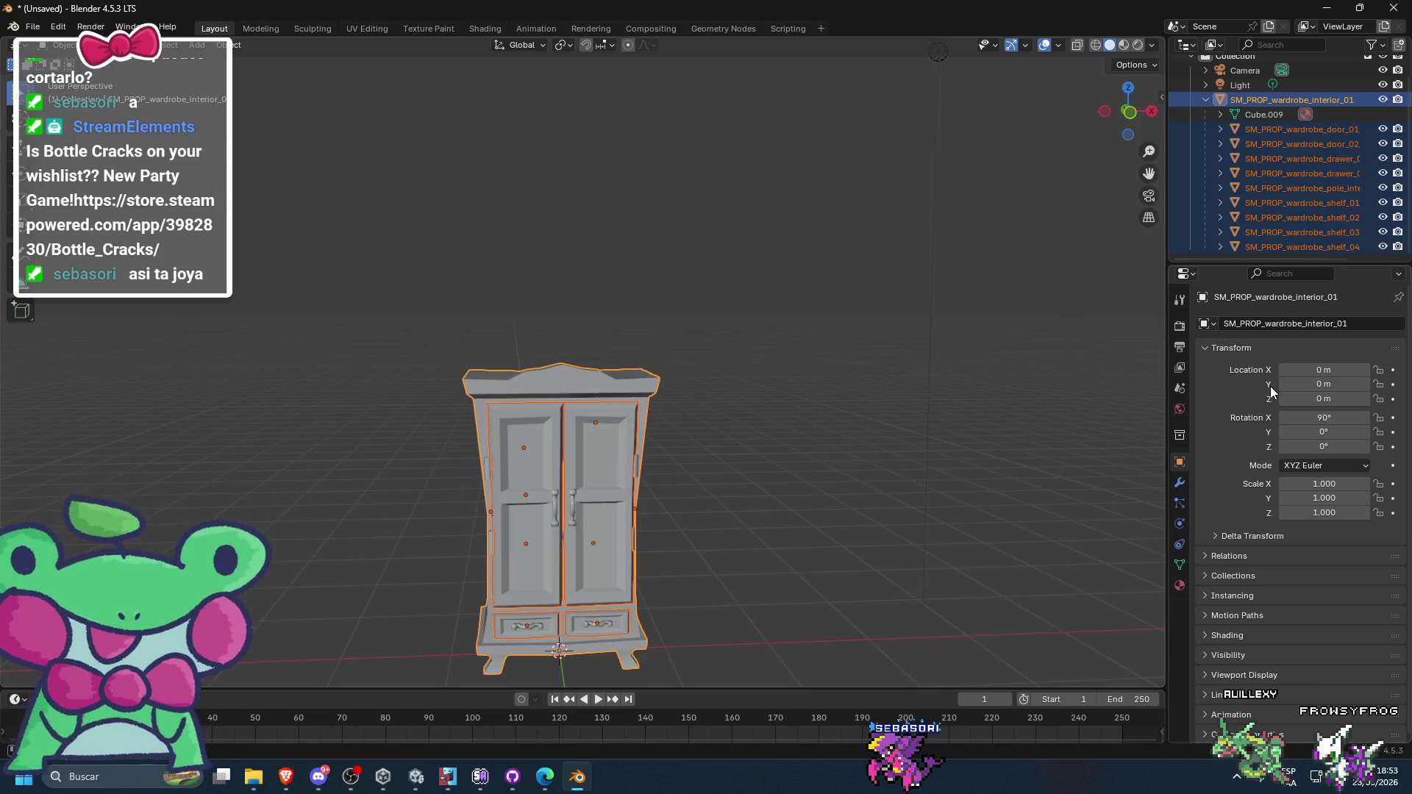
- Export the wardrobe as NEW_SM_PROP_1.fbx and drag it into the Unity scene
left_click(34, 28)
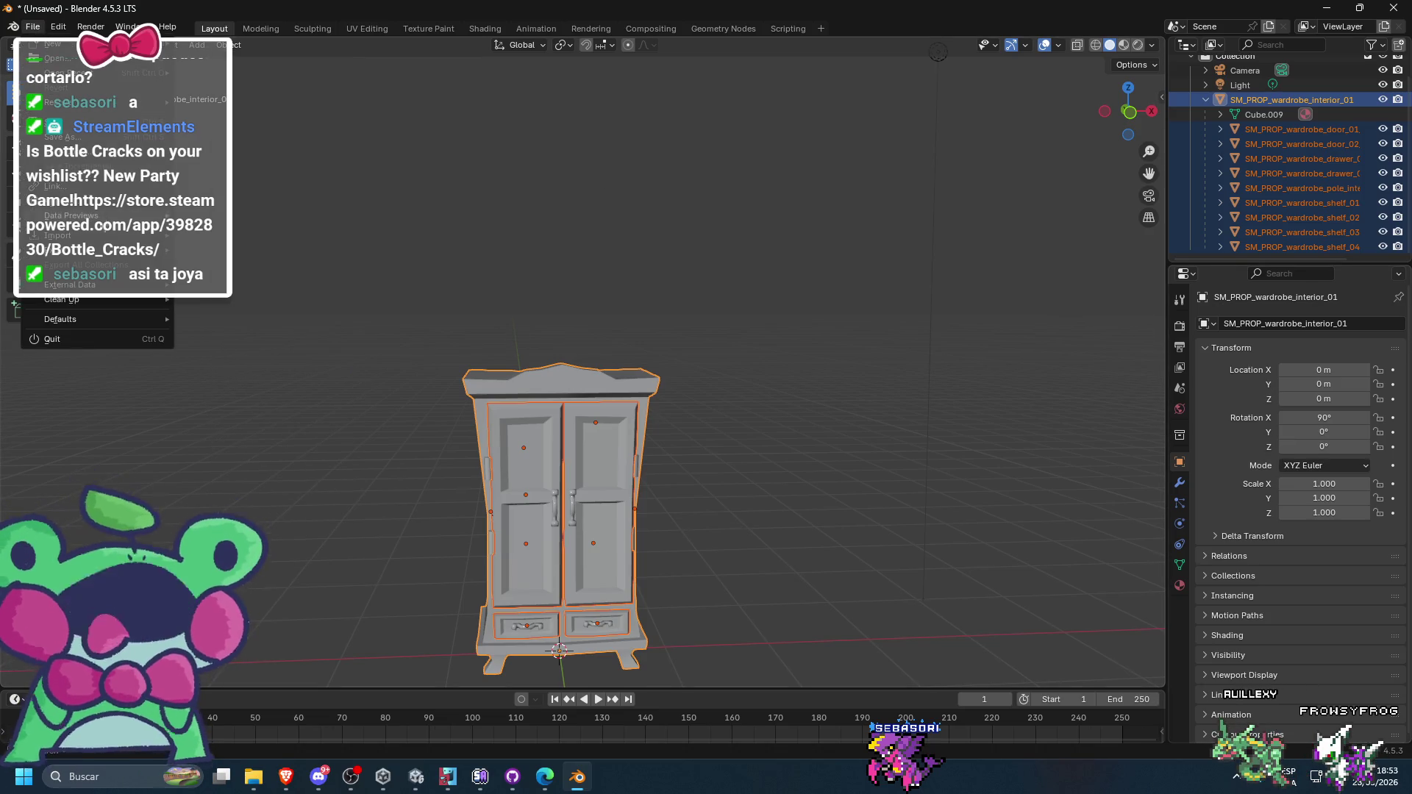
mouse_move(74, 250)
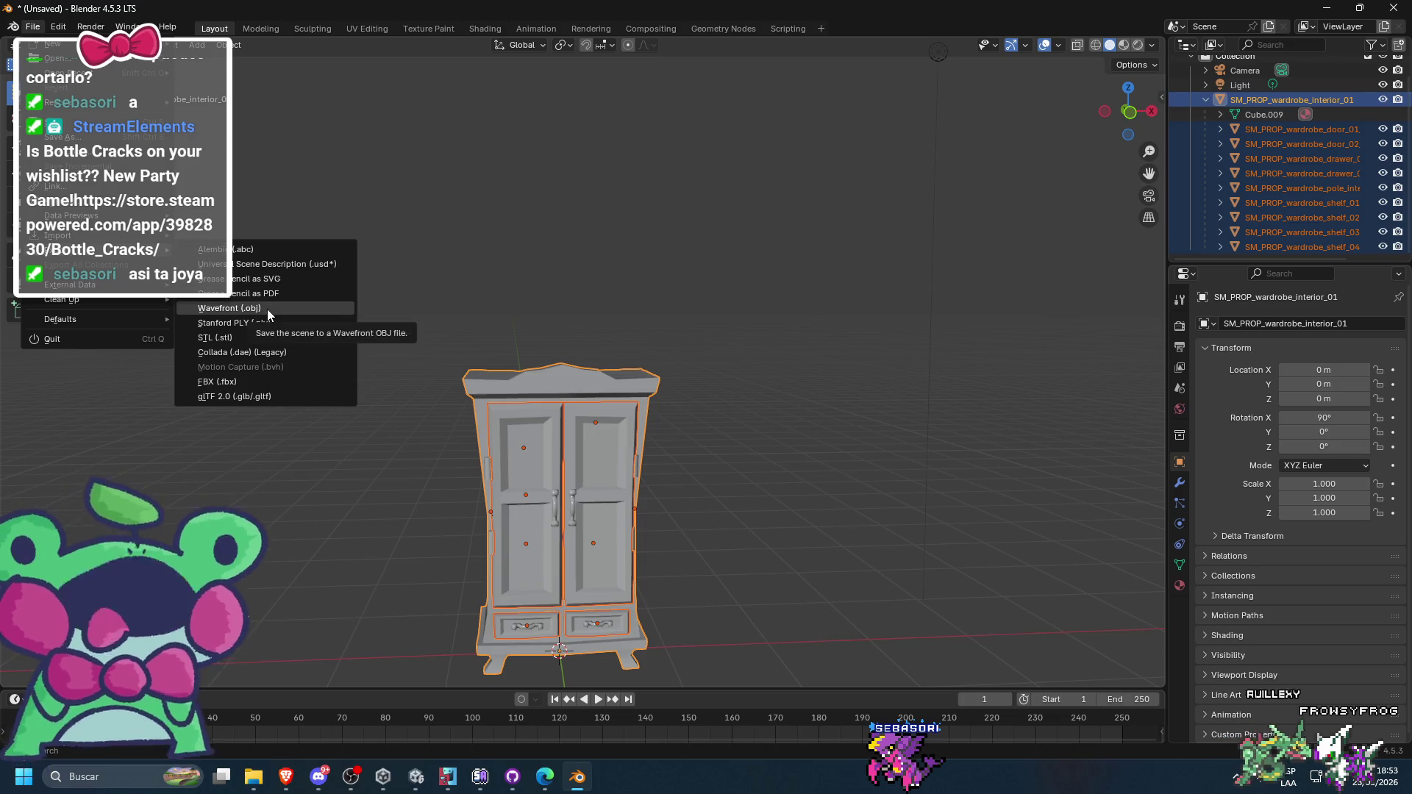
left_click(210, 381)
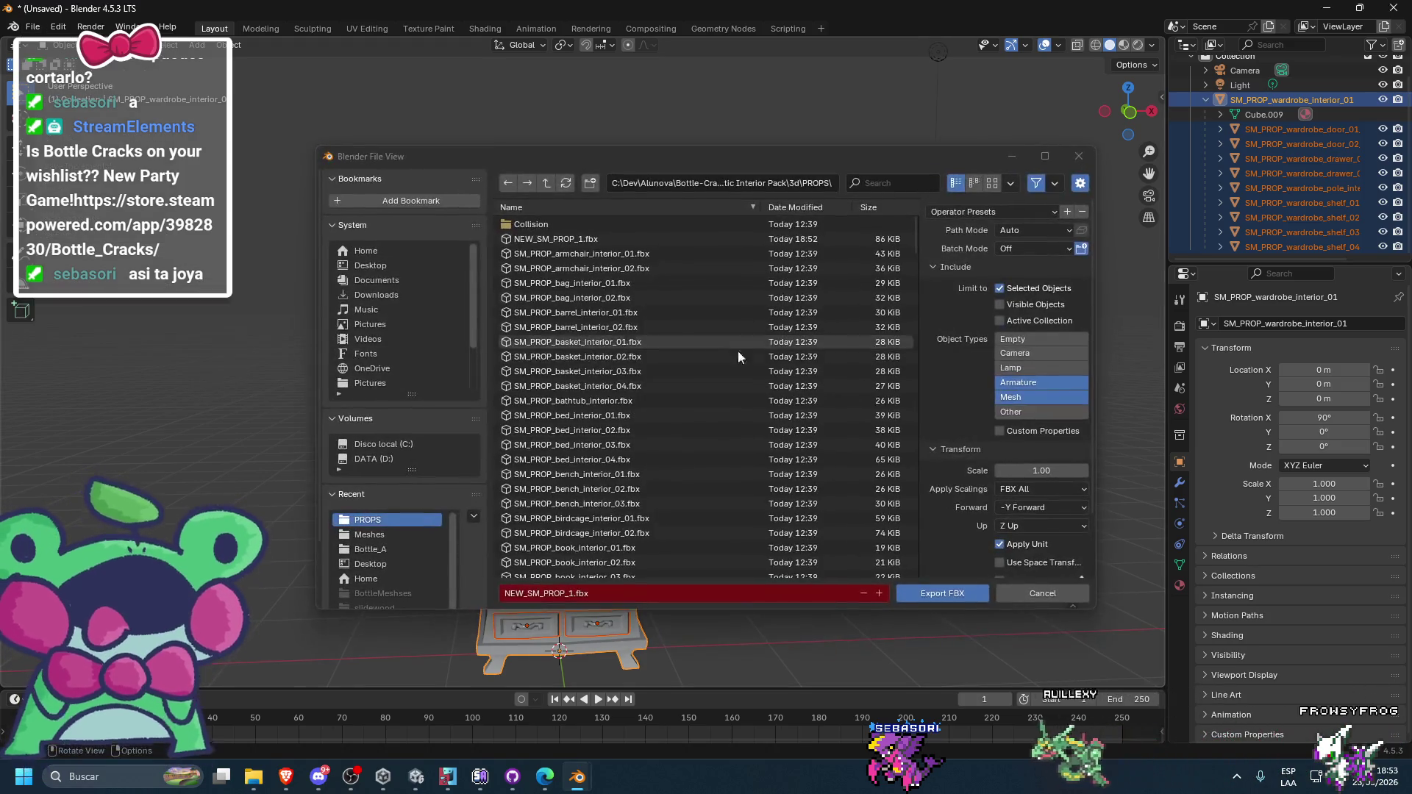
left_click(916, 594)
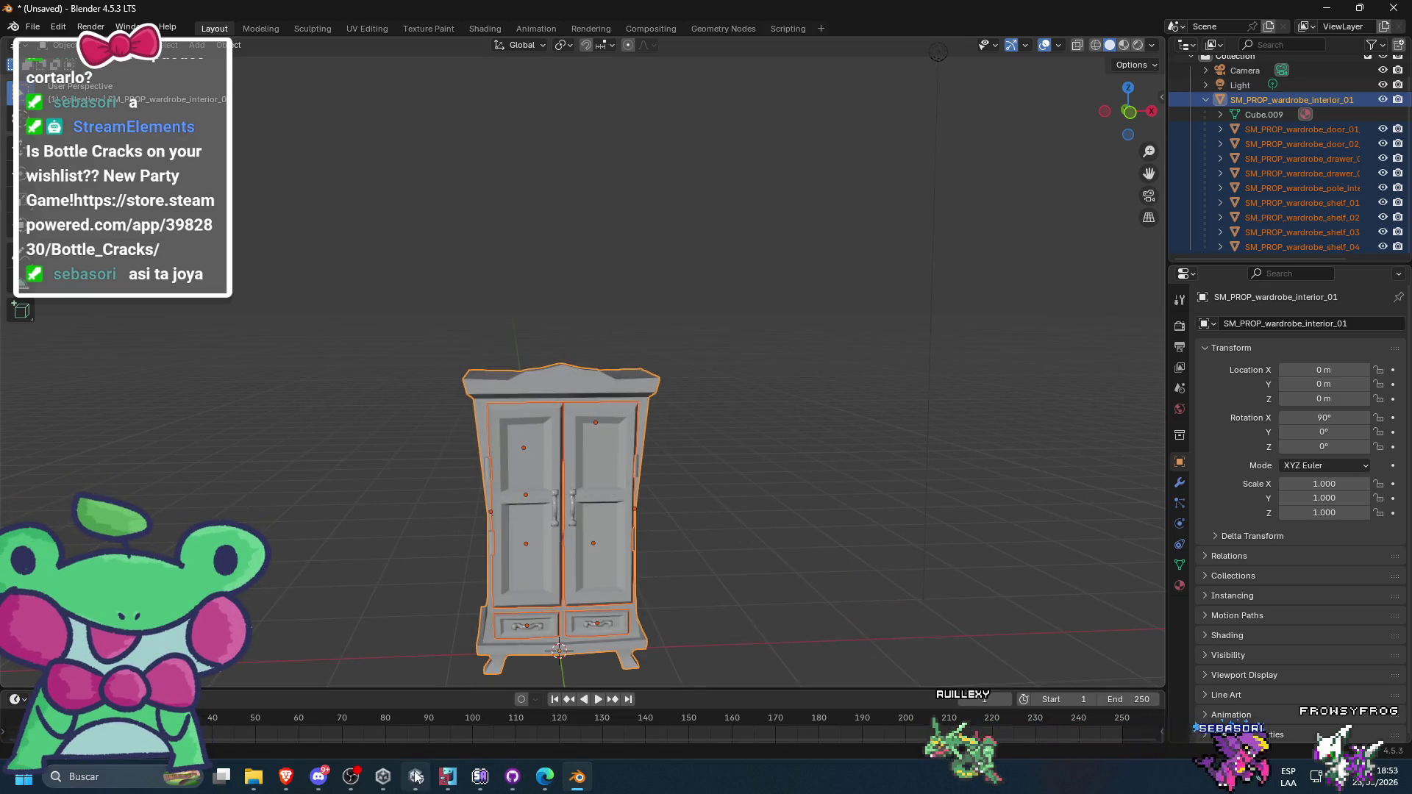
left_click(416, 777)
mouse_move(284, 563)
left_mouse_down()
mouse_move(549, 434)
mouse_move(557, 445)
mouse_move(528, 448)
left_mouse_up()
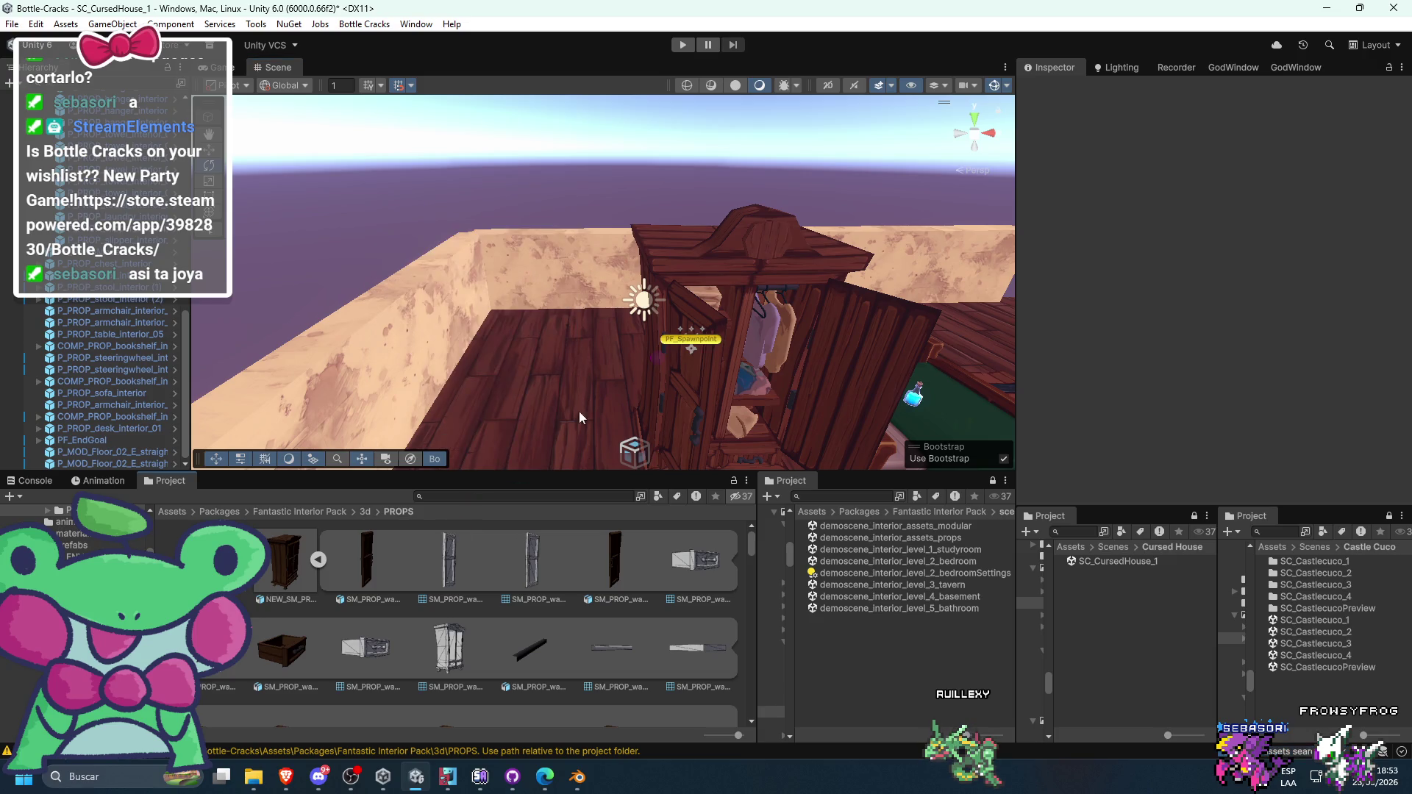
- Assign the NEW_SM_PROP_1 mesh to the bedroom wardrobe's Mesh Filter and view it beside the bed
left_click(680, 261)
left_click(674, 253)
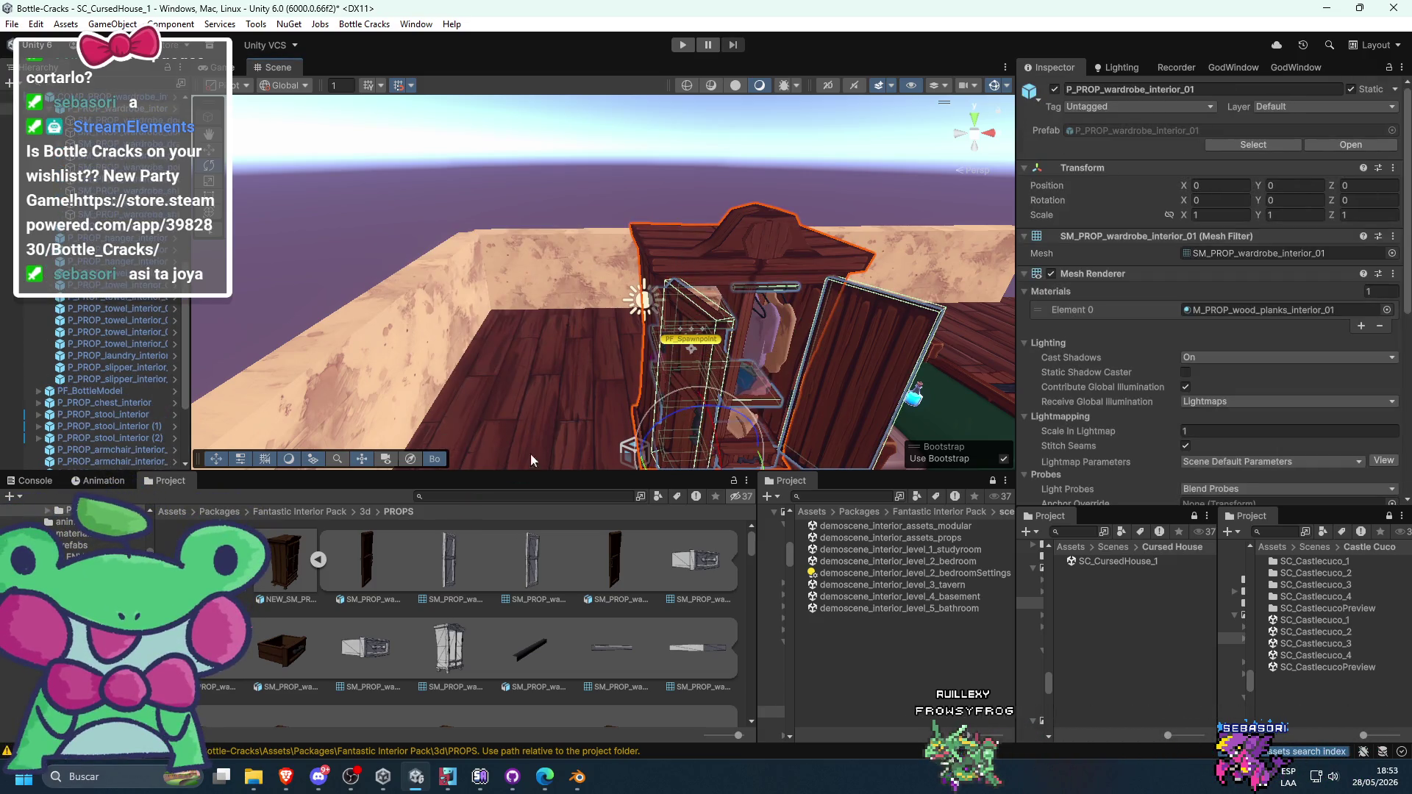
left_click_drag(307, 561, 832, 461)
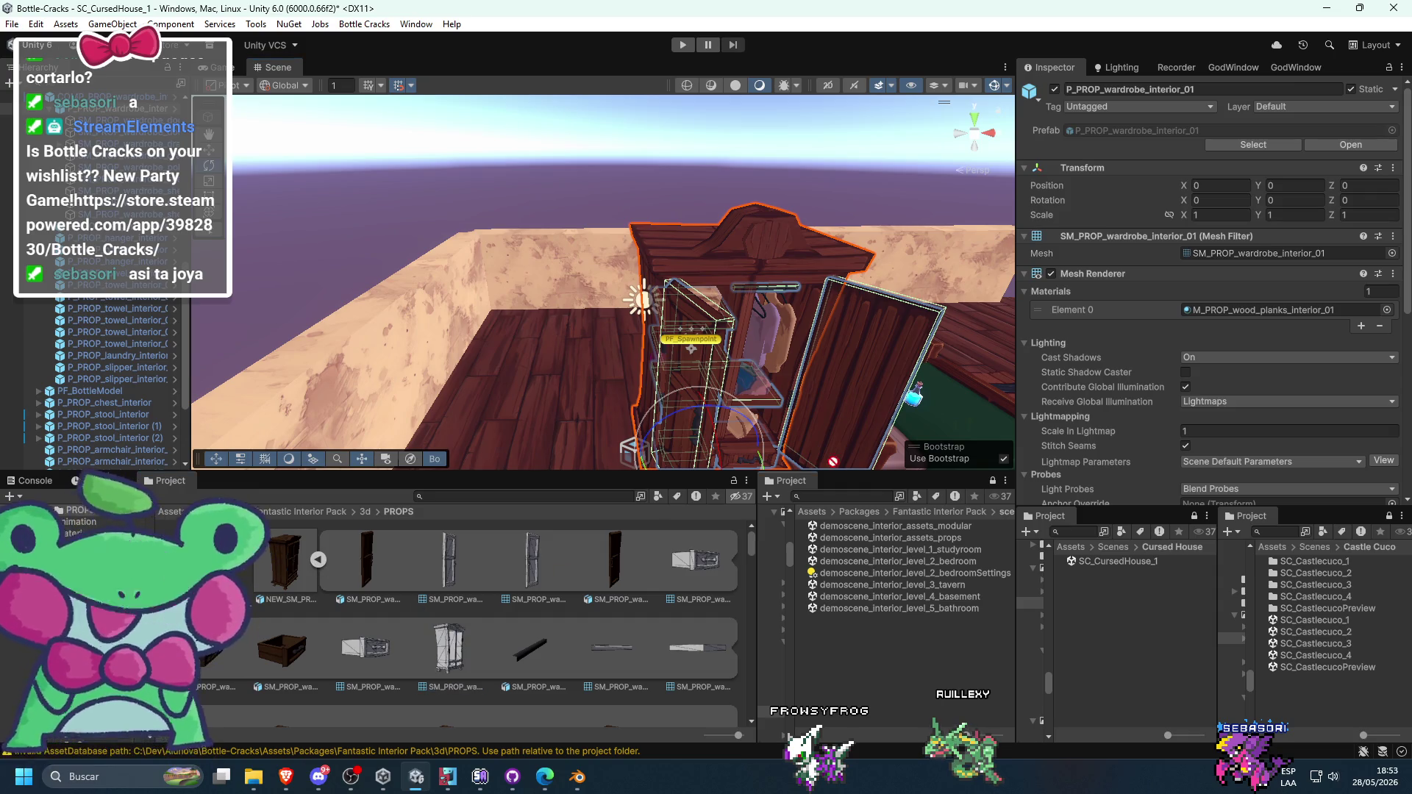
left_click_drag(1215, 246, 1212, 250)
left_click(694, 137)
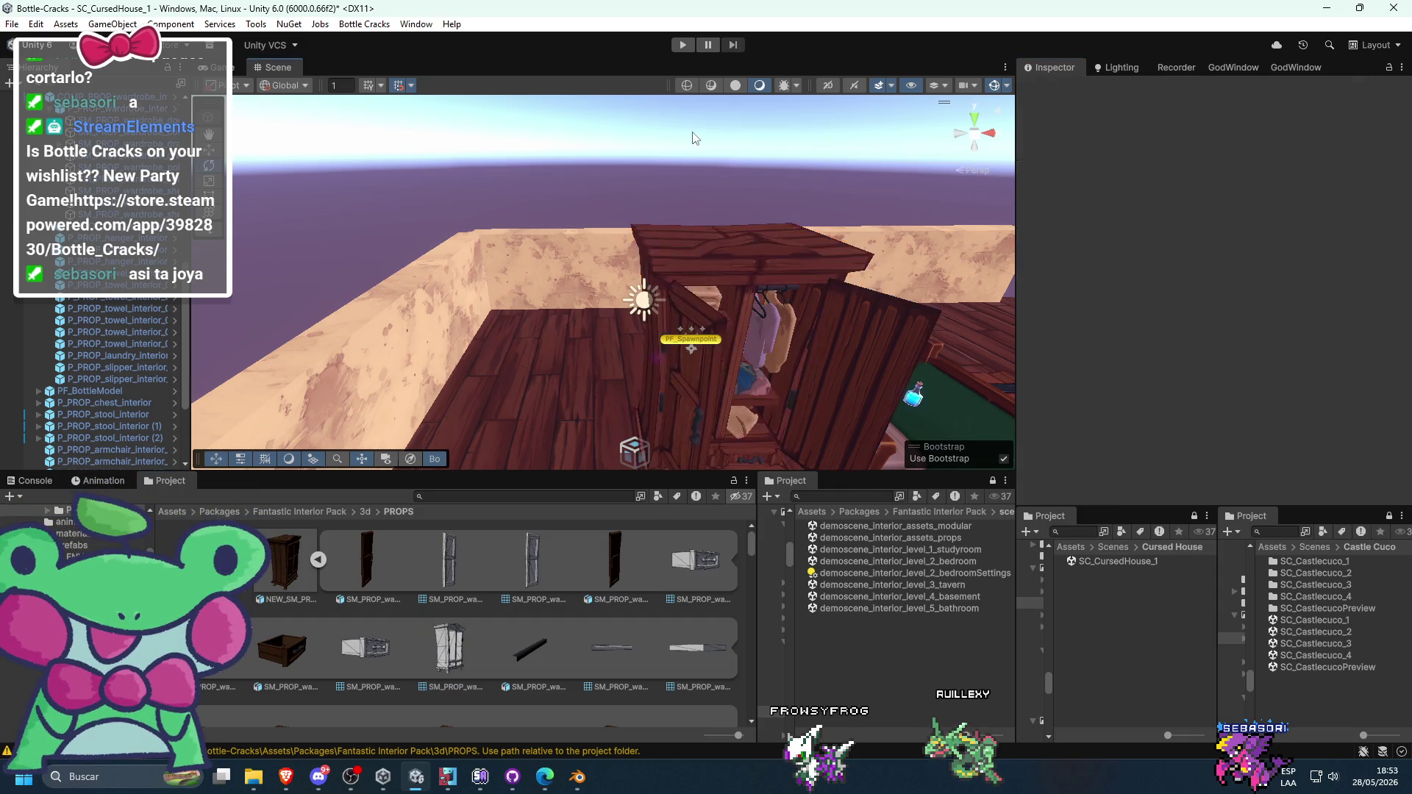
left_click_drag(676, 244, 729, 234)
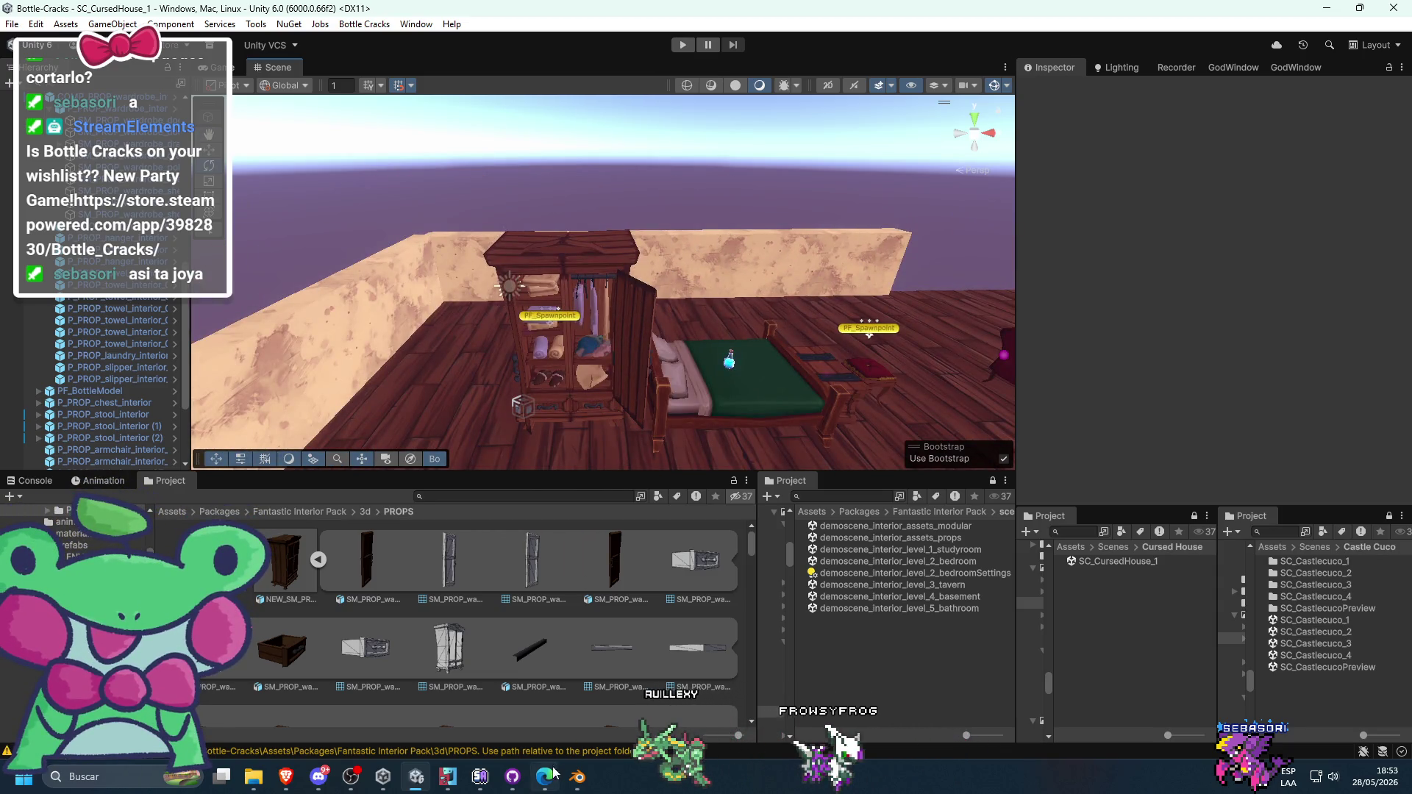
- Re-export SM_PROP_wardrobe_interior_01 from Blender as FBX, then minimize Blender
left_click(577, 777)
left_click(1255, 101)
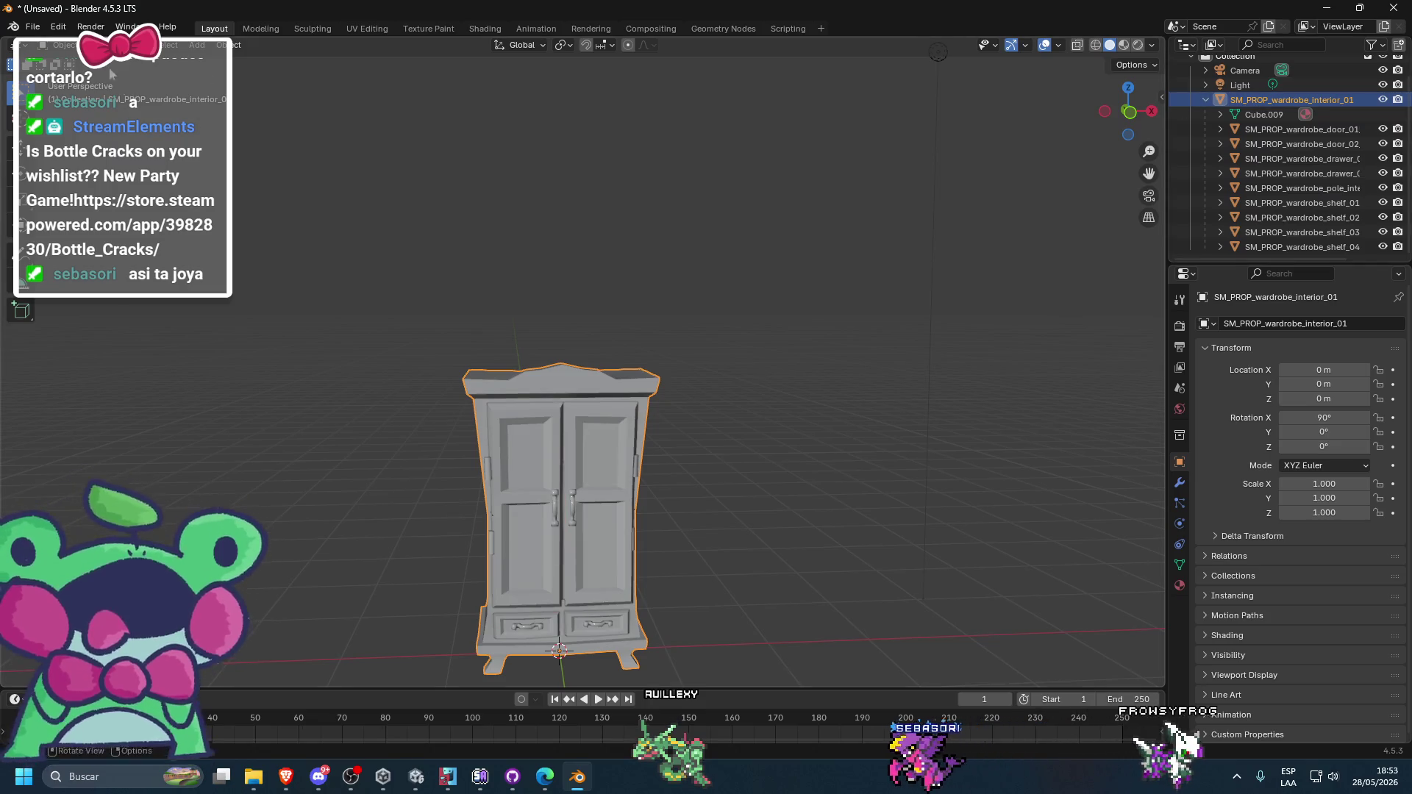
left_click(33, 26)
mouse_move(87, 264)
left_click(213, 381)
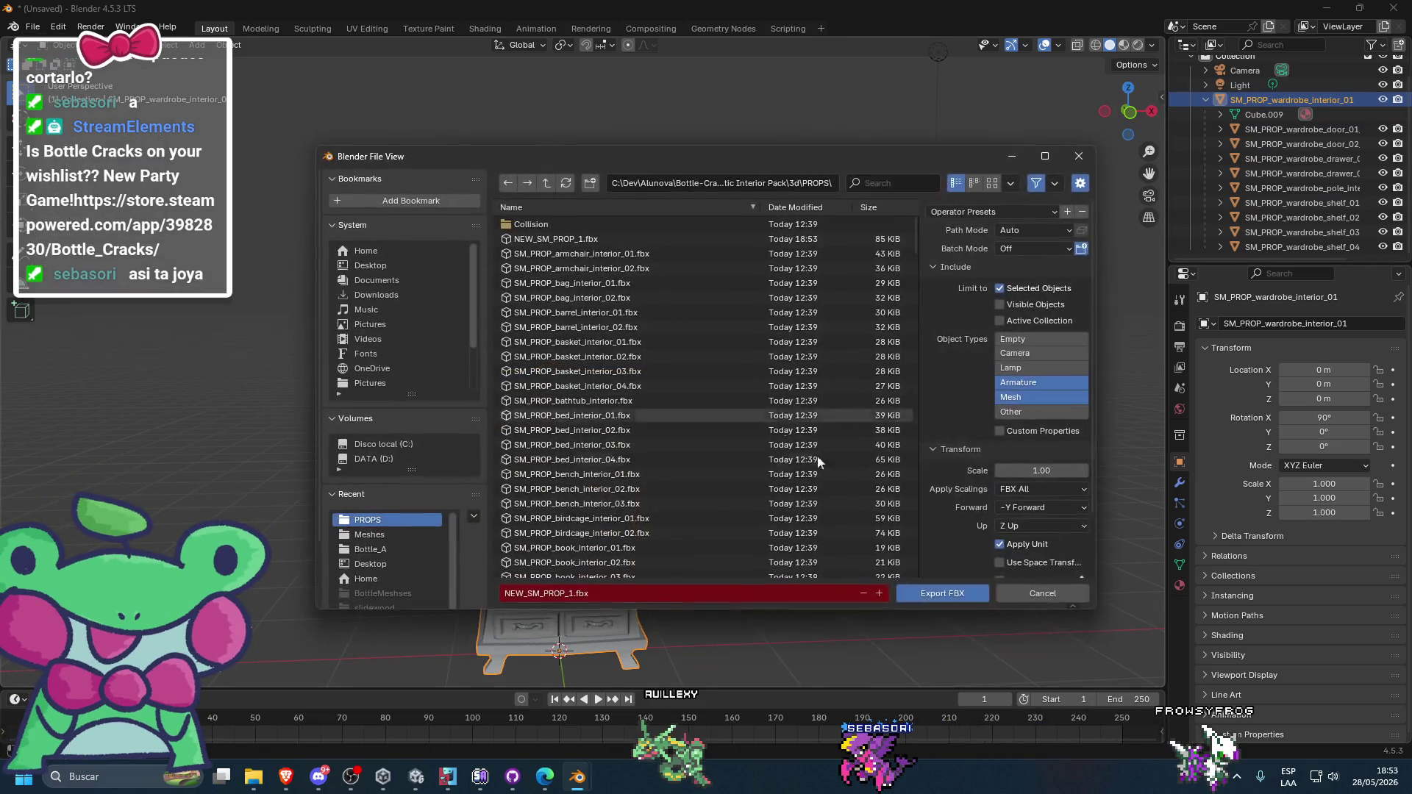
left_click(955, 597)
left_click(1327, 8)
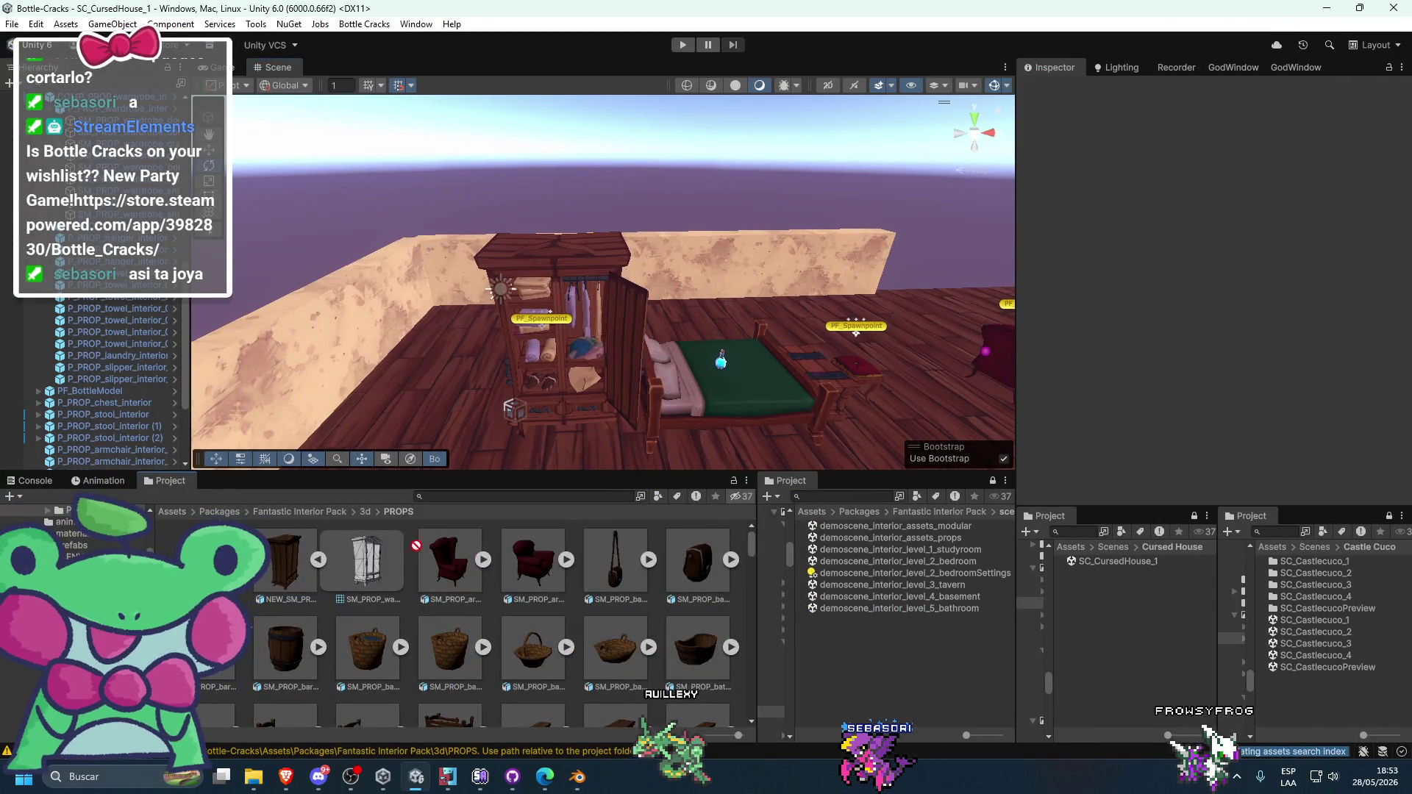
- Select the wardrobe mesh and assign it to its Mesh Collider's Mesh field
scroll(518, 132, "up", 5)
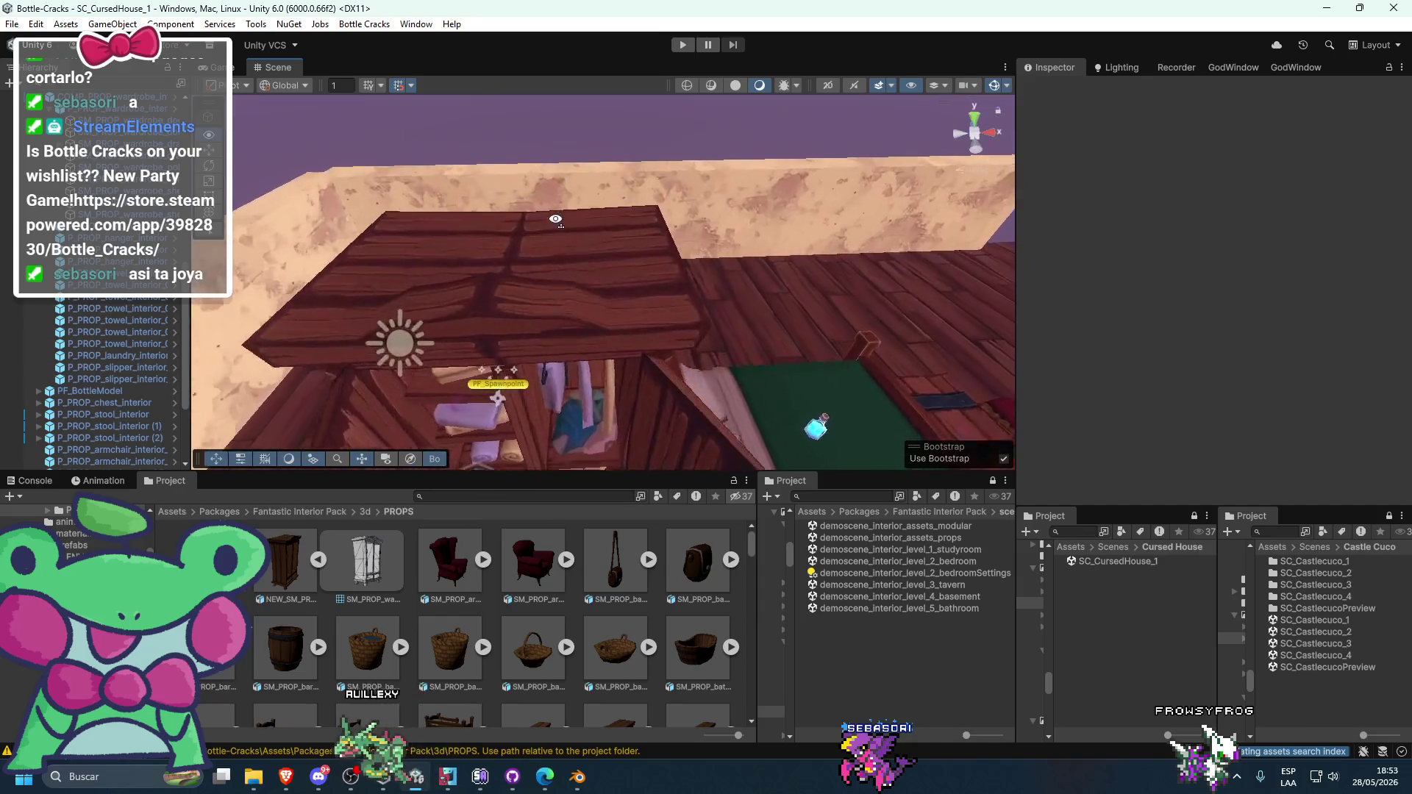
left_click(536, 211)
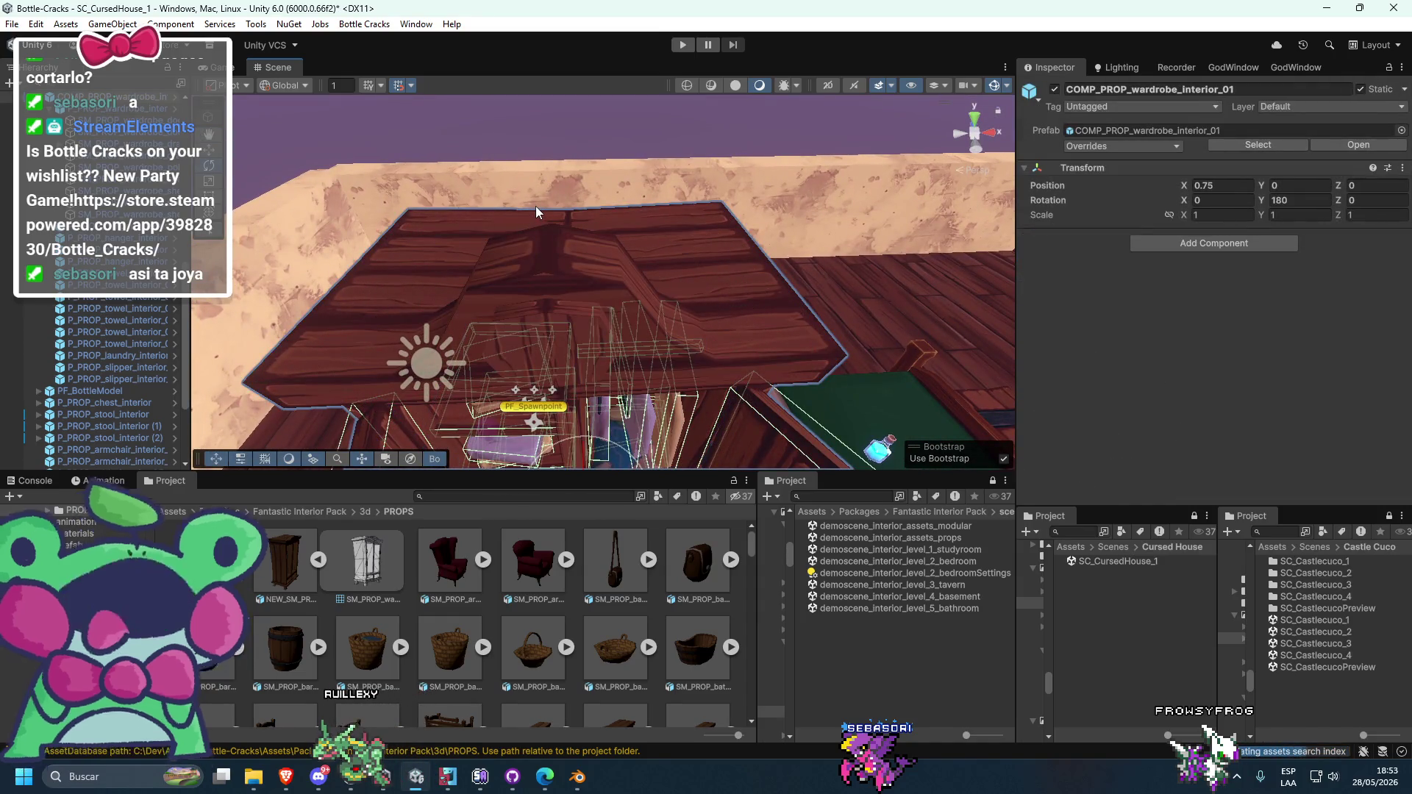
left_click(535, 207)
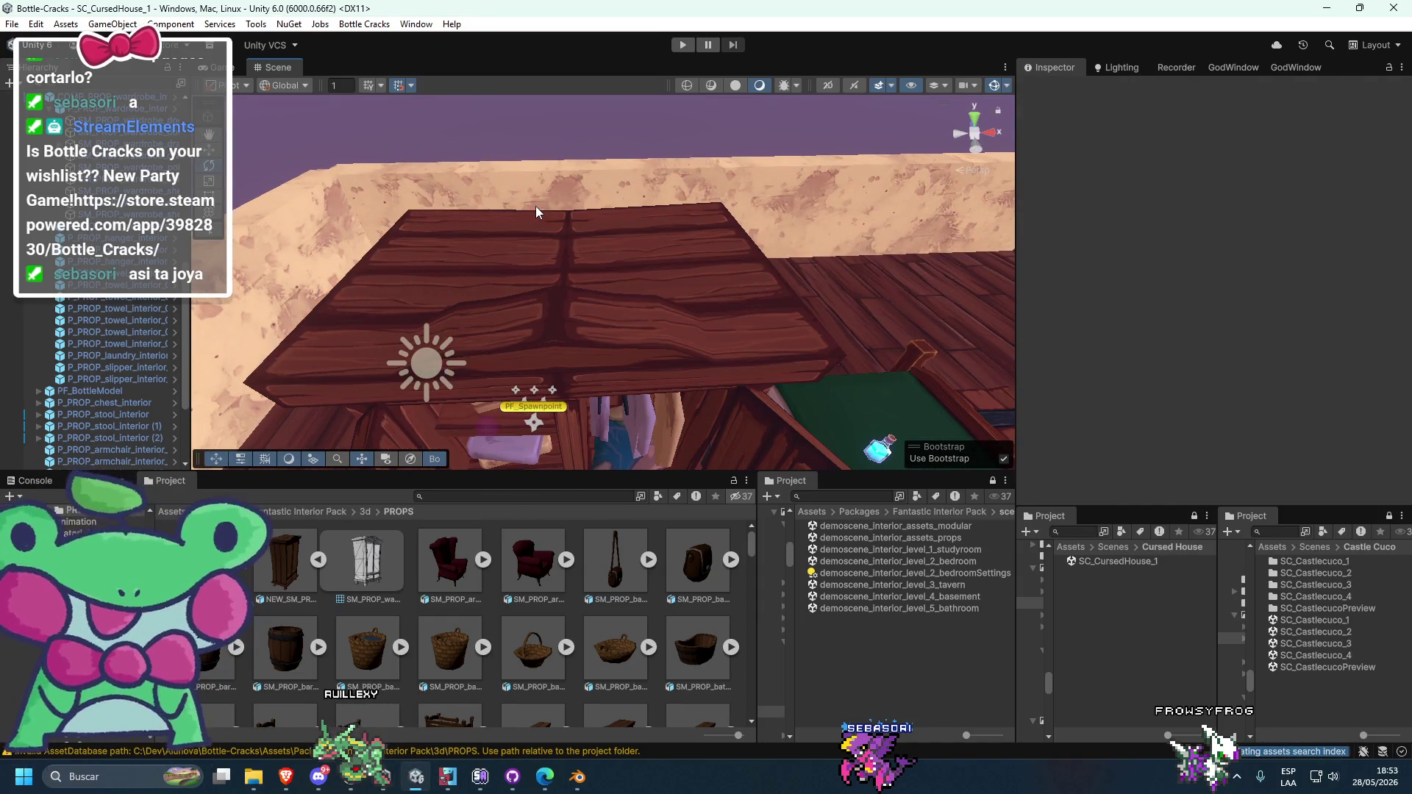
left_click(586, 225)
left_click(625, 231)
scroll(1085, 306, "down", 5)
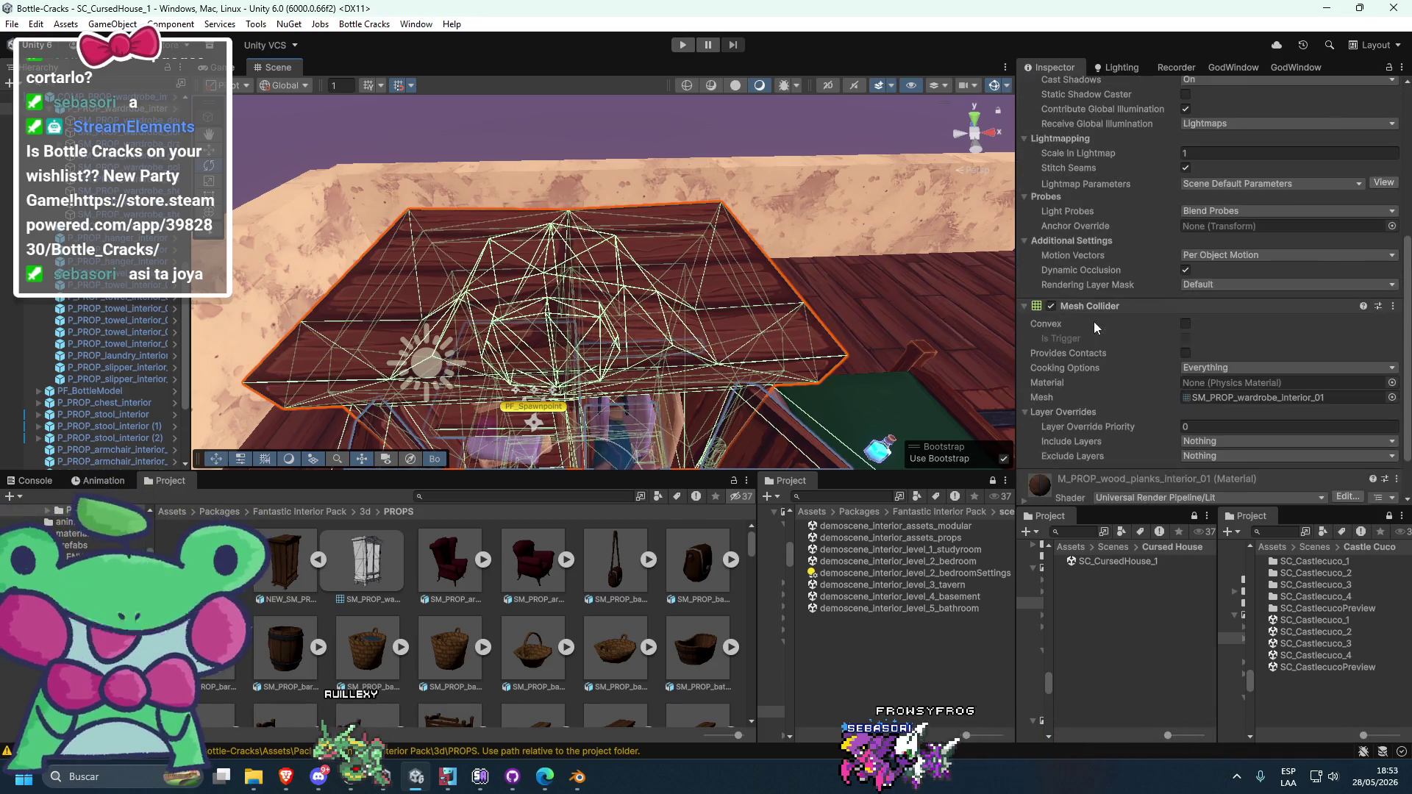
mouse_move(382, 567)
left_mouse_down()
mouse_move(1077, 457)
mouse_move(1225, 398)
left_mouse_up()
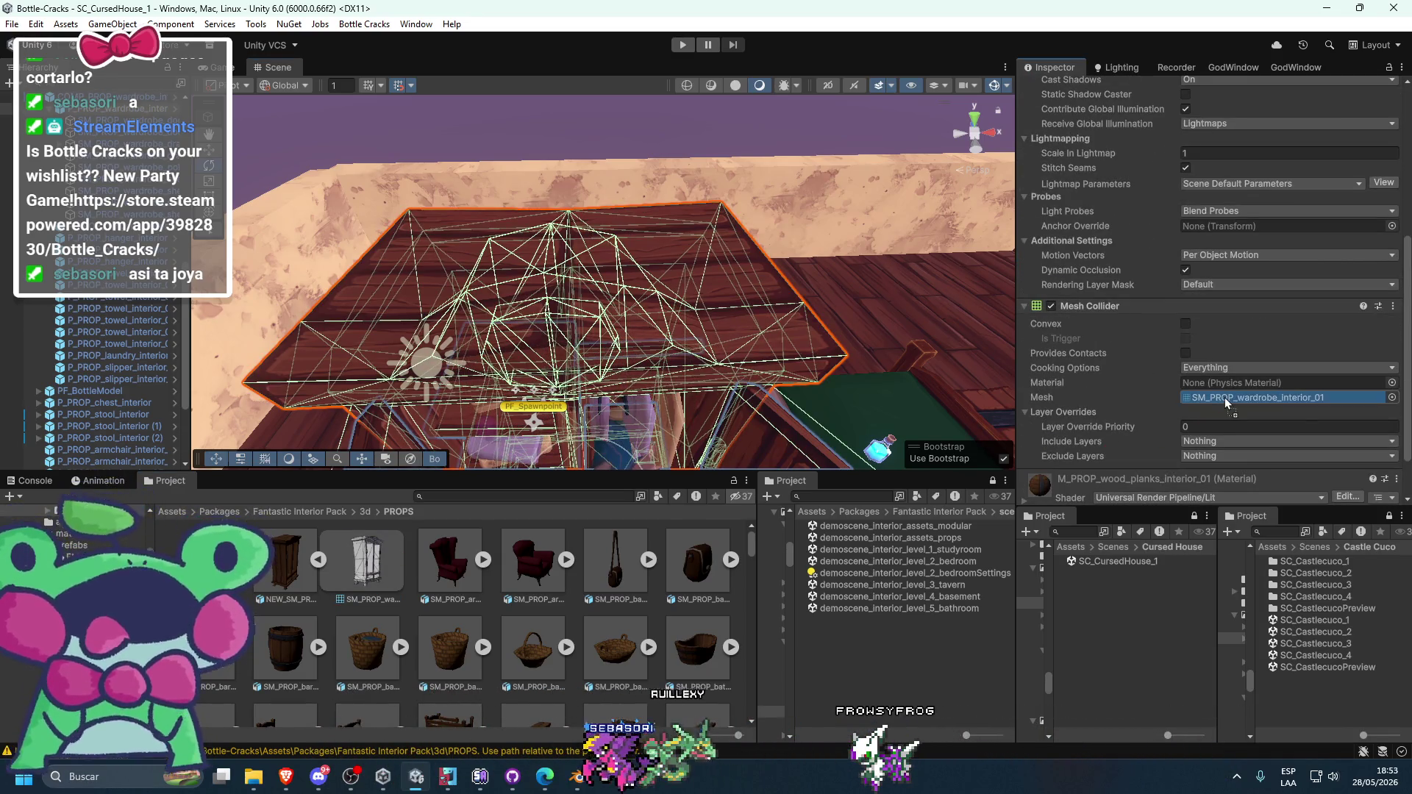
left_click_drag(800, 298, 794, 256)
scroll(794, 256, "down", 10)
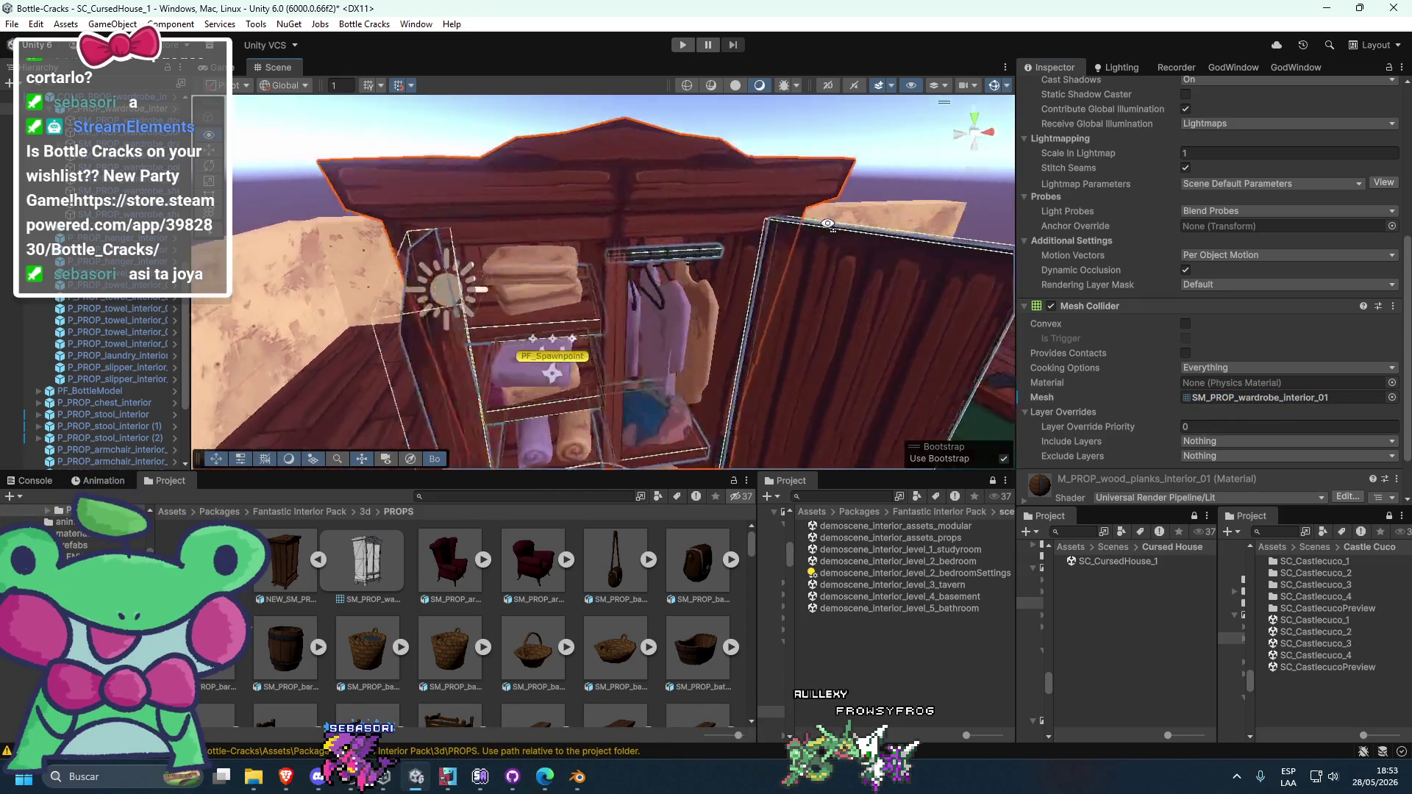
- Check the wardrobe from above and swing the view toward the shelves and armchairs
key("e")
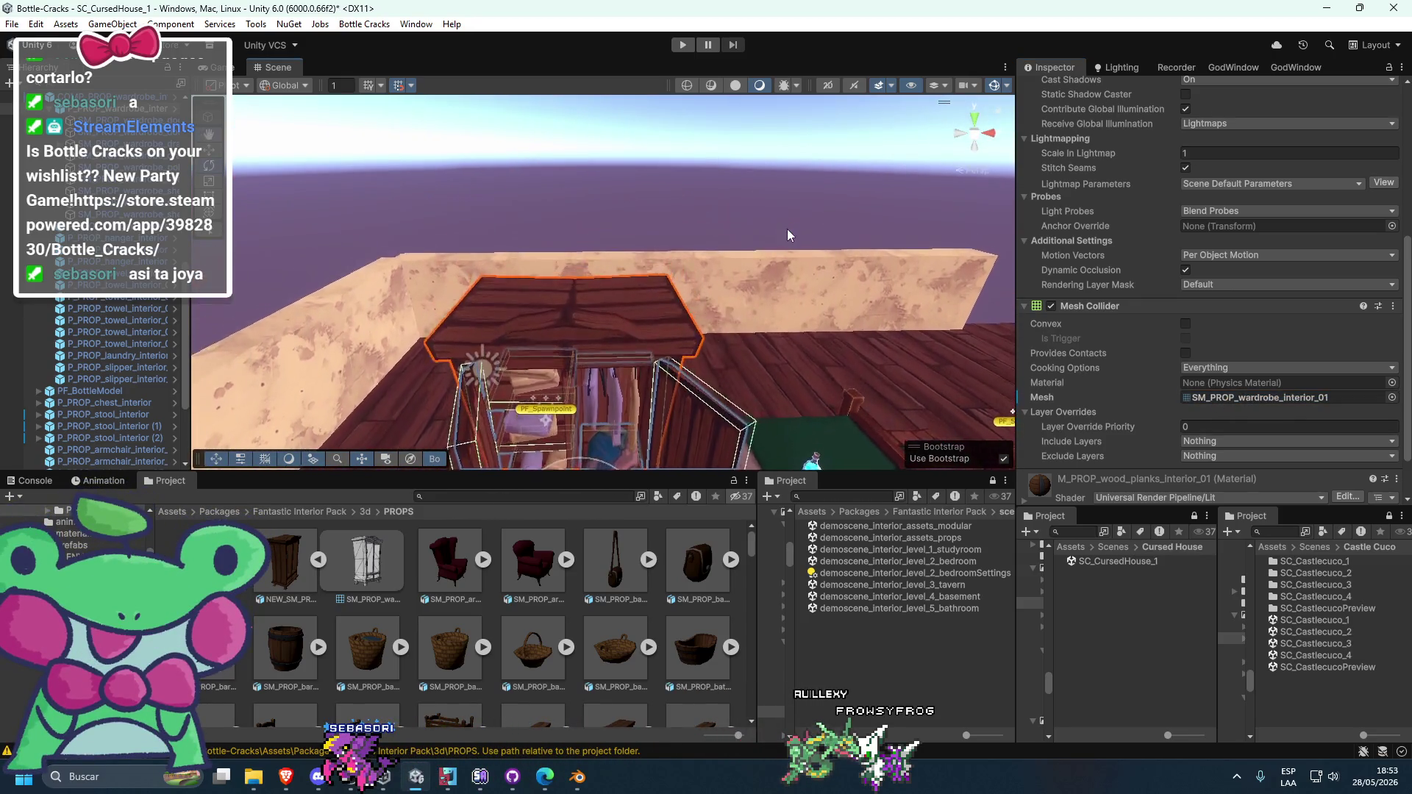
left_click(275, 577)
left_click(640, 276)
mouse_move(639, 276)
left_mouse_down()
mouse_move(655, 232)
mouse_move(633, 254)
mouse_move(725, 262)
mouse_move(665, 240)
mouse_move(682, 231)
mouse_move(664, 240)
left_mouse_up()
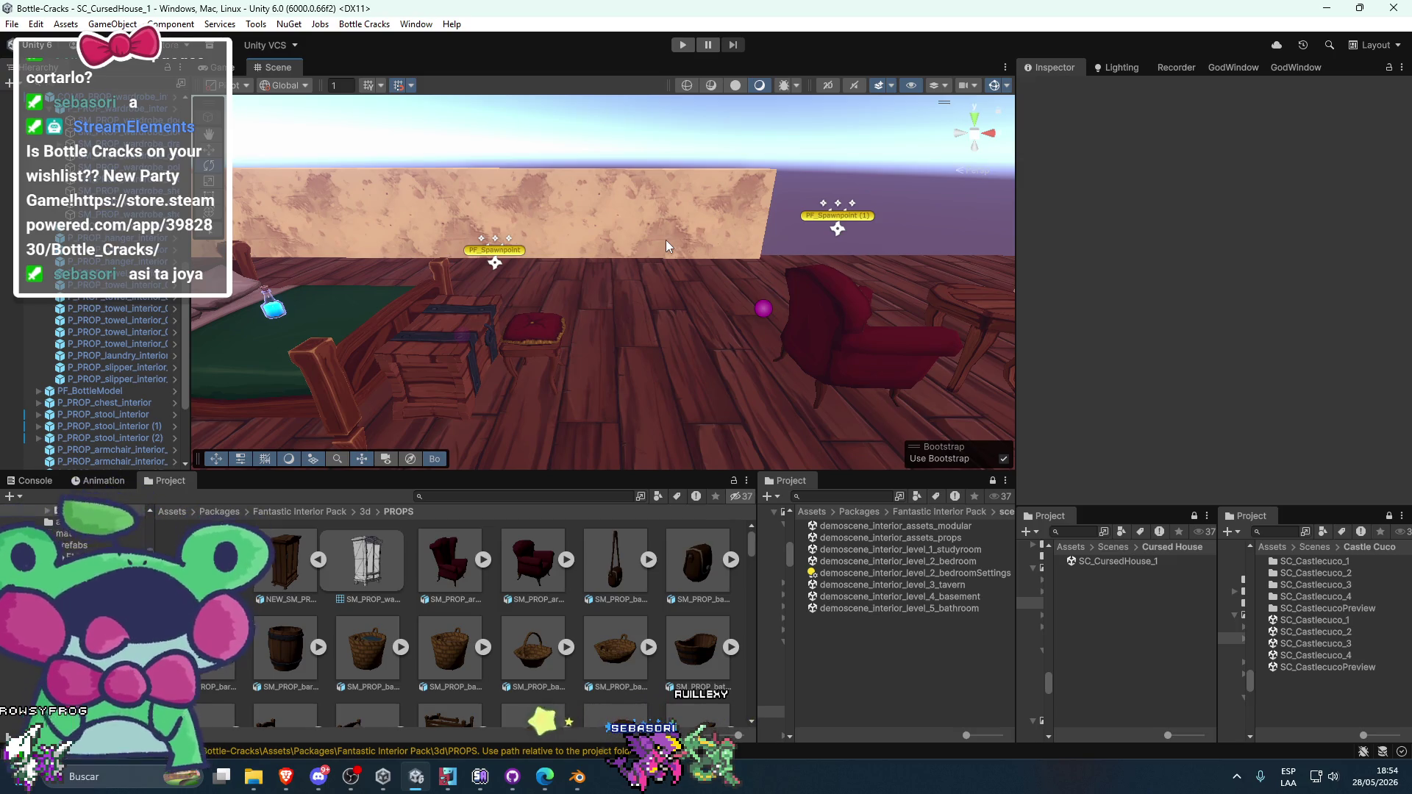
- In Blender, enter Edit Mode on the wardrobe and inspect its top
left_click(577, 777)
scroll(633, 364, "up", 3)
key("ctrl+Tab")
left_click(611, 411)
scroll(588, 317, "up", 4)
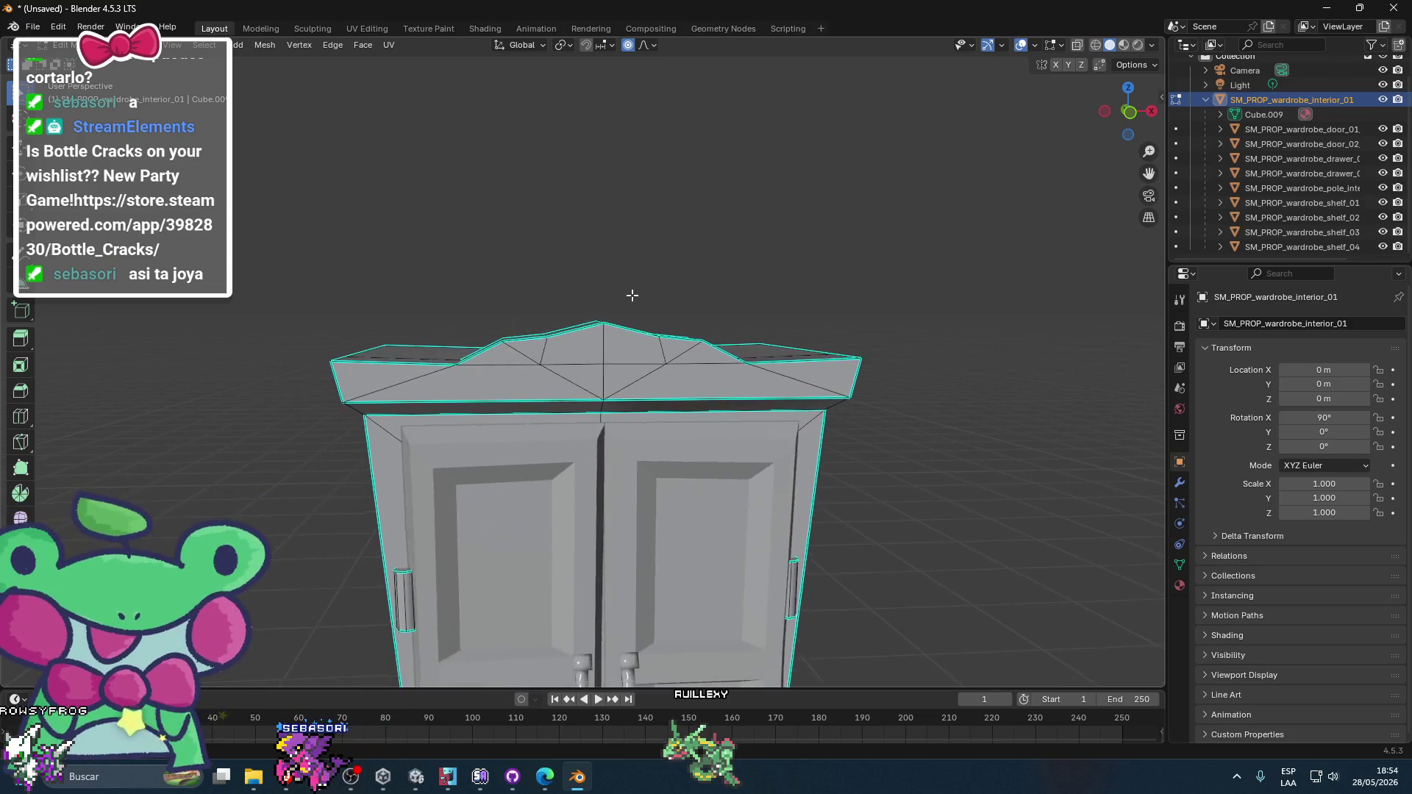
scroll(478, 345, "up", 3)
mouse_move(588, 380)
left_mouse_down()
mouse_move(432, 379)
mouse_move(1137, 44)
left_mouse_up()
left_click(1324, 7)
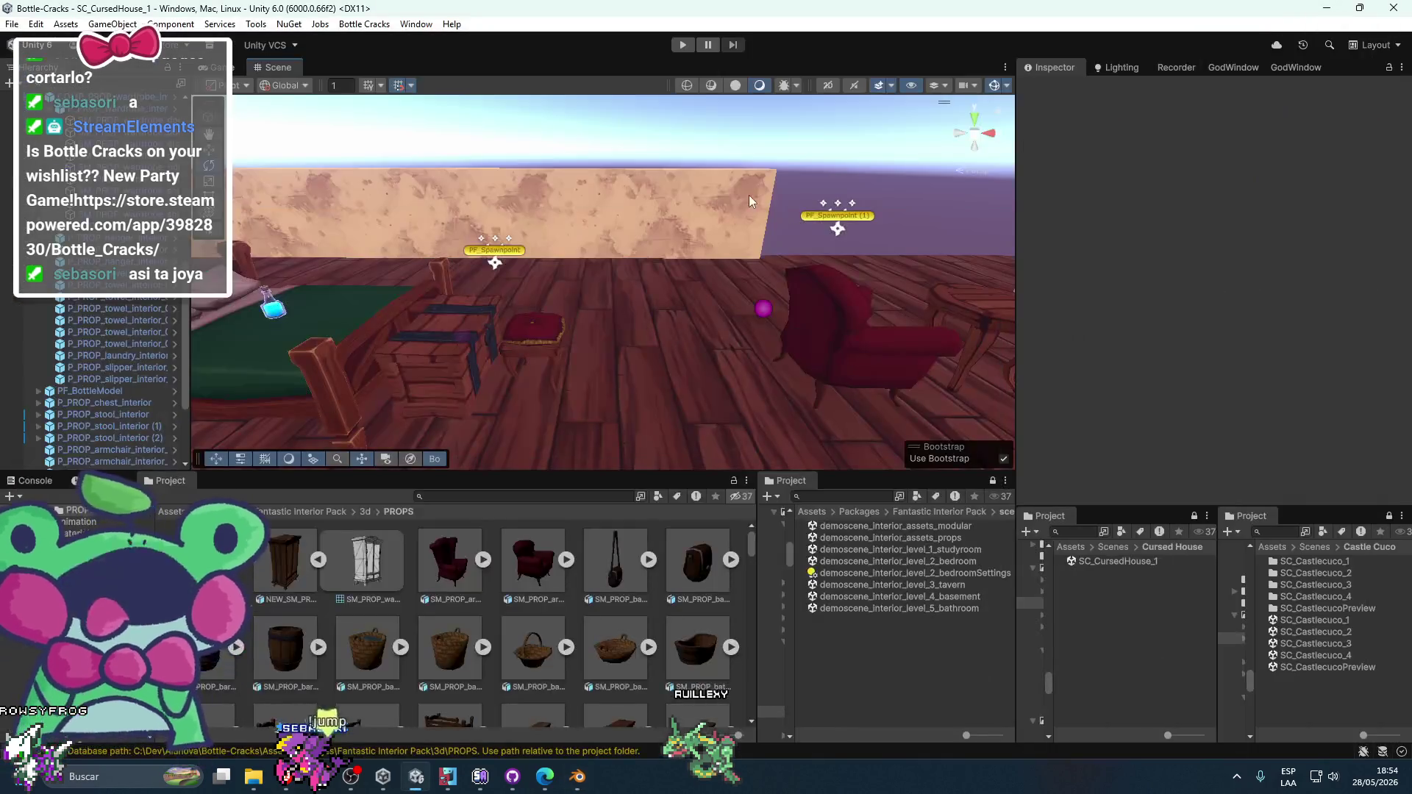
- Select PF_Spawnpoint, view from the back, and drag it up above the wardrobe
mouse_move(637, 183)
left_mouse_down()
mouse_move(664, 221)
mouse_move(608, 211)
mouse_move(629, 220)
left_mouse_up()
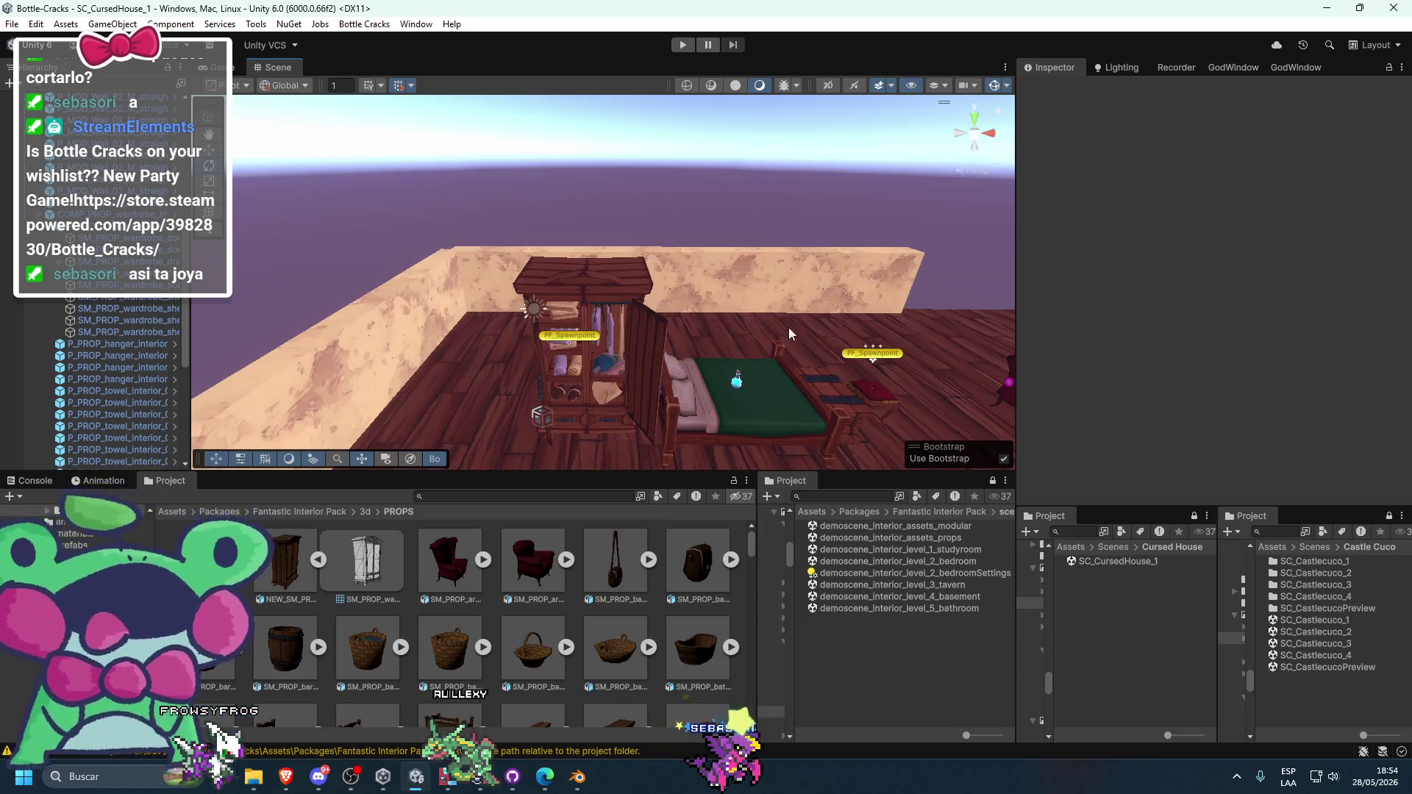
left_click(564, 339)
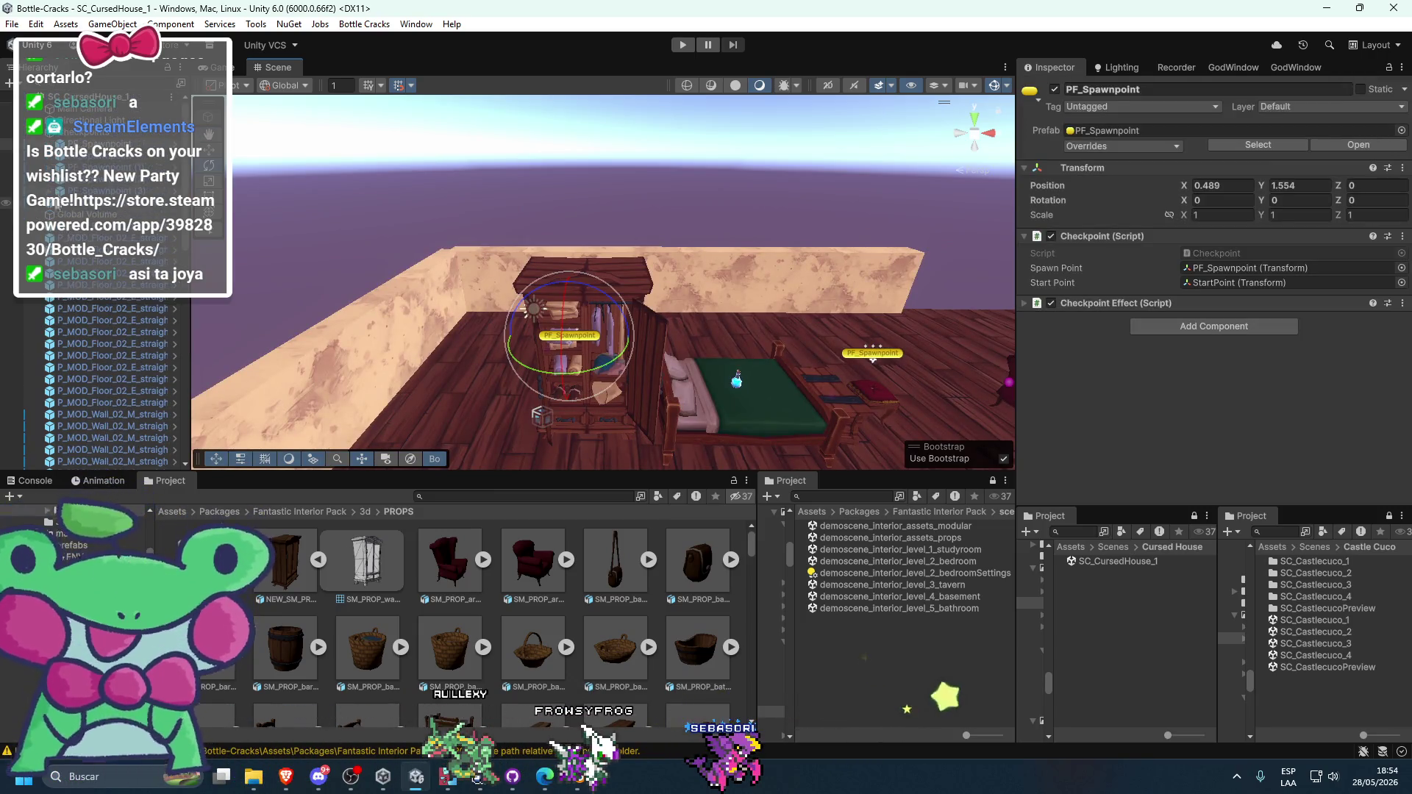
scroll(559, 246, "up", 2)
left_click(957, 142)
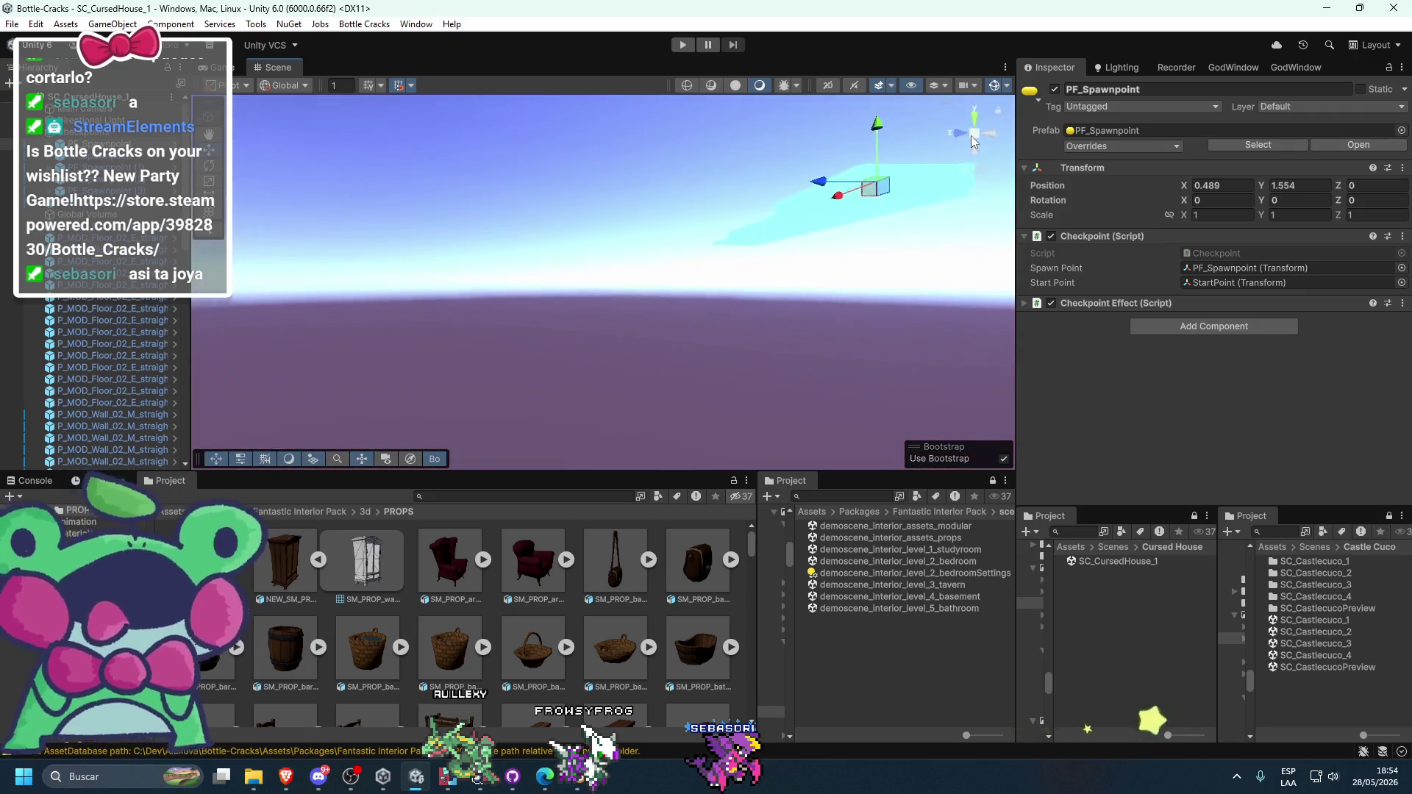
scroll(713, 217, "down", 5)
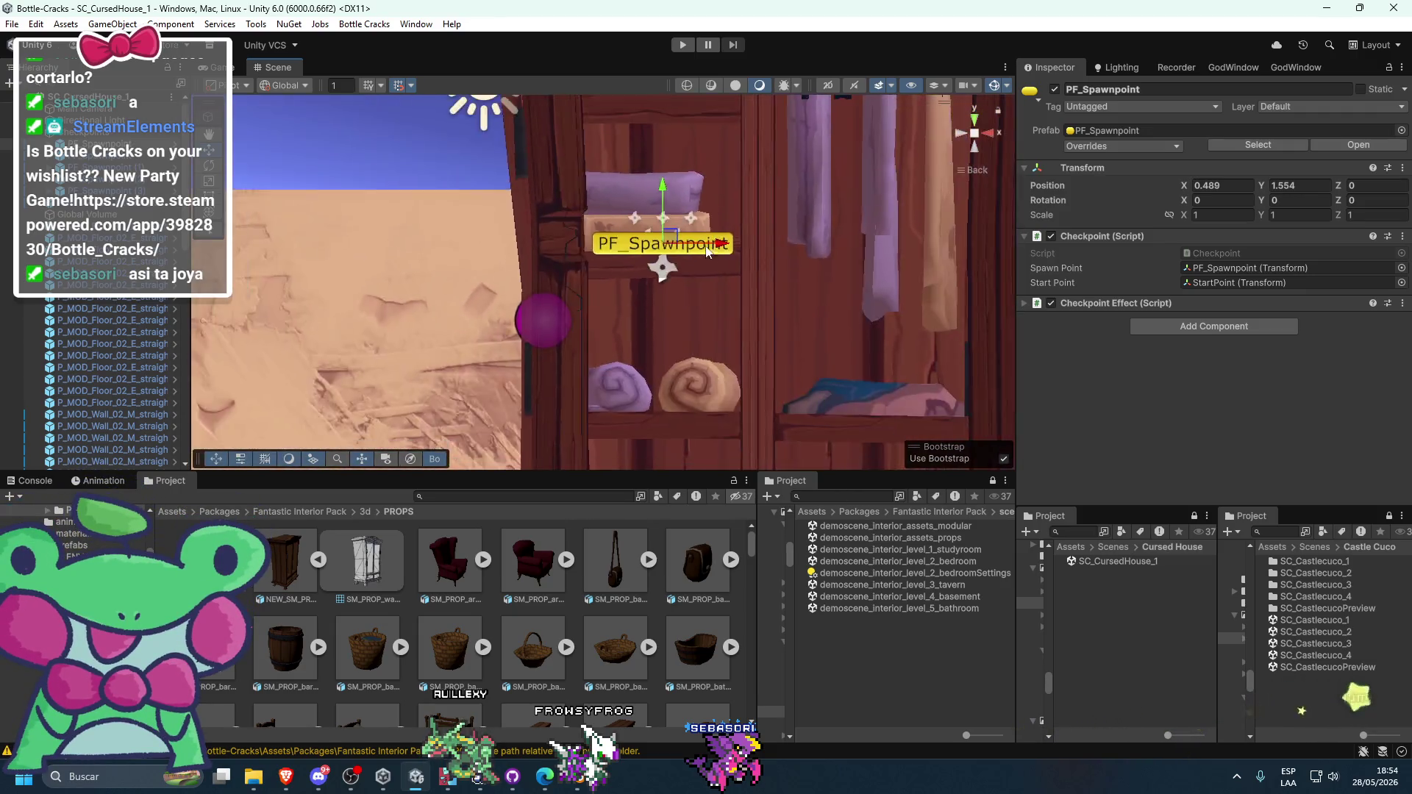
mouse_move(616, 214)
left_mouse_down()
mouse_move(611, 199)
mouse_move(572, 192)
mouse_move(617, 198)
left_mouse_up()
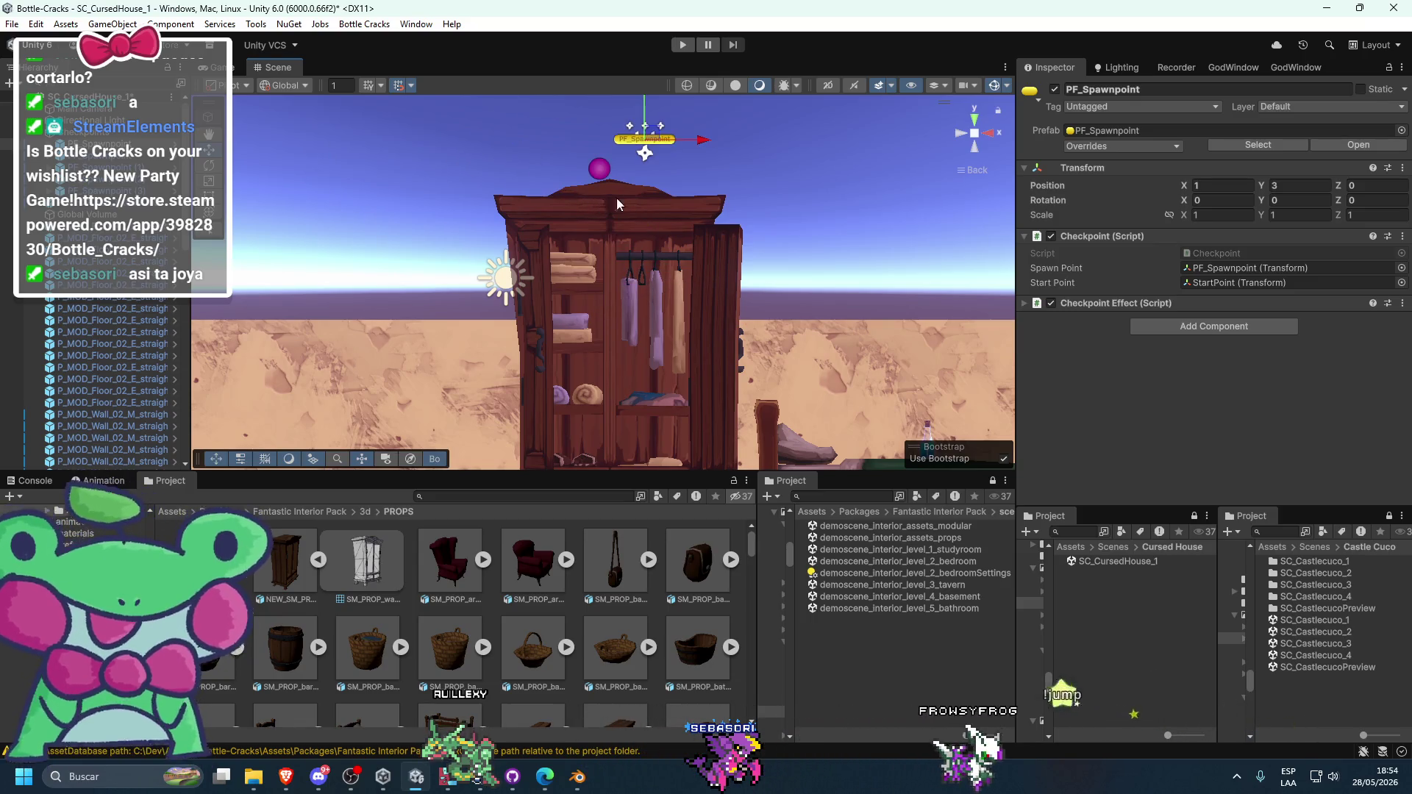
- Enter 5+0.8 in the spawnpoint's position field, then deselect and view the wardrobe and bed
left_click(1205, 187)
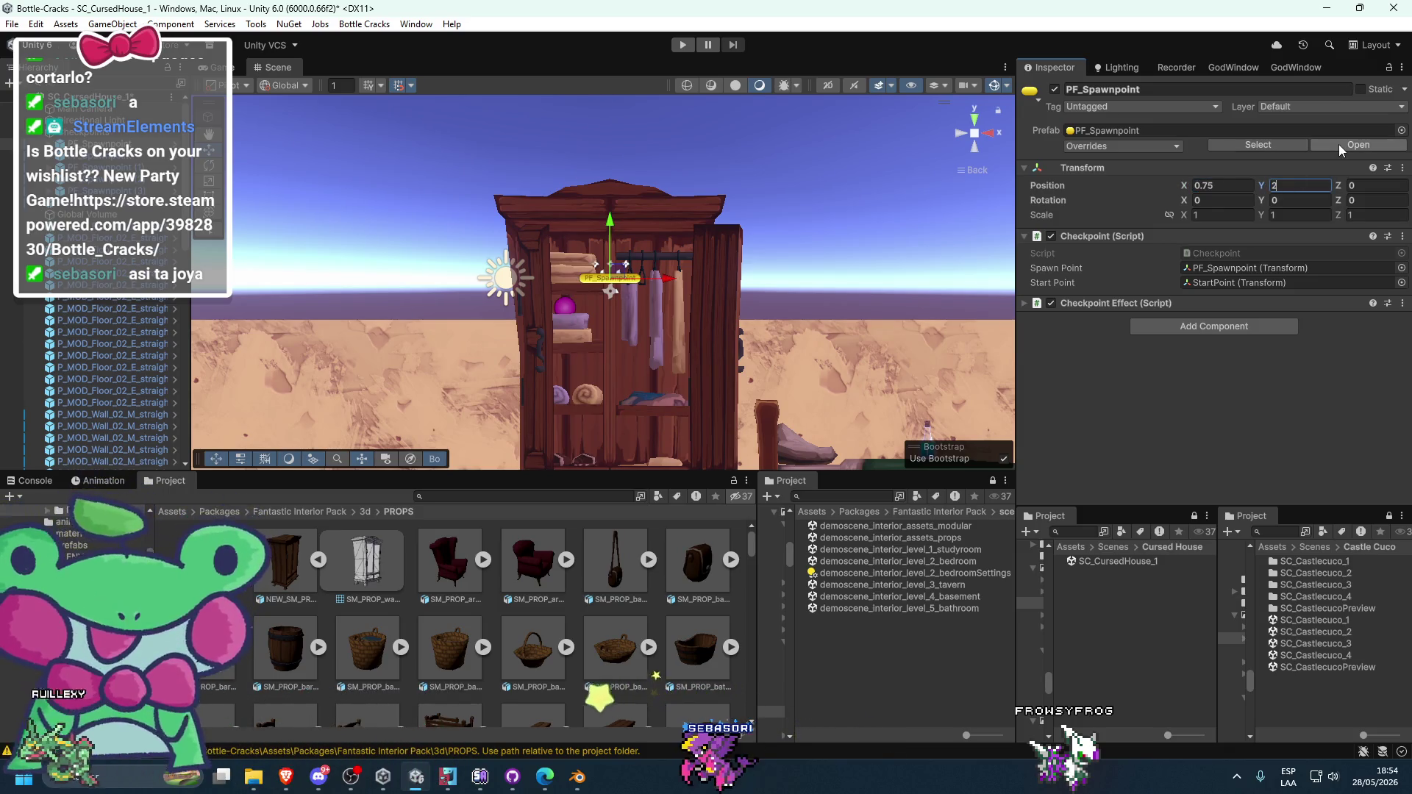
type(".5")
key("BackSpace")
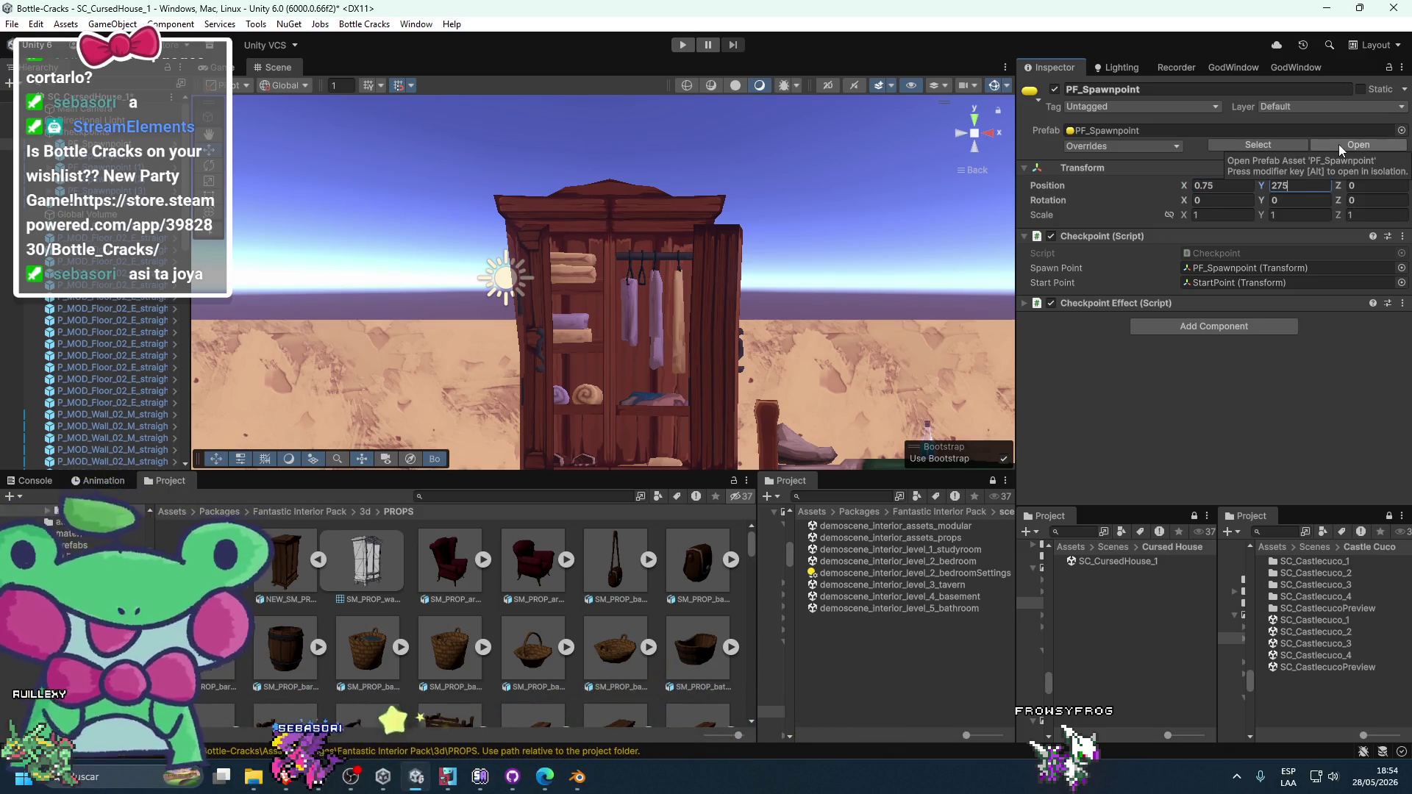
type("5")
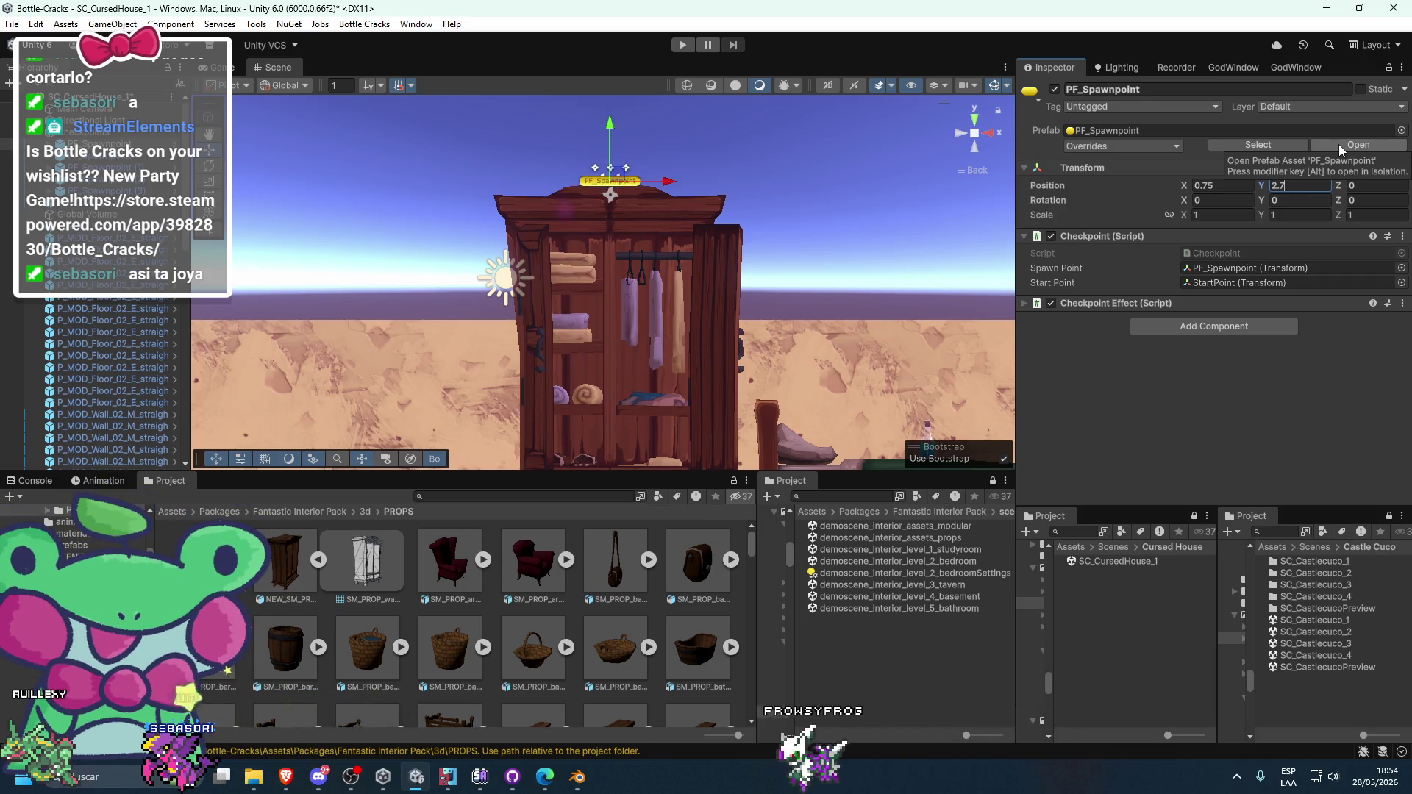
type("+0.8")
scroll(643, 251, "down", 2)
left_click(708, 201)
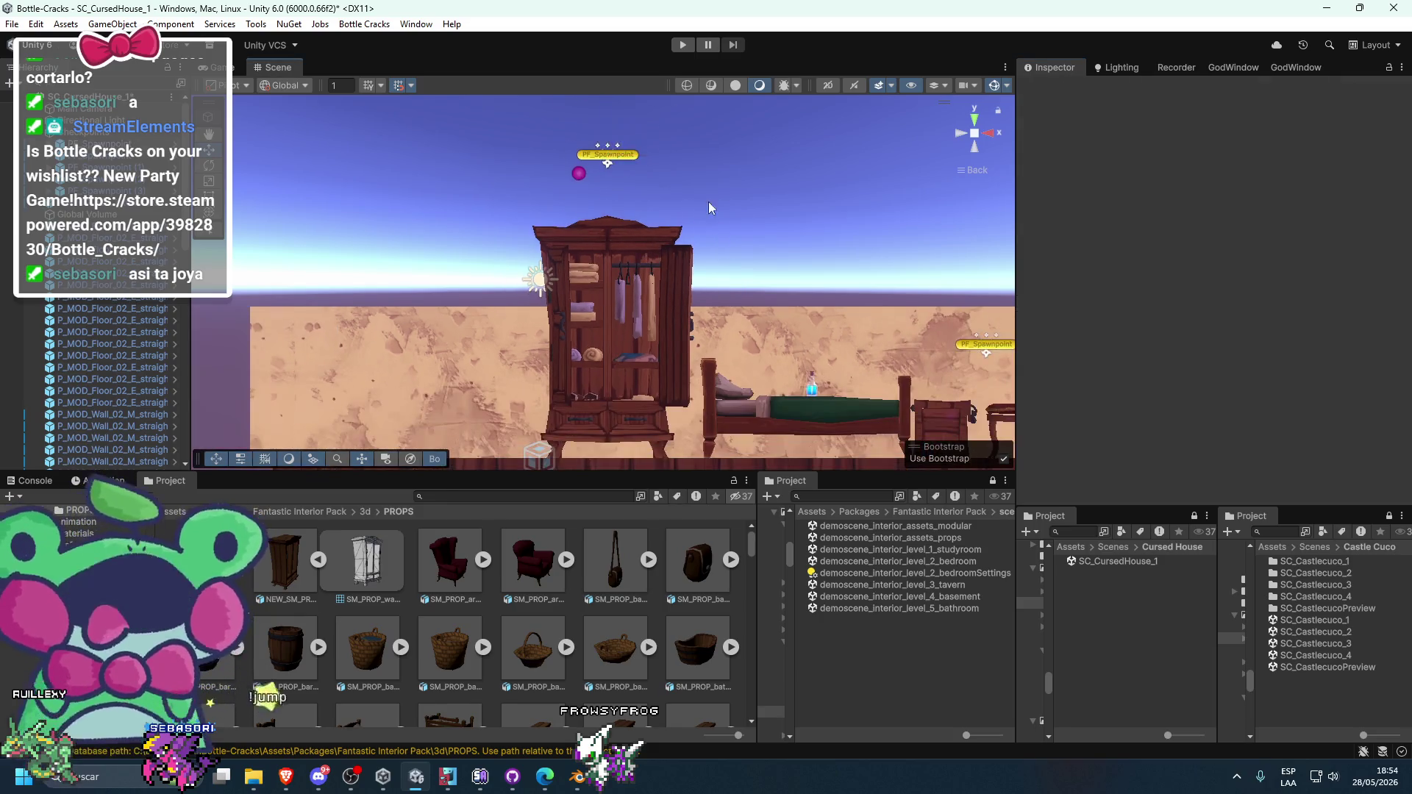
left_click_drag(708, 202, 697, 345)
mouse_move(965, 129)
left_mouse_down()
mouse_move(861, 233)
mouse_move(873, 259)
left_mouse_up()
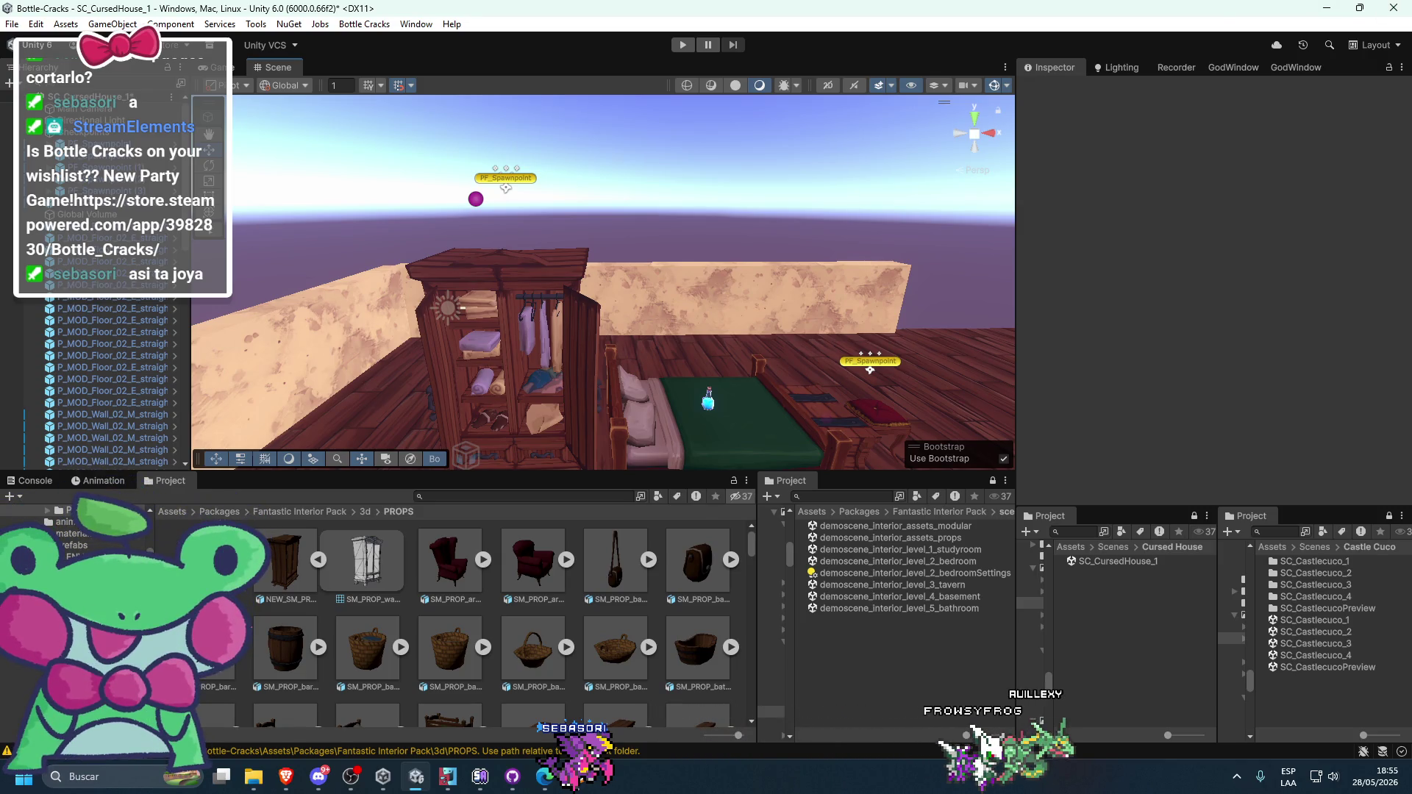
- Switch from Unity to the Brave browser with Alt+Tab
key("alt+Tab")
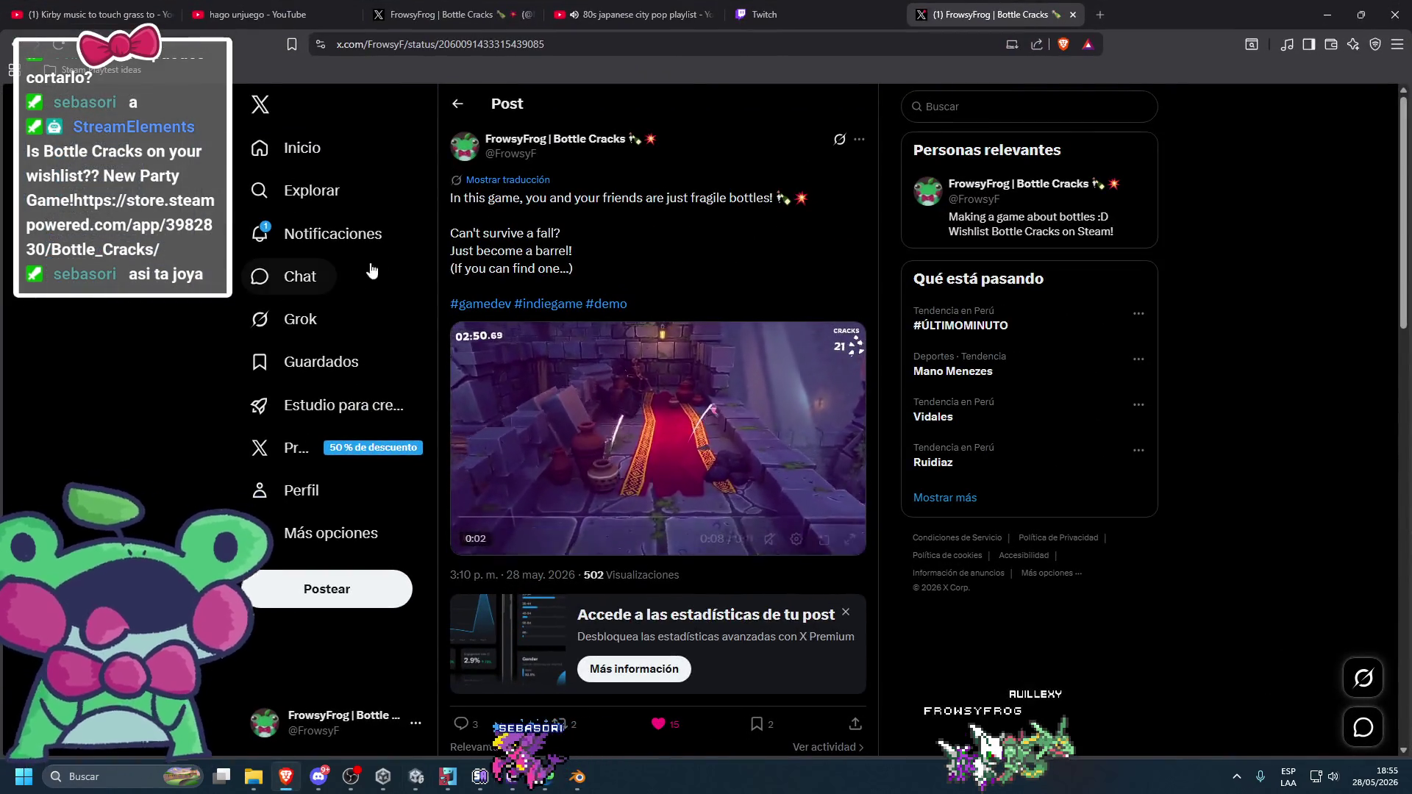
- Open the Bottle Cracks post from the X notifications list
left_click(336, 235)
left_click(535, 333)
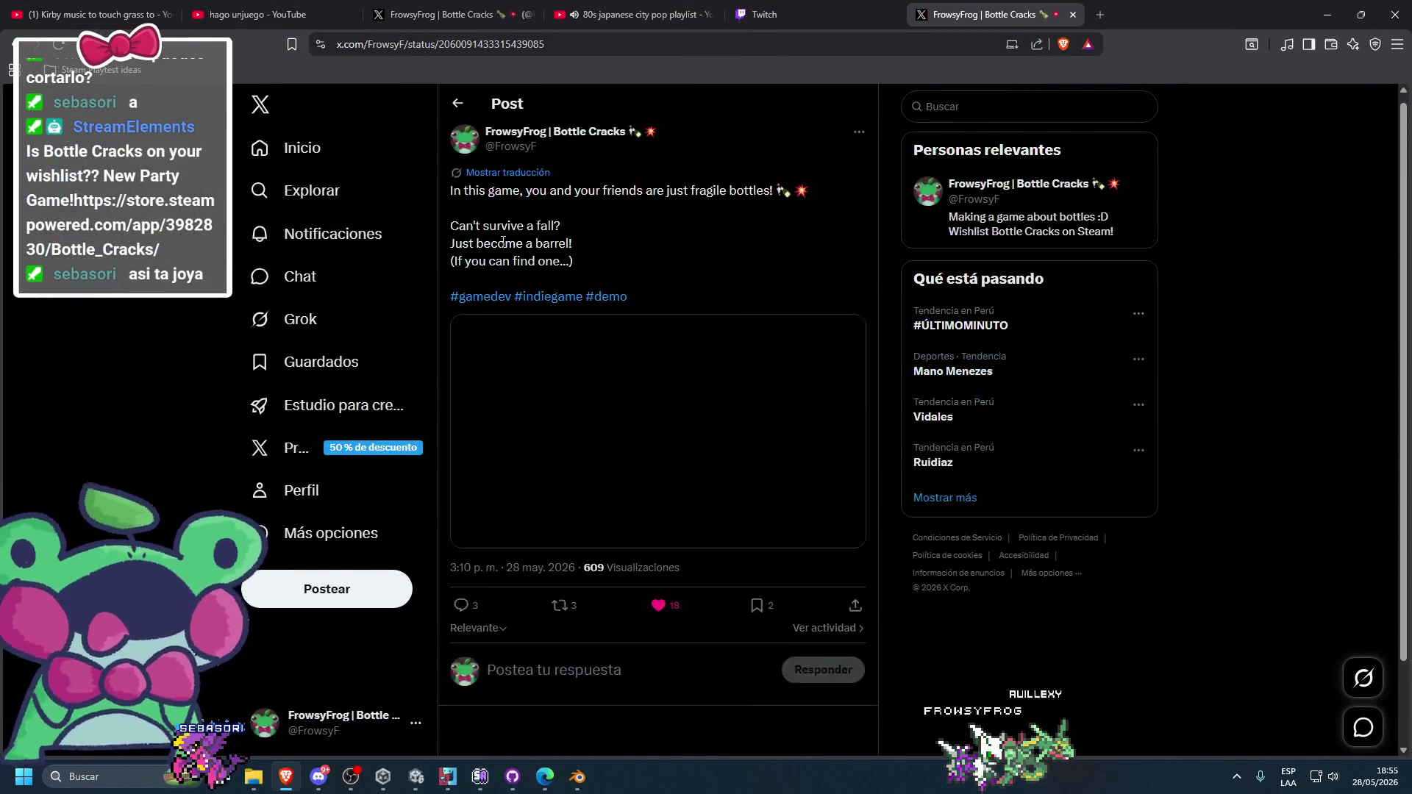
scroll(761, 465, "down", 2)
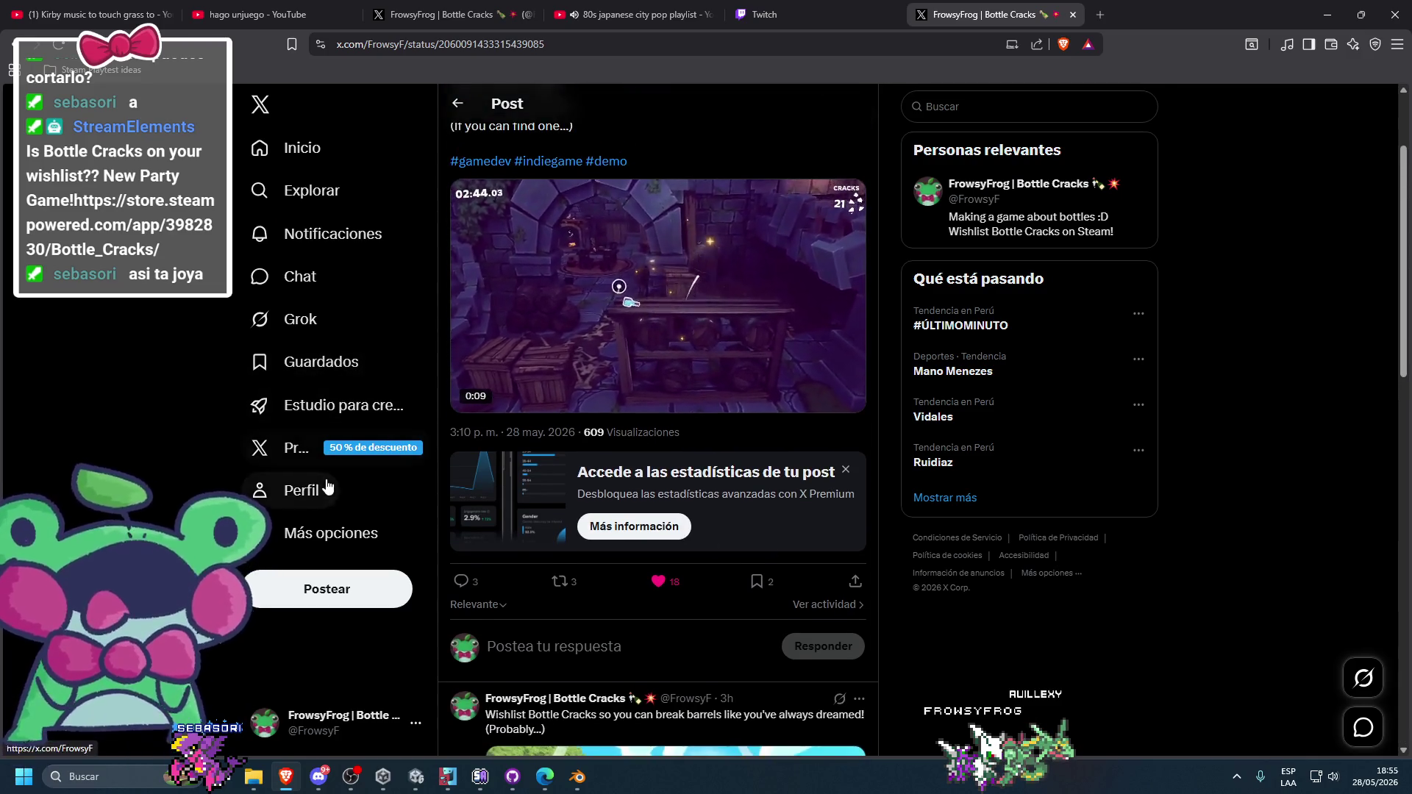
- Open the game profile's pinned barrel post, scroll its replies, and start a new tab
left_click(324, 487)
scroll(597, 354, "down", 10)
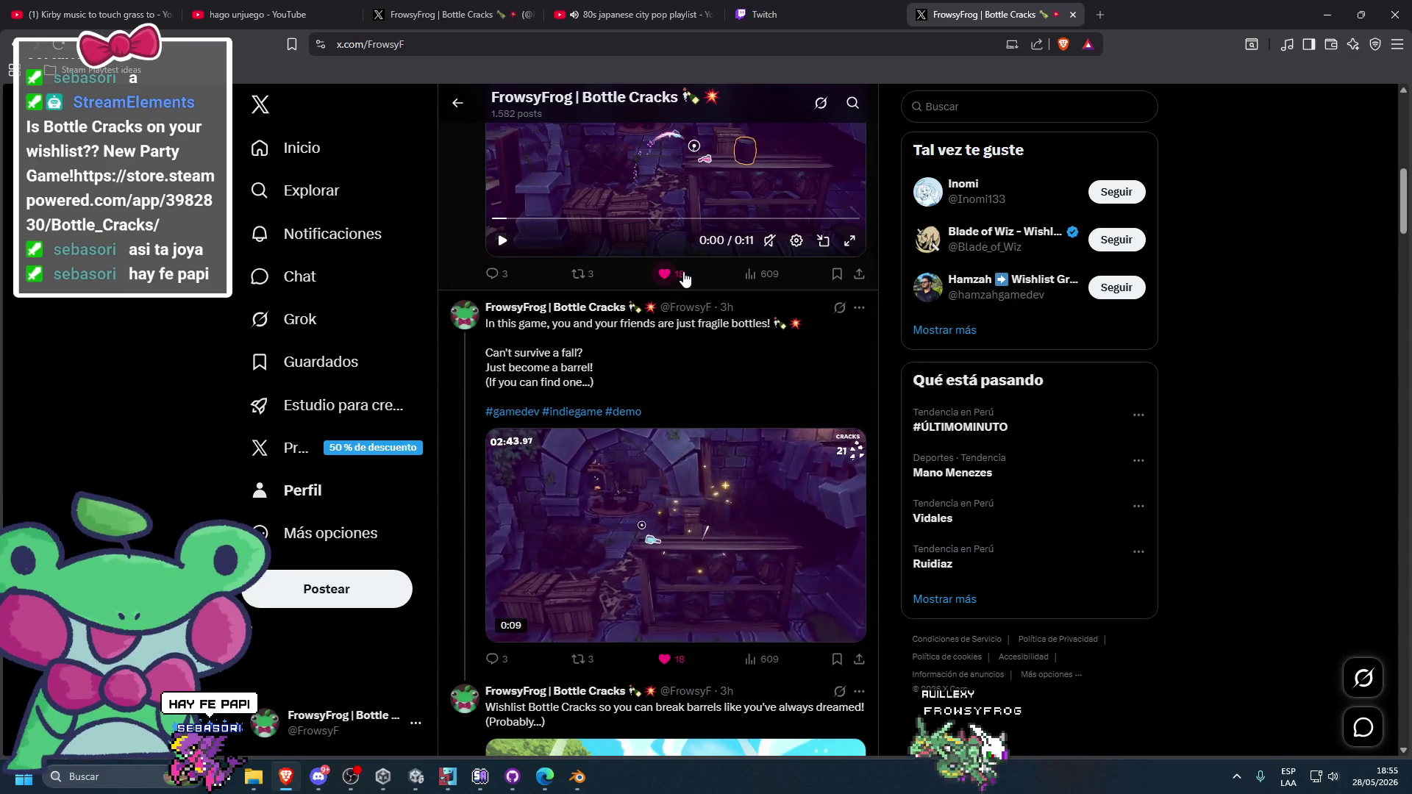
left_click(708, 274)
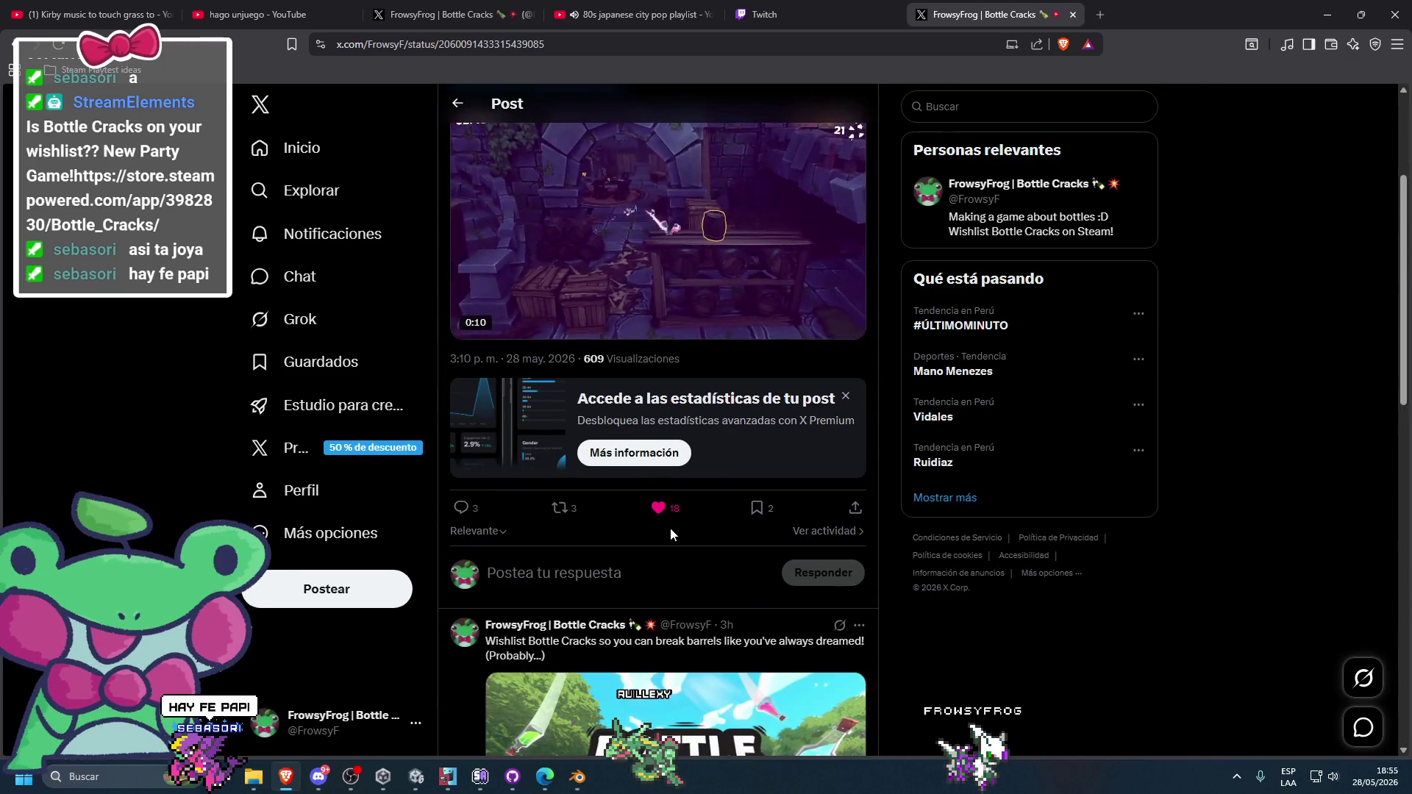
scroll(465, 518, "down", 9)
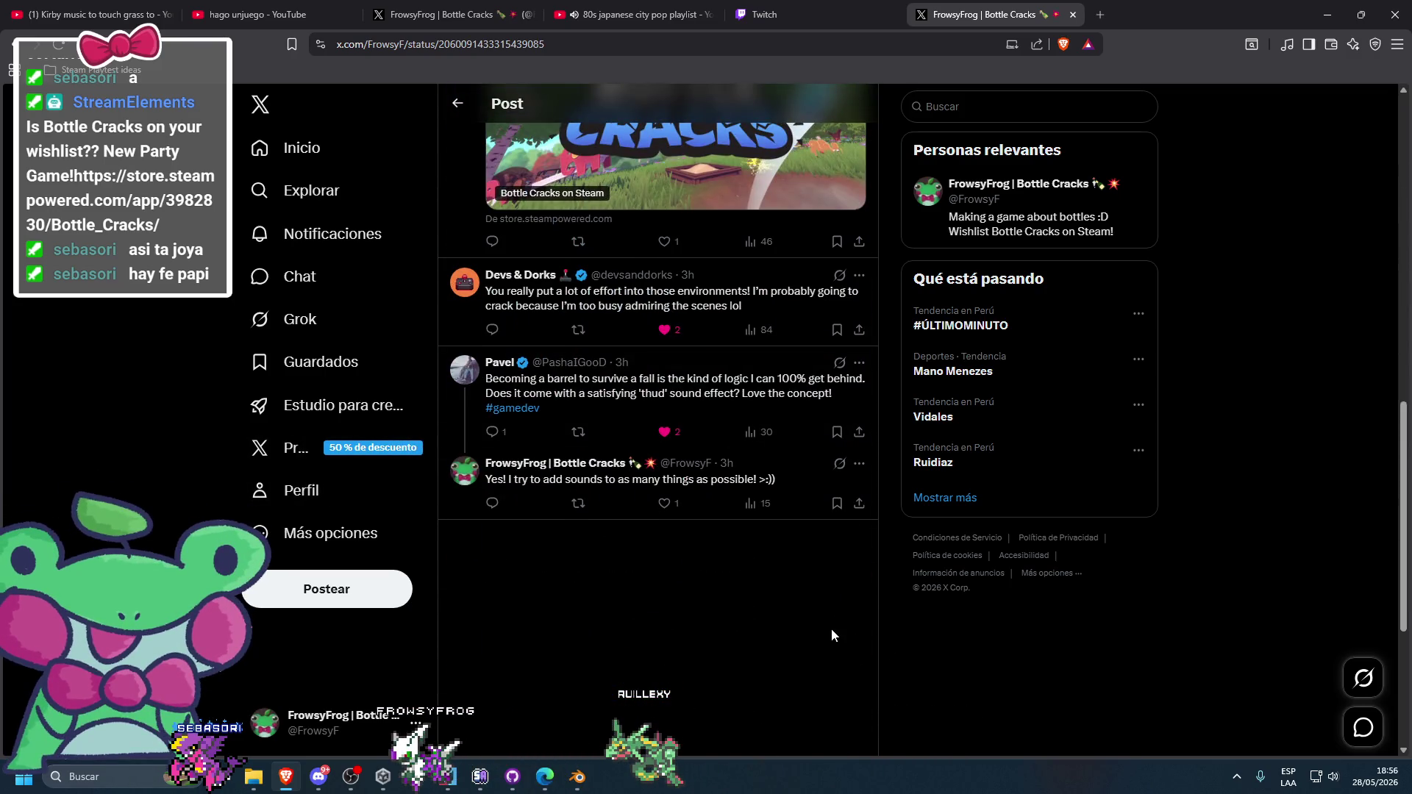
scroll(831, 625, "up", 8)
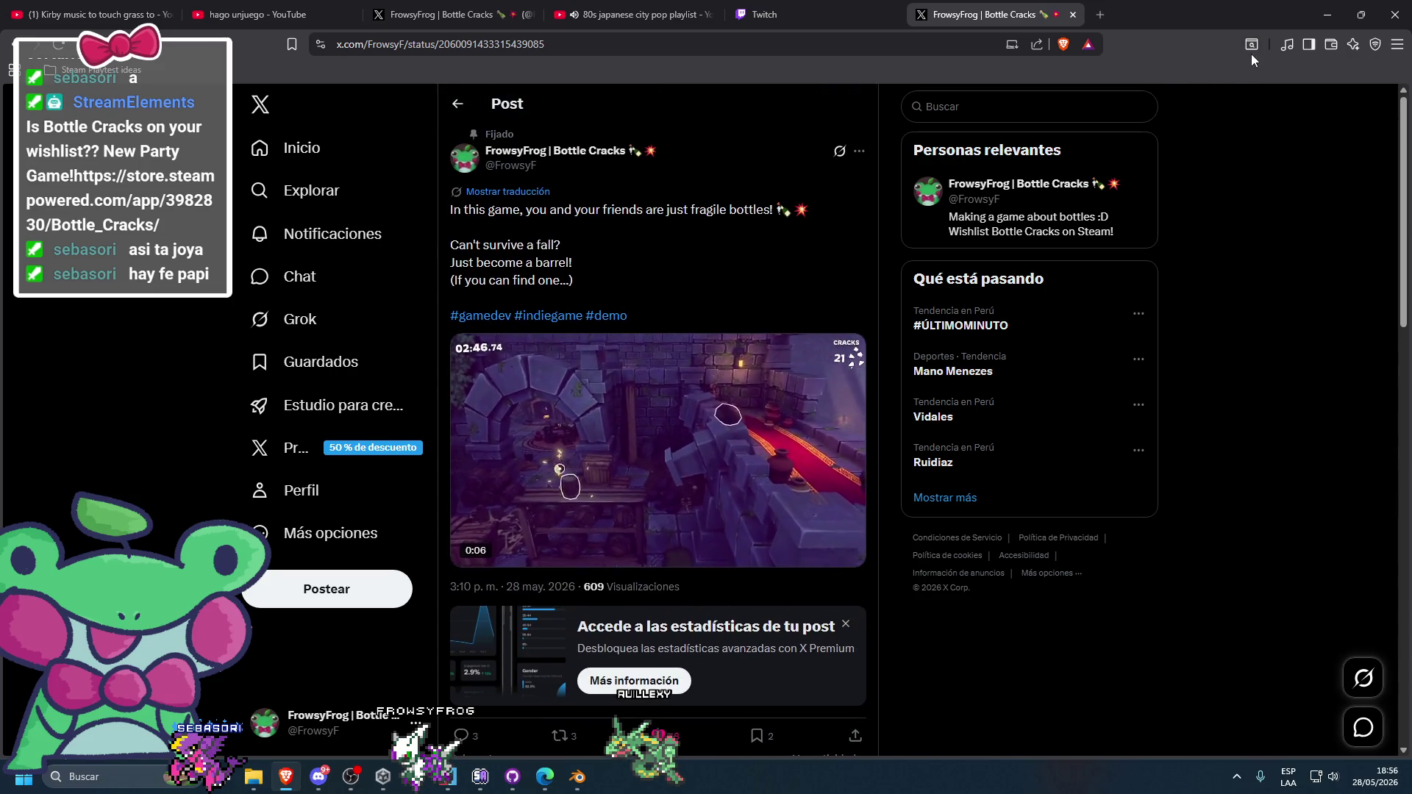
left_click(1099, 15)
- Load the Bottle Cracks wishlist actions report and select the 1,550 outstanding wishes total
type("partner.steampowered.com/app/wishlist/3982830/")
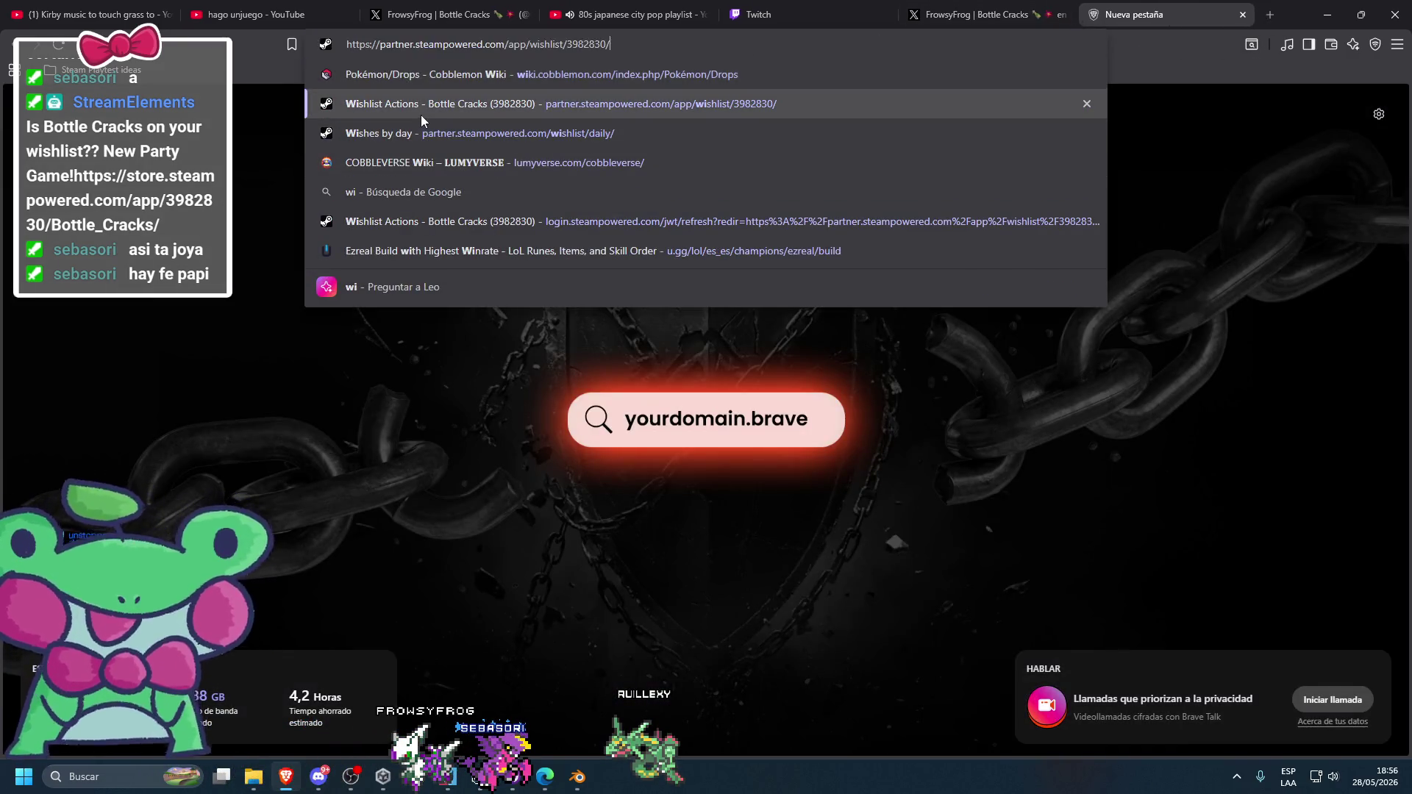
left_click(421, 114)
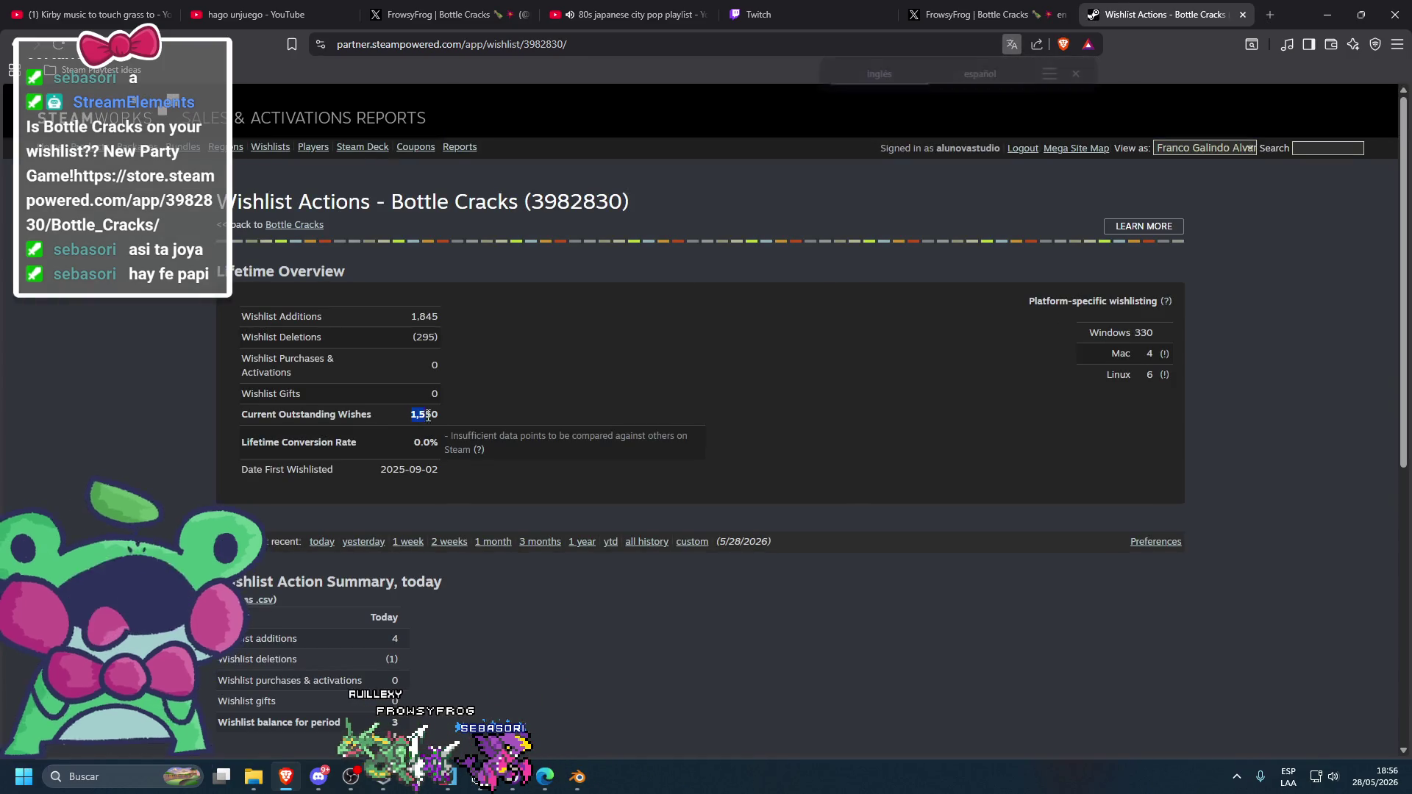
double_click(423, 414)
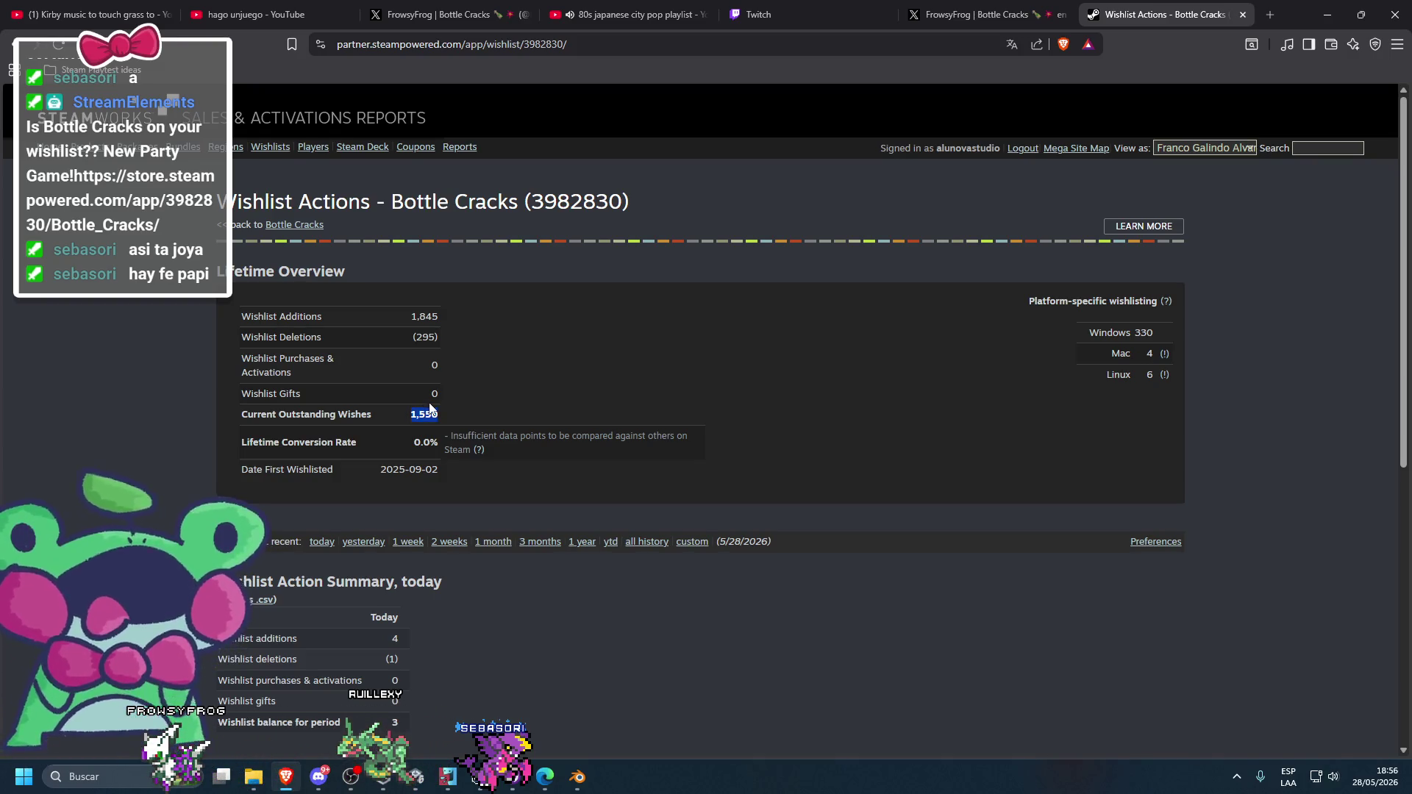
scroll(441, 403, "down", 3)
scroll(453, 397, "up", 3)
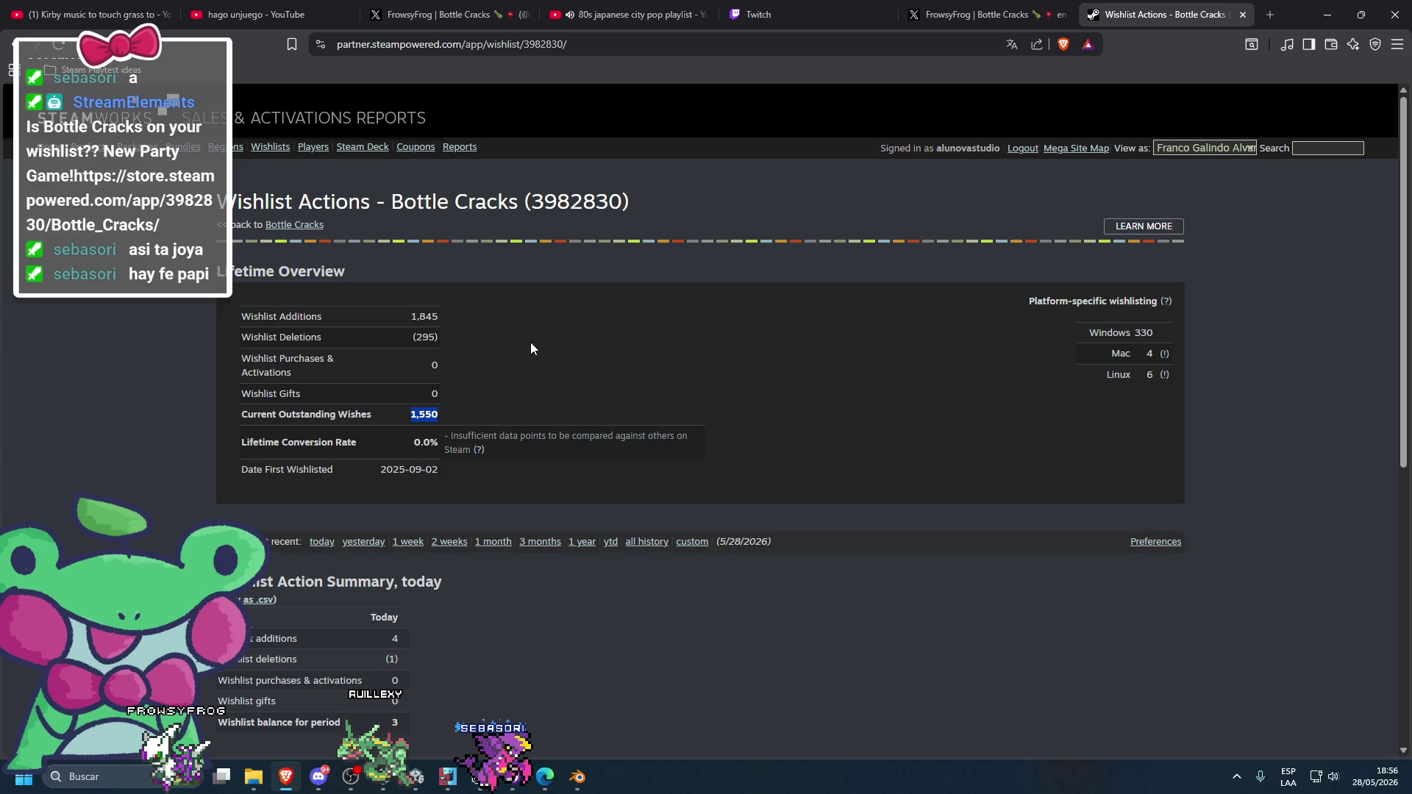
scroll(531, 342, "down", 6)
scroll(532, 333, "up", 6)
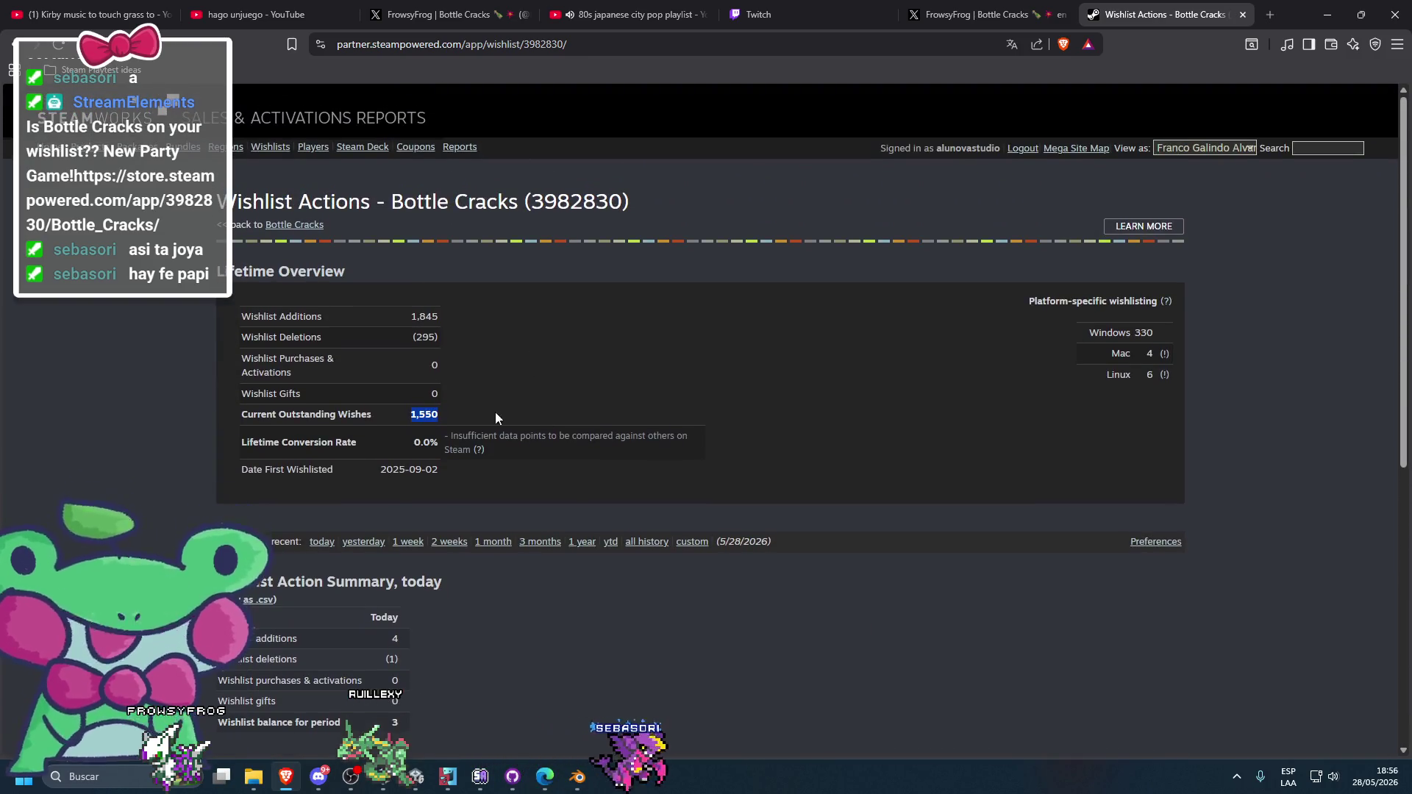
- Show the wishes-by-day chart for all history, zoomed to February–June 2026
left_click(271, 149)
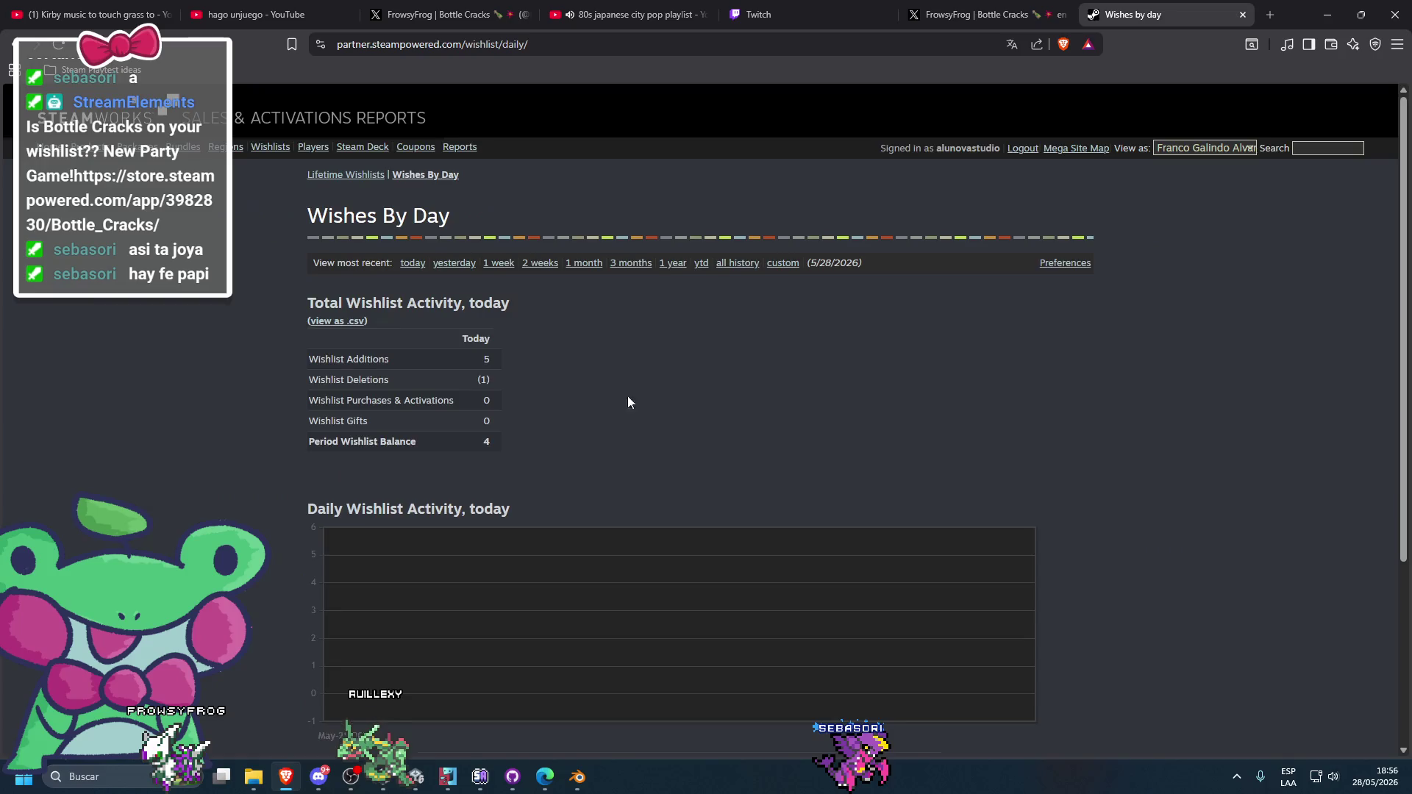
scroll(588, 394, "down", 2)
scroll(558, 382, "down", 2)
scroll(618, 375, "up", 2)
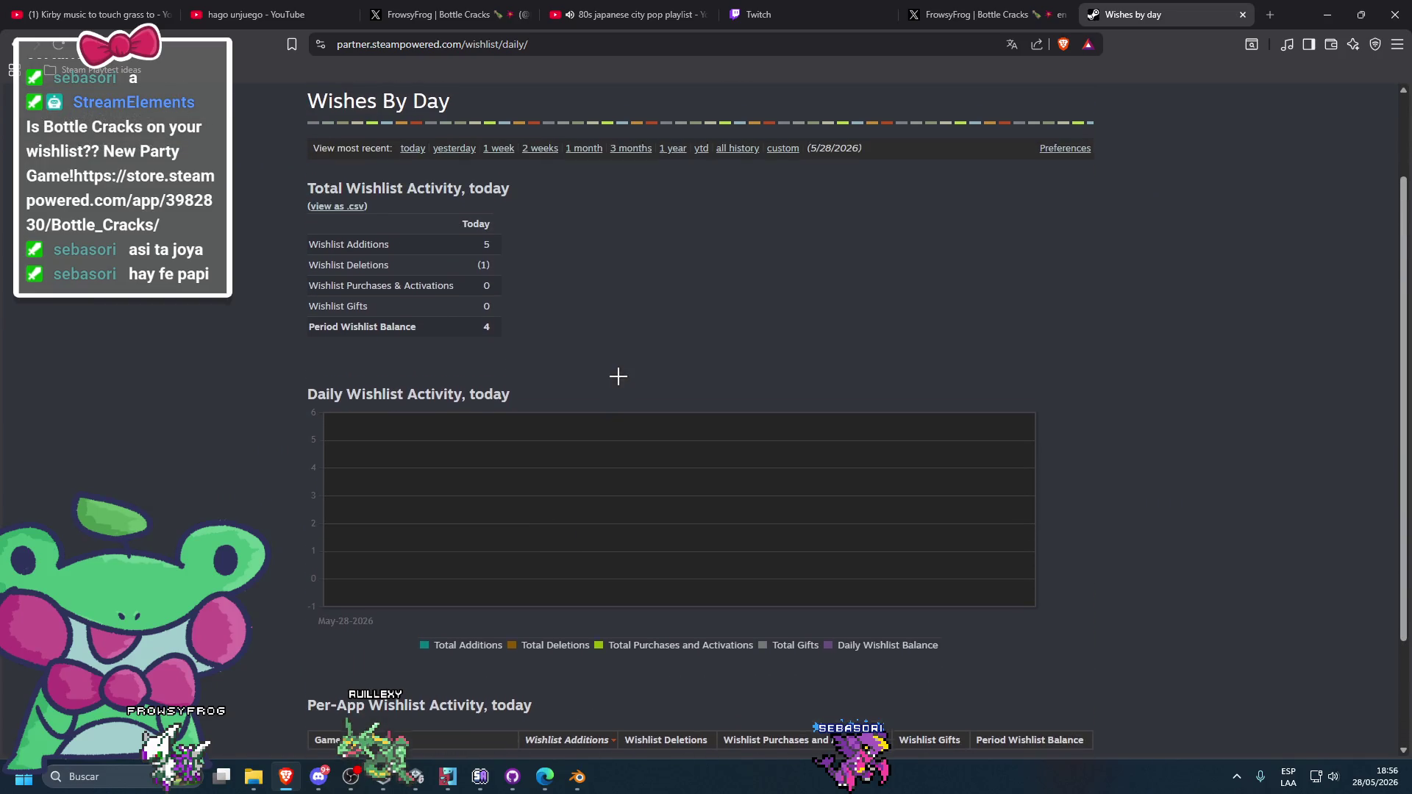
scroll(687, 376, "down", 1)
scroll(687, 376, "up", 2)
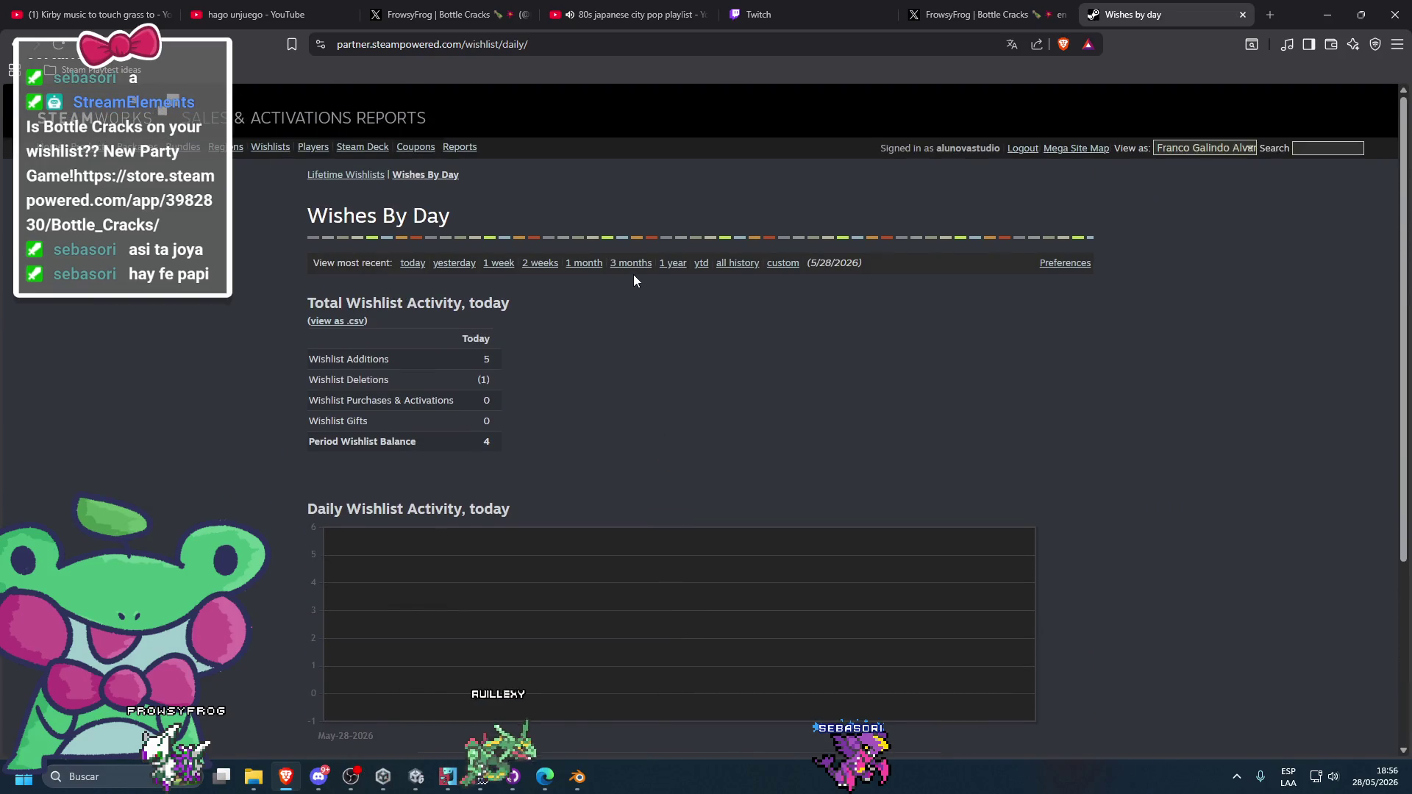
left_click(726, 262)
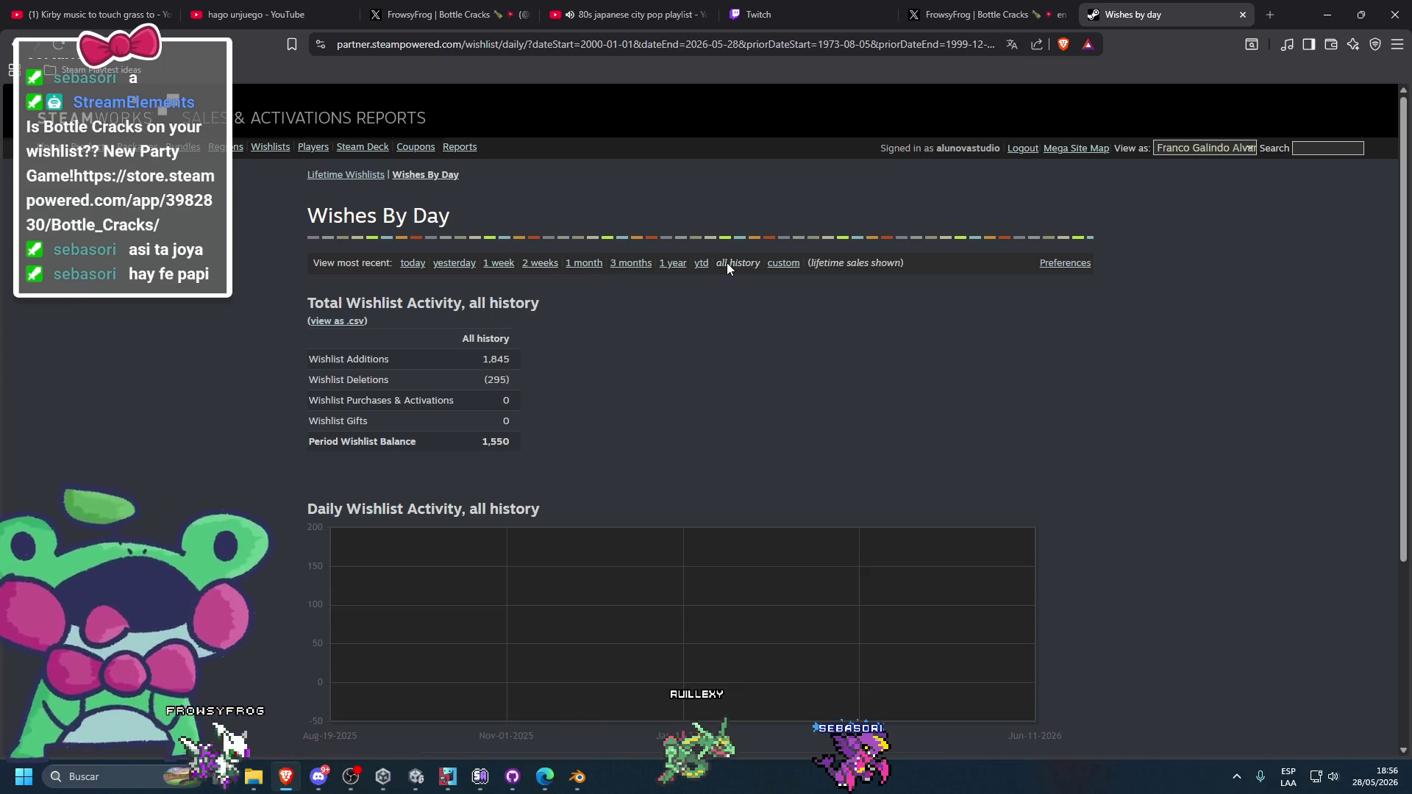
scroll(727, 262, "down", 3)
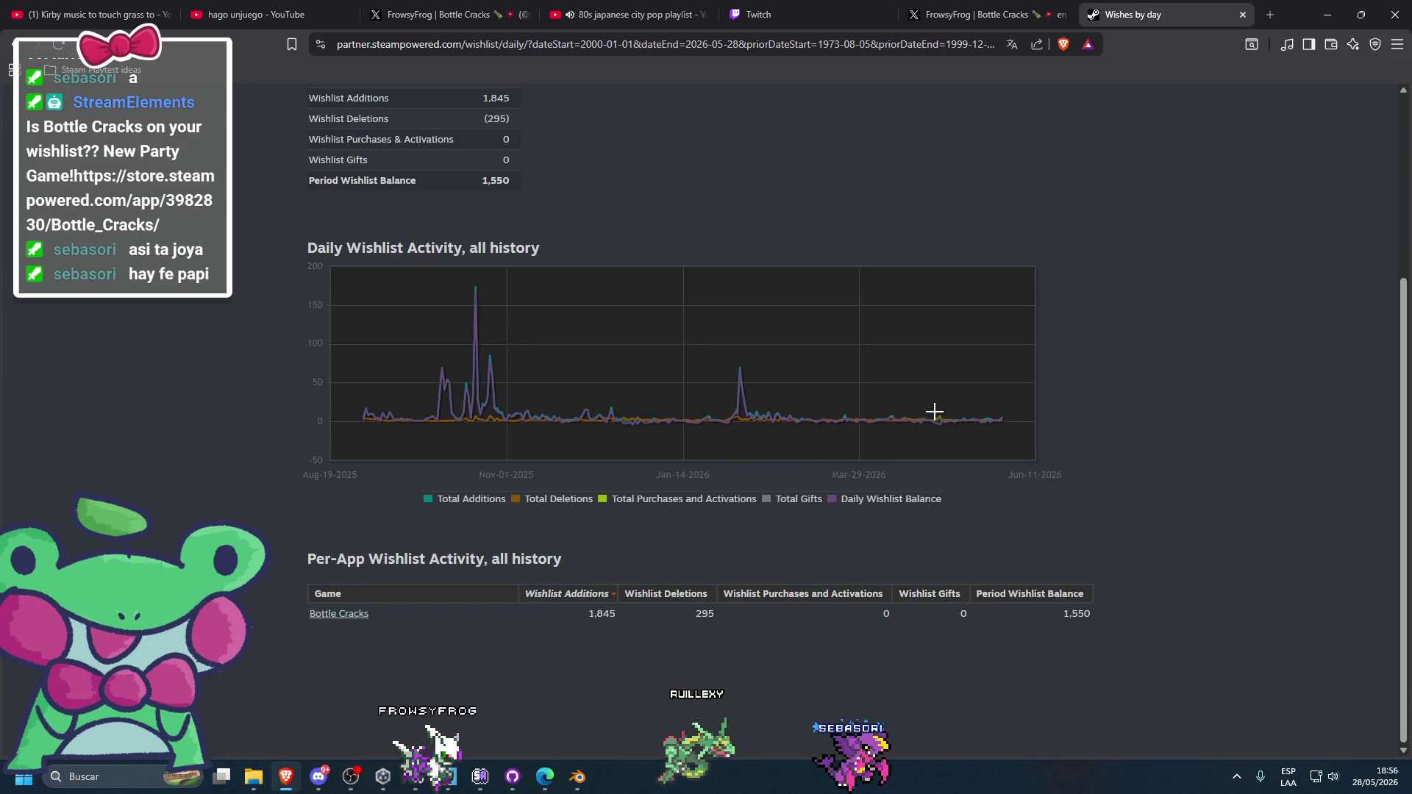
mouse_move(754, 421)
left_mouse_down()
mouse_move(868, 422)
mouse_move(1003, 384)
mouse_move(1008, 364)
left_mouse_up()
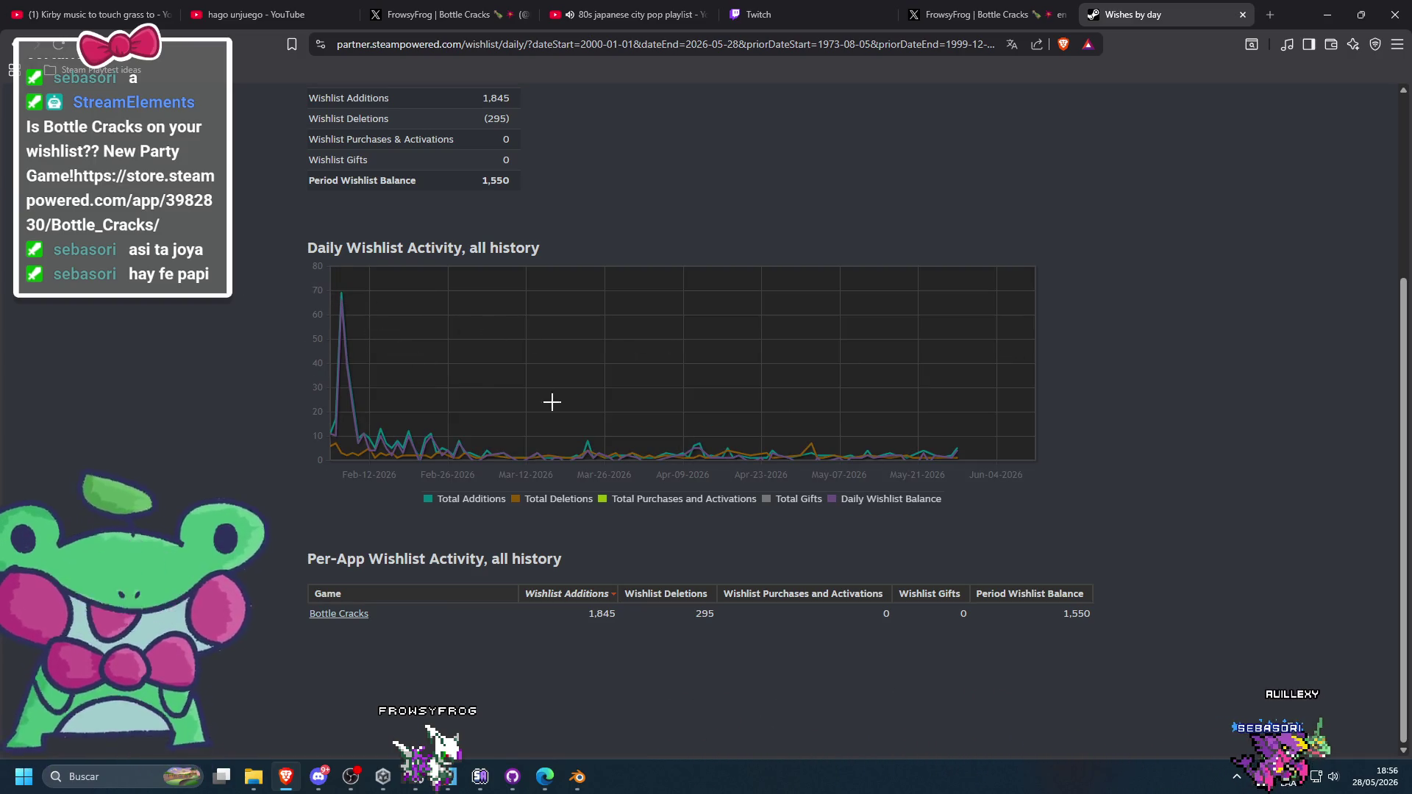
left_click_drag(240, 9, 956, 13)
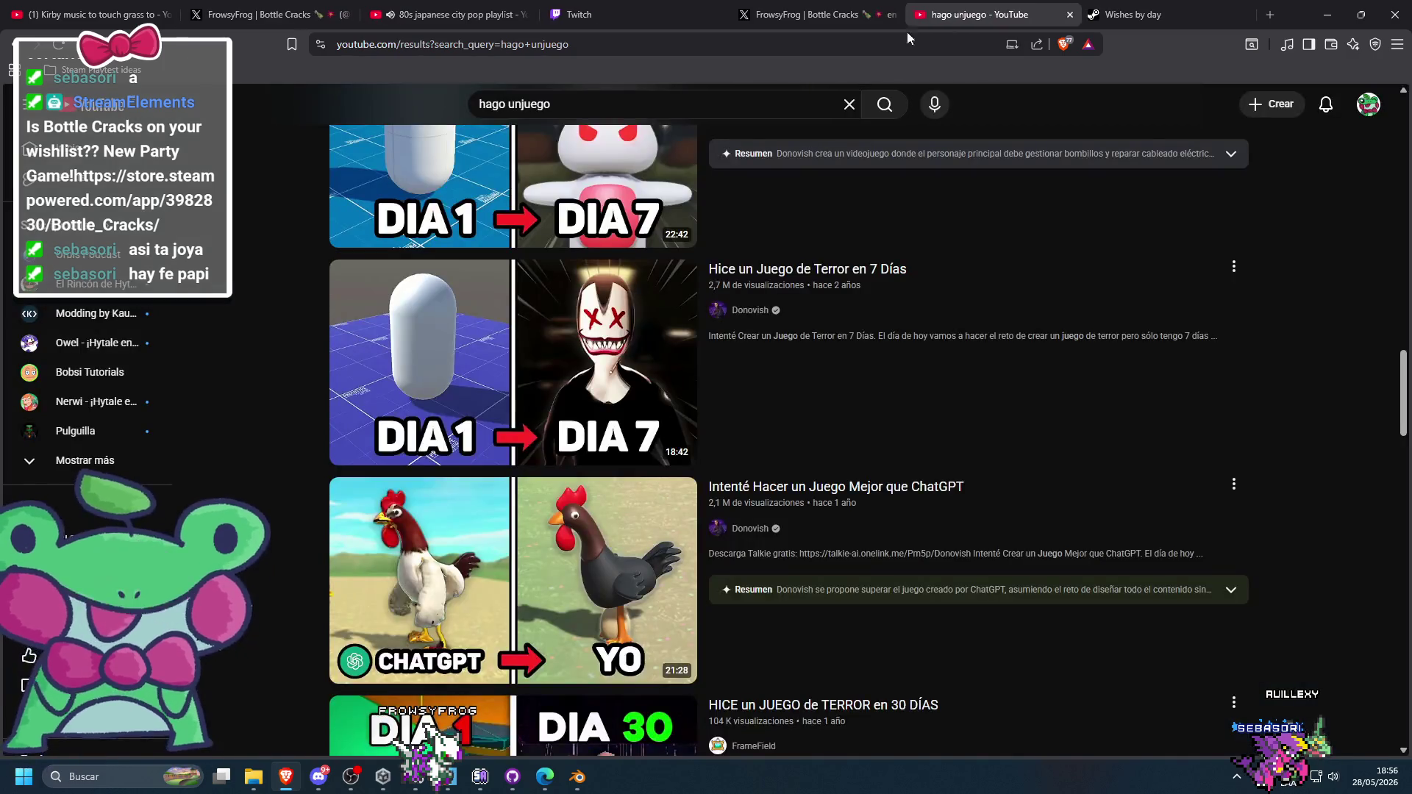
- Search YouTube for the creator and open How To Market A Game's 'My New Wishlist Tool' video
triple_click(630, 103)
type("chirs zukowski")
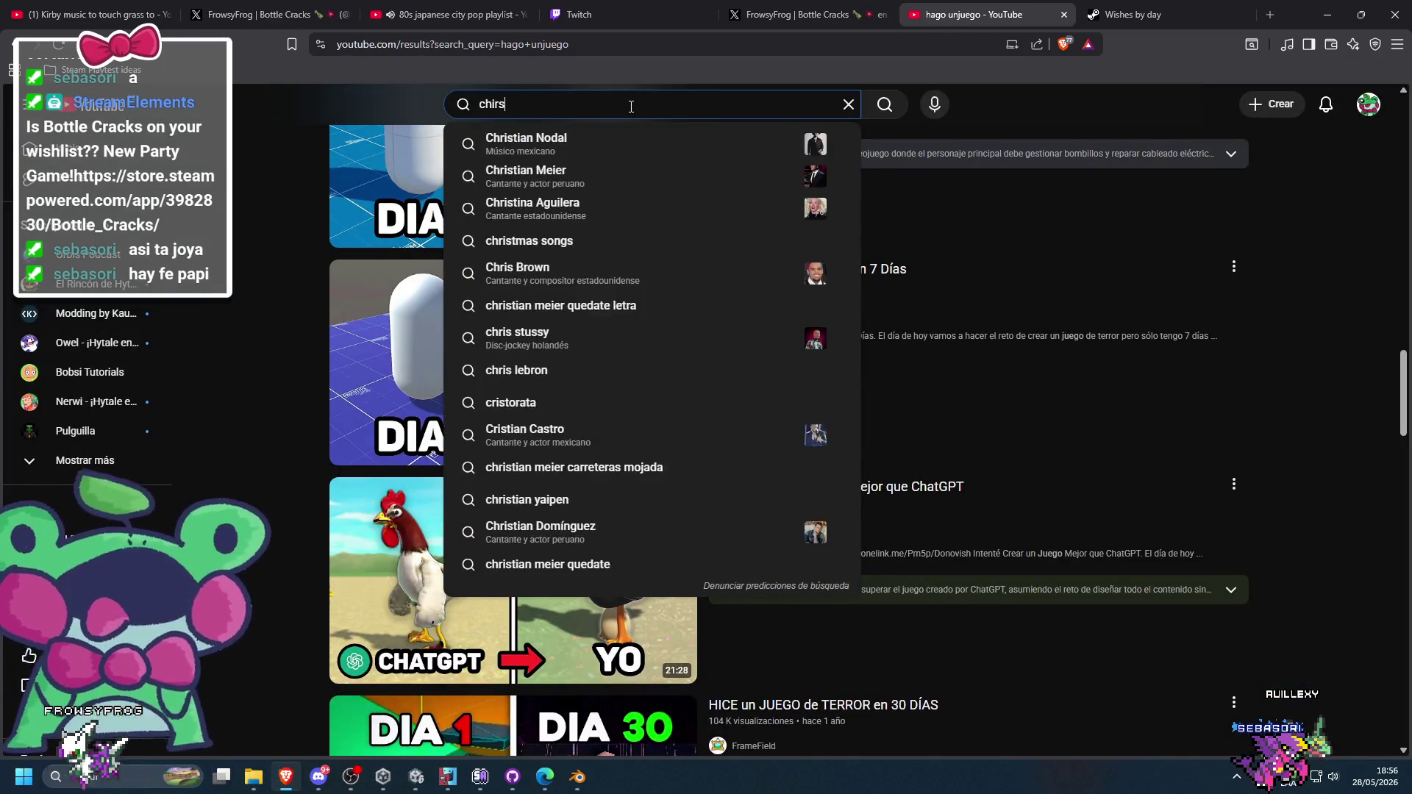
key("Return")
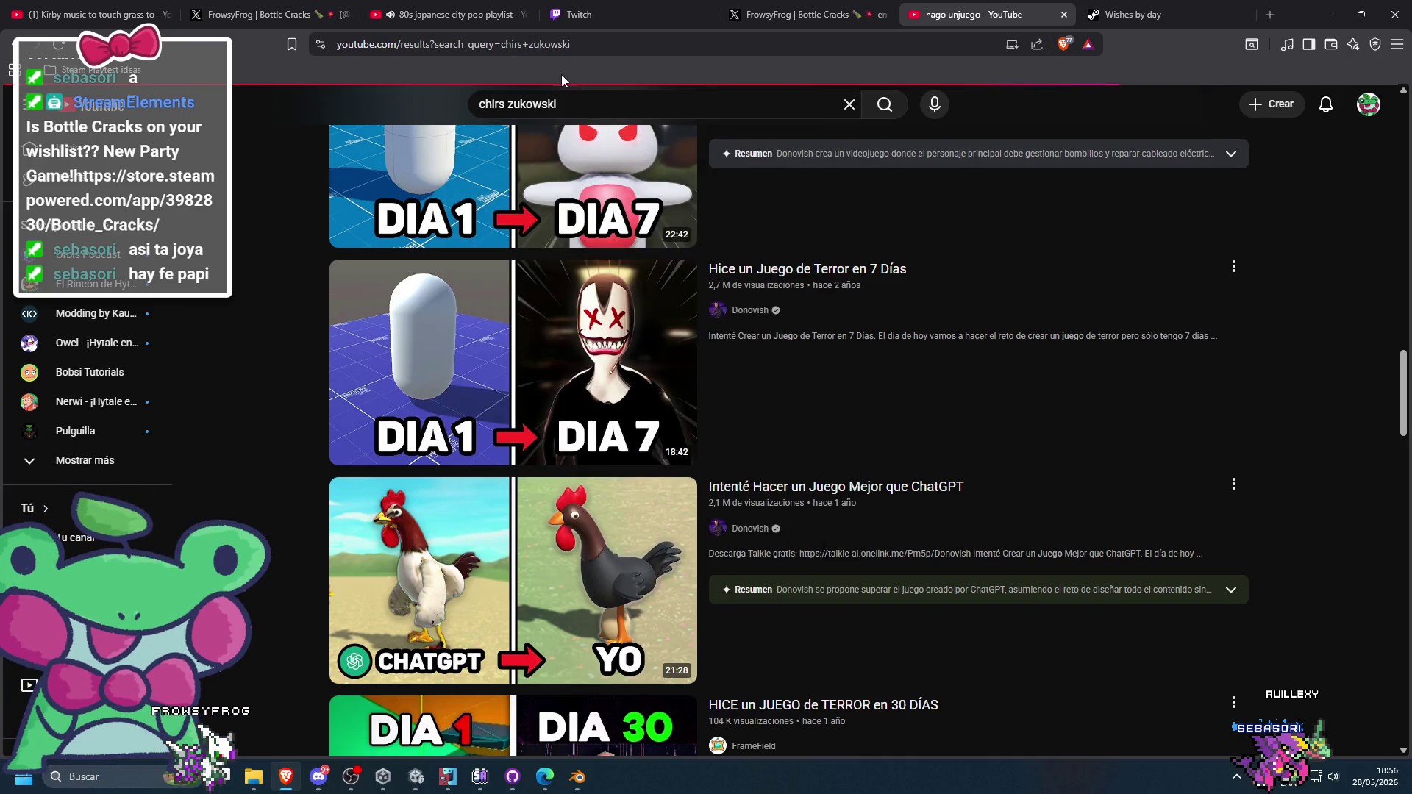
left_click(536, 273)
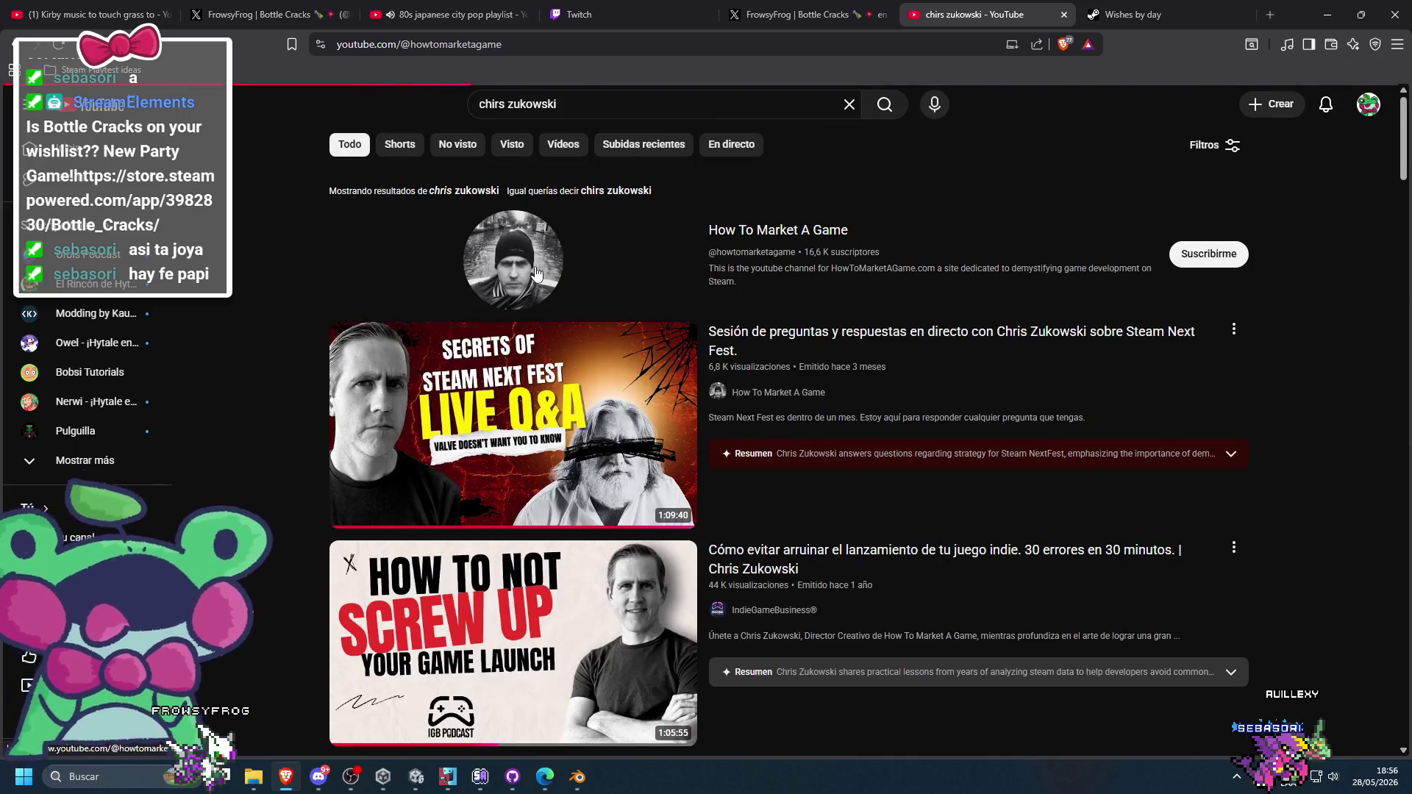
left_click(386, 303)
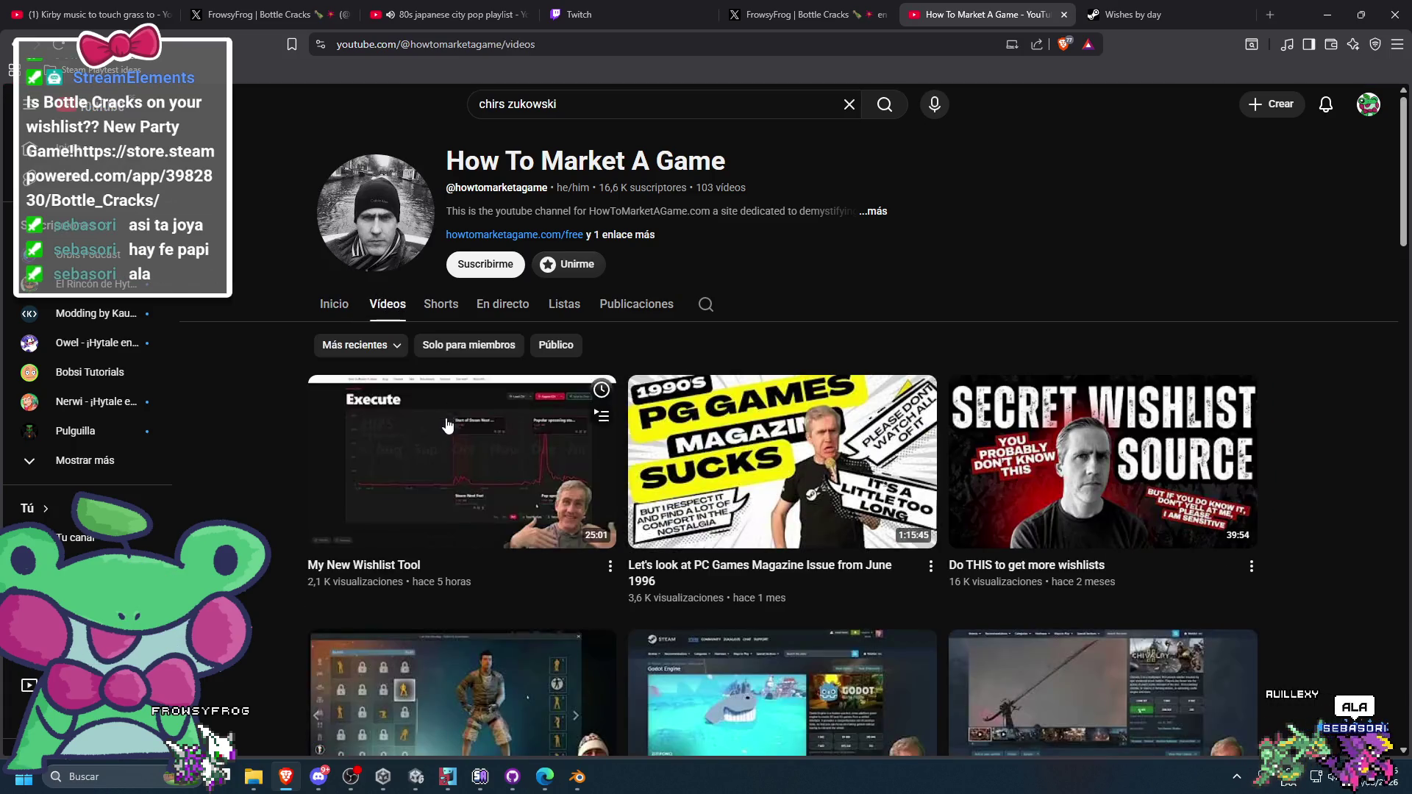
left_click(434, 478)
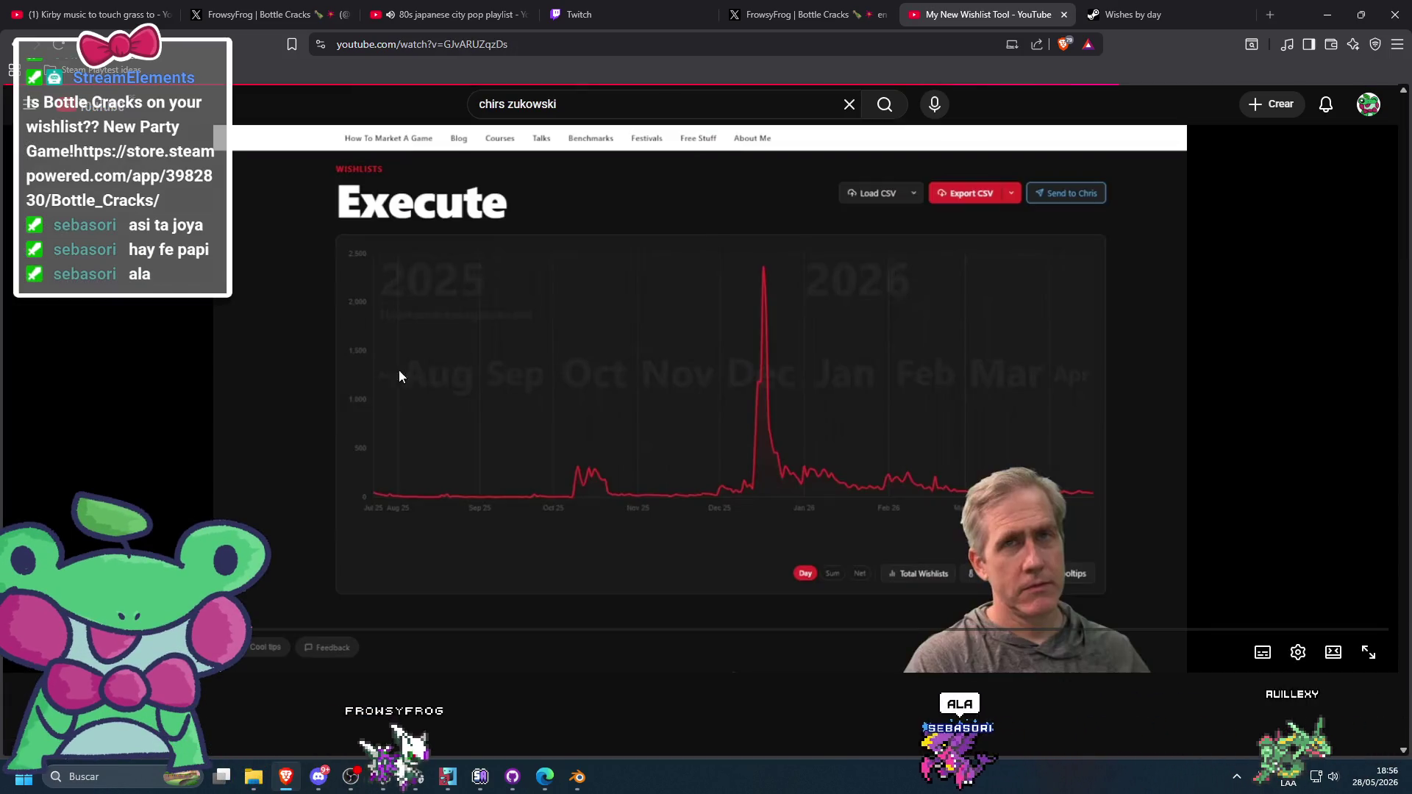
- Copy the wishlist-tool link from the description and paste it into a new tab
scroll(384, 518, "down", 5)
left_click(482, 426)
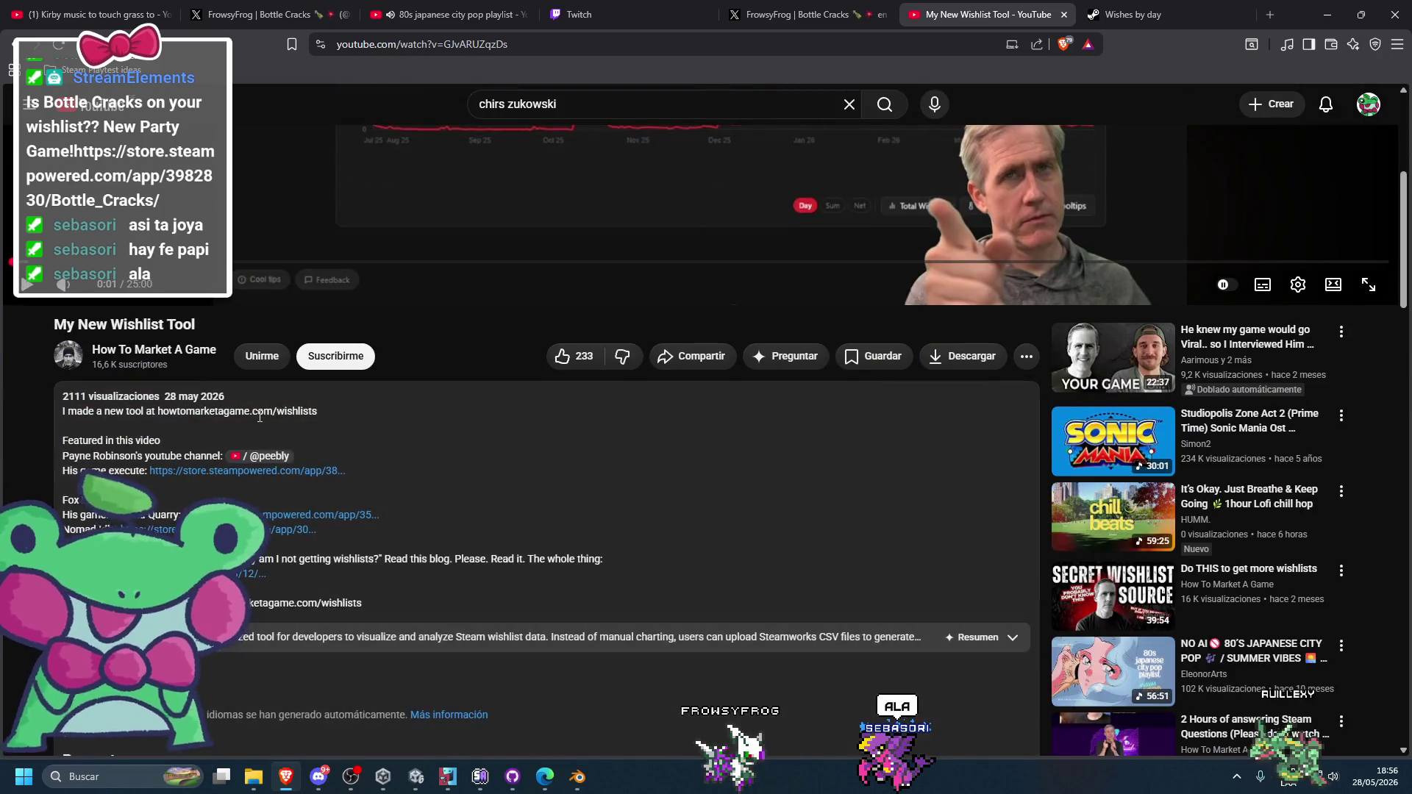
left_click_drag(325, 412, 157, 417)
key("ctrl+c")
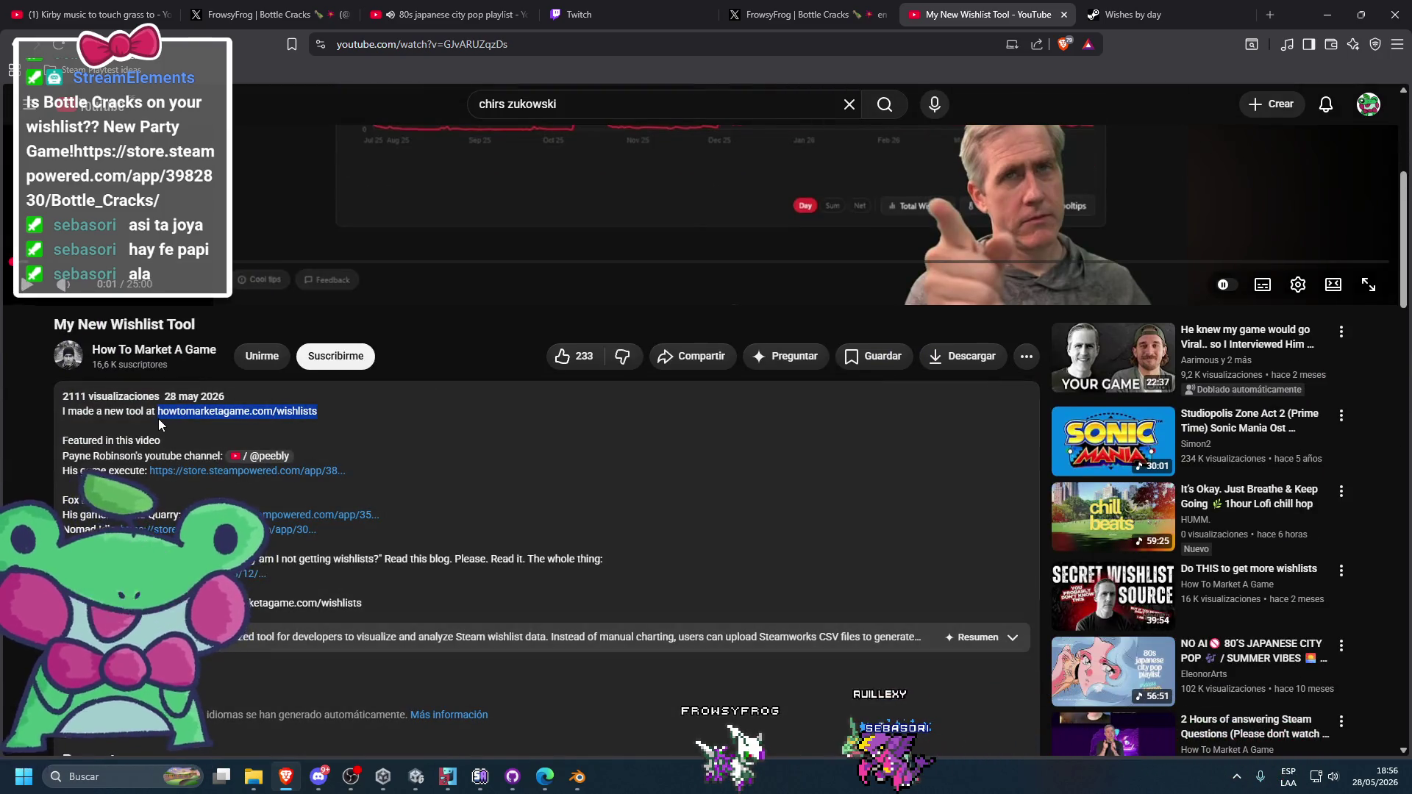
key("ctrl+t")
key("ctrl+v")
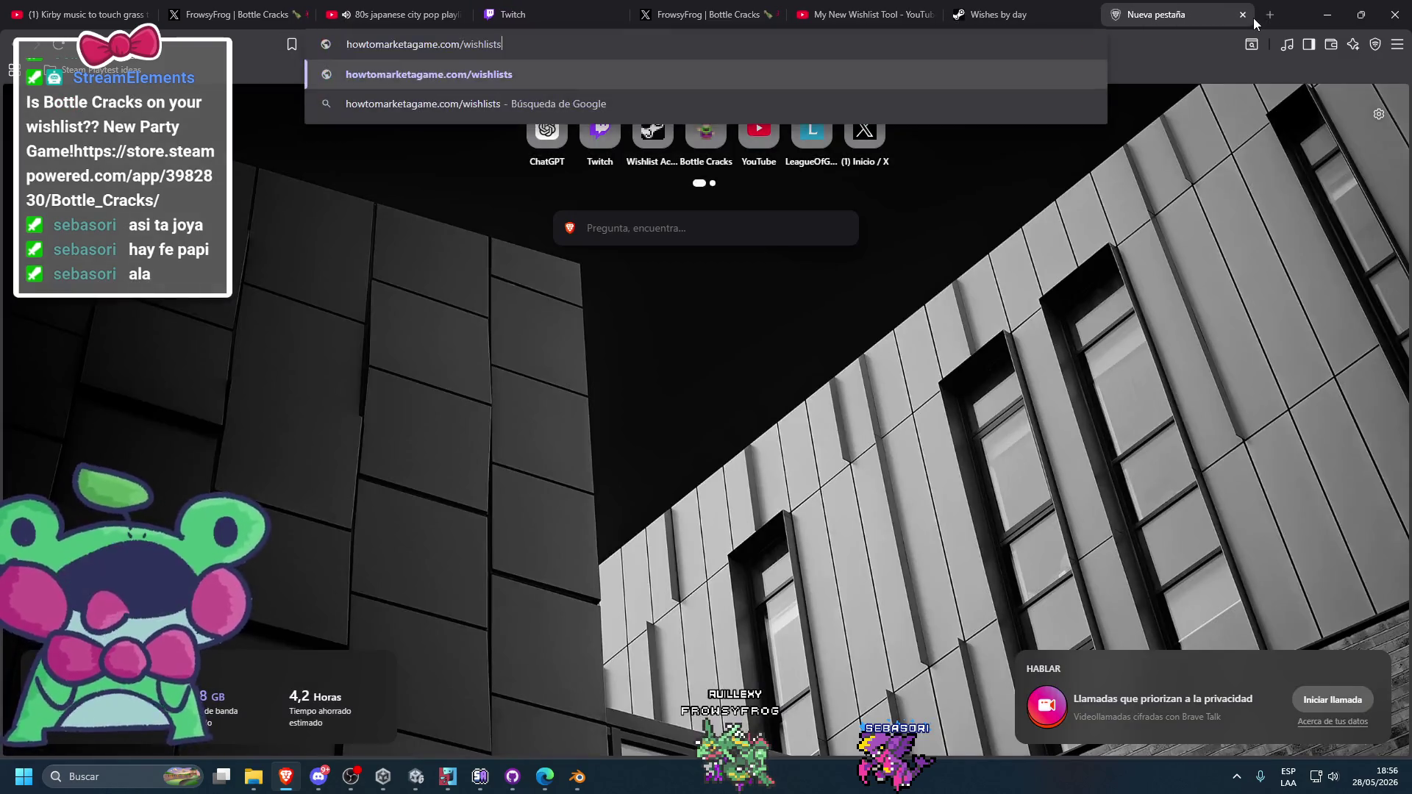
- Load howtomarketagame.com/wishlists and return to the Bottle Cracks Wishlist Actions page
key("Return")
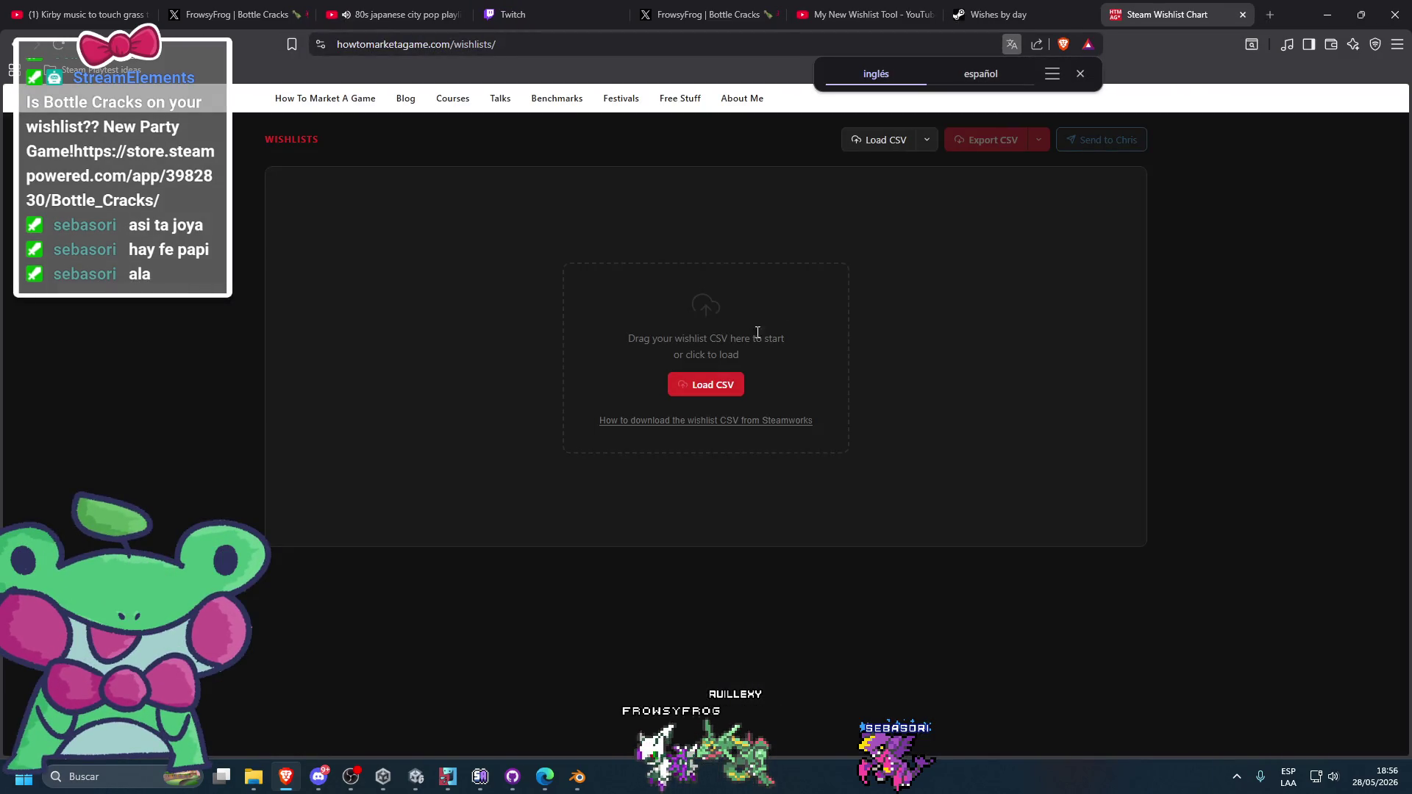
key("ctrl+shift+Tab")
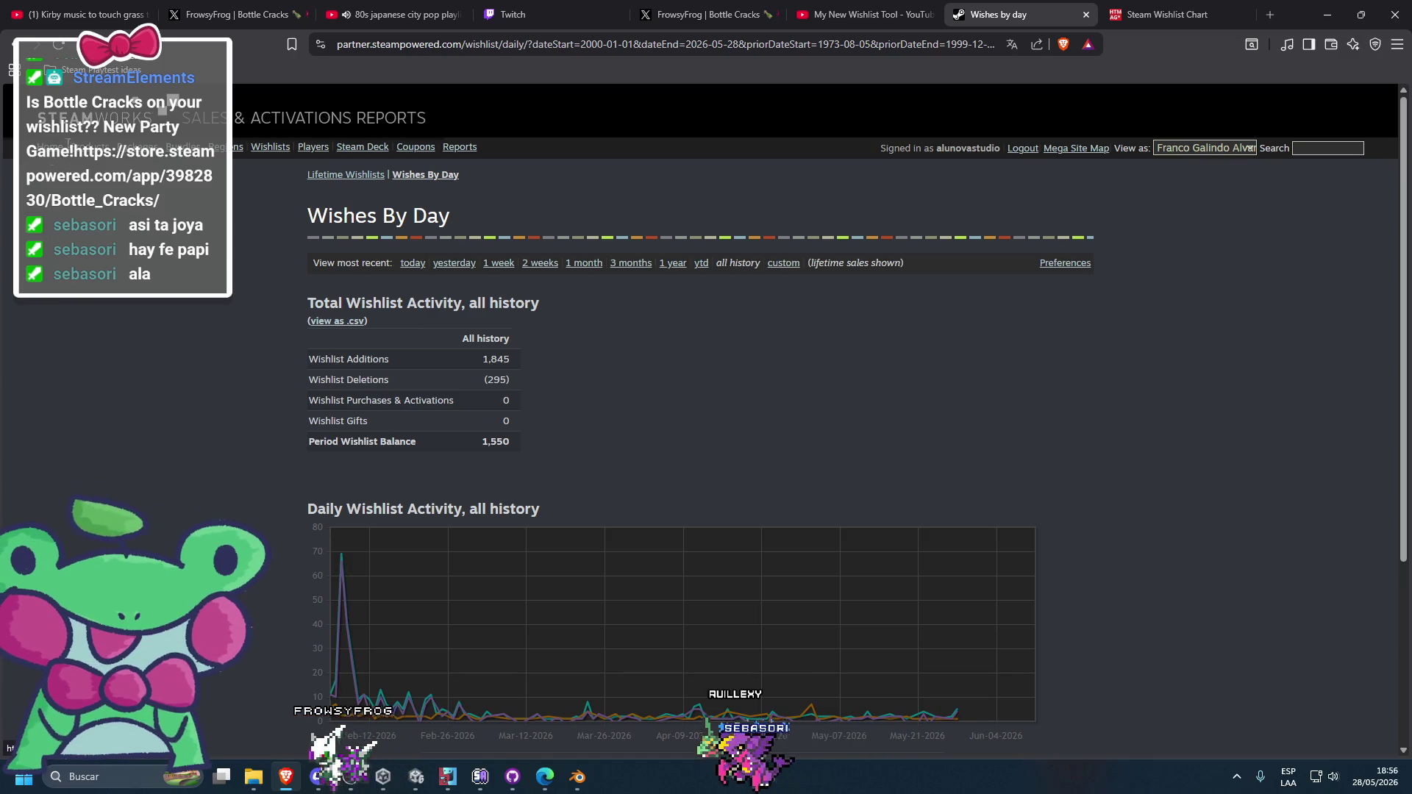
left_click(6, 44)
scroll(596, 478, "down", 5)
scroll(686, 481, "up", 2)
scroll(698, 500, "down", 3)
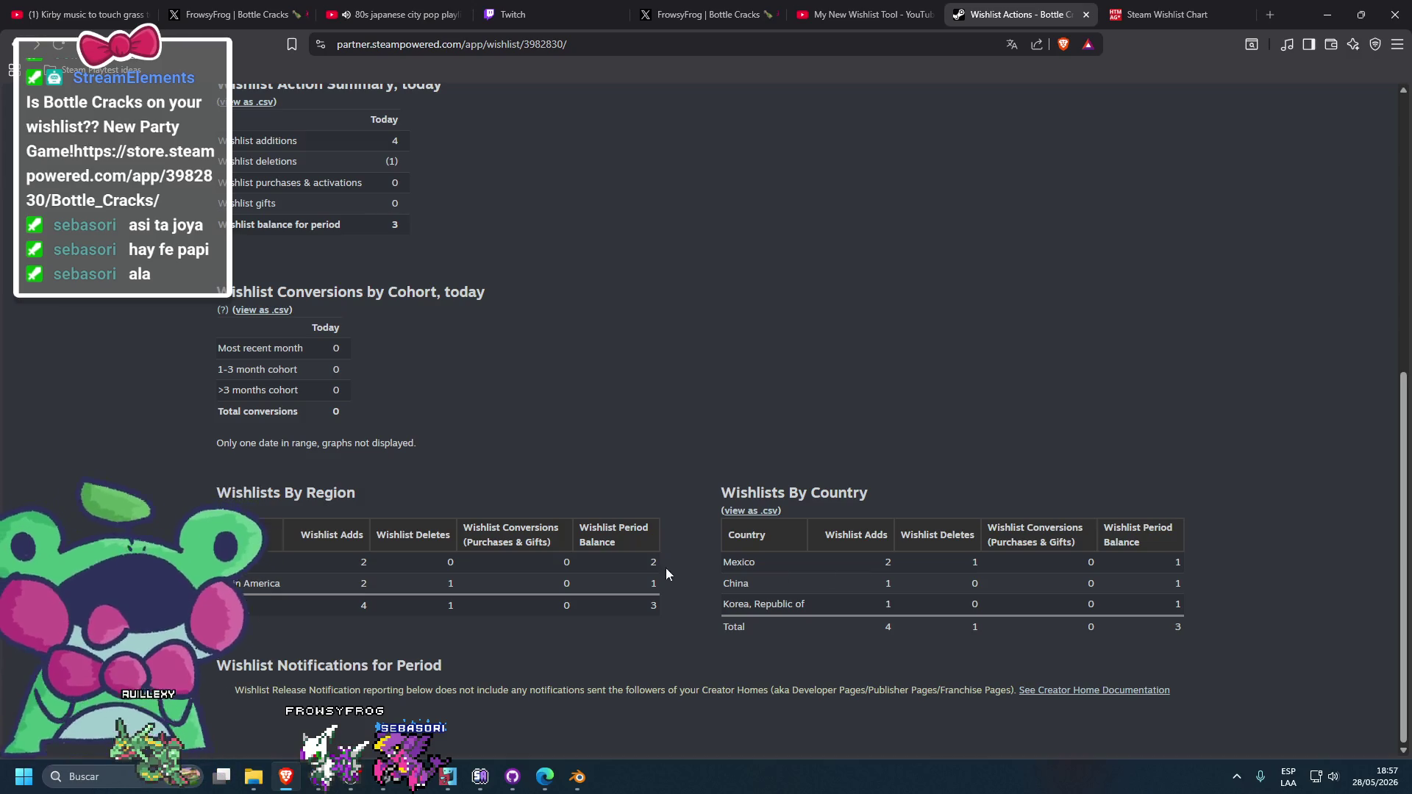
scroll(761, 584, "up", 2)
scroll(845, 596, "down", 2)
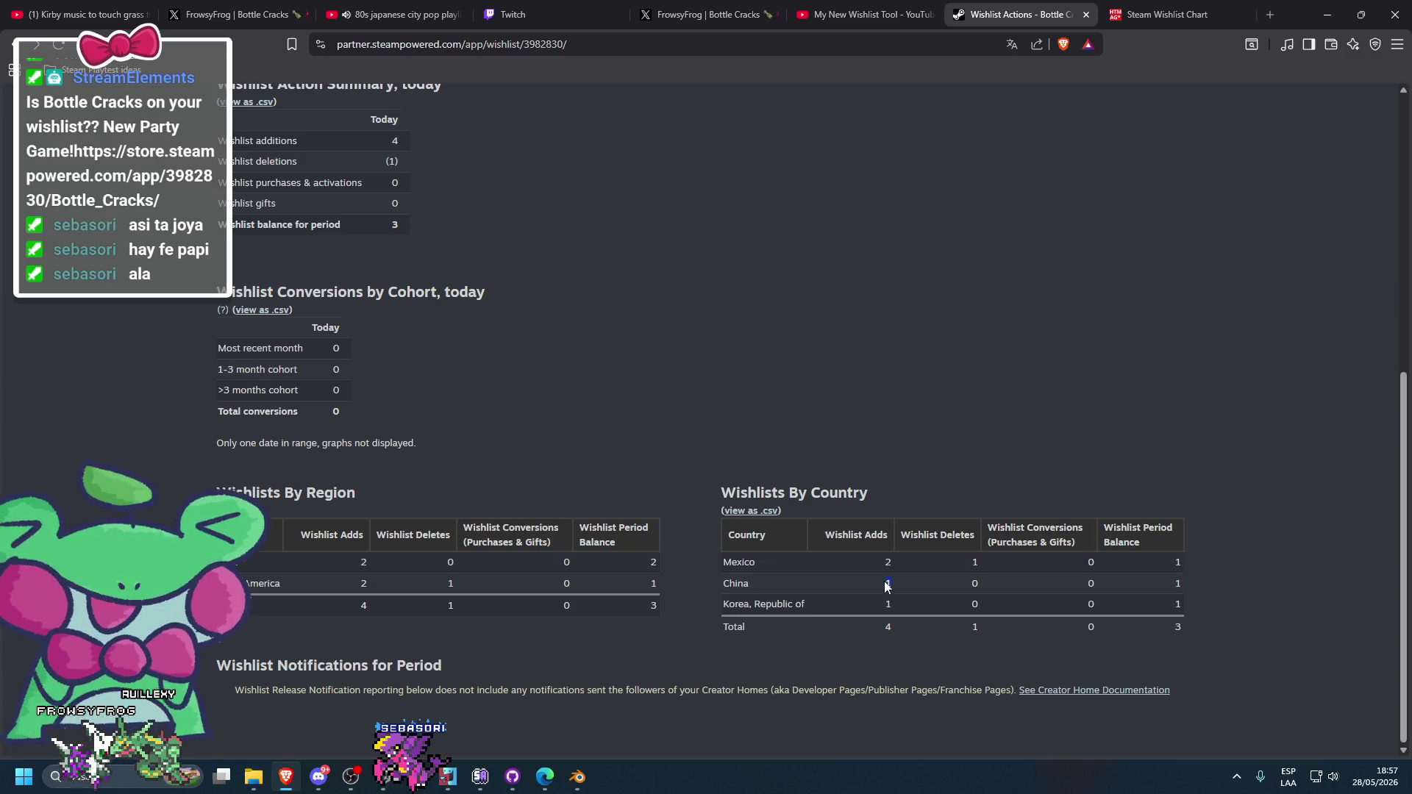
scroll(875, 596, "up", 5)
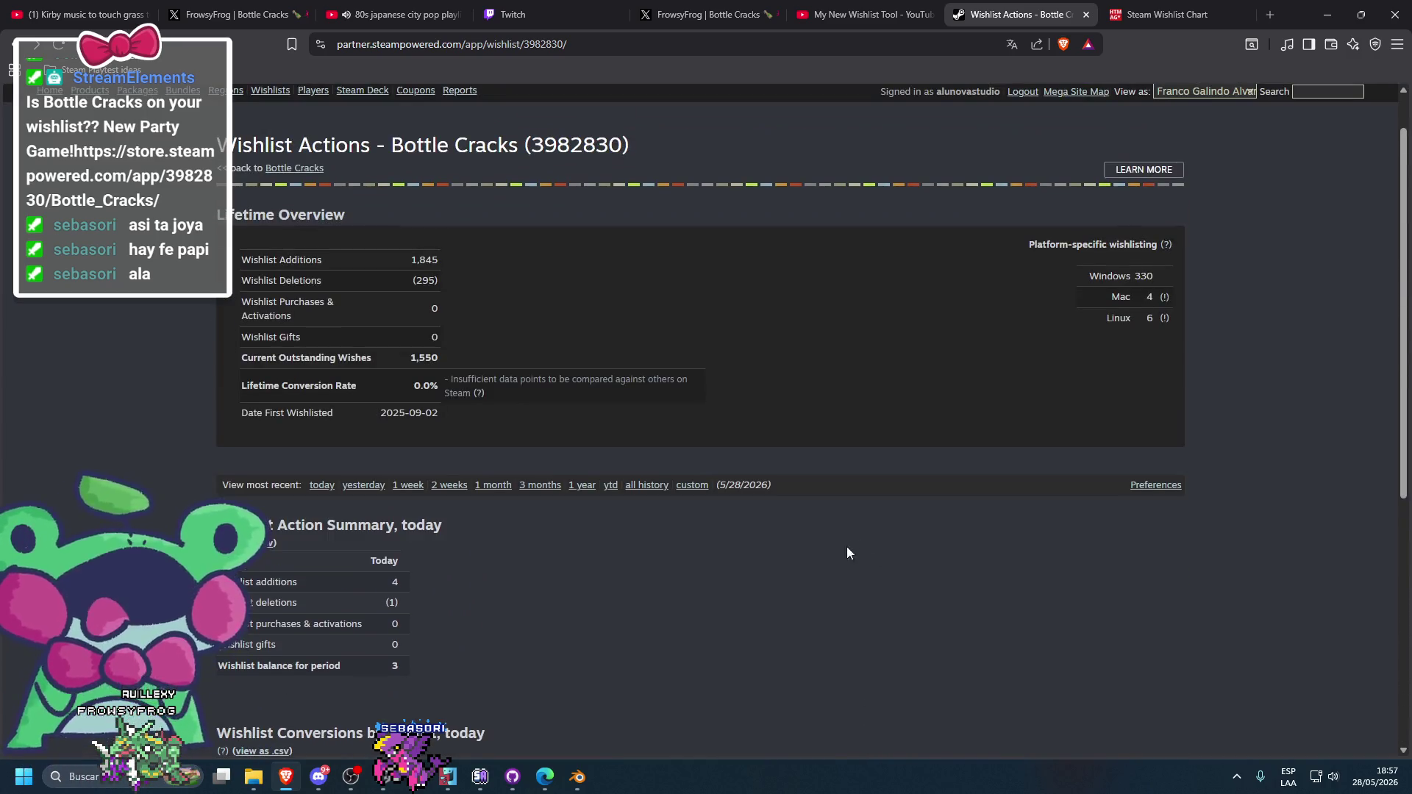
scroll(772, 412, "up", 1)
scroll(644, 508, "down", 3)
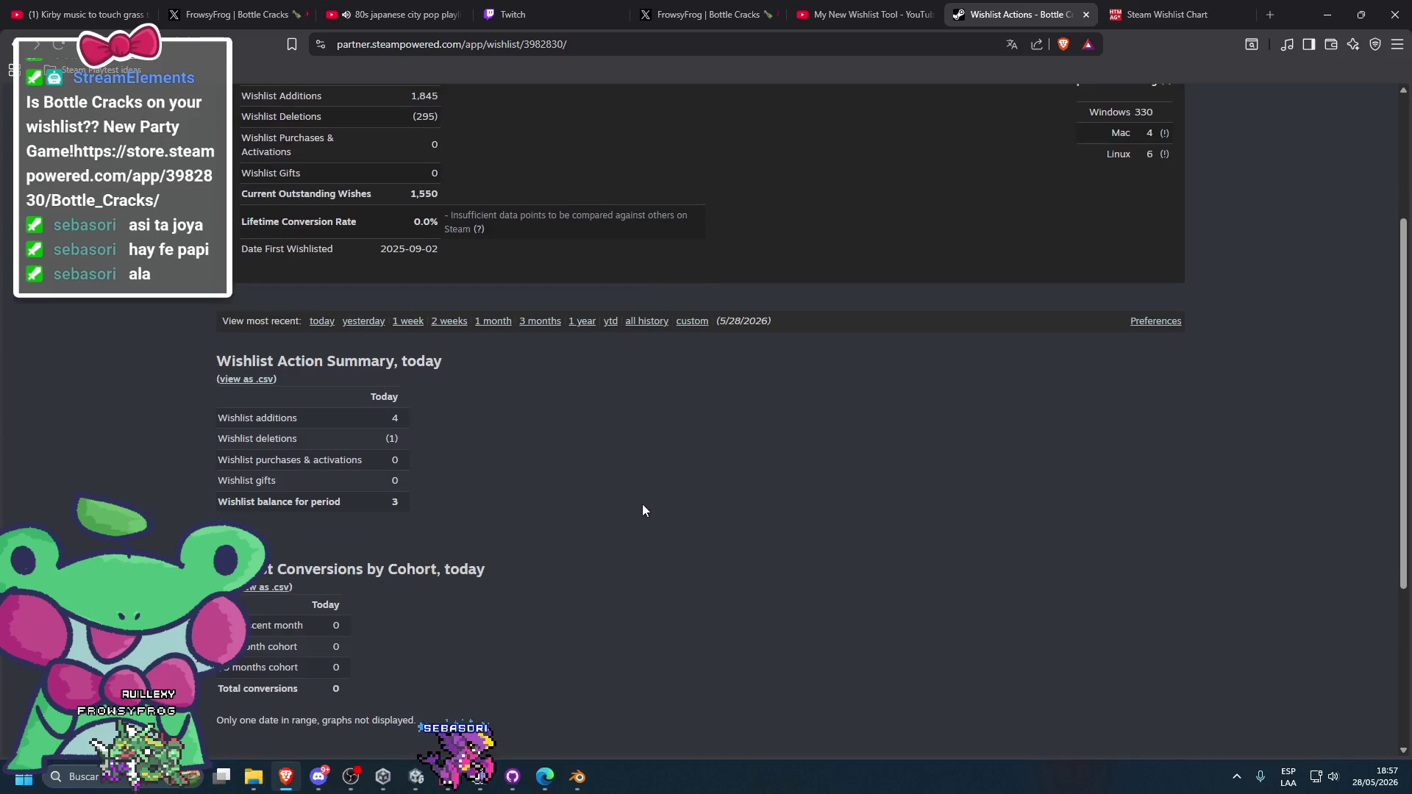
- Show all-history wishlist figures, download them as CSV, and check recent downloads in the tool tab
left_click(647, 323)
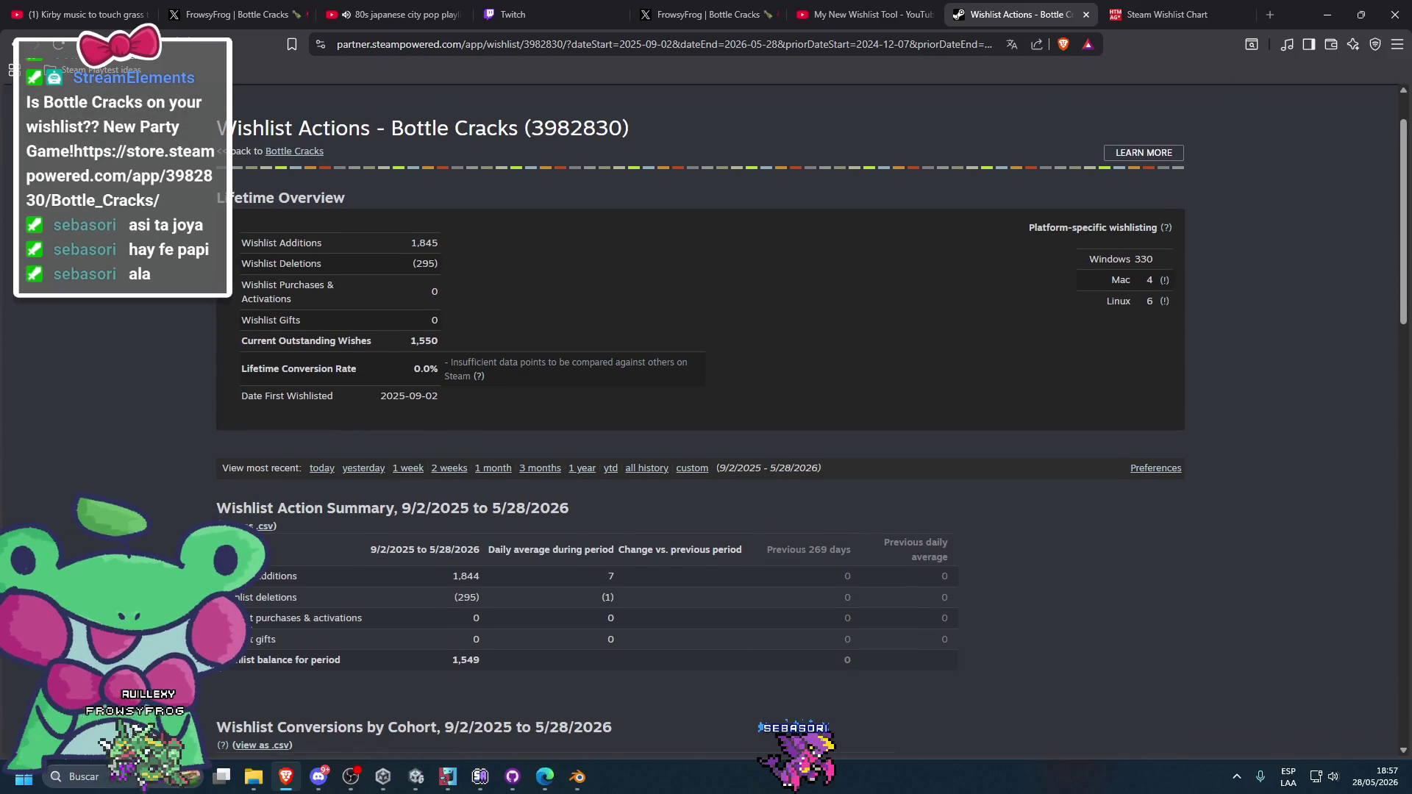
left_click(626, 379)
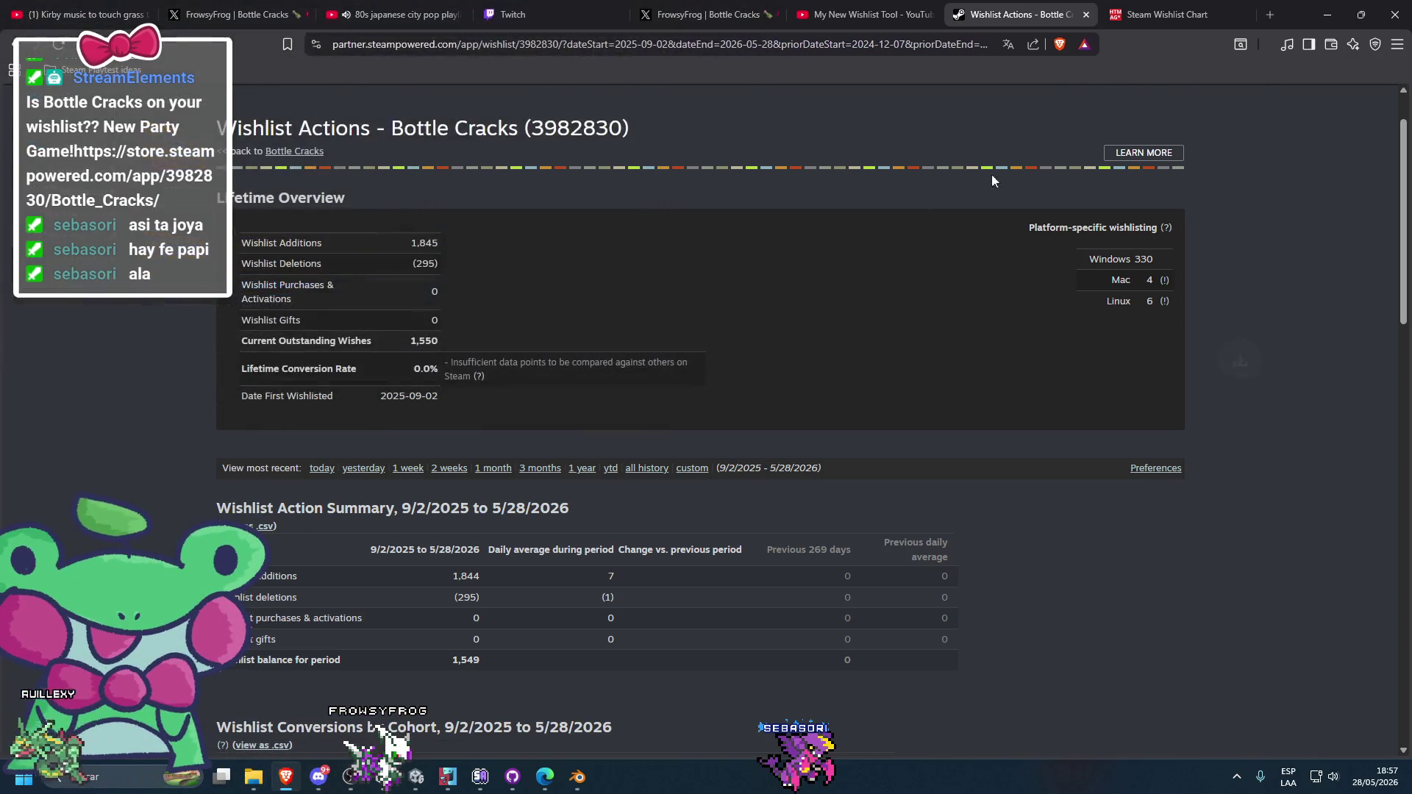
left_click(1169, 14)
left_click(1264, 44)
- Load the Bottle Cracks wishlist CSV and try note boxes on October 3, October 18 and September points
left_click_drag(1129, 130, 642, 337)
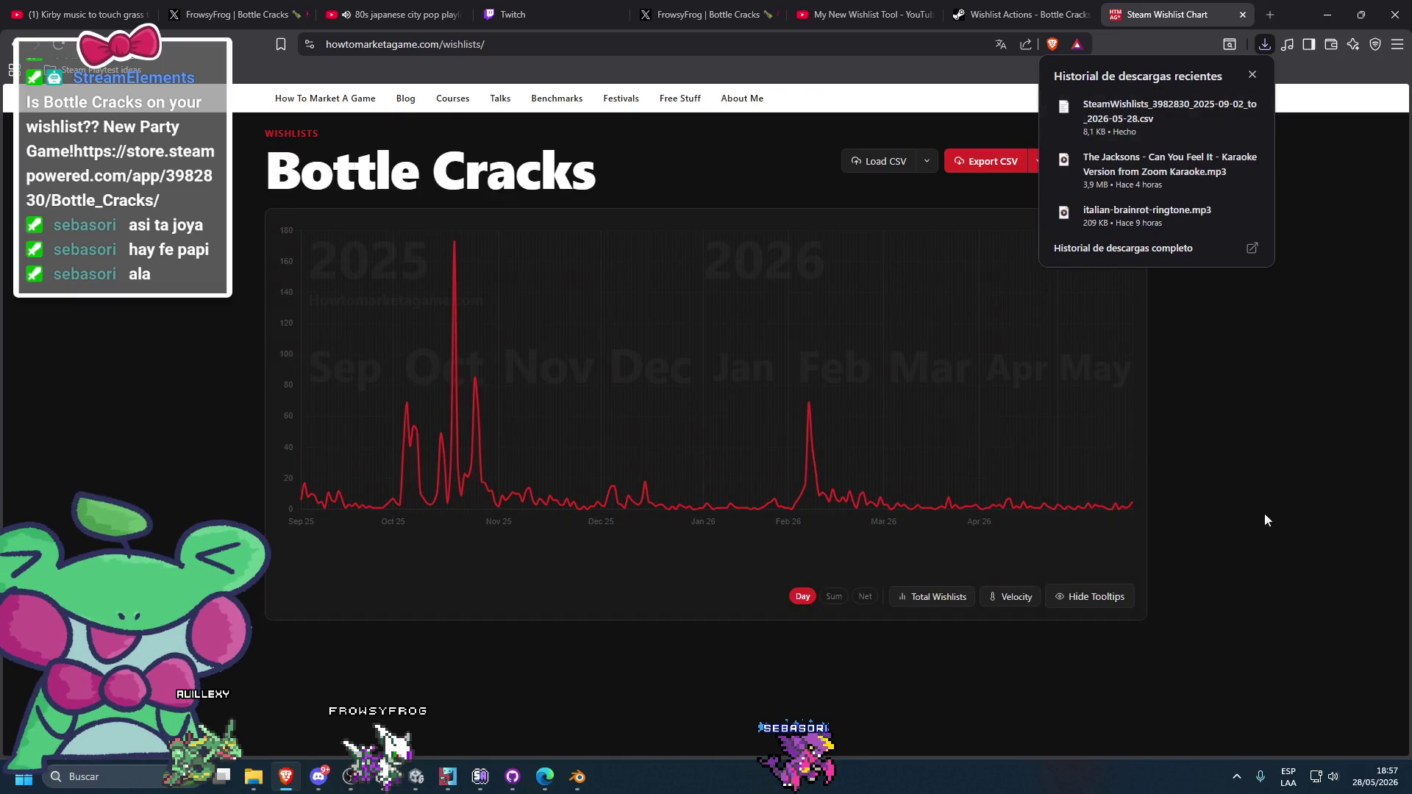
left_click(1316, 180)
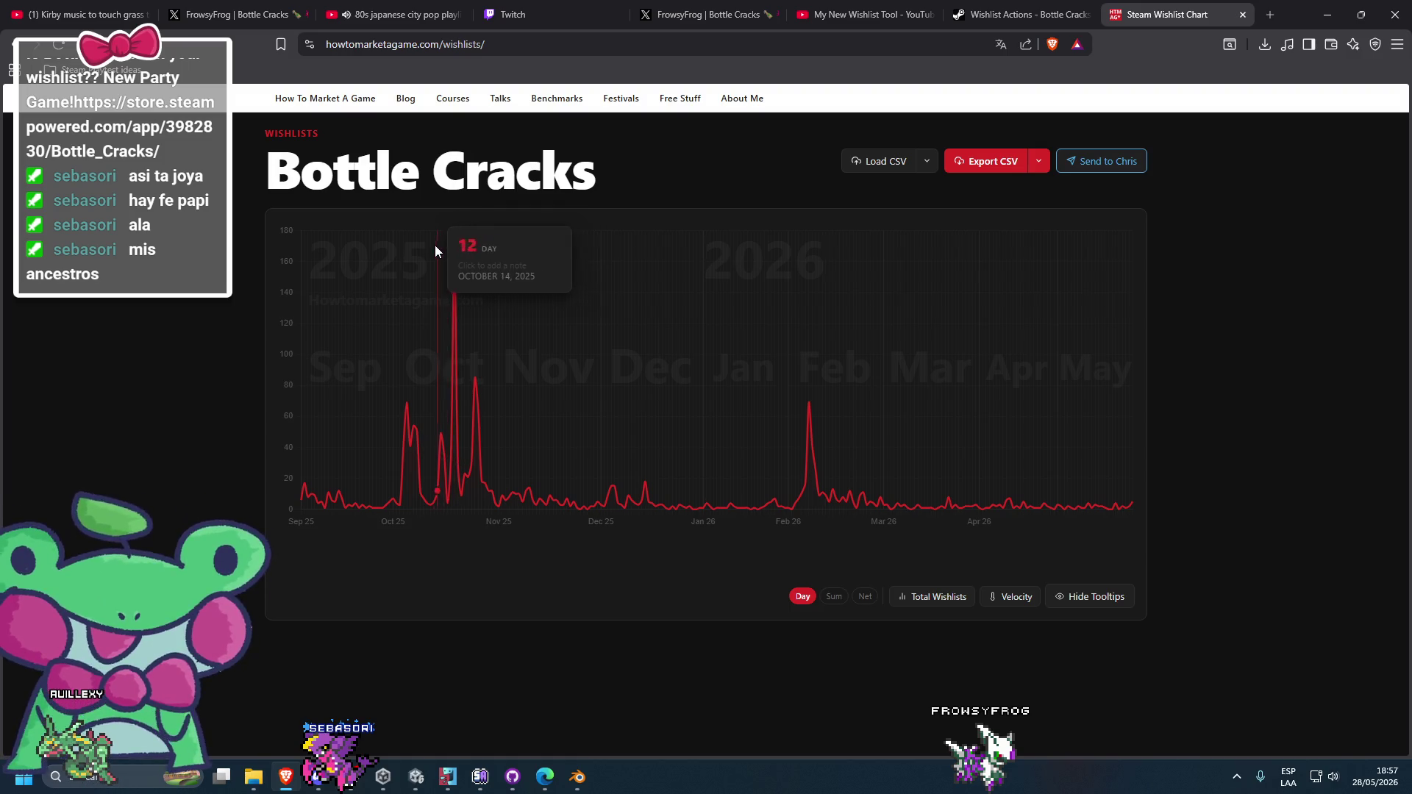
left_click(400, 261)
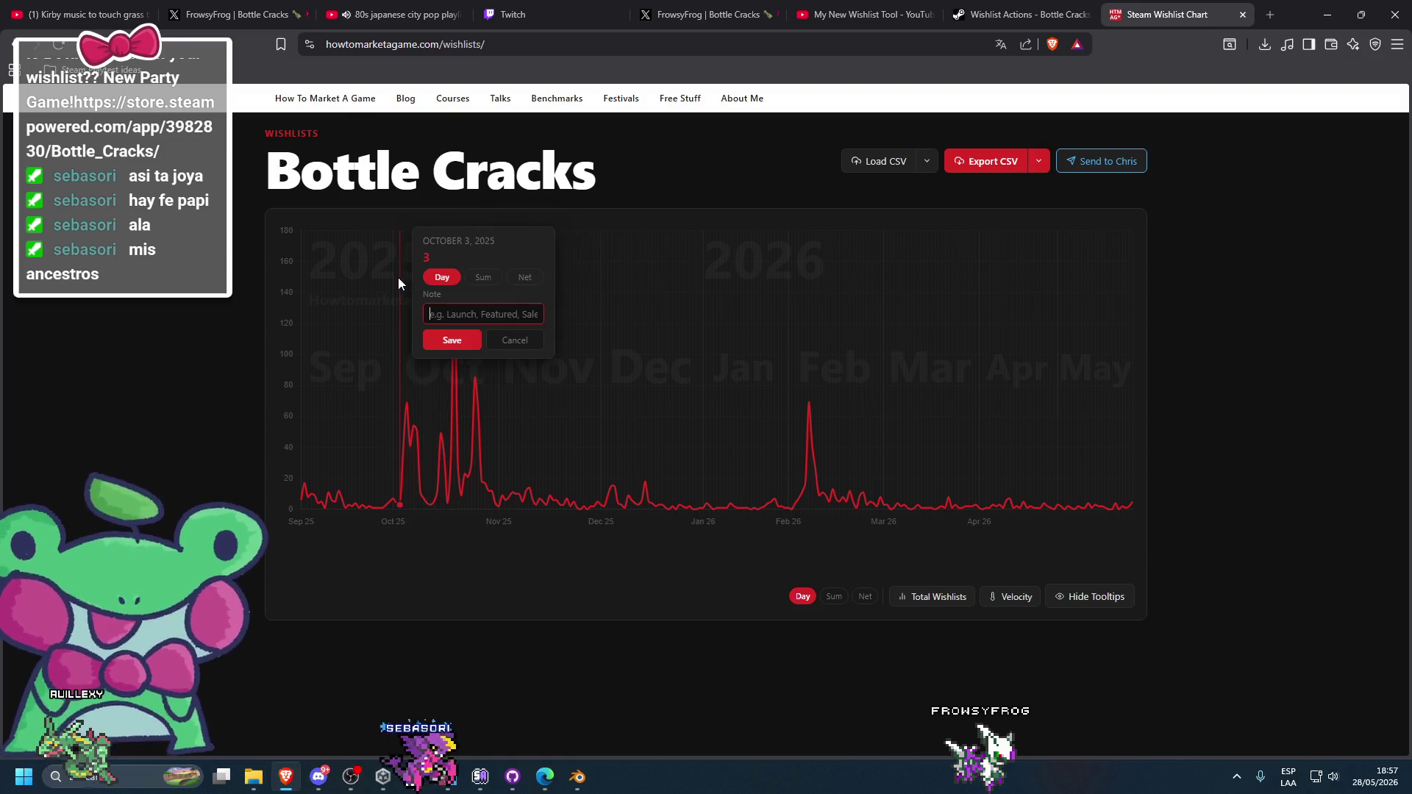
left_click(507, 341)
left_click(419, 333)
left_click(448, 484)
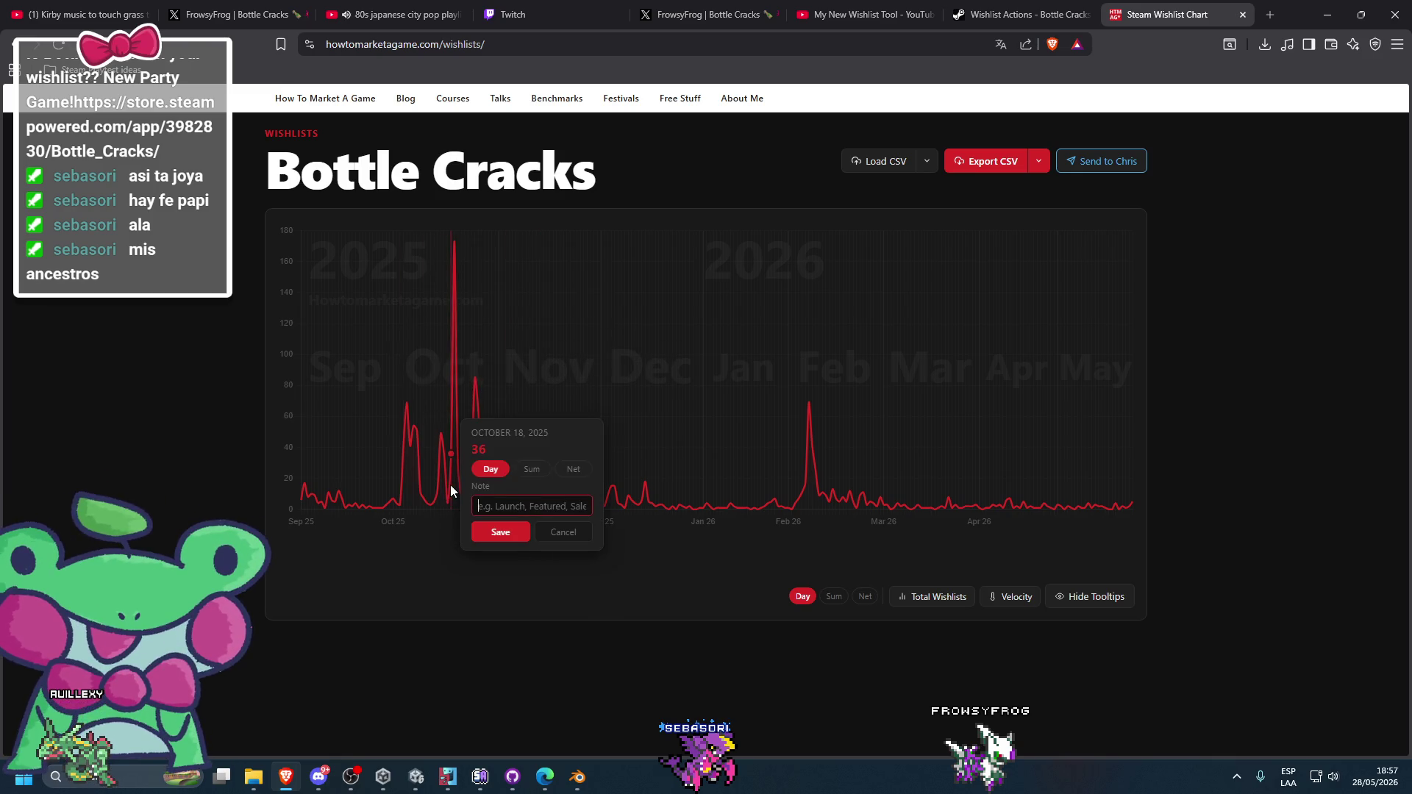
left_click(555, 535)
left_click(337, 359)
left_click(467, 387)
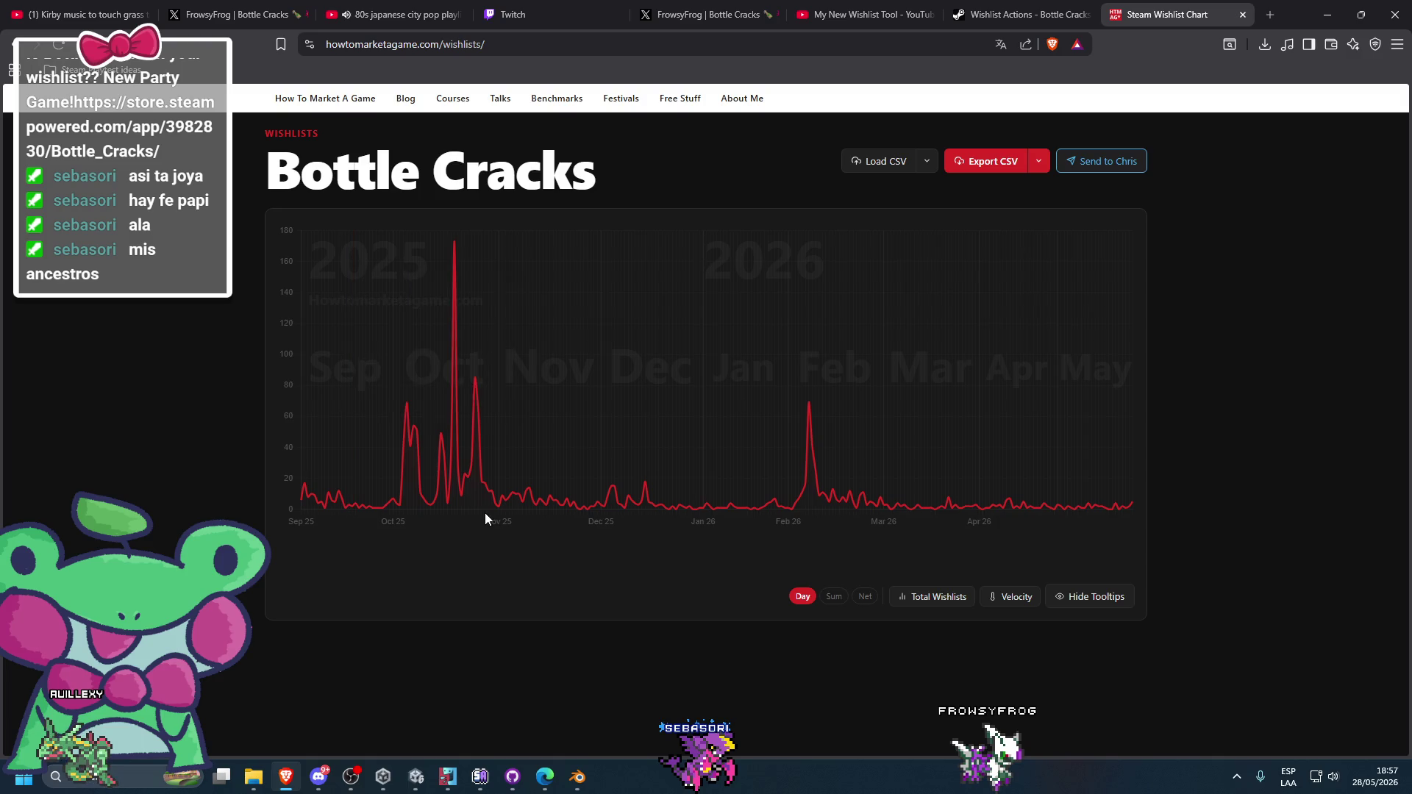
- Bring up the chart's Cool Tips and read the tip about comparing games
right_click(357, 522)
left_click(326, 501)
left_click(356, 563)
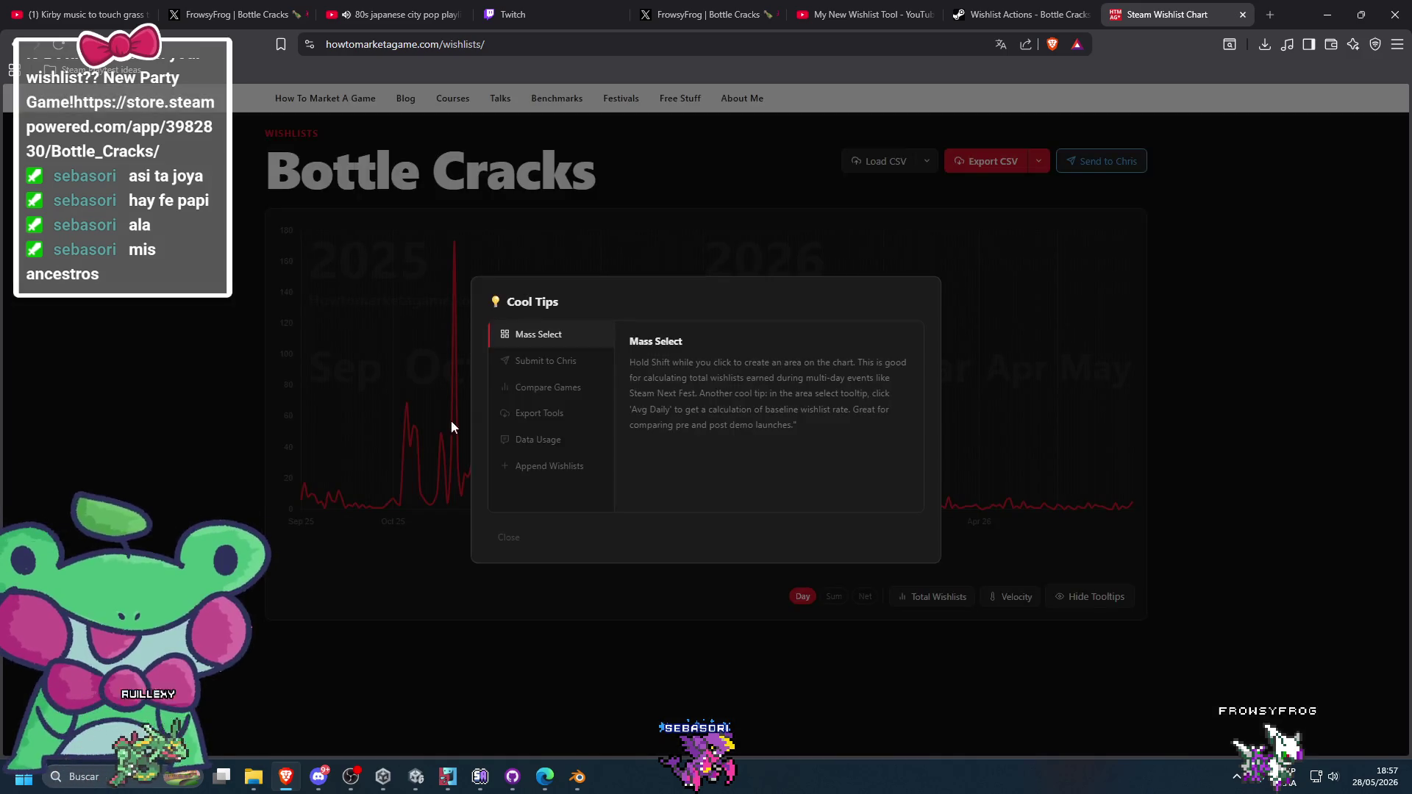
left_click(572, 389)
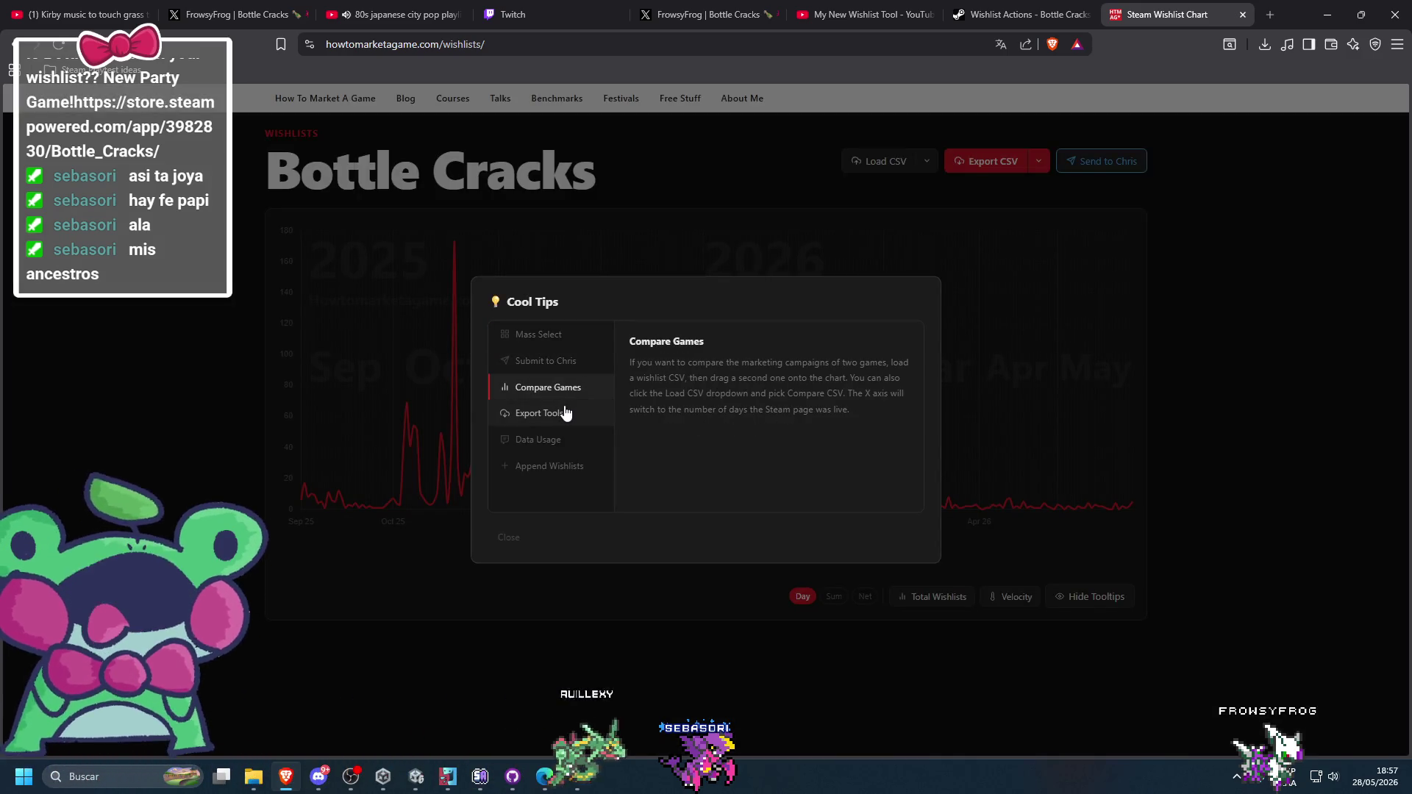
left_click(1002, 391)
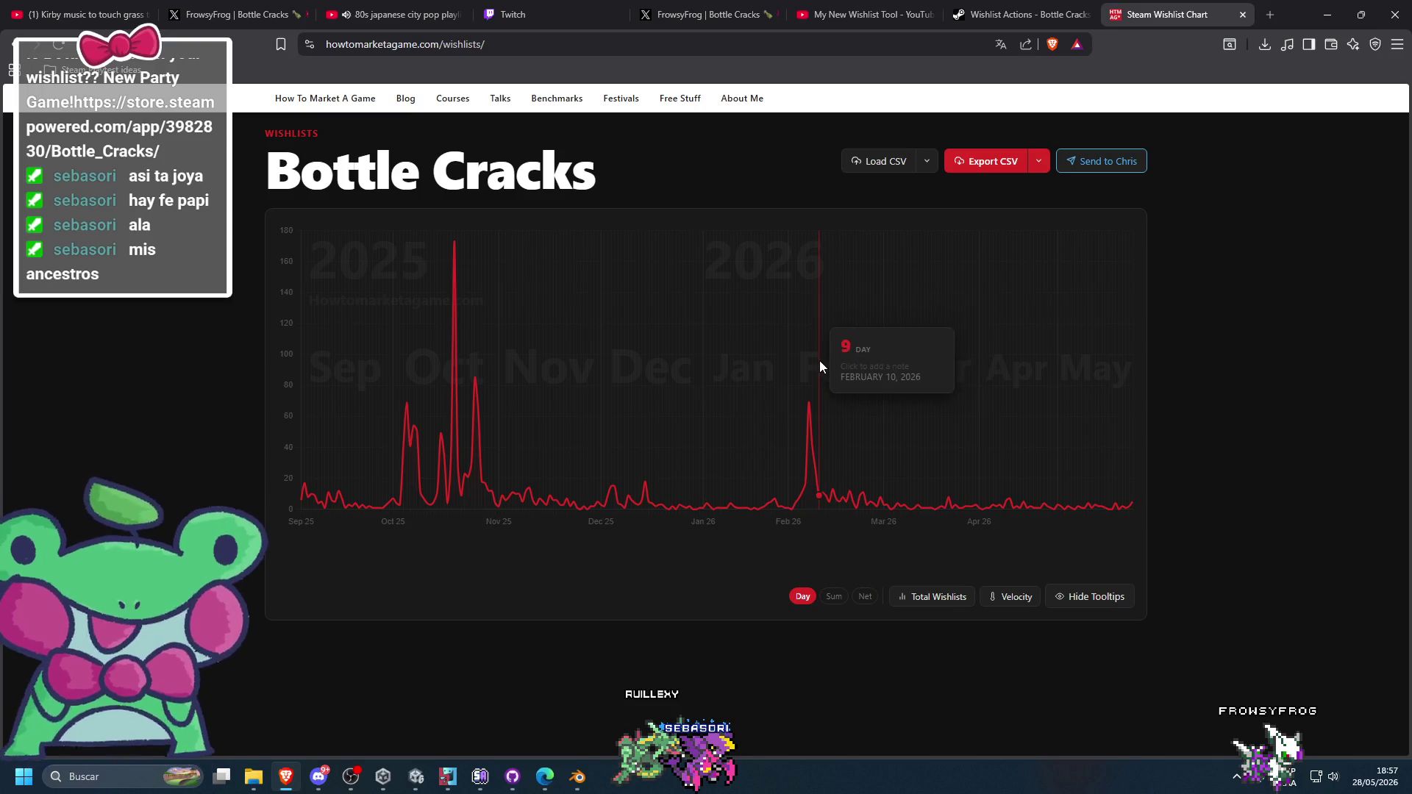
- Open a February 13, 2026 note, then try the Total Wishlists and Velocity colouring toggles
left_click(798, 356)
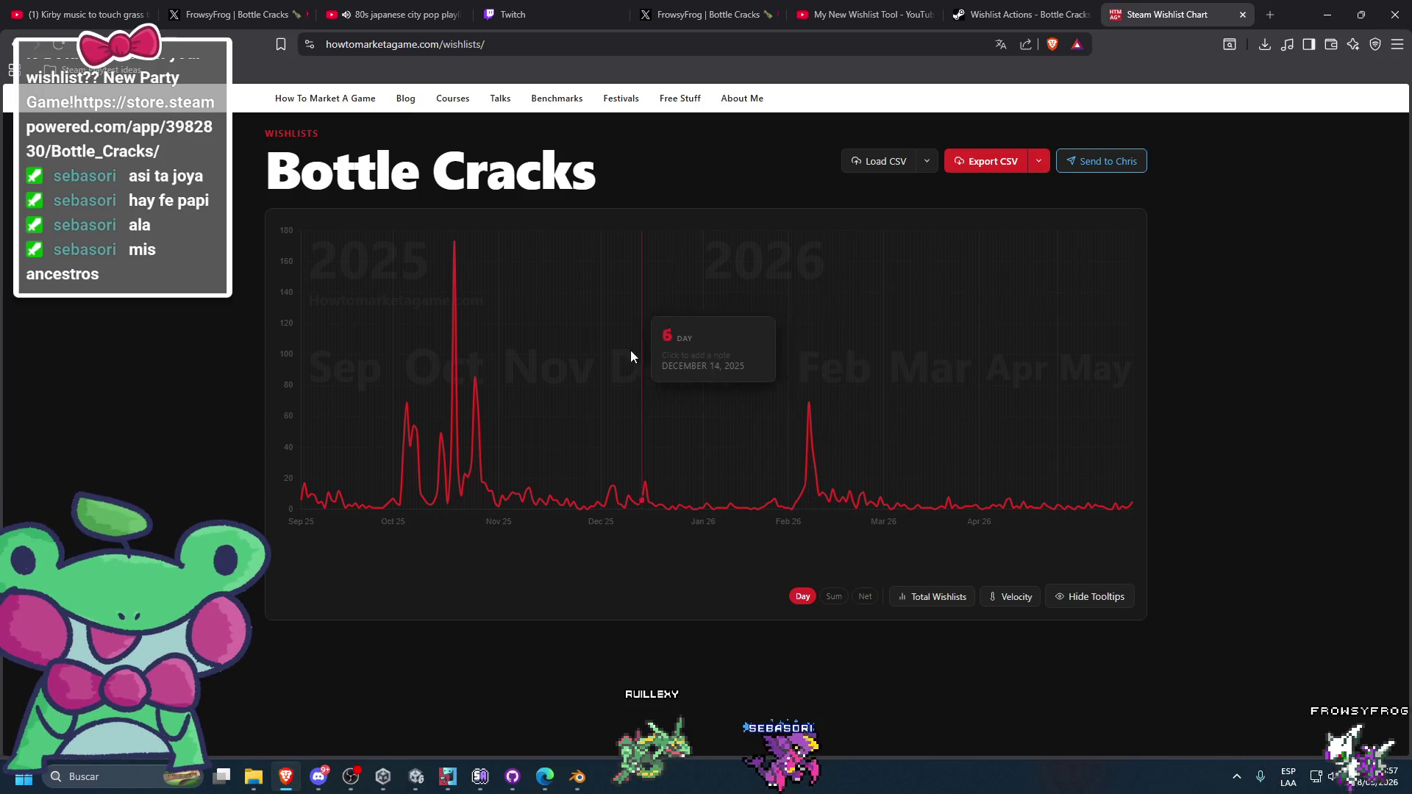
left_click(827, 359)
left_click(912, 340)
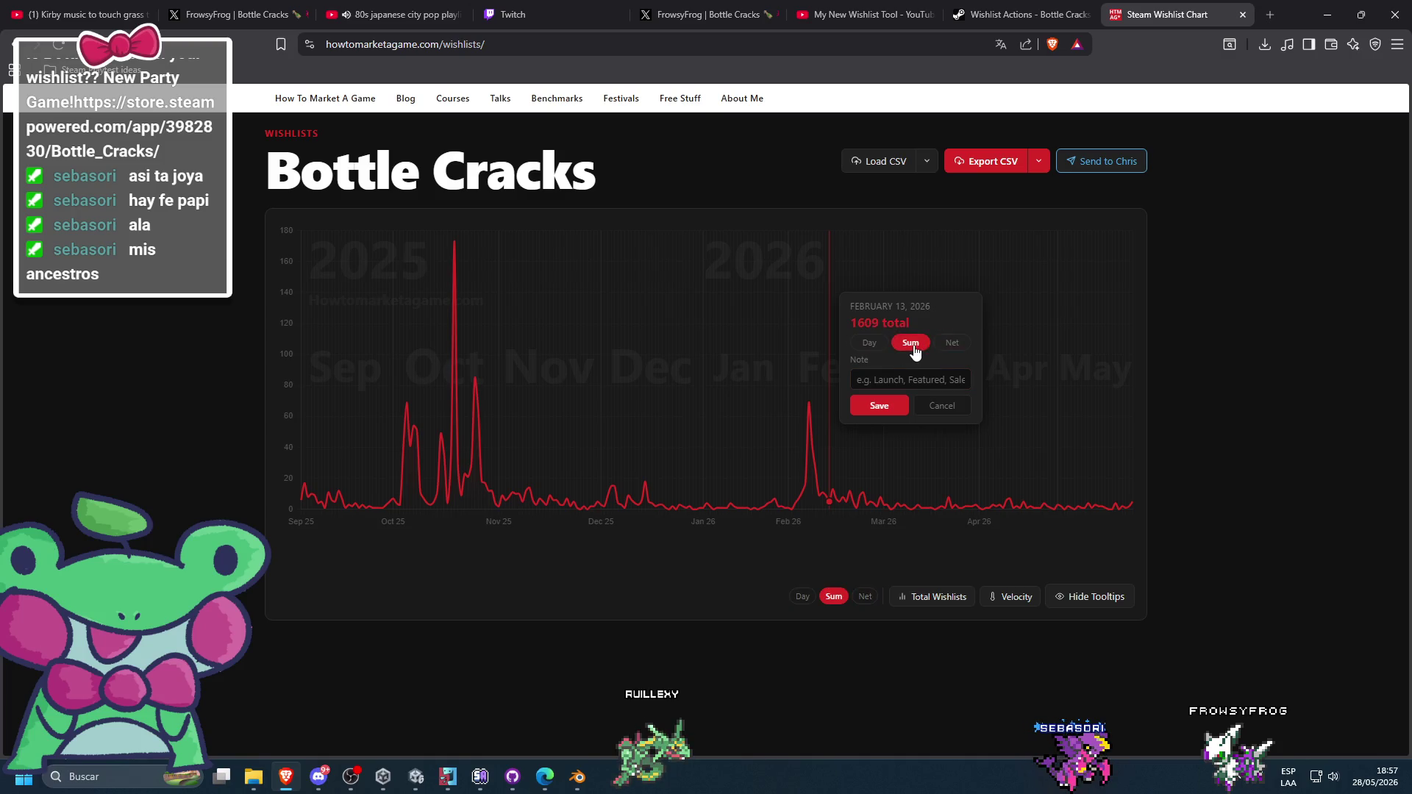
left_click(938, 408)
left_click(1002, 599)
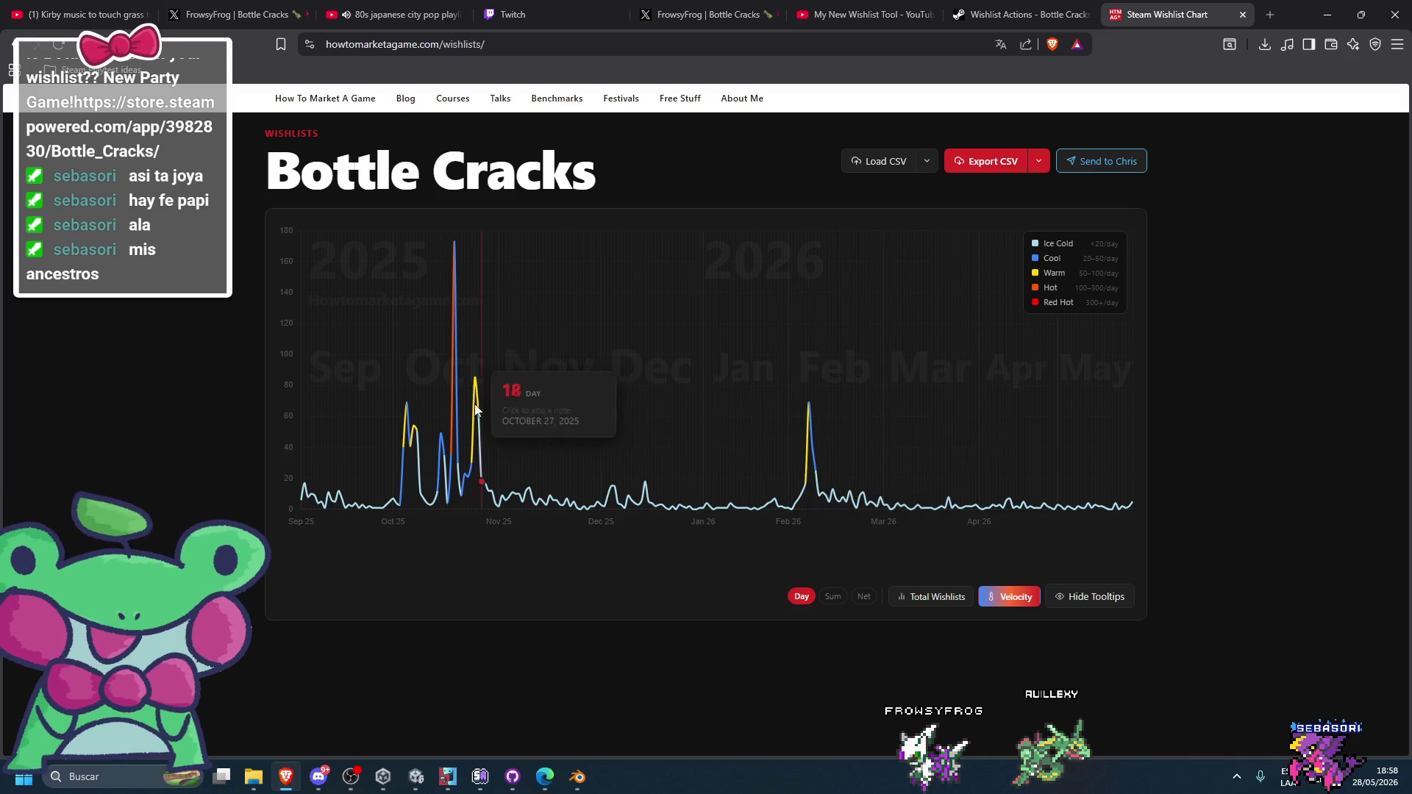
double_click(1067, 303)
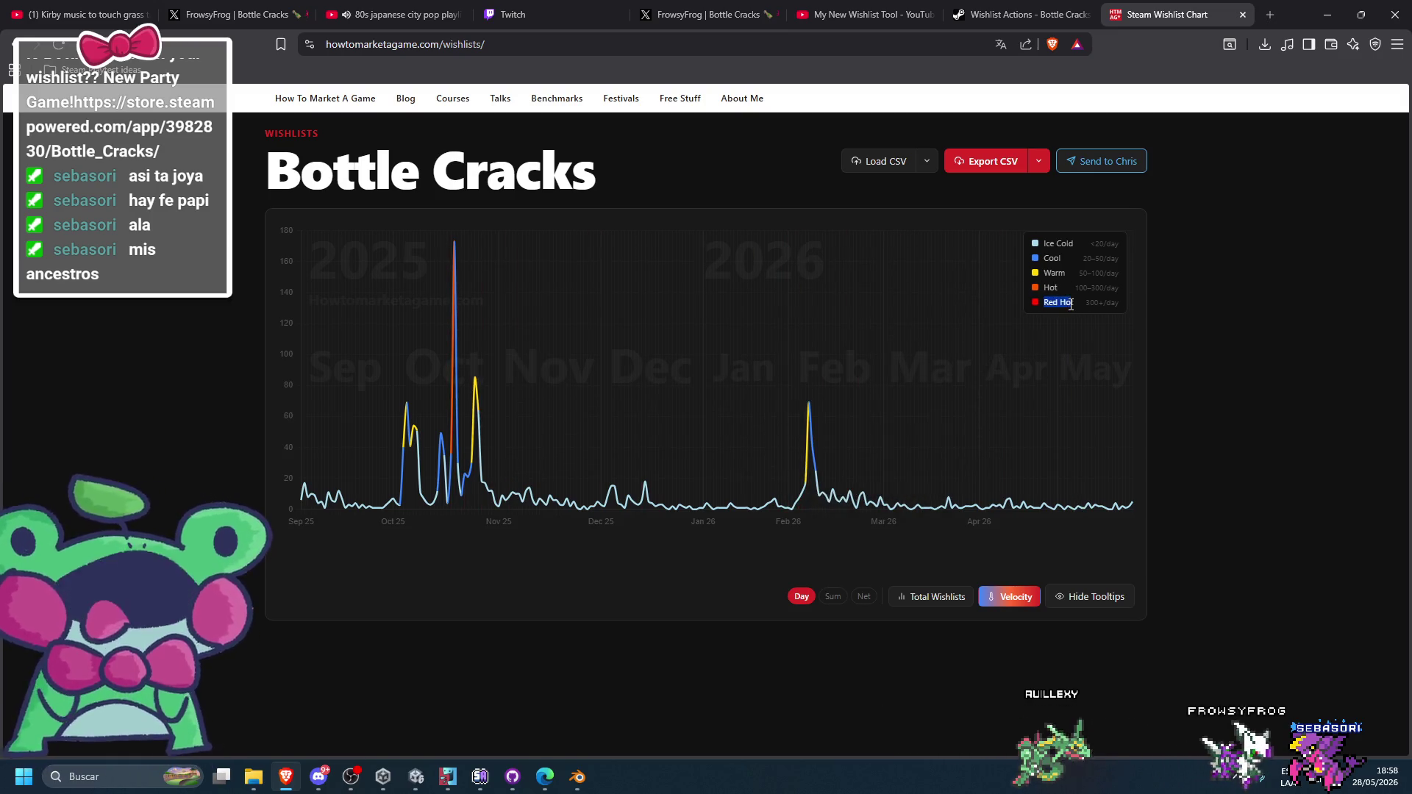
left_click(1009, 597)
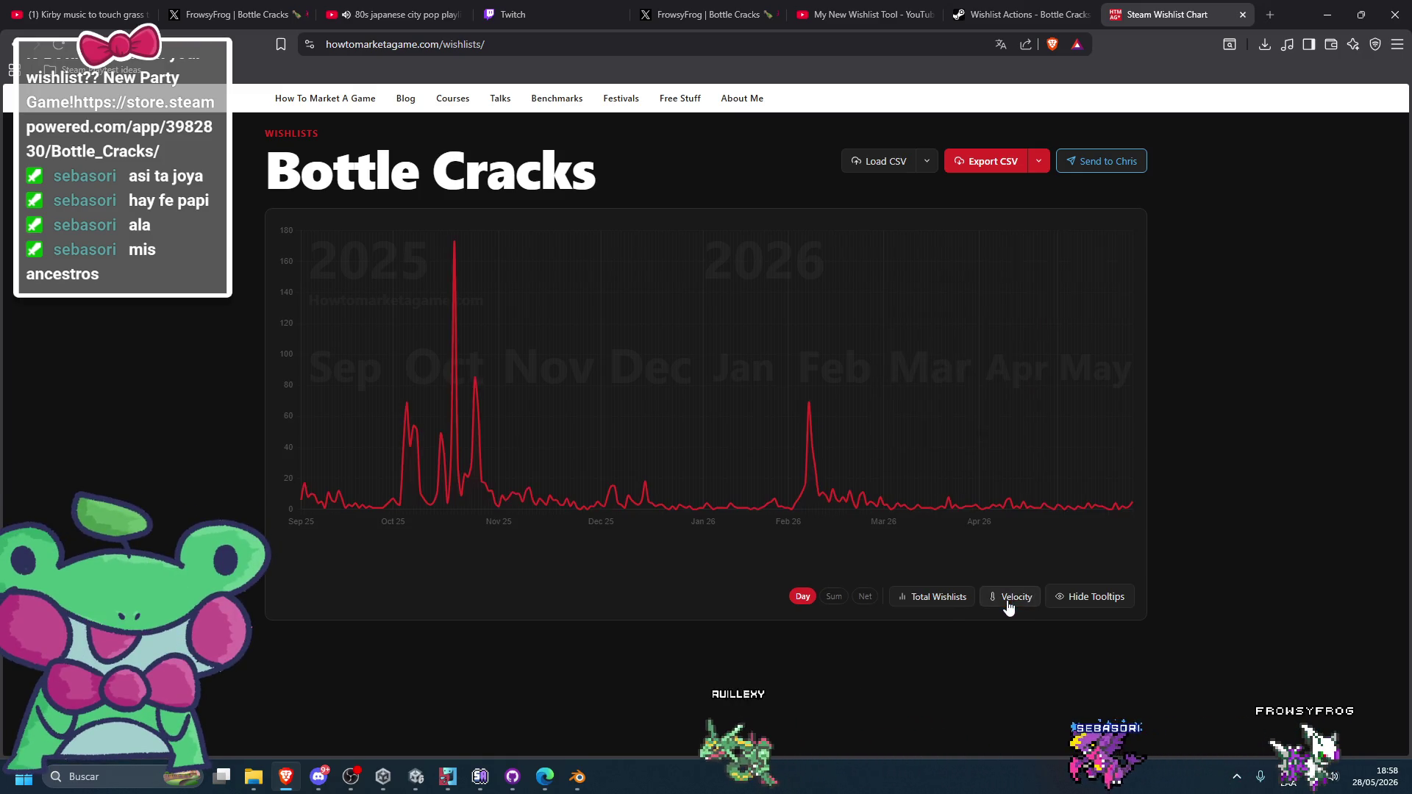
- Chart cumulative total, net and summed wishlists, then return to the Daily view
left_click(935, 599)
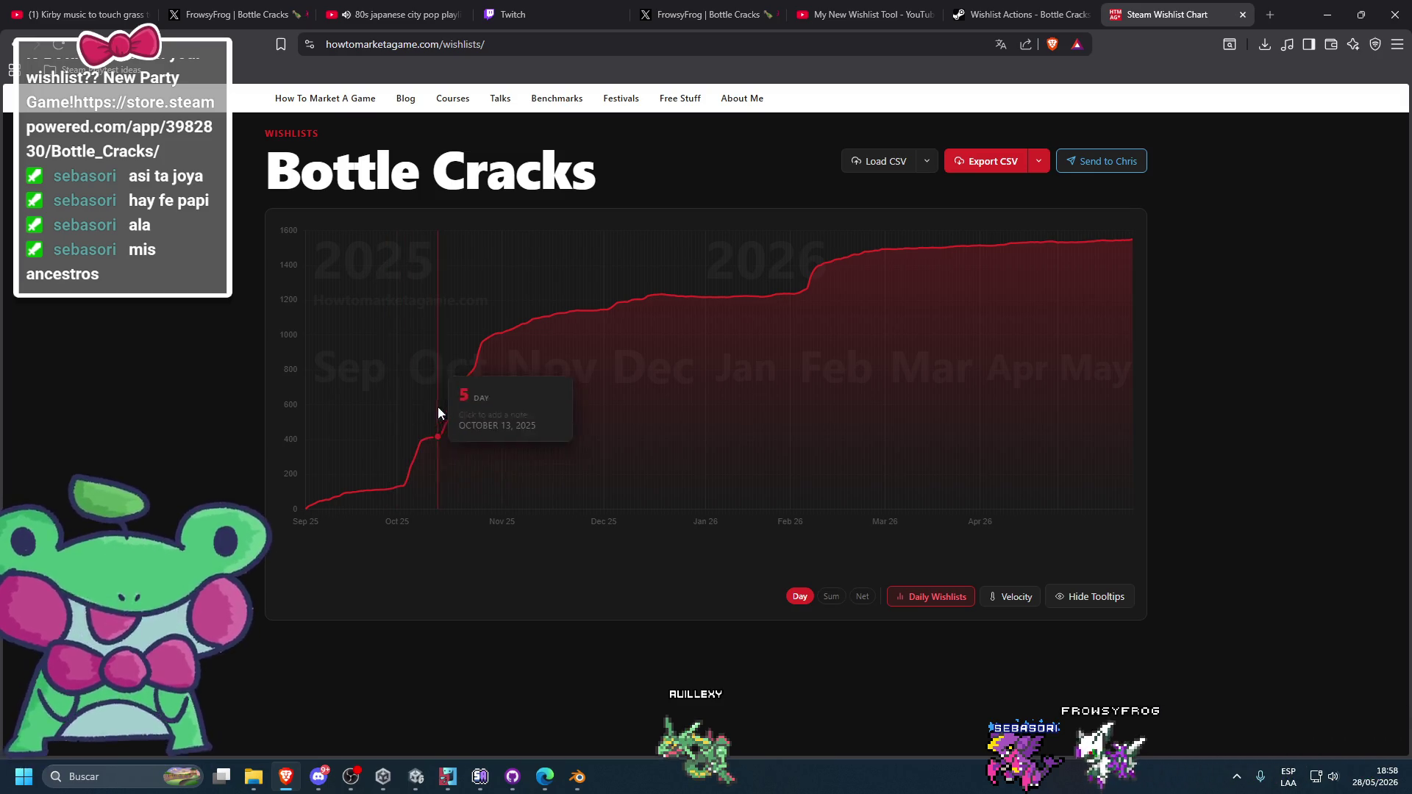
mouse_move(463, 370)
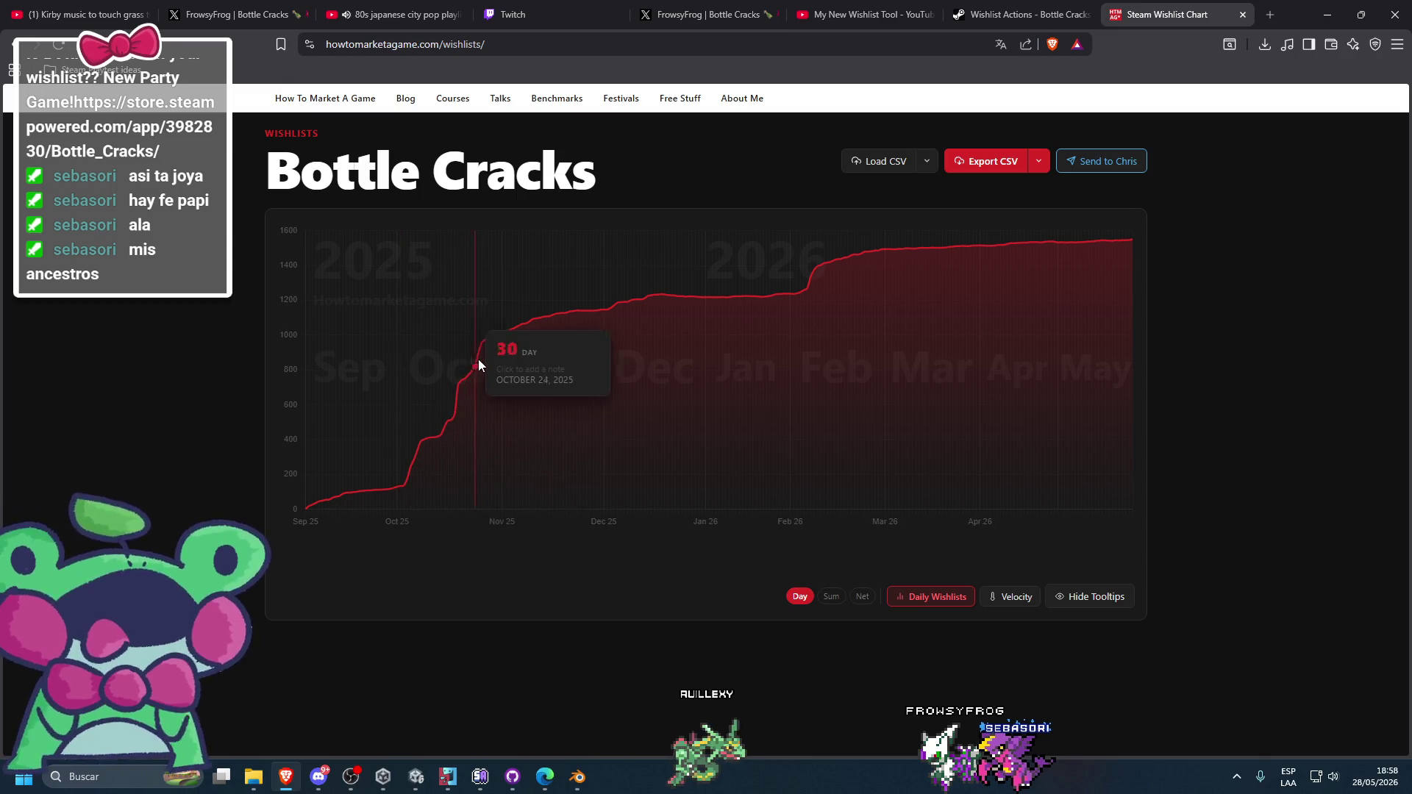
left_click(863, 598)
left_click(840, 598)
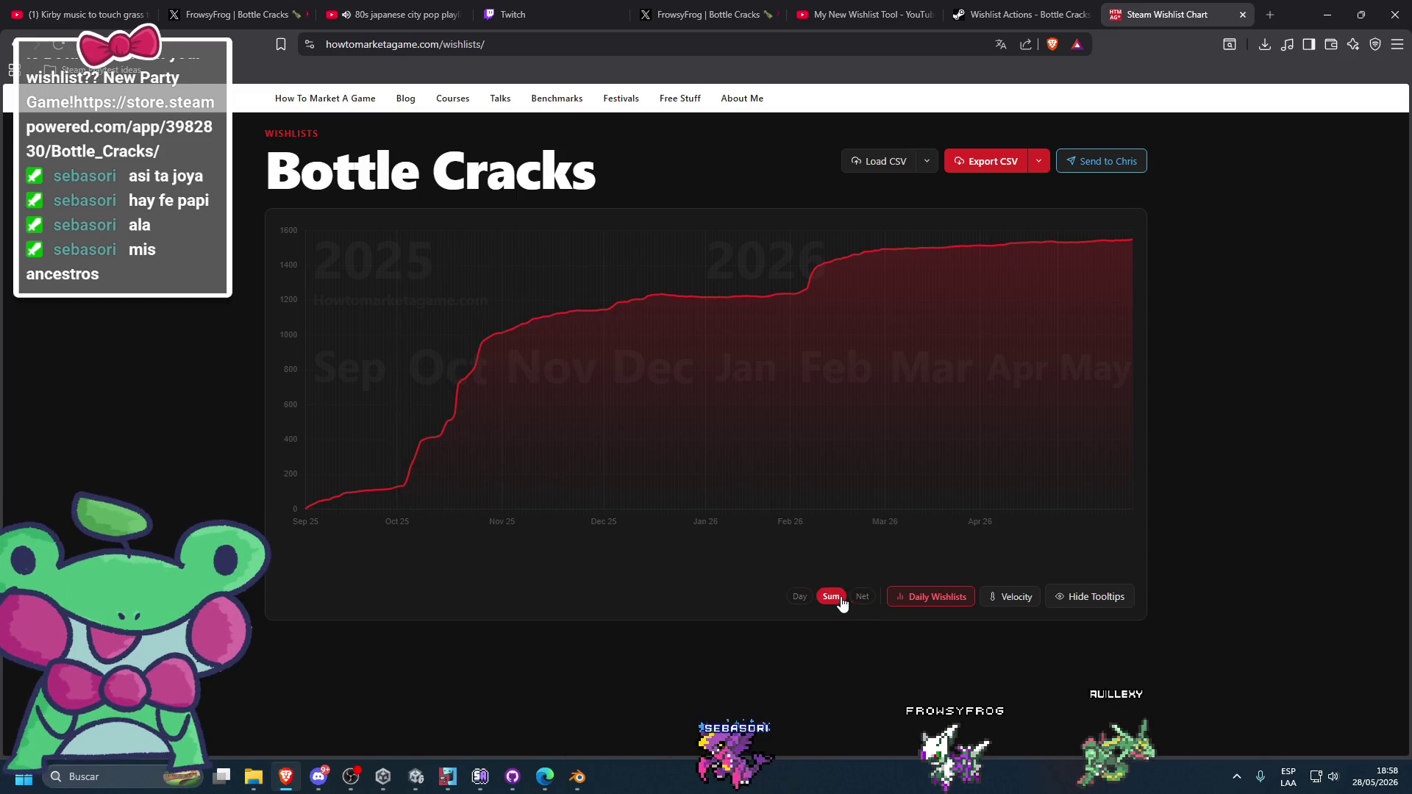
left_click(892, 602)
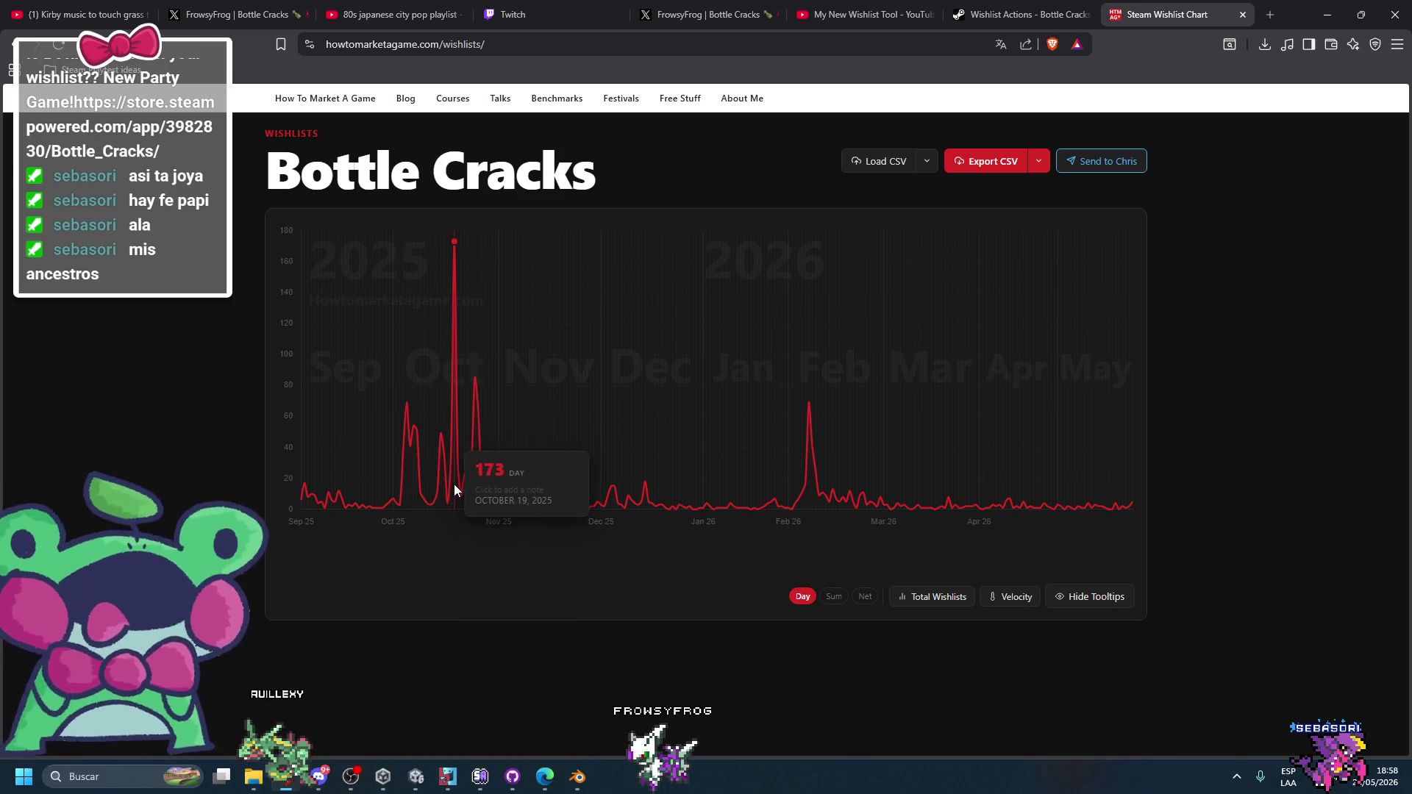
- Open the October 25 chart point's note, then switch to the Kirby video tab and toggle playback
left_click(475, 388)
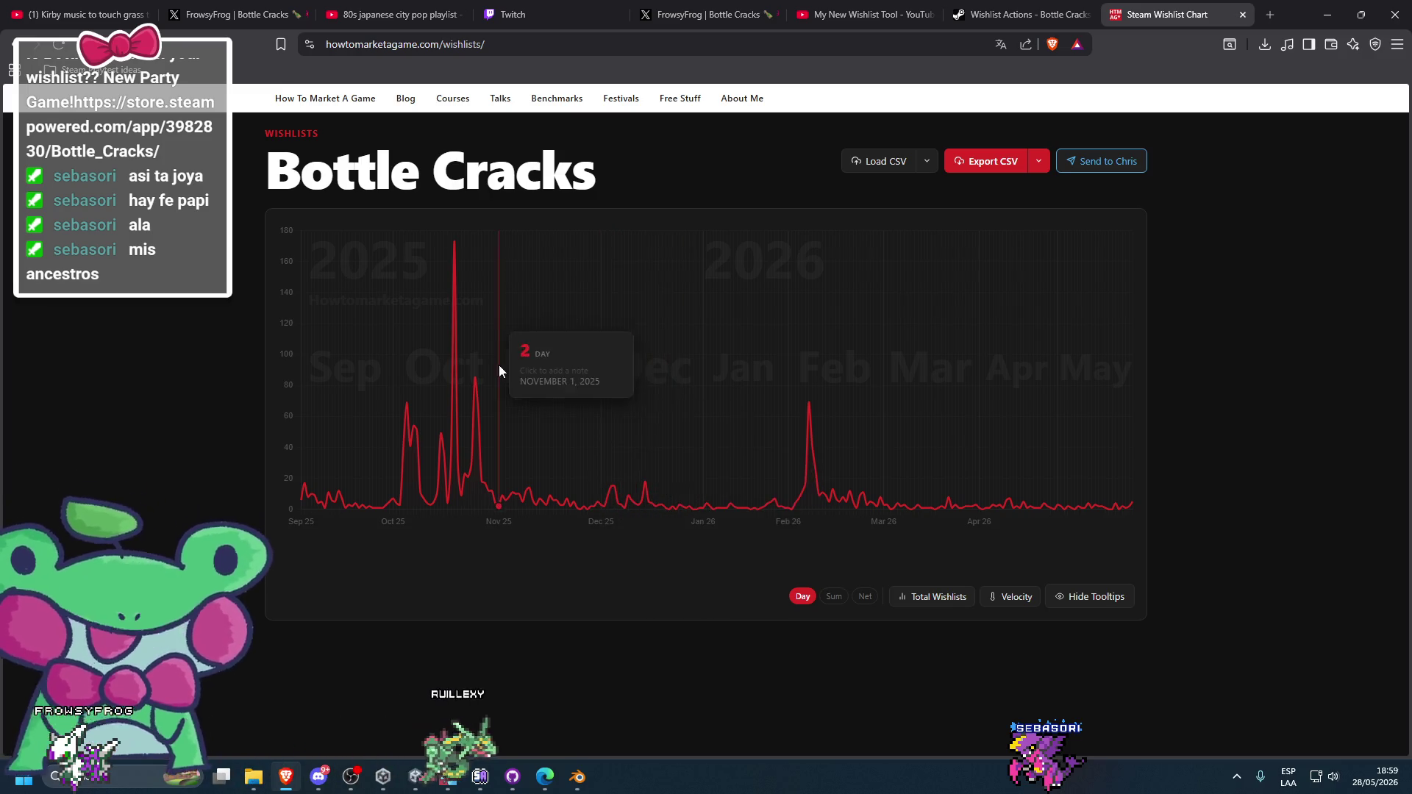
key("ctrl+1")
left_click(707, 304)
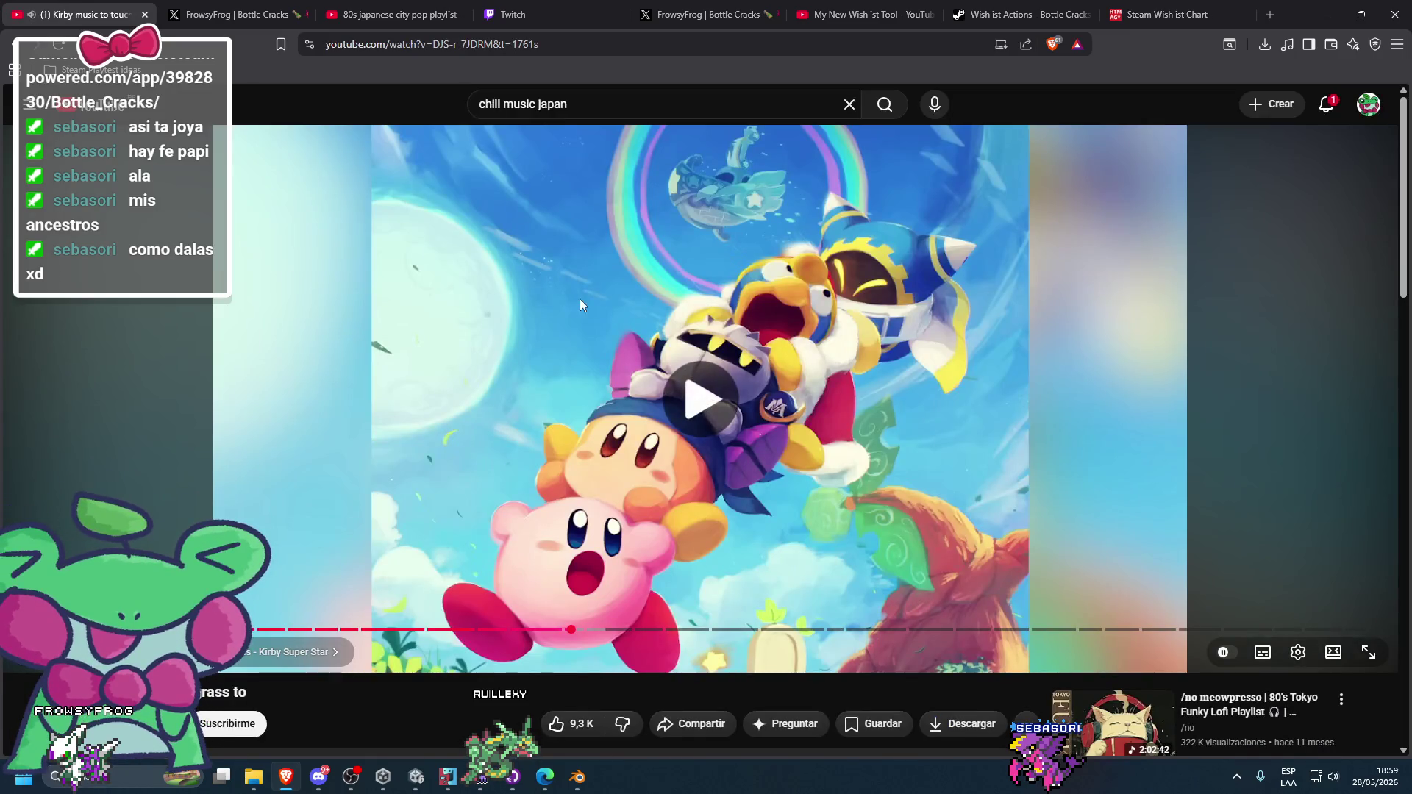
- Glance at the city pop playlist, then go to the Bottle Cracks X post and move its tab beside the chart
key("ctrl+3")
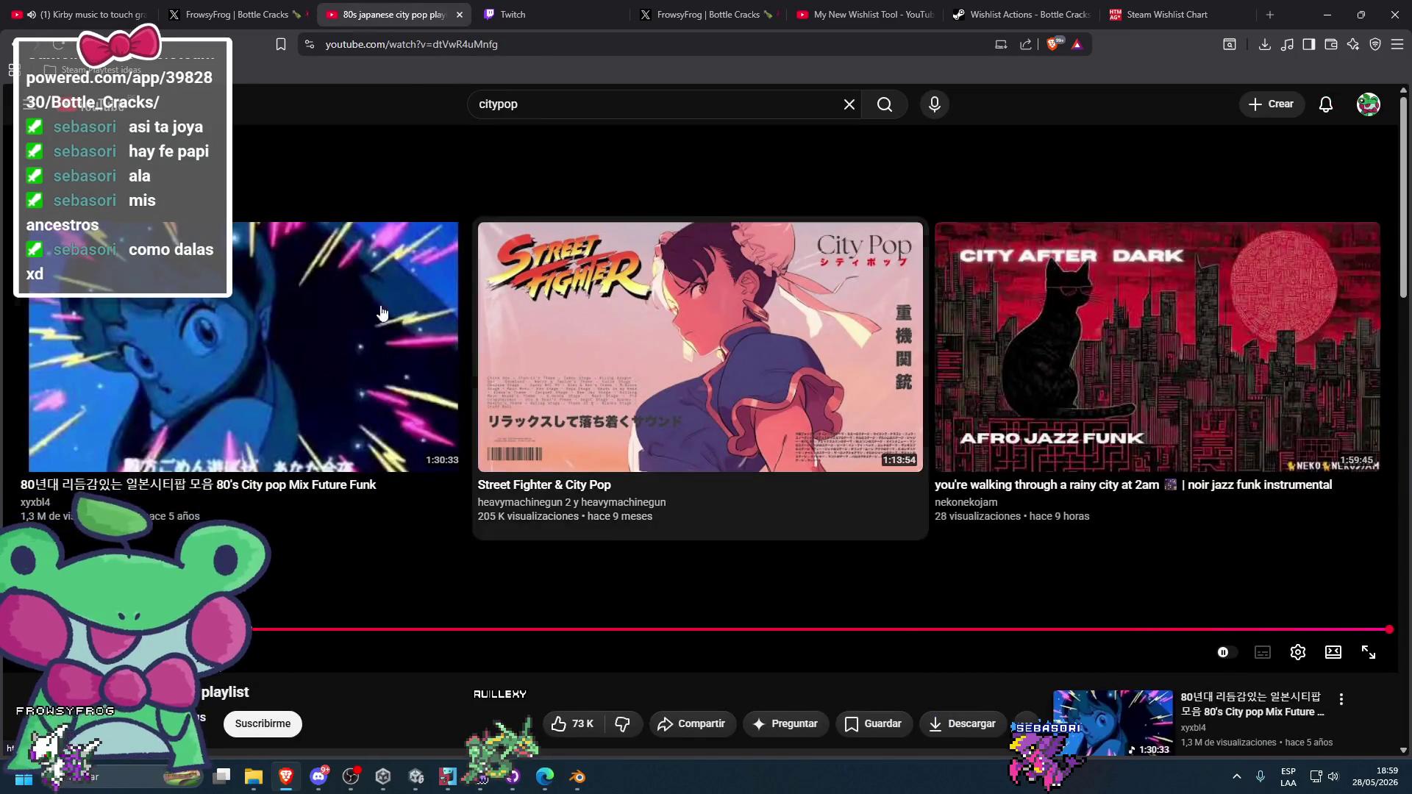
left_click(1159, 14)
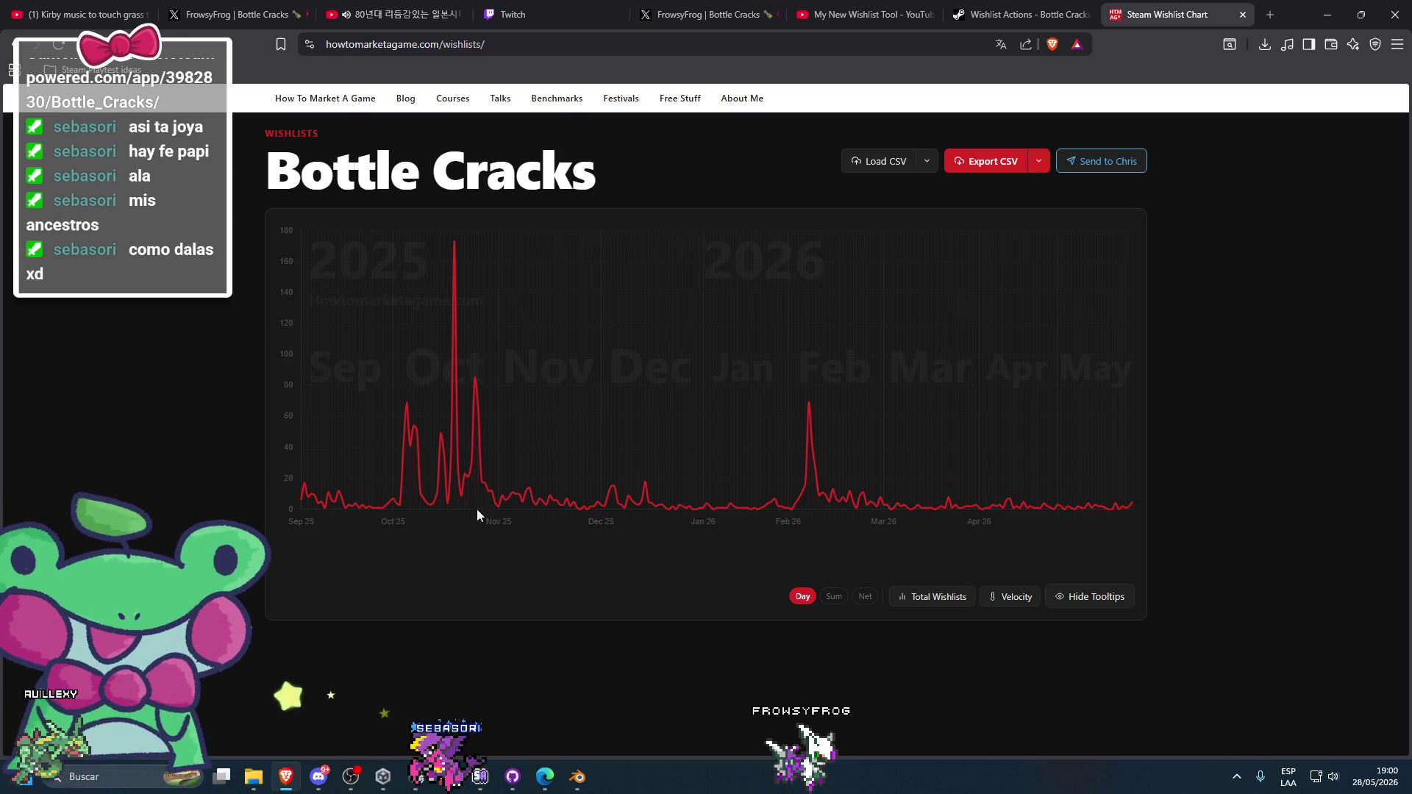
left_click_drag(706, 14, 1019, 14)
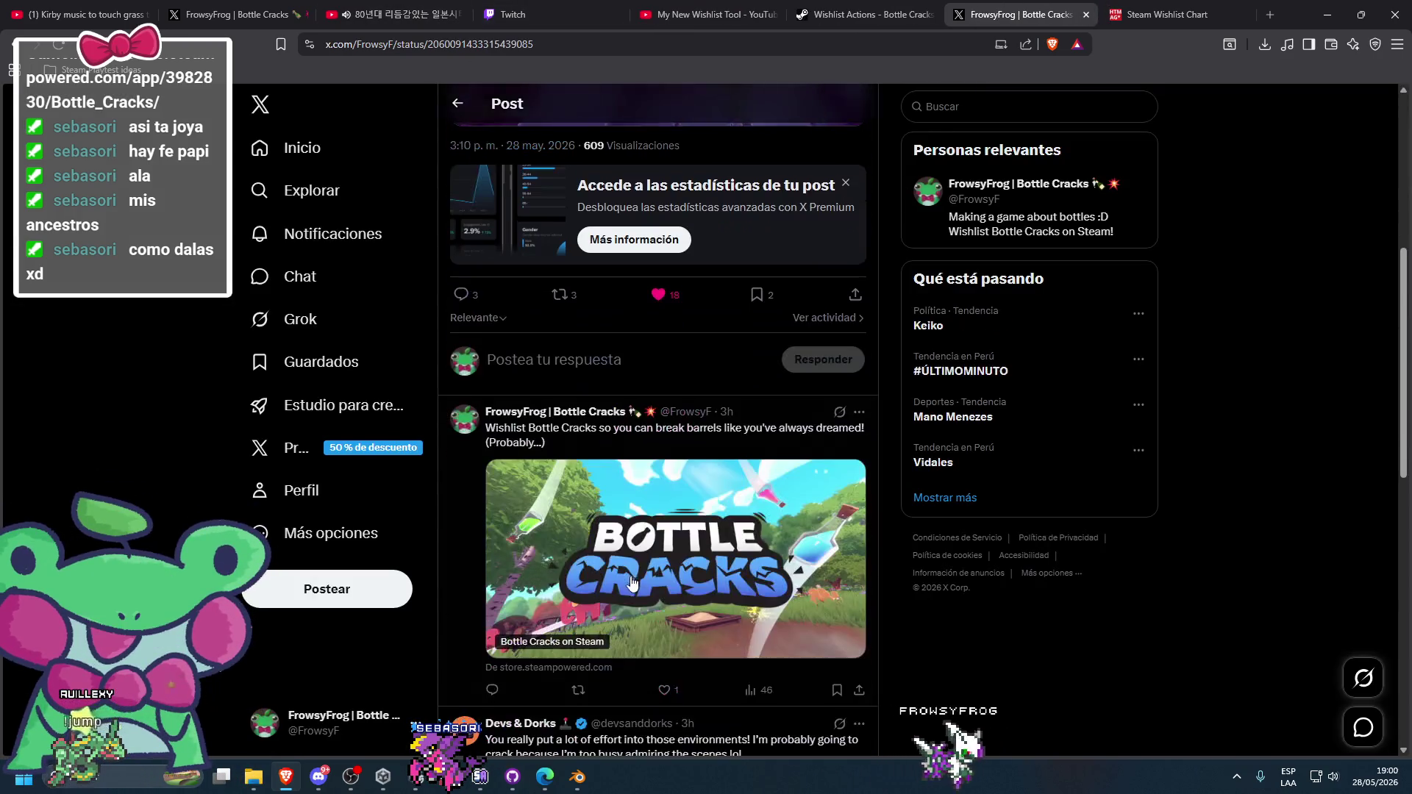
- Scroll the pinned X post, minimize the browser, and bring Unity's view closer to the bed
scroll(631, 583, "up", 6)
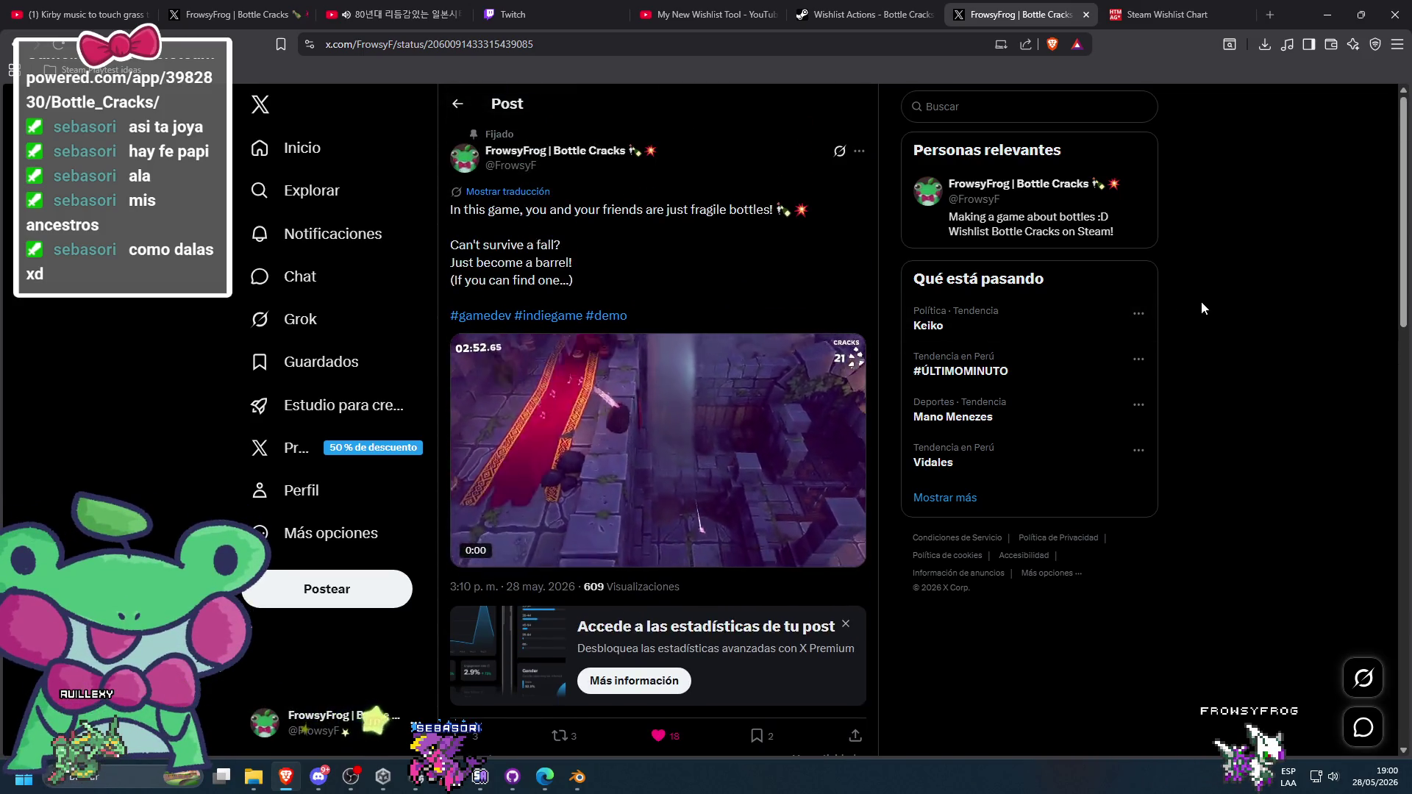
scroll(911, 464, "down", 2)
scroll(910, 464, "up", 2)
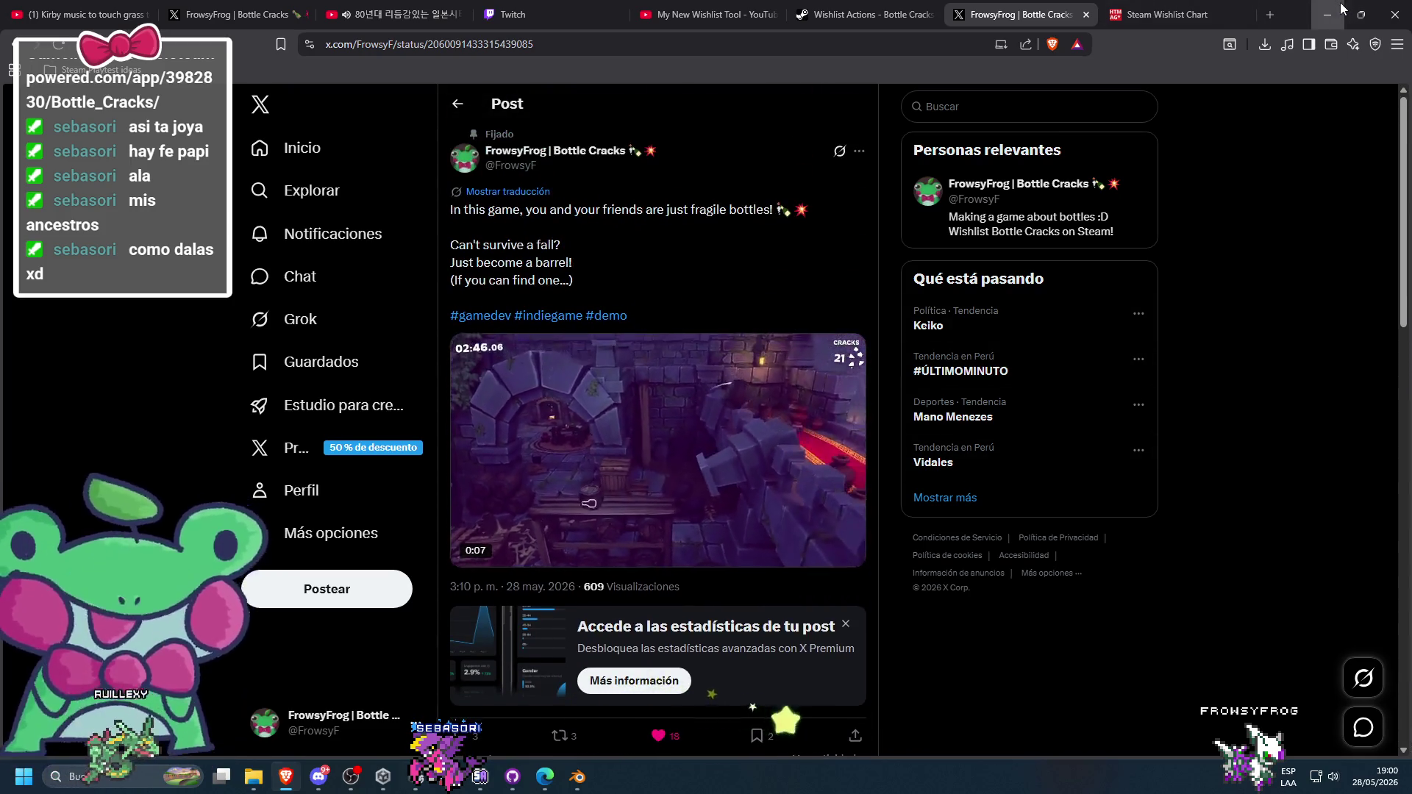
left_click(1340, 6)
left_click_drag(655, 373, 531, 327)
- Raise the PF_Spawnpoint above the bed and shift it slightly right
left_click(577, 273)
key("f")
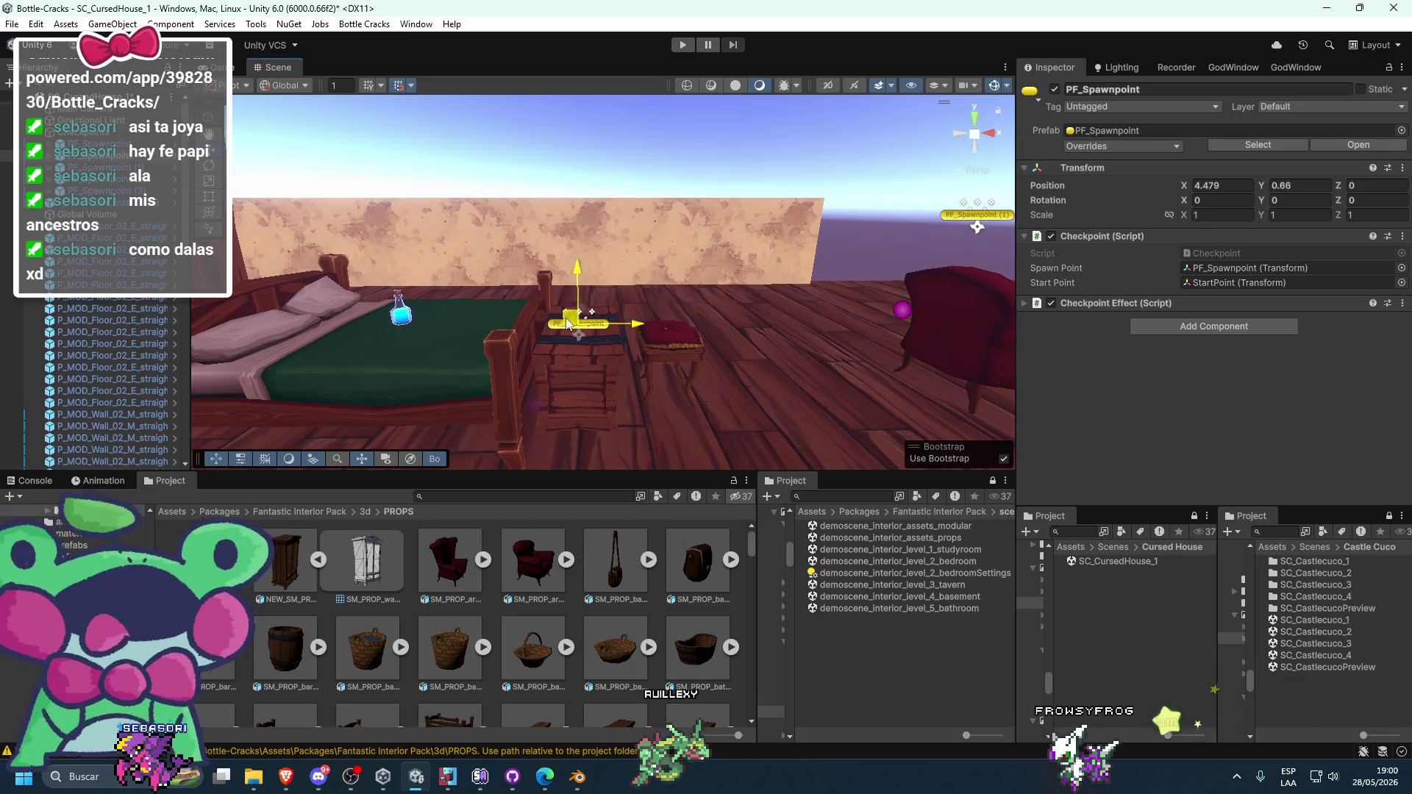
mouse_move(469, 317)
left_mouse_down()
mouse_move(554, 322)
mouse_move(657, 297)
left_mouse_up()
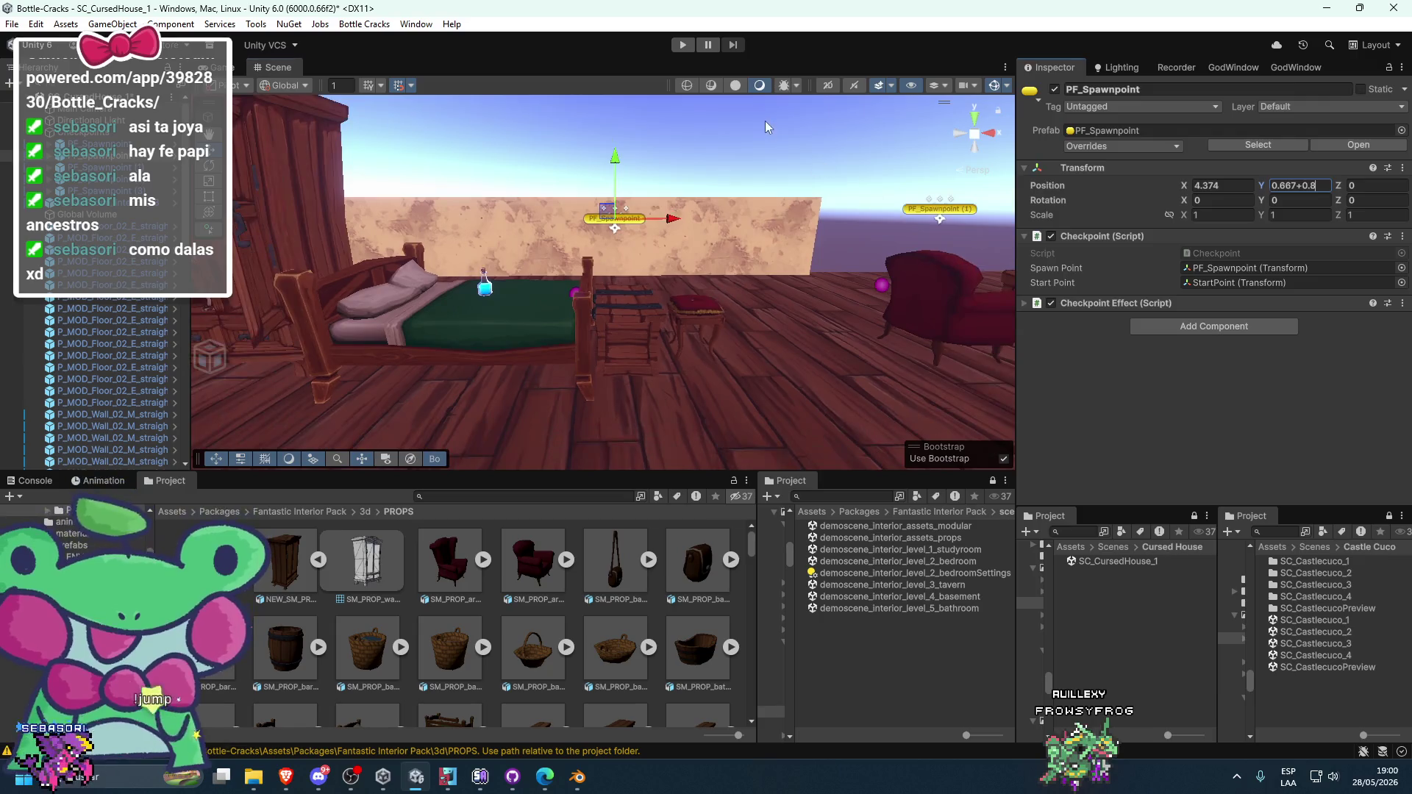
left_click(805, 247)
mouse_move(611, 251)
left_mouse_down()
mouse_move(620, 284)
mouse_move(475, 255)
mouse_move(577, 284)
mouse_move(811, 250)
mouse_move(488, 287)
mouse_move(561, 299)
mouse_move(466, 315)
mouse_move(465, 345)
mouse_move(451, 346)
left_mouse_up()
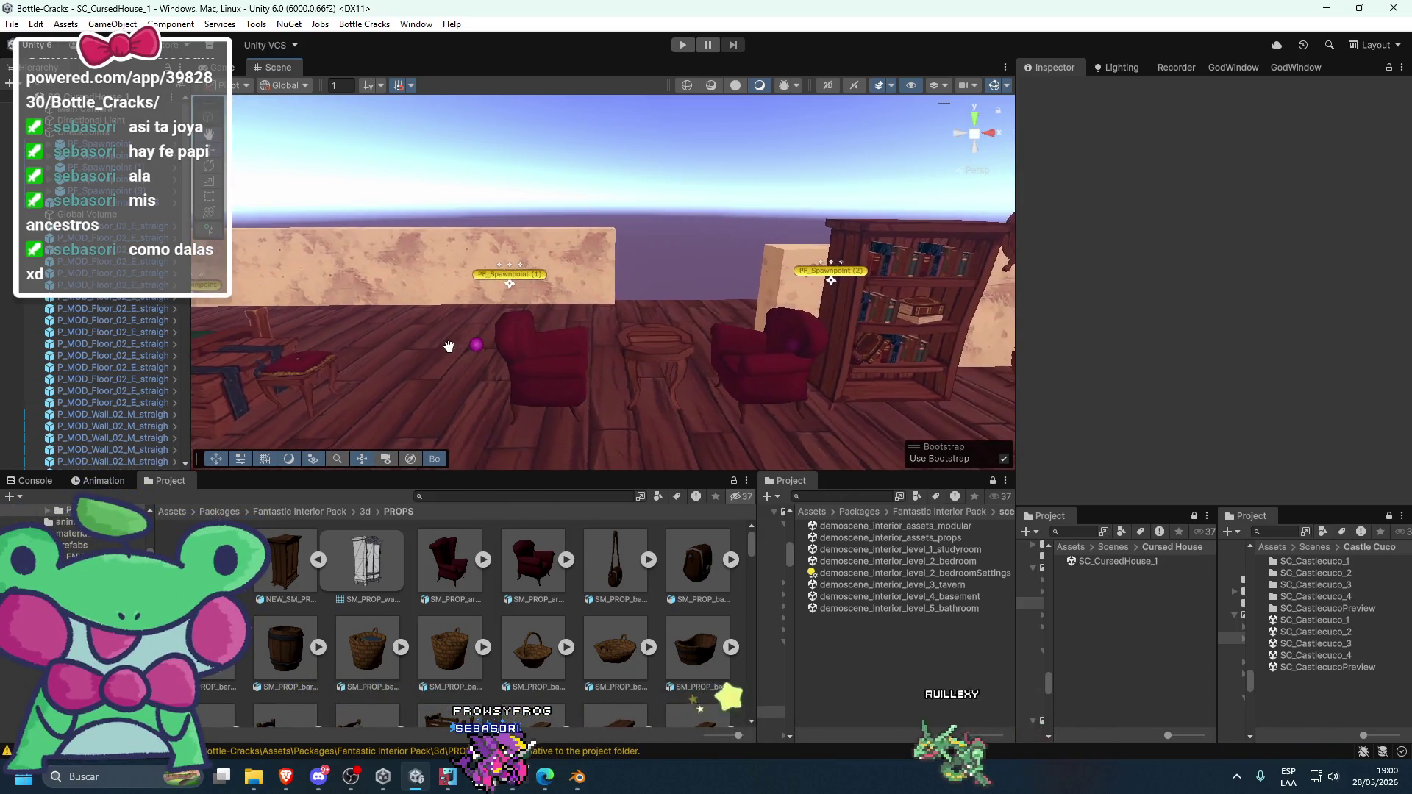
- Shift PF_Spawnpoint (1) slightly left and raise its Position Y by entering 1
left_click(515, 277)
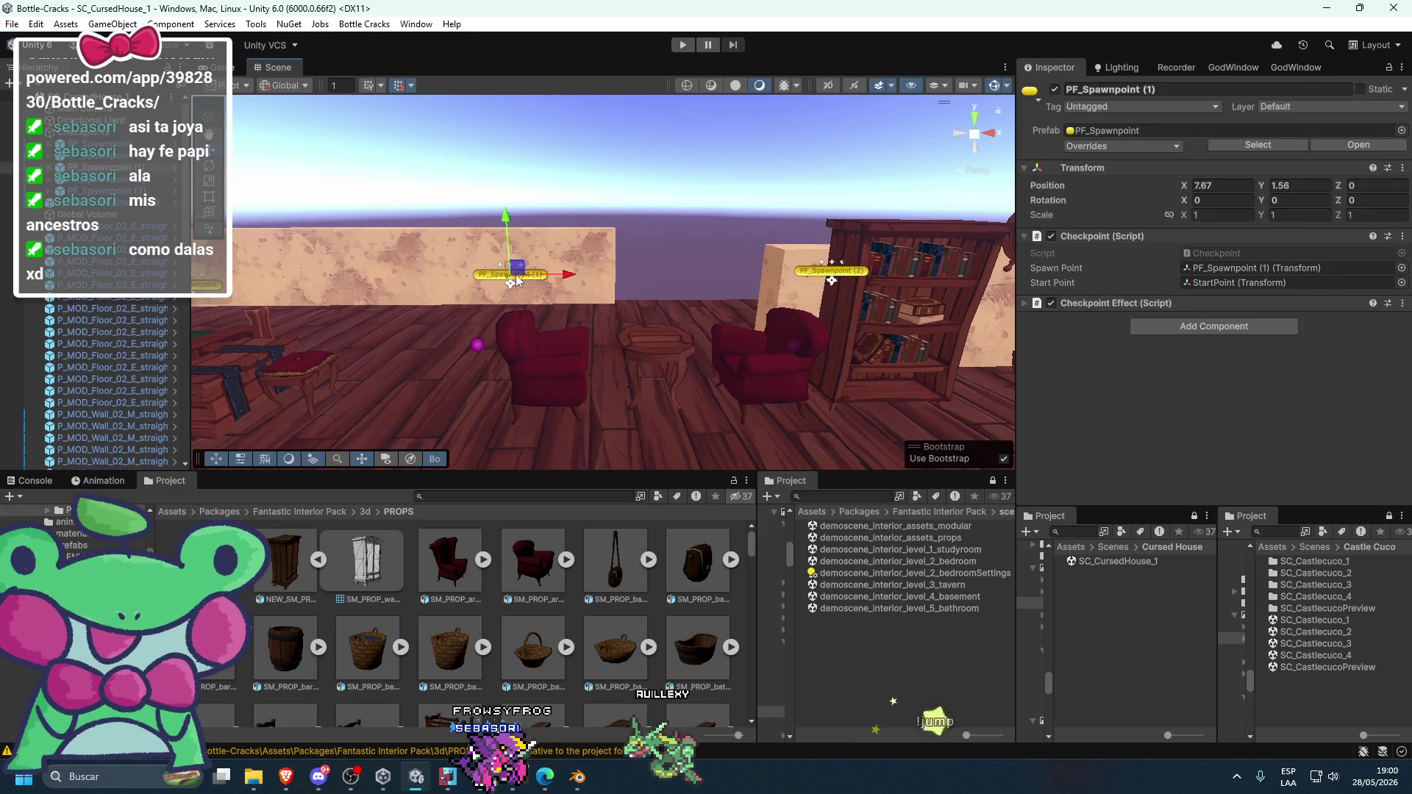
mouse_move(622, 289)
left_mouse_down()
mouse_move(525, 298)
mouse_move(633, 286)
left_mouse_up()
scroll(569, 355, "up", 3)
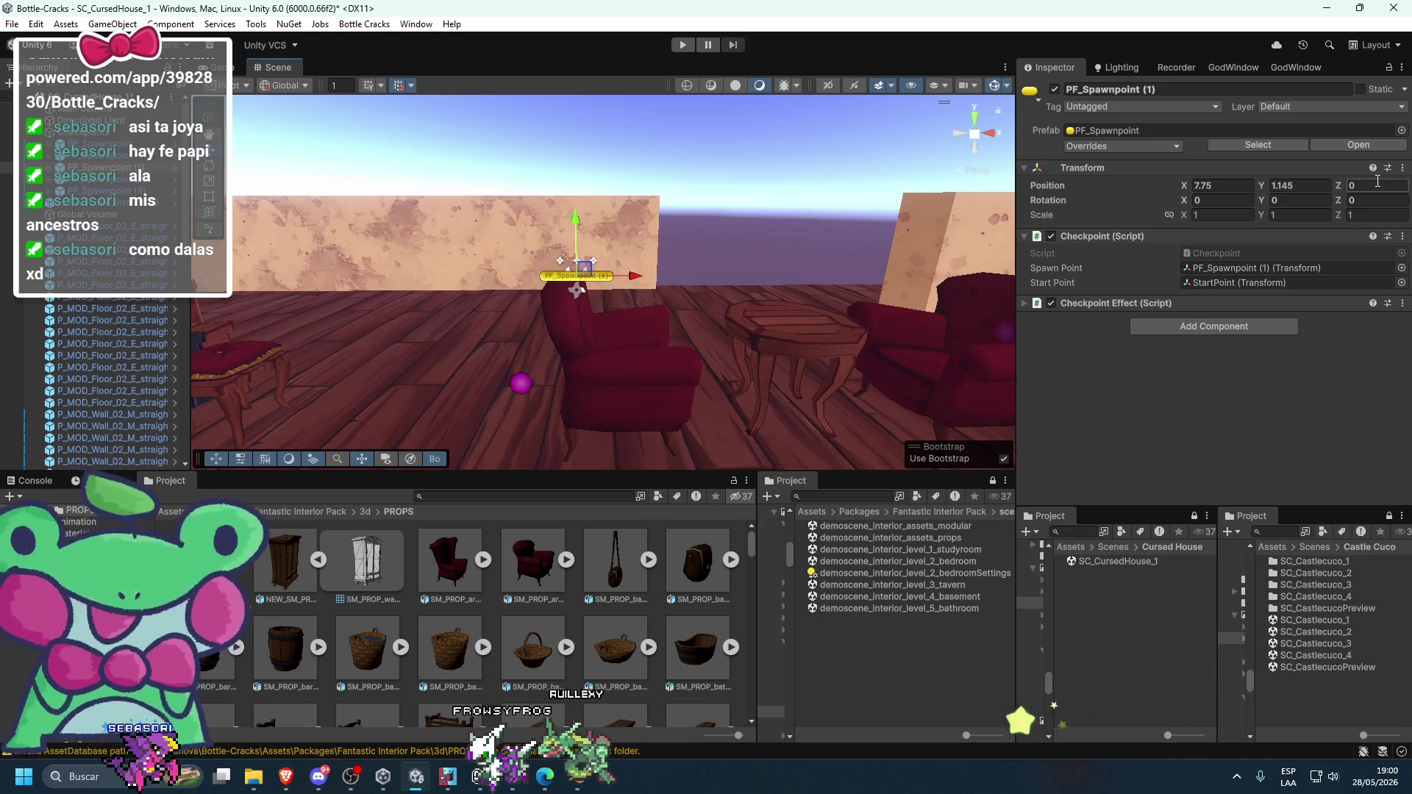
left_click(1322, 184)
type("1")
key("Return")
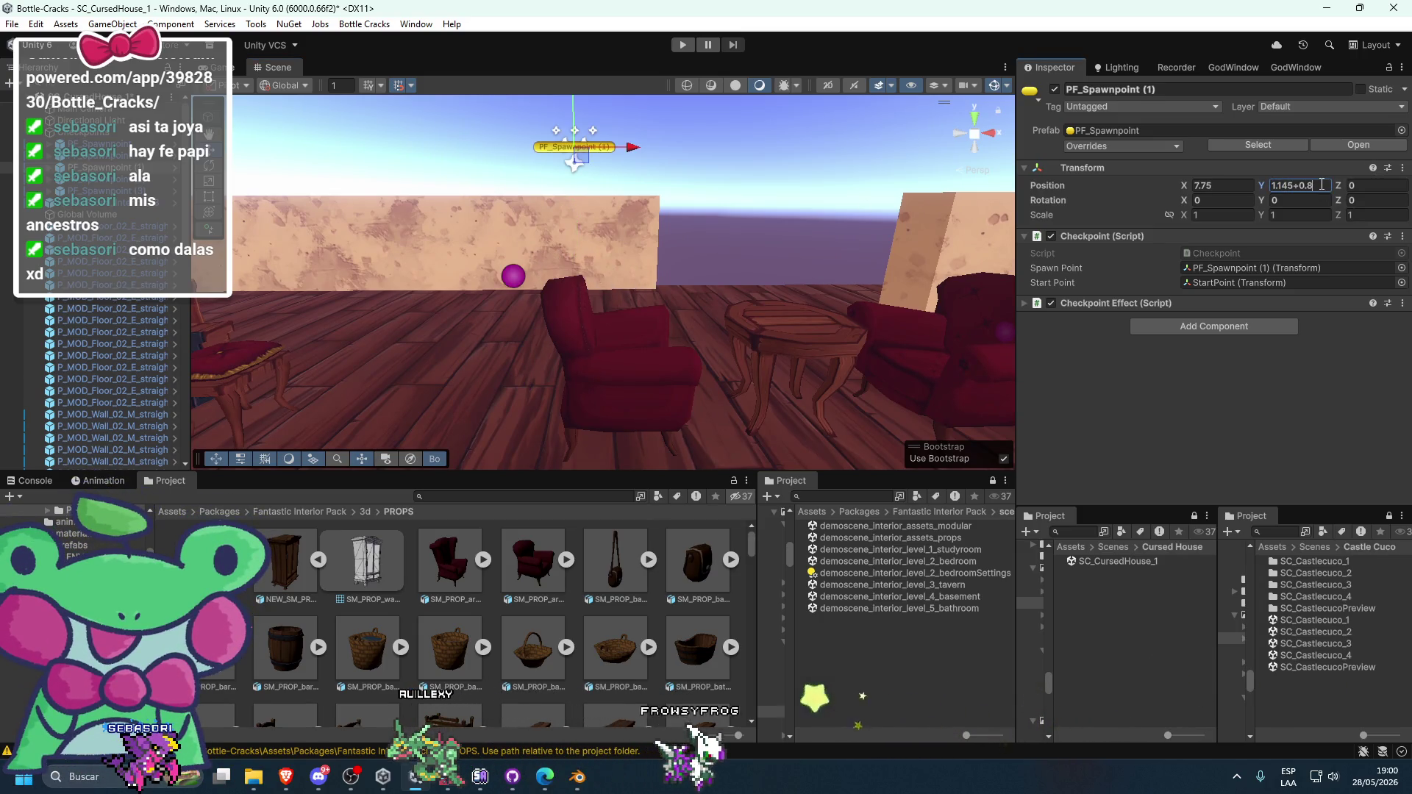
left_click(578, 271)
mouse_move(578, 268)
left_mouse_down()
mouse_move(675, 250)
mouse_move(634, 279)
mouse_move(482, 290)
mouse_move(734, 282)
mouse_move(517, 319)
mouse_move(581, 199)
mouse_move(576, 250)
left_mouse_up()
- Raise PF_Spawnpoint (2) by the bookshelves to a height of 2.943
left_click(491, 302)
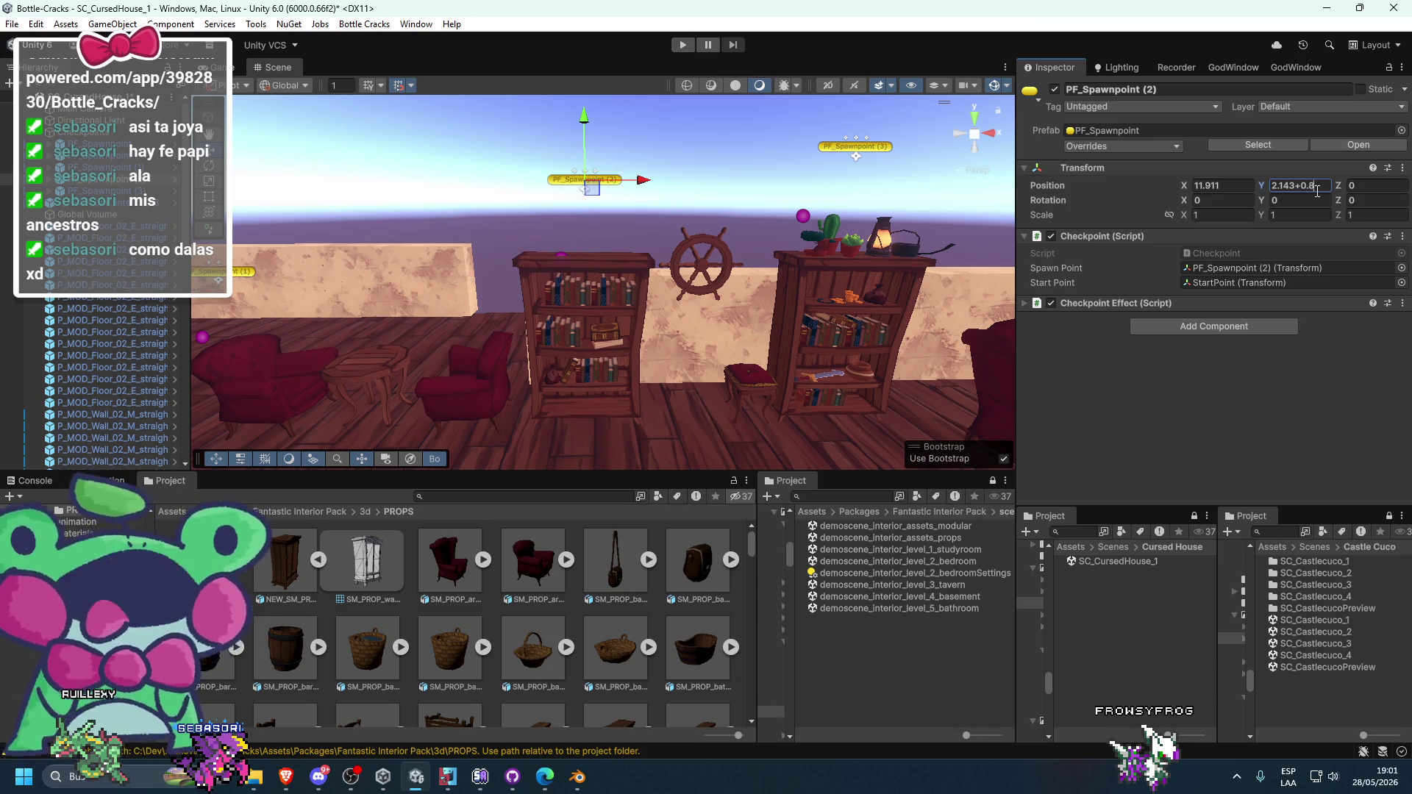
key("Return")
scroll(701, 284, "down", 5)
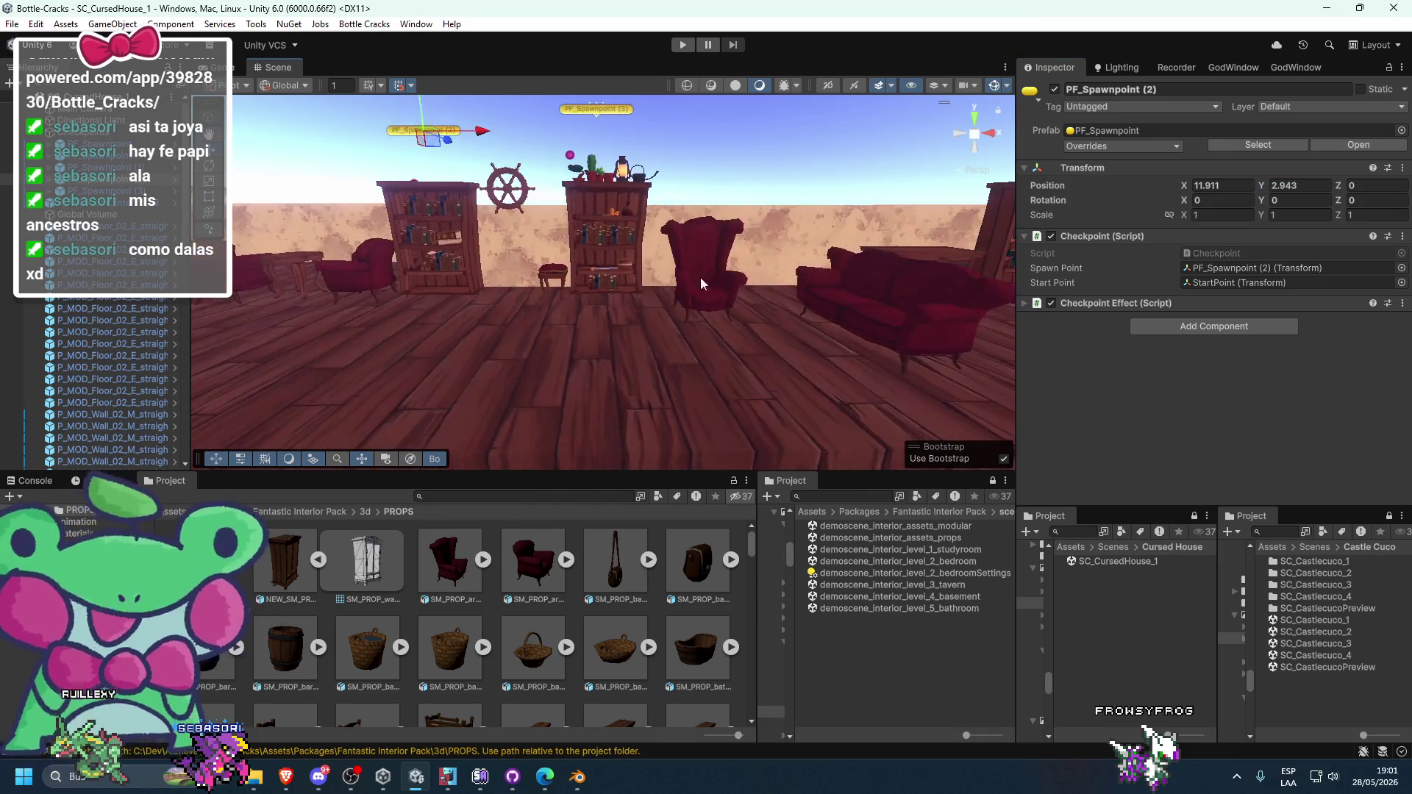
scroll(701, 284, "down", 5)
mouse_move(616, 344)
left_mouse_down()
mouse_move(628, 321)
mouse_move(588, 396)
mouse_move(571, 368)
left_mouse_up()
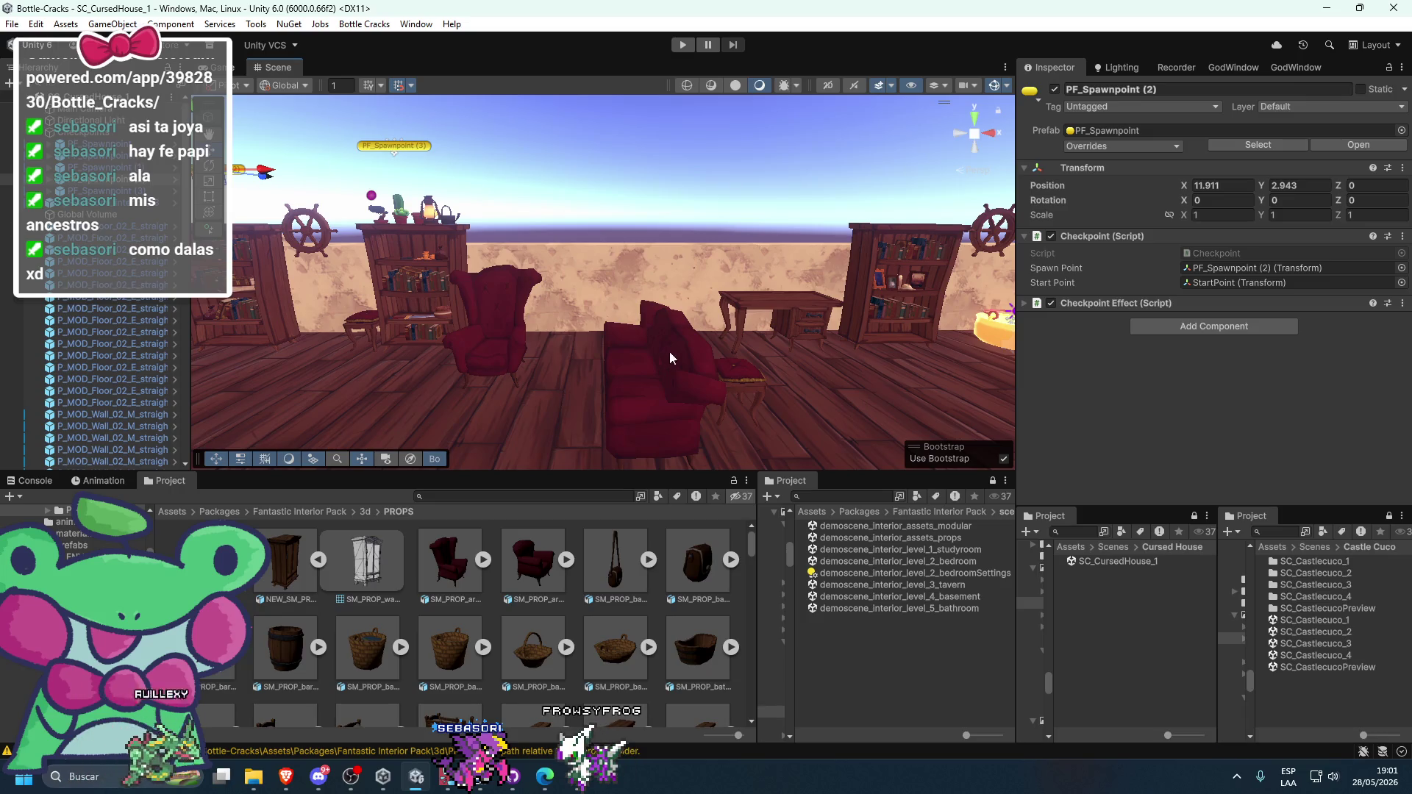
mouse_move(684, 264)
left_mouse_down()
mouse_move(616, 318)
mouse_move(544, 179)
mouse_move(657, 200)
mouse_move(866, 293)
left_mouse_up()
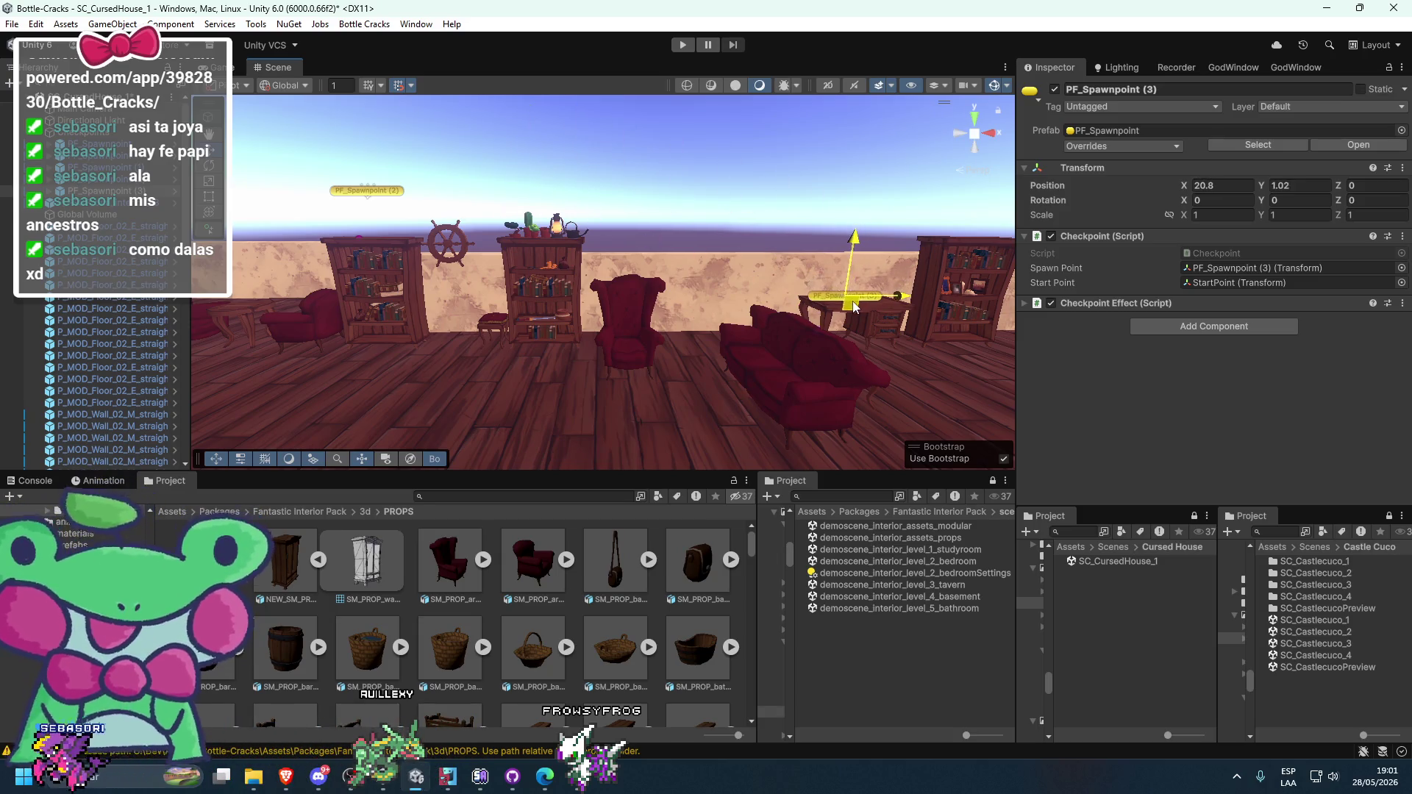
- Raise PF_Spawnpoint (3) above the desk to Y 1
key("f")
type("1+0.8")
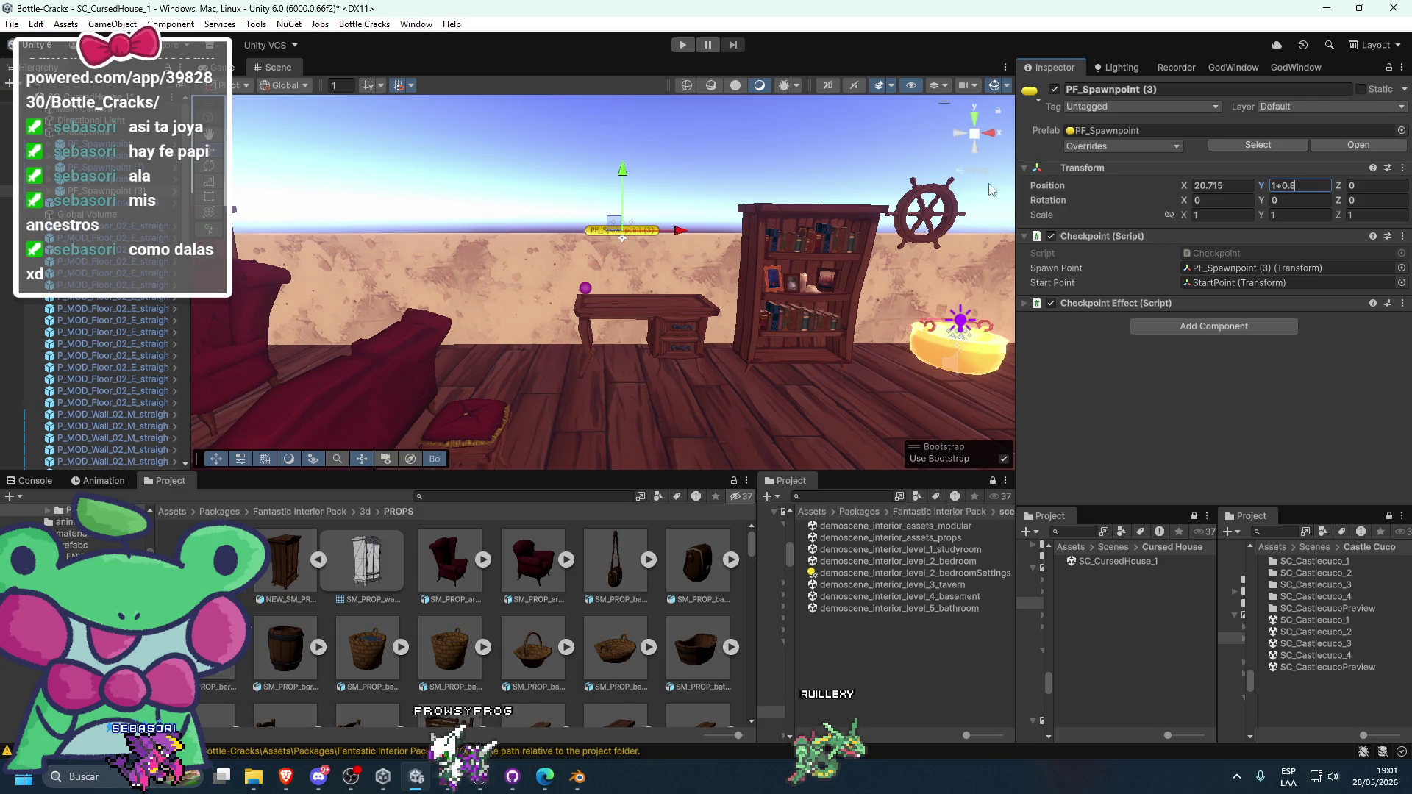
key("Return")
left_click(490, 289)
scroll(489, 289, "down", 5)
mouse_move(596, 287)
left_mouse_down()
mouse_move(683, 339)
mouse_move(669, 334)
left_mouse_up()
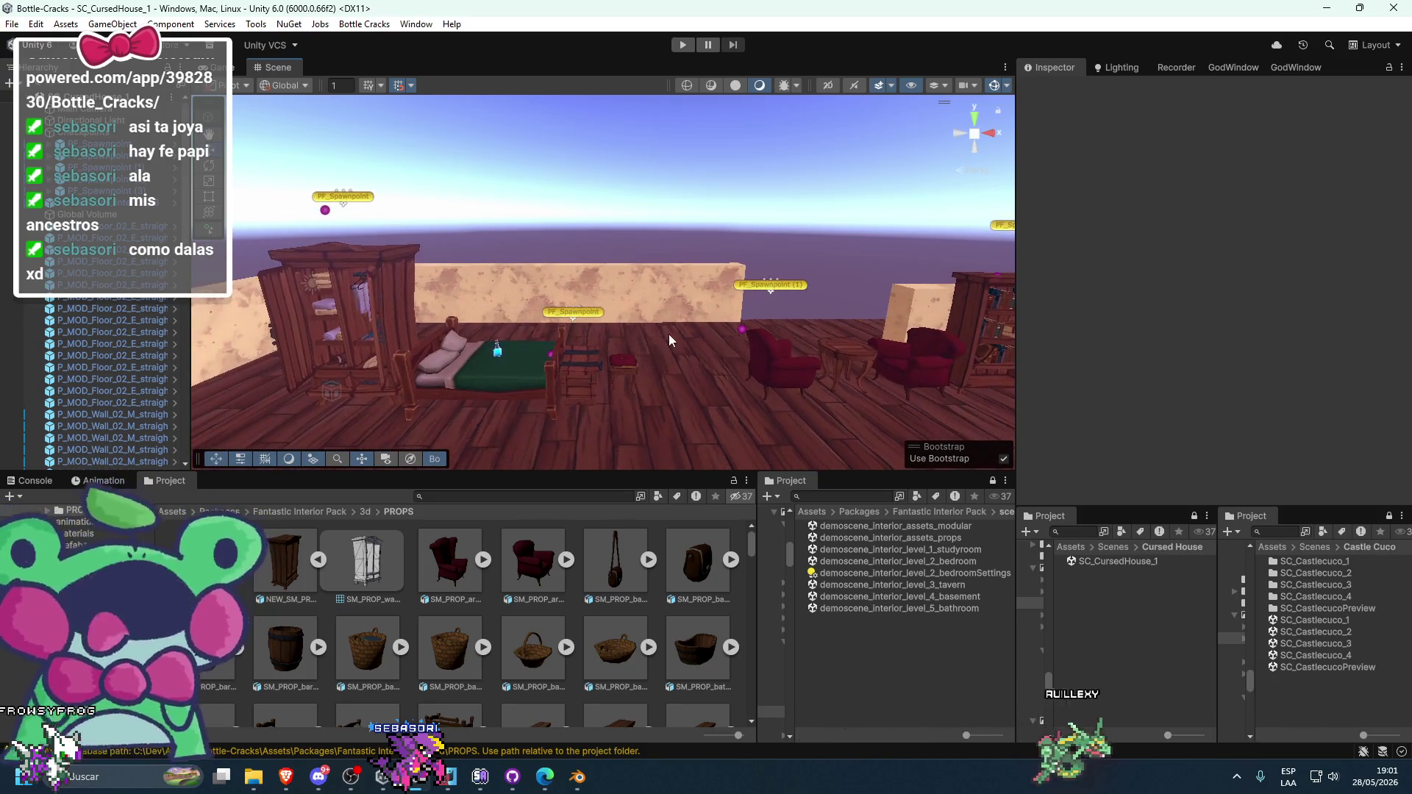
- Clear the console and select the bed in the bedroom scene
left_click(34, 480)
left_click(13, 497)
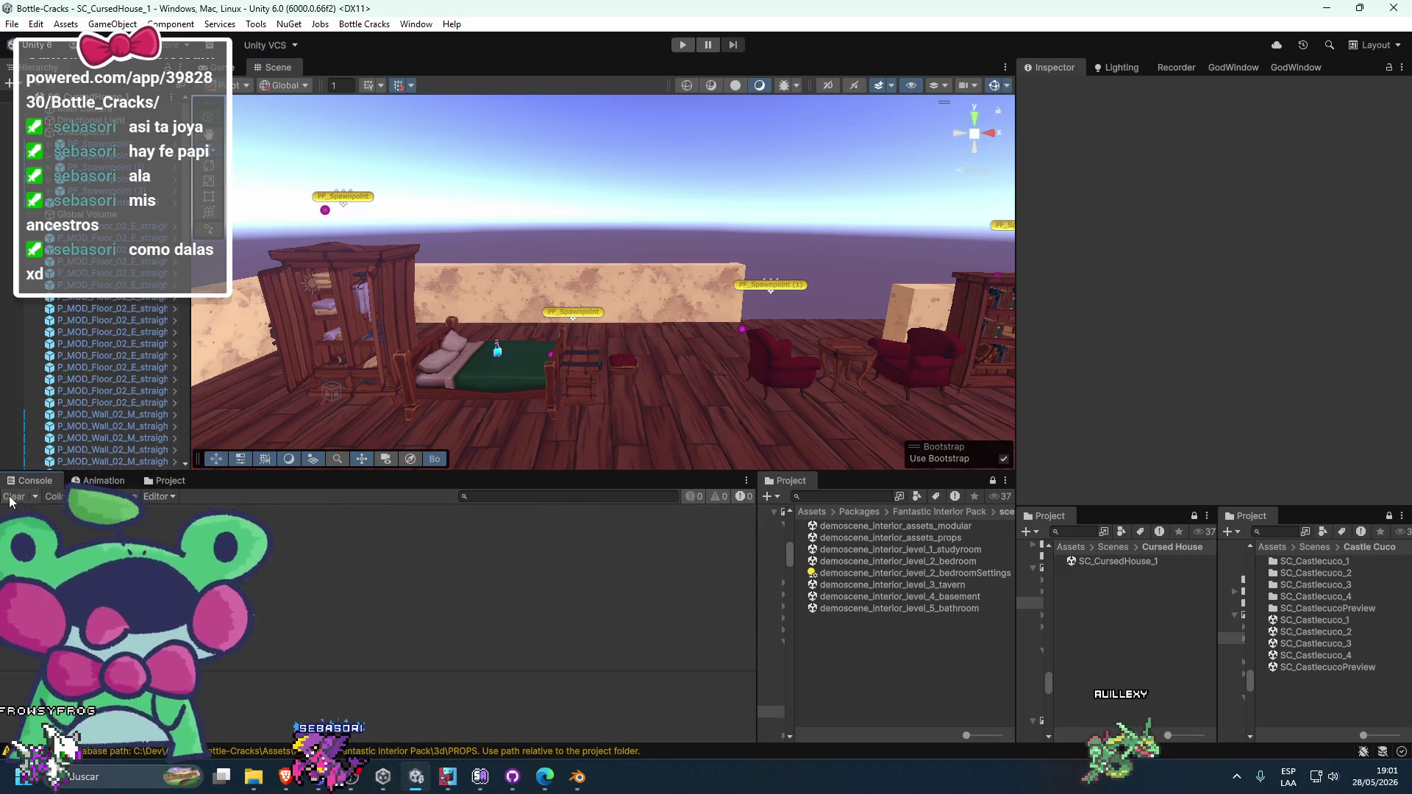
left_click(497, 353)
left_click(840, 153)
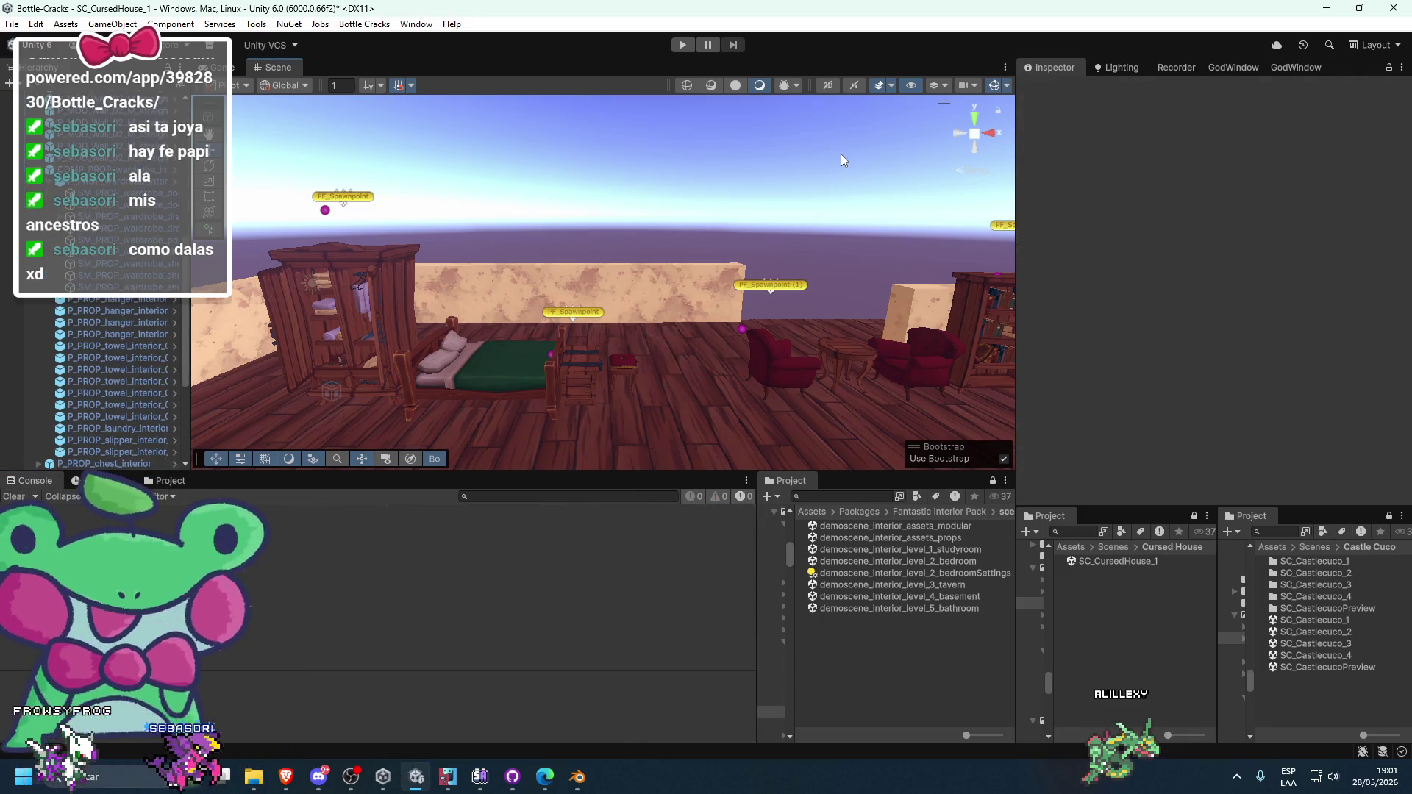
left_click_drag(748, 176, 672, 225)
scroll(596, 340, "up", 5)
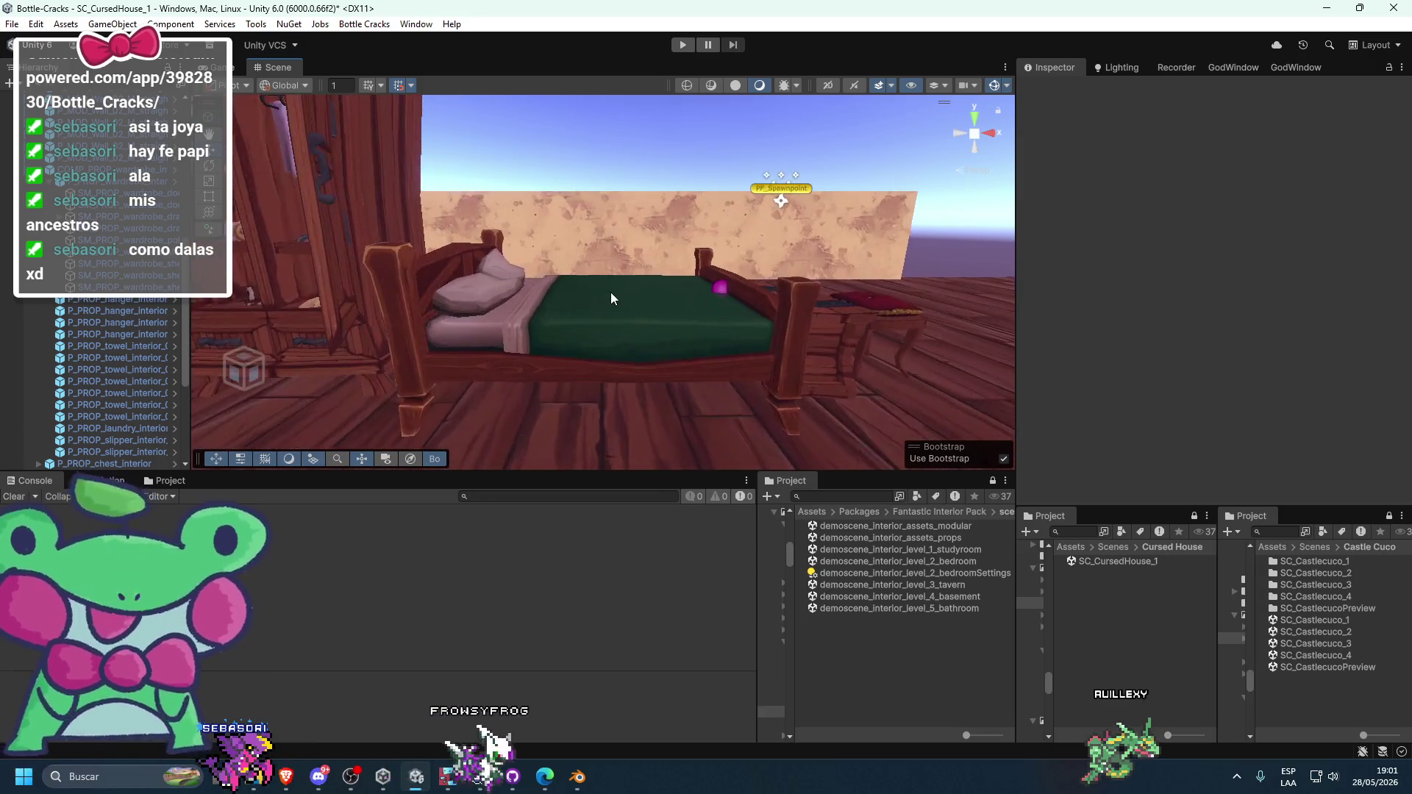
left_click(611, 293)
left_click(567, 282)
left_click(537, 302)
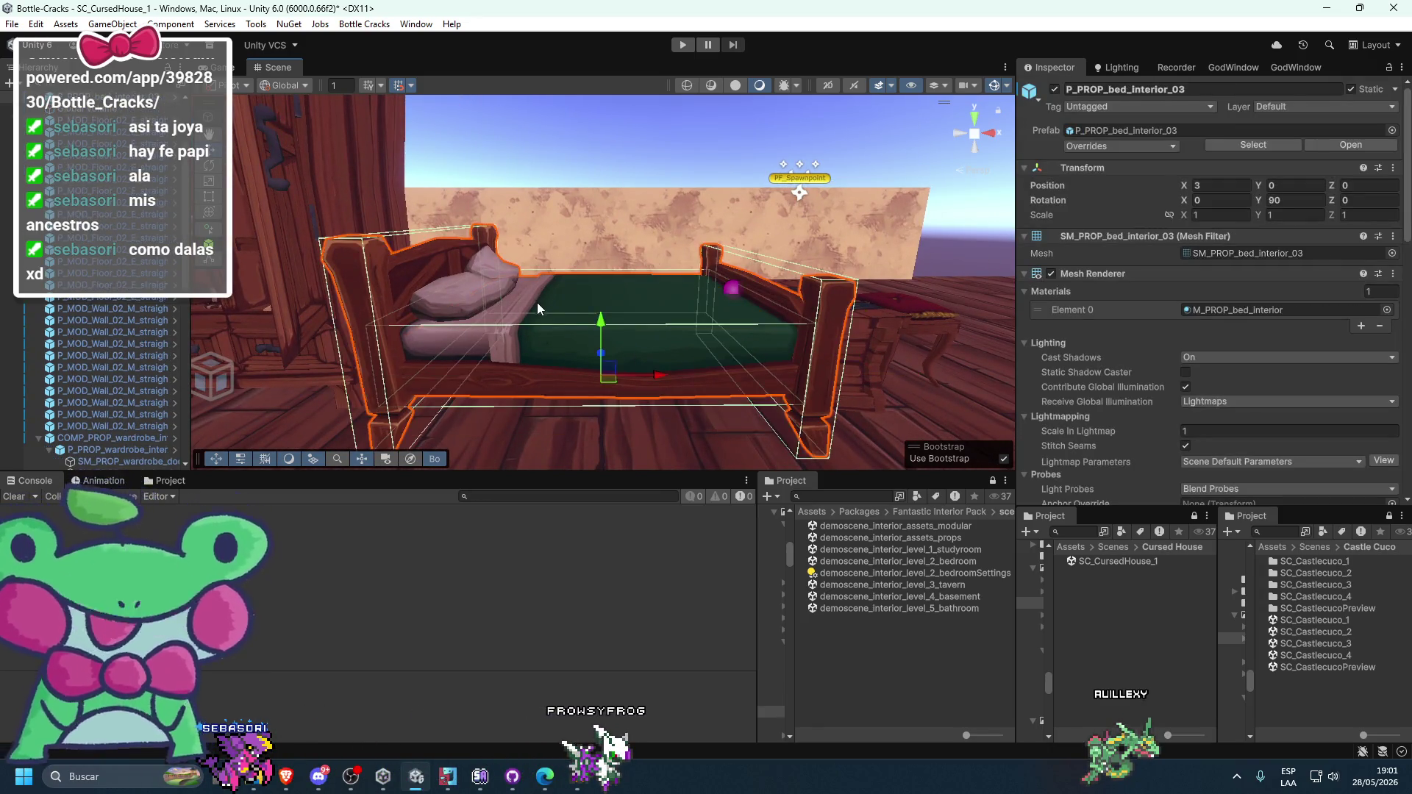
scroll(1172, 375, "down", 3)
- Copy the bed's first Box Collider component, then remove it from the bed
left_click(1103, 212)
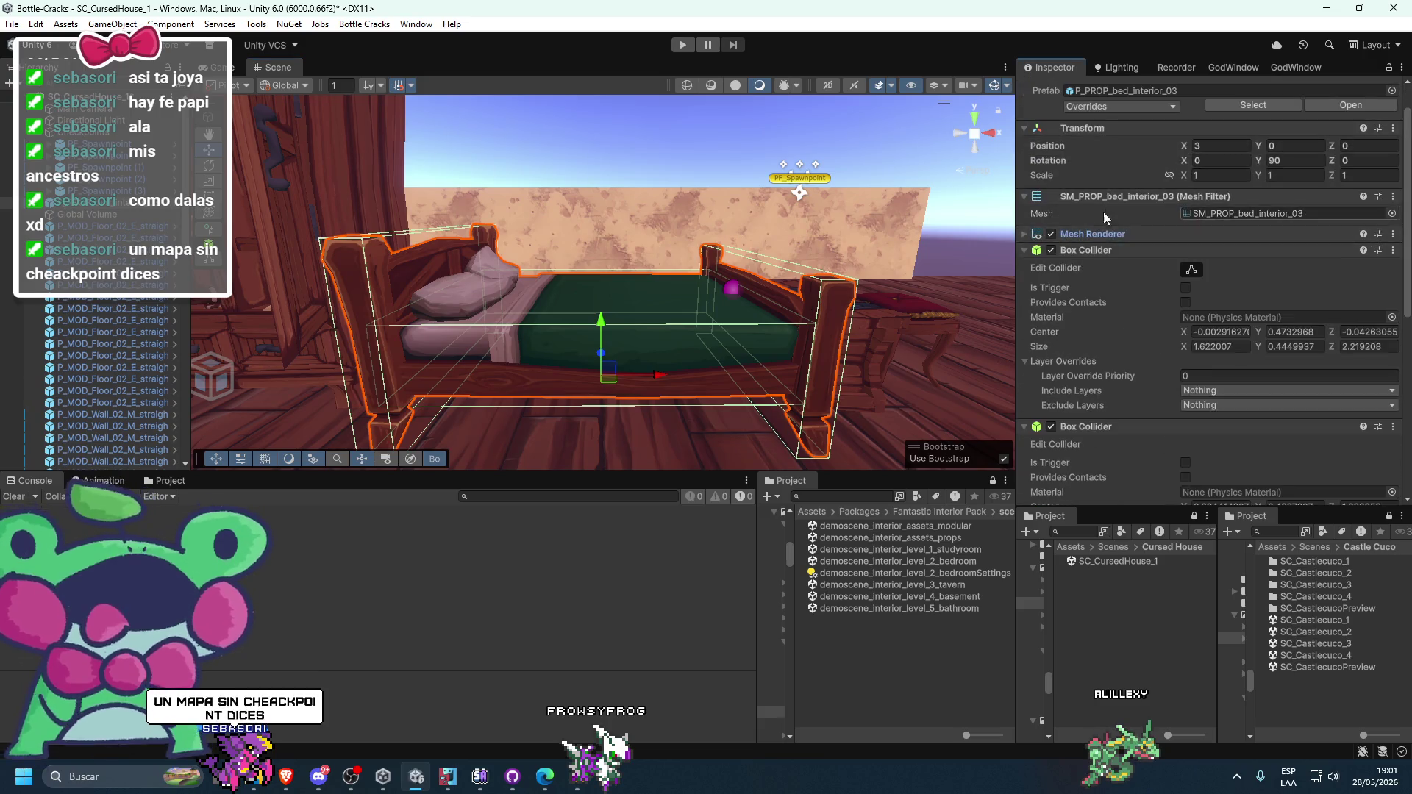
left_click(1093, 234)
left_click(1078, 245)
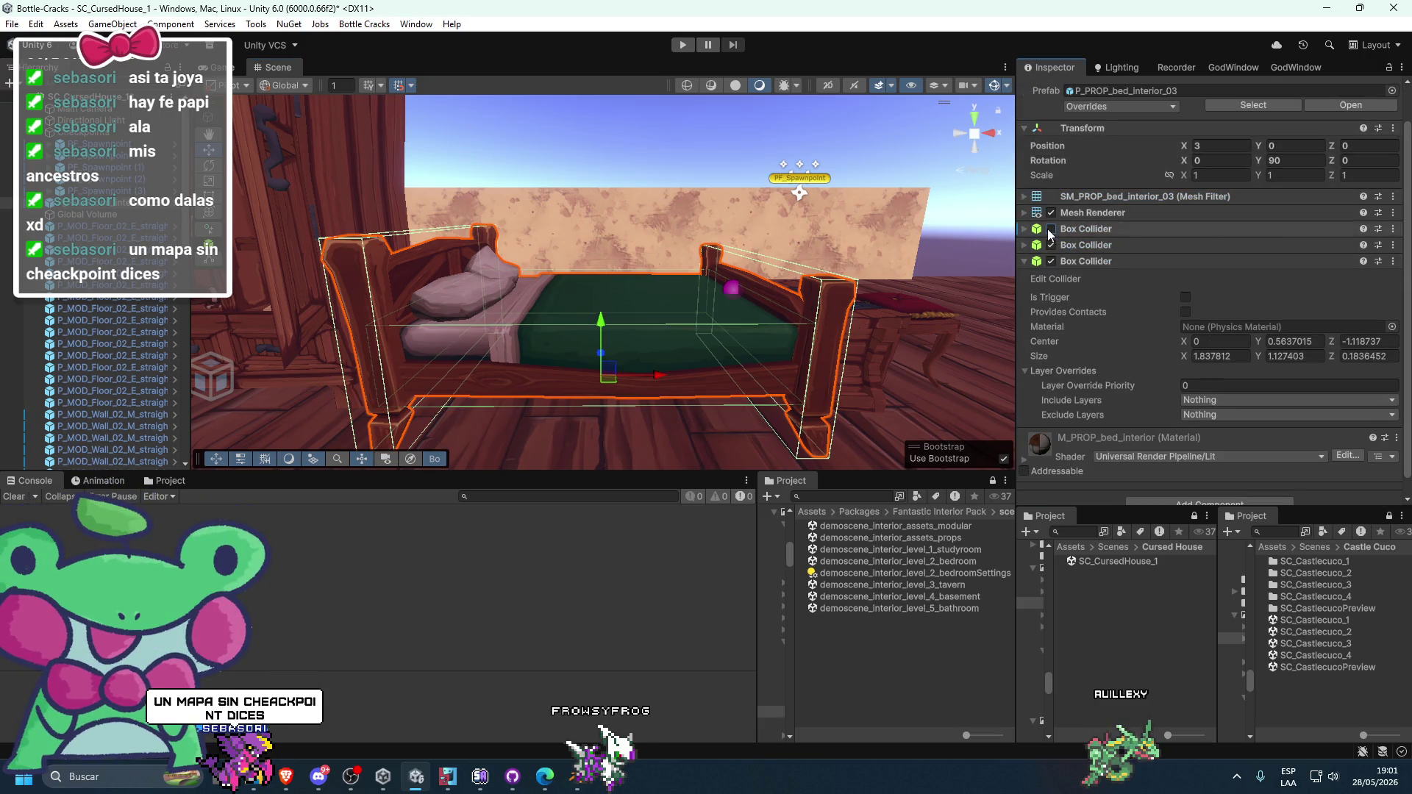
right_click(1079, 228)
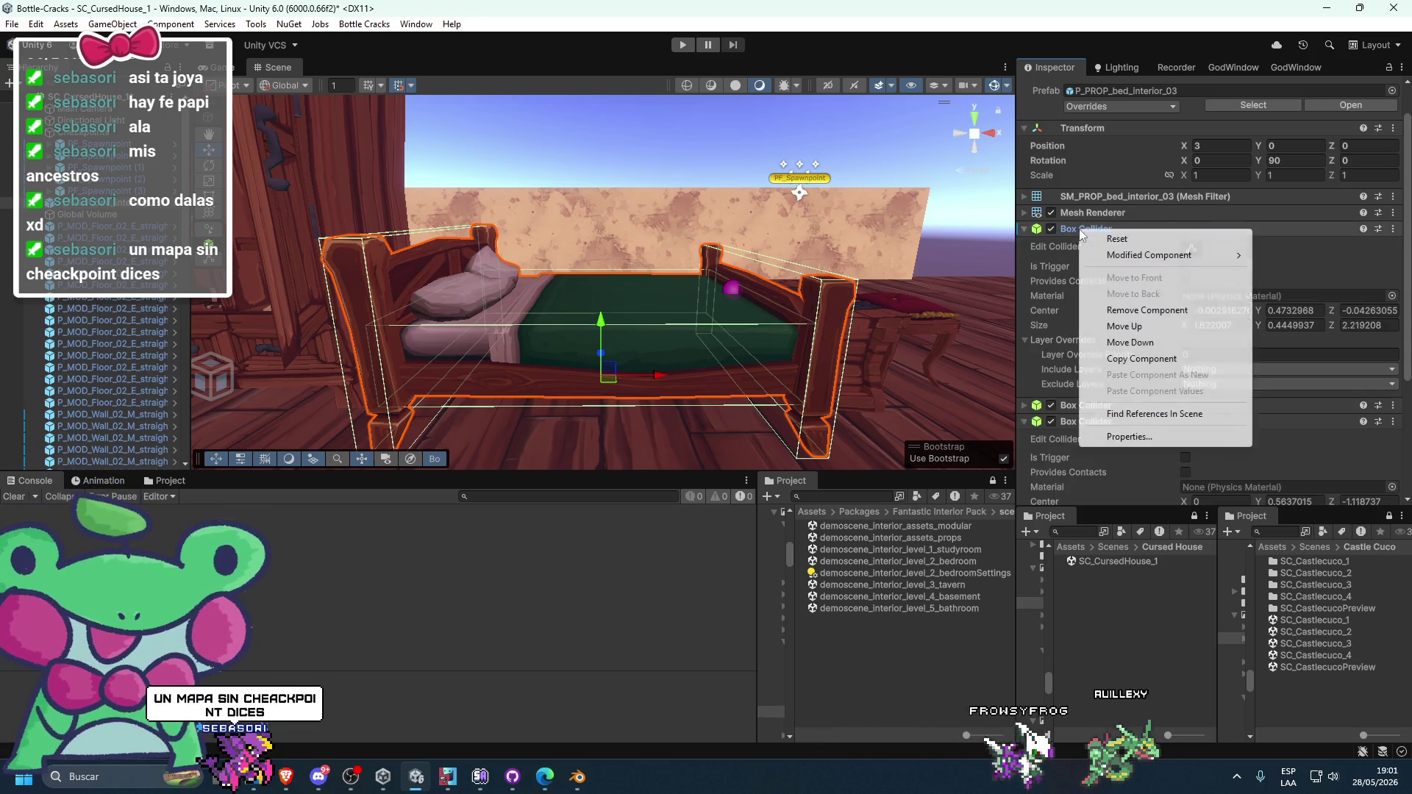
right_click(1081, 231)
right_click(1081, 230)
left_click(1121, 361)
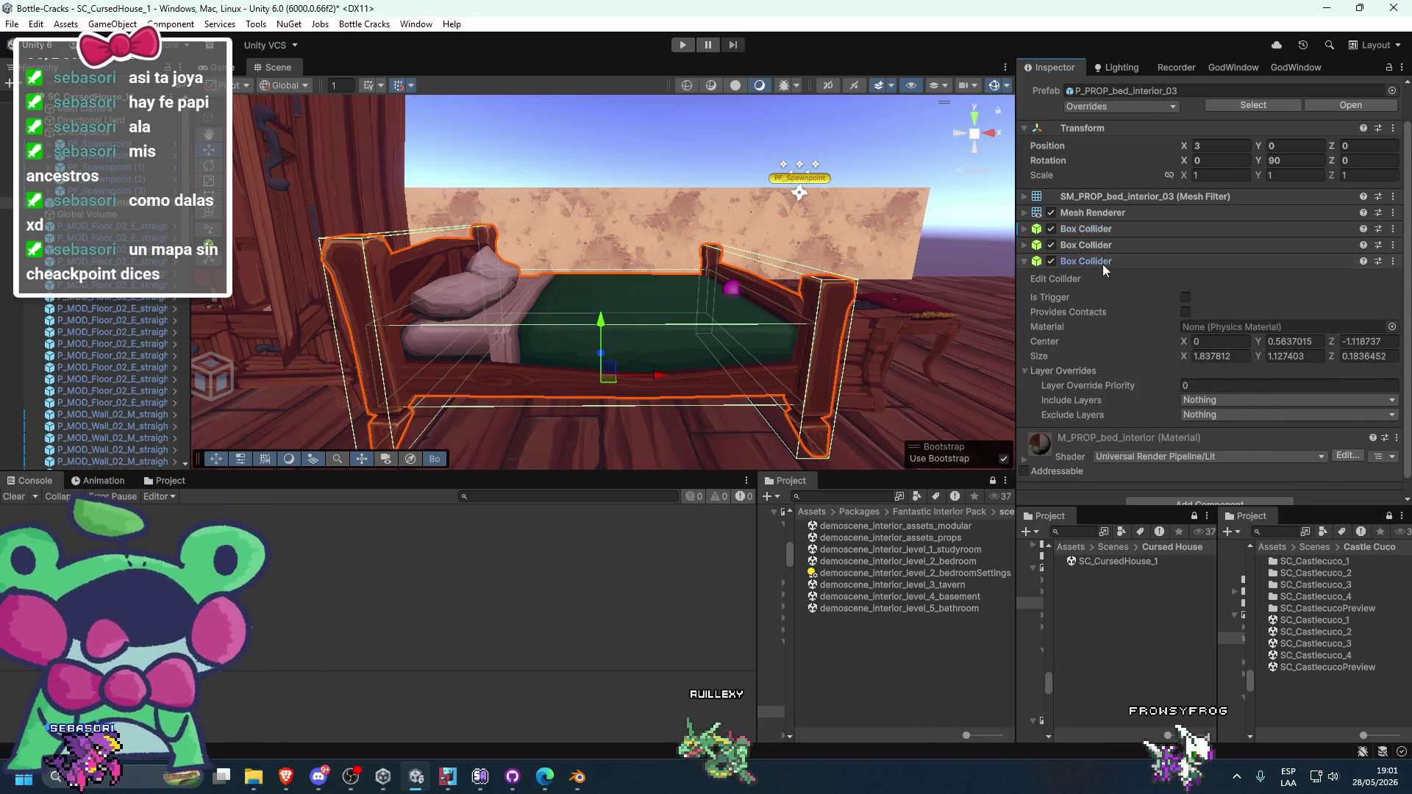
left_click(1102, 264)
right_click(1083, 271)
left_click(1125, 353)
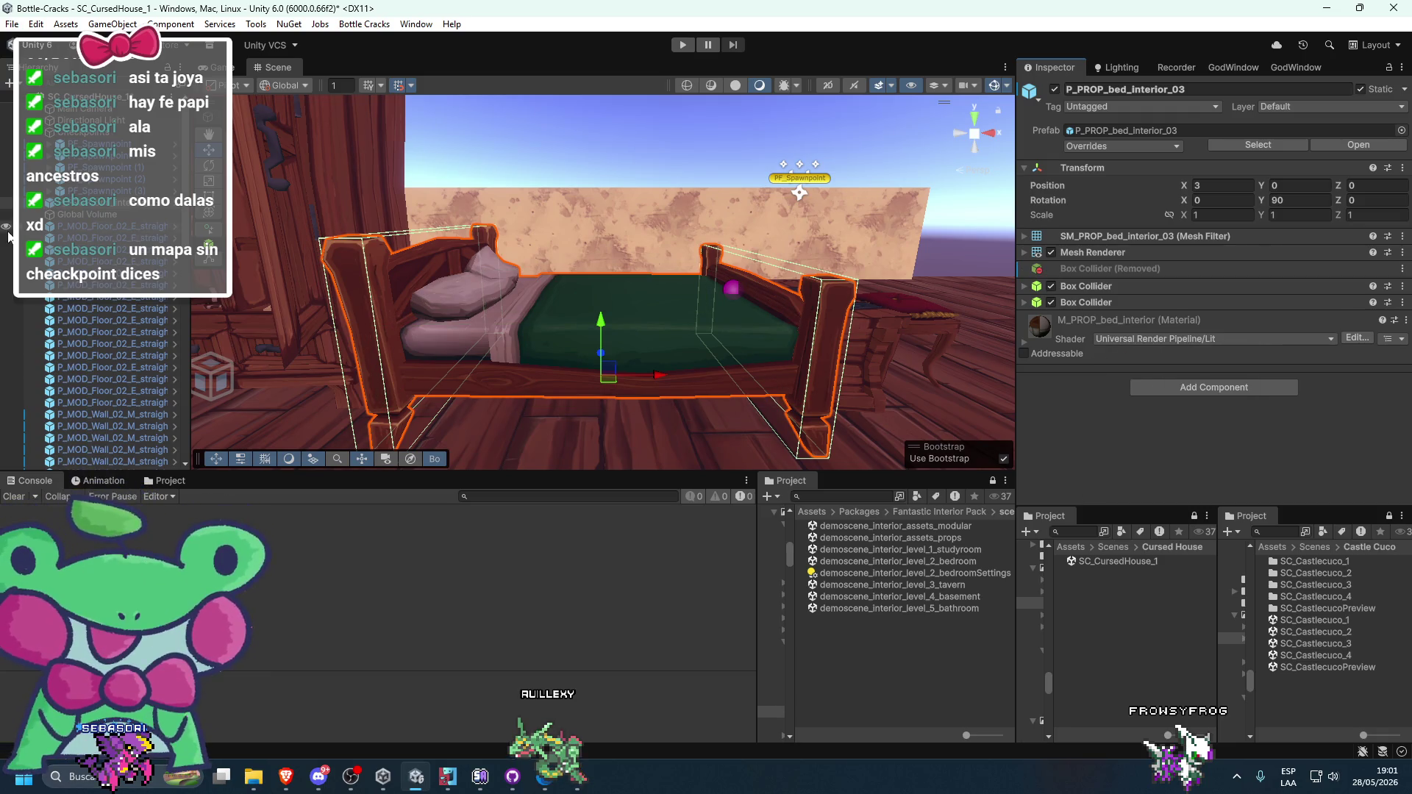
- Create an empty GameObject named Soft and paste the copied Box Collider onto it as new
right_click(67, 209)
left_click(103, 401)
type("Soft")
key("Return")
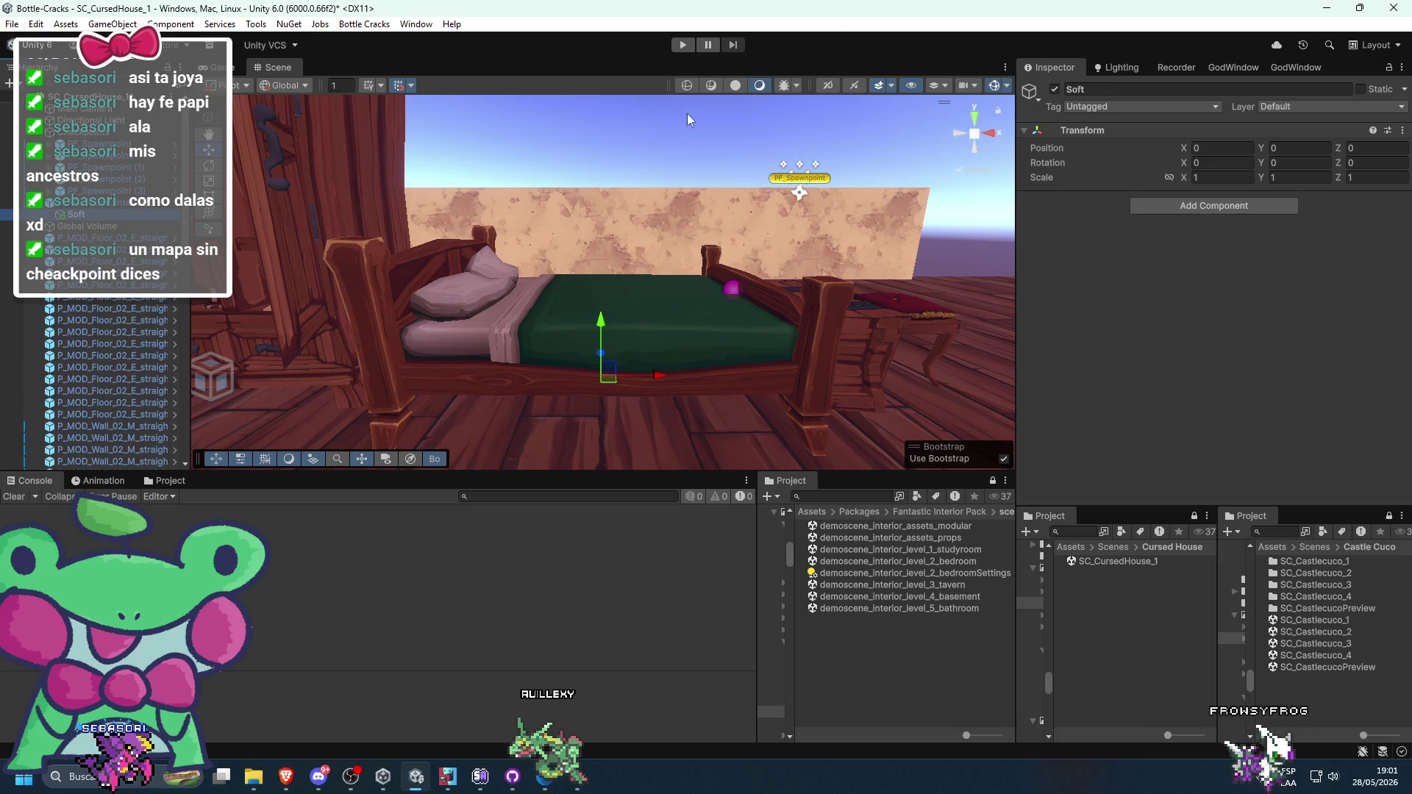
right_click(1108, 138)
mouse_move(1125, 271)
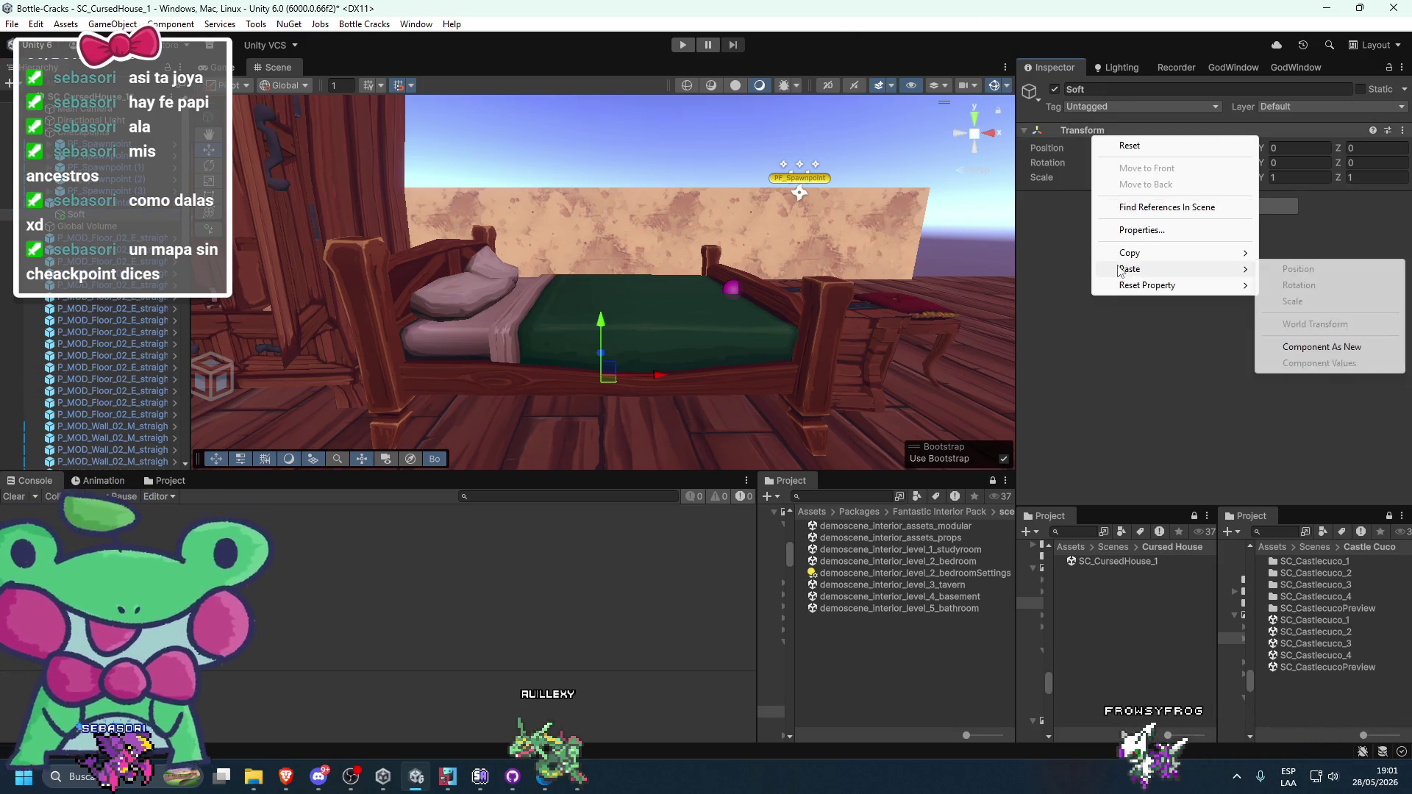
left_click(1286, 347)
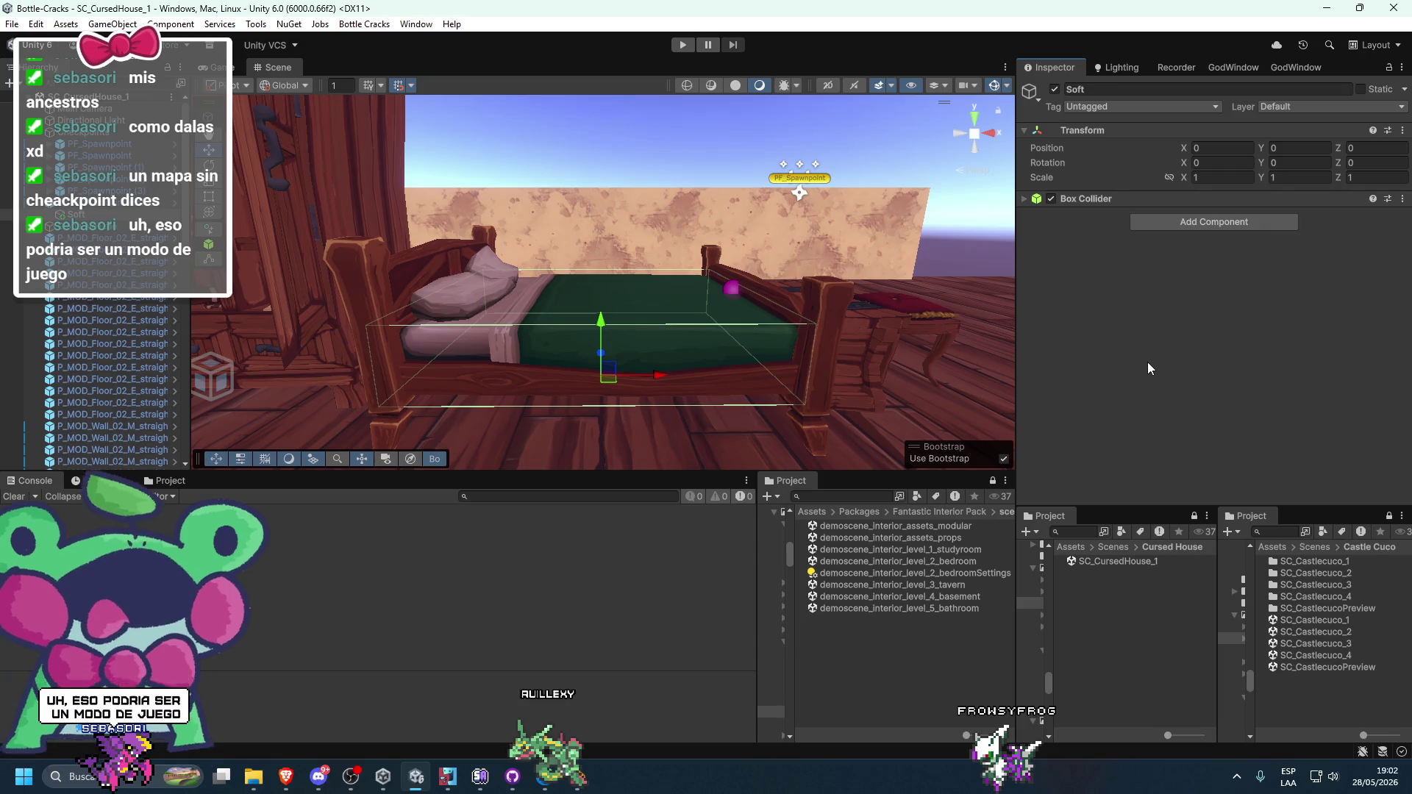